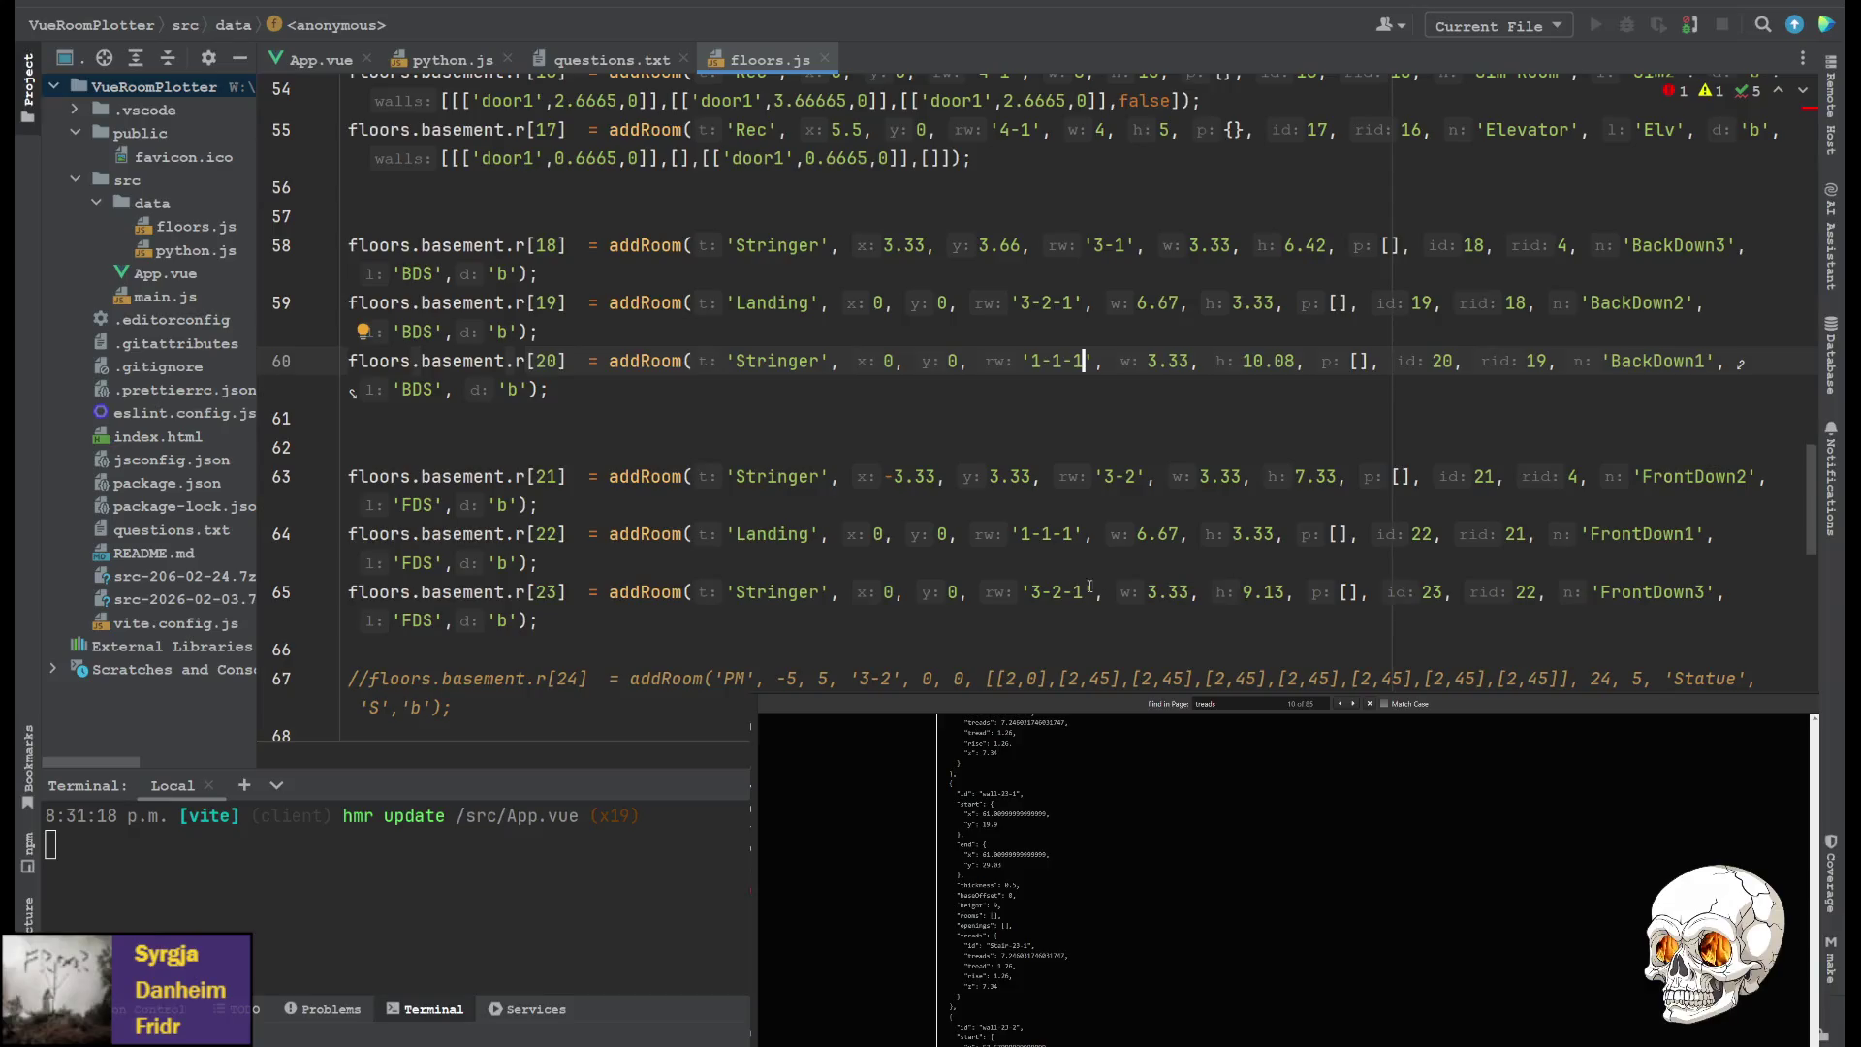
Leave floors.js and bring up App.vue's stairSettings block, where rise and tread are 1.26
{"action": "double_click", "coordinate": [1251, 591]}
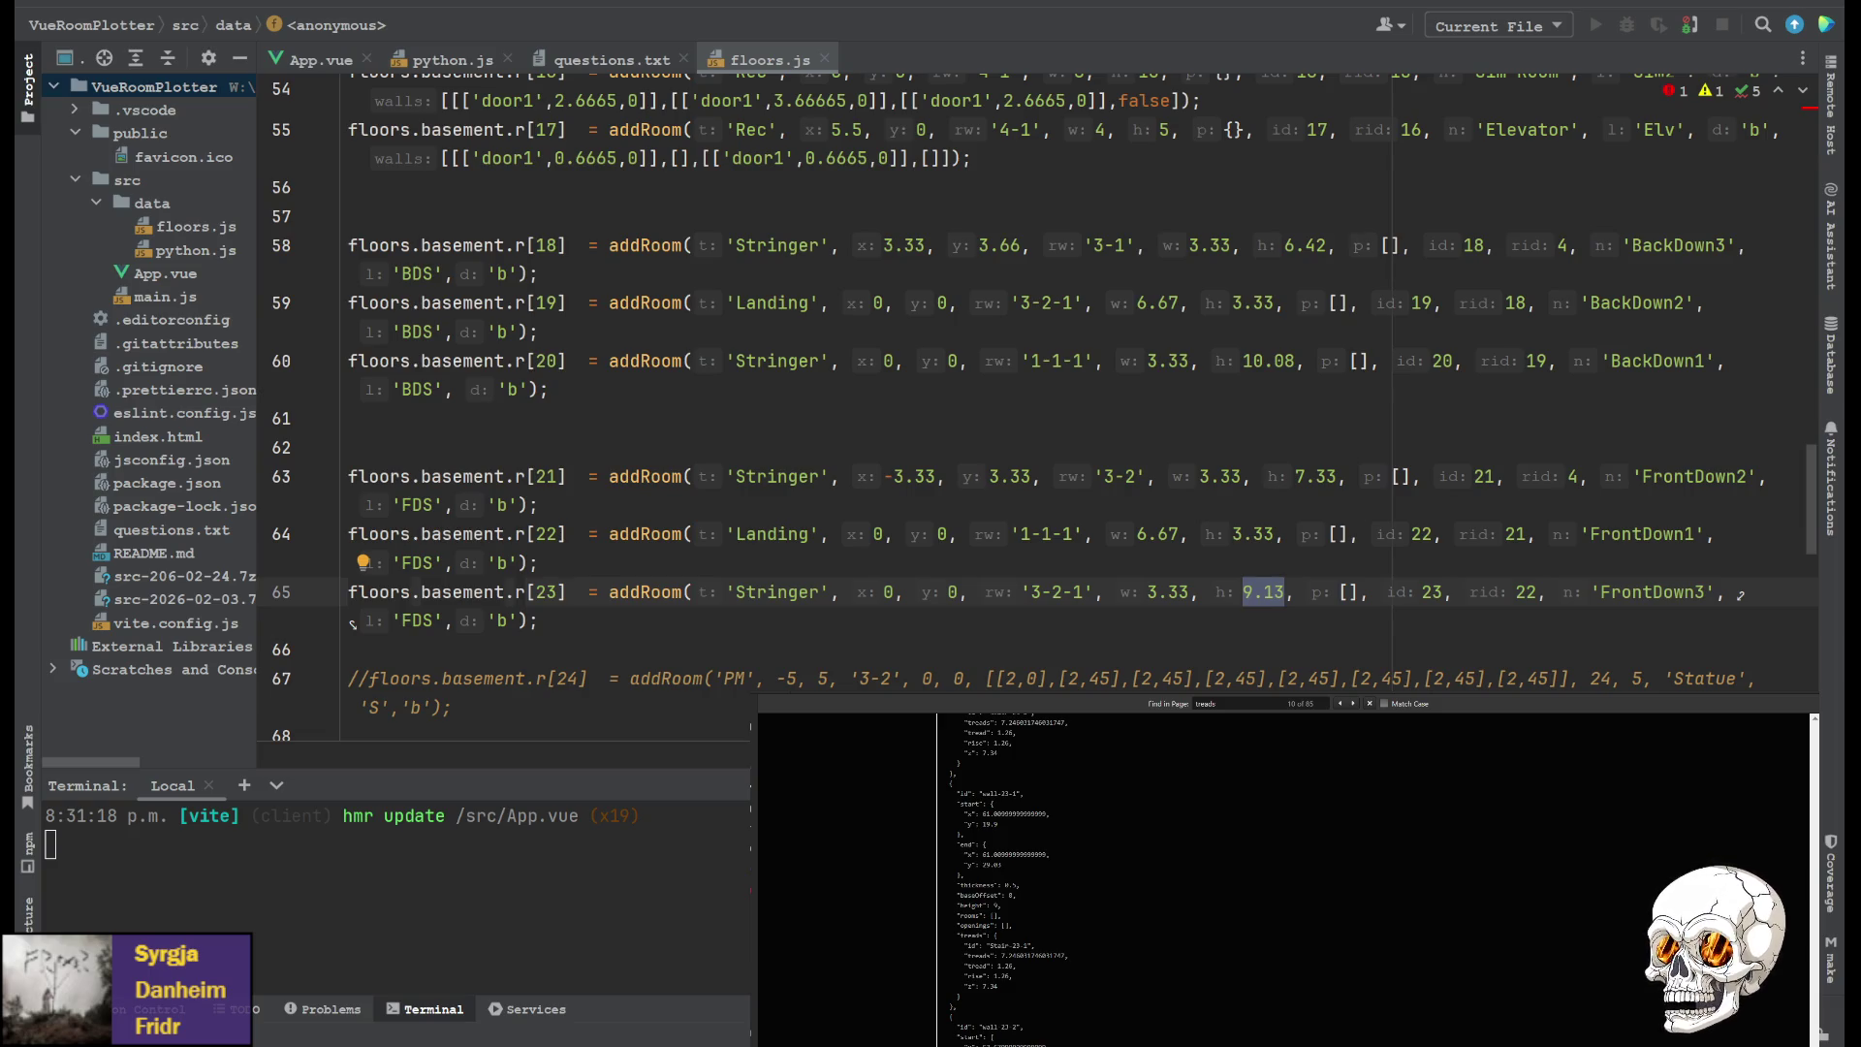
{"action": "key", "text": "ctrl+Home"}
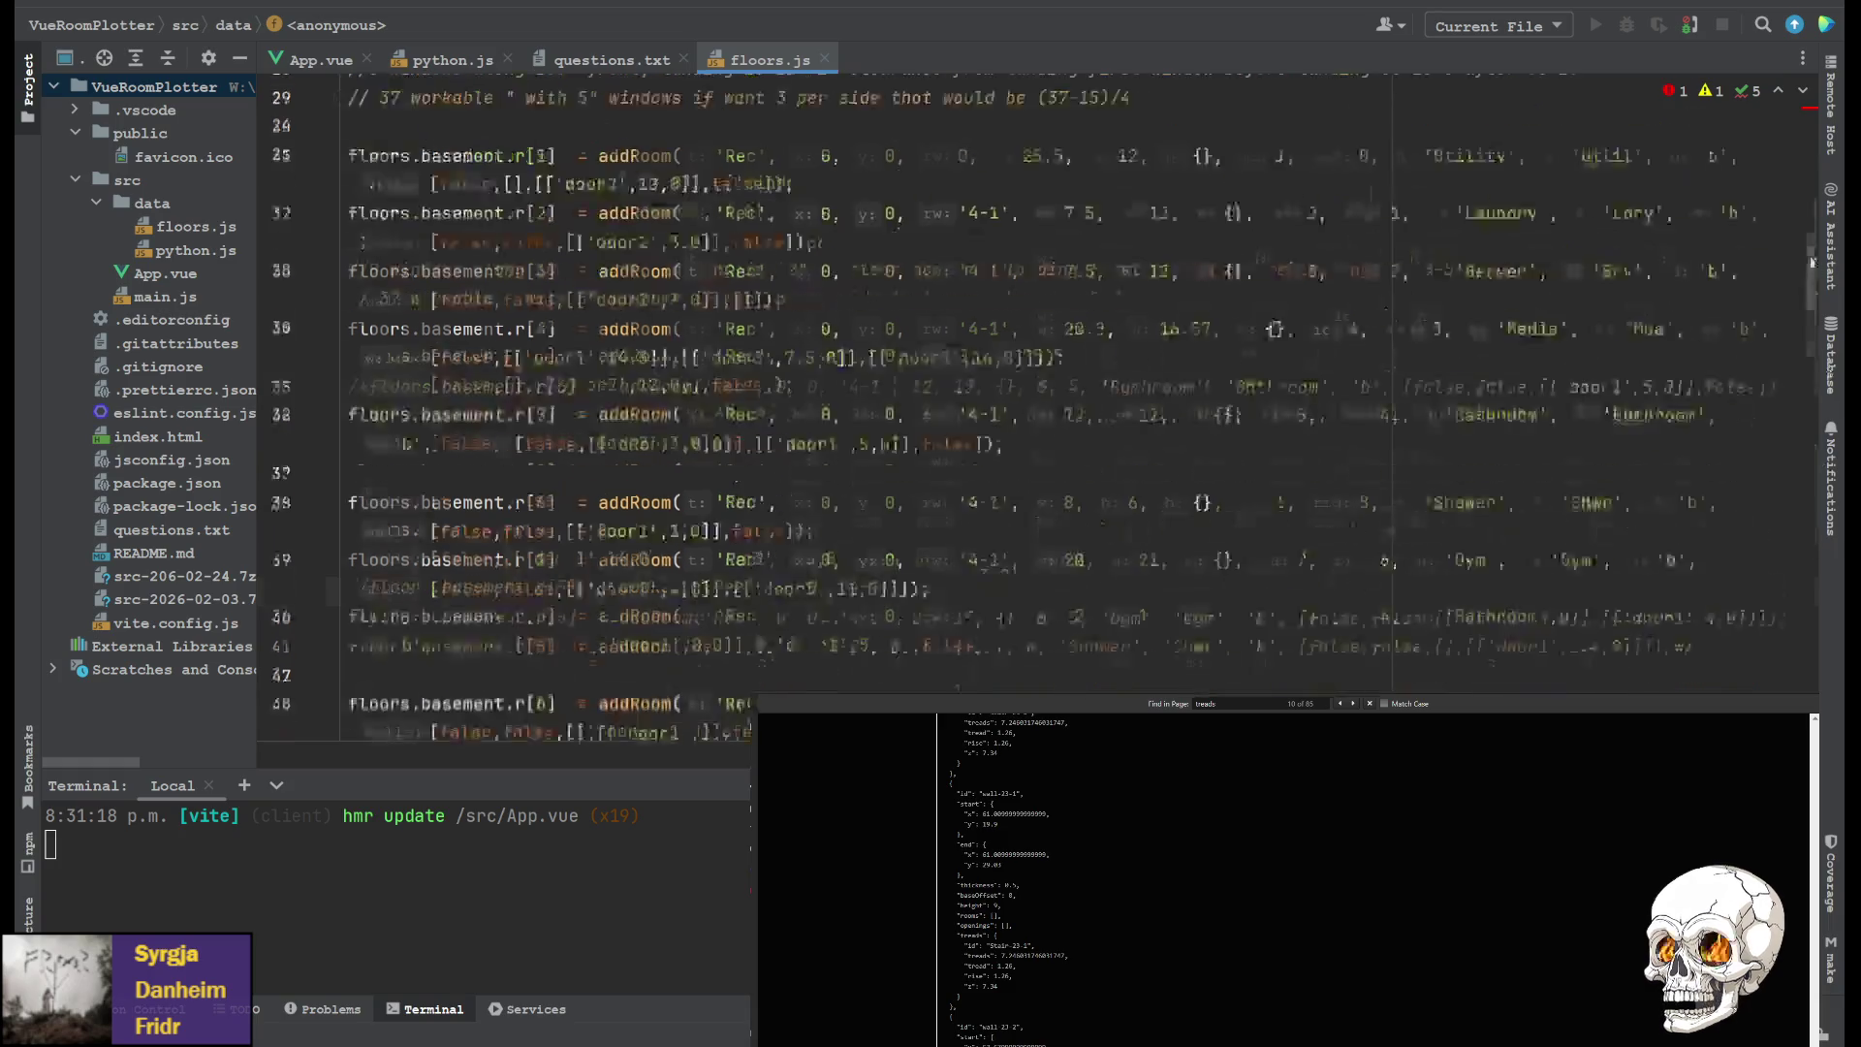
{"action": "scroll", "coordinate": [1789, 197], "scroll_direction": "down", "scroll_amount": 15}
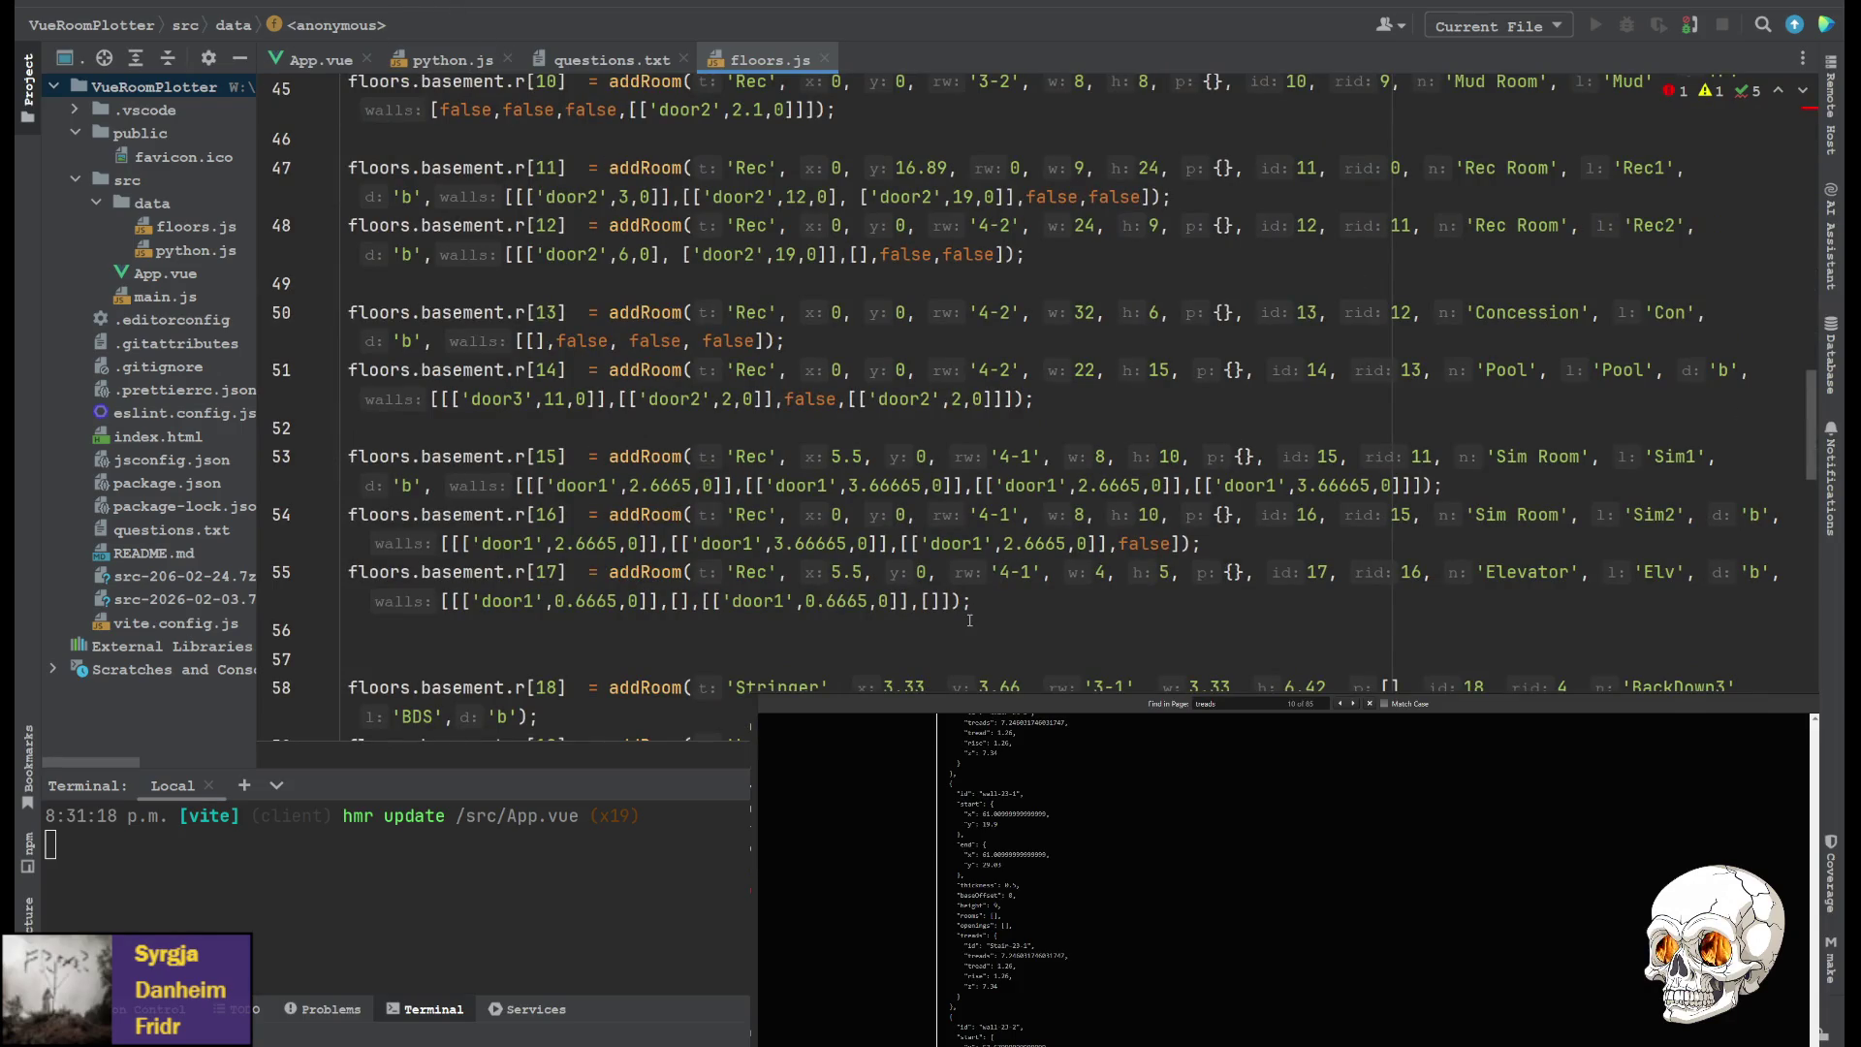
{"action": "left_click", "coordinate": [322, 58]}
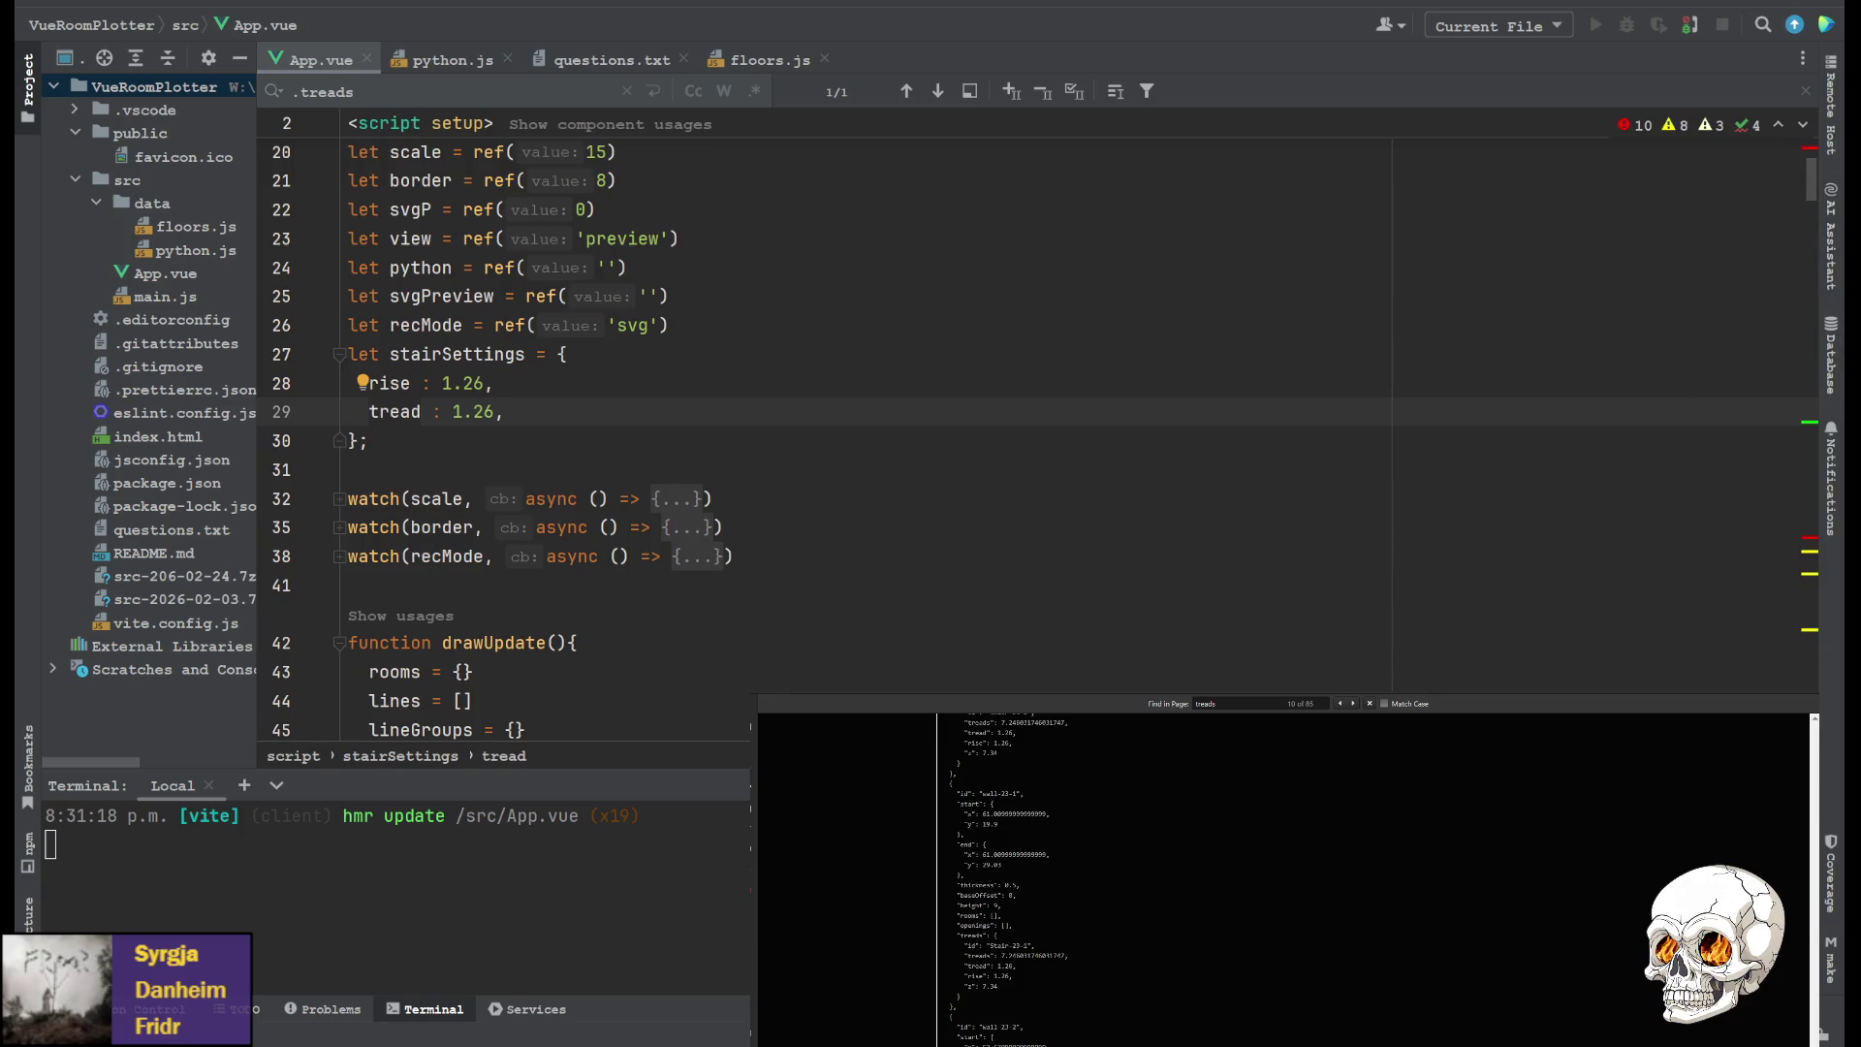
Scroll the preview to the top and show the rendered basement Floor Plan instead of JSON
{"action": "scroll", "coordinate": [921, 882], "scroll_direction": "up", "scroll_amount": 15}
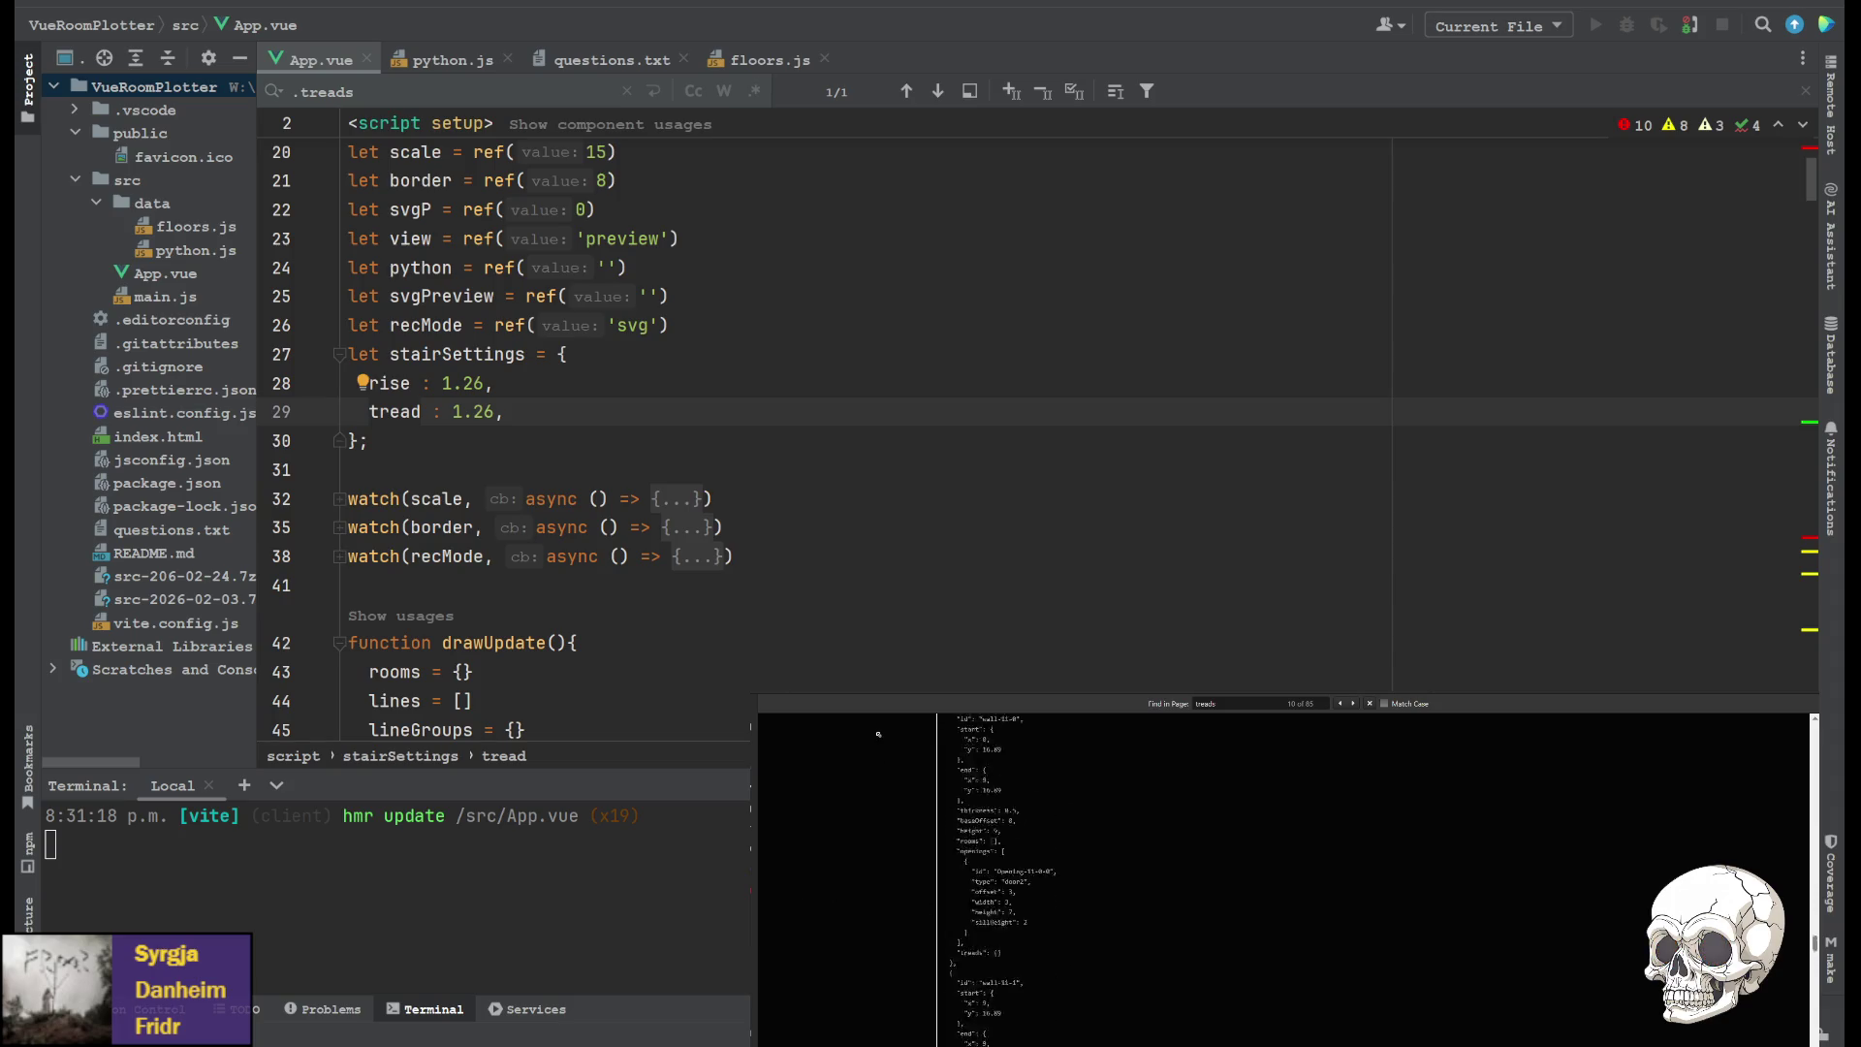
{"action": "left_click", "coordinate": [839, 780]}
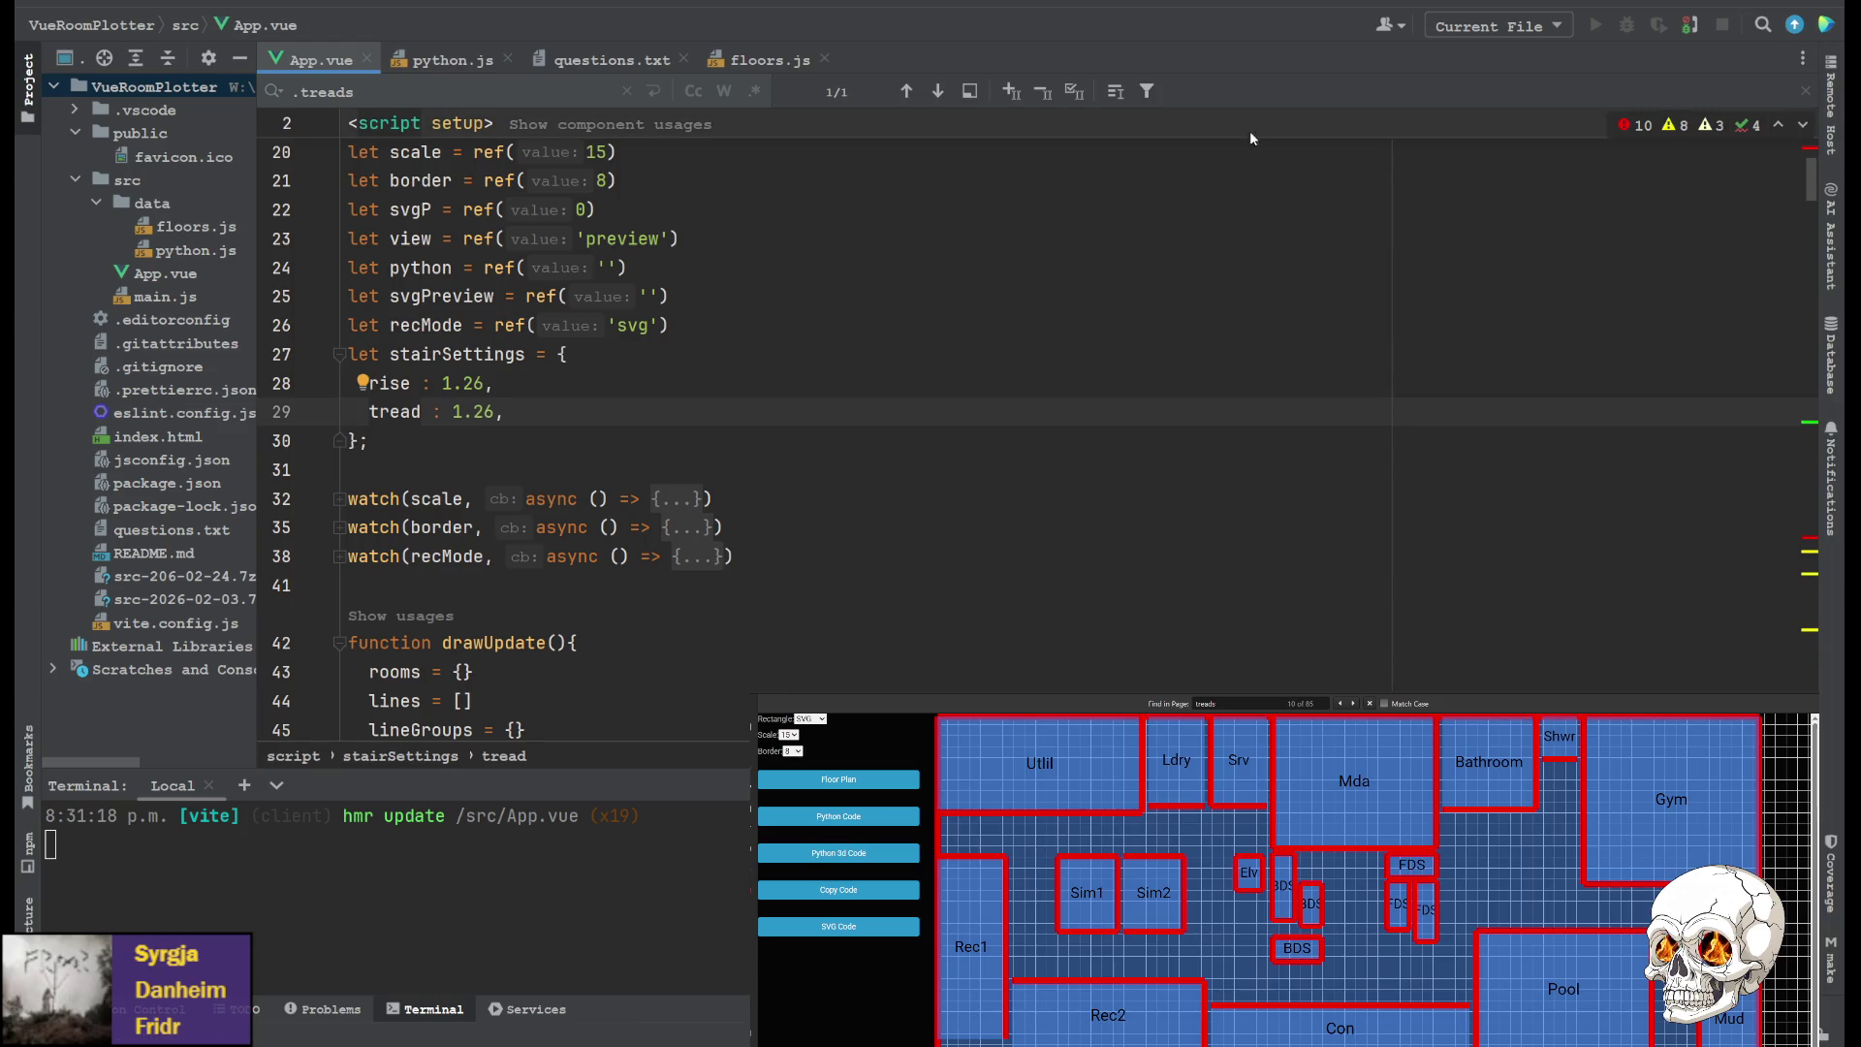
Go back to floors.js and put the cursor on the BackDown1 stringer entry at line 60
{"action": "left_click", "coordinate": [768, 61]}
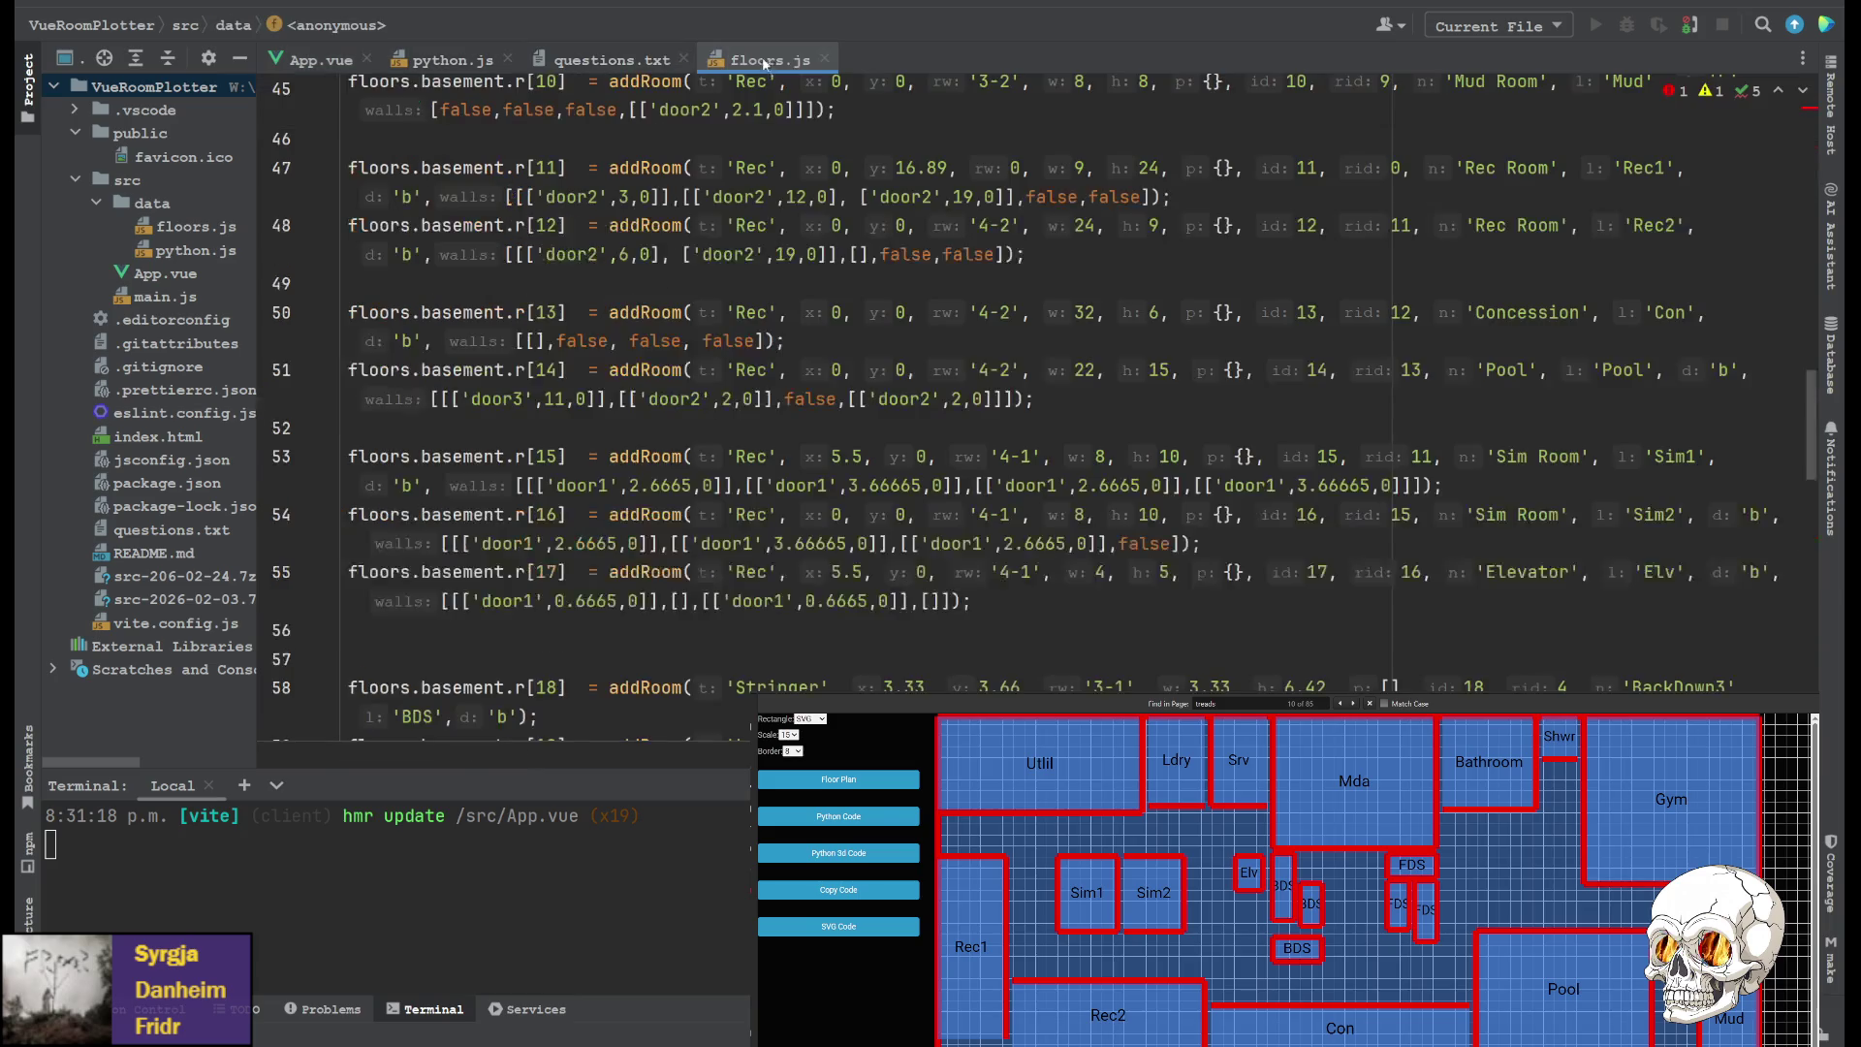
{"action": "scroll", "coordinate": [672, 315], "scroll_direction": "down", "scroll_amount": 5}
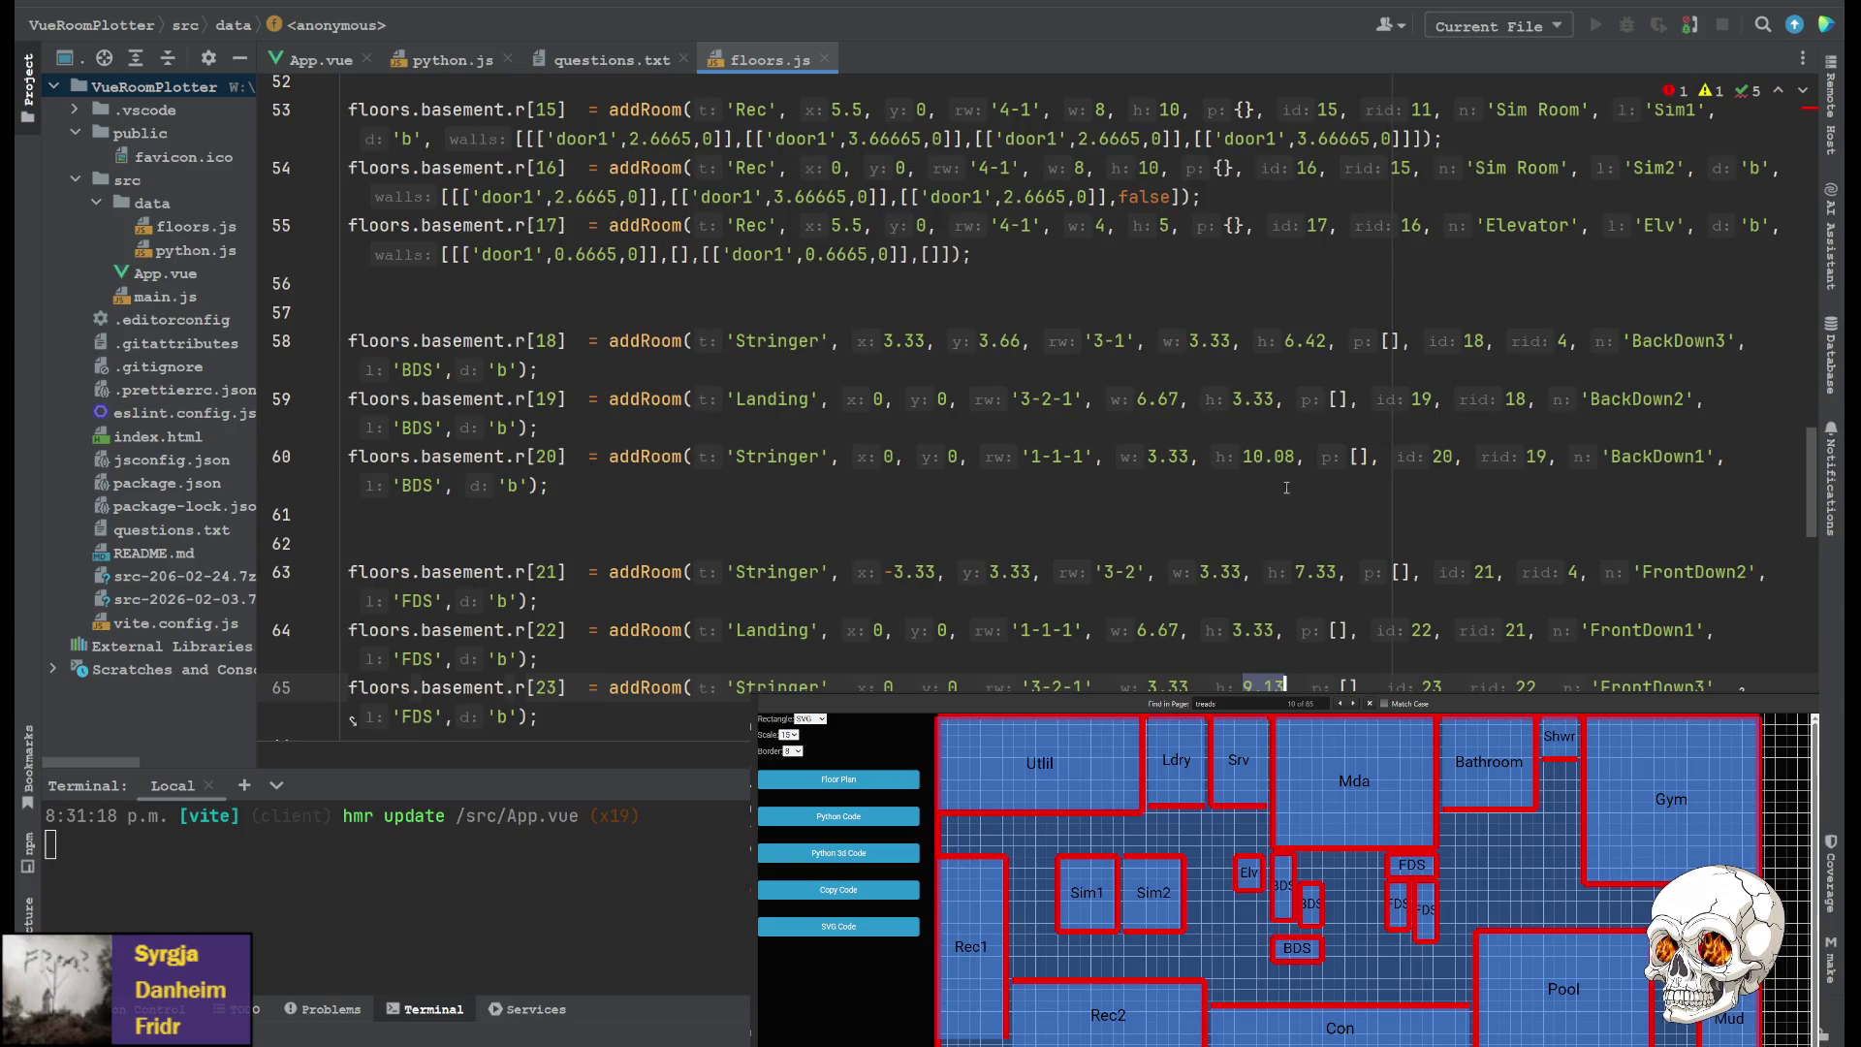
{"action": "left_click", "coordinate": [1286, 487]}
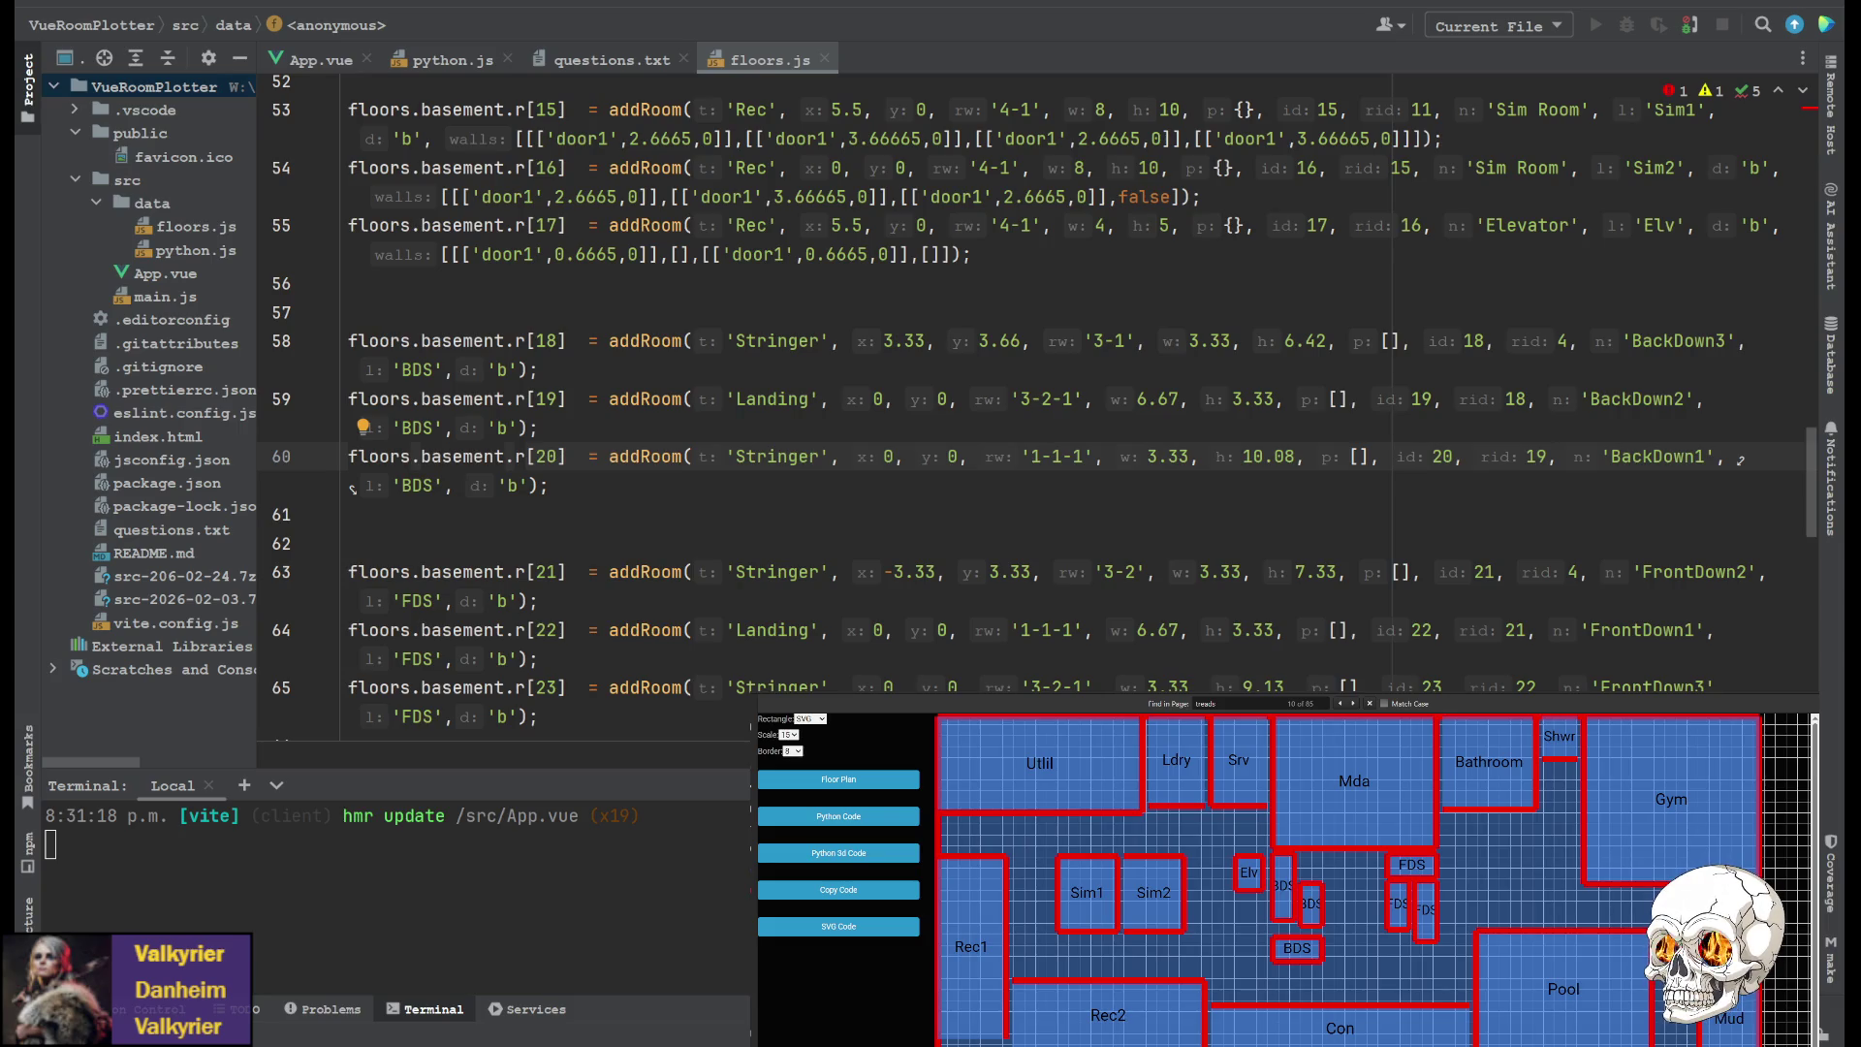
In App.vue, paste 0.9163636… over the stairSettings value 1.26 and save the file
{"action": "left_click", "coordinate": [319, 60]}
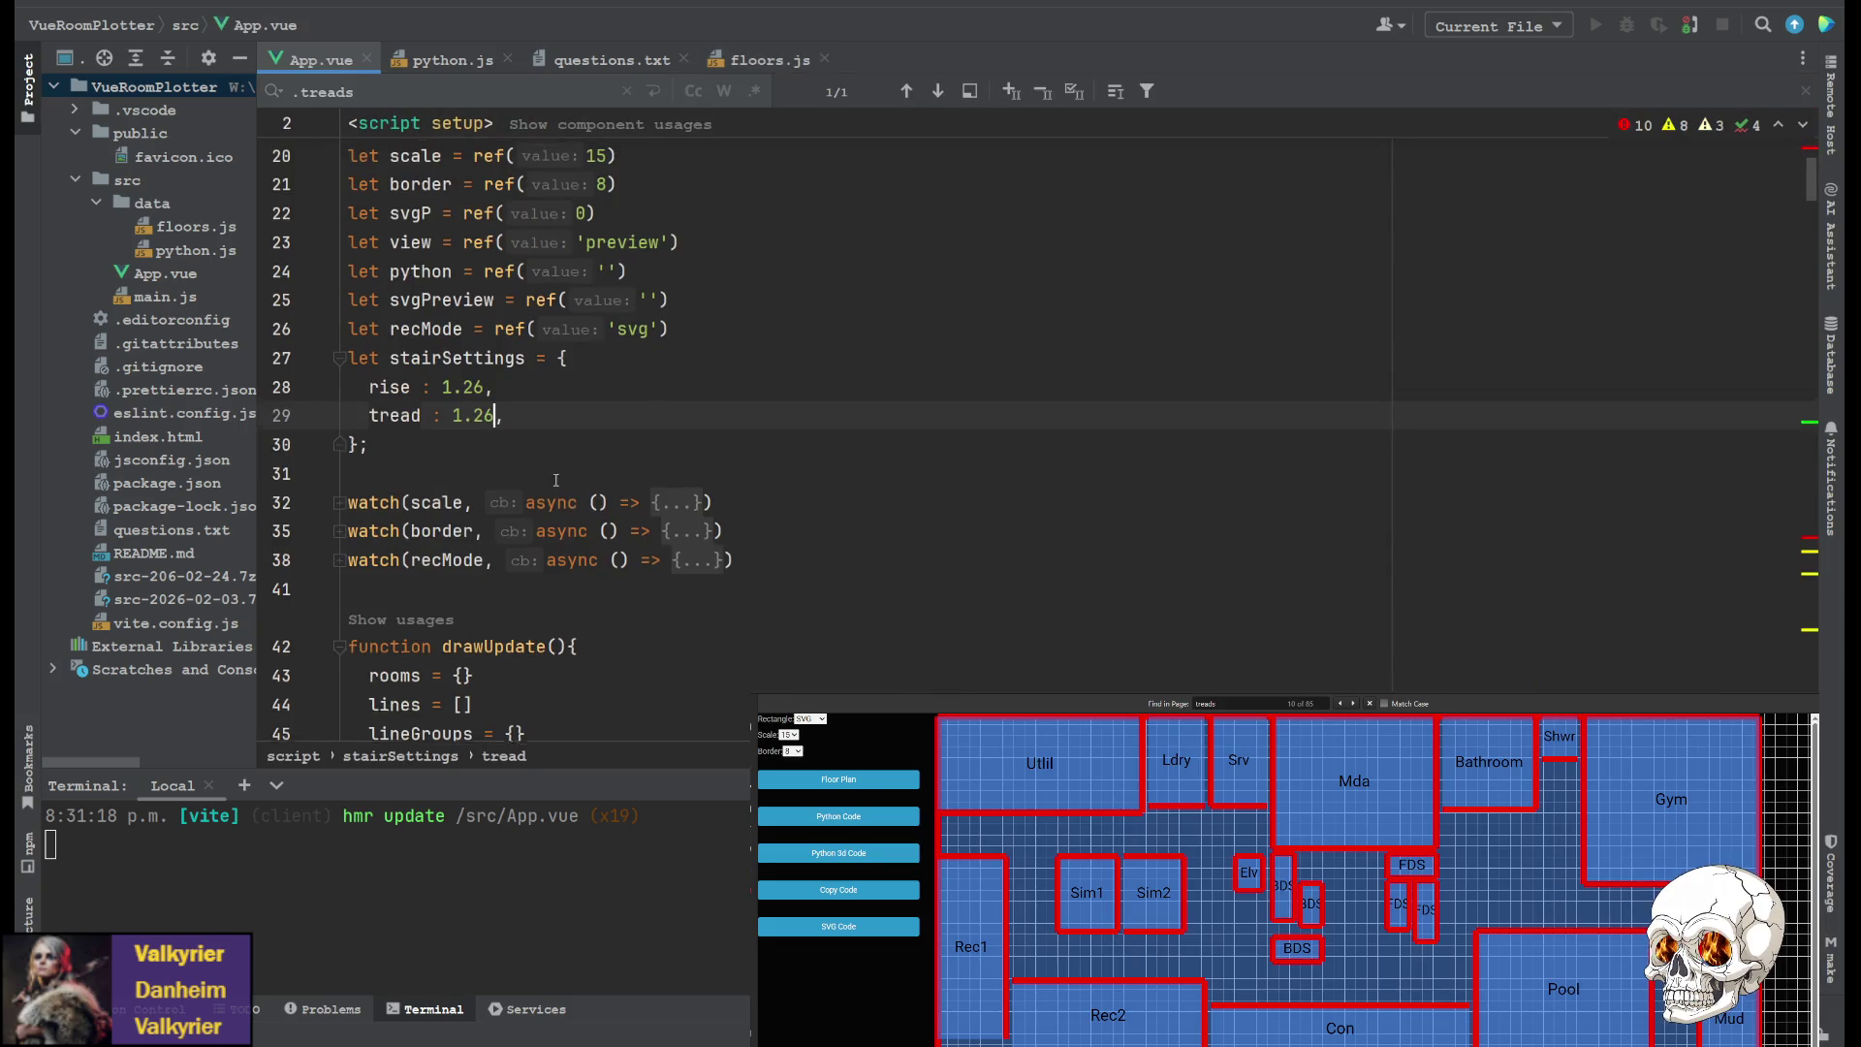
{"action": "mouse_move", "coordinate": [441, 470]}
{"action": "left_mouse_down"}
{"action": "mouse_move", "coordinate": [488, 470]}
{"action": "mouse_move", "coordinate": [495, 498]}
{"action": "left_mouse_up"}
{"action": "type", "text": "0.91636363636363636363636363636364"}
{"action": "type", "text": "0.91636363636363636363636363636364"}
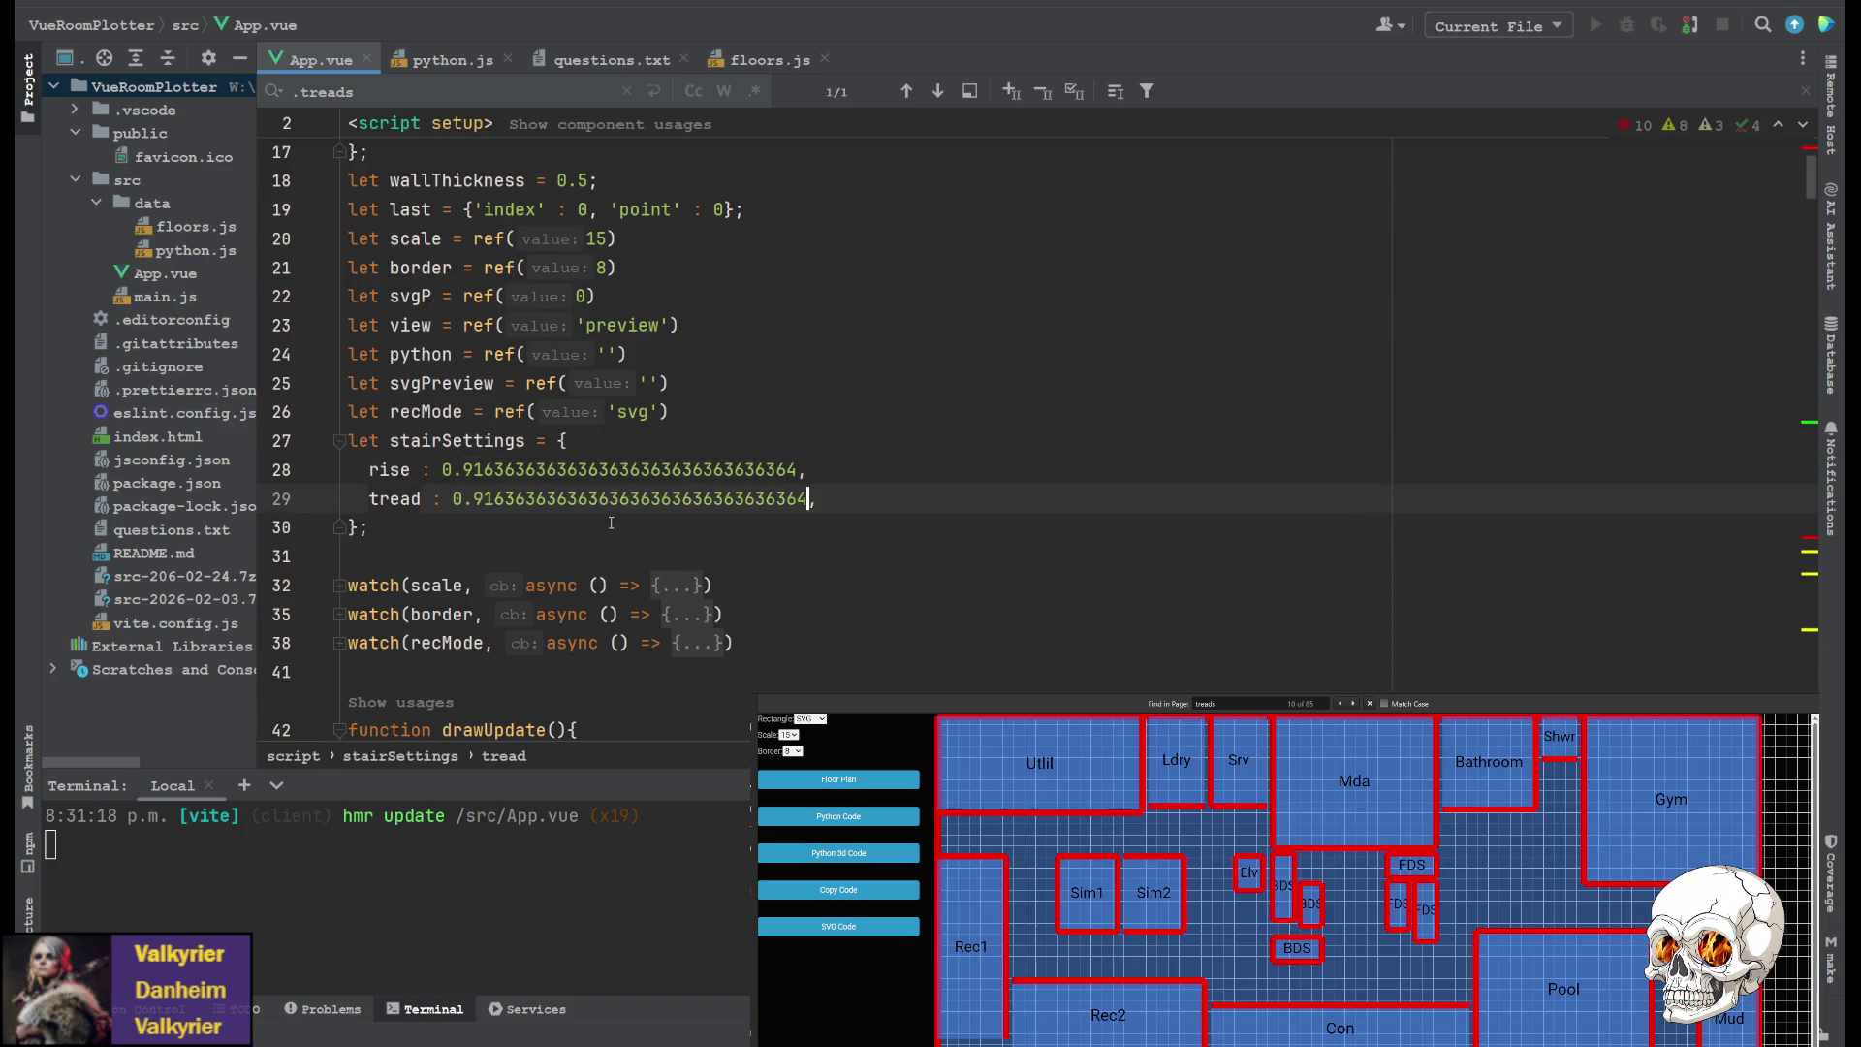
{"action": "key", "text": "ctrl+s"}
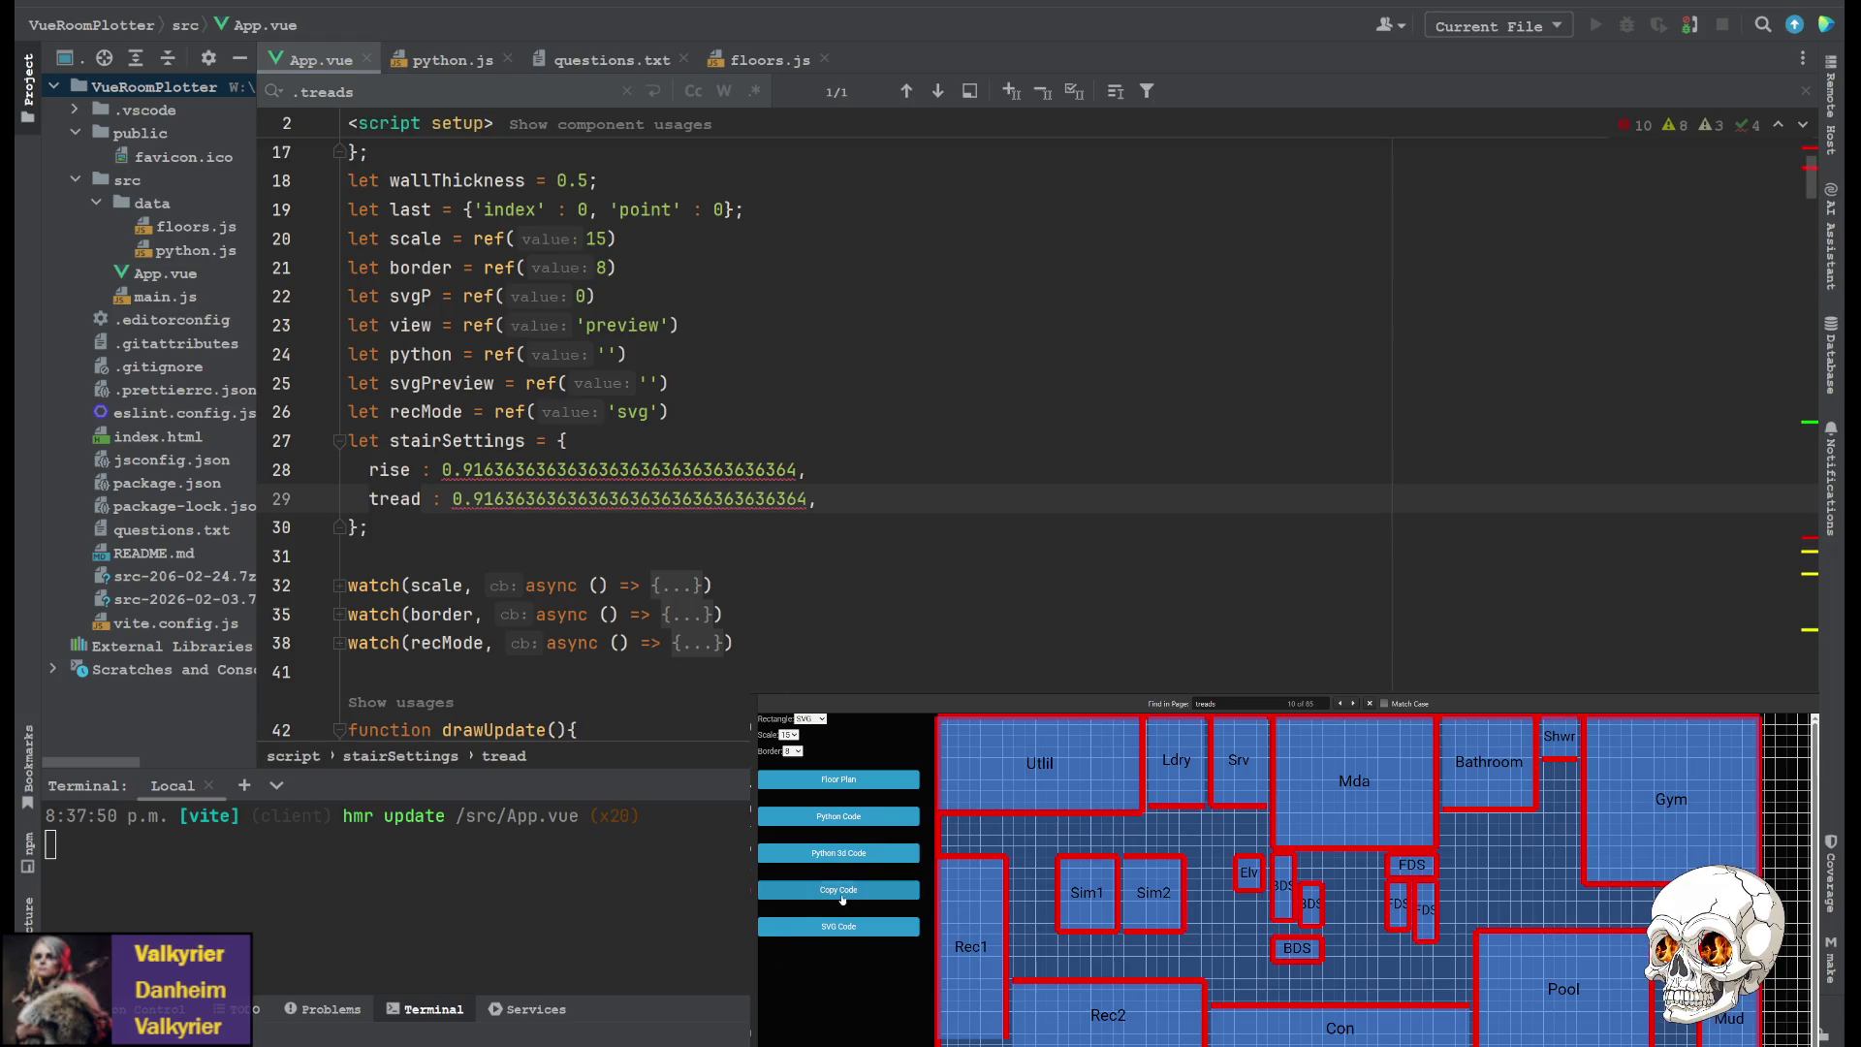
Regenerate the Python 3d Code export and find '20-2' in the output
{"action": "left_click", "coordinate": [839, 854]}
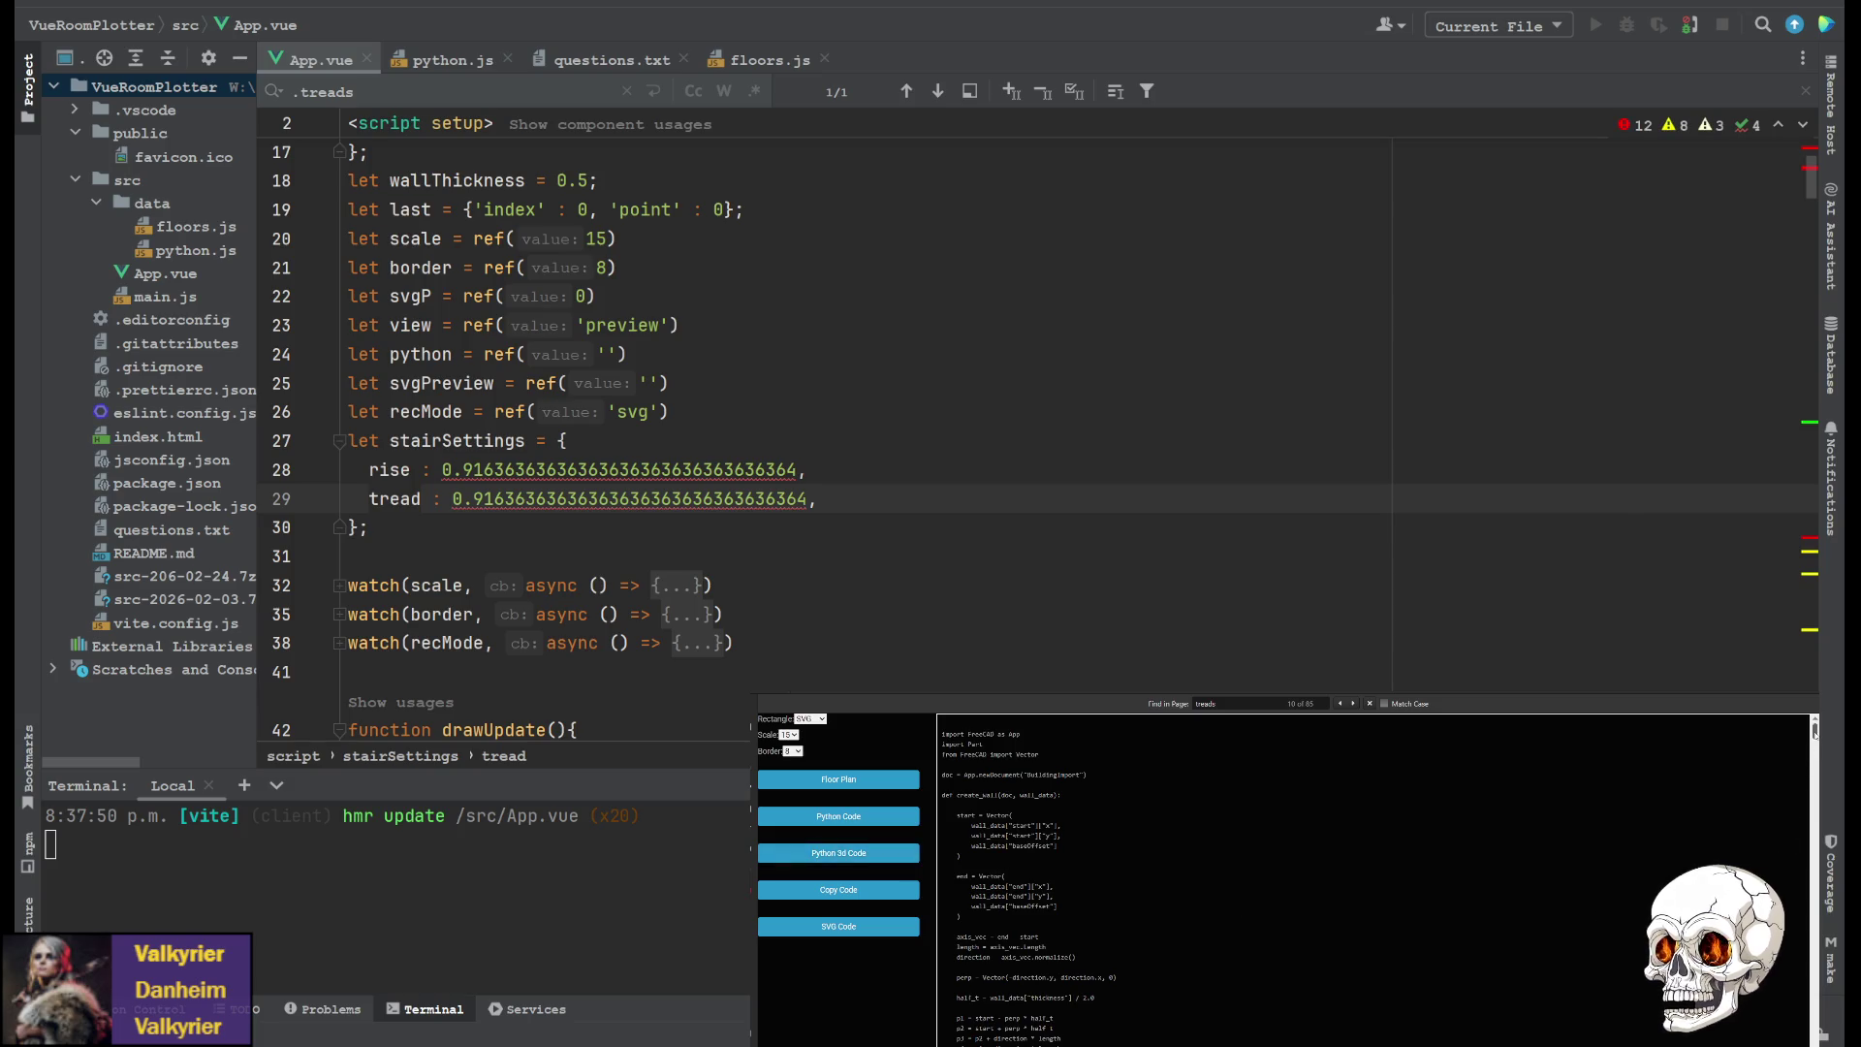
{"action": "key", "text": "ctrl+f"}
{"action": "type", "text": "20-2"}
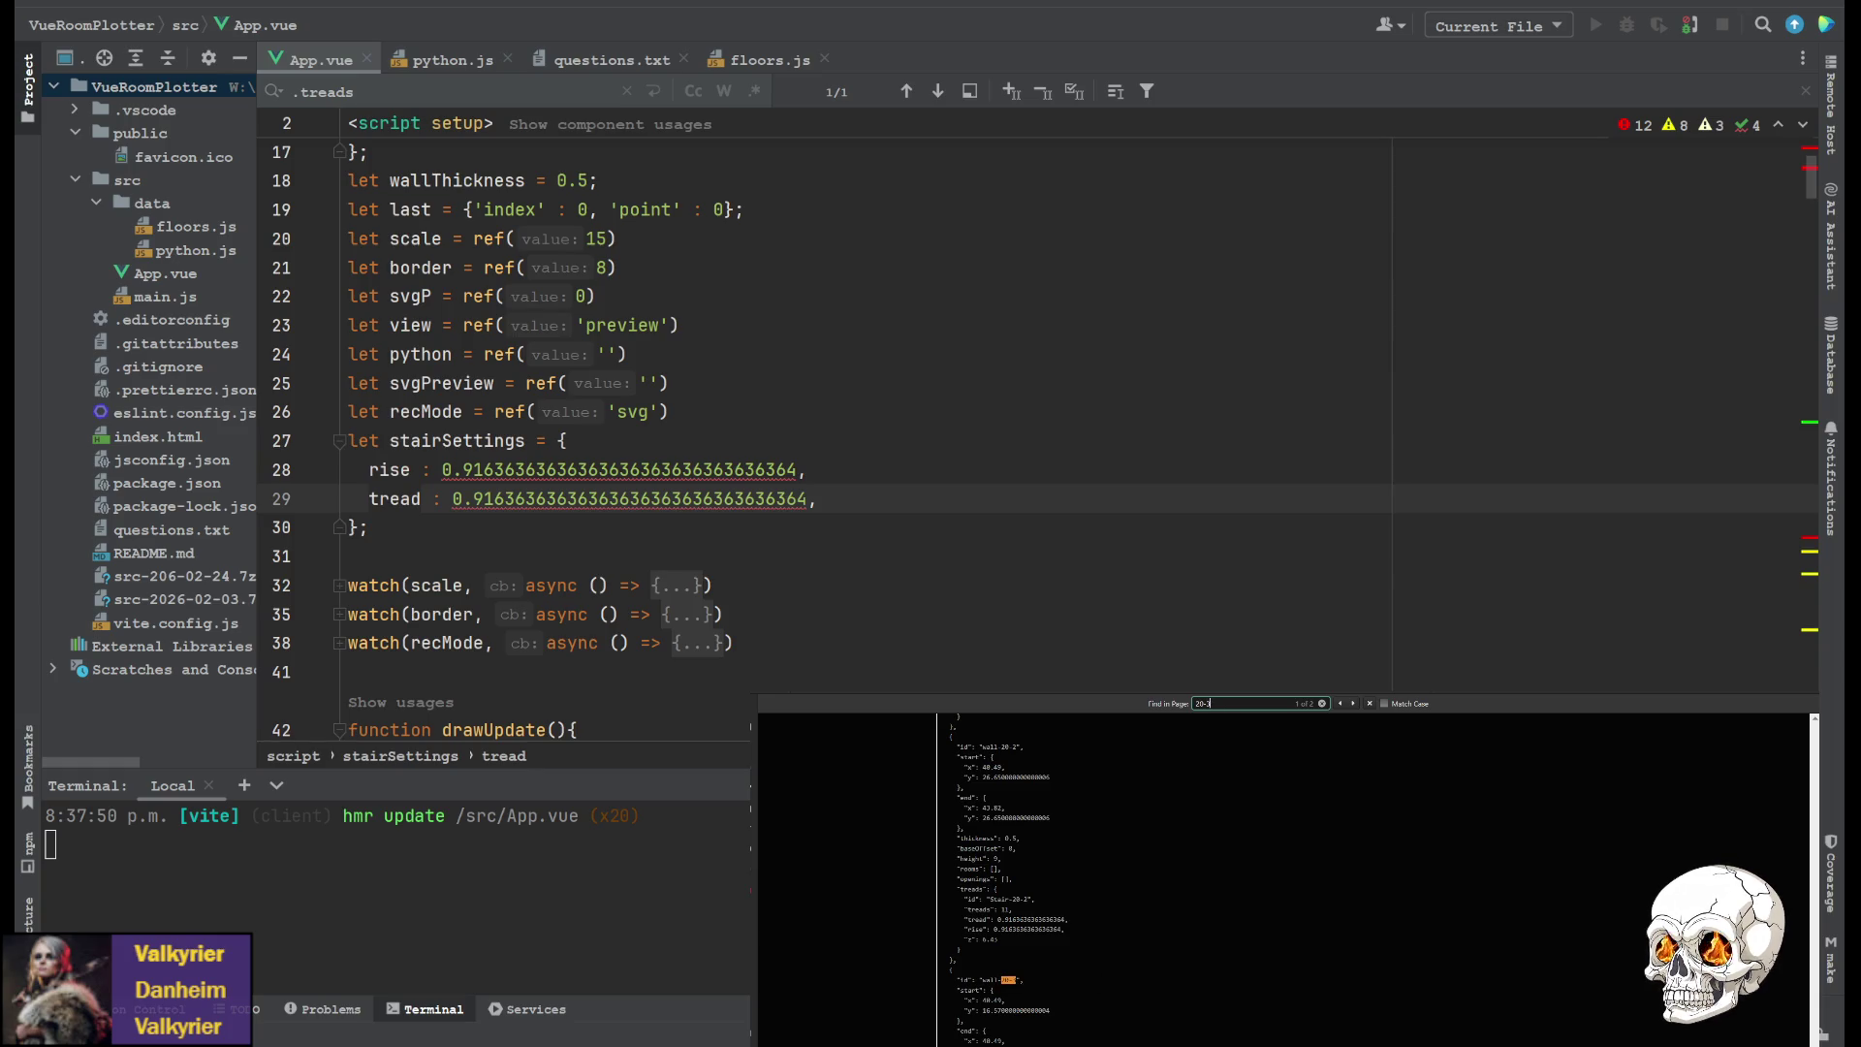
{"action": "left_click", "coordinate": [1008, 933]}
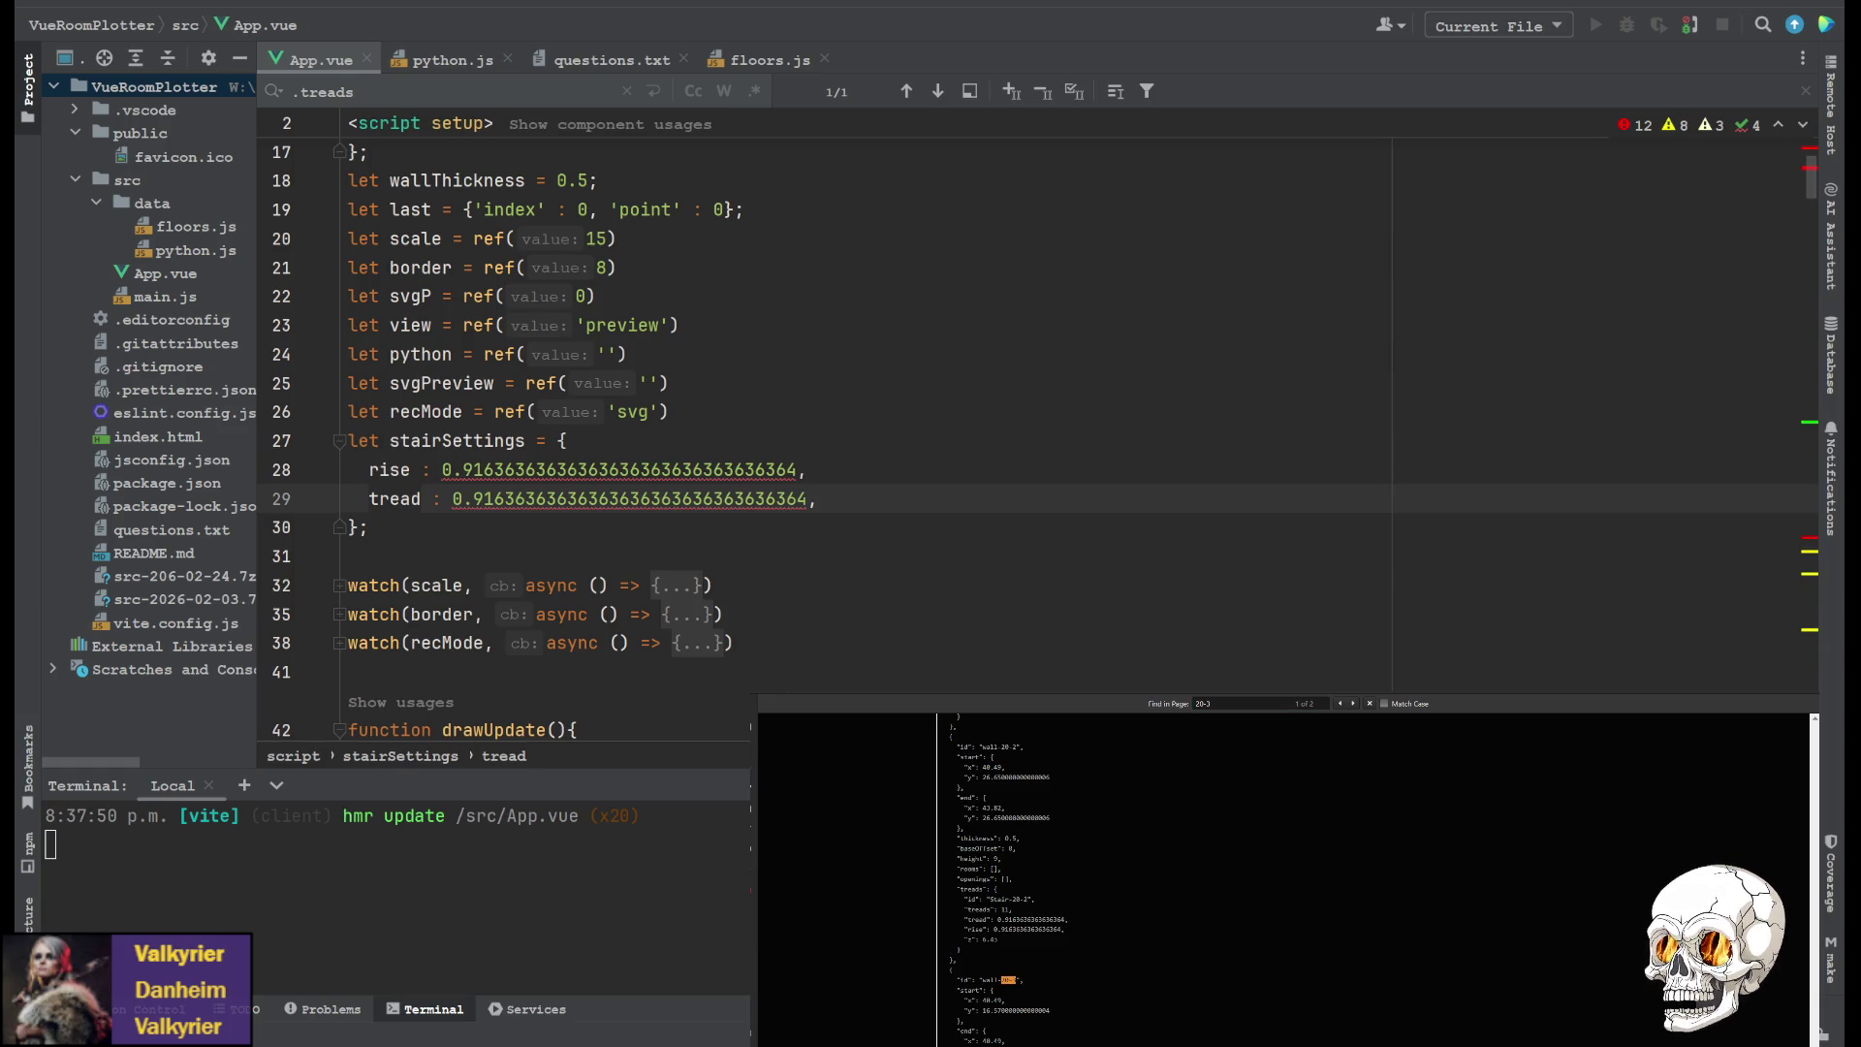
Scroll through the JSON stair entries near 20-2 to check the new ≈0.9164 tread values
{"action": "scroll", "coordinate": [1045, 1009], "scroll_direction": "up", "scroll_amount": 1}
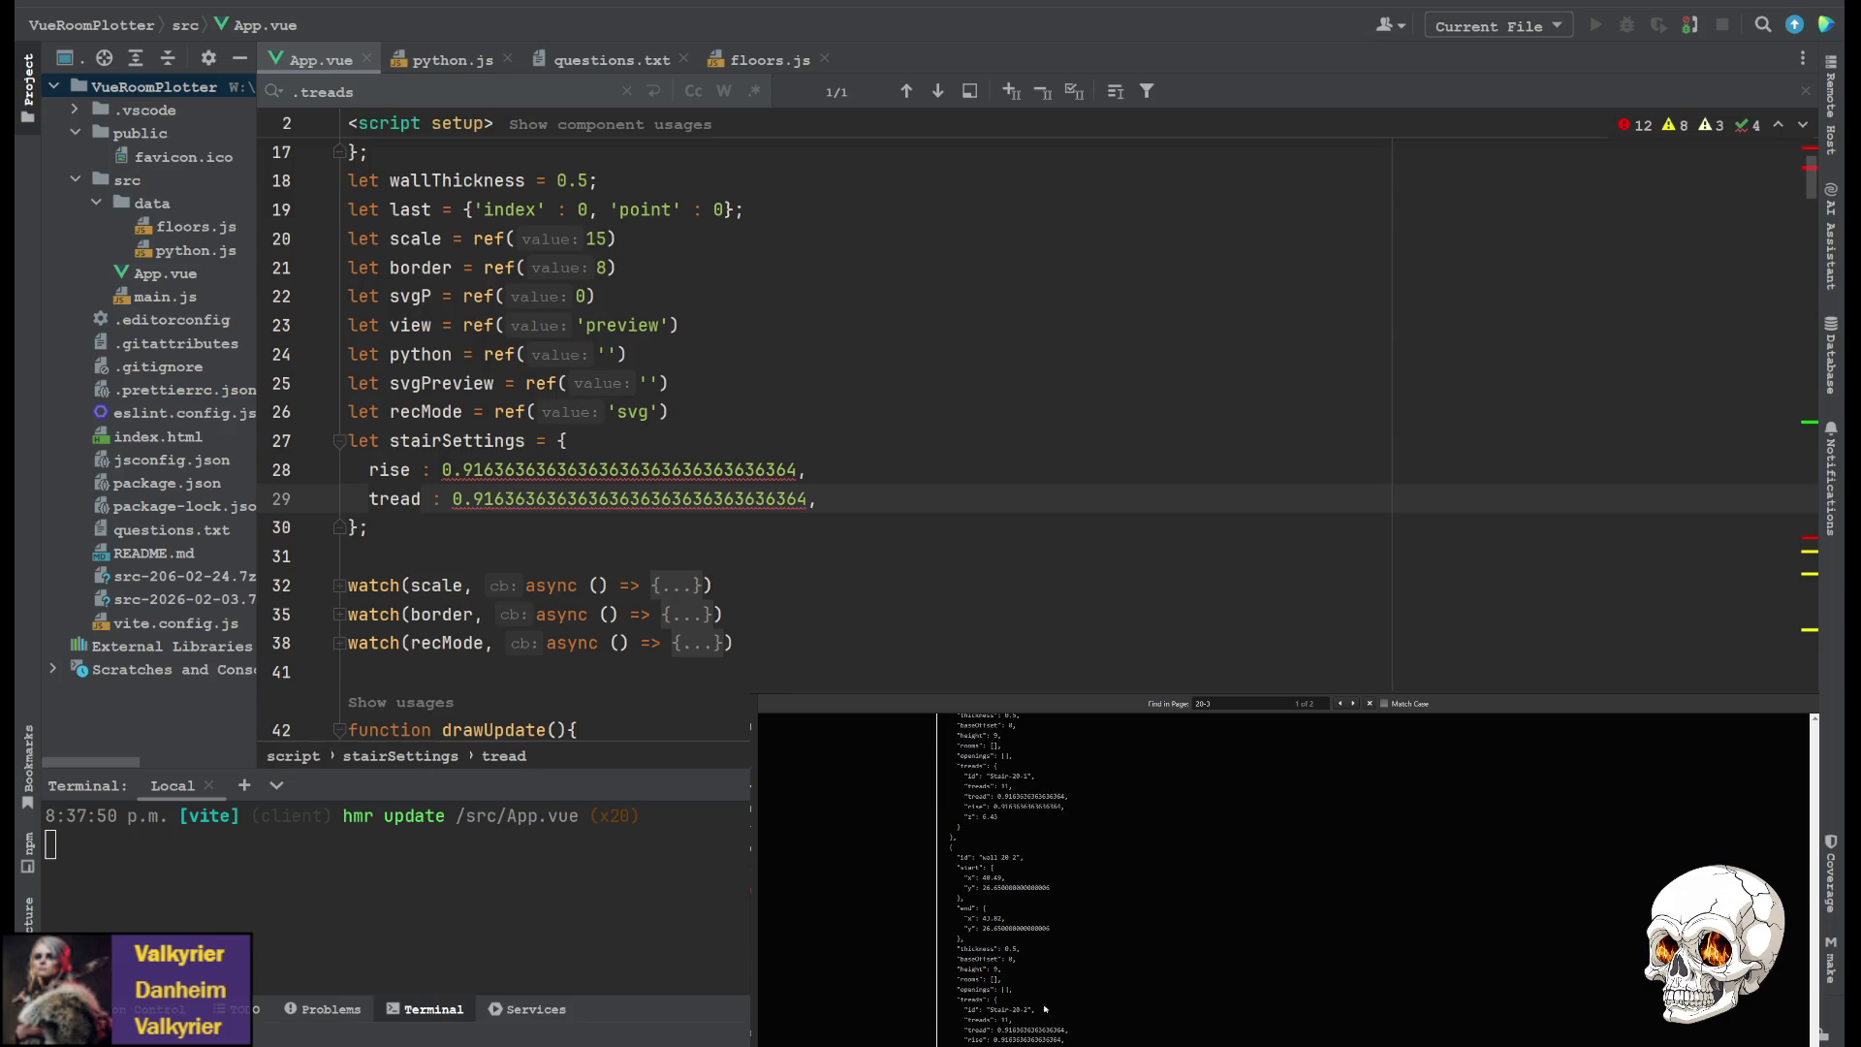
{"action": "scroll", "coordinate": [1011, 1019], "scroll_direction": "up", "scroll_amount": 2}
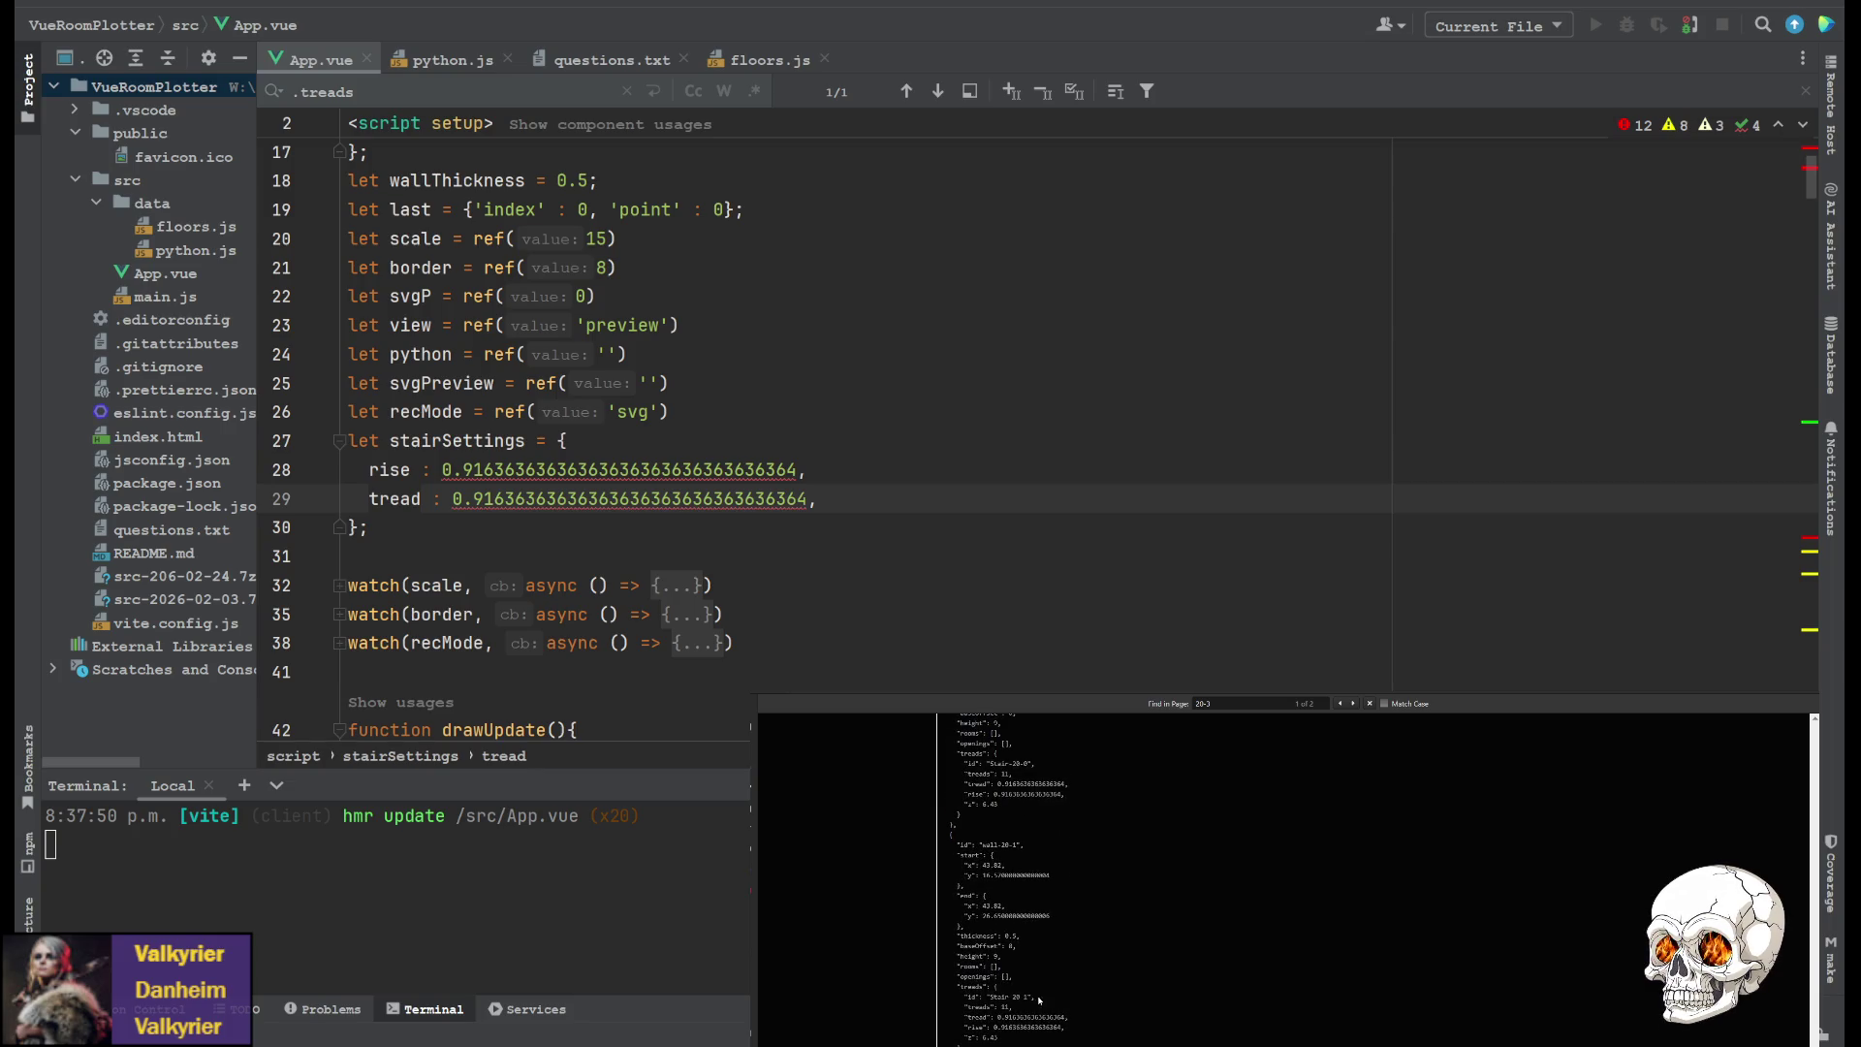
{"action": "scroll", "coordinate": [1039, 1000], "scroll_direction": "up", "scroll_amount": 3}
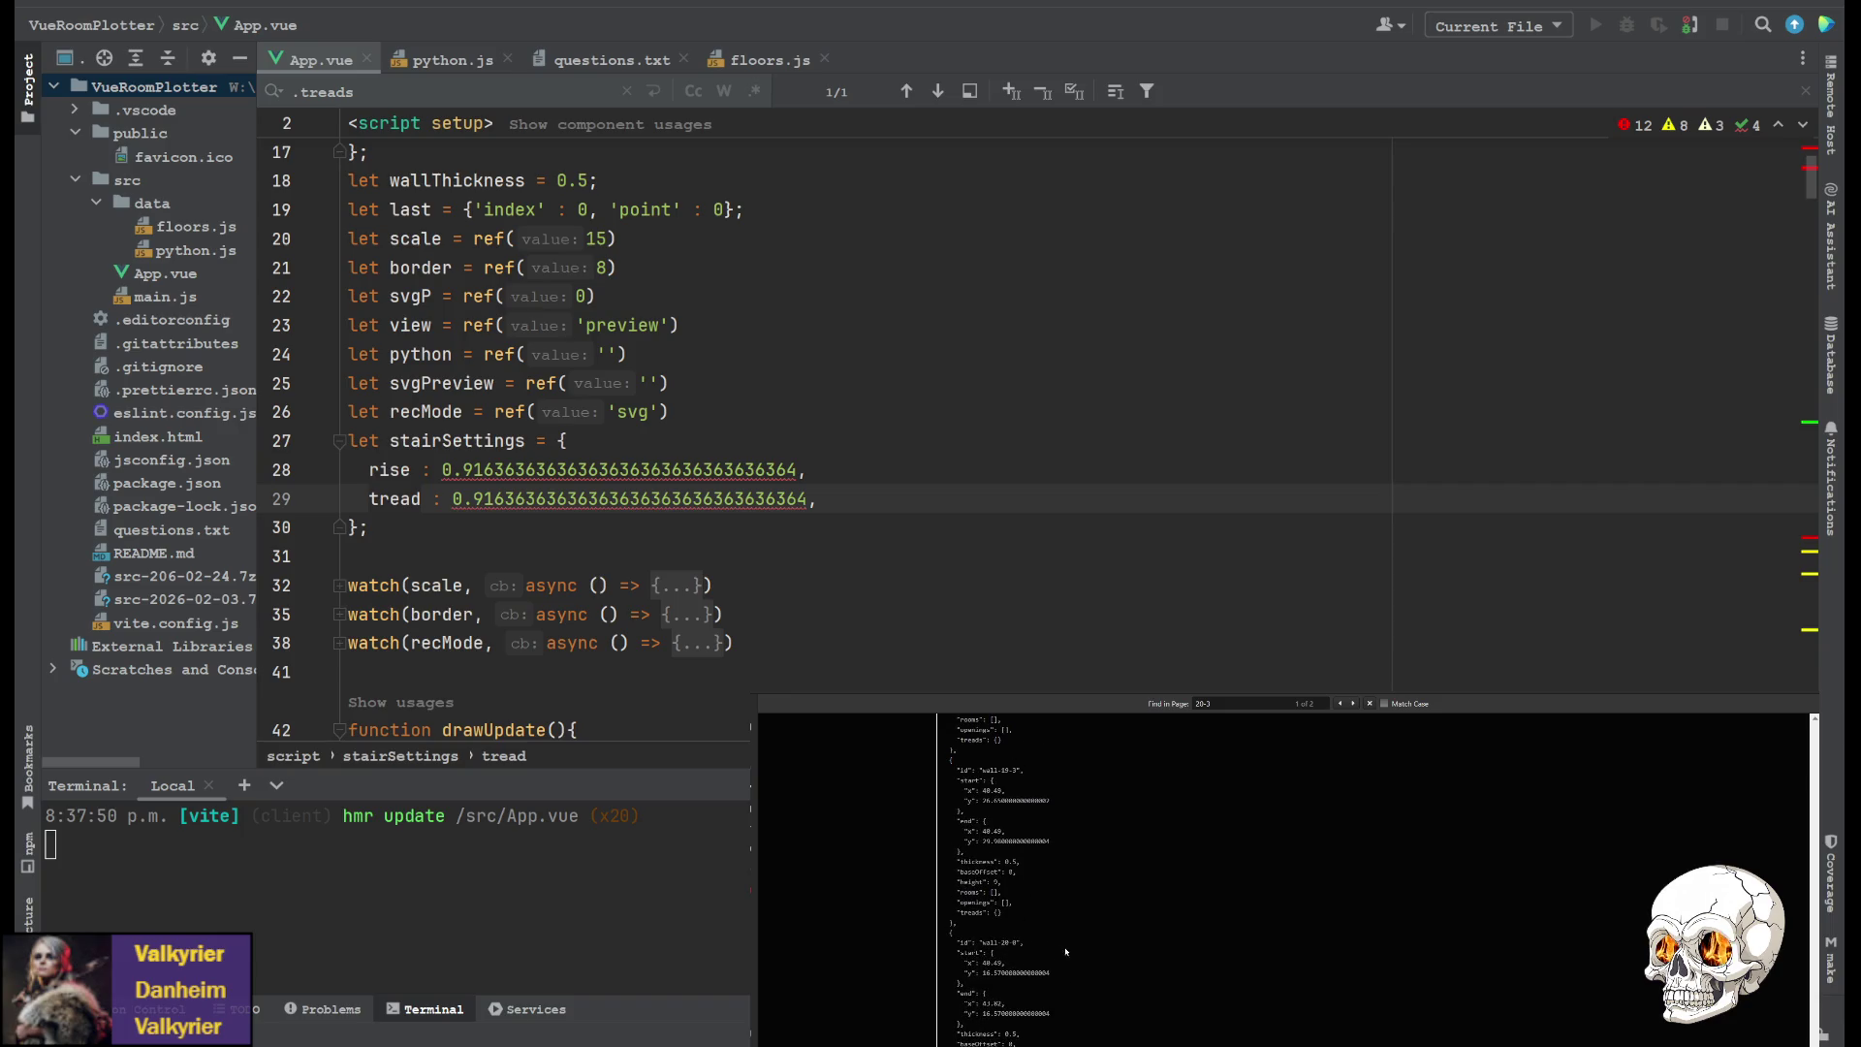
{"action": "scroll", "coordinate": [1036, 945], "scroll_direction": "up", "scroll_amount": 1}
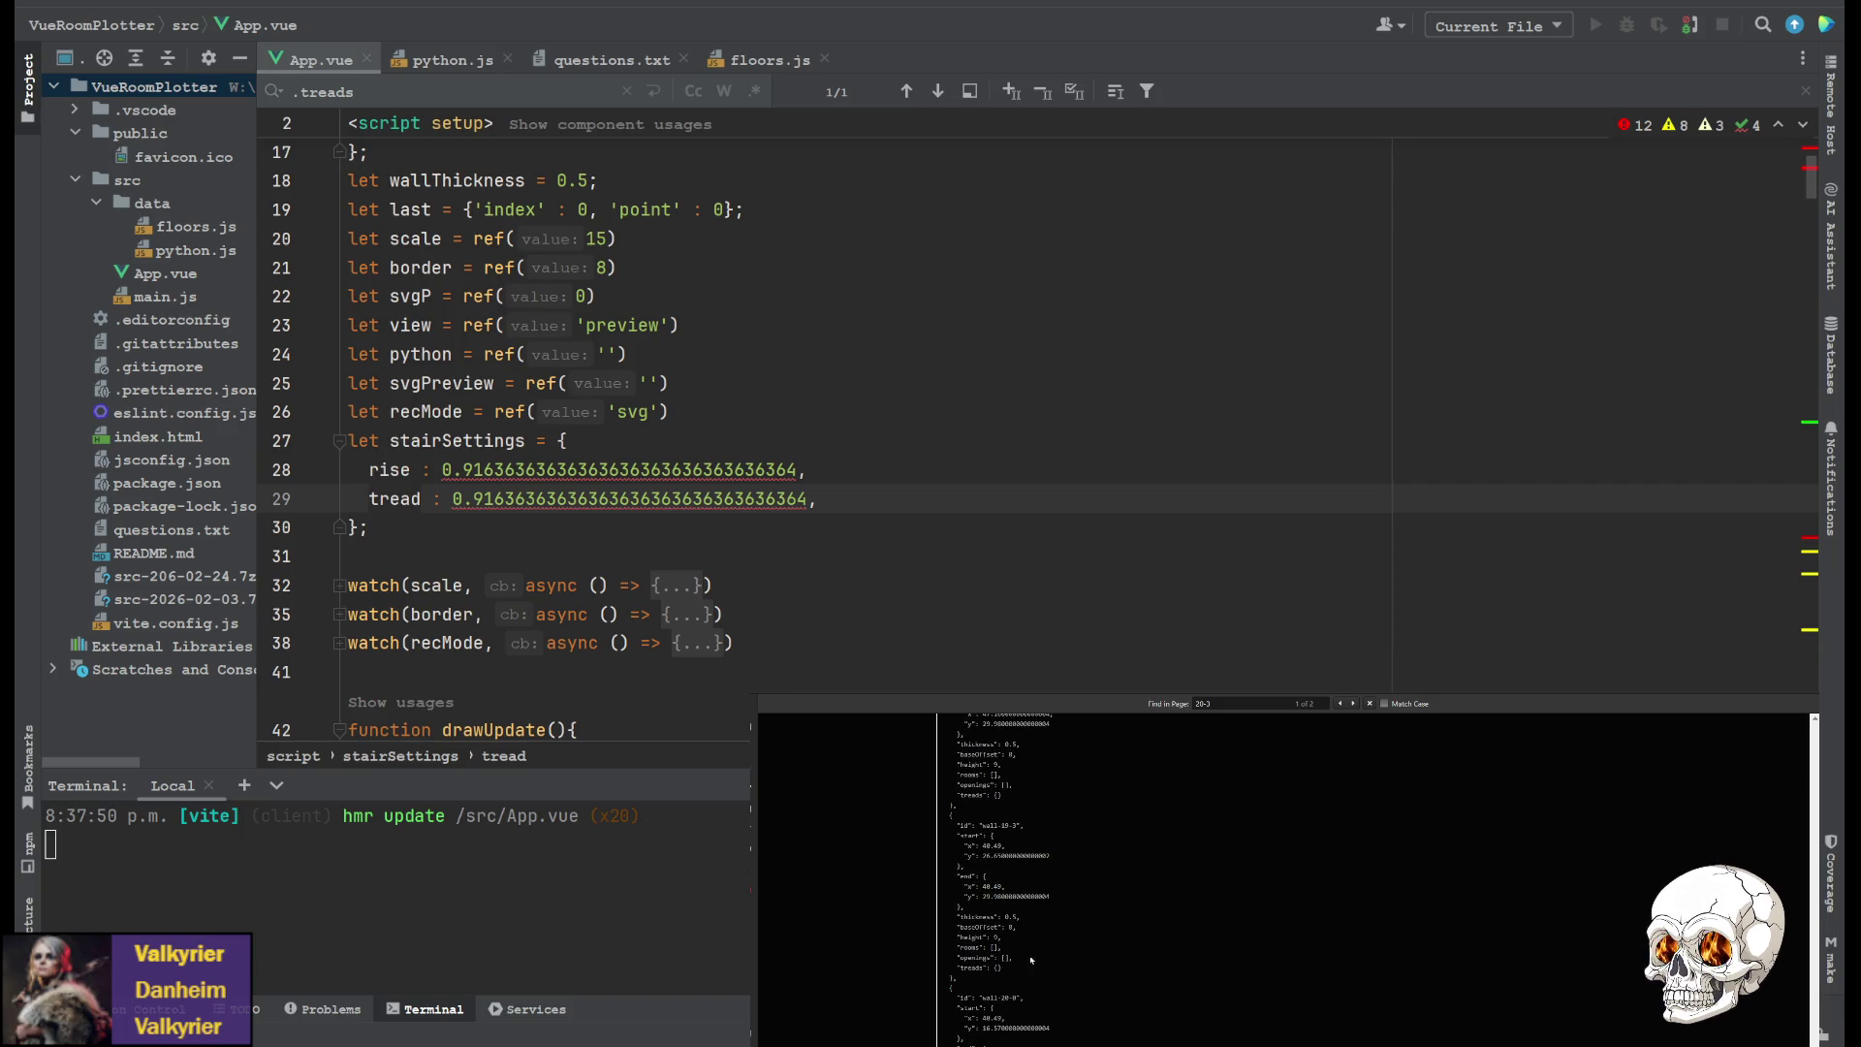
{"action": "scroll", "coordinate": [1031, 960], "scroll_direction": "down", "scroll_amount": 3}
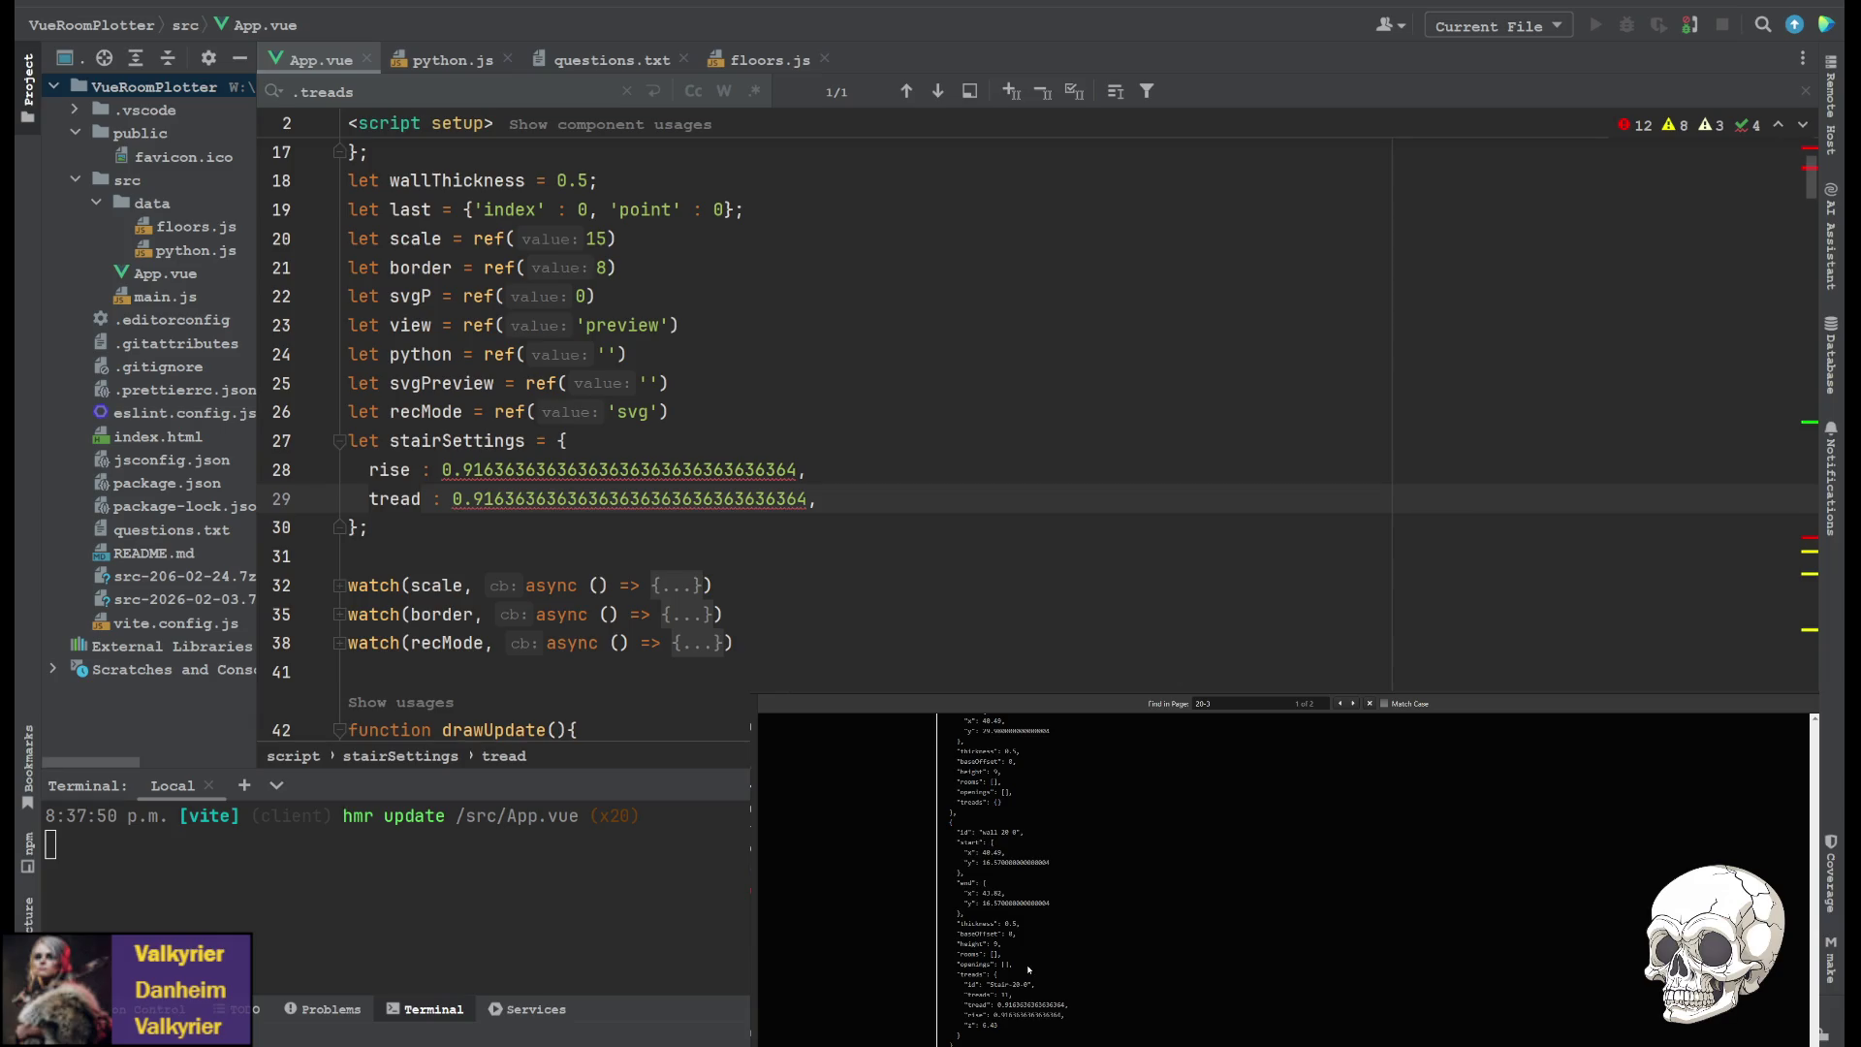
{"action": "scroll", "coordinate": [1030, 968], "scroll_direction": "up", "scroll_amount": 7}
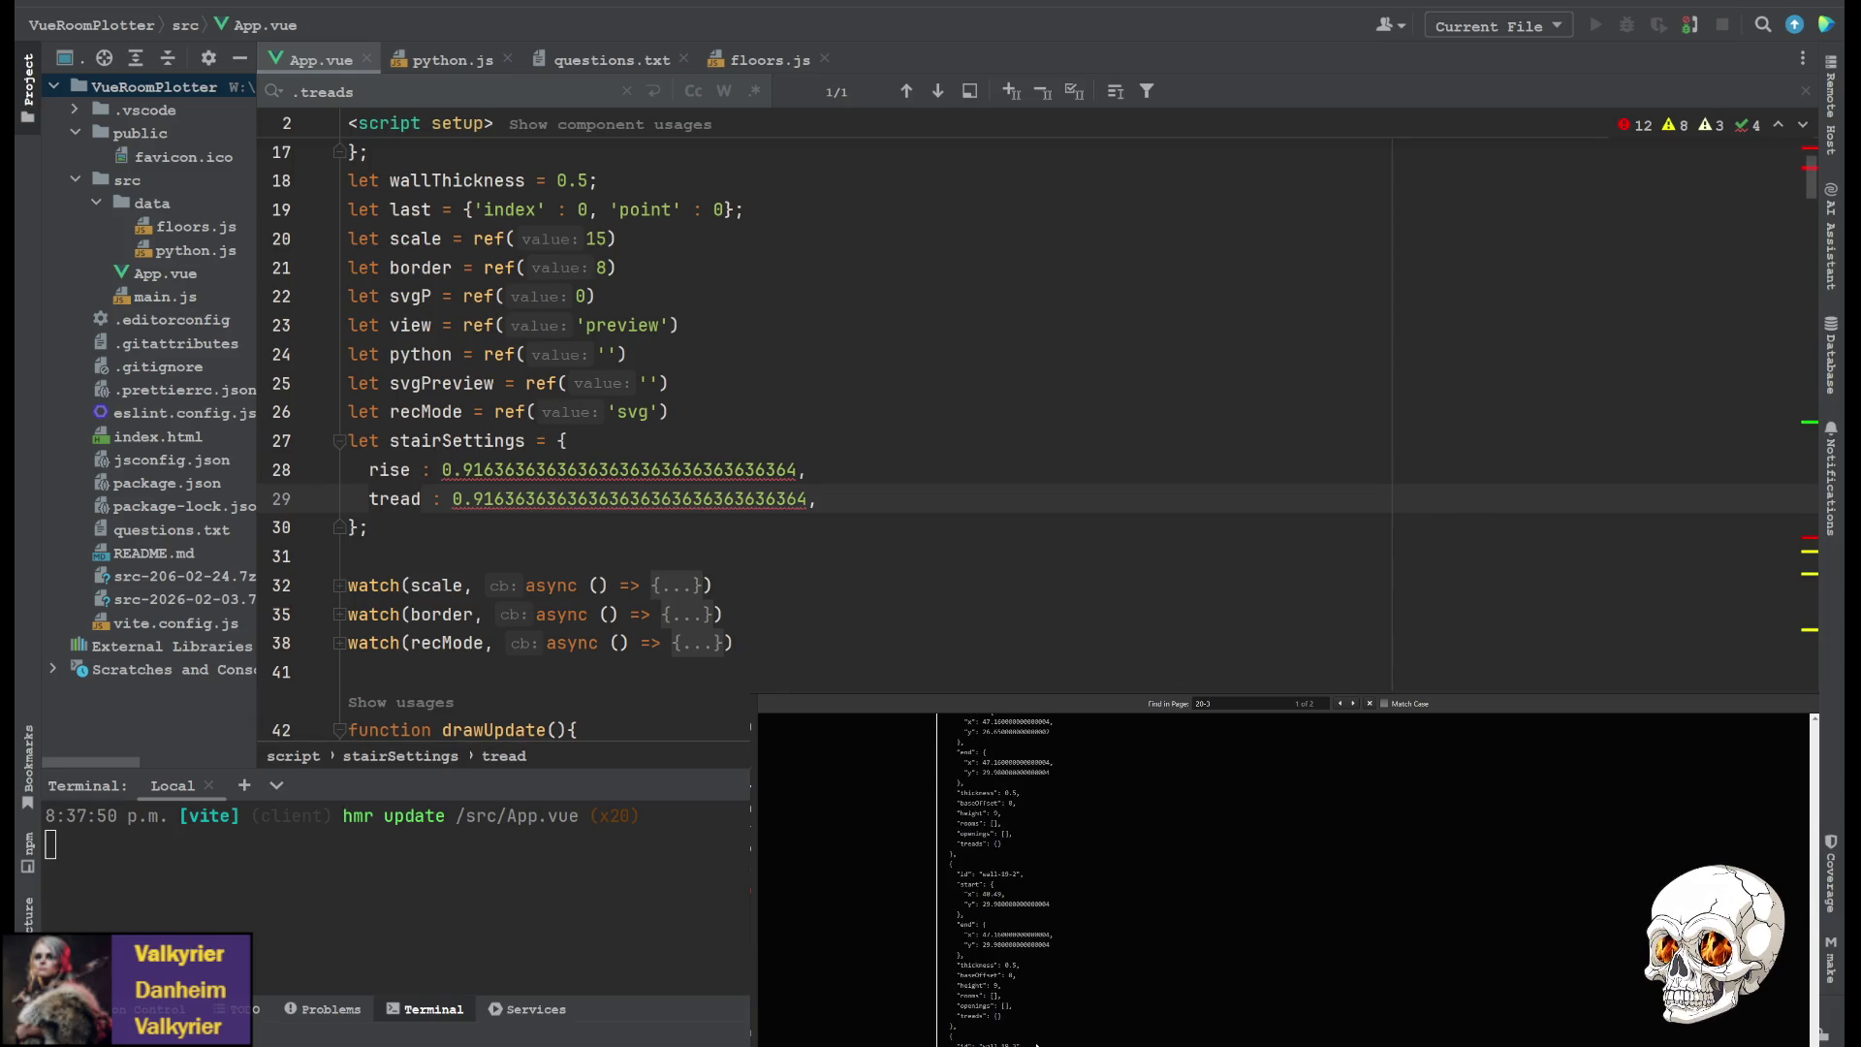
{"action": "scroll", "coordinate": [1027, 1004], "scroll_direction": "up", "scroll_amount": 3}
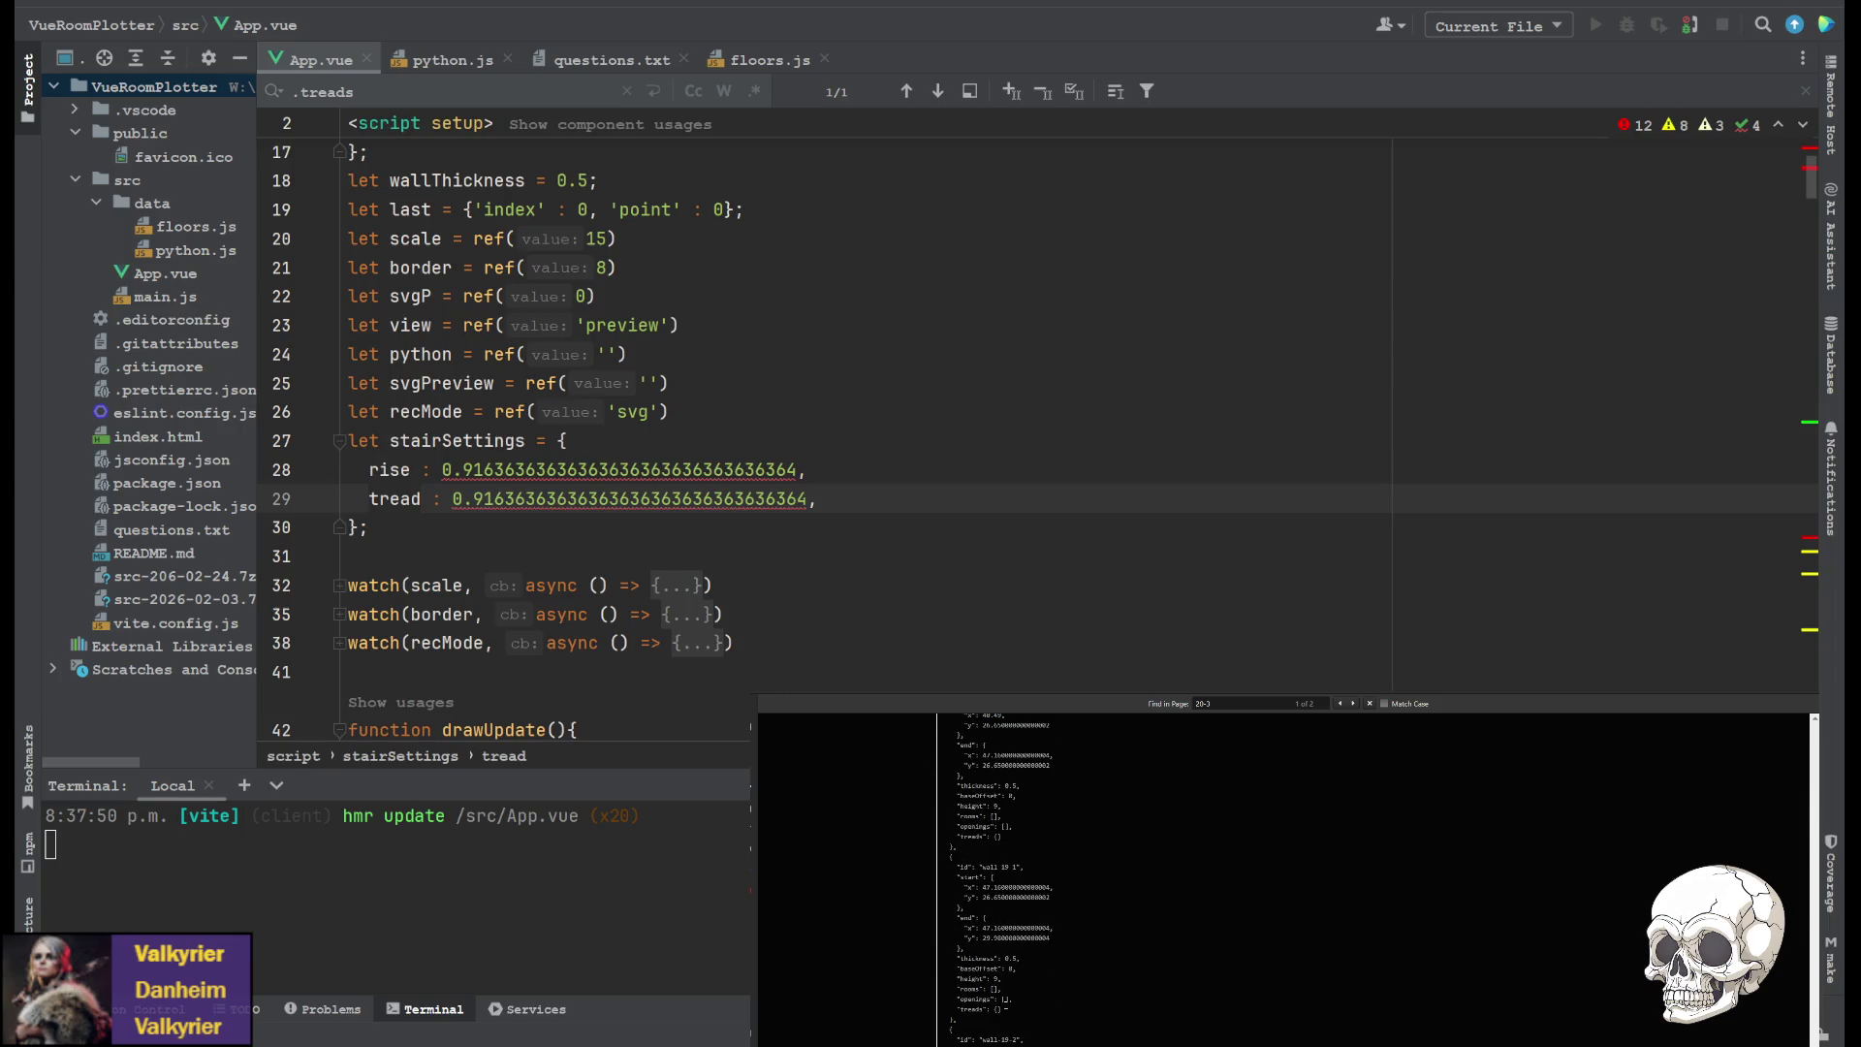
{"action": "scroll", "coordinate": [1028, 970], "scroll_direction": "up", "scroll_amount": 4}
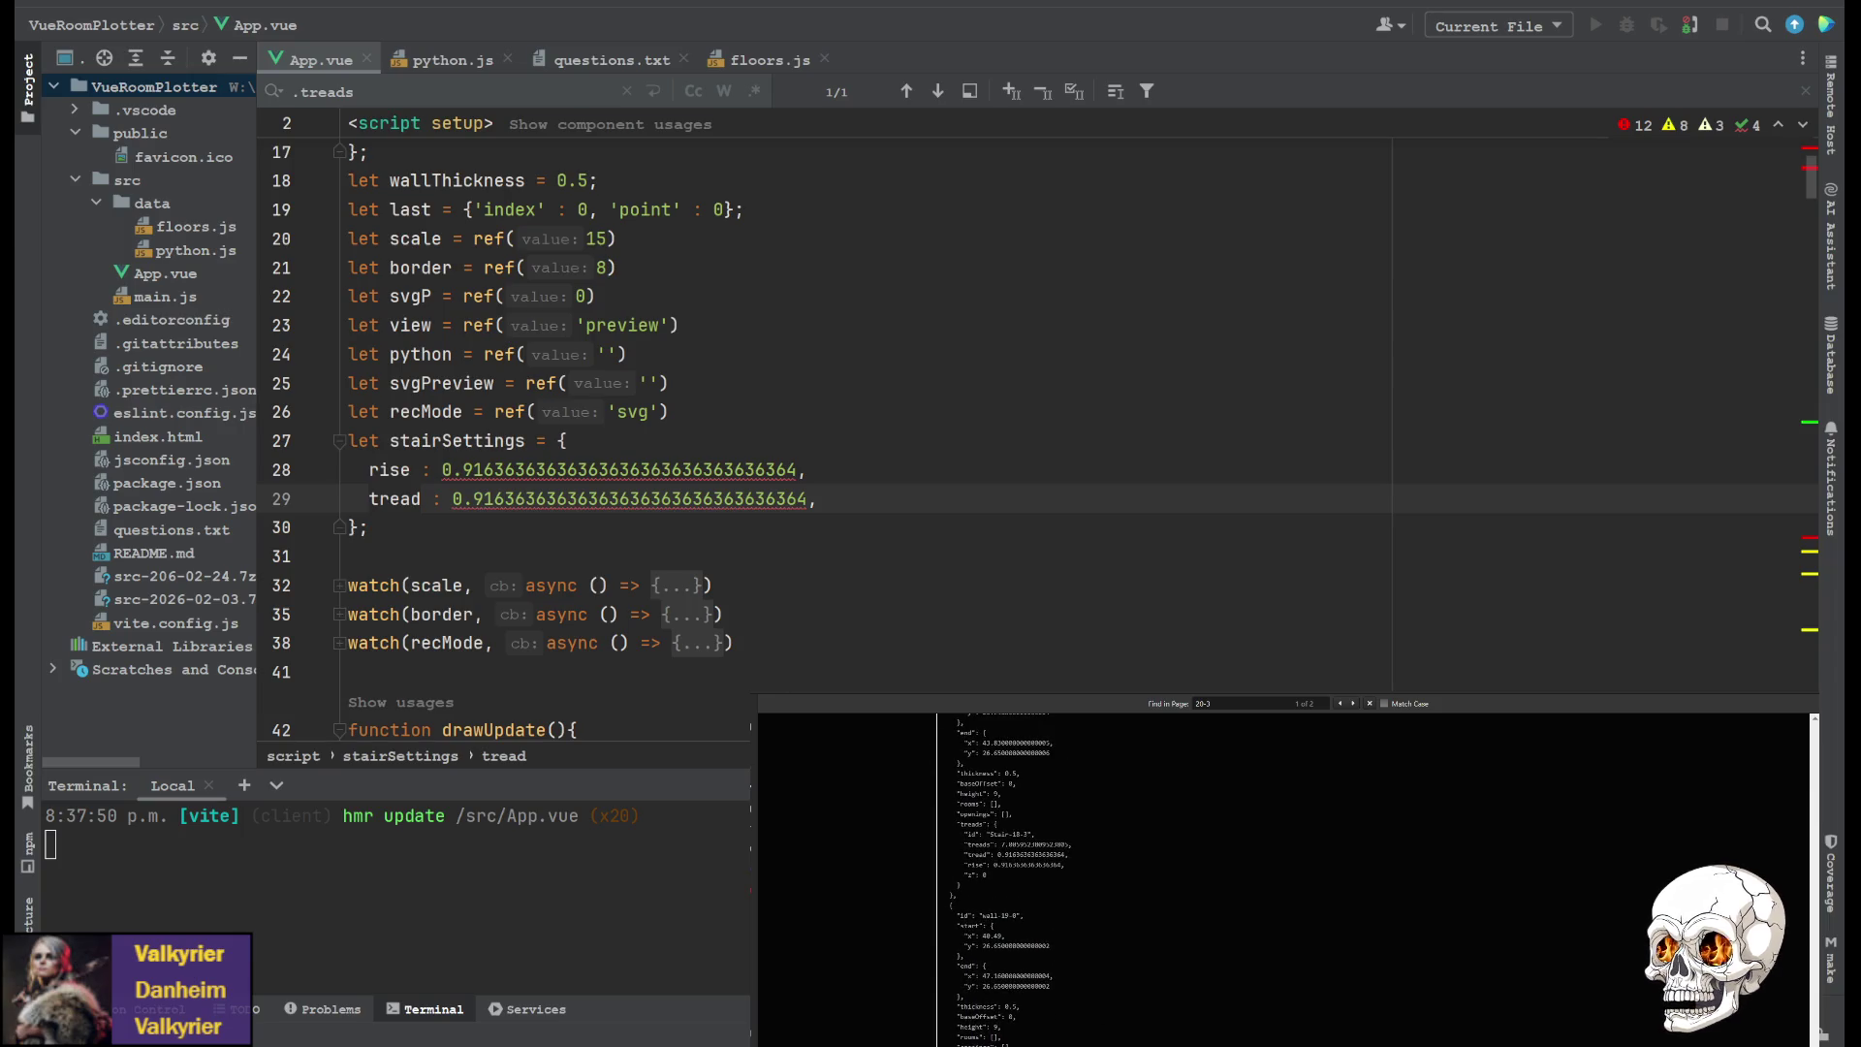
{"action": "scroll", "coordinate": [1005, 976], "scroll_direction": "up", "scroll_amount": 2}
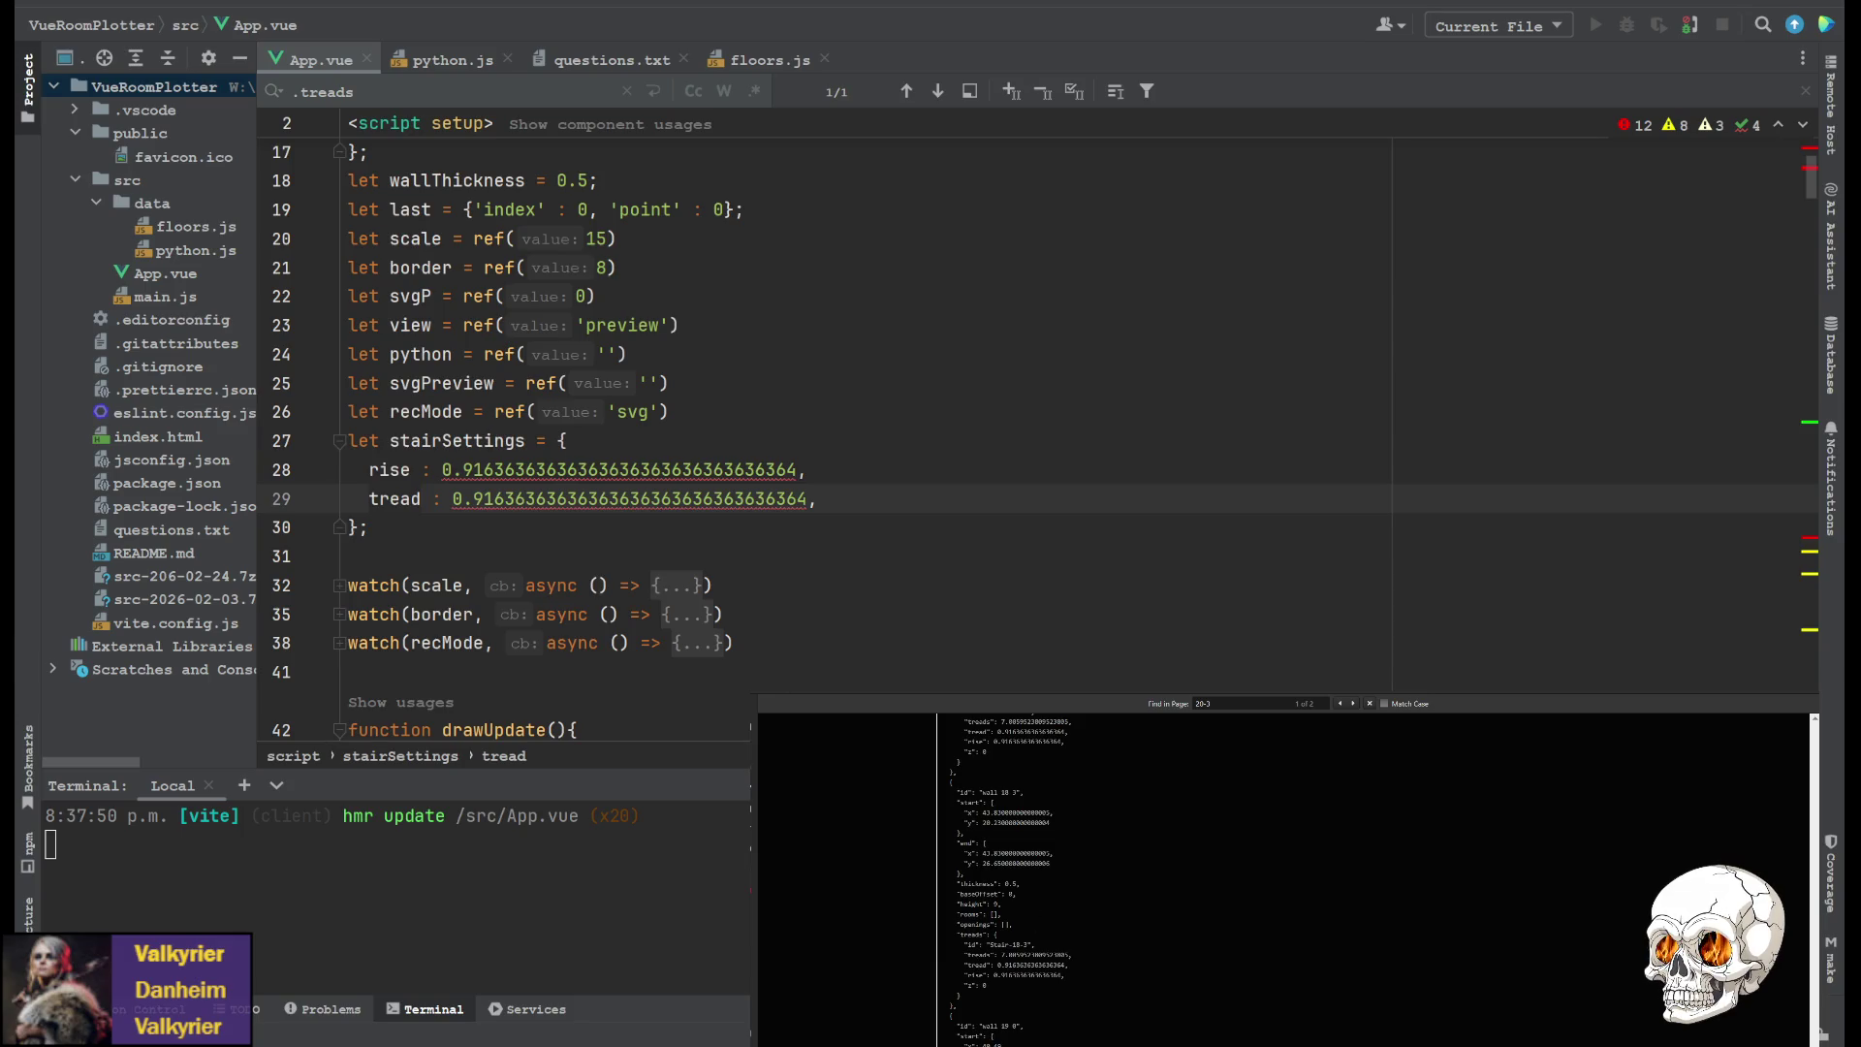
{"action": "scroll", "coordinate": [1008, 970], "scroll_direction": "up", "scroll_amount": 2}
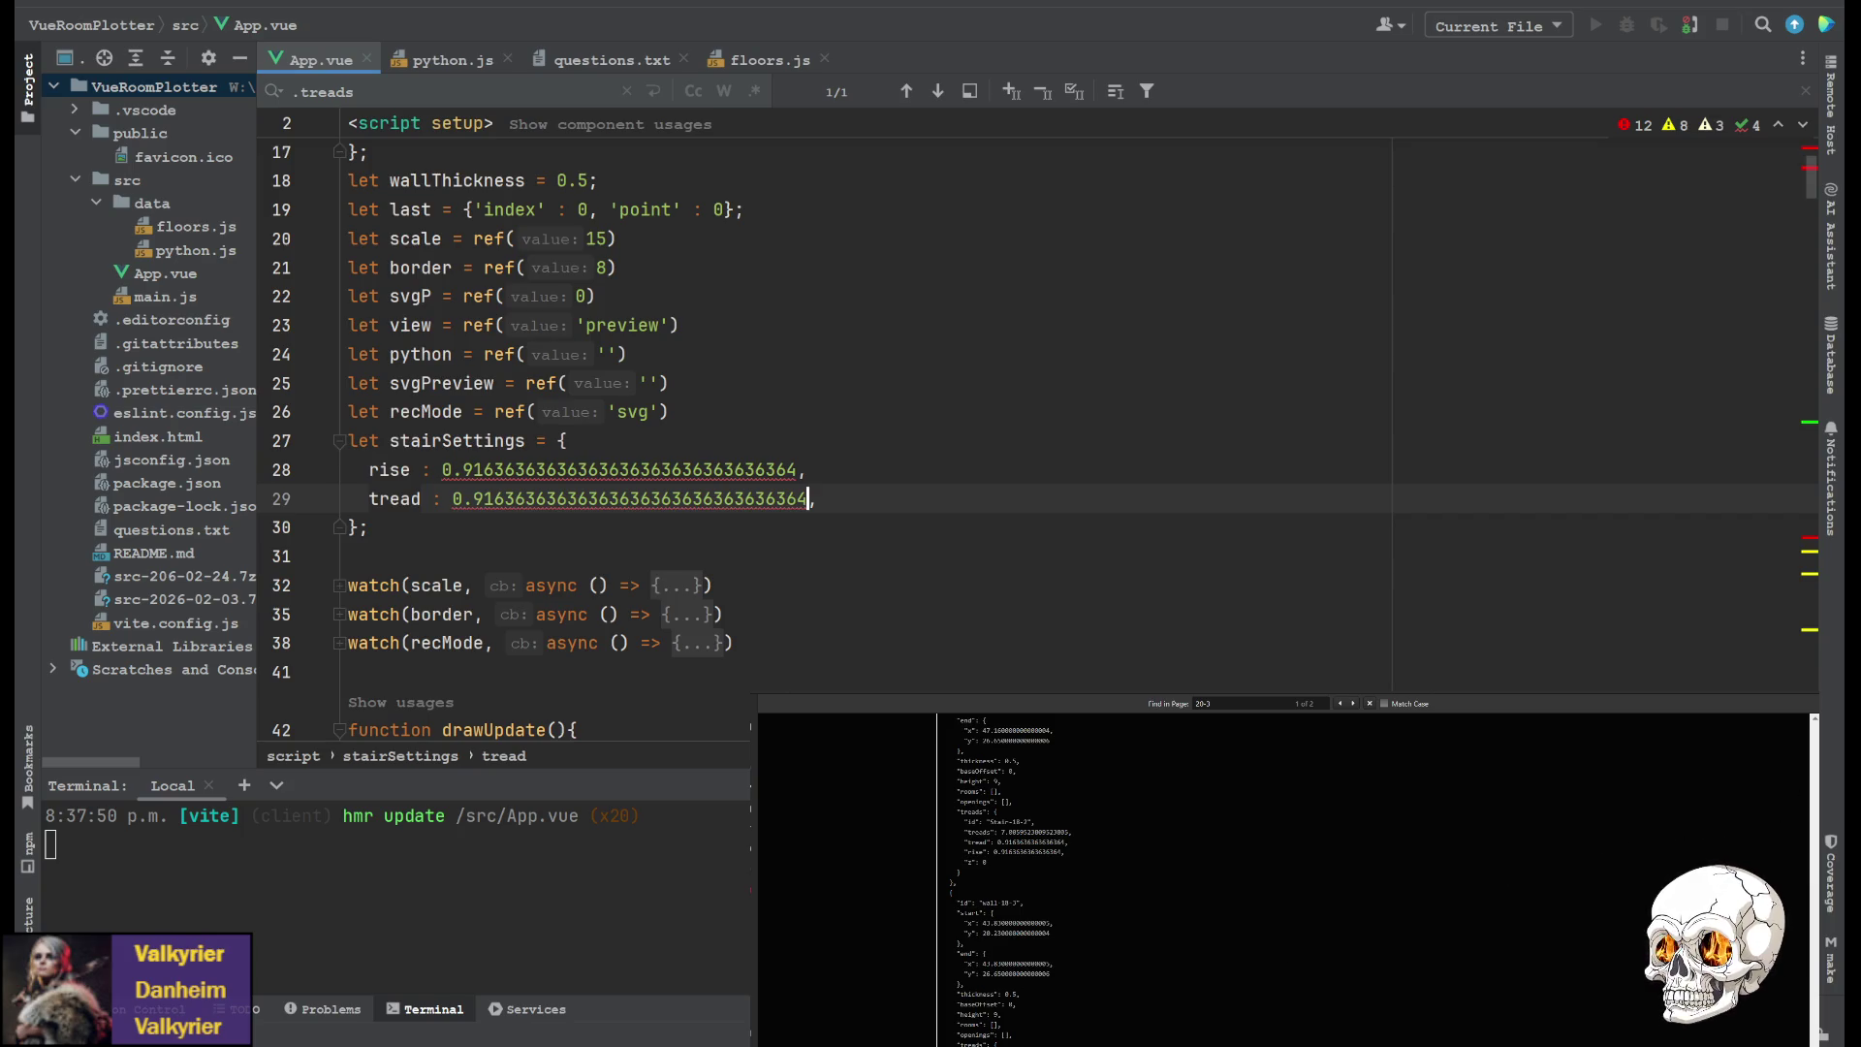
Search App.vue for the stairSettings.rise usages
{"action": "double_click", "coordinate": [441, 441]}
{"action": "key", "text": "ctrl+f"}
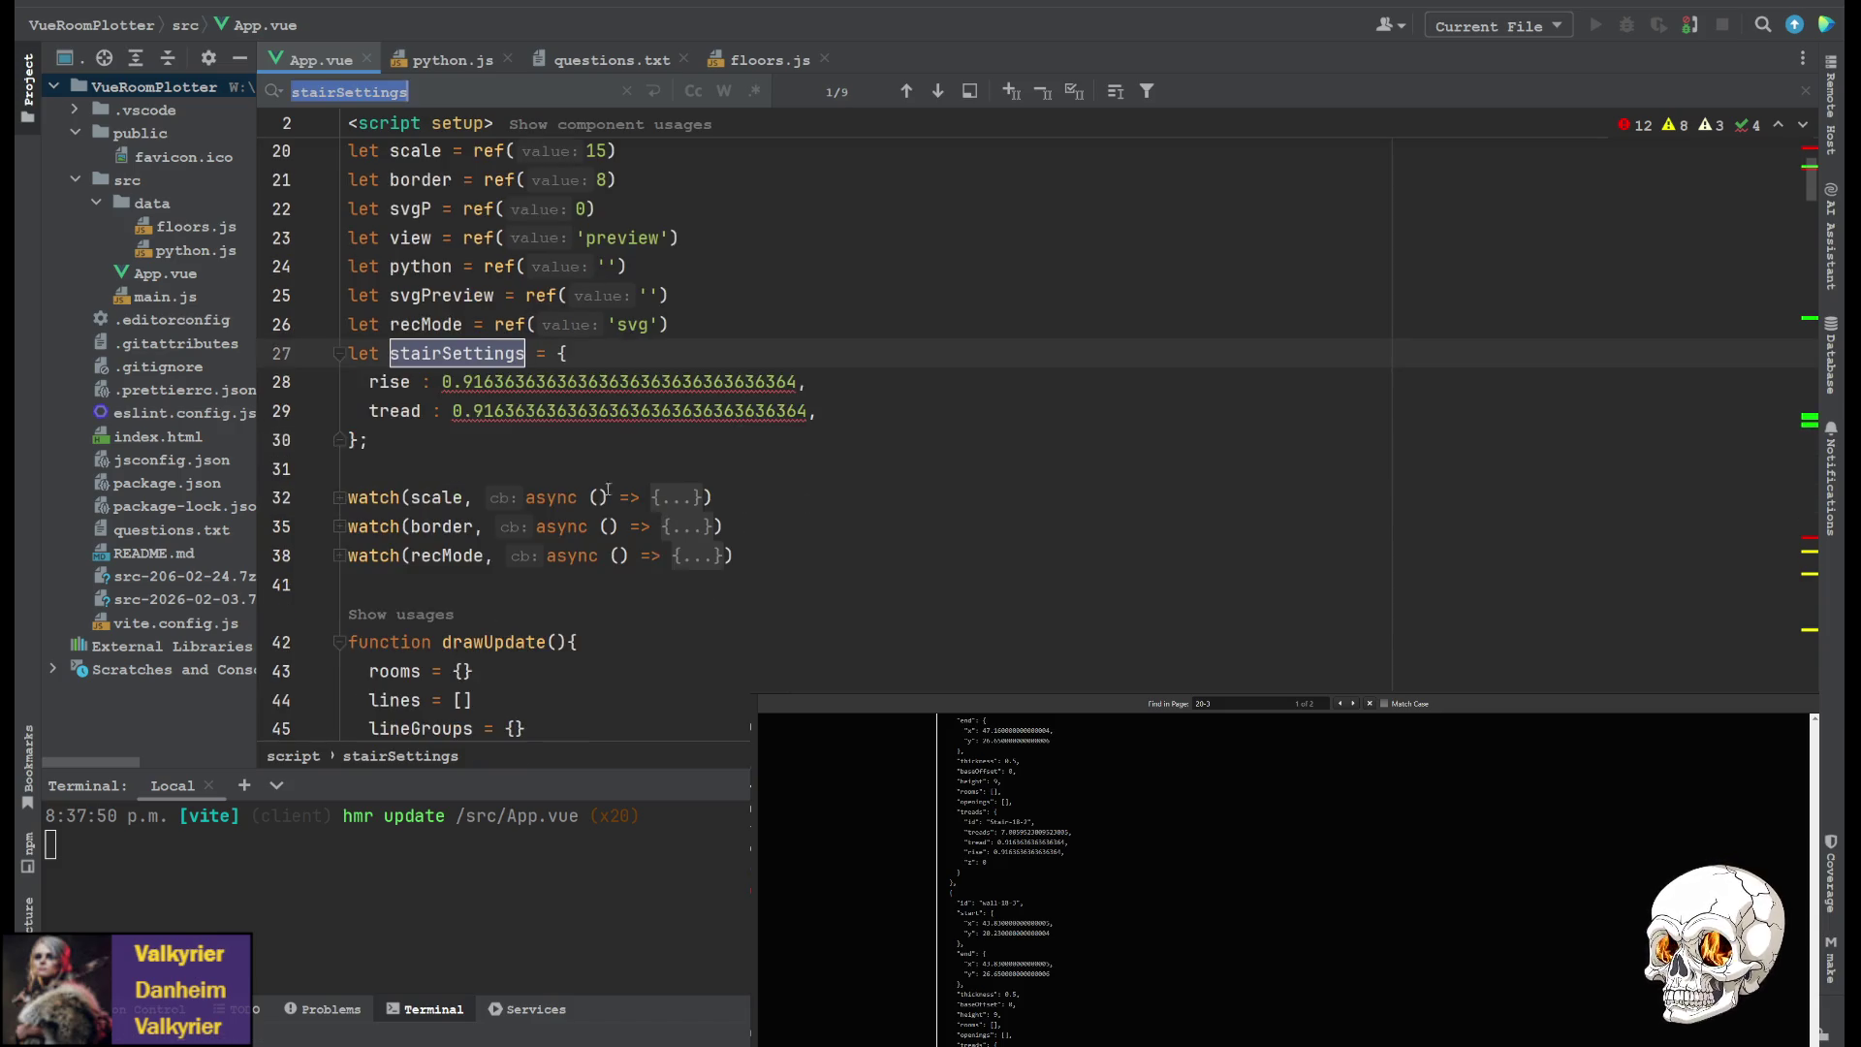
{"action": "scroll", "coordinate": [549, 411], "scroll_direction": "down", "scroll_amount": 1}
{"action": "left_click", "coordinate": [440, 92]}
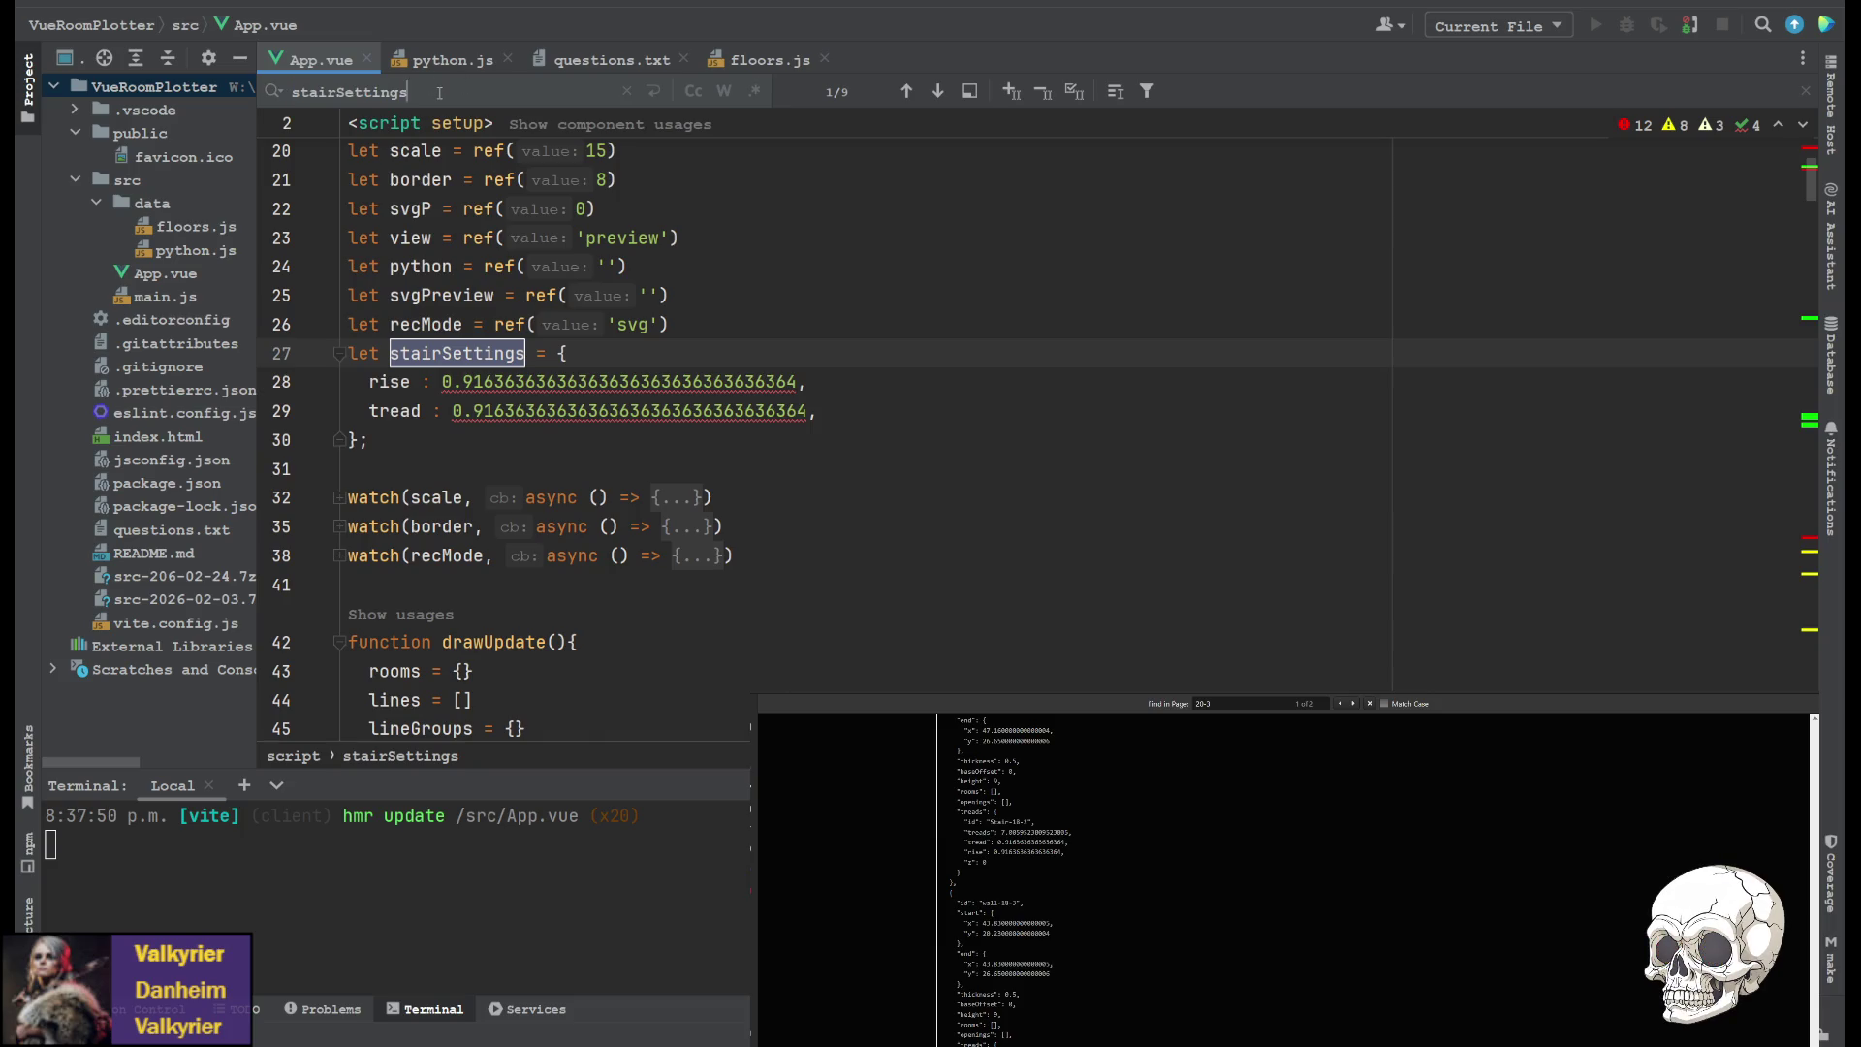
{"action": "type", "text": ".rise"}
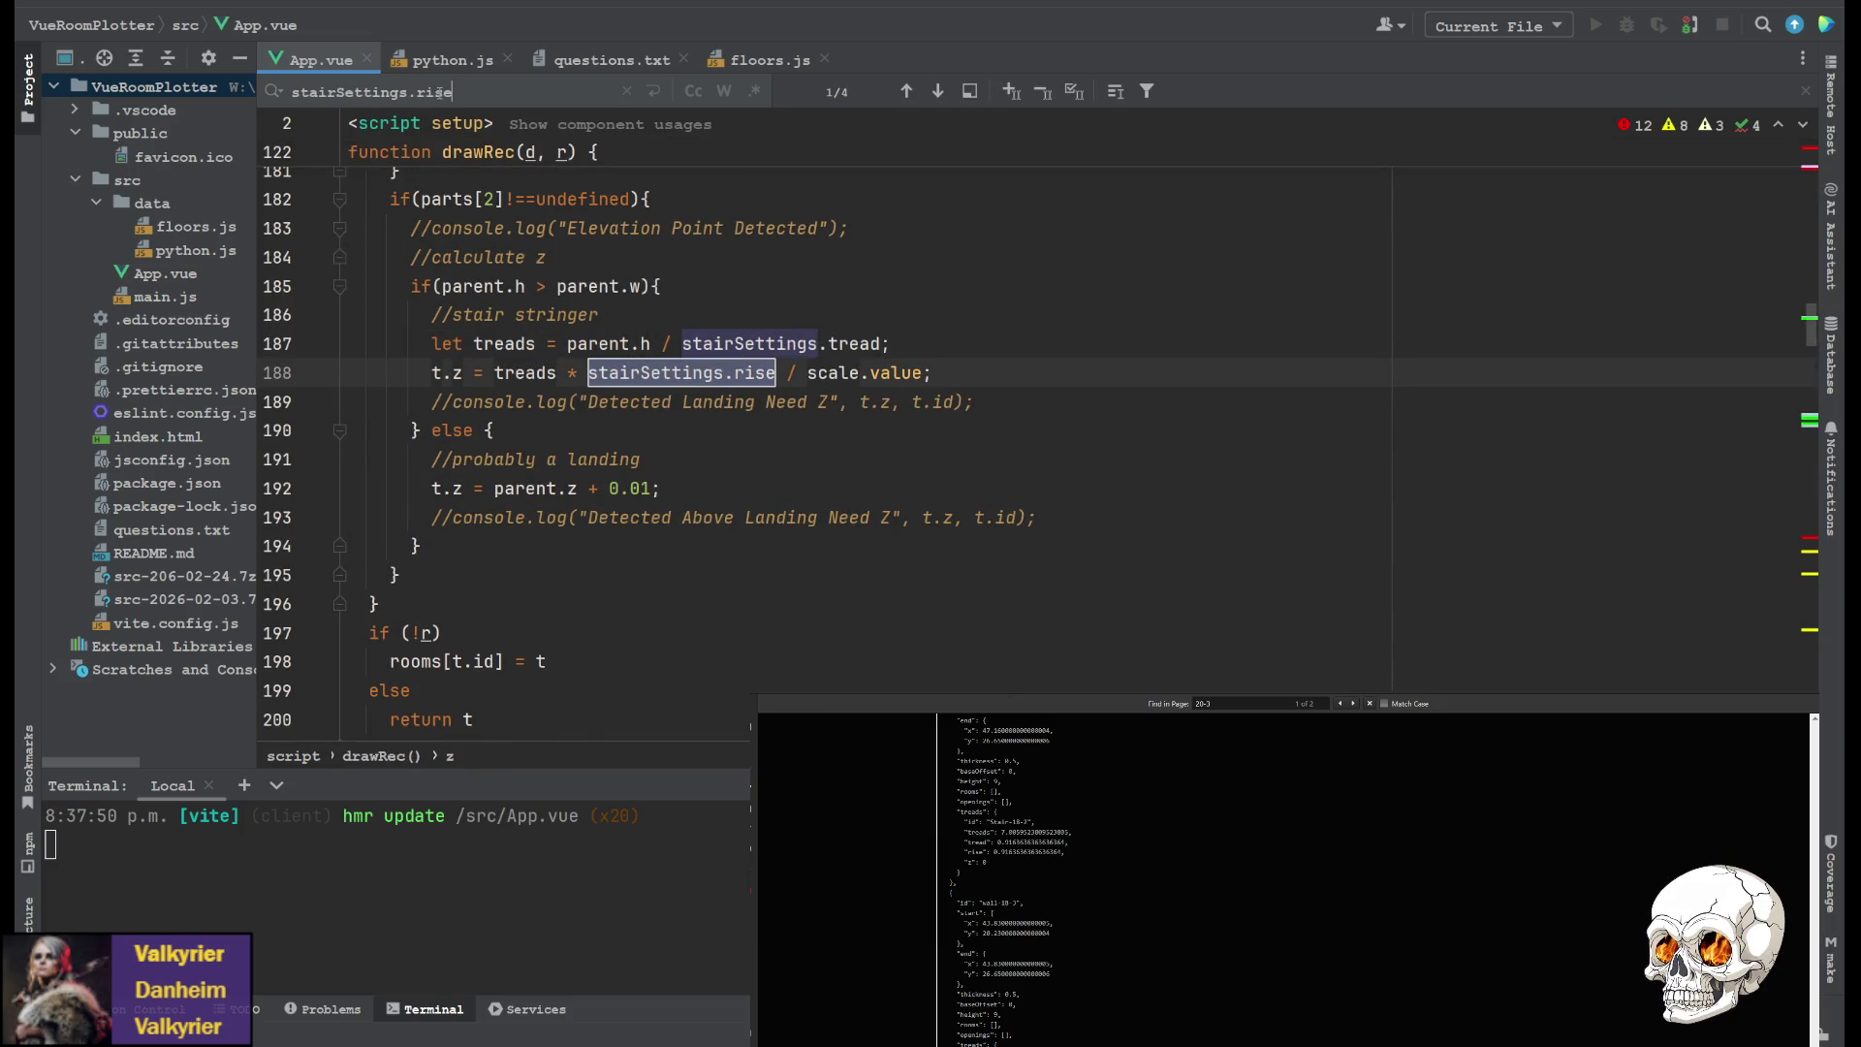
{"action": "scroll", "coordinate": [731, 473], "scroll_direction": "up", "scroll_amount": 2}
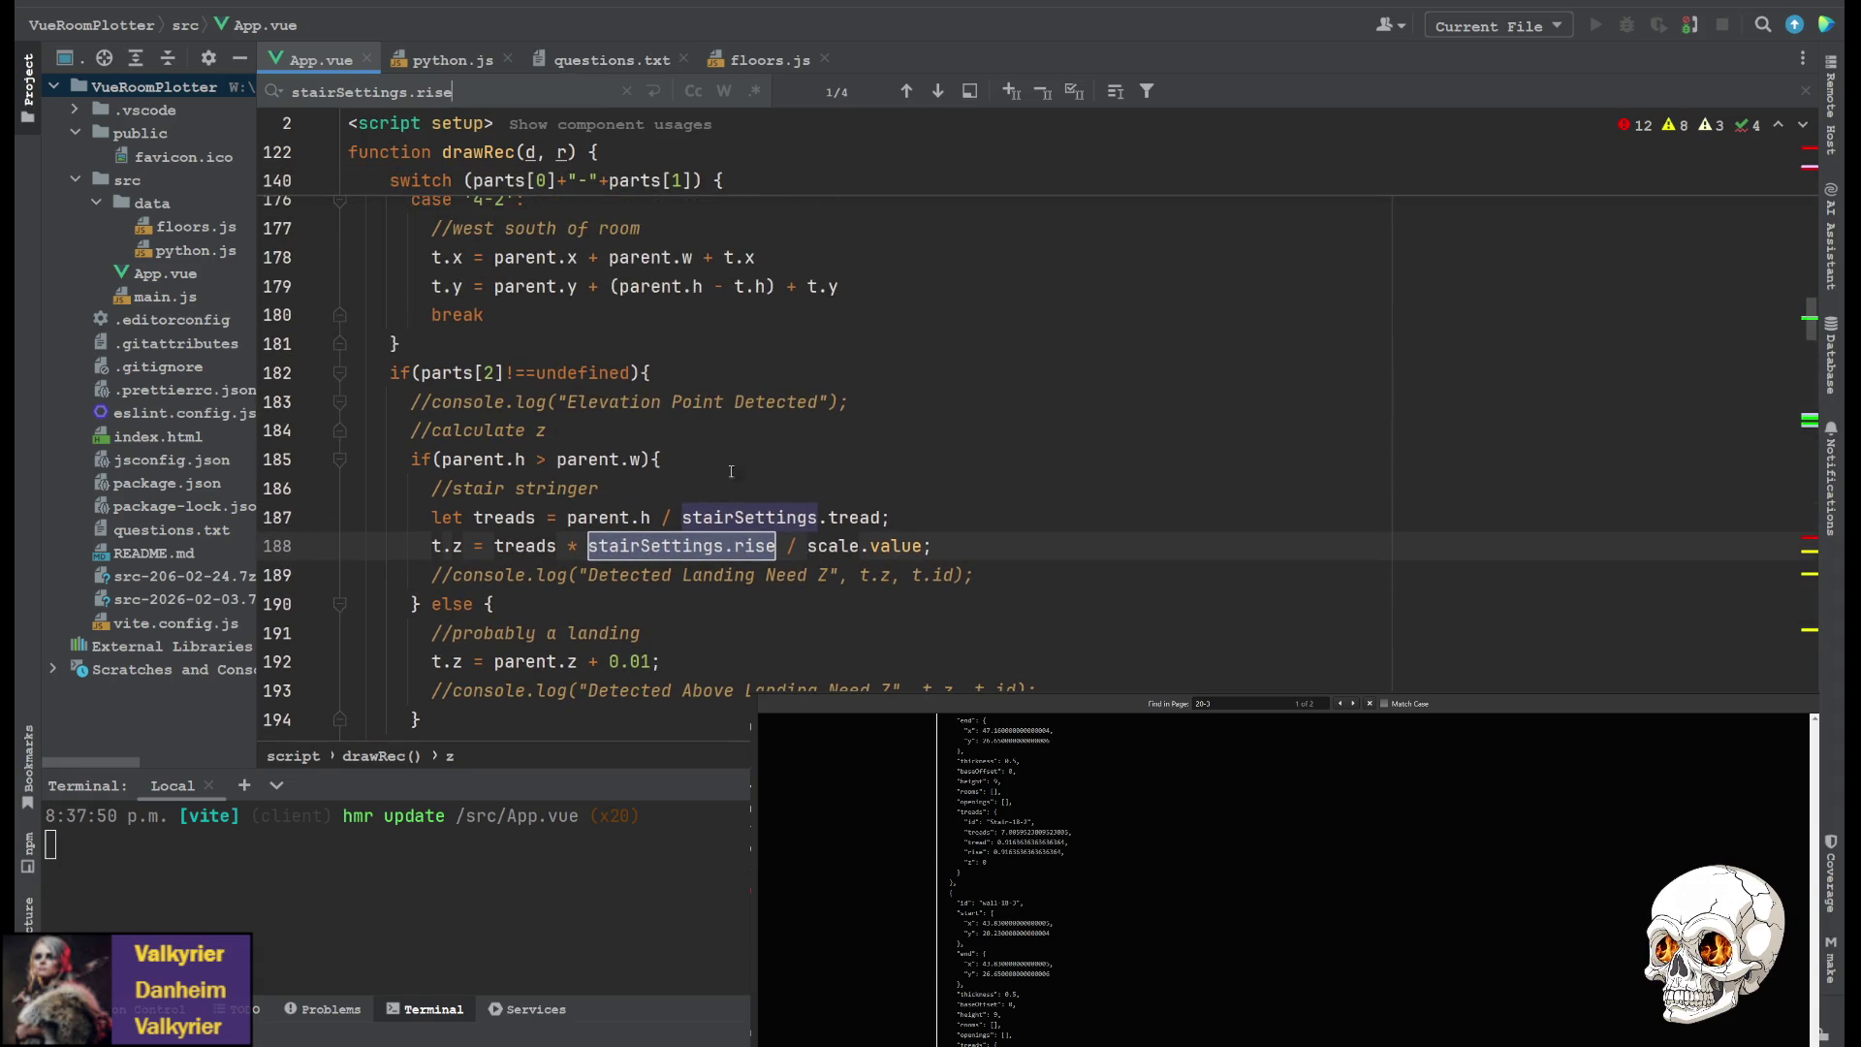
On line 188, drop the stray 'Math.' so z is treads * stairSettings.rise / scale.value
{"action": "left_click", "coordinate": [495, 545]}
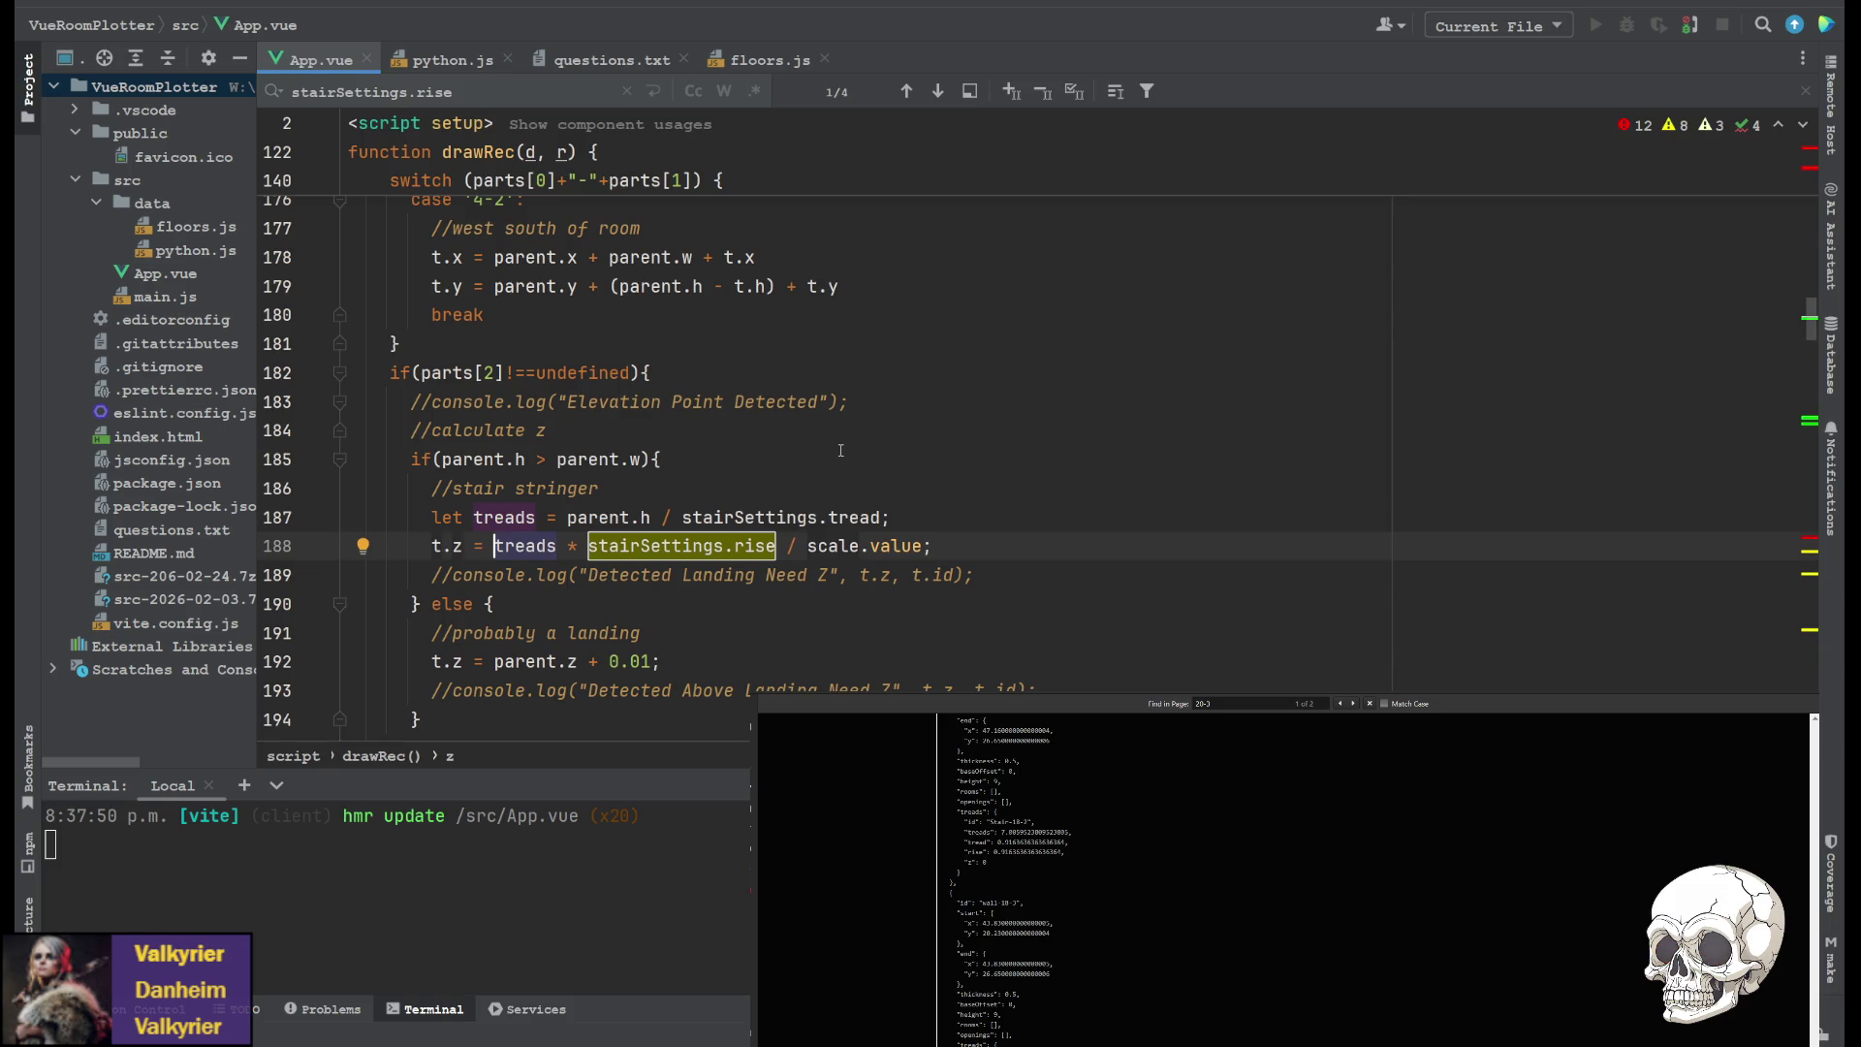
{"action": "type", "text": "Math."}
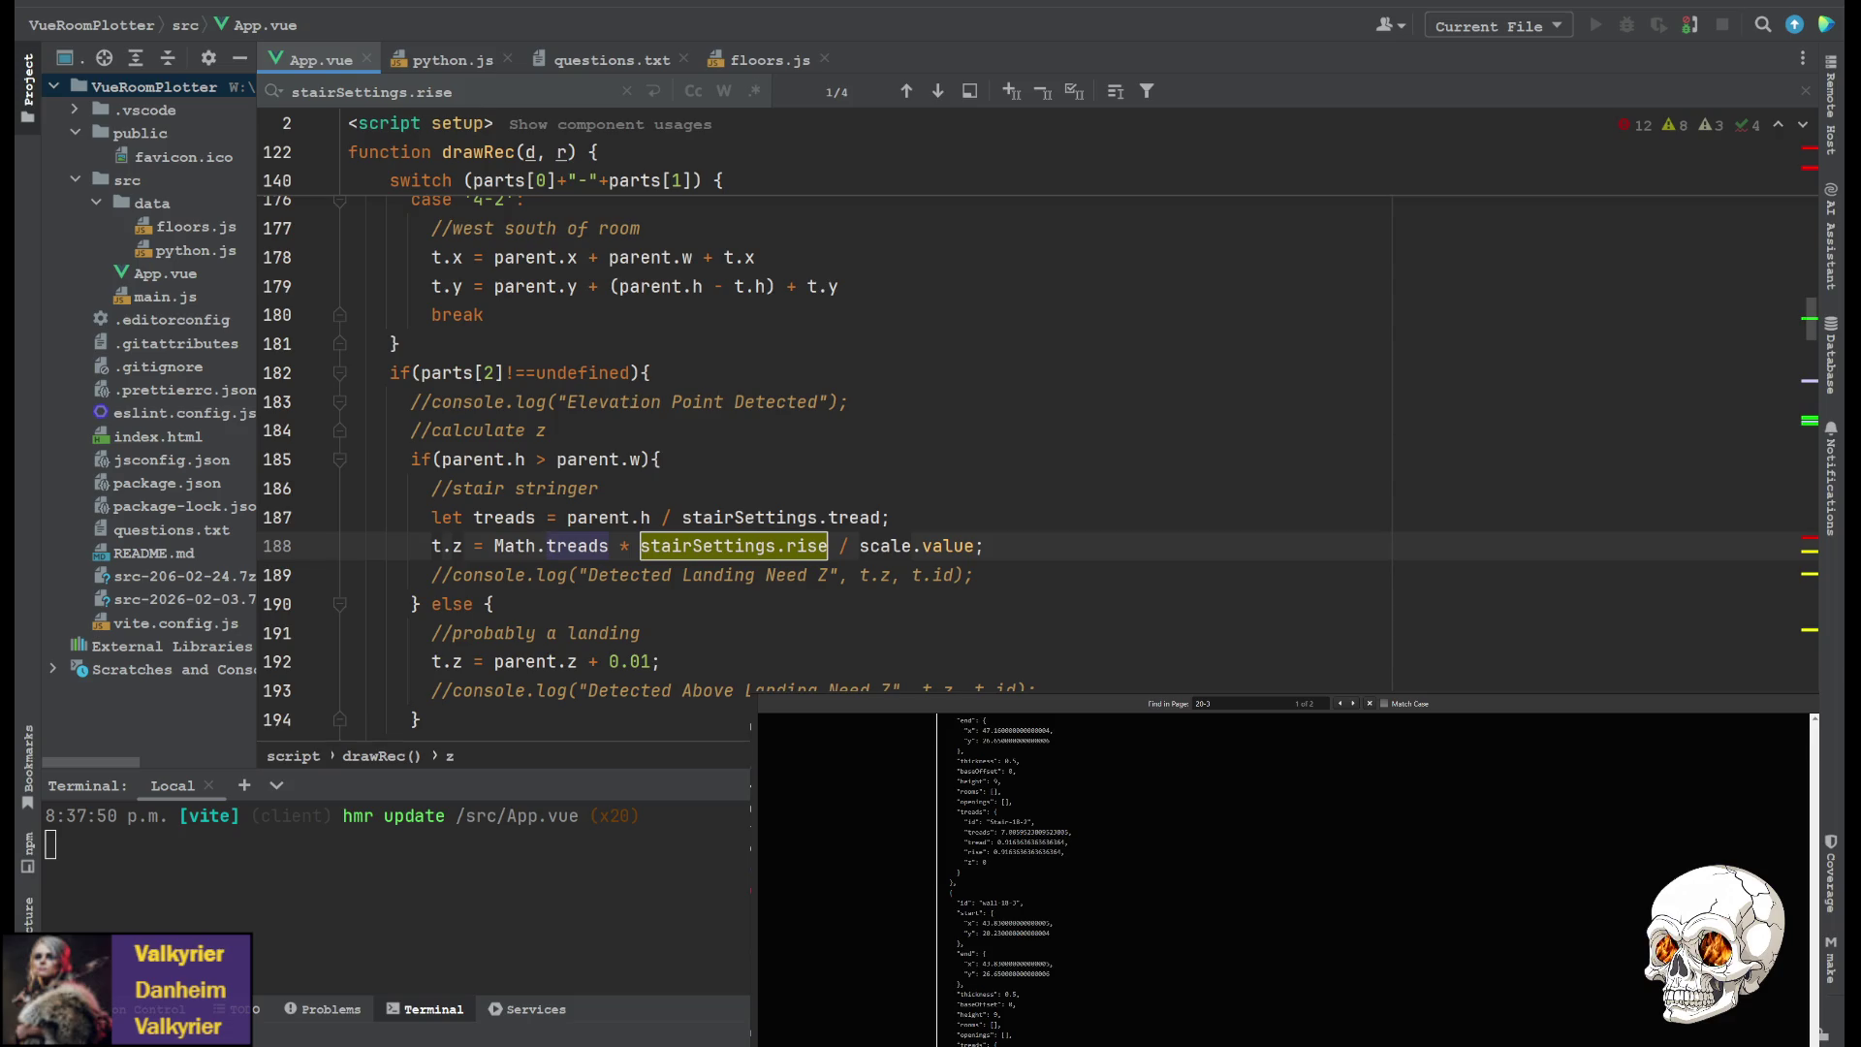
{"action": "key", "text": "ctrl+z"}
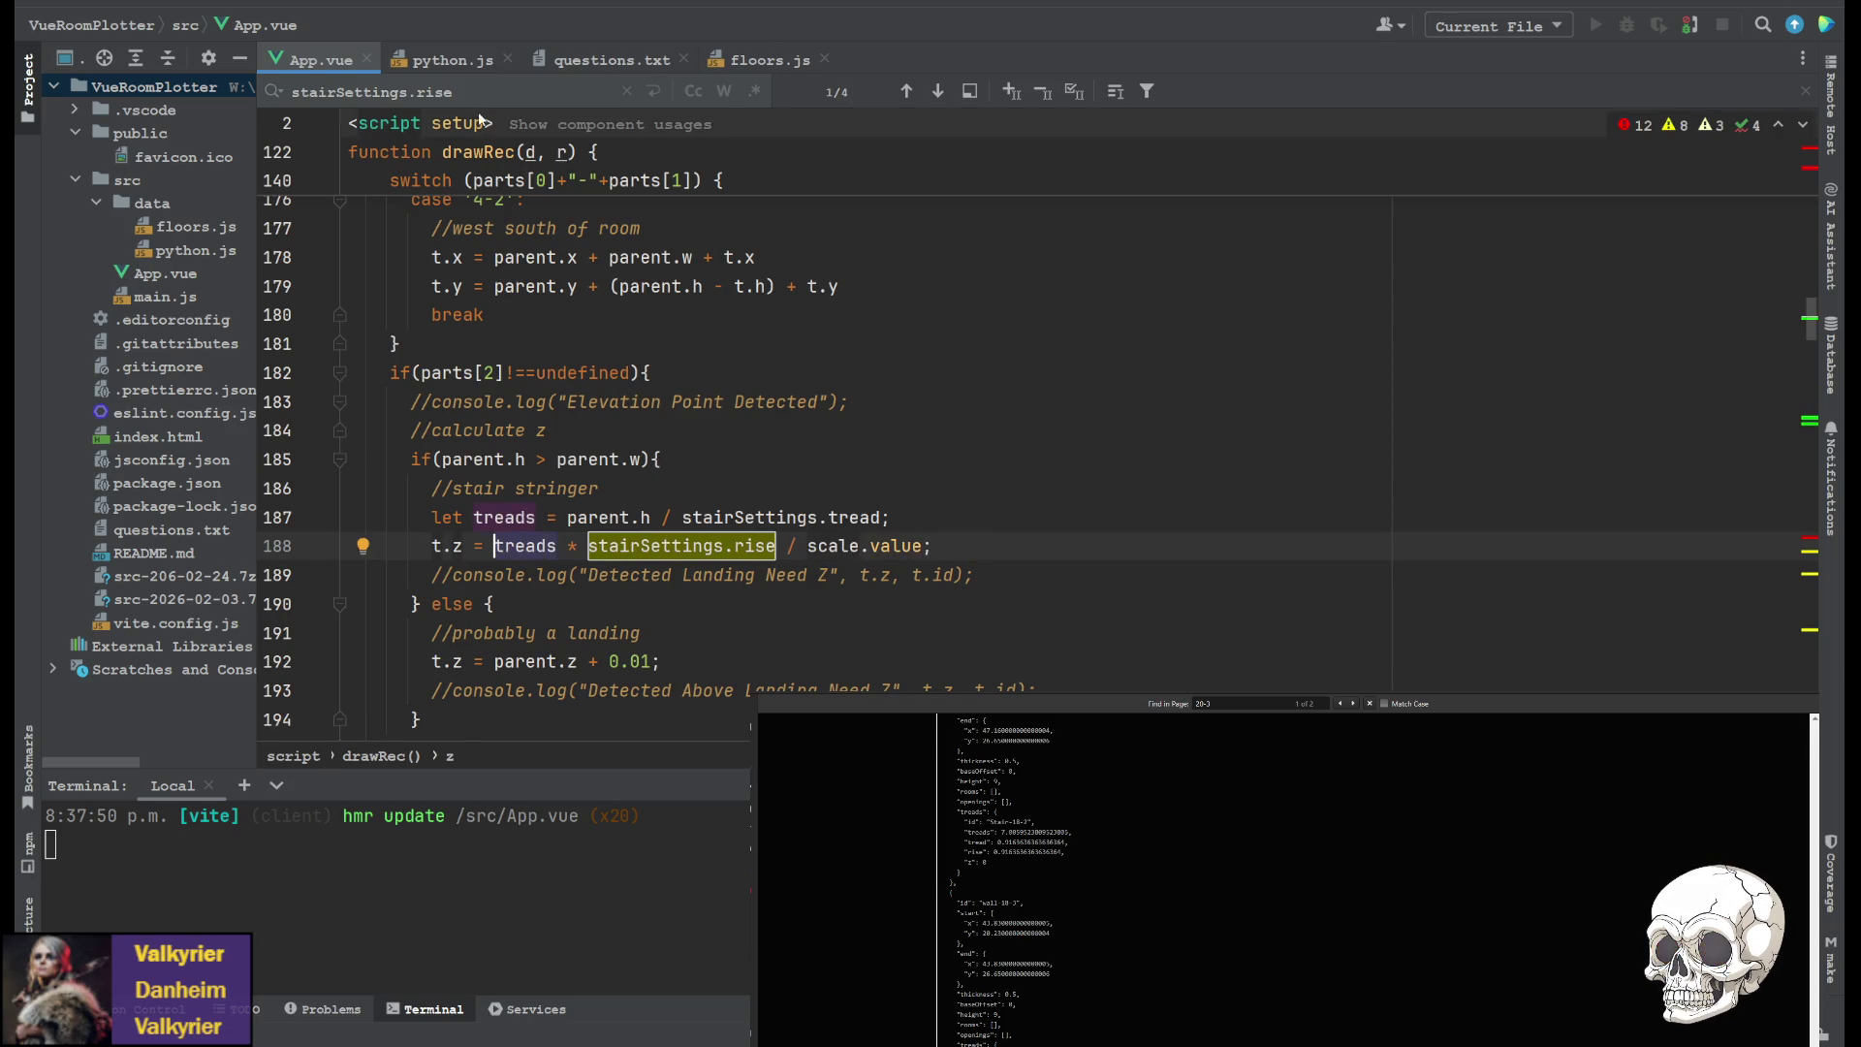
Jump to the next stairSettings.rise match in createWallData's Stringer branch
{"action": "left_click", "coordinate": [524, 92]}
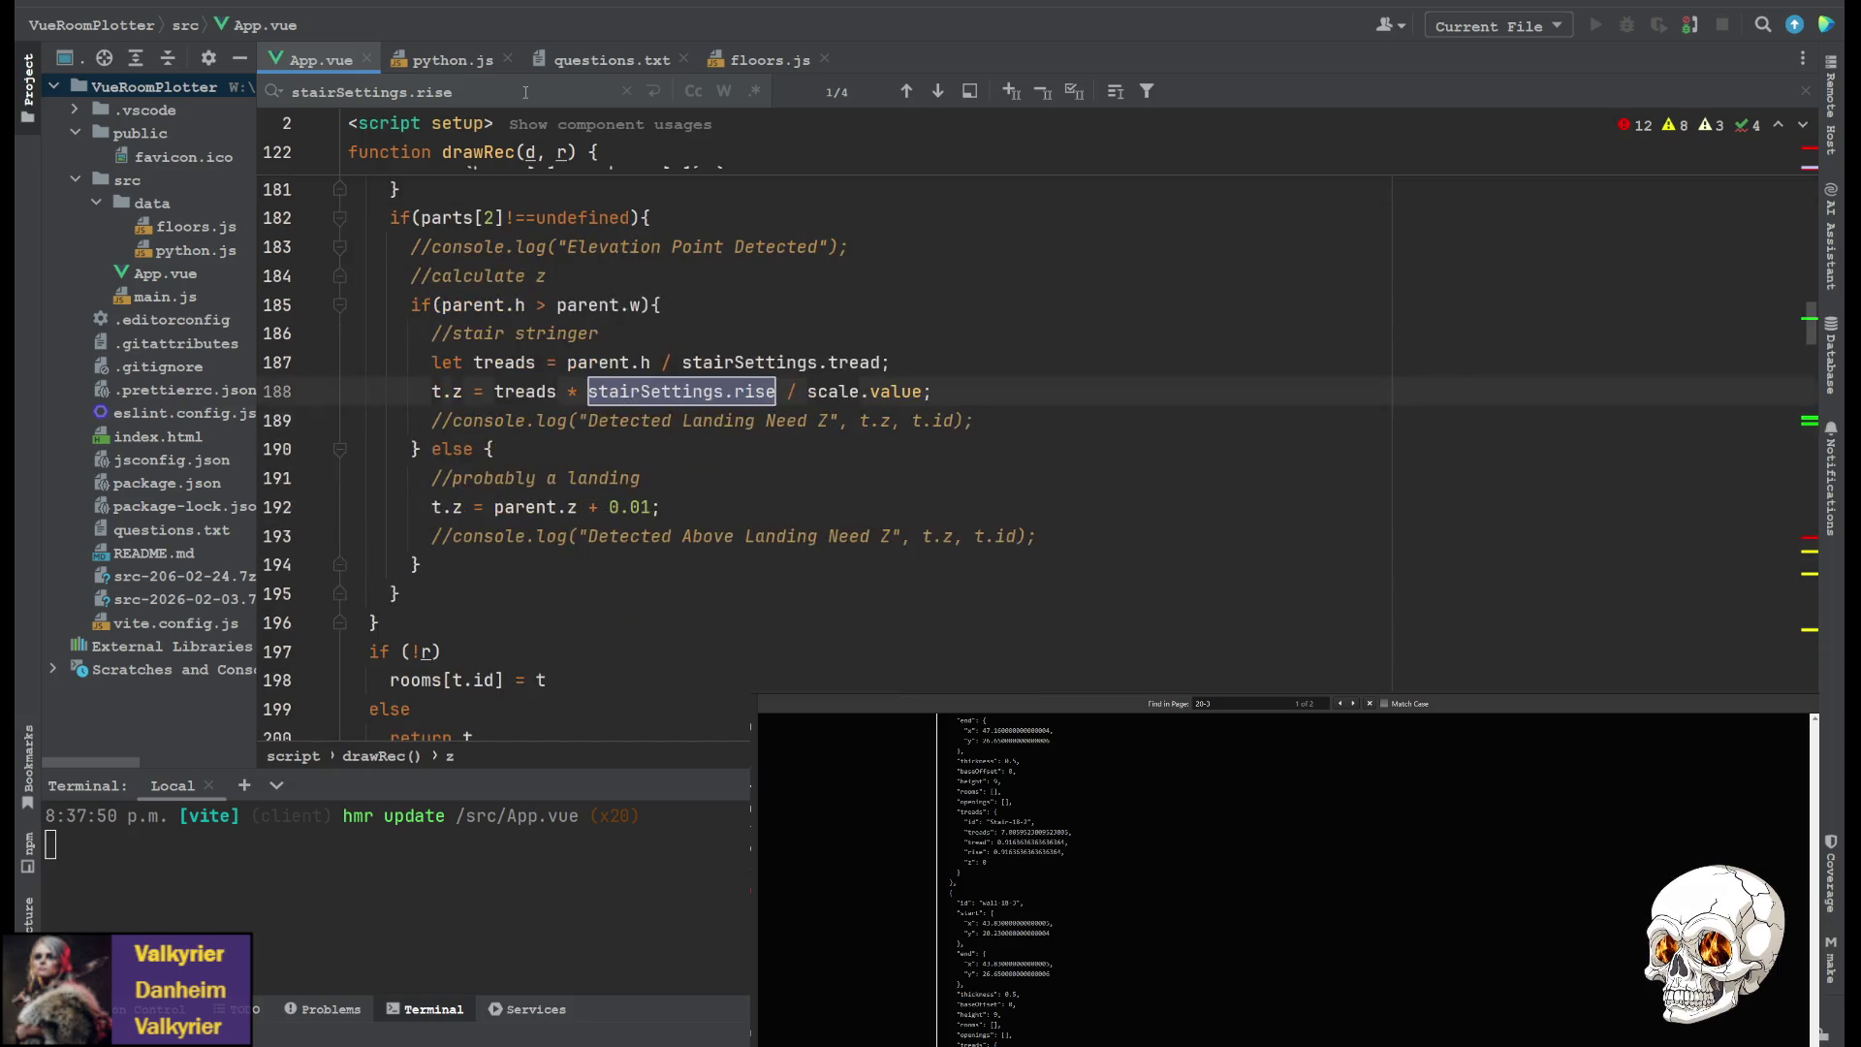
{"action": "key", "text": "Return"}
{"action": "key", "text": "Return"}
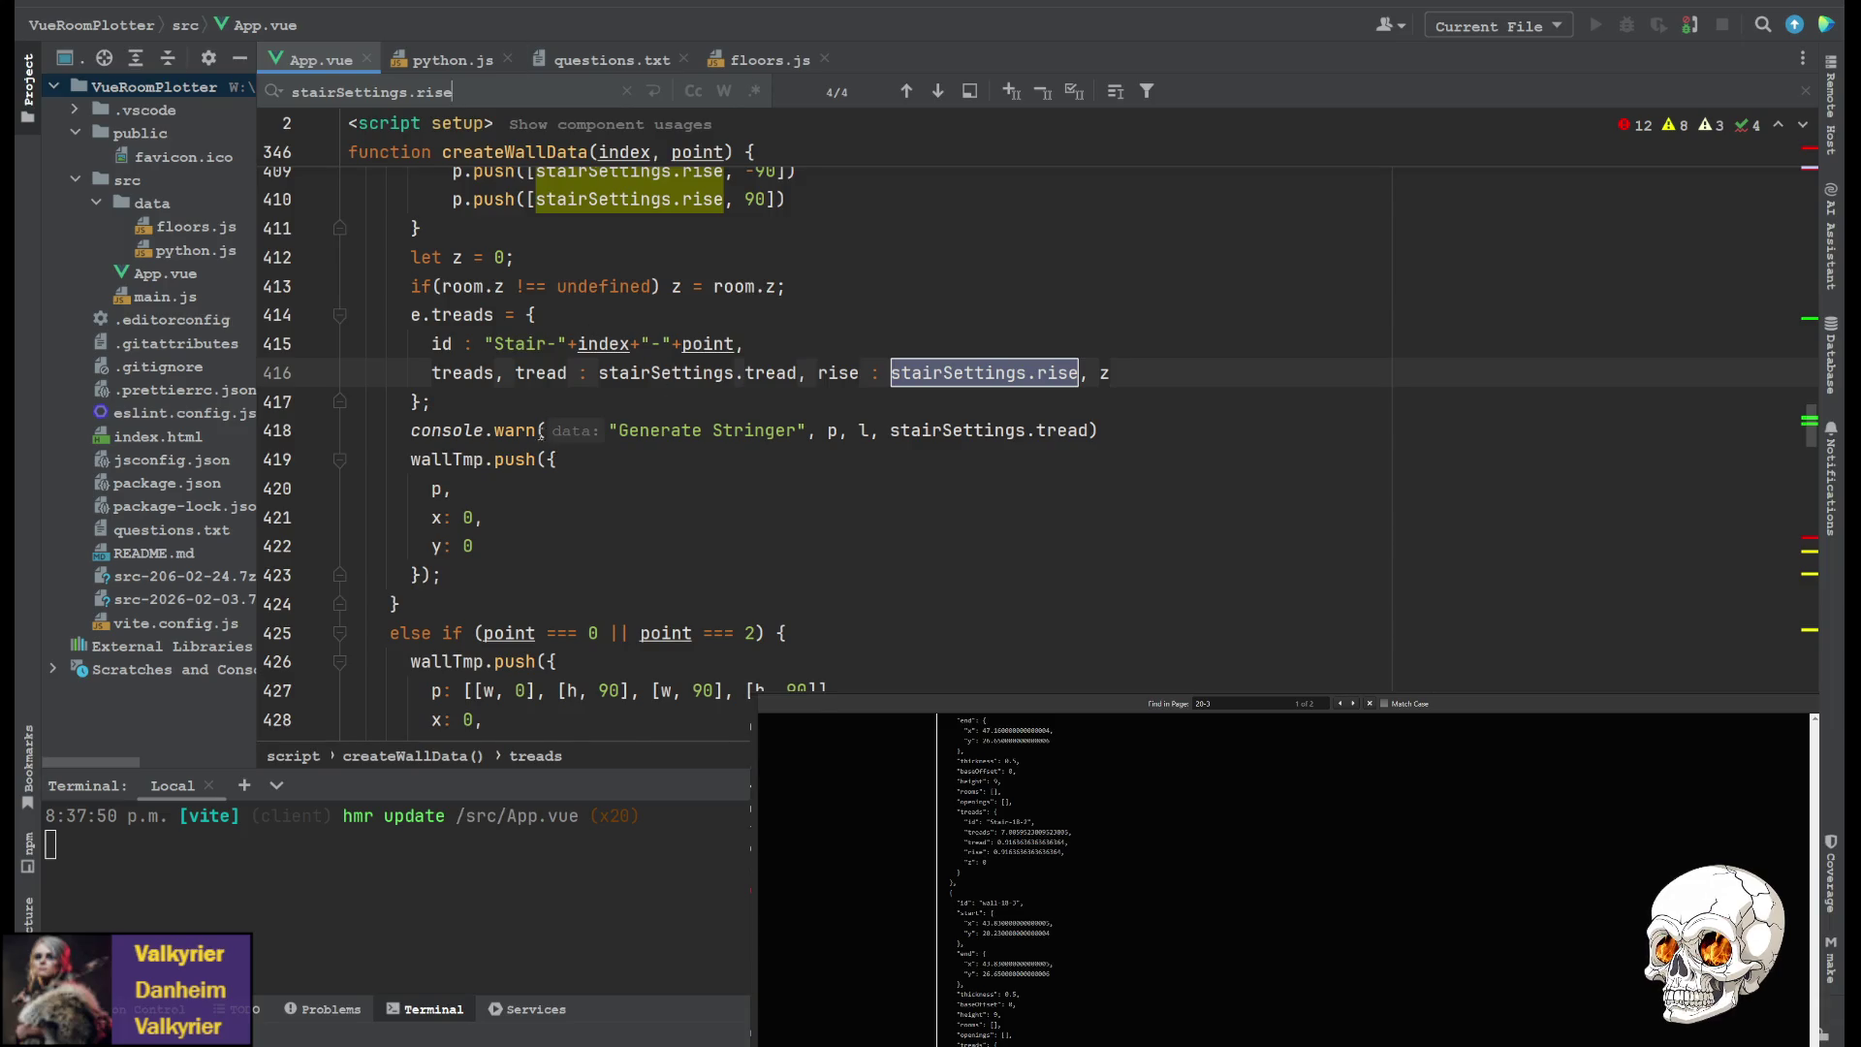
{"action": "scroll", "coordinate": [541, 430], "scroll_direction": "up", "scroll_amount": 1}
{"action": "left_click", "coordinate": [433, 459]}
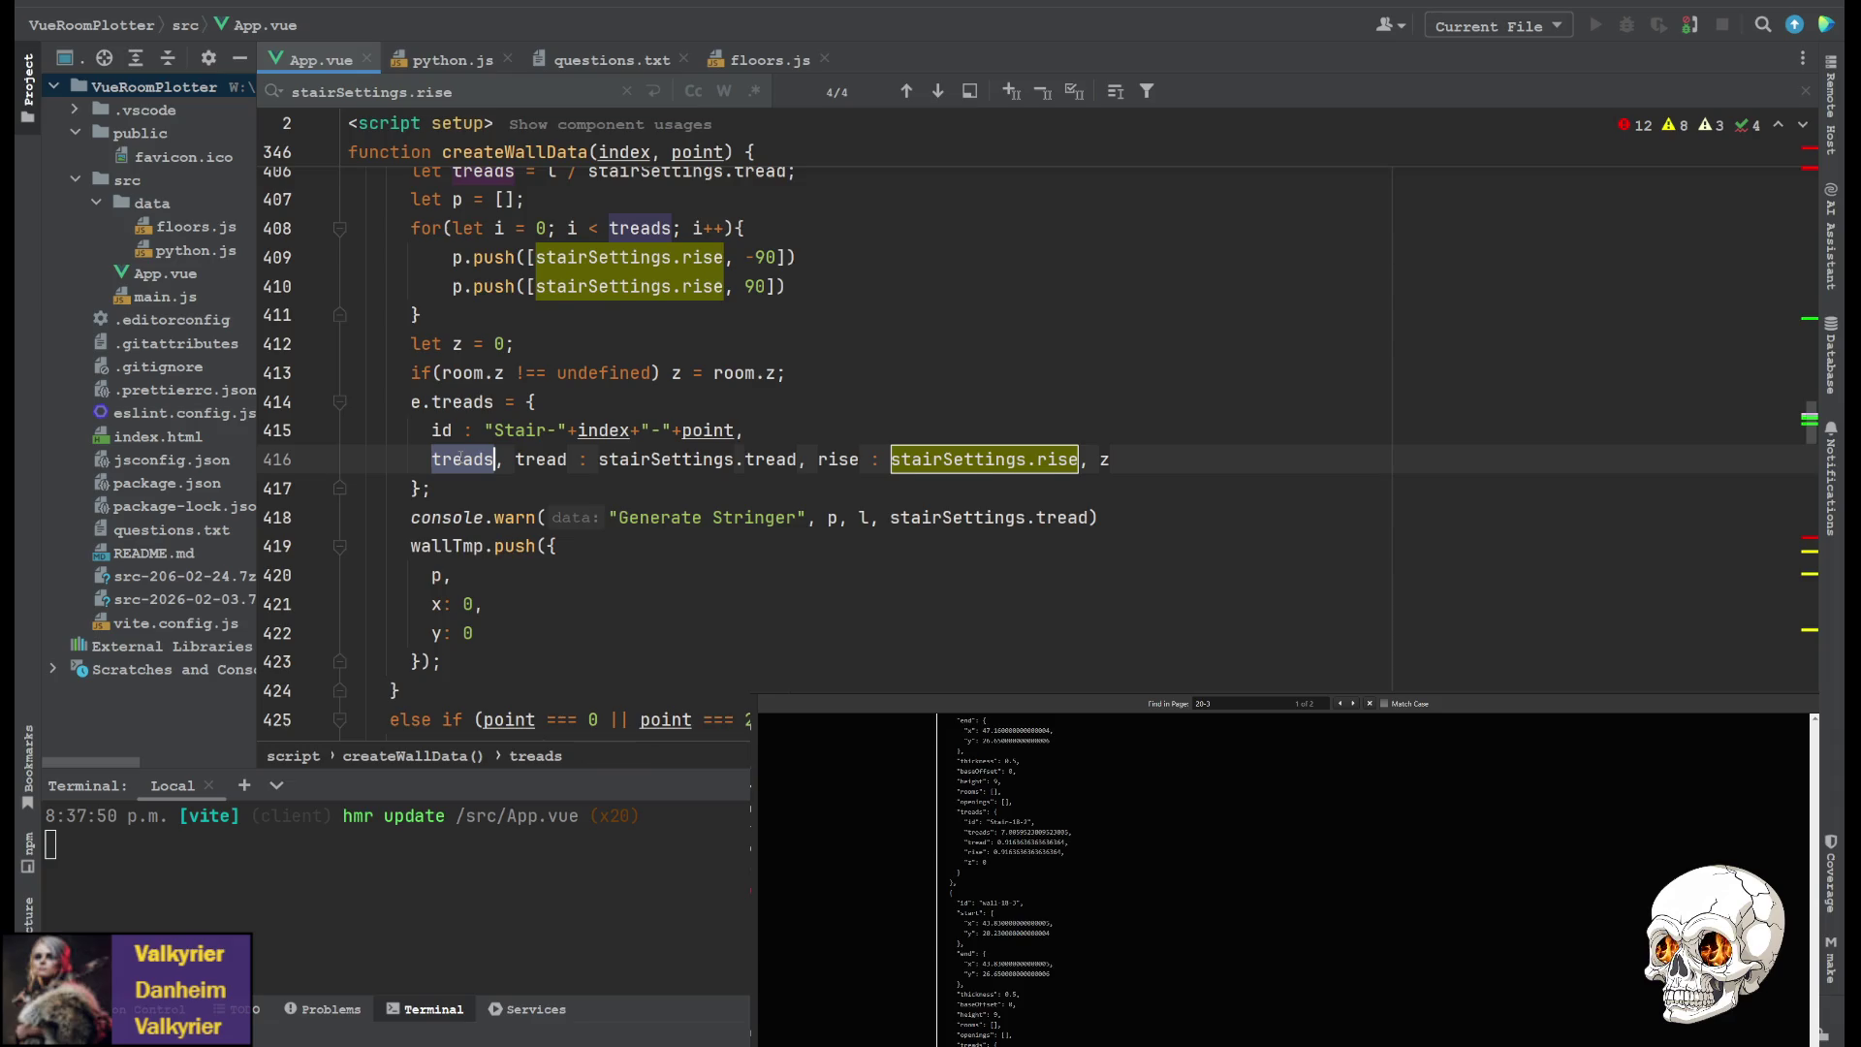
{"action": "scroll", "coordinate": [571, 517], "scroll_direction": "up", "scroll_amount": 4}
Wrap the tread count as treads = Math.floor(l / stairSettings.tread)
{"action": "left_click", "coordinate": [549, 517]}
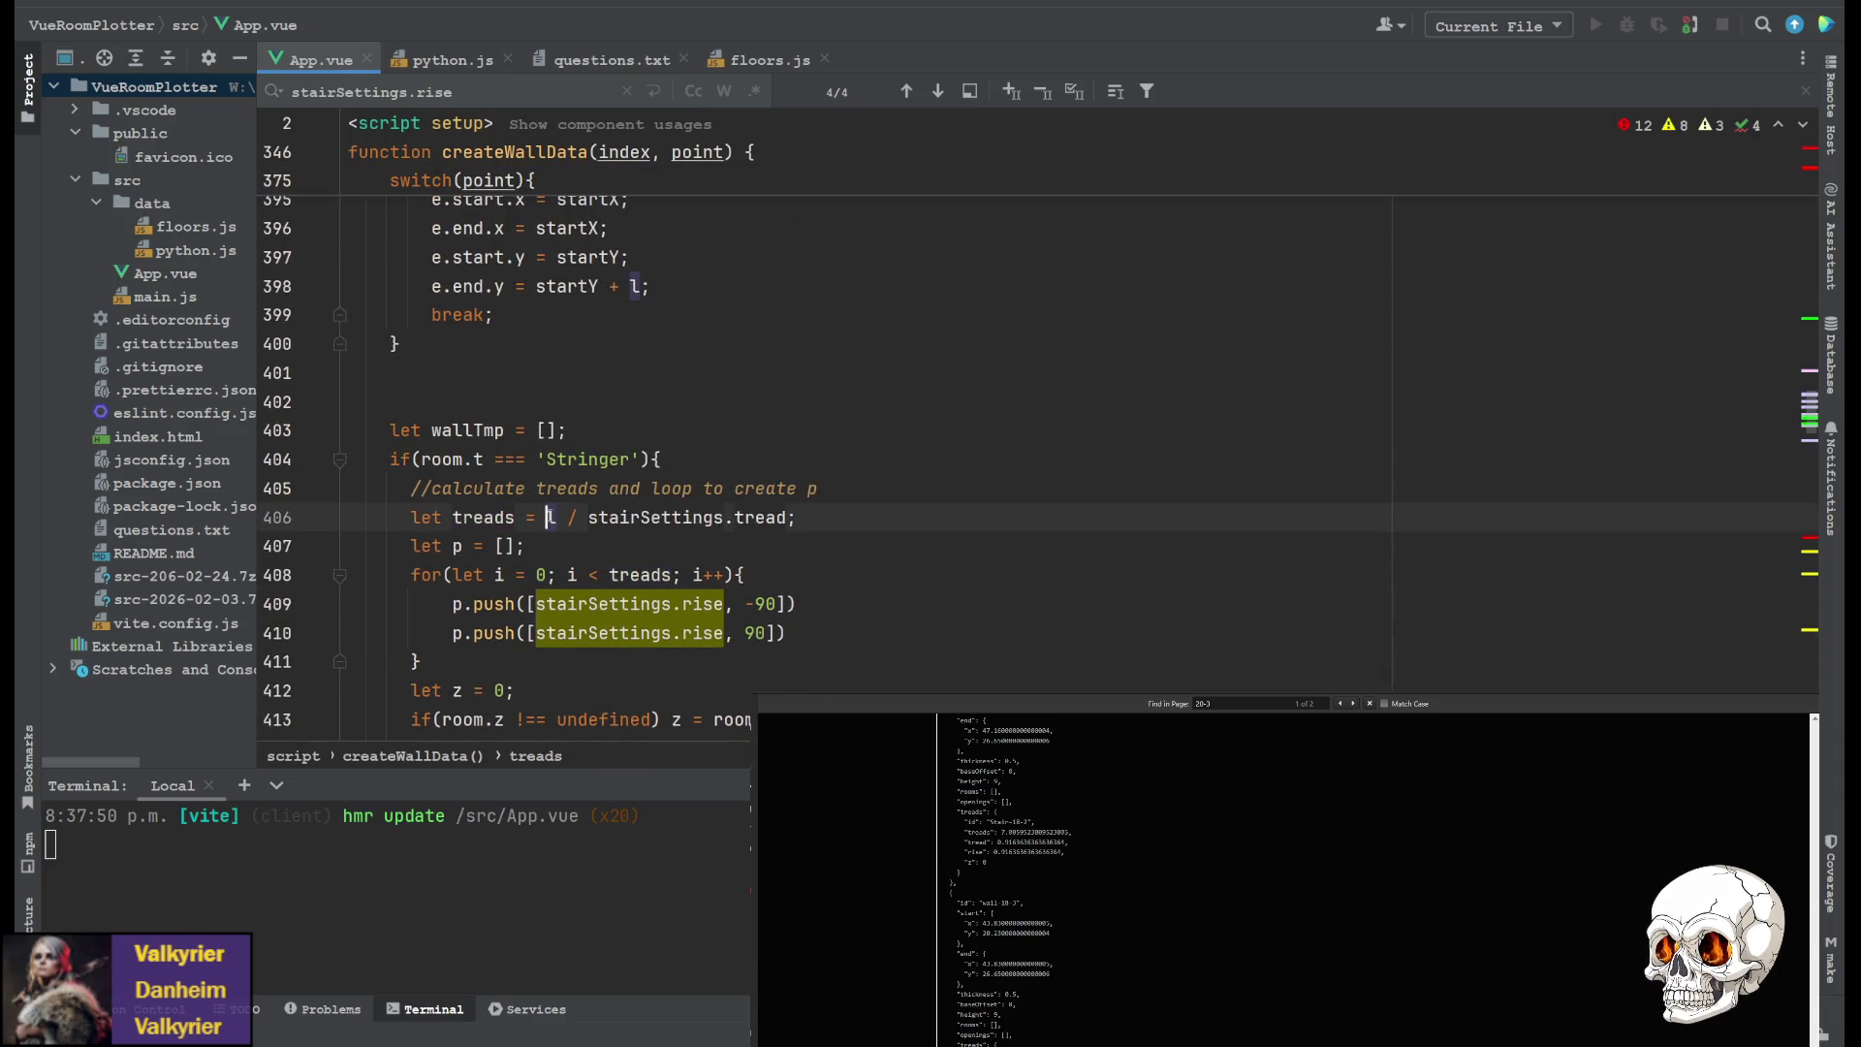
{"action": "type", "text": "Math.flo"}
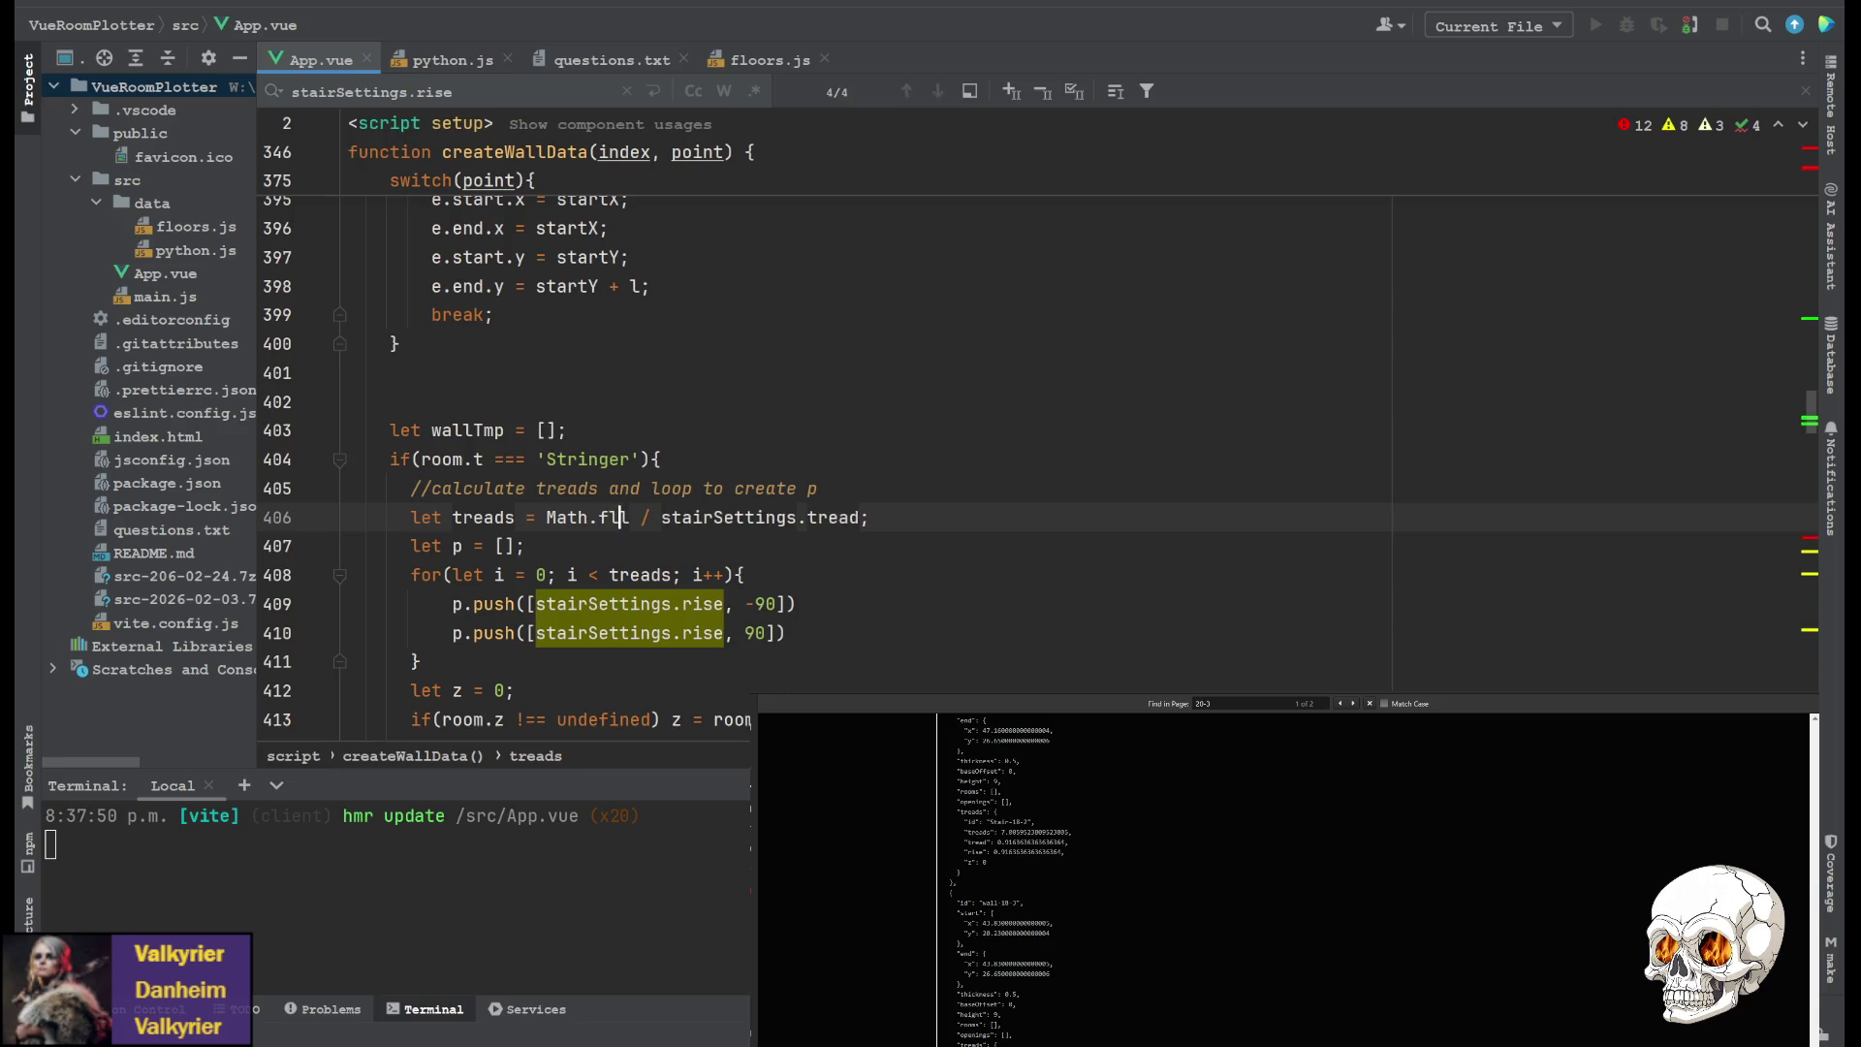
{"action": "type", "text": "or("}
{"action": "key", "text": "End"}
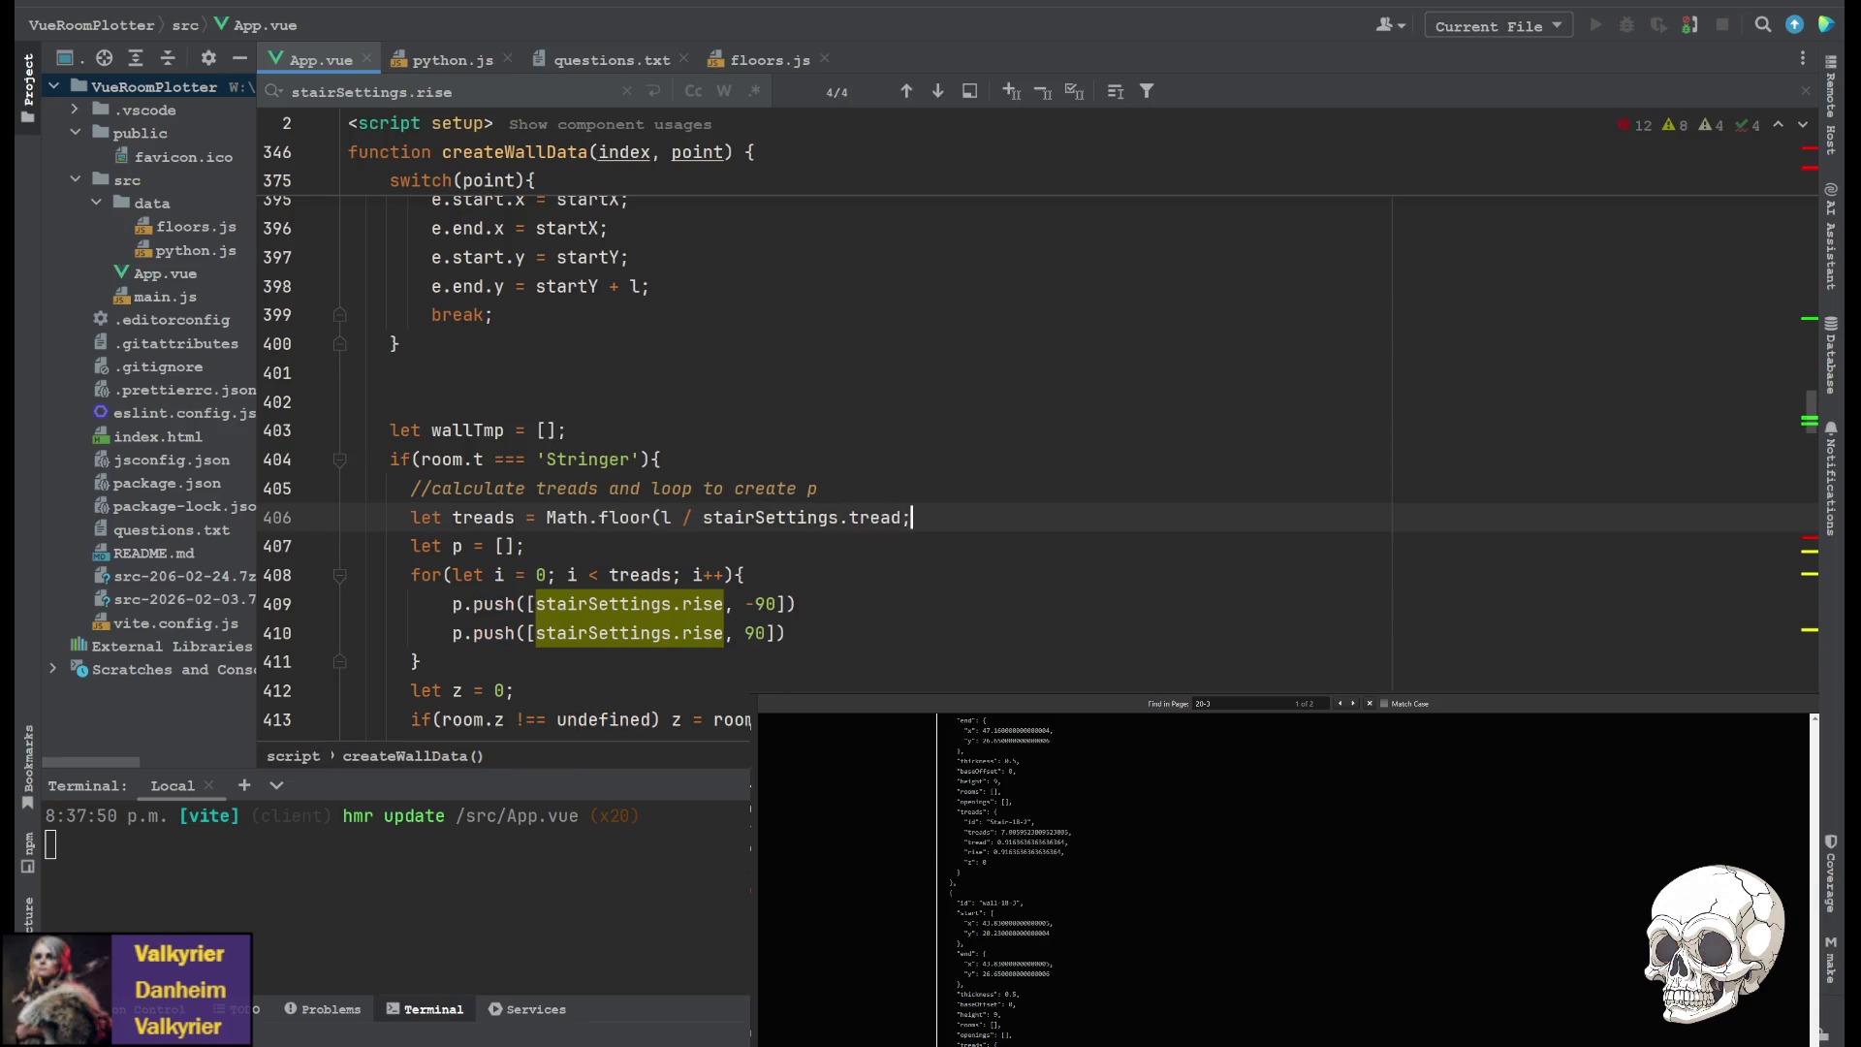
{"action": "key", "text": "Left"}
{"action": "type", "text": ")"}
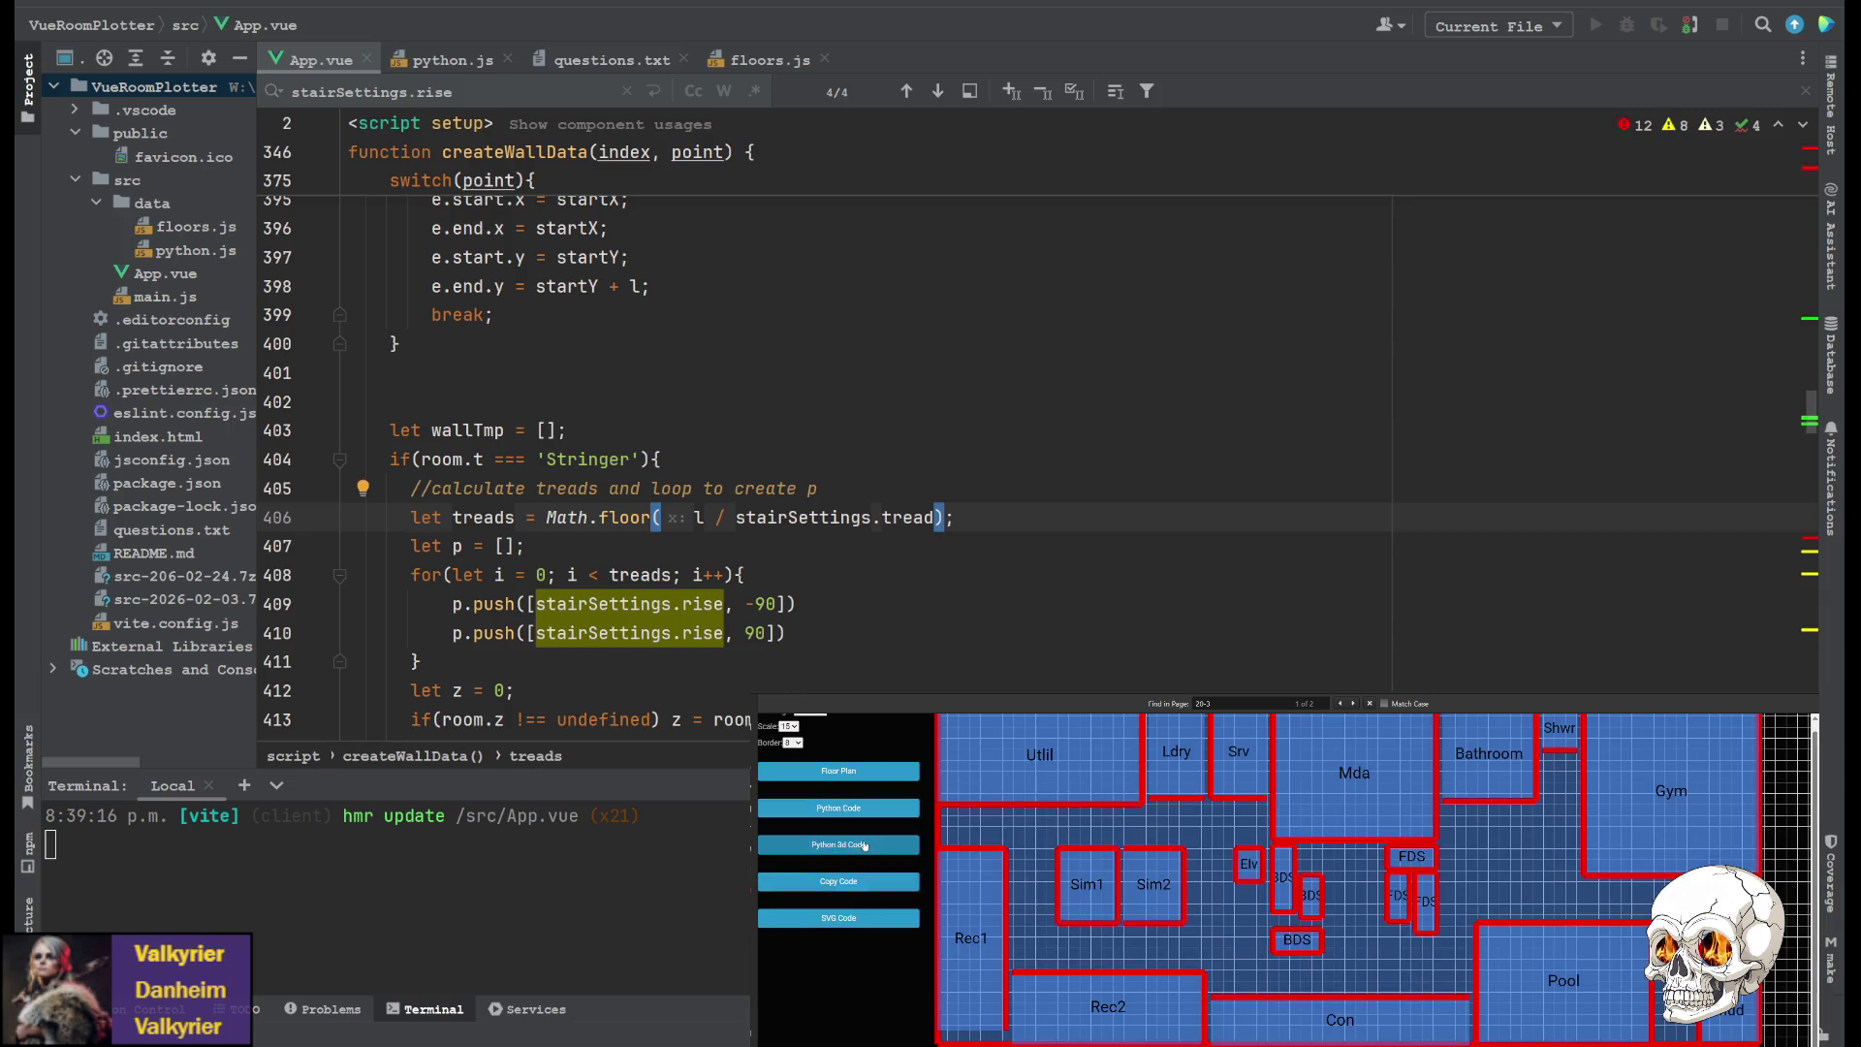
Generate the FreeCAD Python script and switch to FreeCAD to see the imported basement walls
{"action": "left_click", "coordinate": [839, 807]}
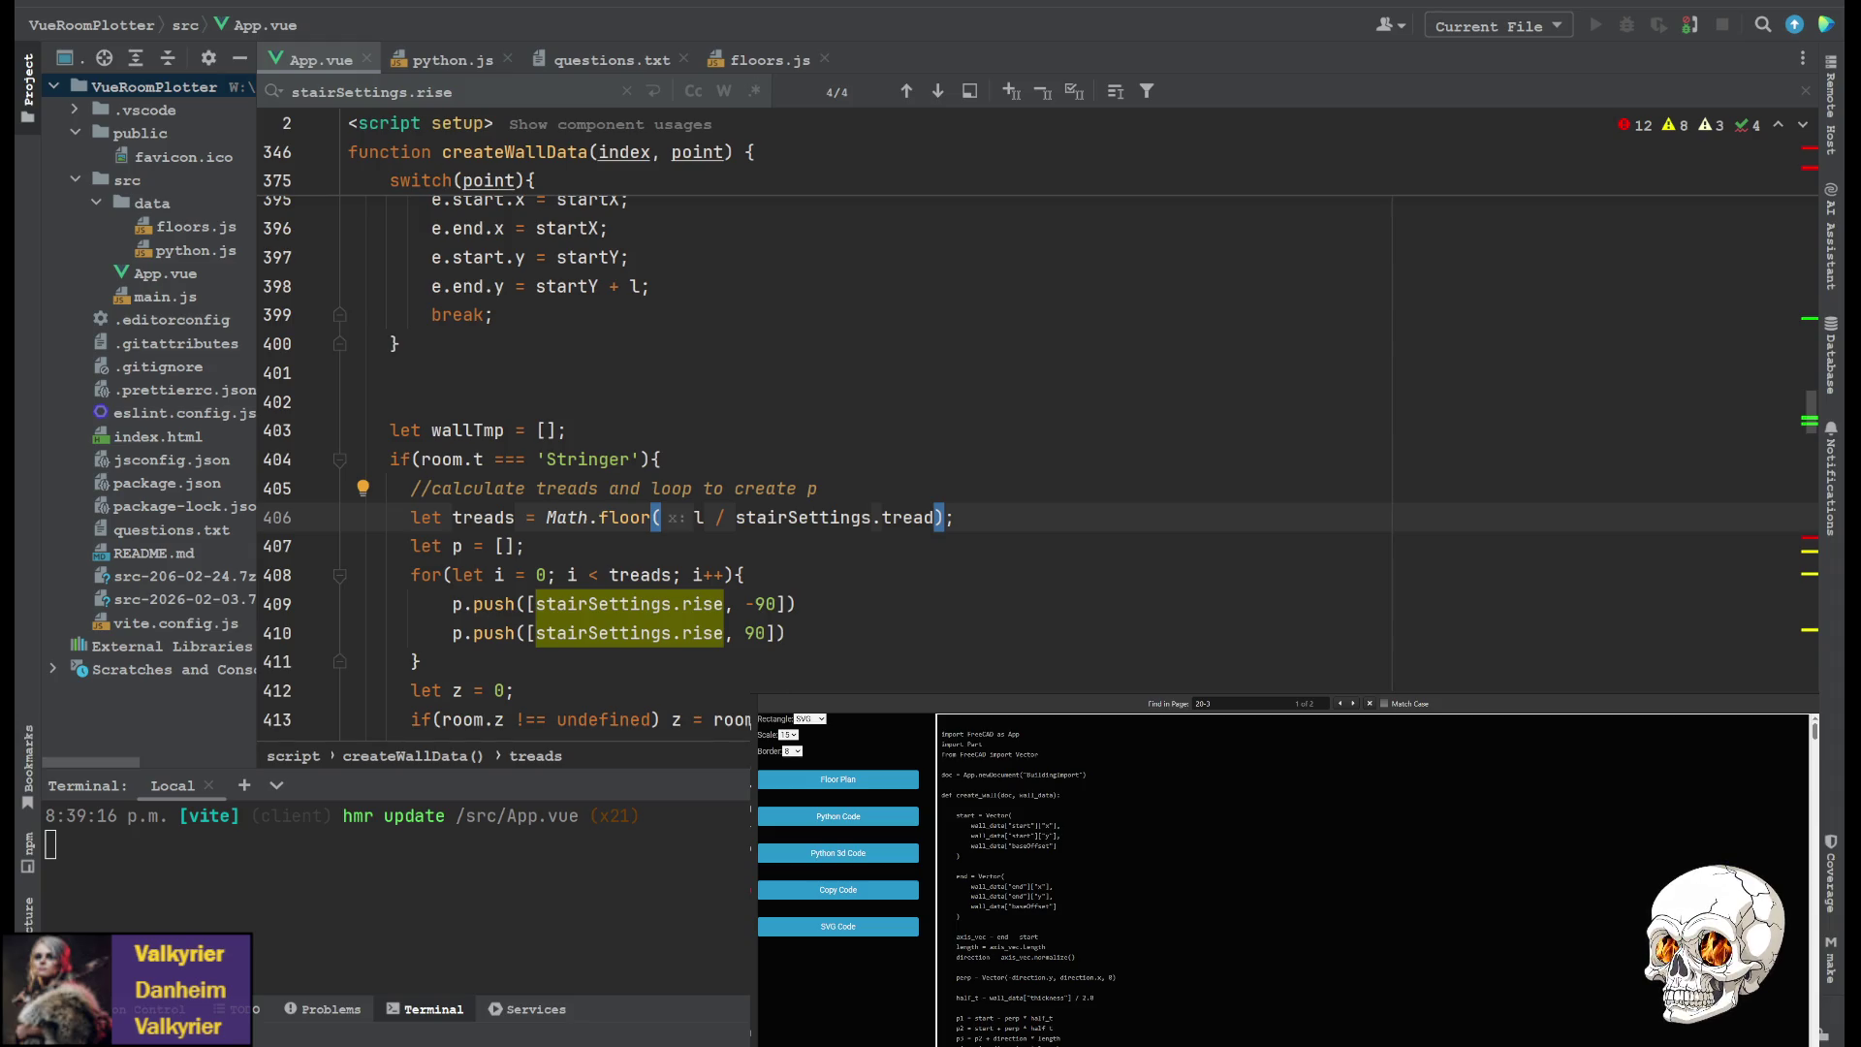
{"action": "key", "text": "alt+Tab"}
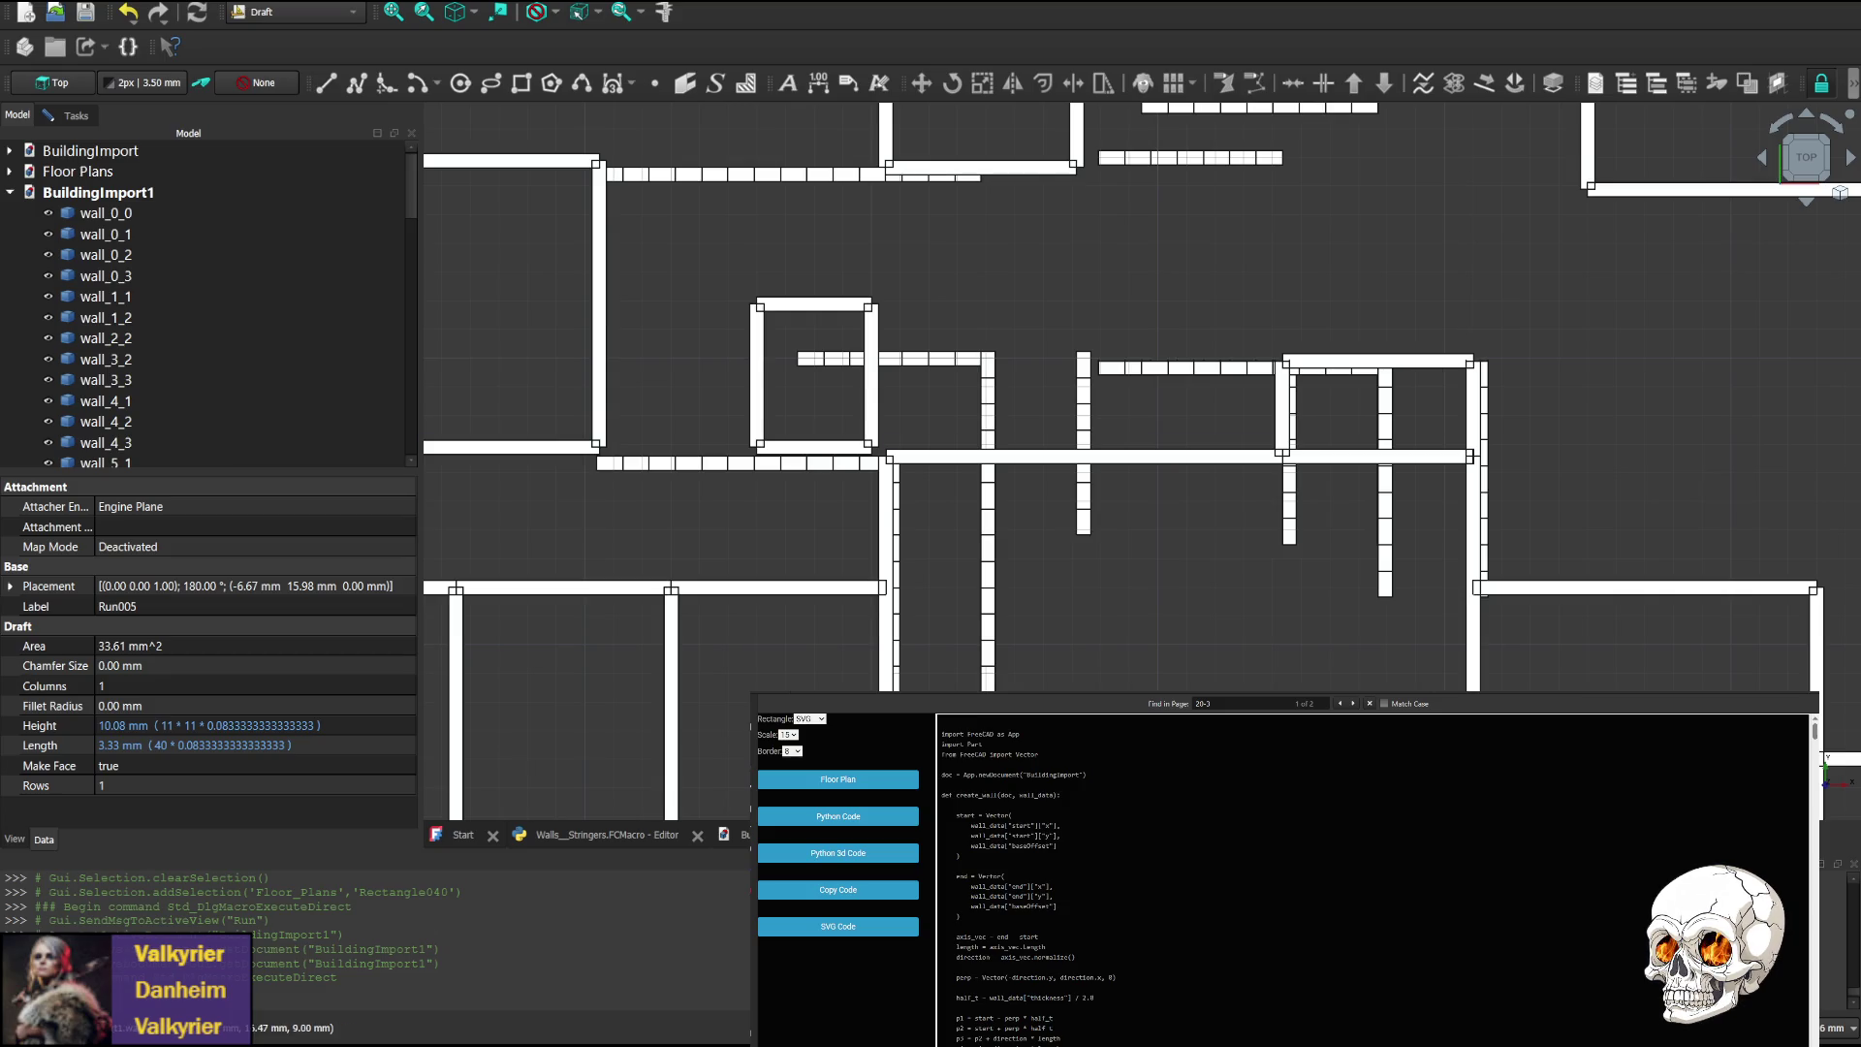
{"action": "mouse_move", "coordinate": [1137, 674]}
{"action": "middle_mouse_down"}
{"action": "mouse_move", "coordinate": [1138, 645]}
{"action": "mouse_move", "coordinate": [1104, 667]}
{"action": "middle_mouse_up"}
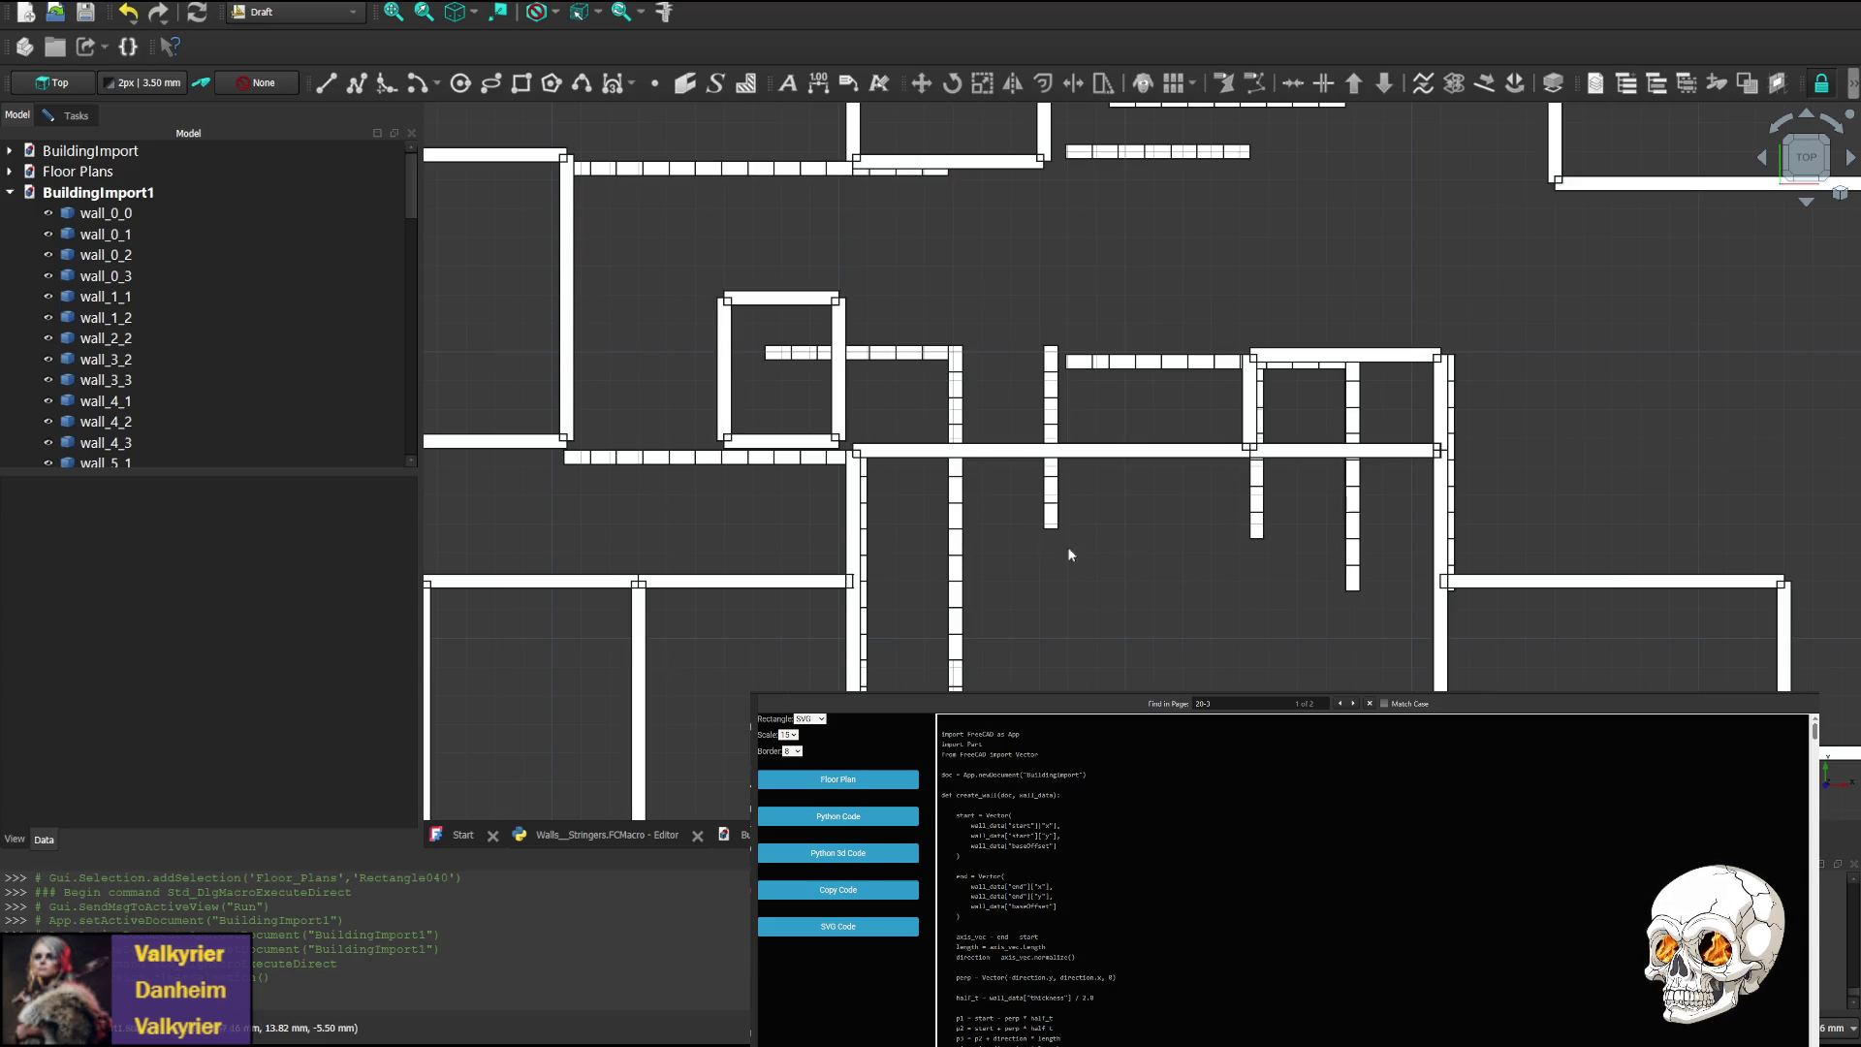
{"action": "left_click", "coordinate": [1805, 204]}
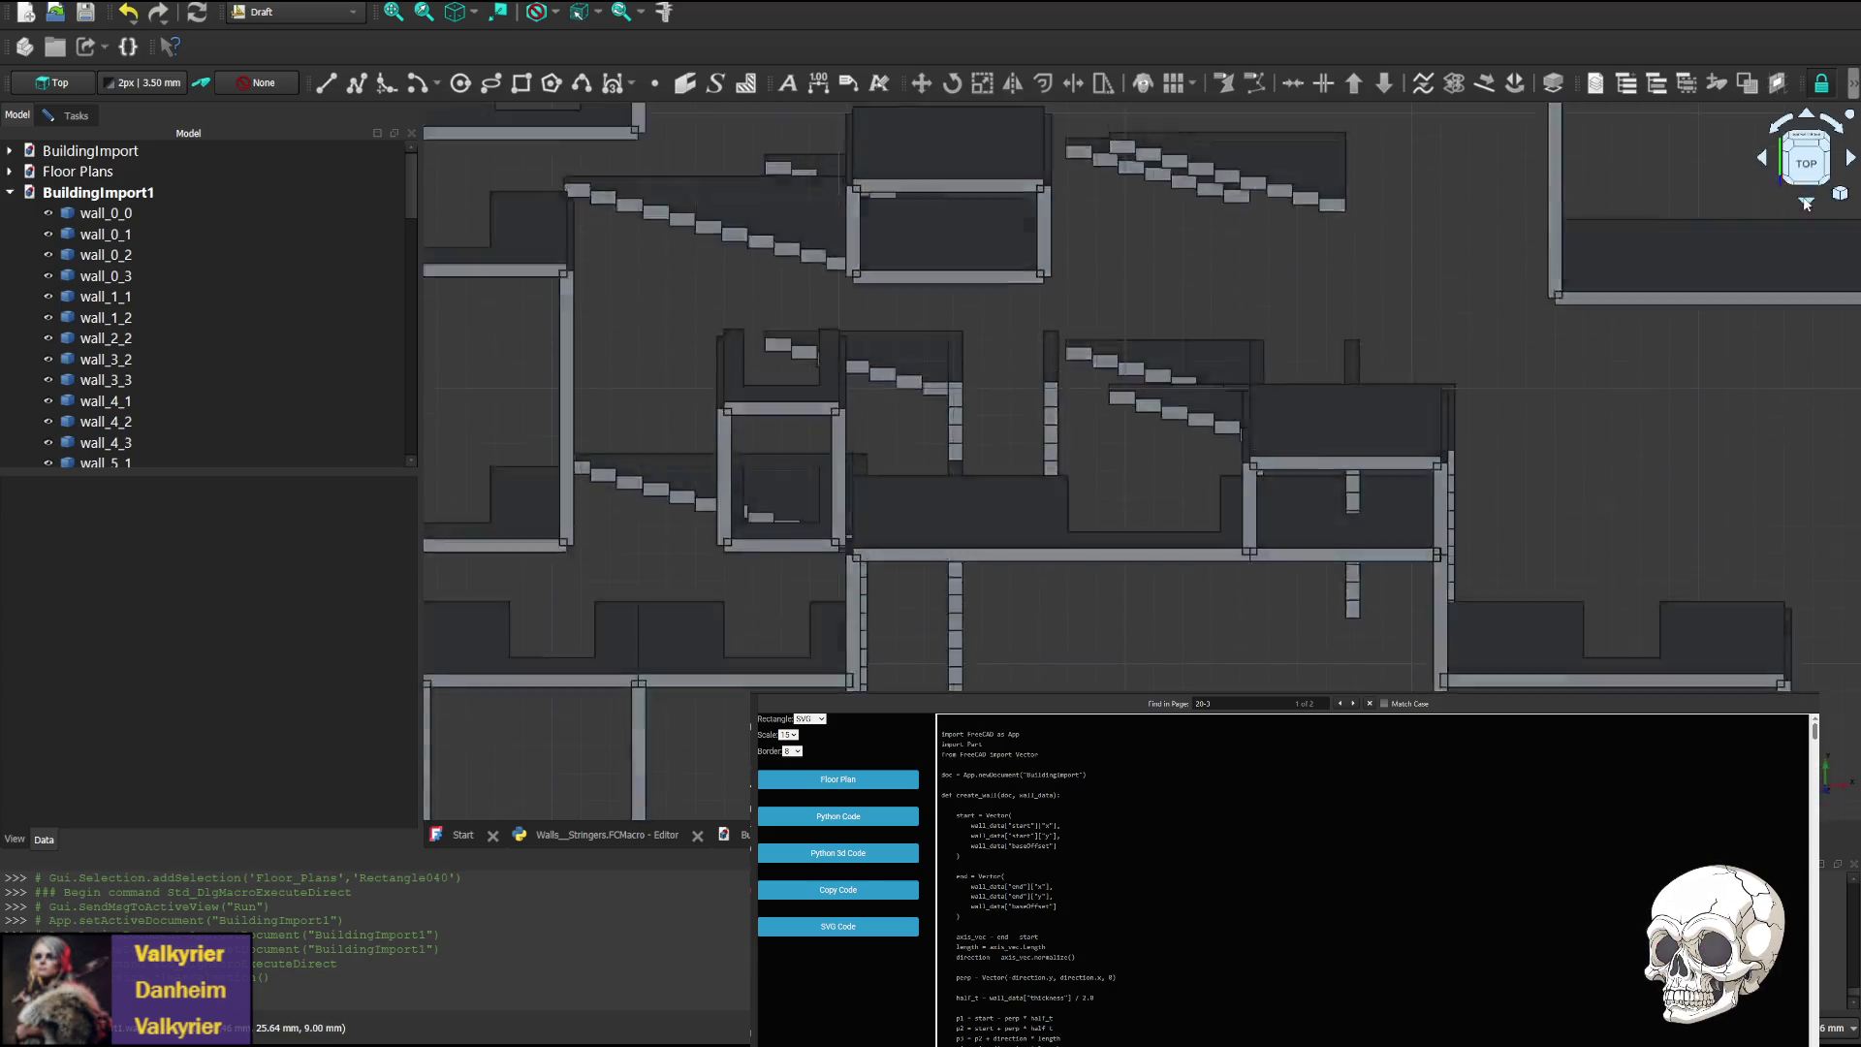
{"action": "left_click", "coordinate": [1806, 204]}
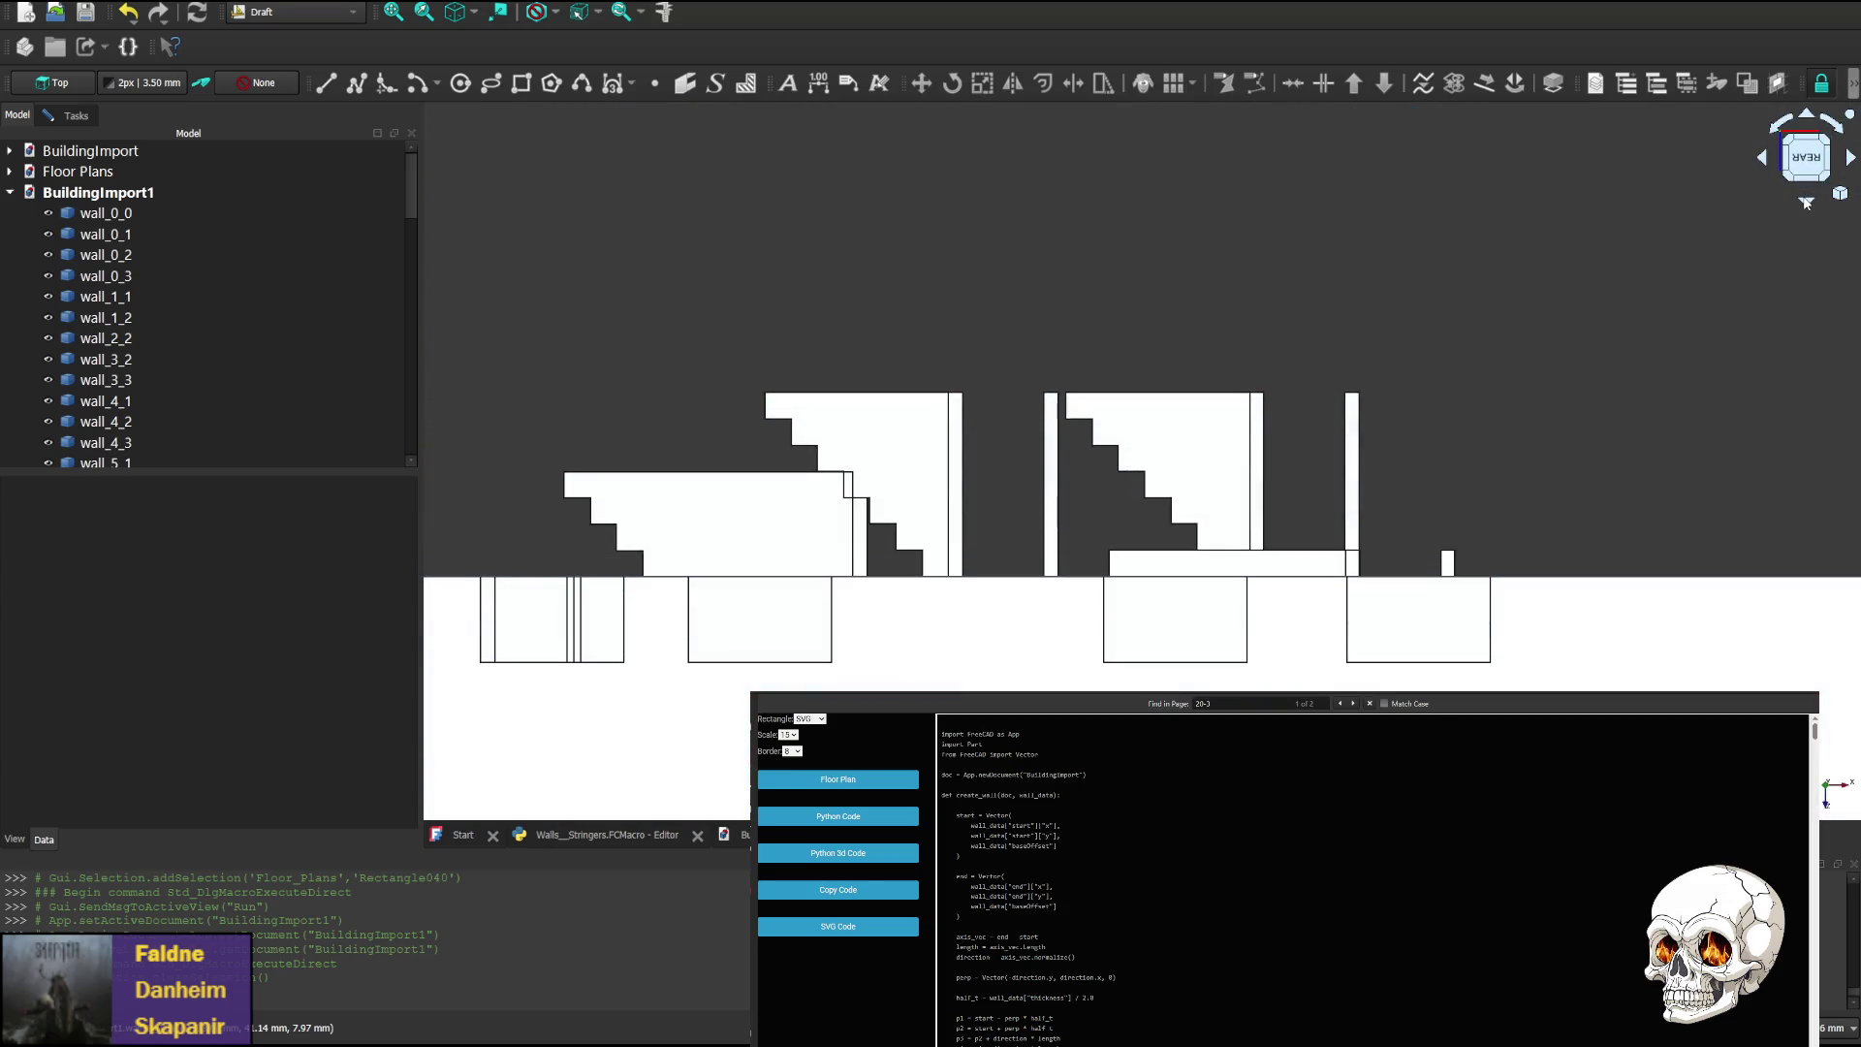
{"action": "left_click", "coordinate": [1806, 203]}
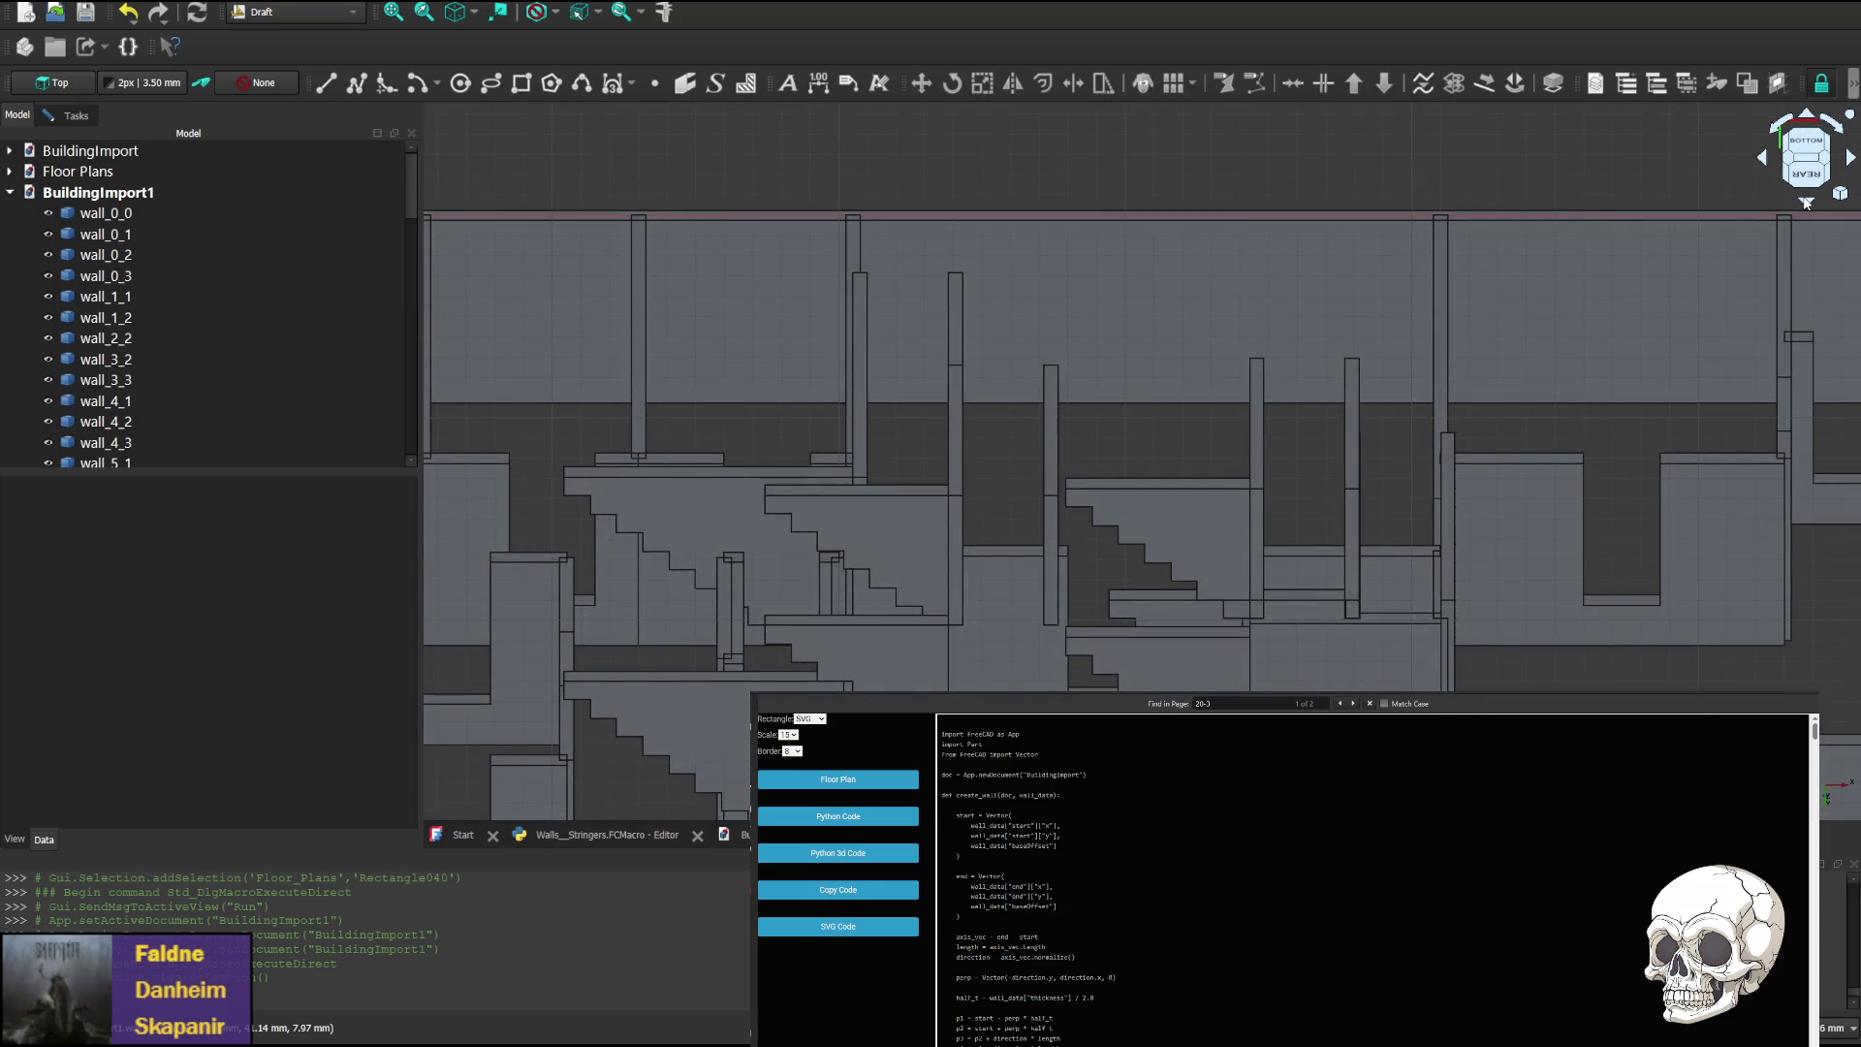
{"action": "left_click", "coordinate": [1807, 114]}
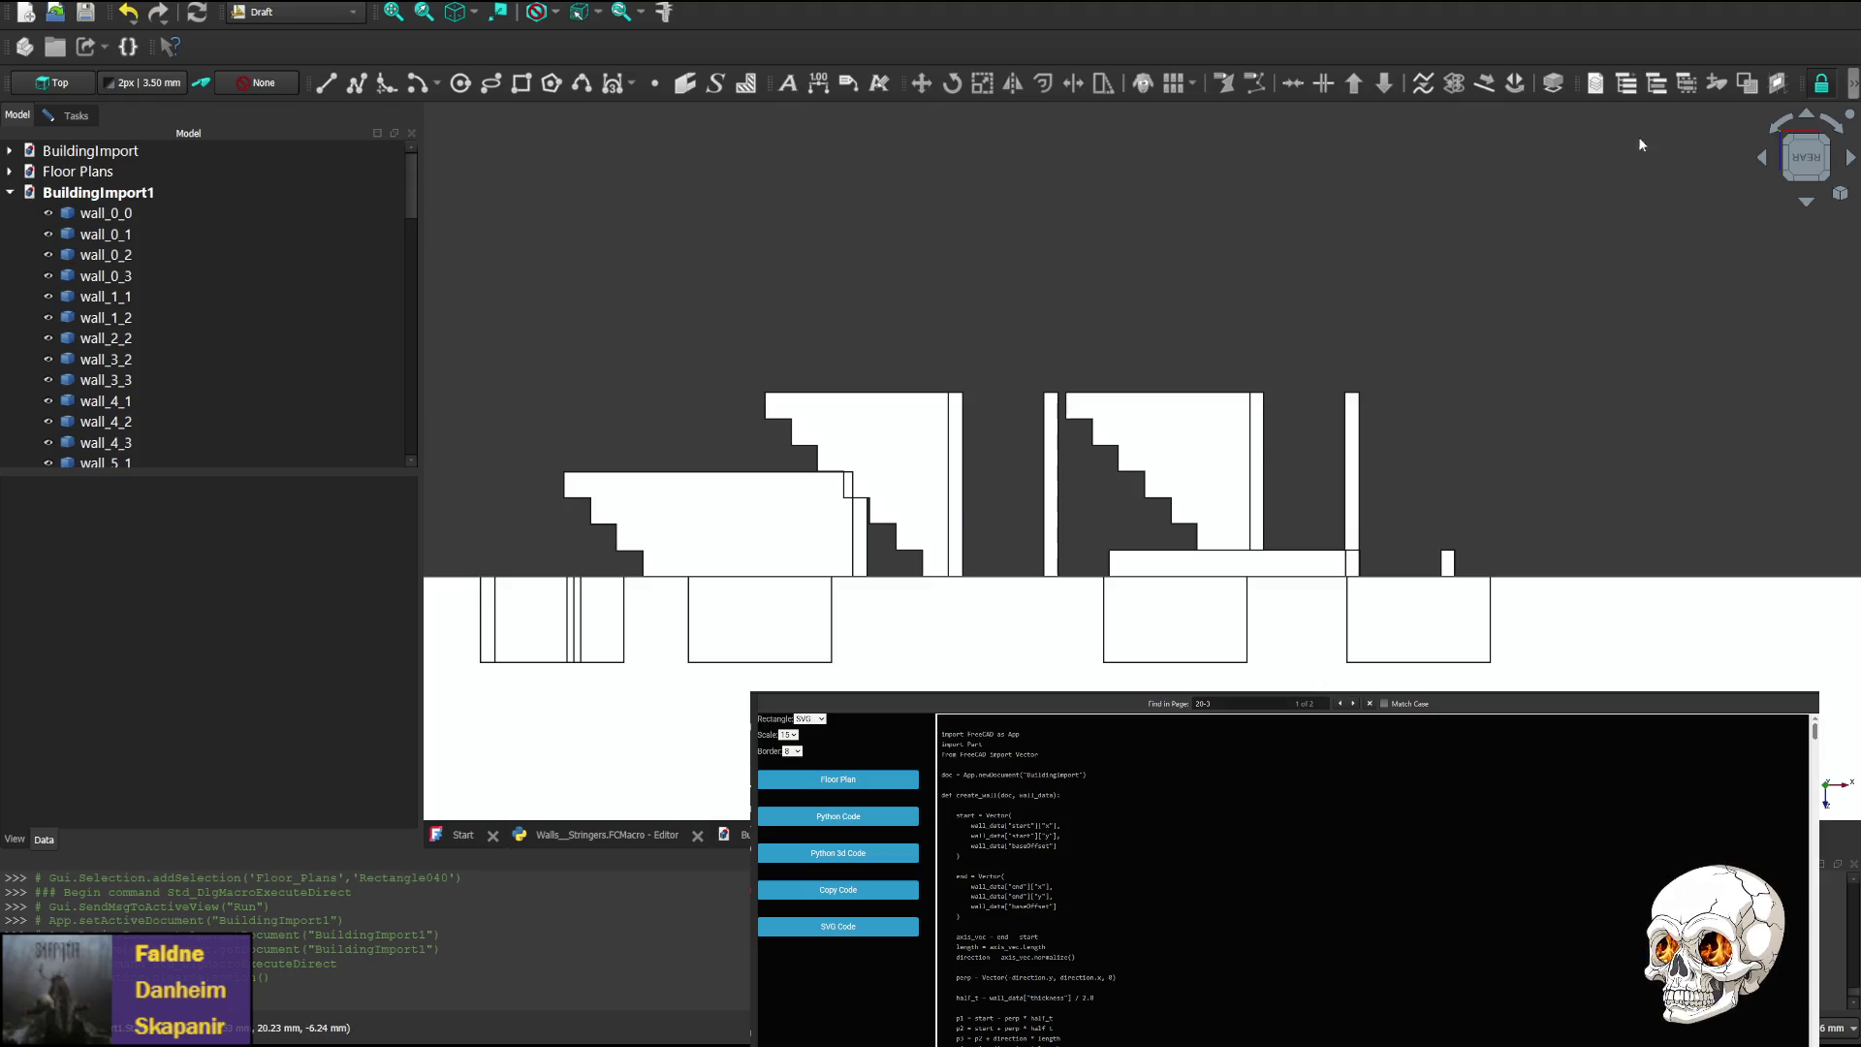
{"action": "left_click", "coordinate": [1809, 205]}
{"action": "left_click", "coordinate": [1801, 205]}
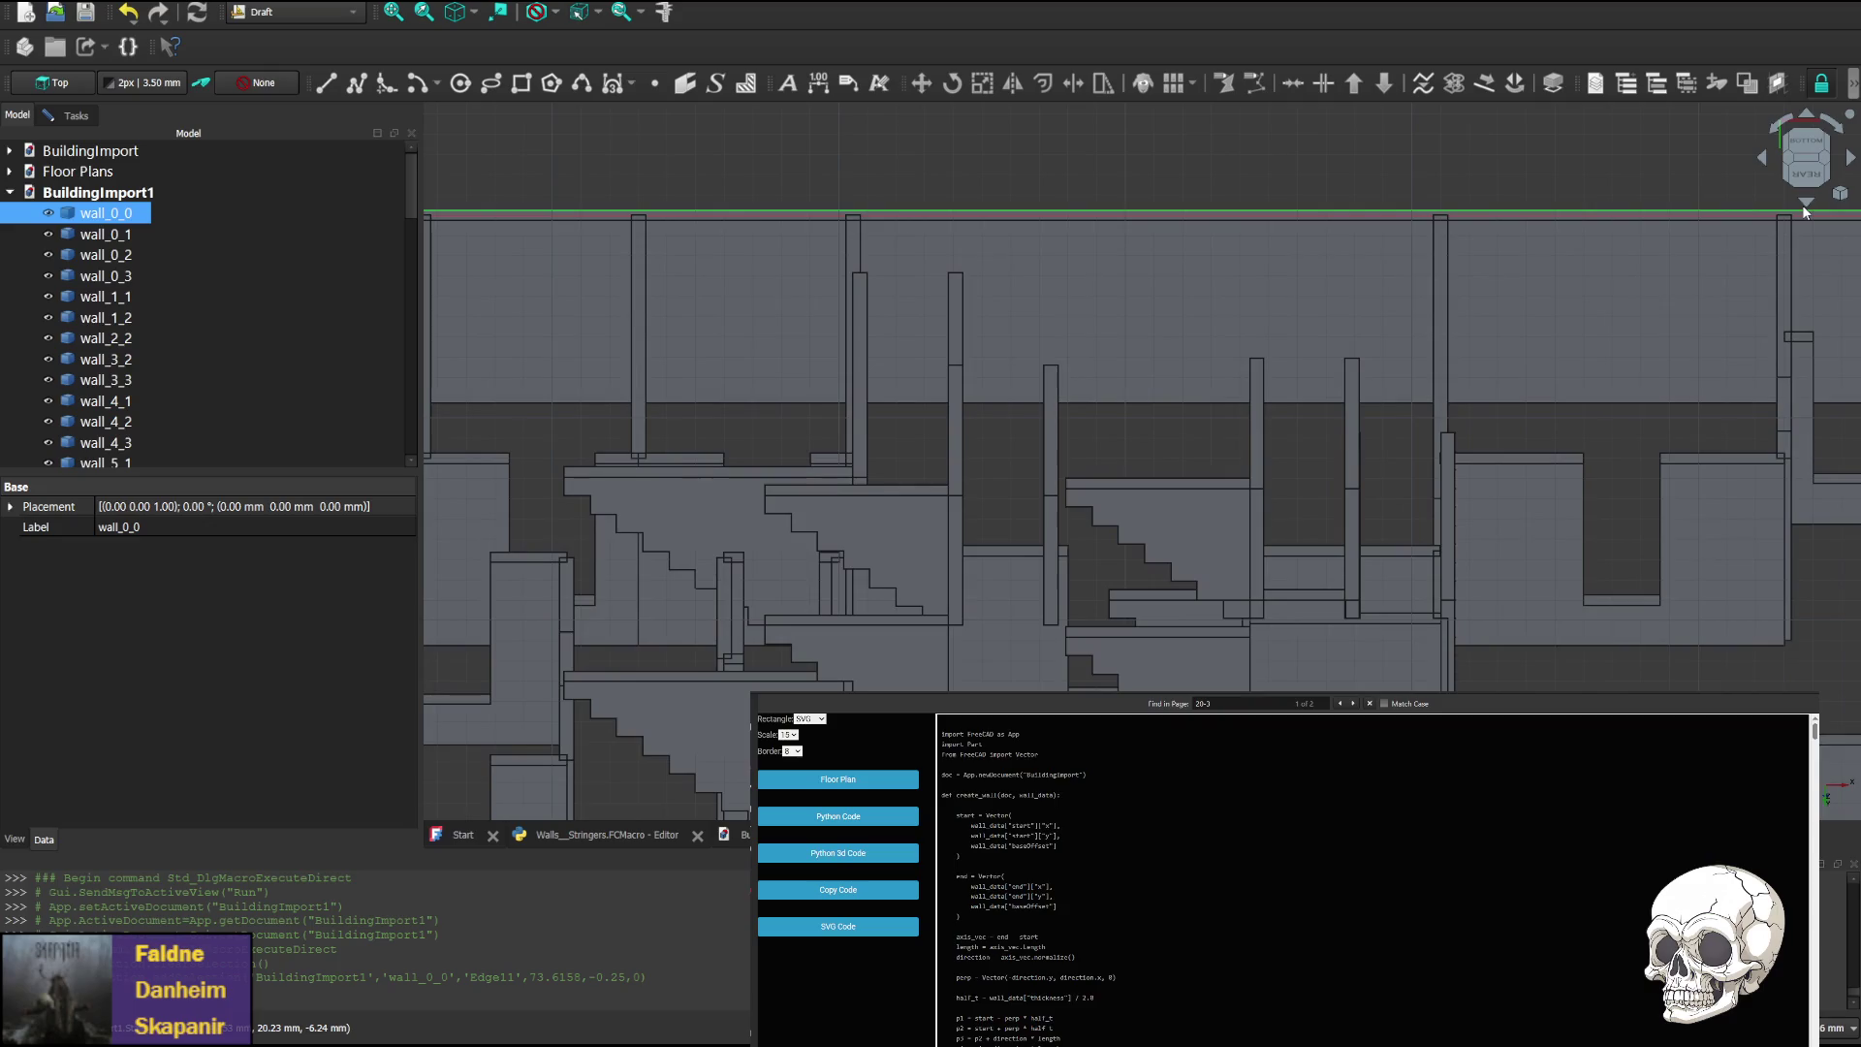
{"action": "left_click", "coordinate": [1803, 205]}
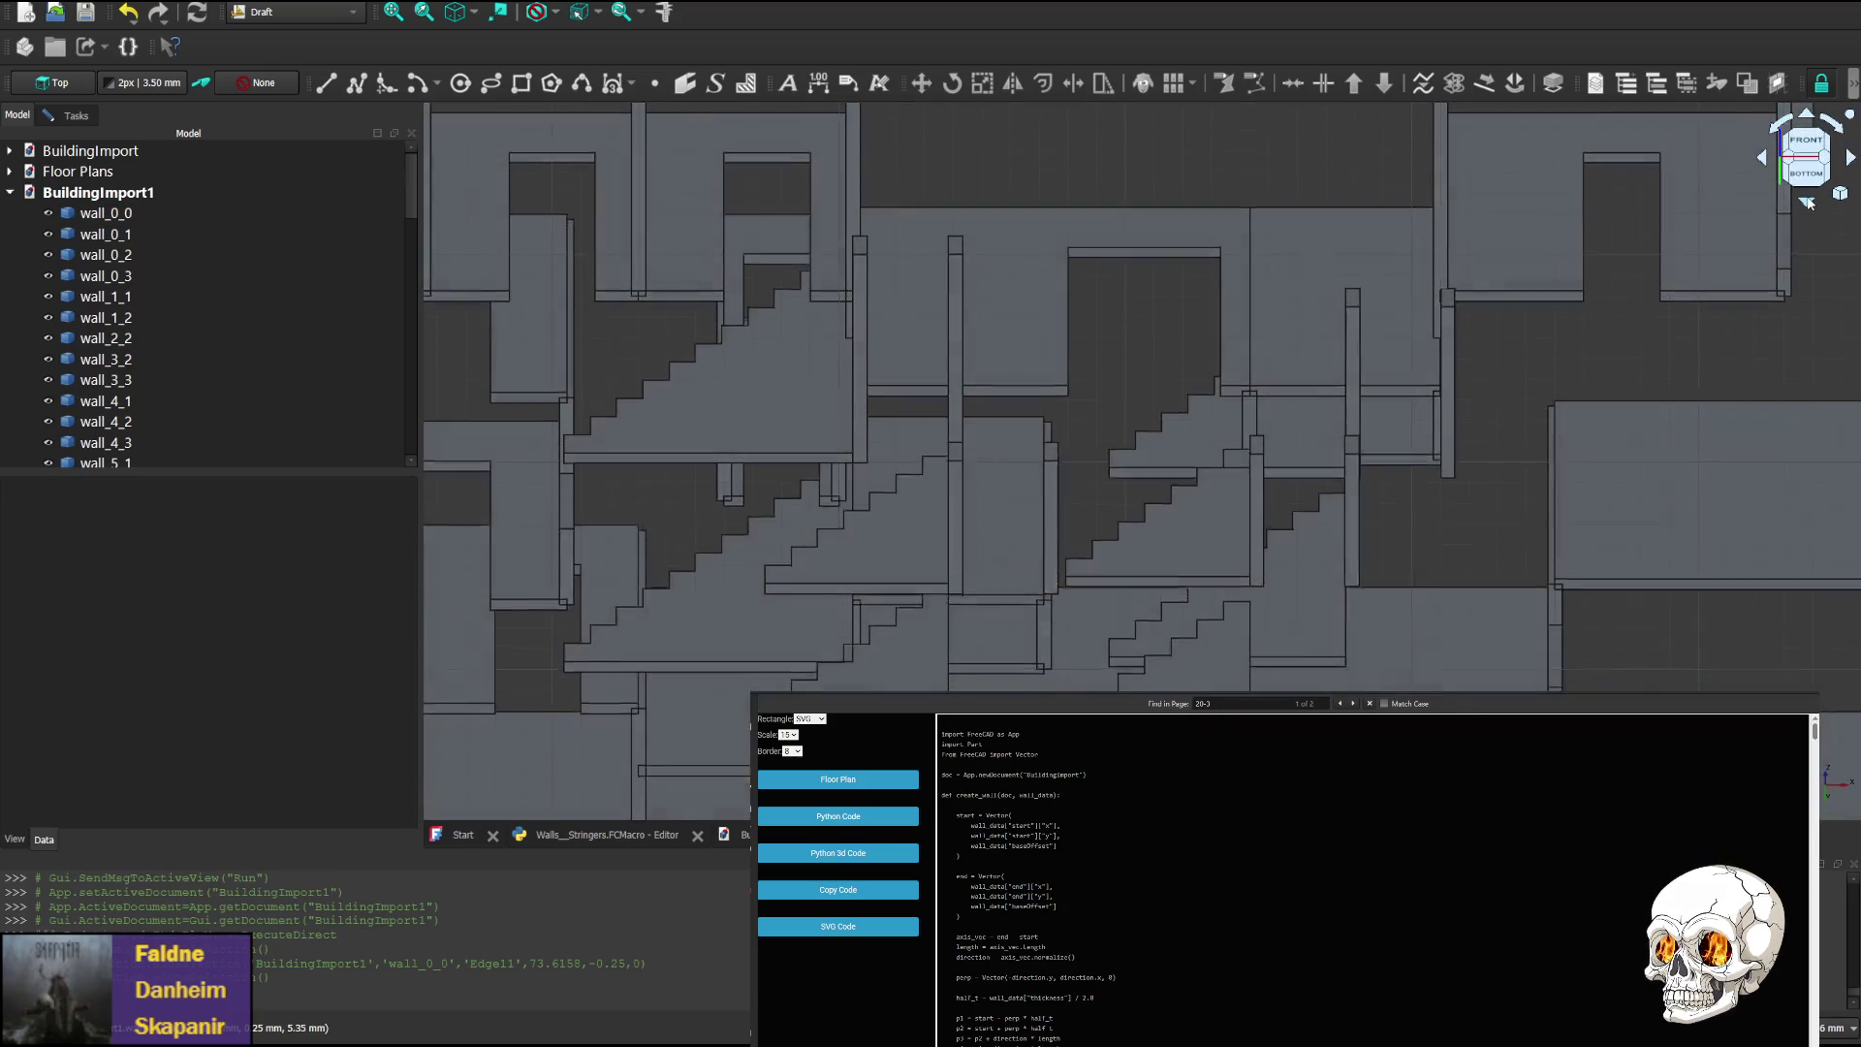
{"action": "left_click", "coordinate": [1794, 136]}
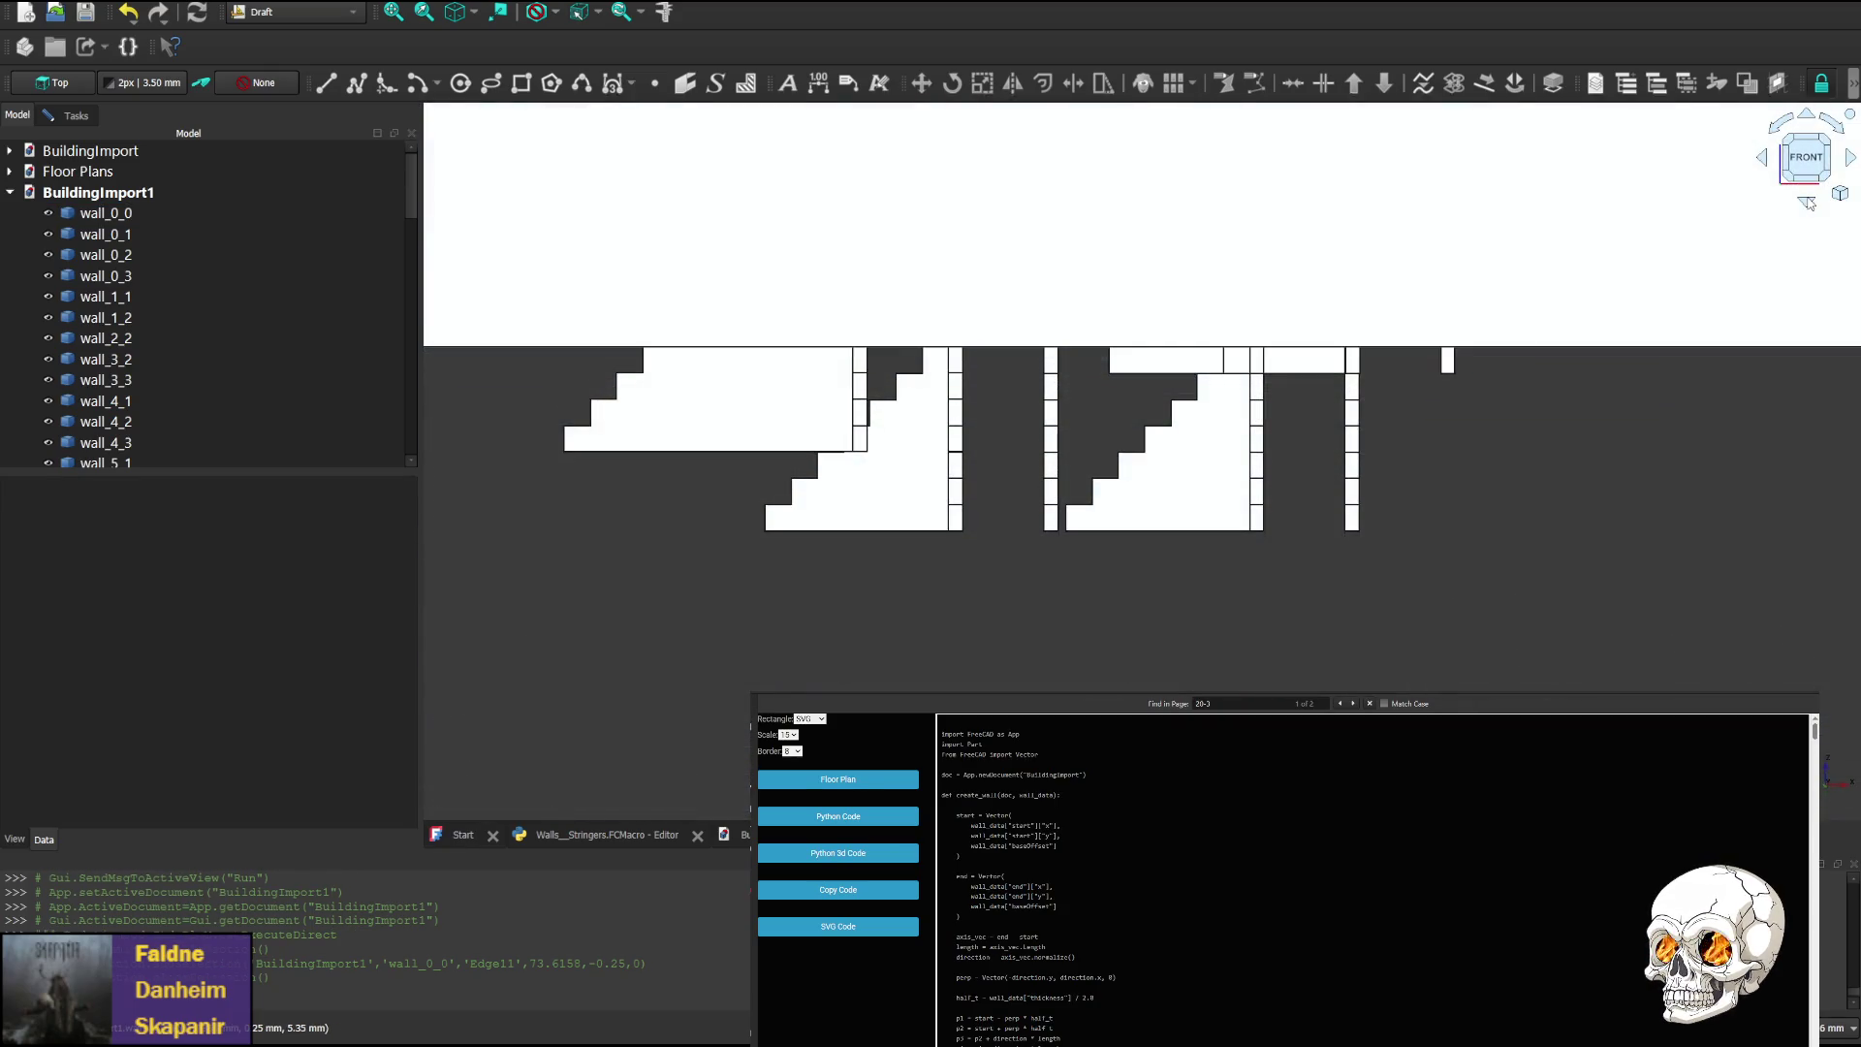
{"action": "double_click", "coordinate": [1808, 122]}
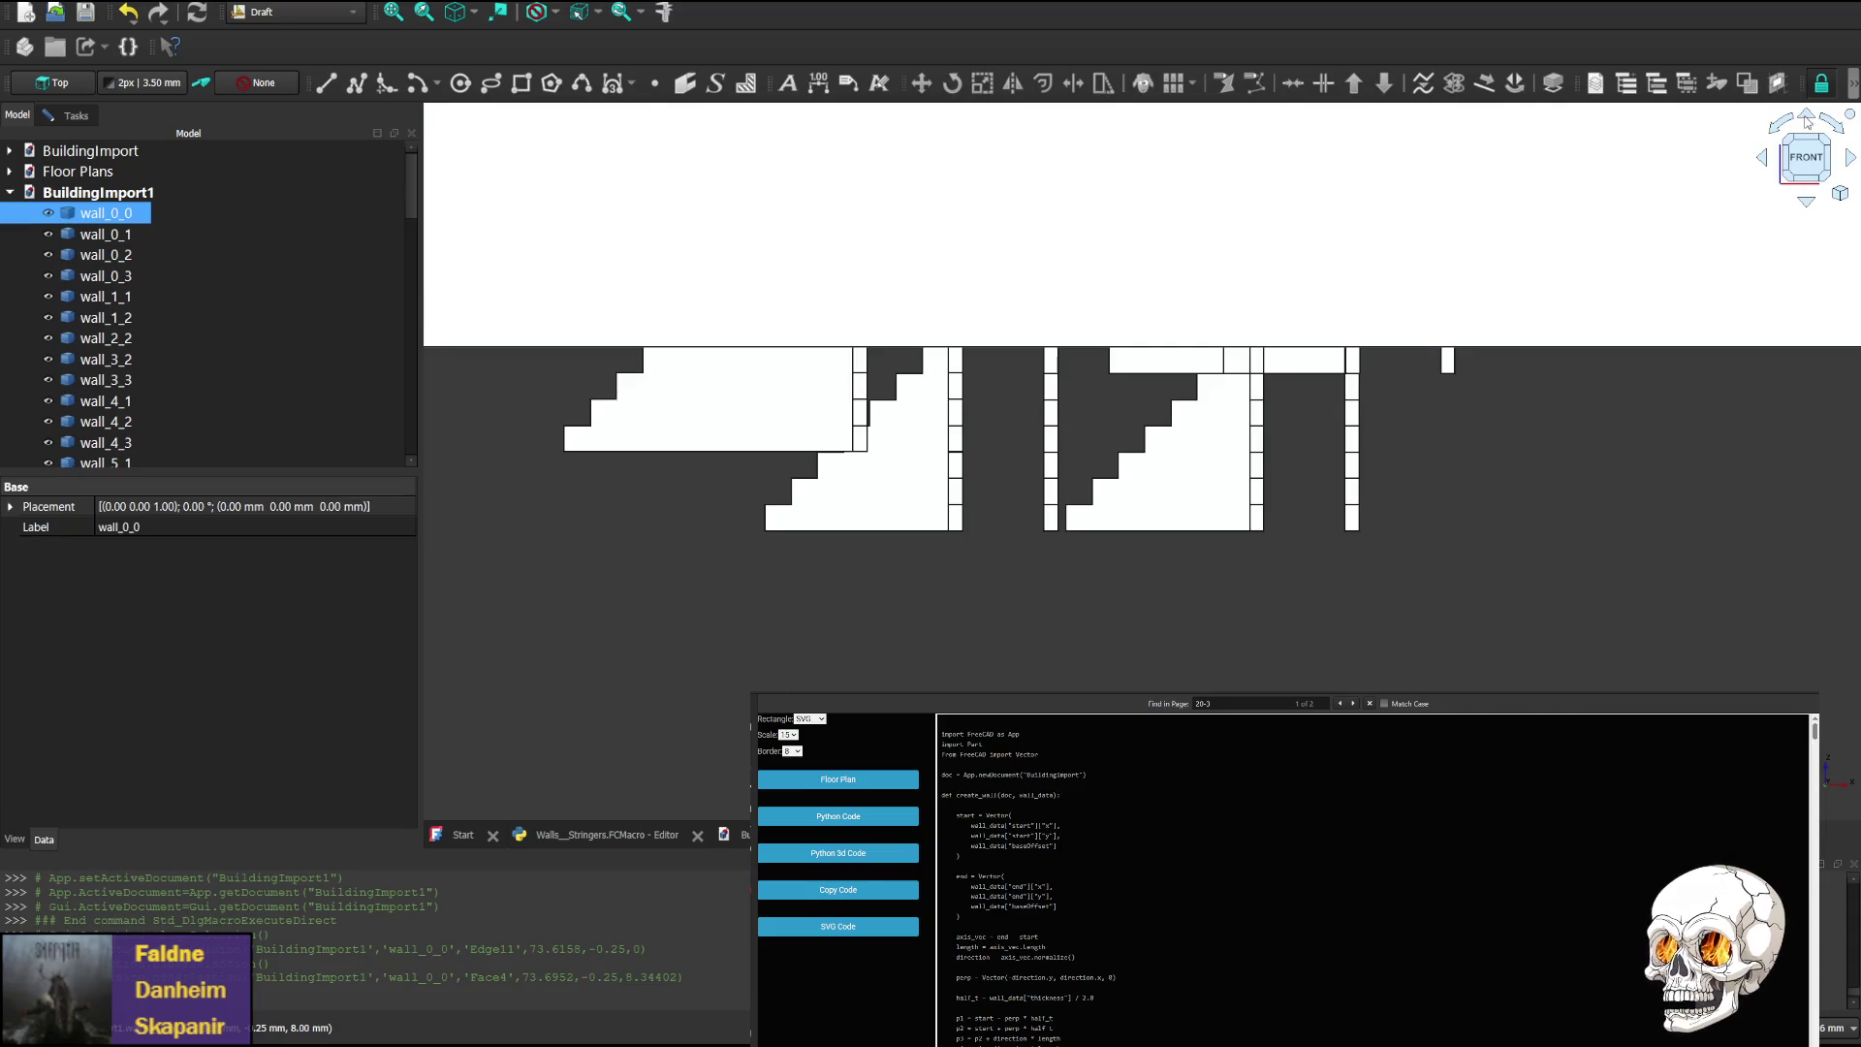
{"action": "left_click", "coordinate": [1848, 161]}
{"action": "left_click", "coordinate": [1848, 161]}
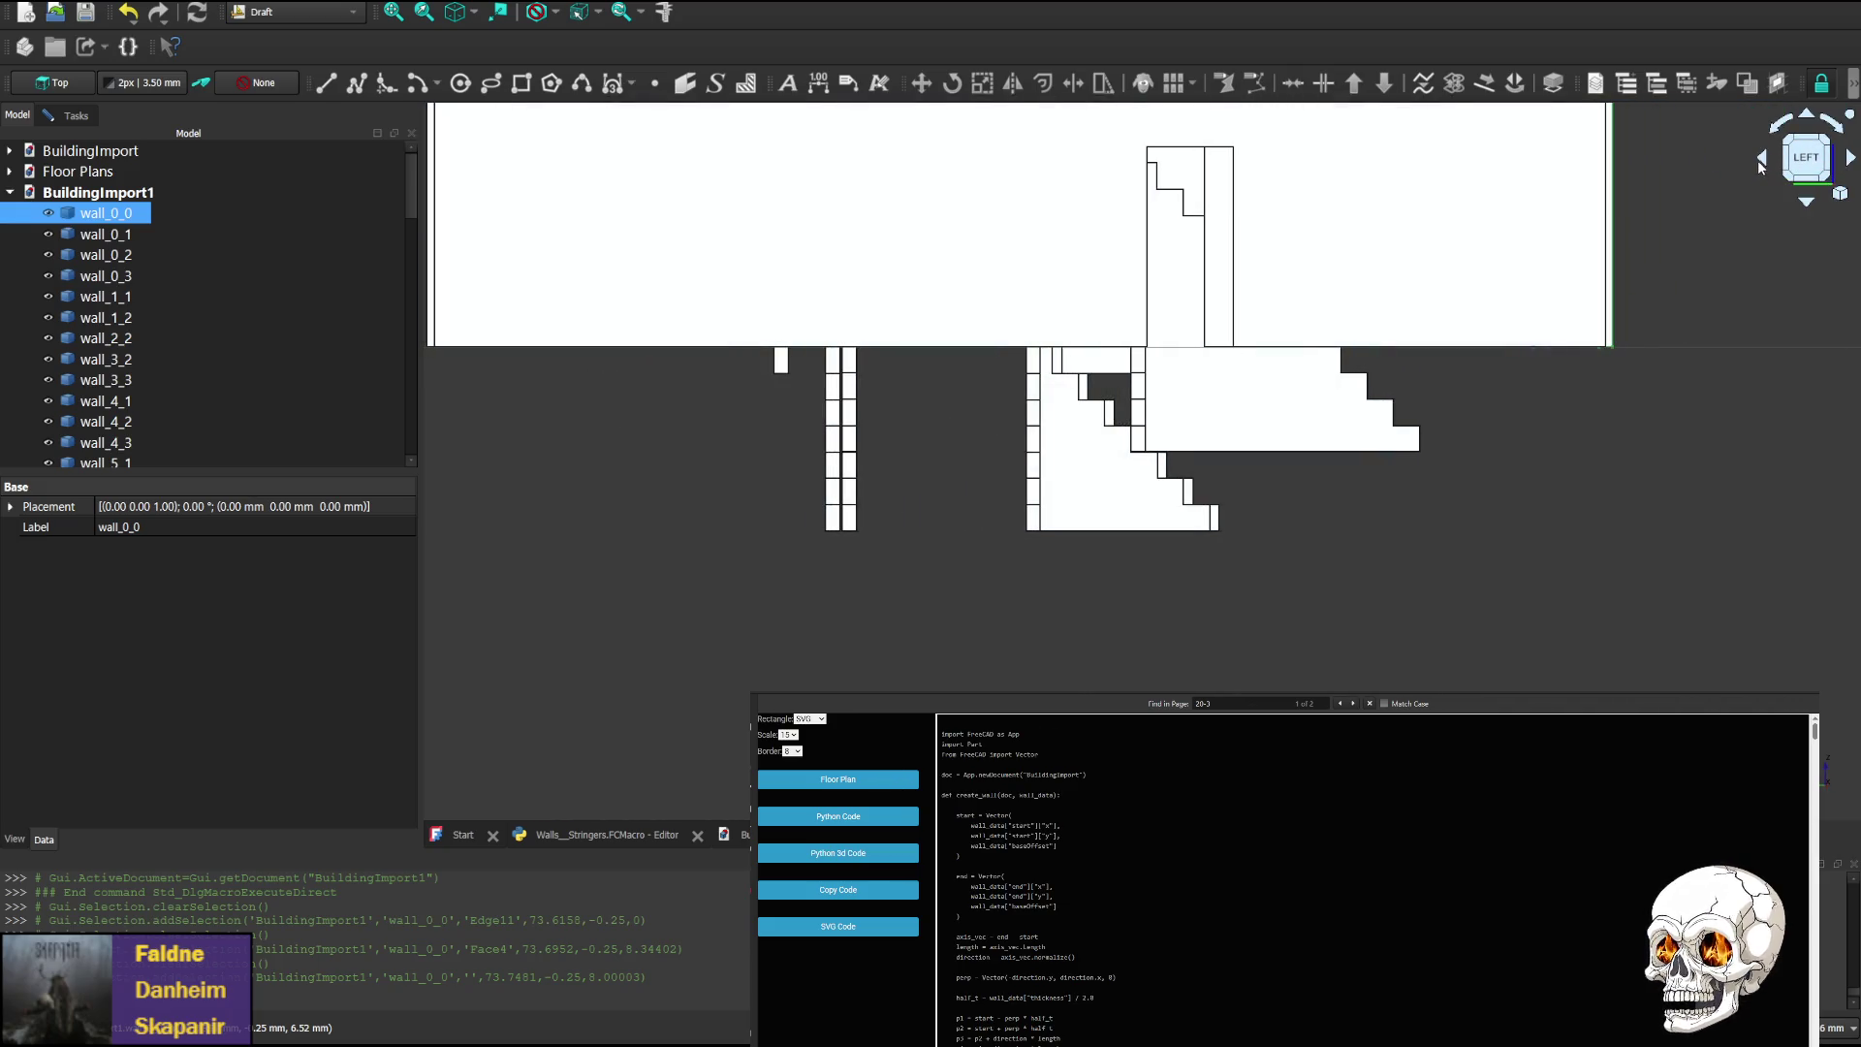
{"action": "left_click", "coordinate": [1758, 160]}
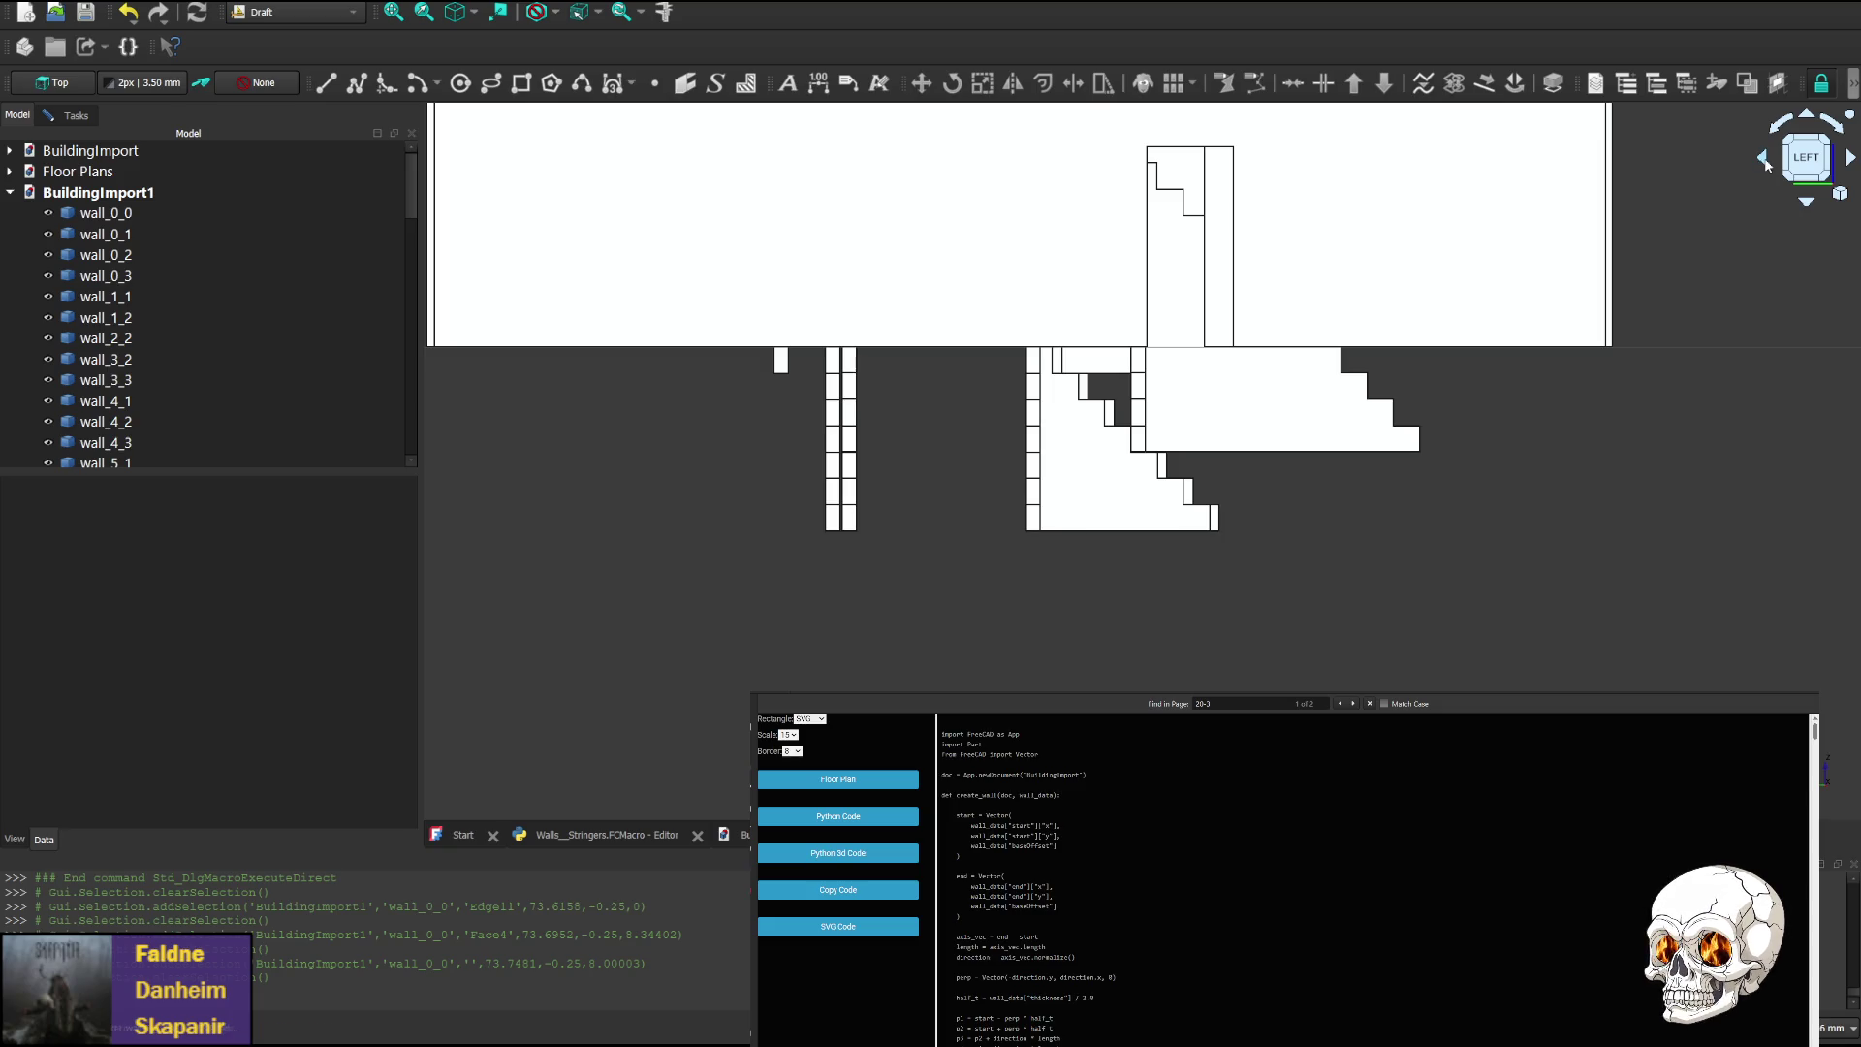
{"action": "left_click", "coordinate": [1764, 161]}
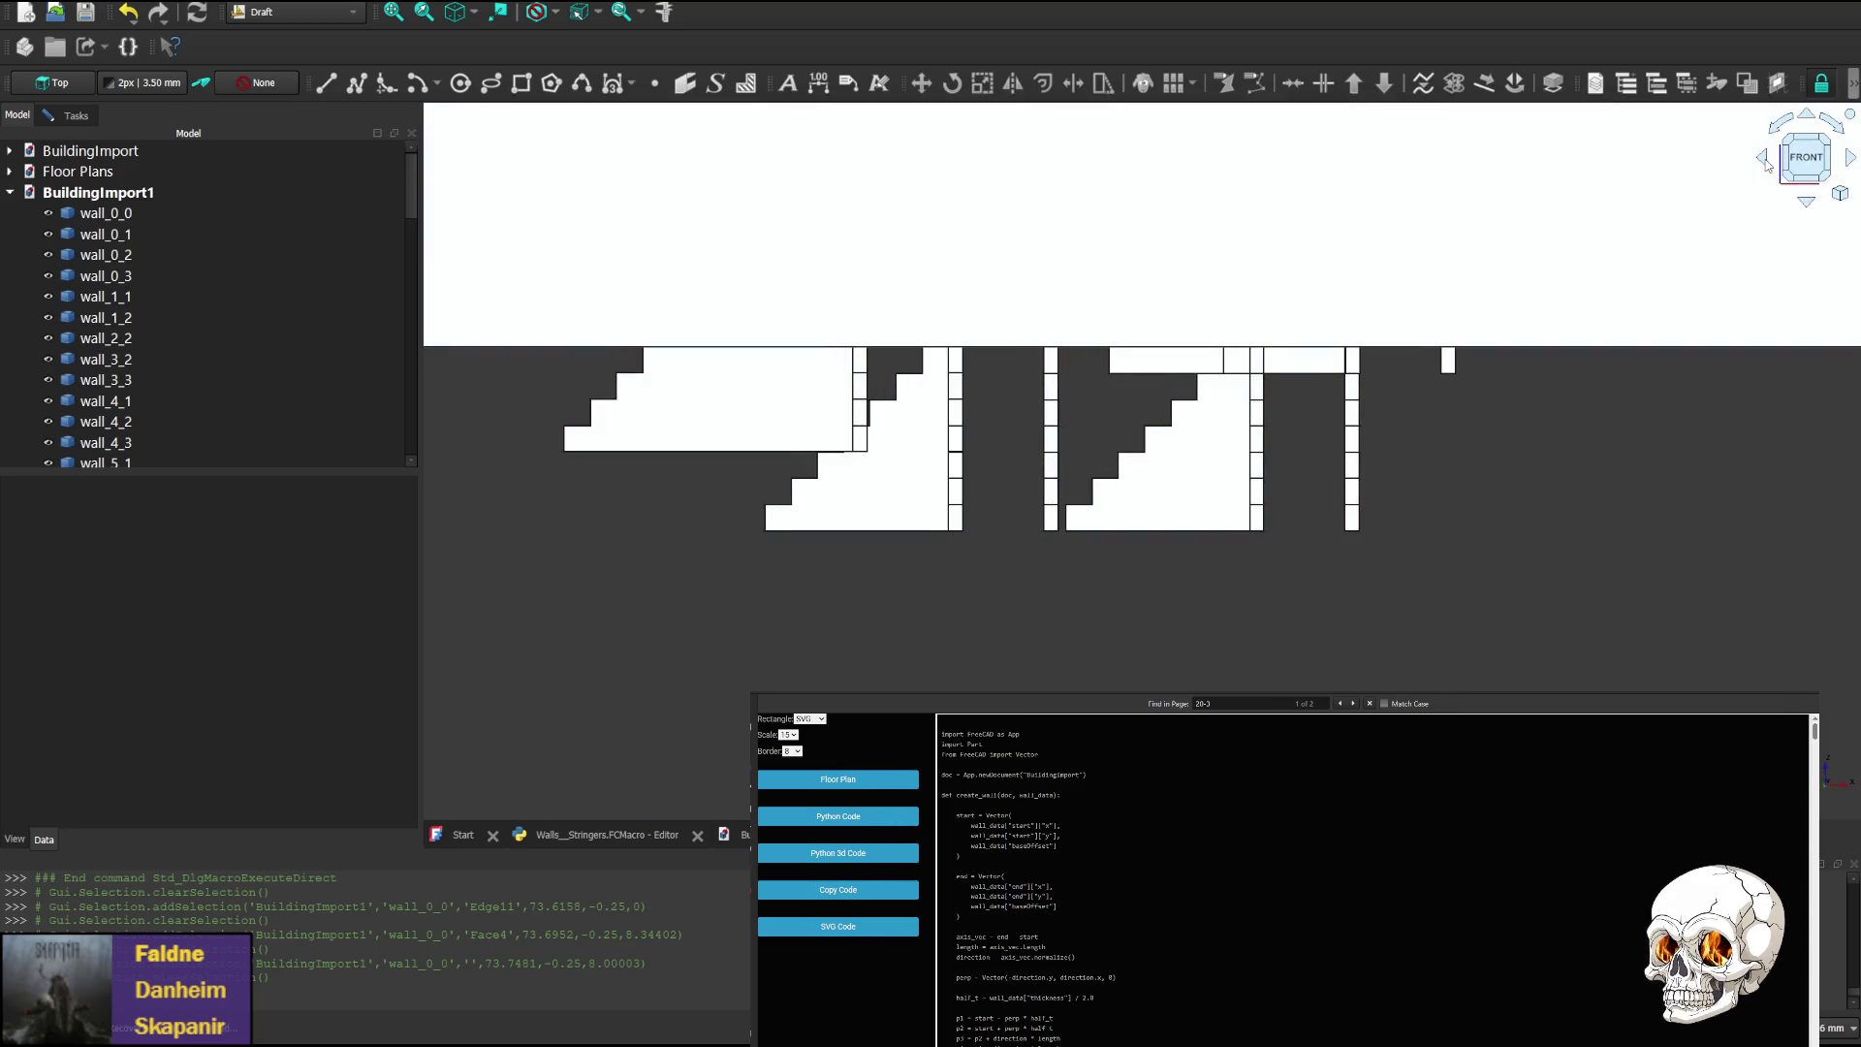
{"action": "left_click", "coordinate": [1851, 159]}
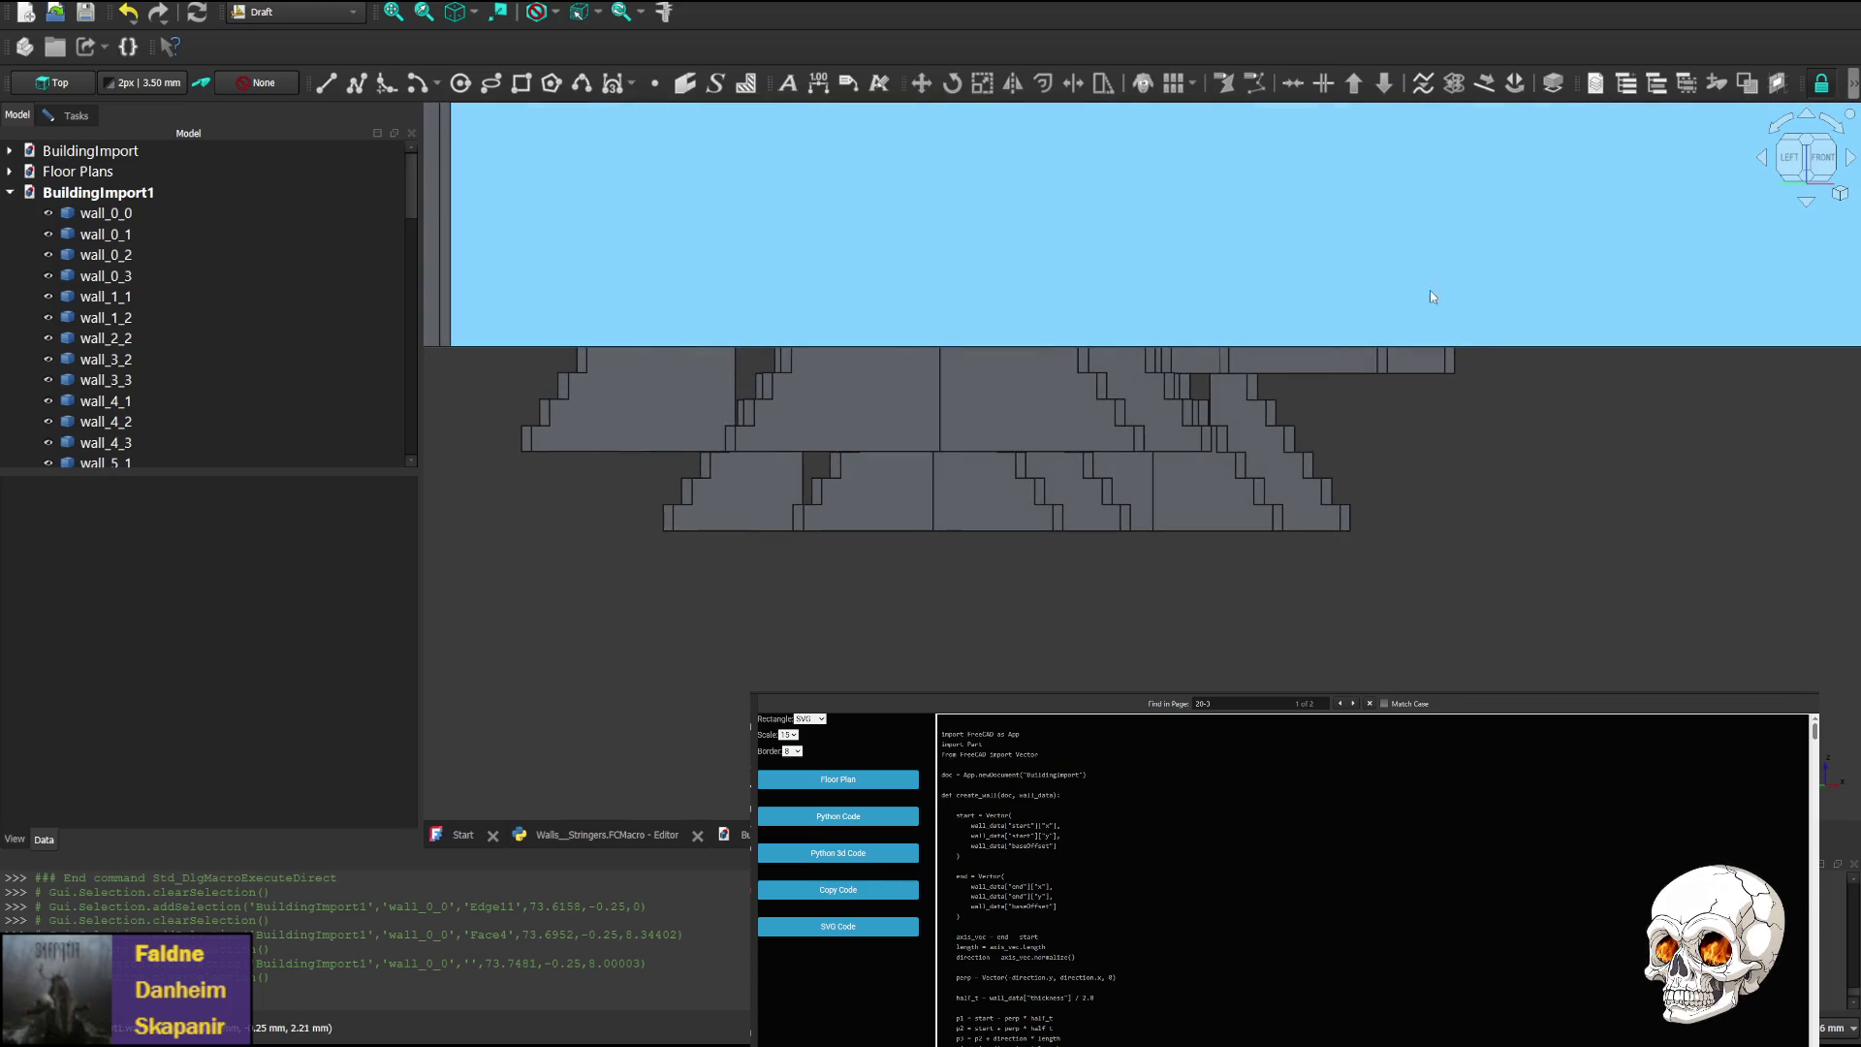
{"action": "mouse_move", "coordinate": [1141, 263]}
{"action": "middle_mouse_down"}
{"action": "mouse_move", "coordinate": [1105, 604]}
{"action": "mouse_move", "coordinate": [1095, 501]}
{"action": "mouse_move", "coordinate": [1090, 517]}
{"action": "middle_mouse_up"}
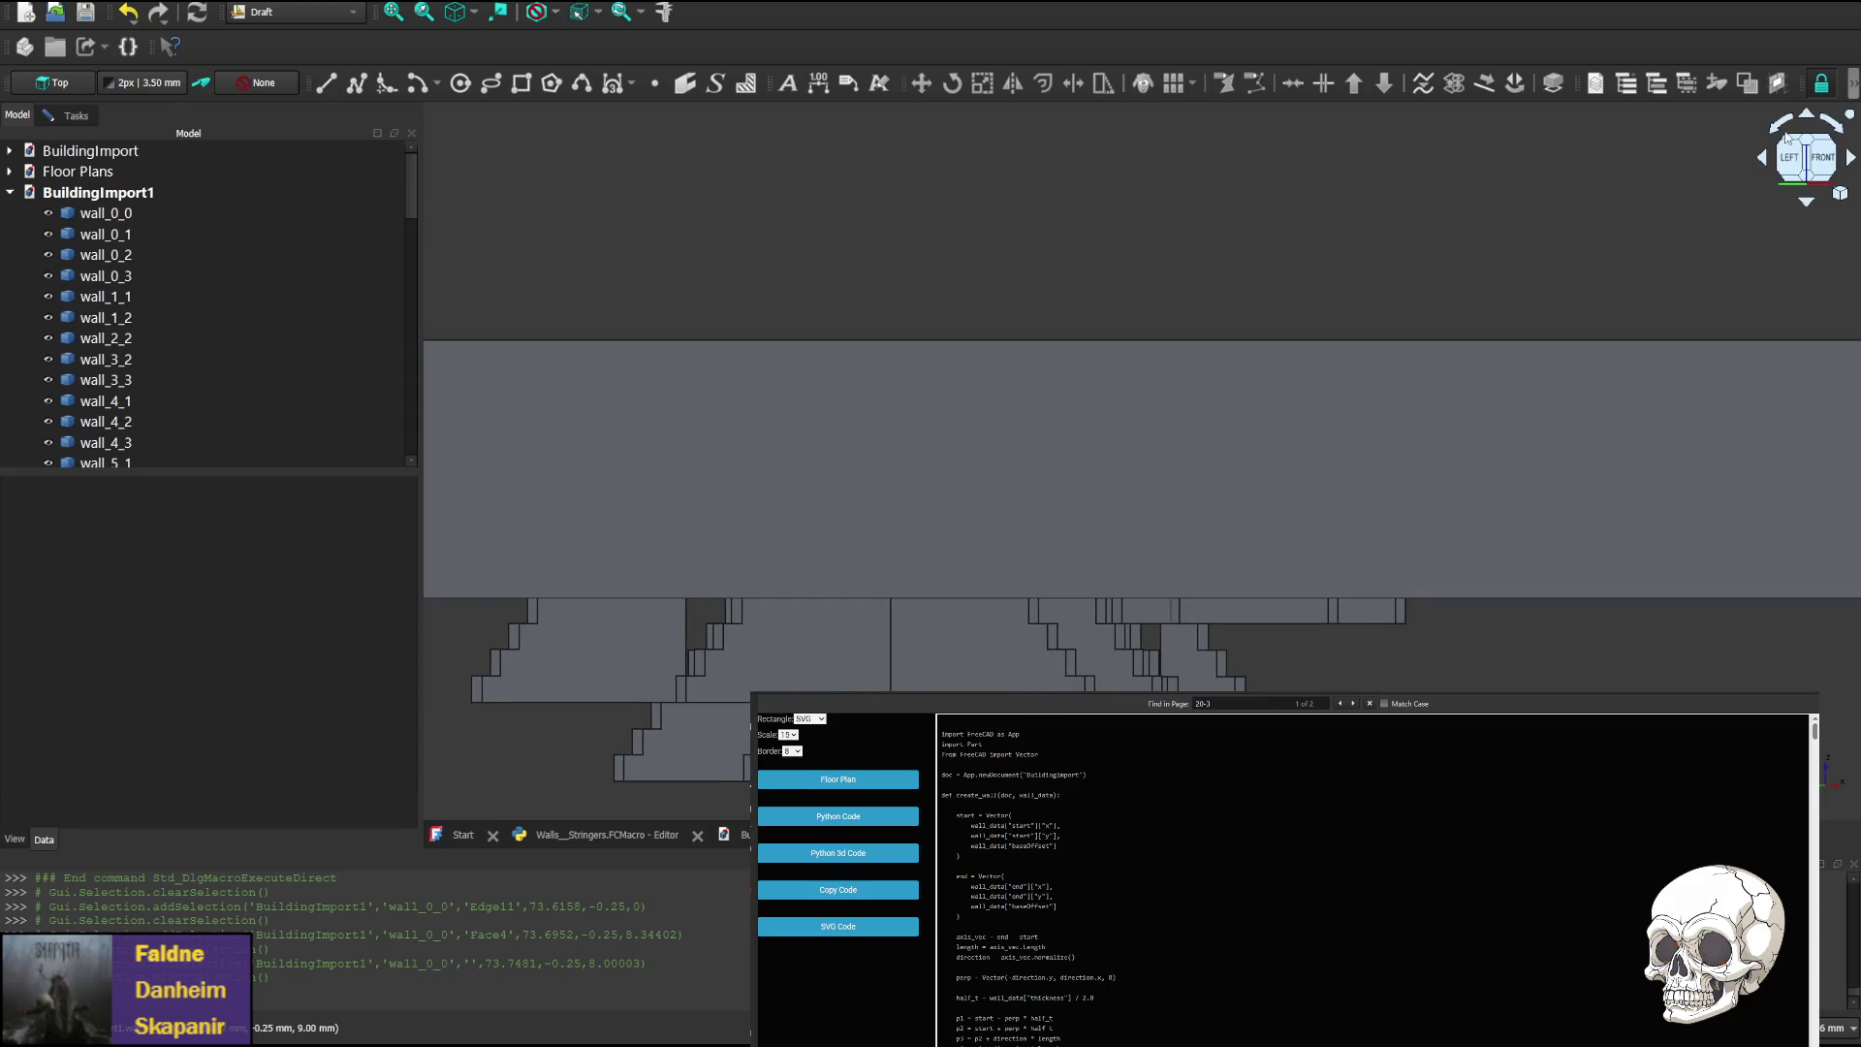
{"action": "left_click", "coordinate": [1806, 203]}
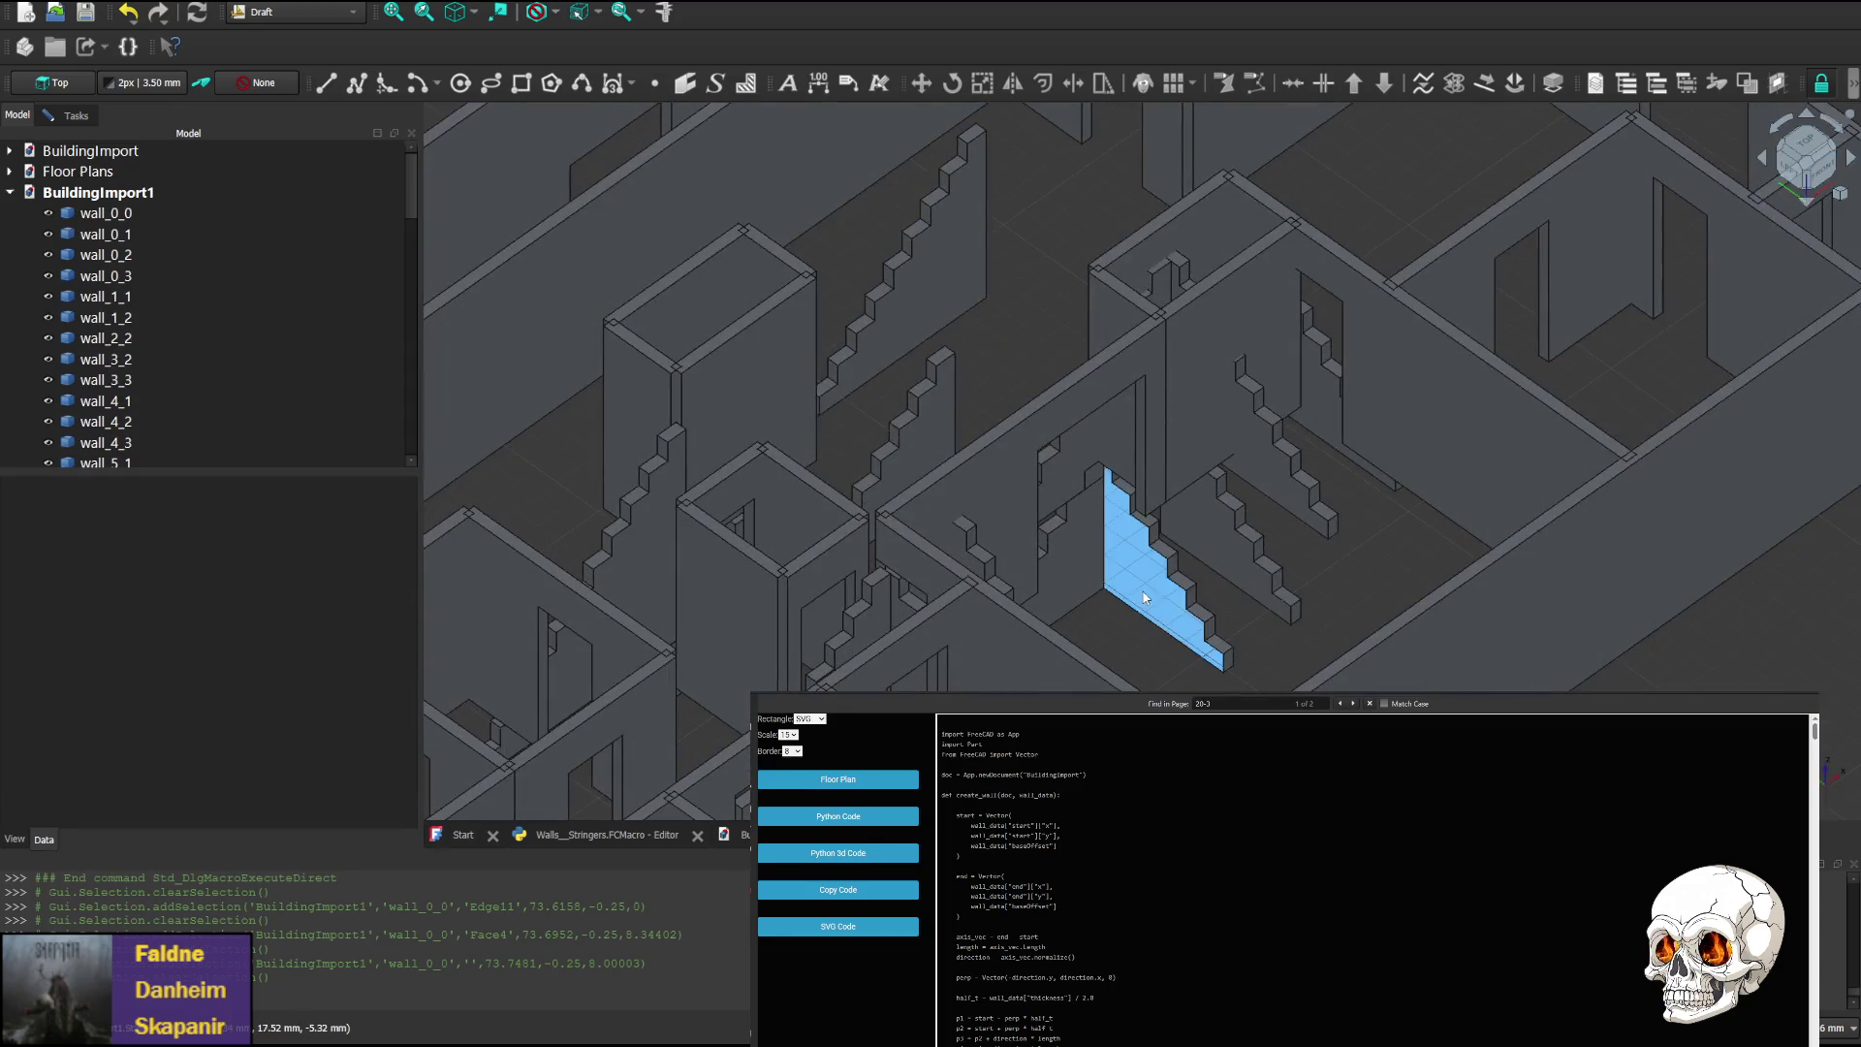
{"action": "scroll", "coordinate": [1066, 455], "scroll_direction": "up", "scroll_amount": 3}
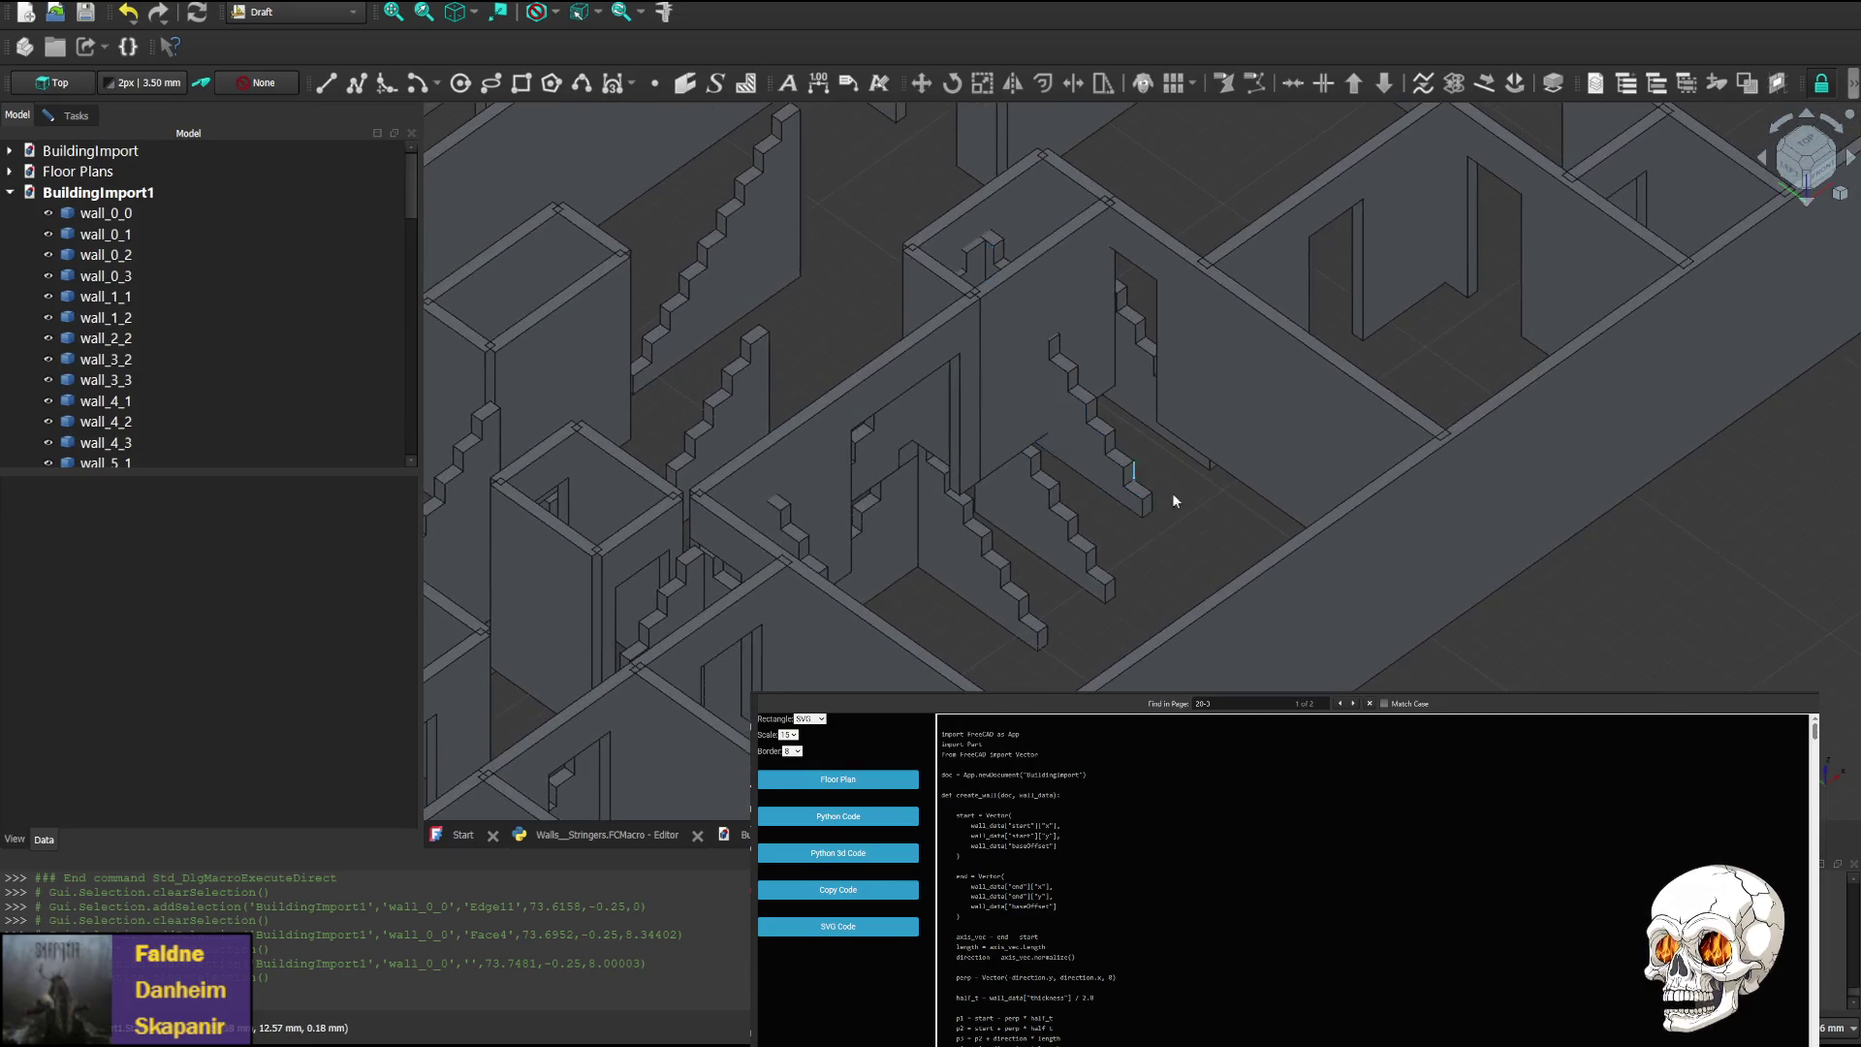
{"action": "middle_click_drag", "start_coordinate": [1195, 471], "coordinate": [894, 588]}
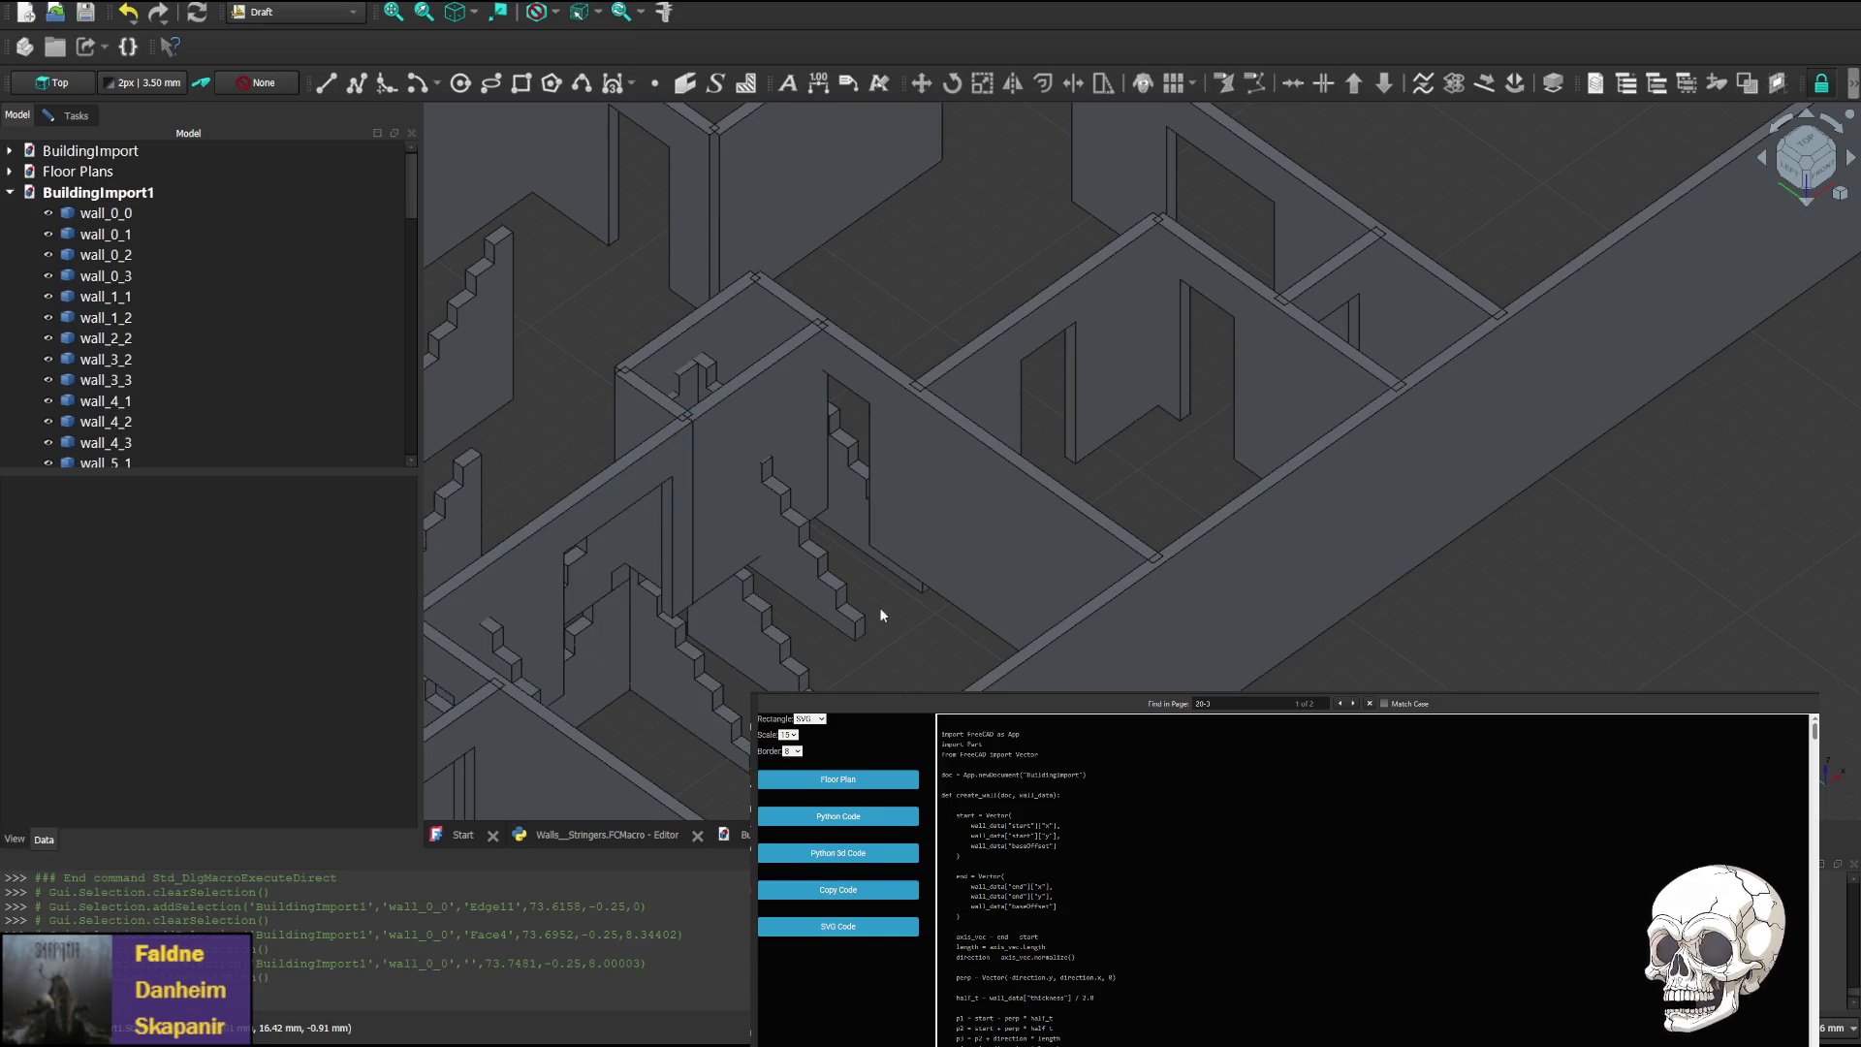
{"action": "scroll", "coordinate": [893, 632], "scroll_direction": "up", "scroll_amount": 3}
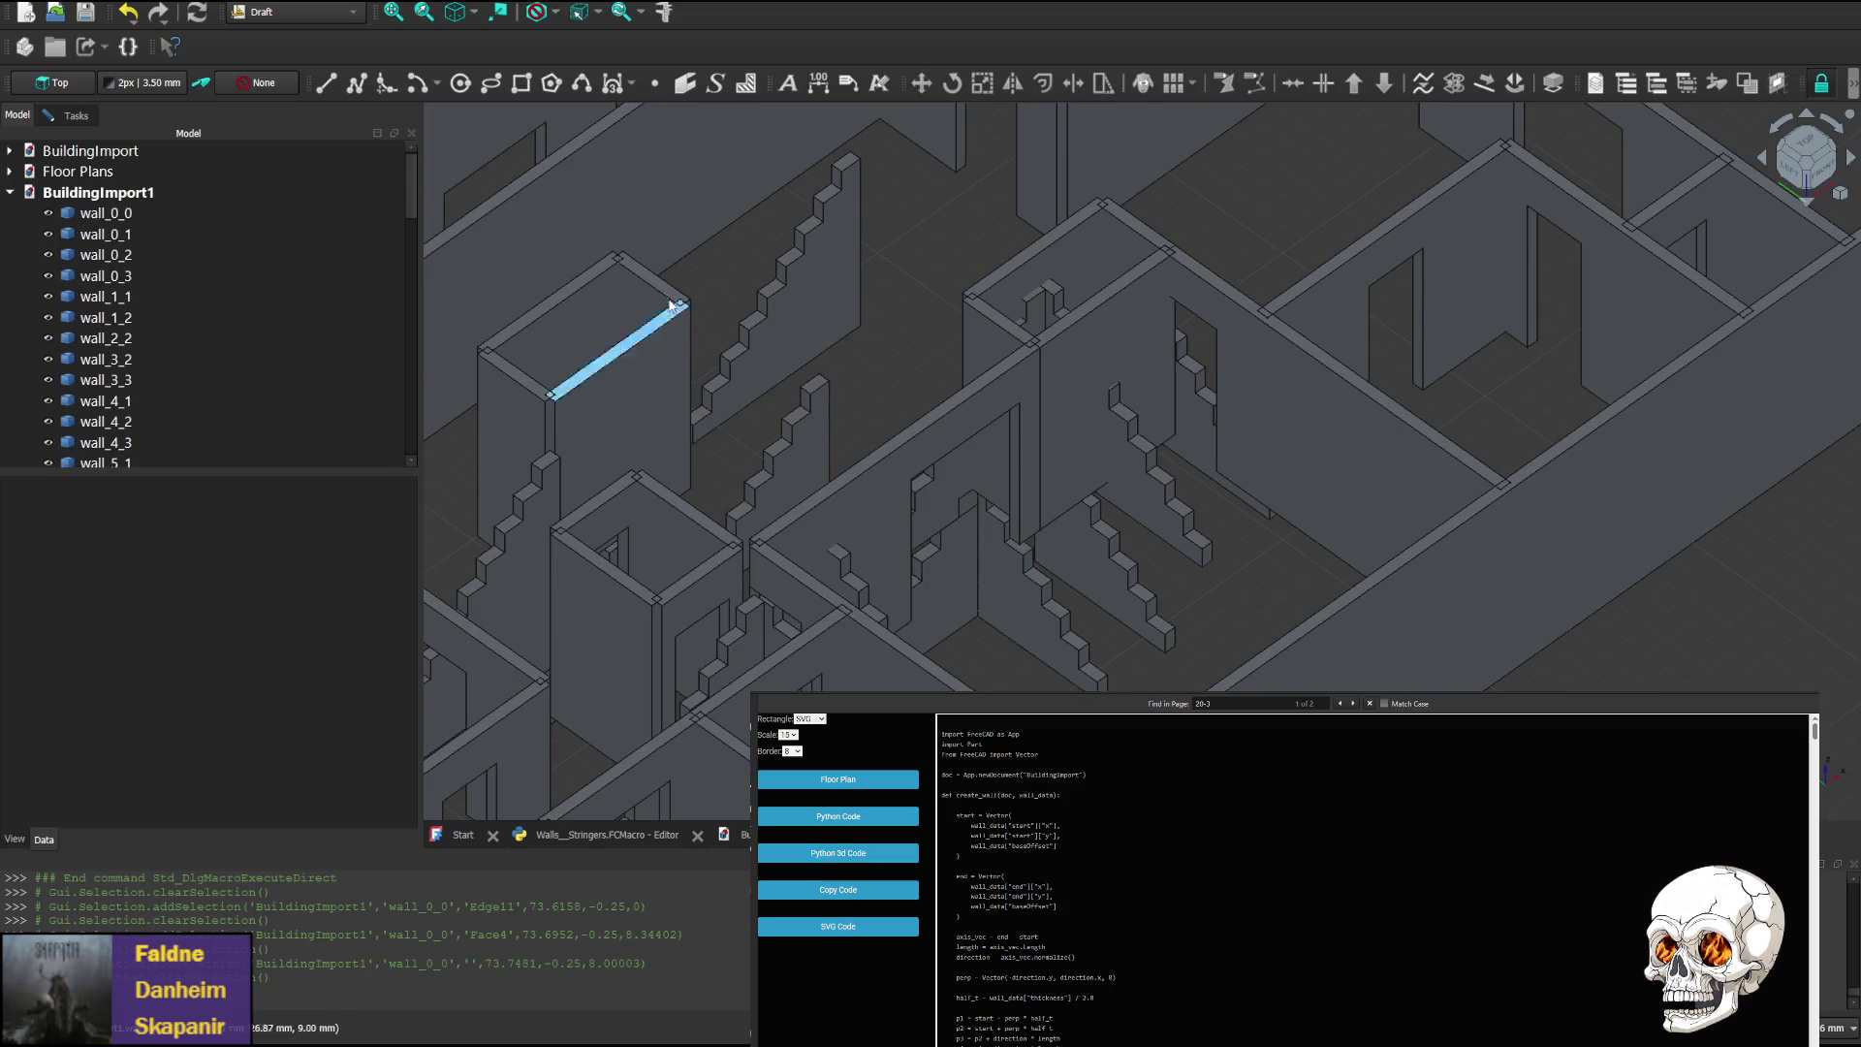
{"action": "middle_click_drag", "start_coordinate": [831, 236], "coordinate": [1088, 302]}
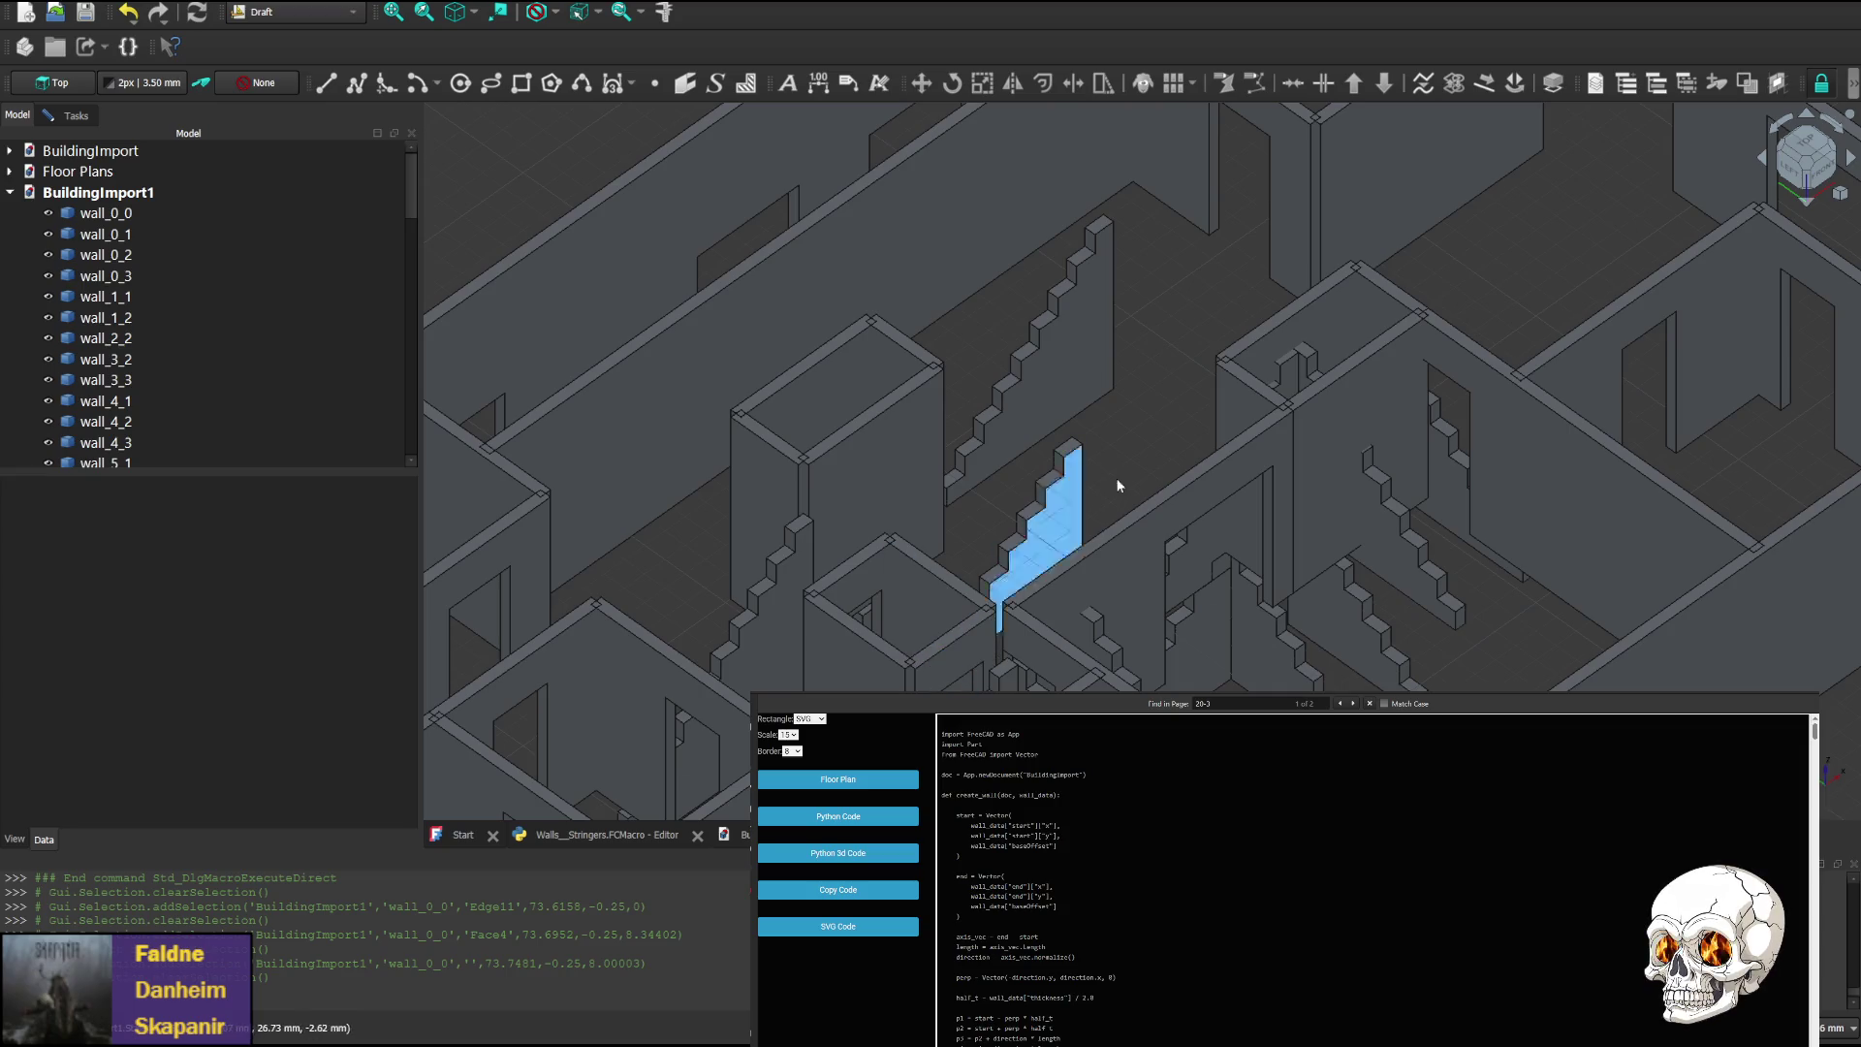
{"action": "mouse_move", "coordinate": [1119, 446]}
{"action": "middle_mouse_down"}
{"action": "mouse_move", "coordinate": [920, 266]}
{"action": "mouse_move", "coordinate": [929, 307]}
{"action": "middle_mouse_up"}
{"action": "mouse_move", "coordinate": [884, 239]}
{"action": "middle_mouse_down"}
{"action": "mouse_move", "coordinate": [1154, 453]}
{"action": "mouse_move", "coordinate": [1357, 766]}
{"action": "mouse_move", "coordinate": [1151, 416]}
{"action": "mouse_move", "coordinate": [1218, 569]}
{"action": "mouse_move", "coordinate": [1262, 572]}
{"action": "middle_mouse_up"}
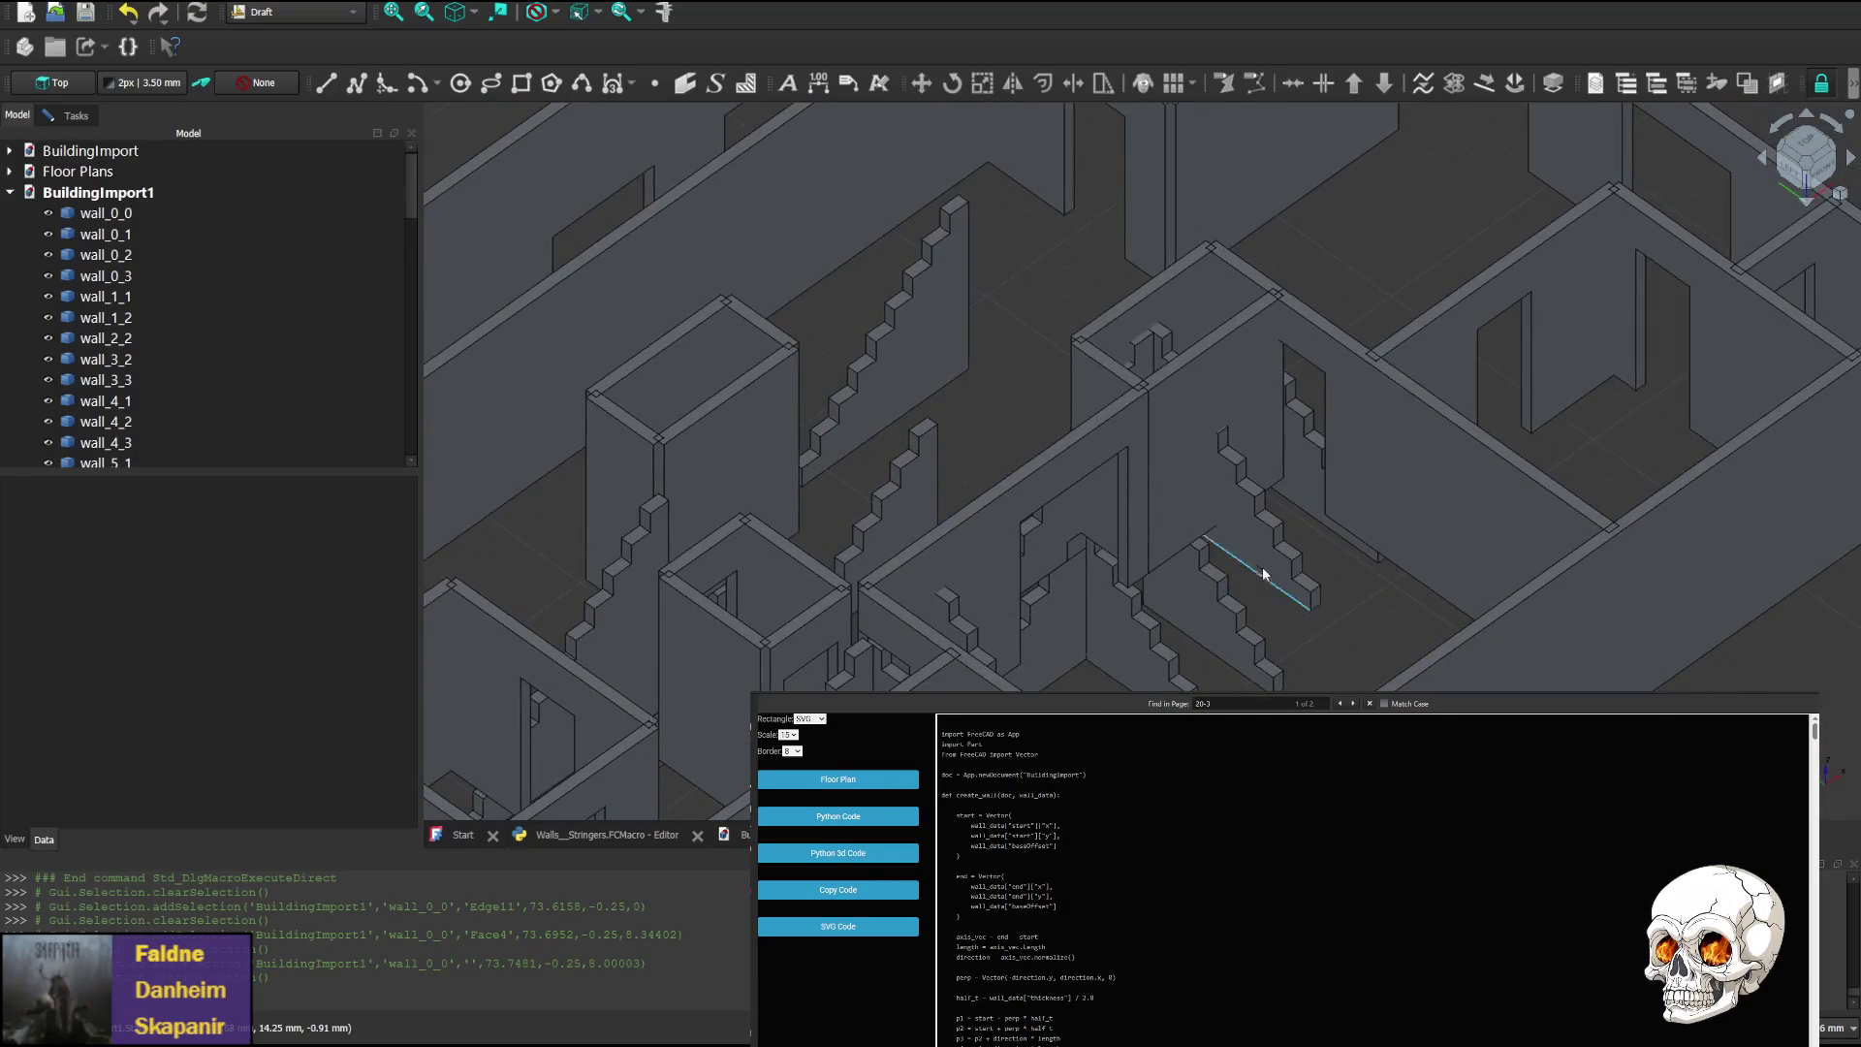
{"action": "mouse_move", "coordinate": [976, 296]}
{"action": "middle_mouse_down"}
{"action": "mouse_move", "coordinate": [818, 499]}
{"action": "mouse_move", "coordinate": [1284, 365]}
{"action": "mouse_move", "coordinate": [1150, 324]}
{"action": "mouse_move", "coordinate": [1229, 240]}
{"action": "mouse_move", "coordinate": [1051, 187]}
{"action": "mouse_move", "coordinate": [1038, 216]}
{"action": "mouse_move", "coordinate": [1159, 465]}
{"action": "mouse_move", "coordinate": [979, 405]}
{"action": "middle_mouse_up"}
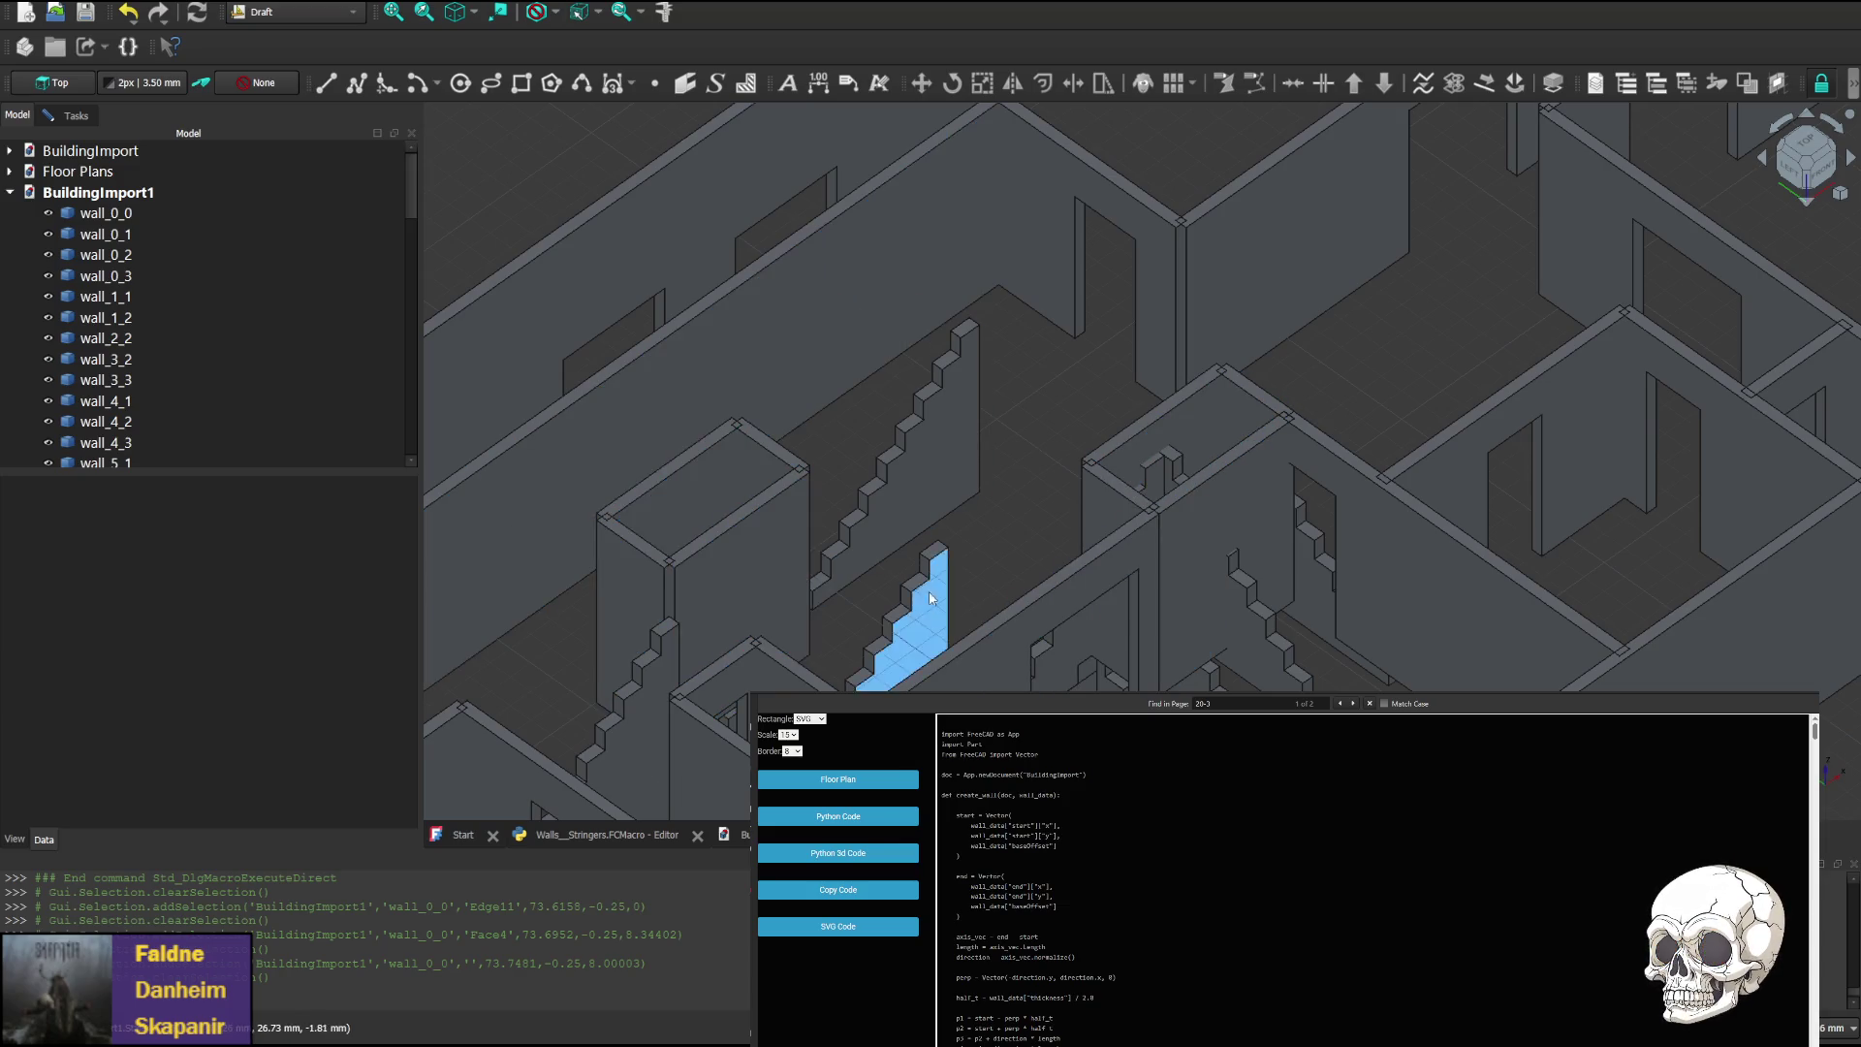
{"action": "scroll", "coordinate": [921, 592], "scroll_direction": "down", "scroll_amount": 3}
{"action": "scroll", "coordinate": [1002, 398], "scroll_direction": "up", "scroll_amount": 3}
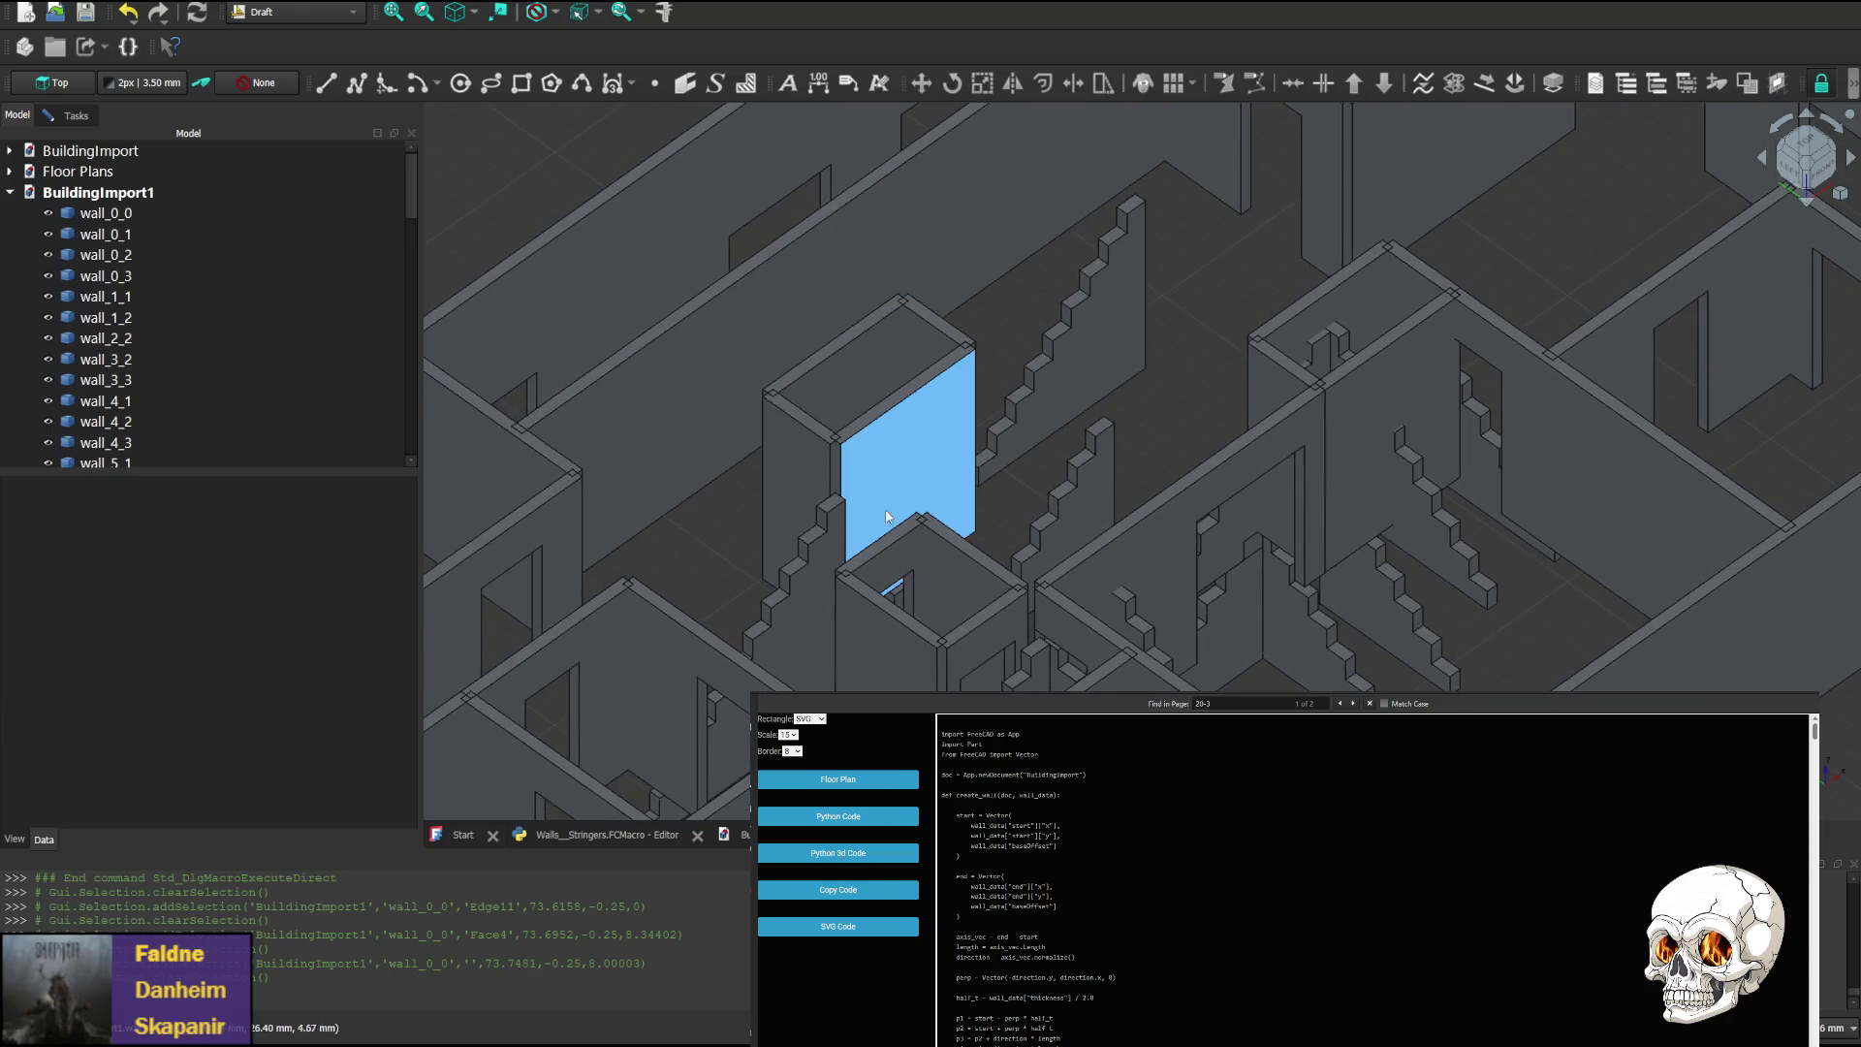
Orbit the imported walls to isometric and steep views and select wall_5_1
{"action": "left_click", "coordinate": [1762, 161]}
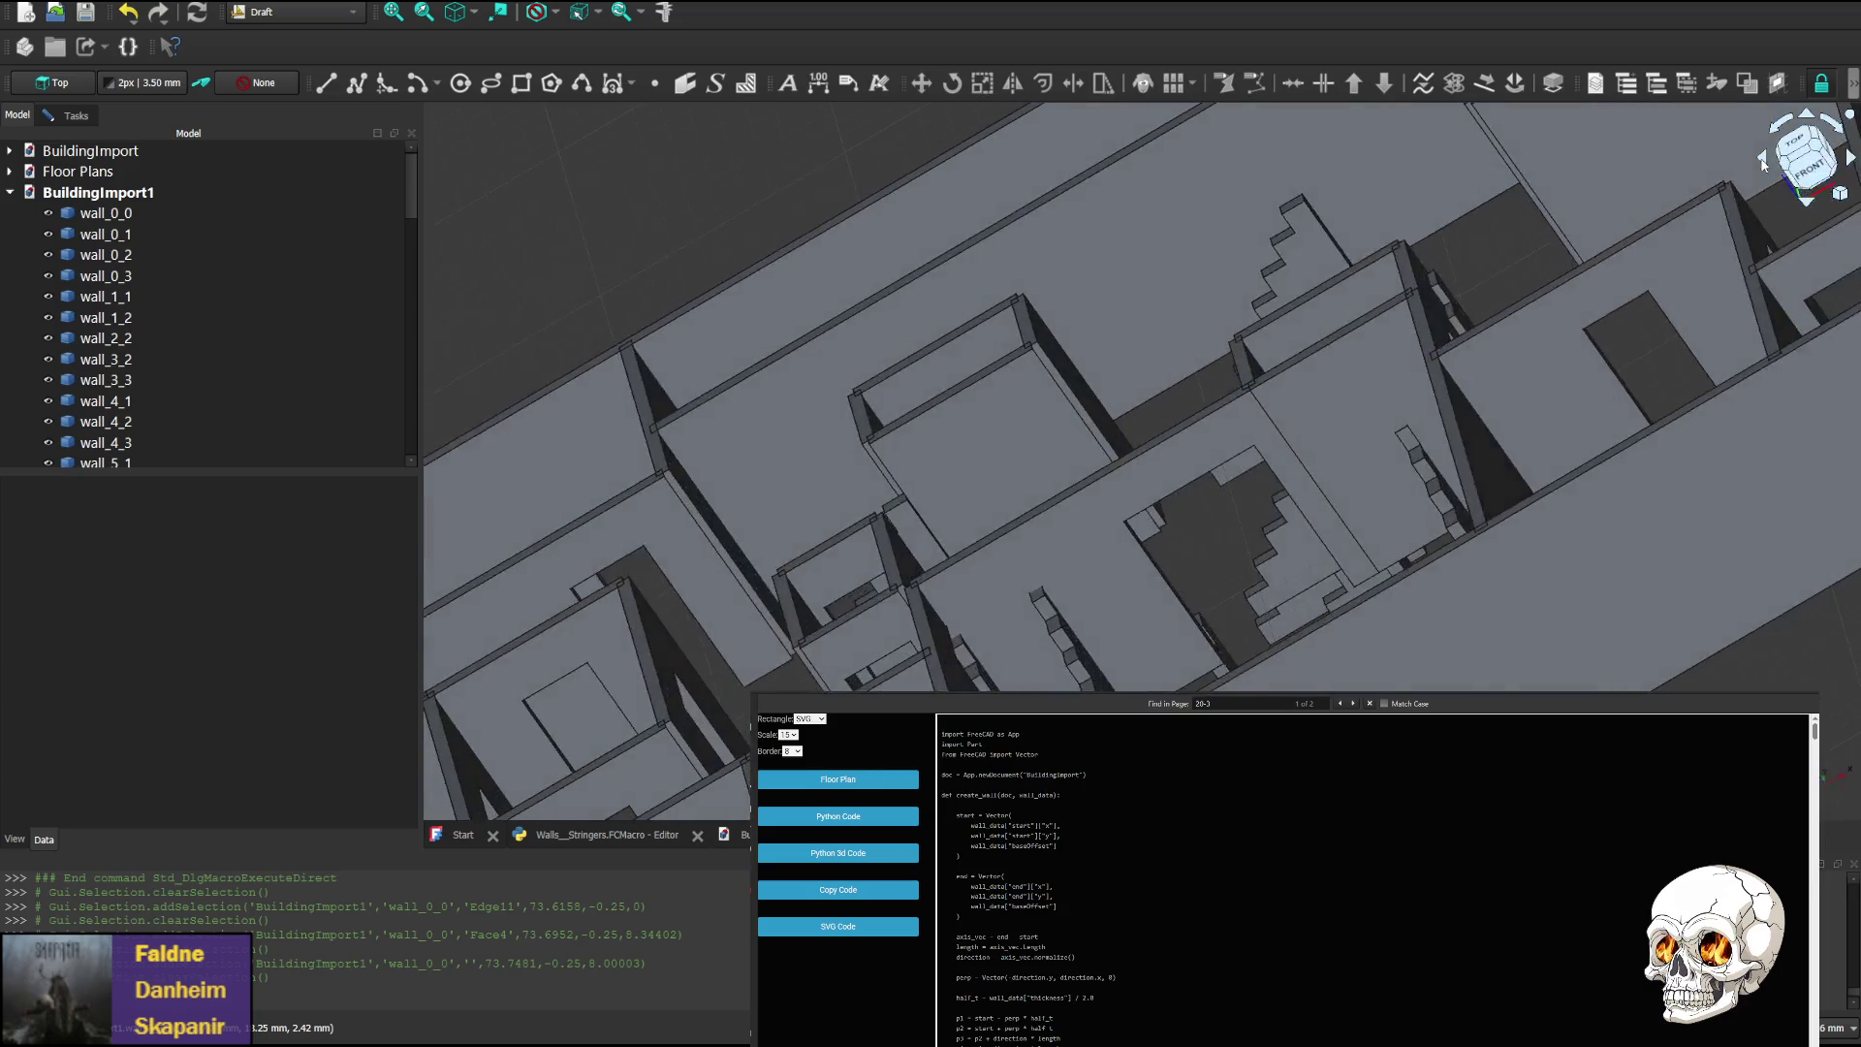
{"action": "left_click", "coordinate": [1853, 162]}
{"action": "left_click", "coordinate": [1806, 145]}
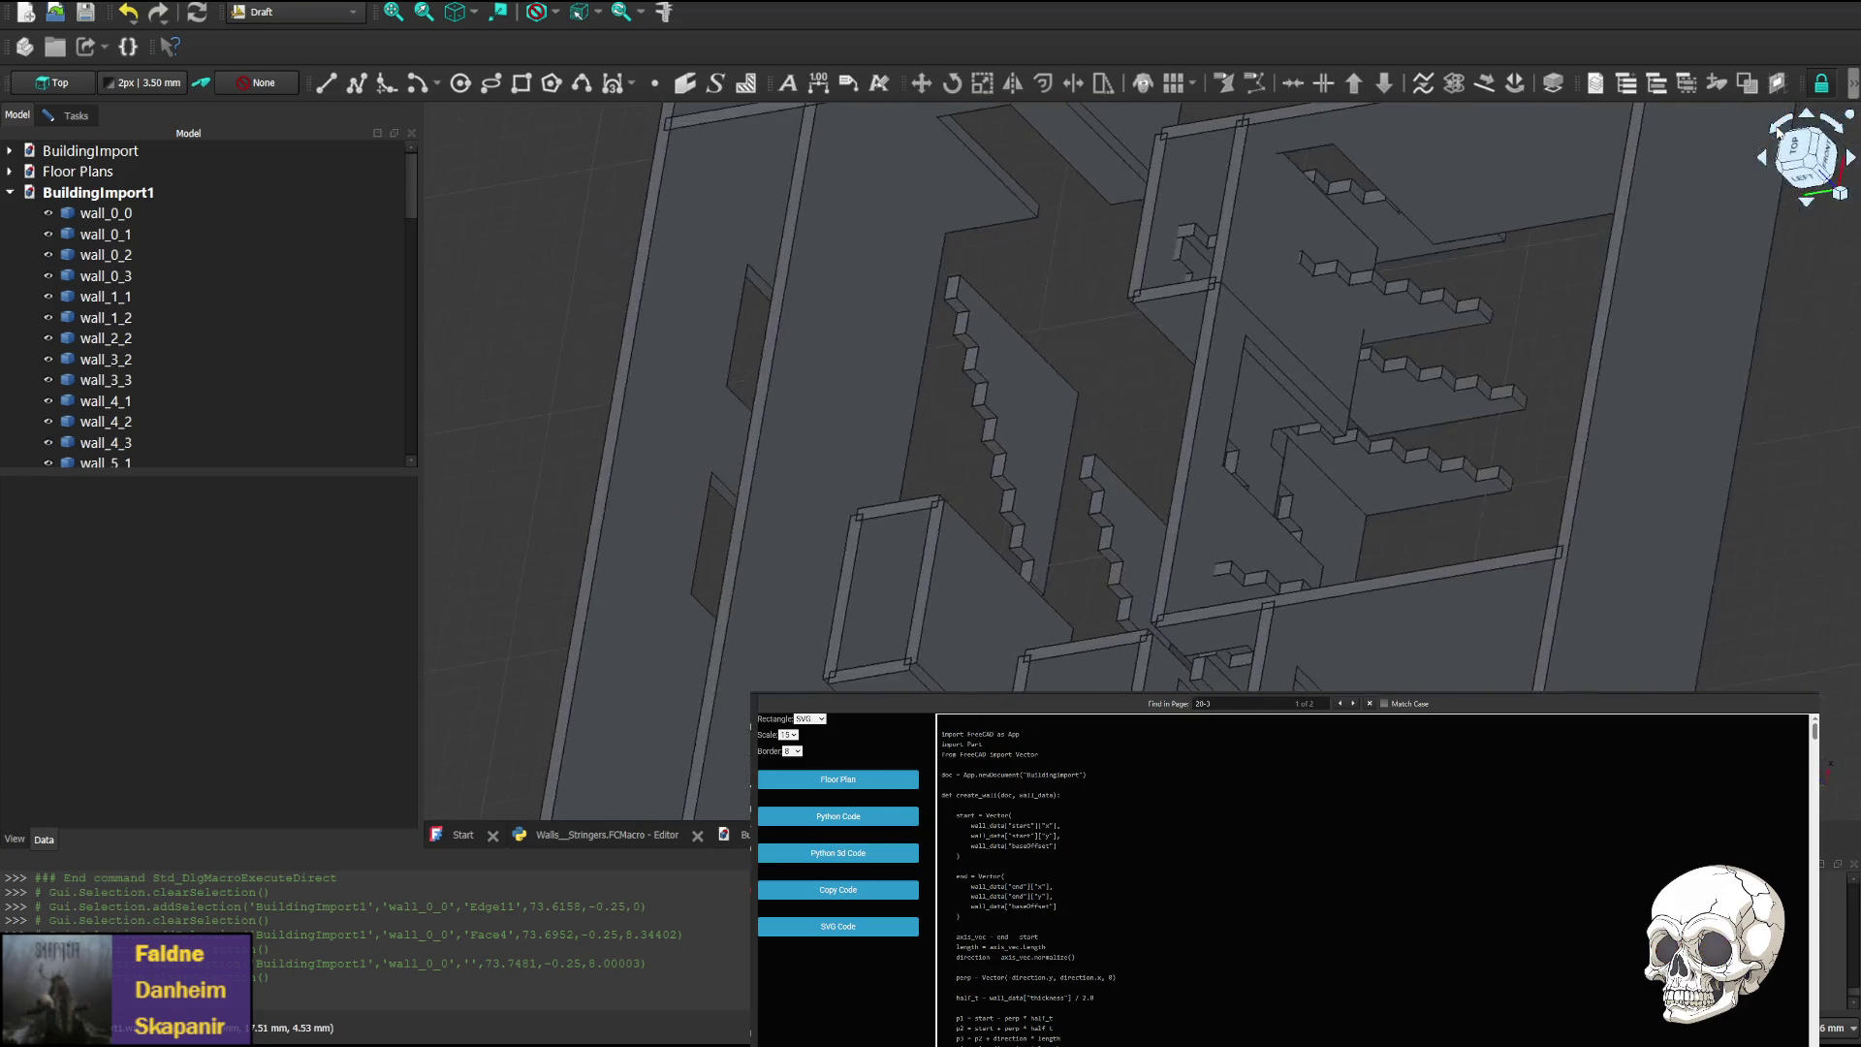
{"action": "left_click", "coordinate": [1790, 180]}
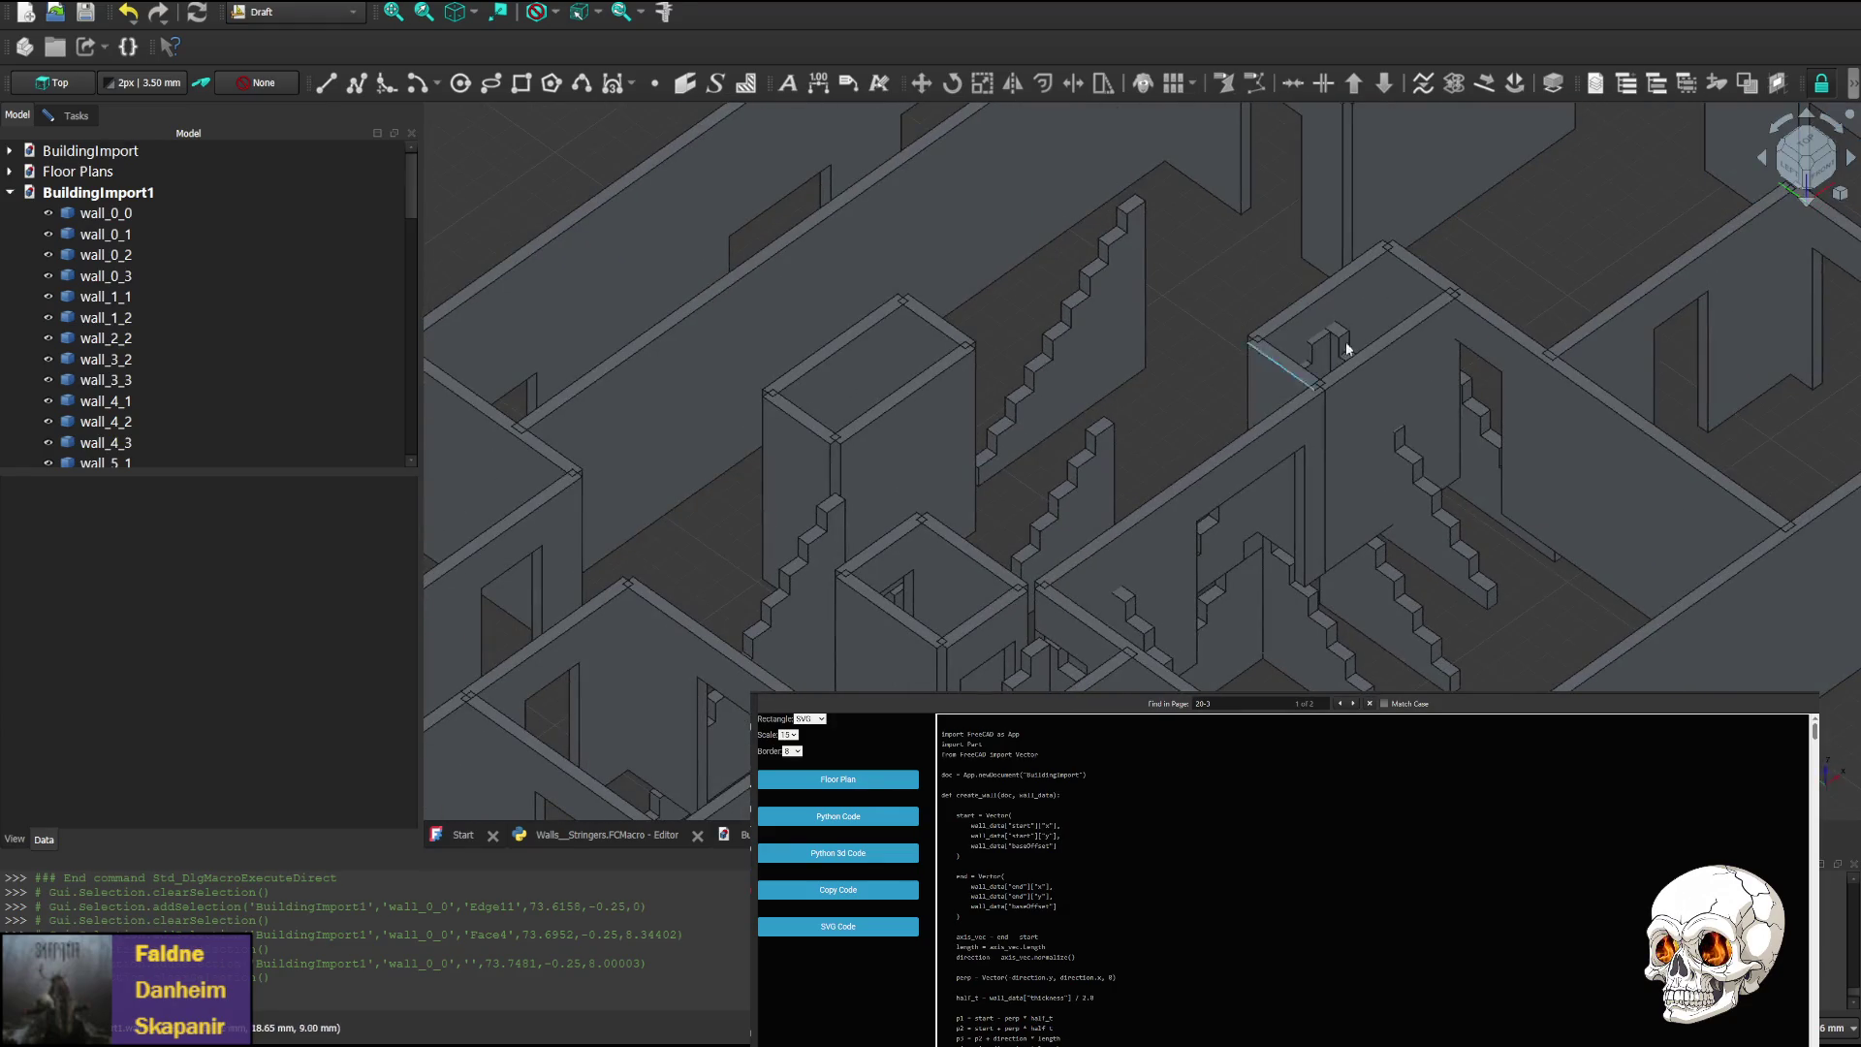
{"action": "left_click", "coordinate": [1810, 207]}
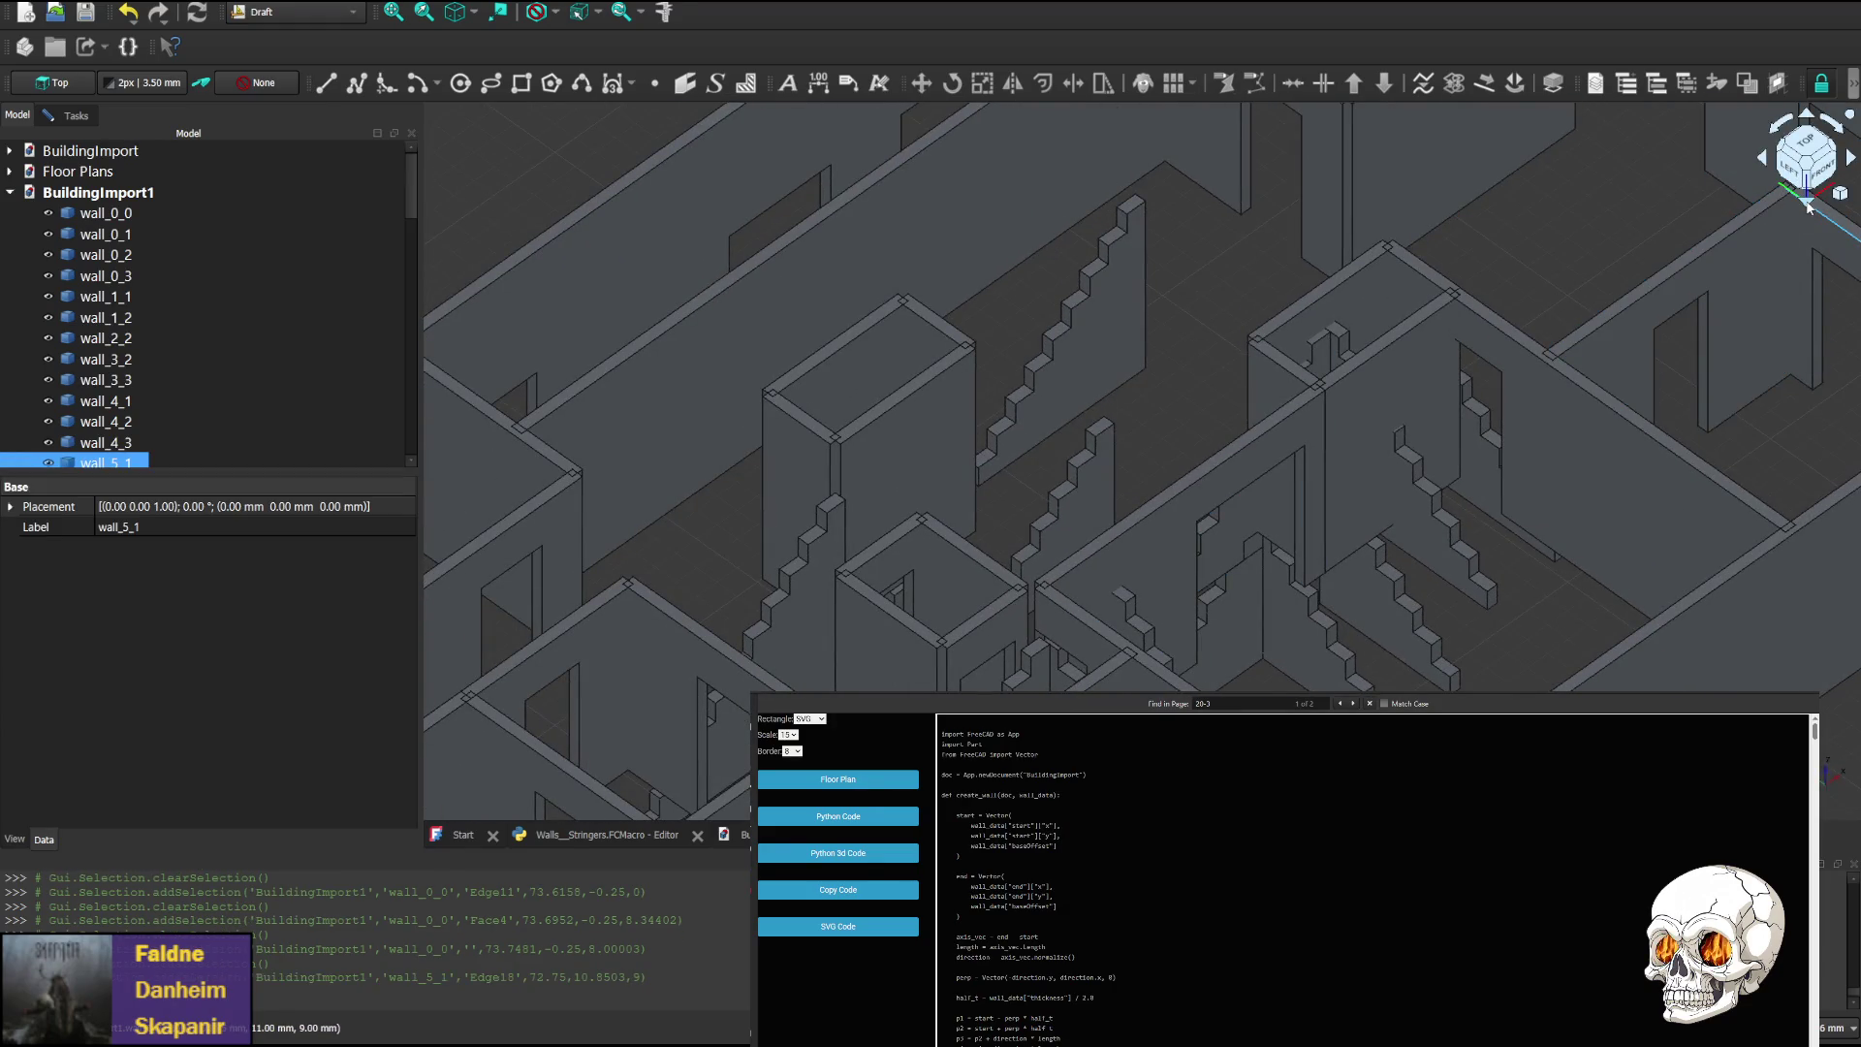
{"action": "left_click", "coordinate": [1807, 205]}
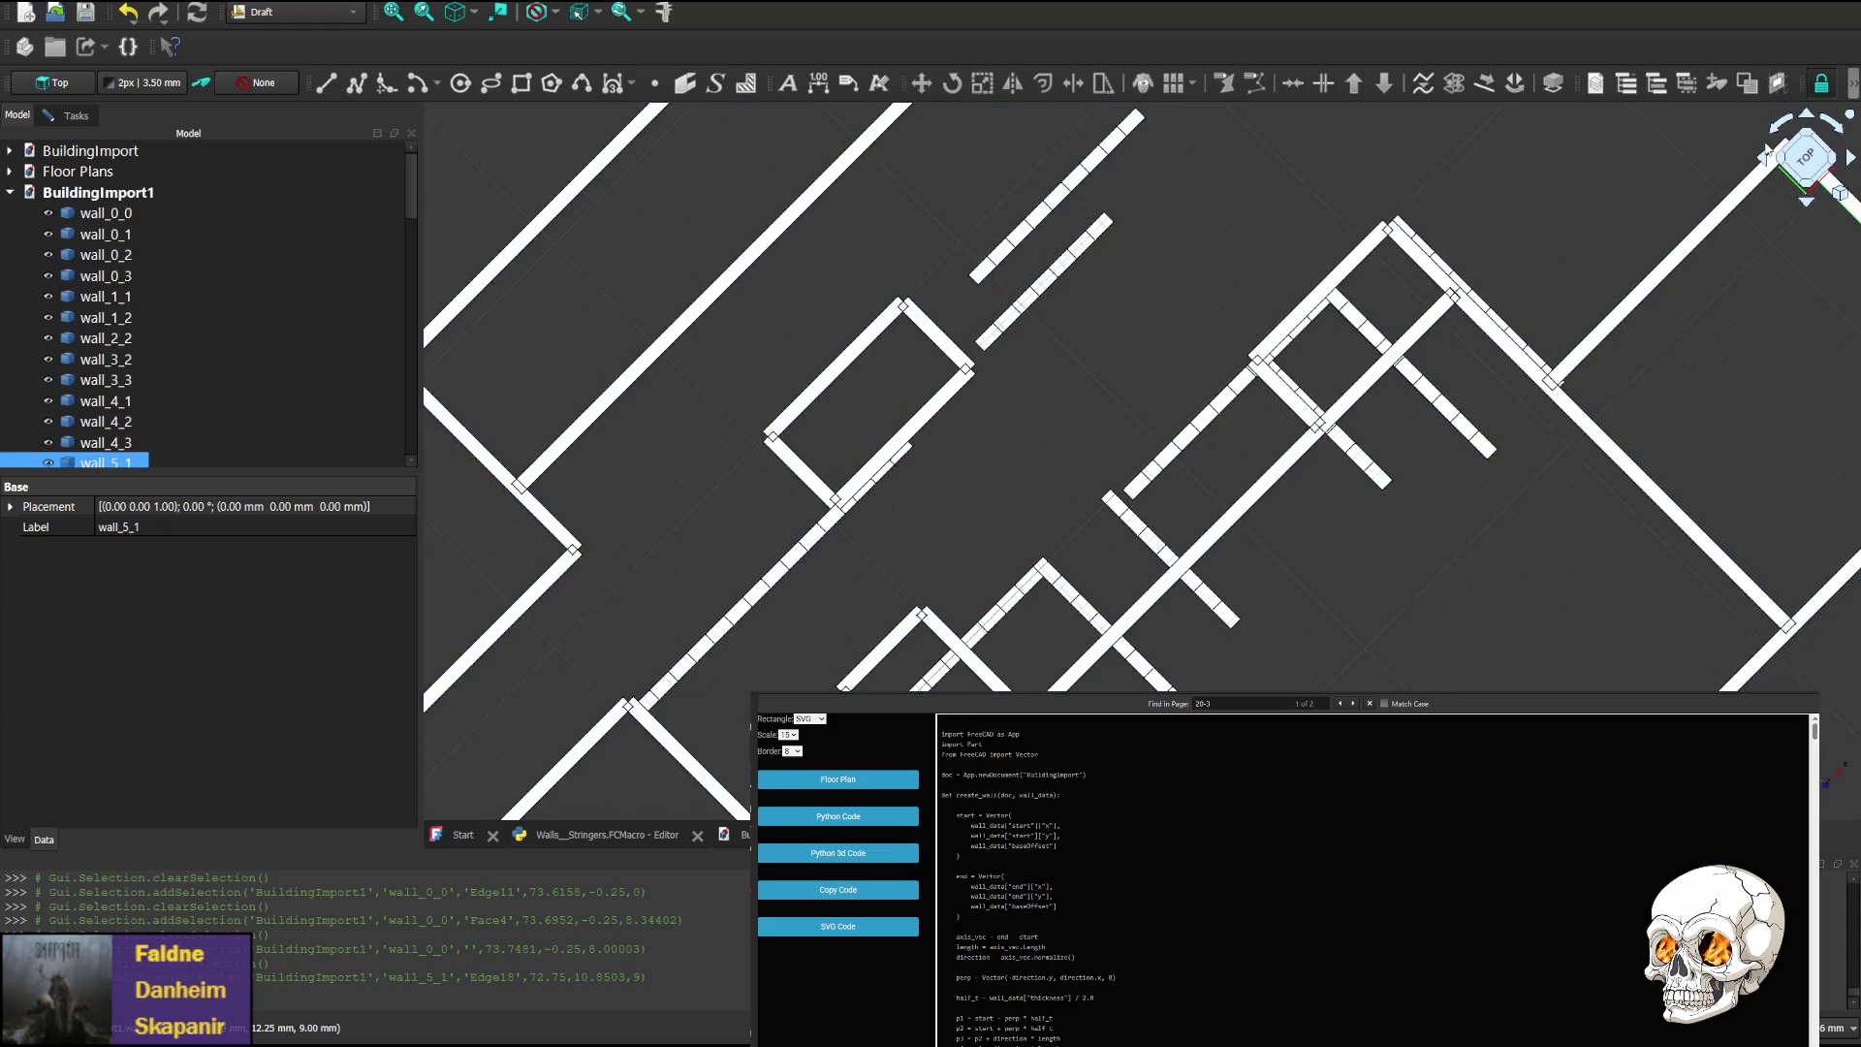
Check the walls from the front, left and top views
{"action": "left_click", "coordinate": [1812, 119]}
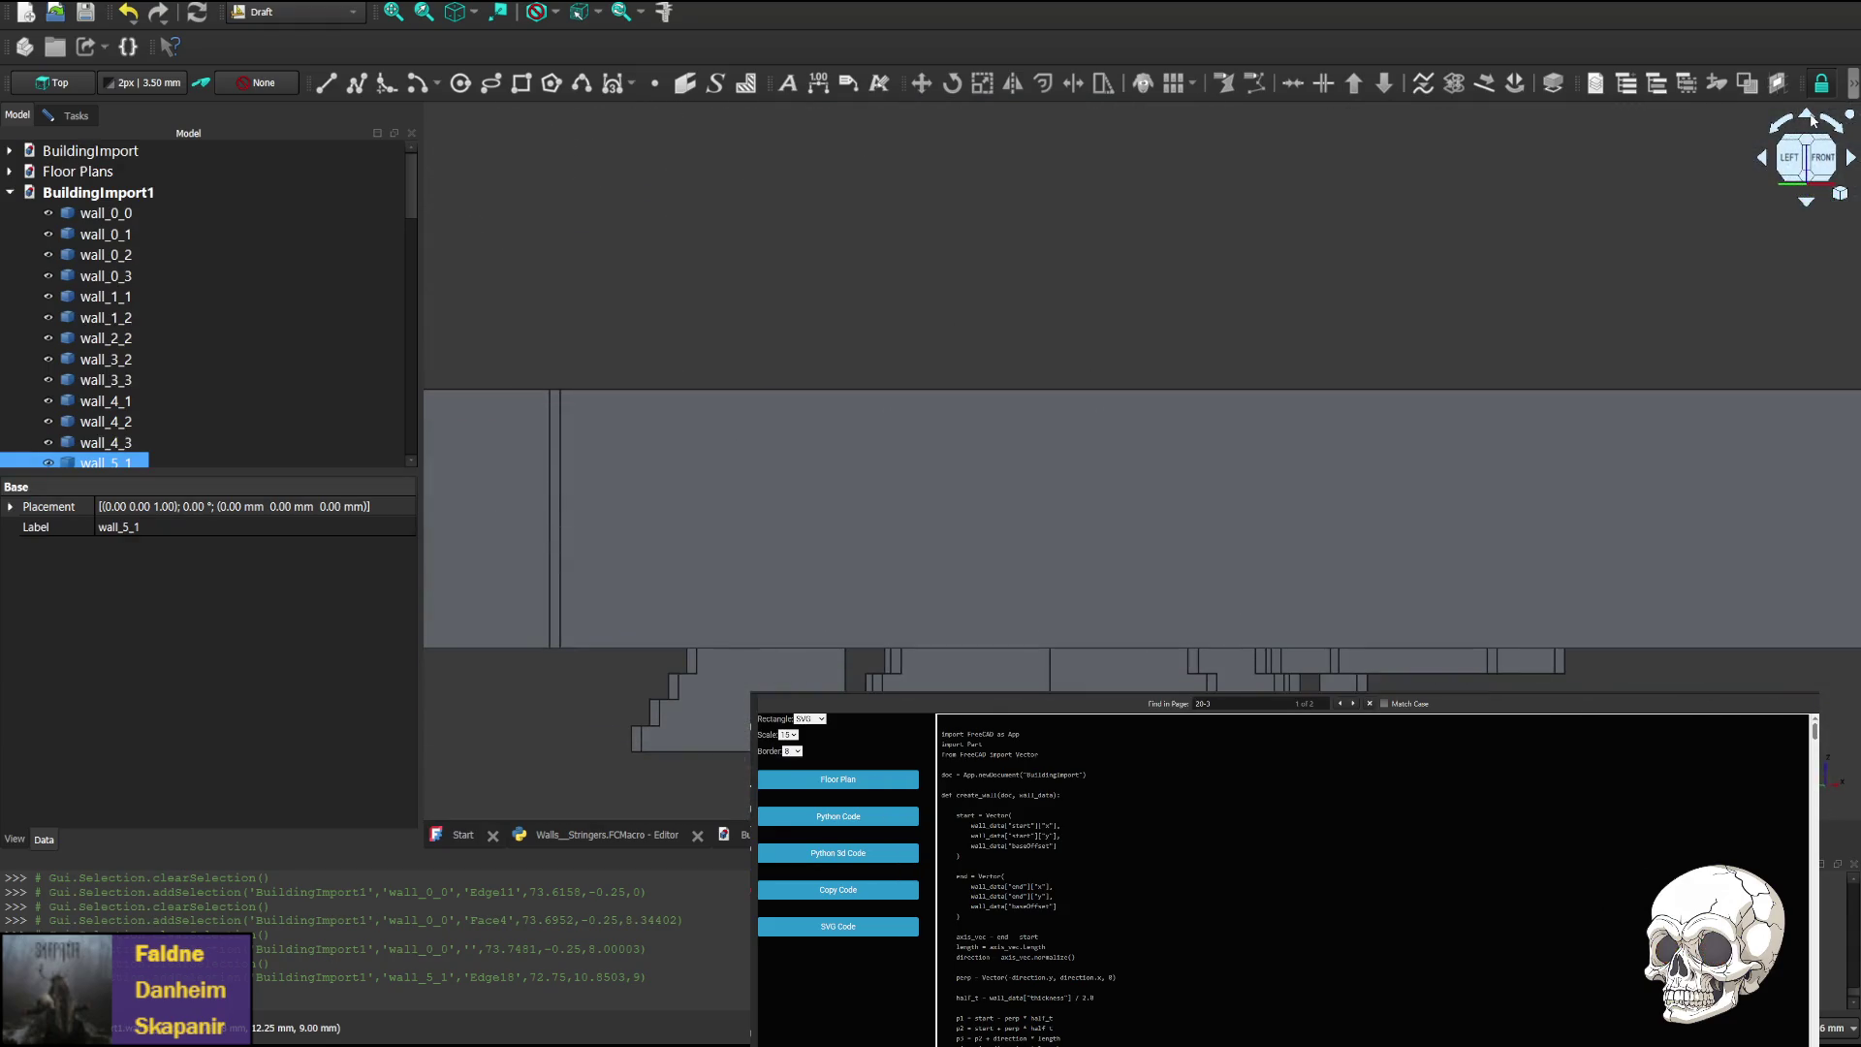
{"action": "left_click", "coordinate": [1764, 159]}
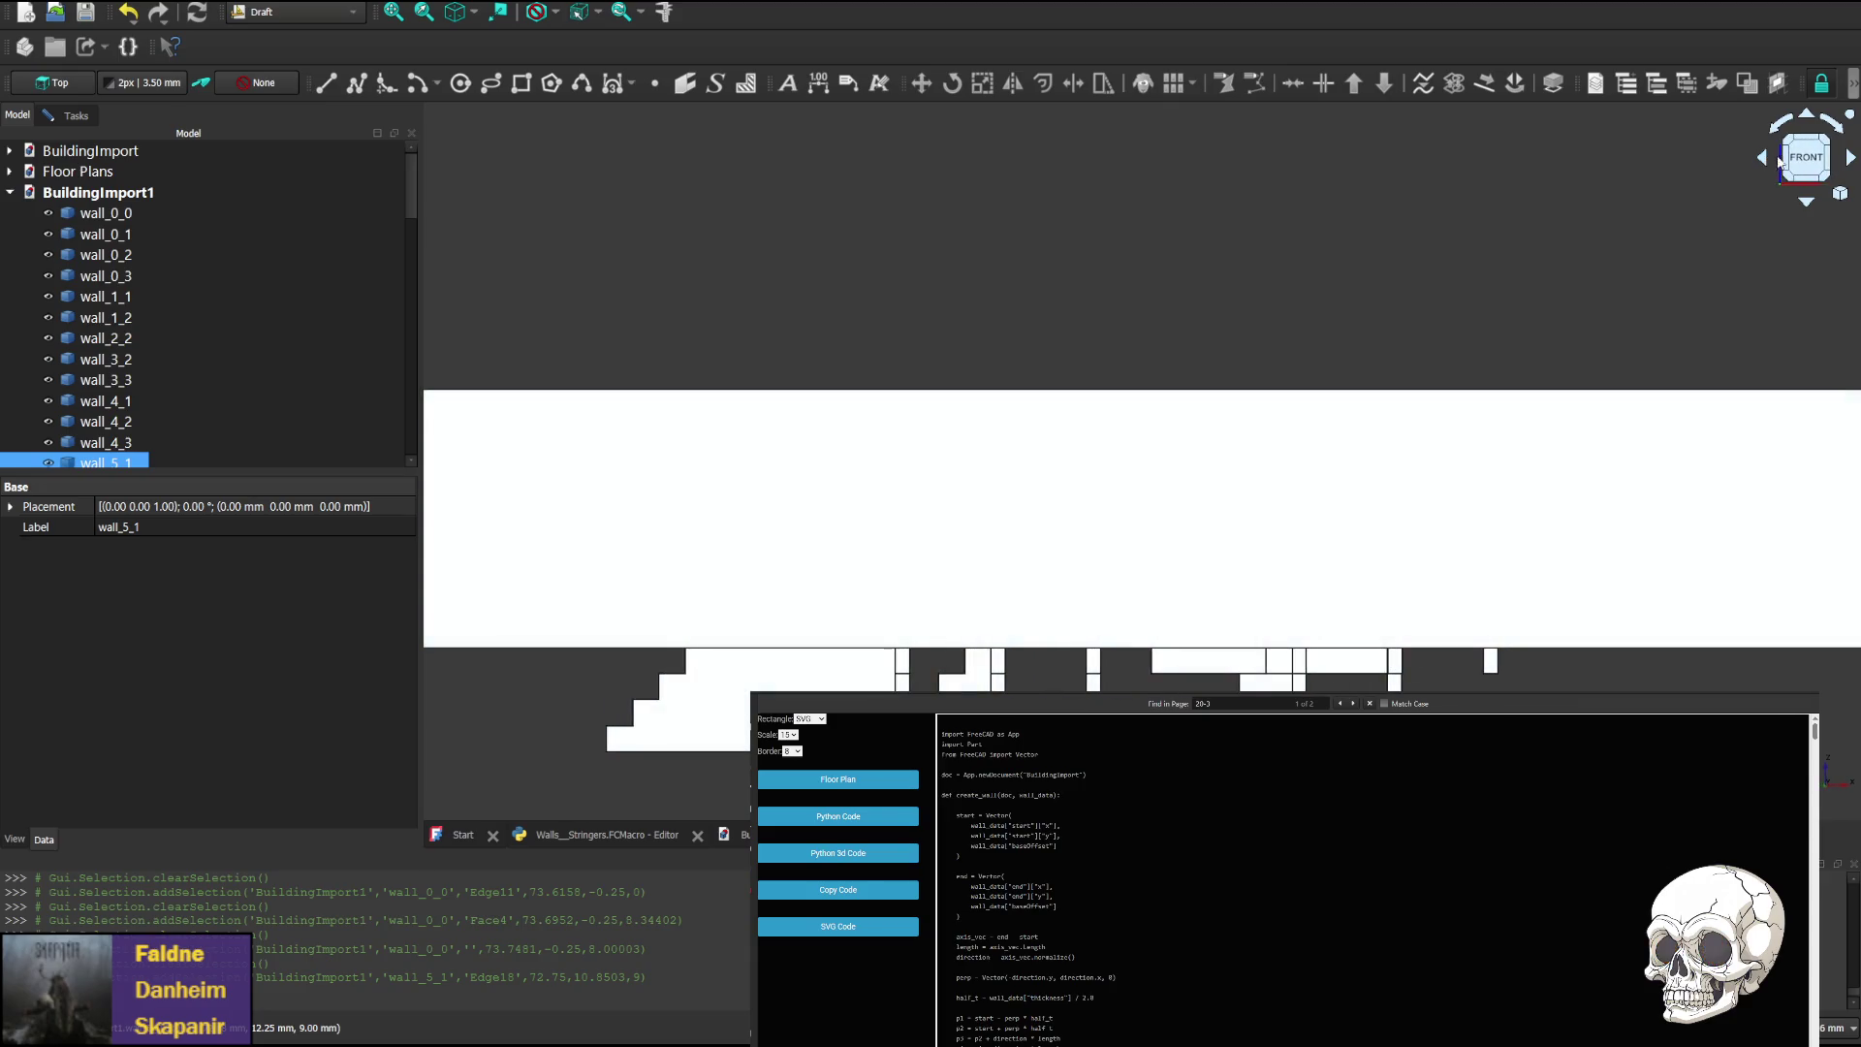
{"action": "left_click", "coordinate": [1852, 160]}
{"action": "left_click", "coordinate": [1851, 160]}
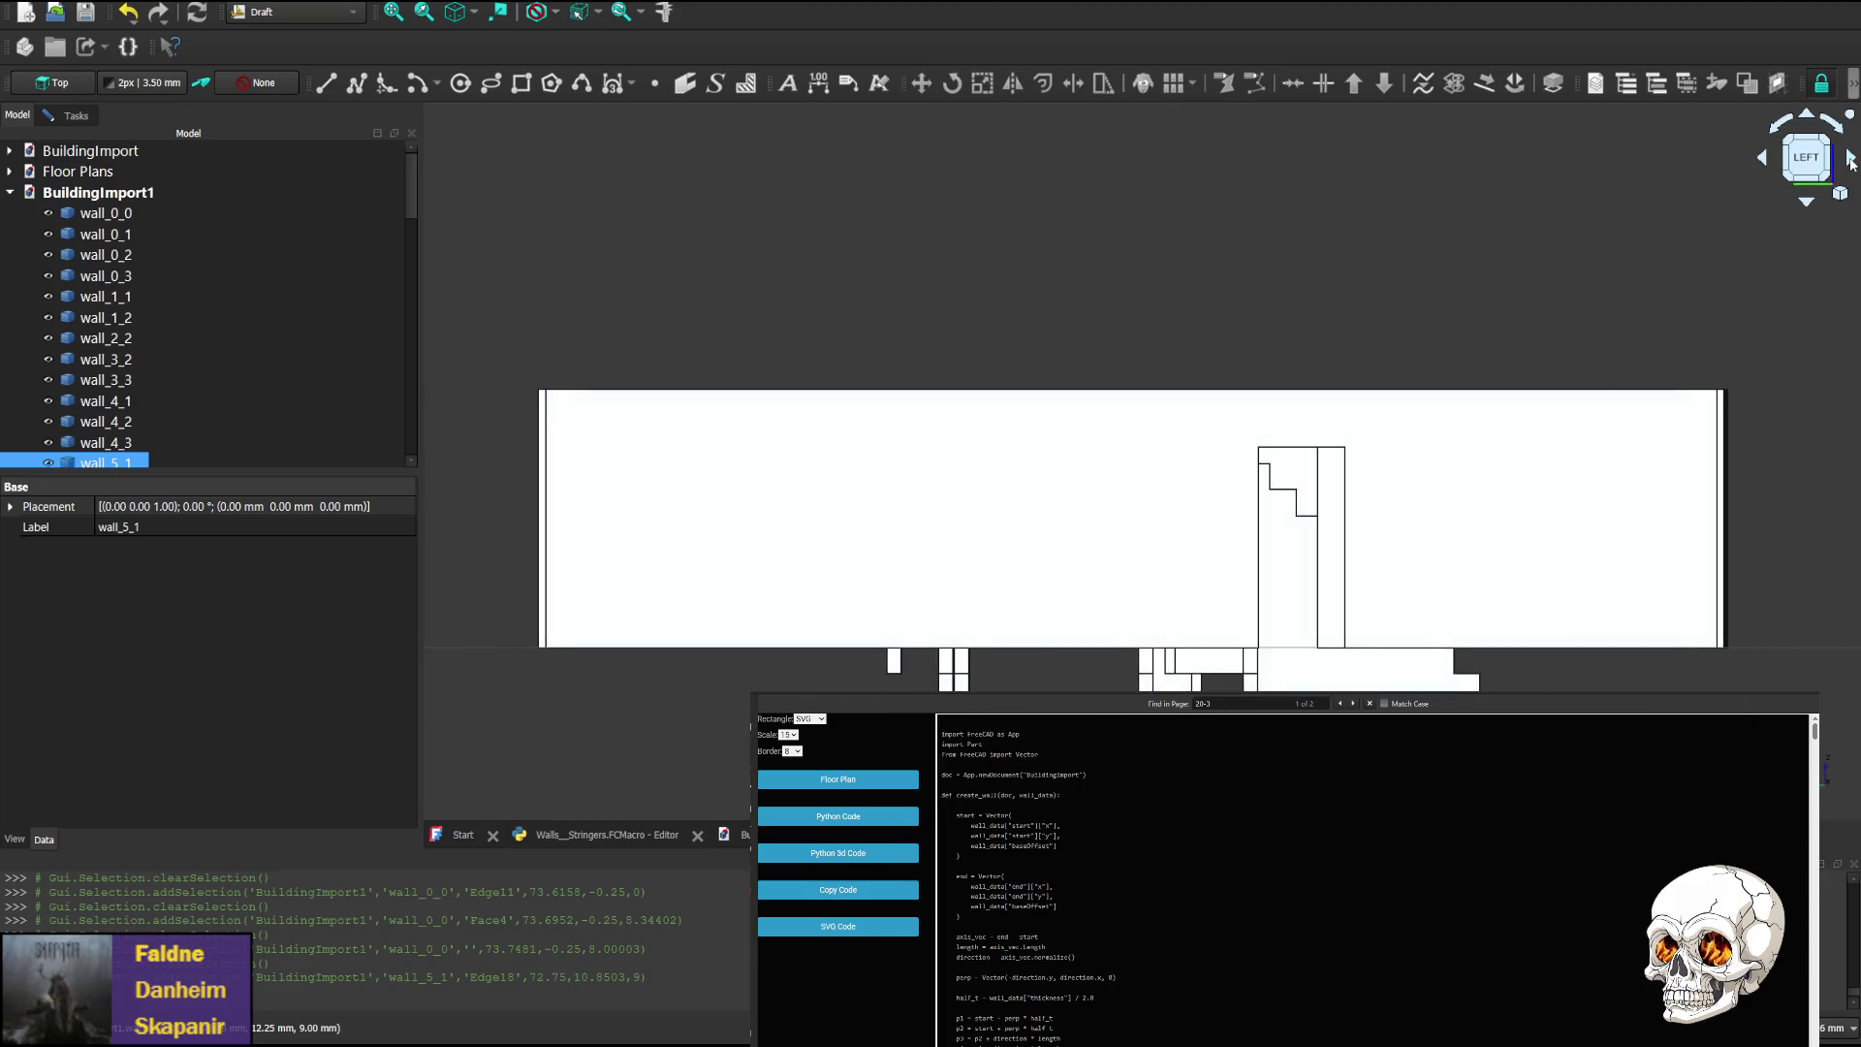
{"action": "left_click", "coordinate": [1806, 201]}
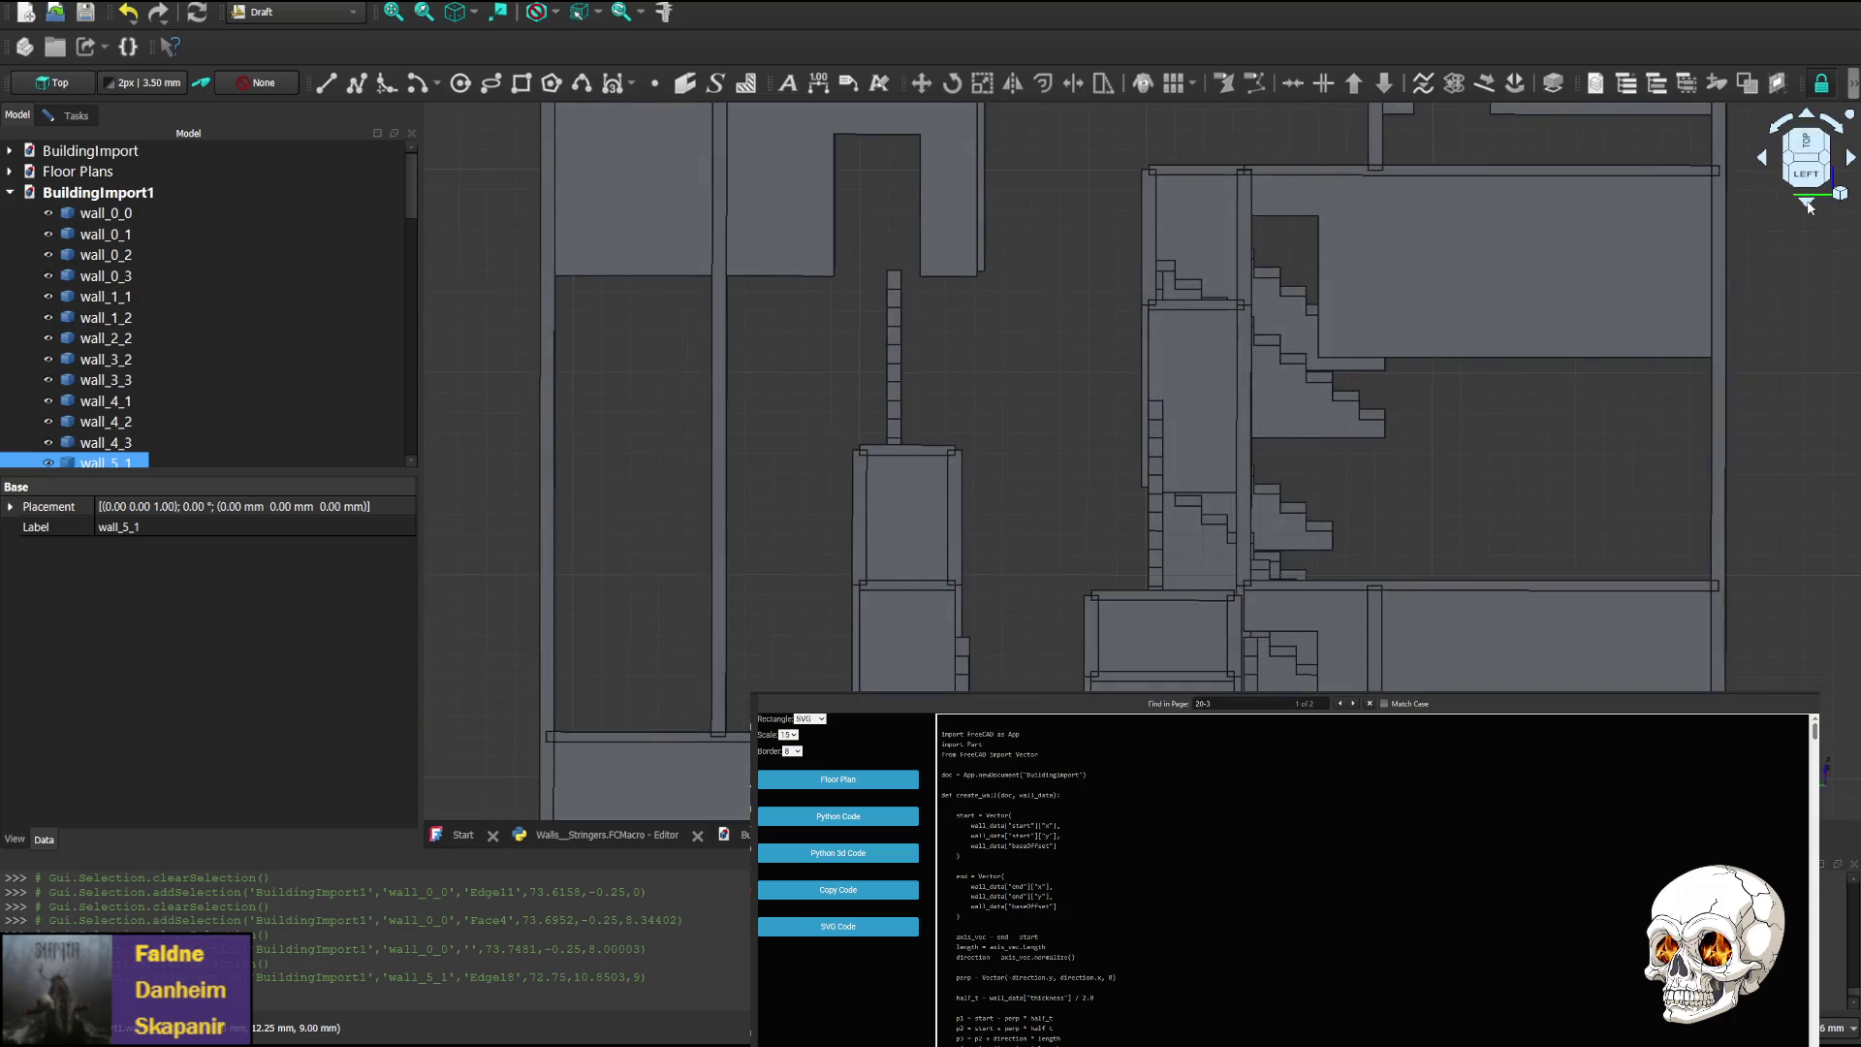
{"action": "left_click", "coordinate": [1808, 203]}
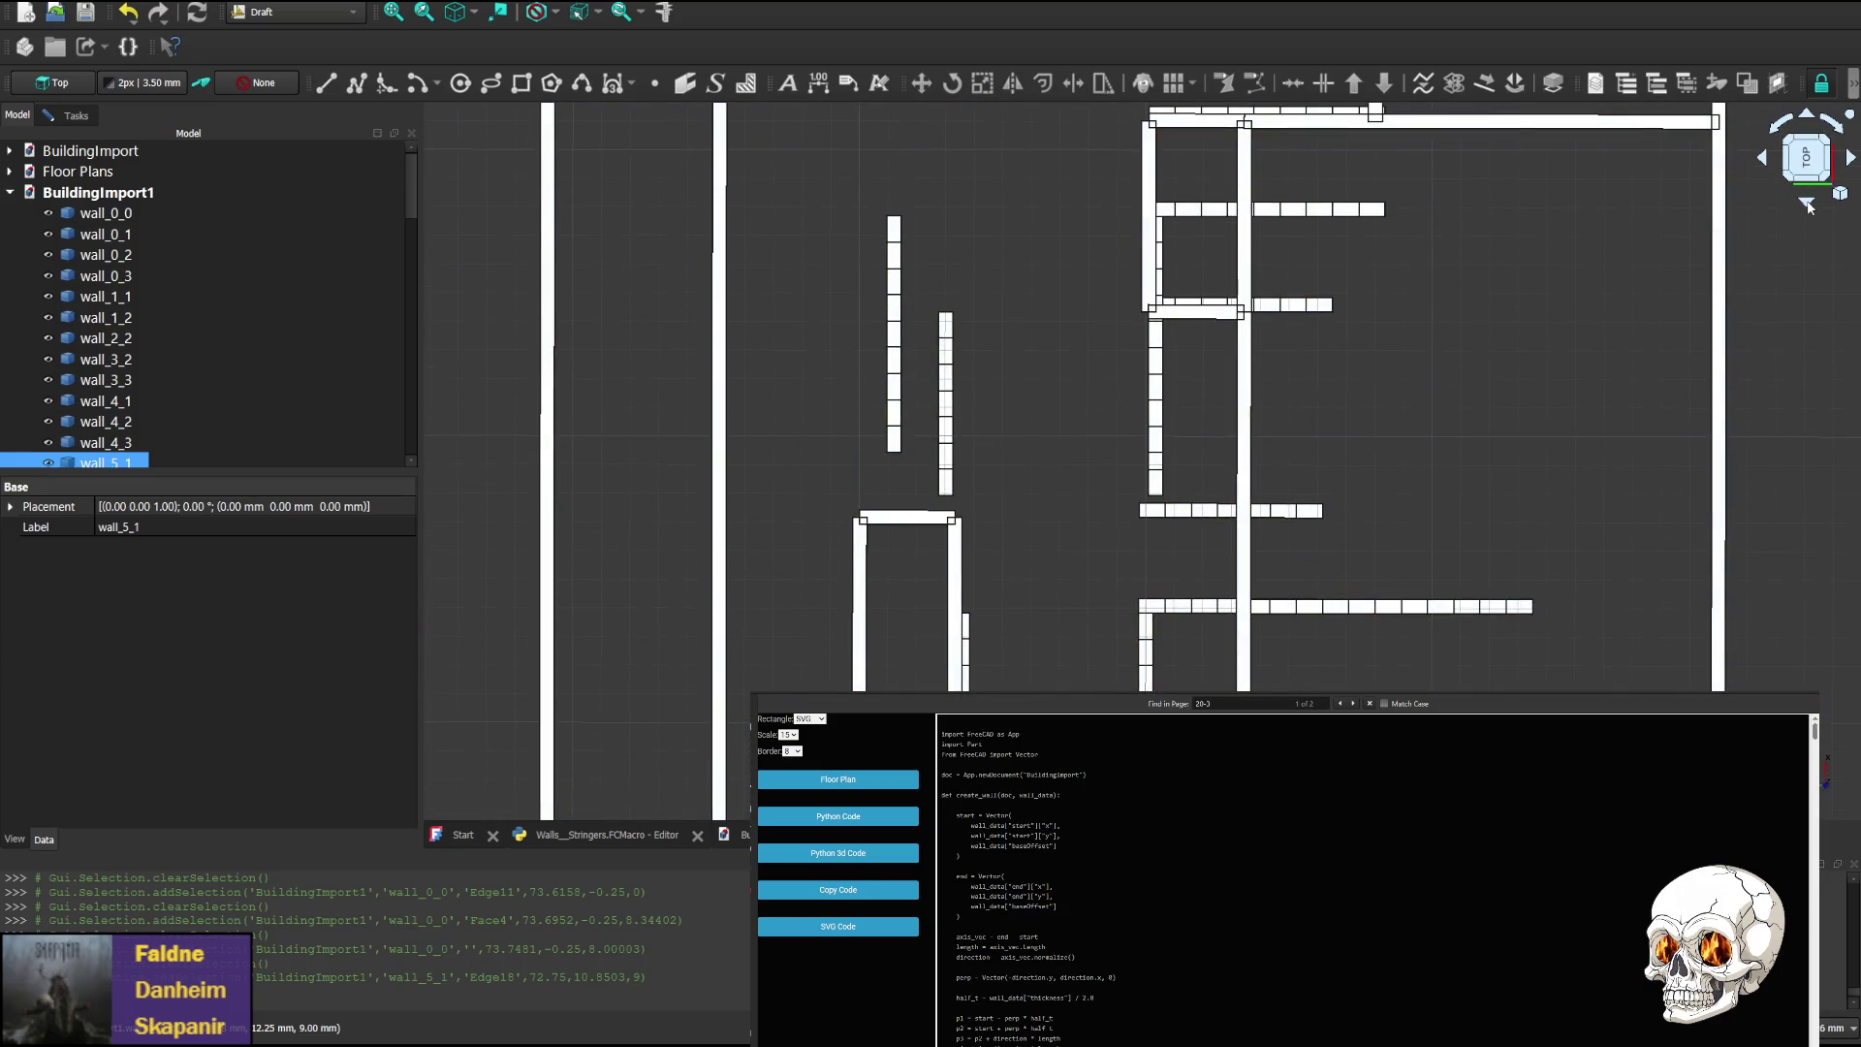
Pan around the top-down wall plan, then return to App.vue in WebStorm
{"action": "mouse_move", "coordinate": [1072, 636]}
{"action": "middle_mouse_down"}
{"action": "mouse_move", "coordinate": [1033, 403]}
{"action": "mouse_move", "coordinate": [1010, 456]}
{"action": "middle_mouse_up"}
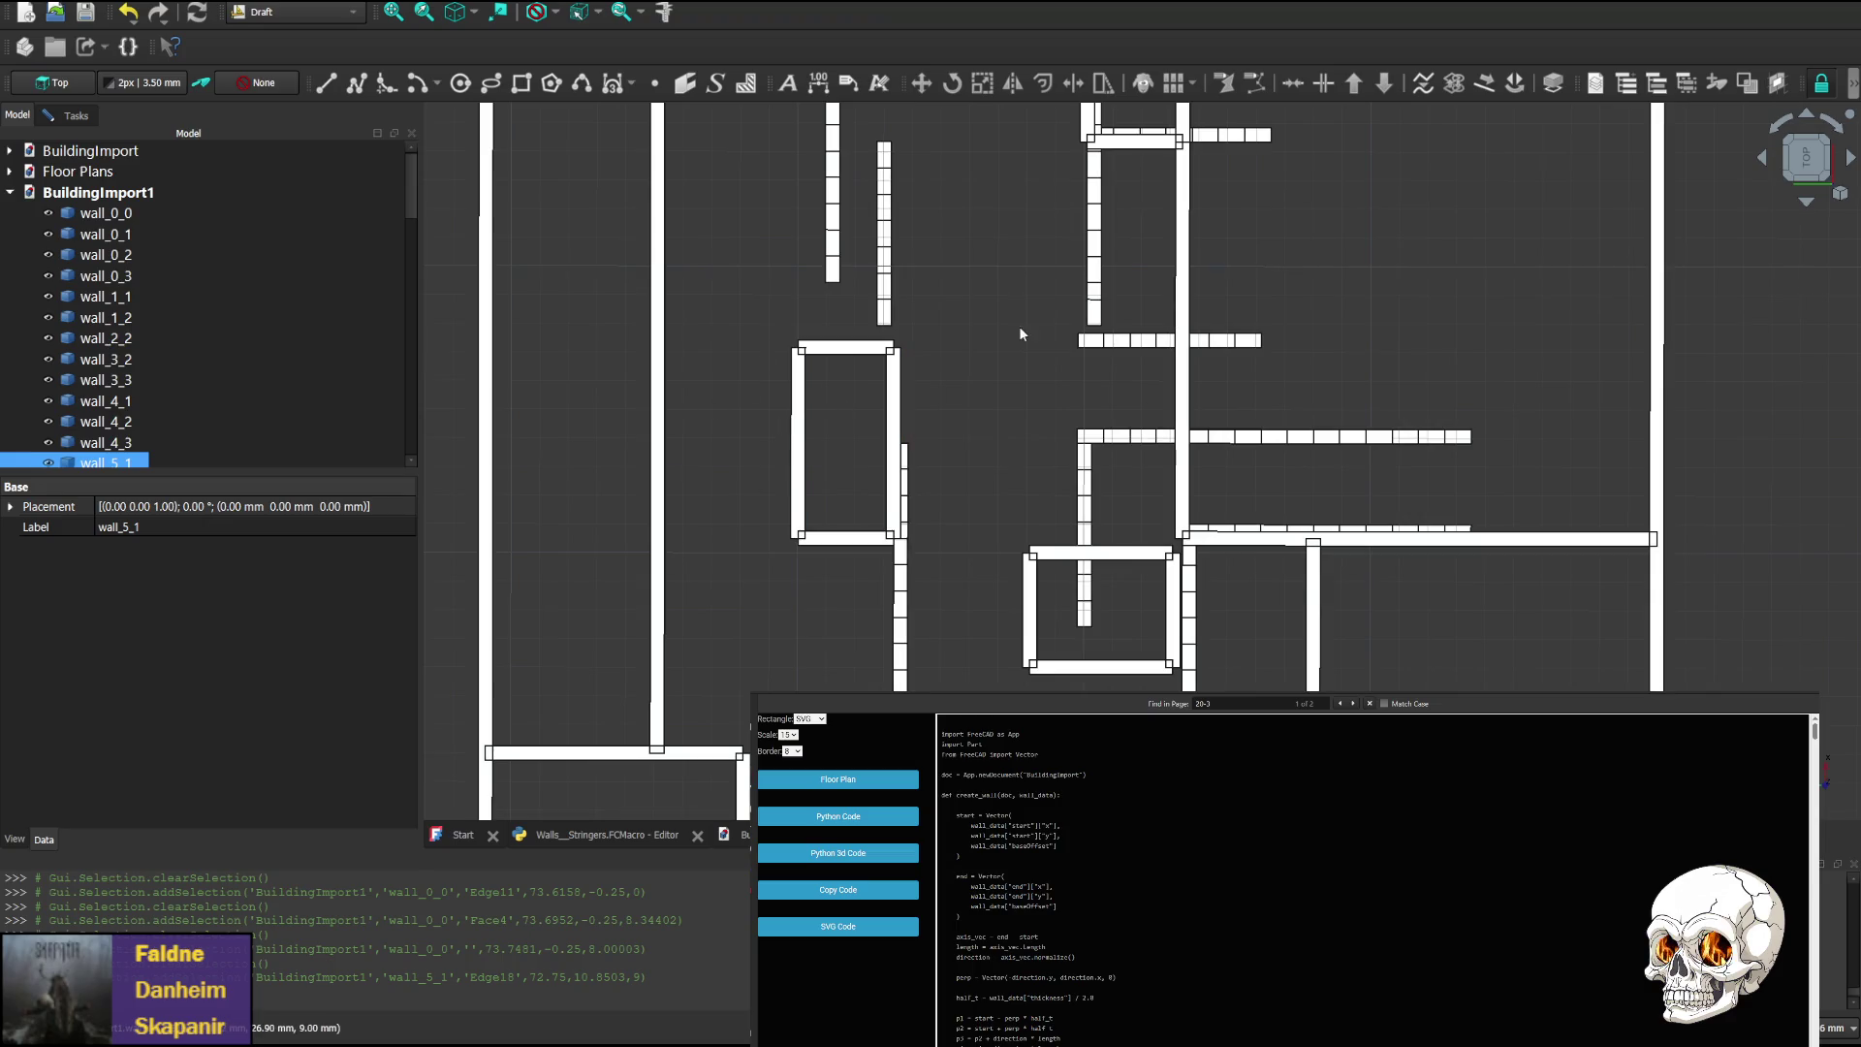
{"action": "mouse_move", "coordinate": [1020, 333]}
{"action": "middle_mouse_down"}
{"action": "mouse_move", "coordinate": [985, 624]}
{"action": "mouse_move", "coordinate": [968, 477]}
{"action": "middle_mouse_up"}
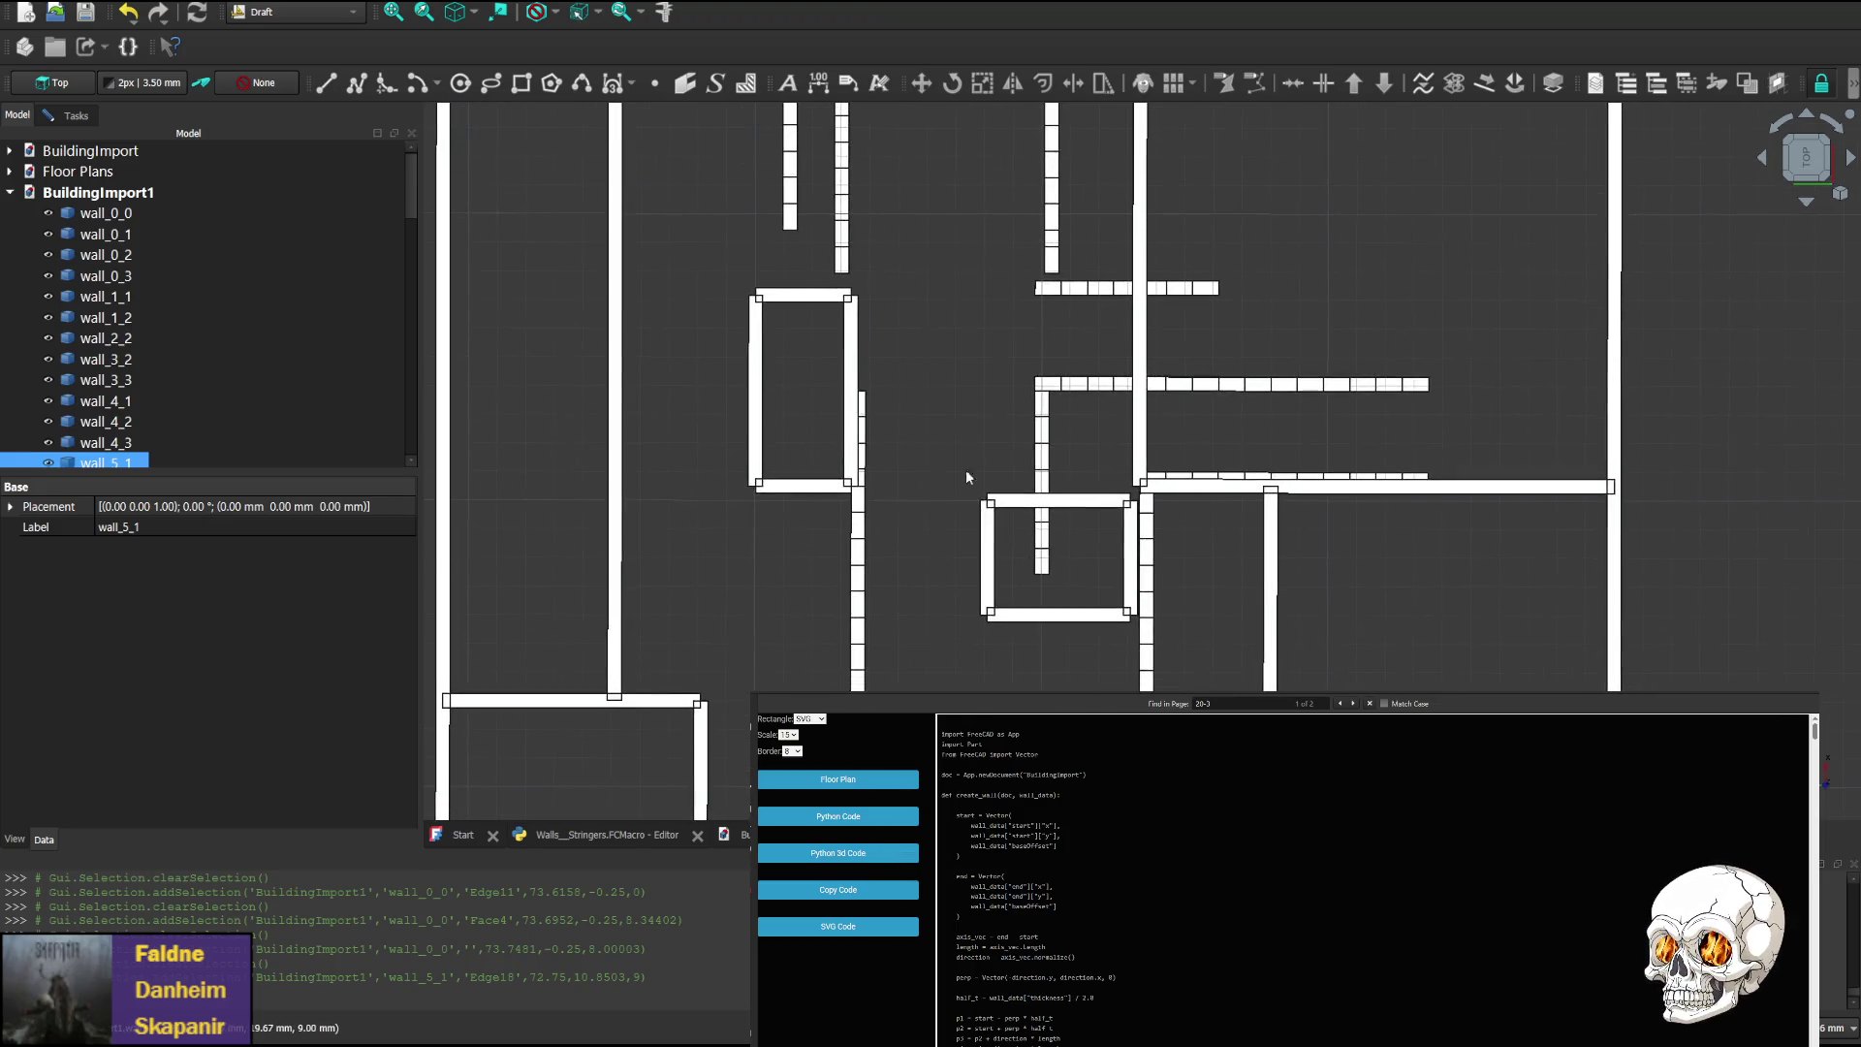
{"action": "mouse_move", "coordinate": [838, 539]}
{"action": "middle_mouse_down"}
{"action": "mouse_move", "coordinate": [837, 495]}
{"action": "mouse_move", "coordinate": [867, 529]}
{"action": "middle_mouse_up"}
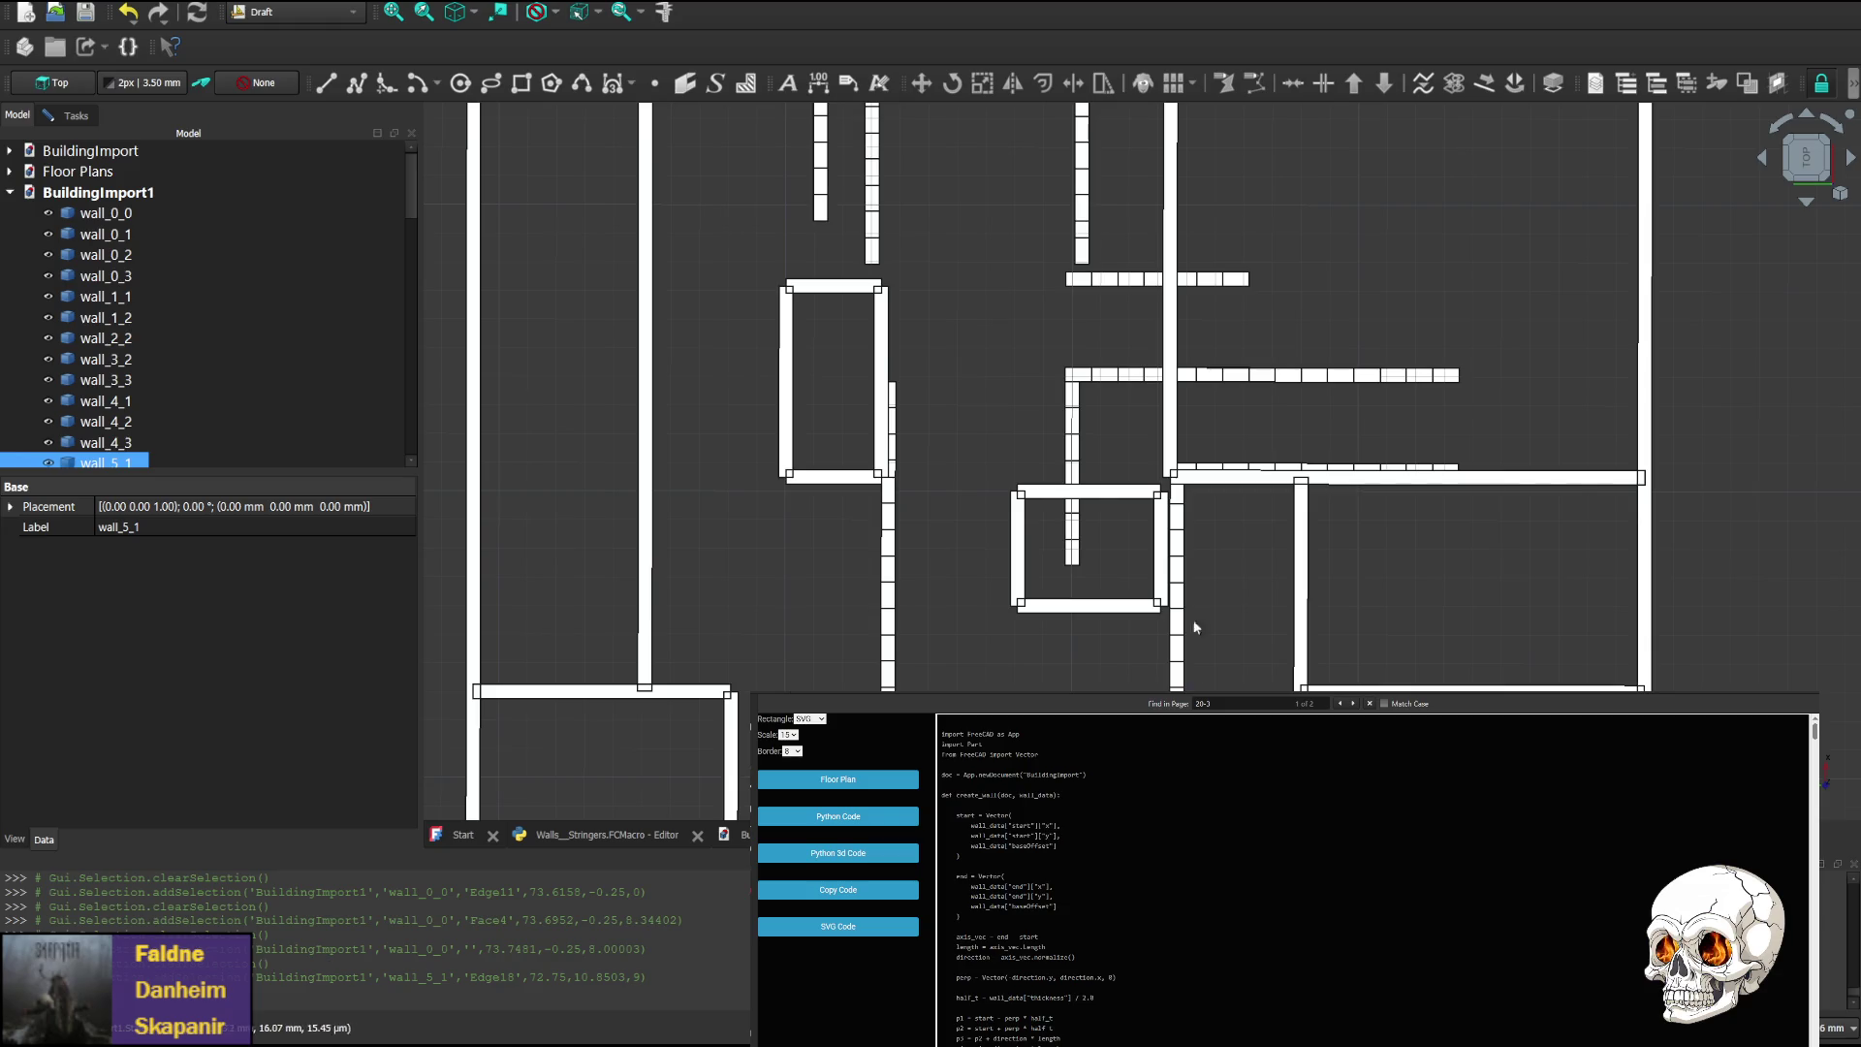
{"action": "middle_click_drag", "start_coordinate": [1112, 173], "coordinate": [1072, 415]}
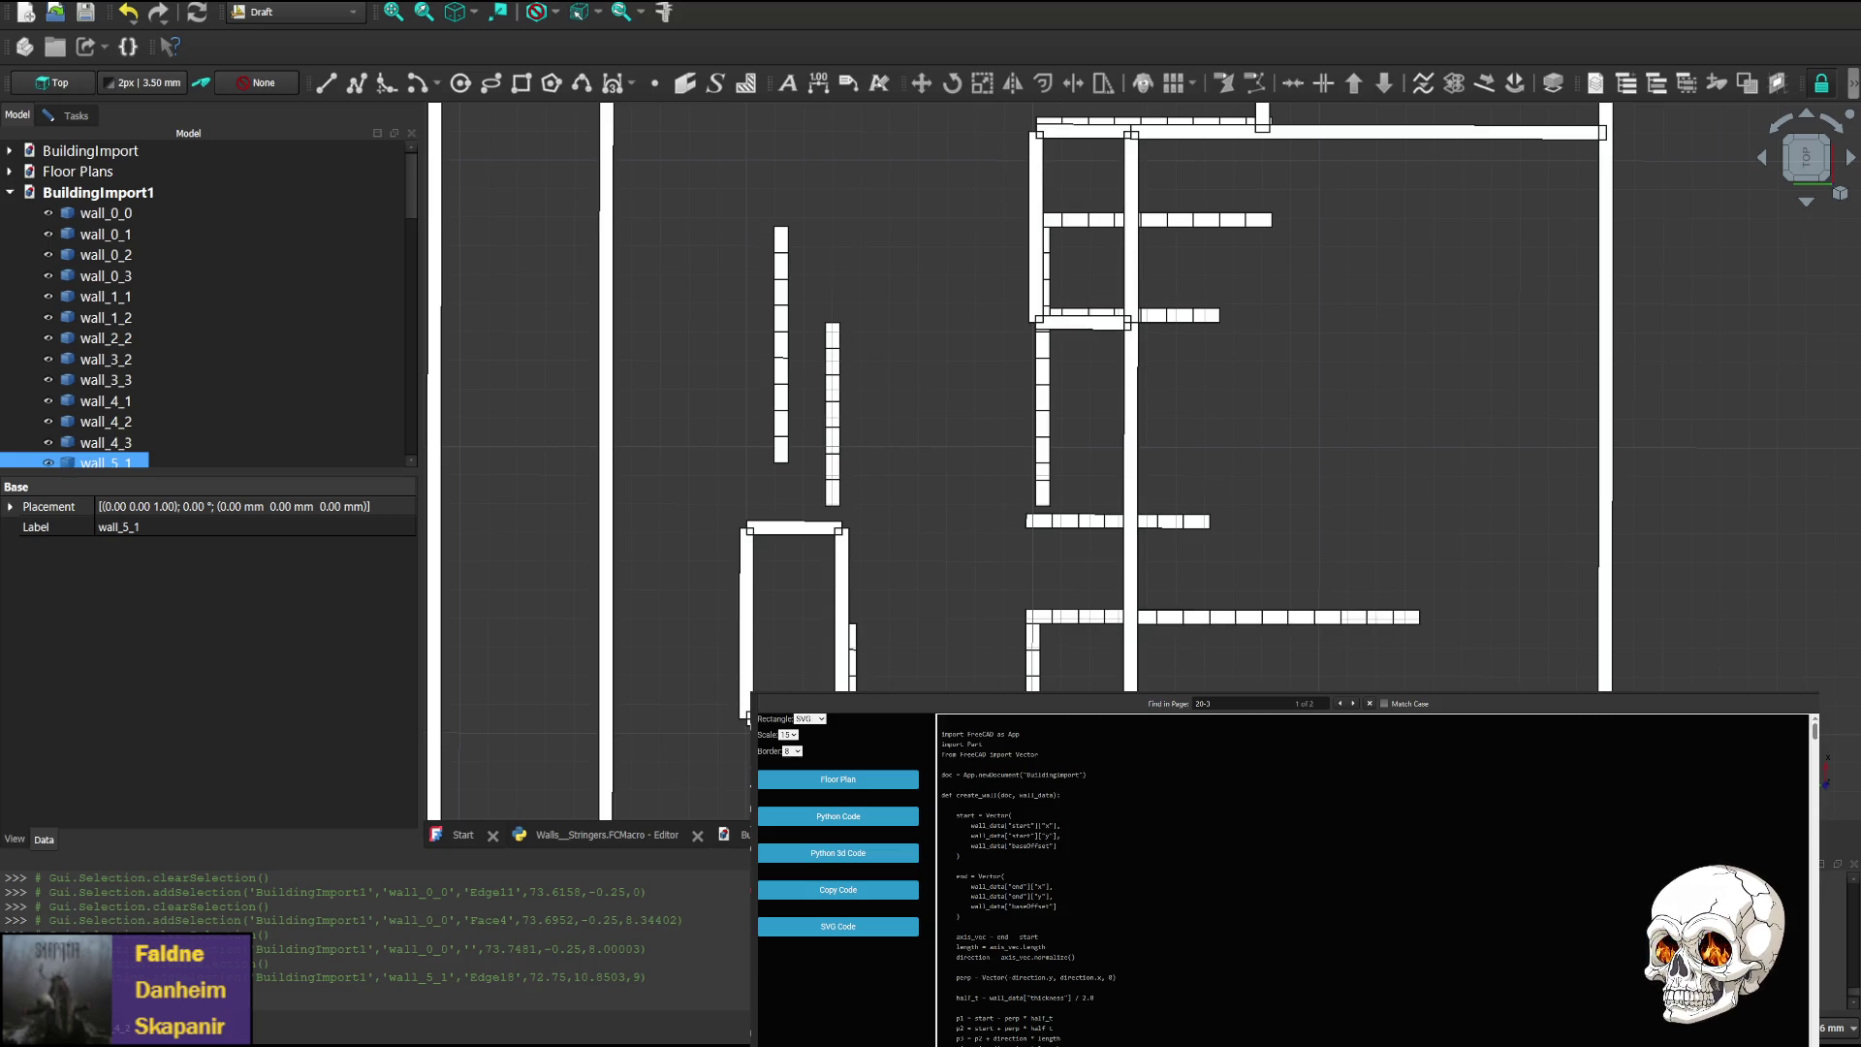
{"action": "key", "text": "alt+Tab"}
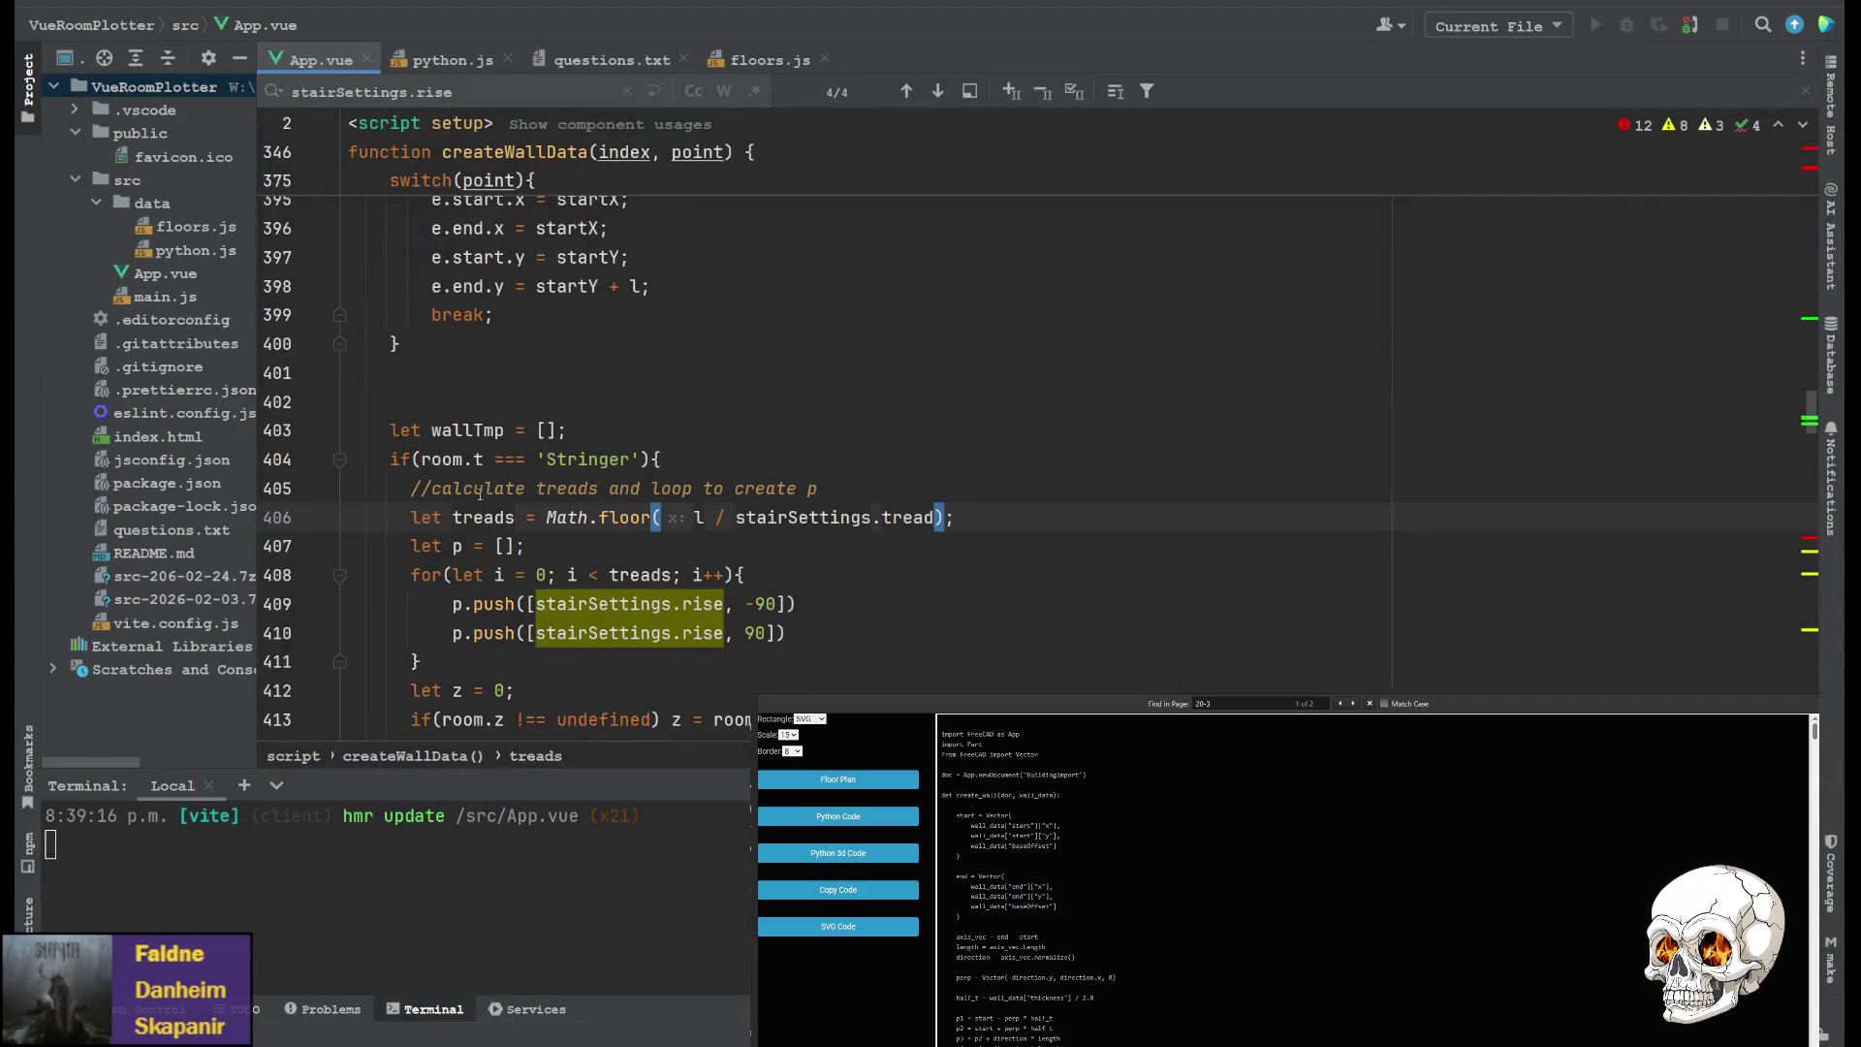
On line 416, append '/ scale.value' to both stairSettings.tread and stairSettings.rise
{"action": "scroll", "coordinate": [752, 481], "scroll_direction": "down", "scroll_amount": 3}
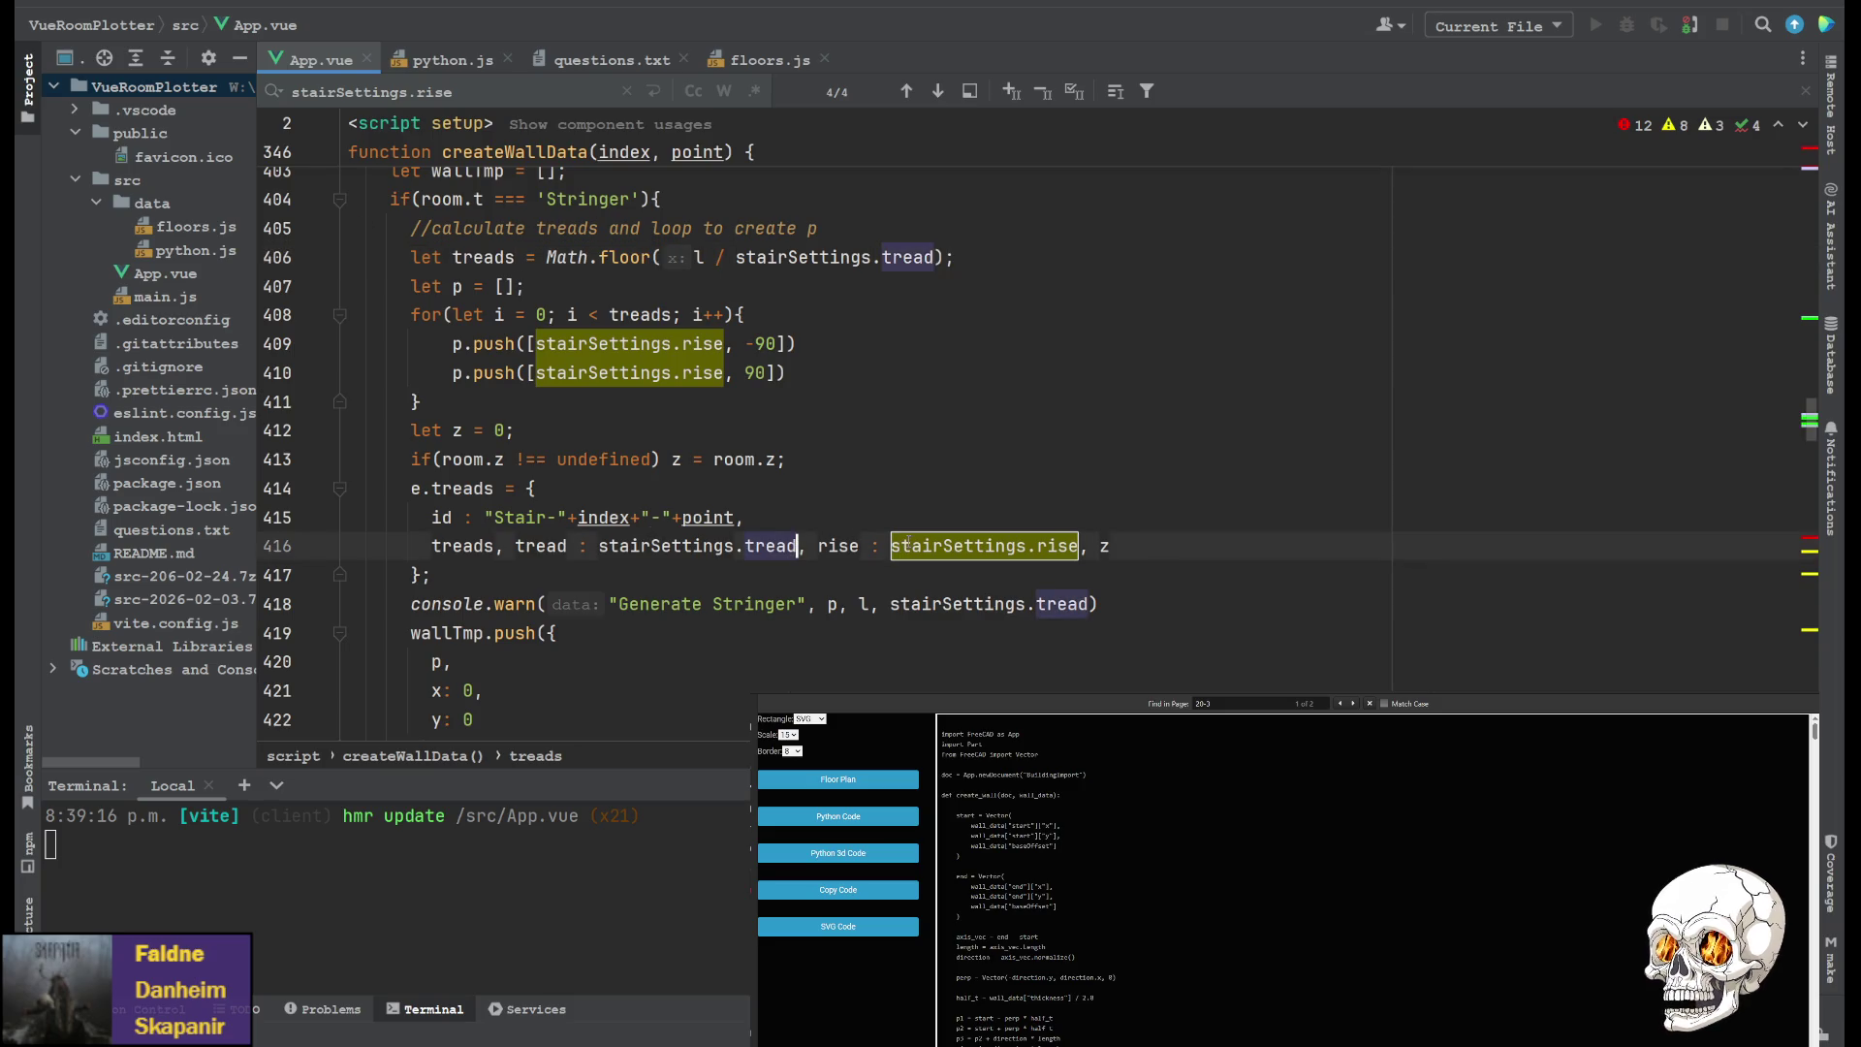
{"action": "left_click", "coordinate": [795, 549]}
{"action": "type", "text": "*"}
{"action": "key", "text": "BackSpace"}
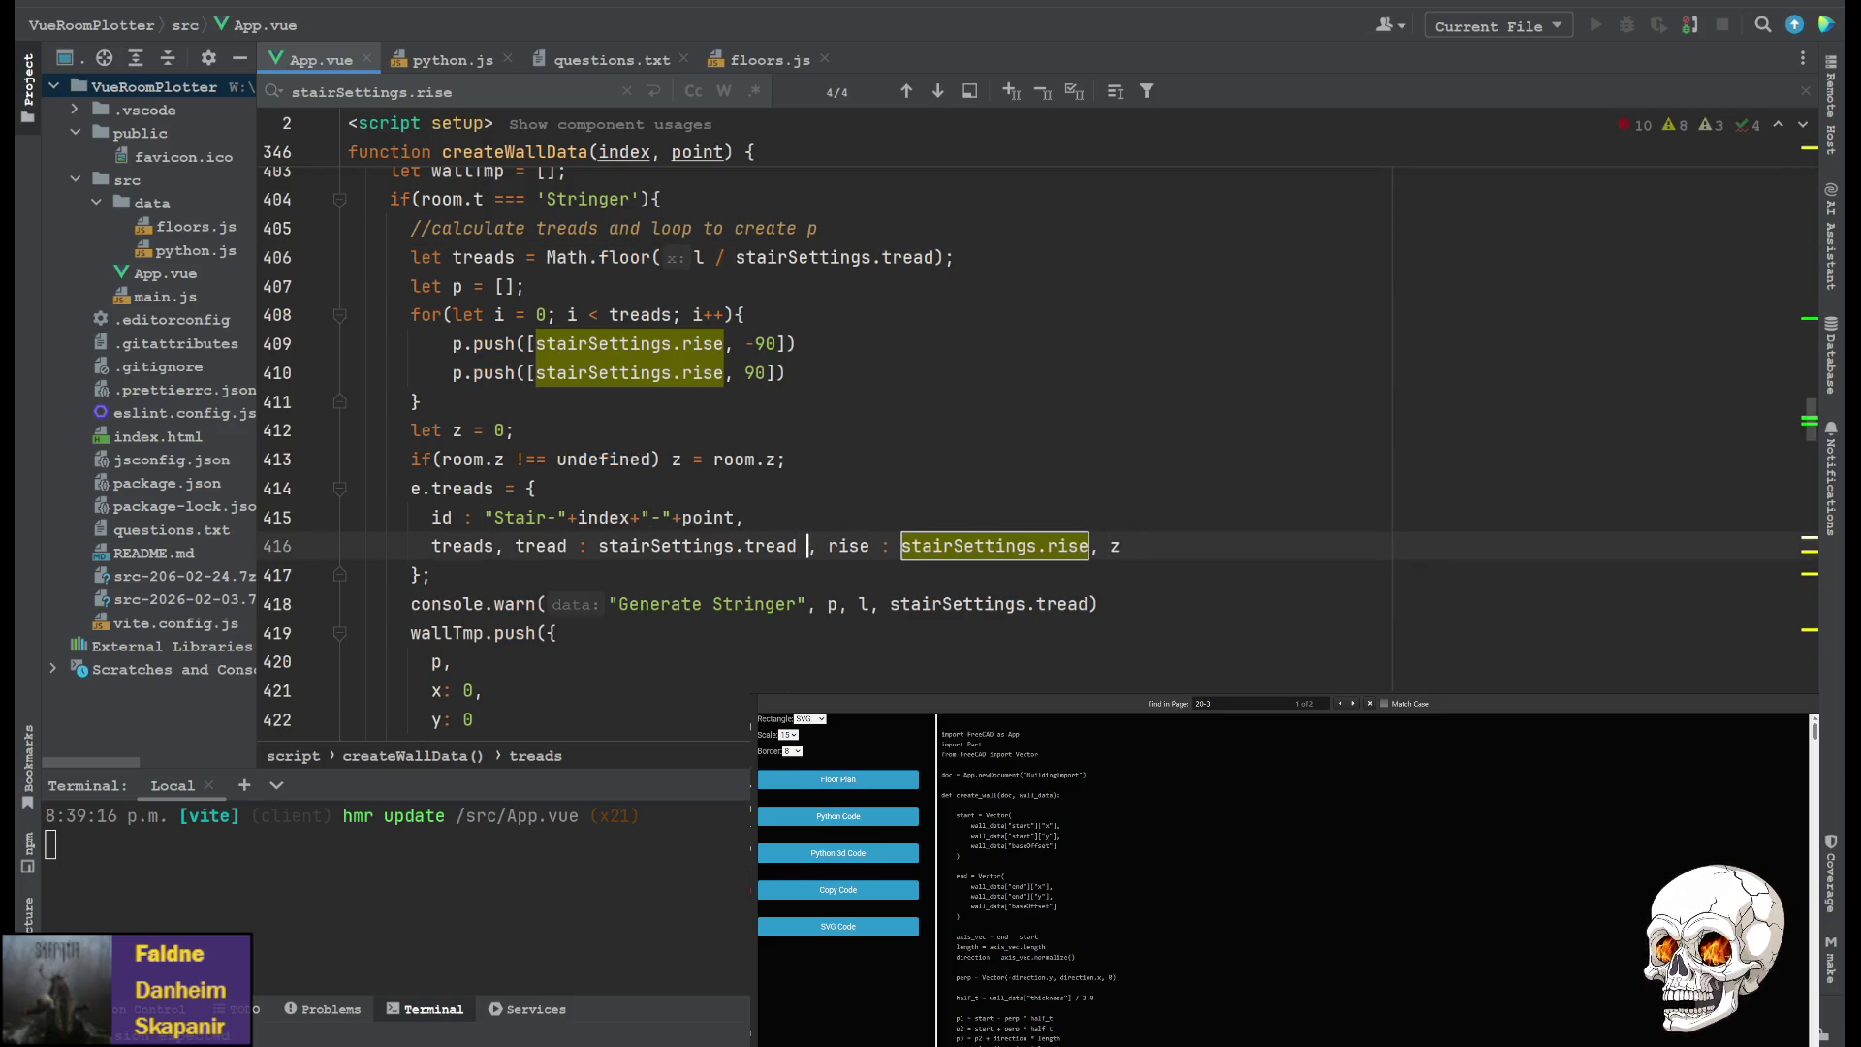
{"action": "type", "text": "/ scale"}
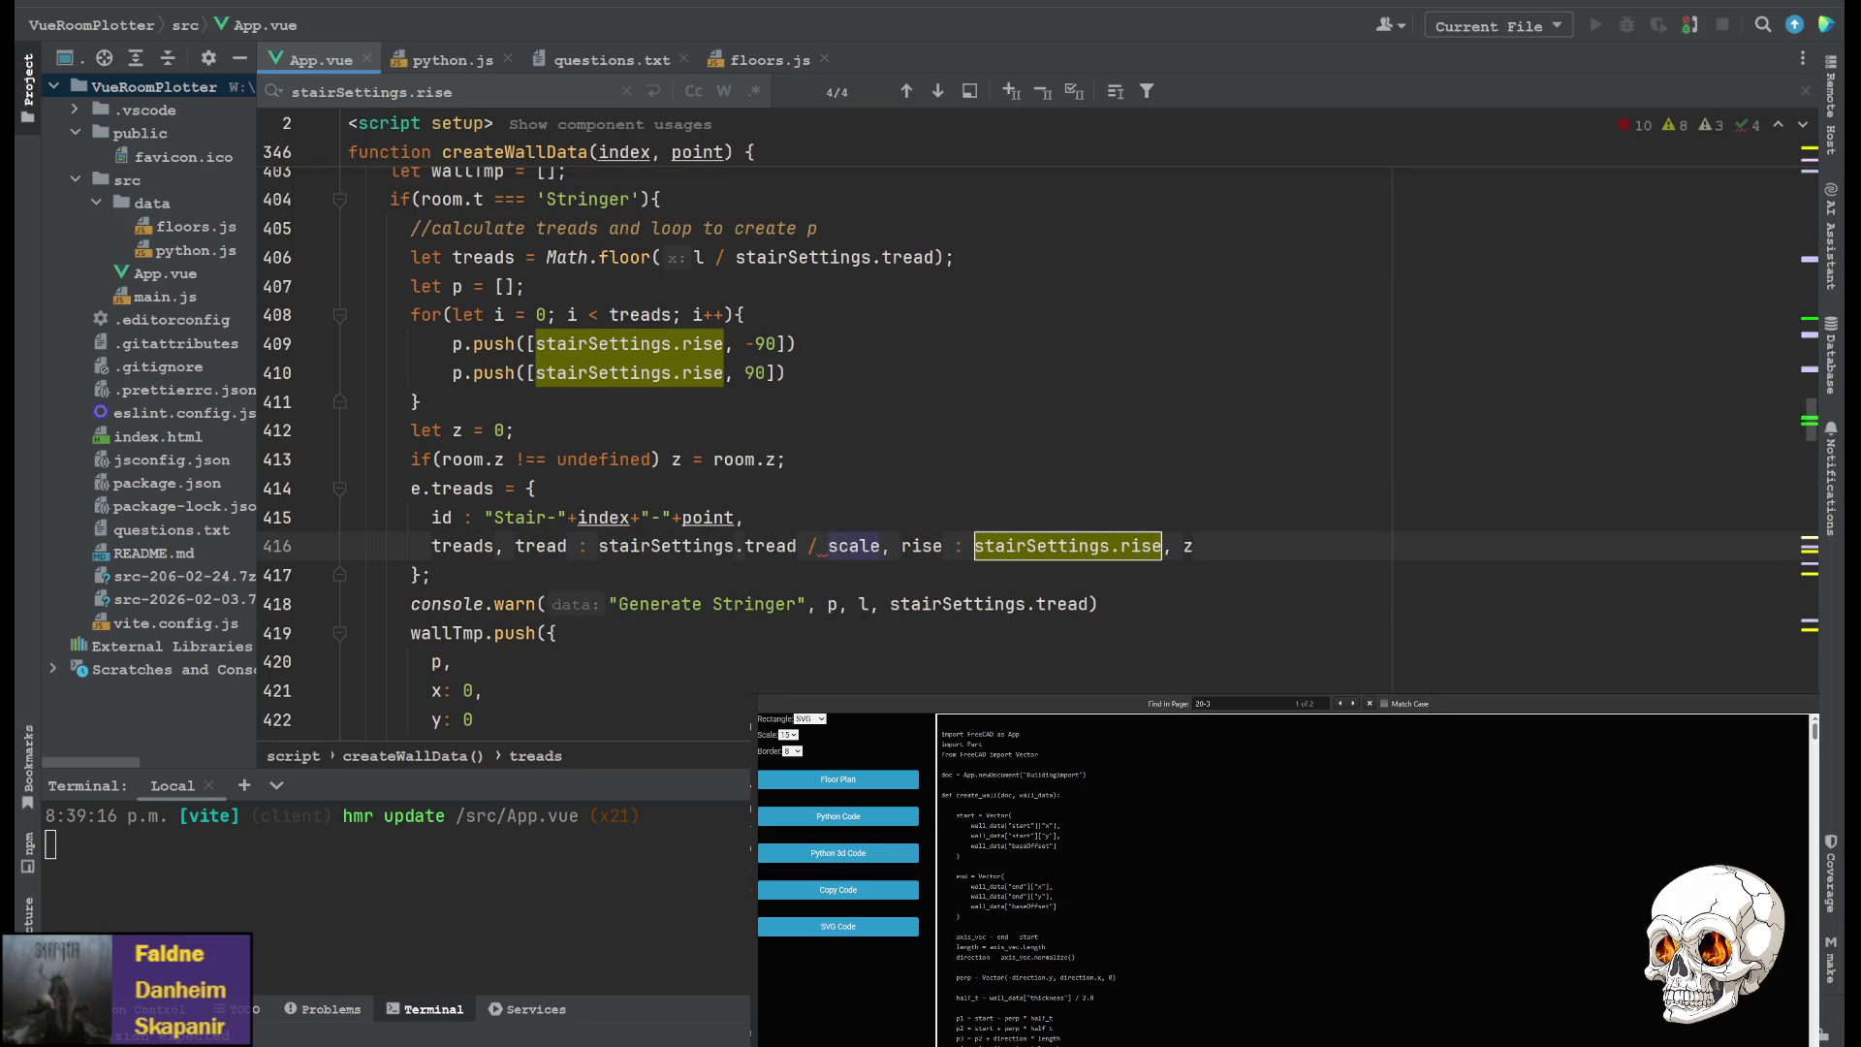
{"action": "type", "text": ".value"}
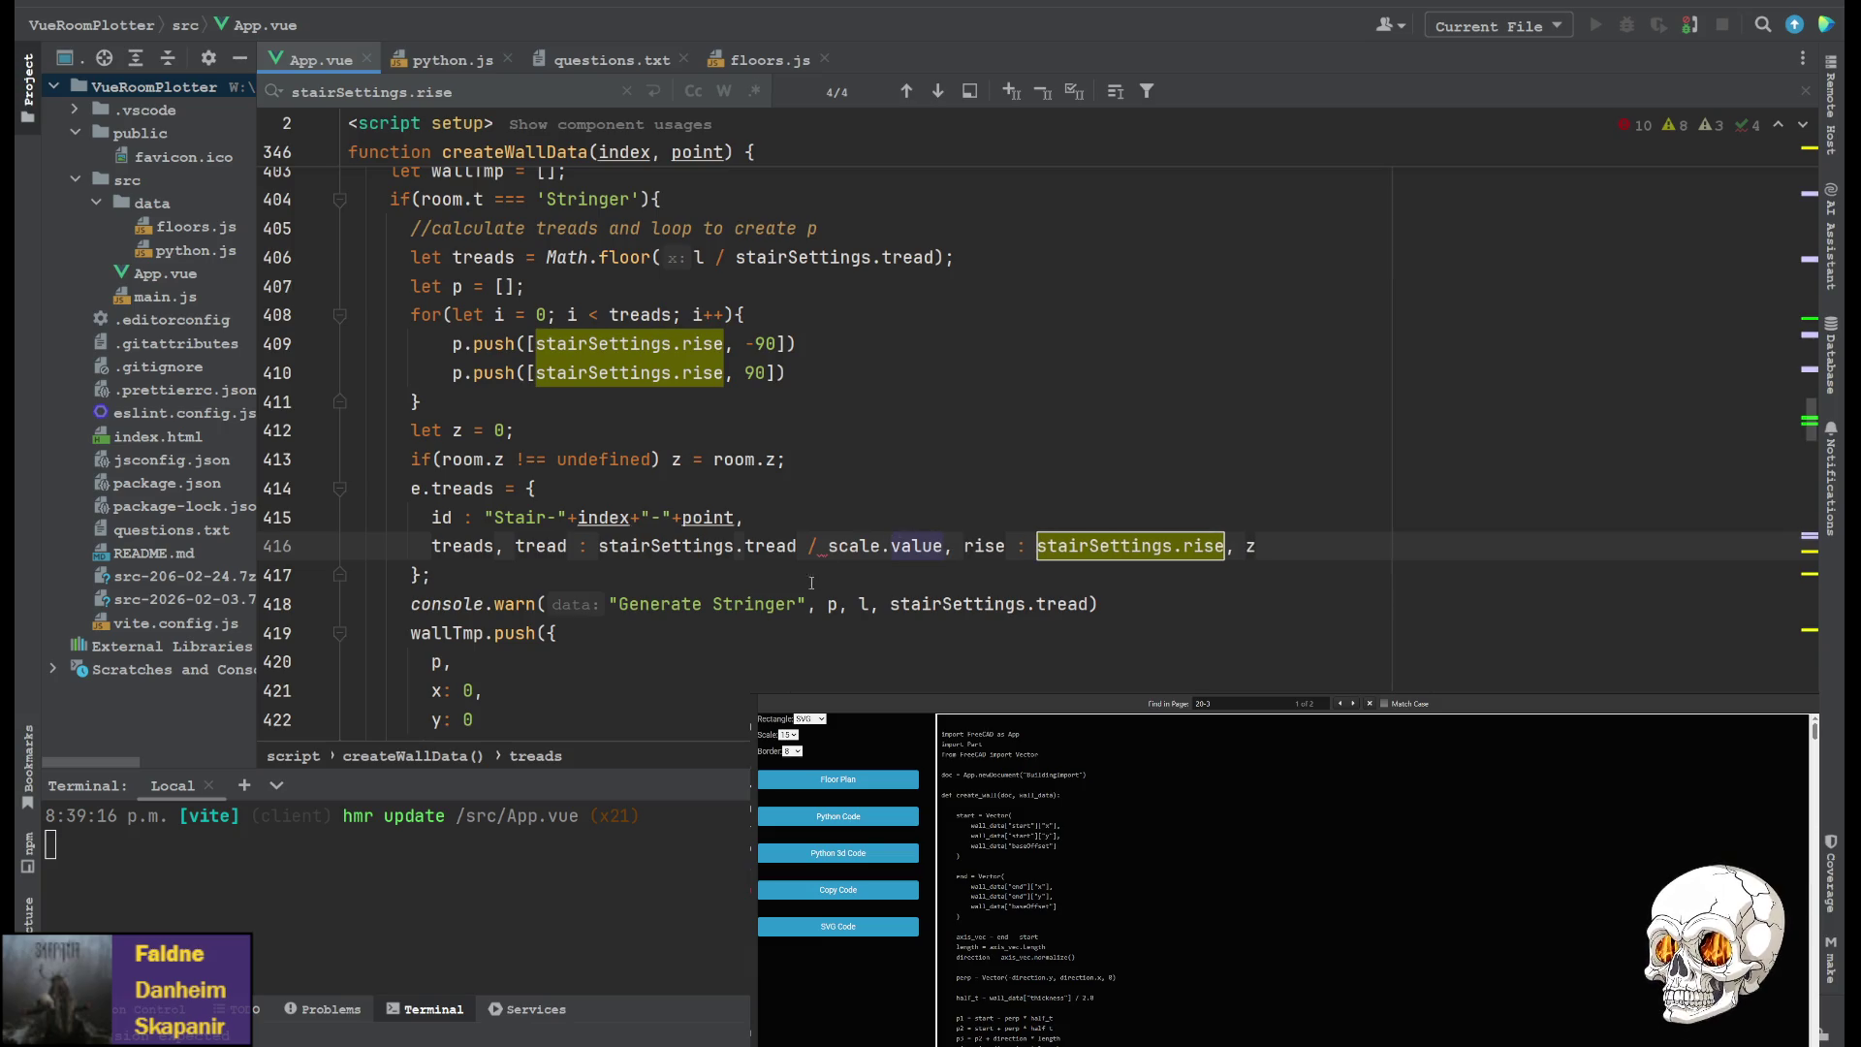
{"action": "left_click_drag", "start_coordinate": [798, 546], "coordinate": [949, 546]}
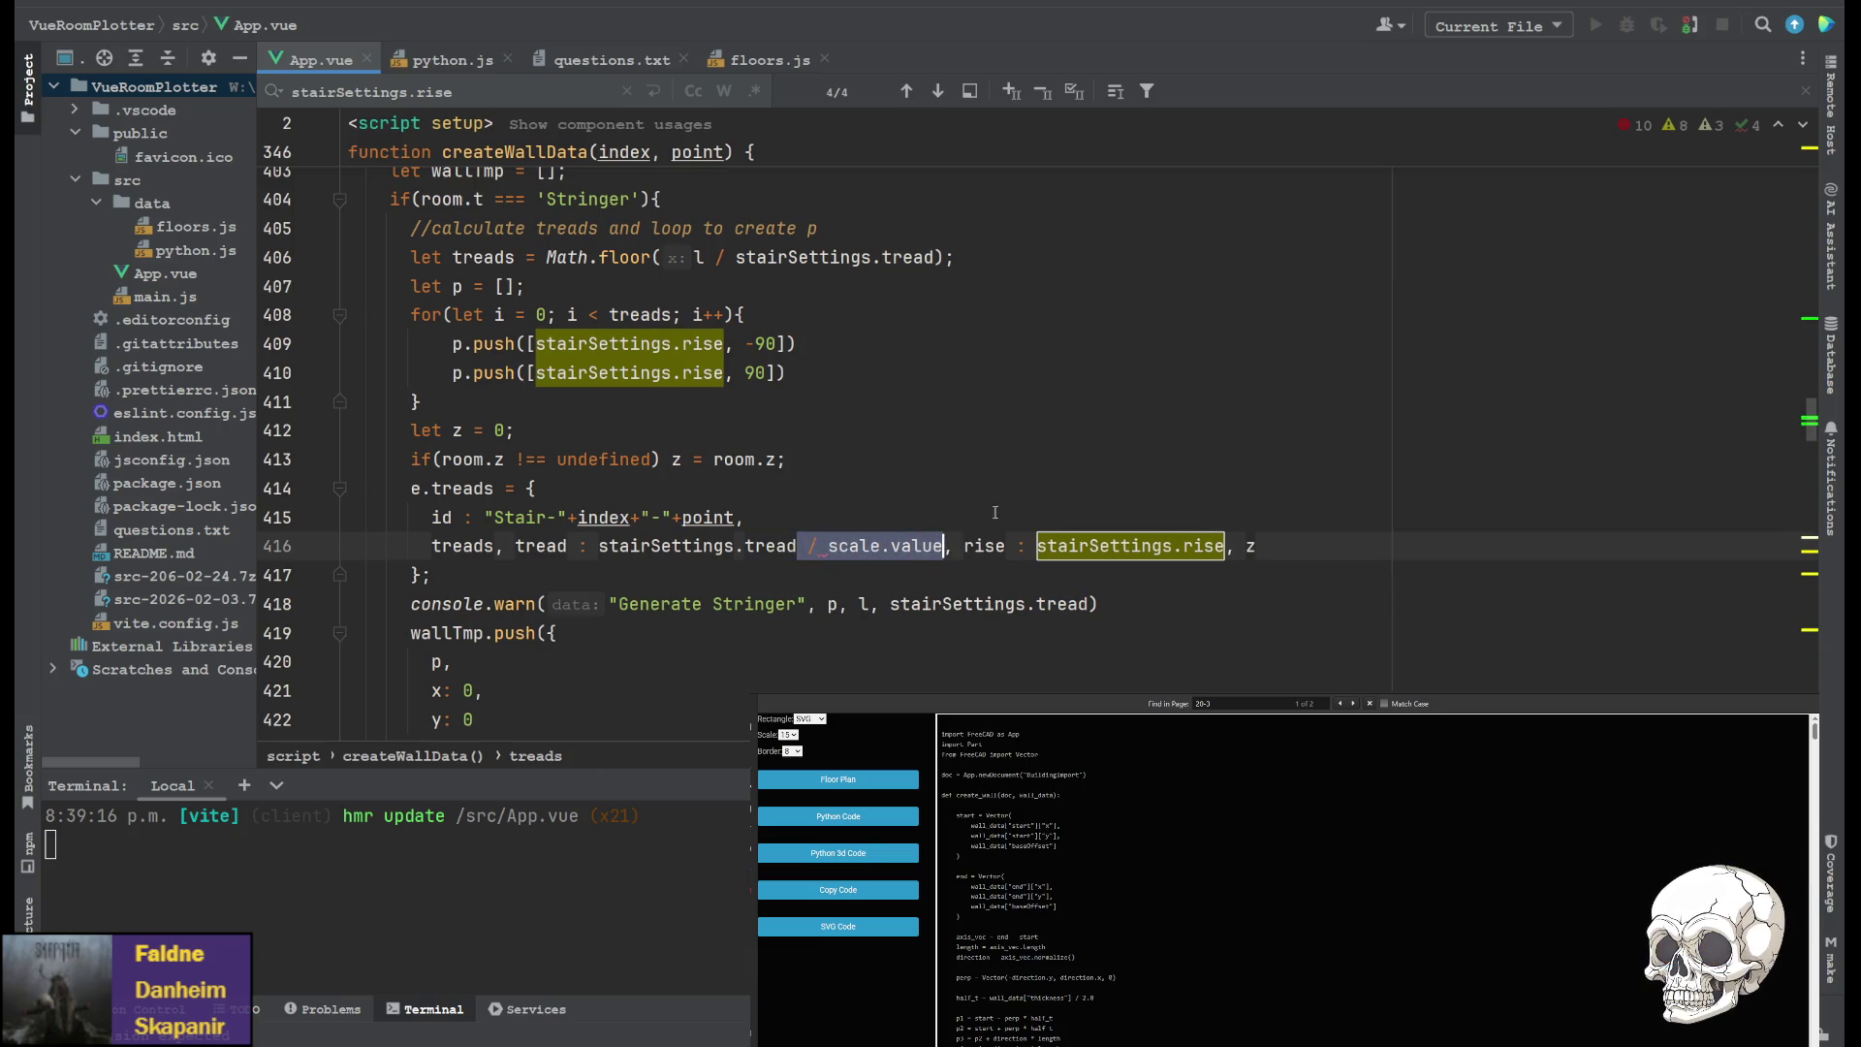
{"action": "key", "text": "ctrl+c"}
{"action": "left_click", "coordinate": [1228, 545]}
{"action": "key", "text": "ctrl+v"}
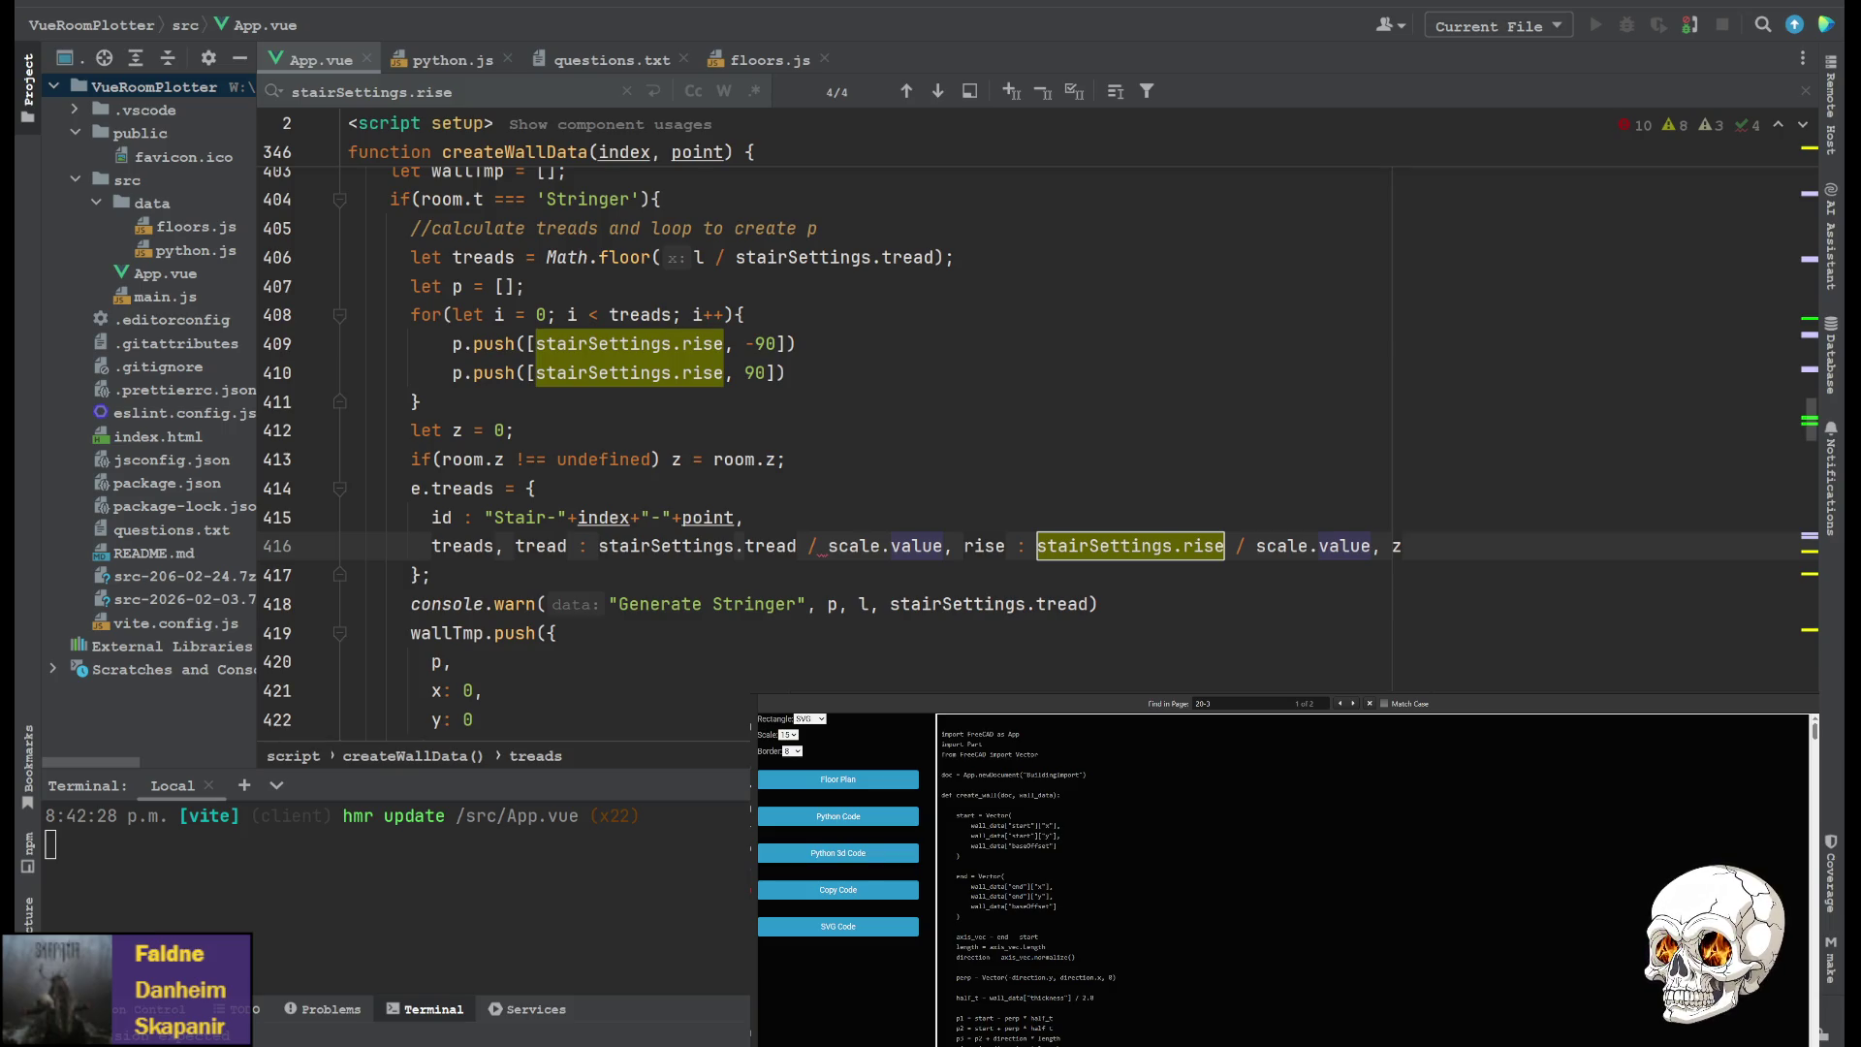
Wrap each as (stairSettings.tread / scale.value) and (stairSettings.rise / scale.value)
{"action": "key", "text": "Up"}
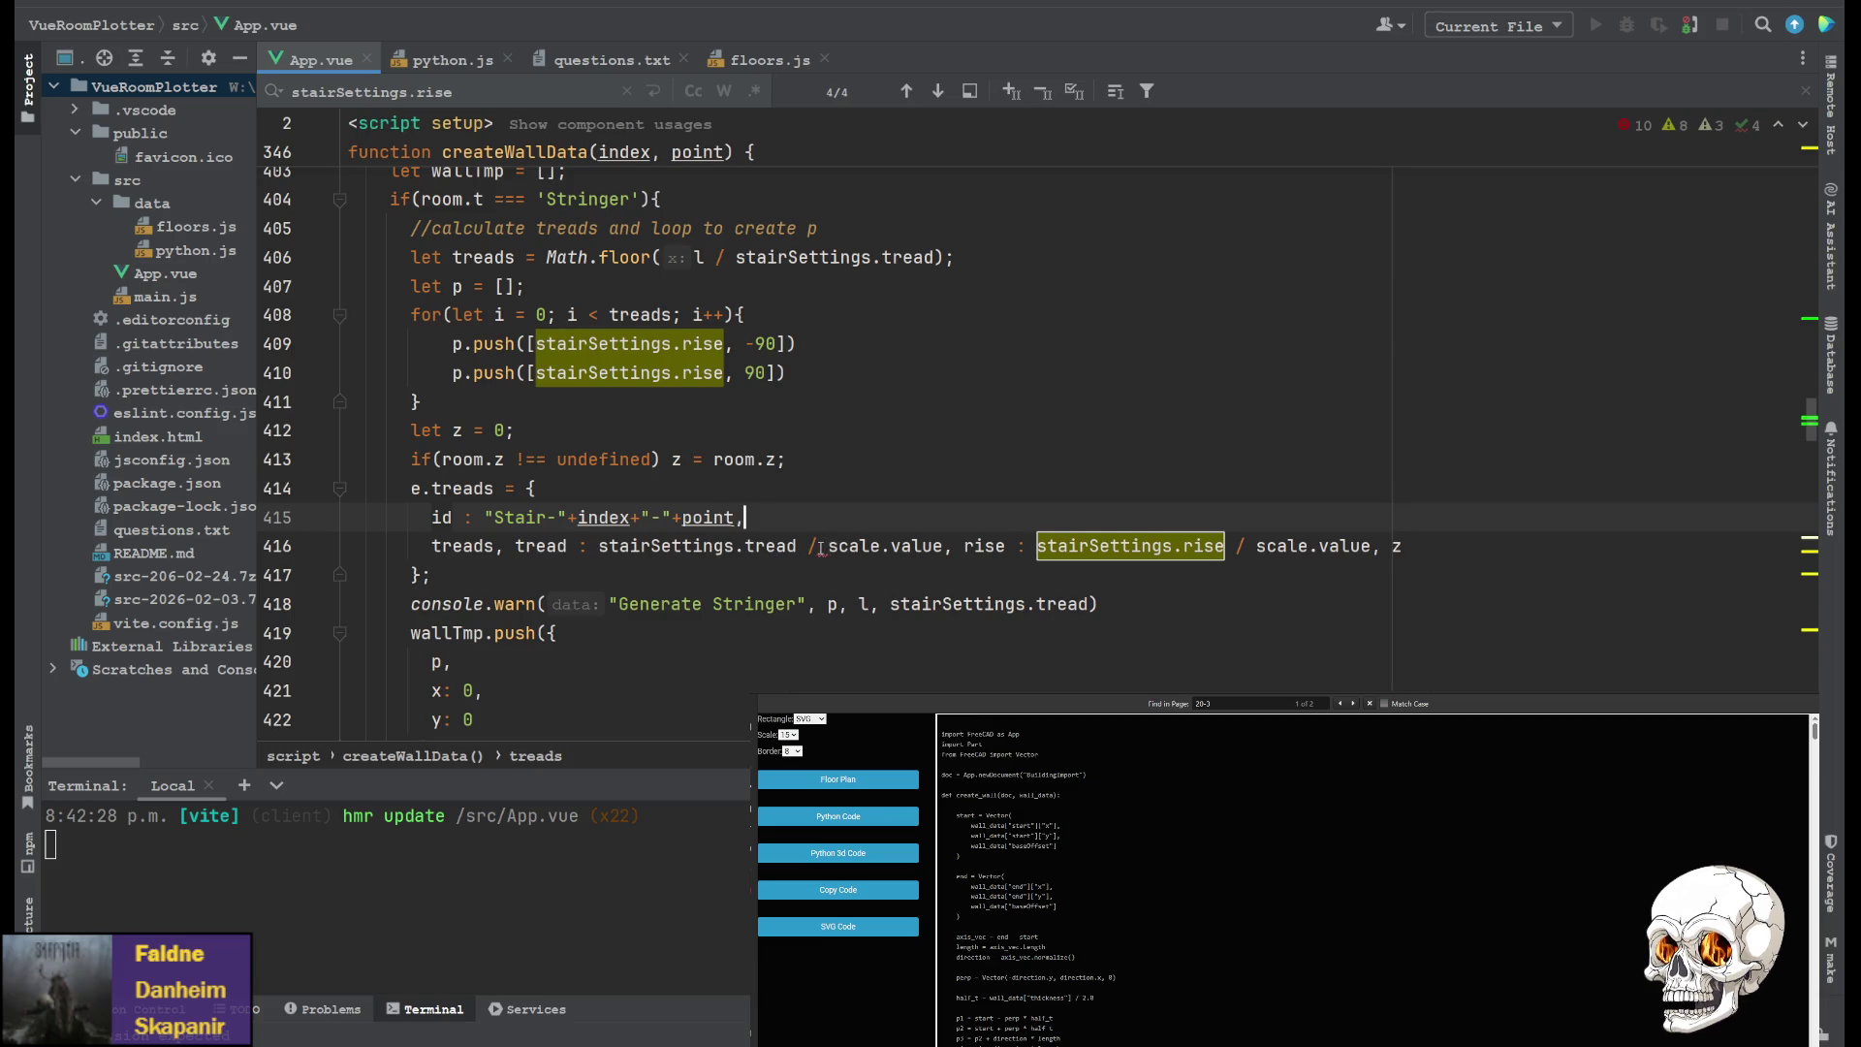
{"action": "left_click", "coordinate": [599, 547]}
{"action": "type", "text": "("}
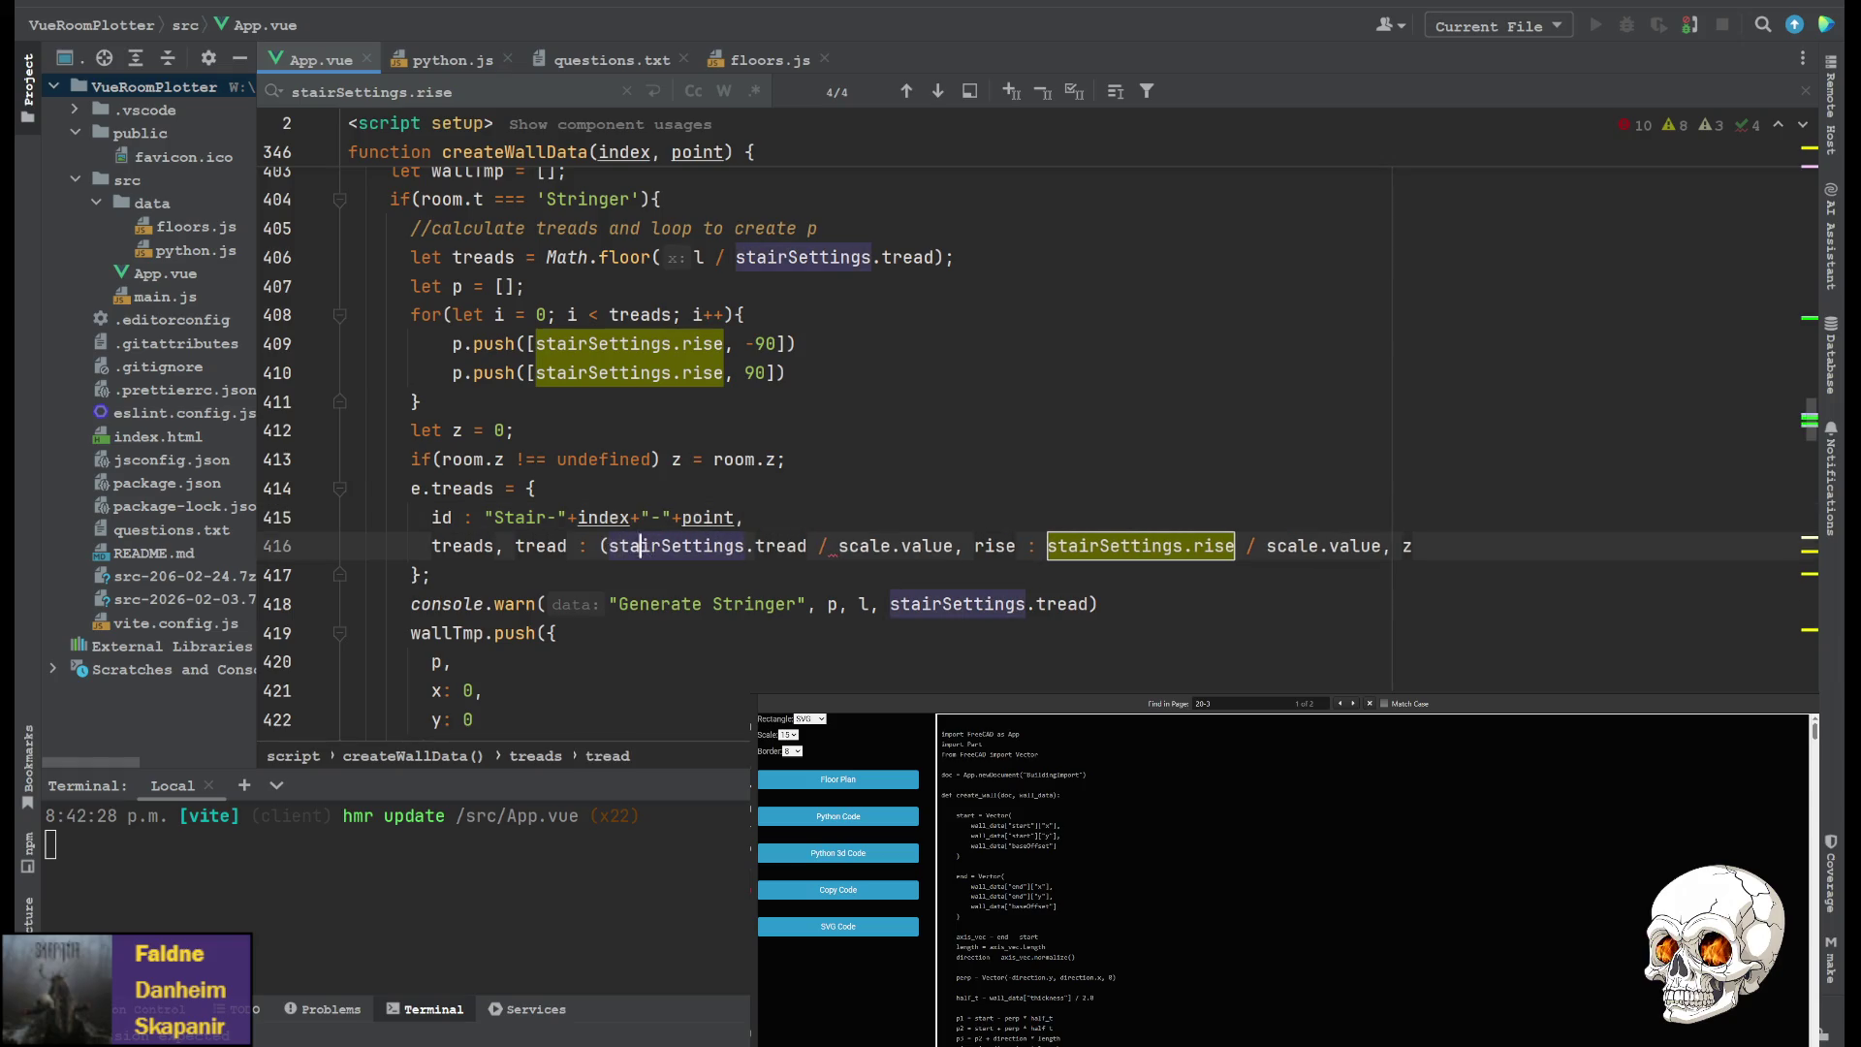
{"action": "left_click", "coordinate": [922, 547]}
{"action": "type", "text": ")"}
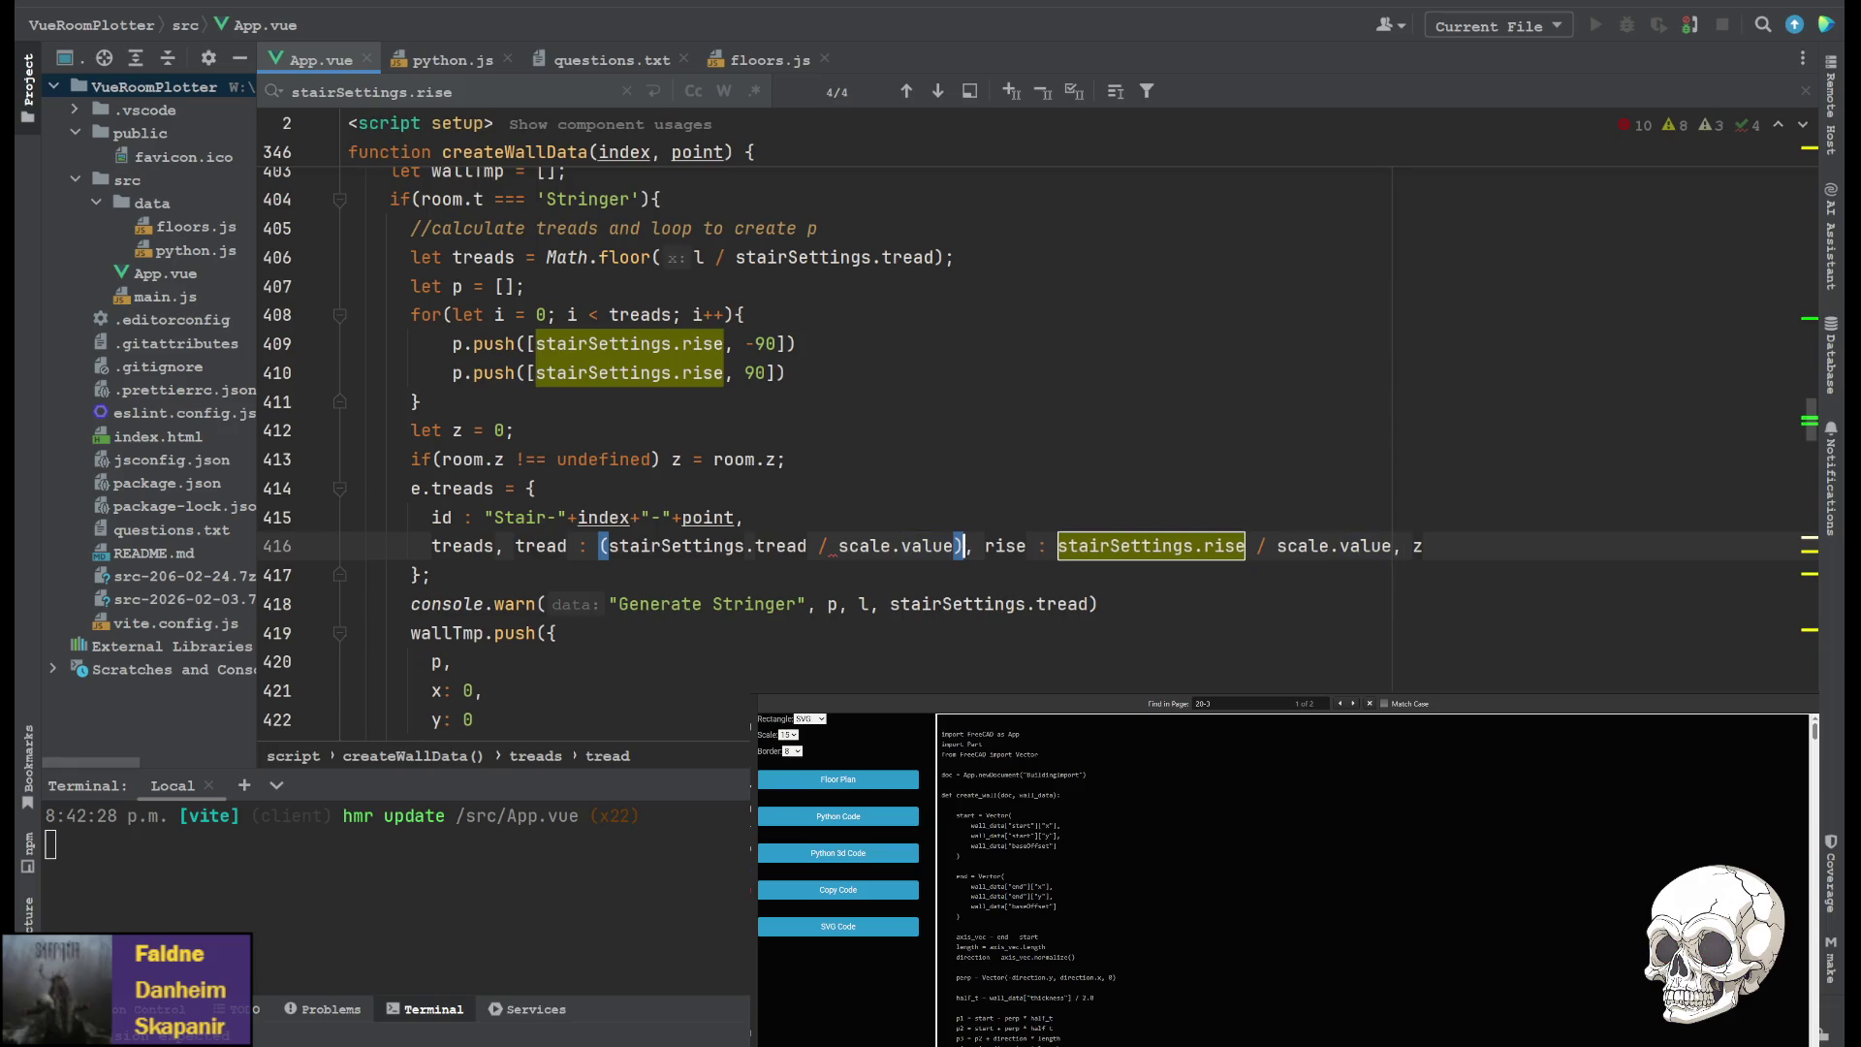
{"action": "left_click", "coordinate": [1060, 547]}
{"action": "type", "text": "("}
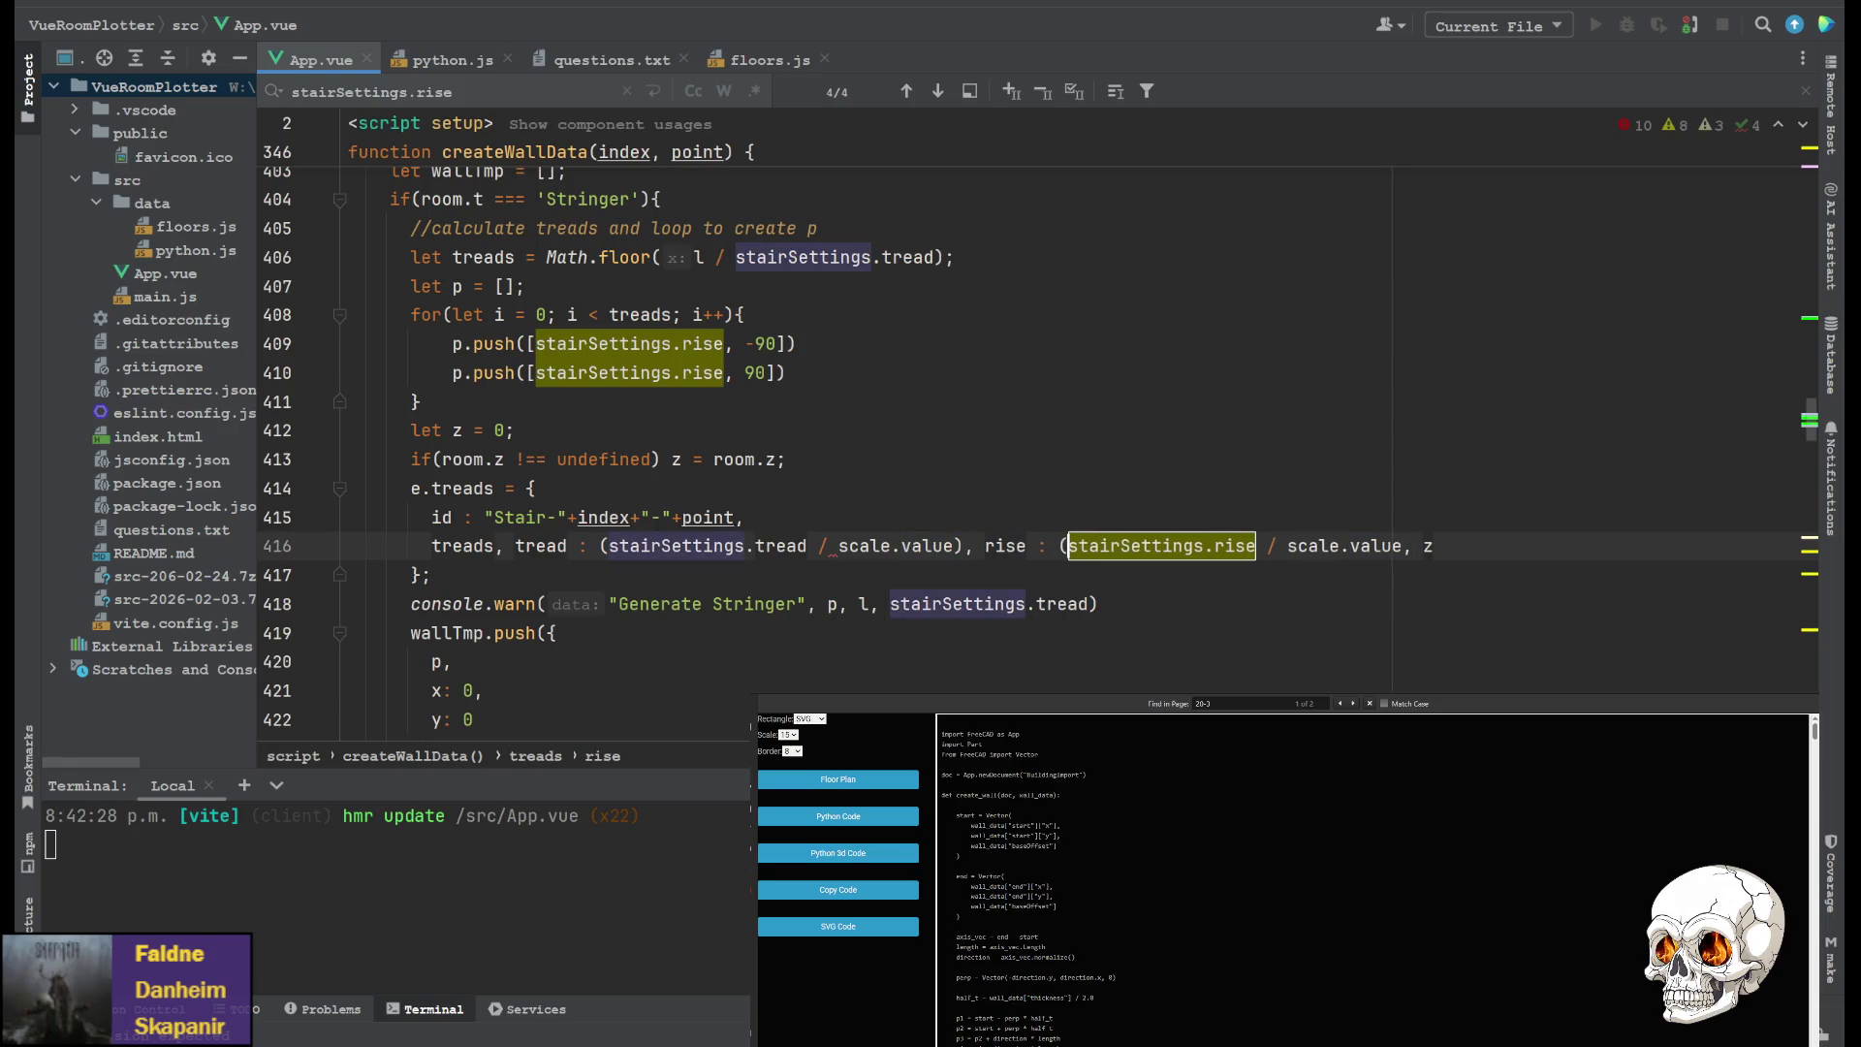
{"action": "left_click", "coordinate": [1396, 546]}
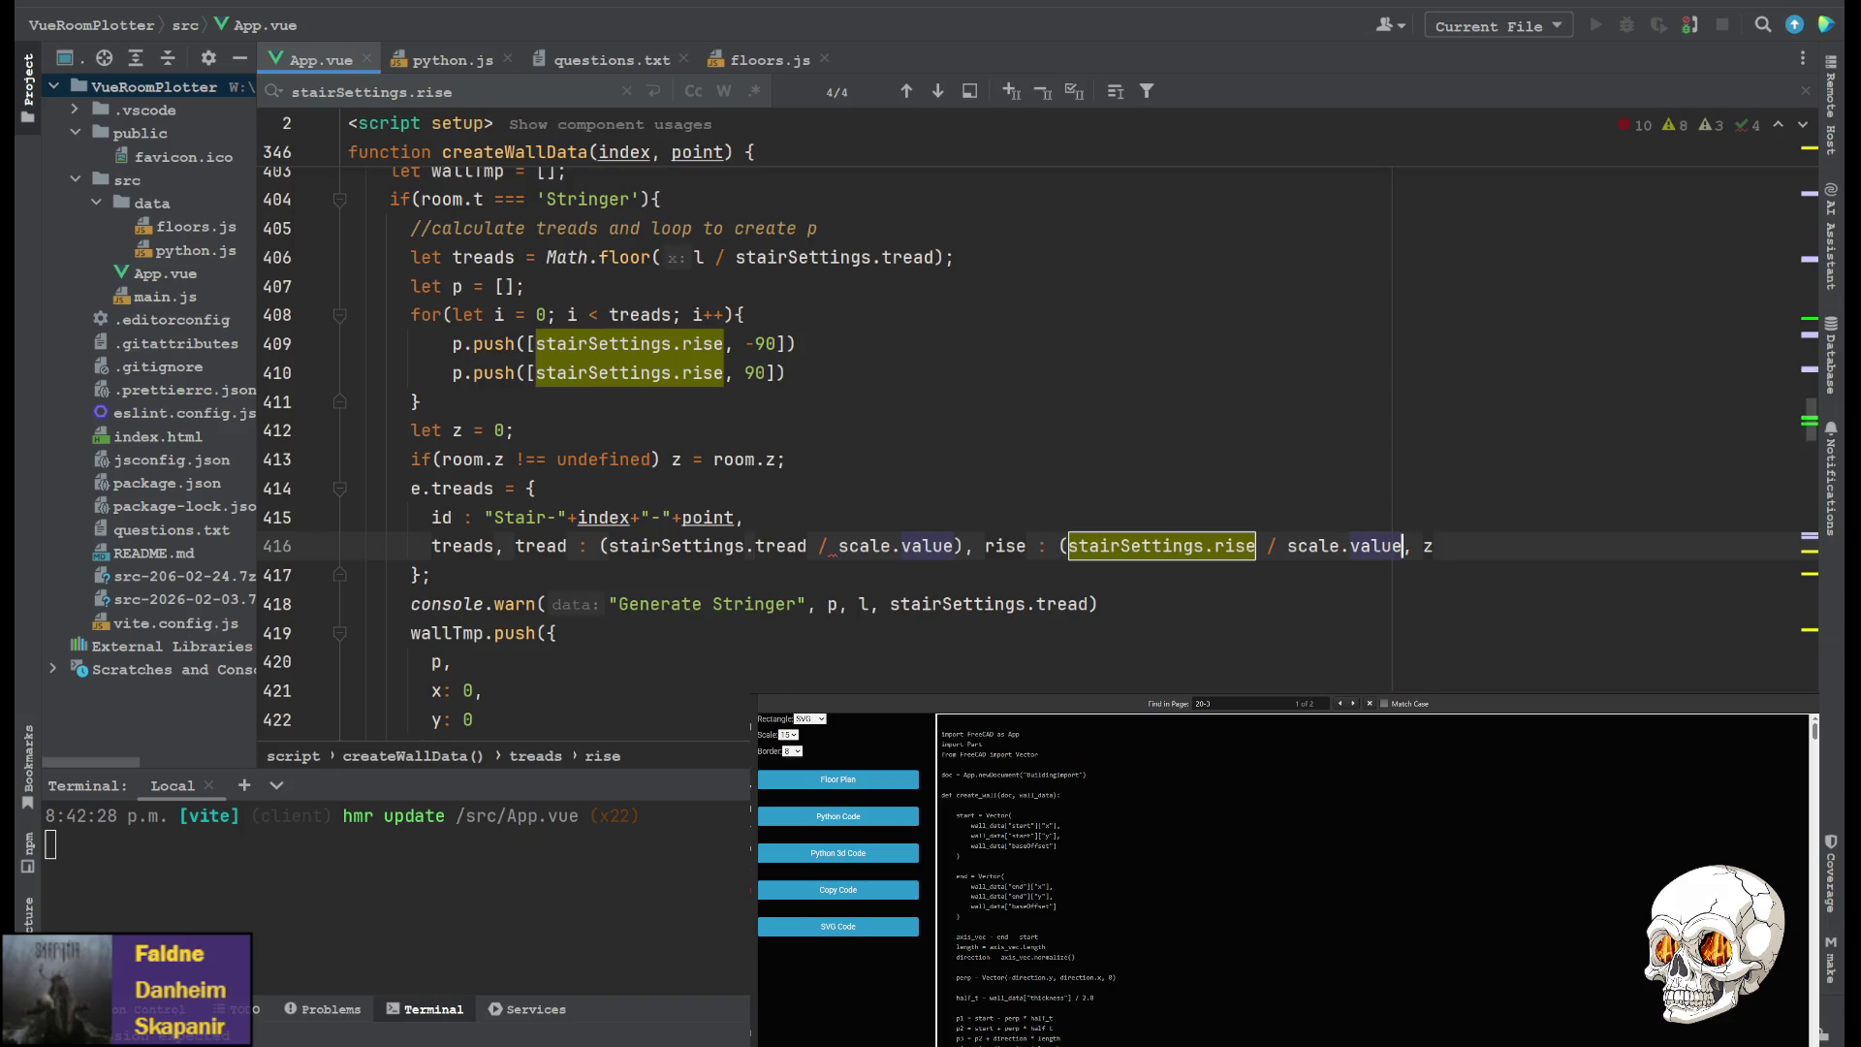
{"action": "type", "text": ")"}
{"action": "left_click", "coordinate": [942, 514]}
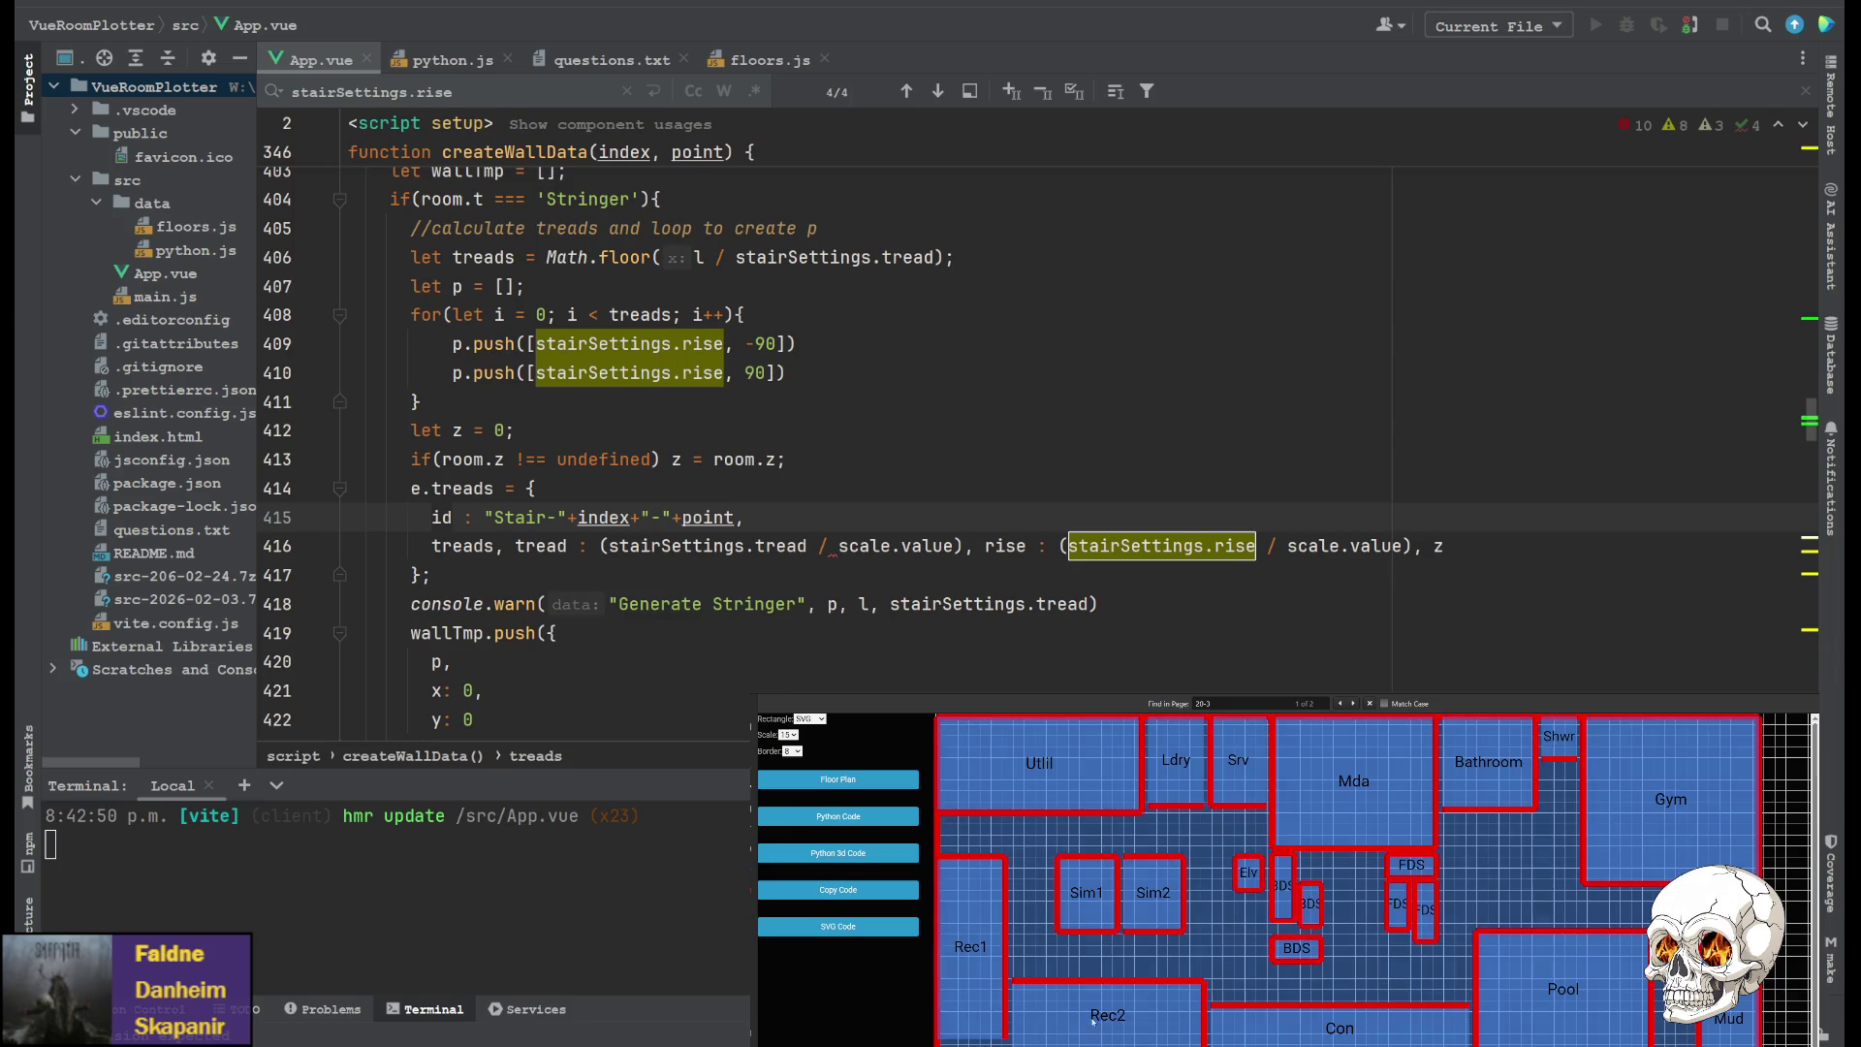
Show the generated FreeCAD Python code, search it for '20-3', then go to FreeCAD
{"action": "left_click", "coordinate": [850, 853]}
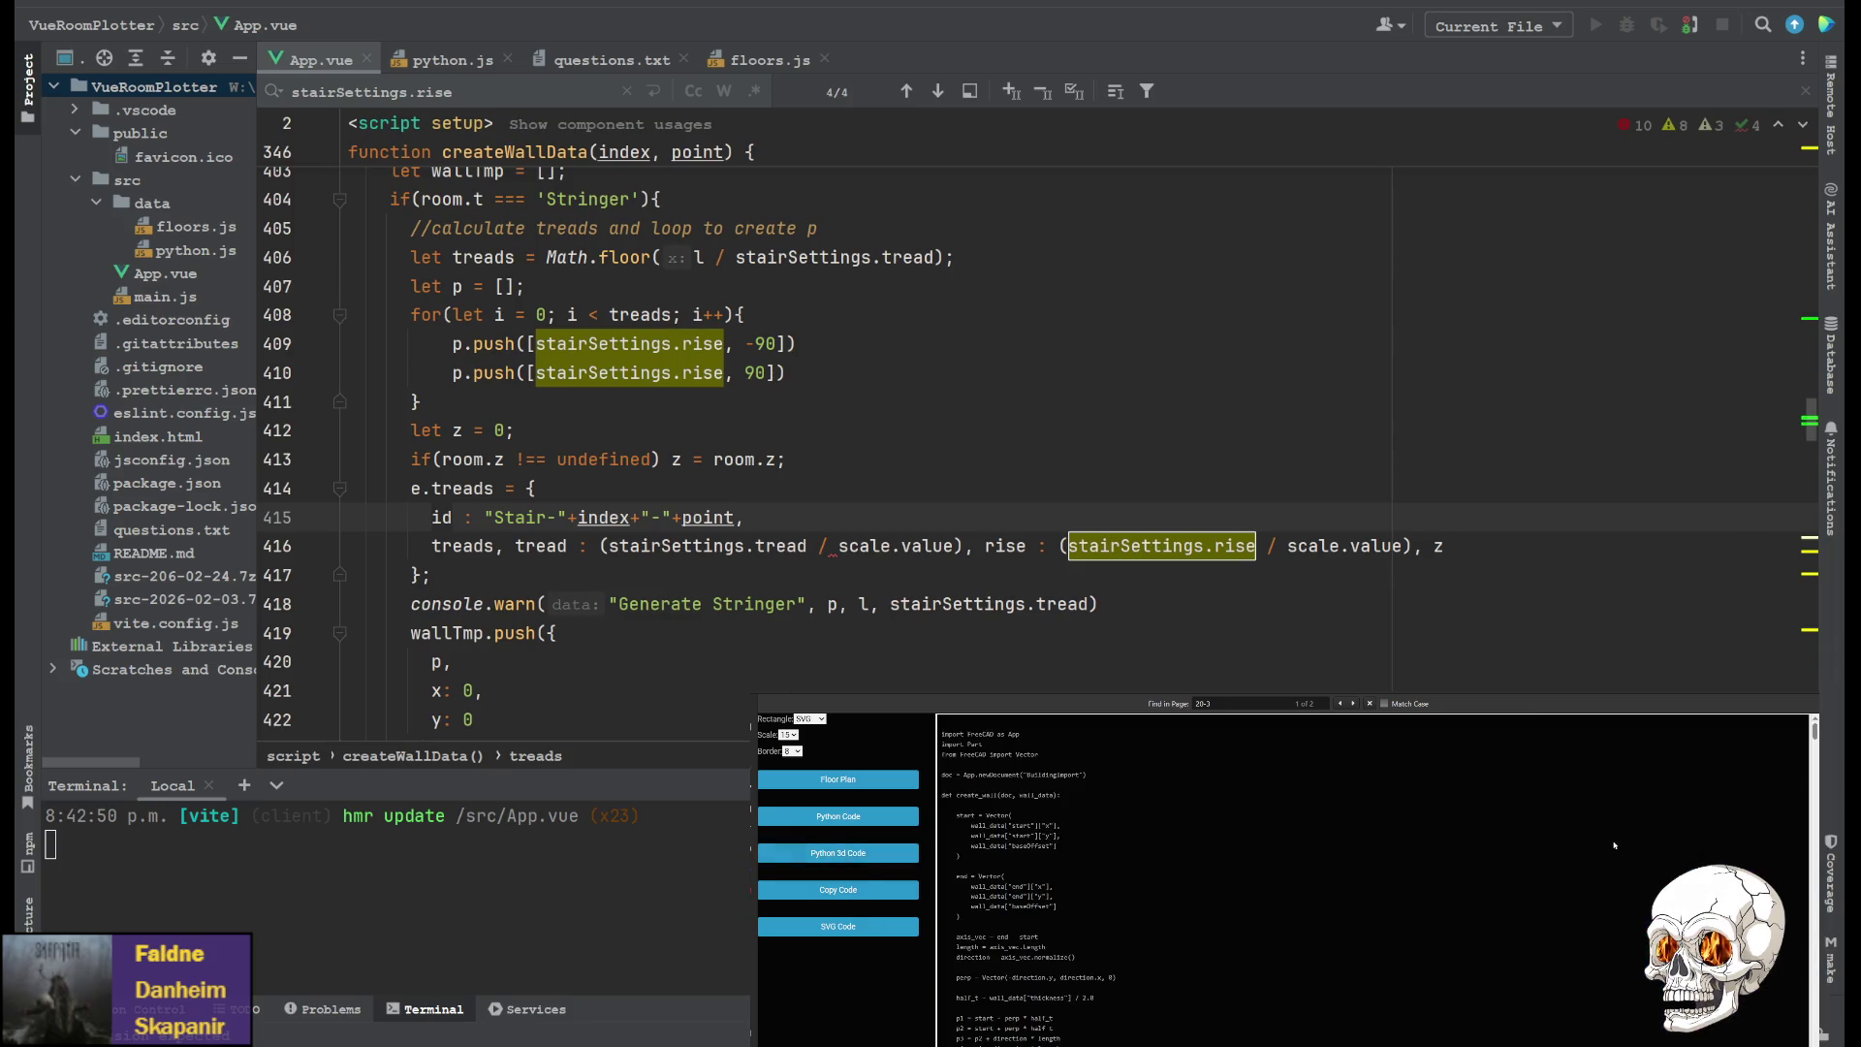
{"action": "key", "text": "ctrl+f"}
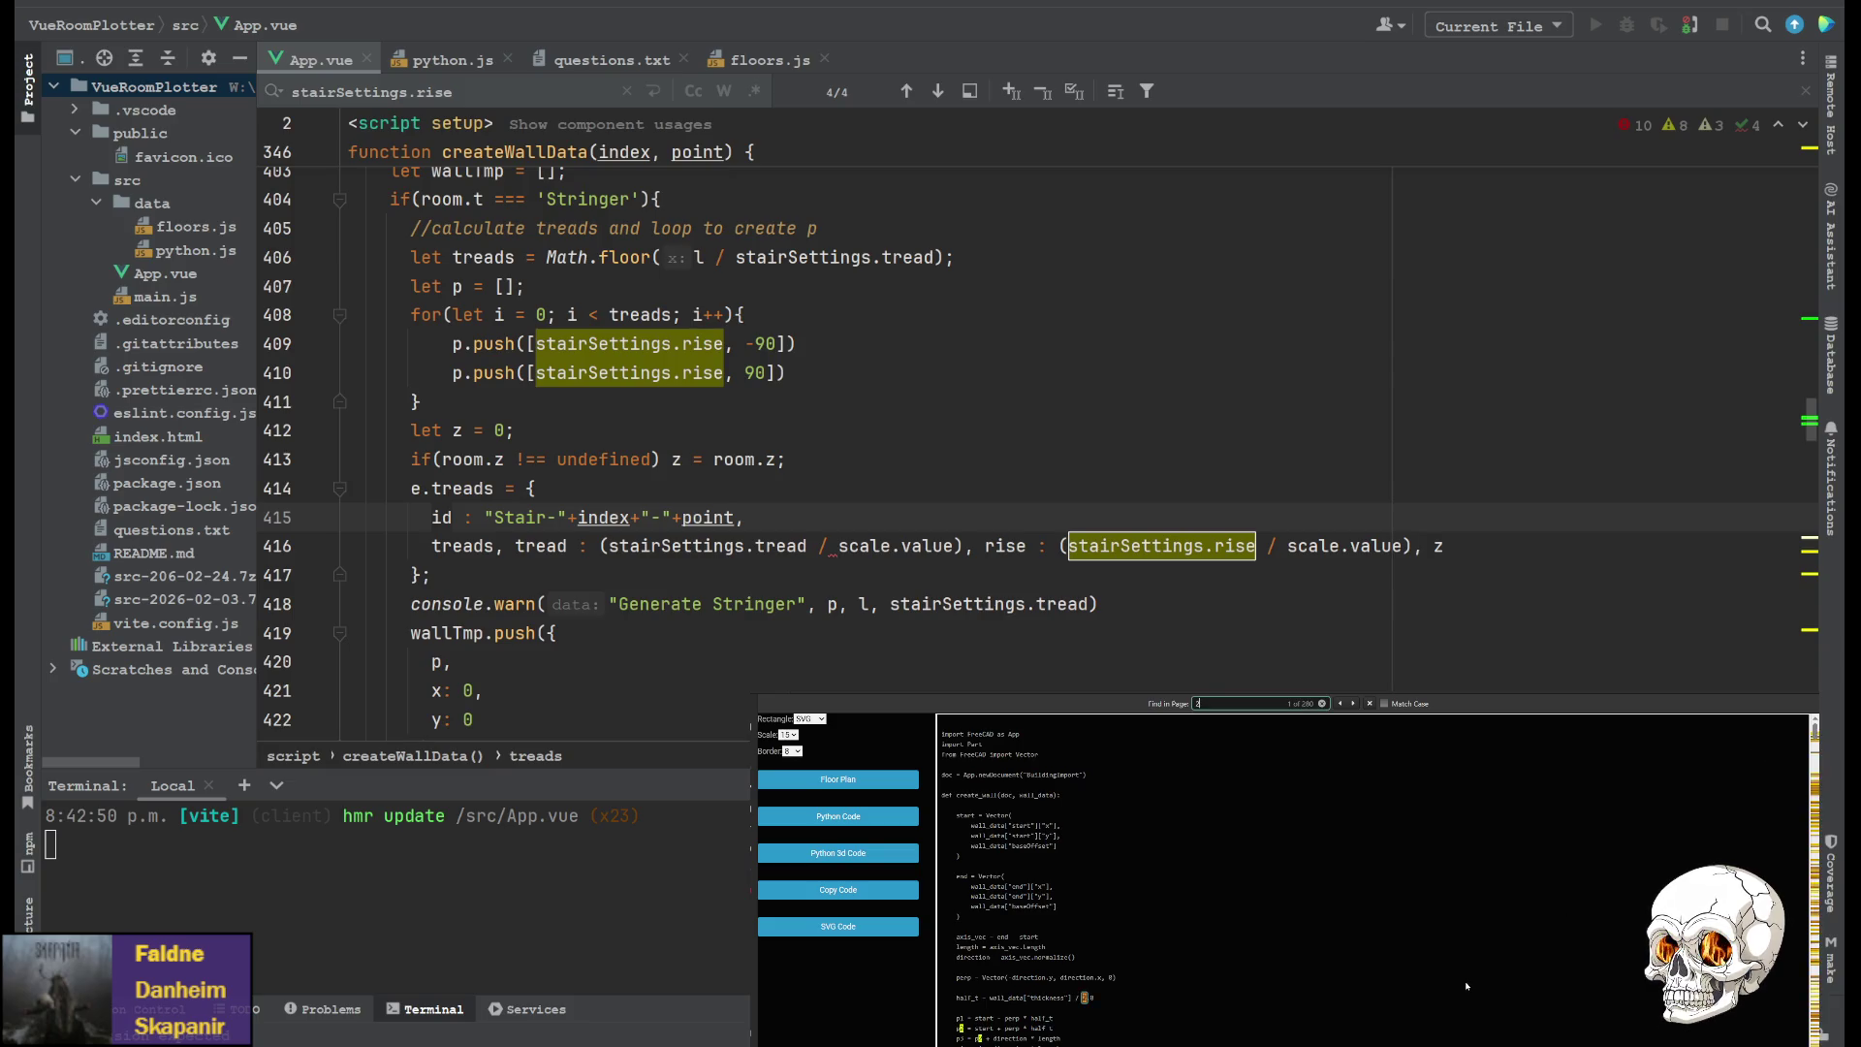
{"action": "type", "text": "20-3"}
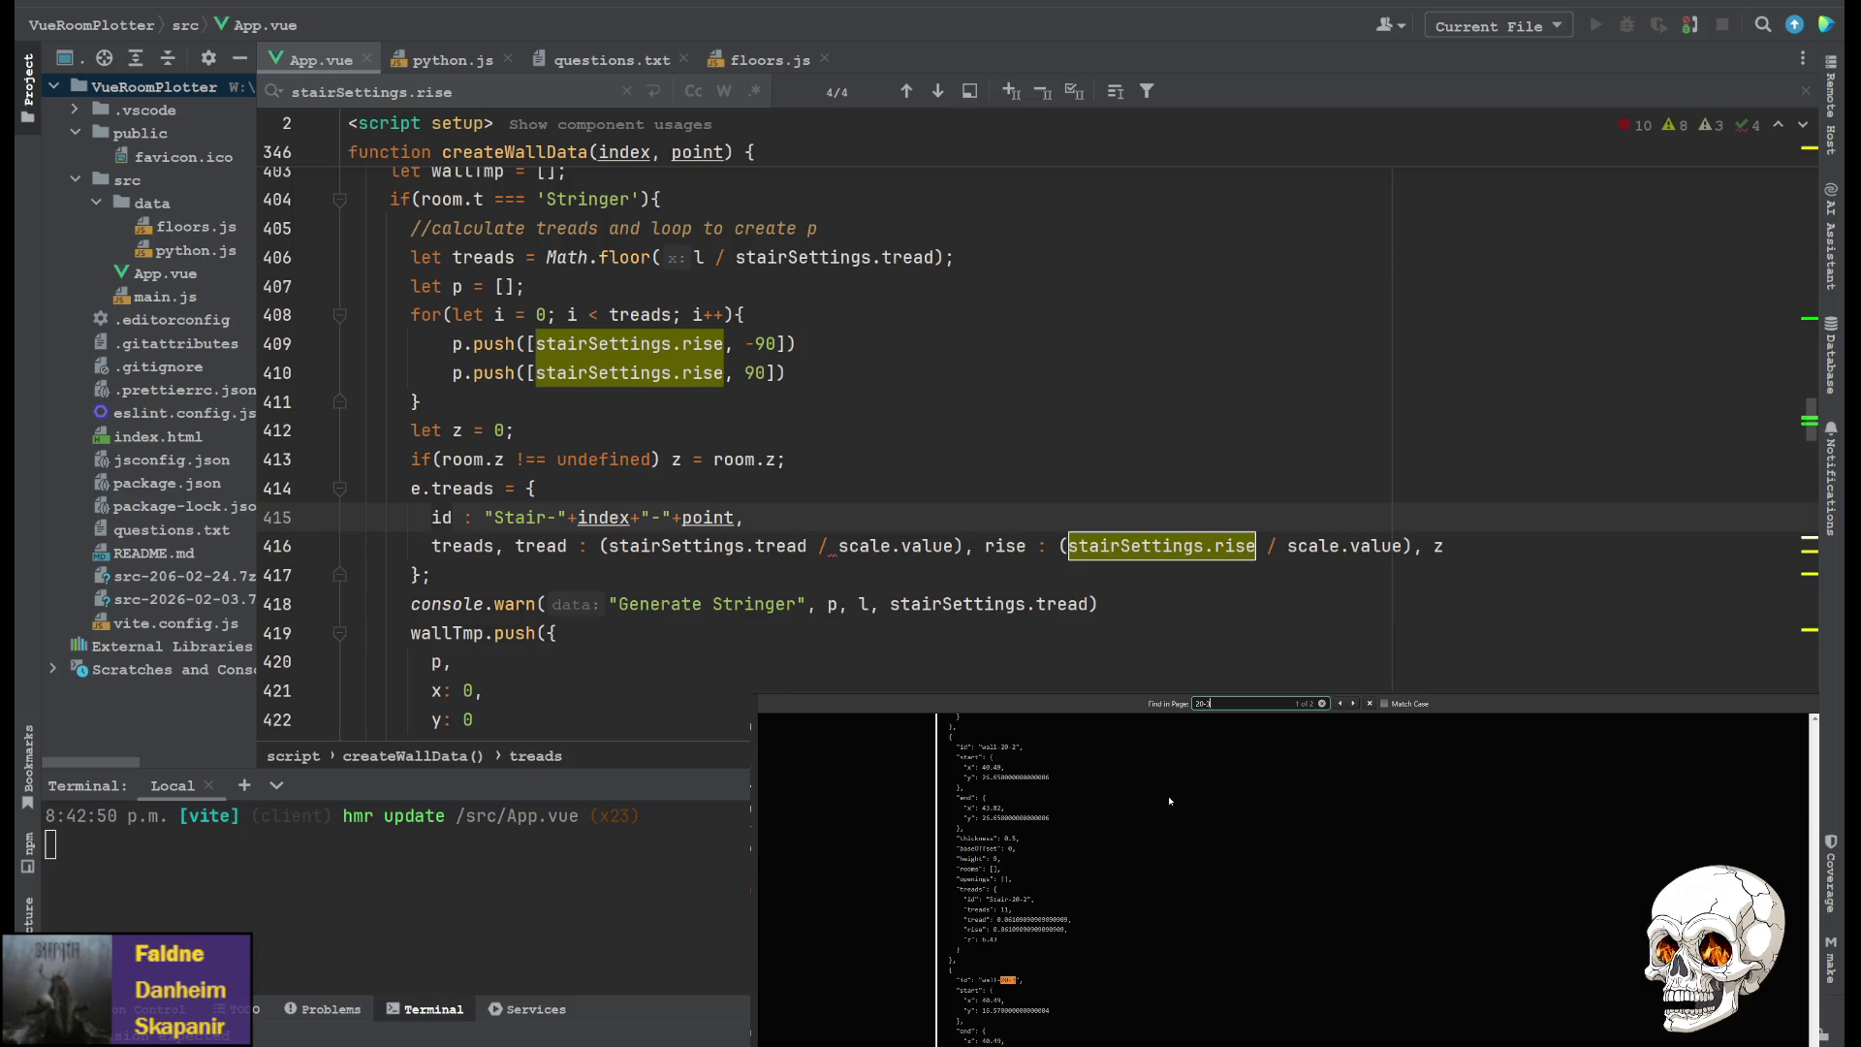
{"action": "scroll", "coordinate": [1170, 801], "scroll_direction": "up", "scroll_amount": 5}
{"action": "left_click", "coordinate": [838, 853]}
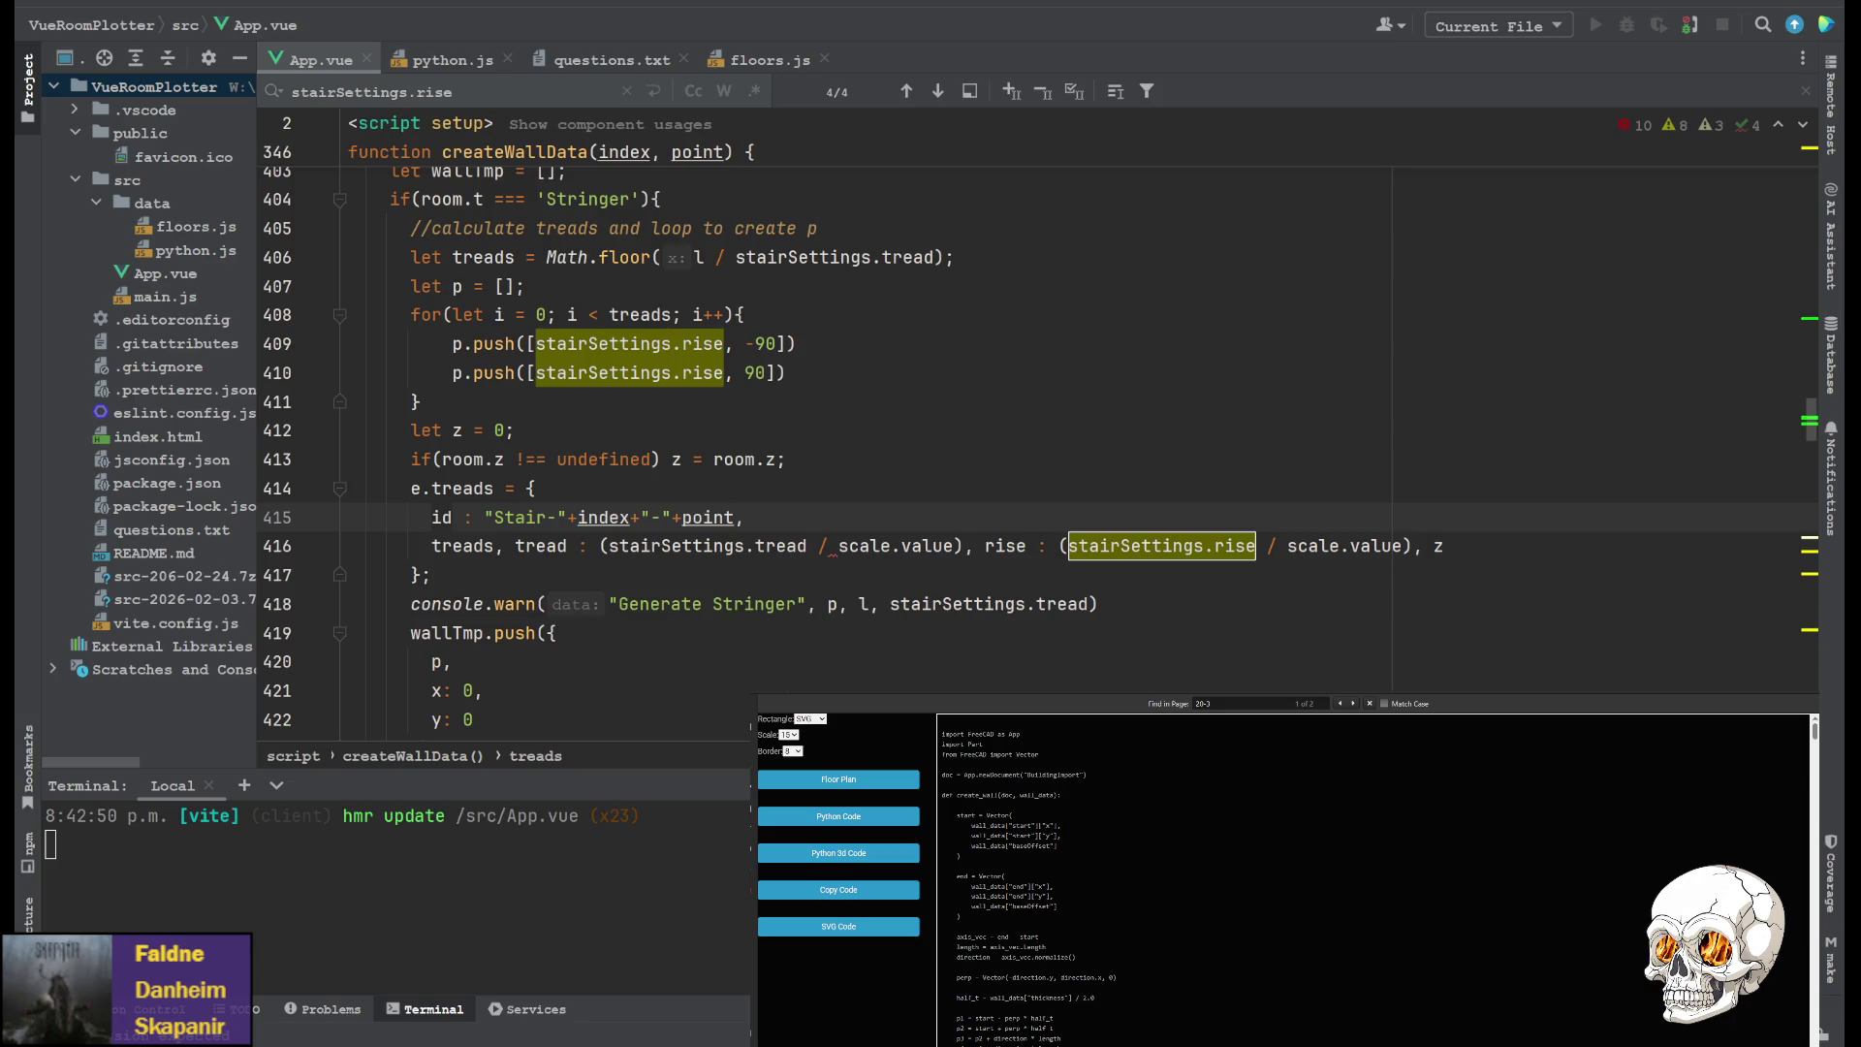
{"action": "key", "text": "alt+Tab"}
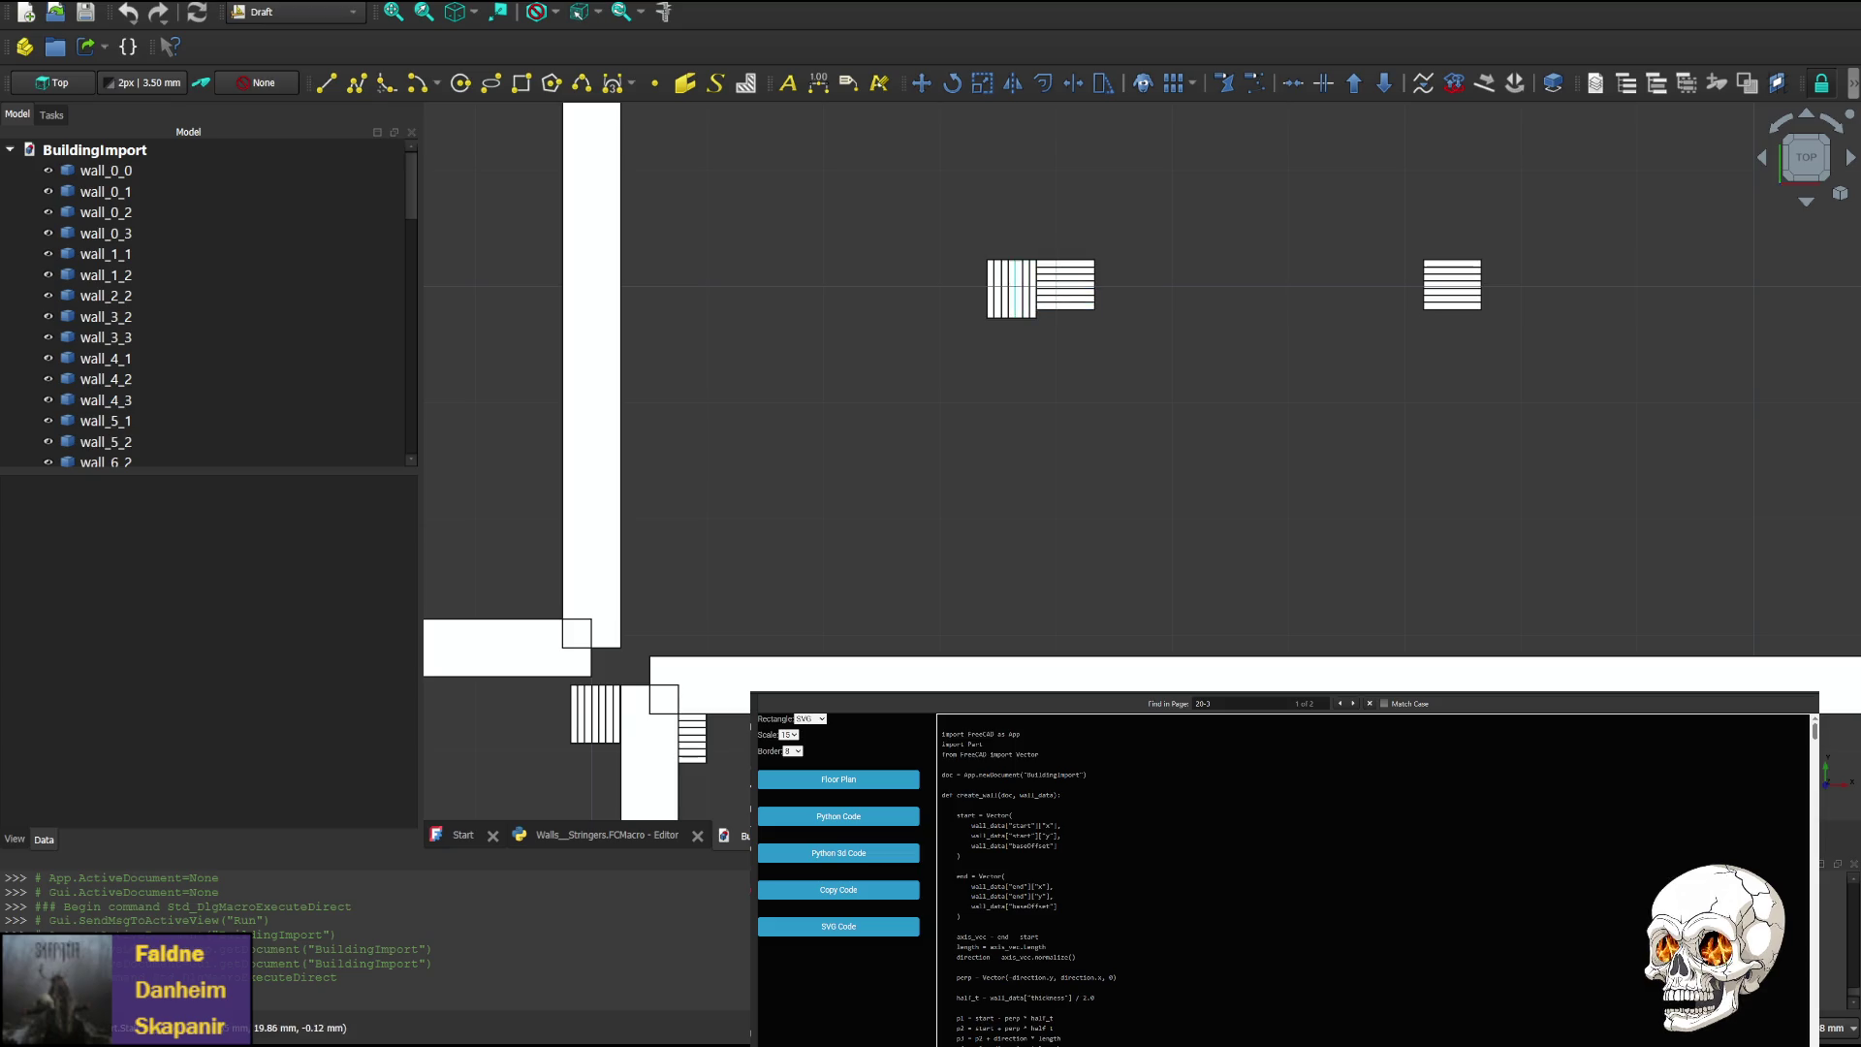
Pan the stair blocks to mid-view and rotate to a straight FRONT view
{"action": "mouse_move", "coordinate": [1260, 476]}
{"action": "middle_mouse_down"}
{"action": "mouse_move", "coordinate": [960, 617]}
{"action": "mouse_move", "coordinate": [976, 507]}
{"action": "mouse_move", "coordinate": [1192, 378]}
{"action": "middle_mouse_up"}
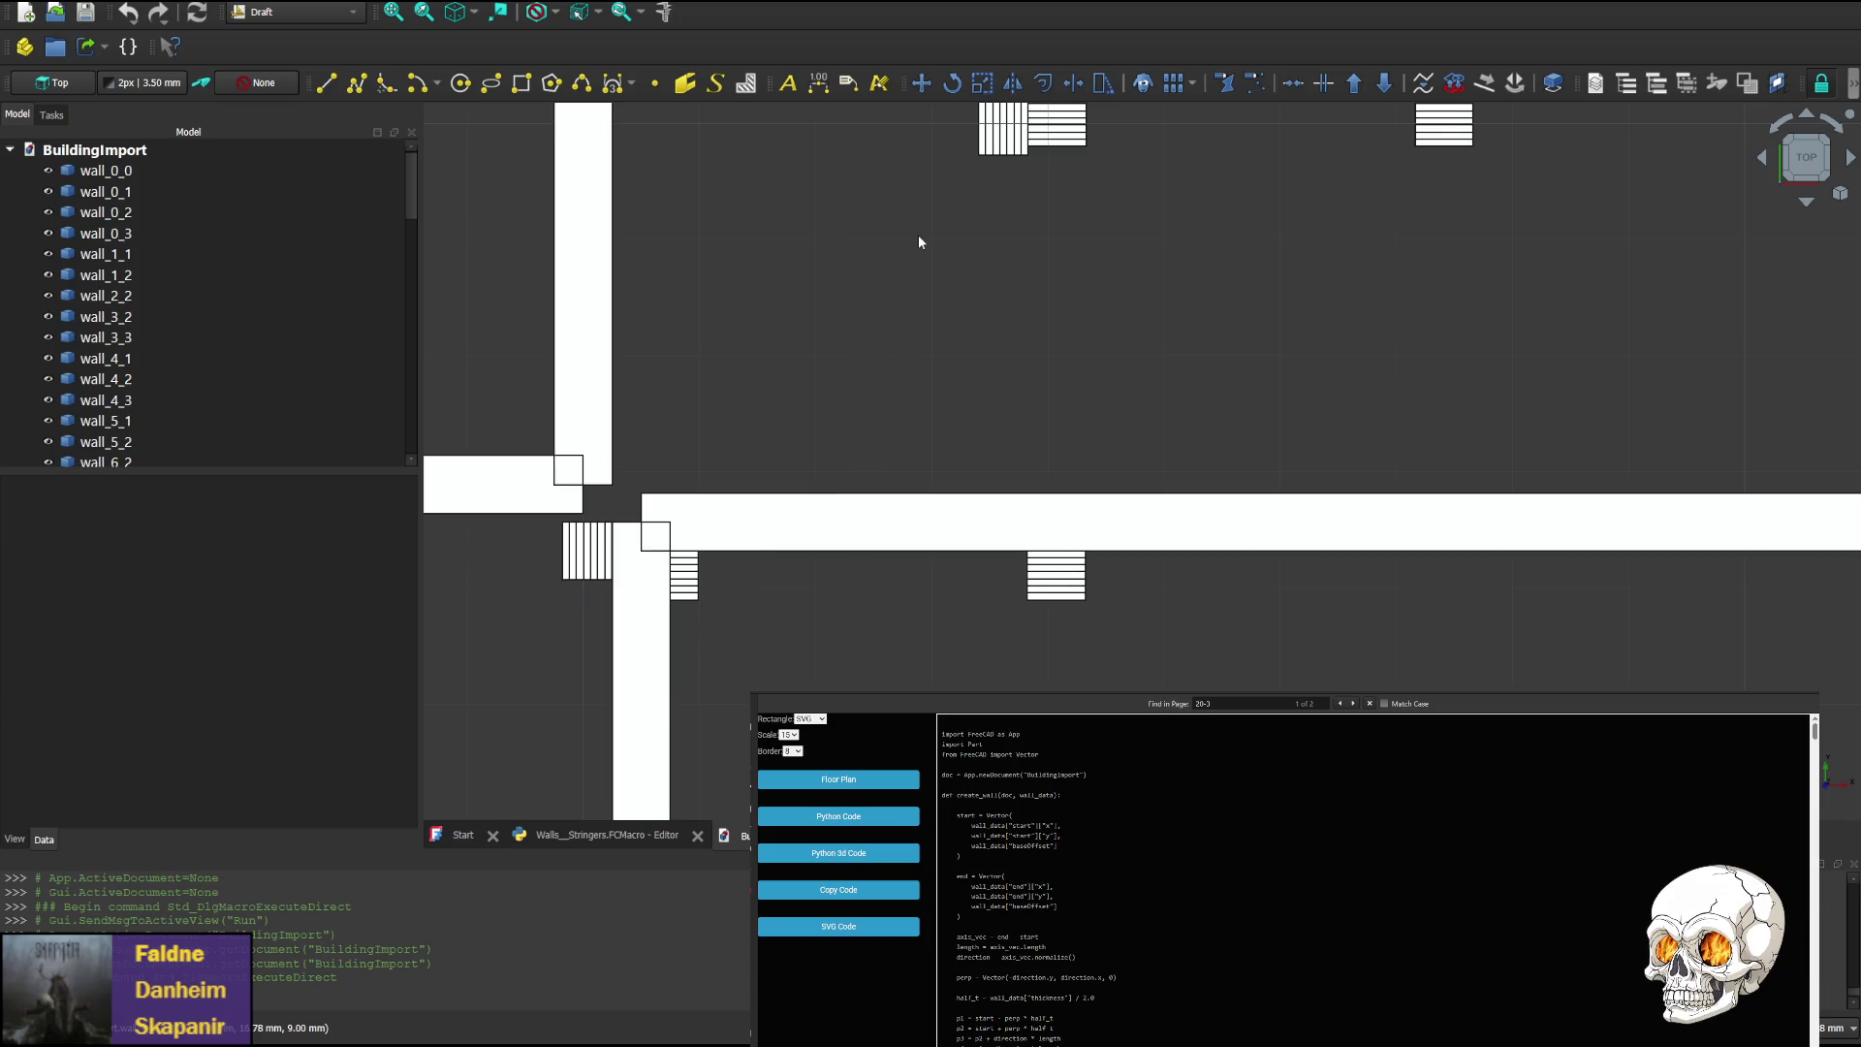
{"action": "mouse_move", "coordinate": [980, 264]}
{"action": "middle_mouse_down"}
{"action": "mouse_move", "coordinate": [811, 611]}
{"action": "mouse_move", "coordinate": [815, 657]}
{"action": "mouse_move", "coordinate": [860, 420]}
{"action": "mouse_move", "coordinate": [860, 480]}
{"action": "middle_mouse_up"}
{"action": "left_click", "coordinate": [1807, 204]}
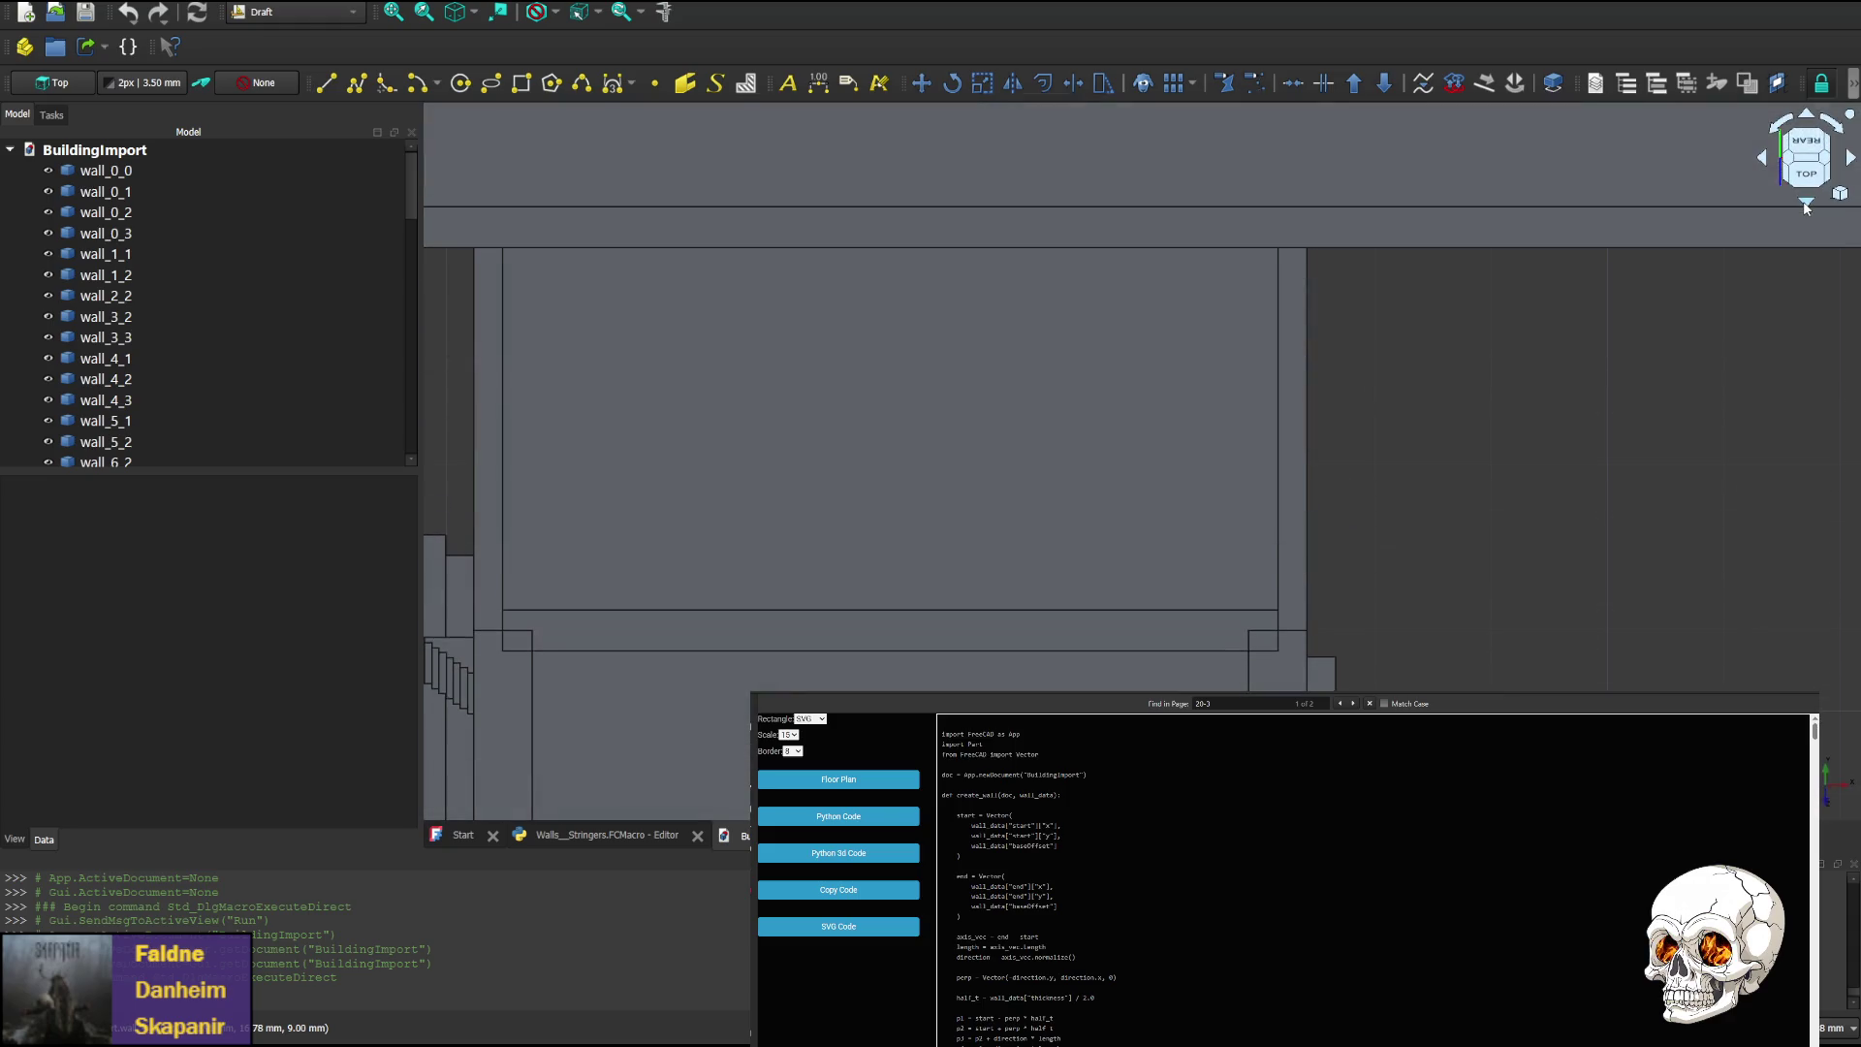
{"action": "left_click", "coordinate": [1806, 114]}
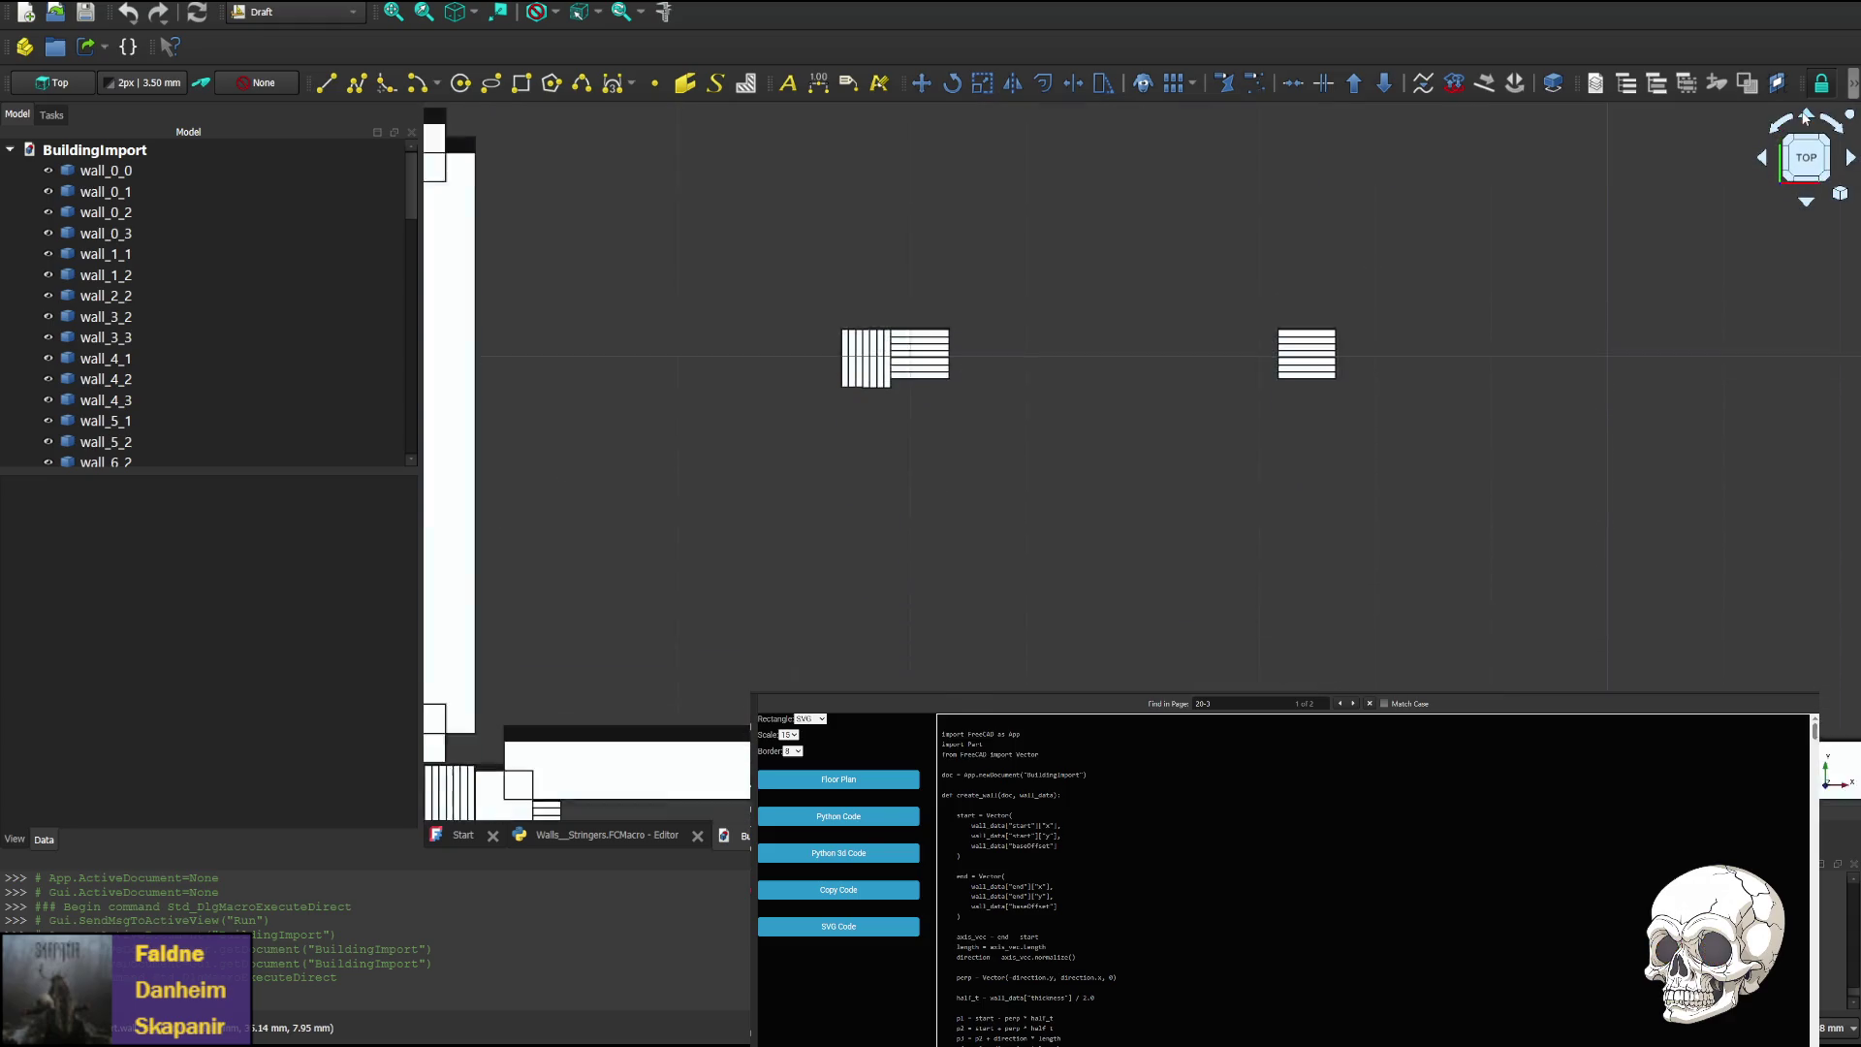
{"action": "left_click", "coordinate": [1806, 114]}
{"action": "left_click", "coordinate": [1806, 115]}
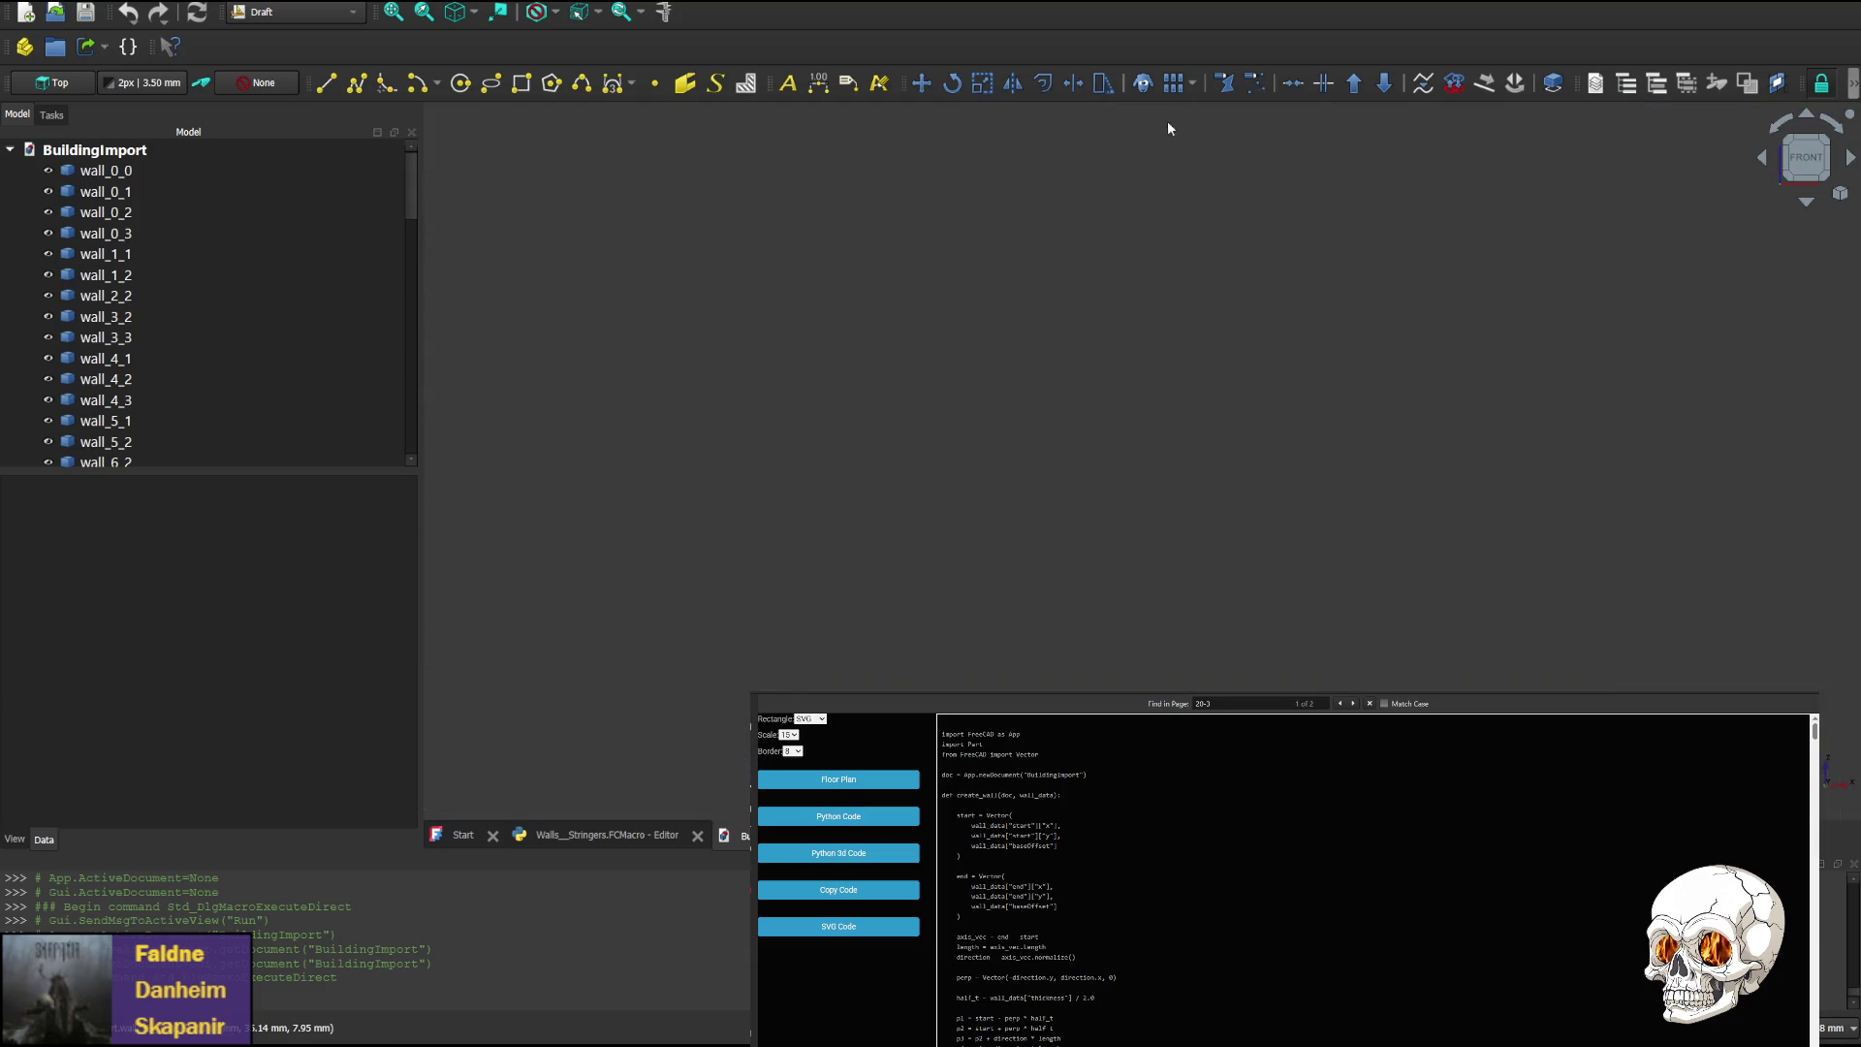
Zoom and pan to centre the stairs for a close look at the stepped stringer
{"action": "scroll", "coordinate": [928, 501], "scroll_direction": "up", "scroll_amount": 3}
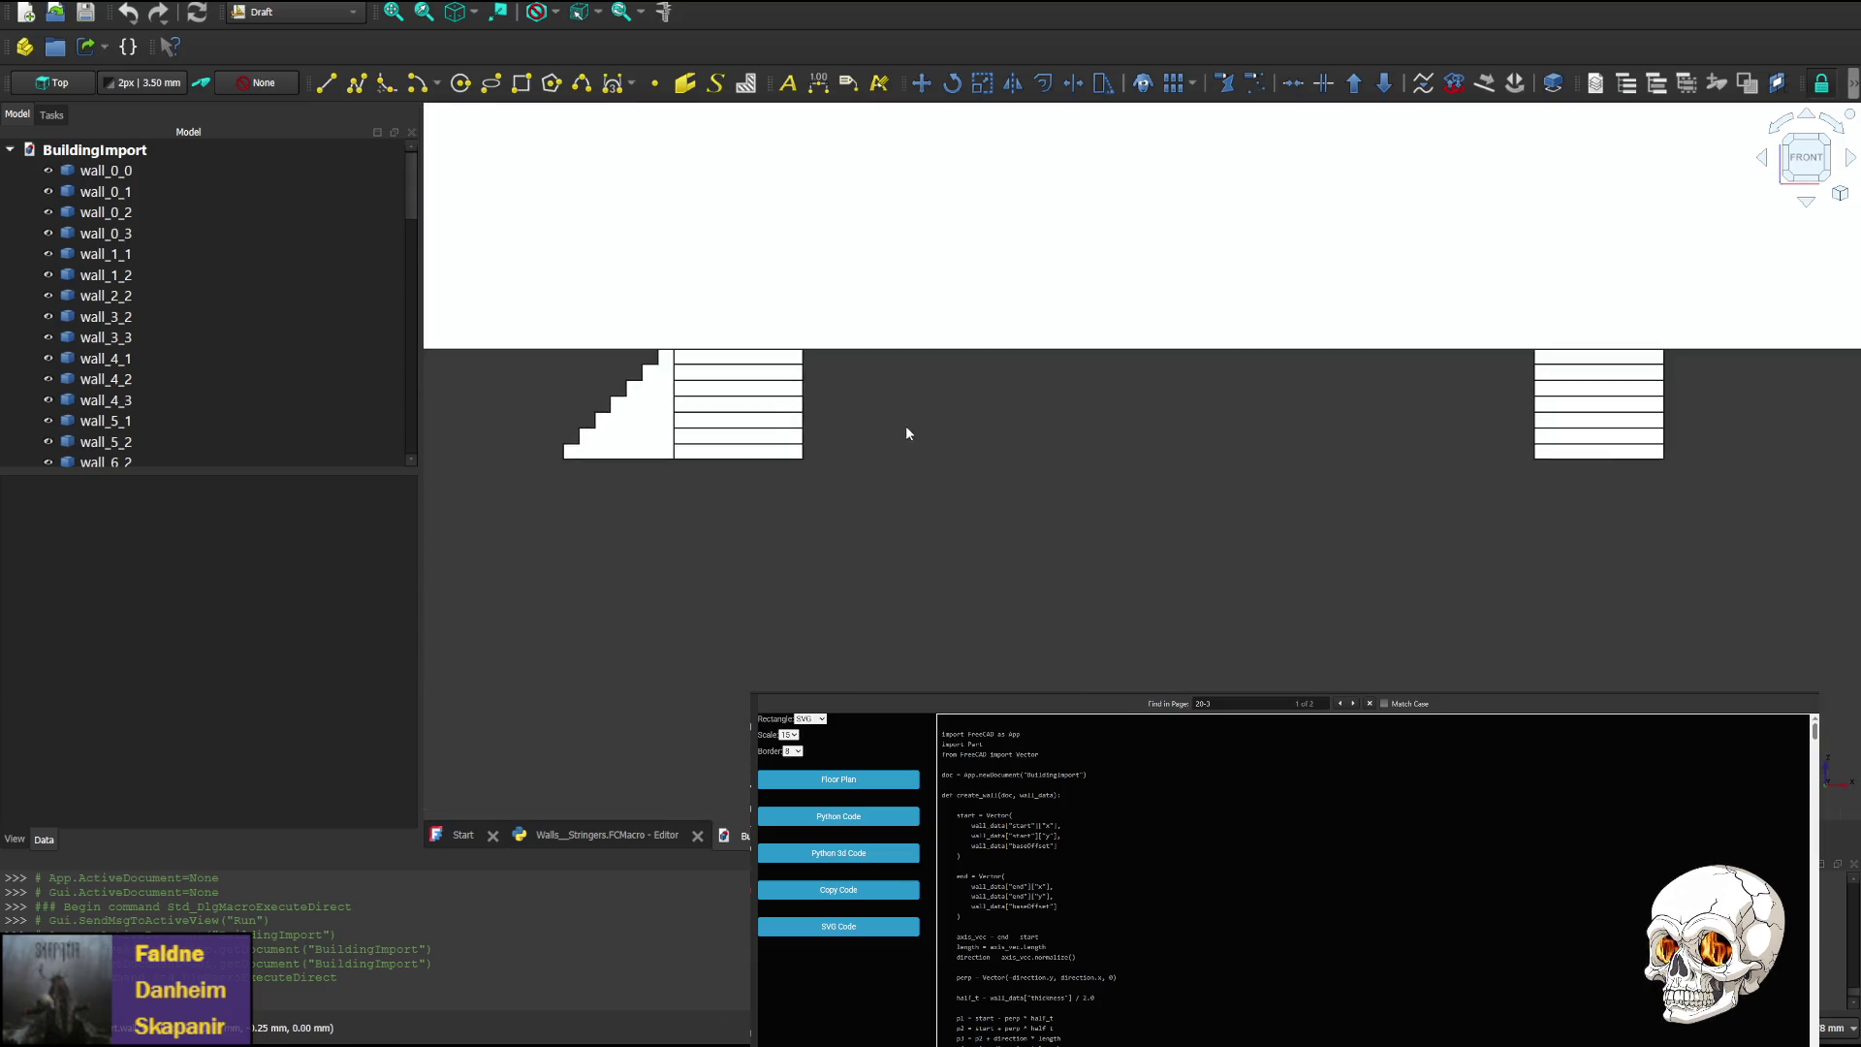
{"action": "scroll", "coordinate": [905, 423], "scroll_direction": "down", "scroll_amount": 2}
{"action": "middle_click_drag", "start_coordinate": [1000, 435], "coordinate": [1363, 424]}
{"action": "scroll", "coordinate": [1131, 403], "scroll_direction": "up", "scroll_amount": 4}
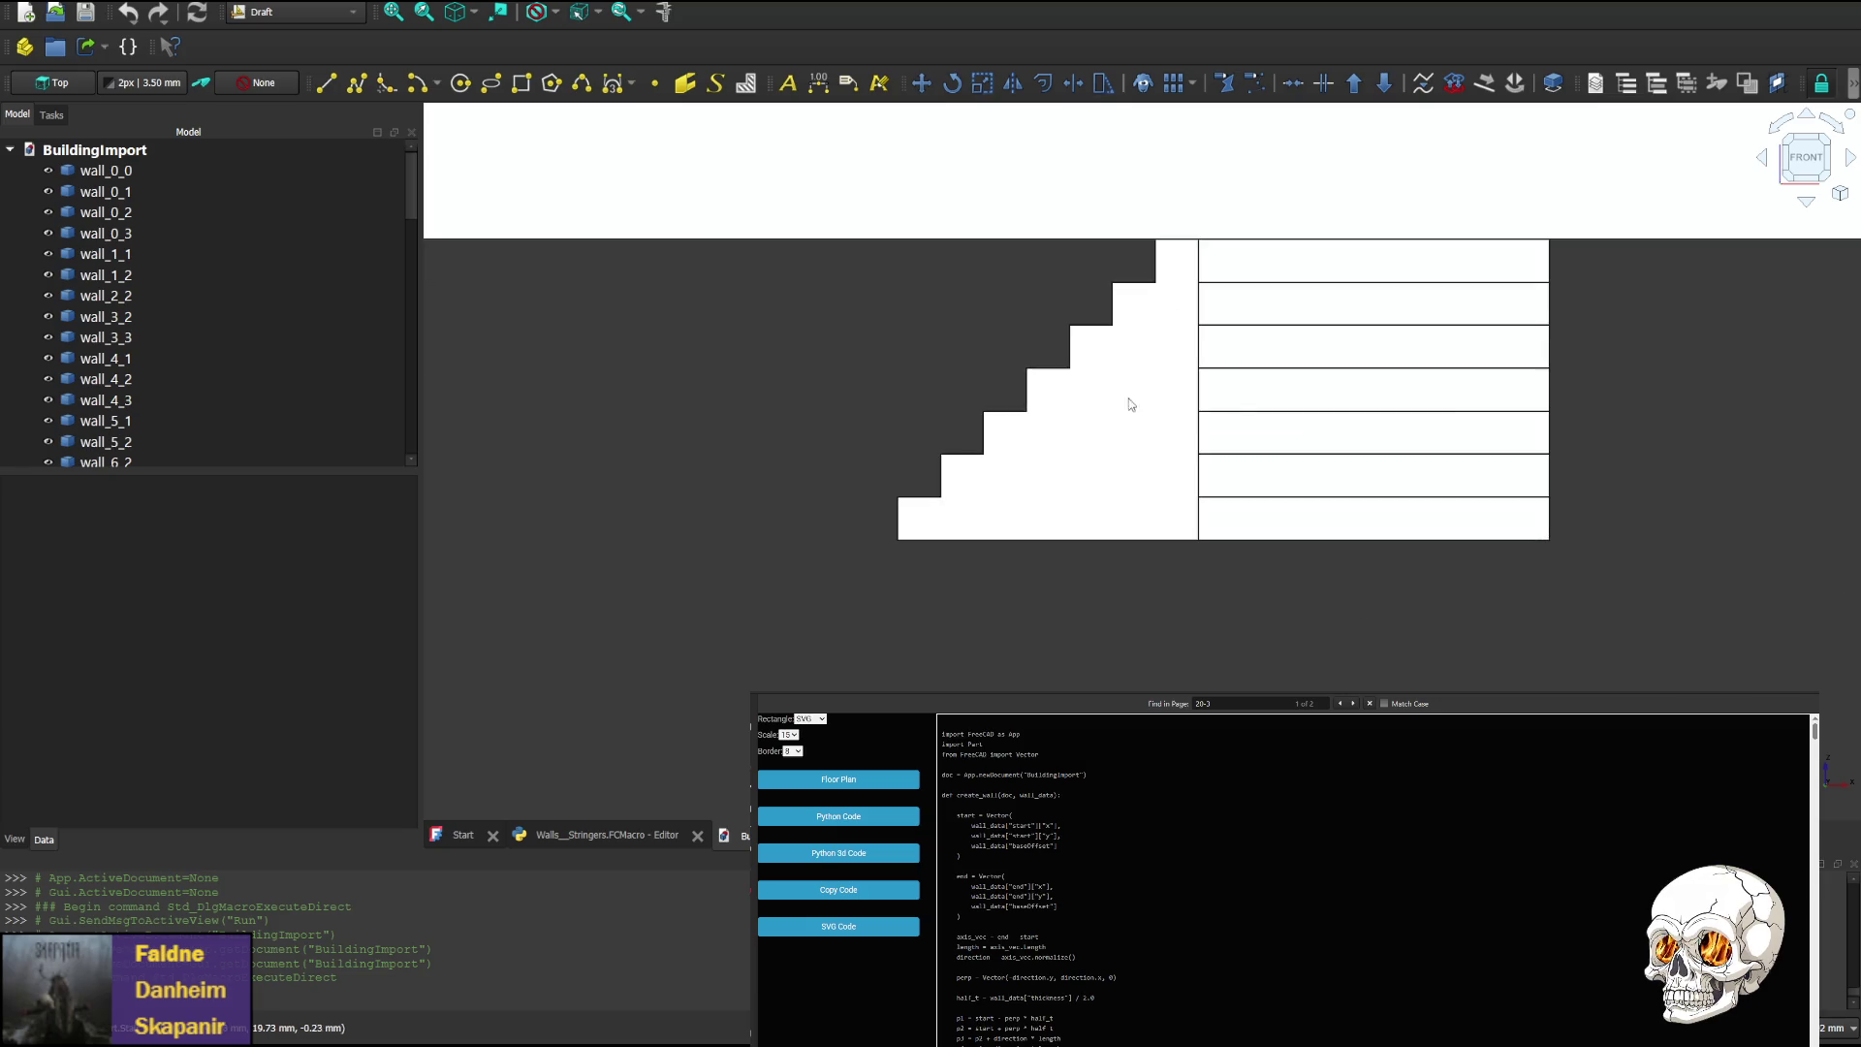
{"action": "scroll", "coordinate": [1342, 481], "scroll_direction": "down", "scroll_amount": 2}
{"action": "middle_click_drag", "start_coordinate": [1273, 548], "coordinate": [1053, 521]}
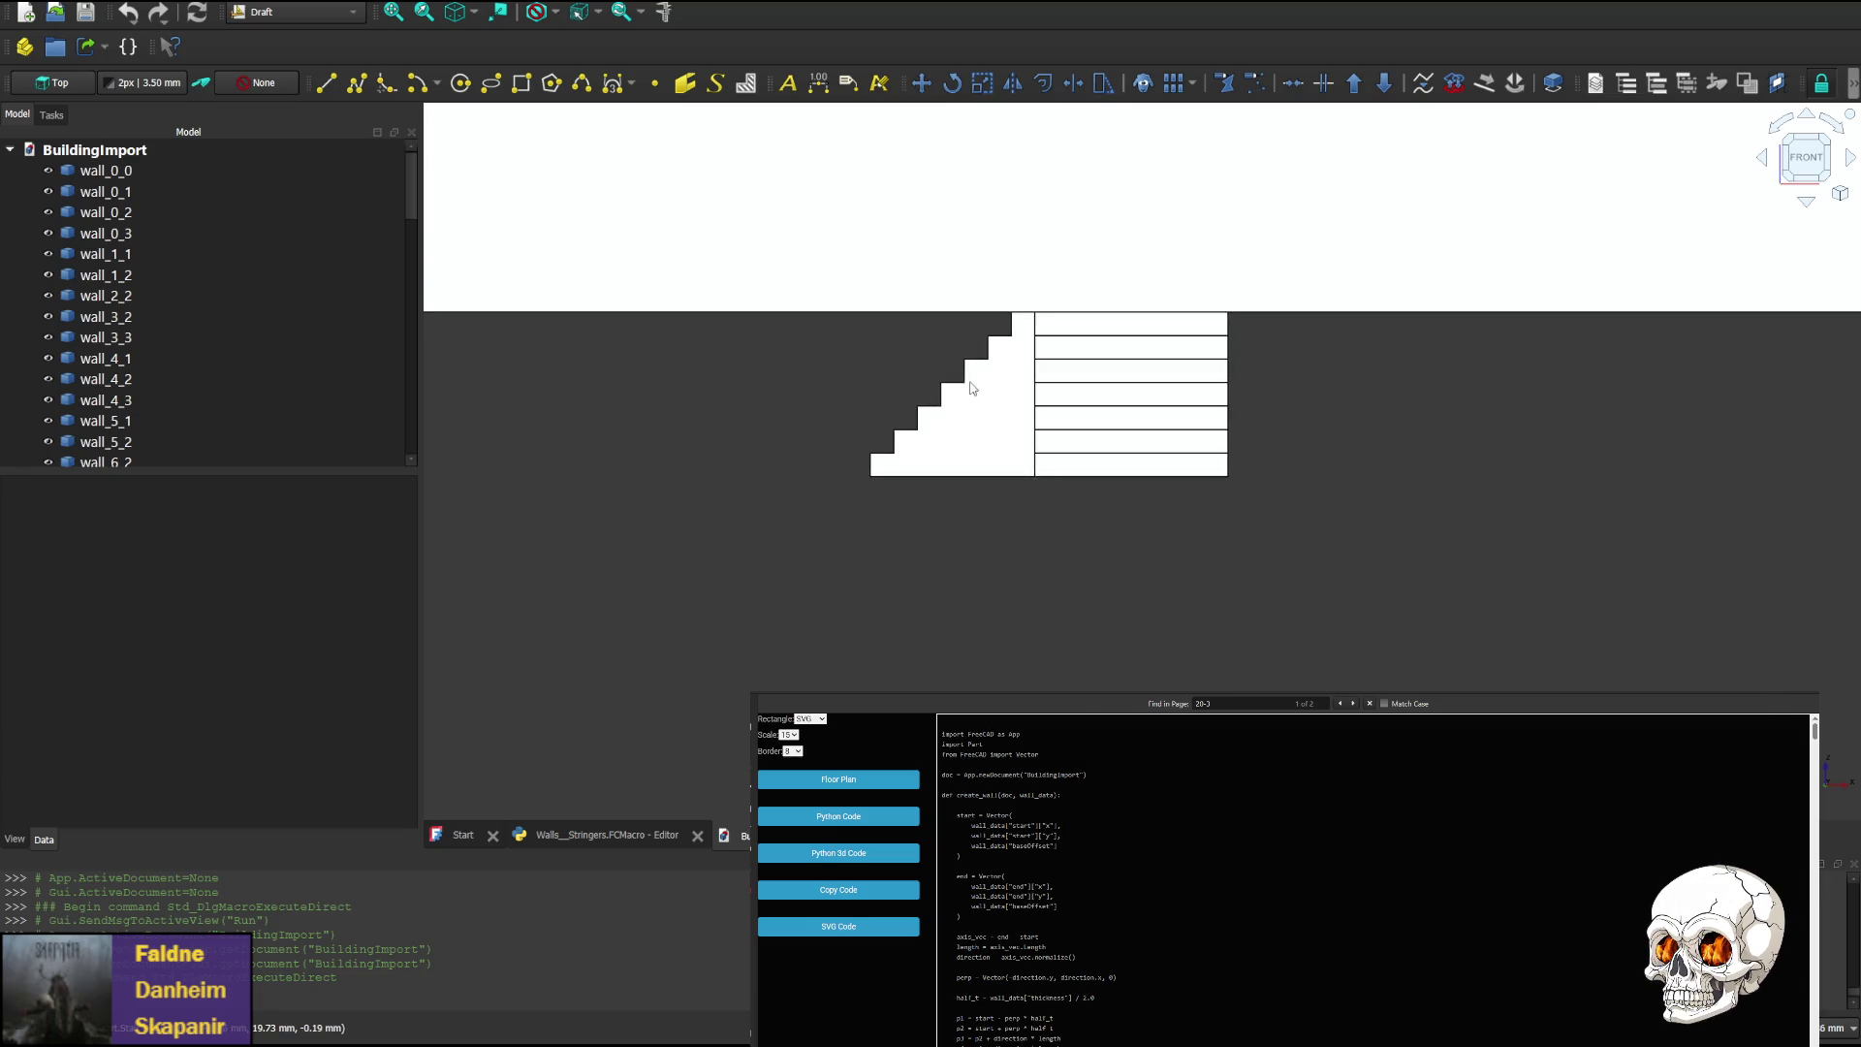
Select wall_0_0 and rotate through the right, front and left views of the stringers
{"action": "left_click", "coordinate": [1768, 162]}
{"action": "left_click", "coordinate": [1762, 162]}
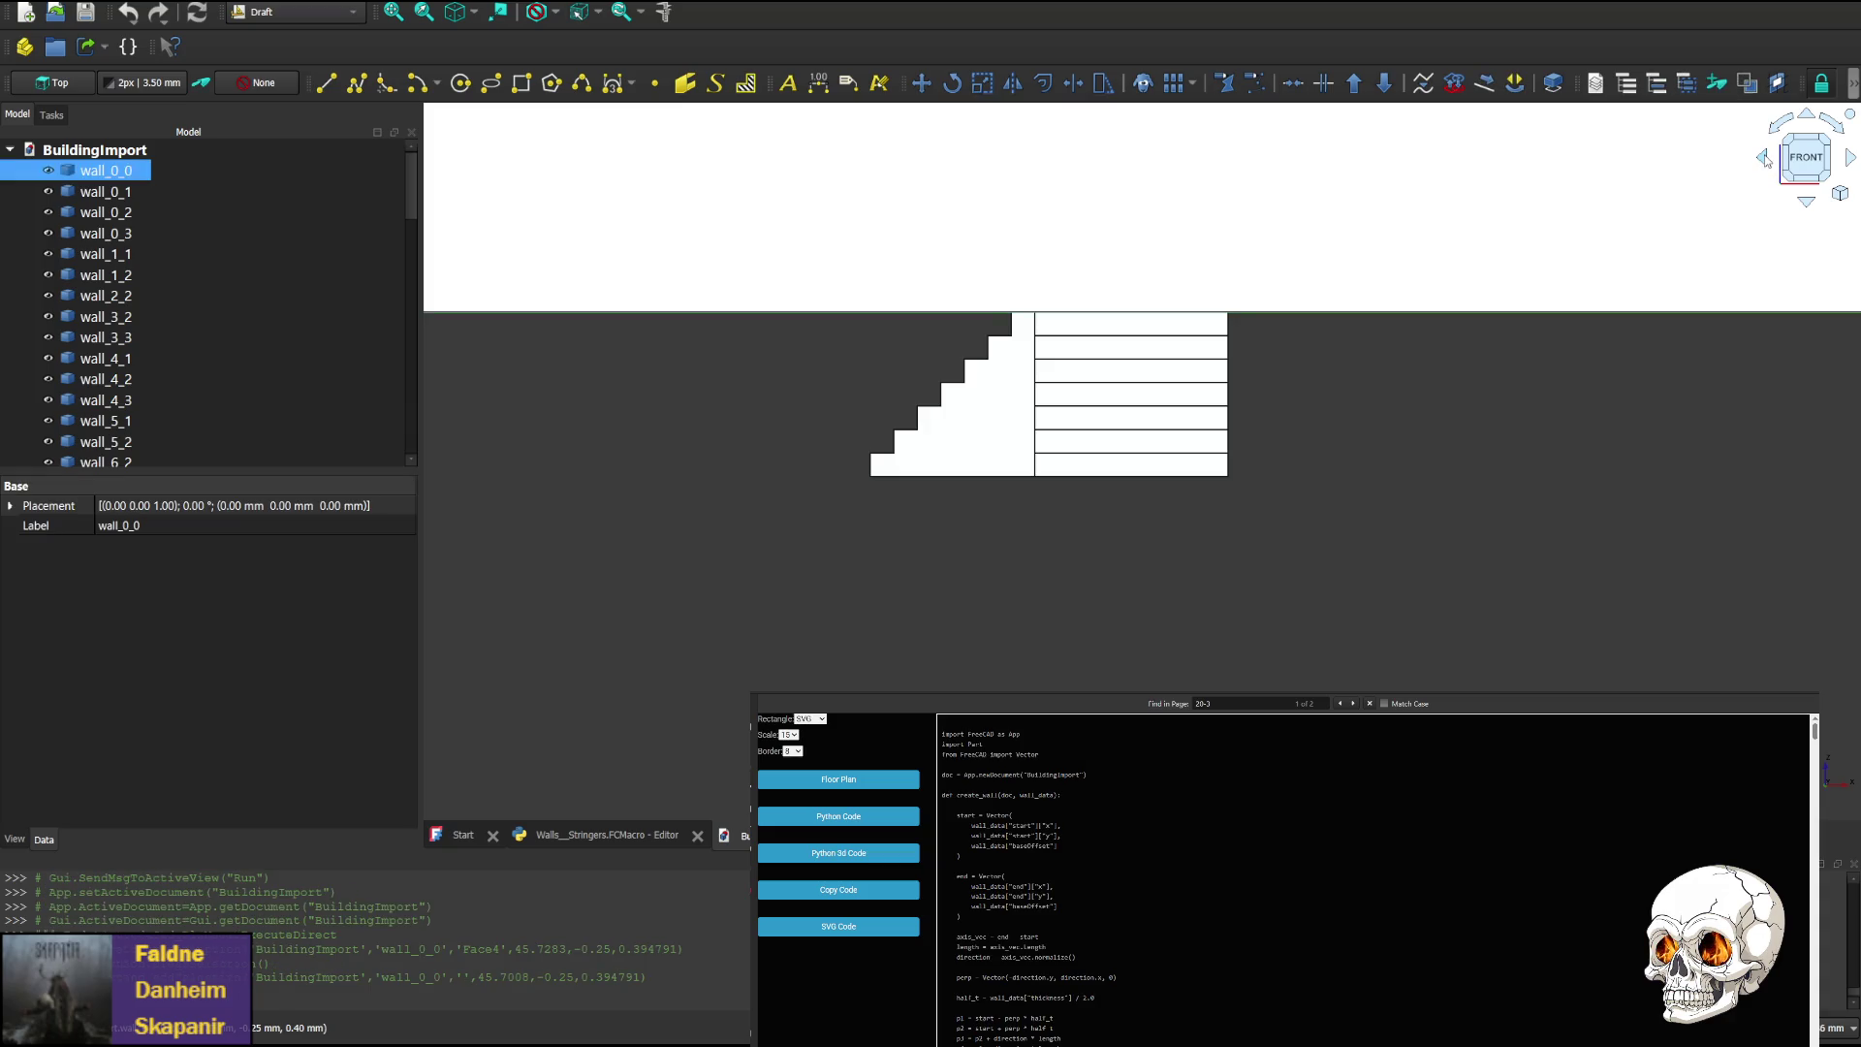
{"action": "left_click", "coordinate": [1766, 160]}
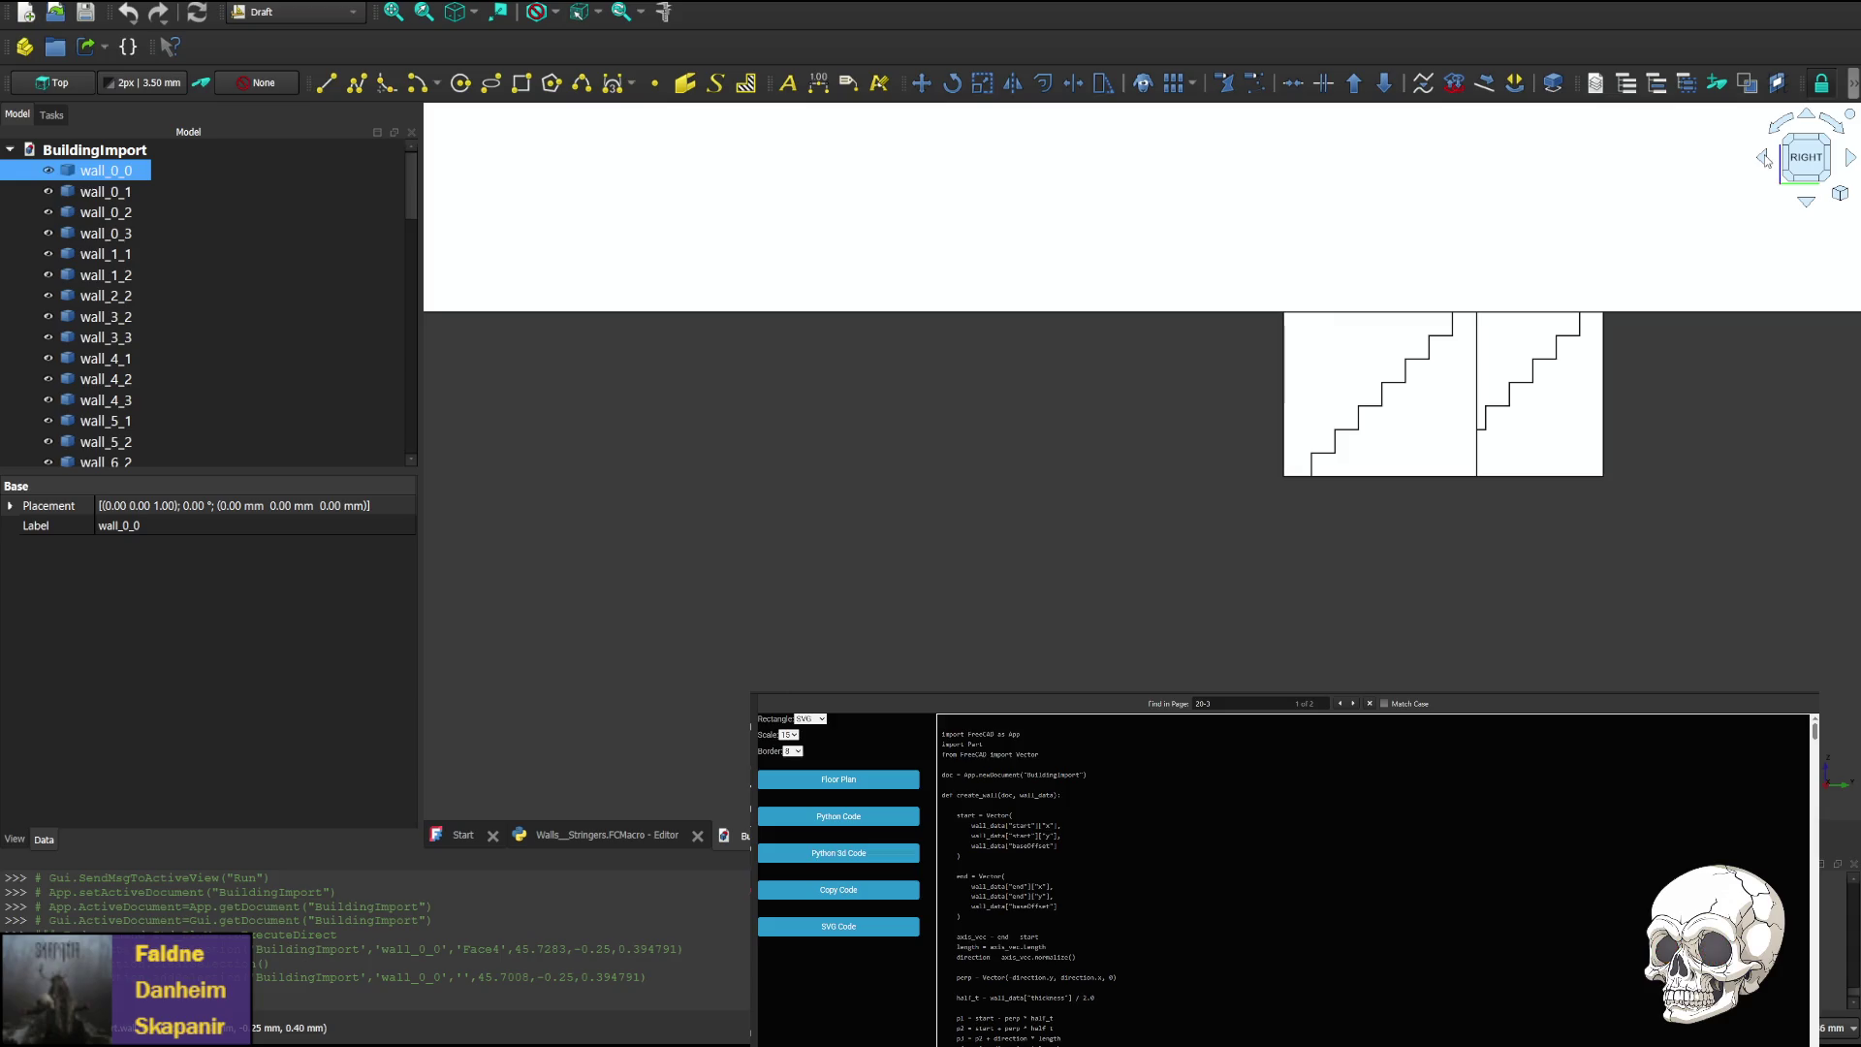
{"action": "left_click", "coordinate": [1851, 158]}
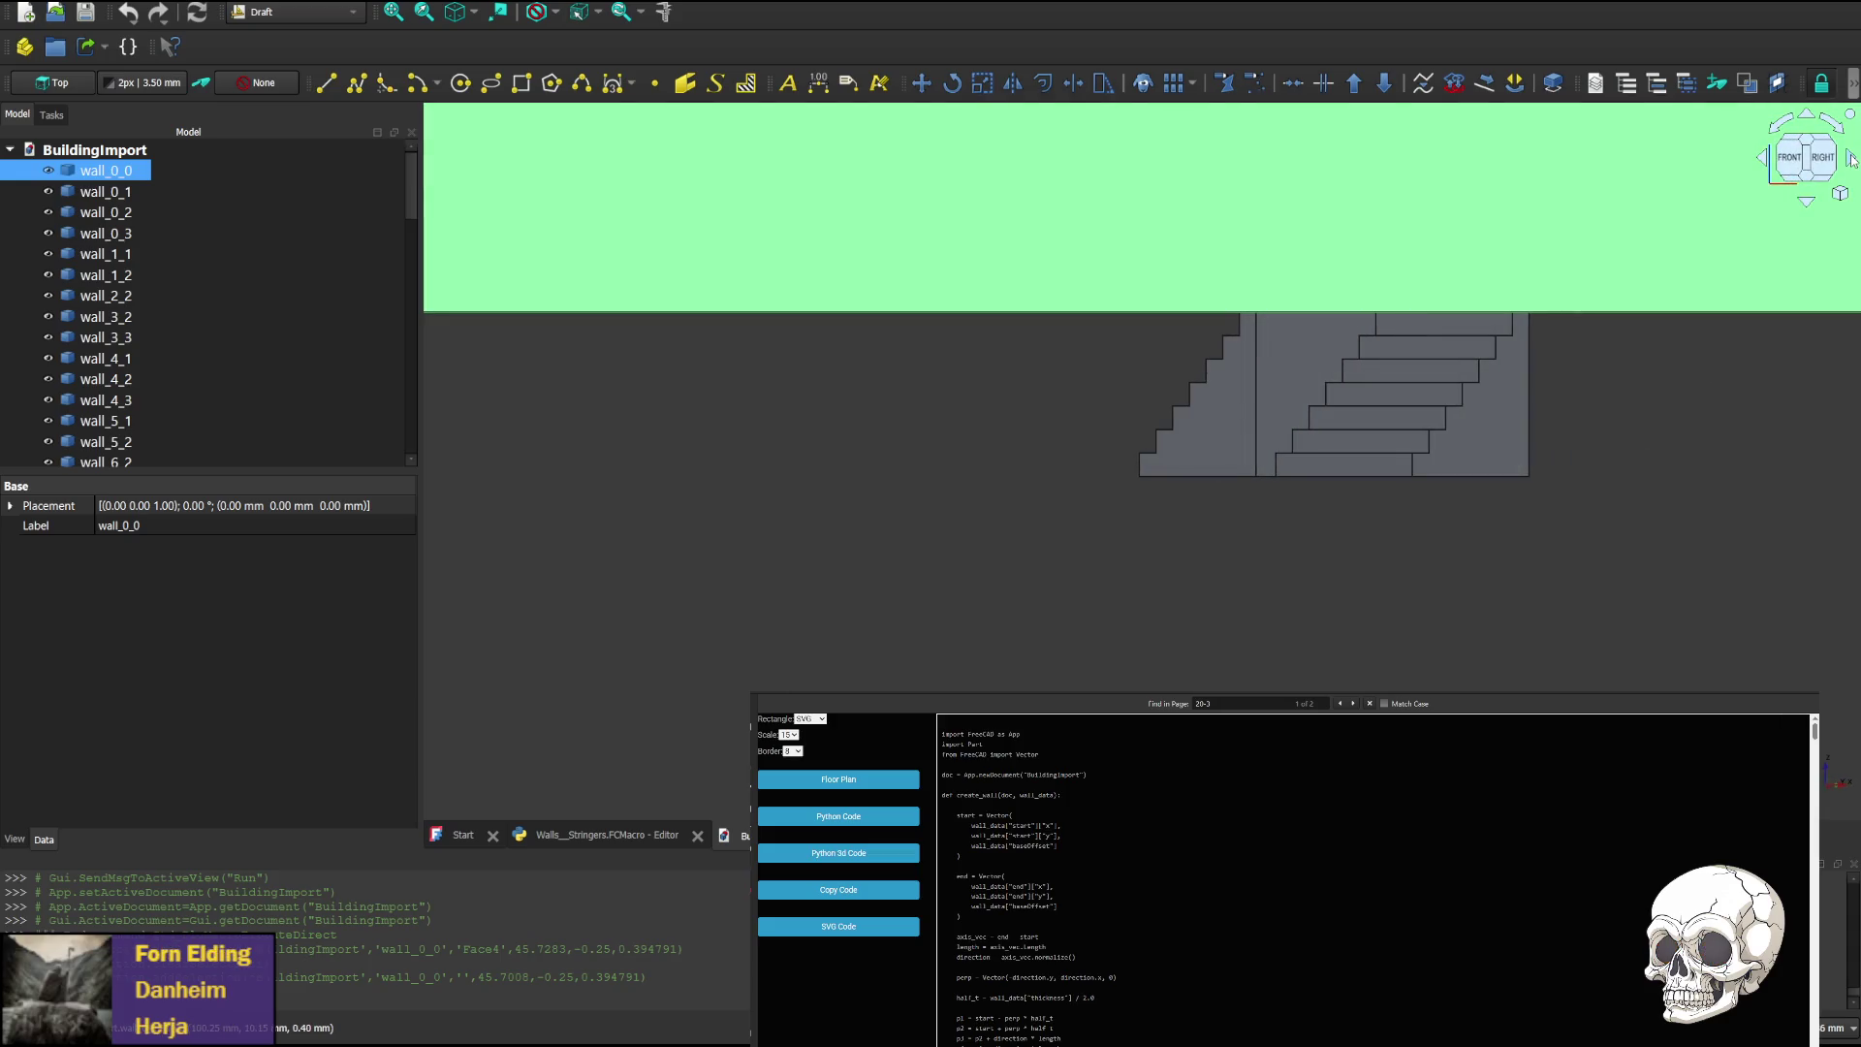
{"action": "left_click", "coordinate": [1852, 158]}
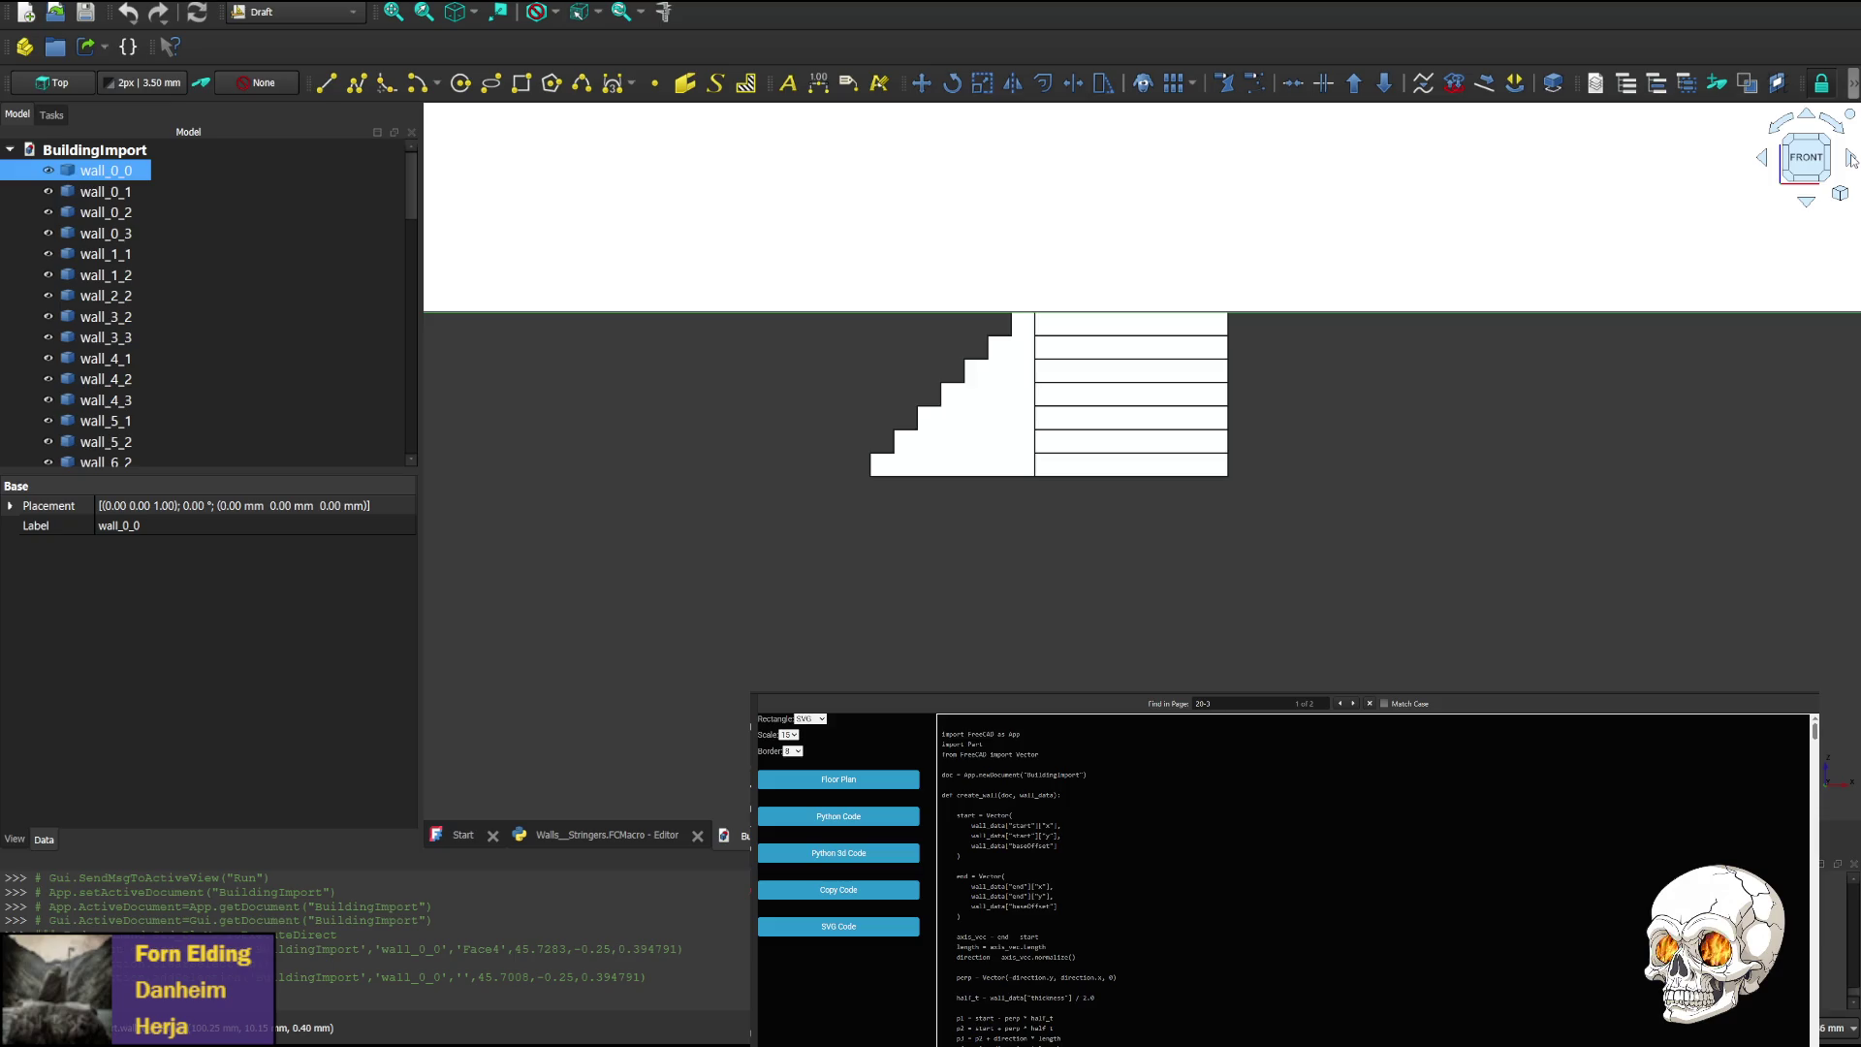
{"action": "left_click", "coordinate": [1852, 158]}
{"action": "left_click", "coordinate": [1851, 158]}
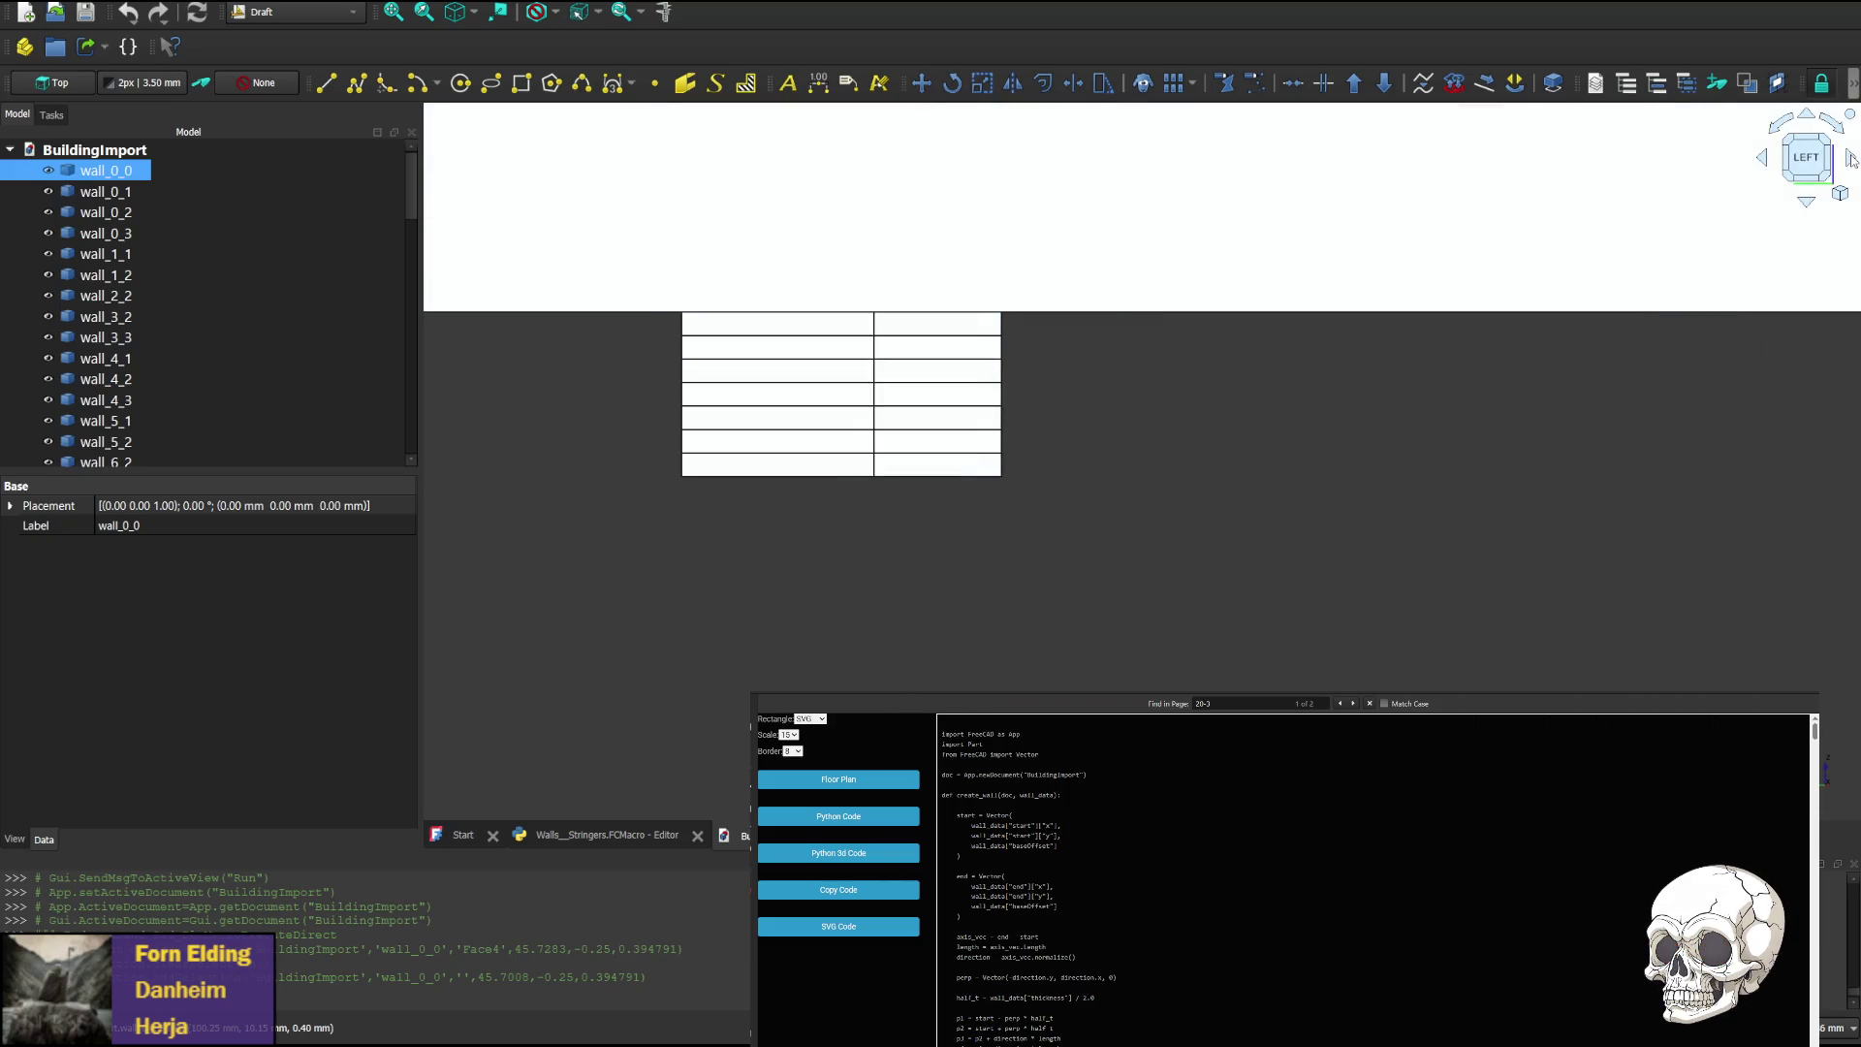
{"action": "left_click", "coordinate": [1764, 160]}
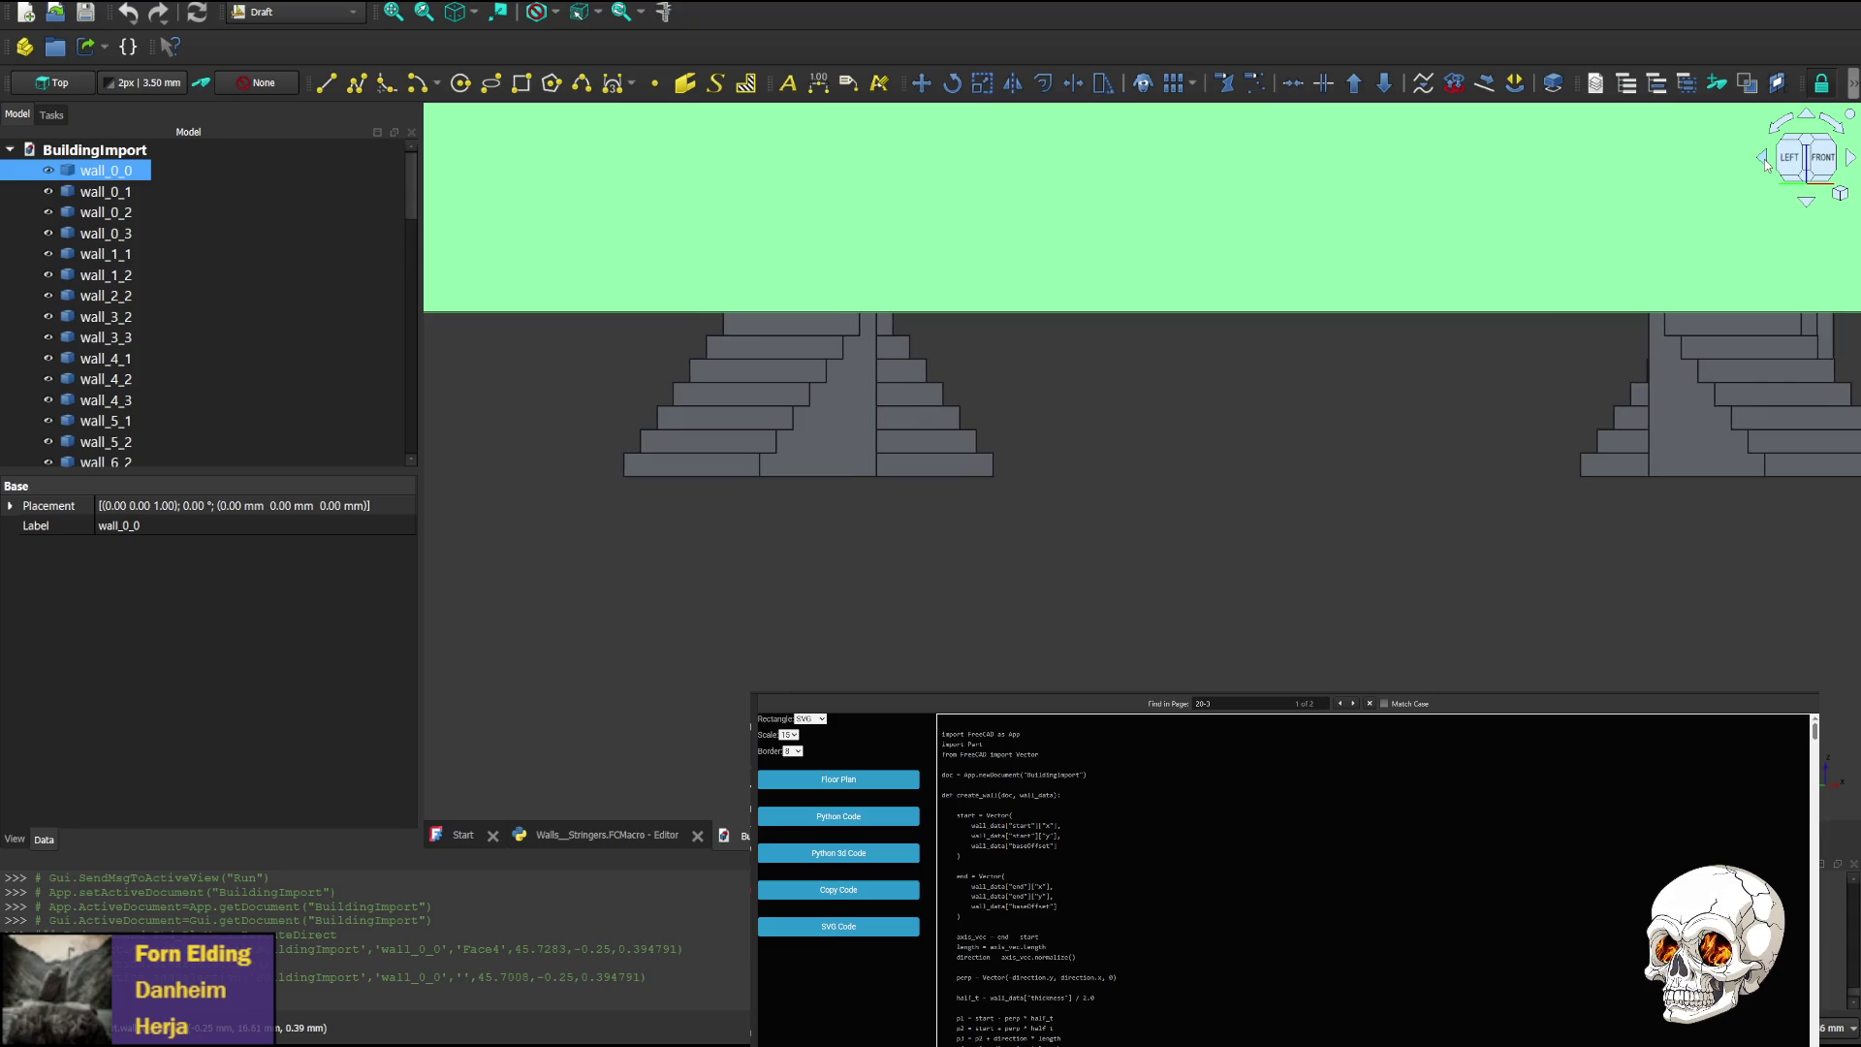
{"action": "left_click", "coordinate": [1765, 161]}
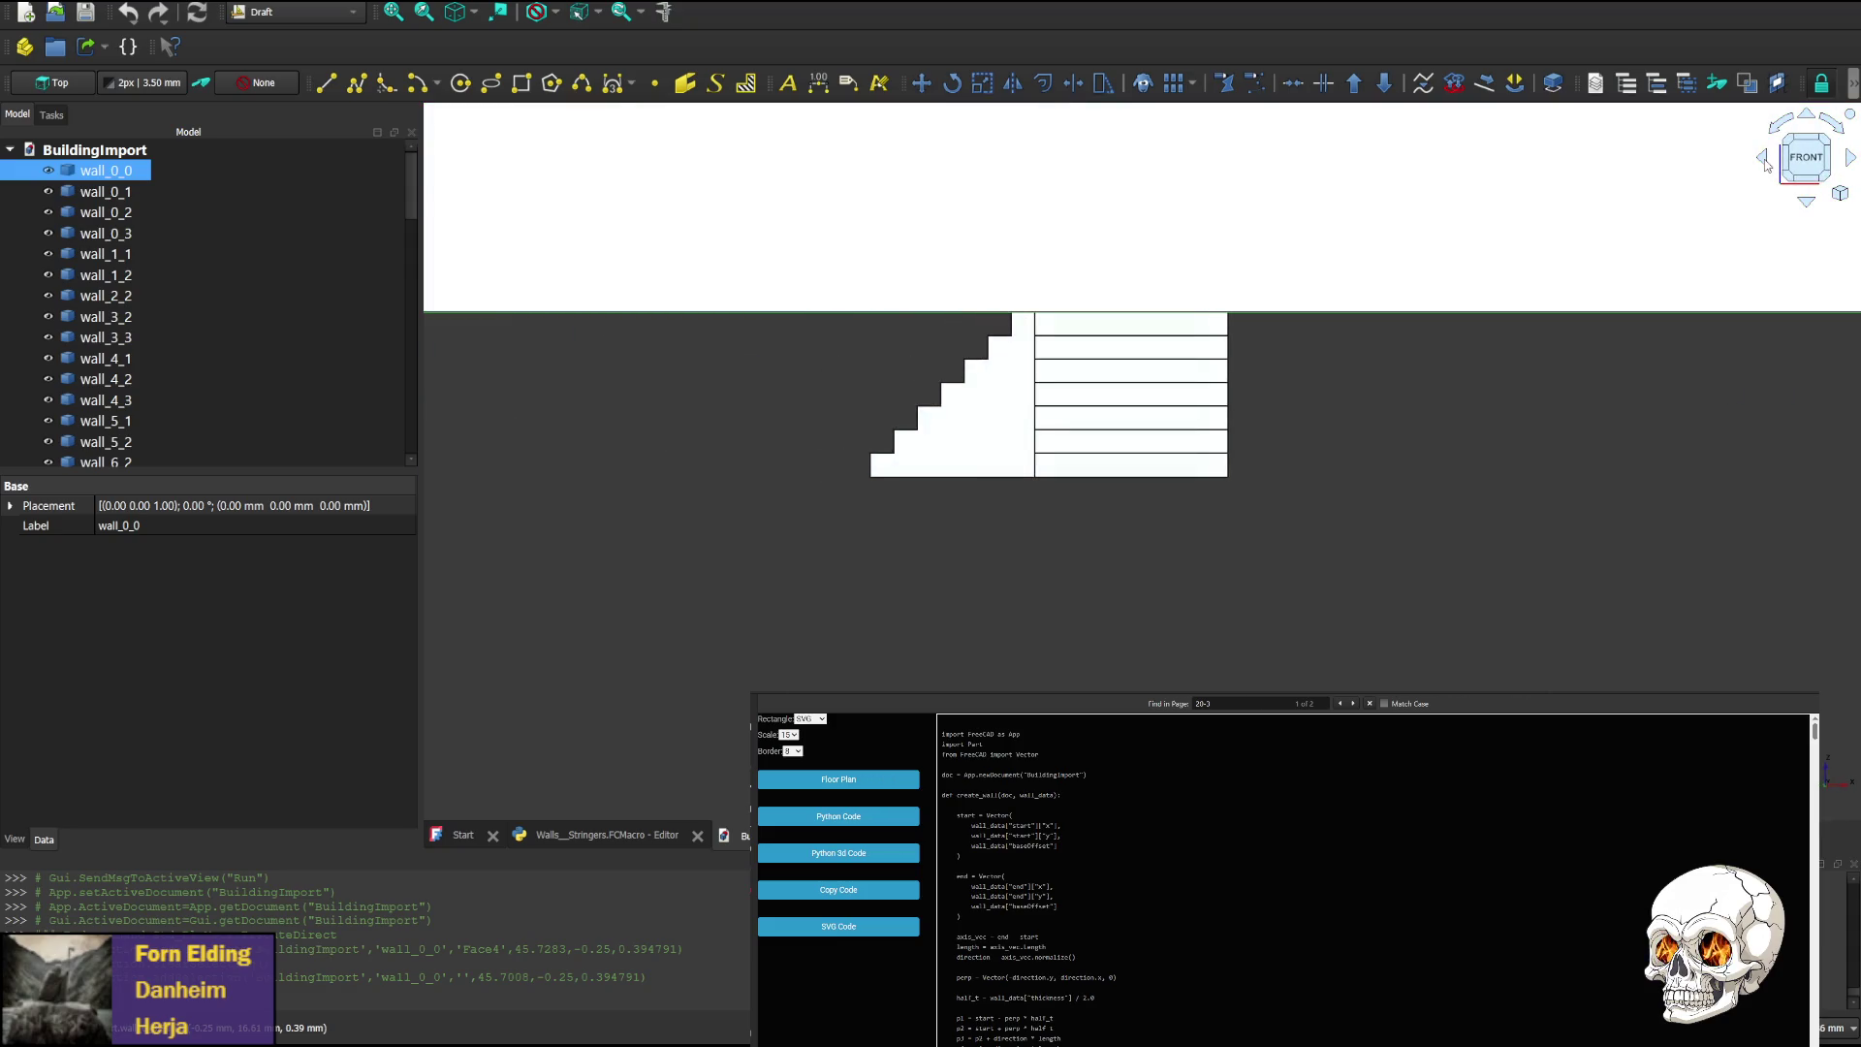
Recentre the stairs, view them from the right, then select wall_0_1 and tilt toward top
{"action": "middle_click_drag", "start_coordinate": [1474, 436], "coordinate": [1179, 430]}
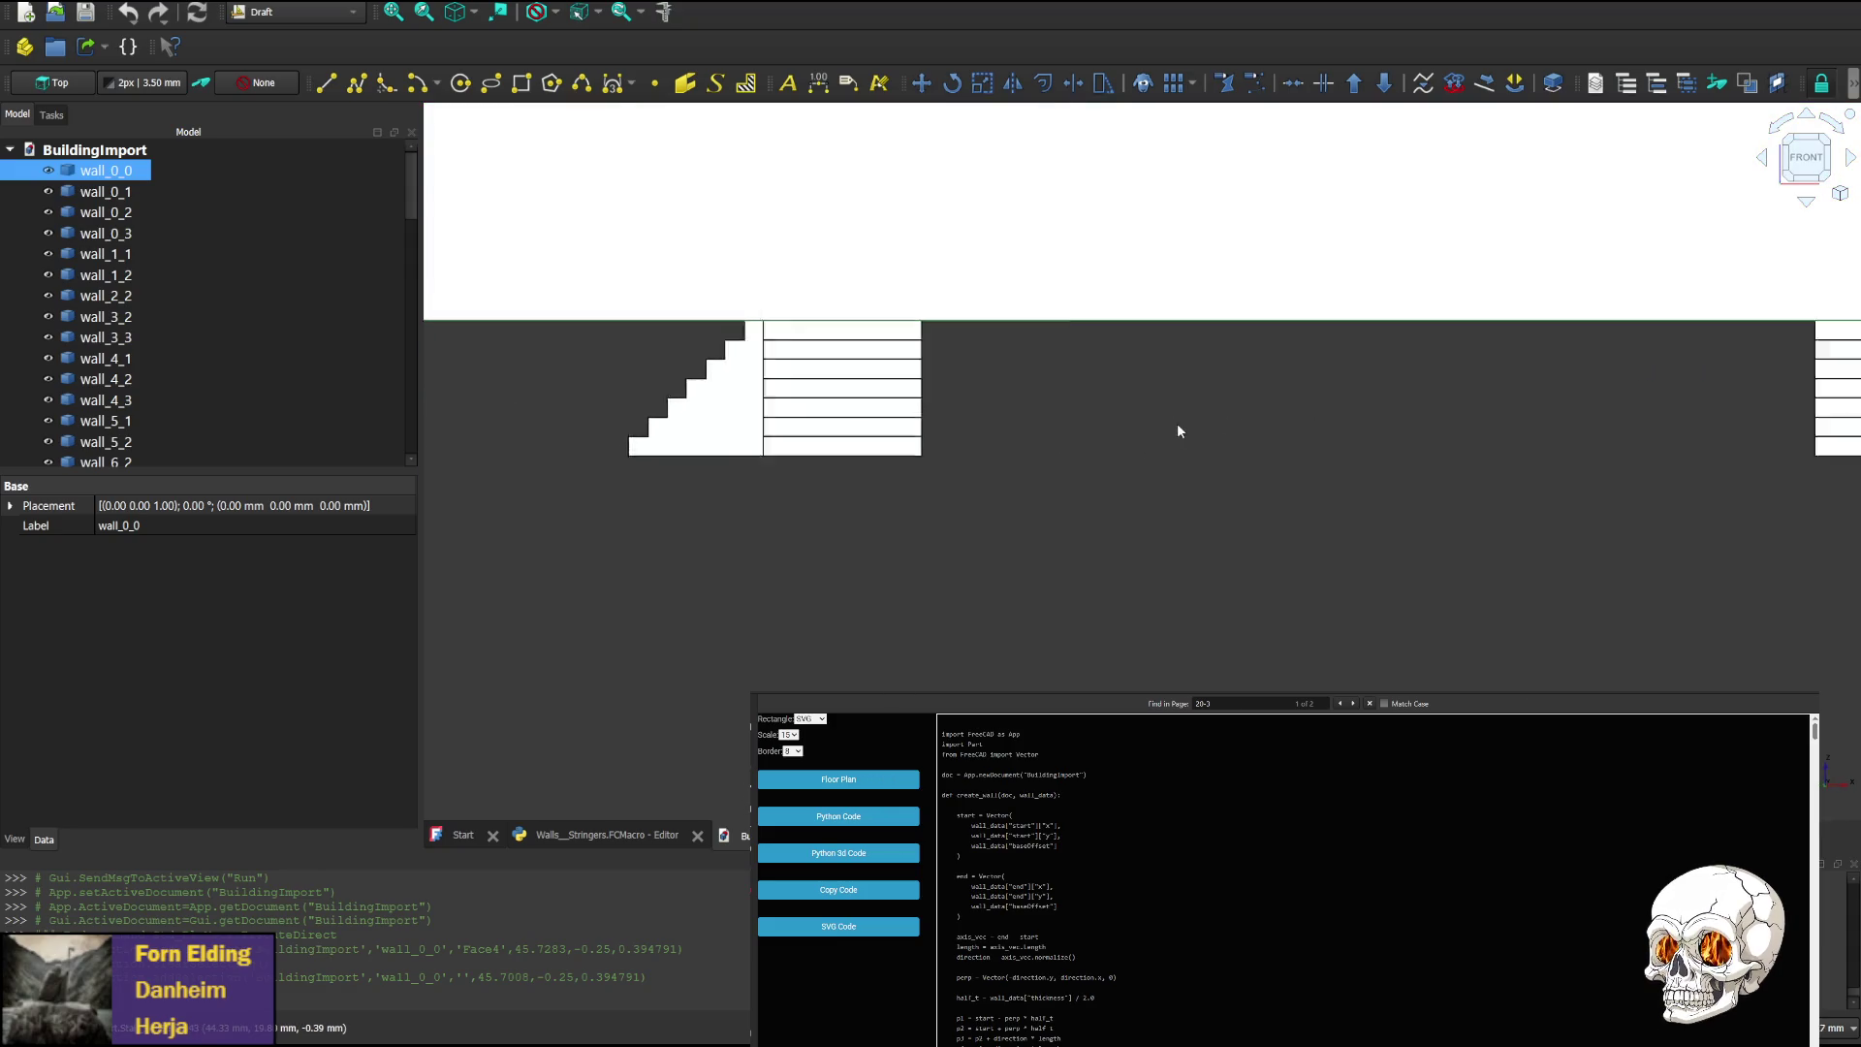
{"action": "scroll", "coordinate": [1342, 424], "scroll_direction": "down", "scroll_amount": 2}
{"action": "scroll", "coordinate": [1392, 427], "scroll_direction": "up", "scroll_amount": 1}
{"action": "middle_click_drag", "start_coordinate": [1393, 428], "coordinate": [985, 482]}
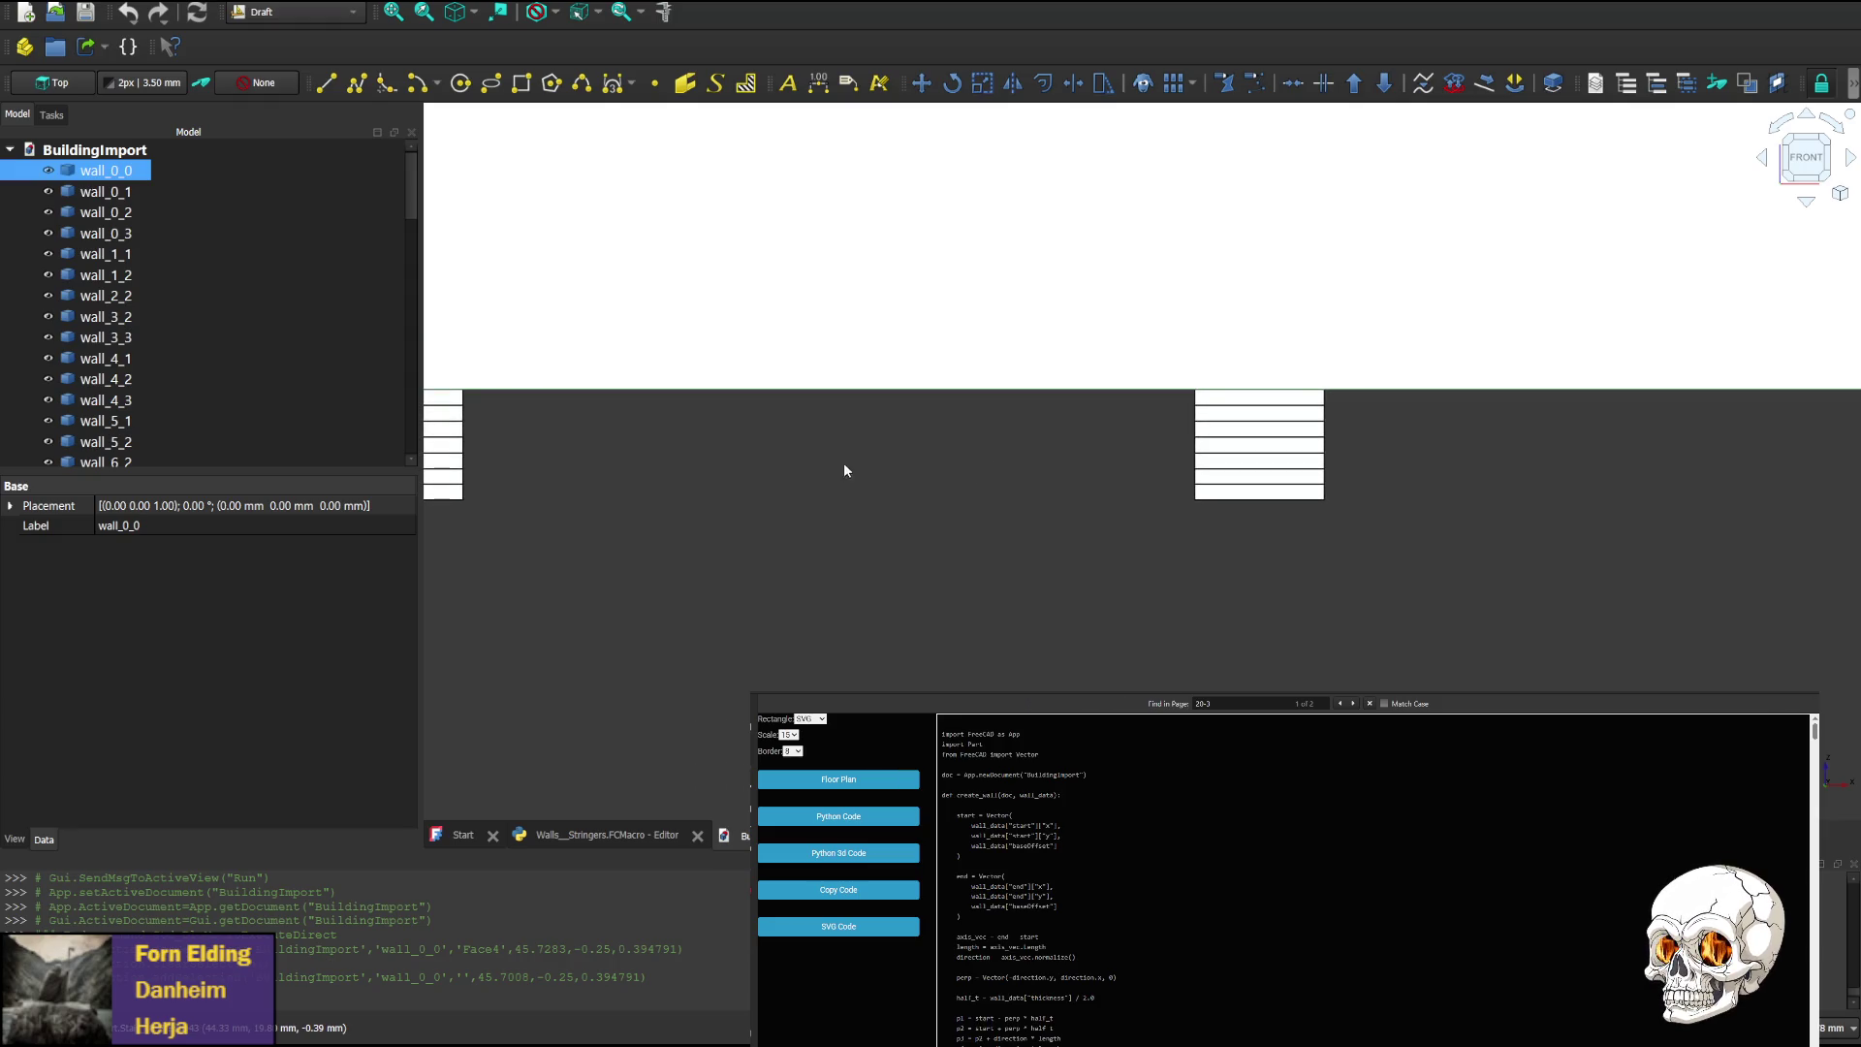
{"action": "left_click", "coordinate": [1764, 163]}
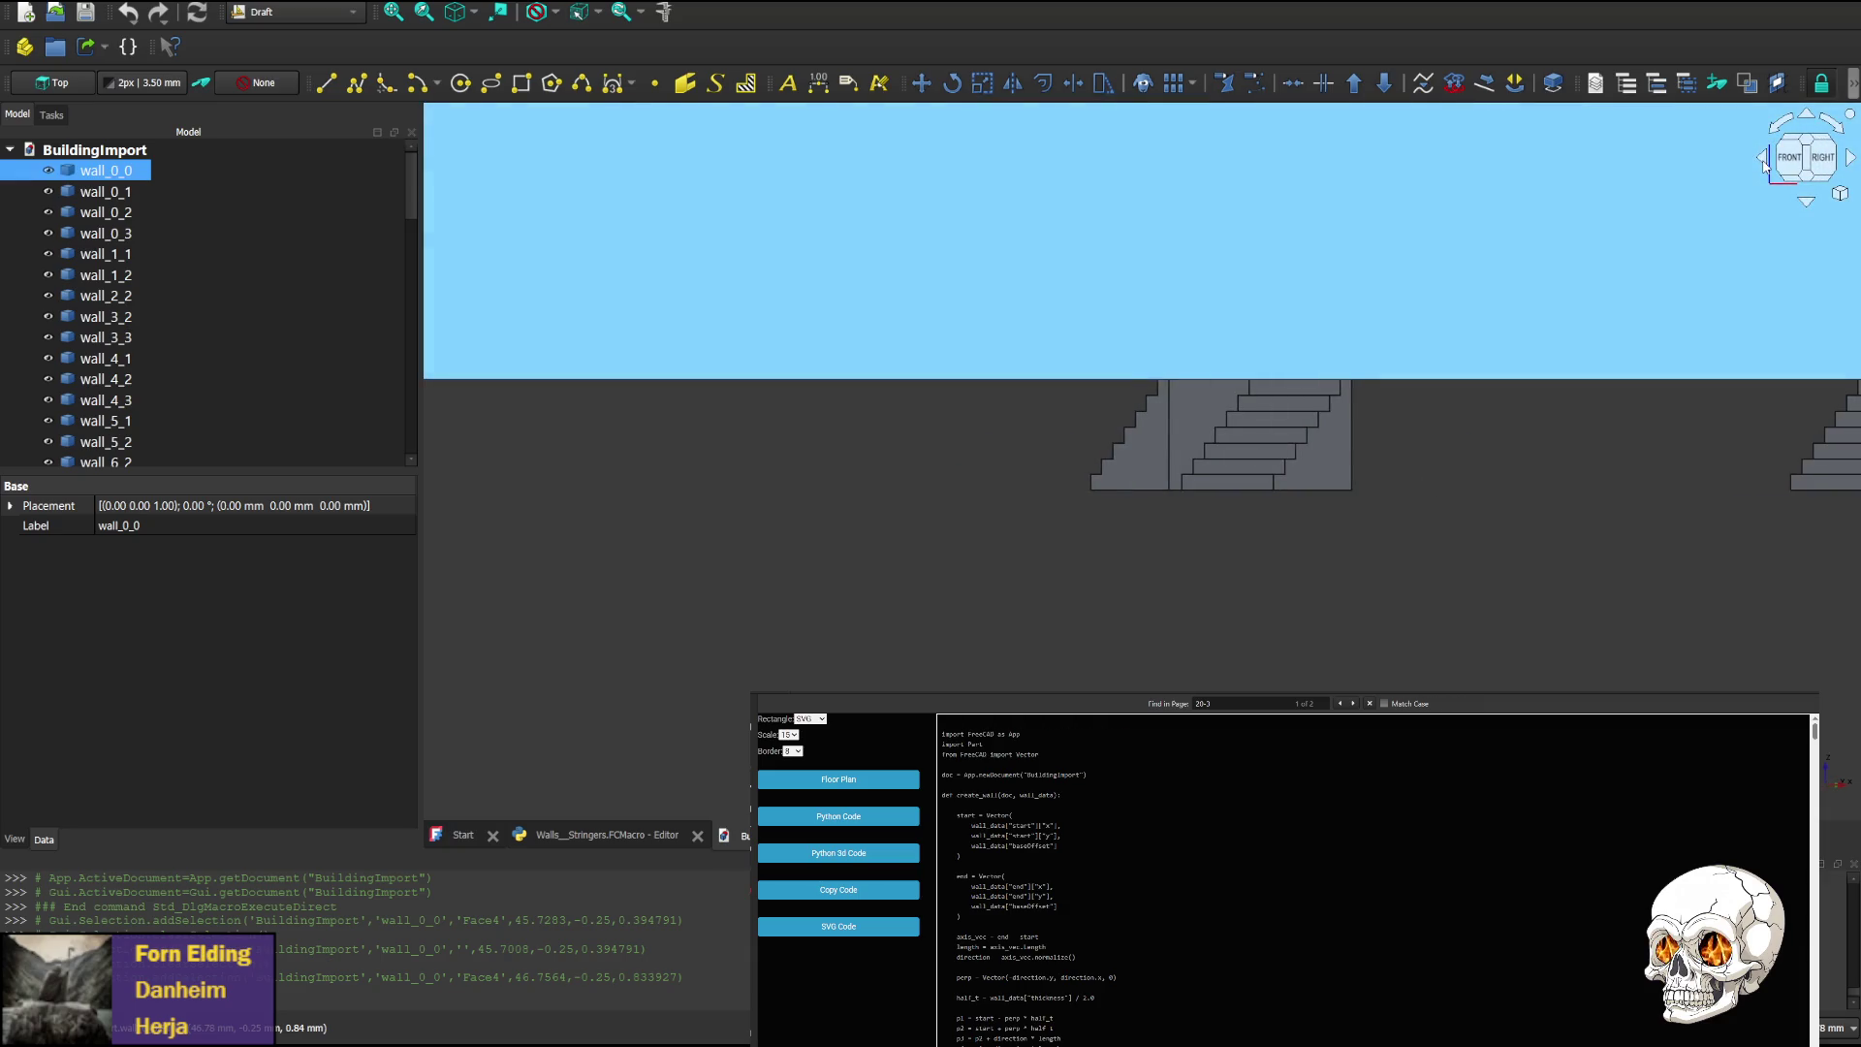
{"action": "left_click", "coordinate": [1764, 162]}
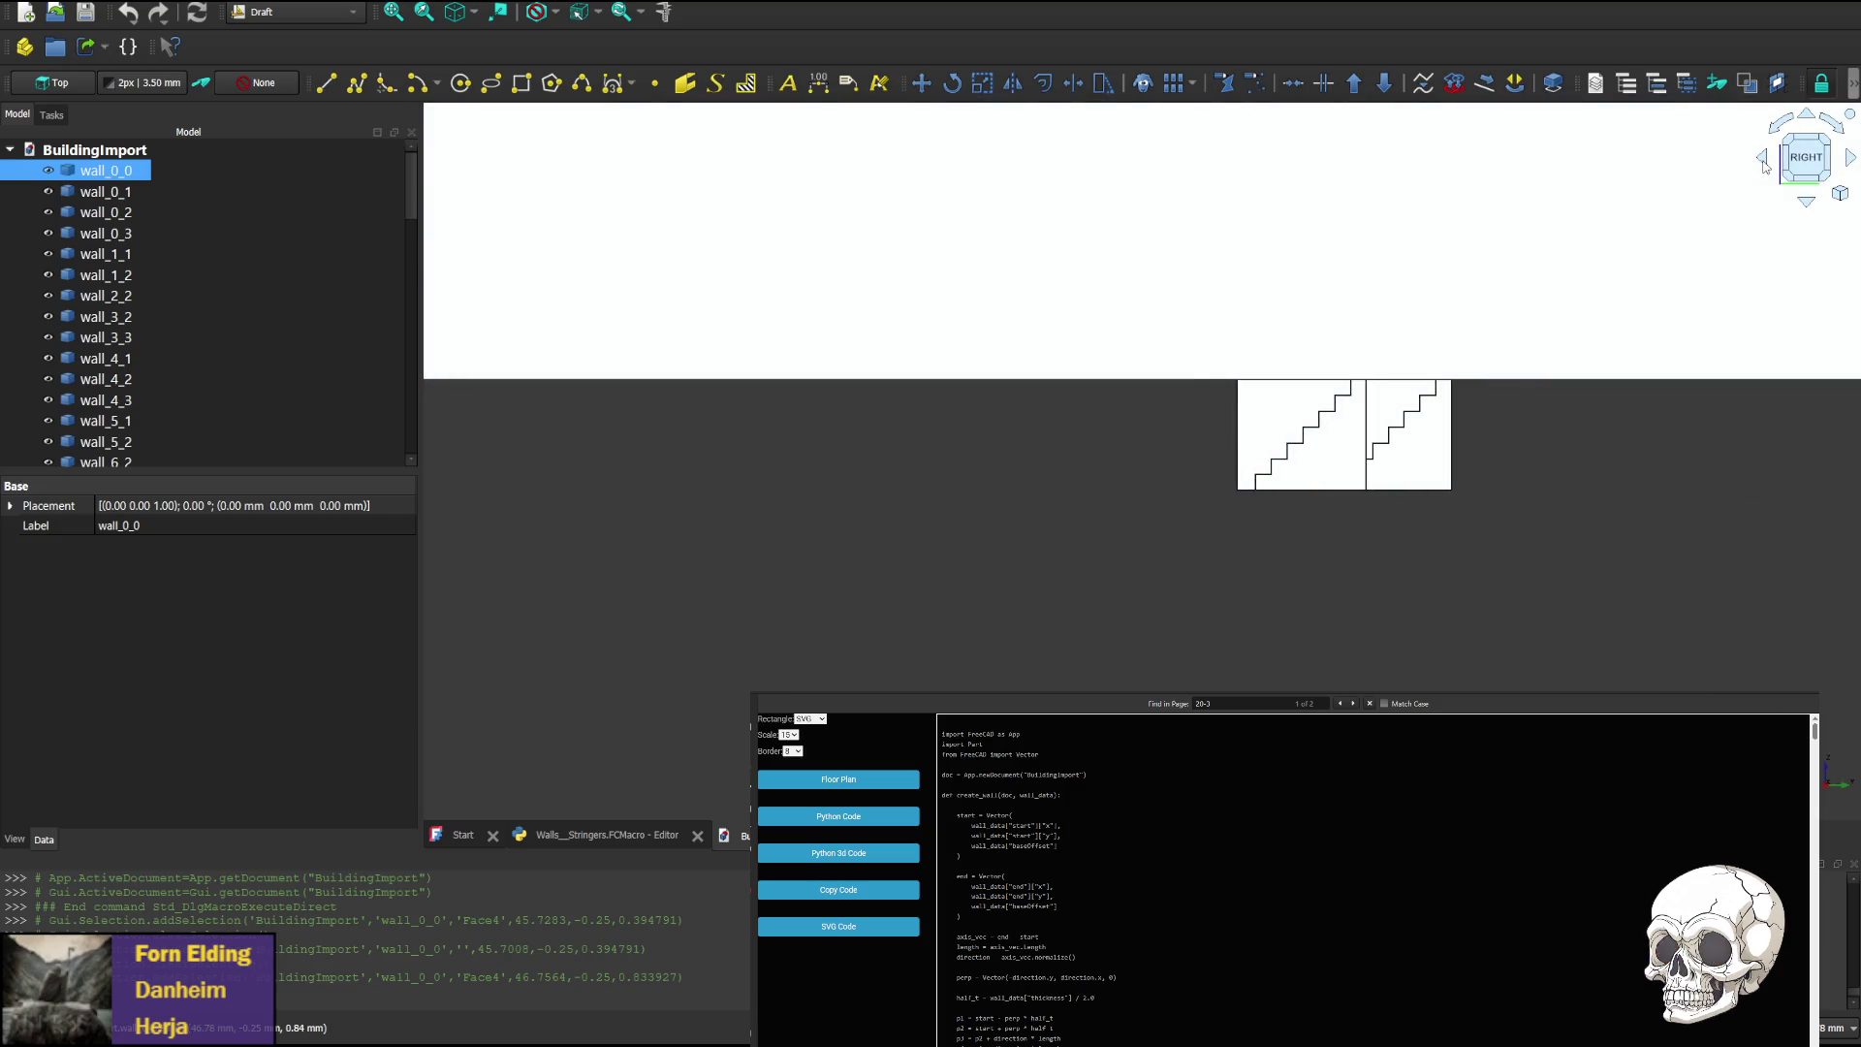
{"action": "left_click", "coordinate": [1795, 218]}
{"action": "left_click", "coordinate": [1806, 203]}
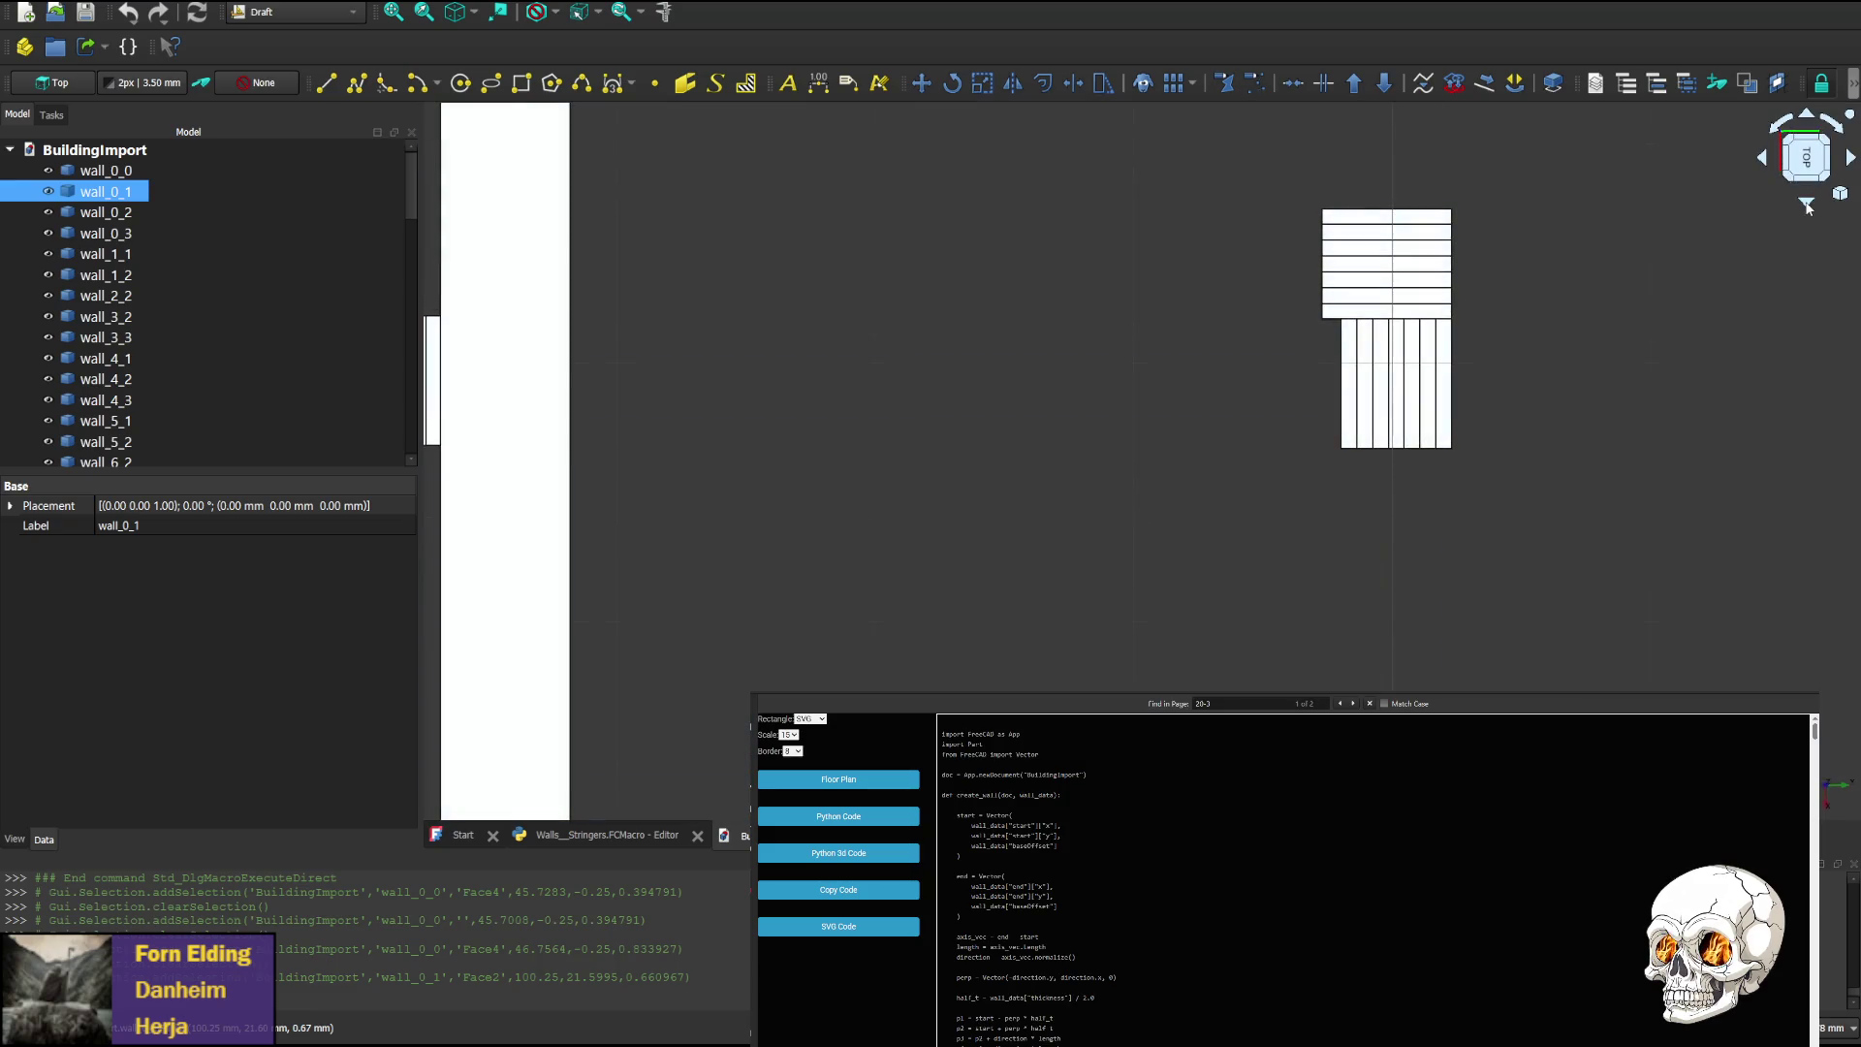
Switch to the top view, pan left and zoom around the floor plan
{"action": "key", "text": "2"}
{"action": "middle_click_drag", "start_coordinate": [1572, 407], "coordinate": [1304, 402]}
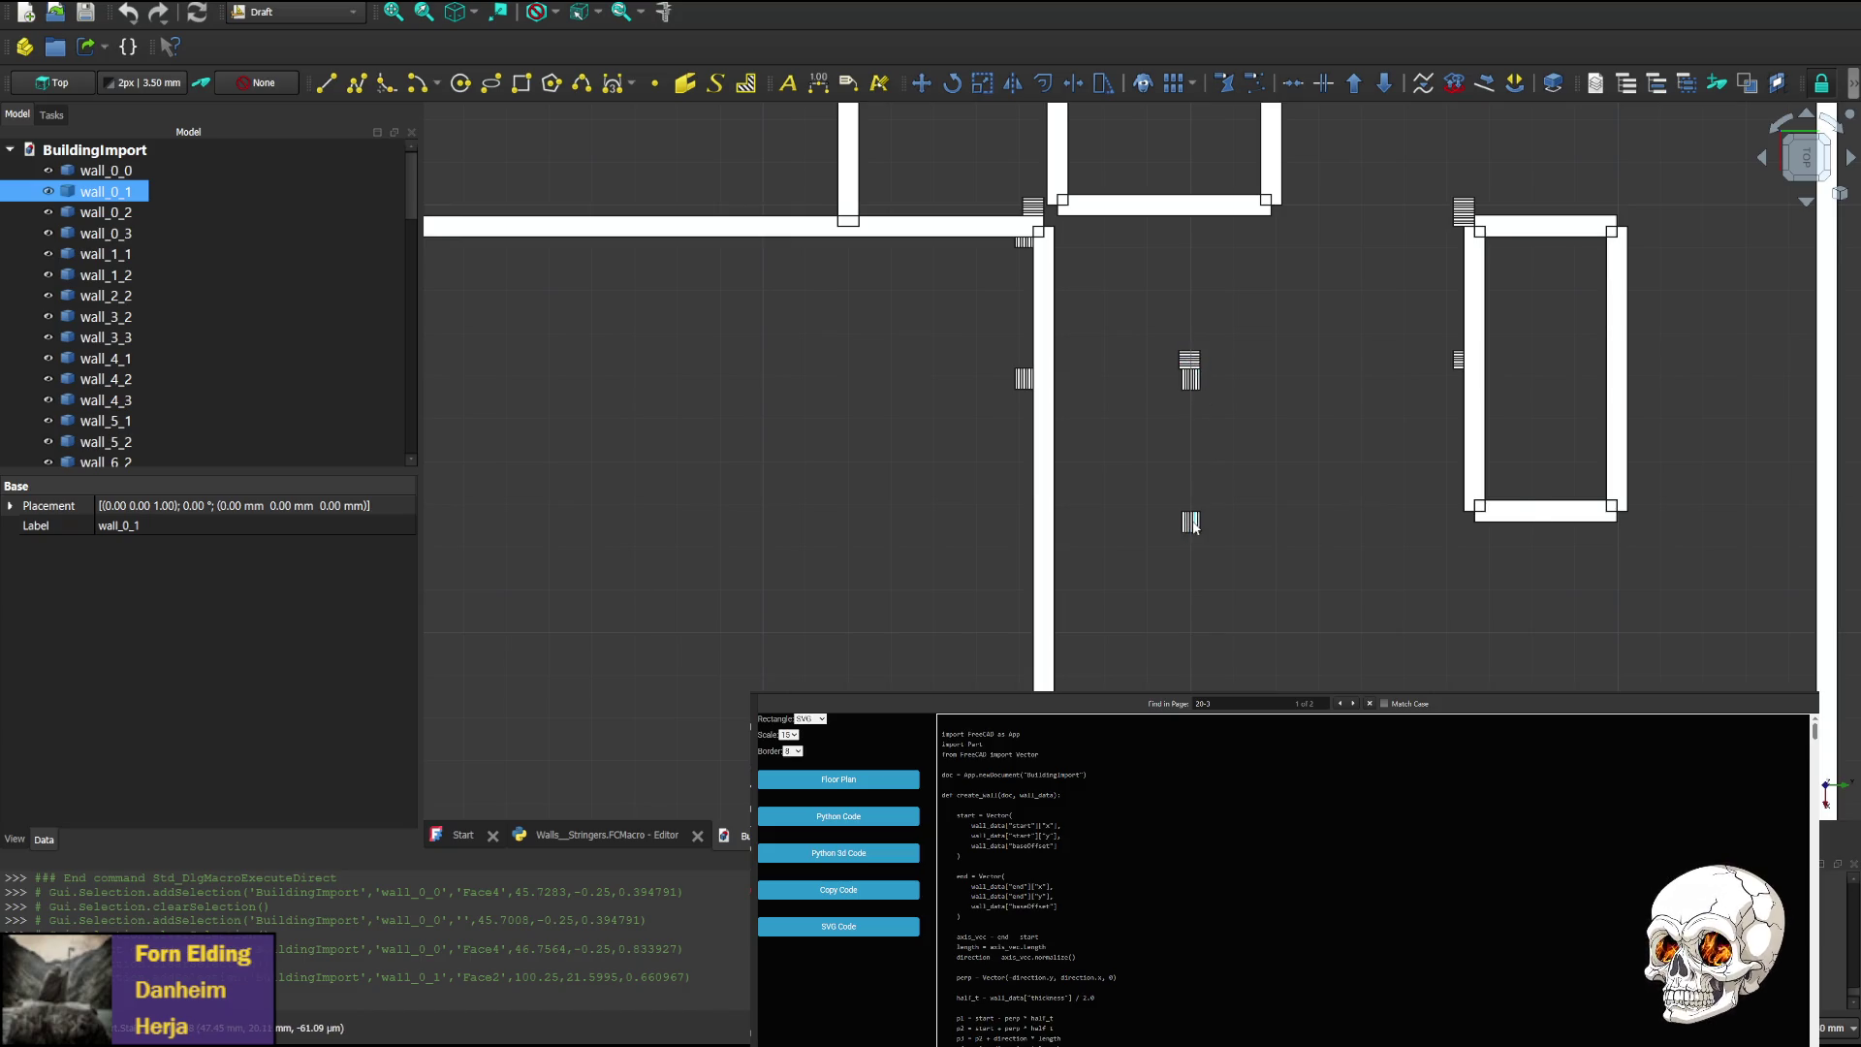
{"action": "scroll", "coordinate": [1198, 361], "scroll_direction": "up", "scroll_amount": 10}
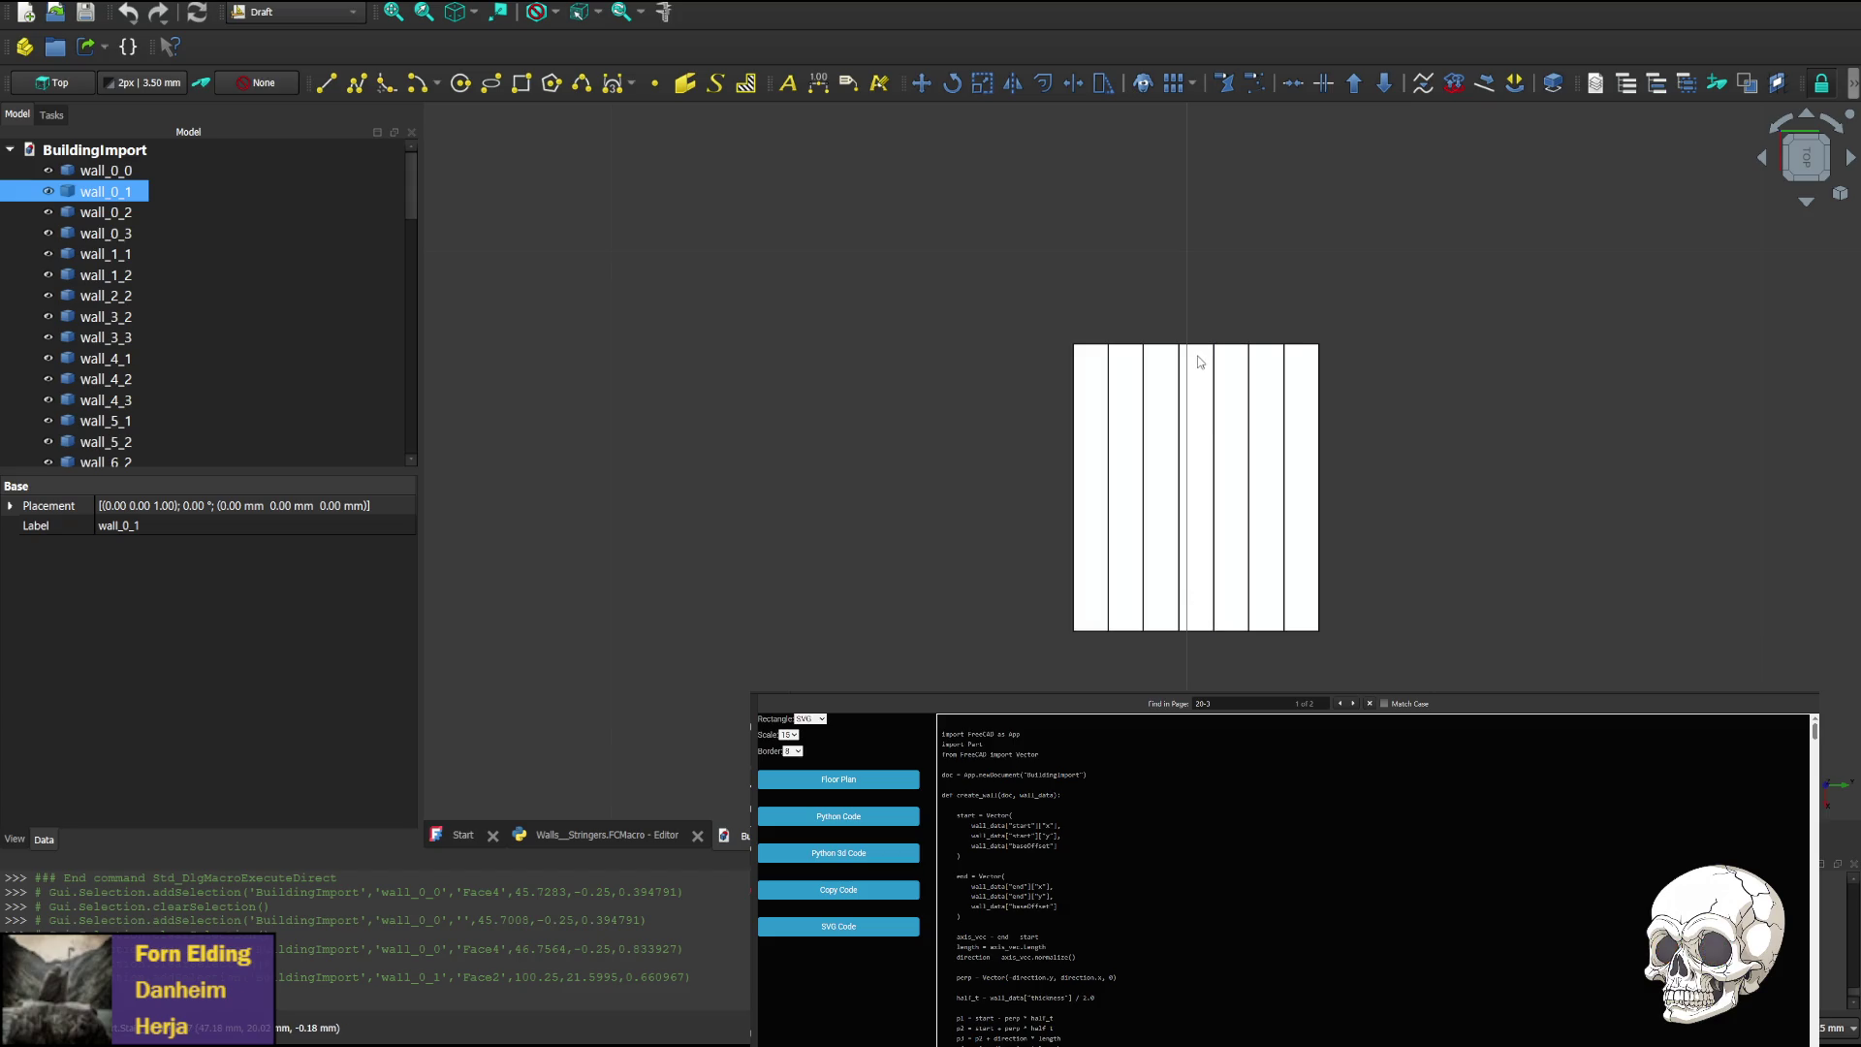
{"action": "scroll", "coordinate": [1200, 361], "scroll_direction": "down", "scroll_amount": 10}
{"action": "scroll", "coordinate": [1231, 388], "scroll_direction": "up", "scroll_amount": 10}
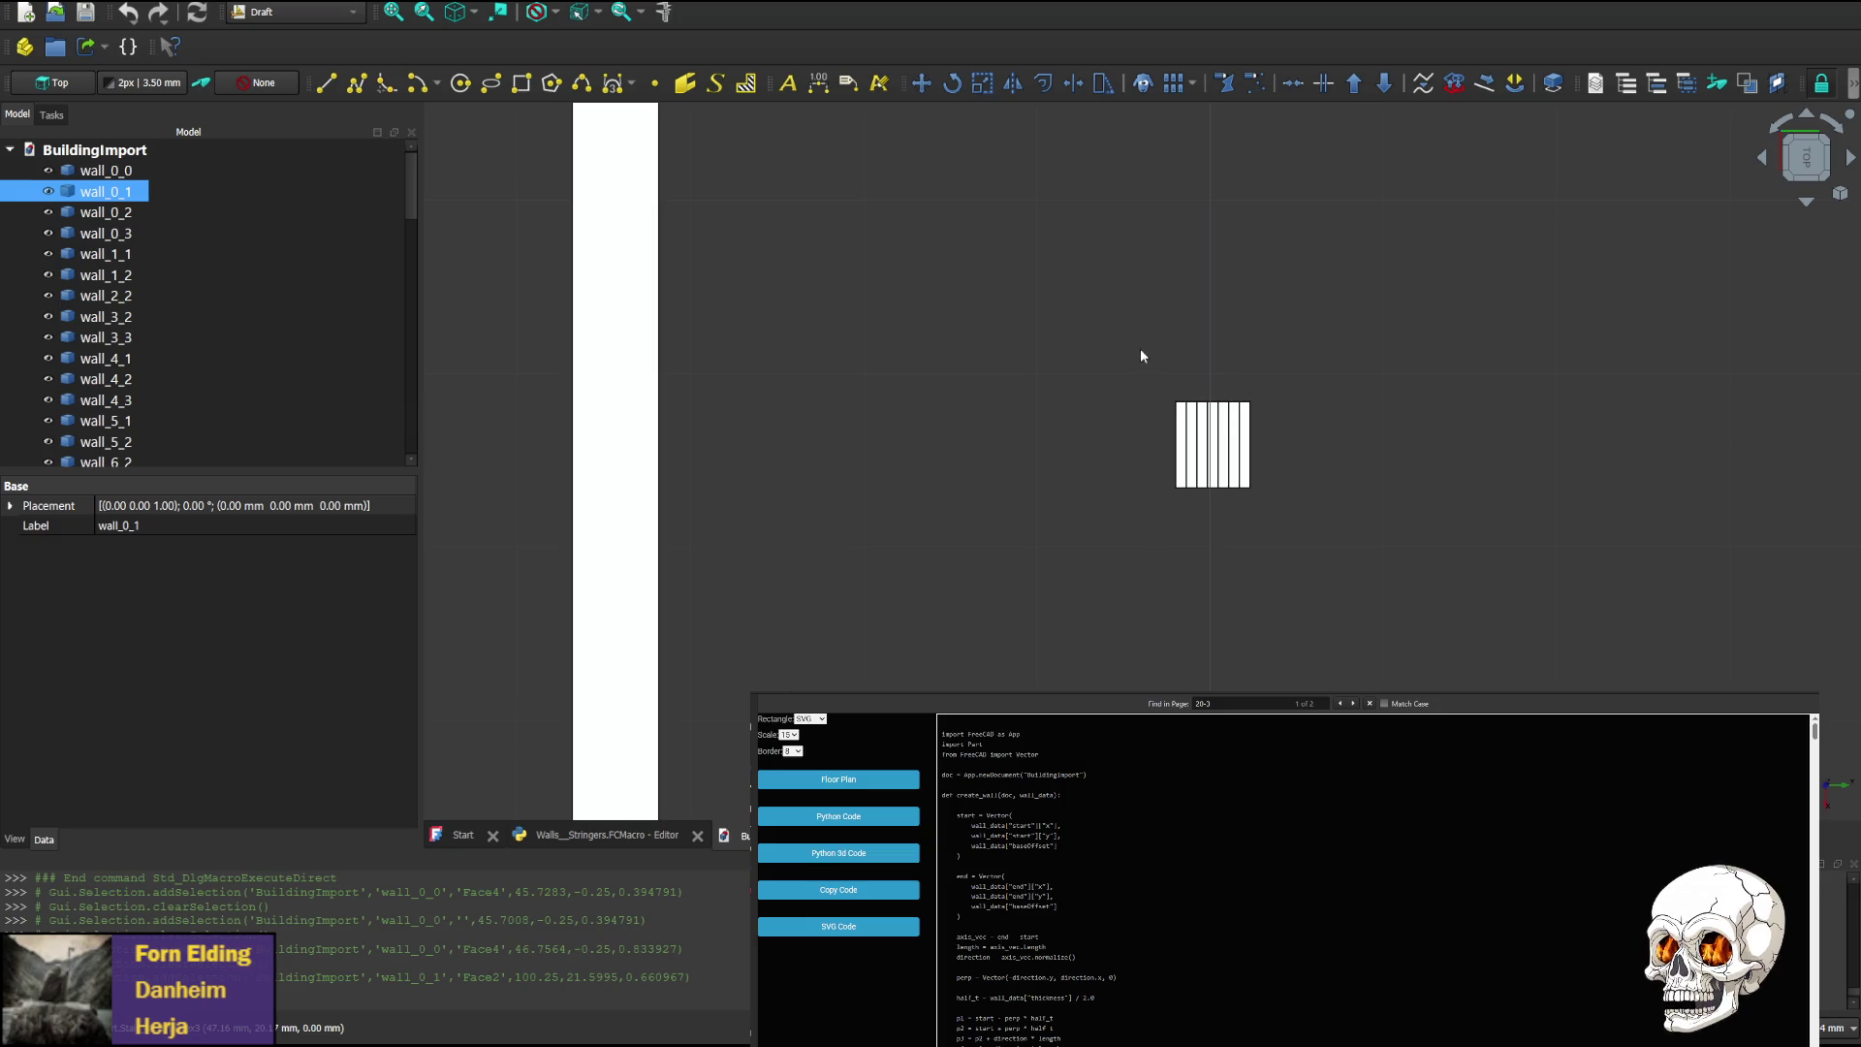
{"action": "scroll", "coordinate": [1250, 334], "scroll_direction": "down", "scroll_amount": 3}
{"action": "scroll", "coordinate": [1237, 330], "scroll_direction": "up", "scroll_amount": 2}
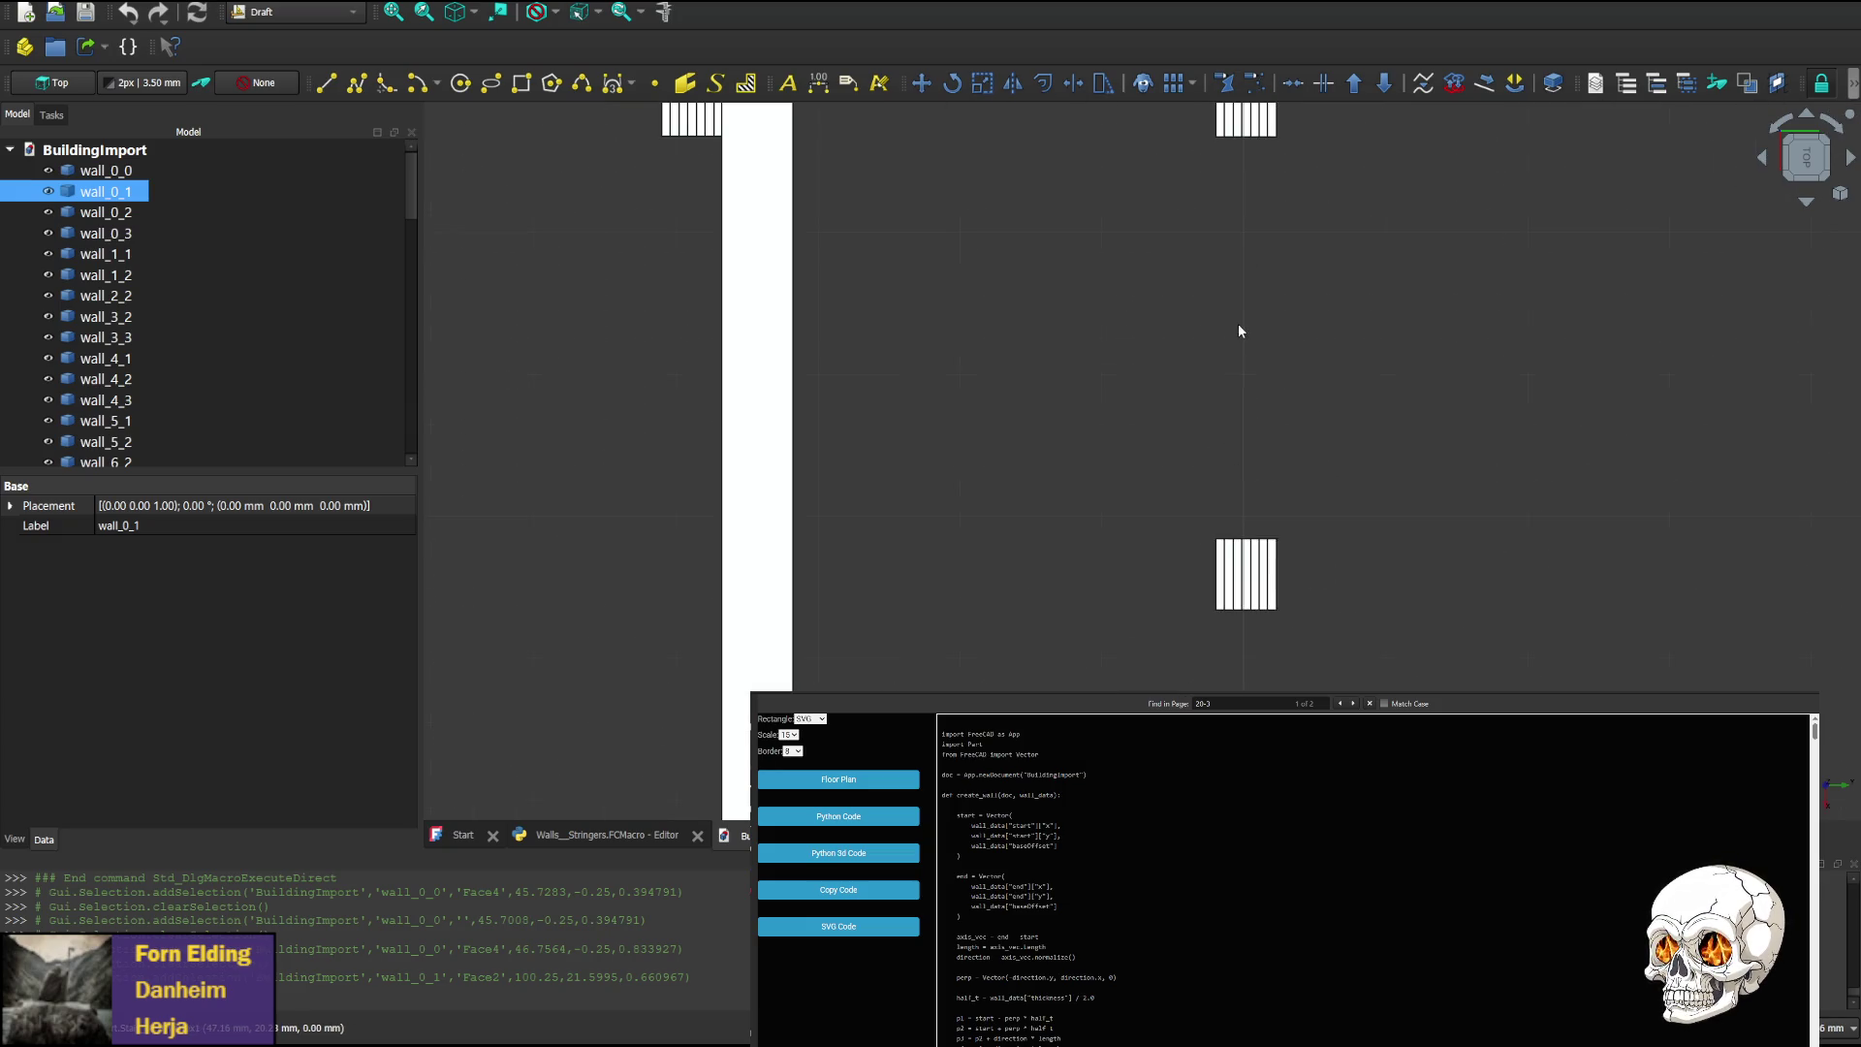
{"action": "scroll", "coordinate": [1237, 331], "scroll_direction": "down", "scroll_amount": 3}
{"action": "scroll", "coordinate": [1119, 504], "scroll_direction": "up", "scroll_amount": 3}
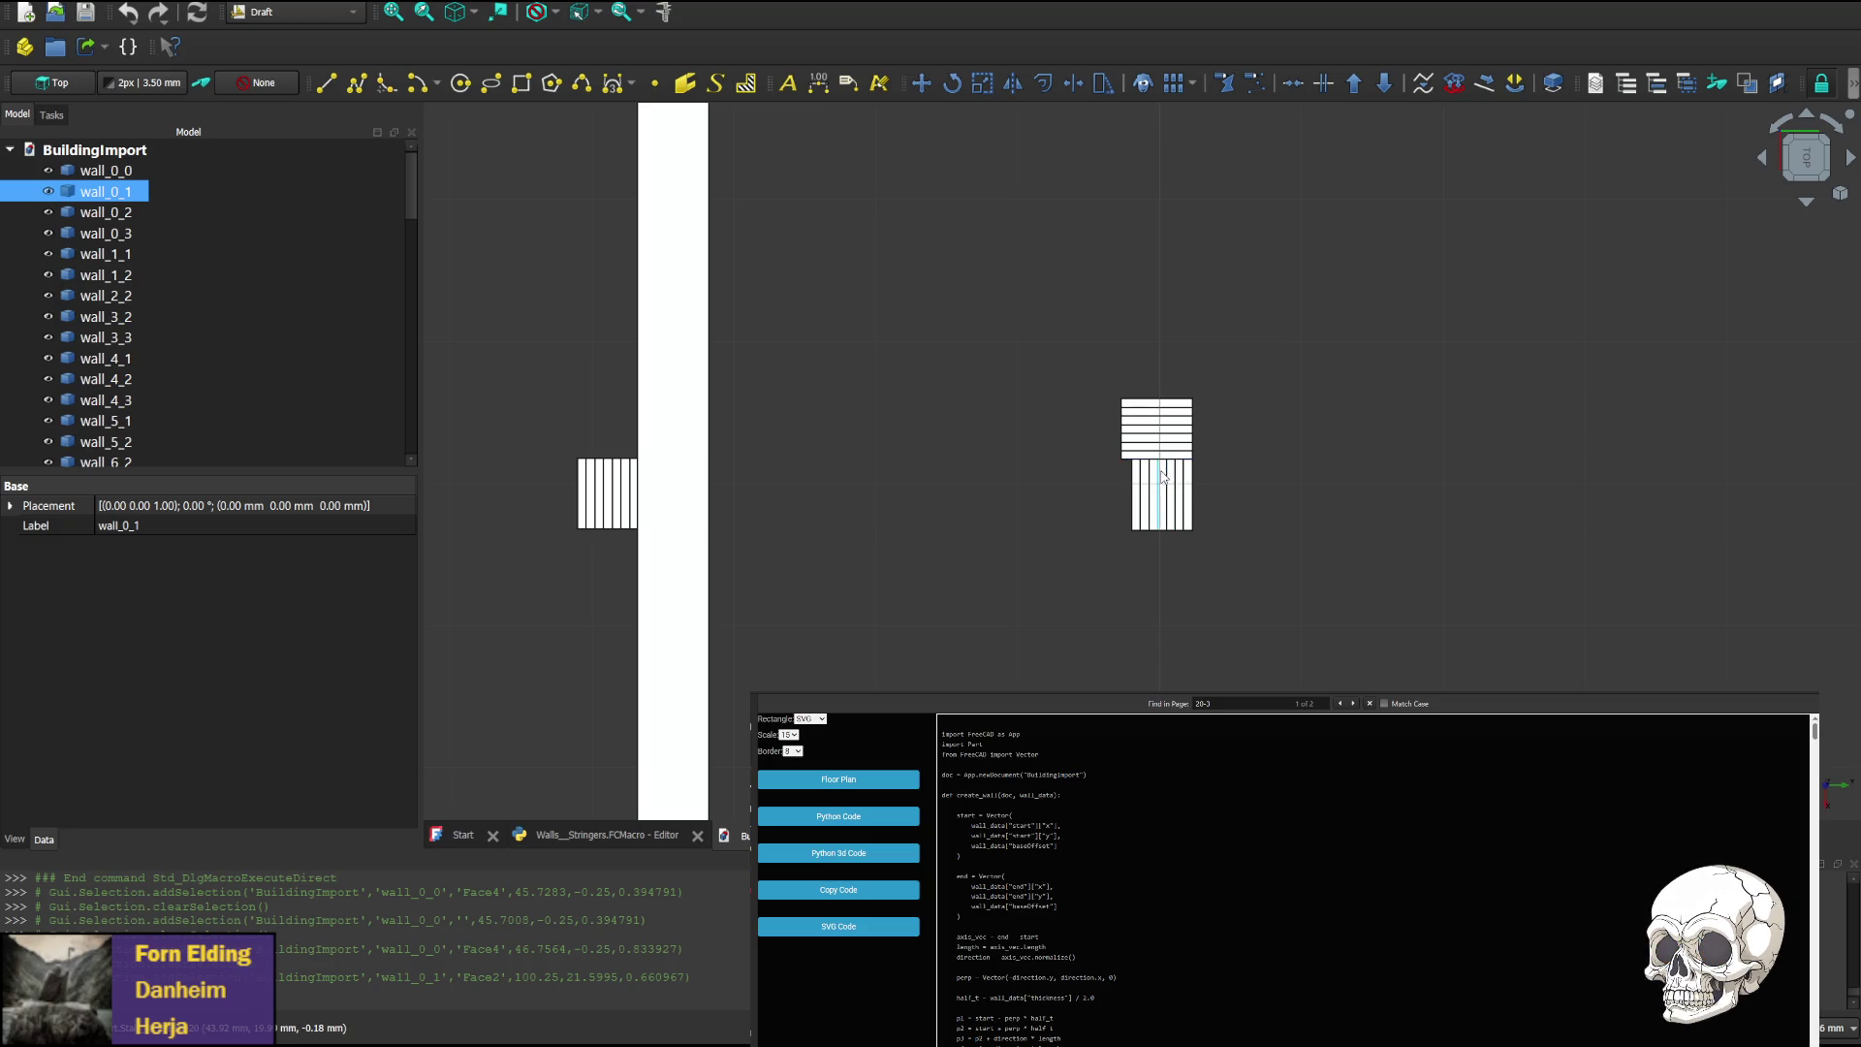
{"action": "scroll", "coordinate": [1032, 512], "scroll_direction": "down", "scroll_amount": 4}
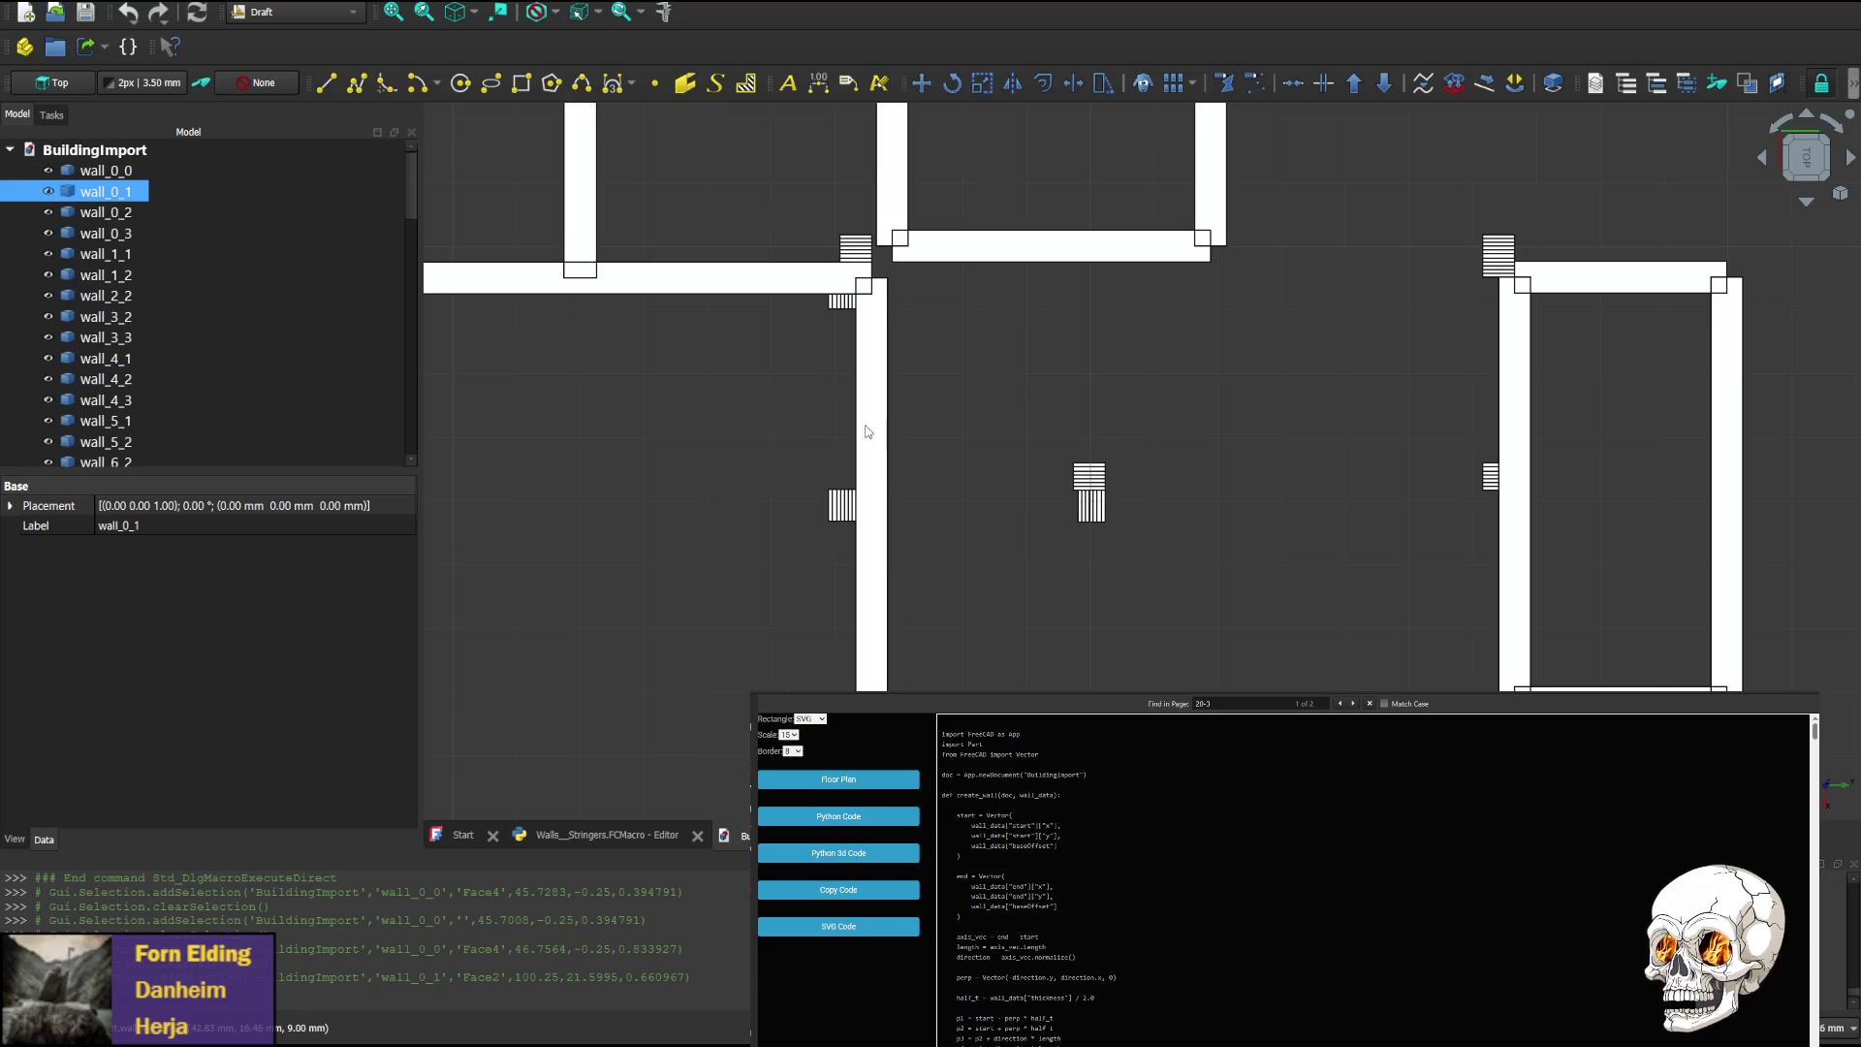
{"action": "scroll", "coordinate": [1086, 490], "scroll_direction": "up", "scroll_amount": 5}
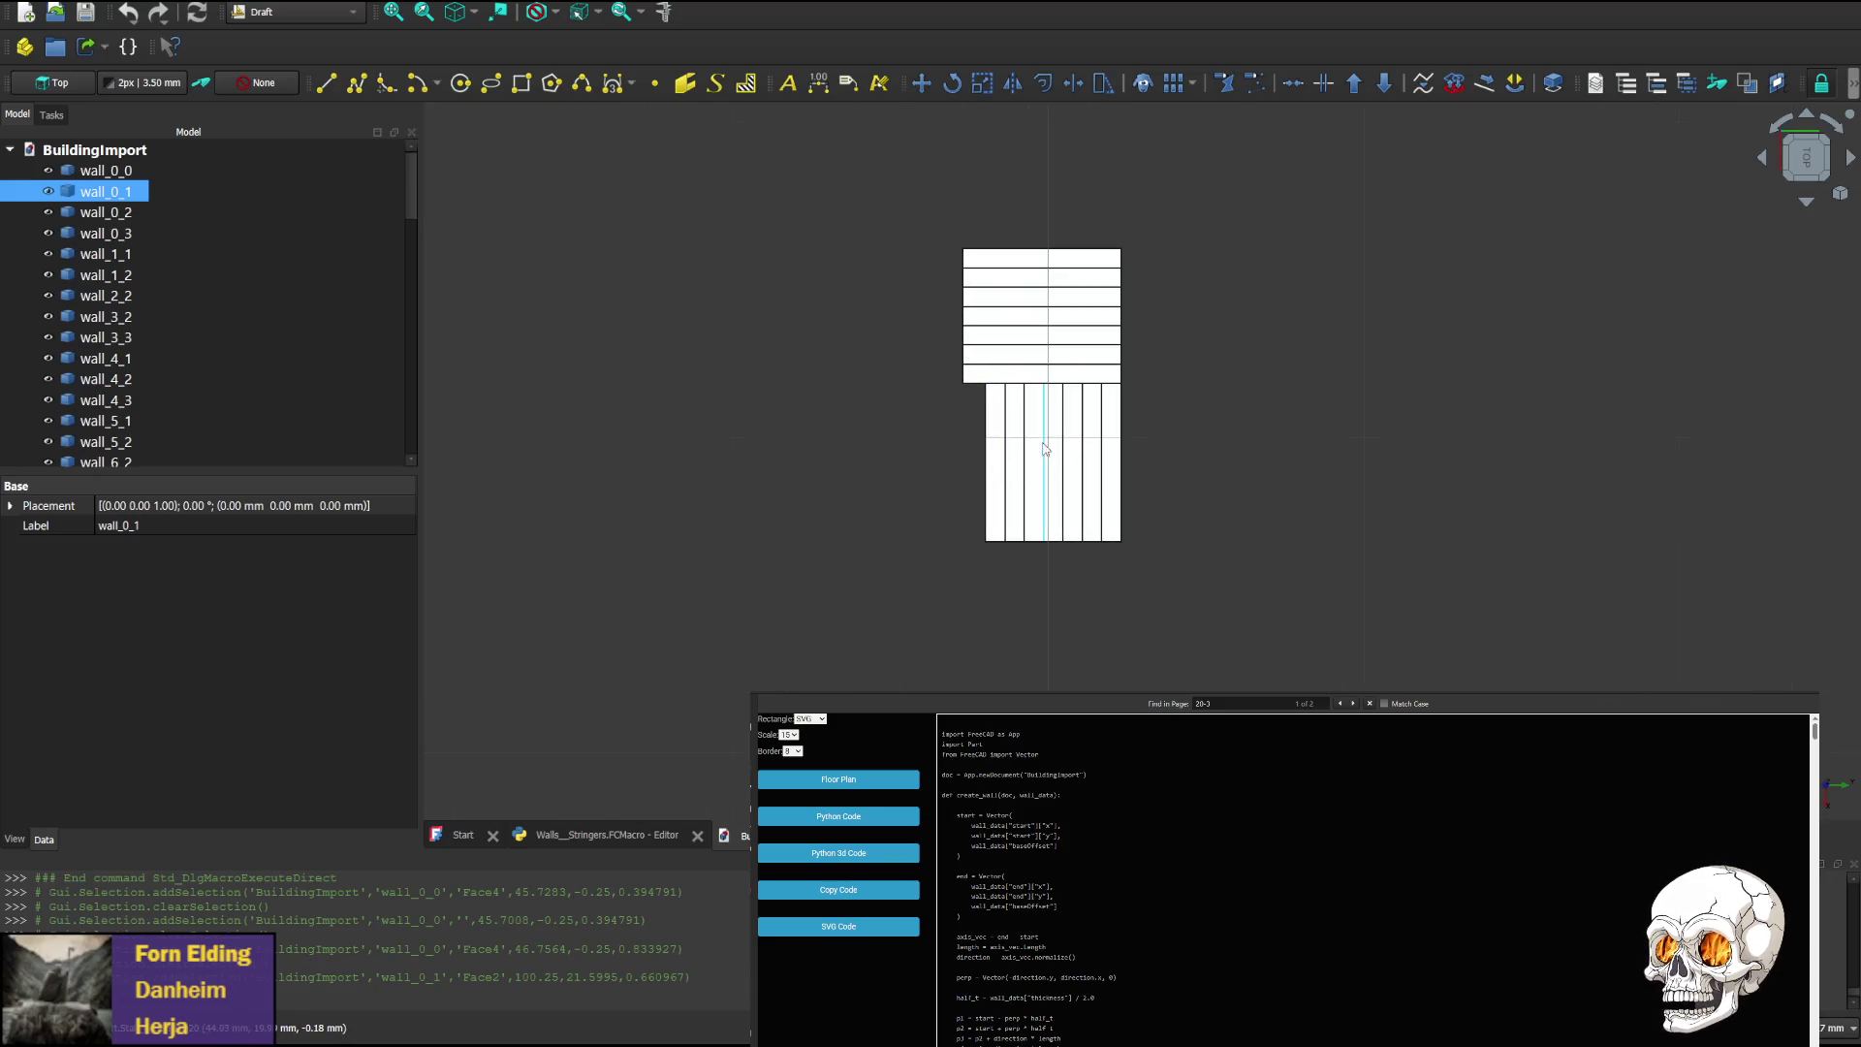
{"action": "scroll", "coordinate": [1049, 500], "scroll_direction": "down", "scroll_amount": 3}
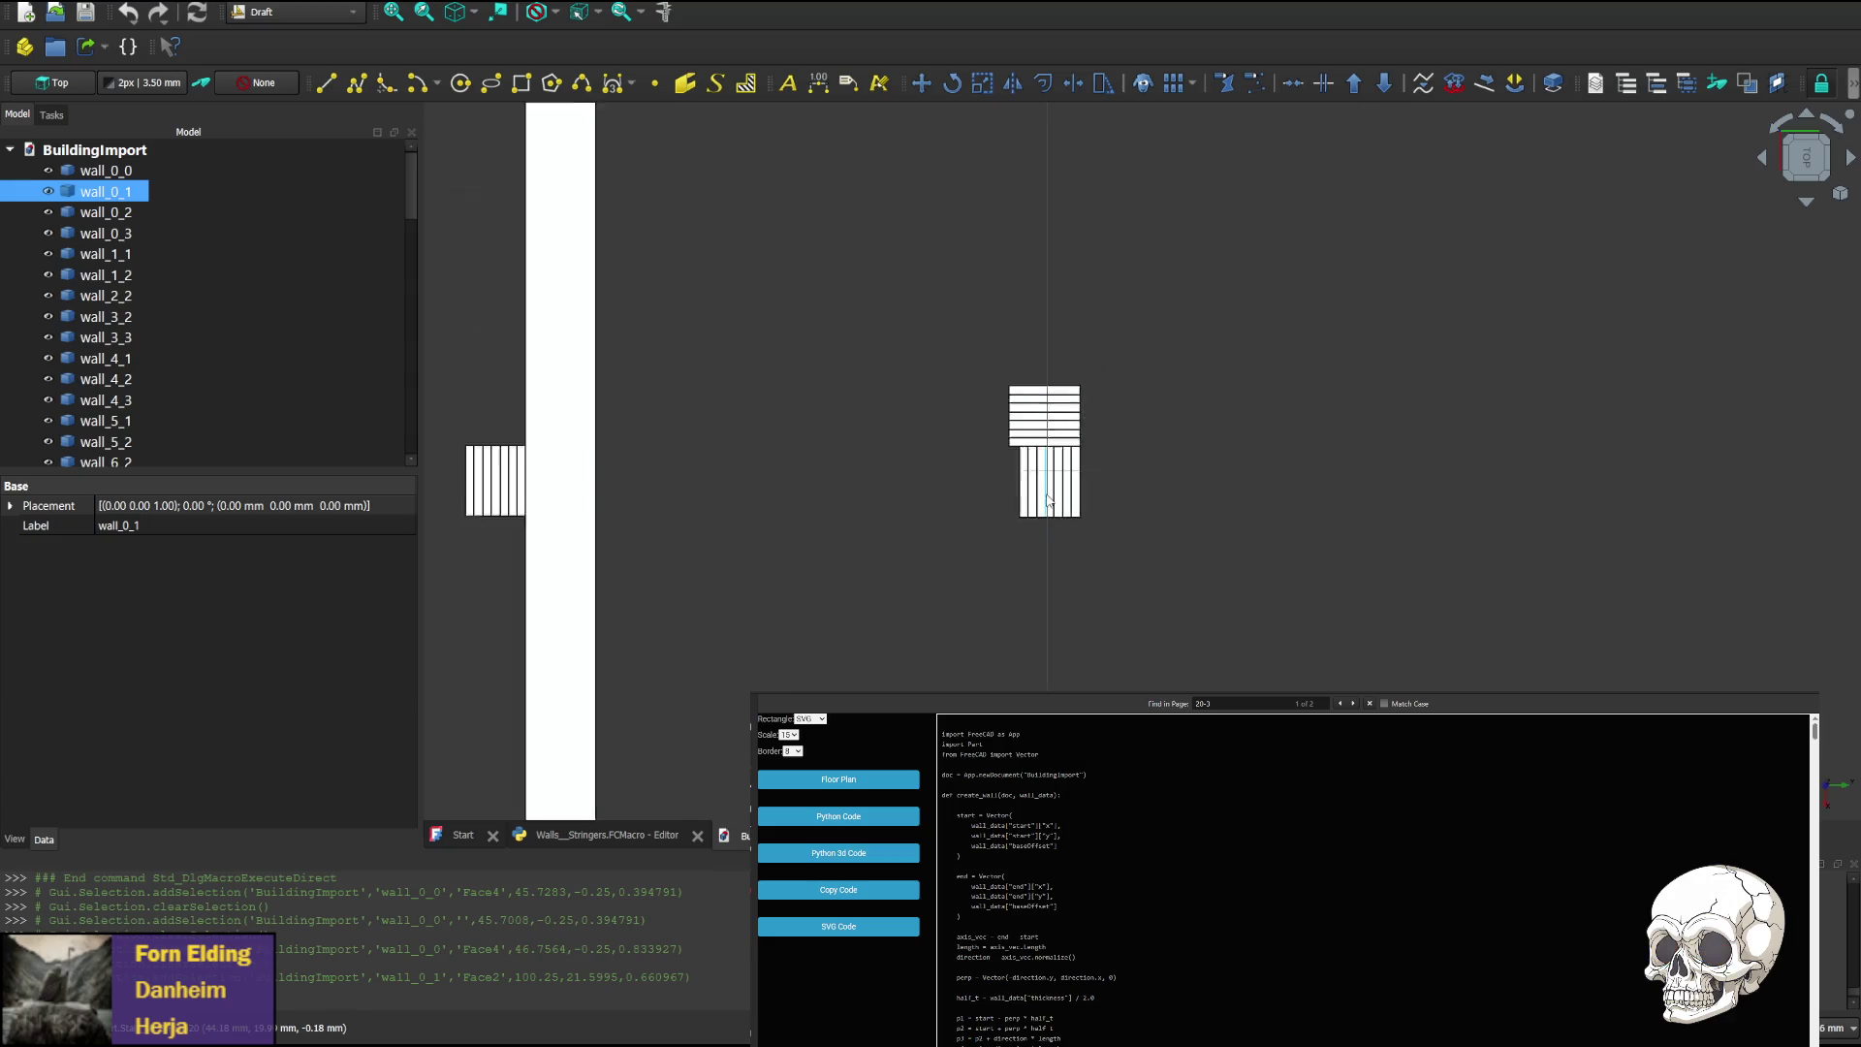
{"action": "scroll", "coordinate": [1049, 501], "scroll_direction": "down", "scroll_amount": 3}
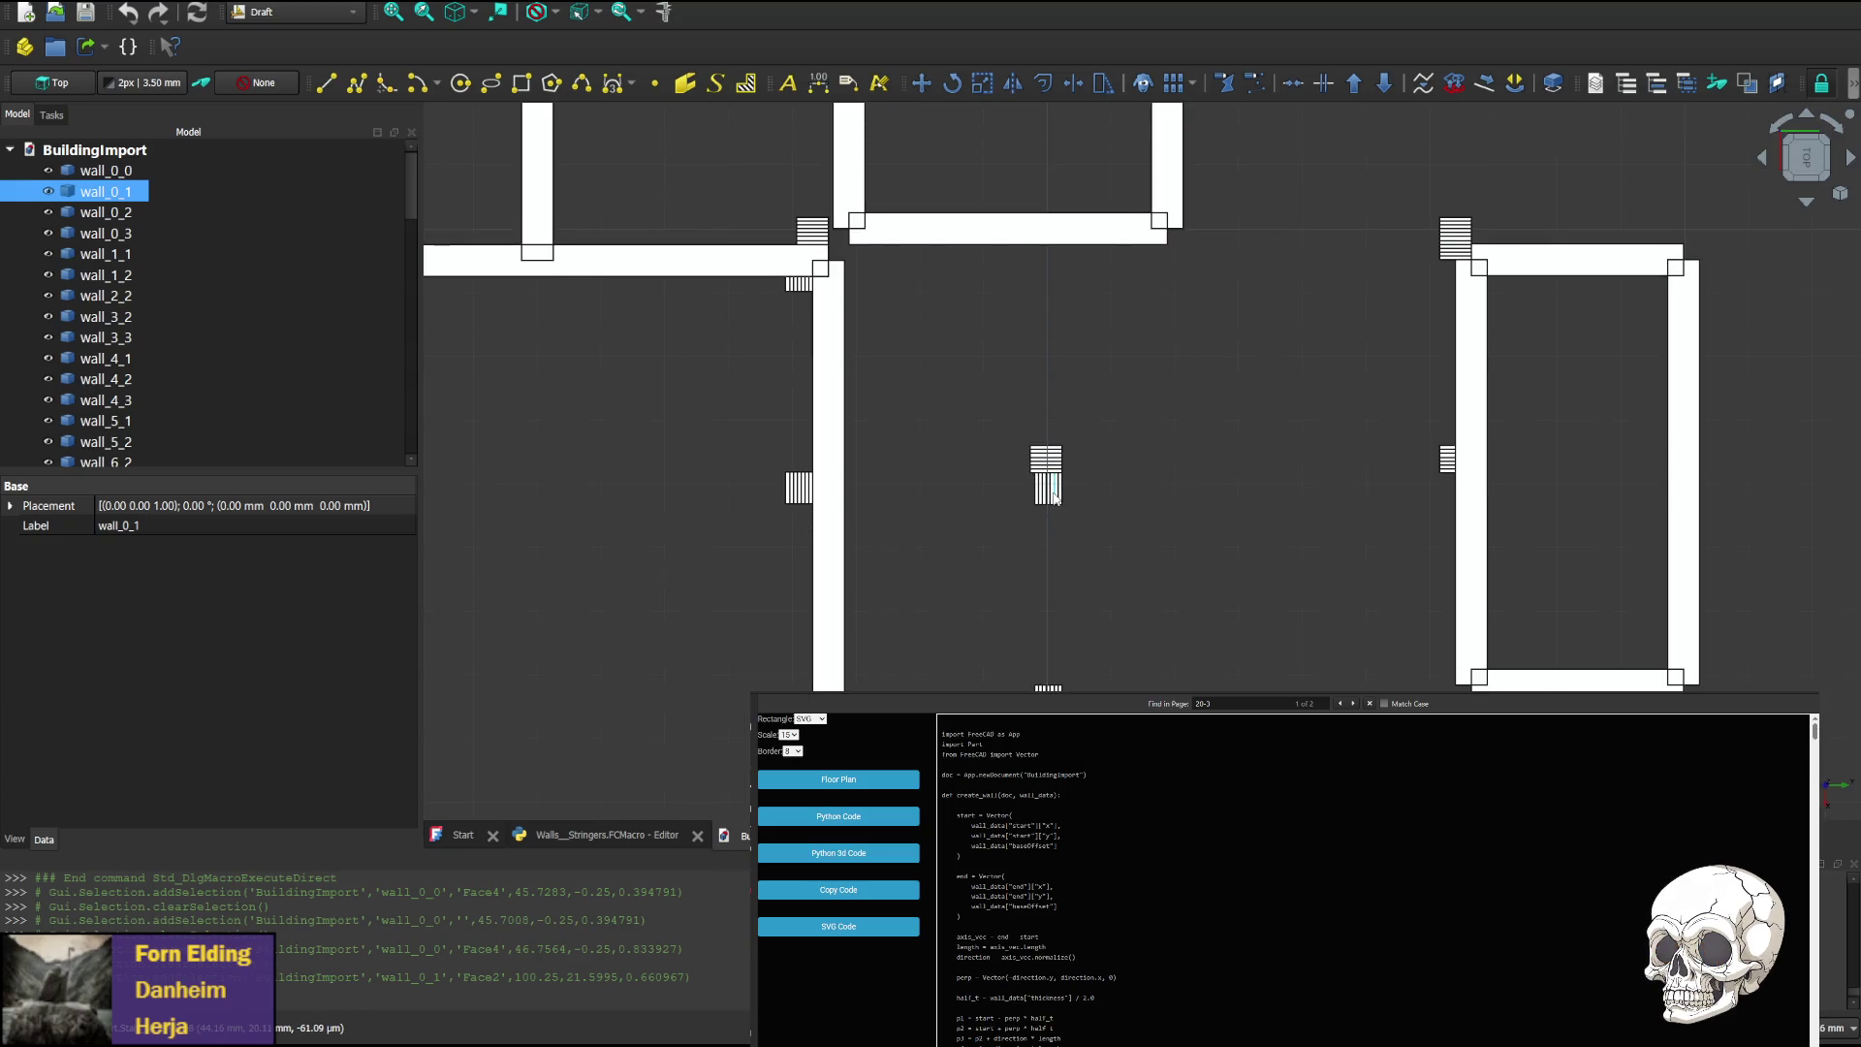
Pan the plan to centre on the stair tread stack beside the long wall
{"action": "mouse_move", "coordinate": [1016, 281]}
{"action": "middle_mouse_down"}
{"action": "mouse_move", "coordinate": [1032, 494]}
{"action": "mouse_move", "coordinate": [1041, 415]}
{"action": "middle_mouse_up"}
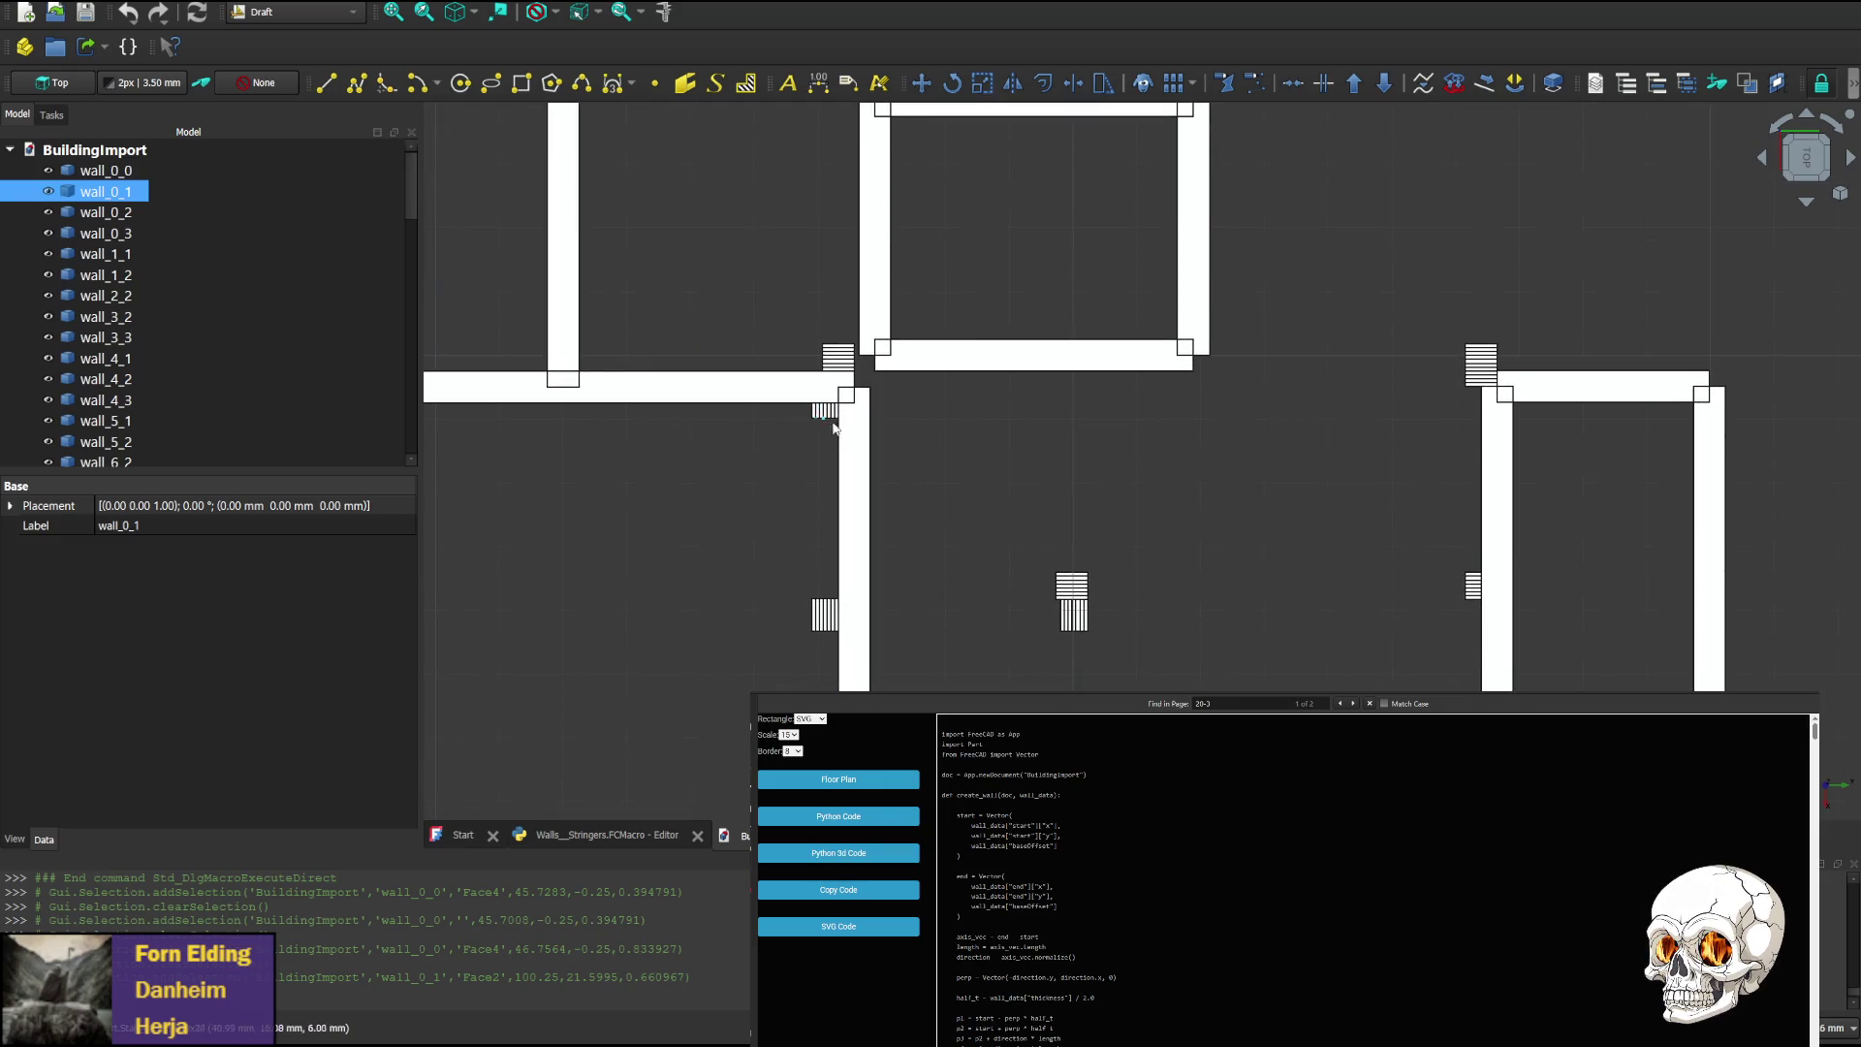
{"action": "scroll", "coordinate": [827, 620], "scroll_direction": "up", "scroll_amount": 5}
{"action": "scroll", "coordinate": [826, 621], "scroll_direction": "down", "scroll_amount": 5}
{"action": "mouse_move", "coordinate": [843, 544]}
{"action": "middle_mouse_down"}
{"action": "mouse_move", "coordinate": [918, 540]}
{"action": "mouse_move", "coordinate": [1090, 312]}
{"action": "middle_mouse_up"}
{"action": "middle_click_drag", "start_coordinate": [1300, 515], "coordinate": [771, 320]}
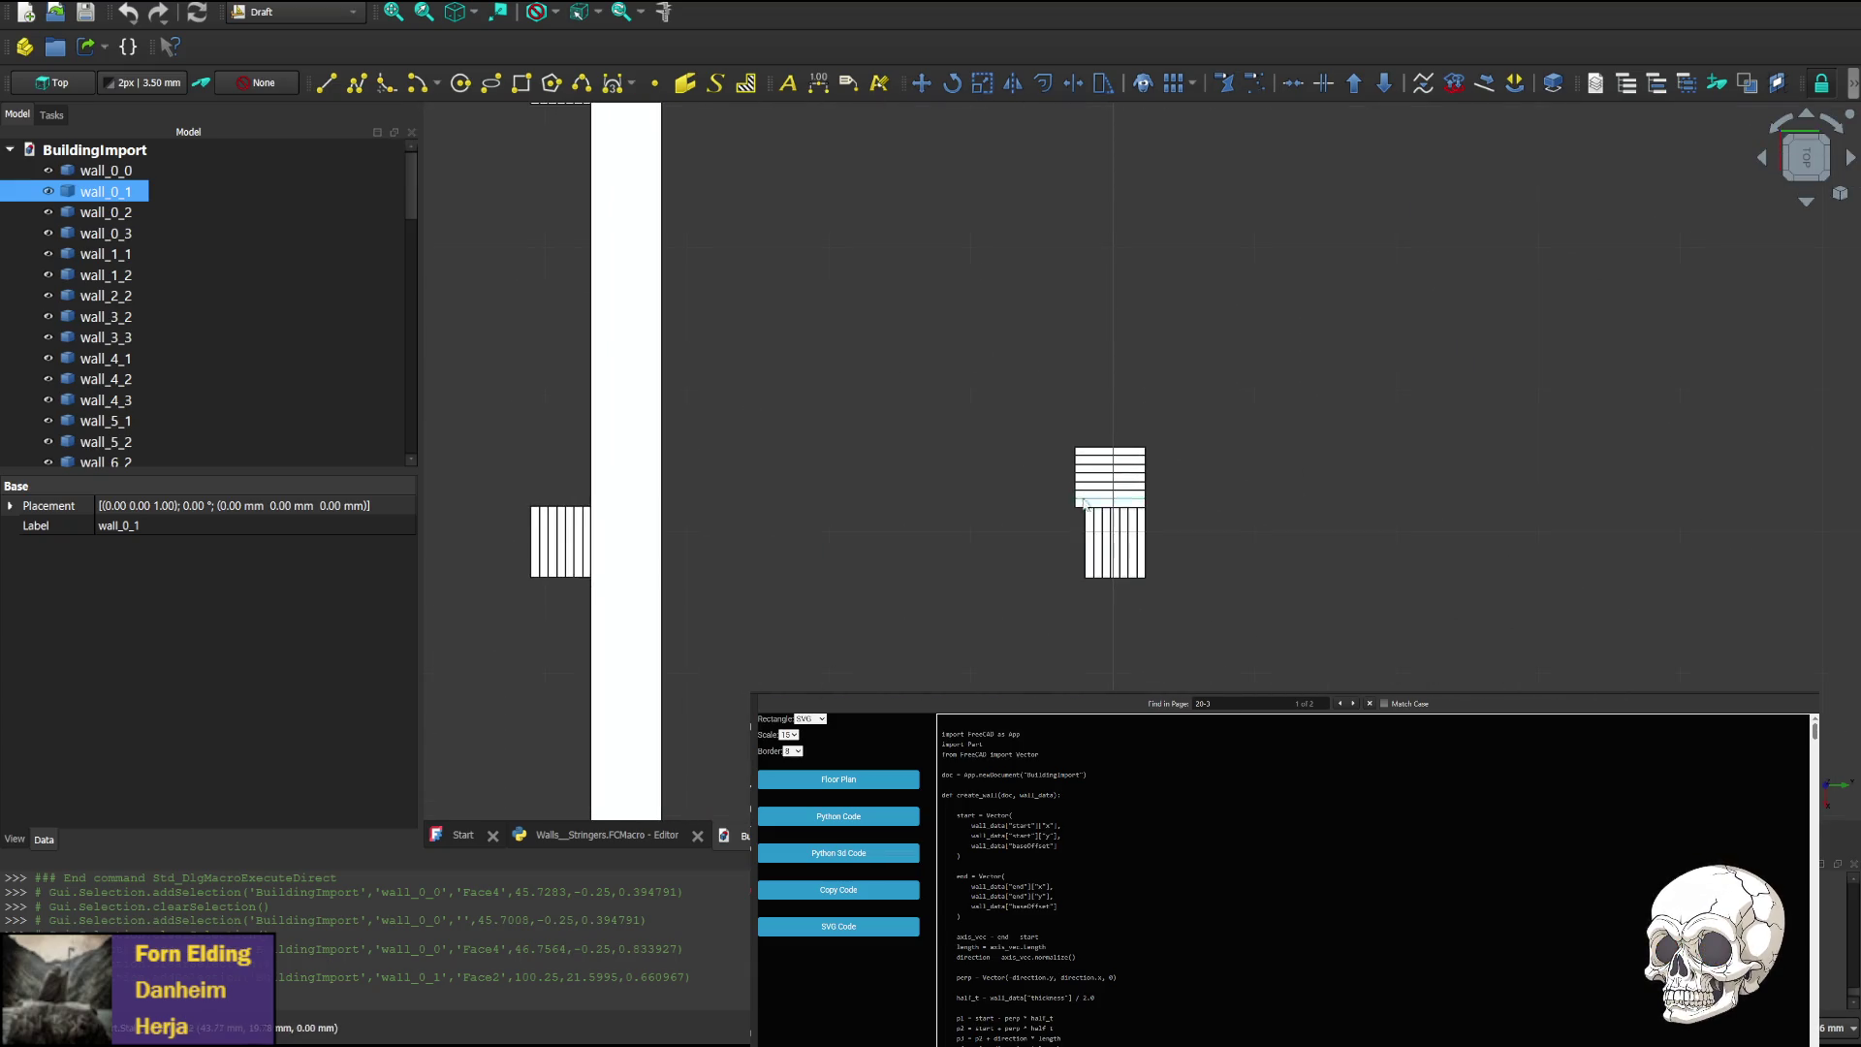
Select the Stair_18_3 block face at the stair edge to identify it
{"action": "left_click", "coordinate": [1144, 562]}
{"action": "left_click", "coordinate": [1142, 564]}
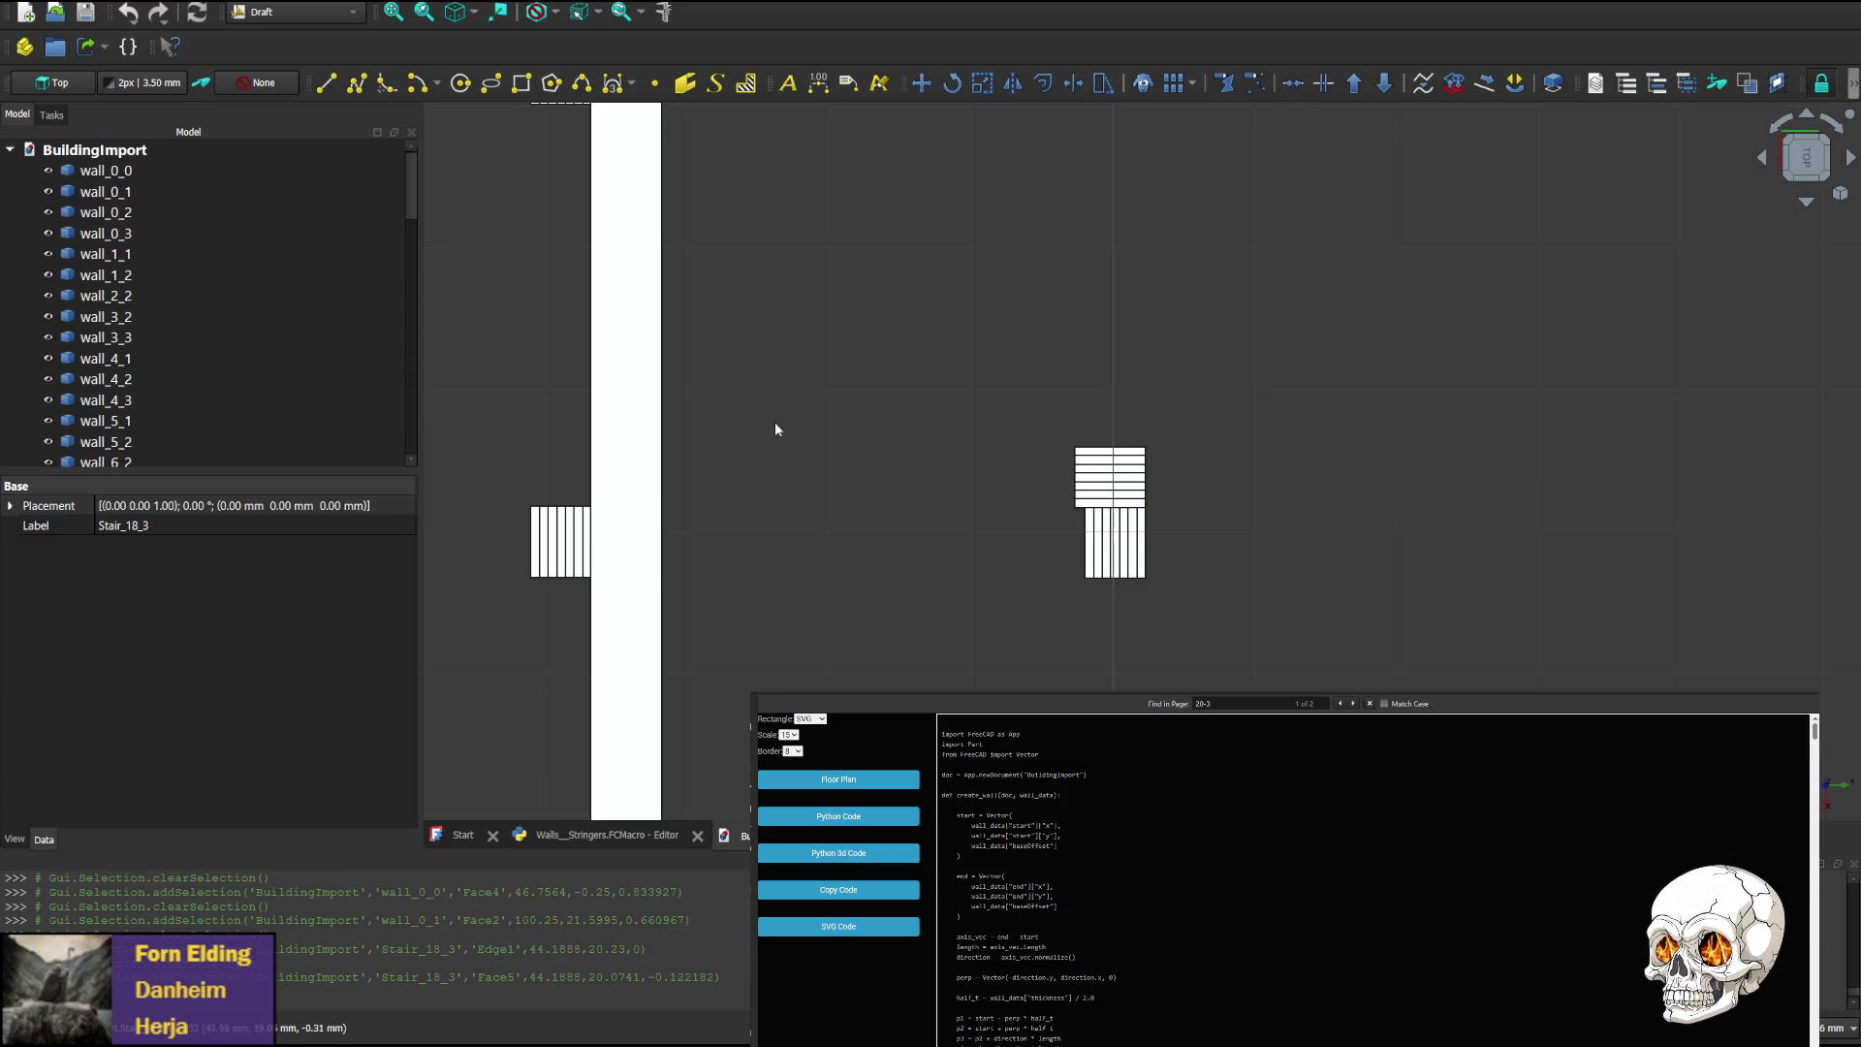
{"action": "scroll", "coordinate": [246, 335], "scroll_direction": "down", "scroll_amount": 15}
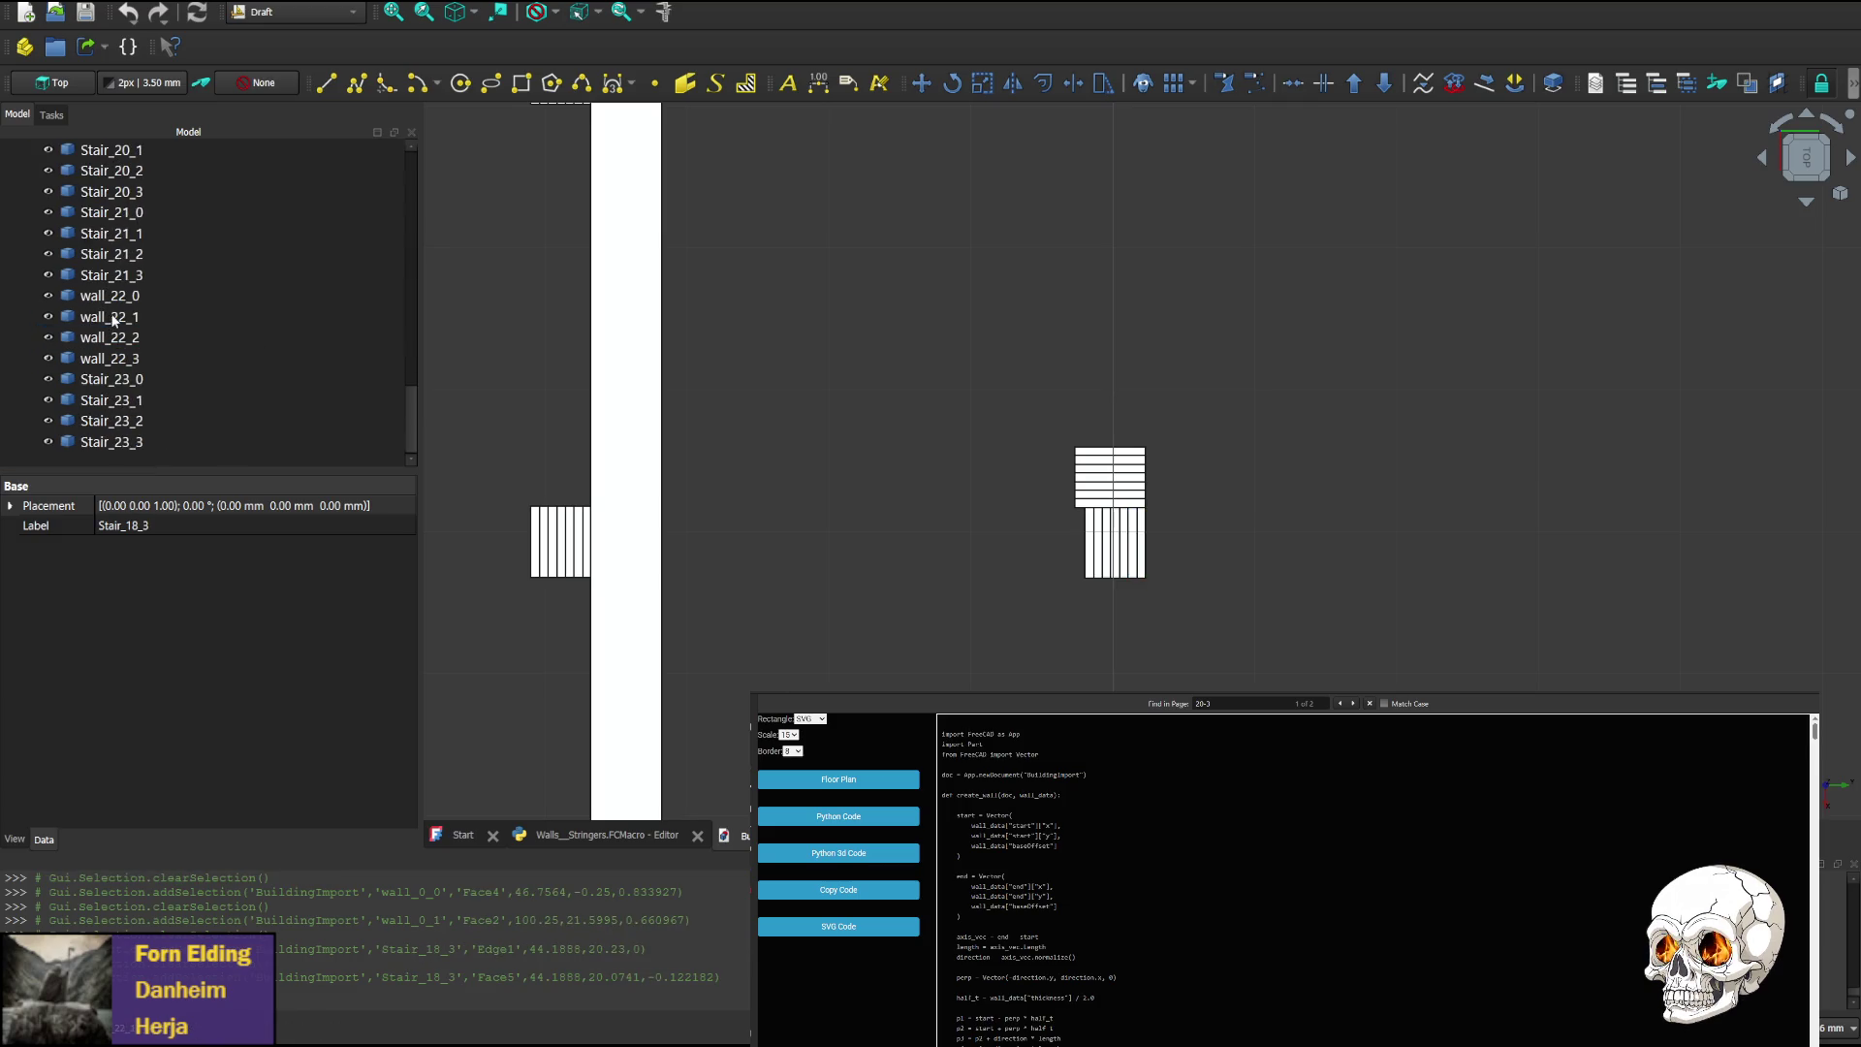
Step through wall_22_0–3, Stair_21_x and Stair_23_x in the Model tree to locate each
{"action": "left_click", "coordinate": [106, 317]}
{"action": "left_click", "coordinate": [114, 336]}
{"action": "left_click", "coordinate": [114, 358]}
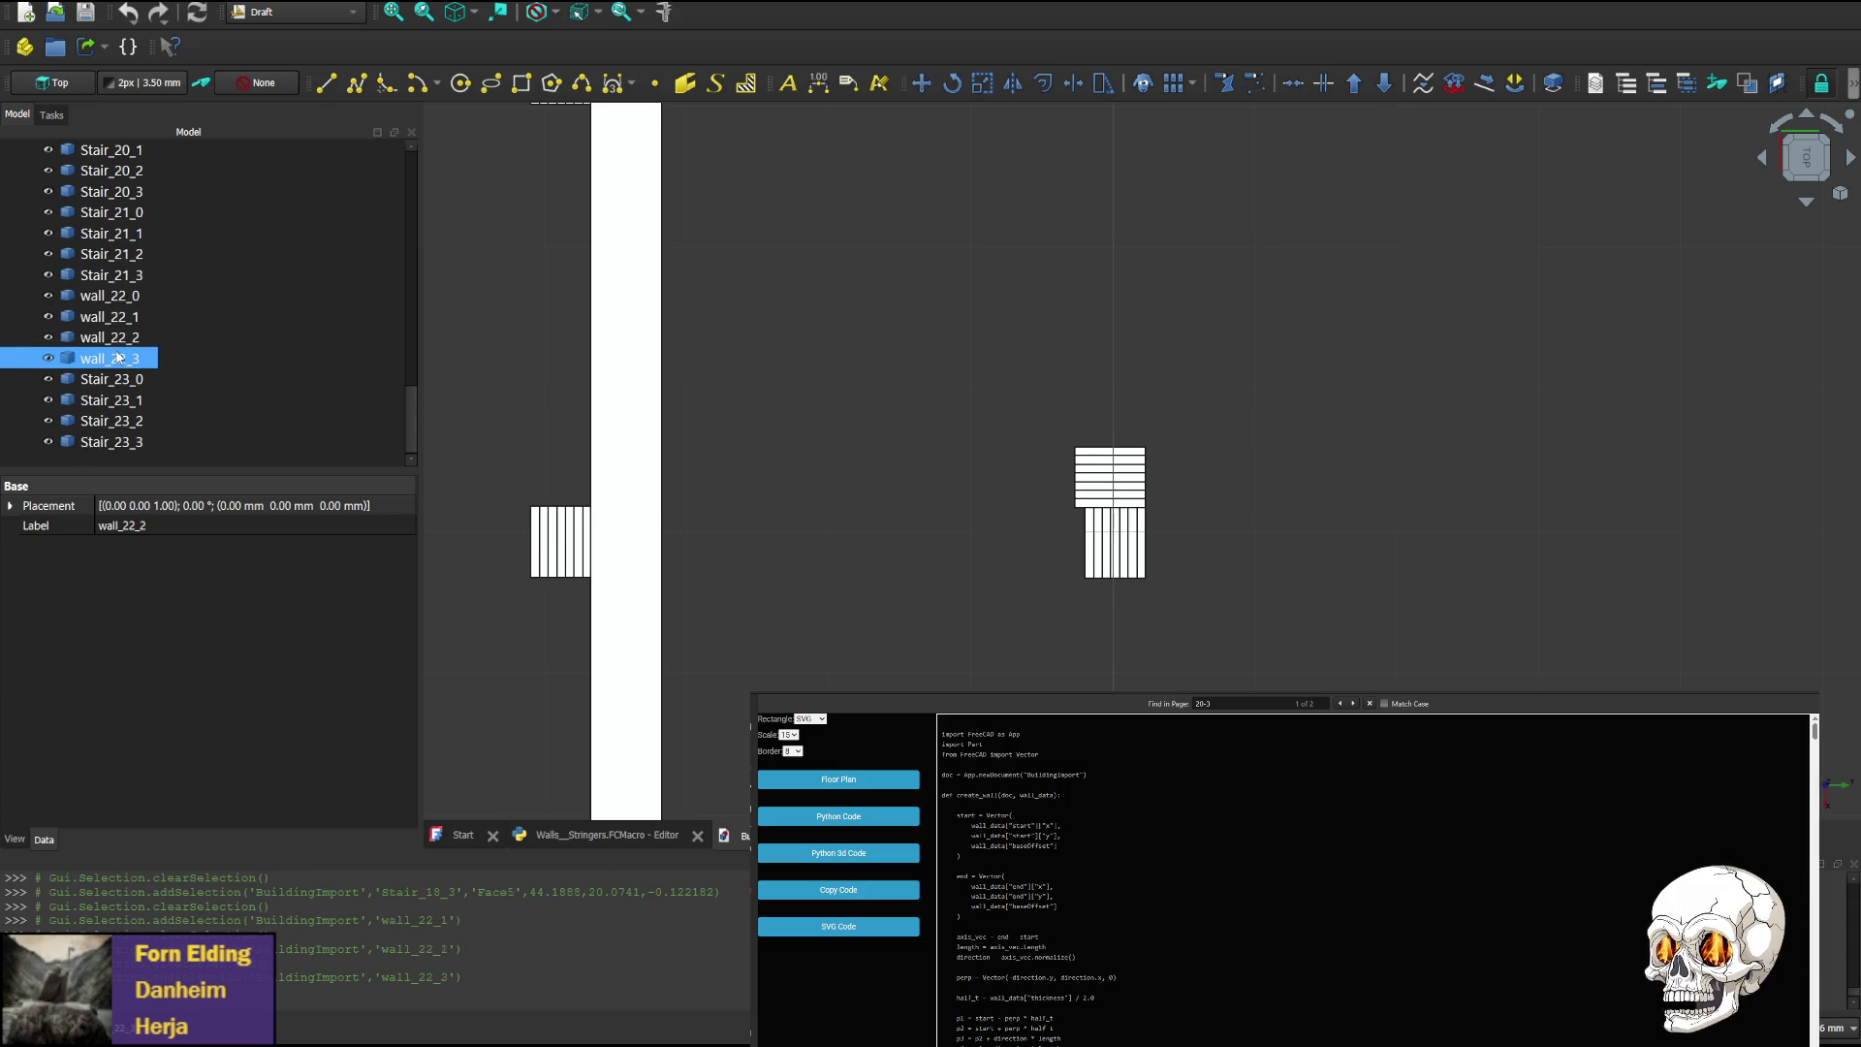
{"action": "left_click", "coordinate": [113, 379]}
{"action": "left_click", "coordinate": [113, 402]}
{"action": "left_click", "coordinate": [122, 444]}
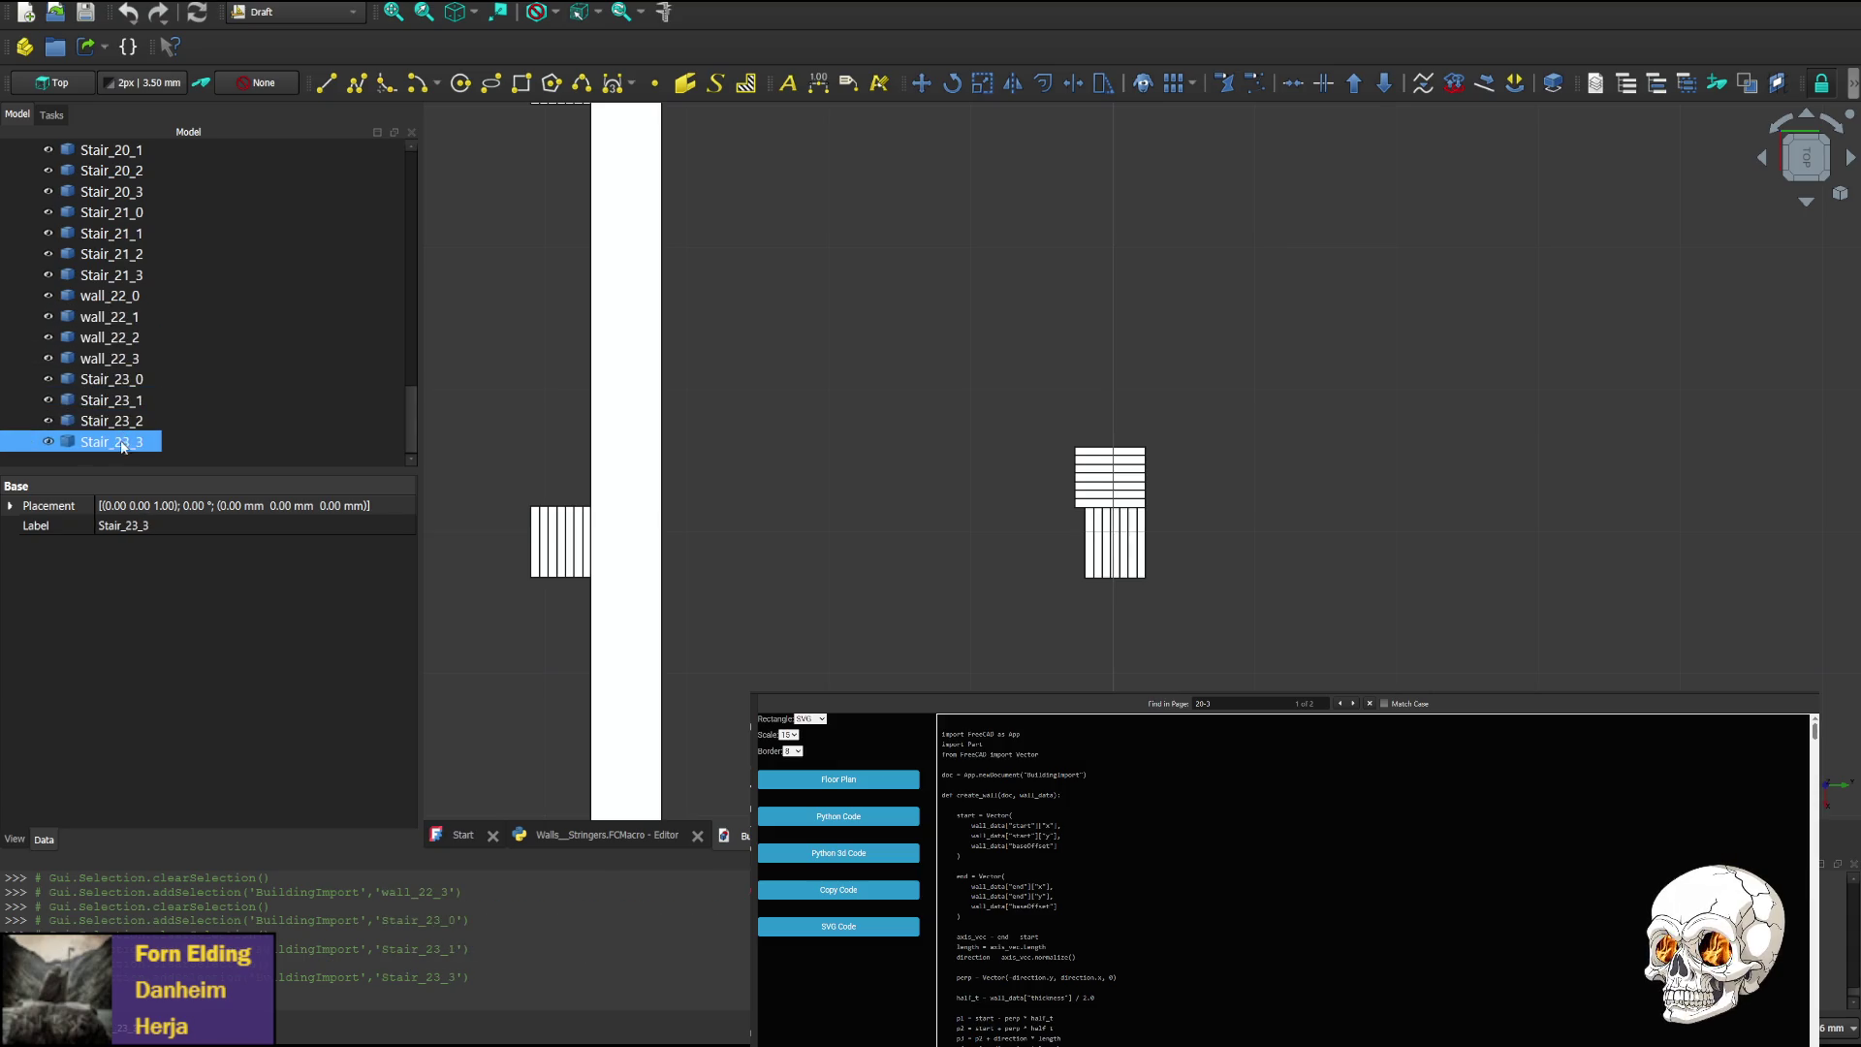
{"action": "left_click", "coordinate": [115, 379]}
{"action": "left_click", "coordinate": [114, 317]}
{"action": "left_click", "coordinate": [114, 296]}
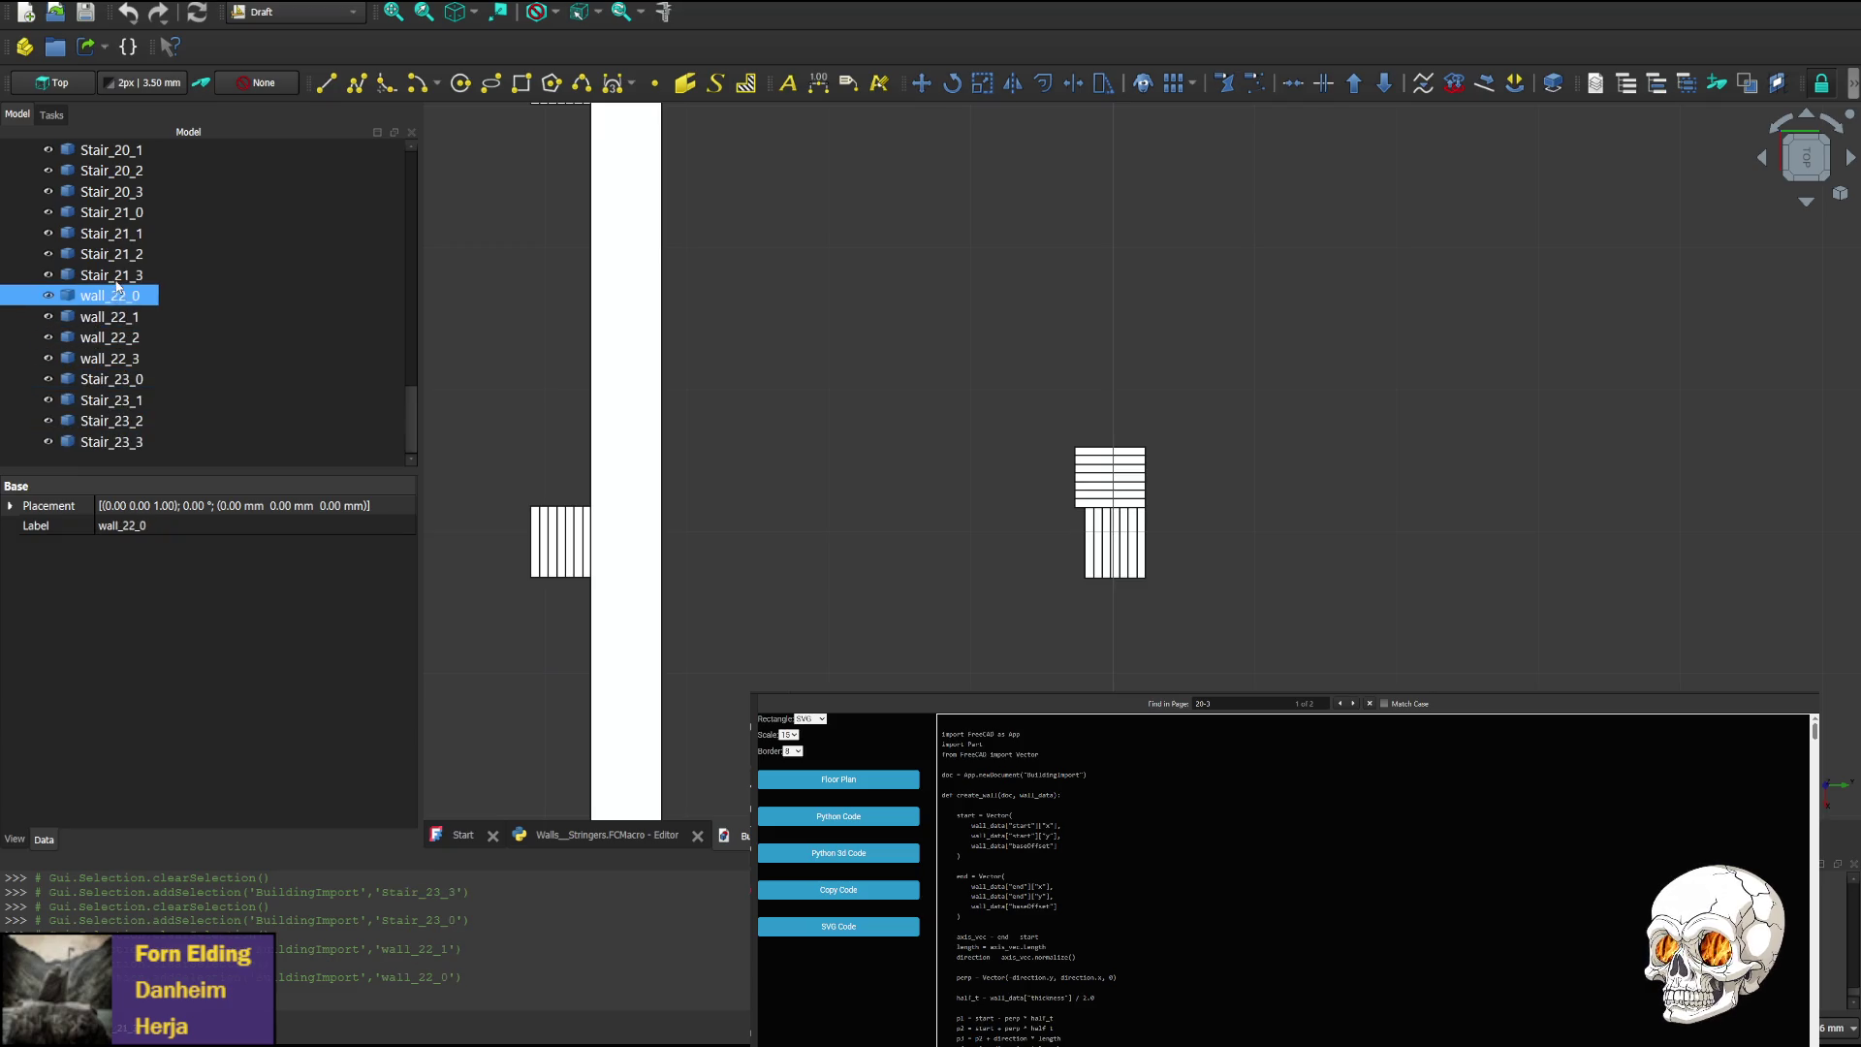
{"action": "left_click", "coordinate": [117, 275]}
{"action": "left_click", "coordinate": [120, 255]}
{"action": "left_click", "coordinate": [111, 275]}
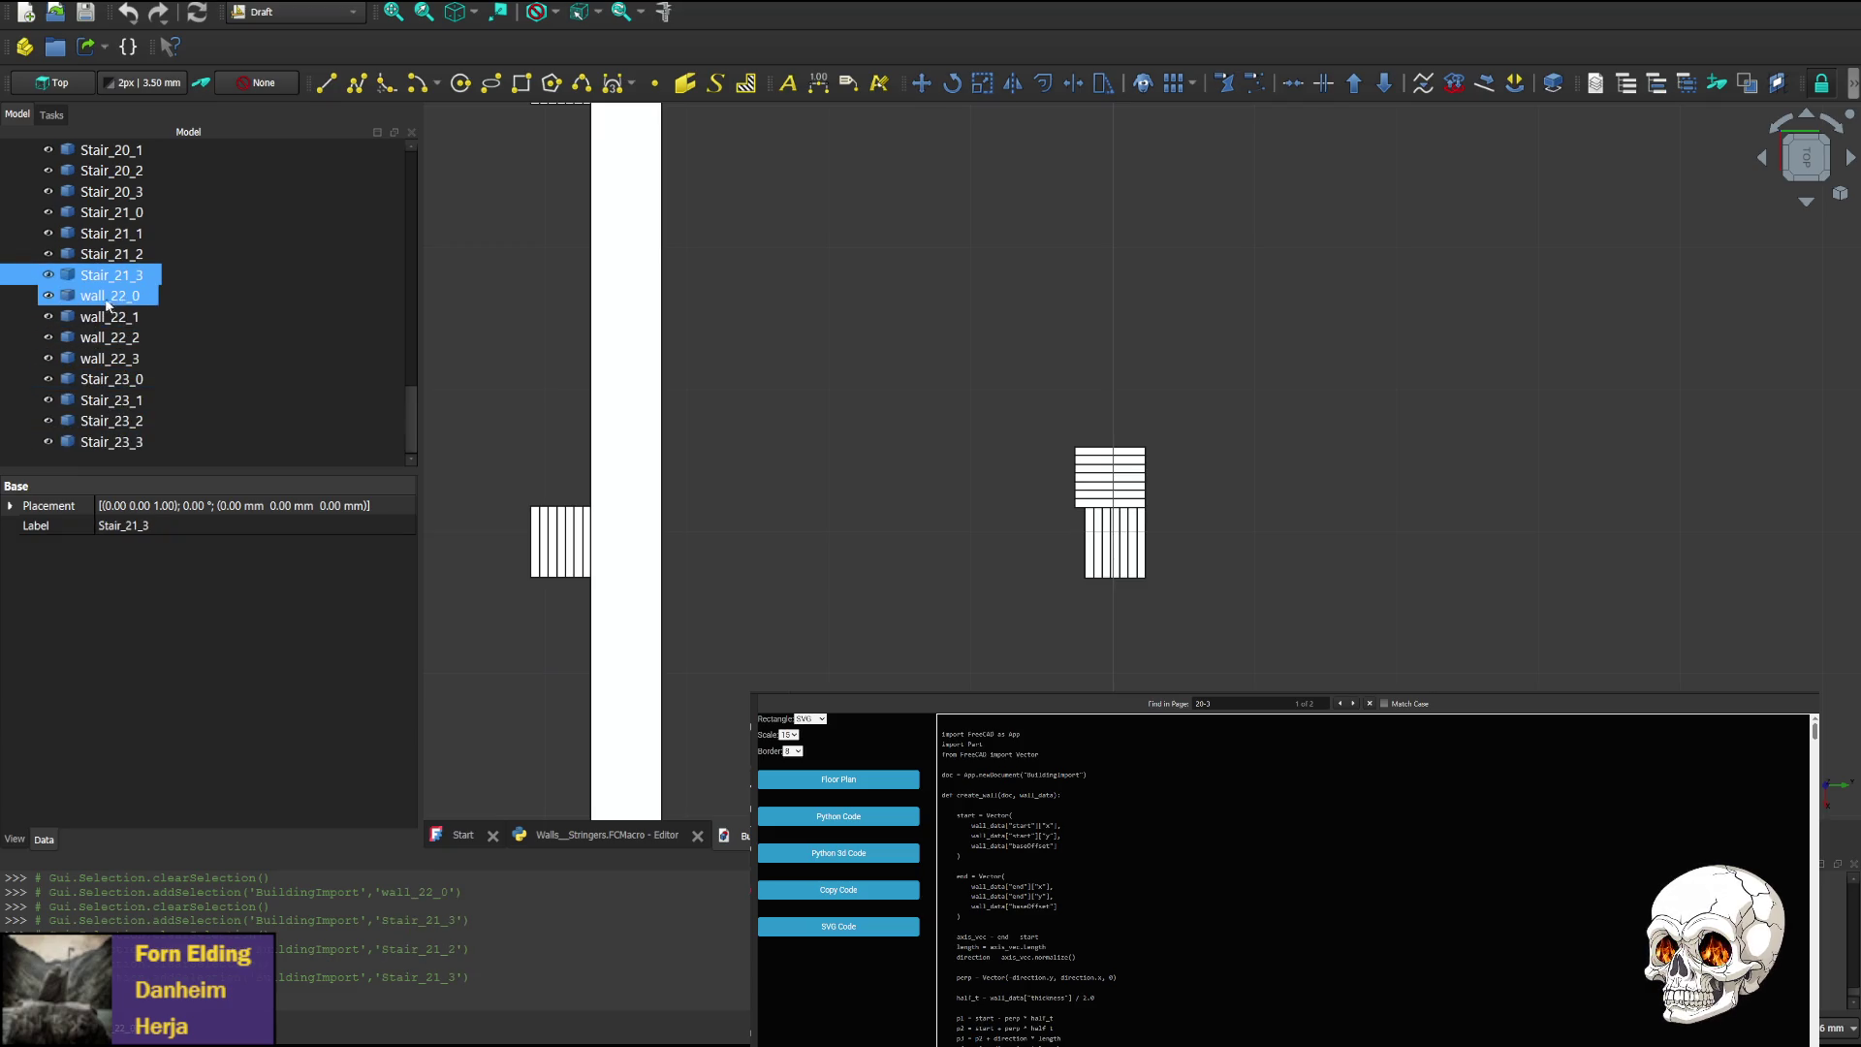
{"action": "left_click", "coordinate": [95, 296]}
Toggle wall_22_0's visibility to compare, leave it hidden, and select wall_22_1
{"action": "scroll", "coordinate": [868, 441], "scroll_direction": "down", "scroll_amount": 3}
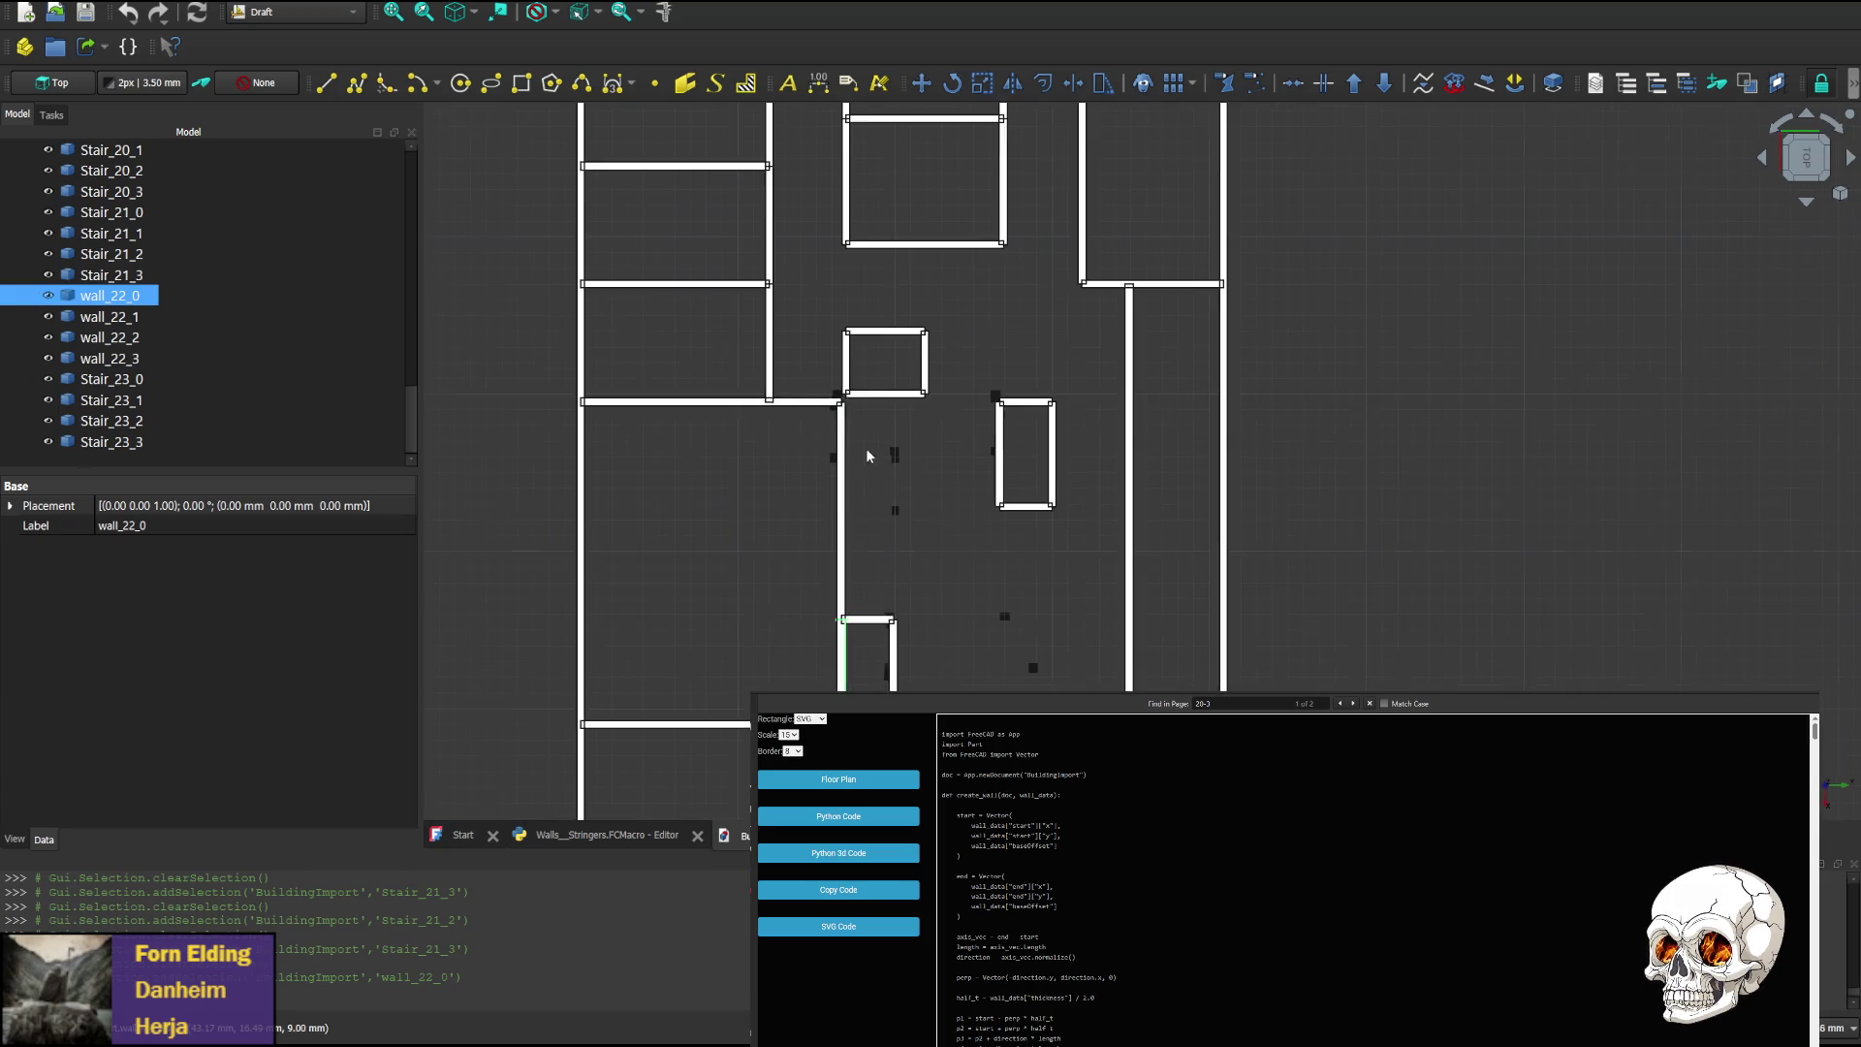
{"action": "scroll", "coordinate": [930, 543], "scroll_direction": "up", "scroll_amount": 1}
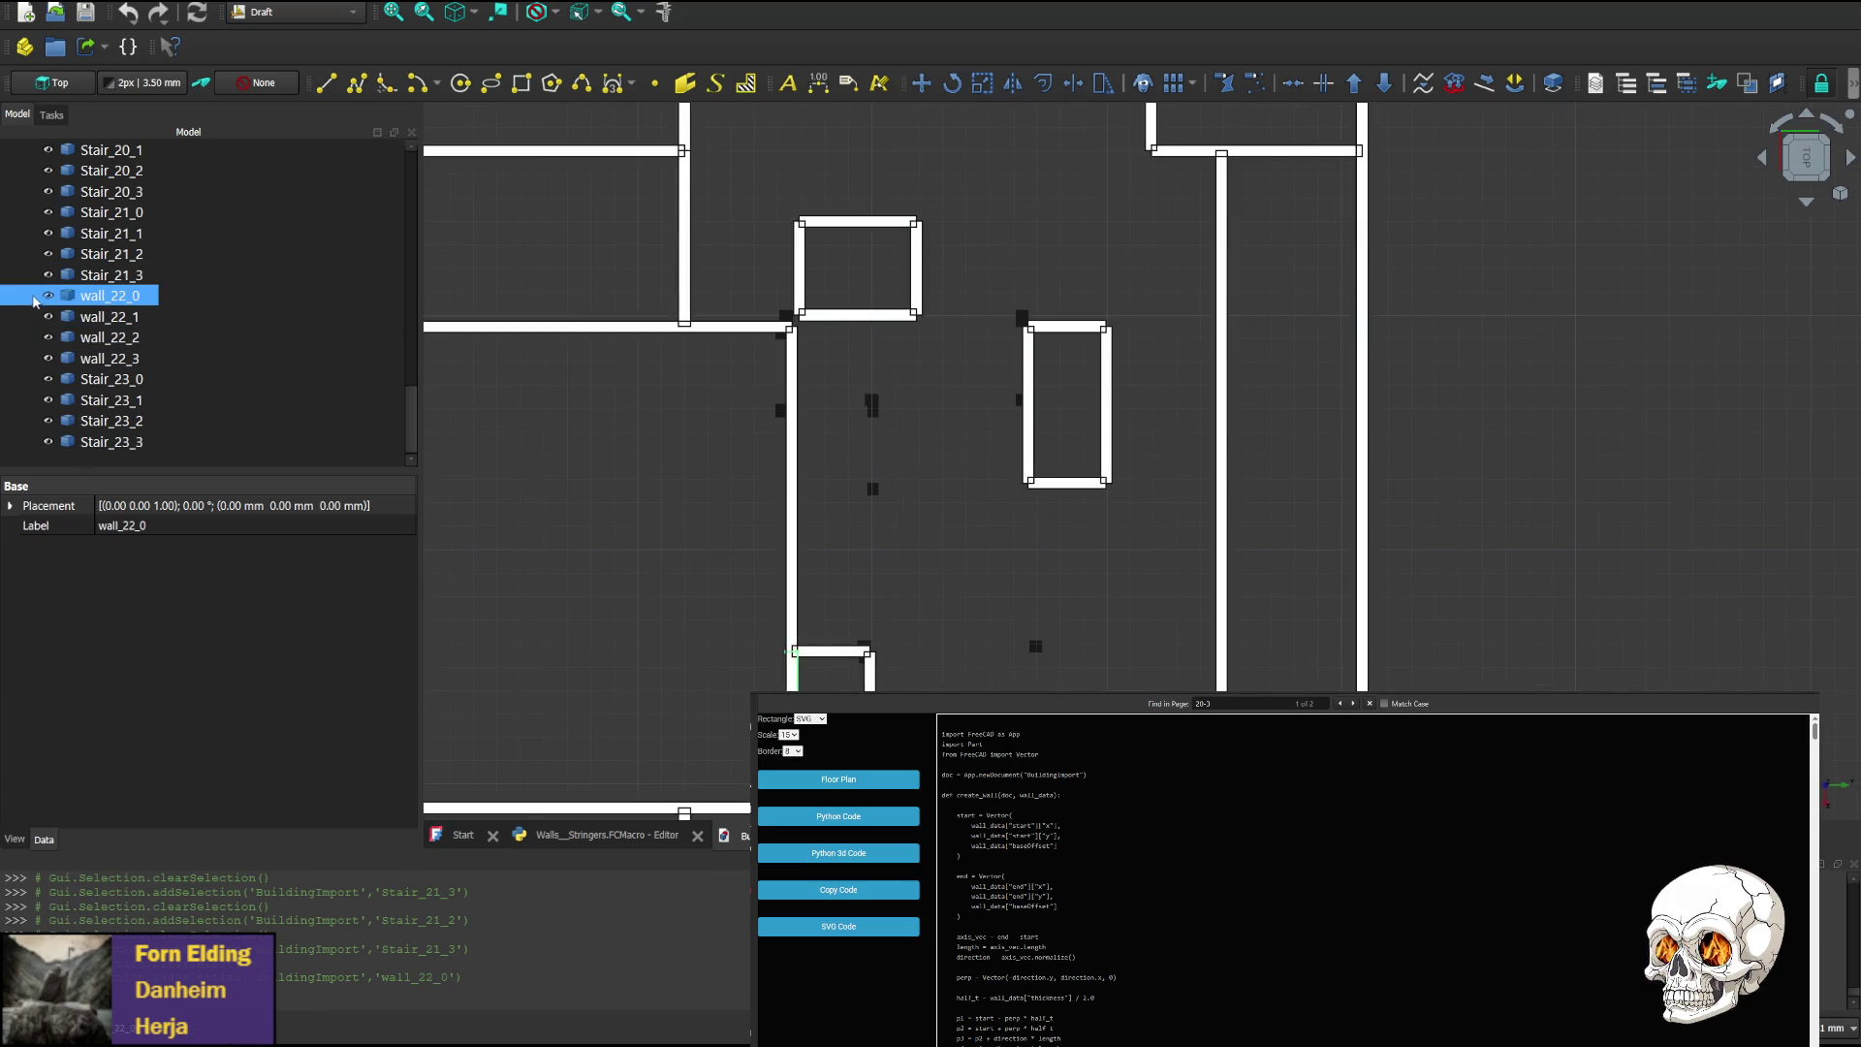
{"action": "left_click", "coordinate": [50, 296]}
{"action": "left_click", "coordinate": [50, 296]}
{"action": "left_click", "coordinate": [51, 296]}
{"action": "left_click", "coordinate": [50, 296]}
{"action": "left_click", "coordinate": [50, 296]}
{"action": "left_click", "coordinate": [50, 317]}
Open the Transform task on wall_22_1 and pan across the lower, upper and left walls
{"action": "double_click", "coordinate": [49, 317]}
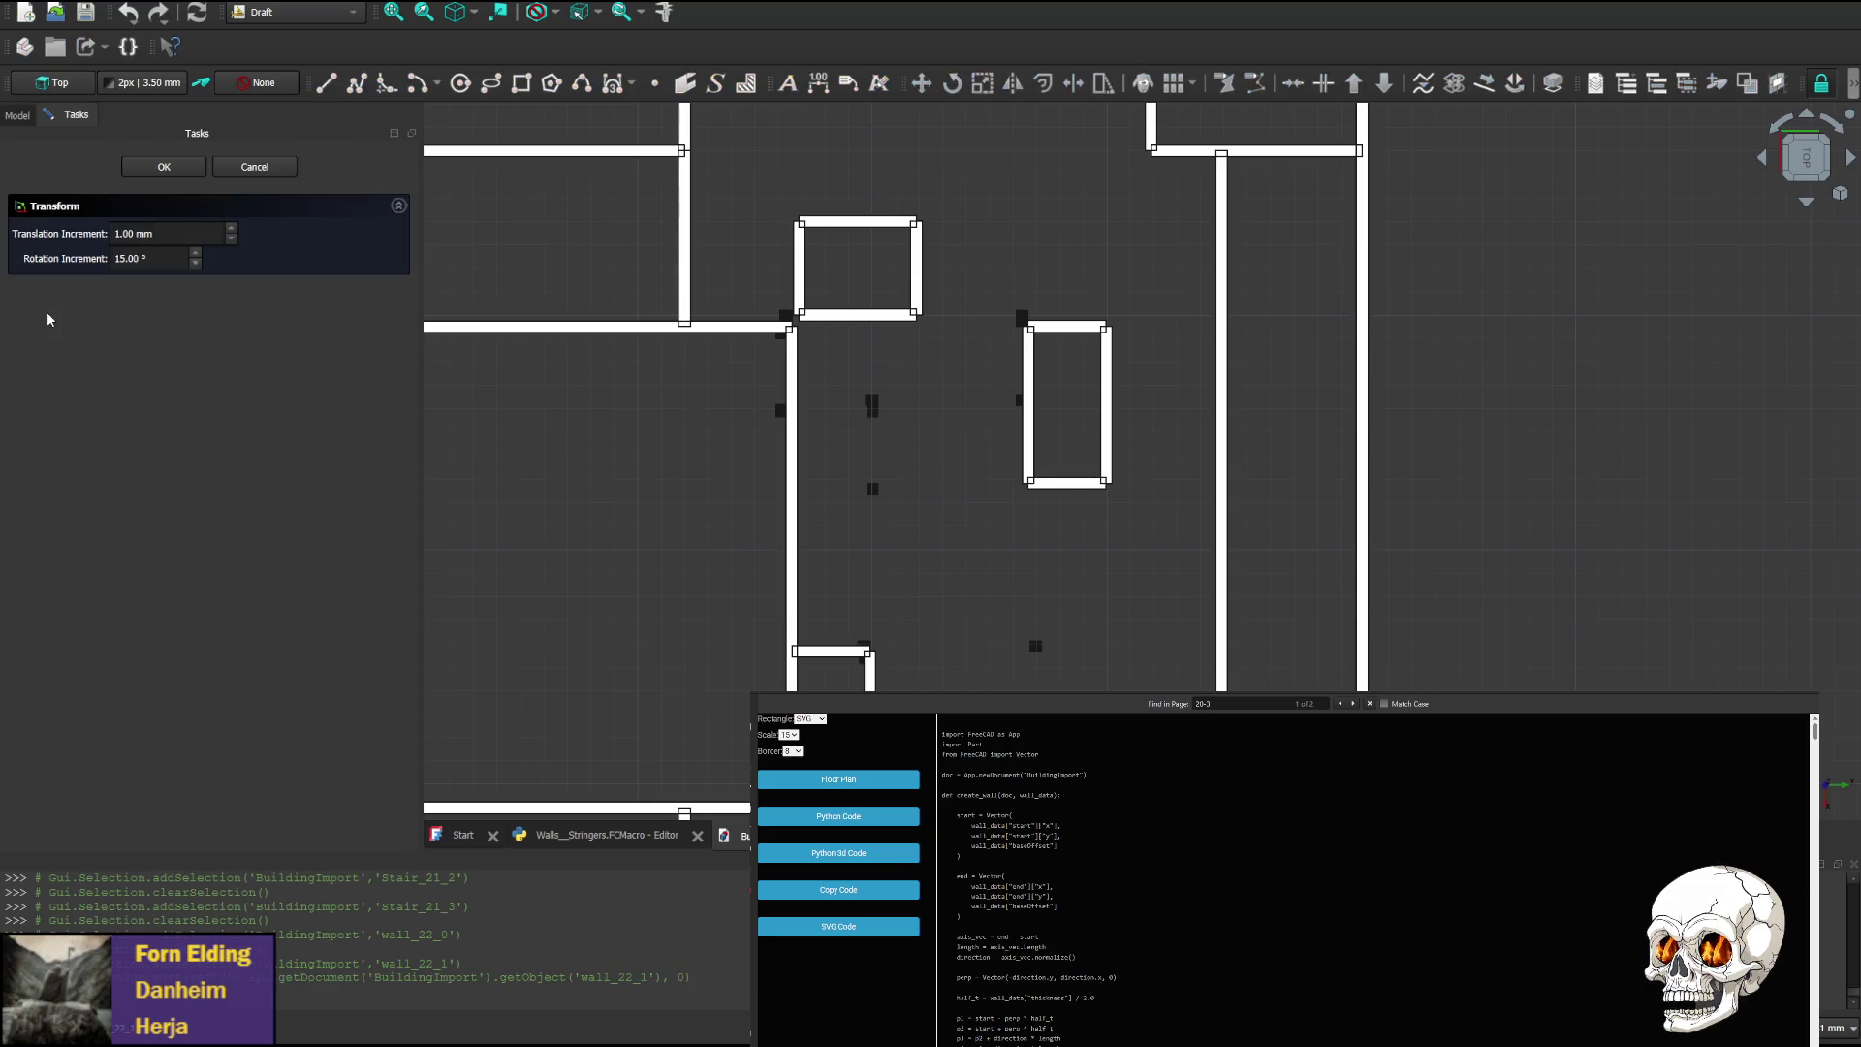
{"action": "middle_click_drag", "start_coordinate": [940, 578], "coordinate": [872, 449]}
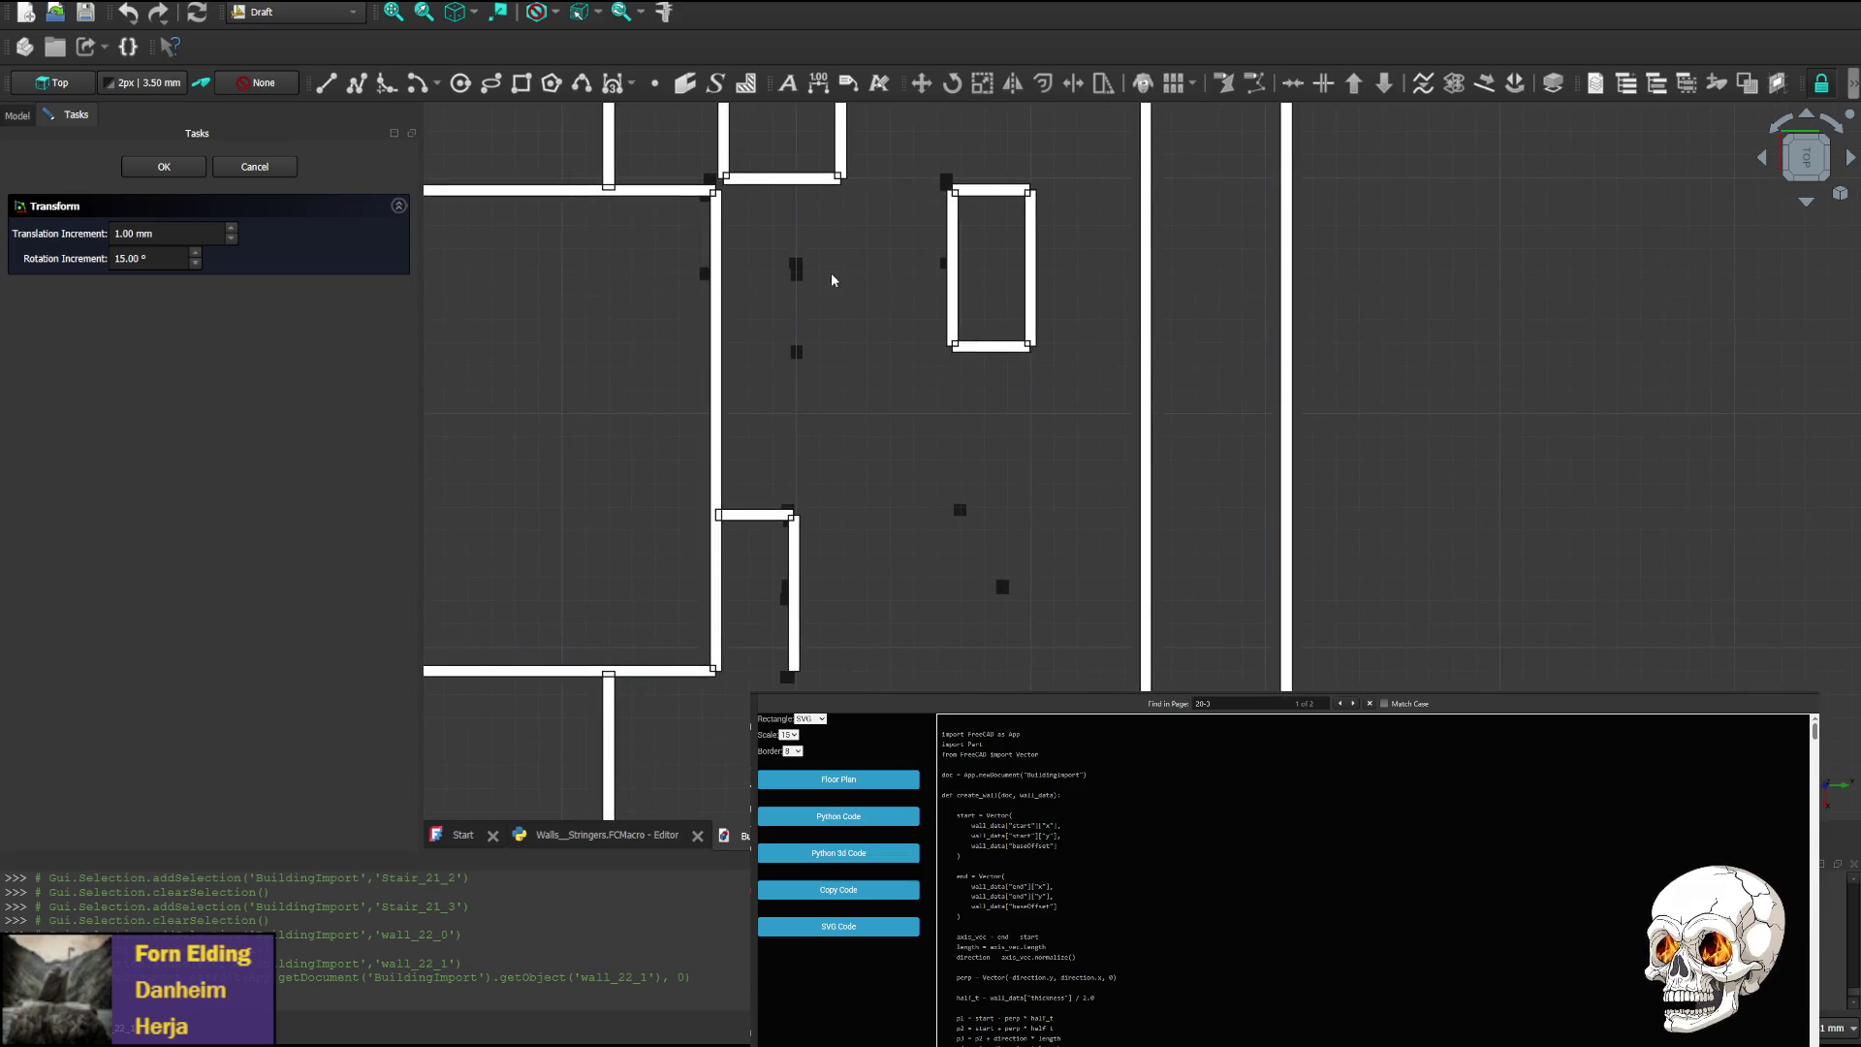
{"action": "middle_click_drag", "start_coordinate": [851, 282], "coordinate": [902, 409]}
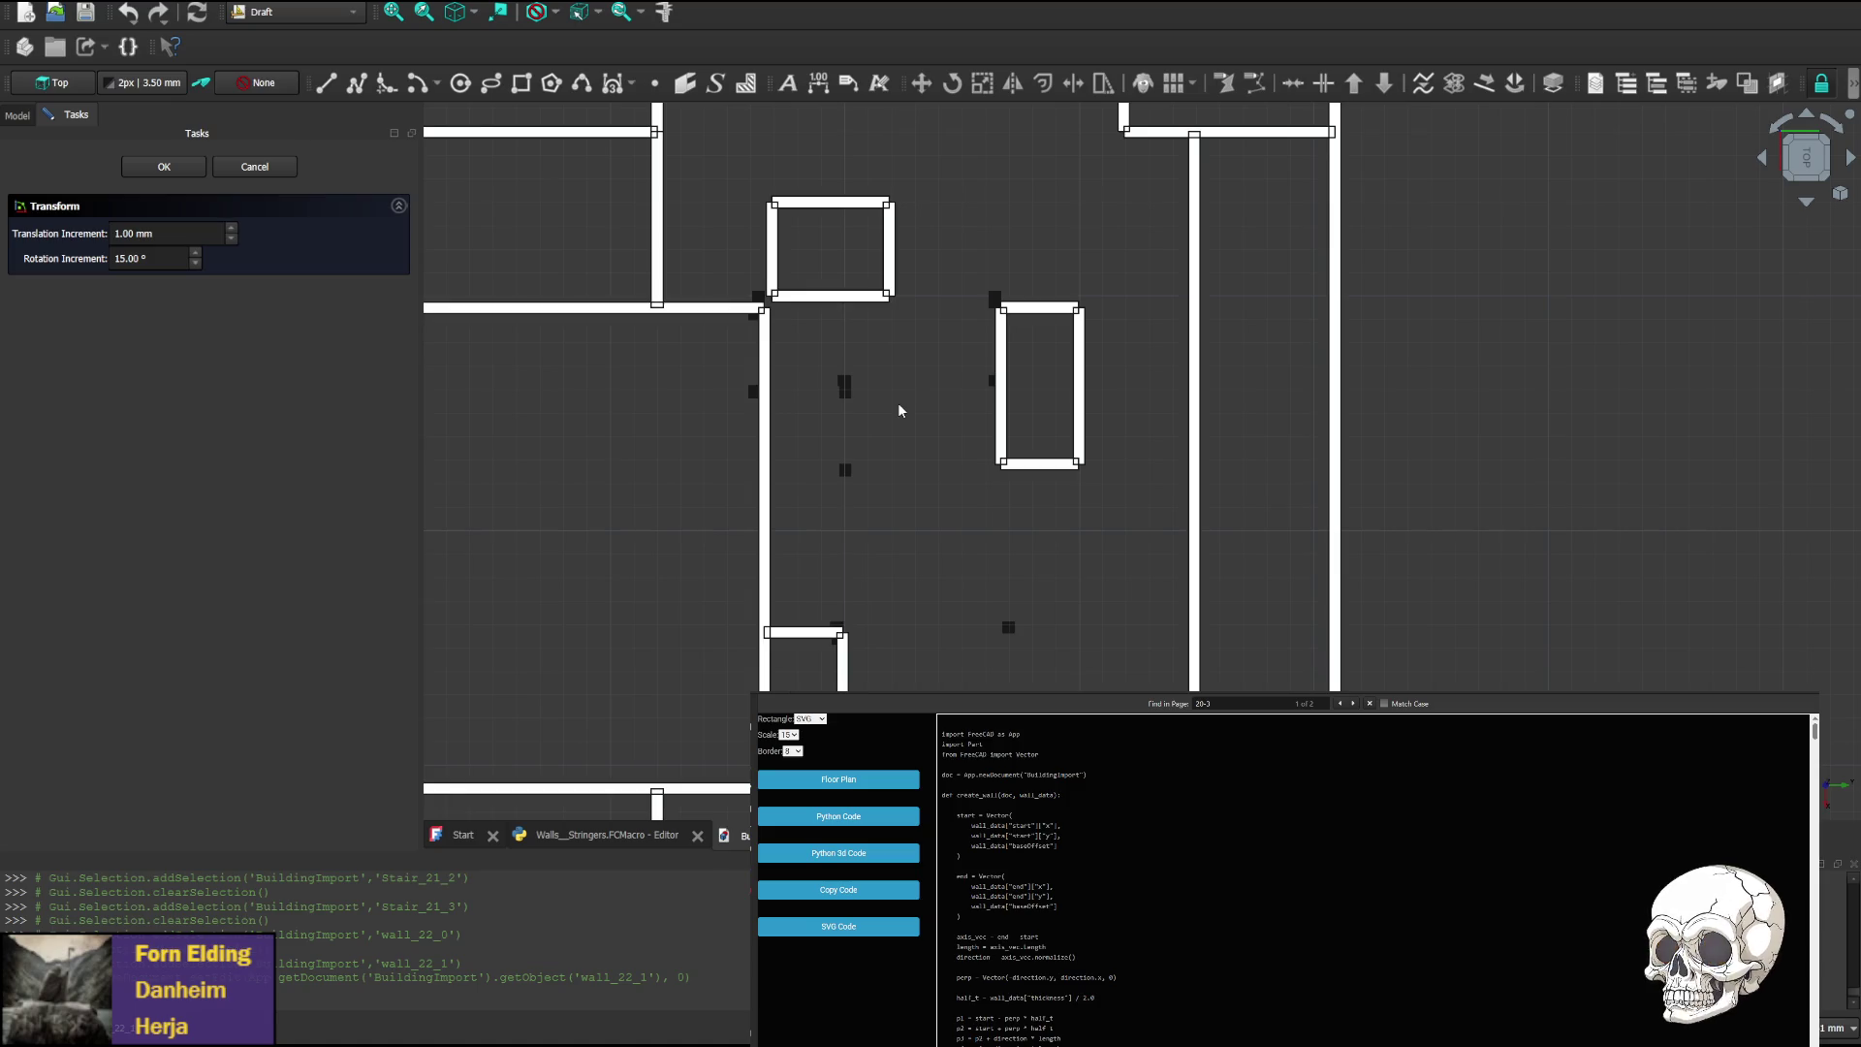
{"action": "mouse_move", "coordinate": [905, 552]}
{"action": "middle_mouse_down"}
{"action": "mouse_move", "coordinate": [851, 365]}
{"action": "mouse_move", "coordinate": [844, 507]}
{"action": "middle_mouse_up"}
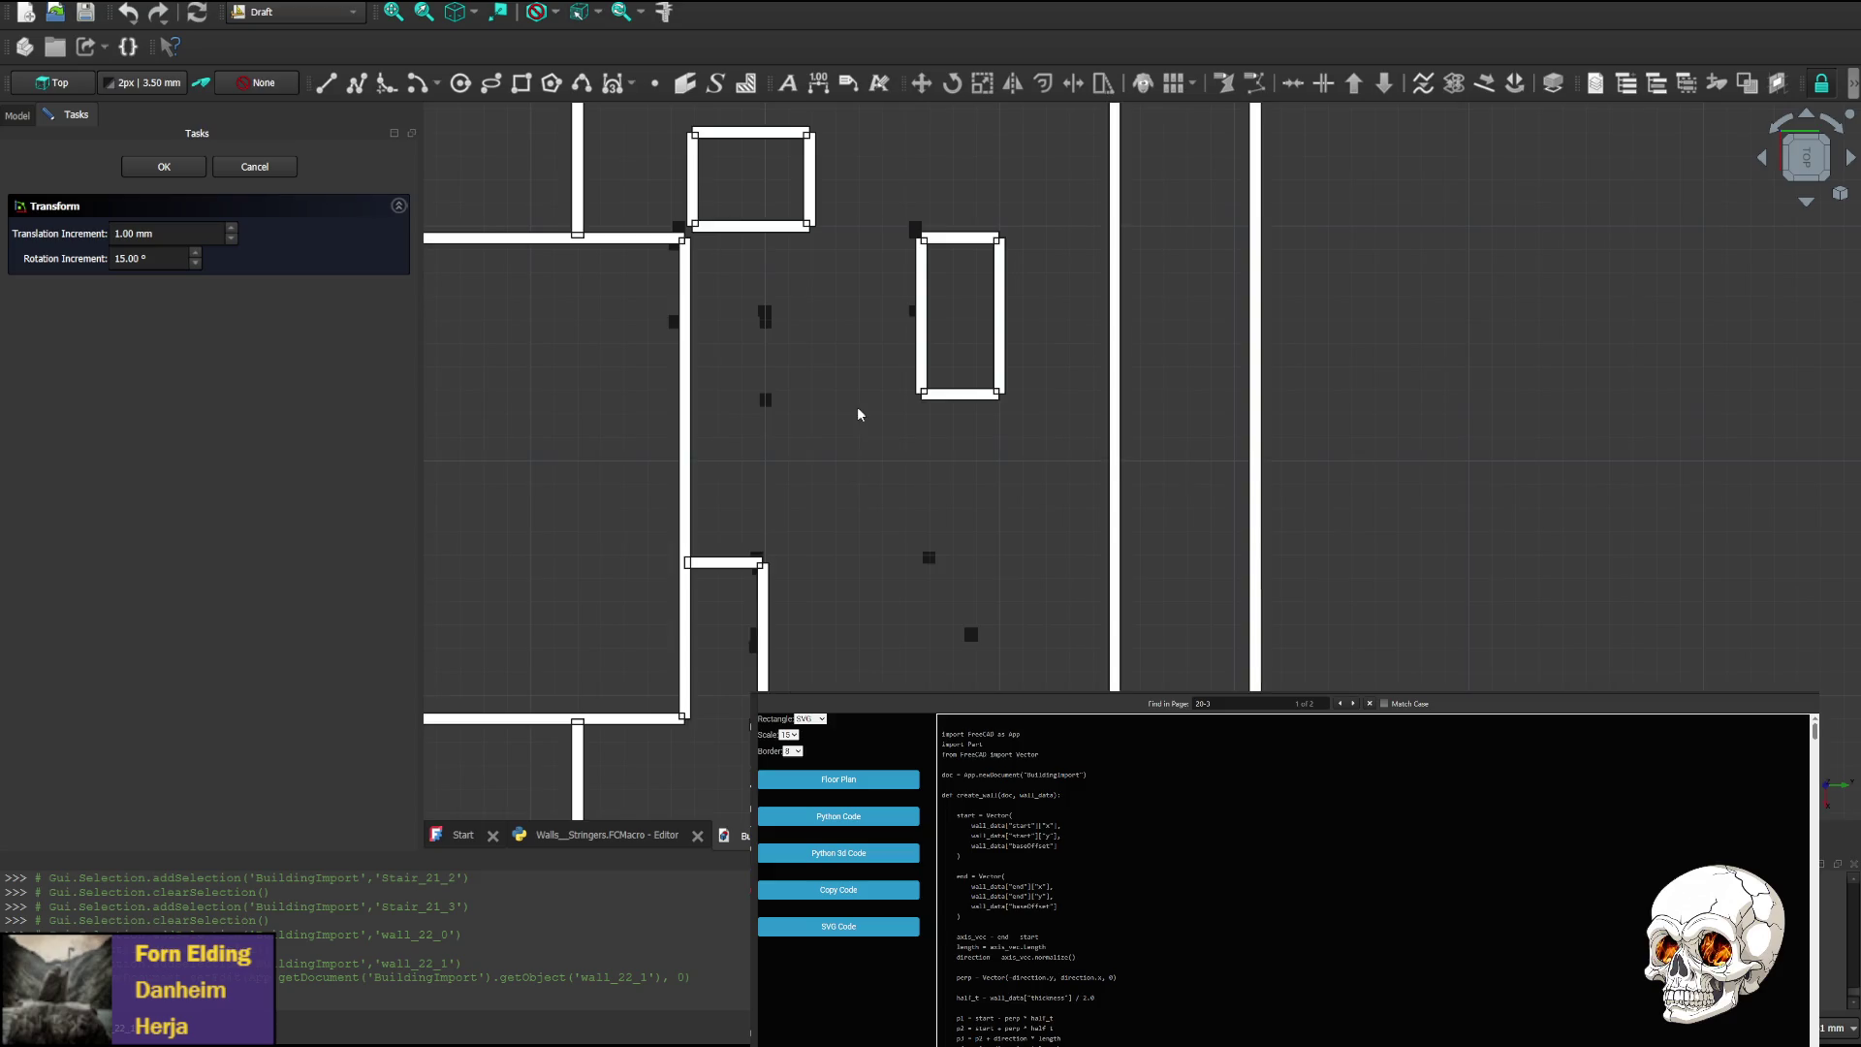
{"action": "mouse_move", "coordinate": [860, 411]}
{"action": "middle_mouse_down"}
{"action": "mouse_move", "coordinate": [956, 366]}
{"action": "mouse_move", "coordinate": [961, 339]}
{"action": "middle_mouse_up"}
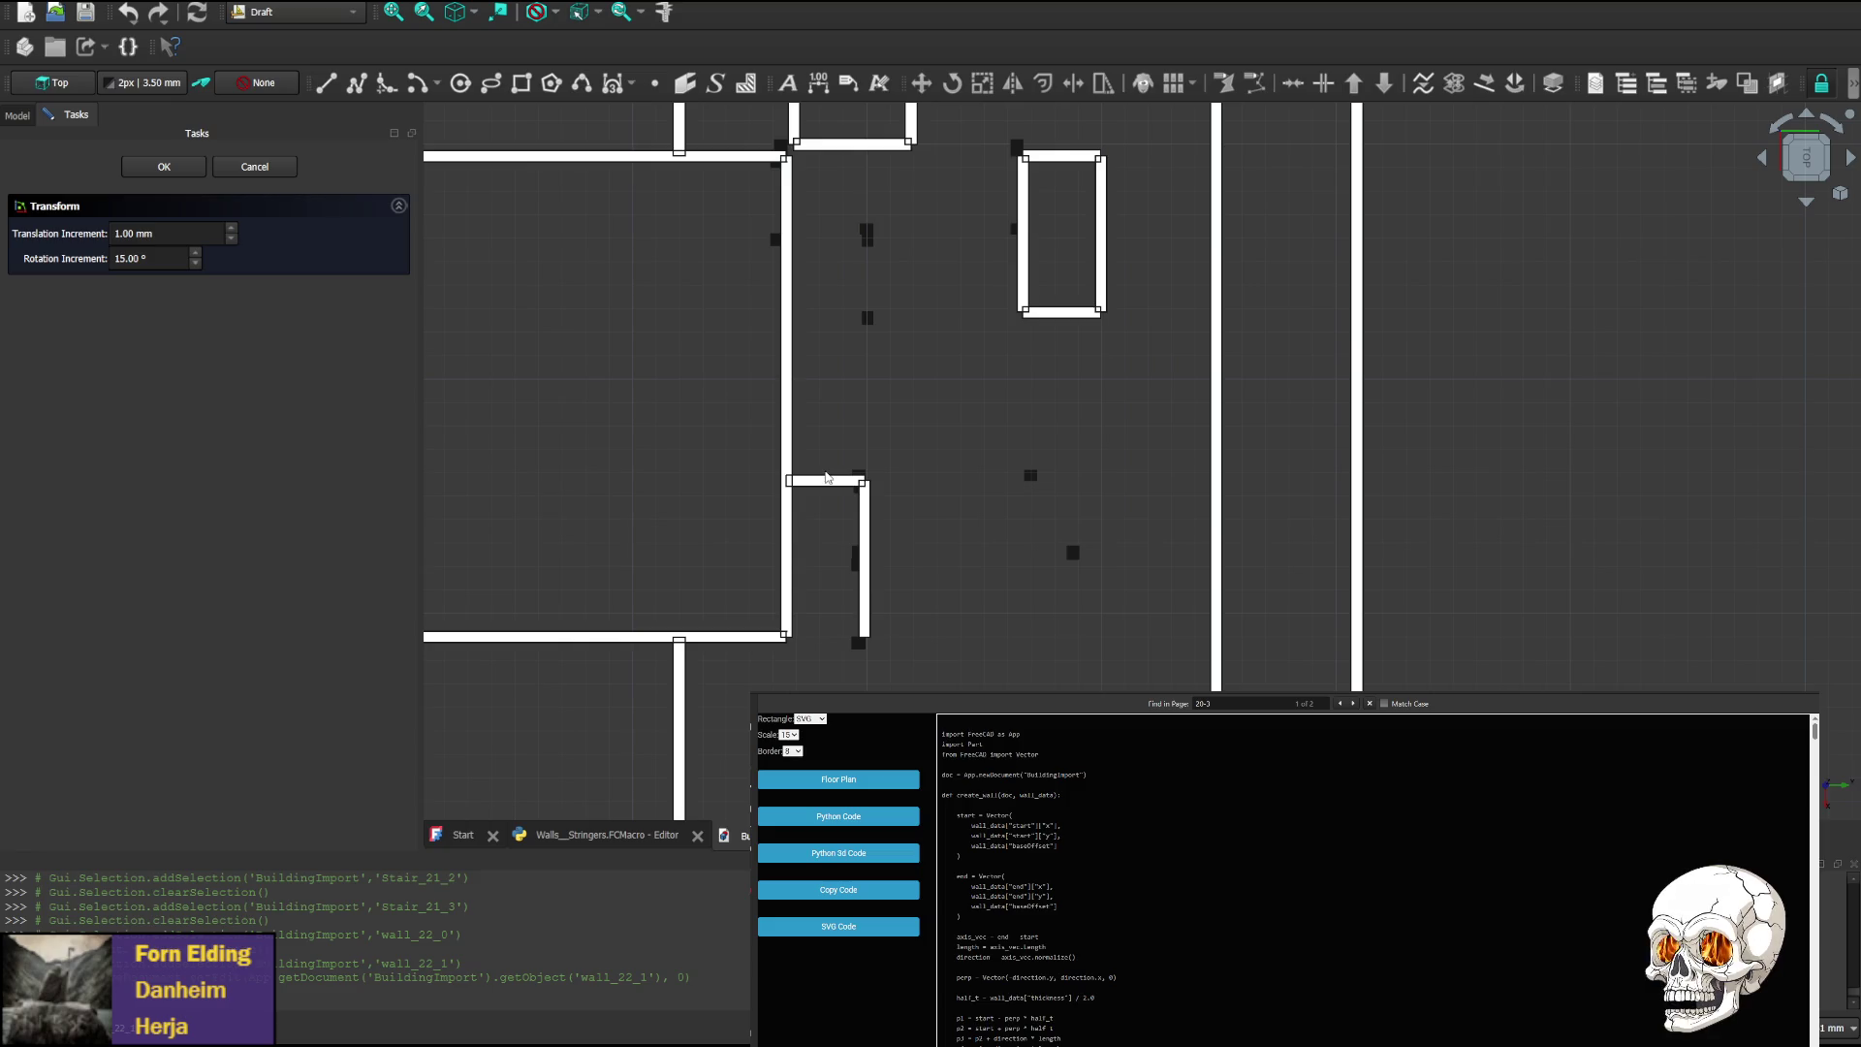
{"action": "middle_click_drag", "start_coordinate": [881, 445], "coordinate": [924, 506]}
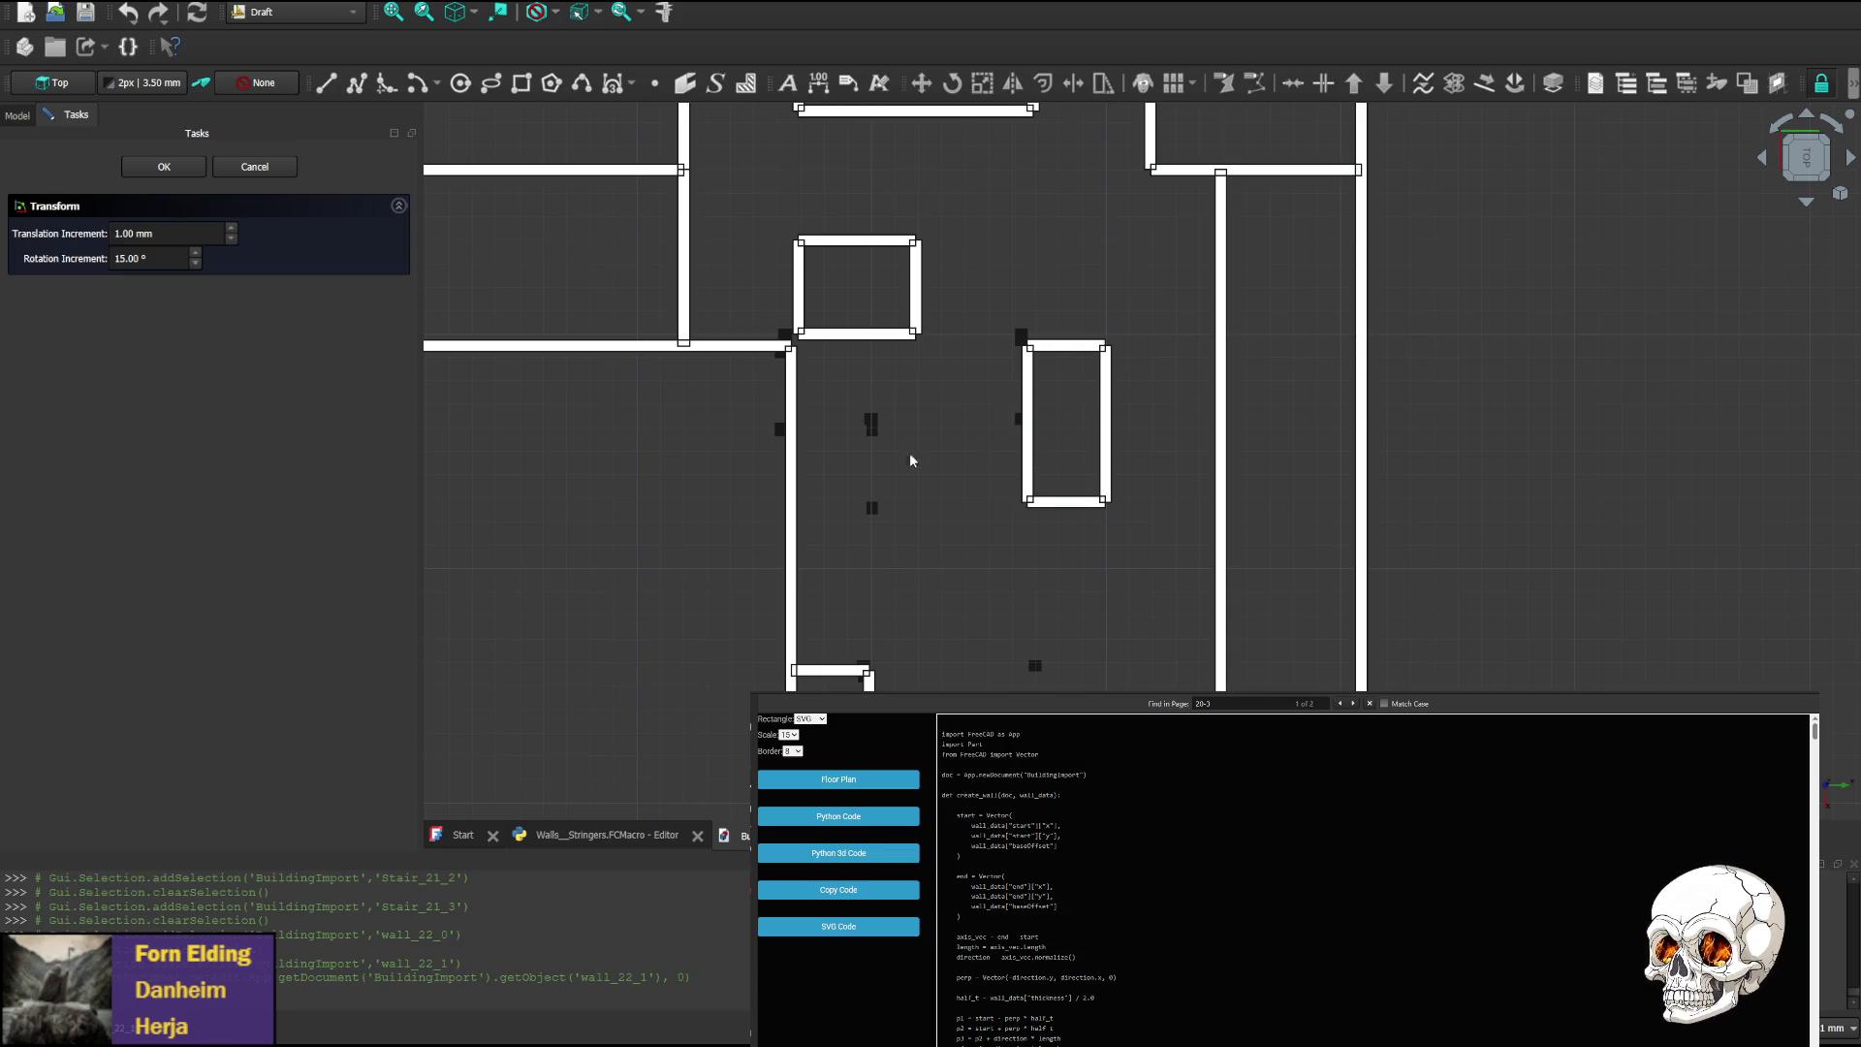
Zoom and pan the top view onto the stair tread markers beside the right-hand room
{"action": "scroll", "coordinate": [868, 461], "scroll_direction": "up", "scroll_amount": 4}
{"action": "scroll", "coordinate": [869, 461], "scroll_direction": "up", "scroll_amount": 1}
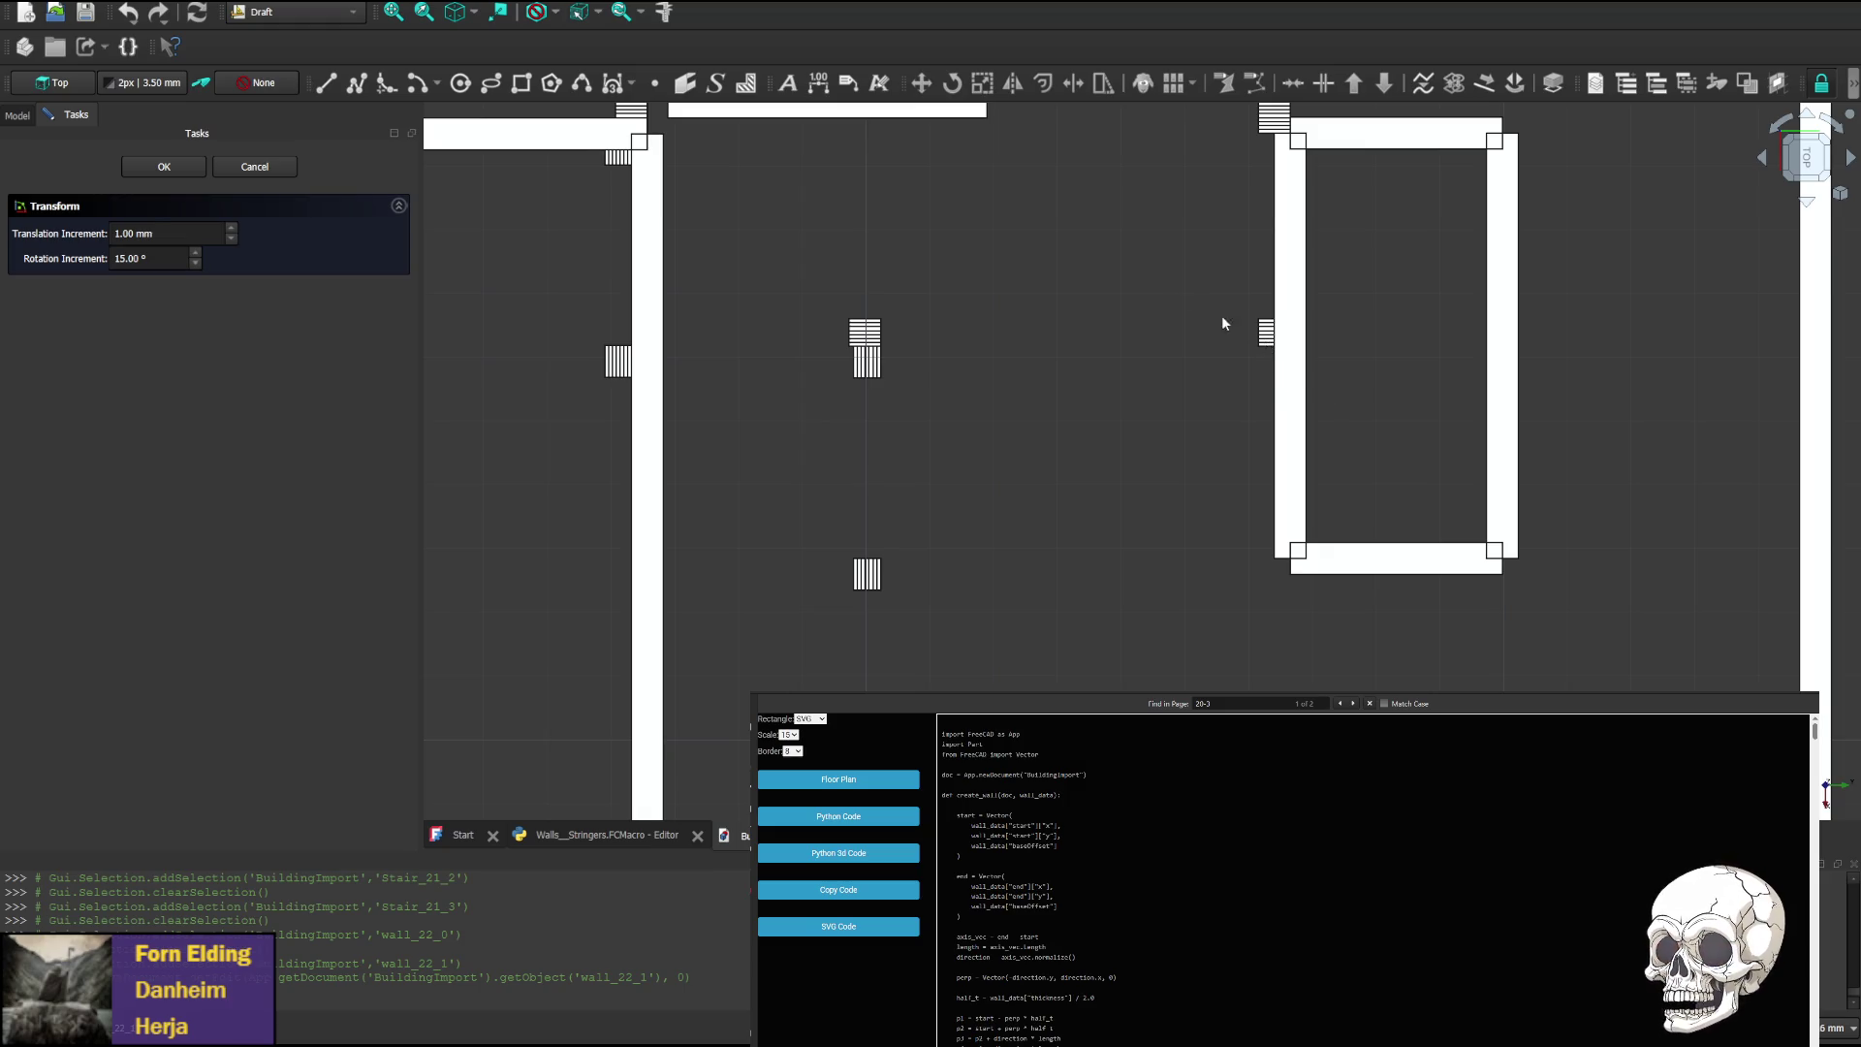
{"action": "middle_click_drag", "start_coordinate": [1260, 324], "coordinate": [1175, 498]}
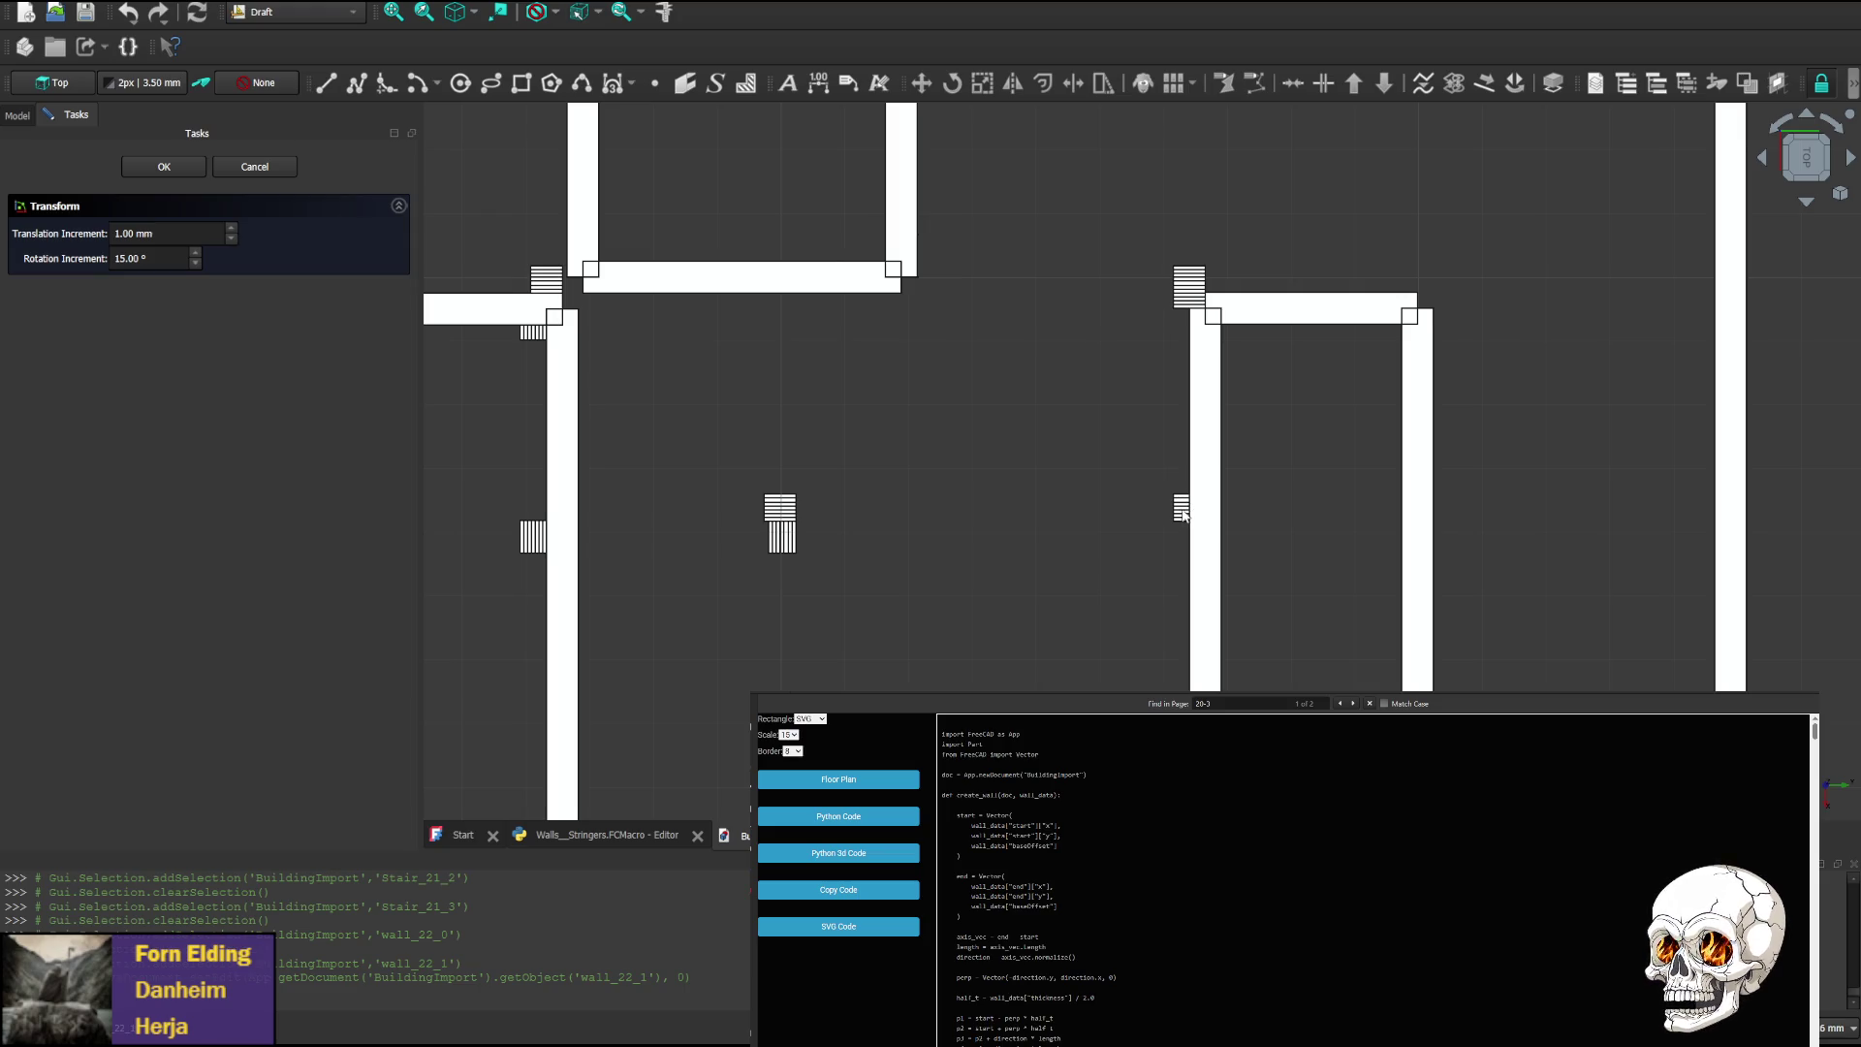
{"action": "scroll", "coordinate": [1178, 512], "scroll_direction": "up", "scroll_amount": 5}
{"action": "scroll", "coordinate": [1193, 448], "scroll_direction": "down", "scroll_amount": 6}
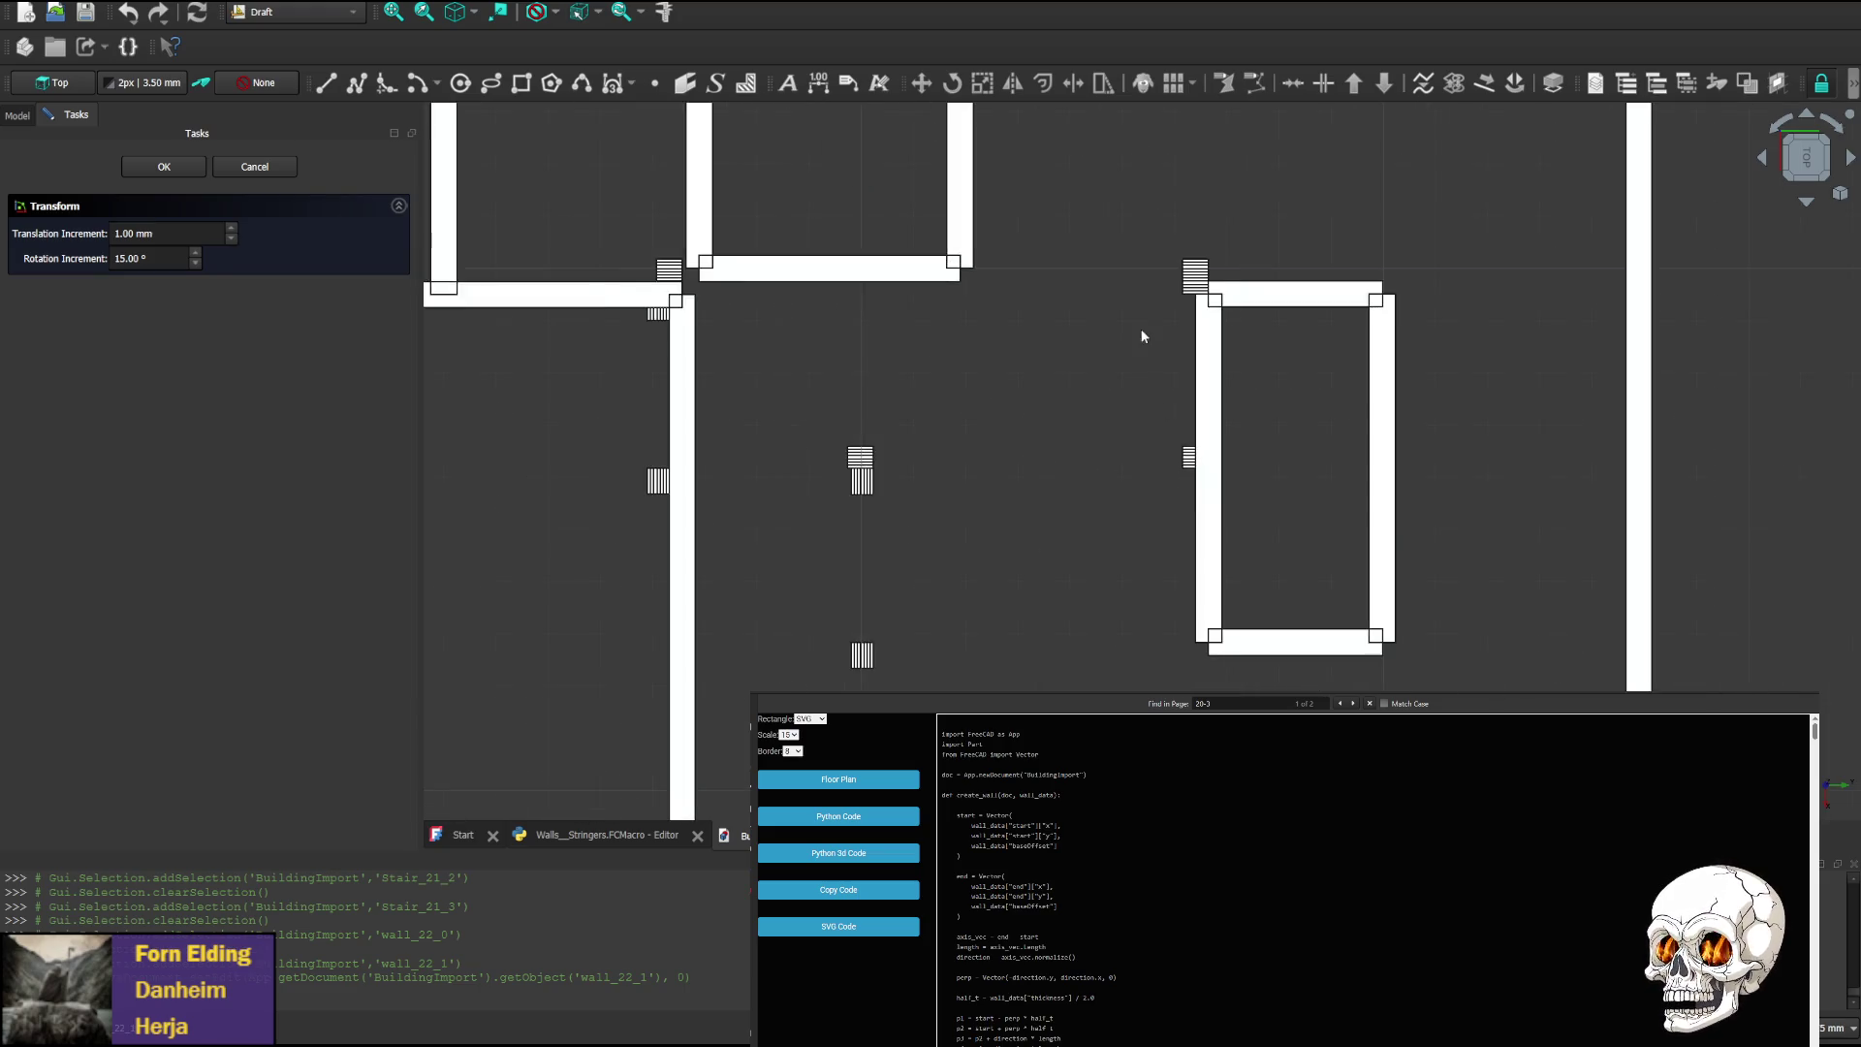
{"action": "scroll", "coordinate": [1163, 388], "scroll_direction": "up", "scroll_amount": 3}
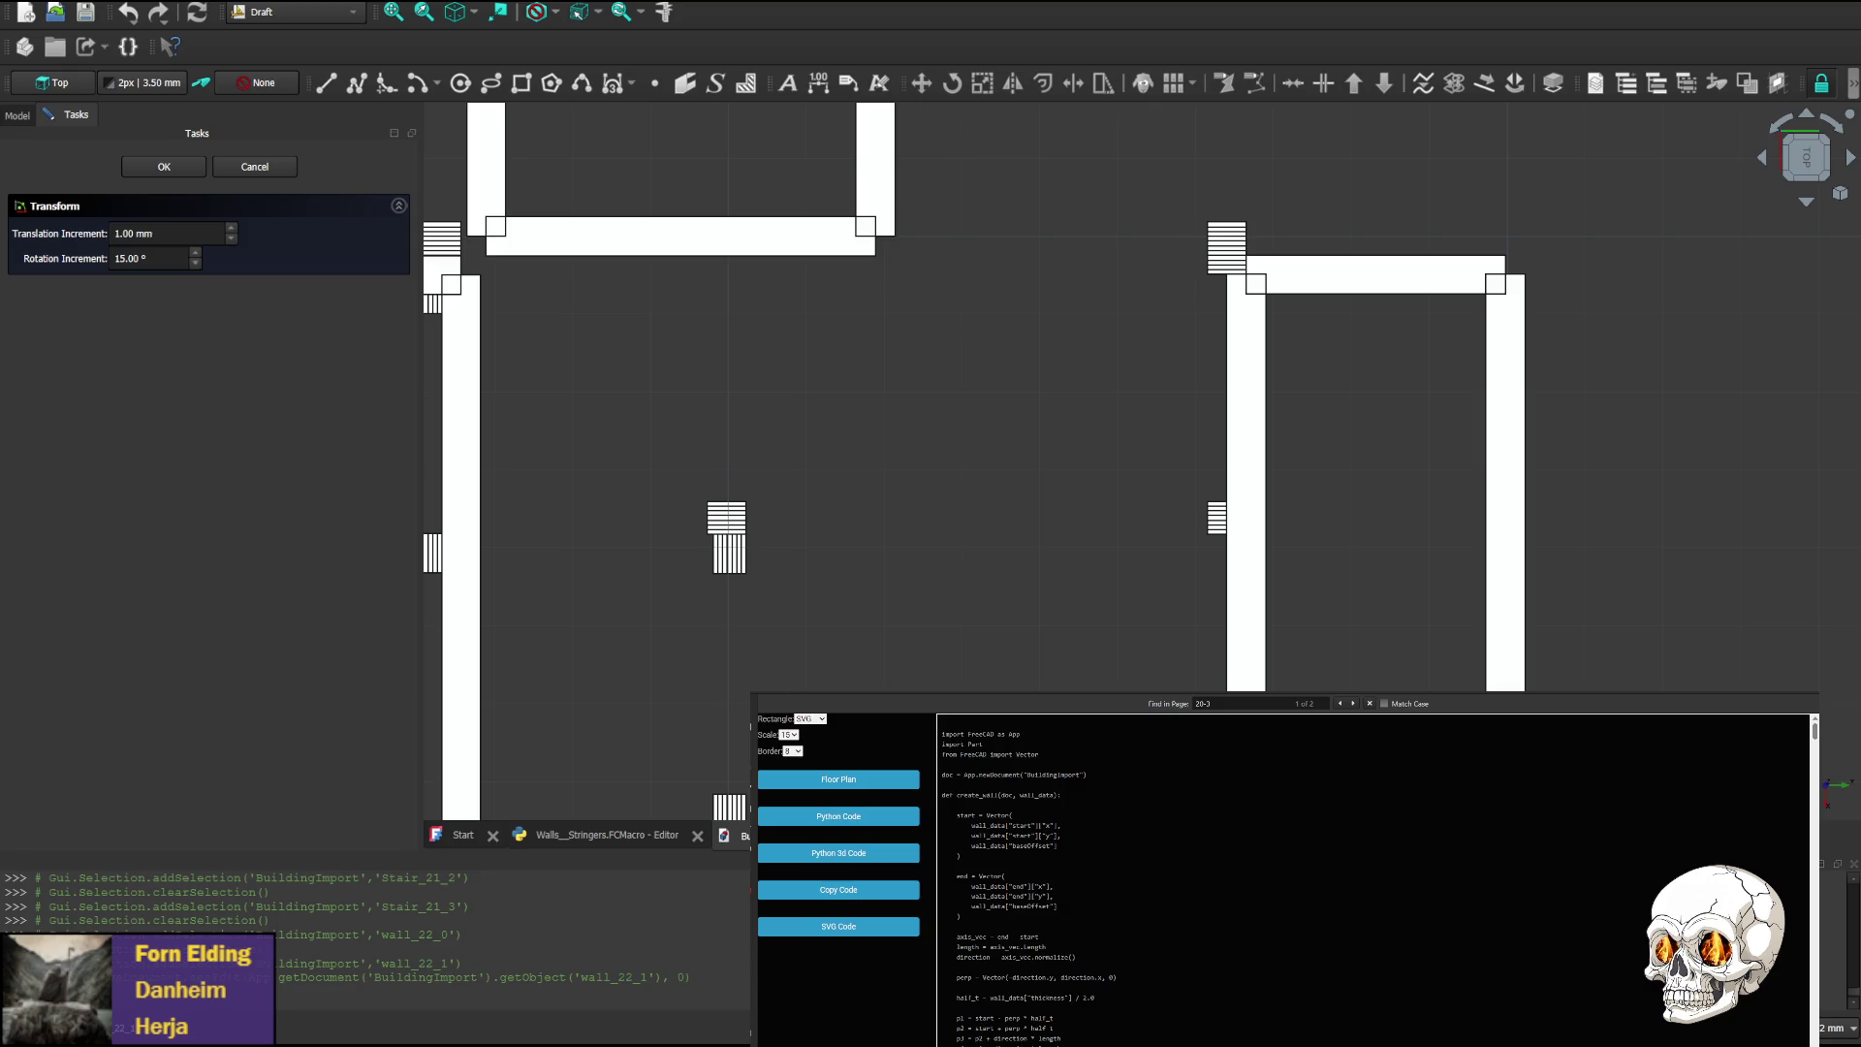
{"action": "key", "text": "alt+Tab"}
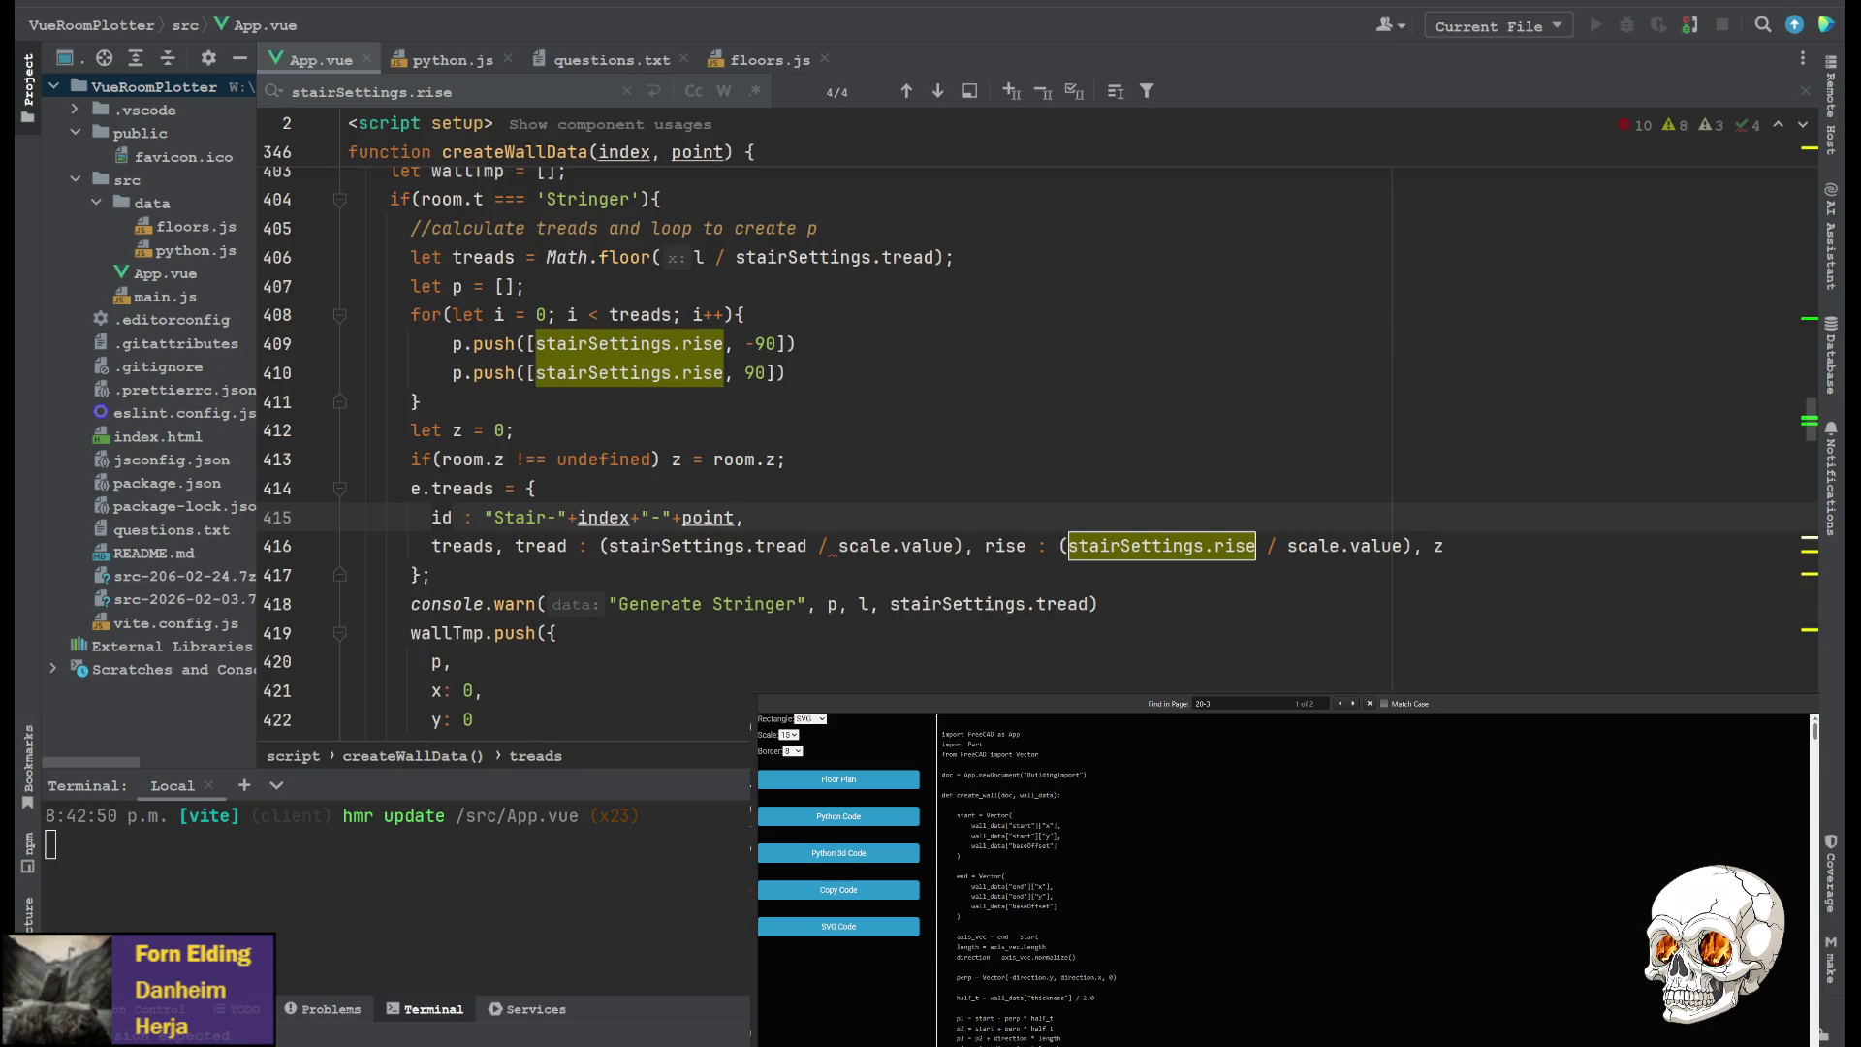
Scroll through App.vue's Stringer branch, then bring up floors.js at the basement stair entries
{"action": "scroll", "coordinate": [833, 436], "scroll_direction": "up", "scroll_amount": 1}
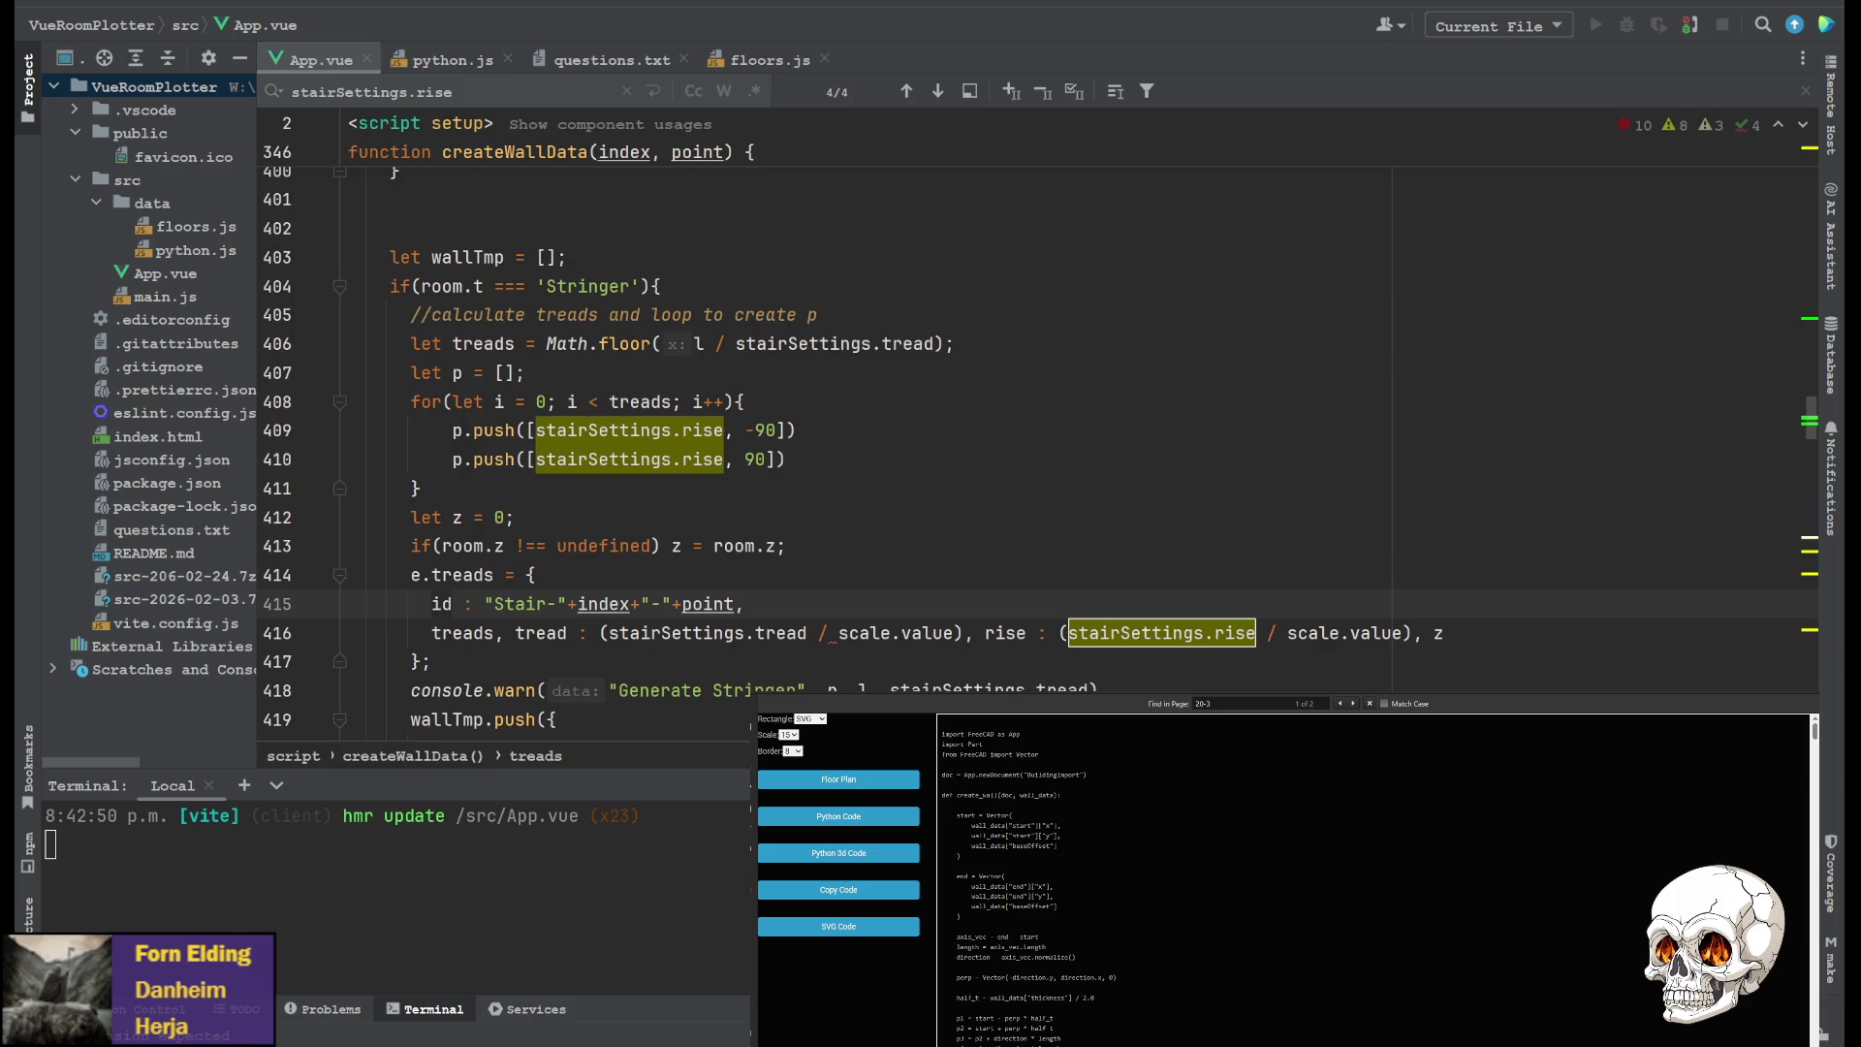
{"action": "scroll", "coordinate": [834, 436], "scroll_direction": "down", "scroll_amount": 3}
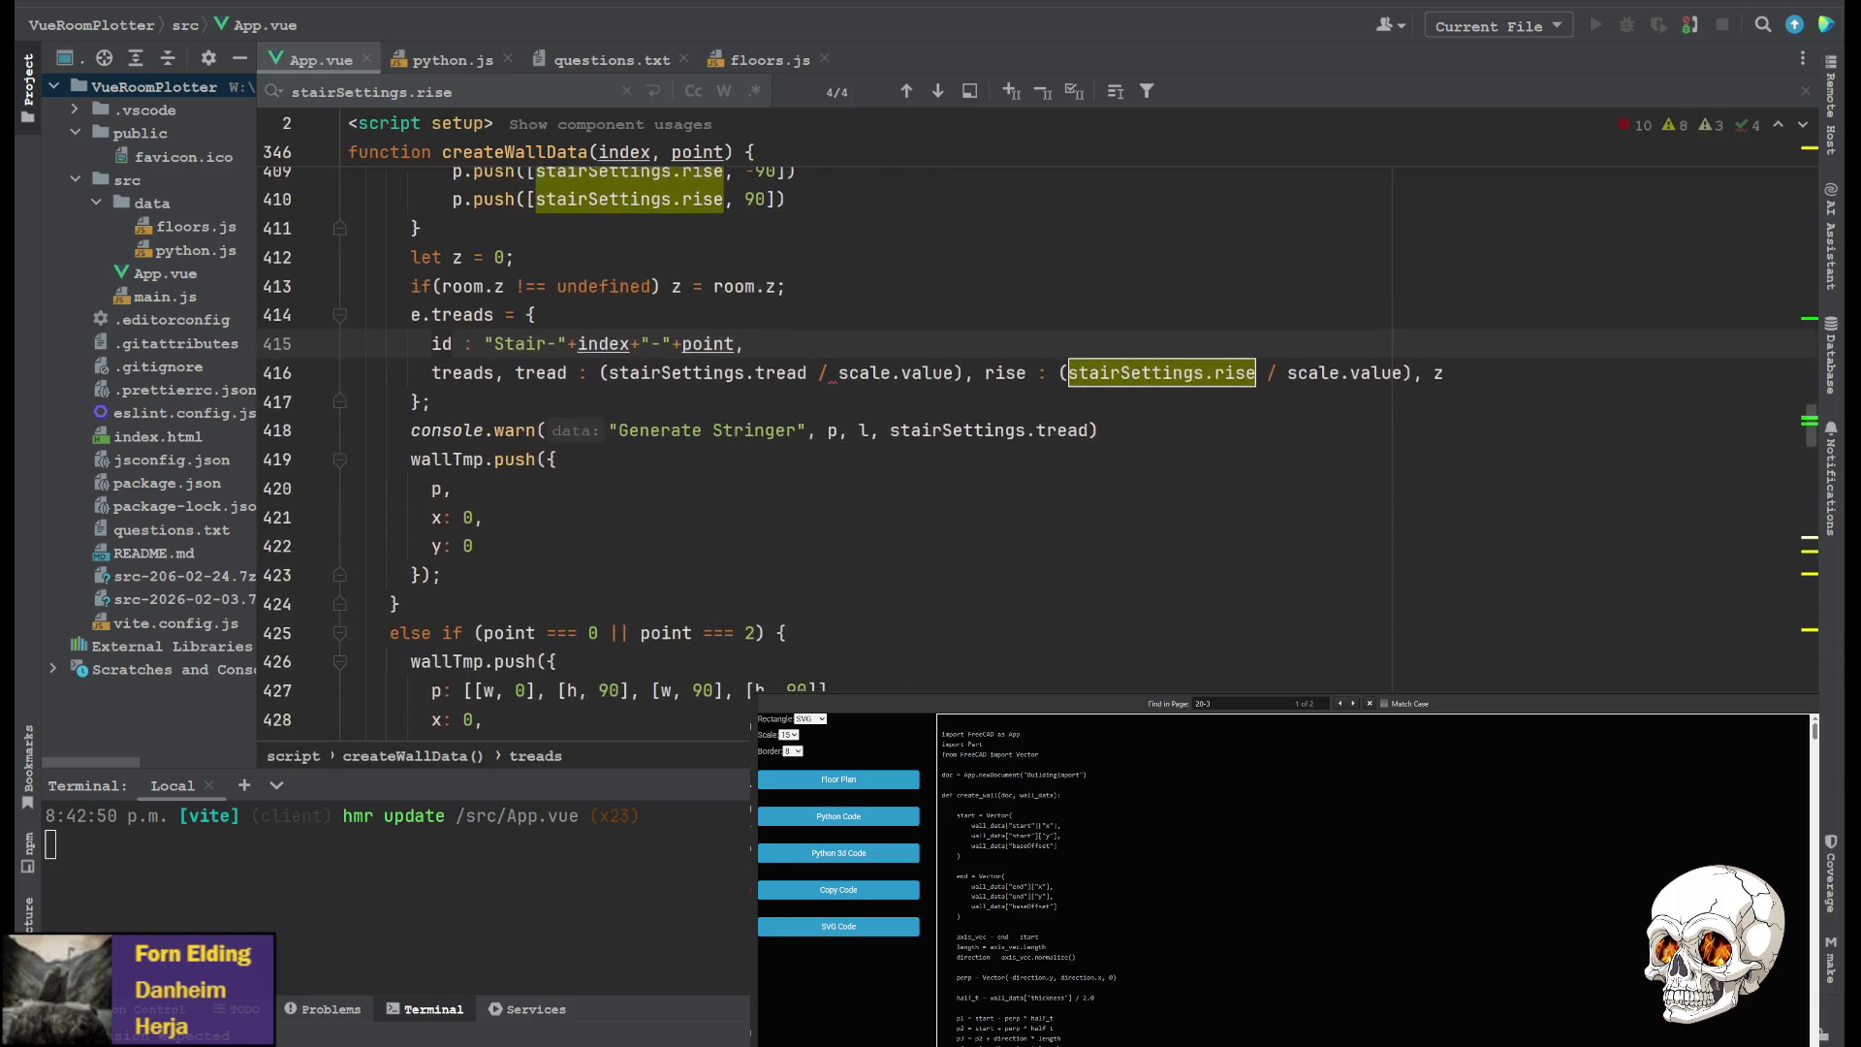
{"action": "scroll", "coordinate": [834, 436], "scroll_direction": "up", "scroll_amount": 2}
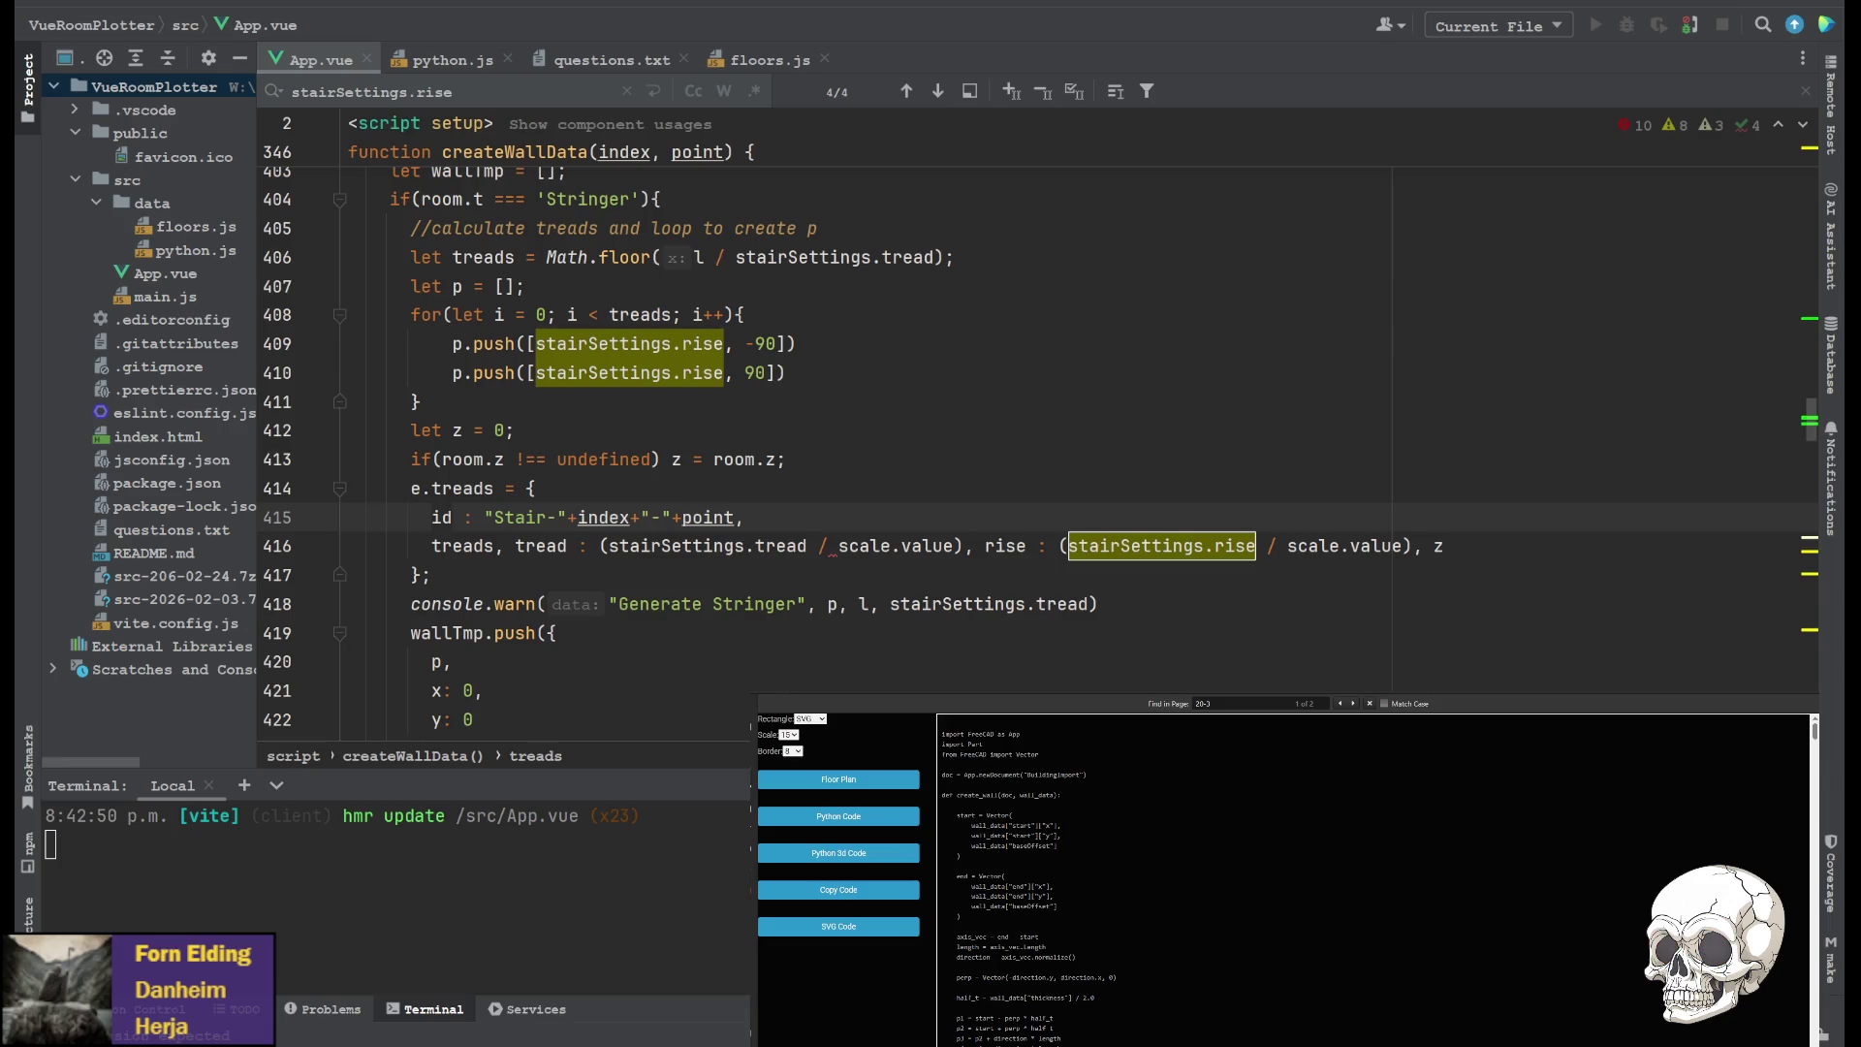
{"action": "left_click", "coordinate": [761, 61]}
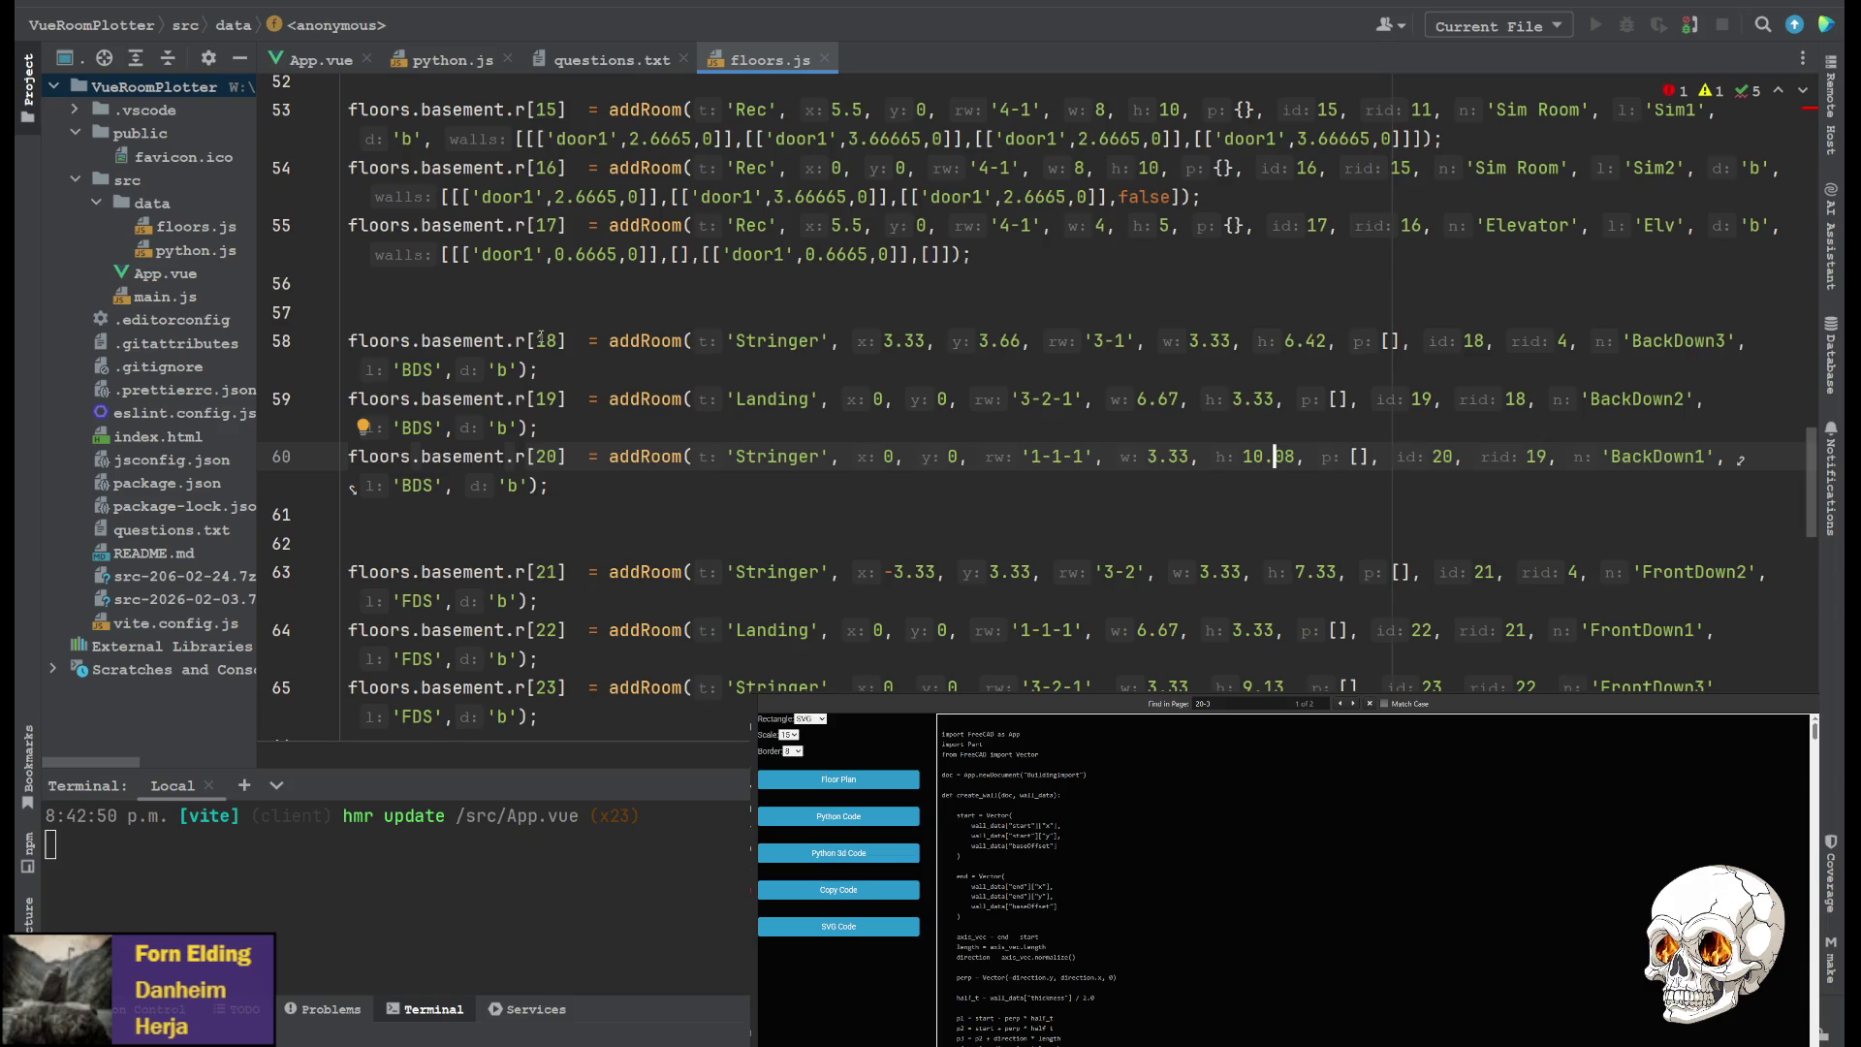
Append walls list [true, false, true, false] to the BackDown3 addRoom call and select it
{"action": "left_click", "coordinate": [559, 364]}
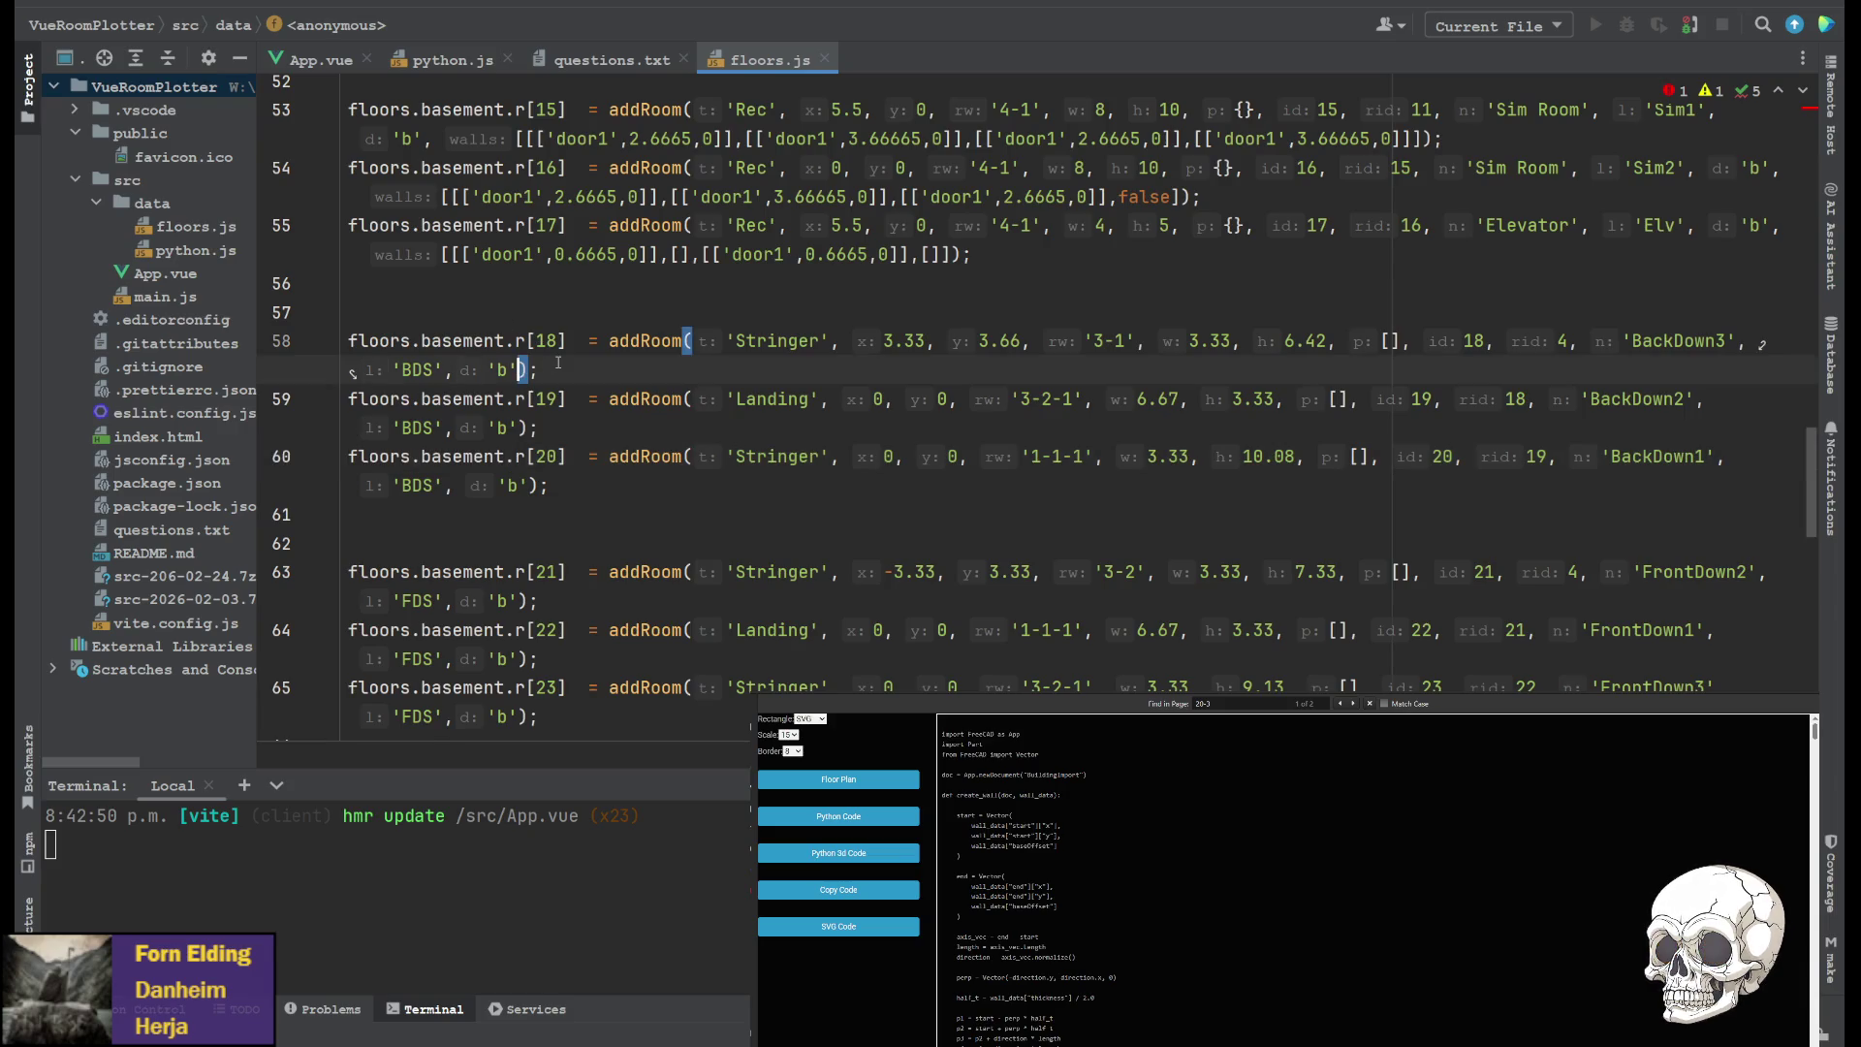
{"action": "type", "text": ", []"}
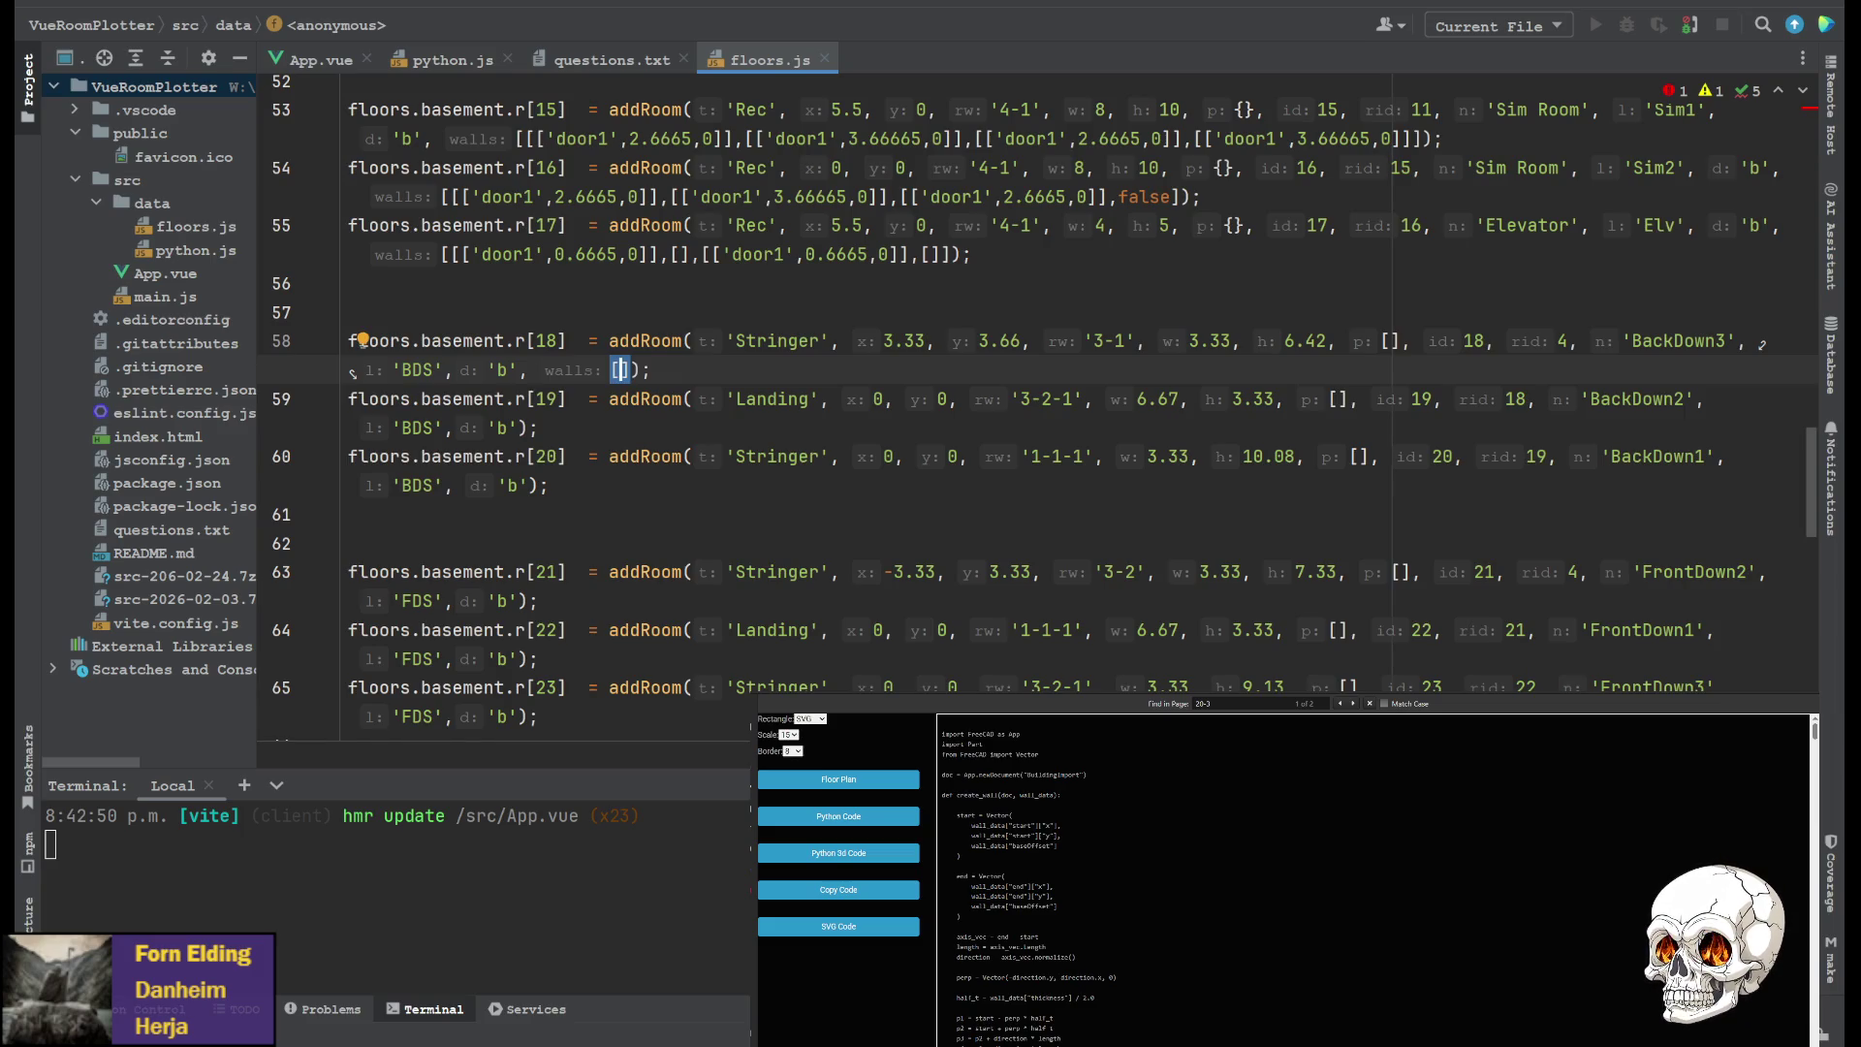
{"action": "scroll", "coordinate": [725, 324], "scroll_direction": "up", "scroll_amount": 2}
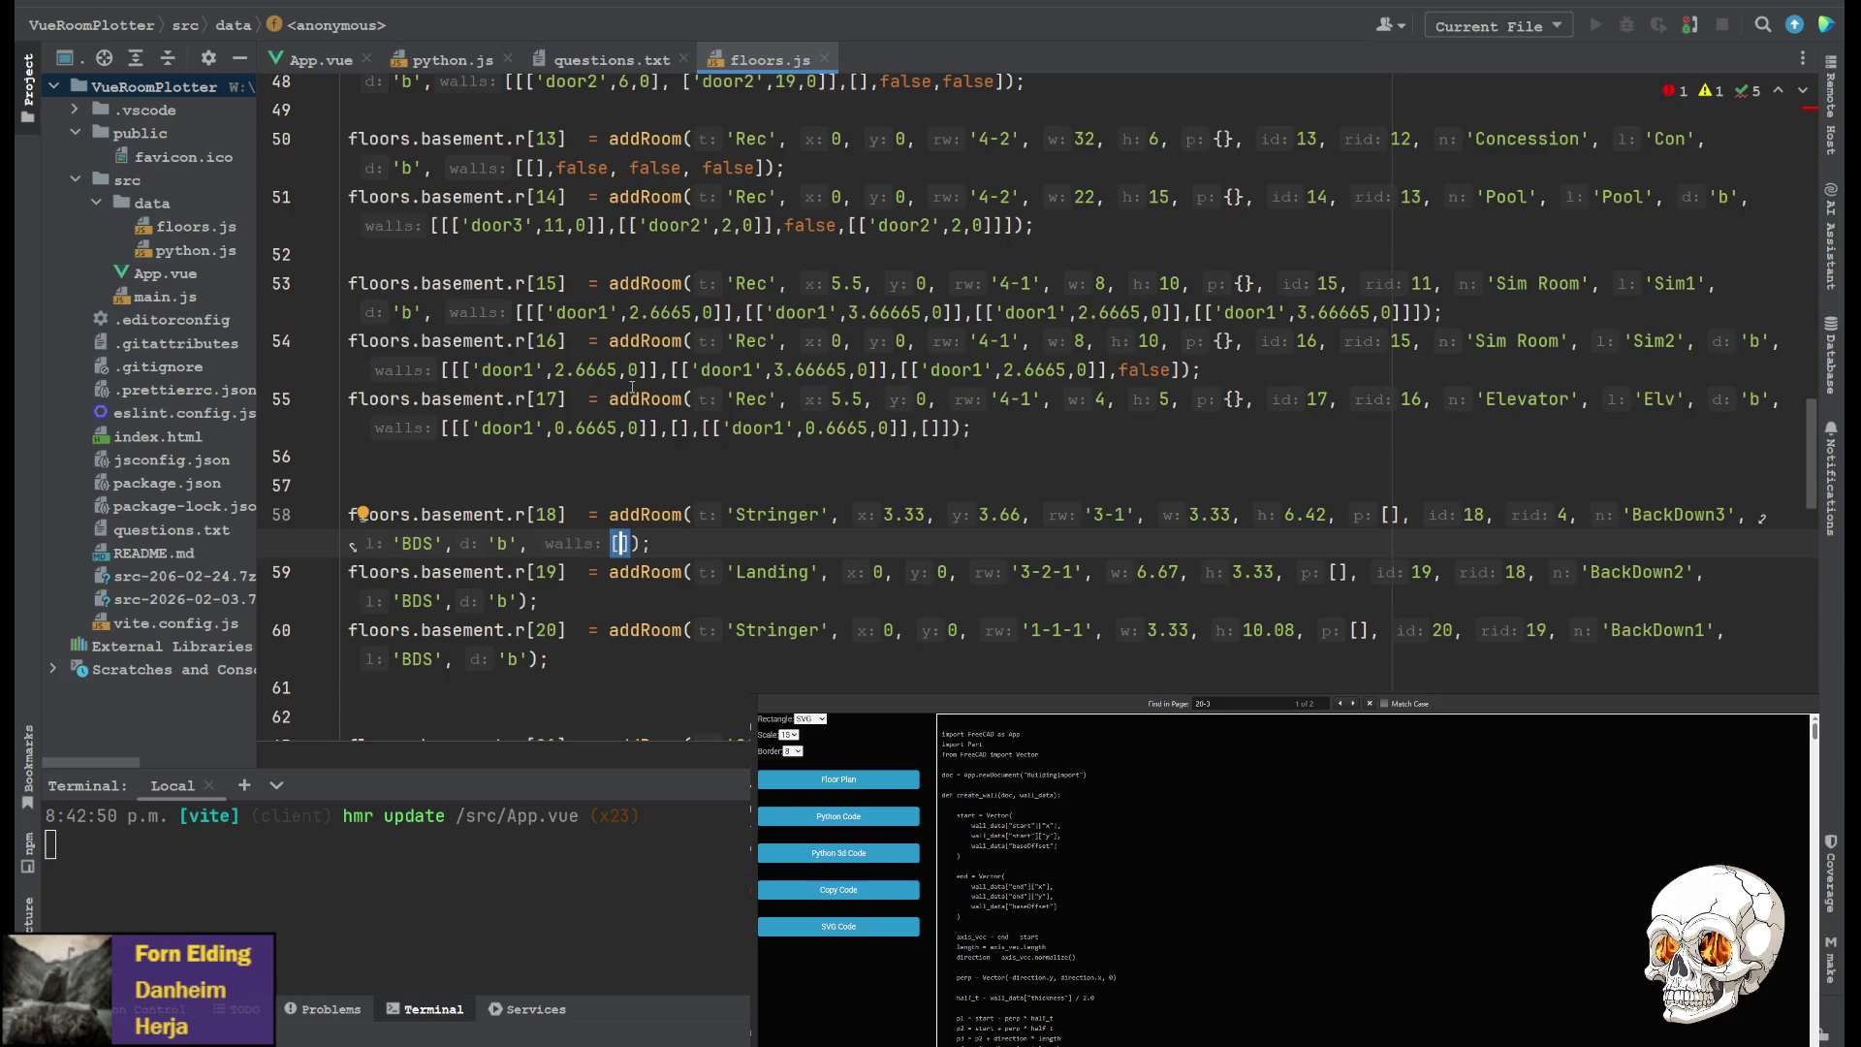
{"action": "type", "text": "true, "}
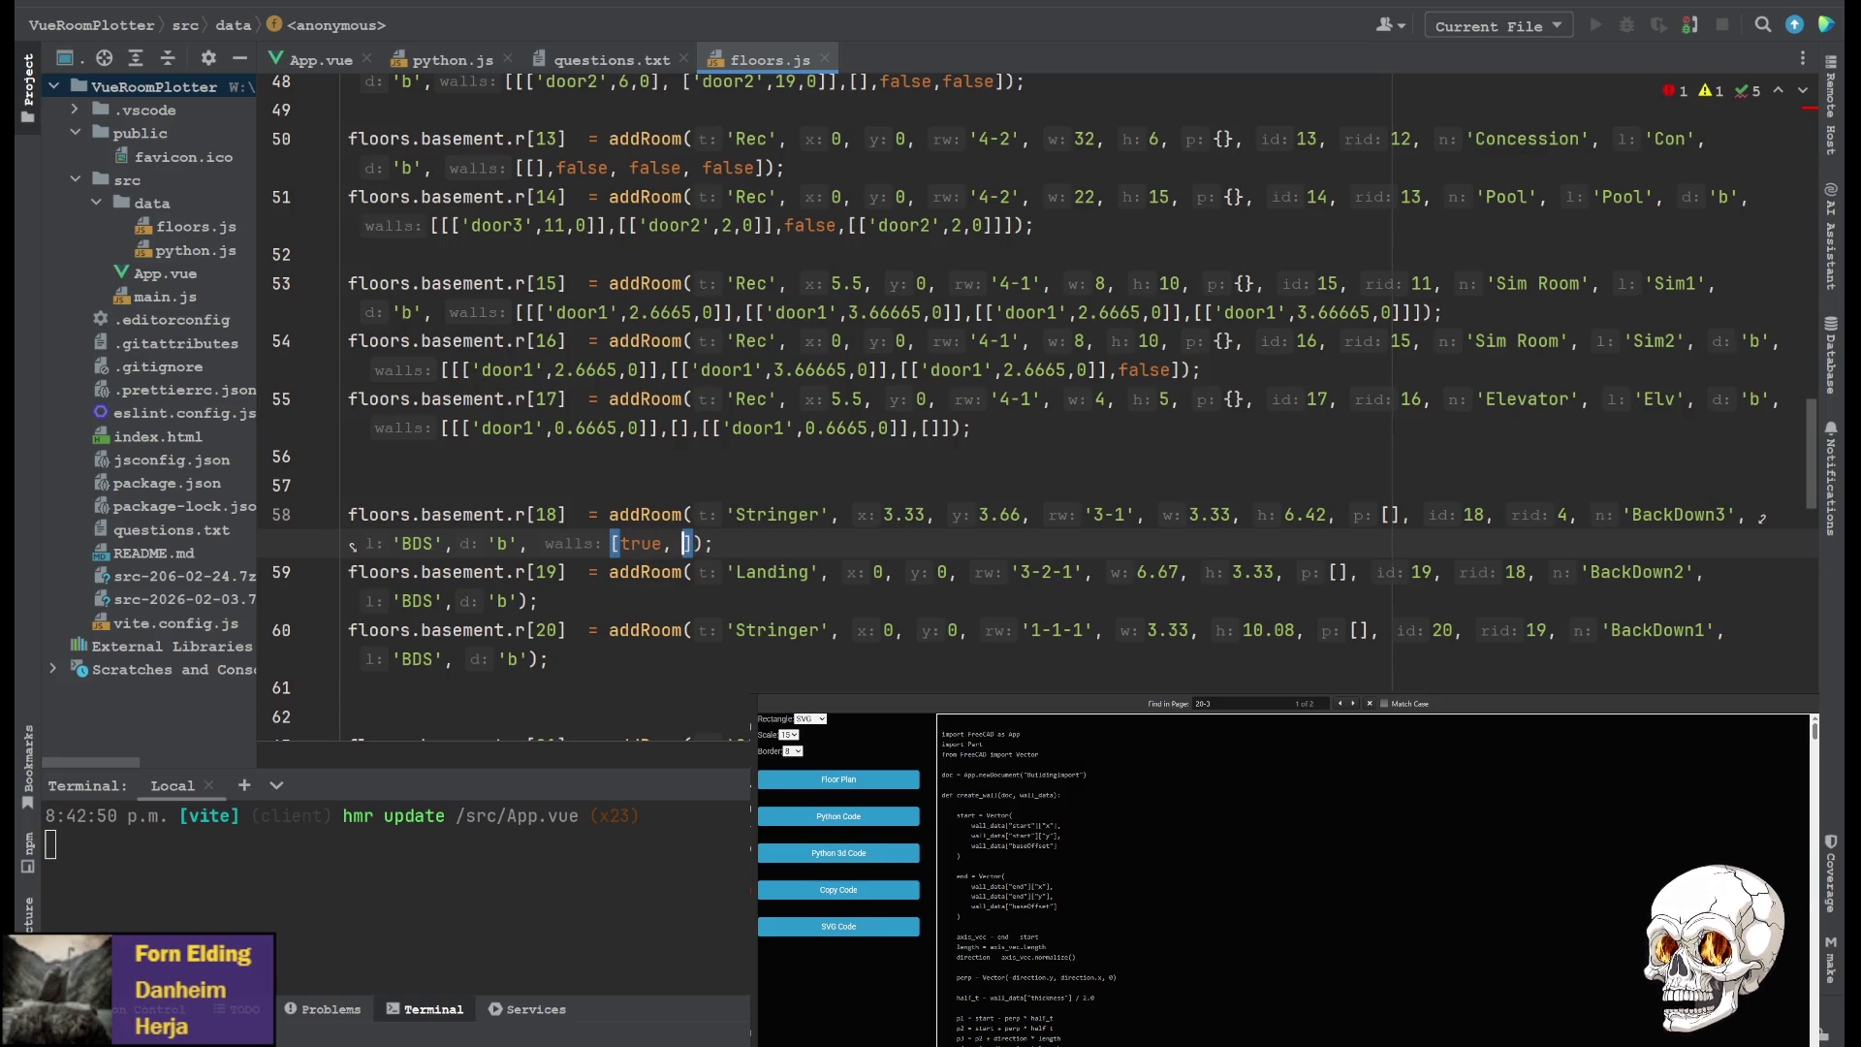
{"action": "type", "text": "false, true"}
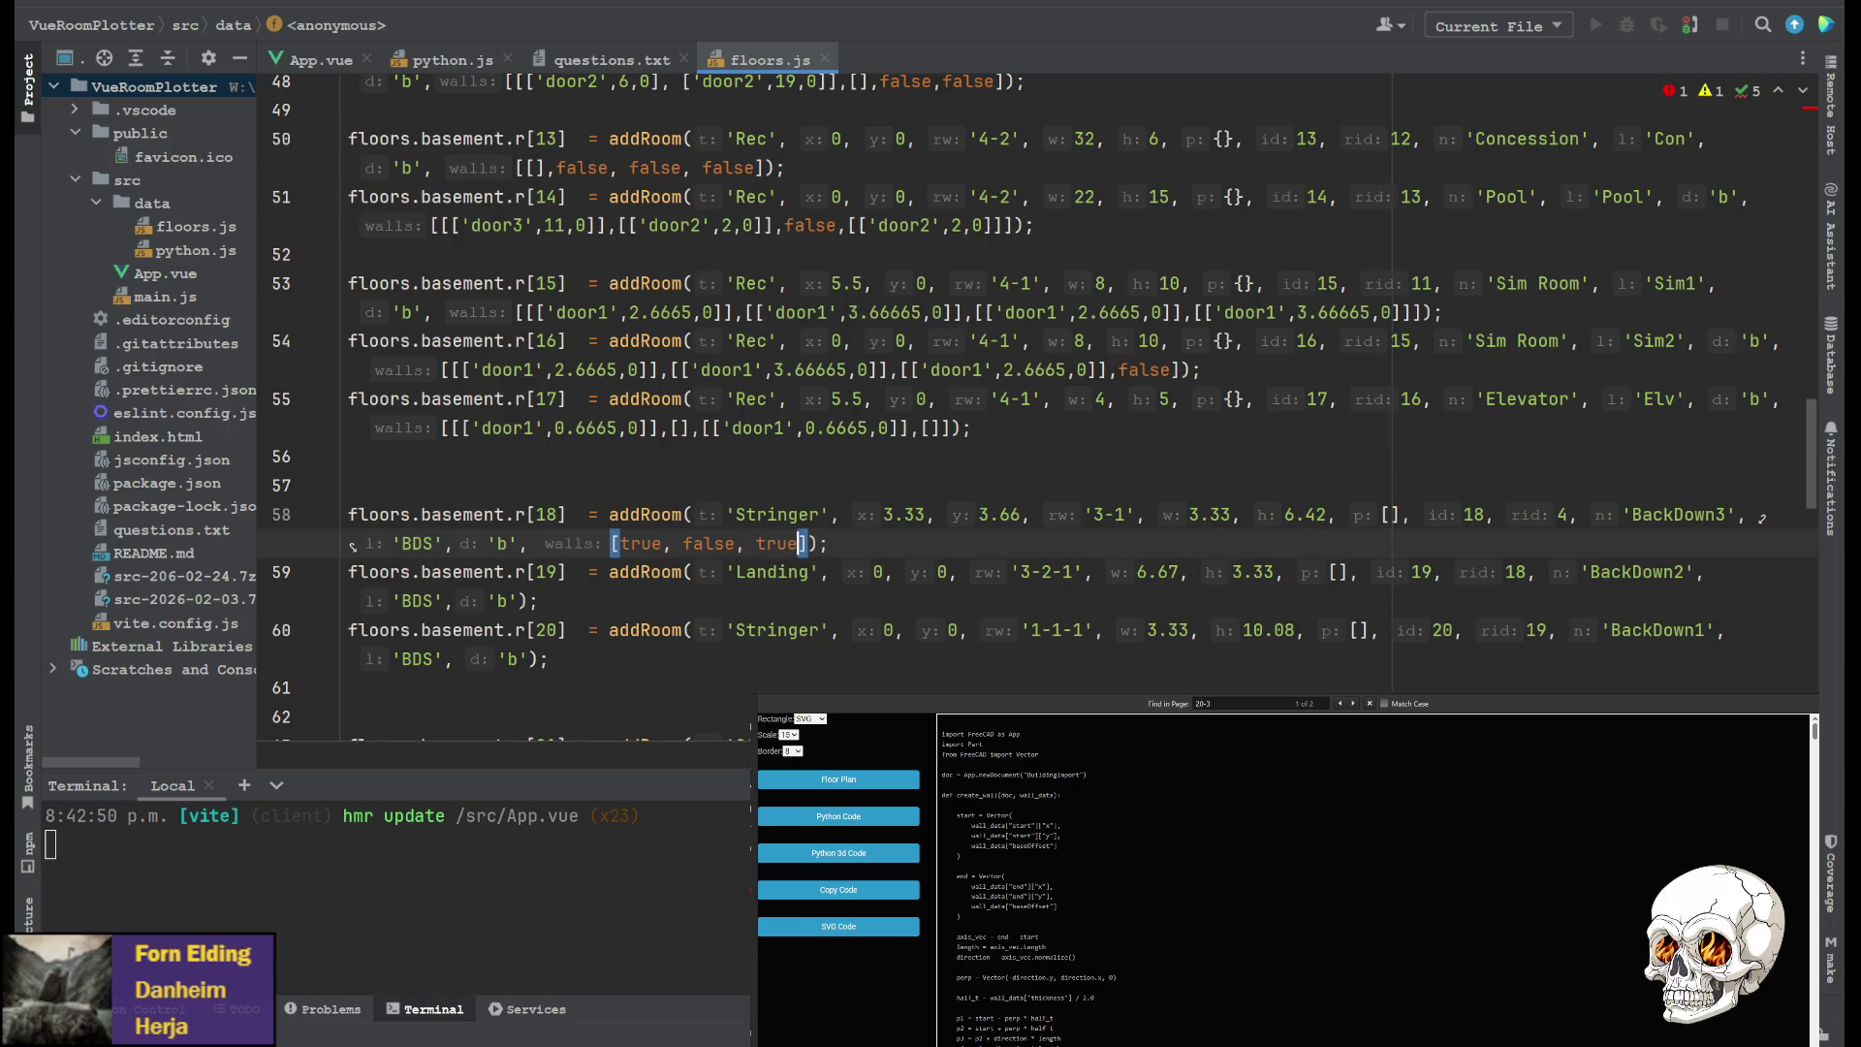
{"action": "type", "text": ", false"}
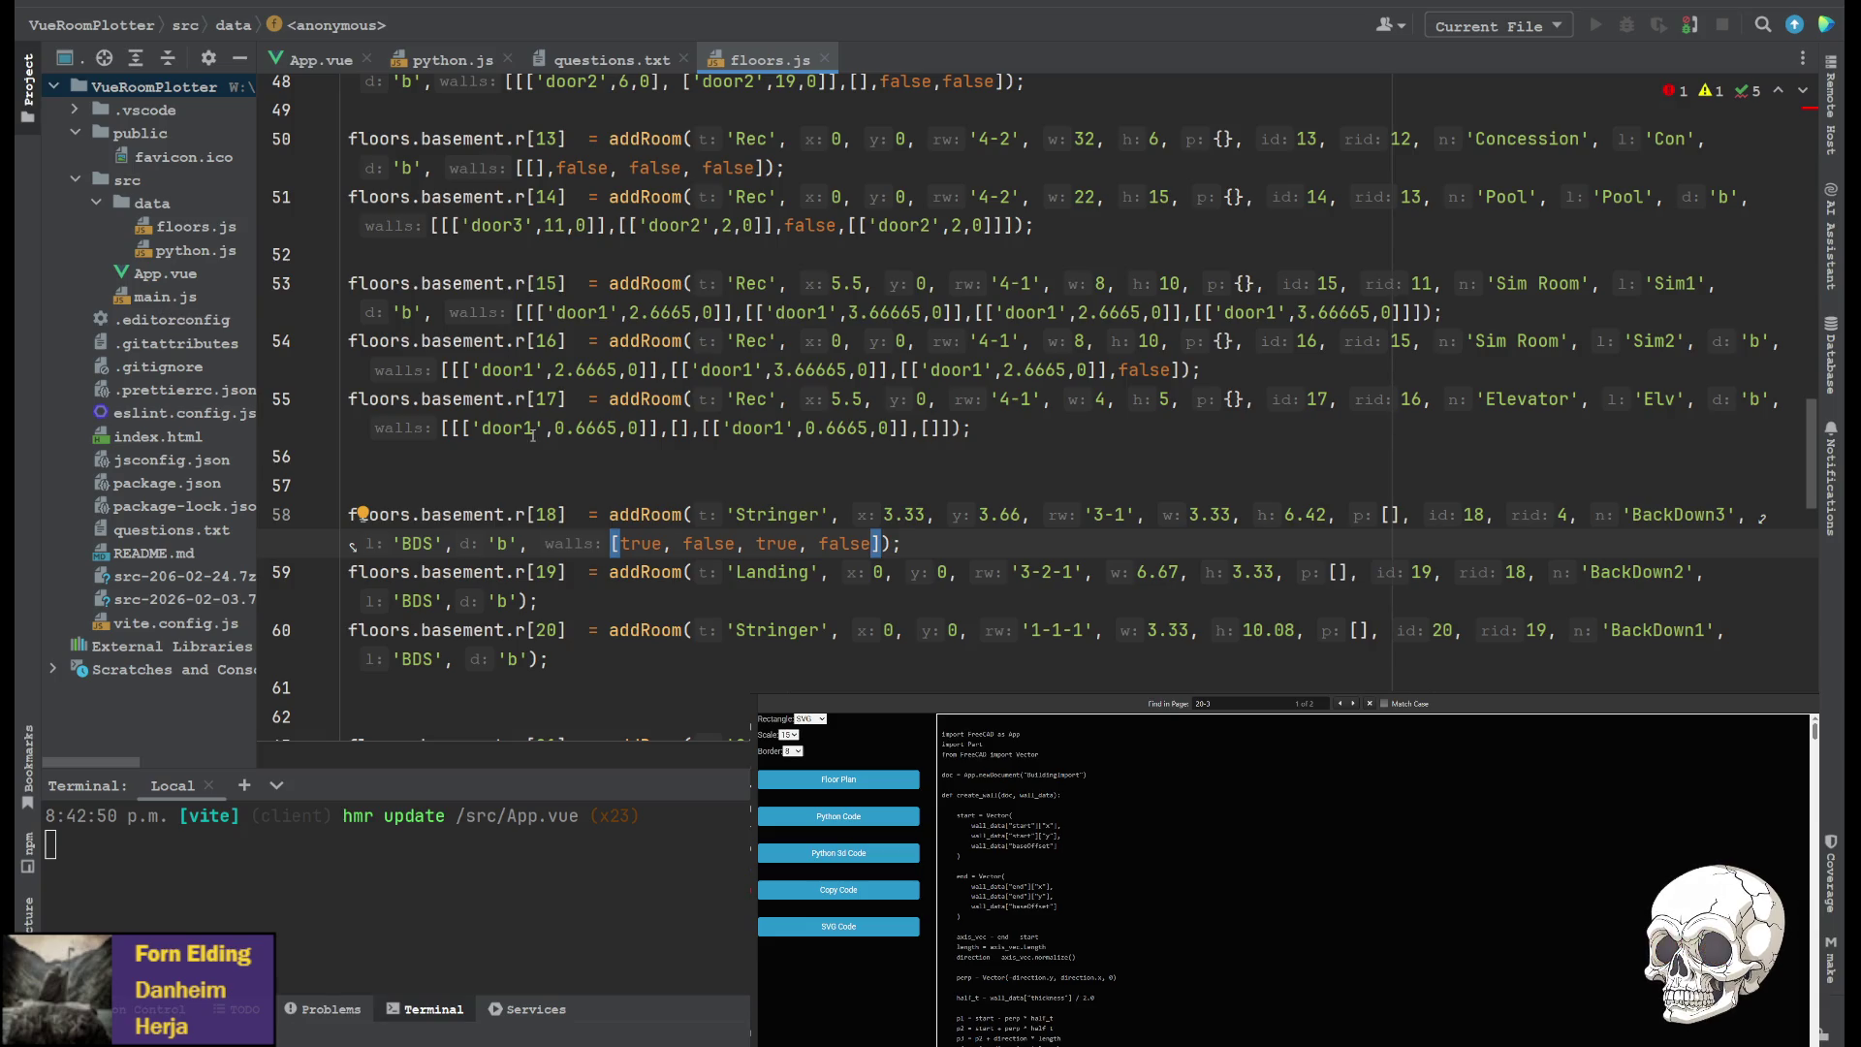
{"action": "left_click_drag", "start_coordinate": [611, 543], "coordinate": [879, 543]}
{"action": "key", "text": "ctrl+c"}
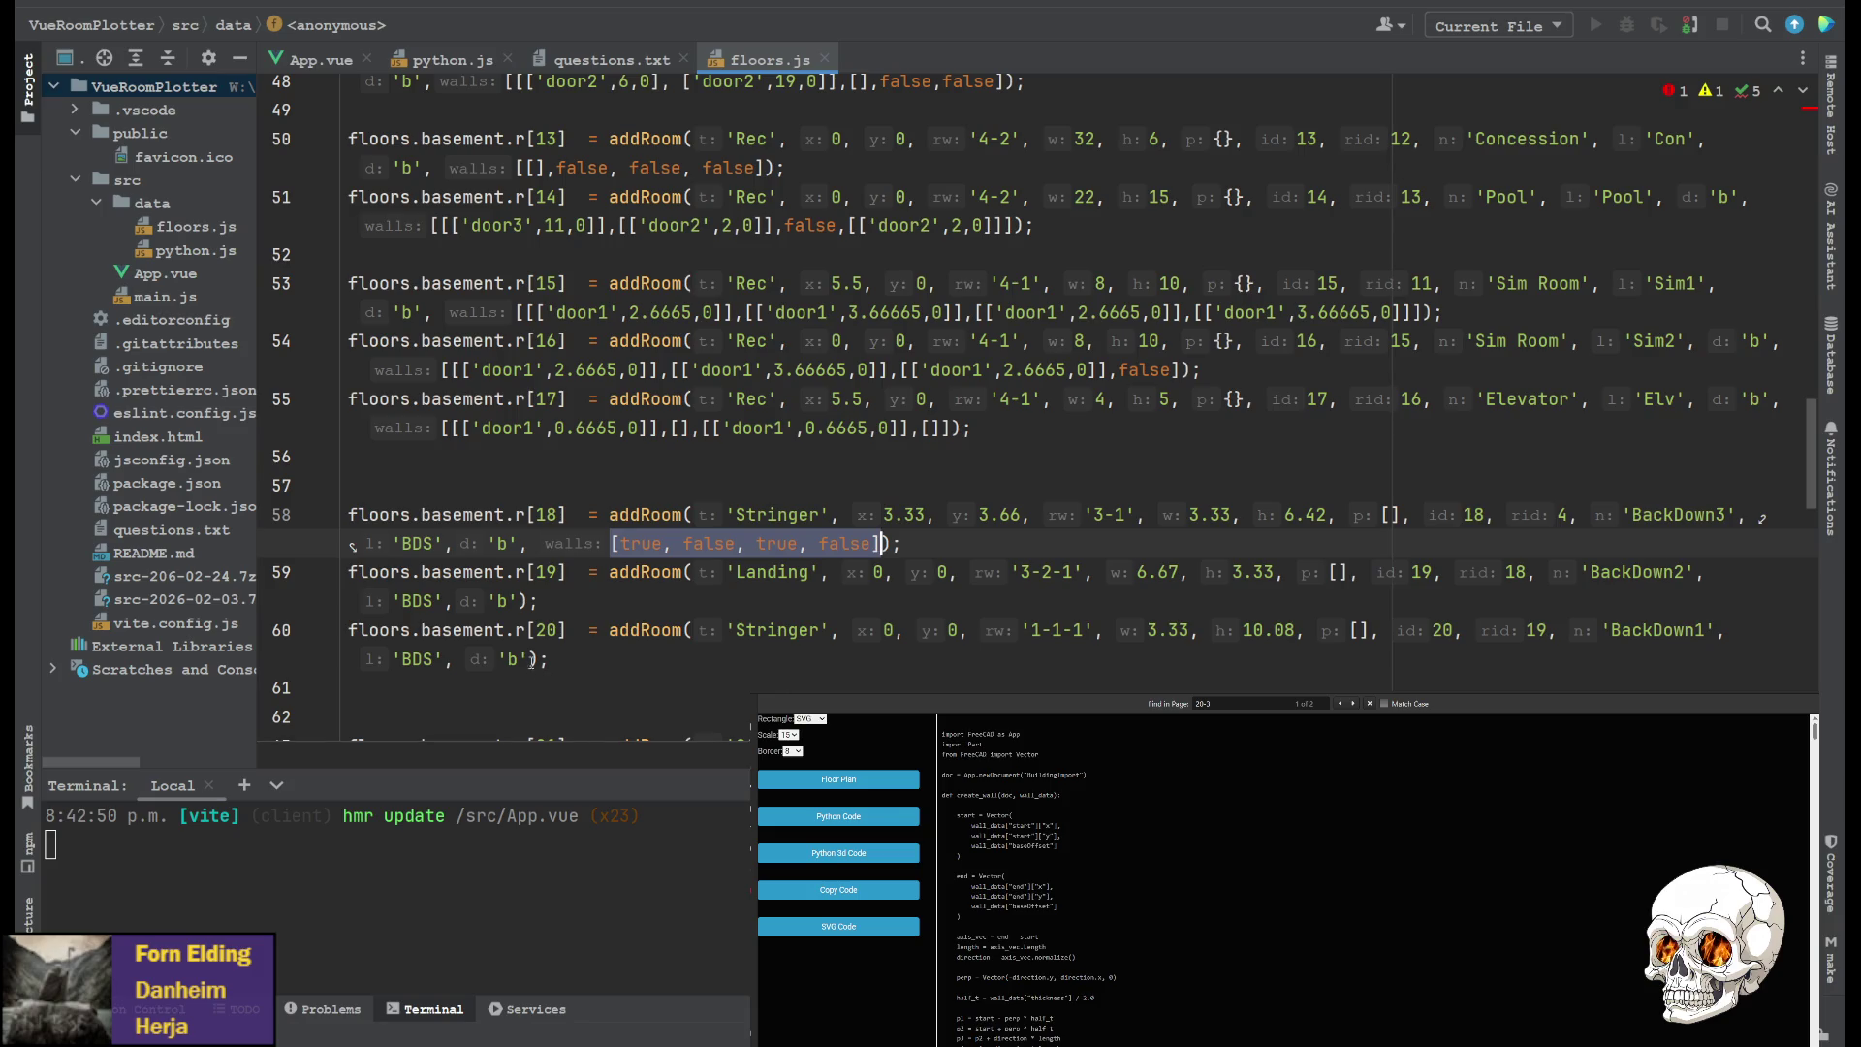
Add the same walls list to the BackDown1 and FrontDown2 addRoom calls
{"action": "left_click", "coordinate": [531, 659]}
{"action": "type", "text": ","}
{"action": "key", "text": "ctrl+v"}
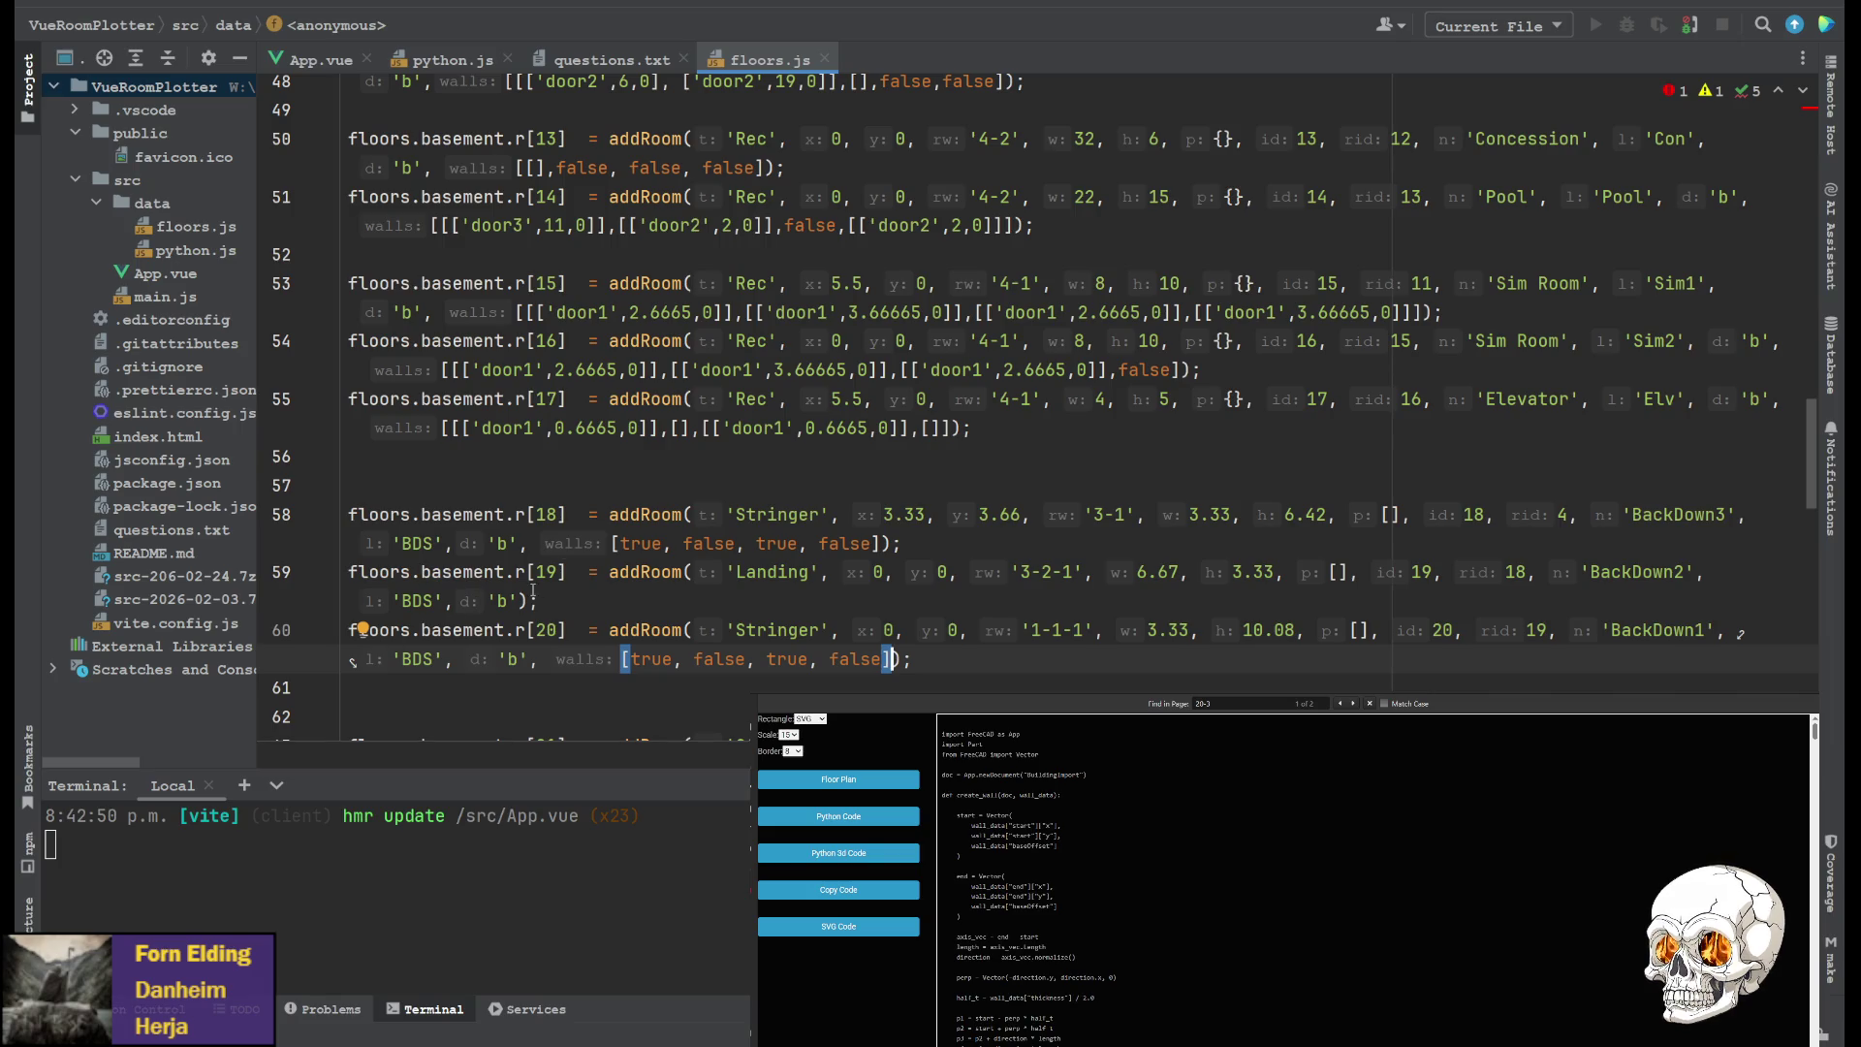
{"action": "scroll", "coordinate": [595, 483], "scroll_direction": "down", "scroll_amount": 3}
{"action": "left_click", "coordinate": [524, 514]}
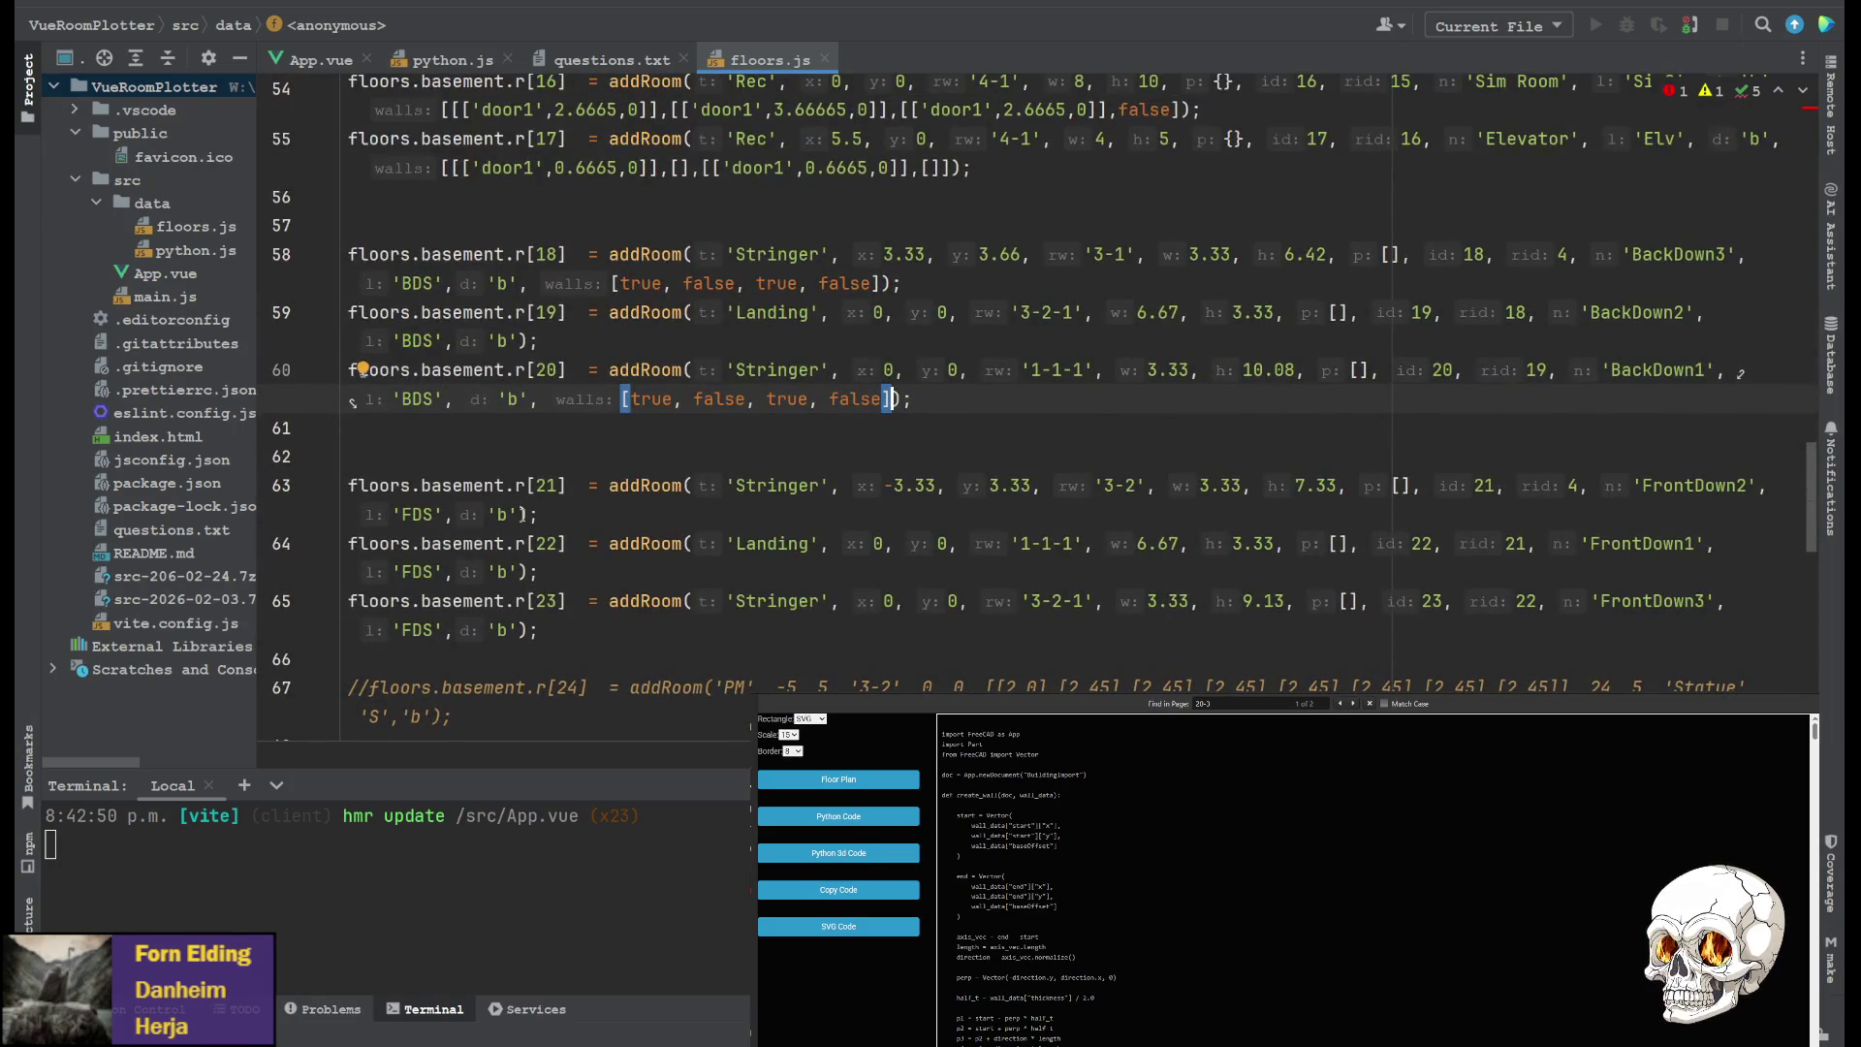
{"action": "key", "text": "ctrl+v"}
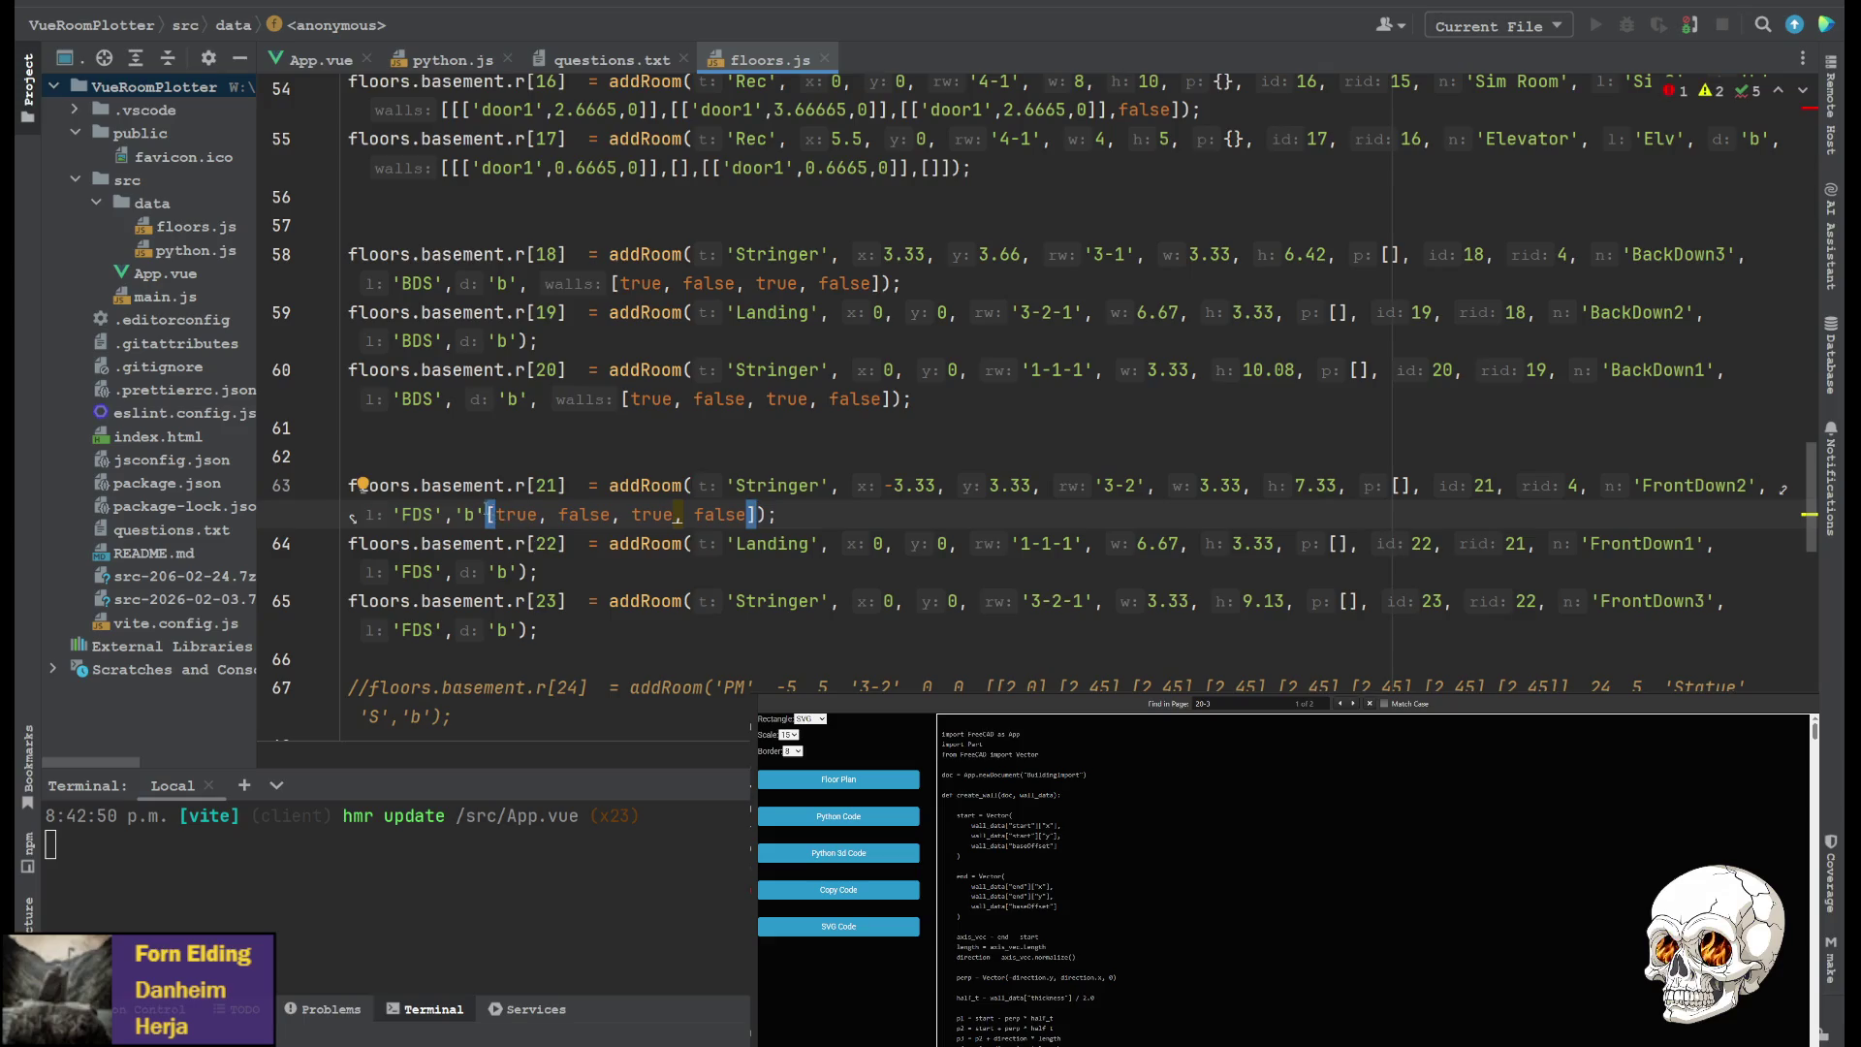
{"action": "left_click", "coordinate": [487, 514]}
{"action": "type", "text": ","}
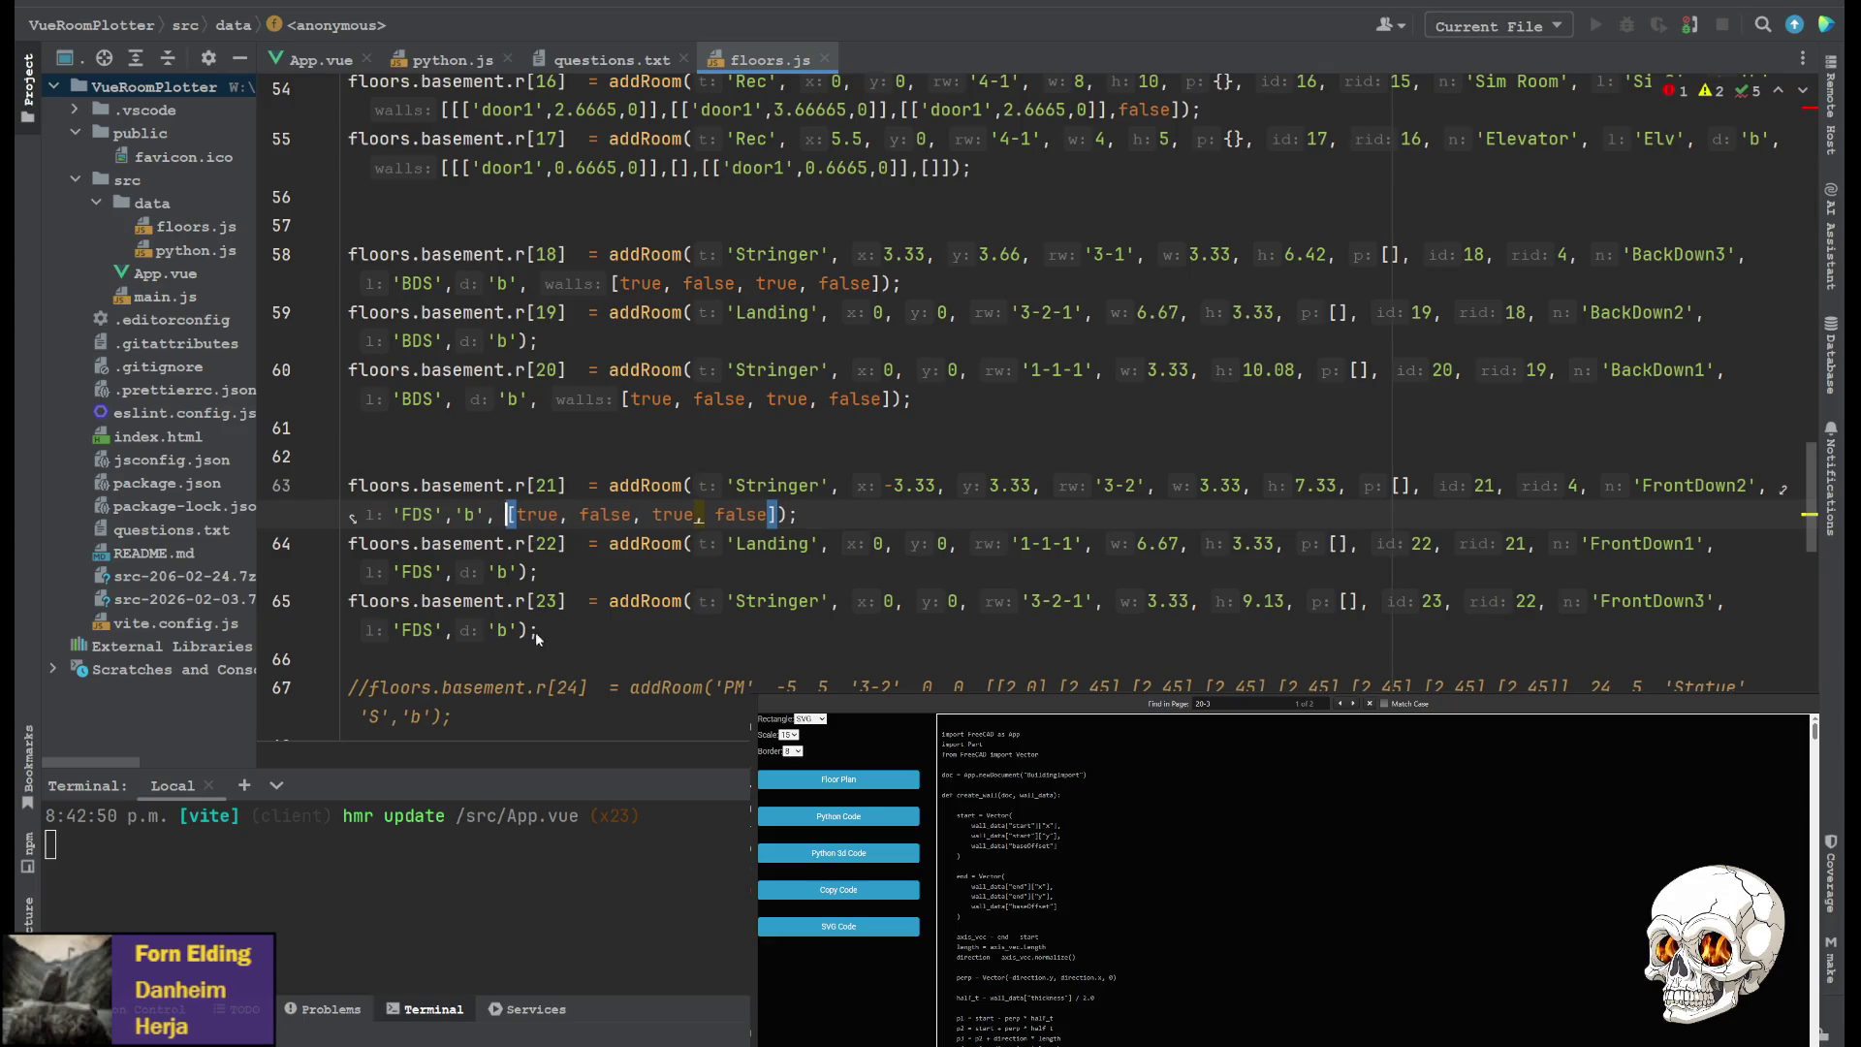
Append walls list [true, false, true, false] to the FrontDown3 addRoom call
{"action": "left_click", "coordinate": [529, 630]}
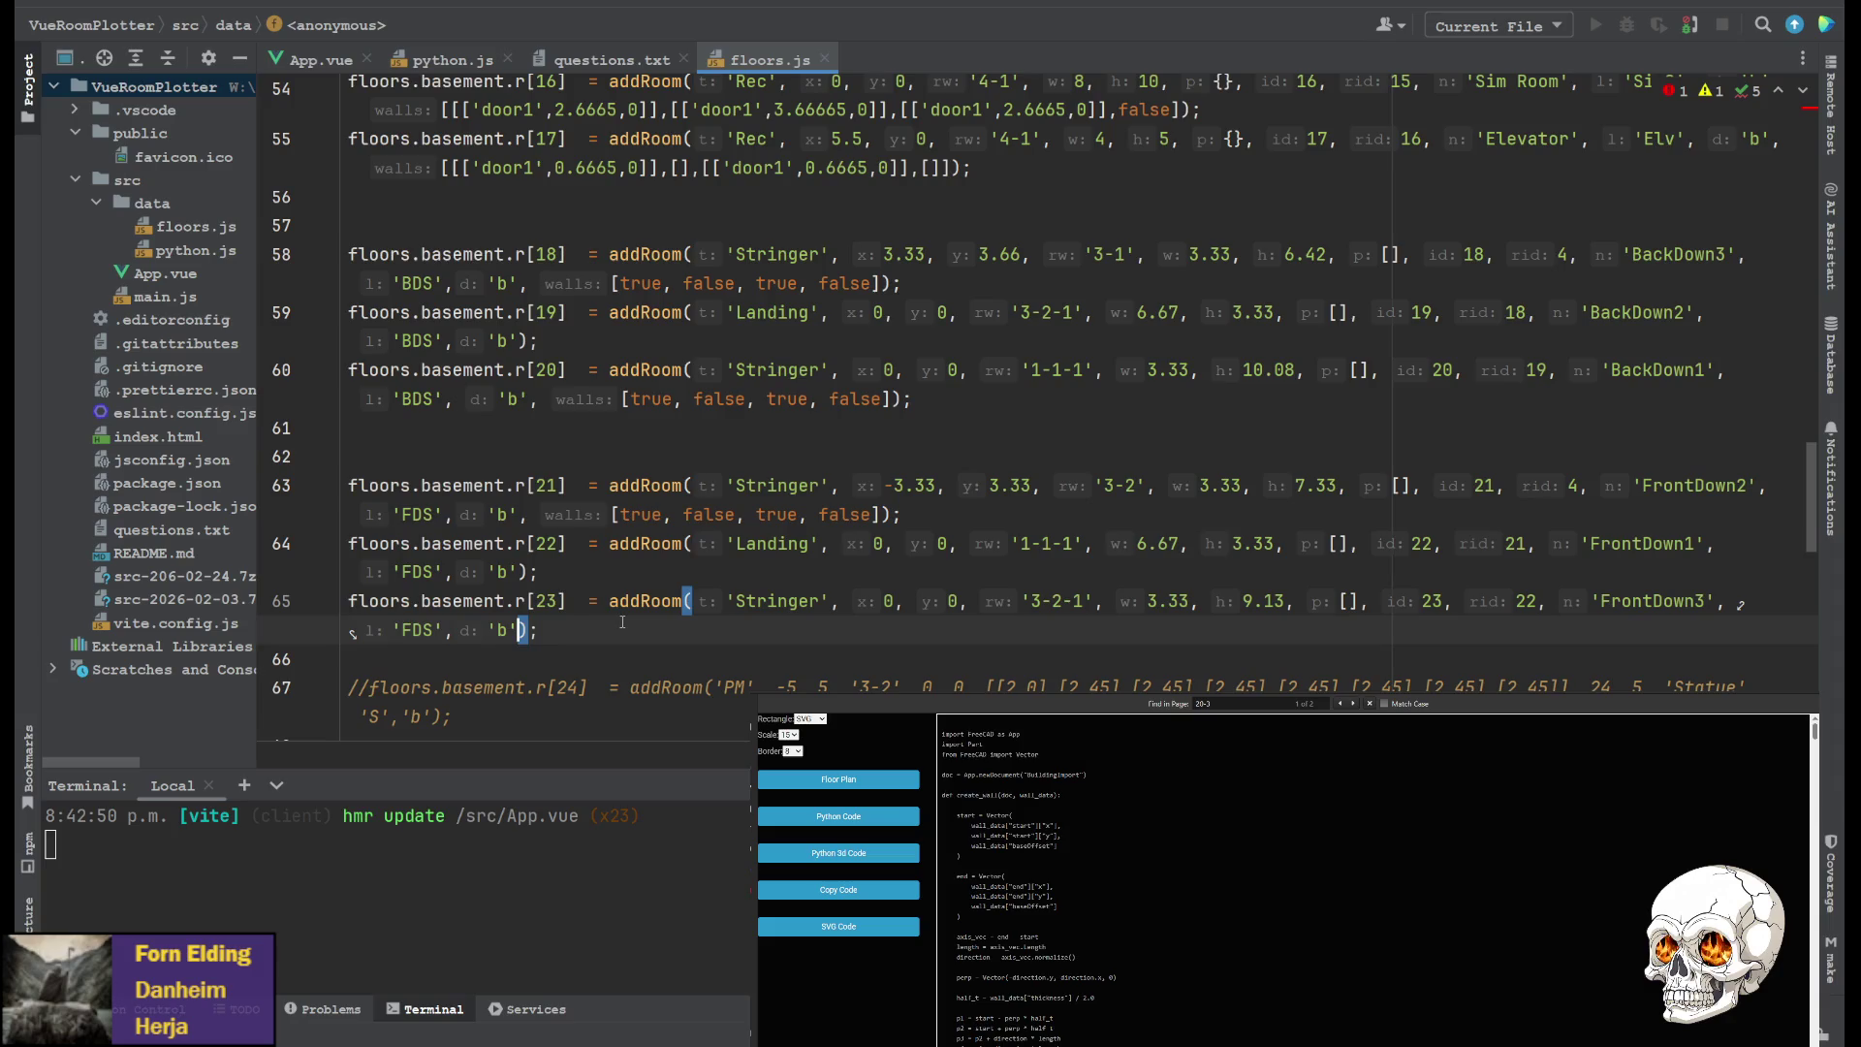
{"action": "type", "text": ", [true, false, true, false]"}
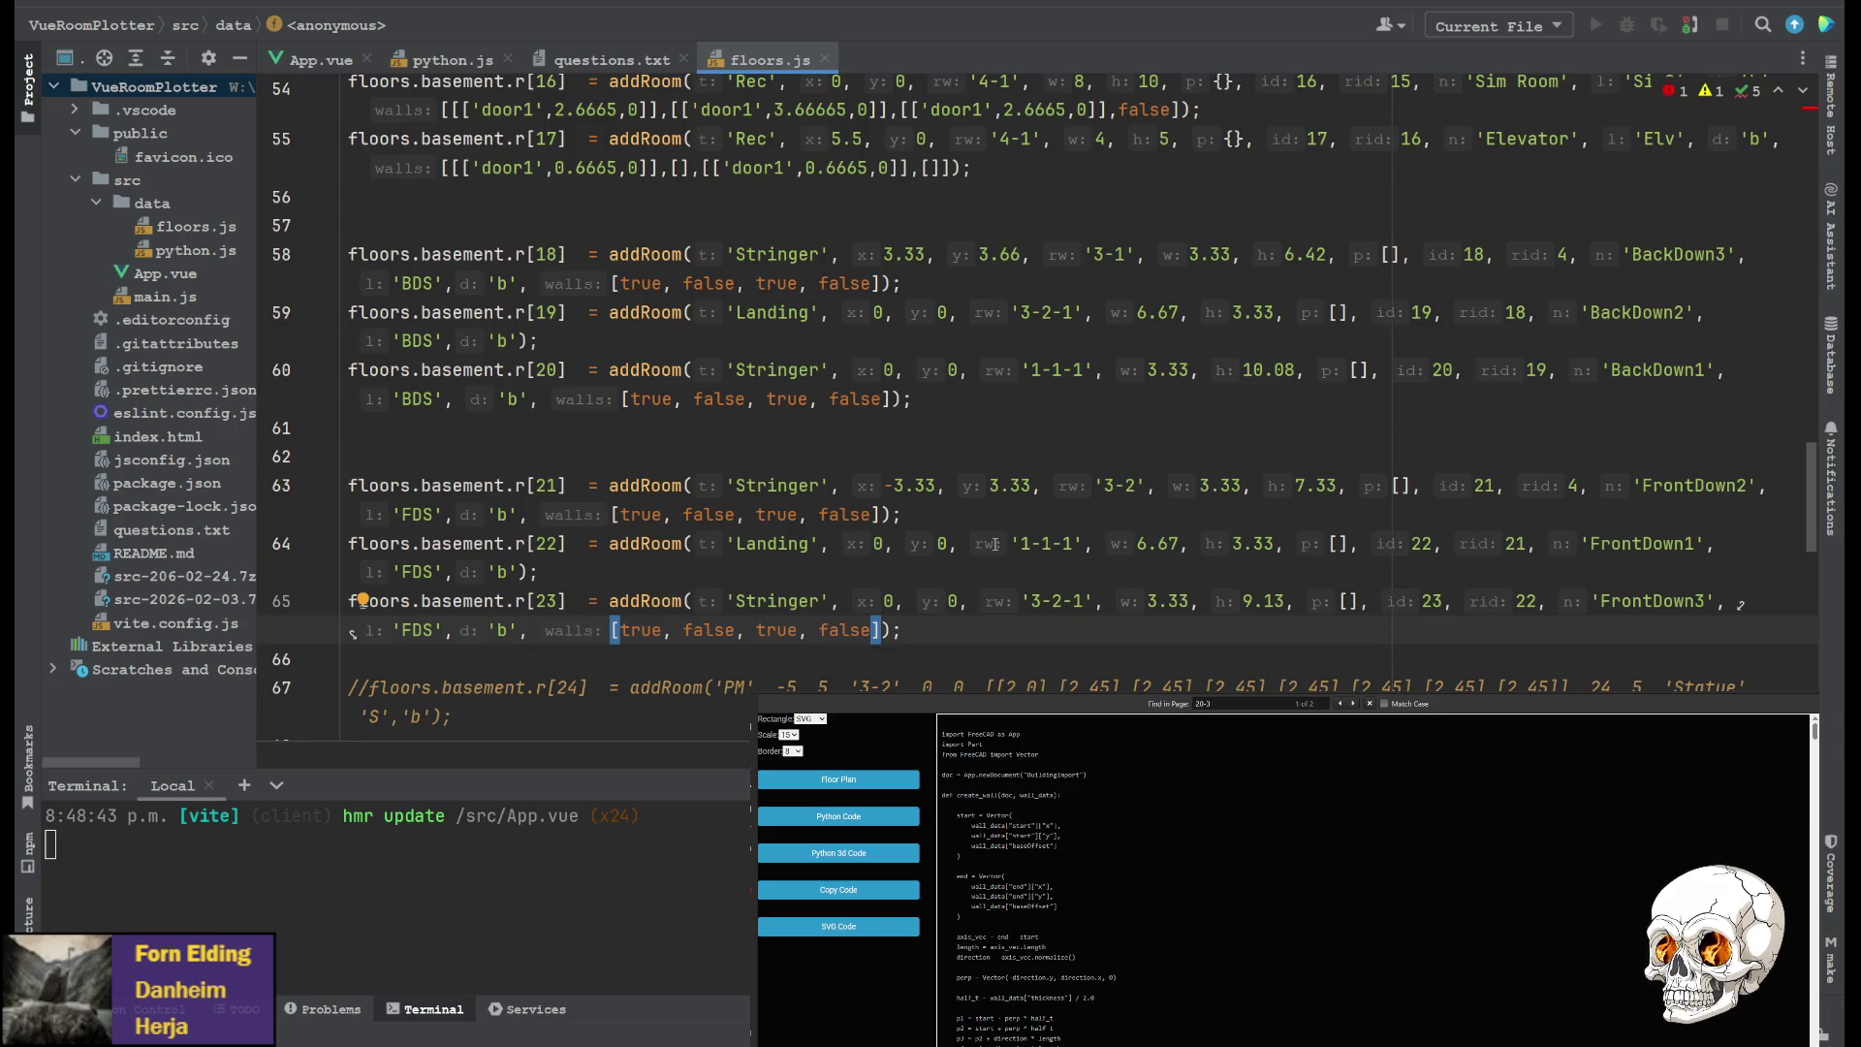
{"action": "scroll", "coordinate": [996, 546], "scroll_direction": "up", "scroll_amount": 4}
{"action": "scroll", "coordinate": [999, 545], "scroll_direction": "down", "scroll_amount": 2}
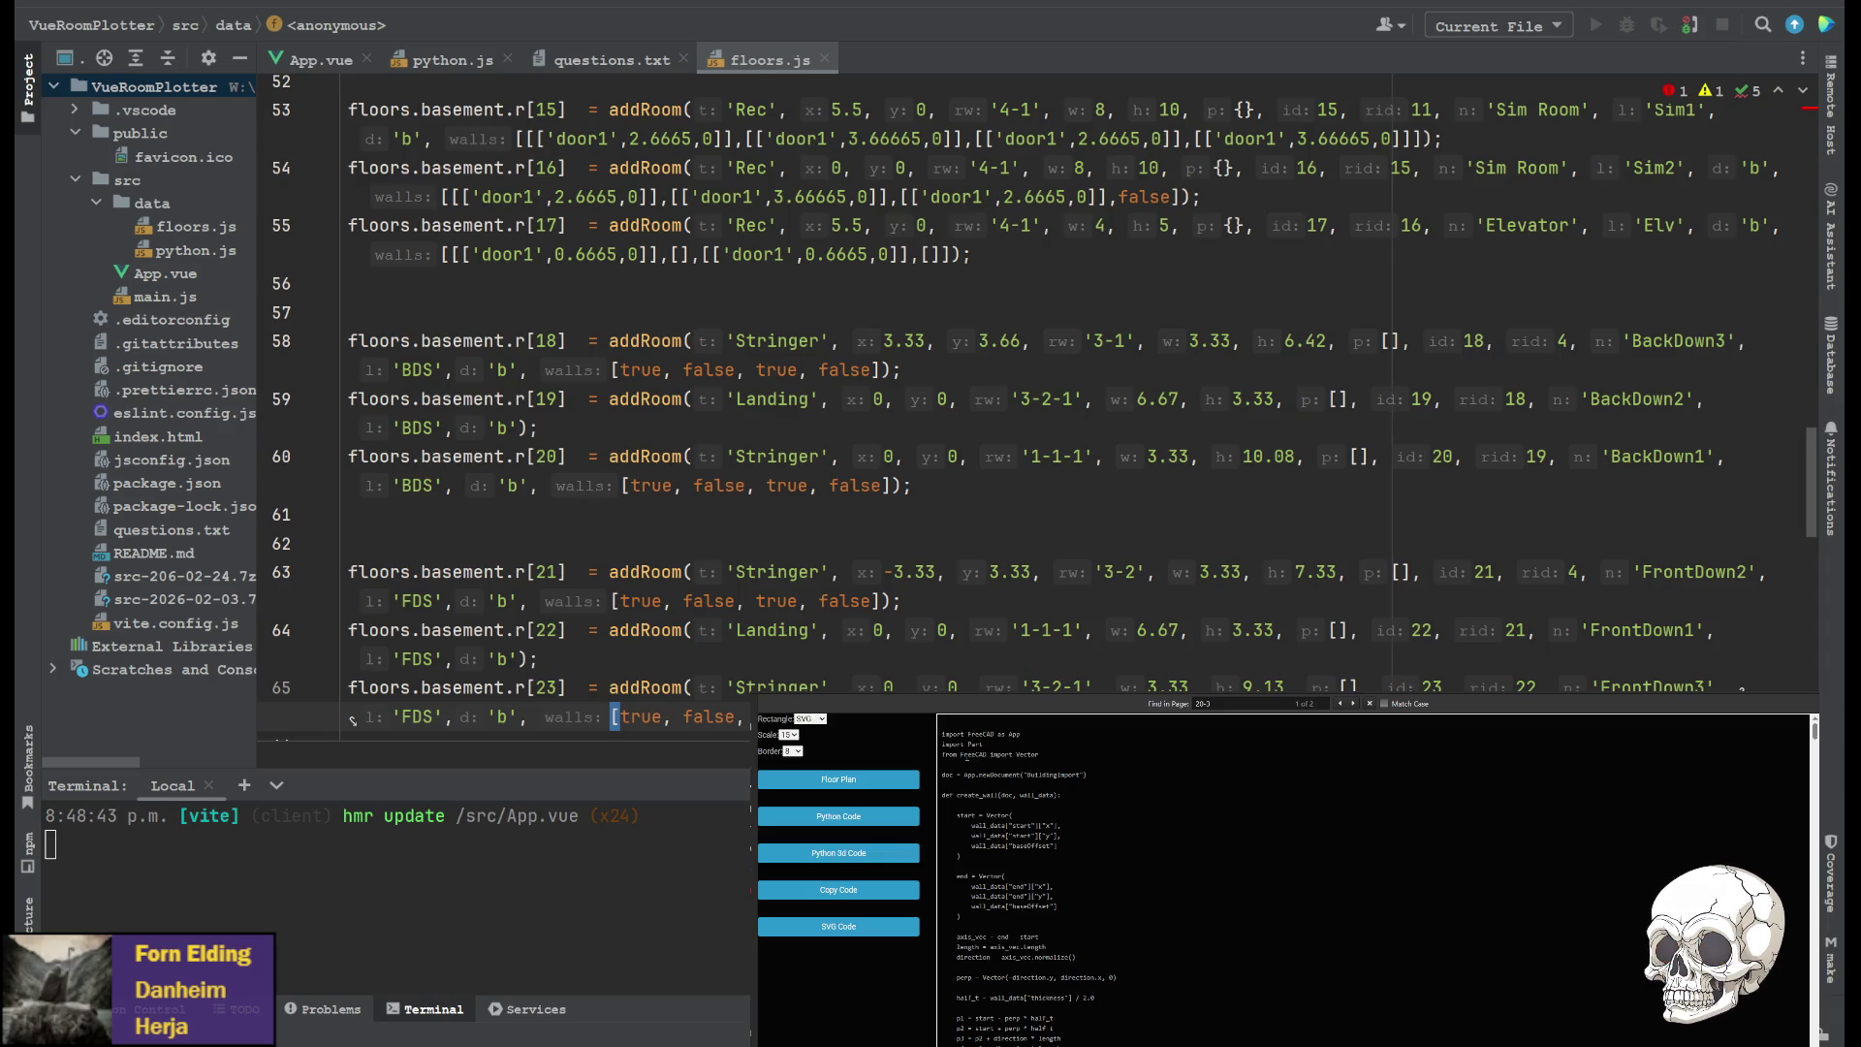
{"action": "key", "text": "ctrl+Tab"}
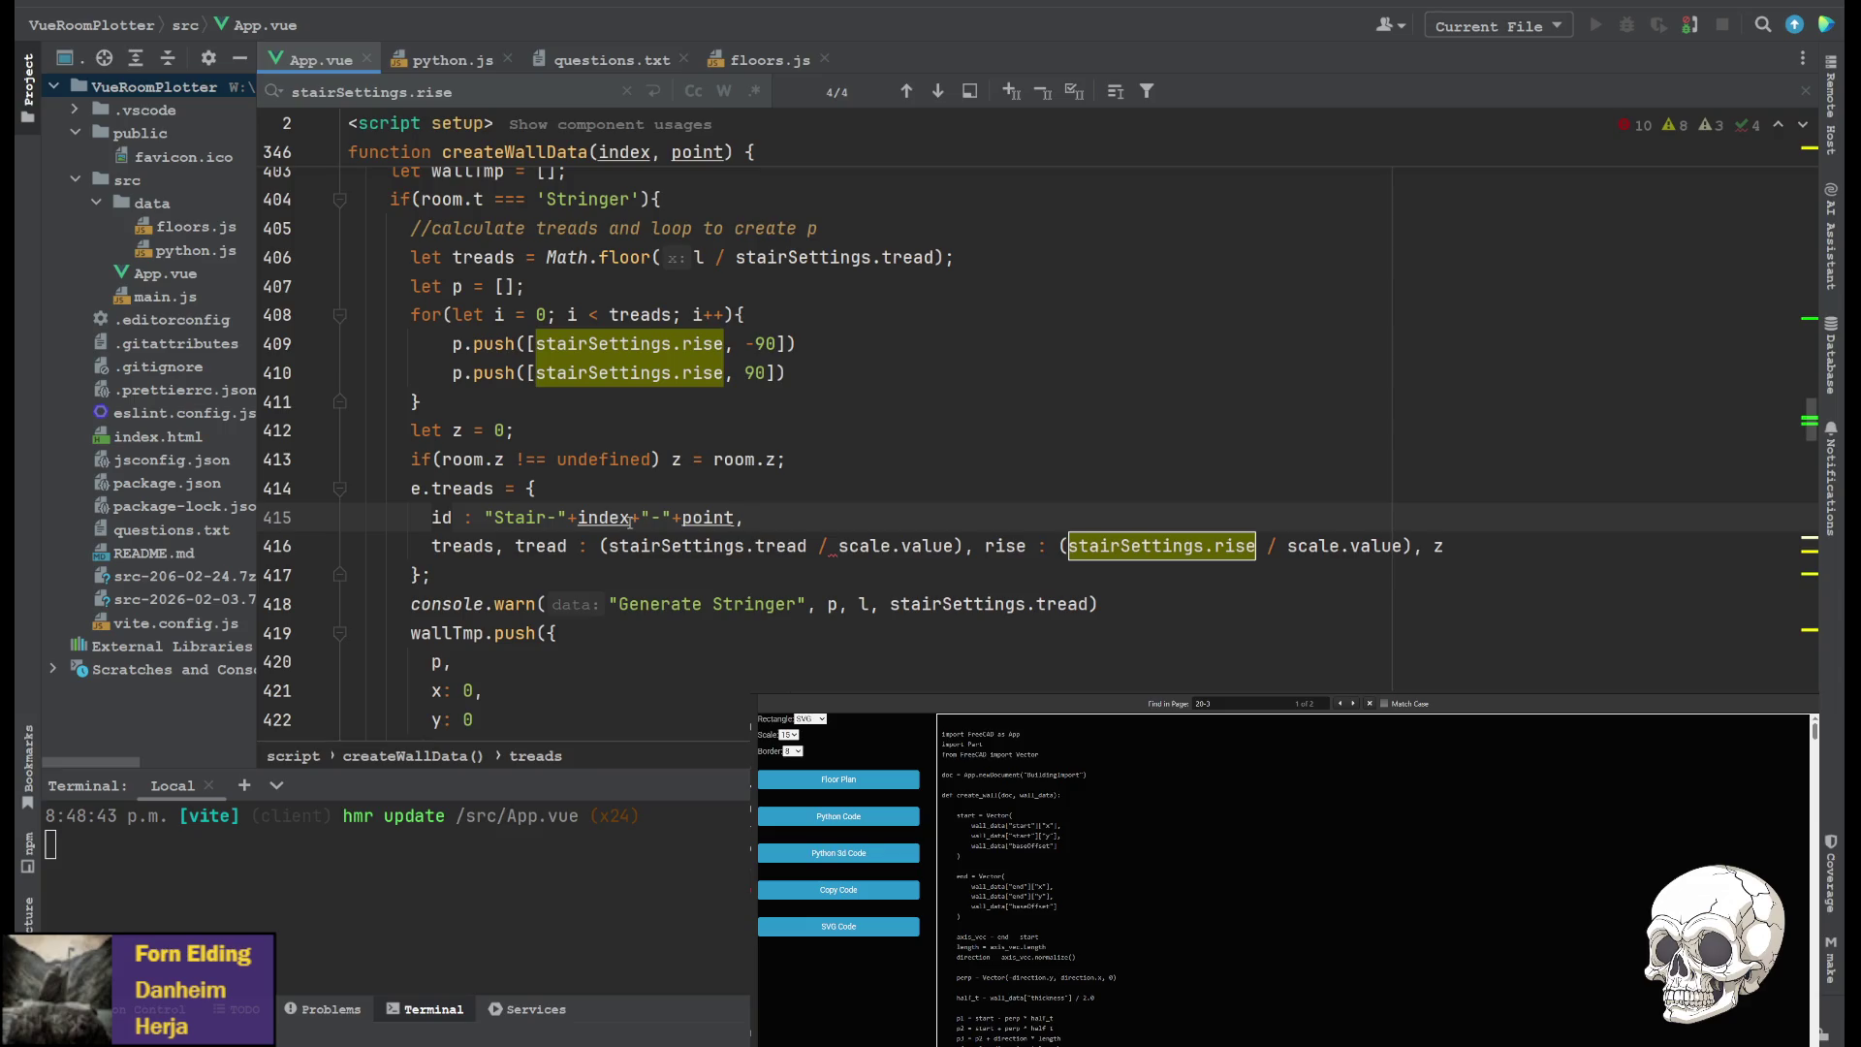
Scroll through App.vue and highlight every use of point in createWallData
{"action": "scroll", "coordinate": [539, 510], "scroll_direction": "up", "scroll_amount": 3}
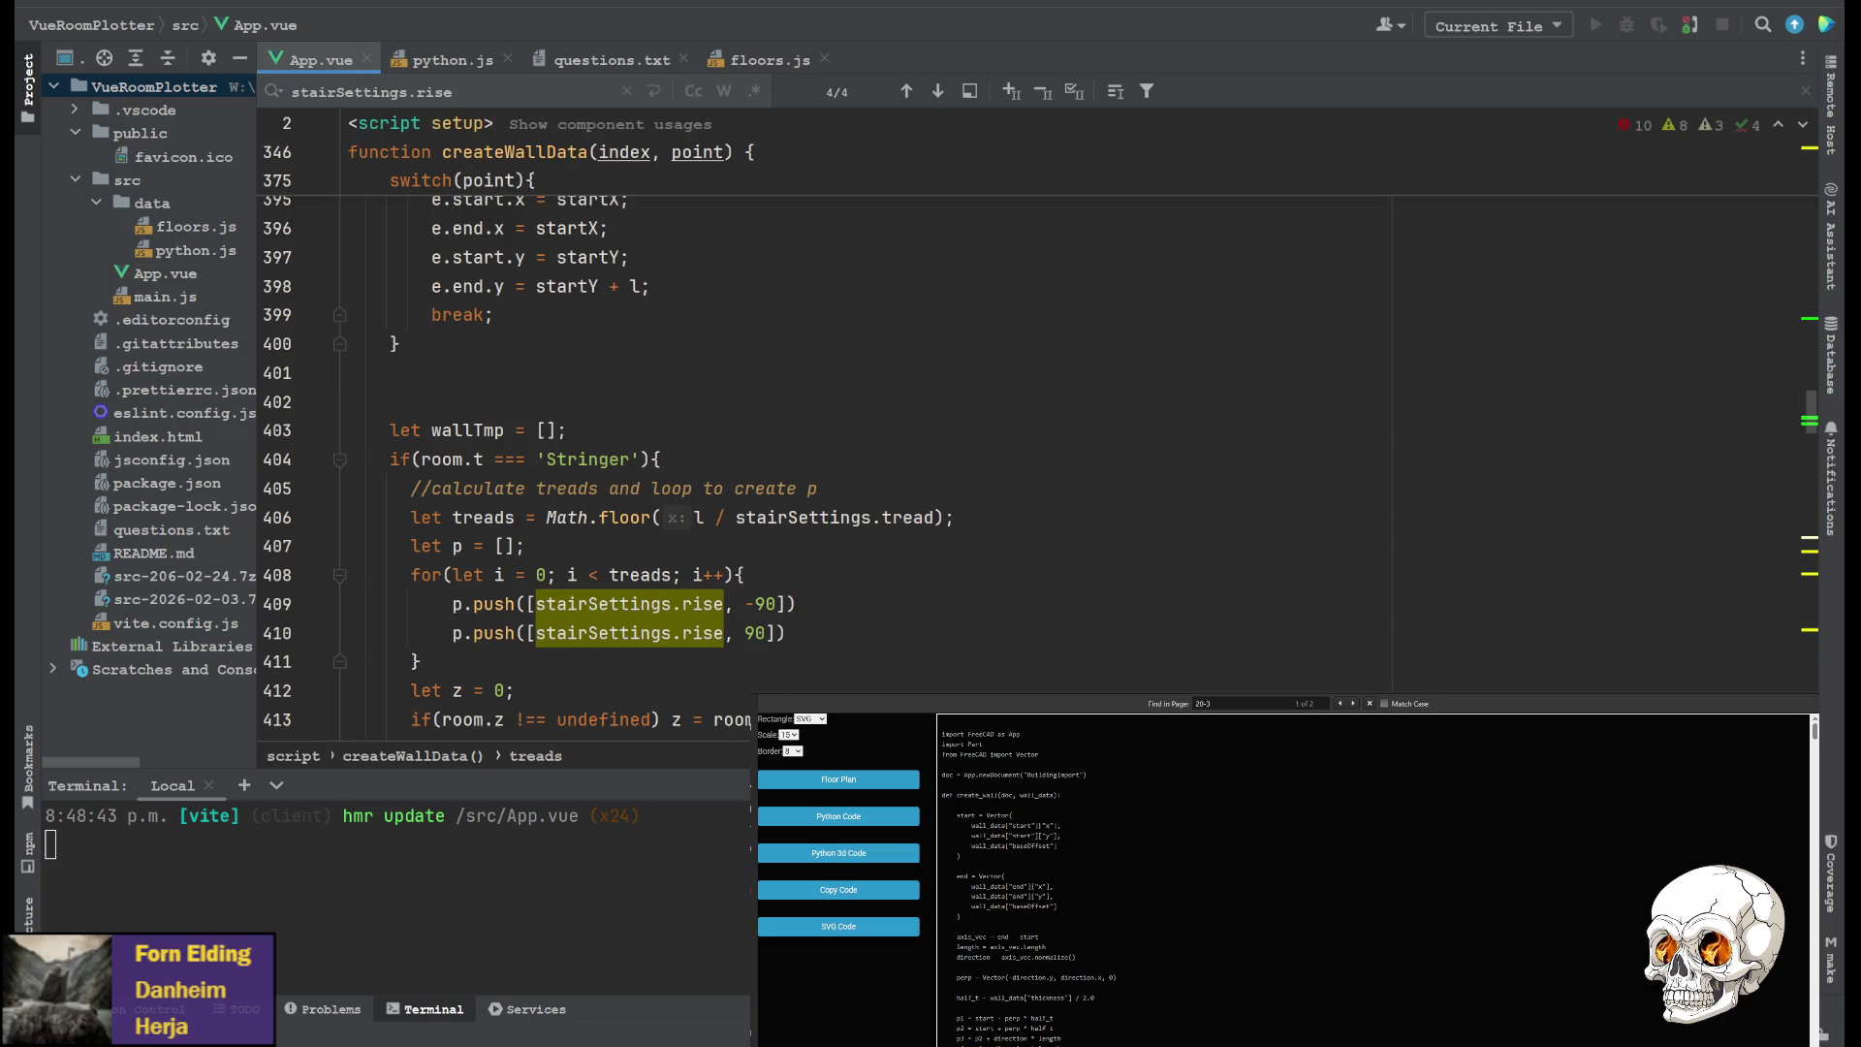
{"action": "scroll", "coordinate": [435, 468], "scroll_direction": "down", "scroll_amount": 5}
{"action": "scroll", "coordinate": [435, 468], "scroll_direction": "down", "scroll_amount": 7}
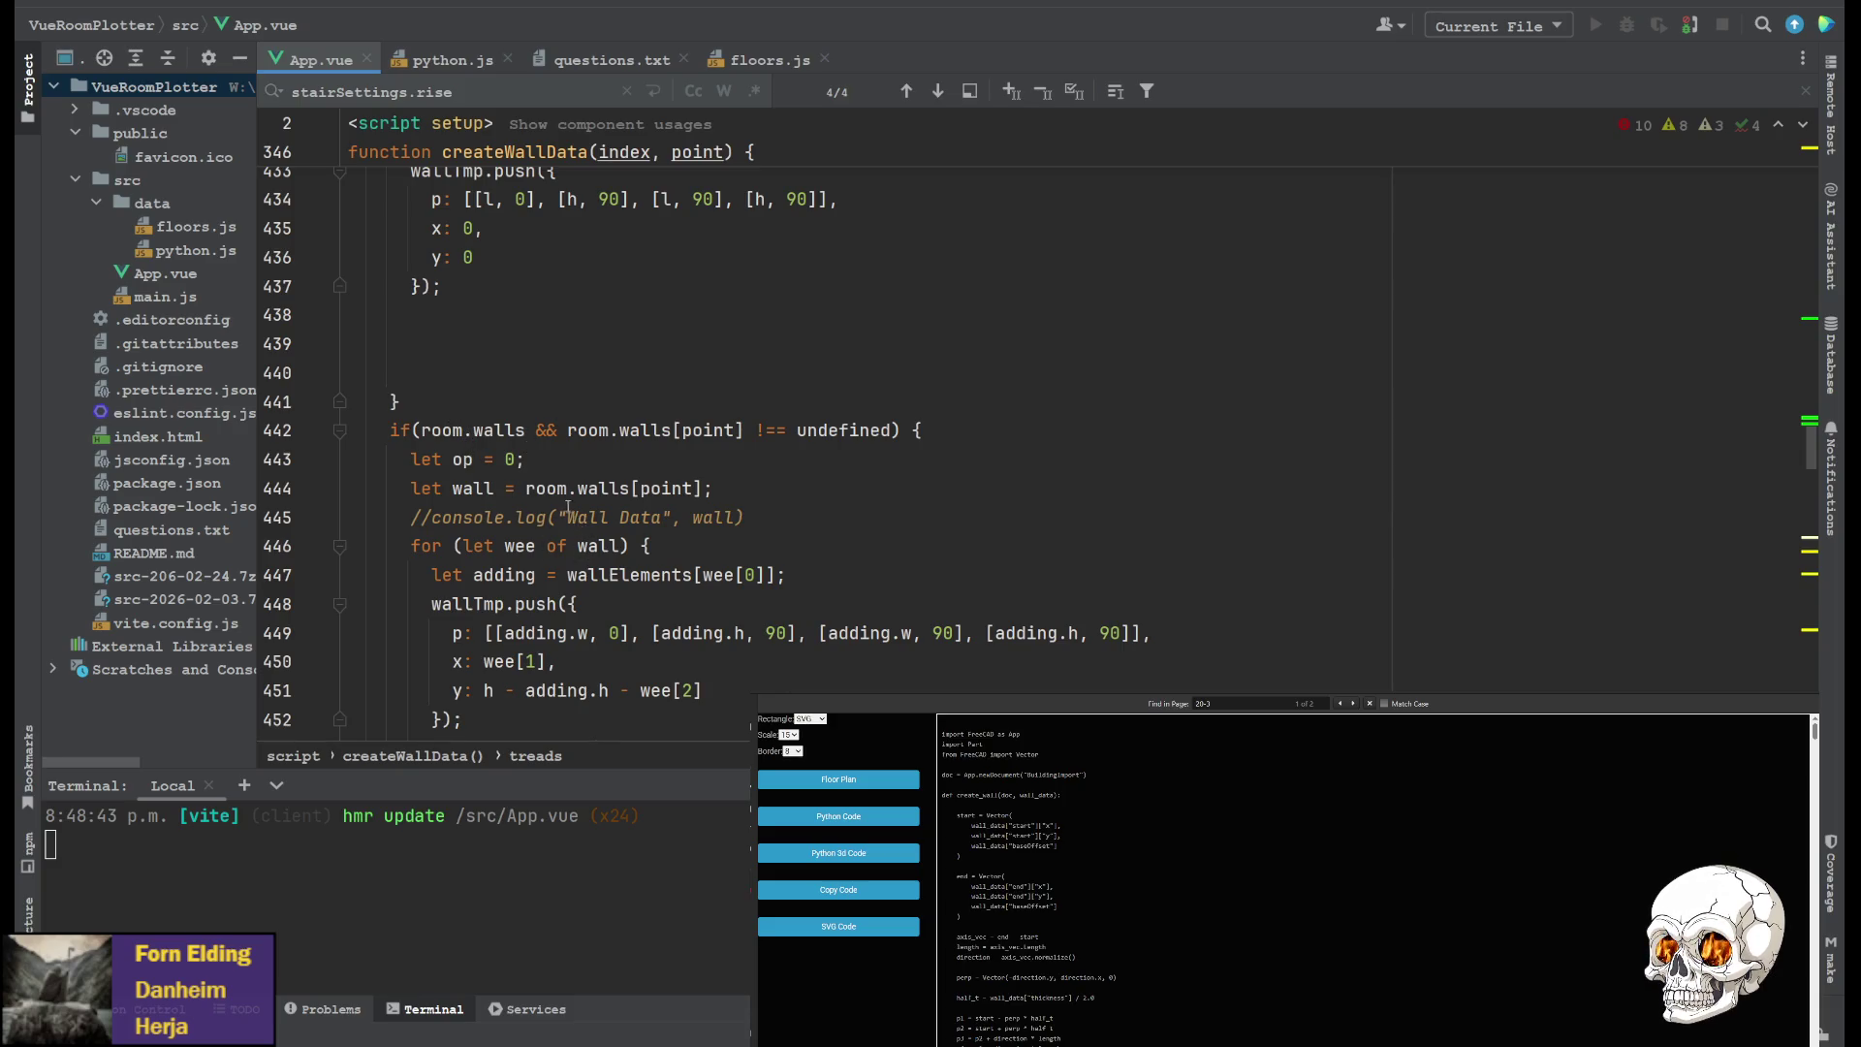
{"action": "scroll", "coordinate": [562, 485], "scroll_direction": "down", "scroll_amount": 1}
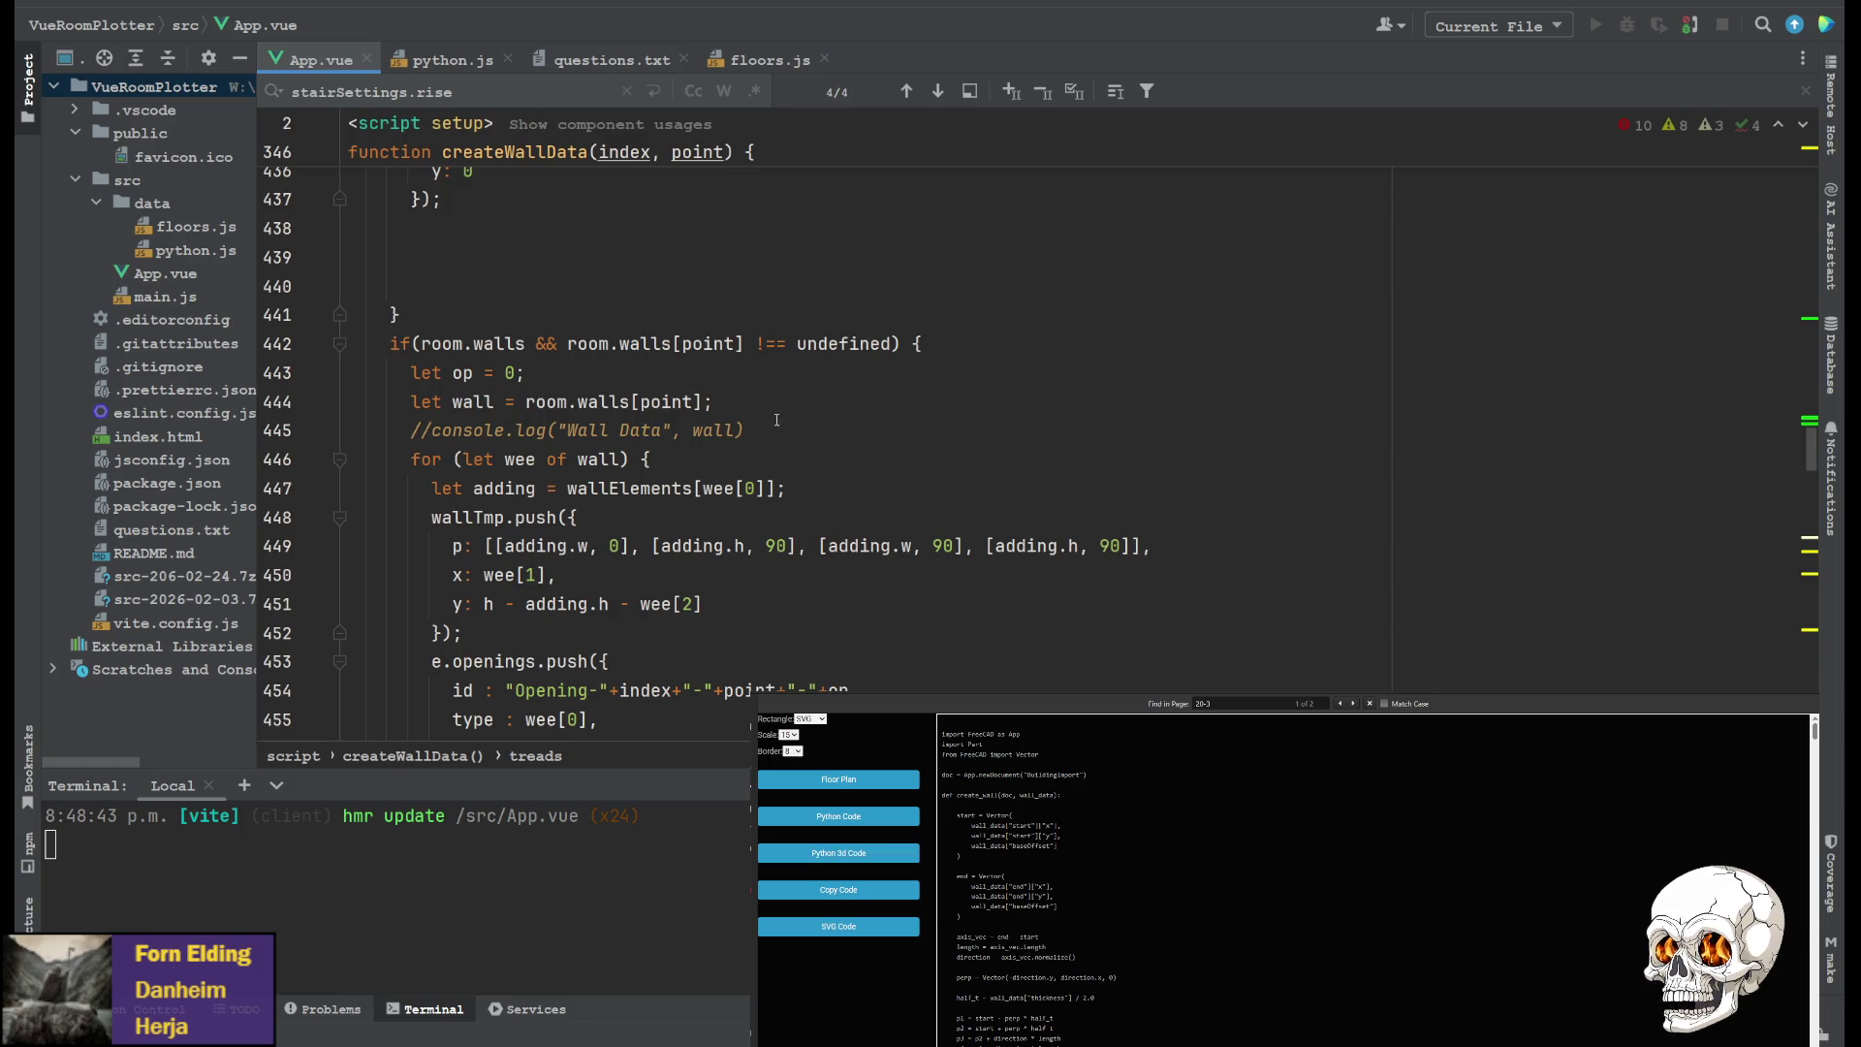
{"action": "scroll", "coordinate": [587, 439], "scroll_direction": "down", "scroll_amount": 2}
{"action": "scroll", "coordinate": [531, 447], "scroll_direction": "down", "scroll_amount": 3}
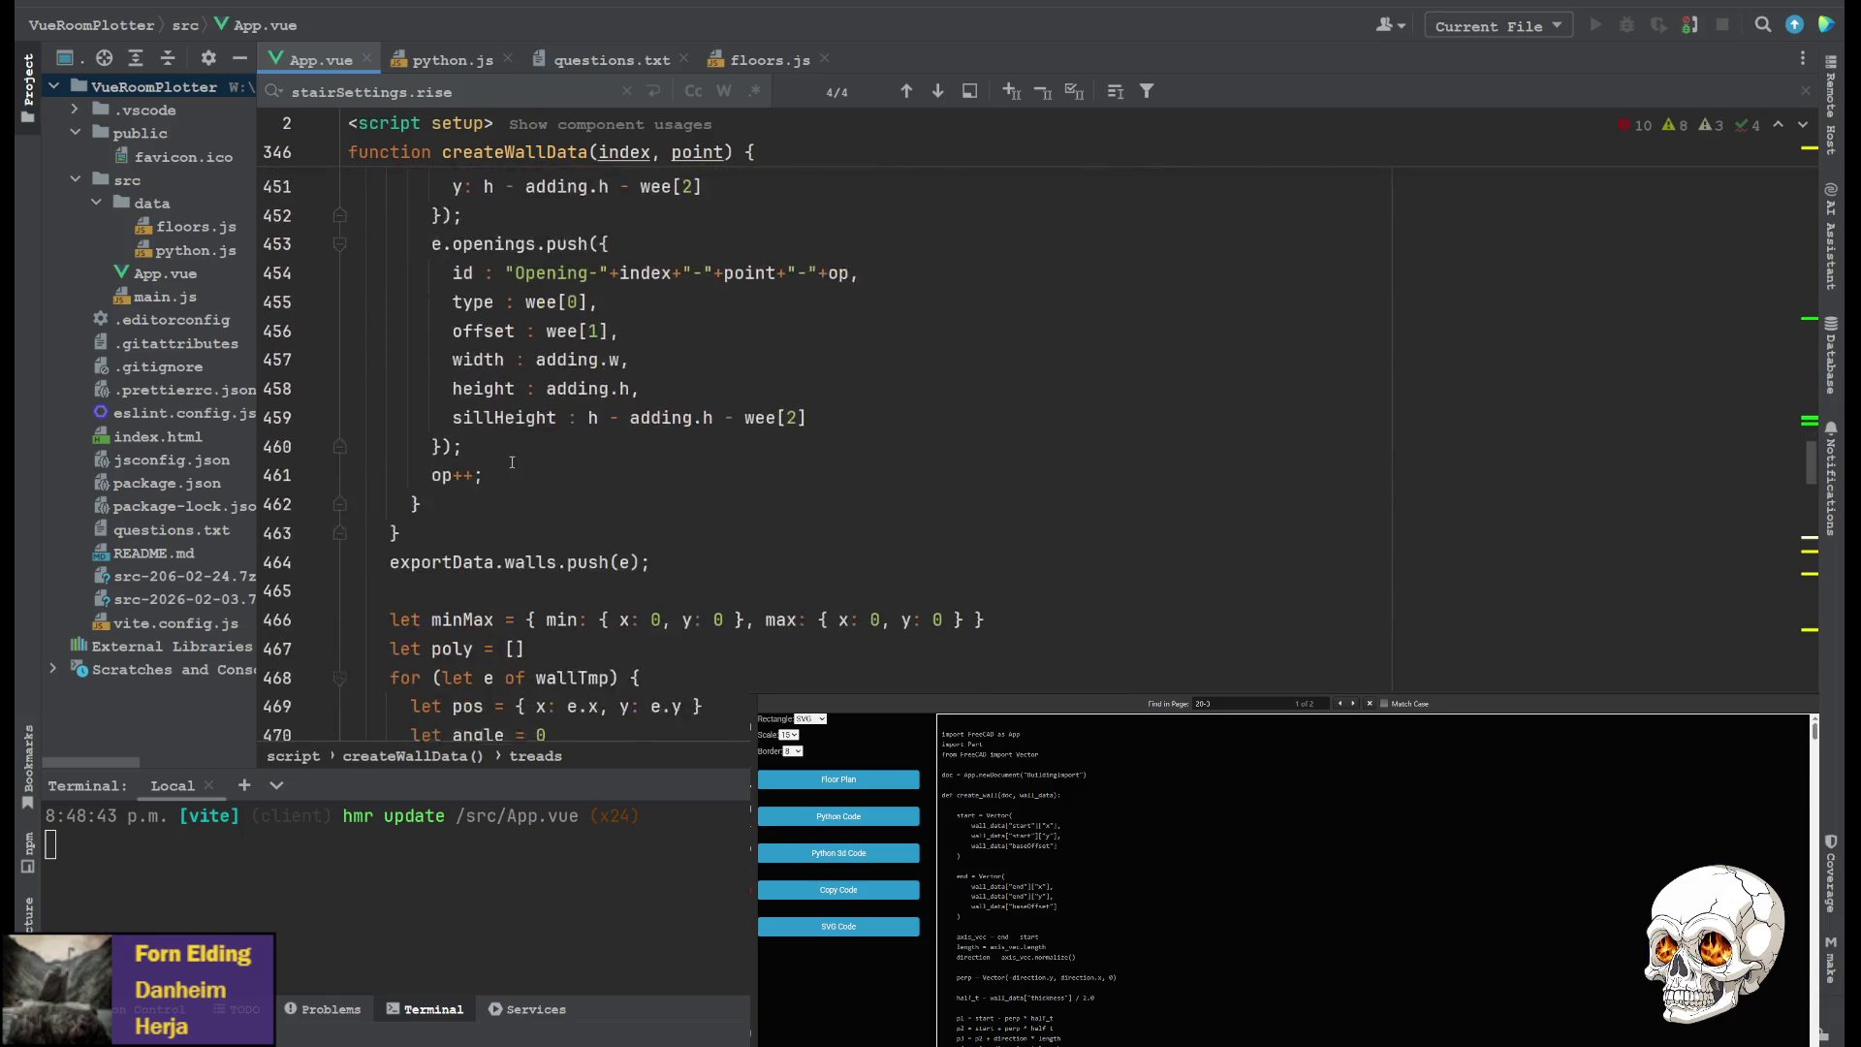
{"action": "scroll", "coordinate": [486, 436], "scroll_direction": "up", "scroll_amount": 5}
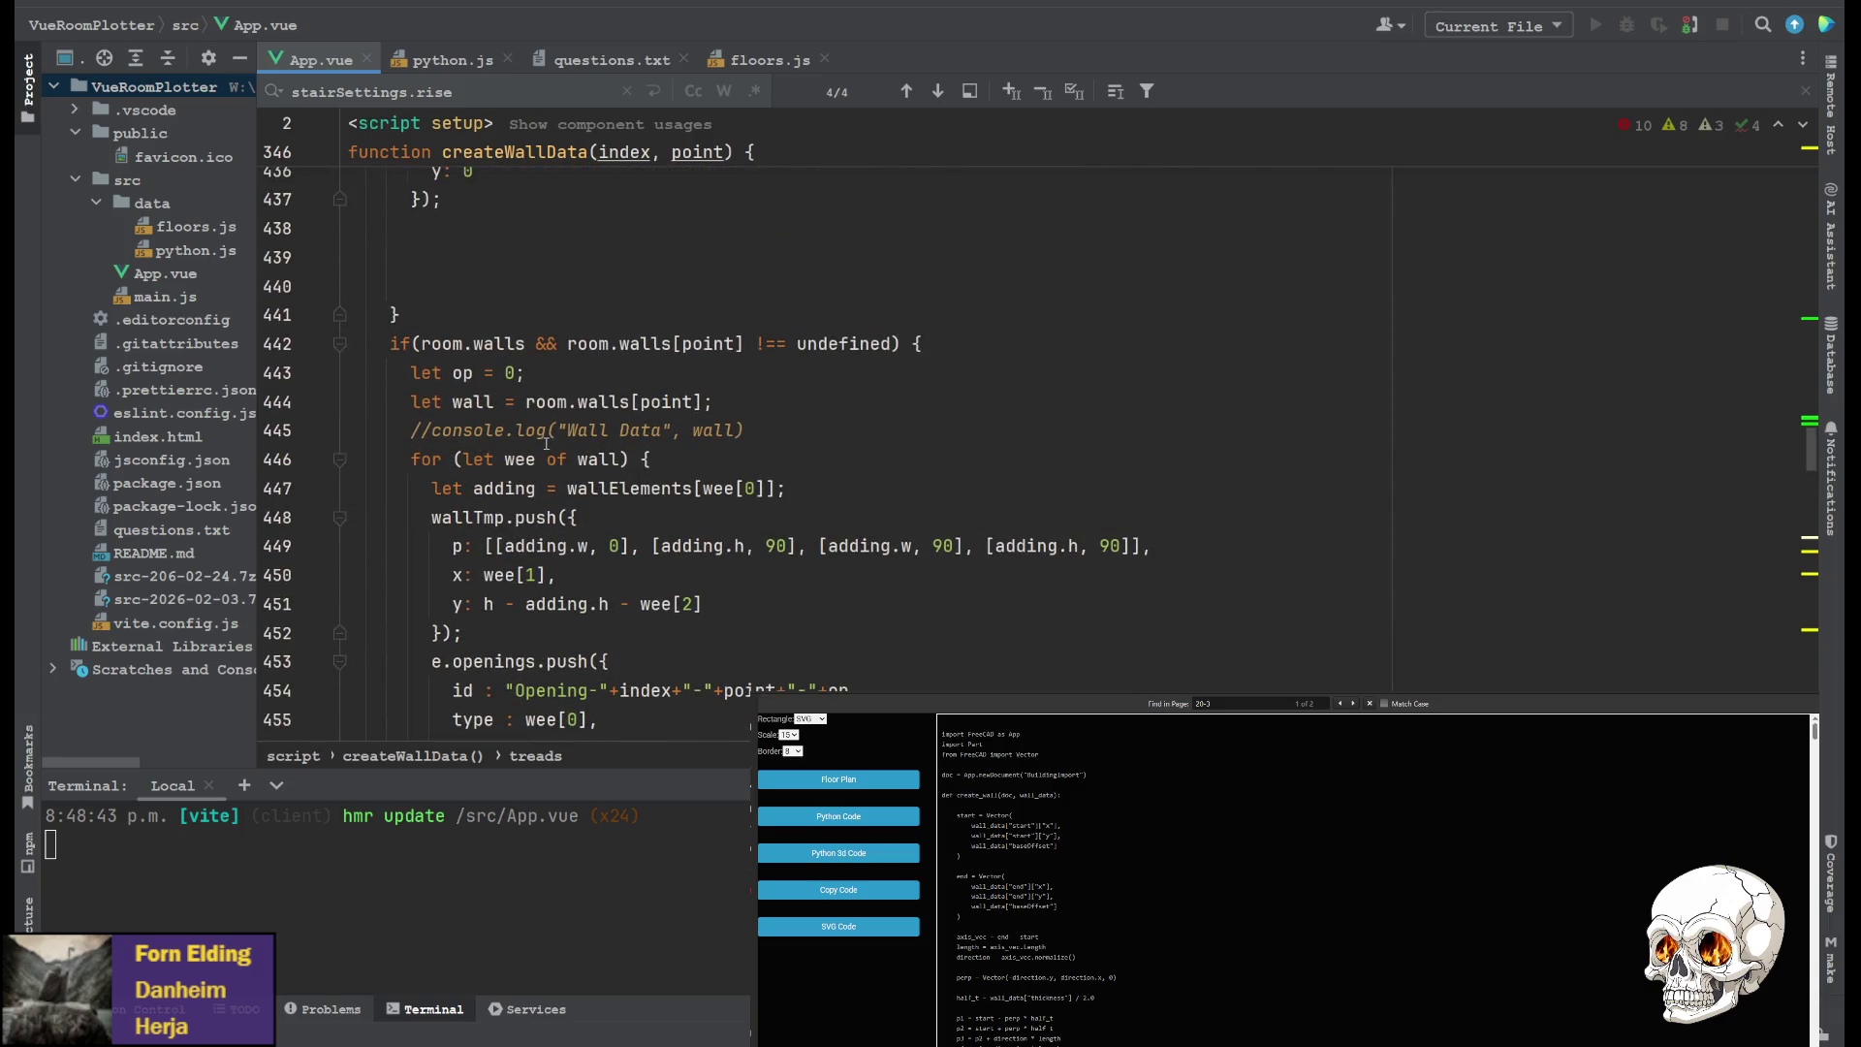
{"action": "scroll", "coordinate": [533, 438], "scroll_direction": "down", "scroll_amount": 2}
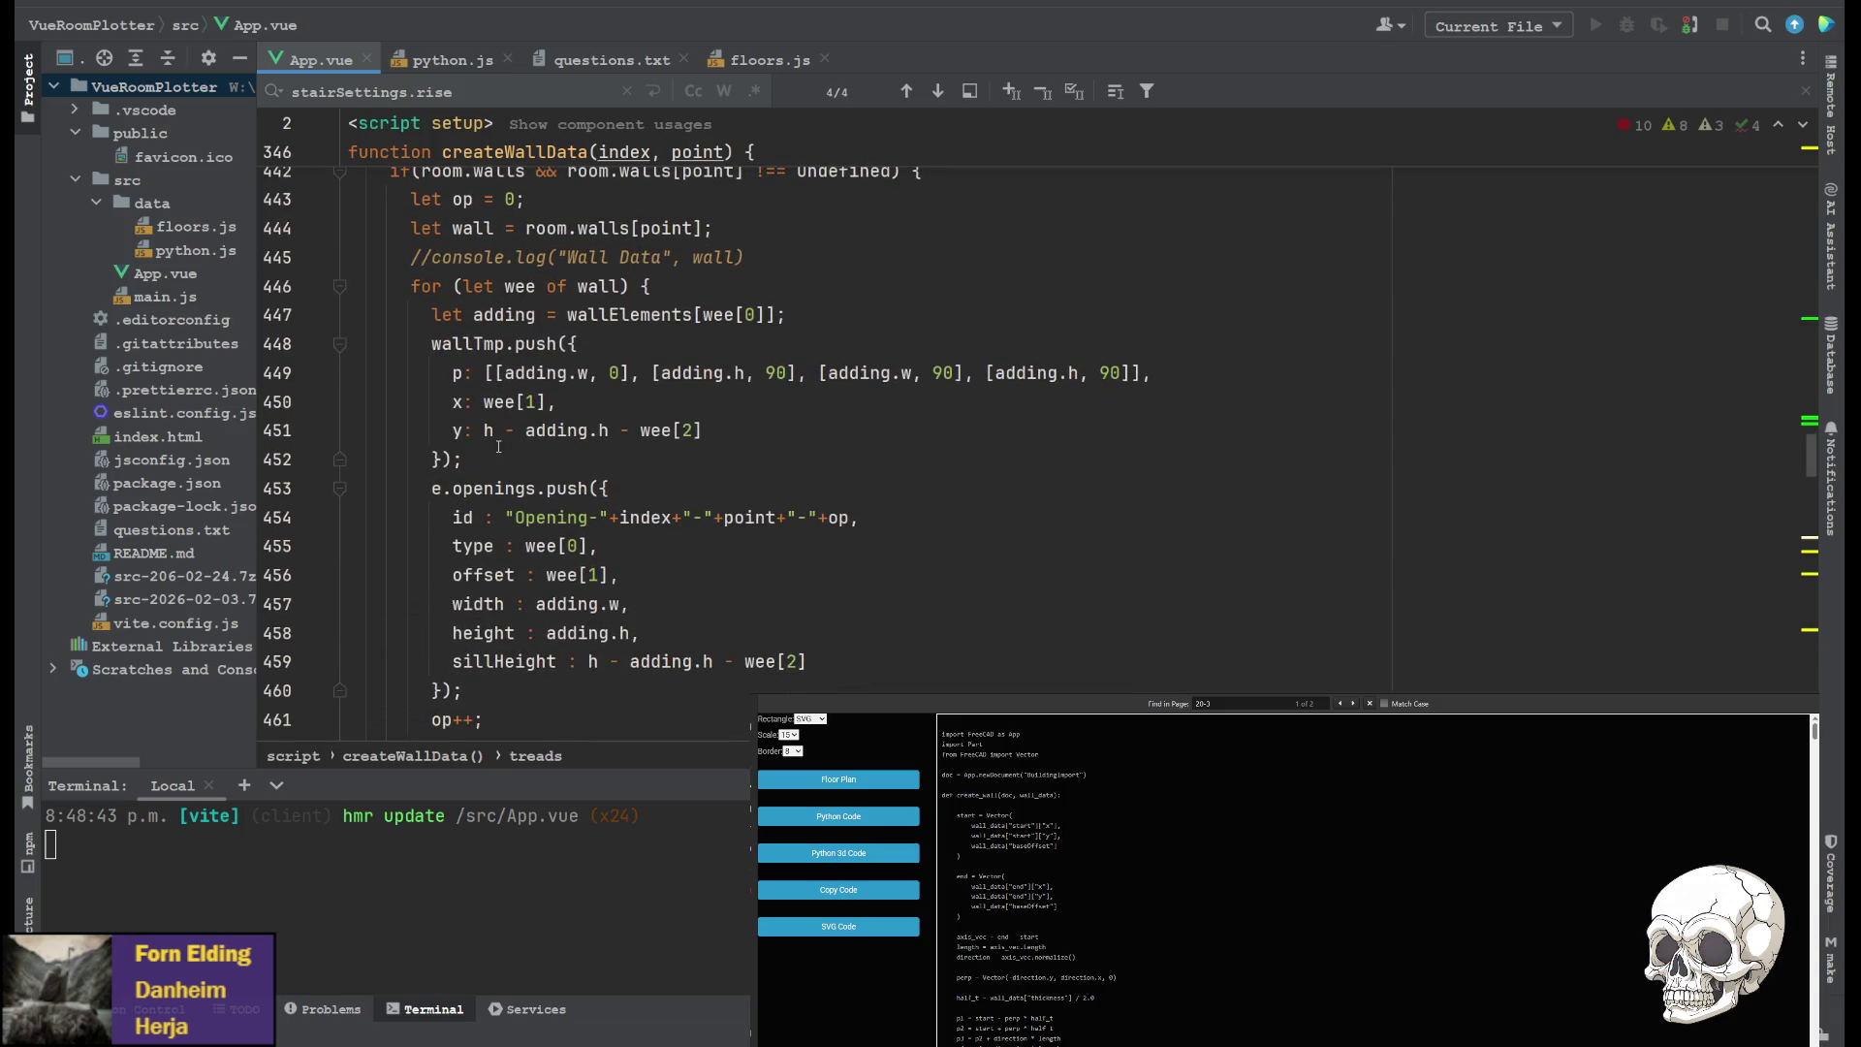
{"action": "scroll", "coordinate": [497, 449], "scroll_direction": "up", "scroll_amount": 2}
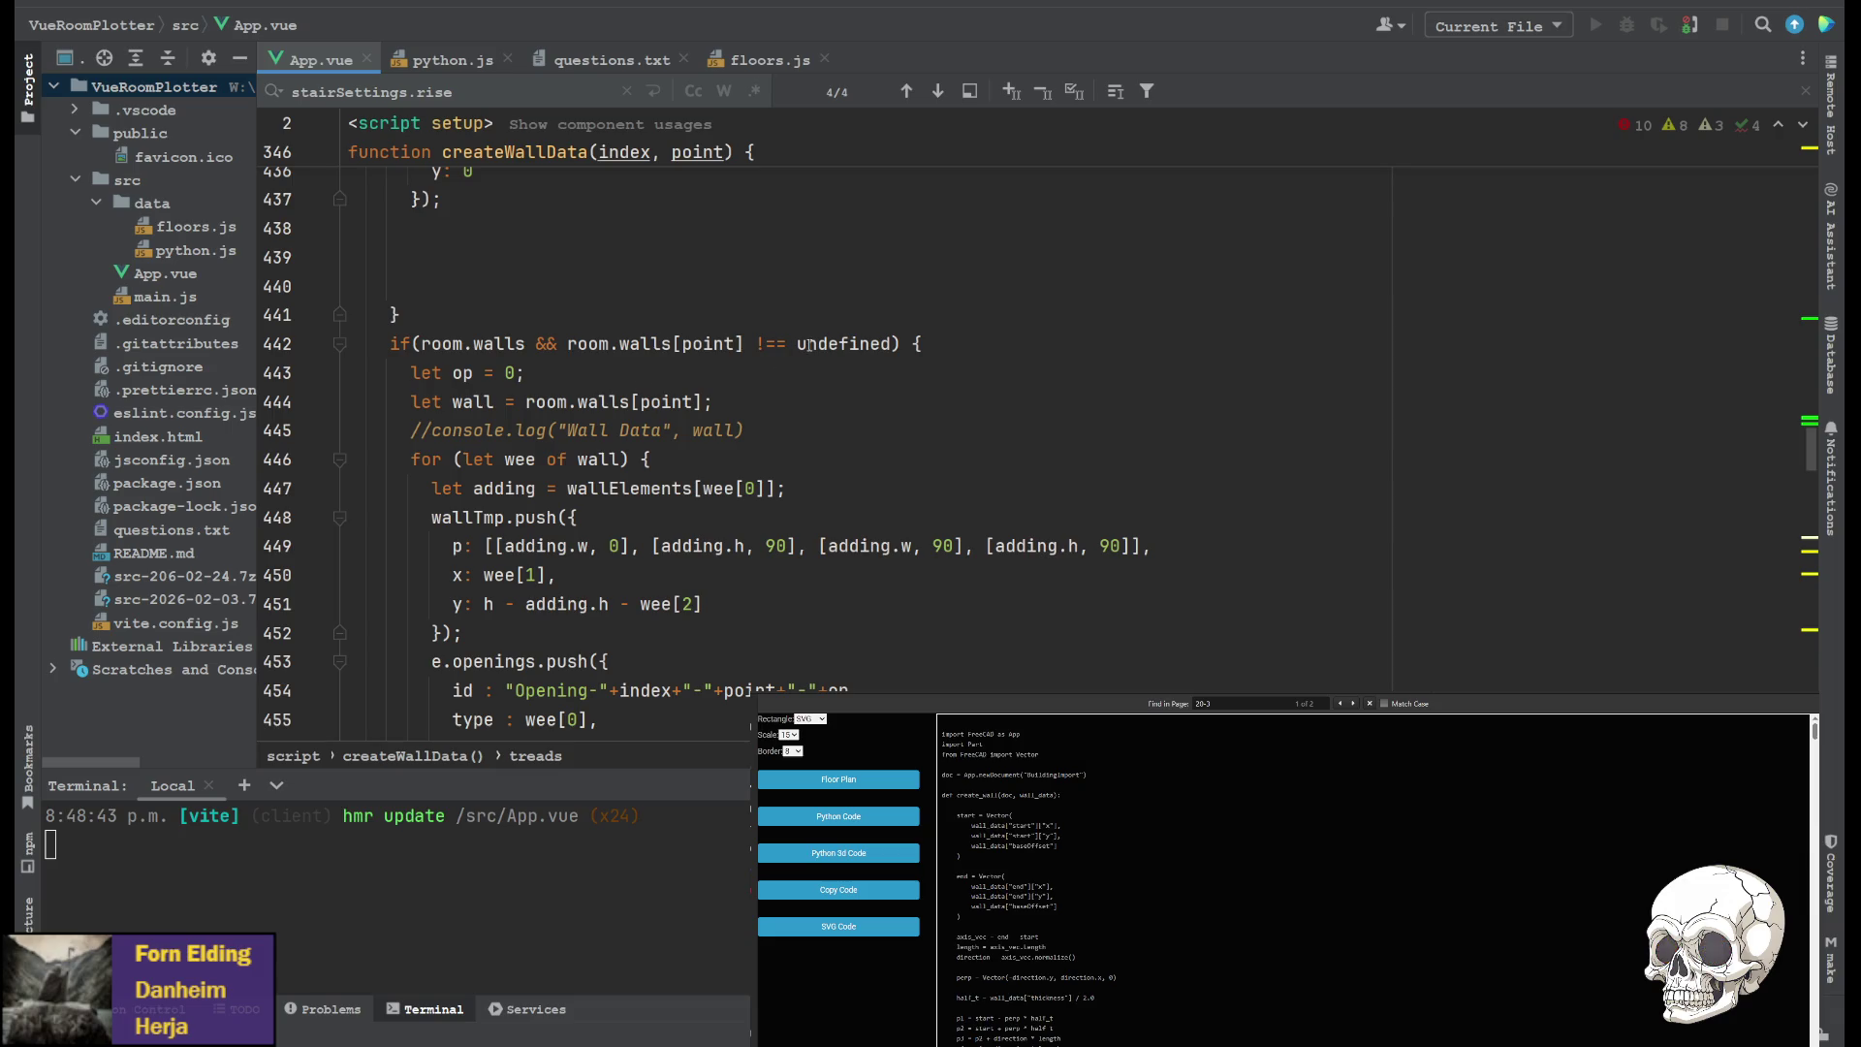
{"action": "left_click", "coordinate": [687, 401]}
Find the room.walls block and place the caret after the commented console.log line
{"action": "scroll", "coordinate": [630, 397], "scroll_direction": "up", "scroll_amount": 4}
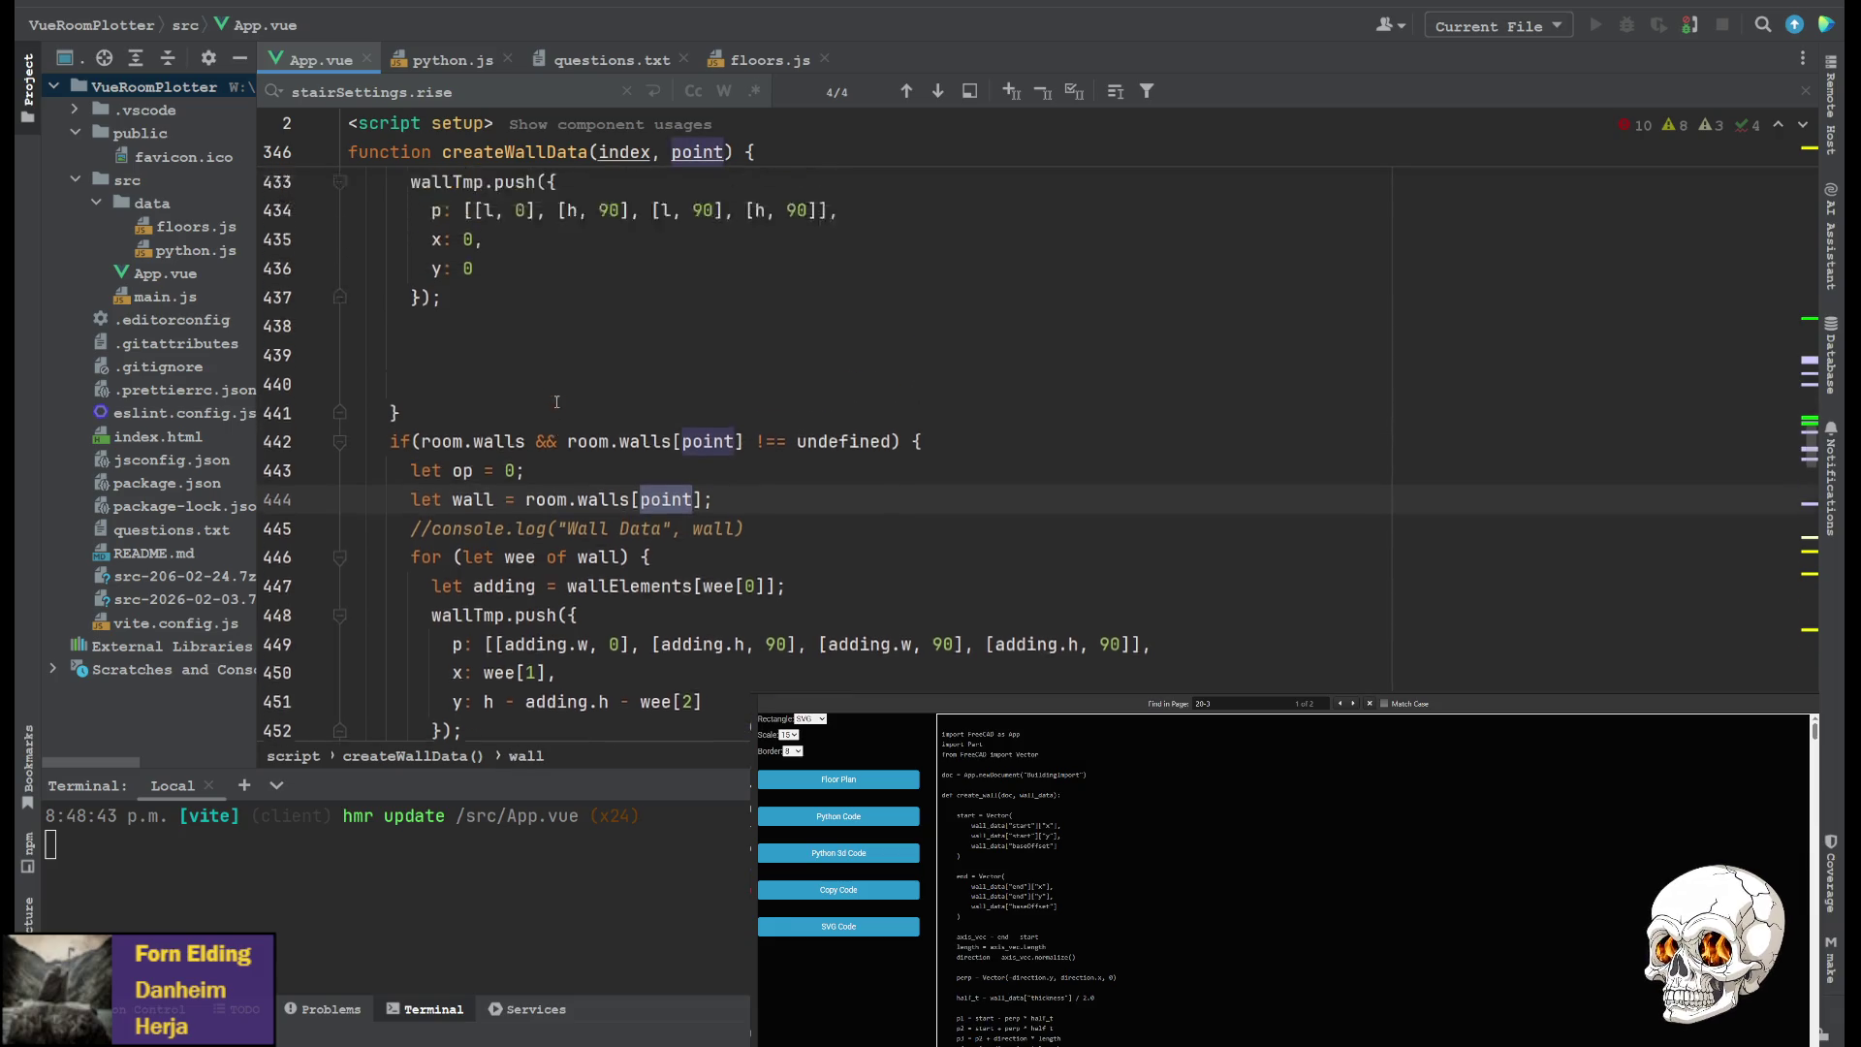
{"action": "scroll", "coordinate": [596, 403], "scroll_direction": "up", "scroll_amount": 3}
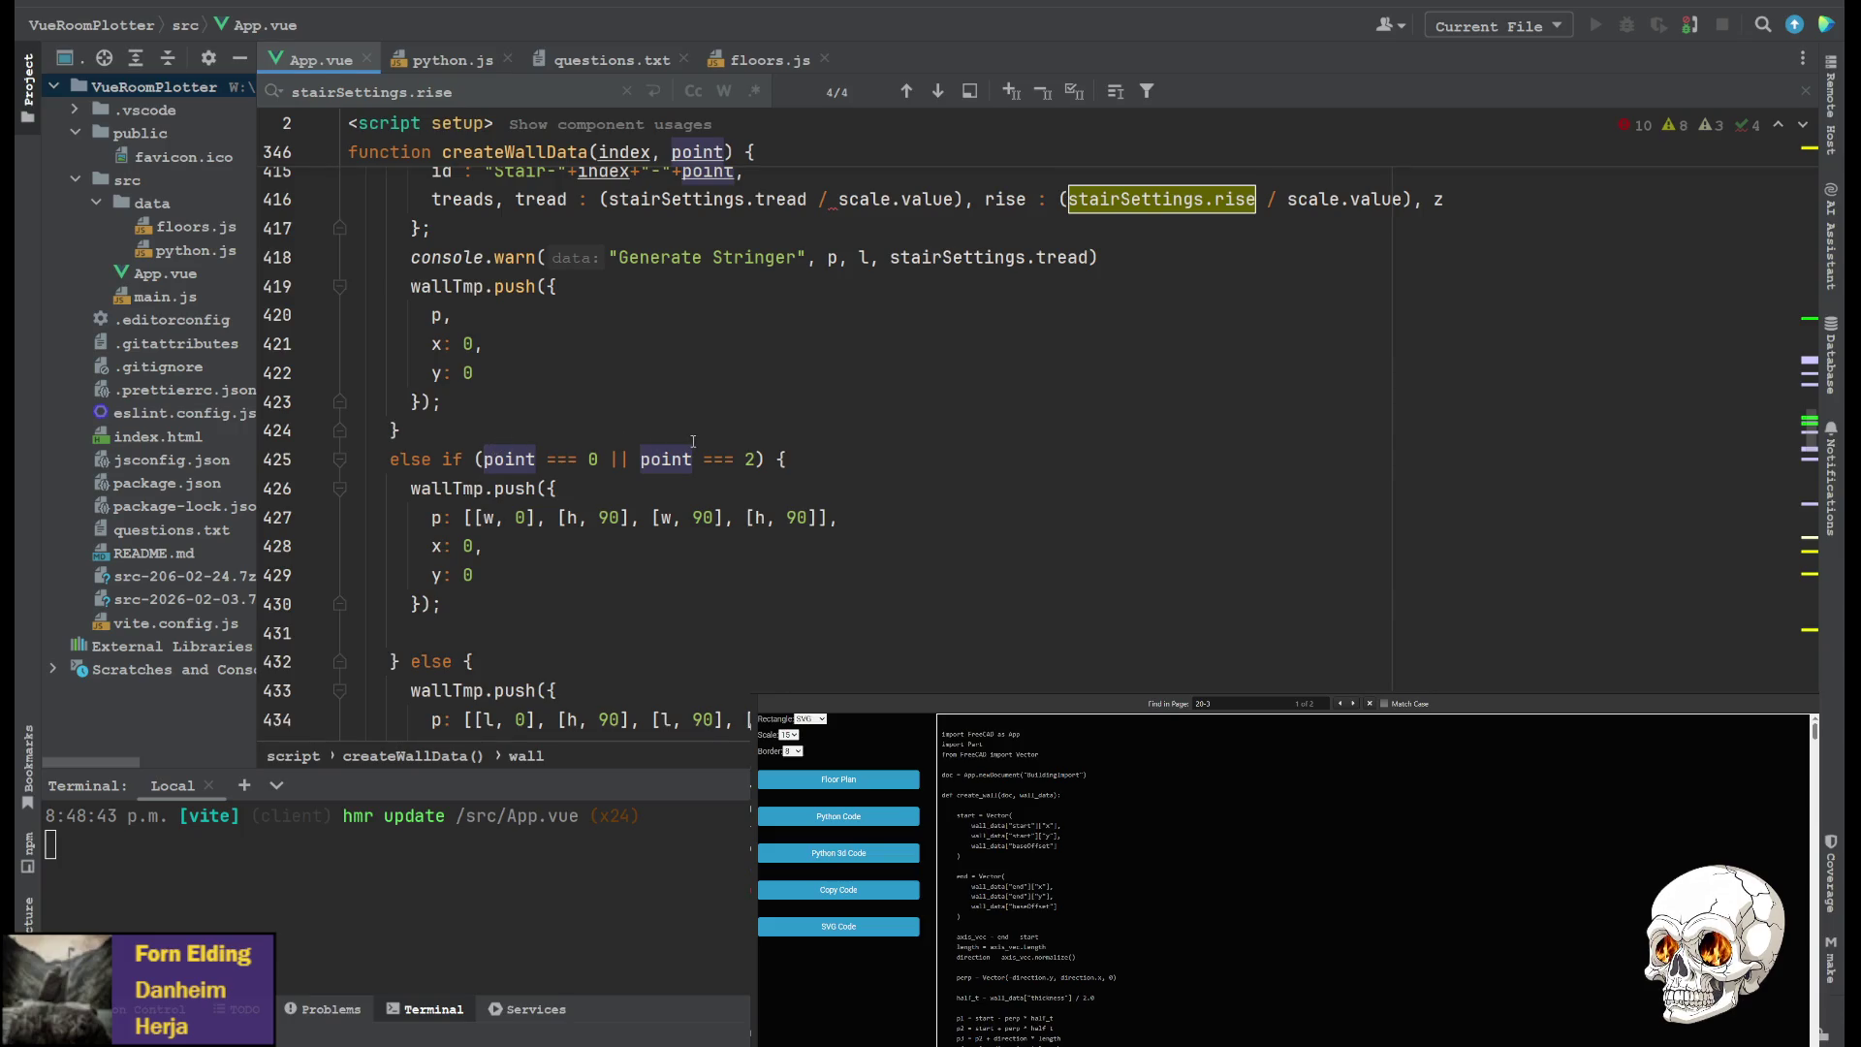
{"action": "scroll", "coordinate": [694, 441], "scroll_direction": "up", "scroll_amount": 2}
{"action": "scroll", "coordinate": [591, 440], "scroll_direction": "down", "scroll_amount": 7}
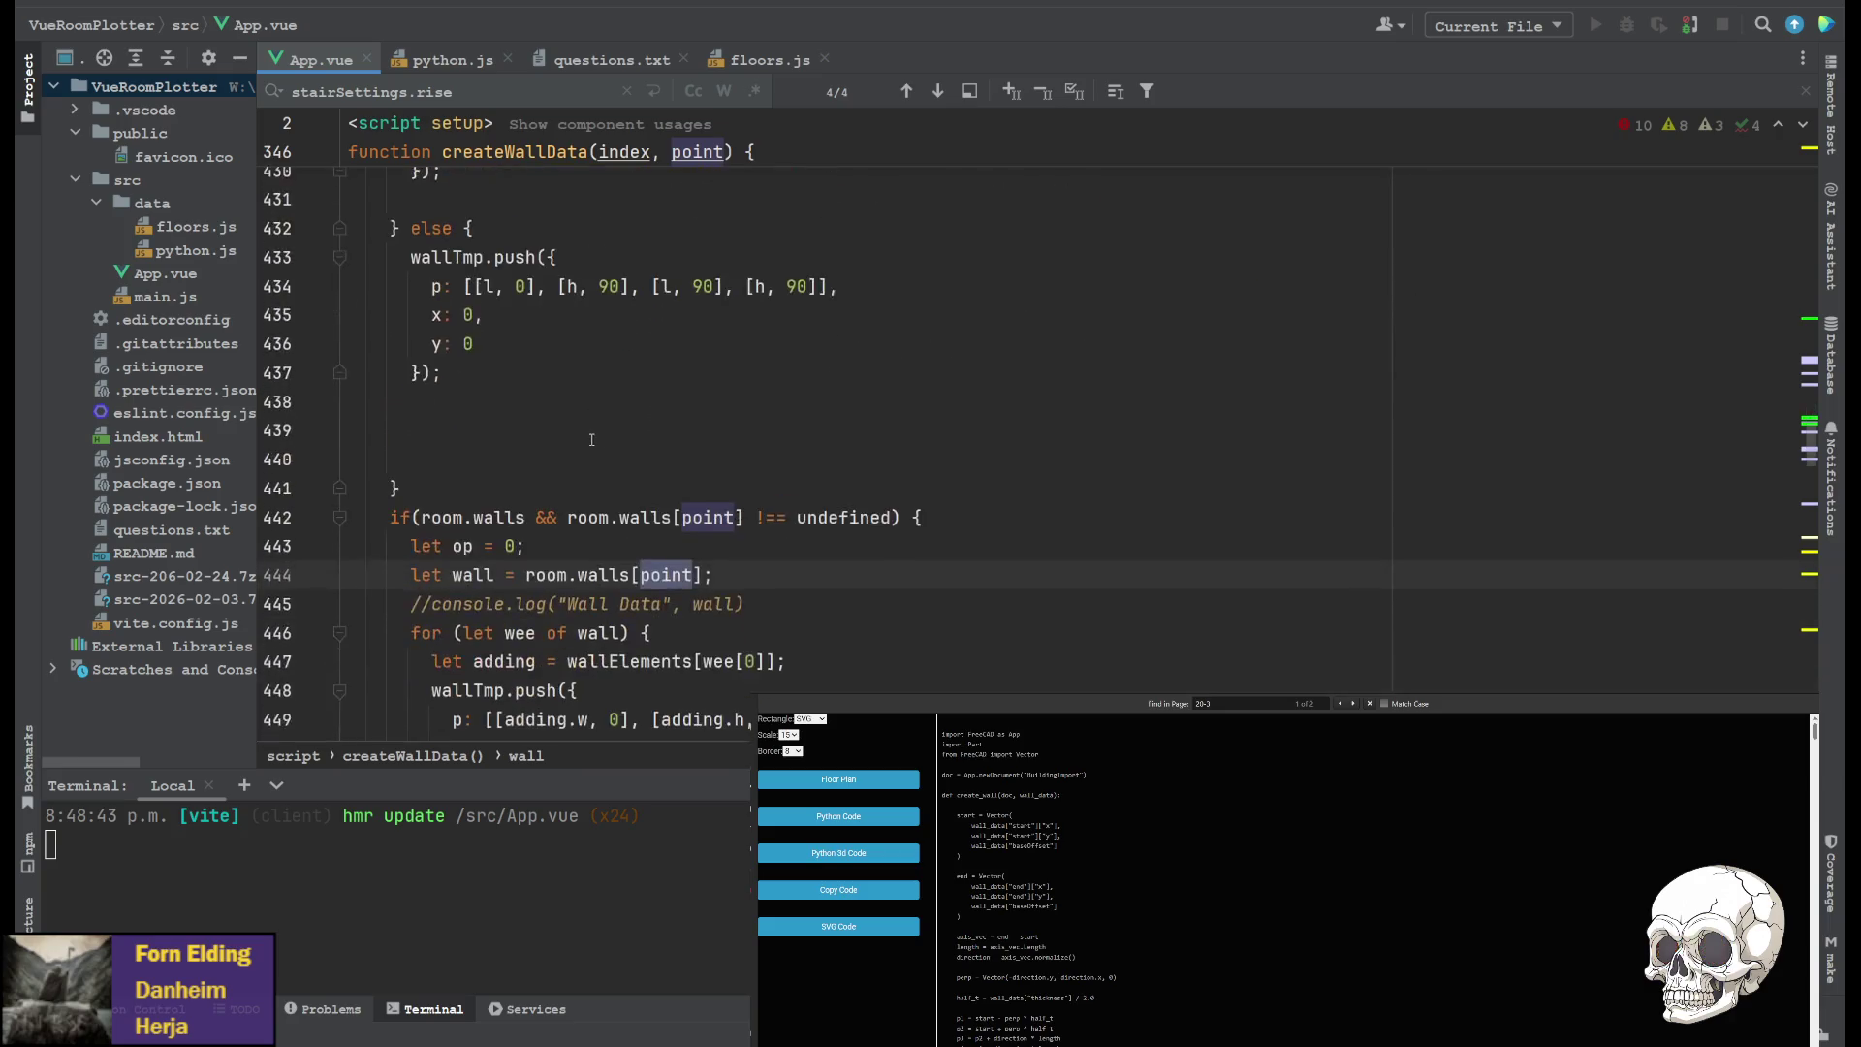
{"action": "scroll", "coordinate": [591, 439], "scroll_direction": "down", "scroll_amount": 2}
{"action": "scroll", "coordinate": [630, 465], "scroll_direction": "up", "scroll_amount": 2}
{"action": "scroll", "coordinate": [698, 495], "scroll_direction": "down", "scroll_amount": 2}
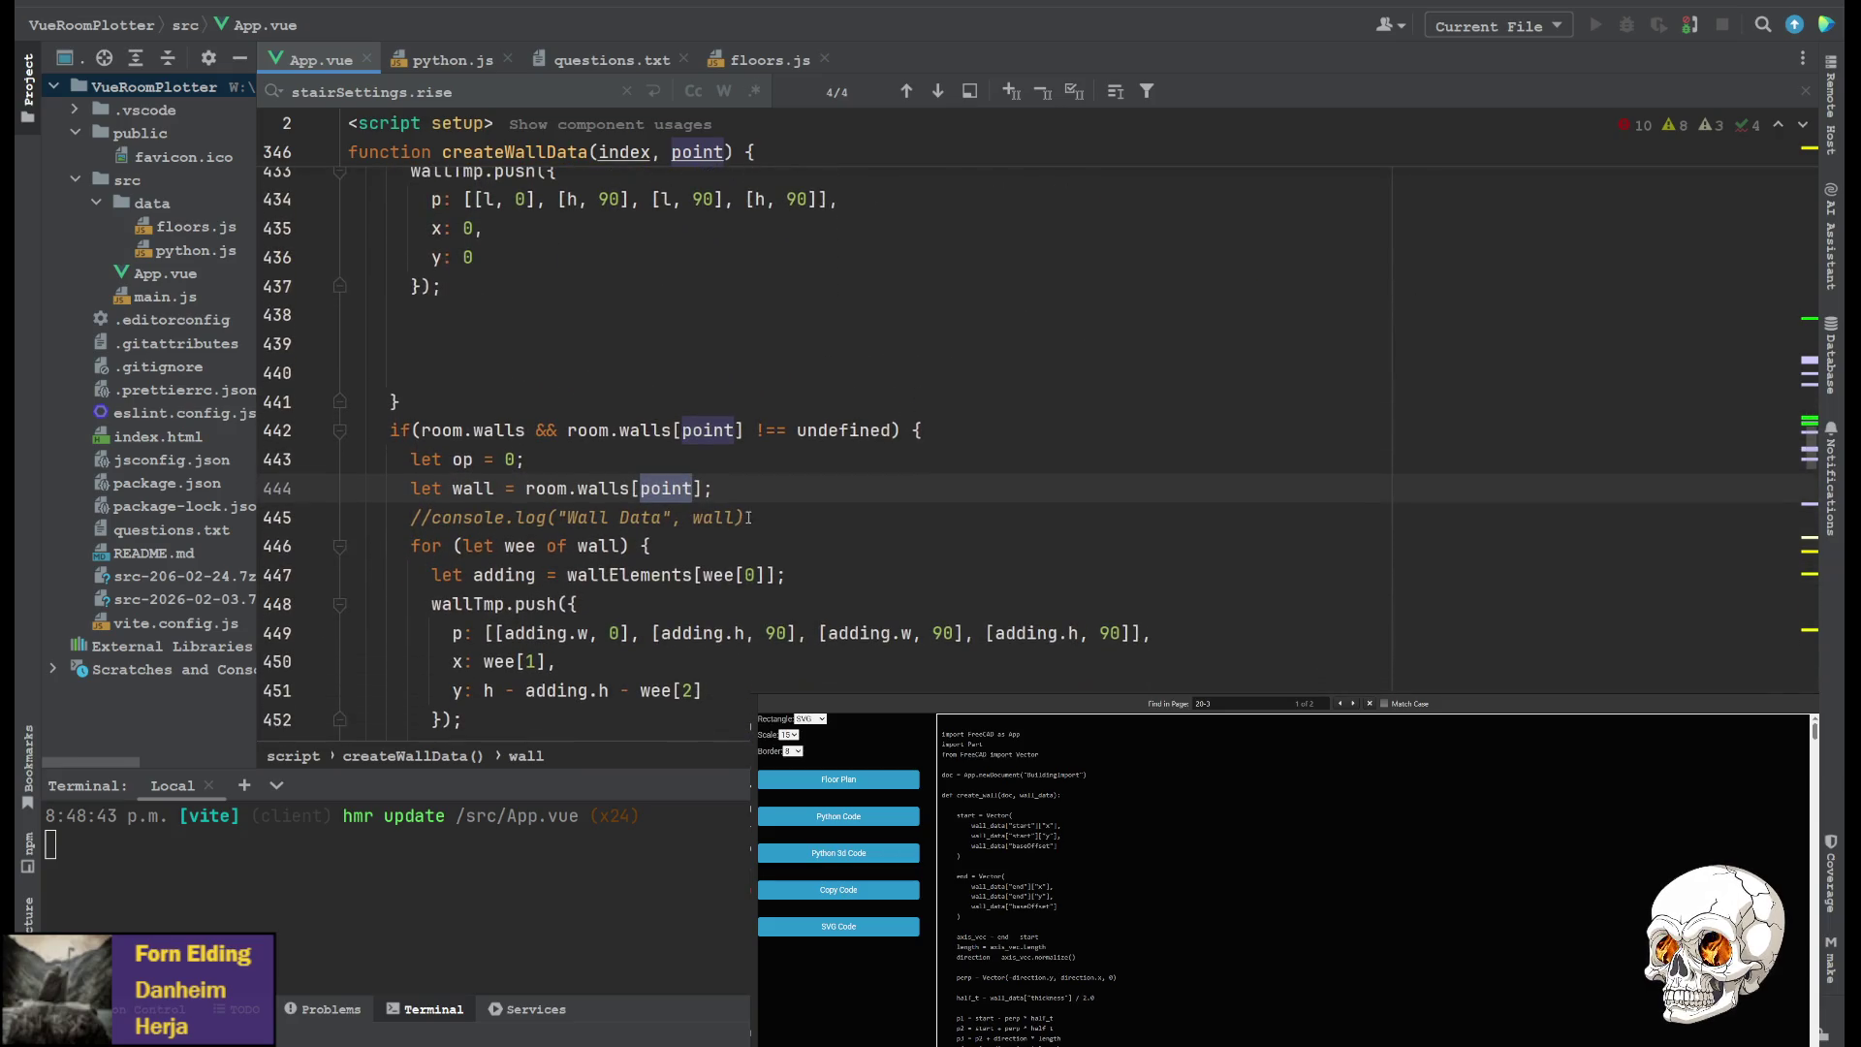
{"action": "left_click", "coordinate": [783, 513]}
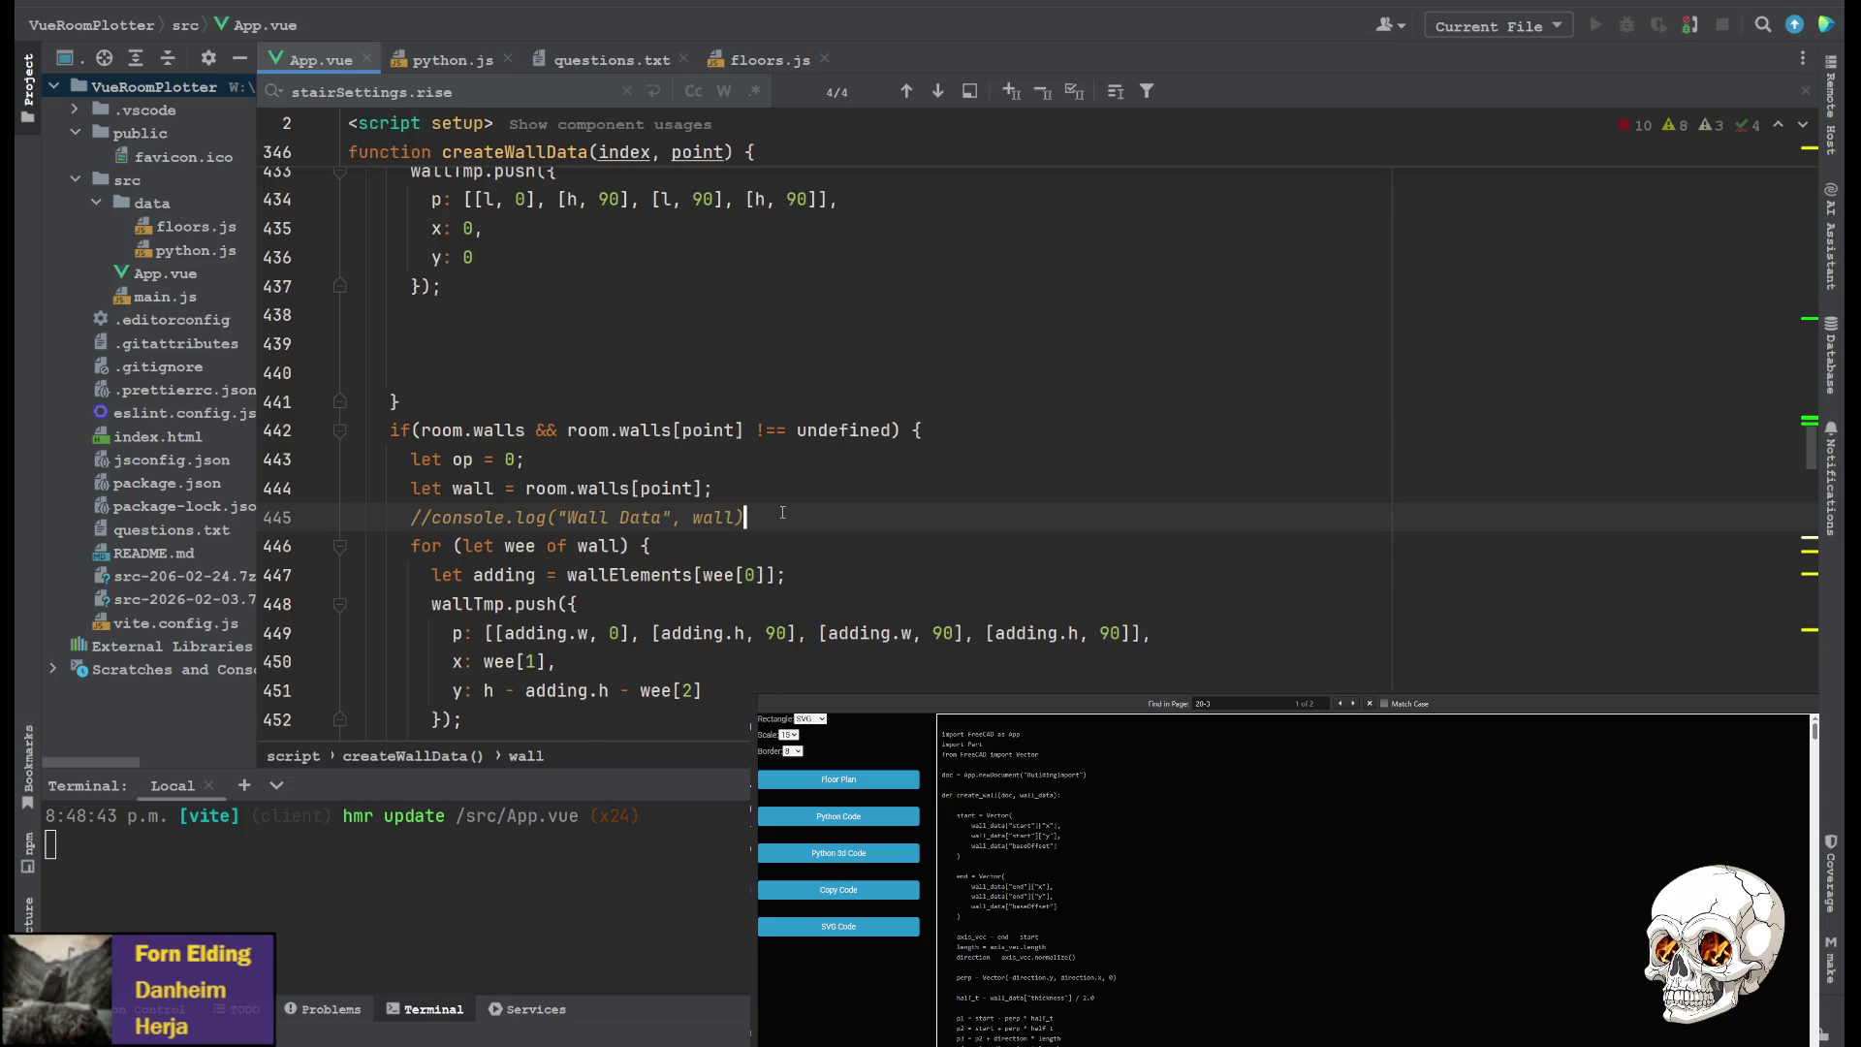
{"action": "scroll", "coordinate": [666, 433], "scroll_direction": "down", "scroll_amount": 2}
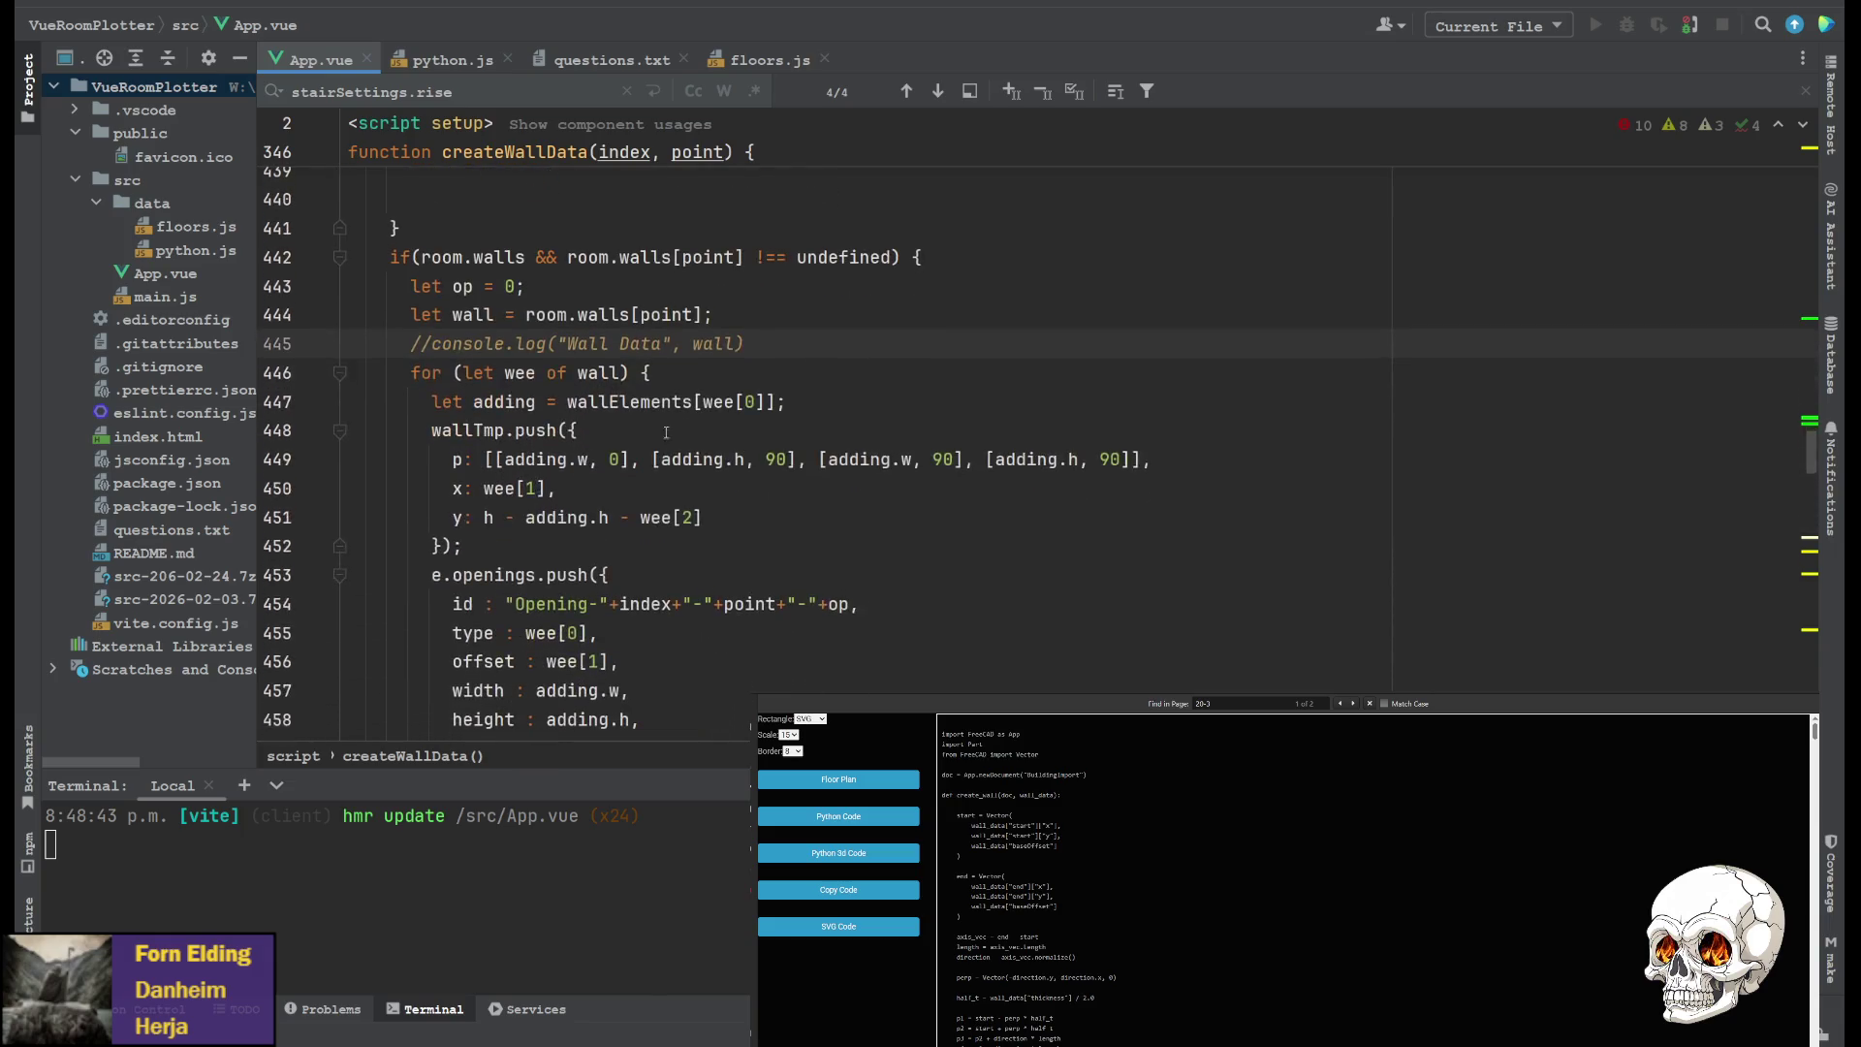
Below the commented log, wrap the for-loop over wall in if (typeof wall !== 'boolean') {
{"action": "key", "text": "Return"}
{"action": "type", "text": "if("}
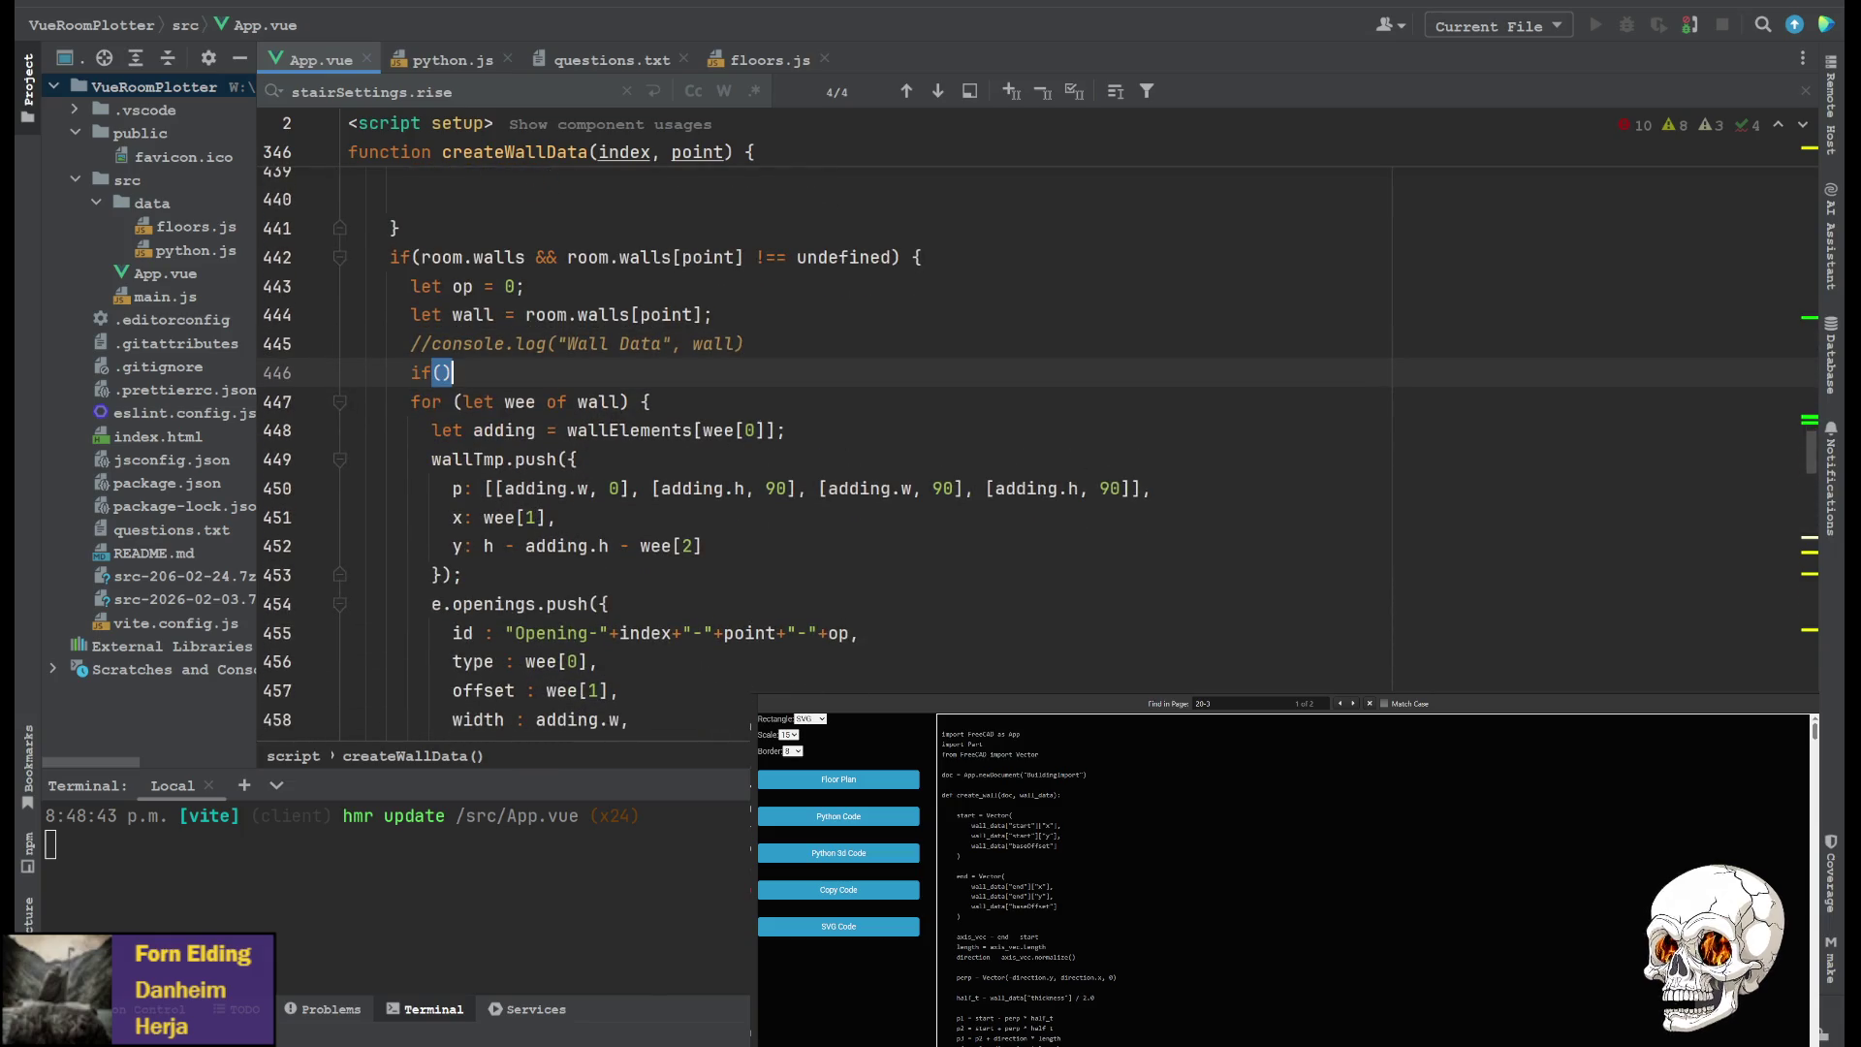
{"action": "type", "text": "wall"}
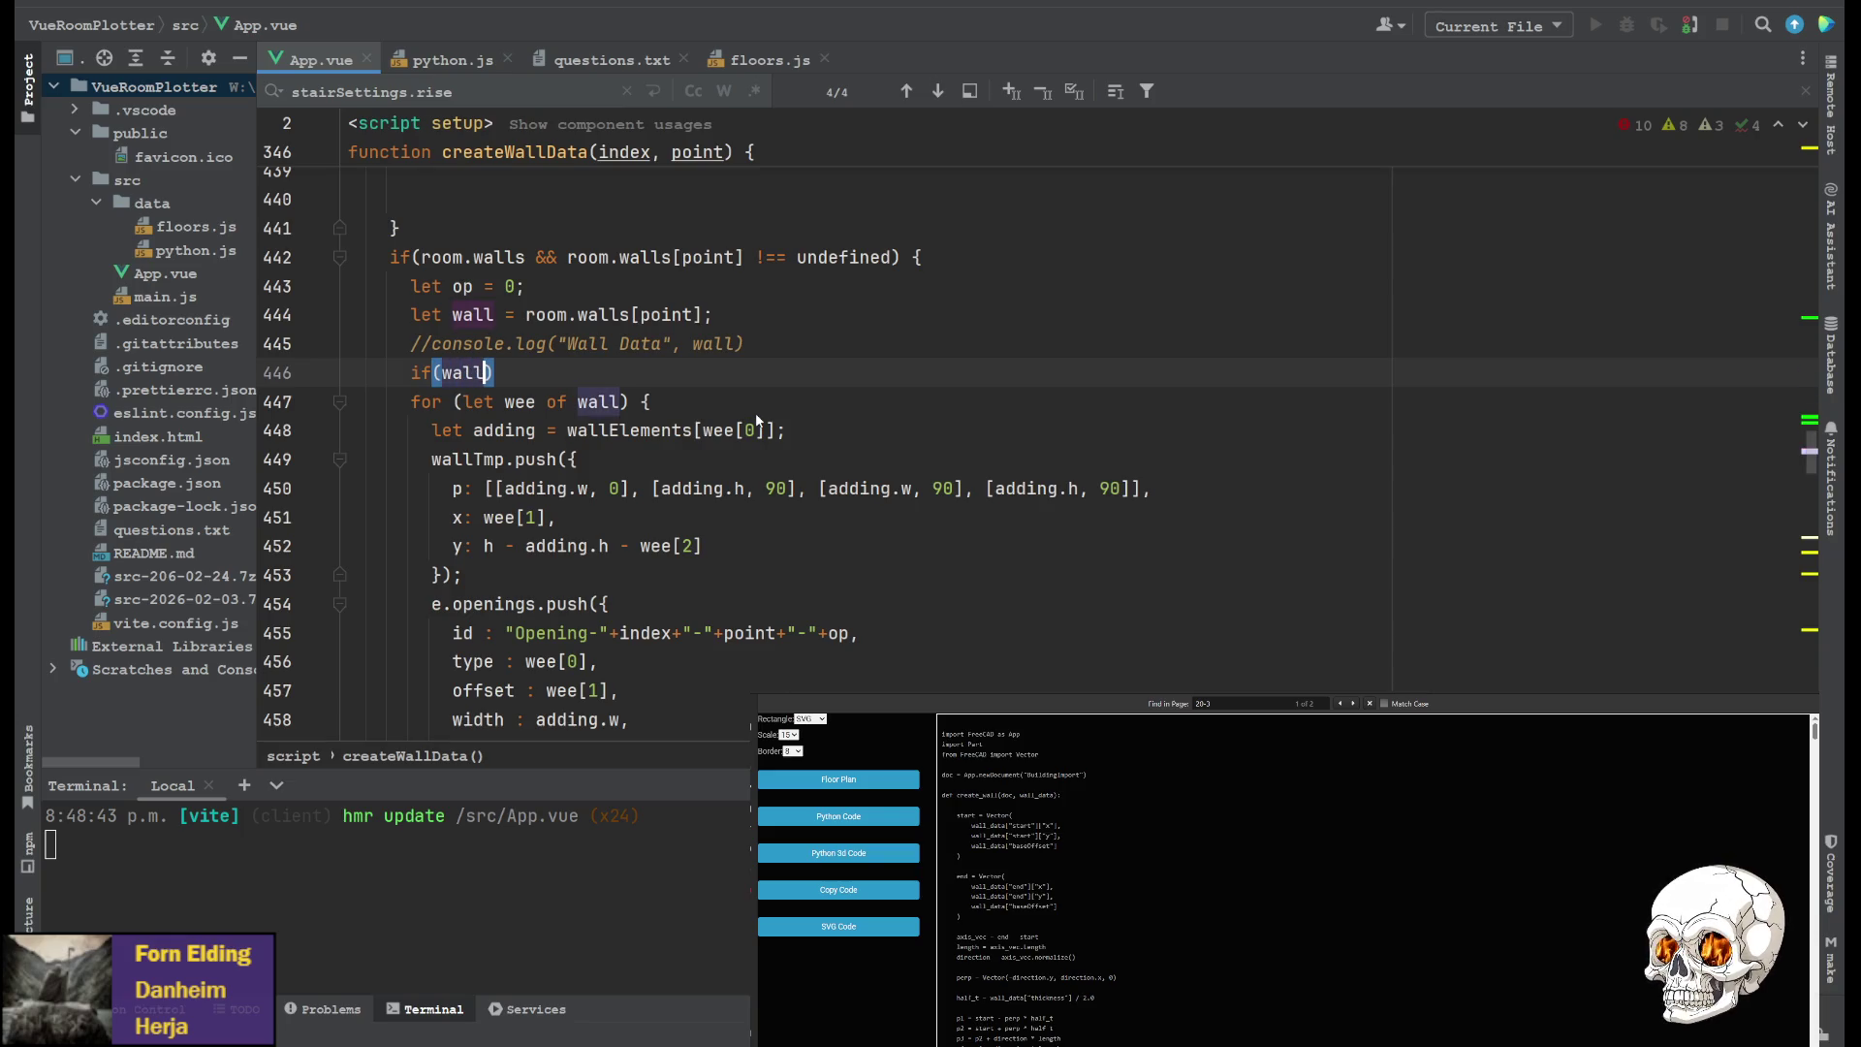
{"action": "key", "text": "Left"}
{"action": "key", "text": "Left"}
{"action": "key", "text": "Right"}
{"action": "key", "text": "Right"}
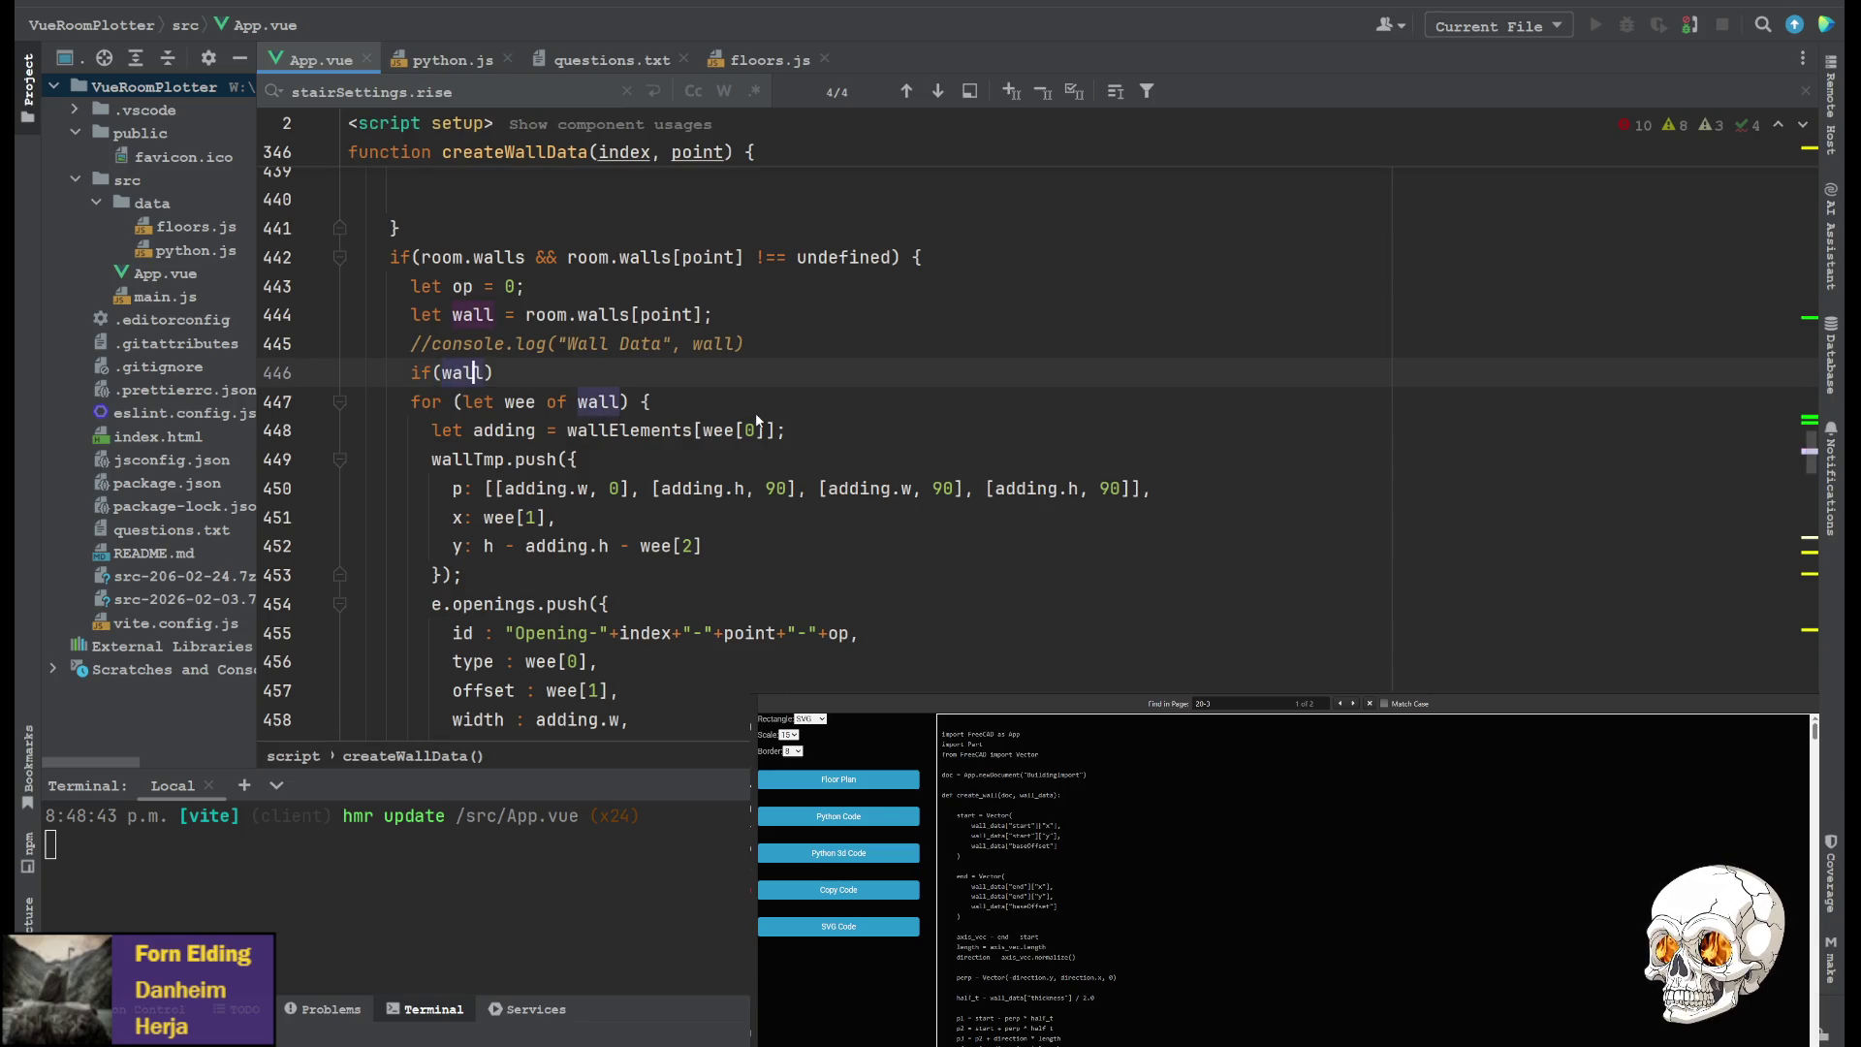
{"action": "key", "text": "Tab"}
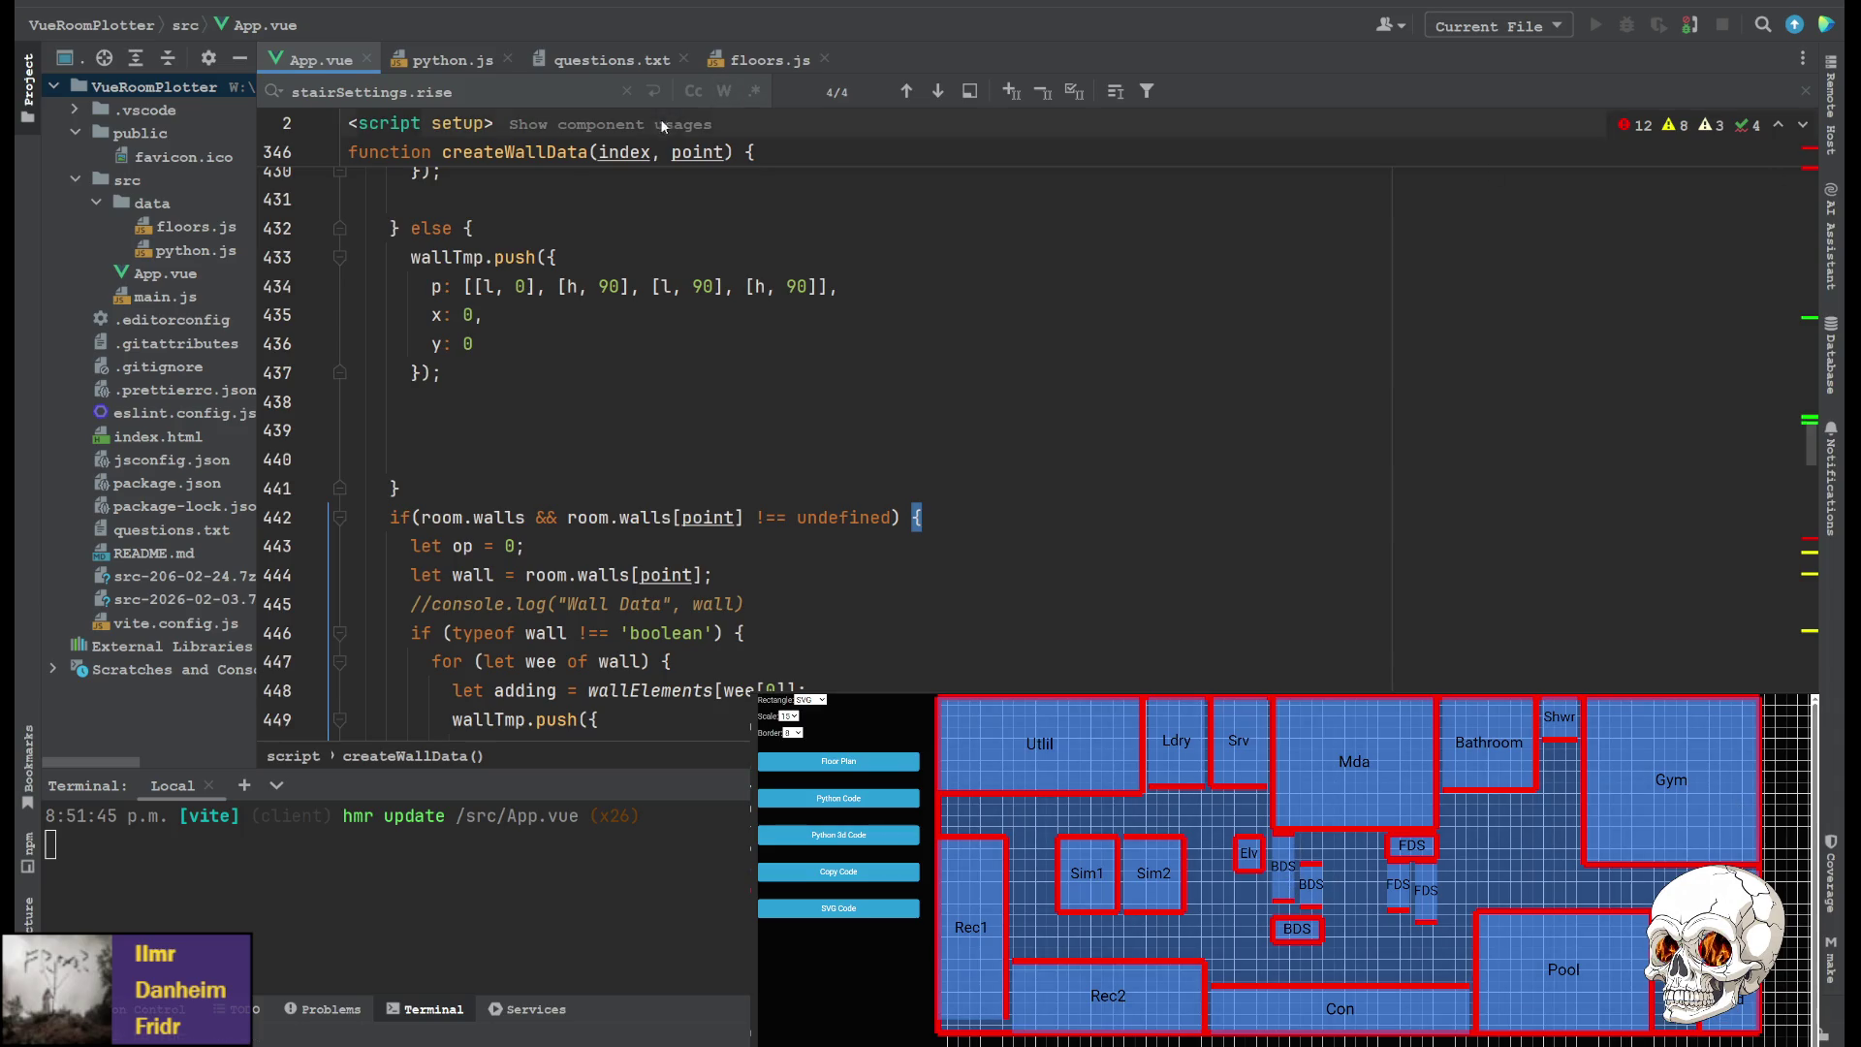
{"action": "left_click", "coordinate": [771, 60]}
Correct FrontDown2's walls on line 63 to [false, true, false, true]
{"action": "scroll", "coordinate": [772, 550], "scroll_direction": "down", "scroll_amount": 1}
{"action": "scroll", "coordinate": [771, 550], "scroll_direction": "down", "scroll_amount": 2}
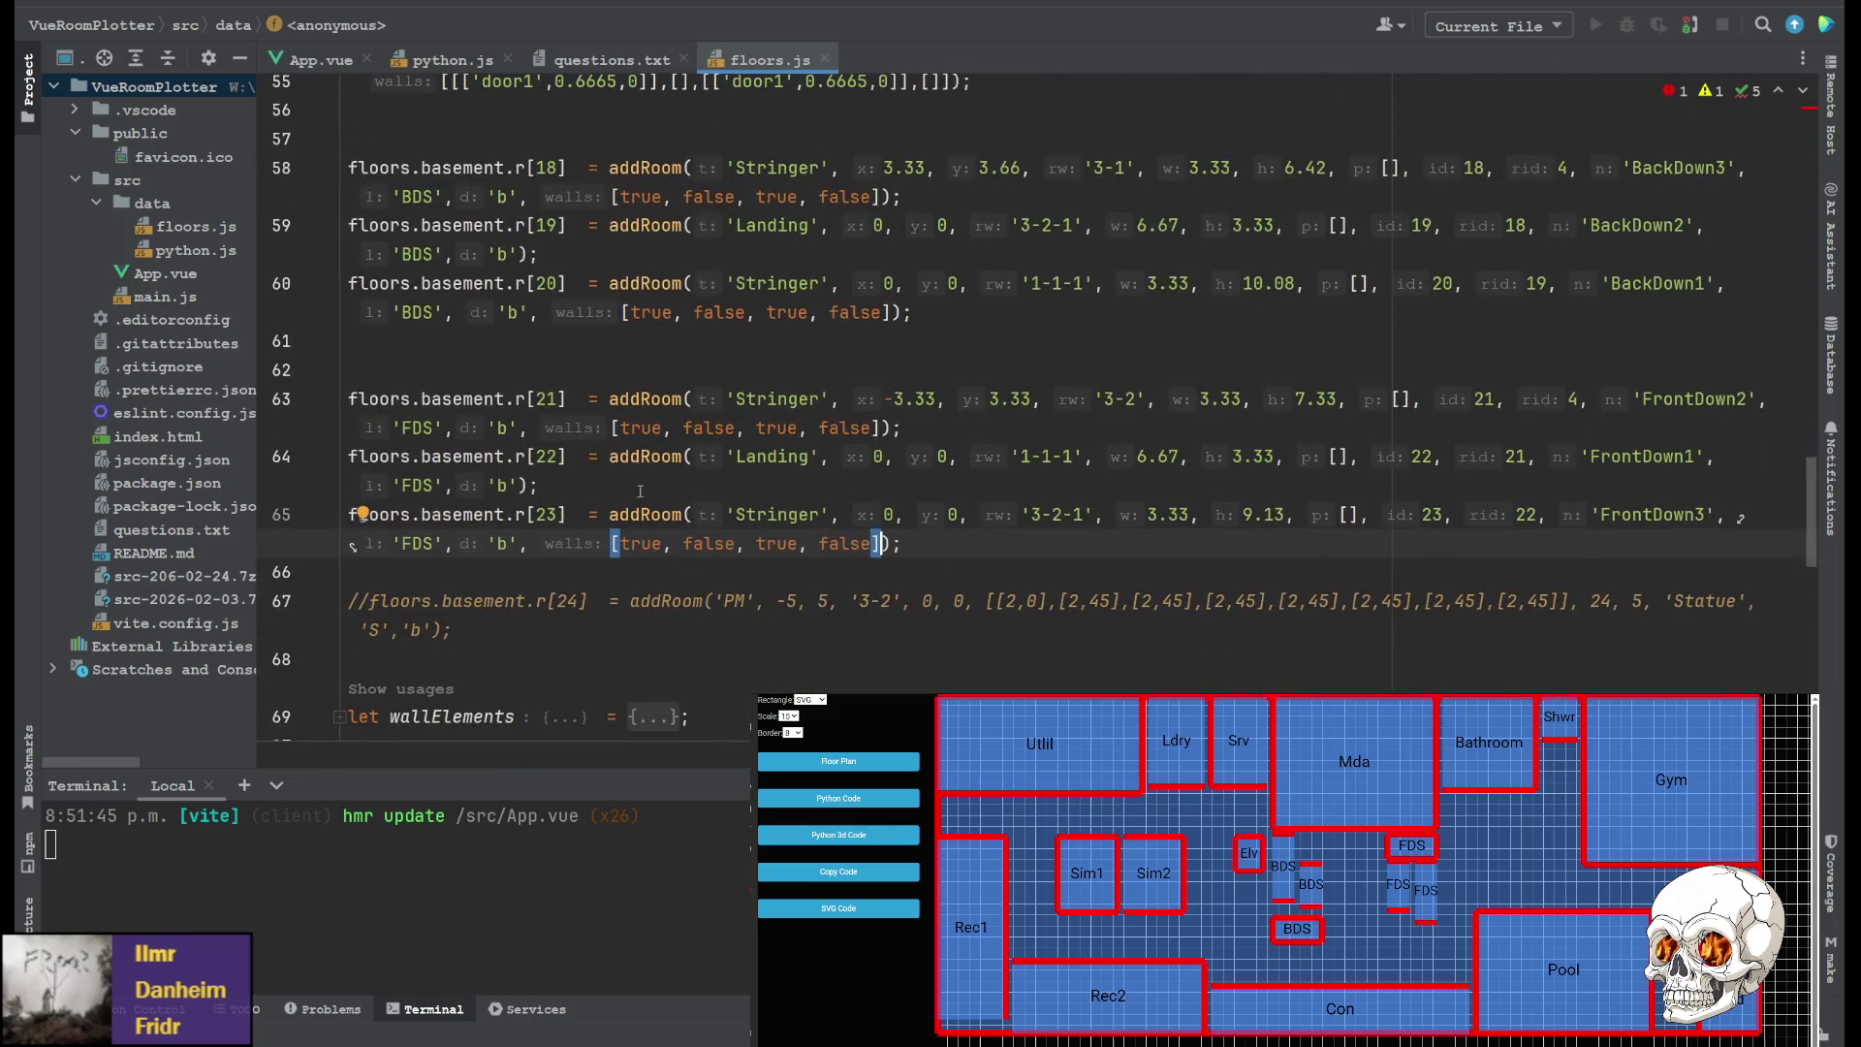
{"action": "double_click", "coordinate": [640, 427]}
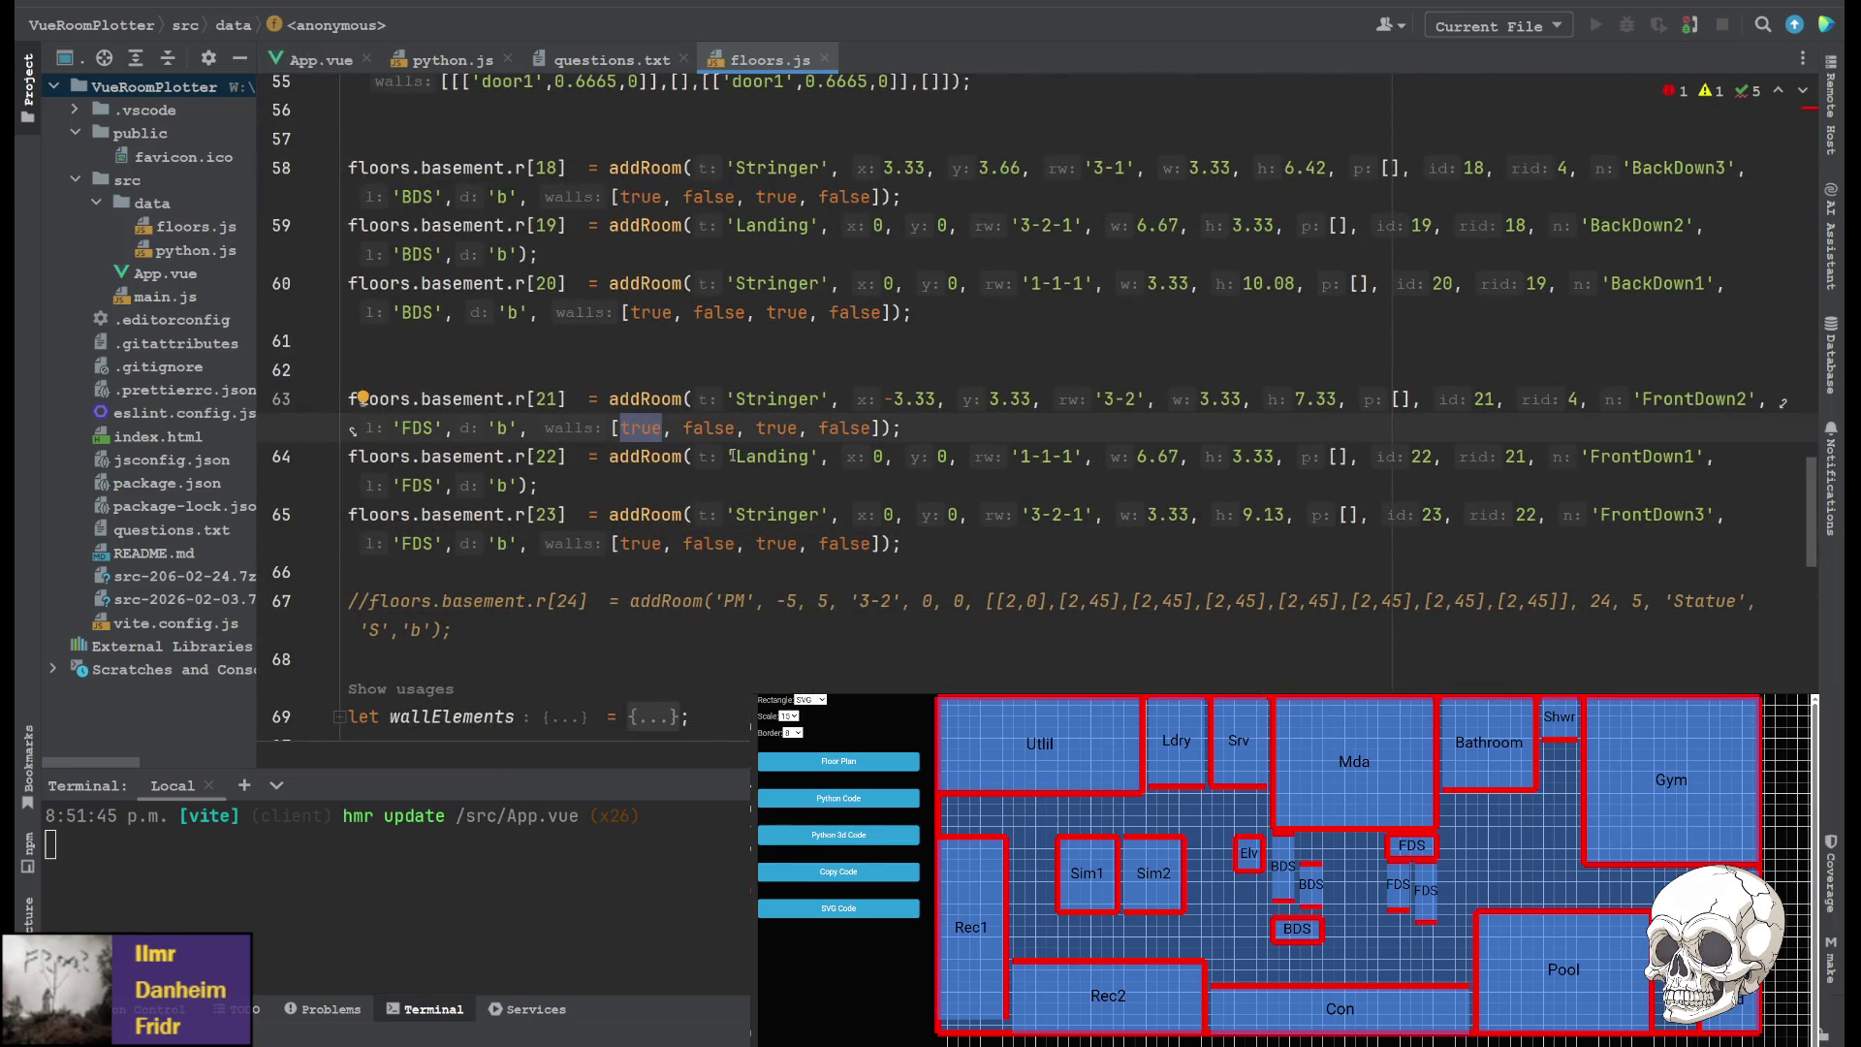
{"action": "type", "text": "false"}
{"action": "left_click", "coordinate": [695, 427]}
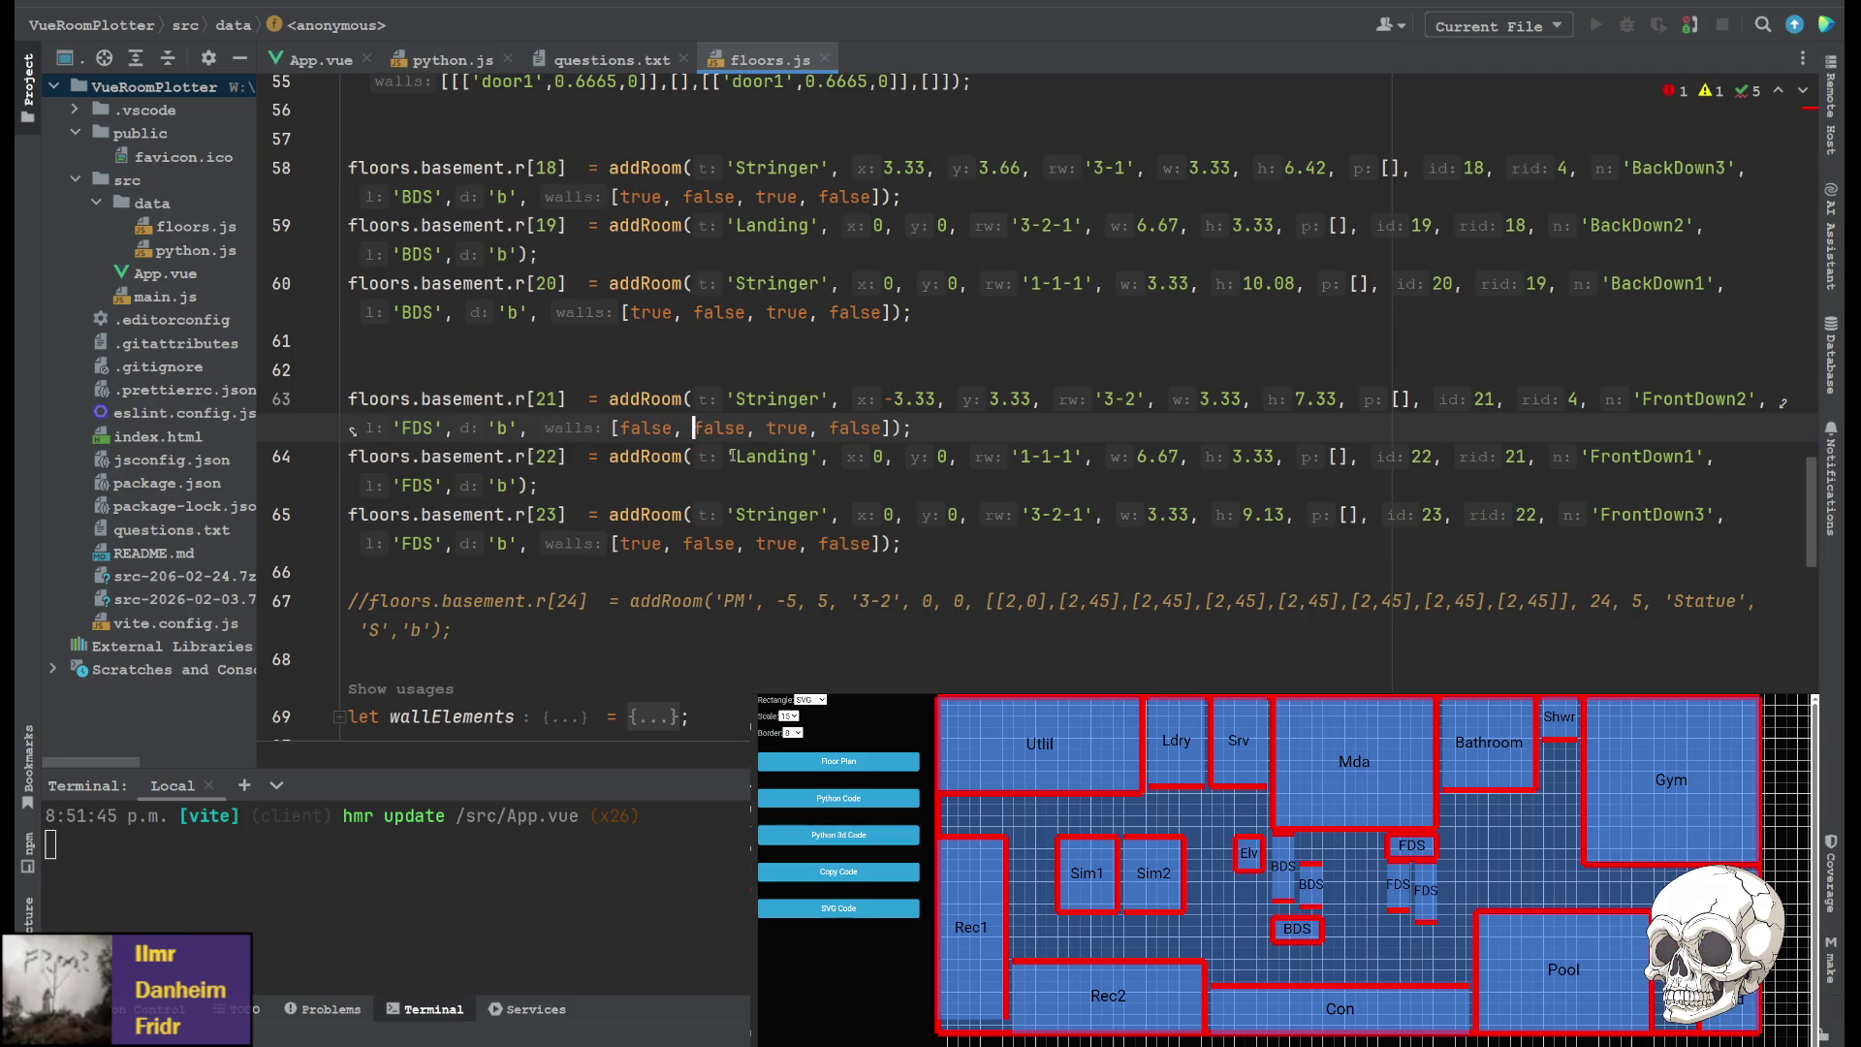
{"action": "key", "text": "Delete"}
{"action": "key", "text": "Delete"}
{"action": "key", "text": "Delete"}
{"action": "key", "text": "Right"}
{"action": "key", "text": "Right"}
{"action": "key", "text": "Right"}
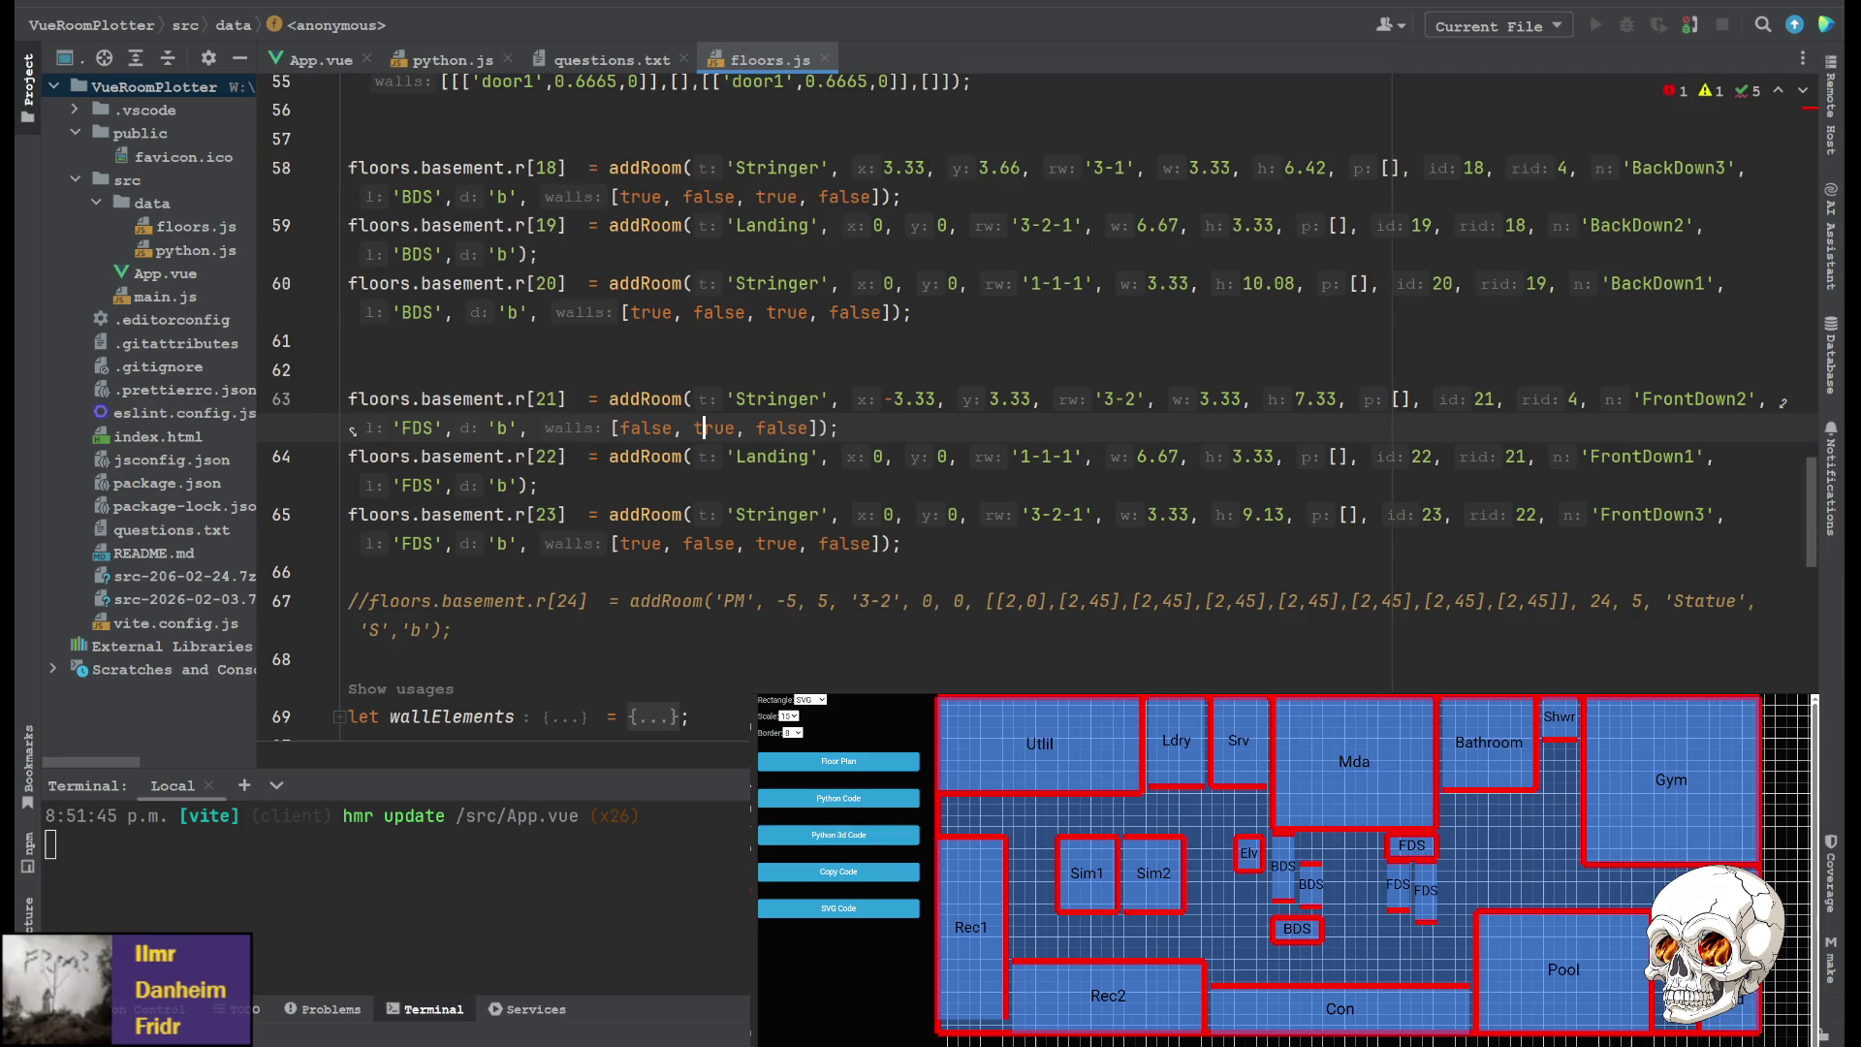
{"action": "key", "text": "Right"}
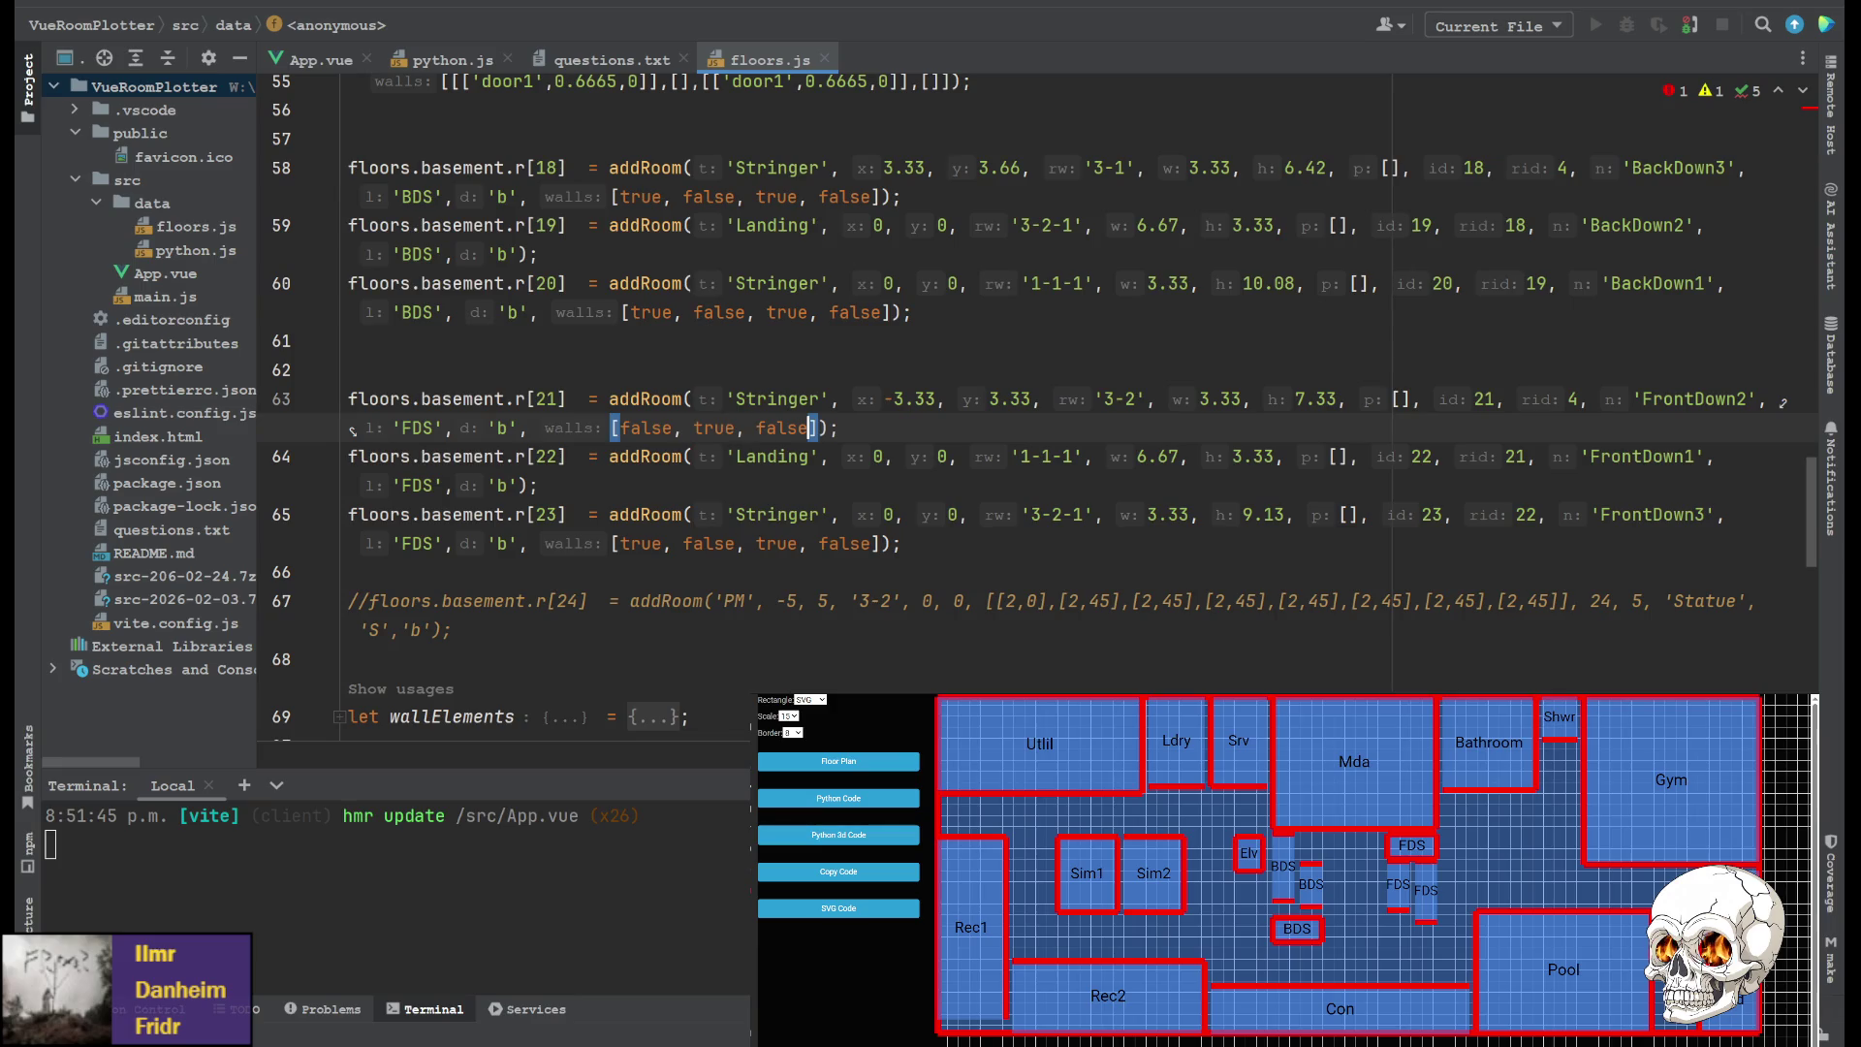
{"action": "type", "text": ", true"}
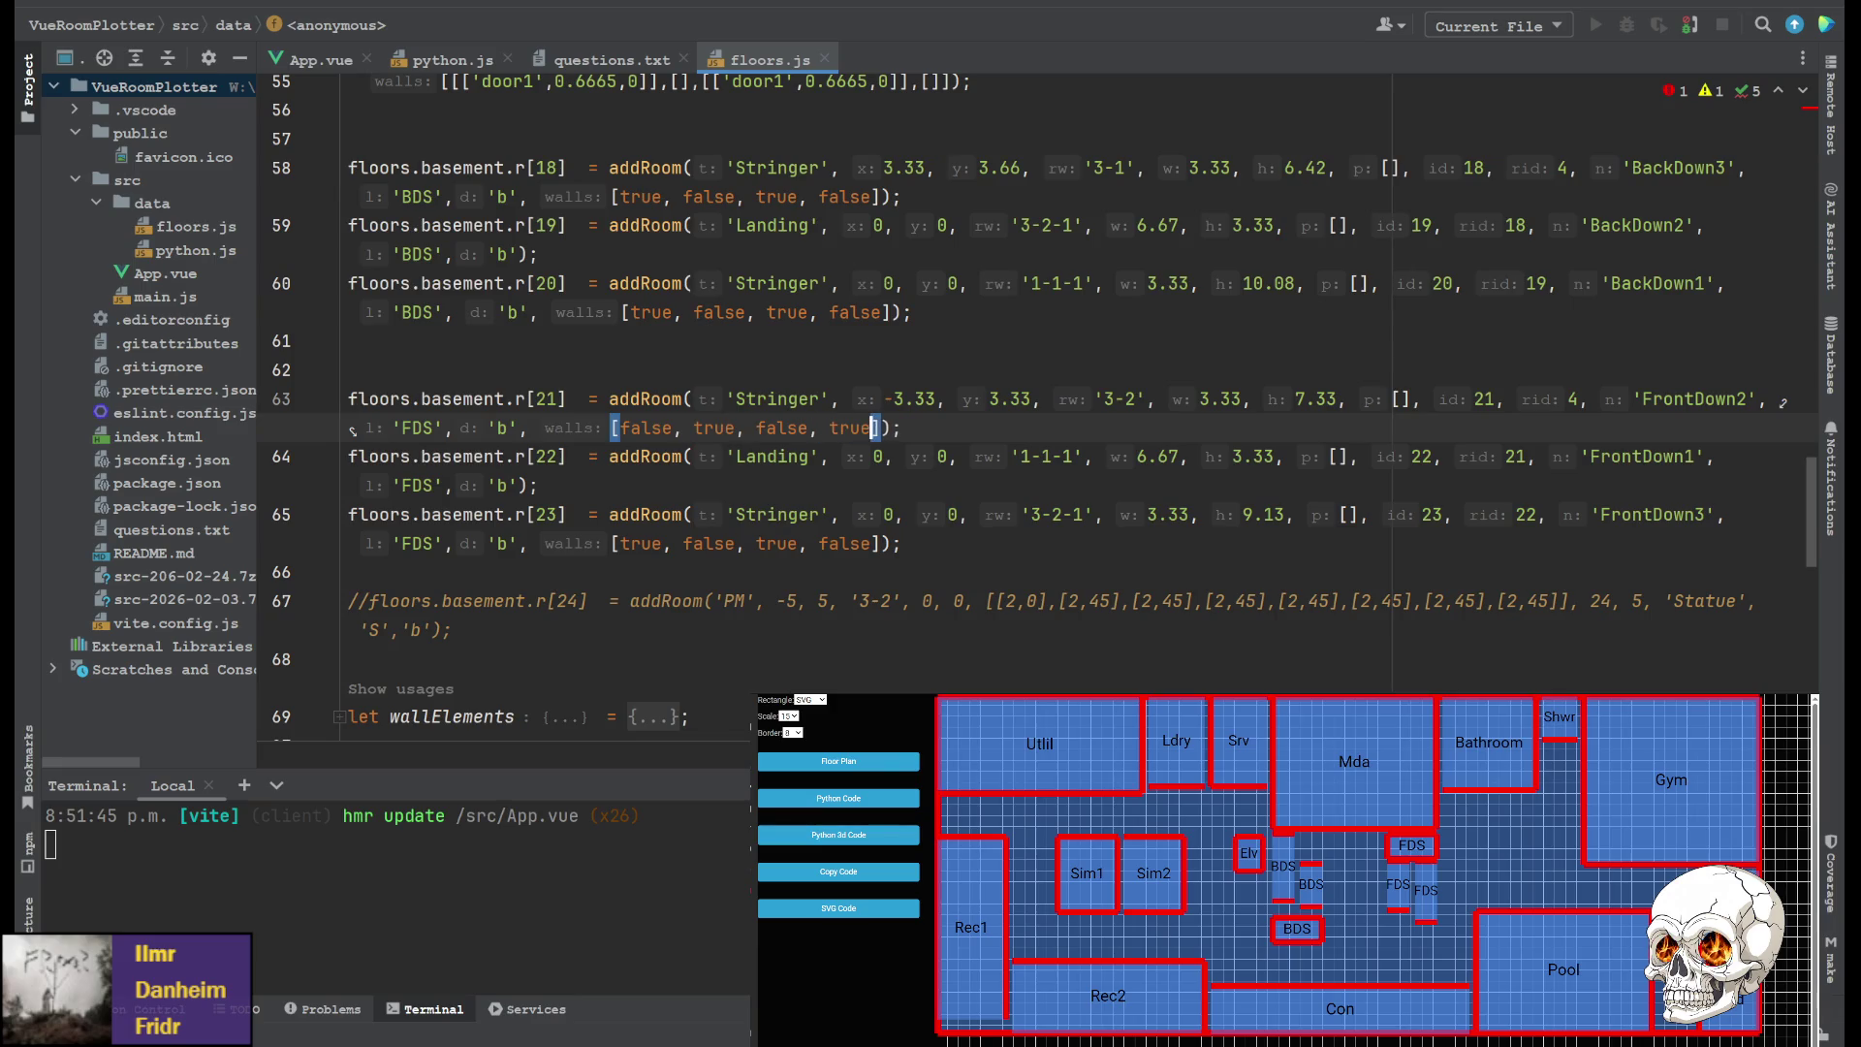
Copy [false, true, false, true] over the walls arrays on lines 65, 60 and 58
{"action": "left_click_drag", "start_coordinate": [621, 427], "coordinate": [873, 427]}
{"action": "key", "text": "ctrl+c"}
{"action": "left_click_drag", "start_coordinate": [621, 543], "coordinate": [876, 542]}
{"action": "key", "text": "ctrl+v"}
{"action": "left_click_drag", "start_coordinate": [631, 312], "coordinate": [883, 312]}
{"action": "key", "text": "ctrl+v"}
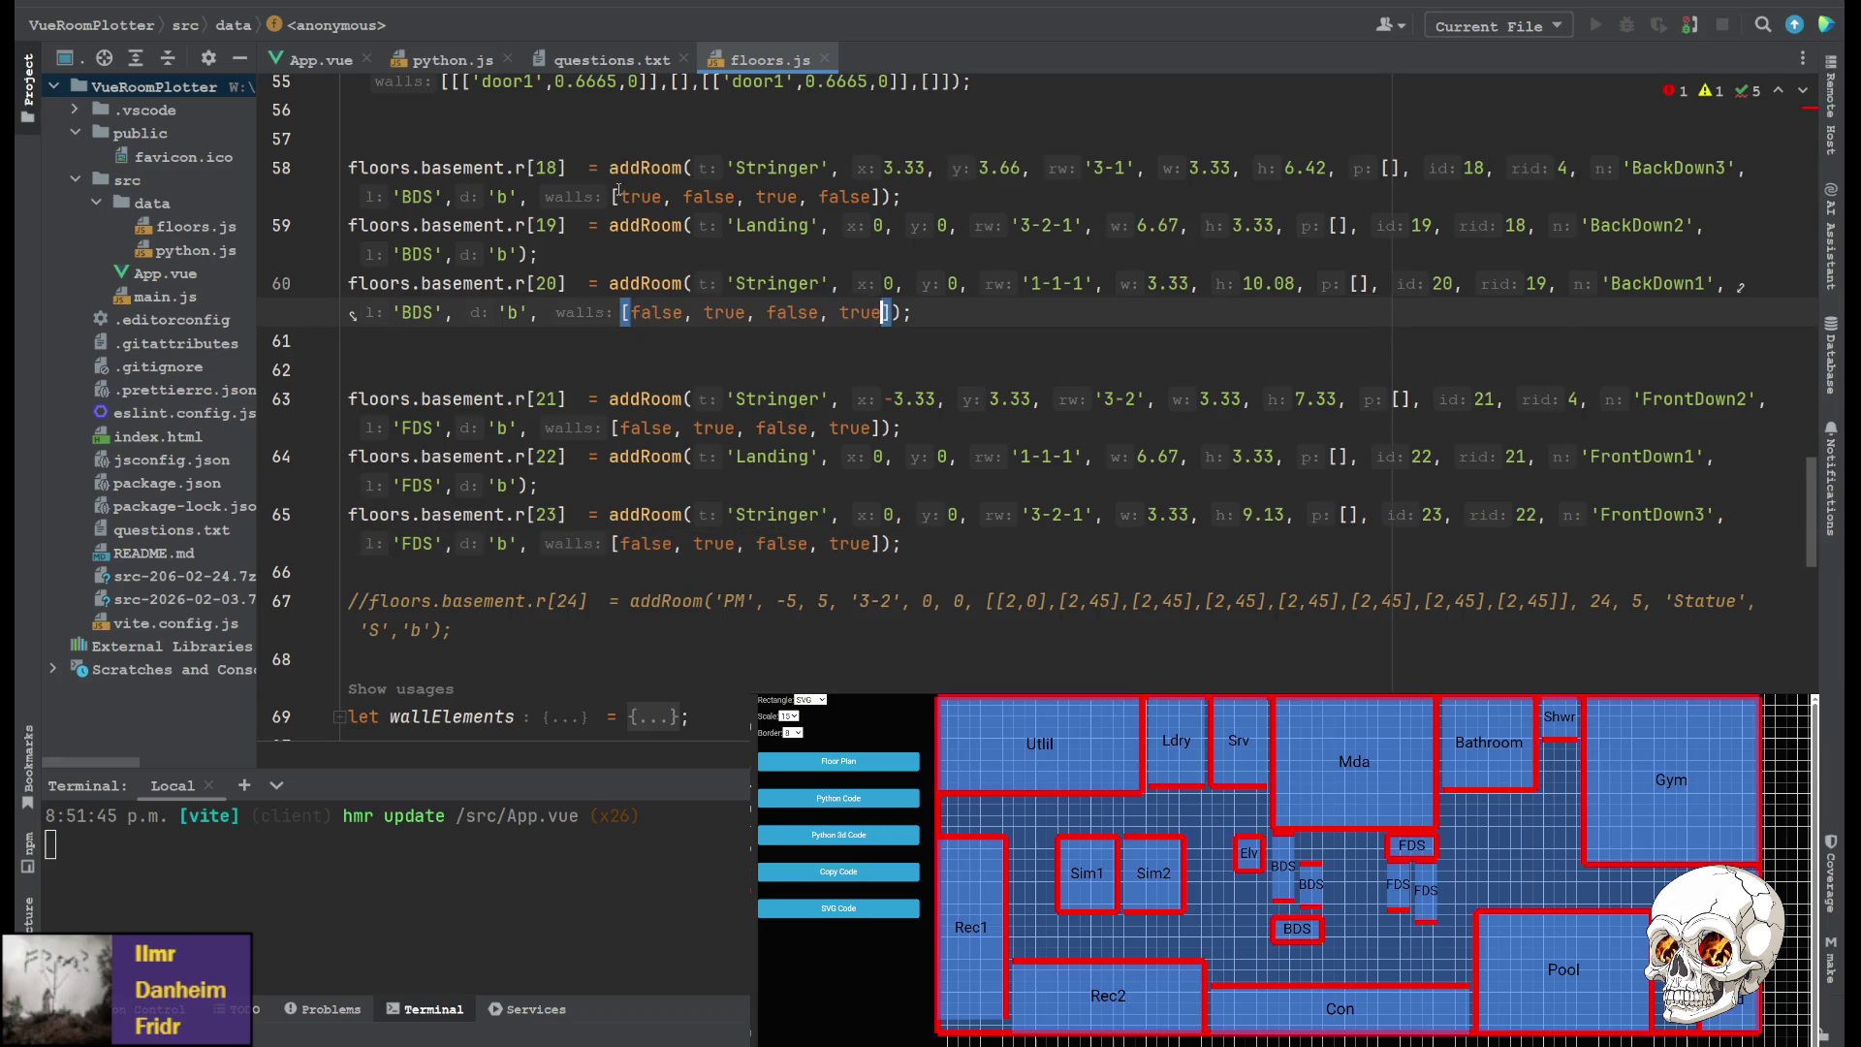
{"action": "left_click_drag", "start_coordinate": [621, 197], "coordinate": [871, 197]}
{"action": "key", "text": "ctrl+v"}
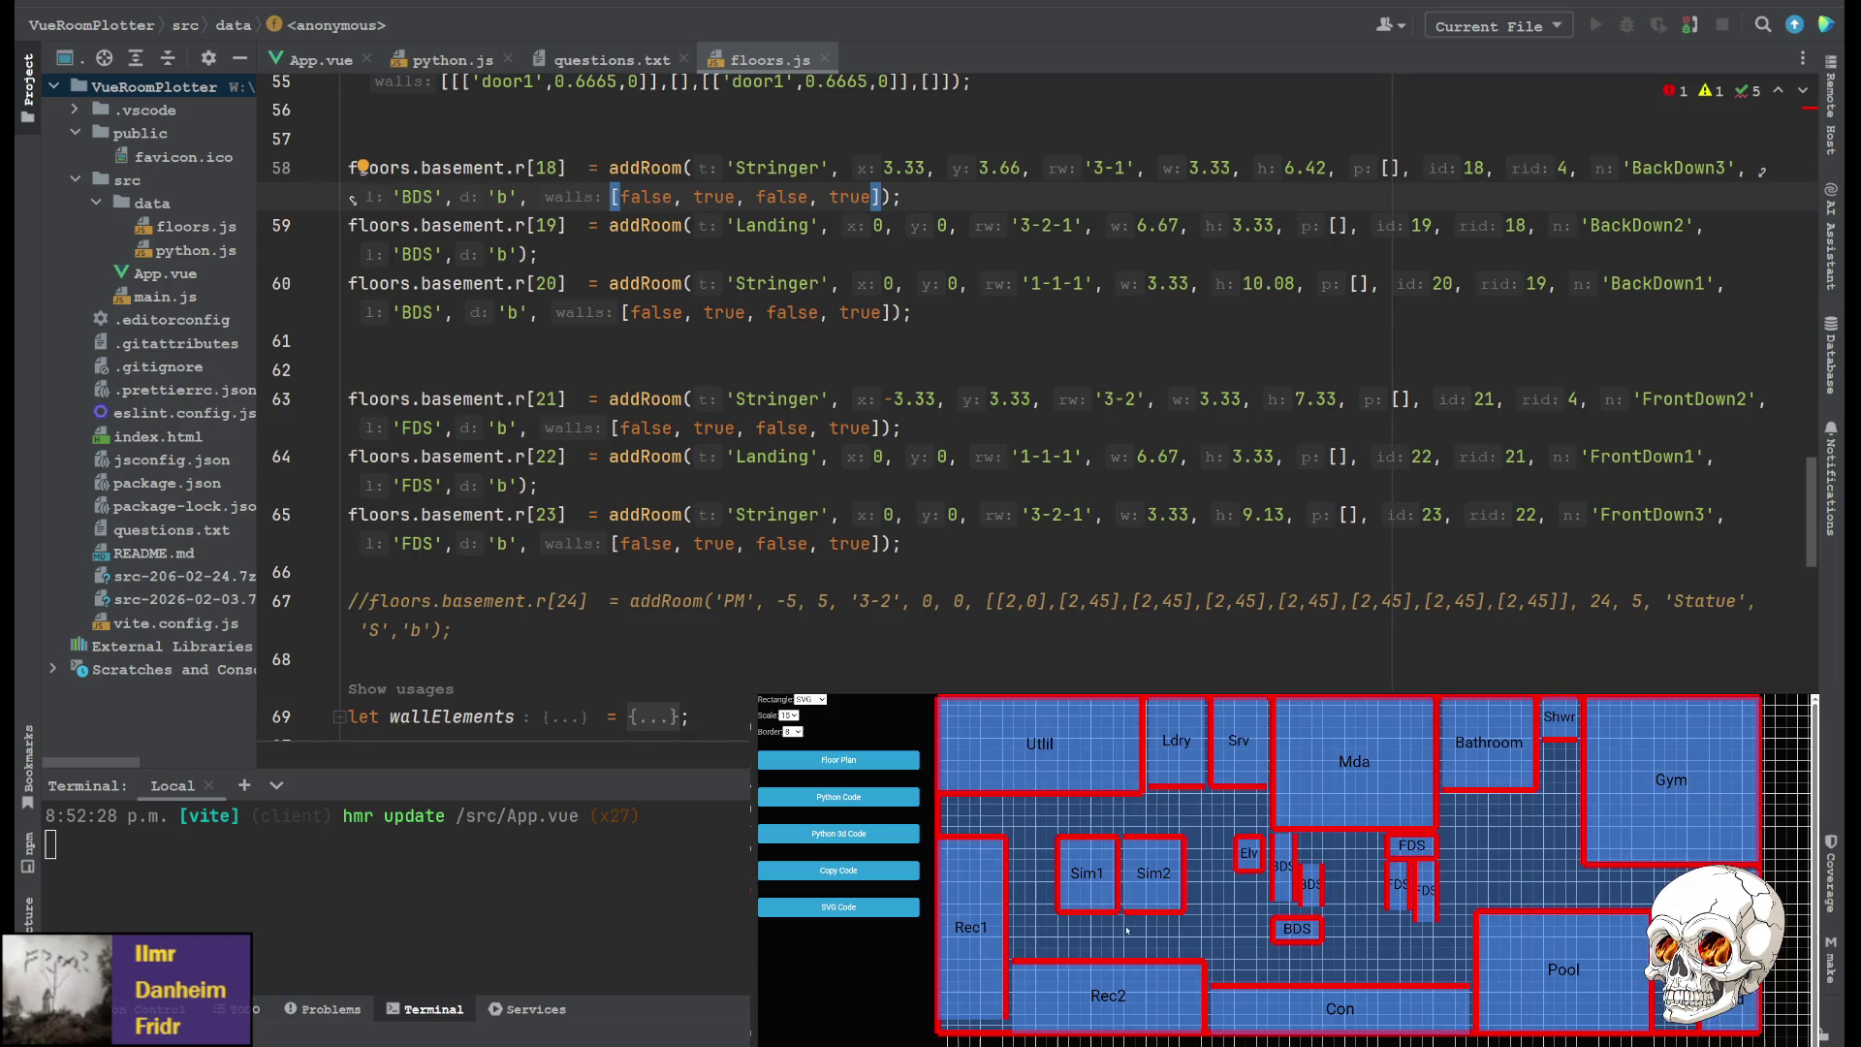
Generate the Python 3D code output and search the JSON for the wall-20 entries (20-3, then 20-)
{"action": "left_click", "coordinate": [849, 834]}
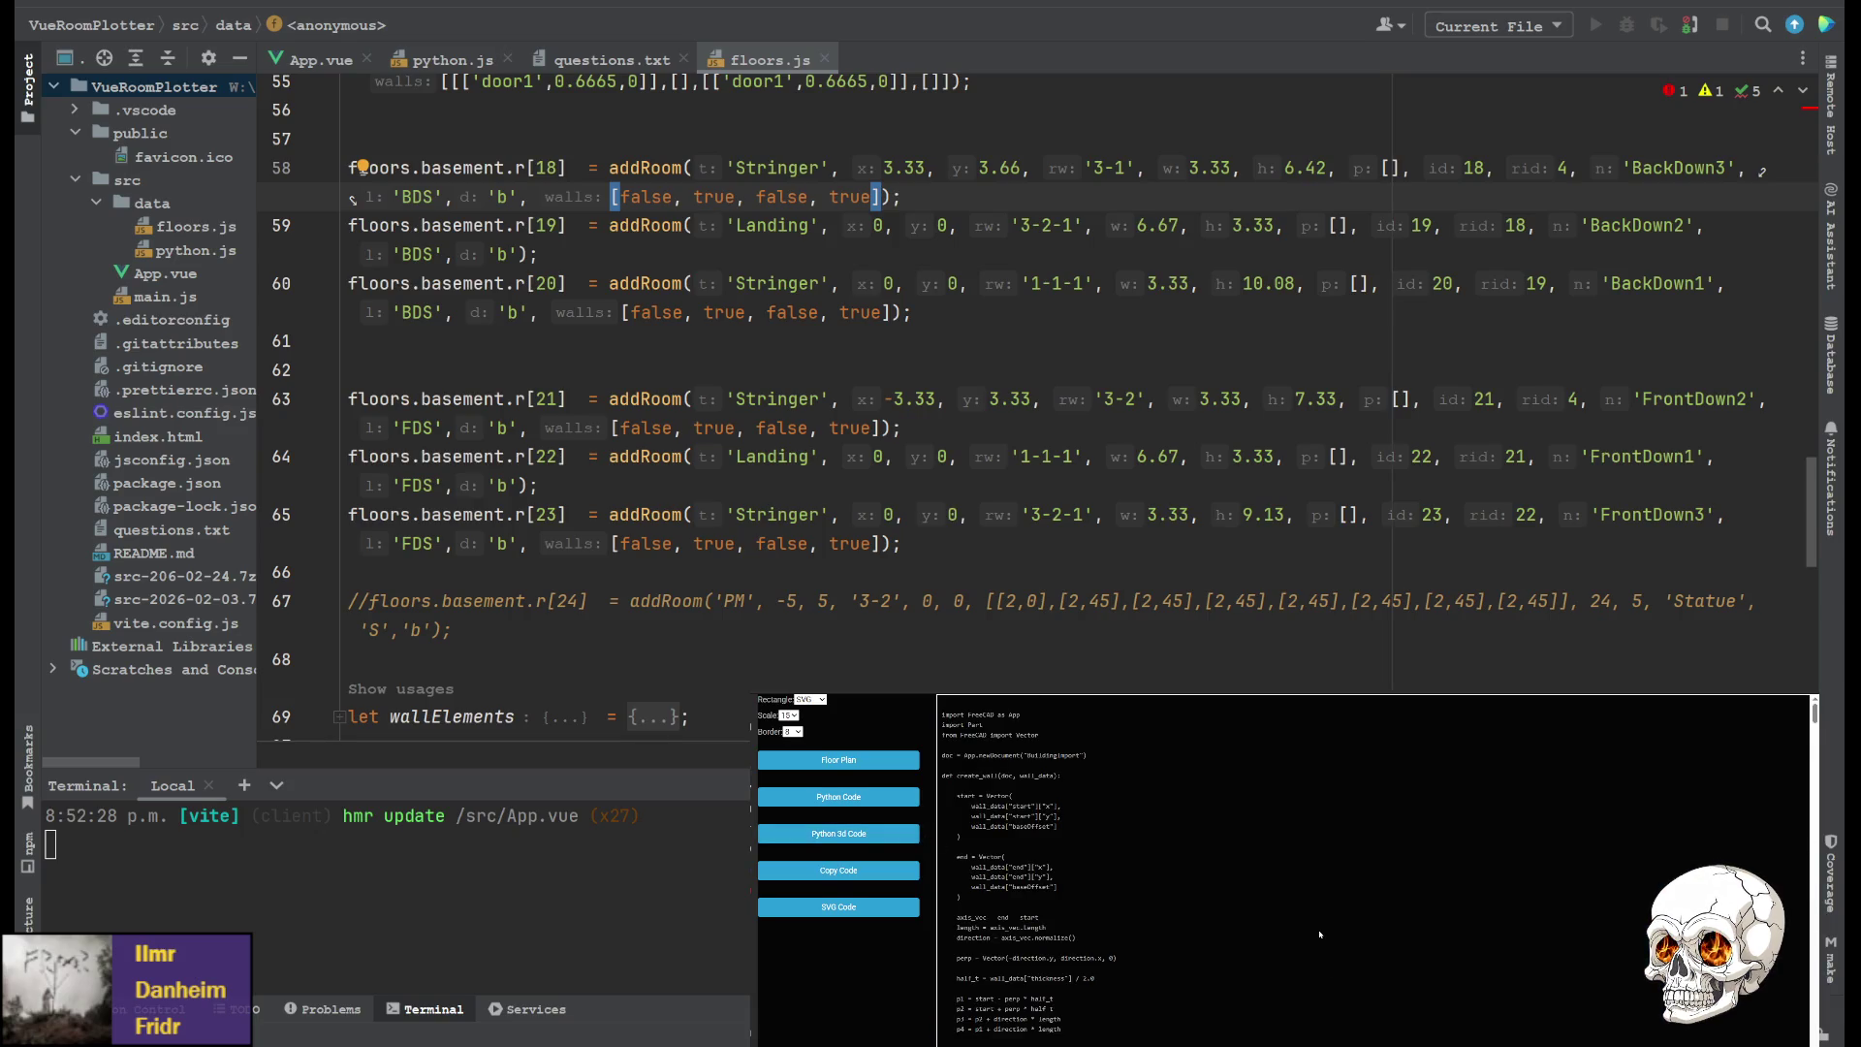
{"action": "key", "text": "ctrl+f"}
{"action": "type", "text": "20-3"}
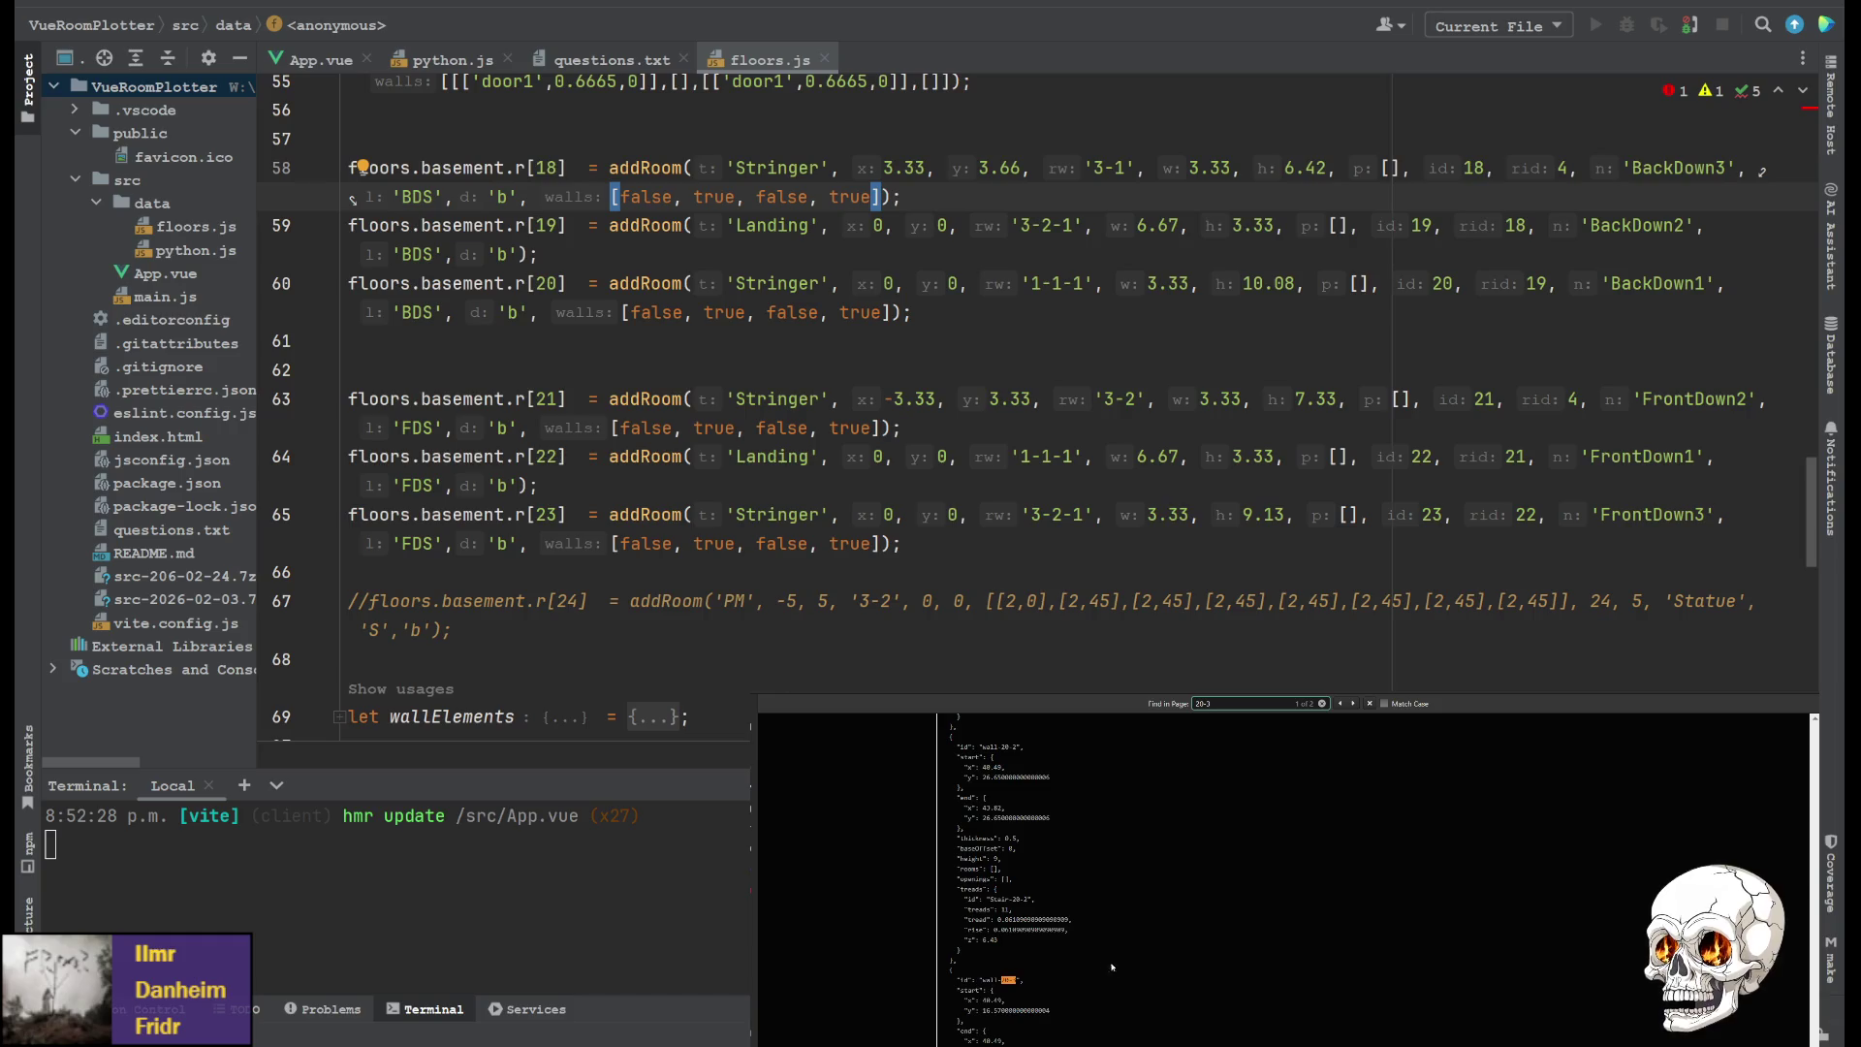
{"action": "key", "text": "BackSpace"}
{"action": "scroll", "coordinate": [1018, 963], "scroll_direction": "up", "scroll_amount": 2}
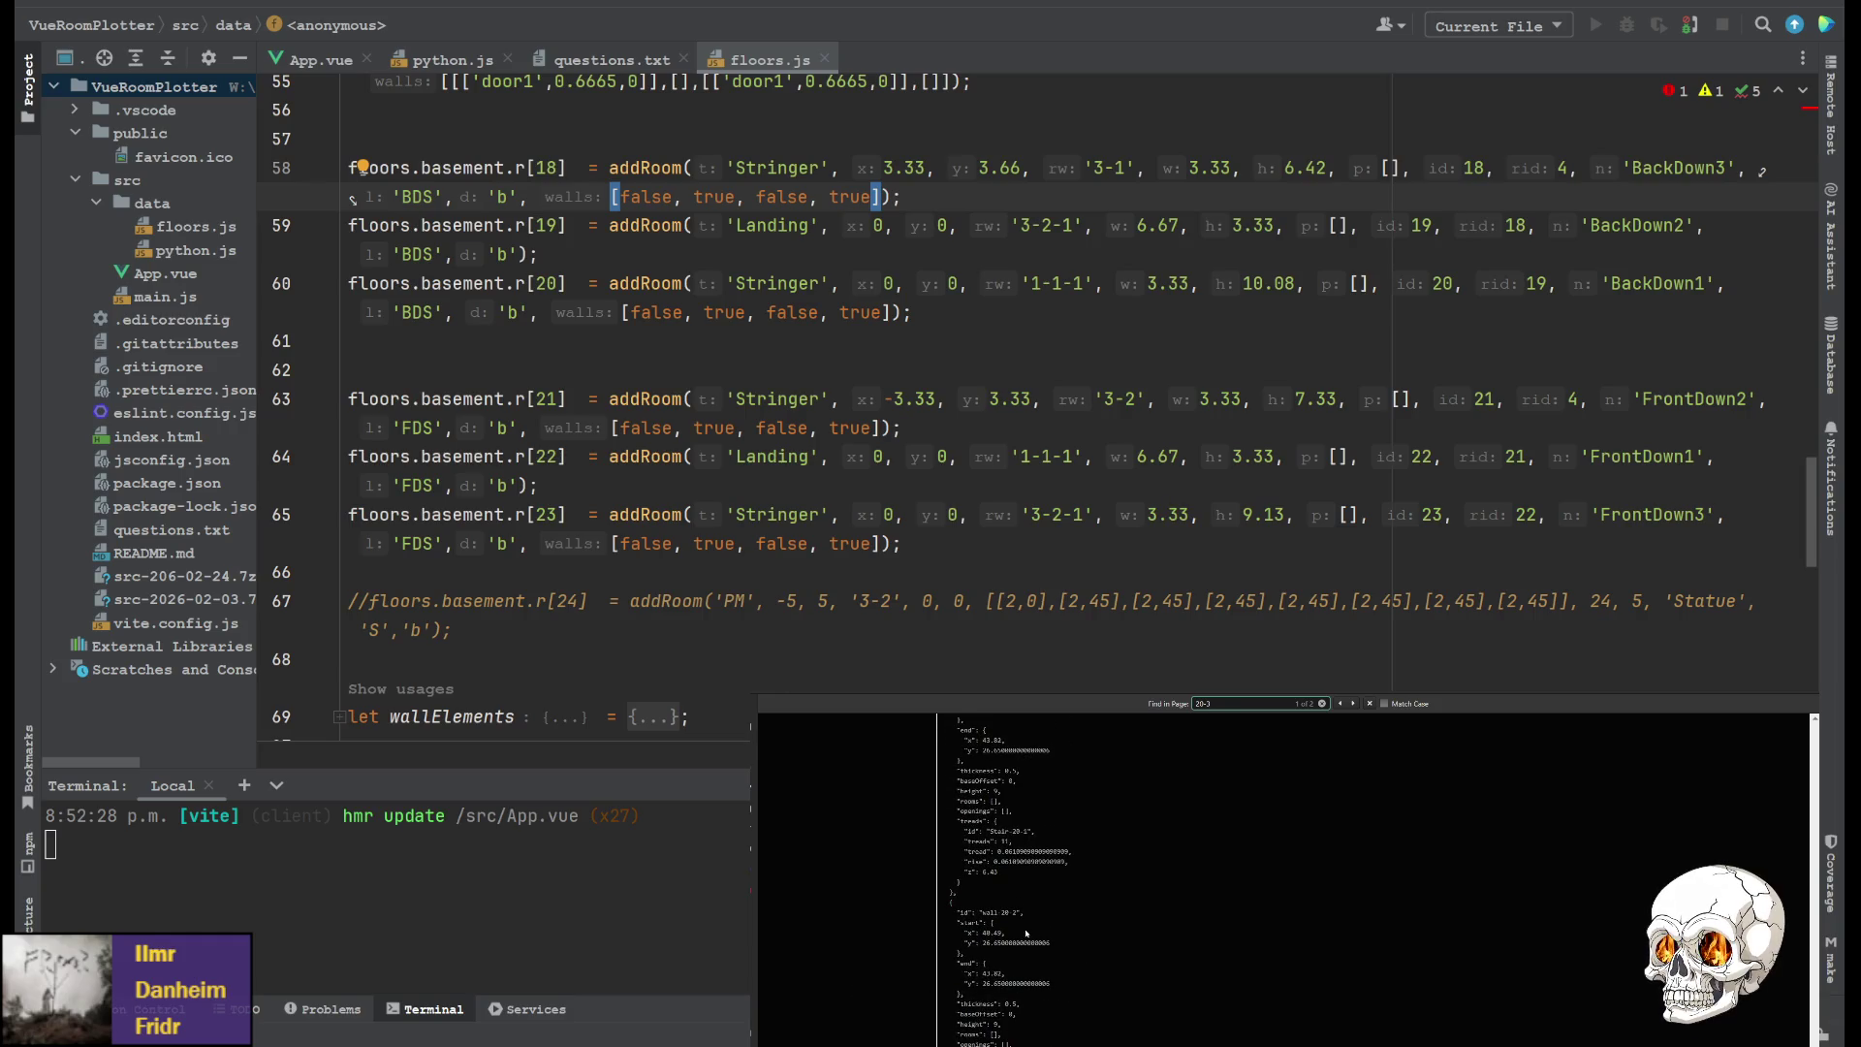
{"action": "scroll", "coordinate": [1040, 921], "scroll_direction": "up", "scroll_amount": 2}
{"action": "scroll", "coordinate": [1016, 906], "scroll_direction": "down", "scroll_amount": 2}
{"action": "scroll", "coordinate": [1013, 873], "scroll_direction": "down", "scroll_amount": 3}
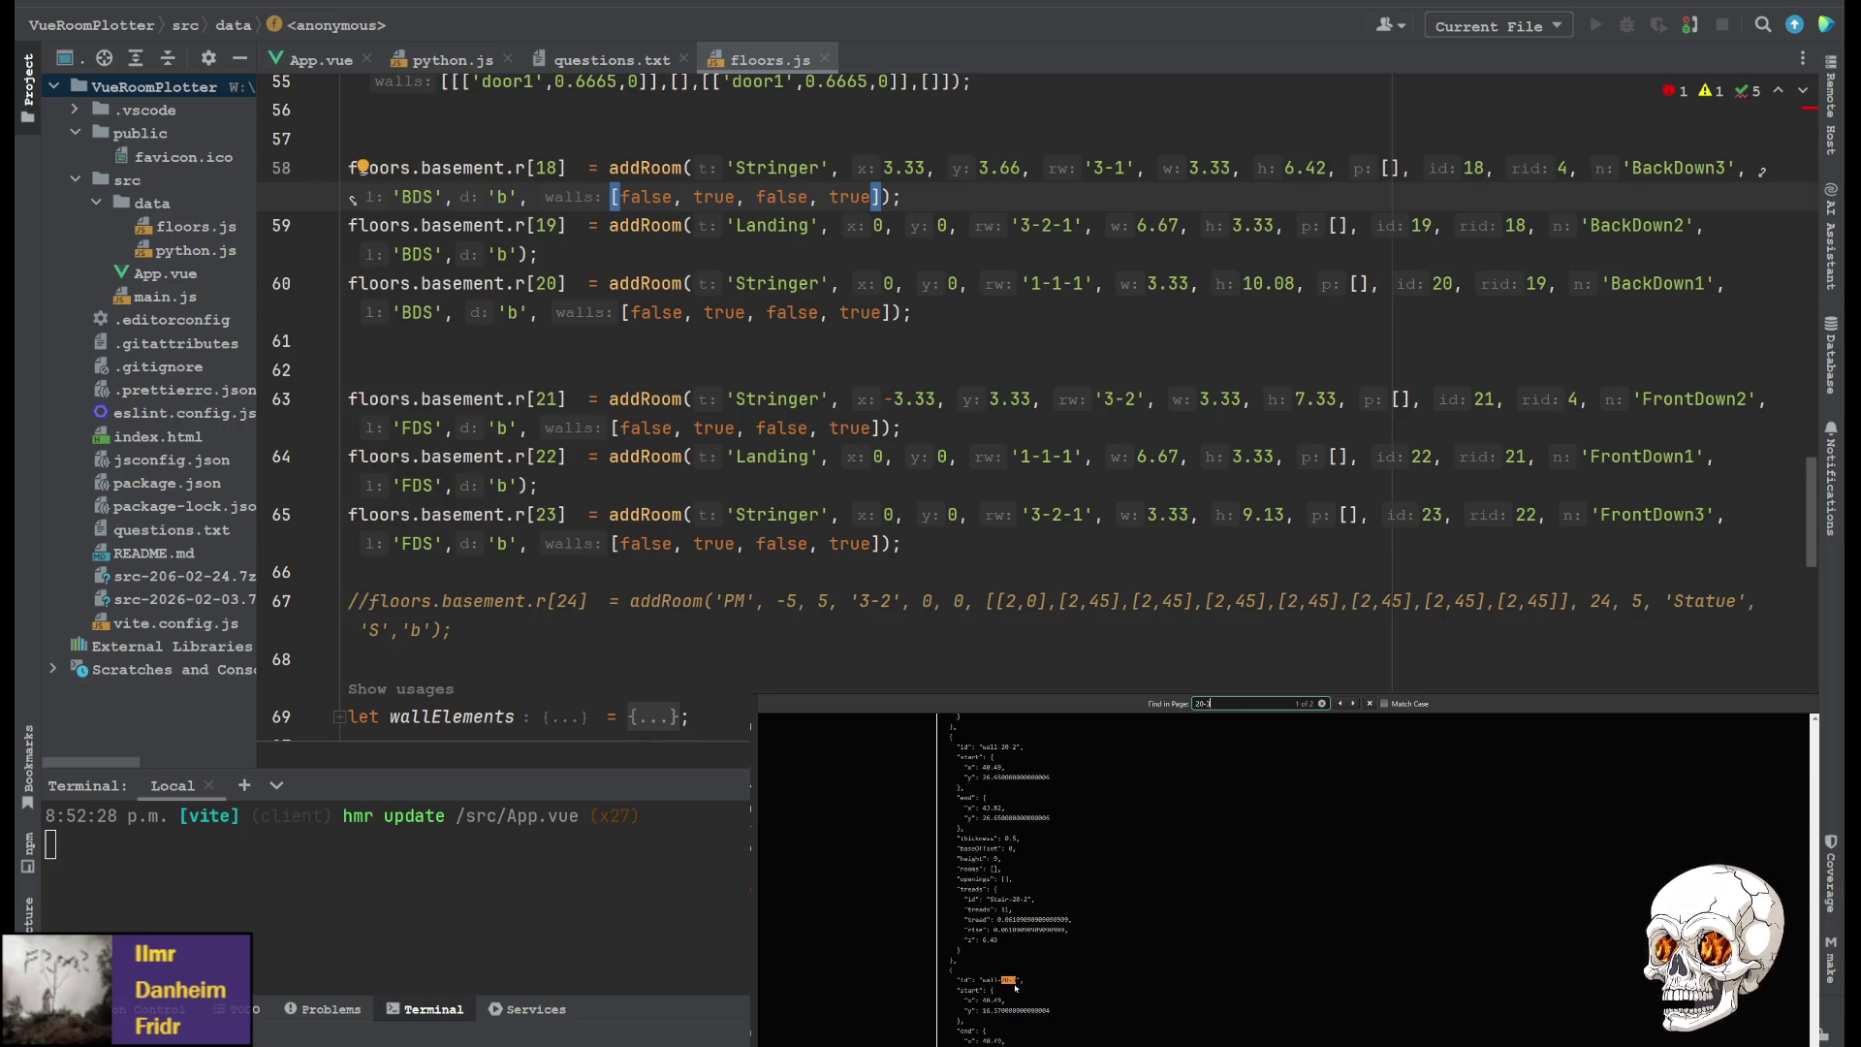
{"action": "scroll", "coordinate": [1028, 995], "scroll_direction": "down", "scroll_amount": 2}
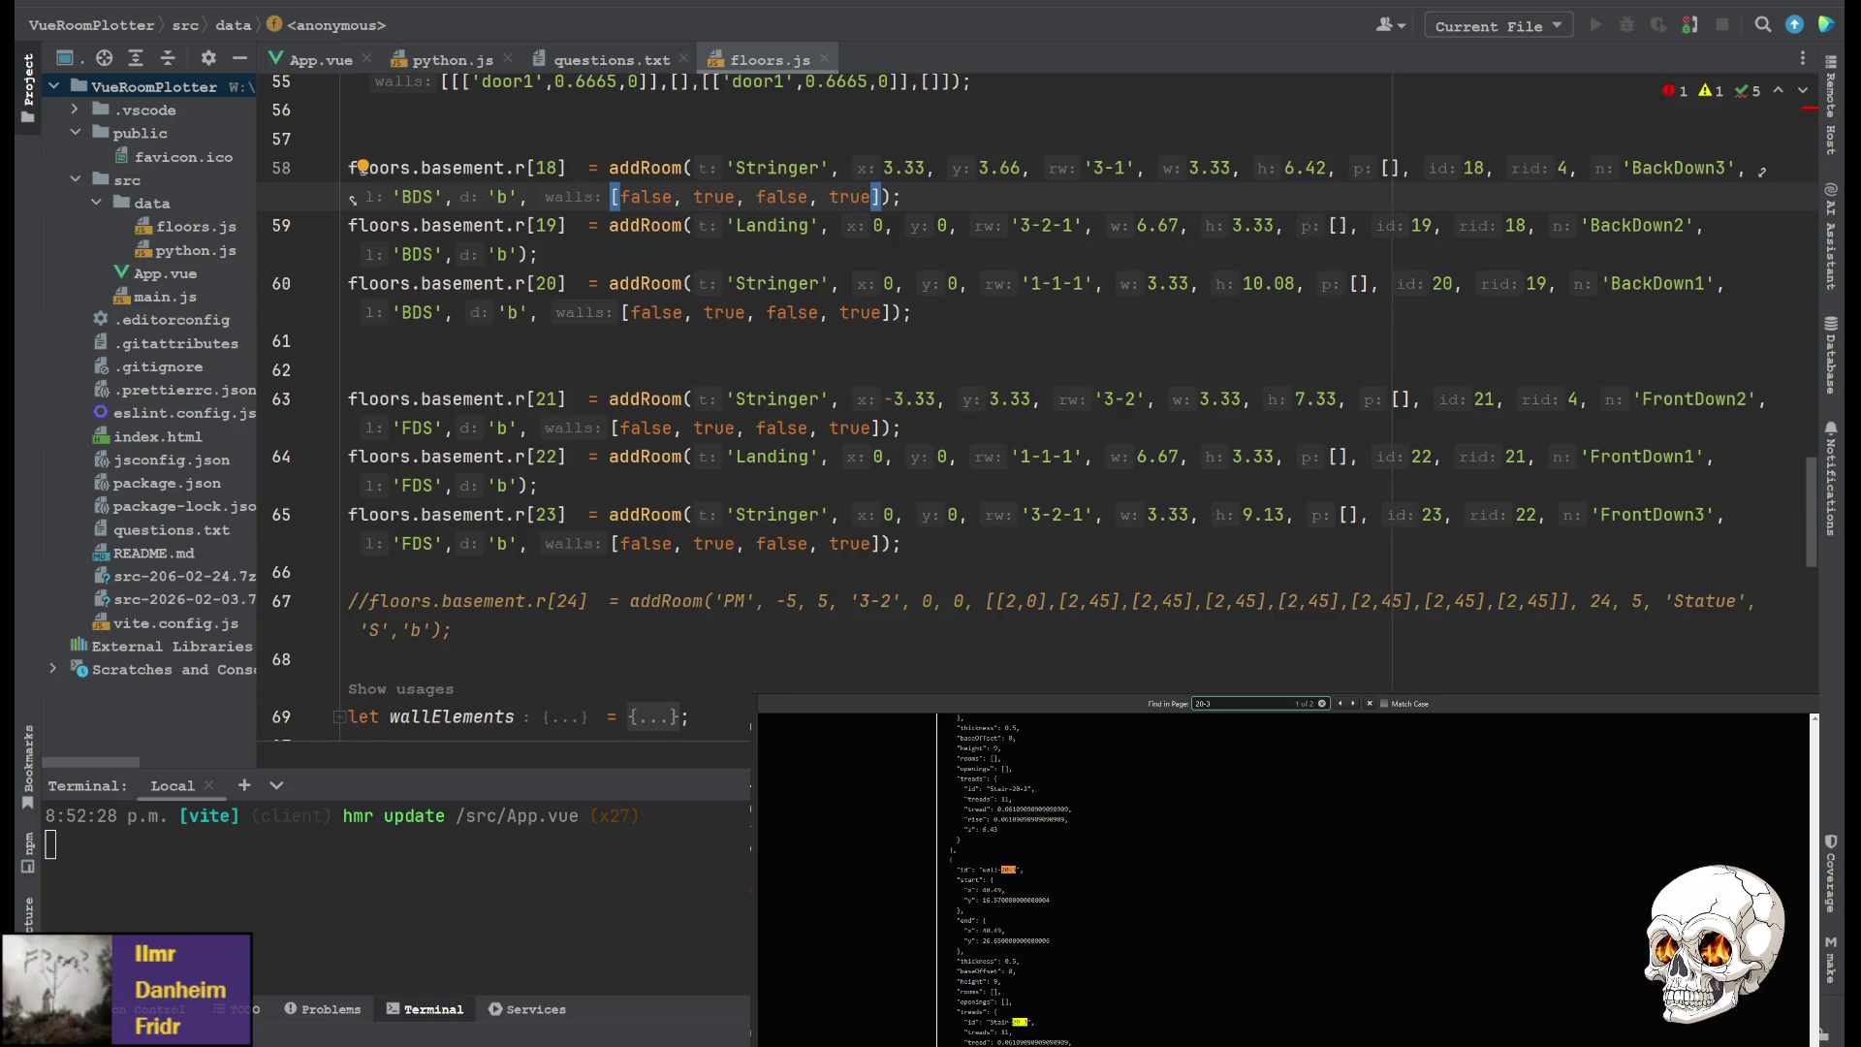
{"action": "scroll", "coordinate": [1033, 1038], "scroll_direction": "up", "scroll_amount": 6}
{"action": "scroll", "coordinate": [1000, 1044], "scroll_direction": "up", "scroll_amount": 7}
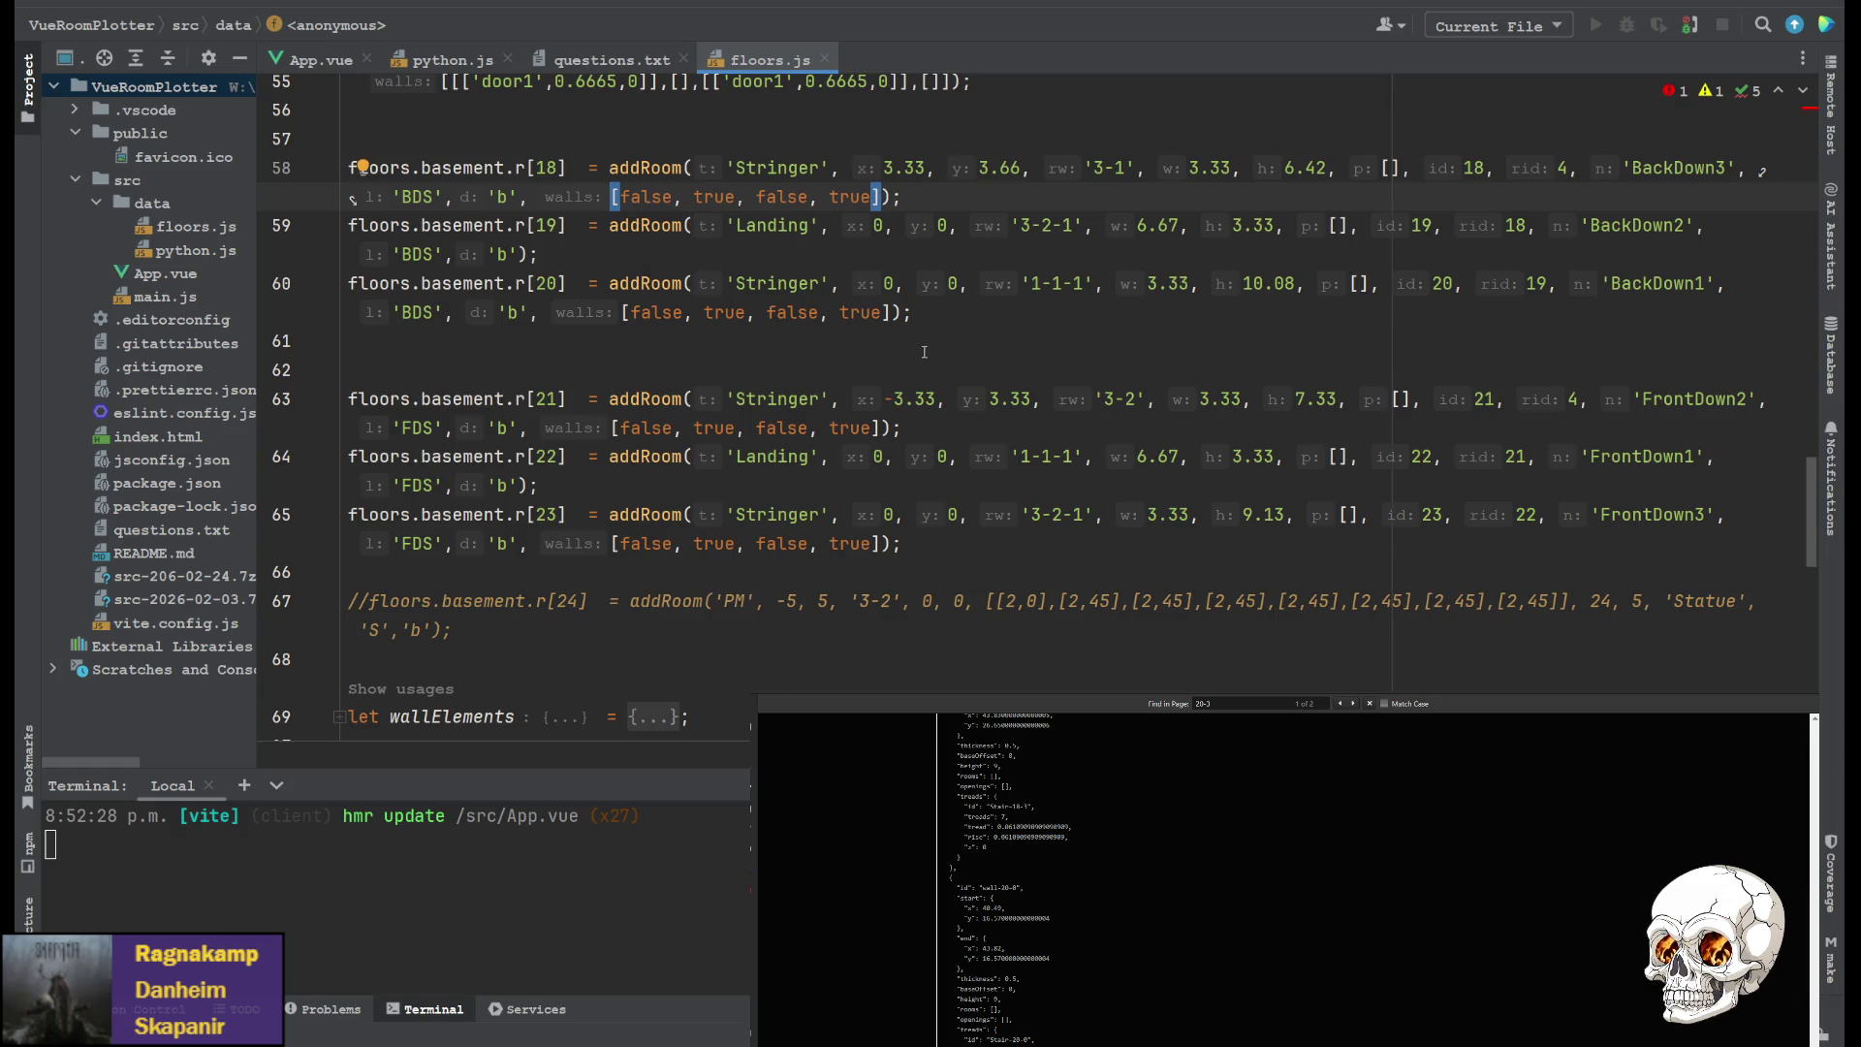
Search App.vue for 'generate st' to reach the Stringer branch at line 418
{"action": "left_click", "coordinate": [290, 60]}
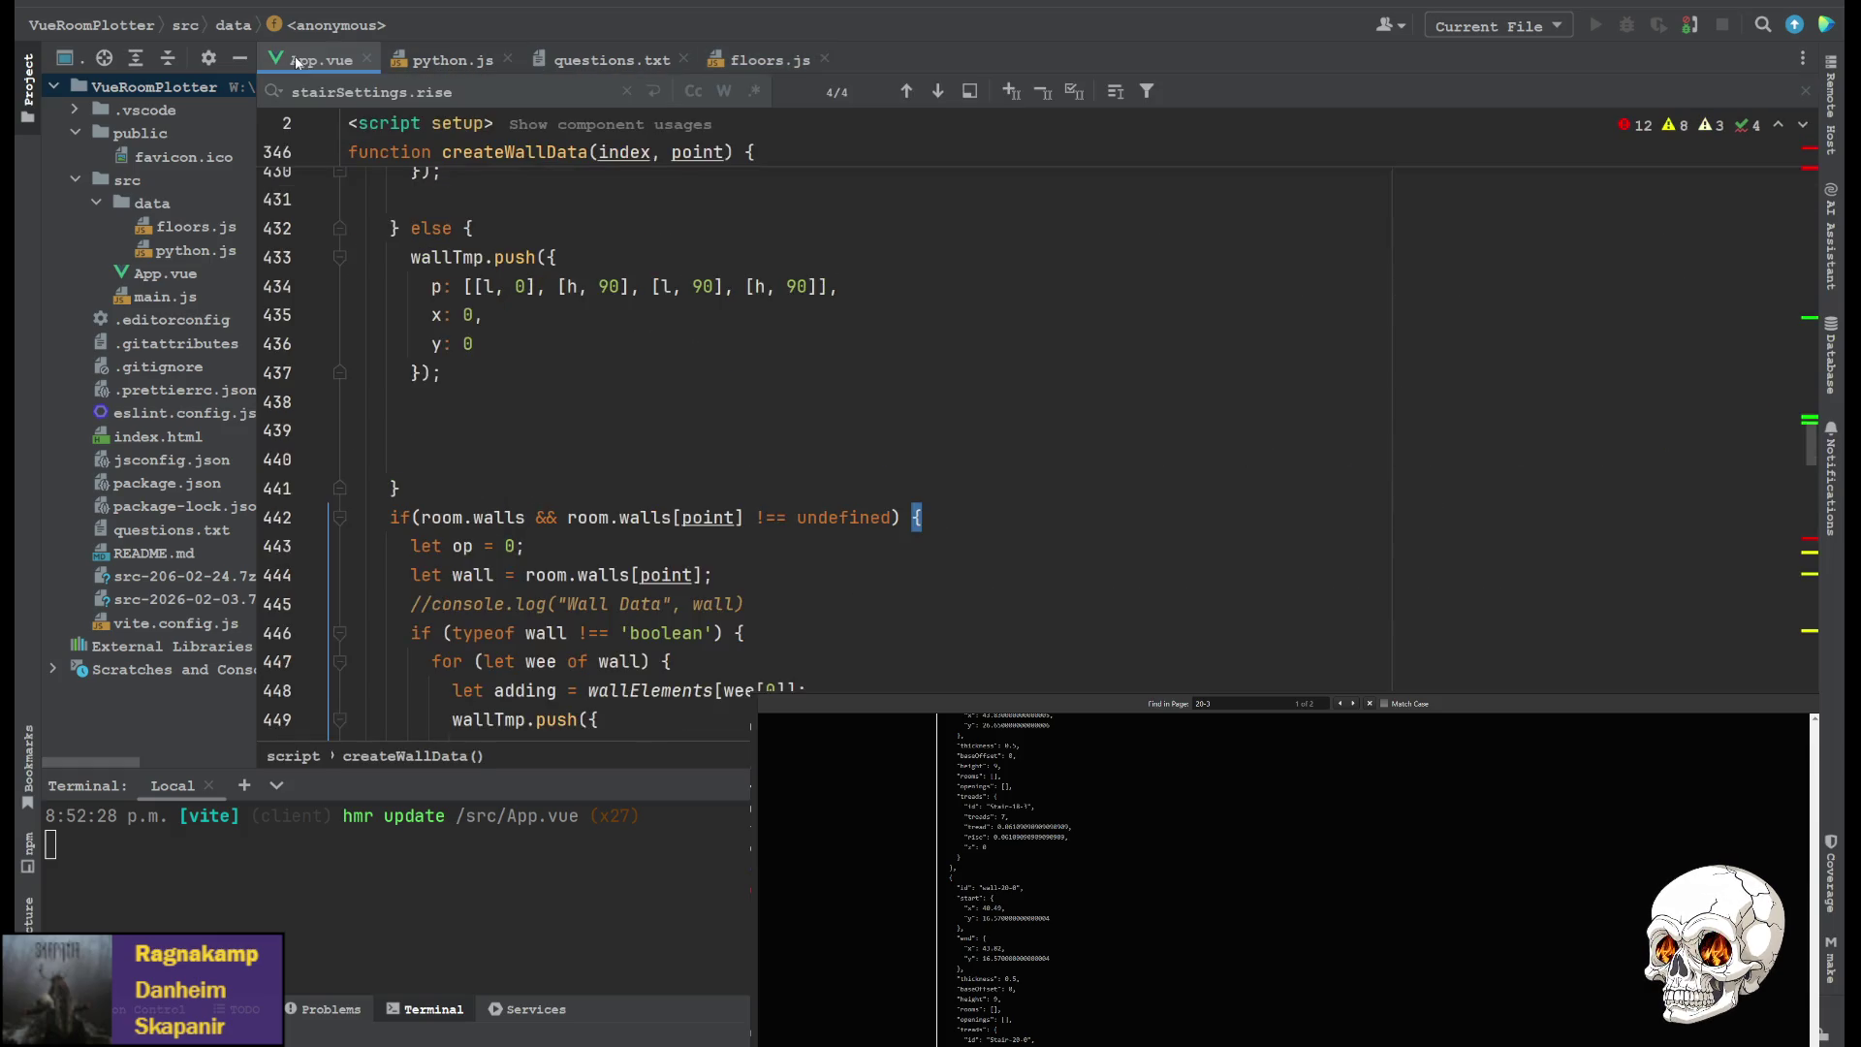
{"action": "left_click", "coordinate": [862, 402]}
{"action": "key", "text": "ctrl+f"}
{"action": "type", "text": "generate "}
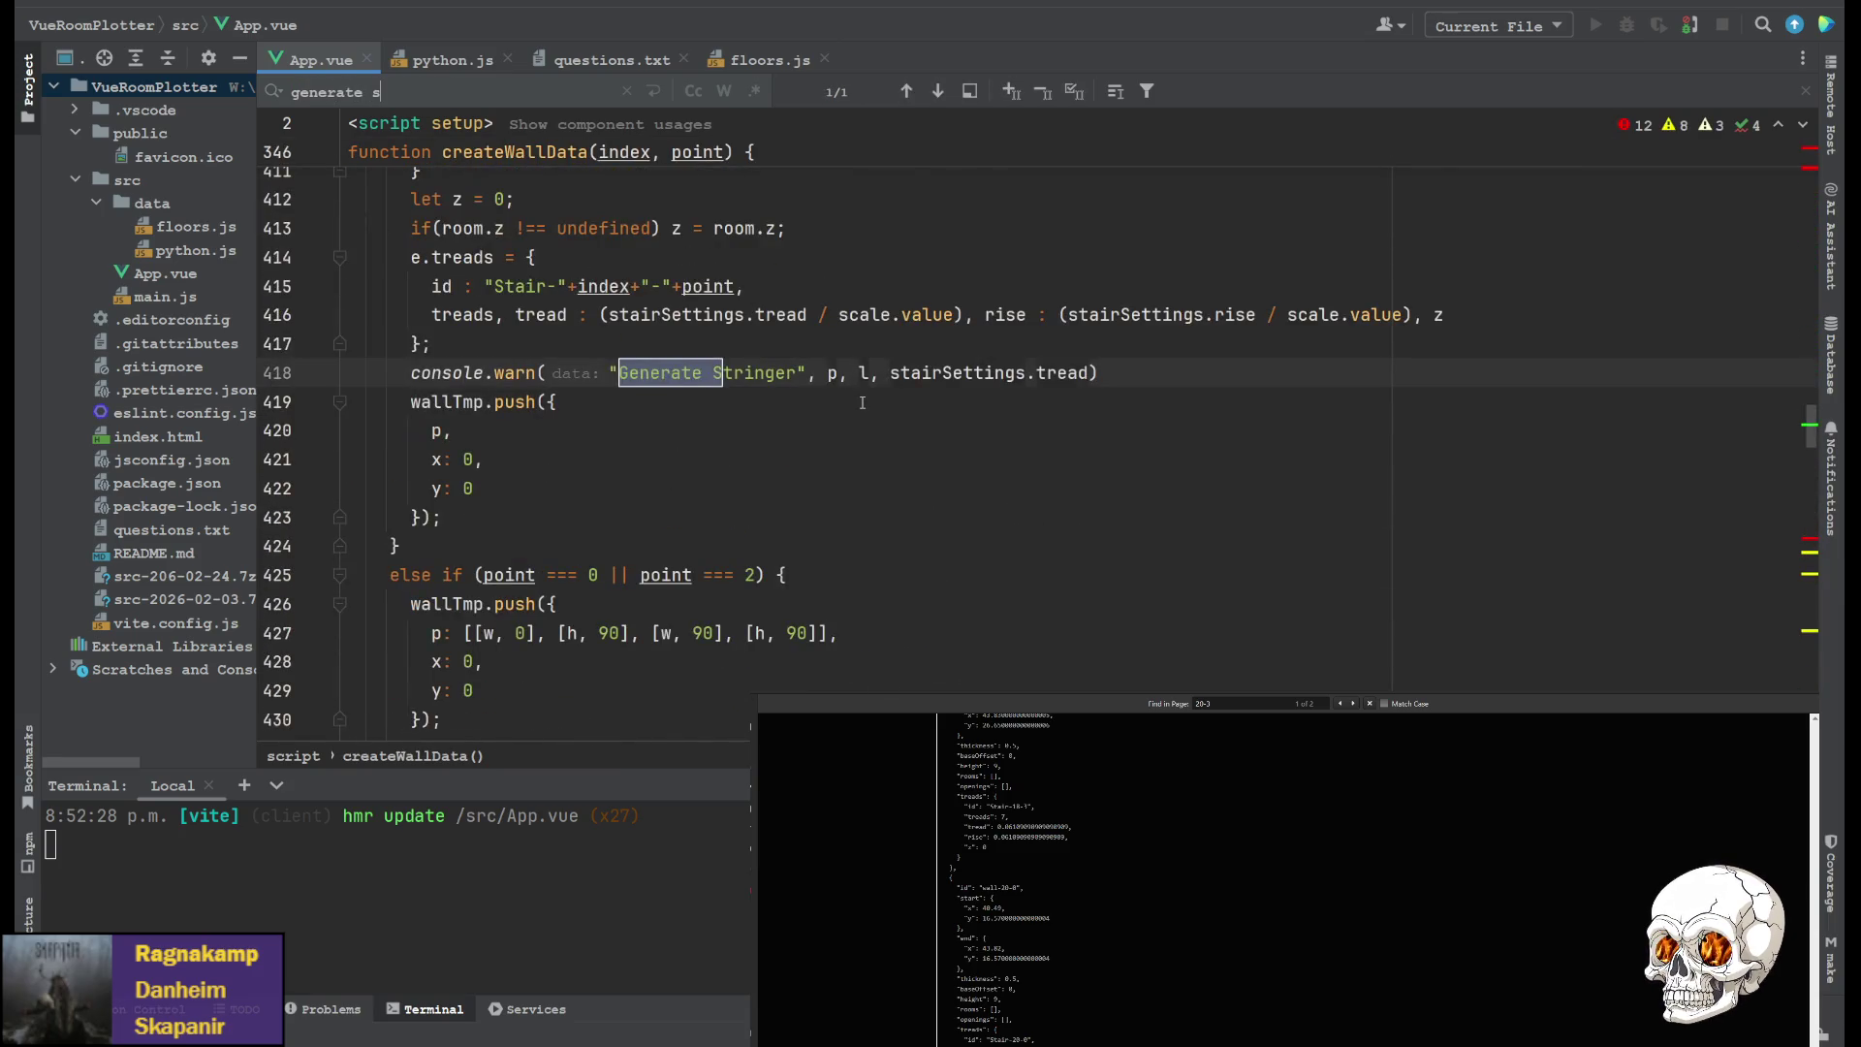
{"action": "type", "text": "st"}
{"action": "scroll", "coordinate": [509, 375], "scroll_direction": "up", "scroll_amount": 4}
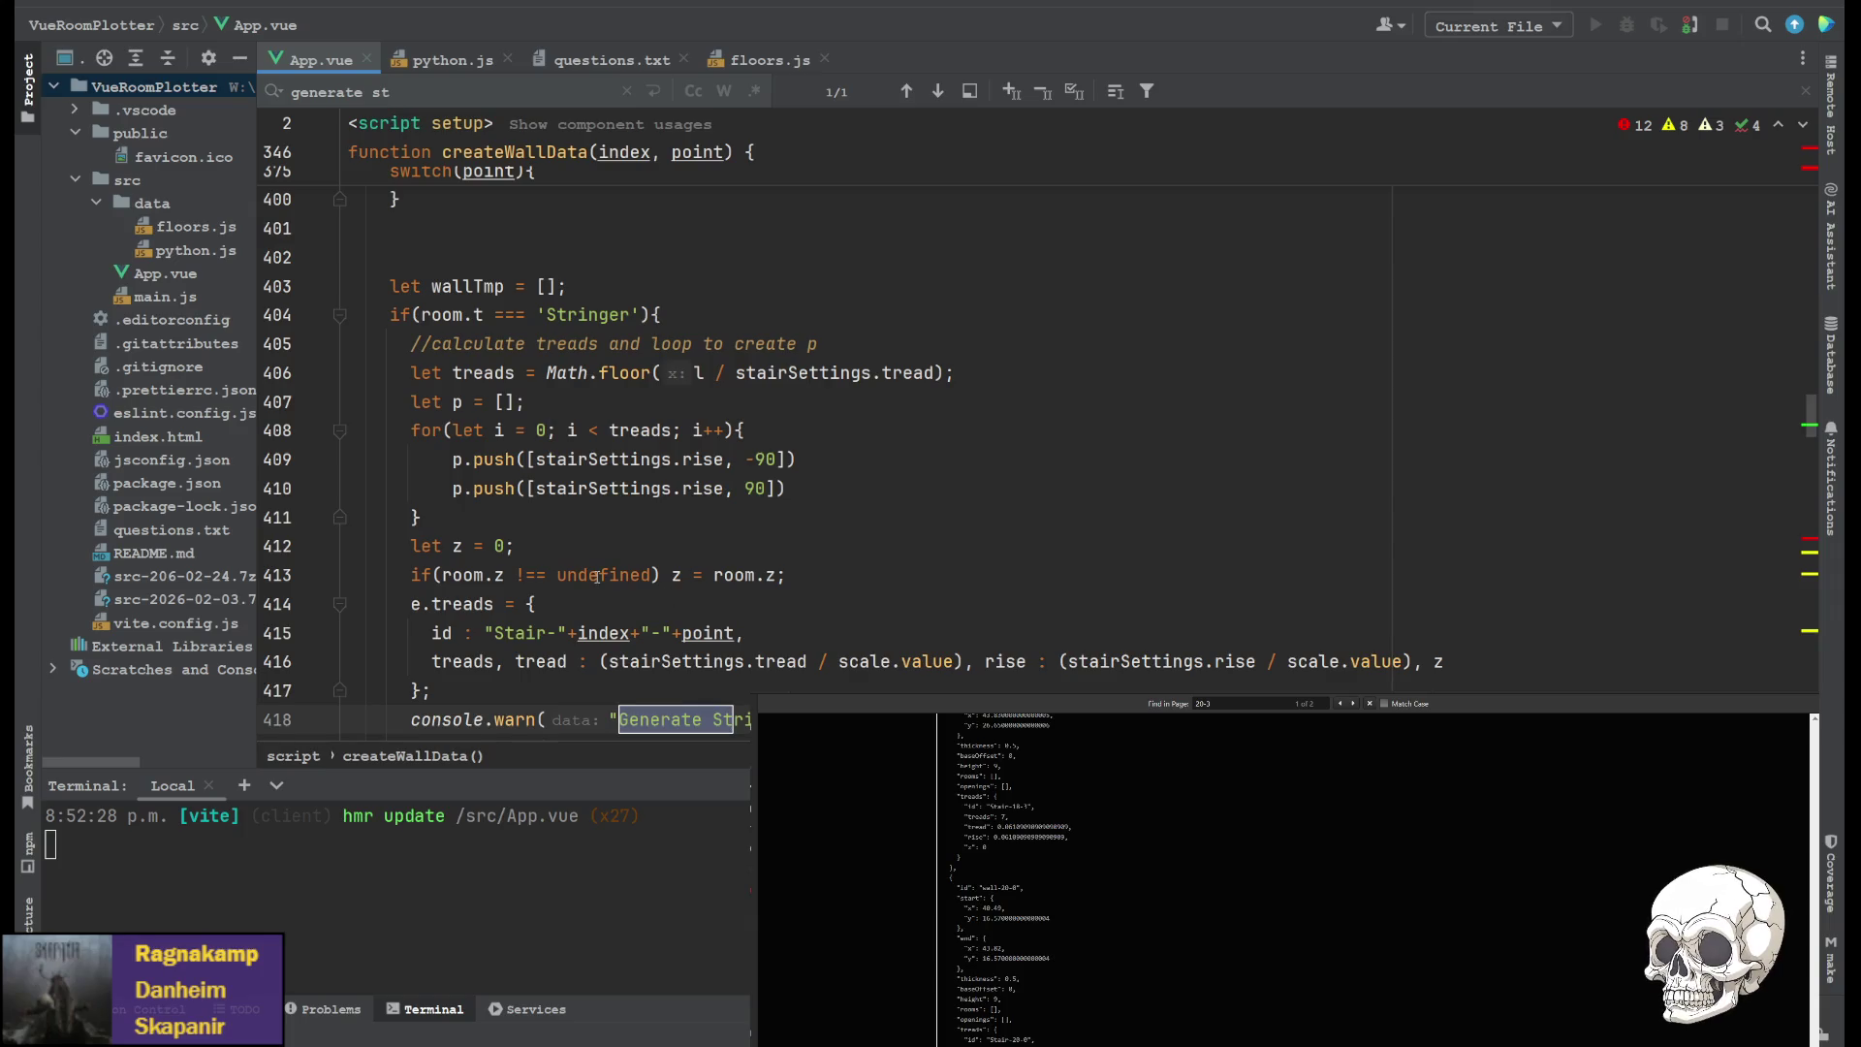
{"action": "scroll", "coordinate": [549, 423], "scroll_direction": "down", "scroll_amount": 1}
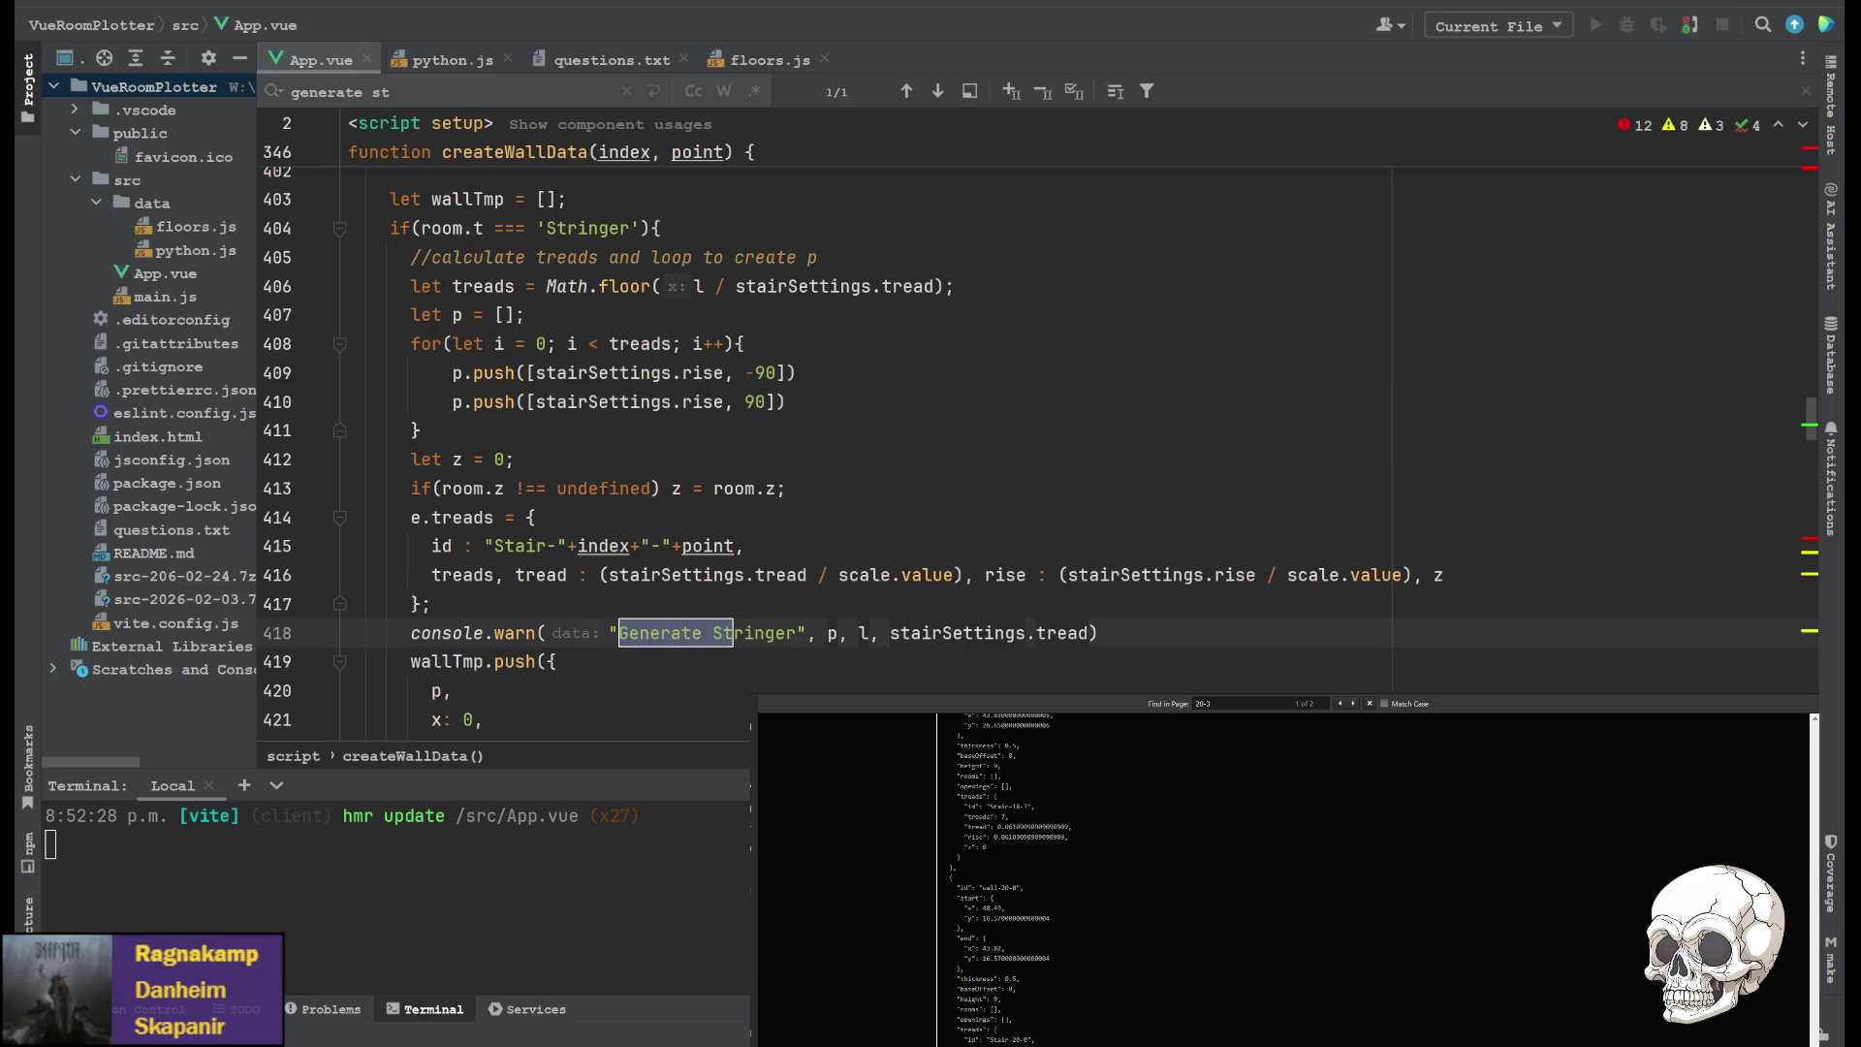
Scroll the preview's JSON to the wall-20-3 match, keeping the App.vue search active
{"action": "left_click", "coordinate": [1393, 886]}
{"action": "scroll", "coordinate": [1000, 969], "scroll_direction": "down", "scroll_amount": 5}
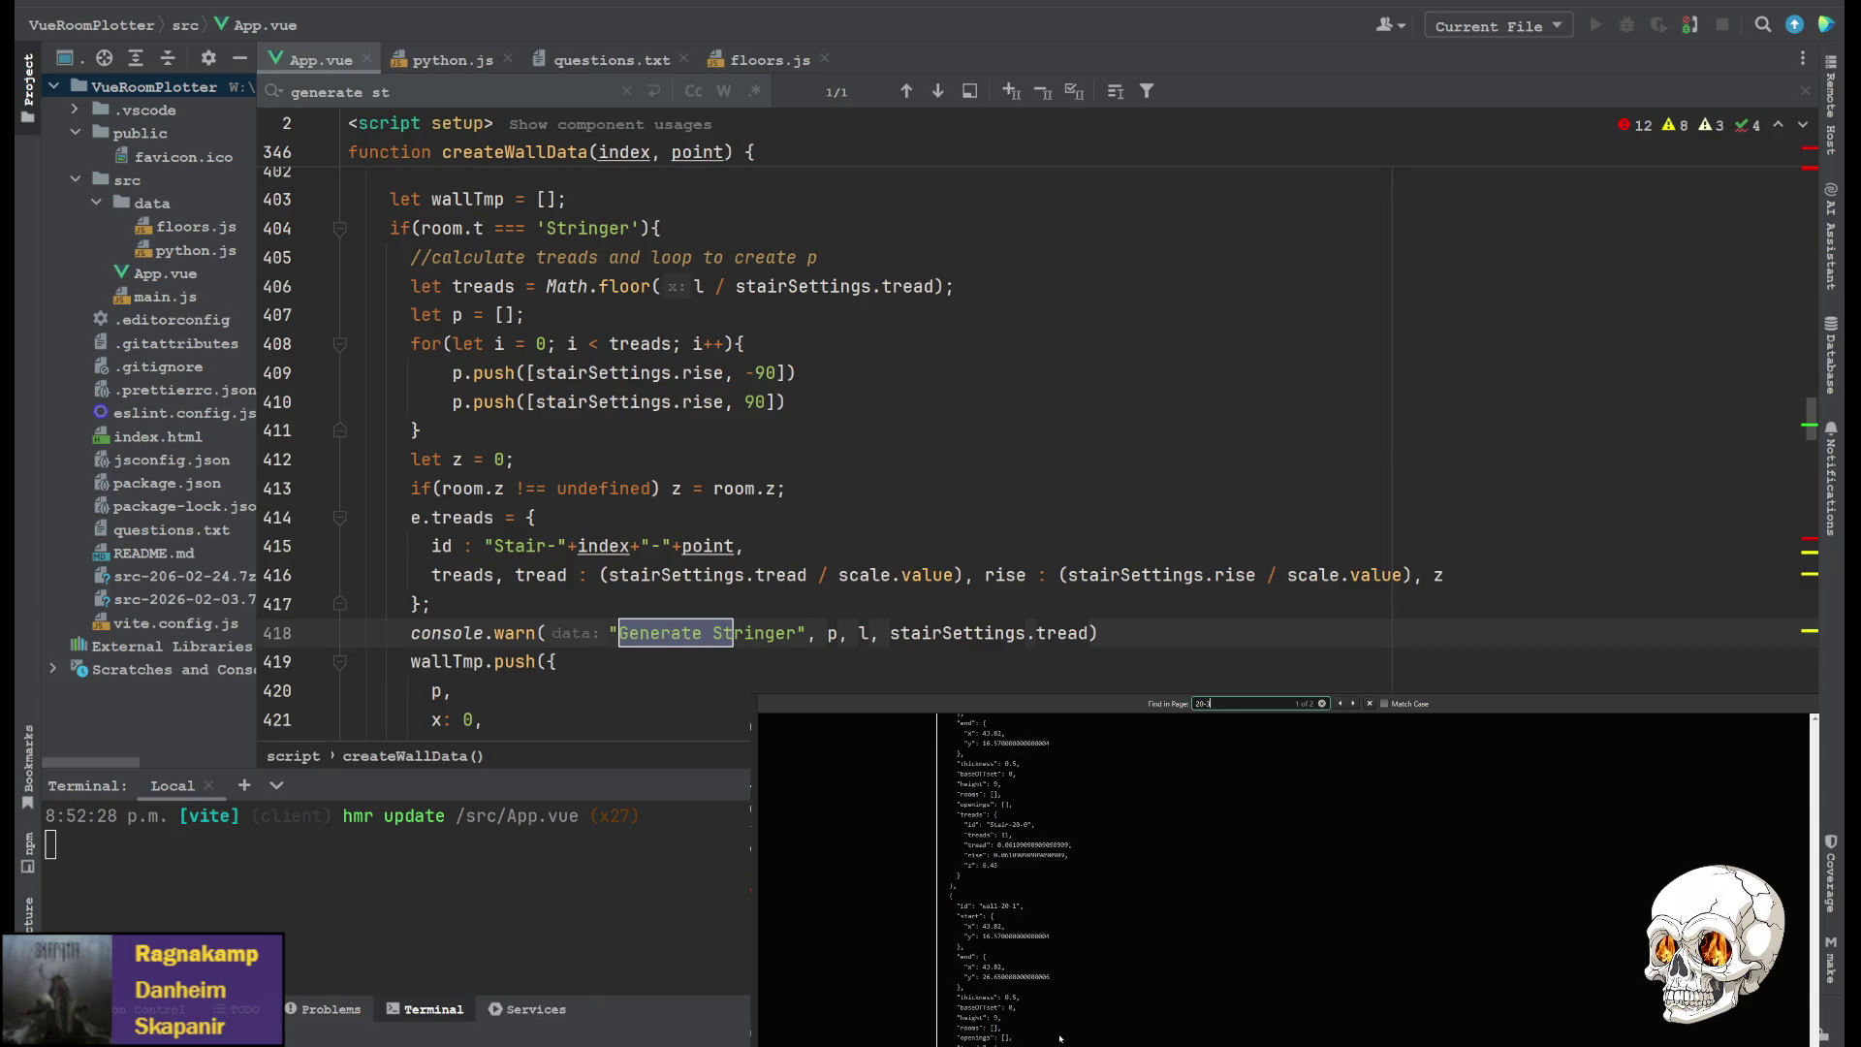
{"action": "scroll", "coordinate": [1000, 872], "scroll_direction": "down", "scroll_amount": 3}
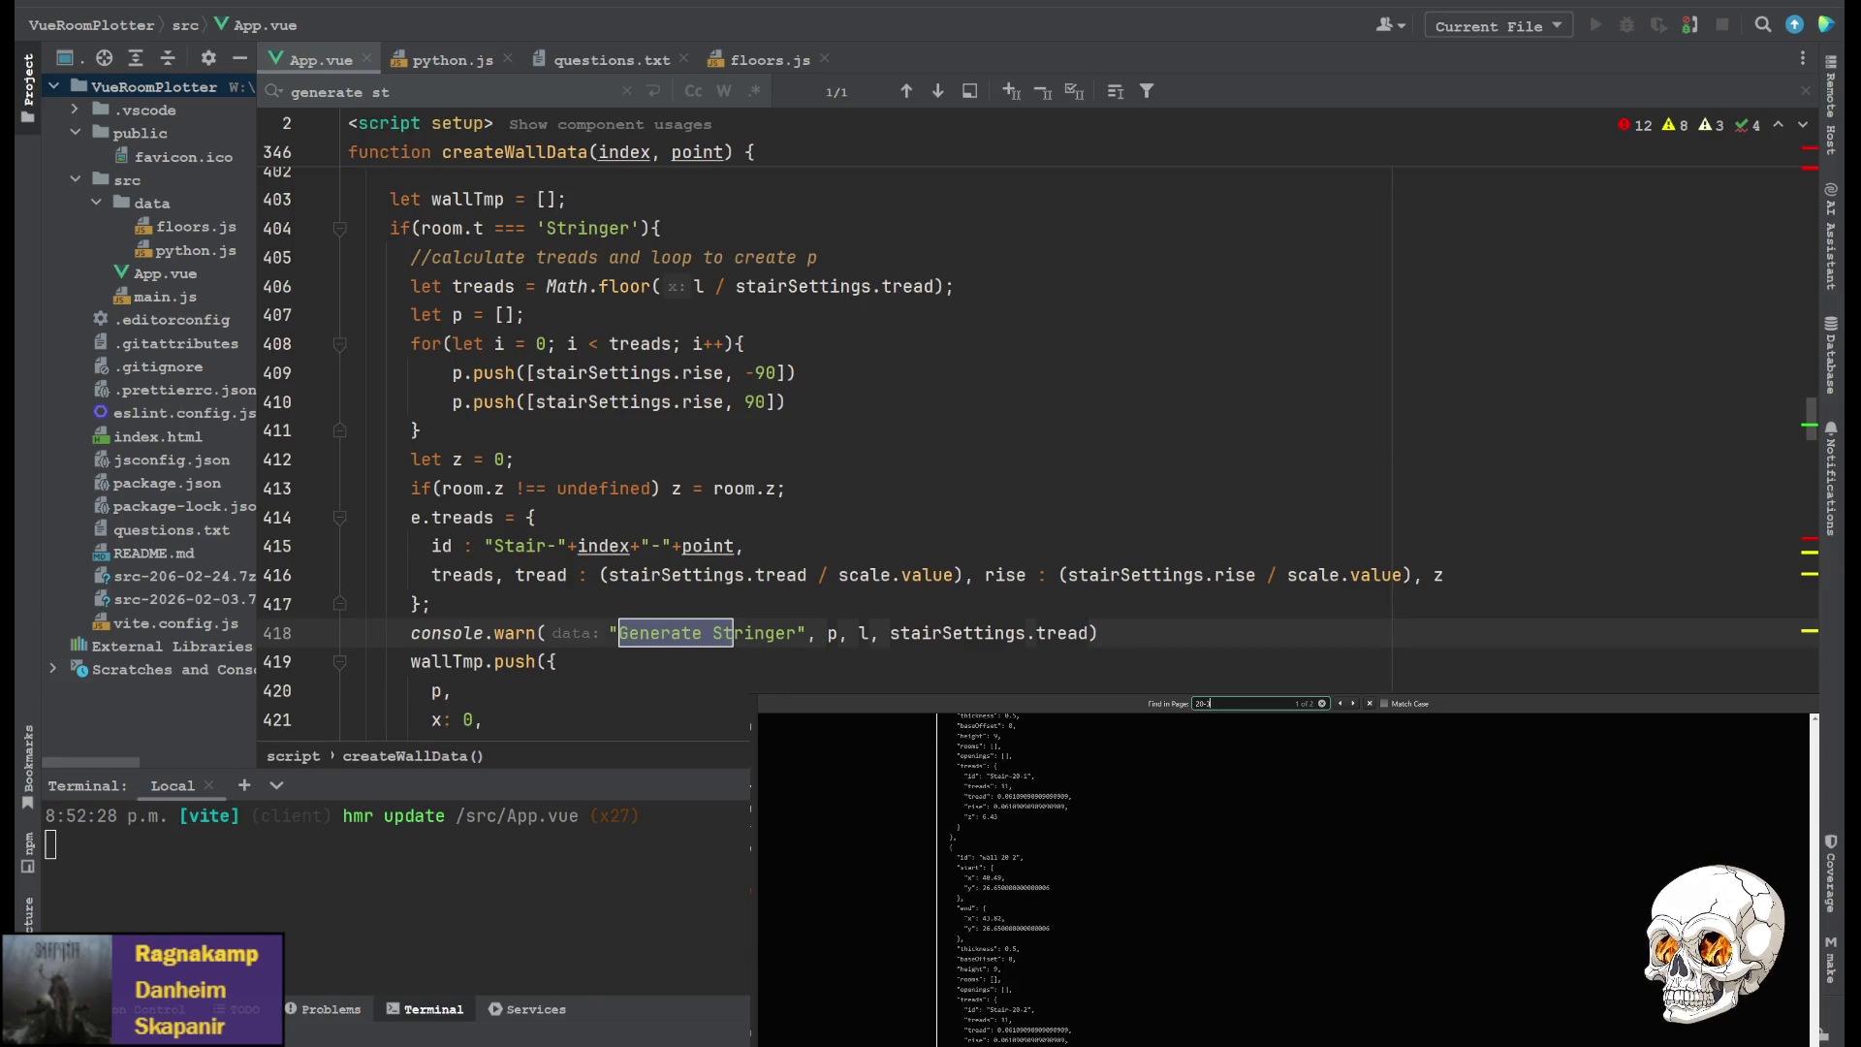
{"action": "scroll", "coordinate": [1715, 791], "scroll_direction": "down", "scroll_amount": 1}
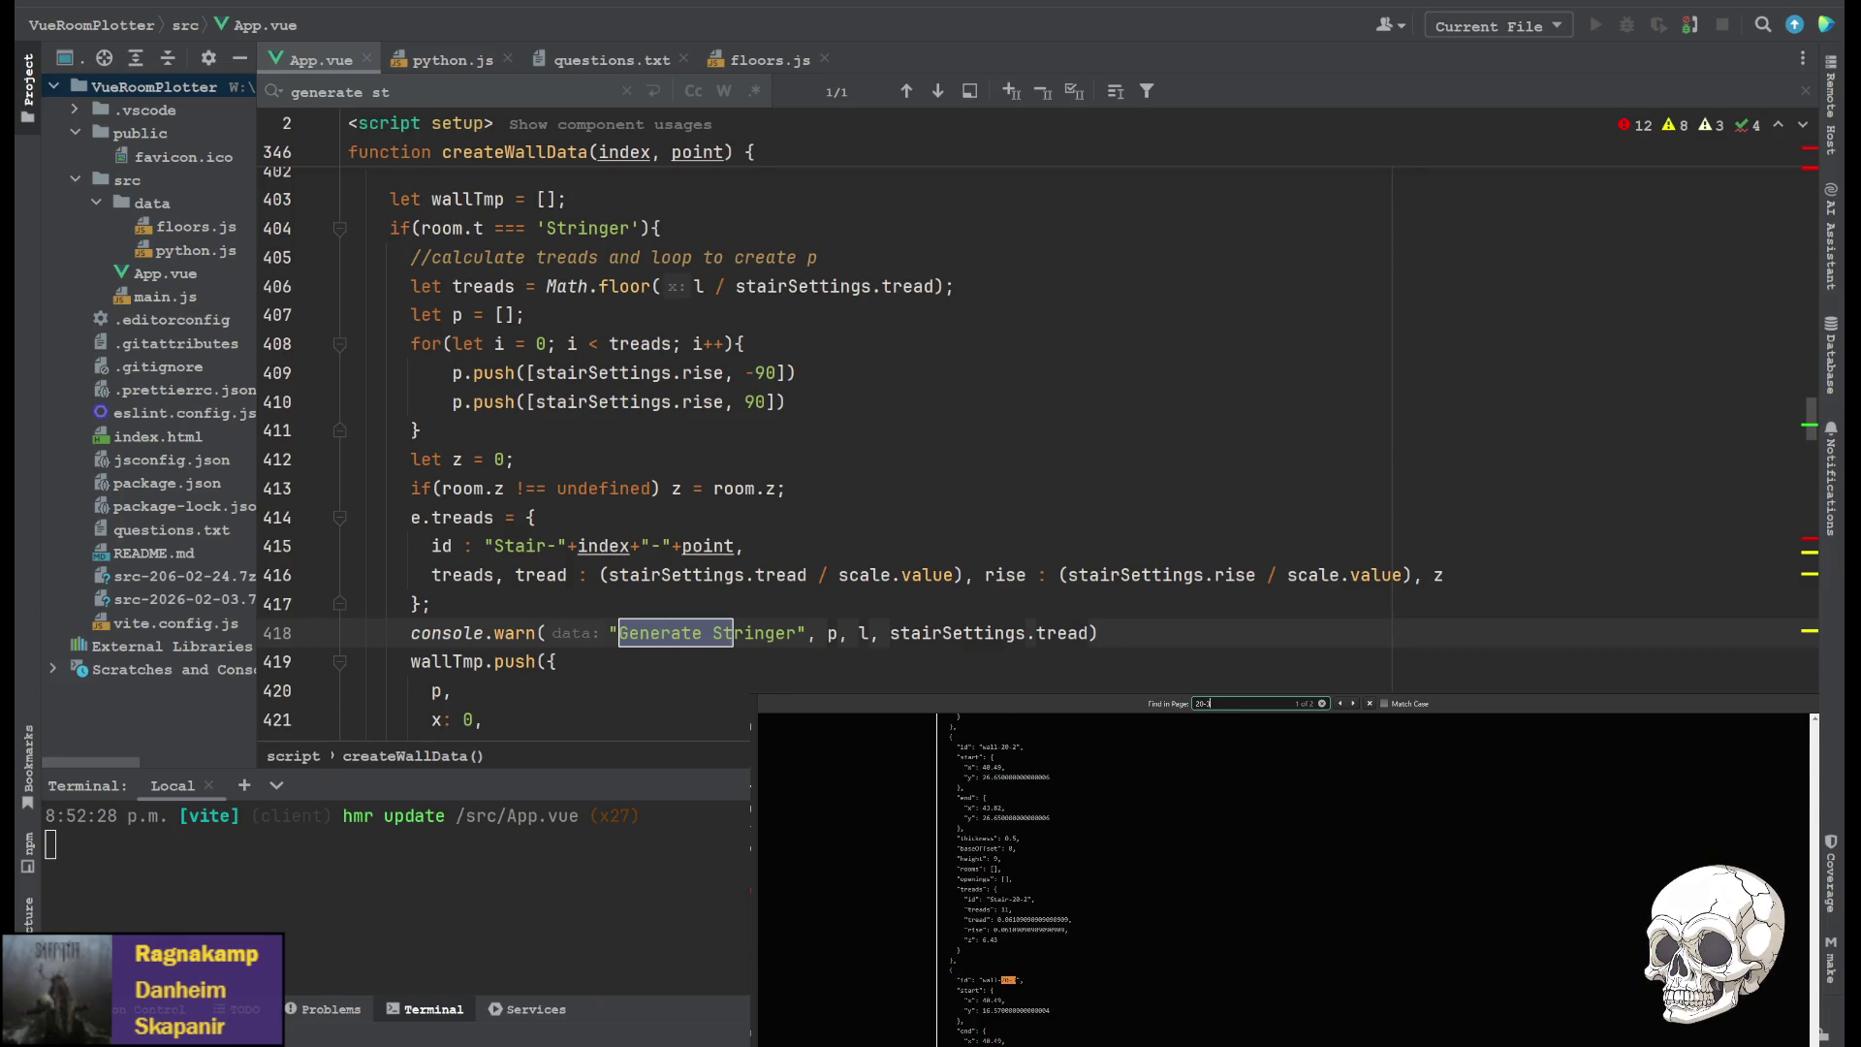
{"action": "key", "text": "alt+Tab"}
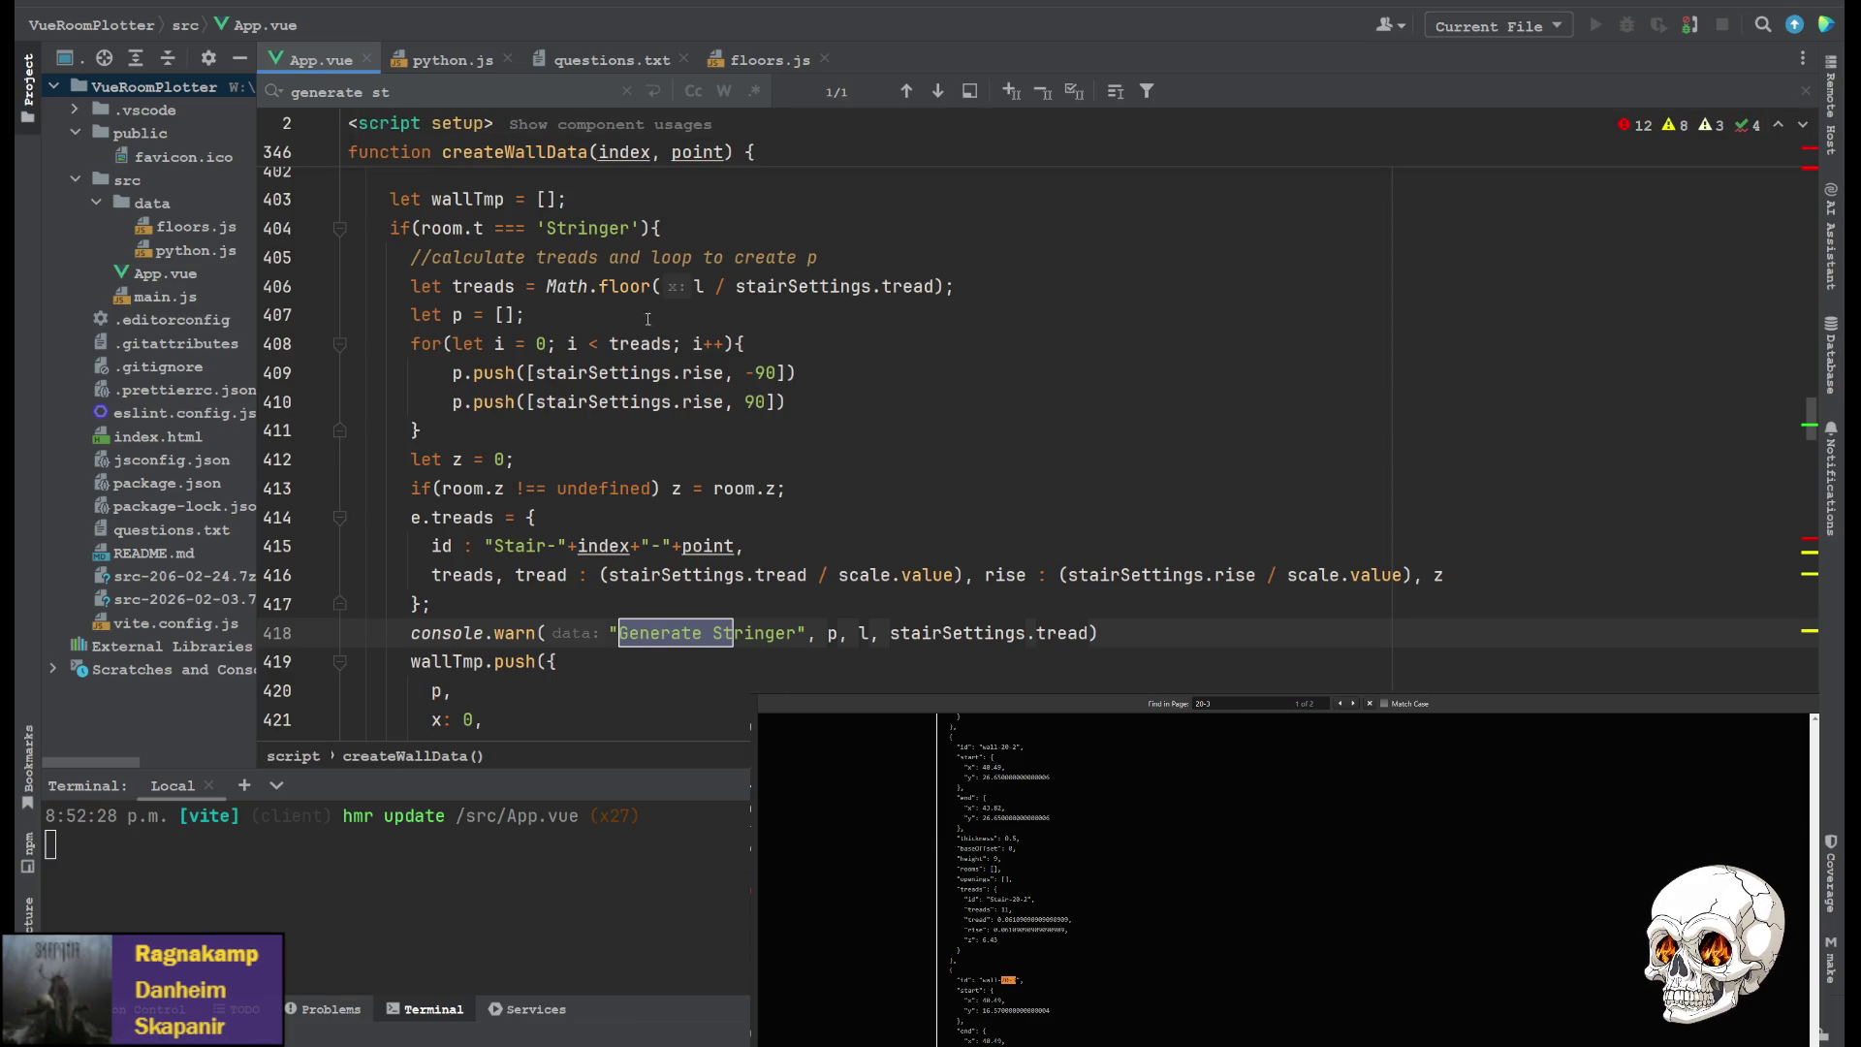
{"action": "scroll", "coordinate": [509, 477], "scroll_direction": "up", "scroll_amount": 1}
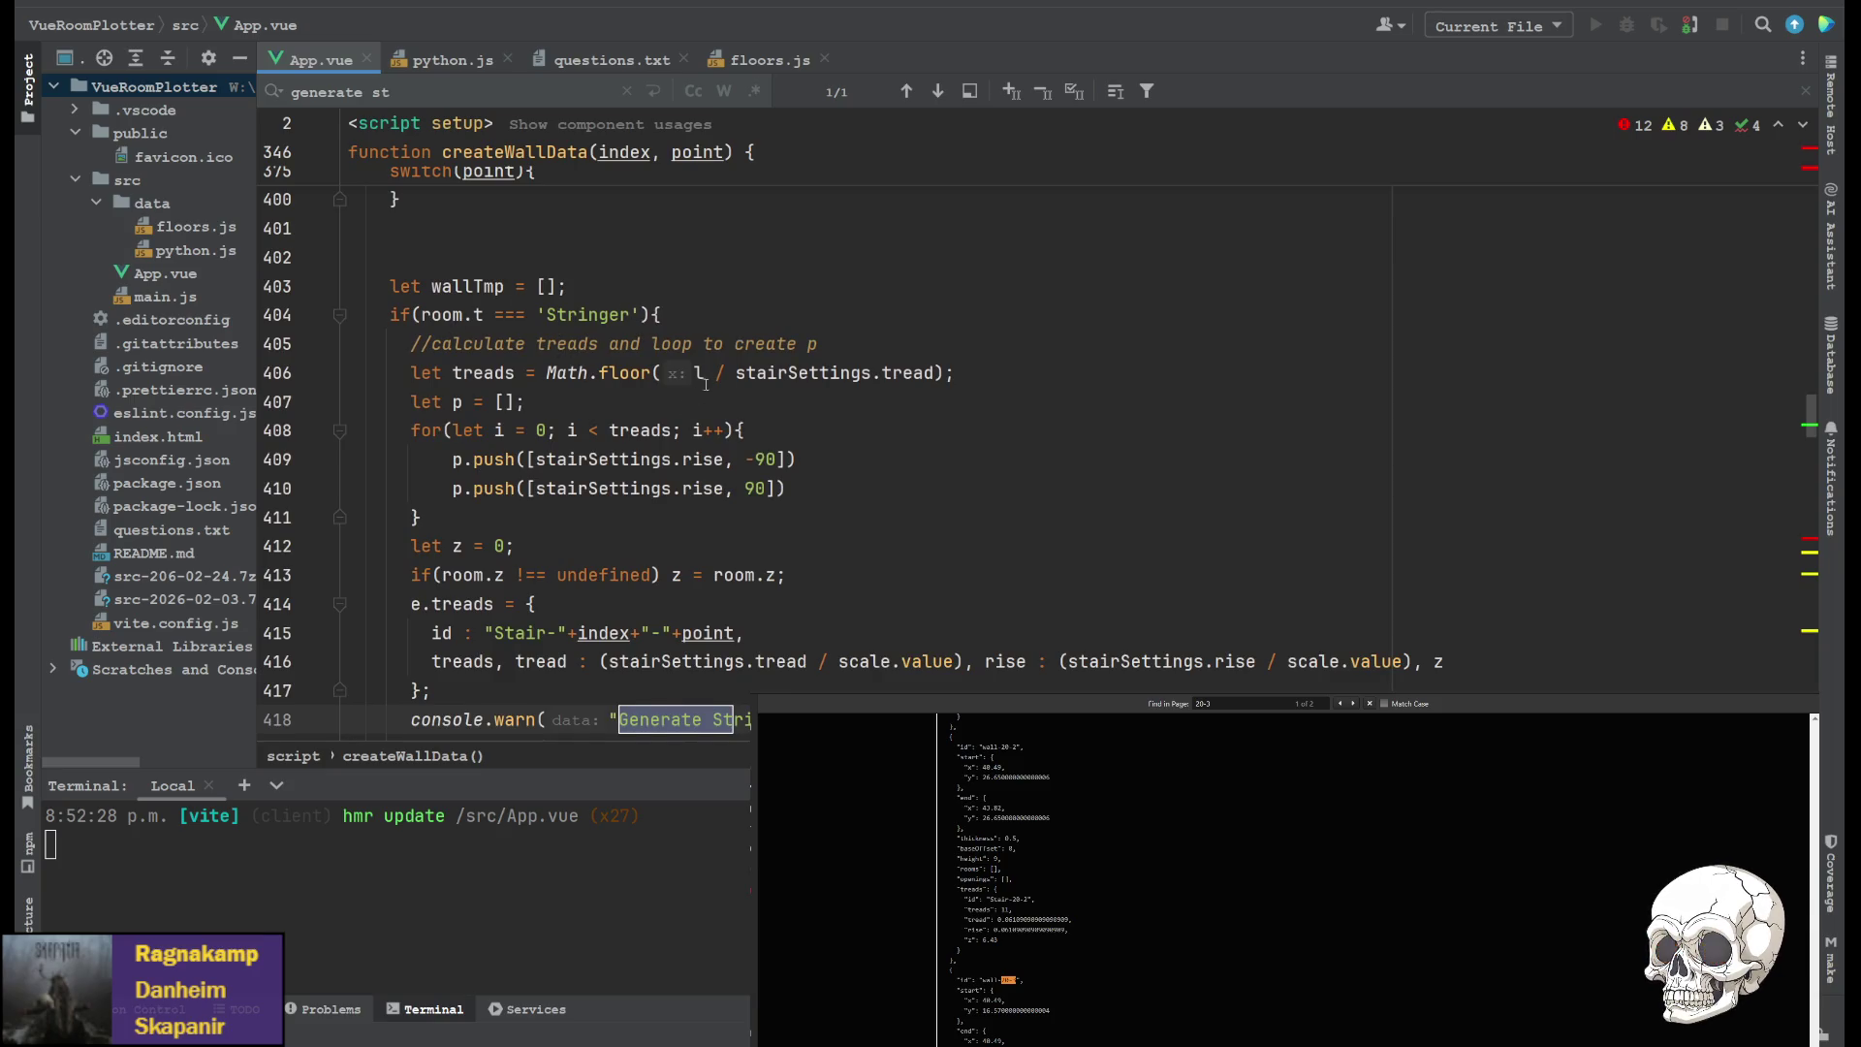
{"action": "scroll", "coordinate": [618, 426], "scroll_direction": "down", "scroll_amount": 2}
{"action": "scroll", "coordinate": [629, 572], "scroll_direction": "down", "scroll_amount": 2}
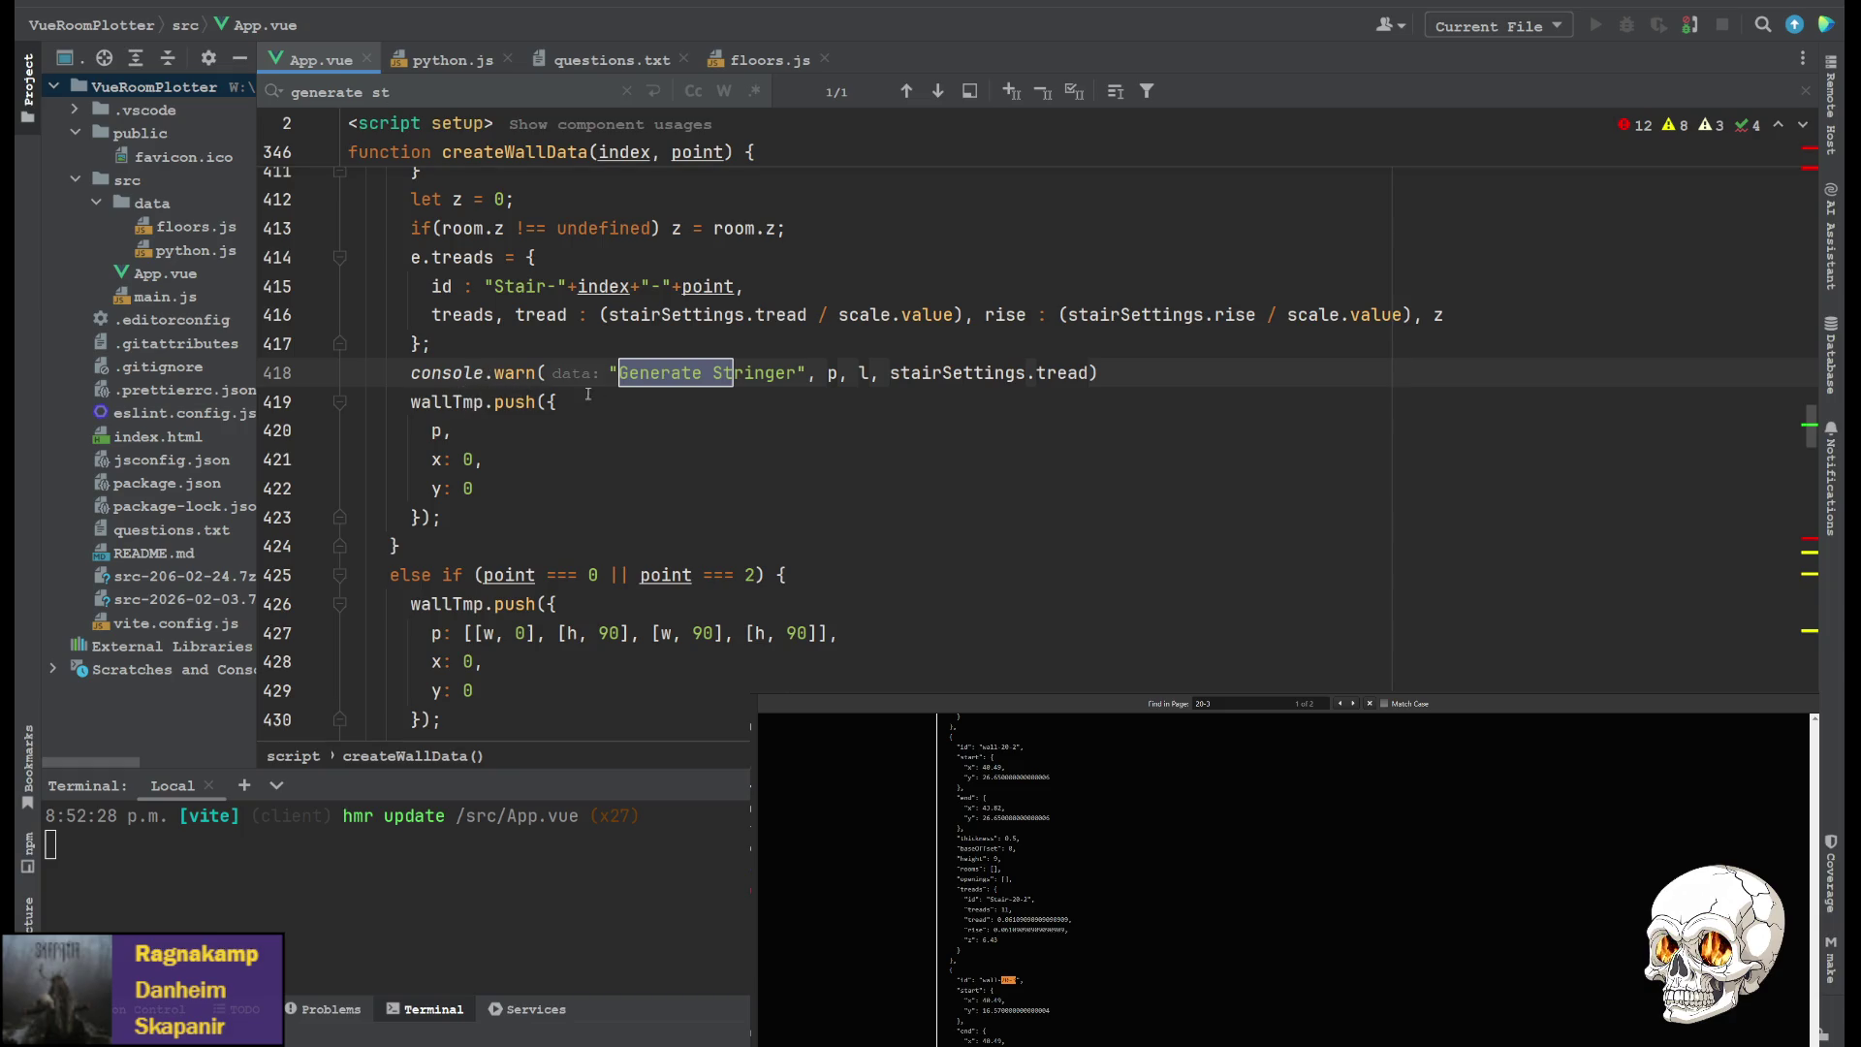
{"action": "scroll", "coordinate": [572, 368], "scroll_direction": "up", "scroll_amount": 2}
{"action": "scroll", "coordinate": [434, 459], "scroll_direction": "up", "scroll_amount": 2}
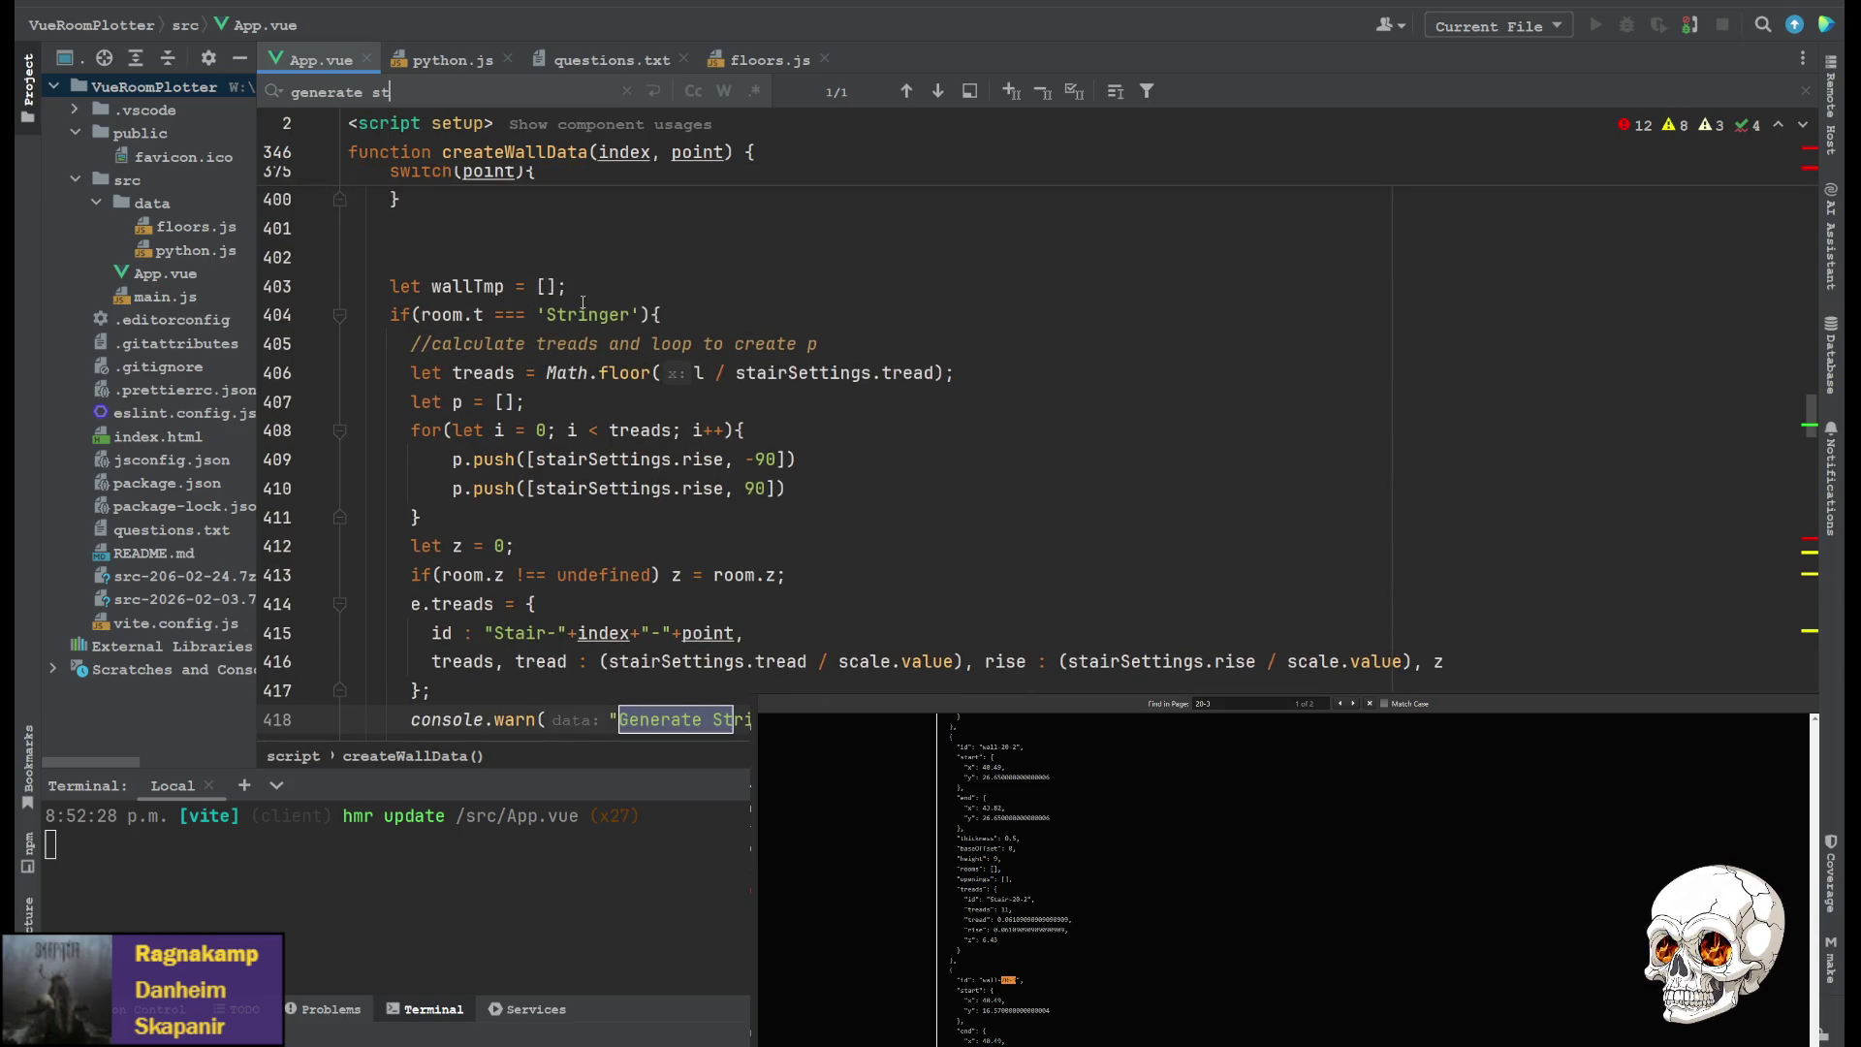
{"action": "scroll", "coordinate": [534, 422], "scroll_direction": "up", "scroll_amount": 3}
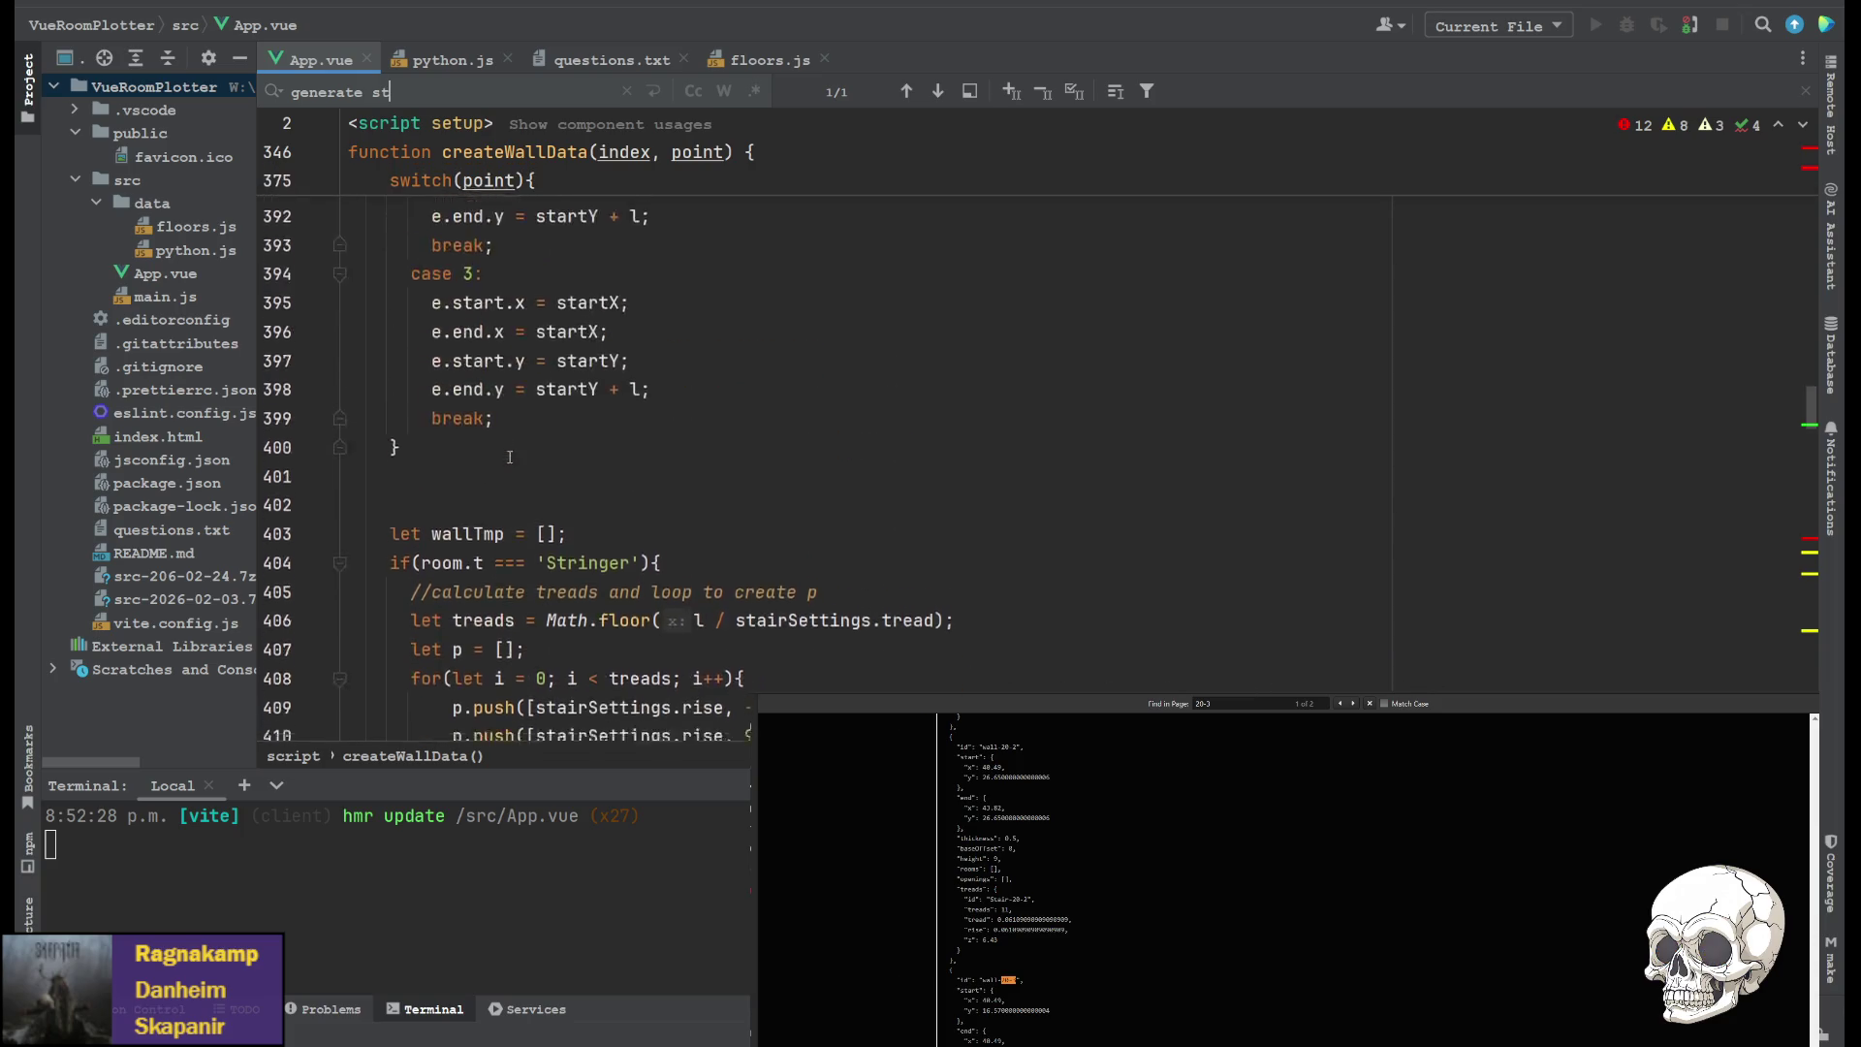
{"action": "scroll", "coordinate": [499, 459], "scroll_direction": "down", "scroll_amount": 4}
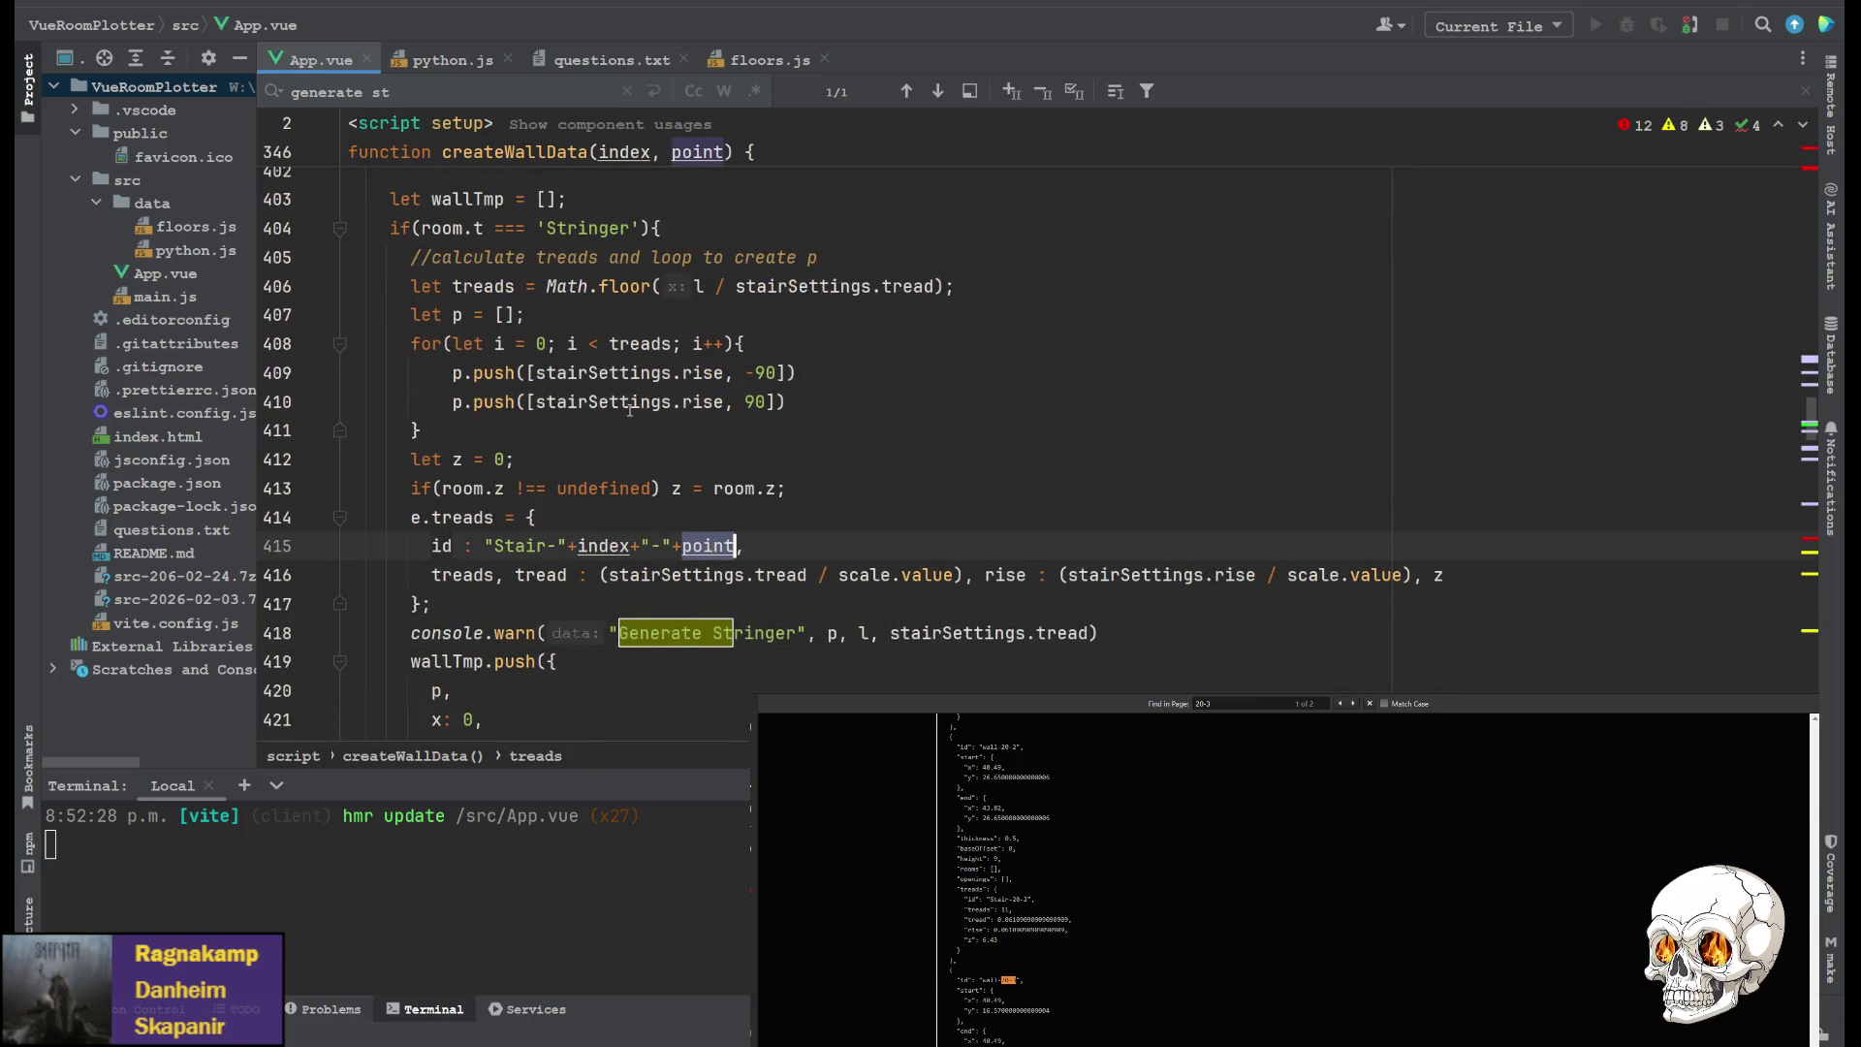
{"action": "scroll", "coordinate": [628, 424], "scroll_direction": "up", "scroll_amount": 5}
{"action": "scroll", "coordinate": [628, 424], "scroll_direction": "down", "scroll_amount": 2}
{"action": "scroll", "coordinate": [628, 424], "scroll_direction": "down", "scroll_amount": 1}
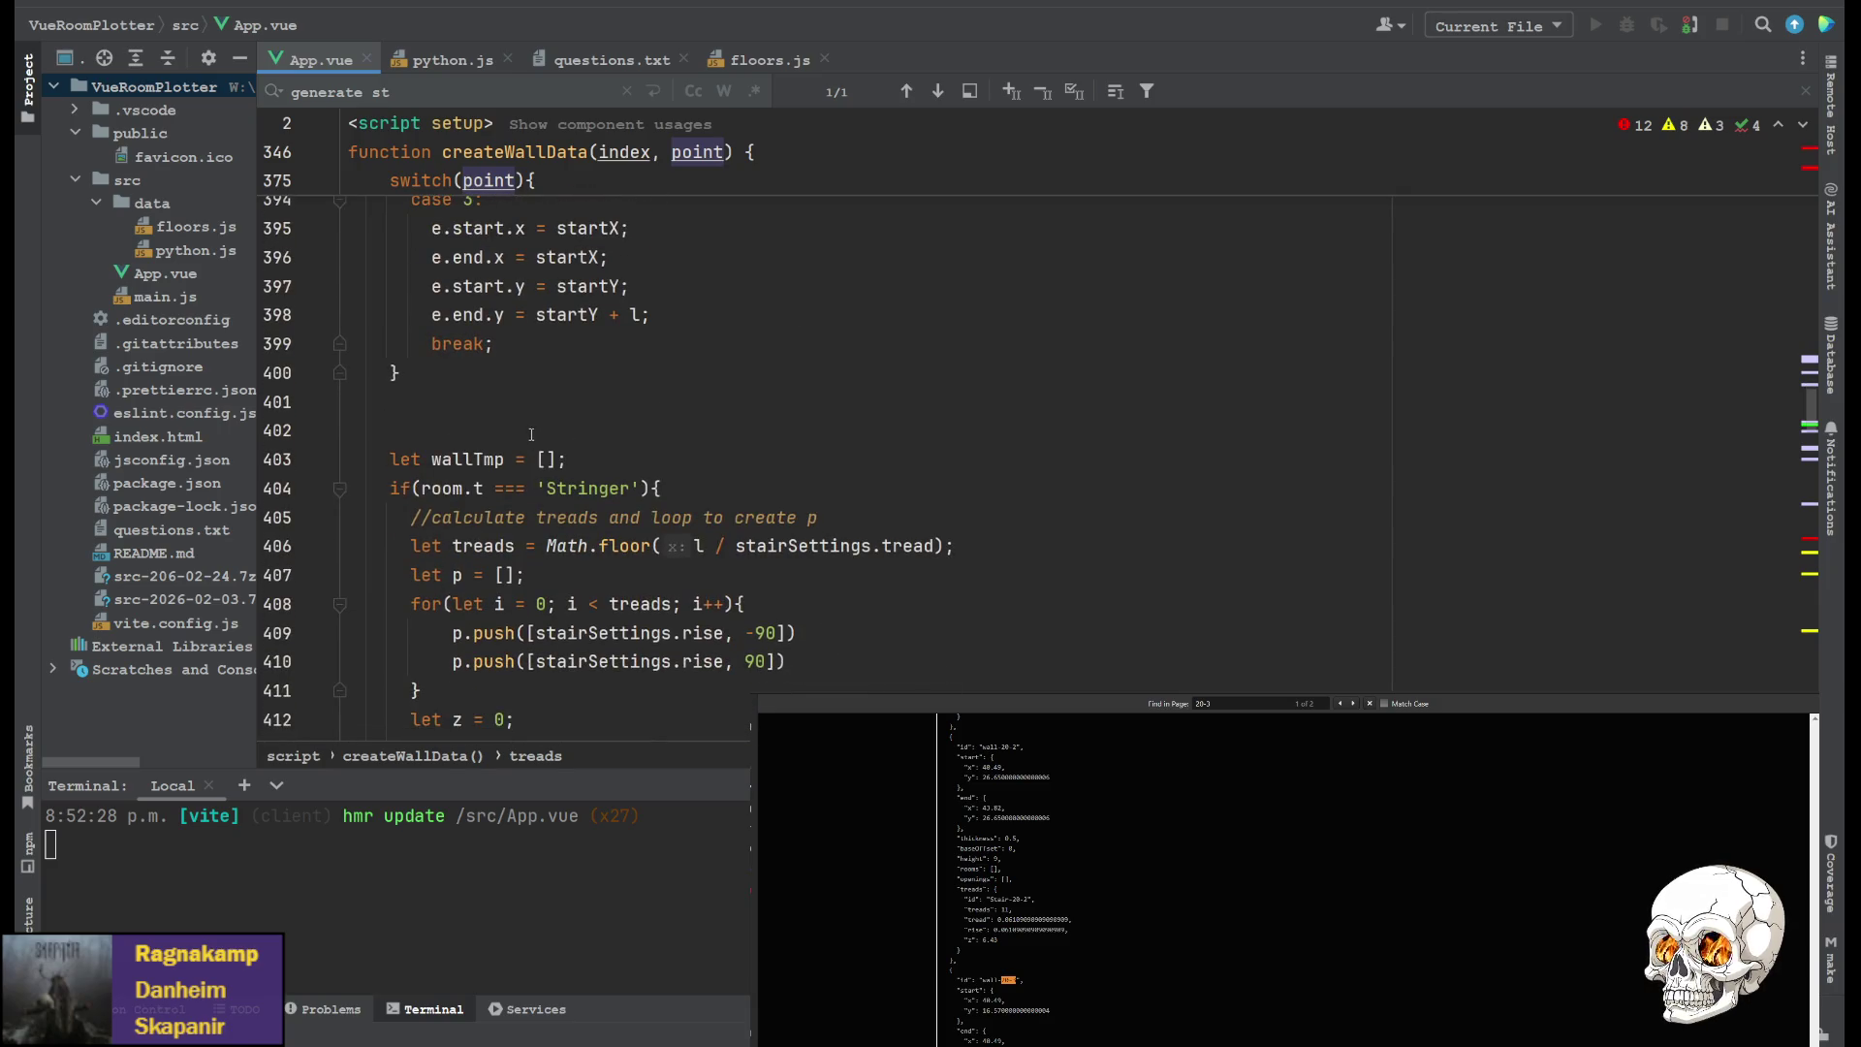
{"action": "scroll", "coordinate": [530, 443], "scroll_direction": "up", "scroll_amount": 3}
{"action": "scroll", "coordinate": [530, 443], "scroll_direction": "down", "scroll_amount": 4}
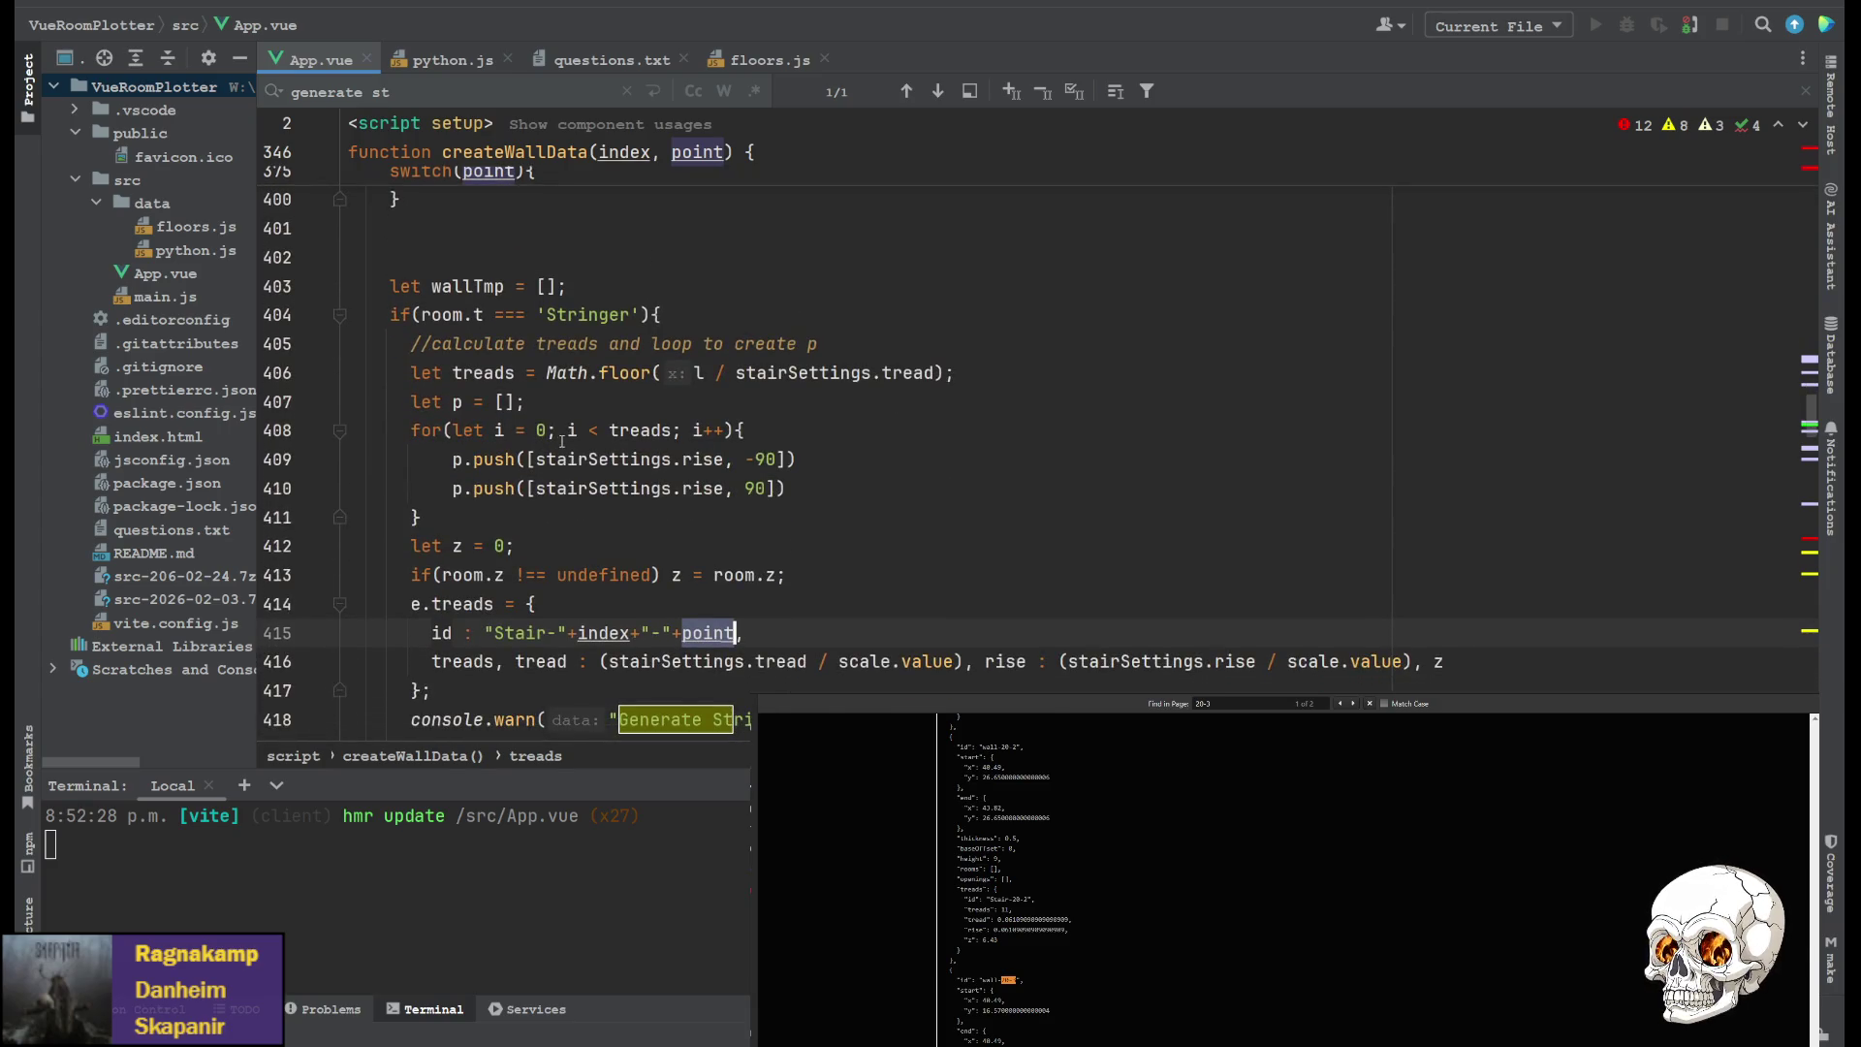
{"action": "scroll", "coordinate": [551, 433], "scroll_direction": "down", "scroll_amount": 2}
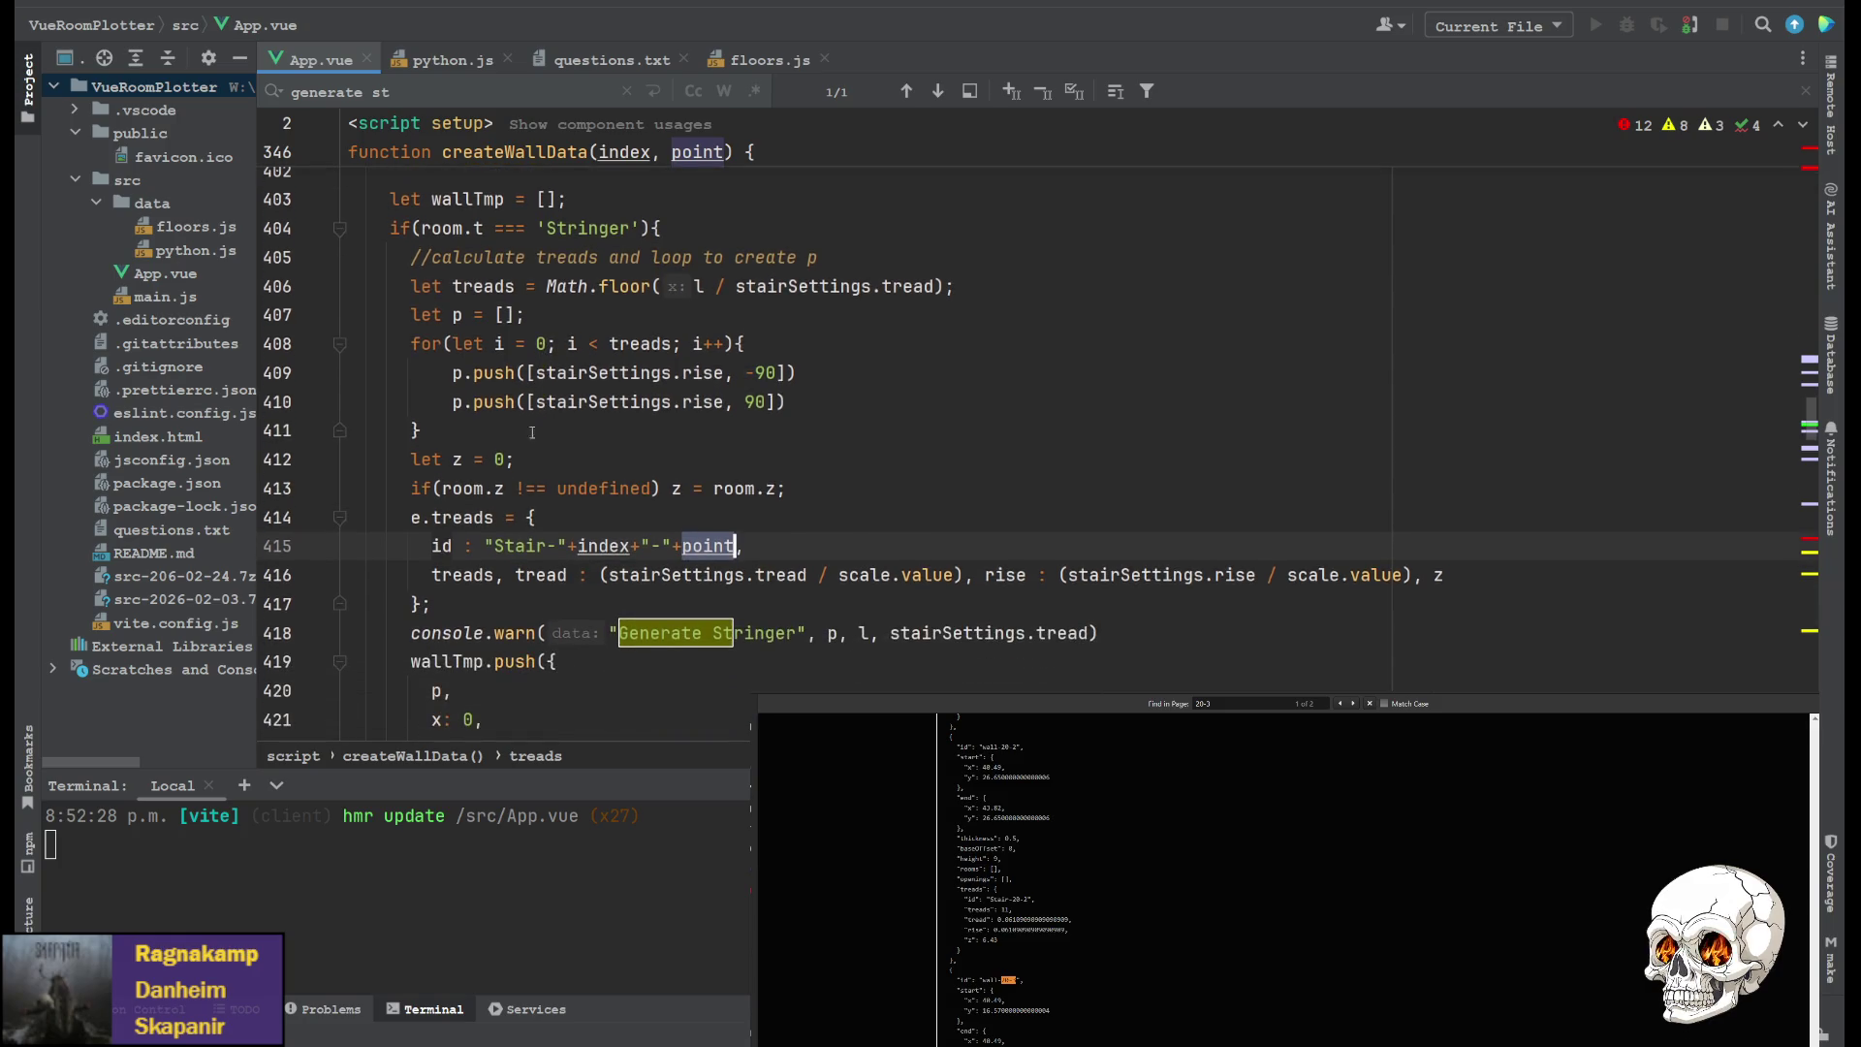
{"action": "scroll", "coordinate": [498, 493], "scroll_direction": "down", "scroll_amount": 10}
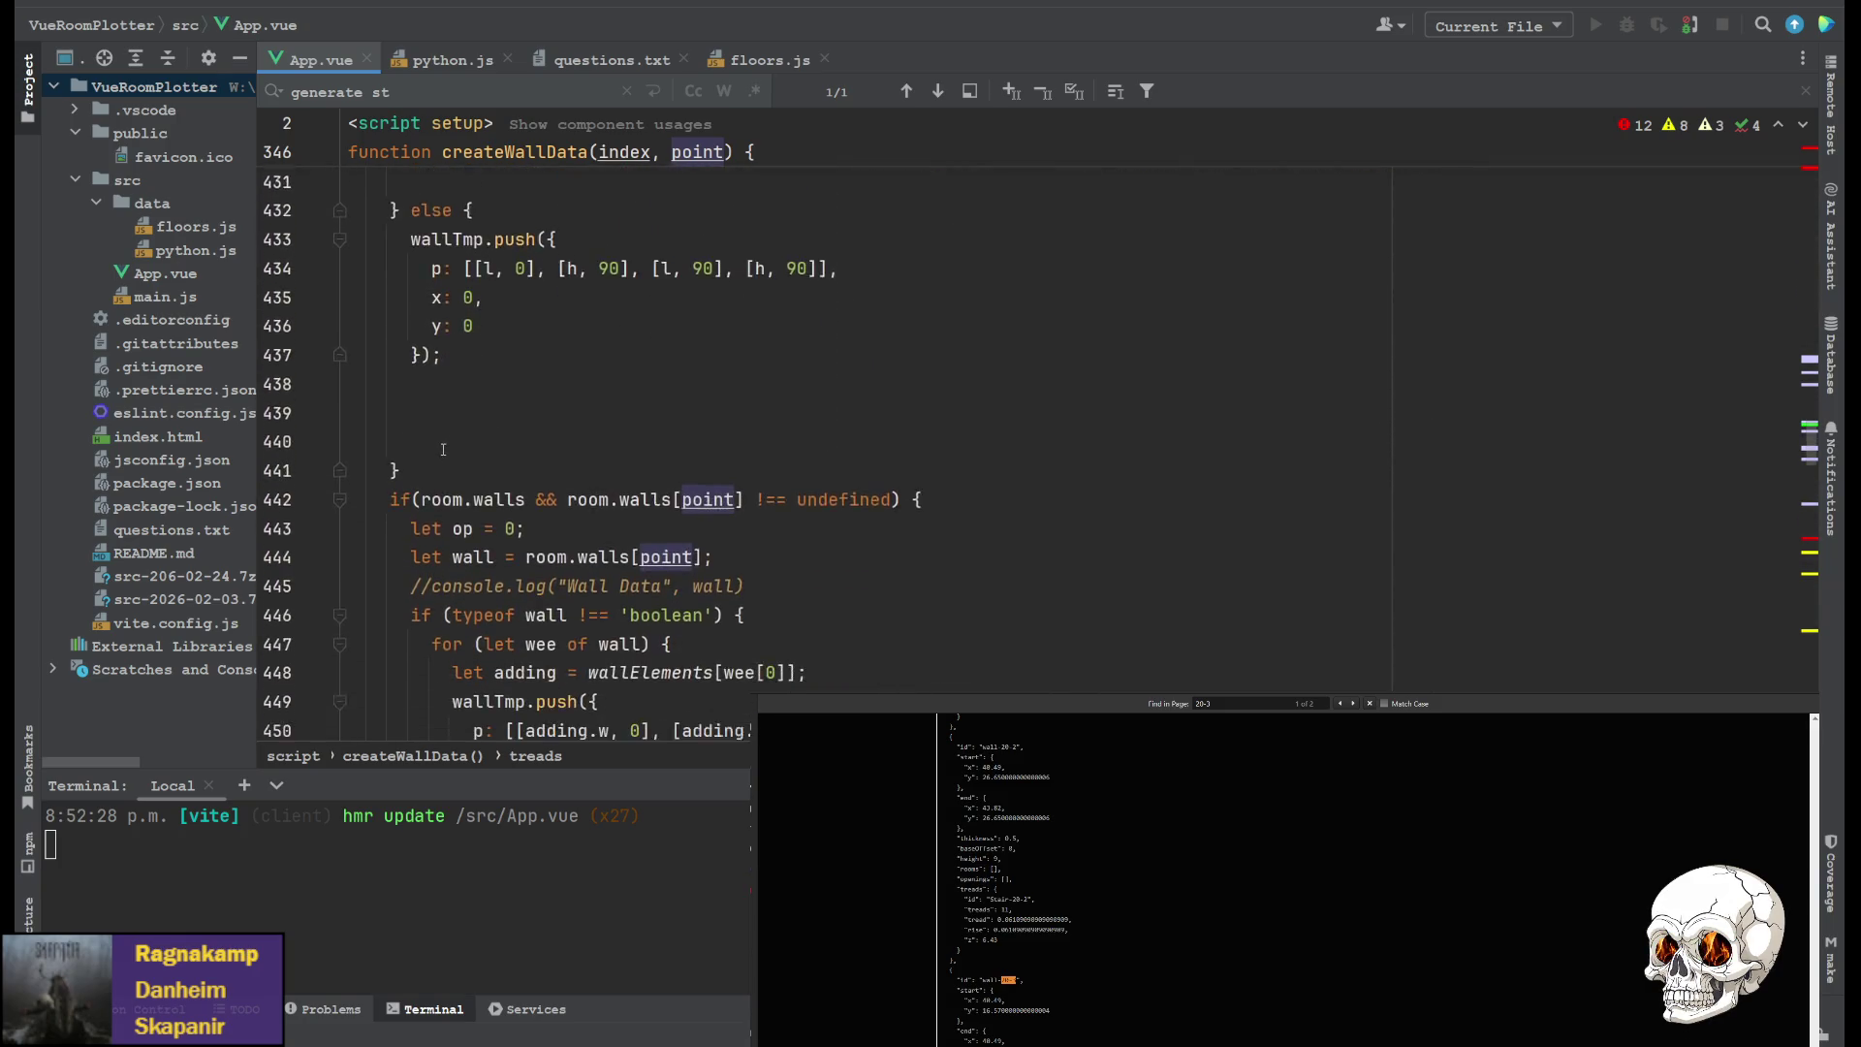
{"action": "scroll", "coordinate": [543, 404], "scroll_direction": "down", "scroll_amount": 2}
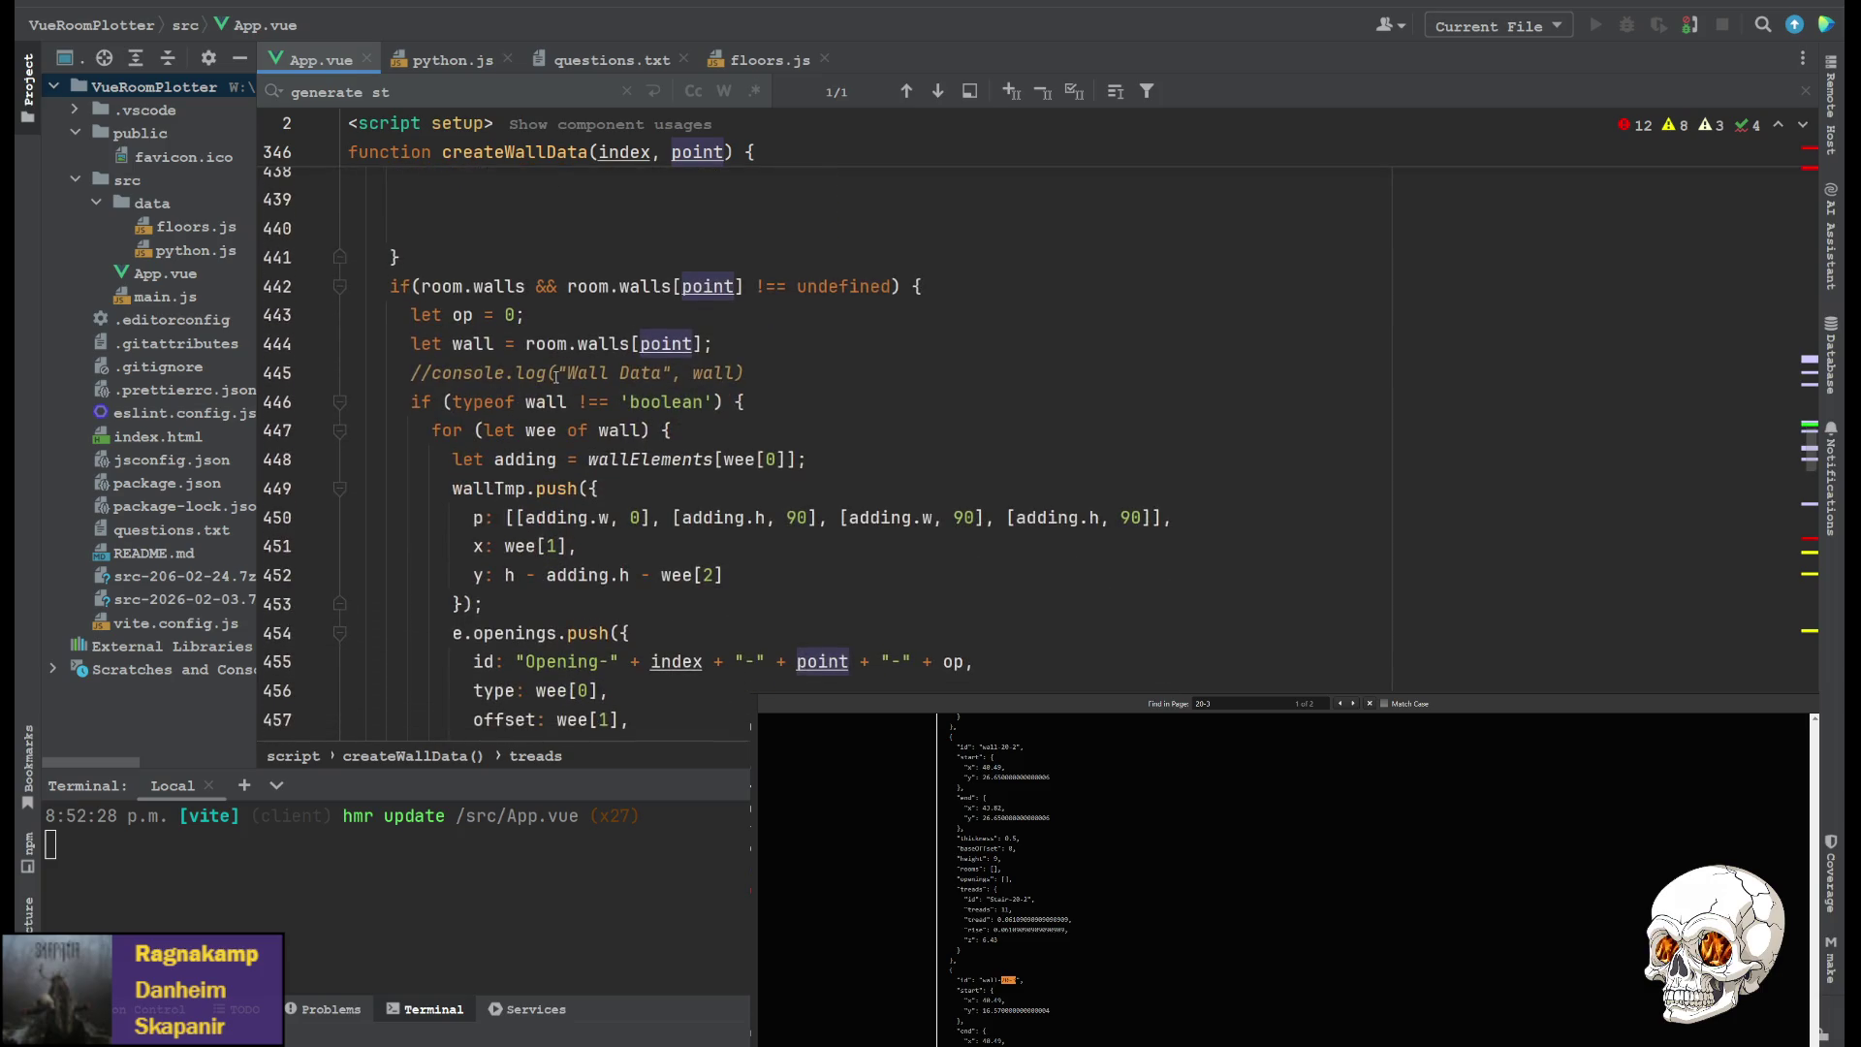
{"action": "scroll", "coordinate": [767, 491], "scroll_direction": "up", "scroll_amount": 1}
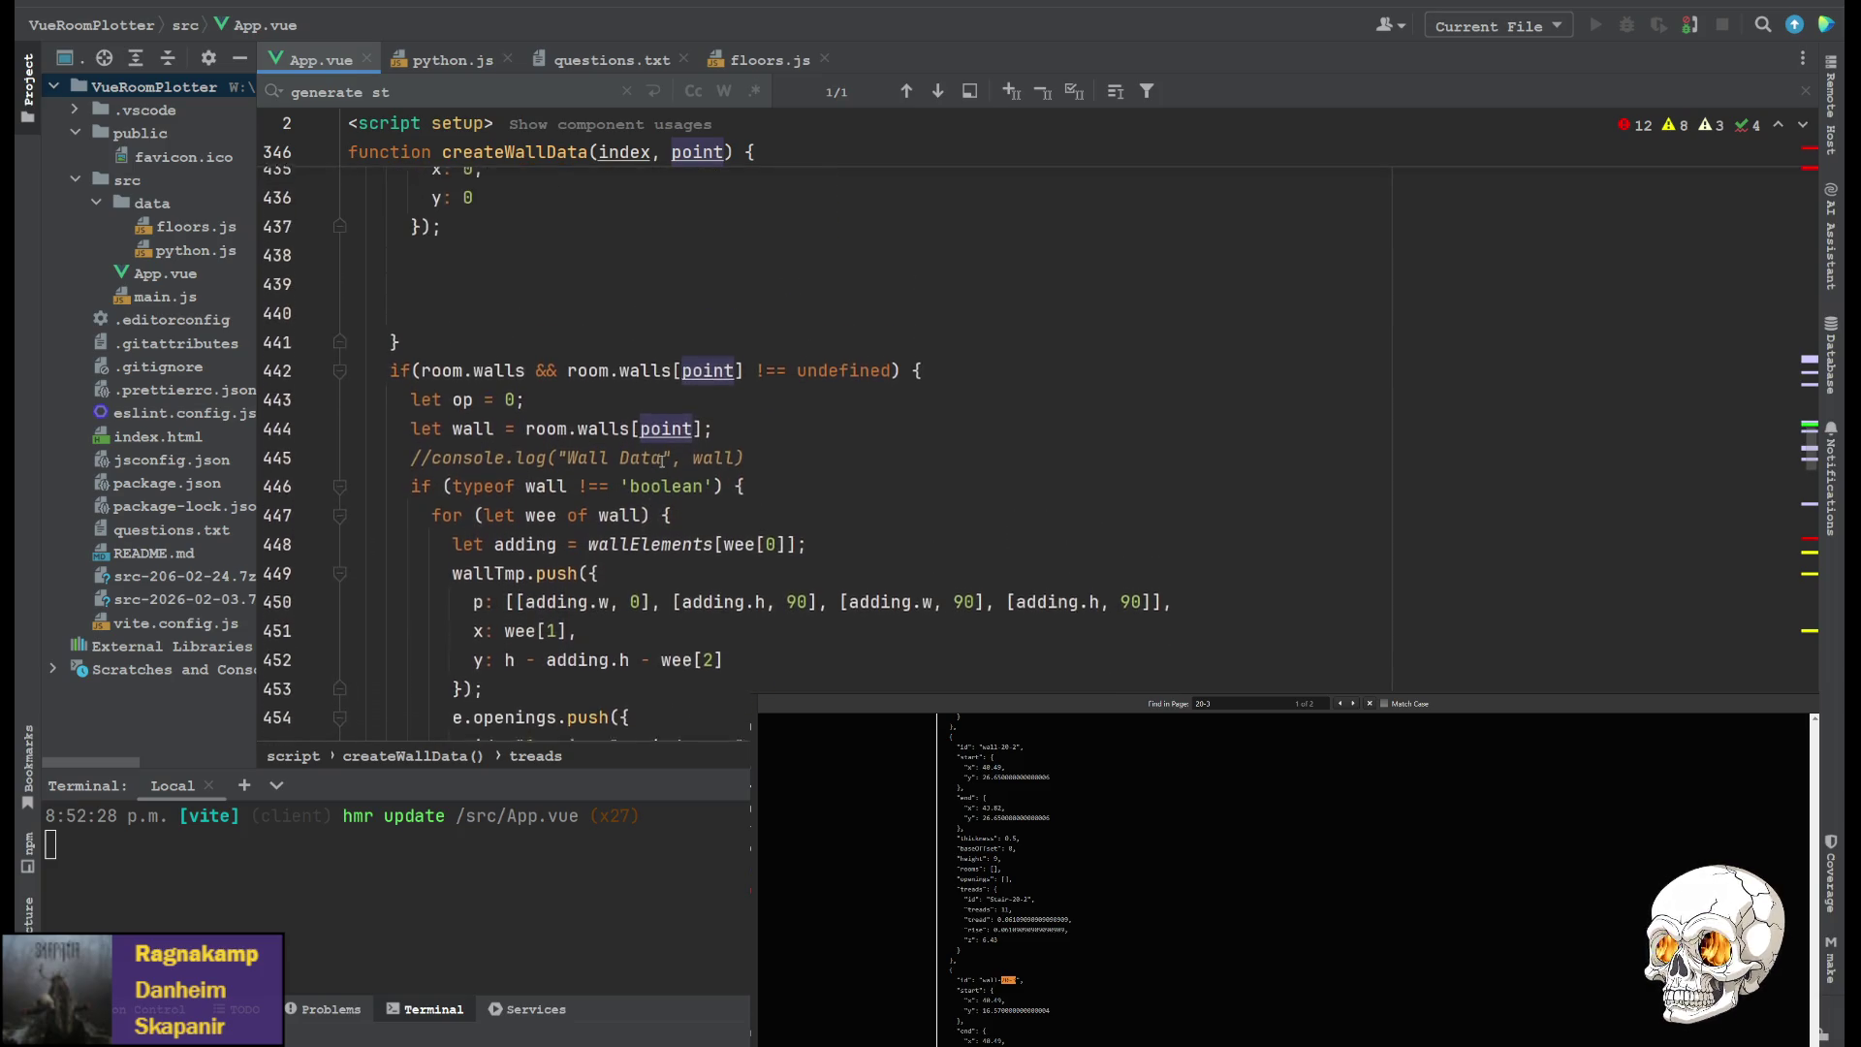
{"action": "left_click", "coordinate": [766, 485]}
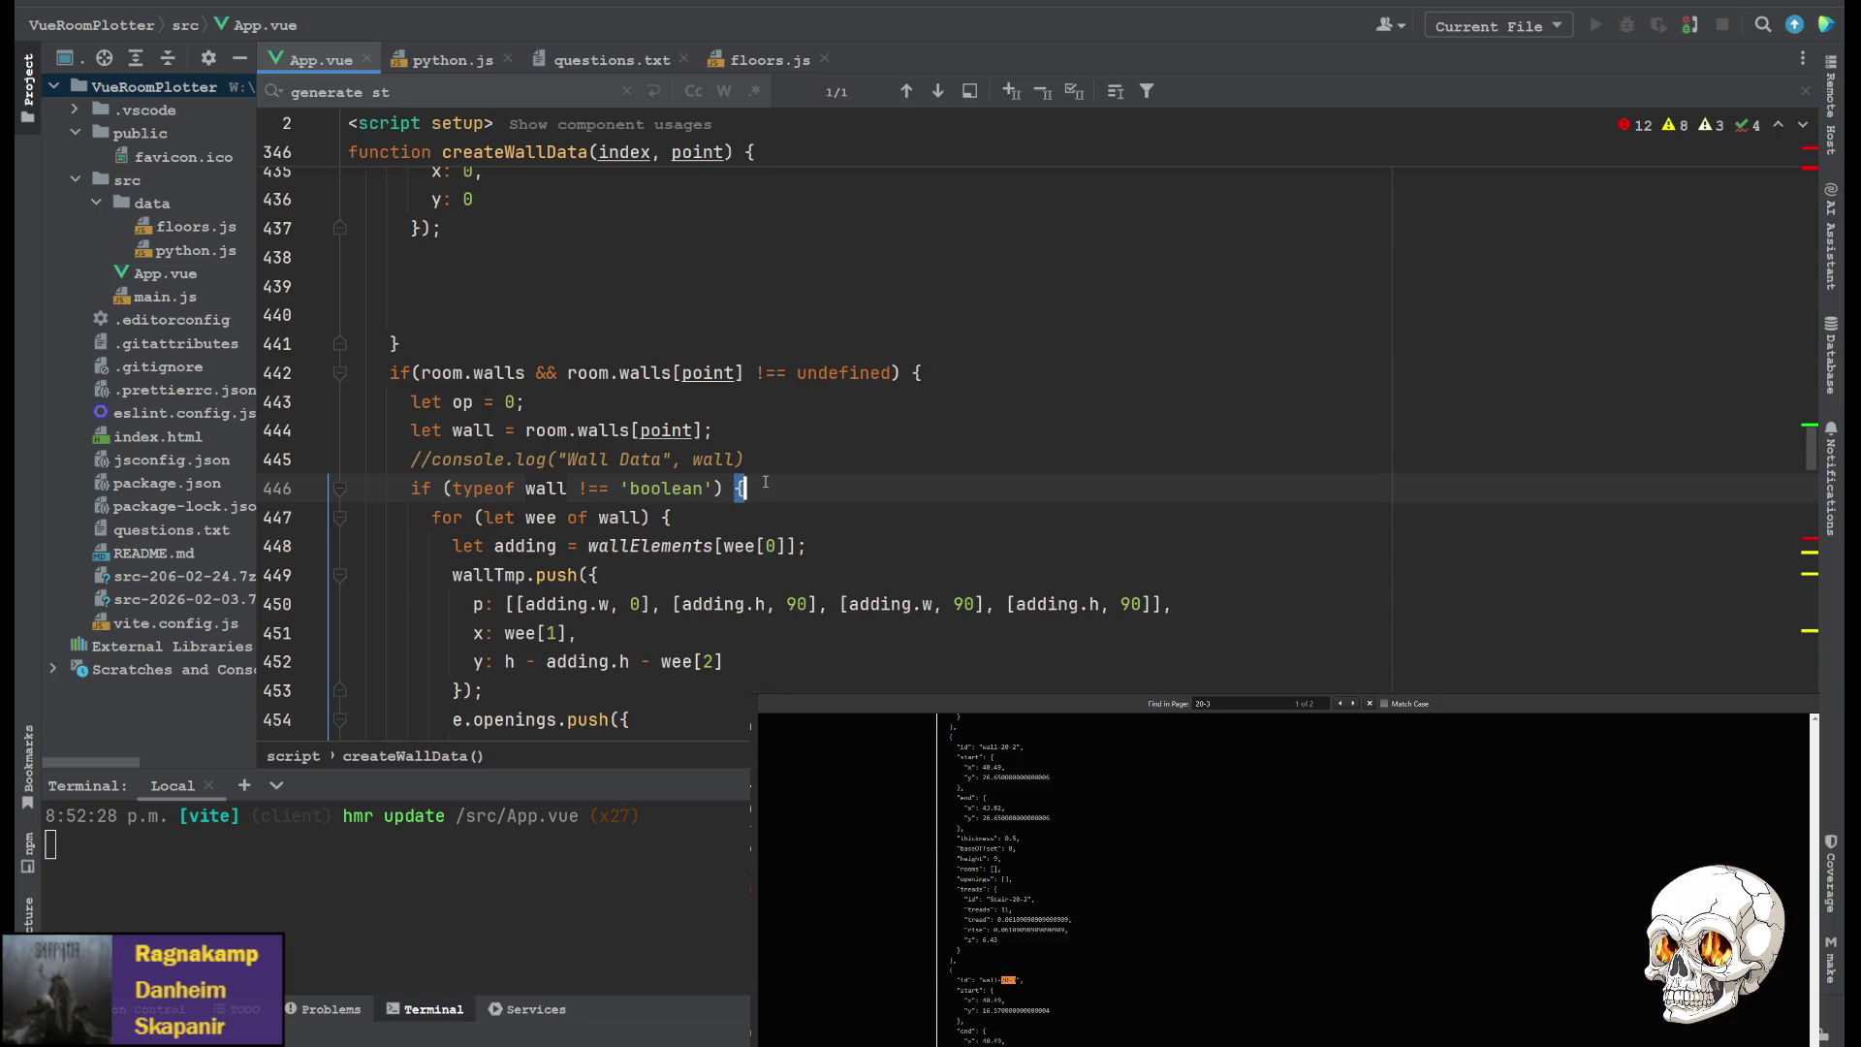
{"action": "scroll", "coordinate": [760, 479], "scroll_direction": "up", "scroll_amount": 4}
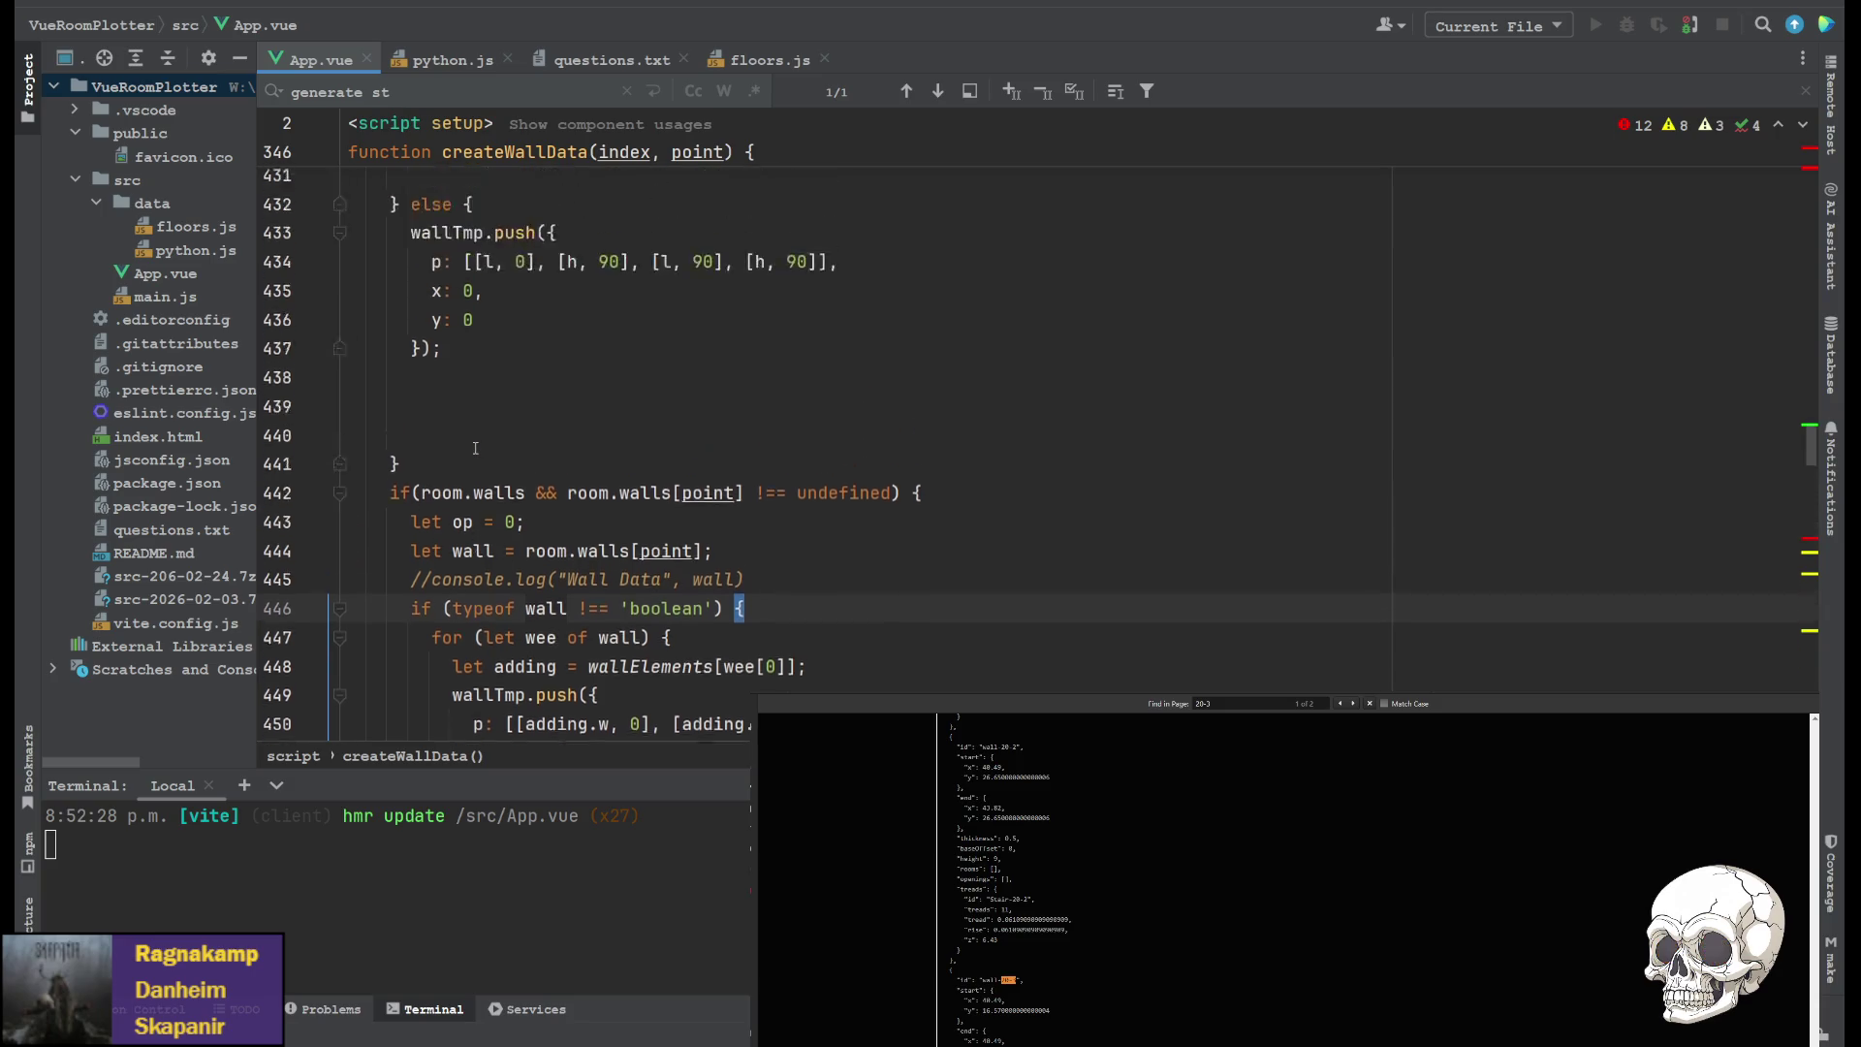
{"action": "scroll", "coordinate": [476, 463], "scroll_direction": "down", "scroll_amount": 3}
{"action": "scroll", "coordinate": [476, 463], "scroll_direction": "up", "scroll_amount": 11}
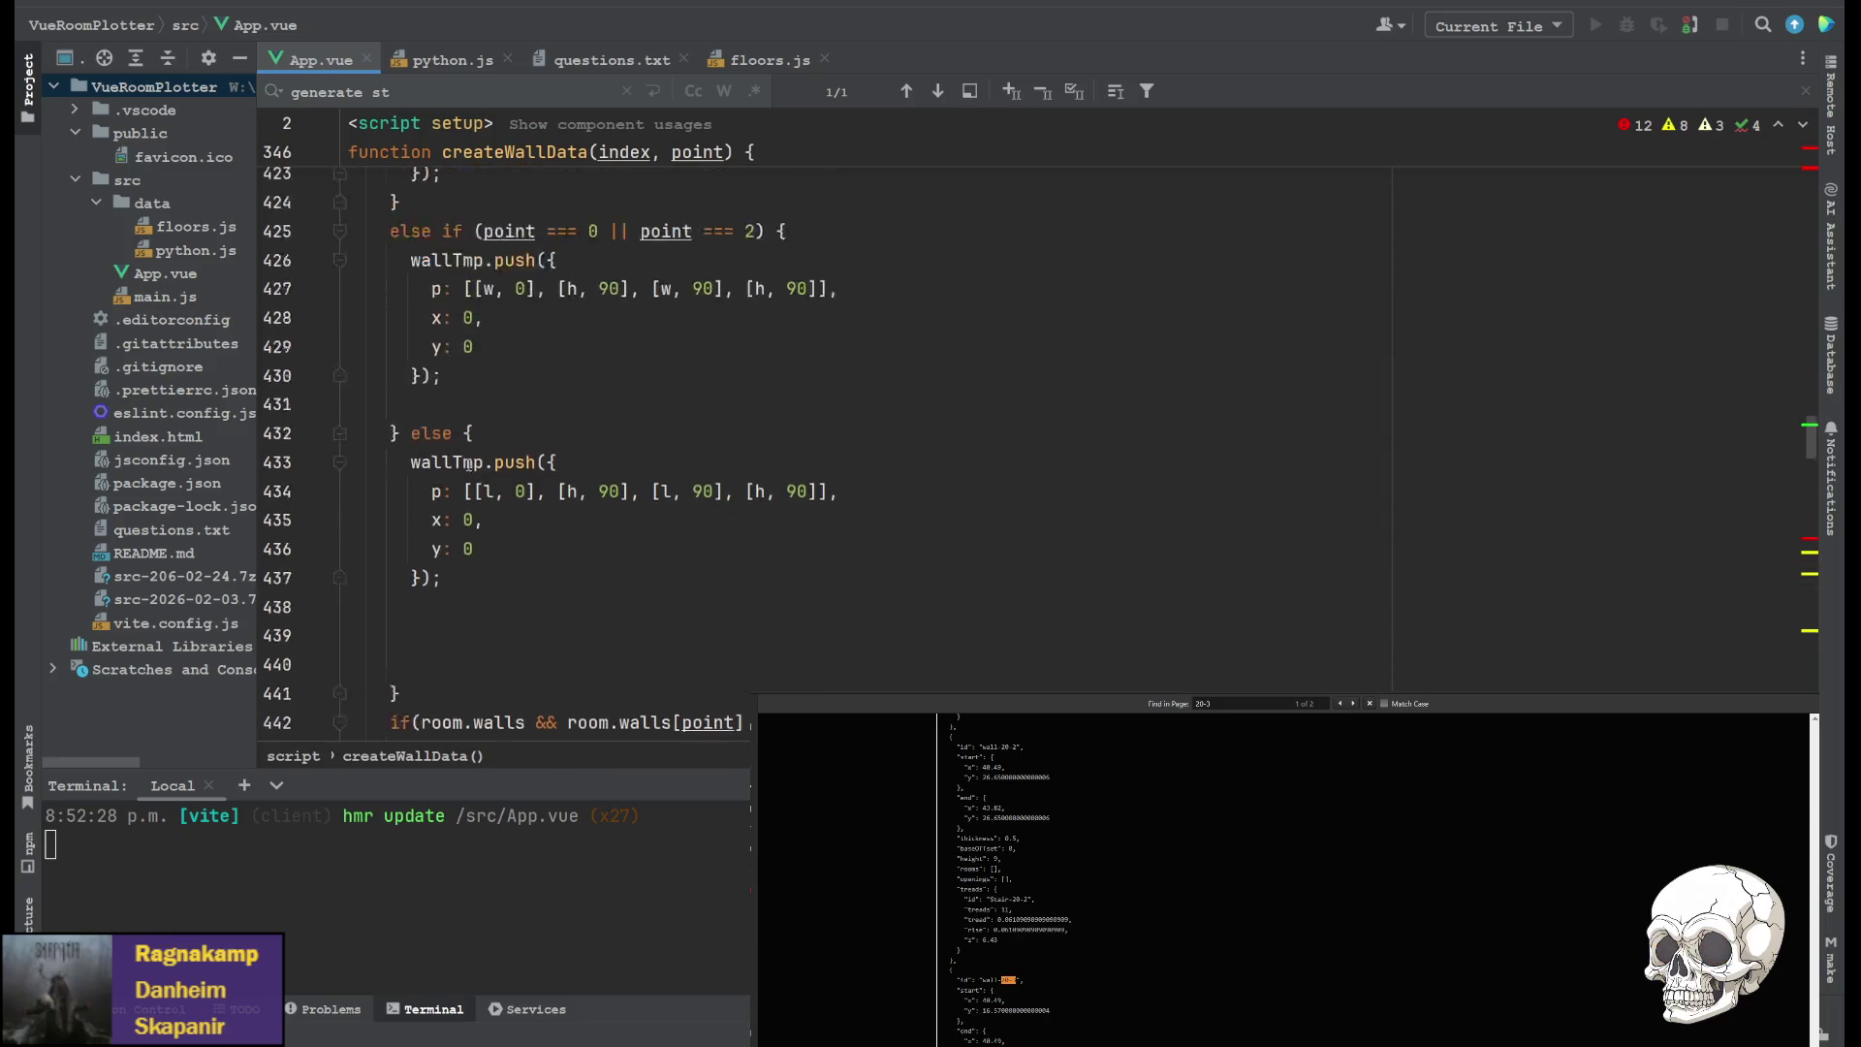
{"action": "scroll", "coordinate": [479, 462], "scroll_direction": "up", "scroll_amount": 1}
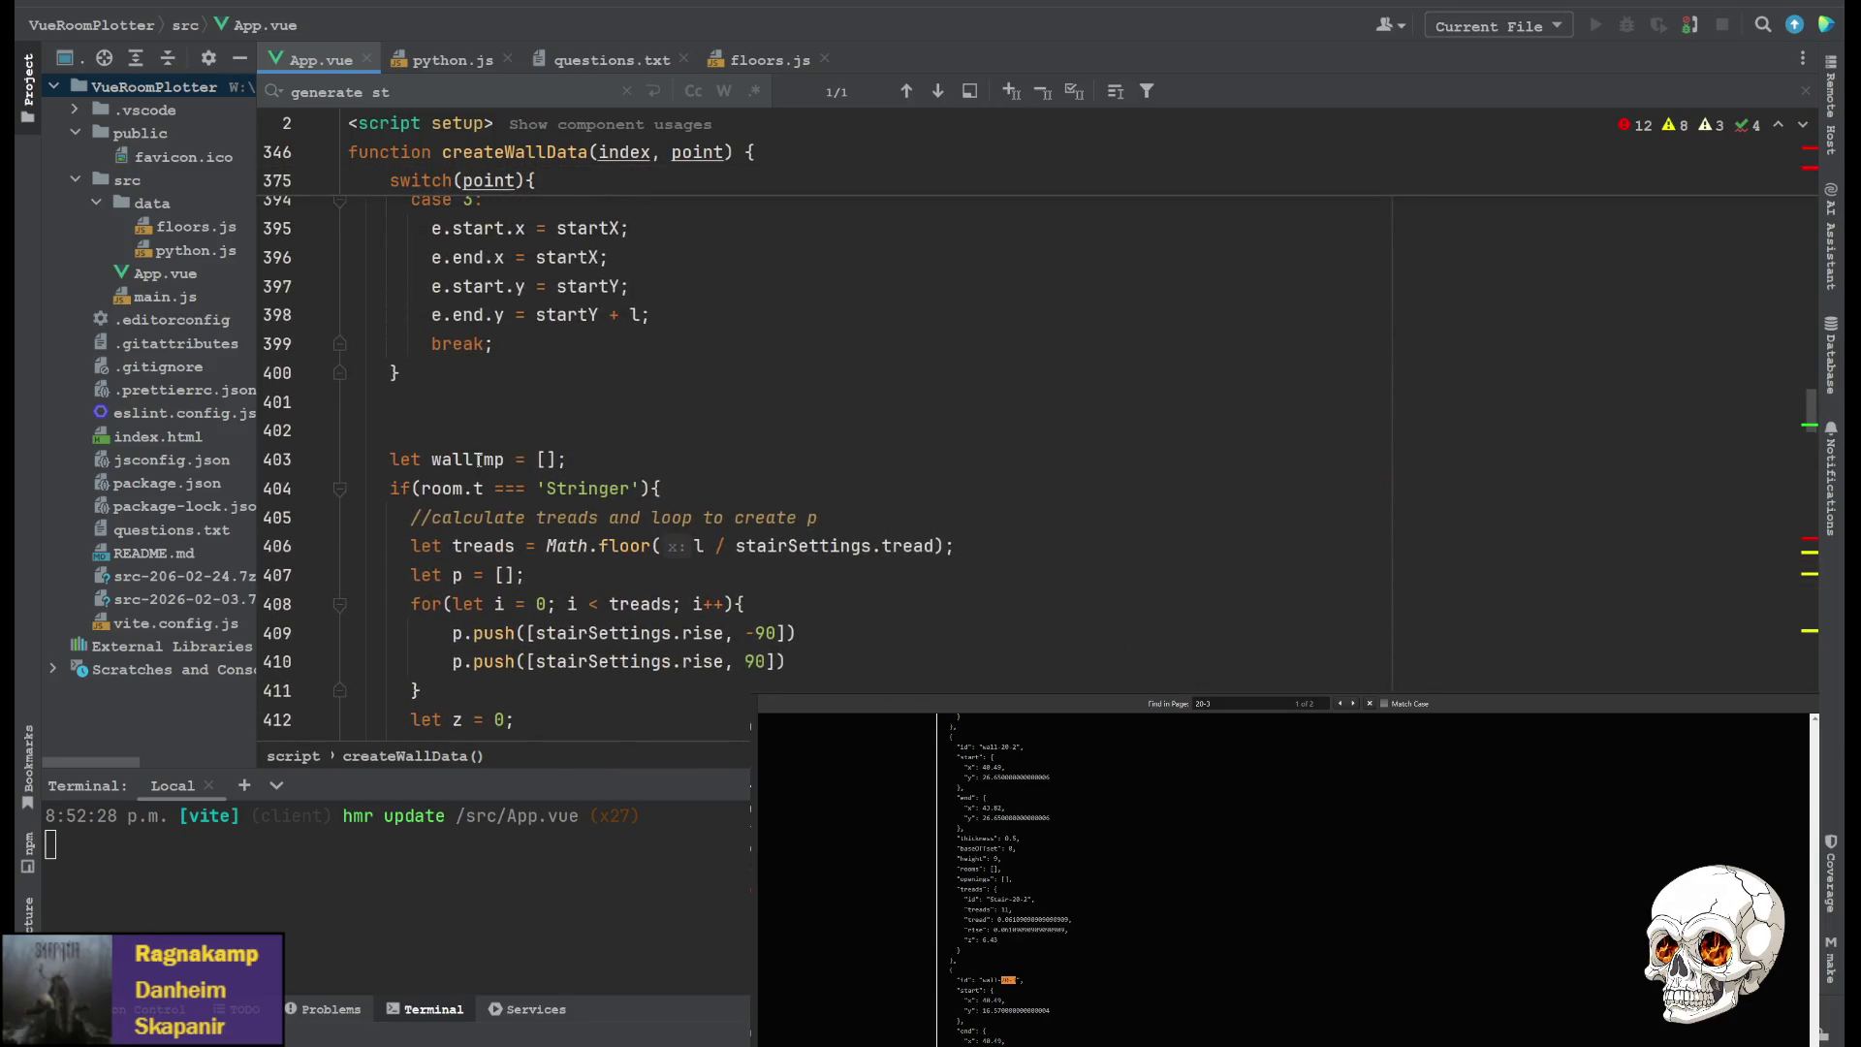
{"action": "scroll", "coordinate": [587, 453], "scroll_direction": "down", "scroll_amount": 15}
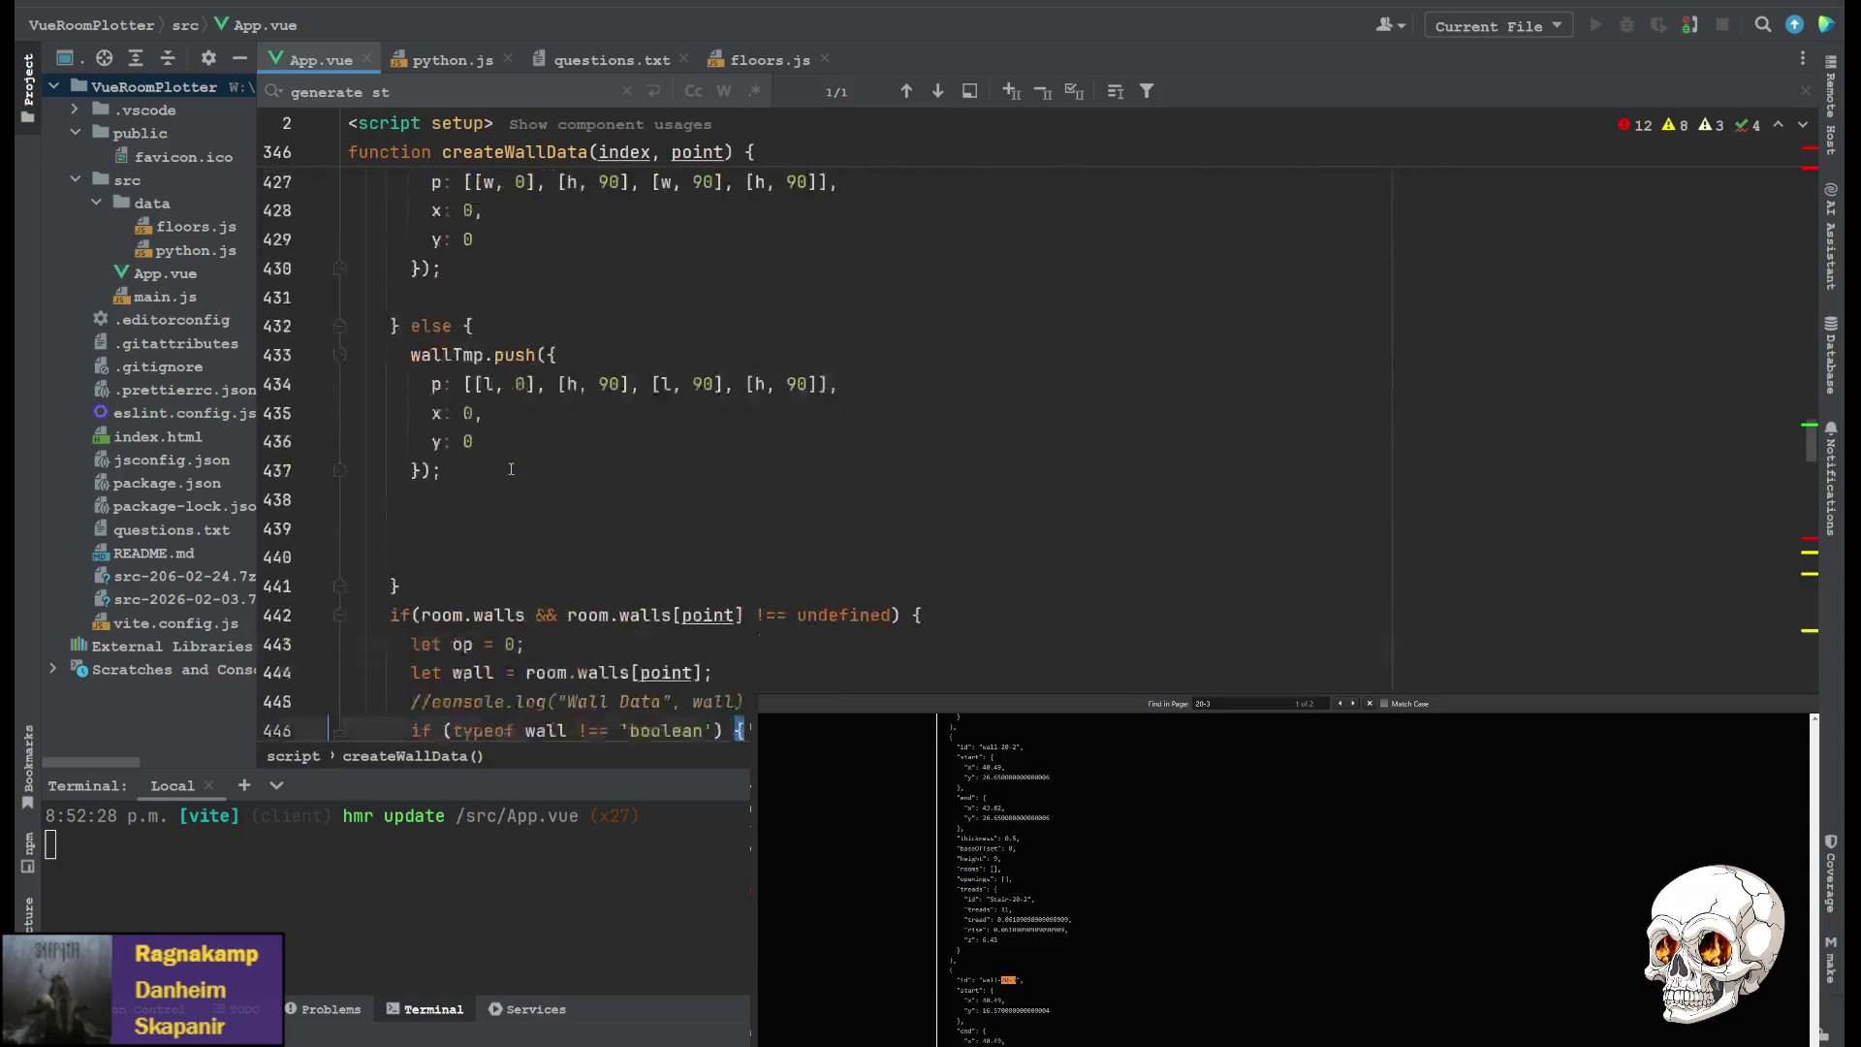
{"action": "scroll", "coordinate": [497, 456], "scroll_direction": "up", "scroll_amount": 2}
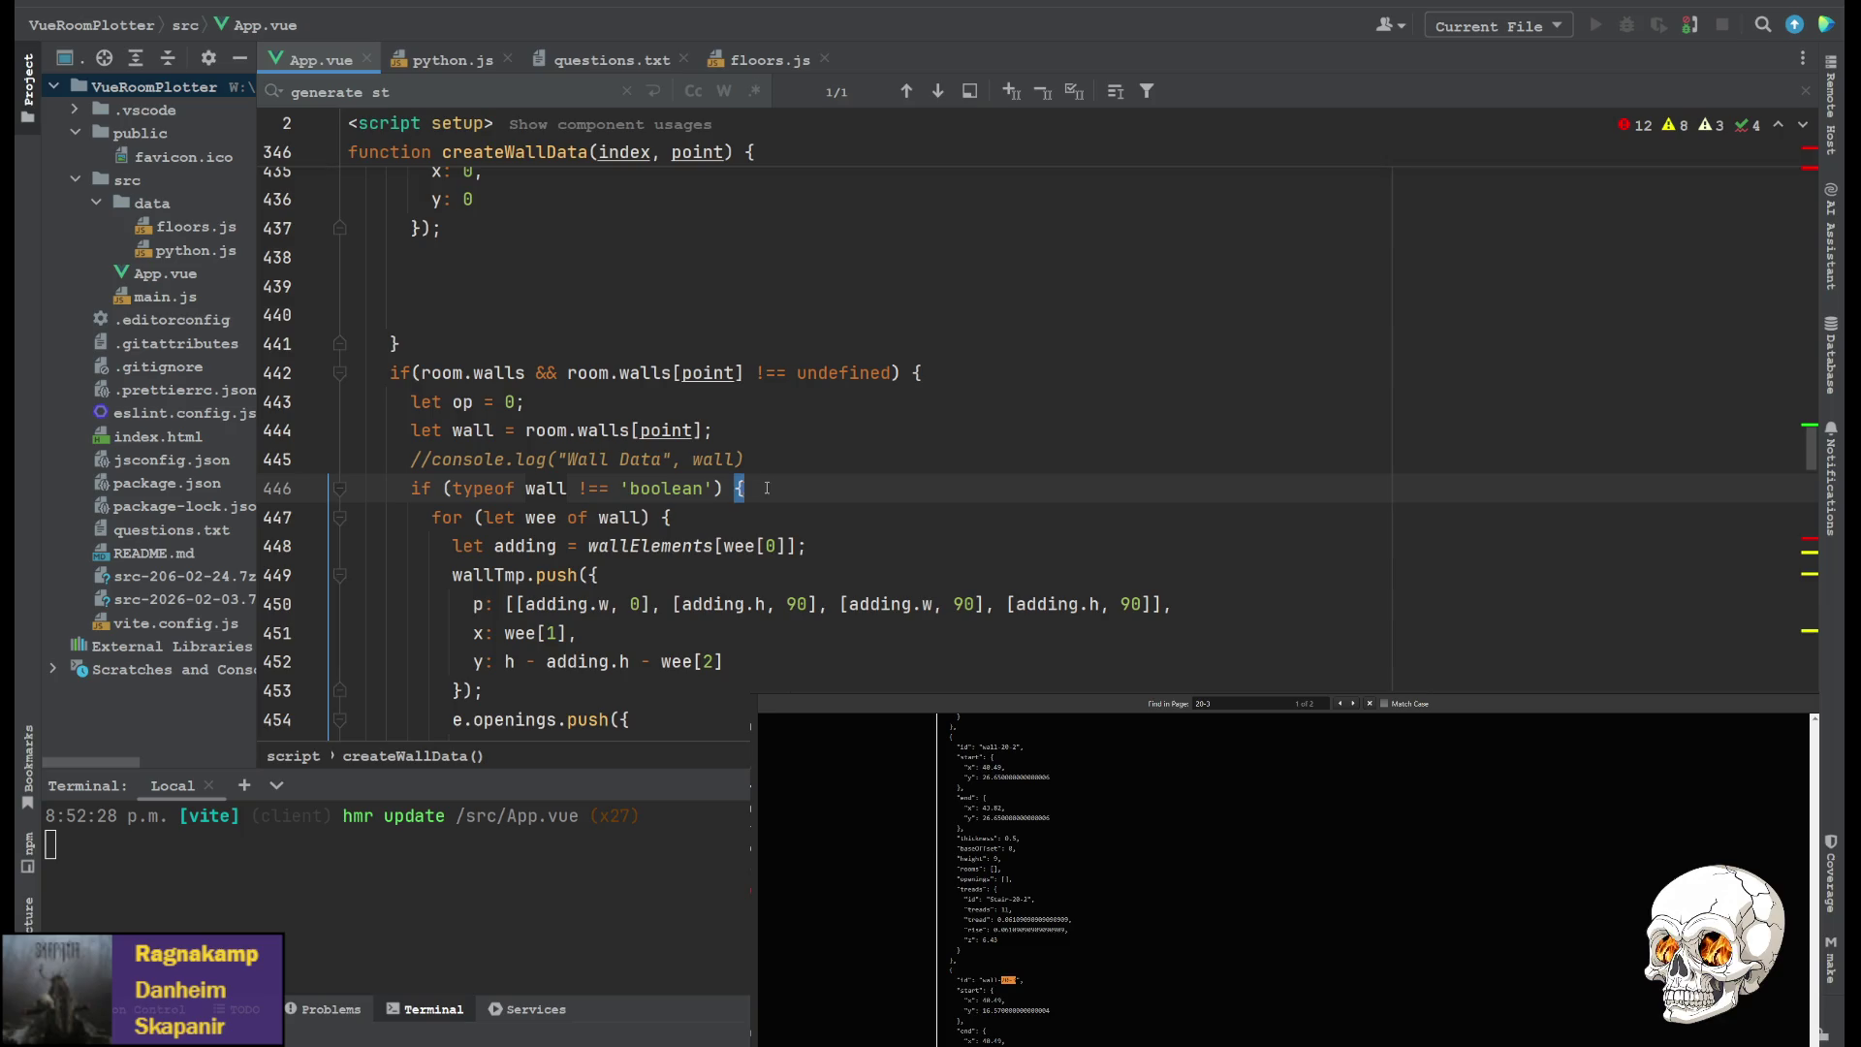
{"action": "left_click_drag", "start_coordinate": [767, 488], "coordinate": [401, 488]}
{"action": "scroll", "coordinate": [522, 436], "scroll_direction": "up", "scroll_amount": 5}
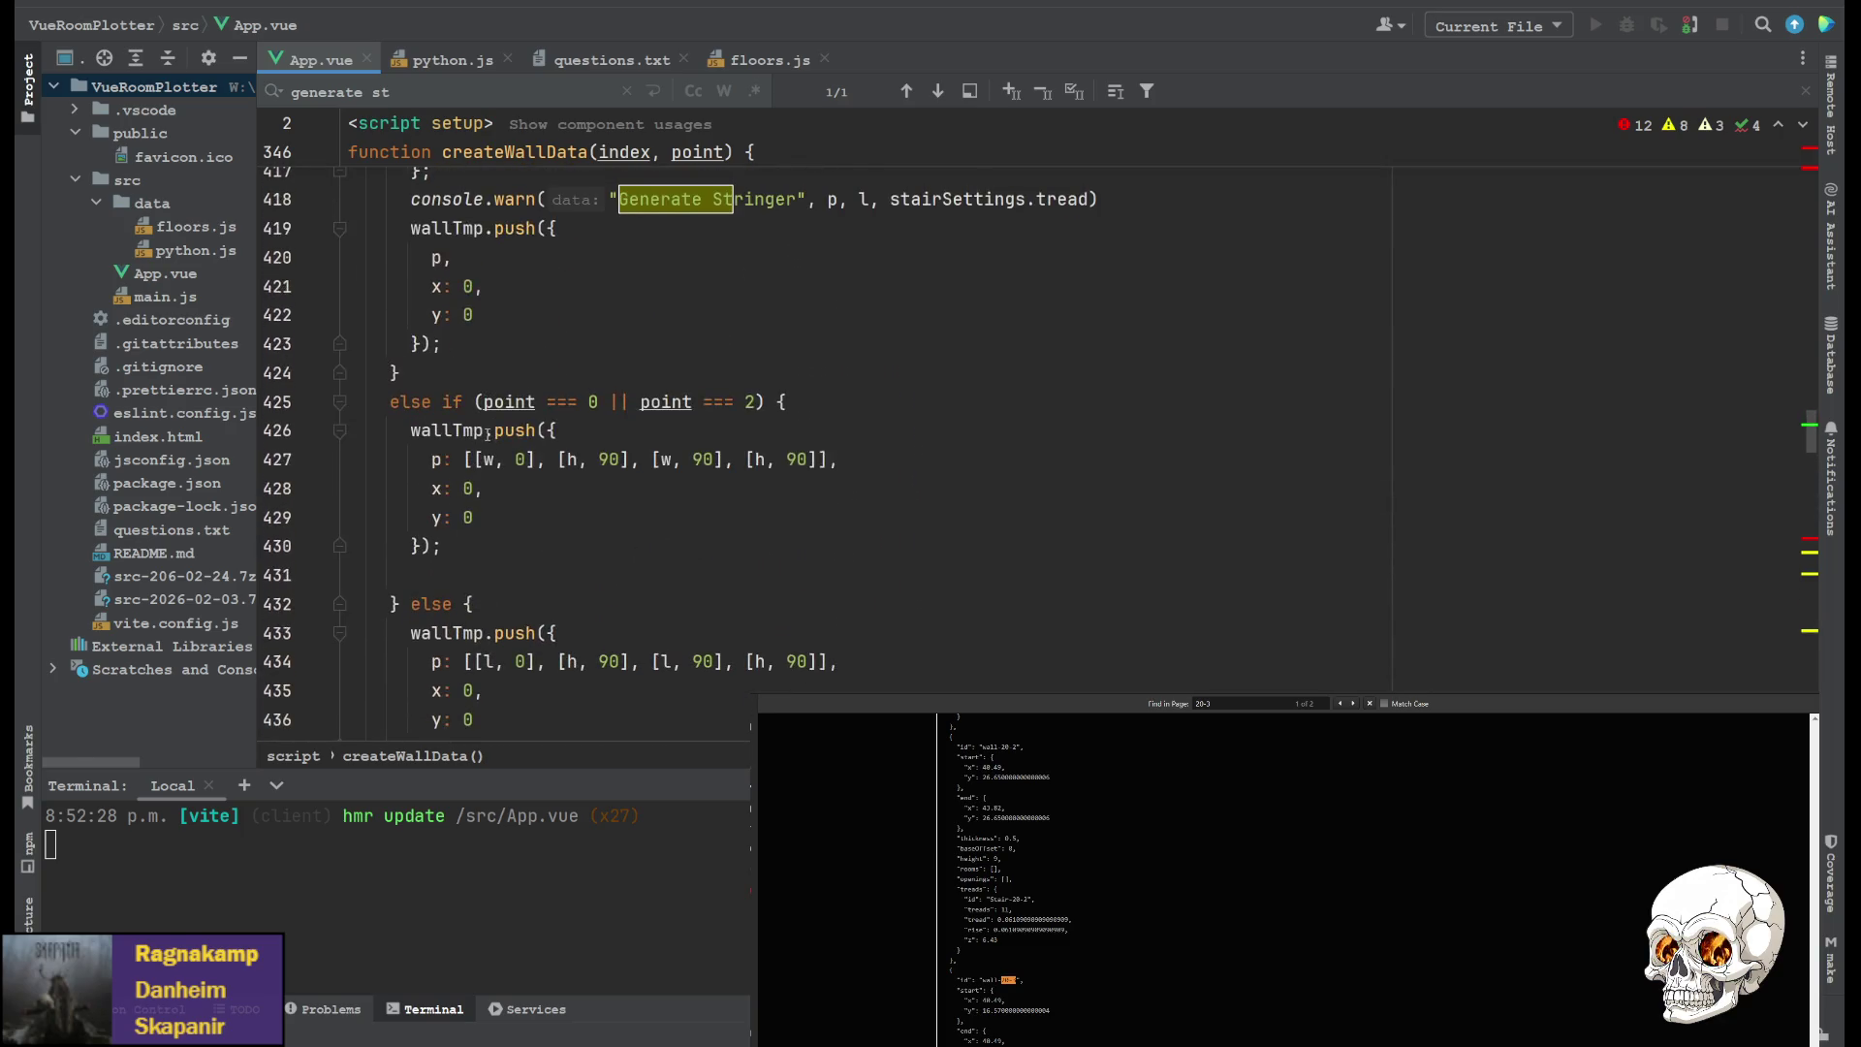
{"action": "scroll", "coordinate": [414, 502], "scroll_direction": "down", "scroll_amount": 3}
{"action": "scroll", "coordinate": [414, 502], "scroll_direction": "up", "scroll_amount": 2}
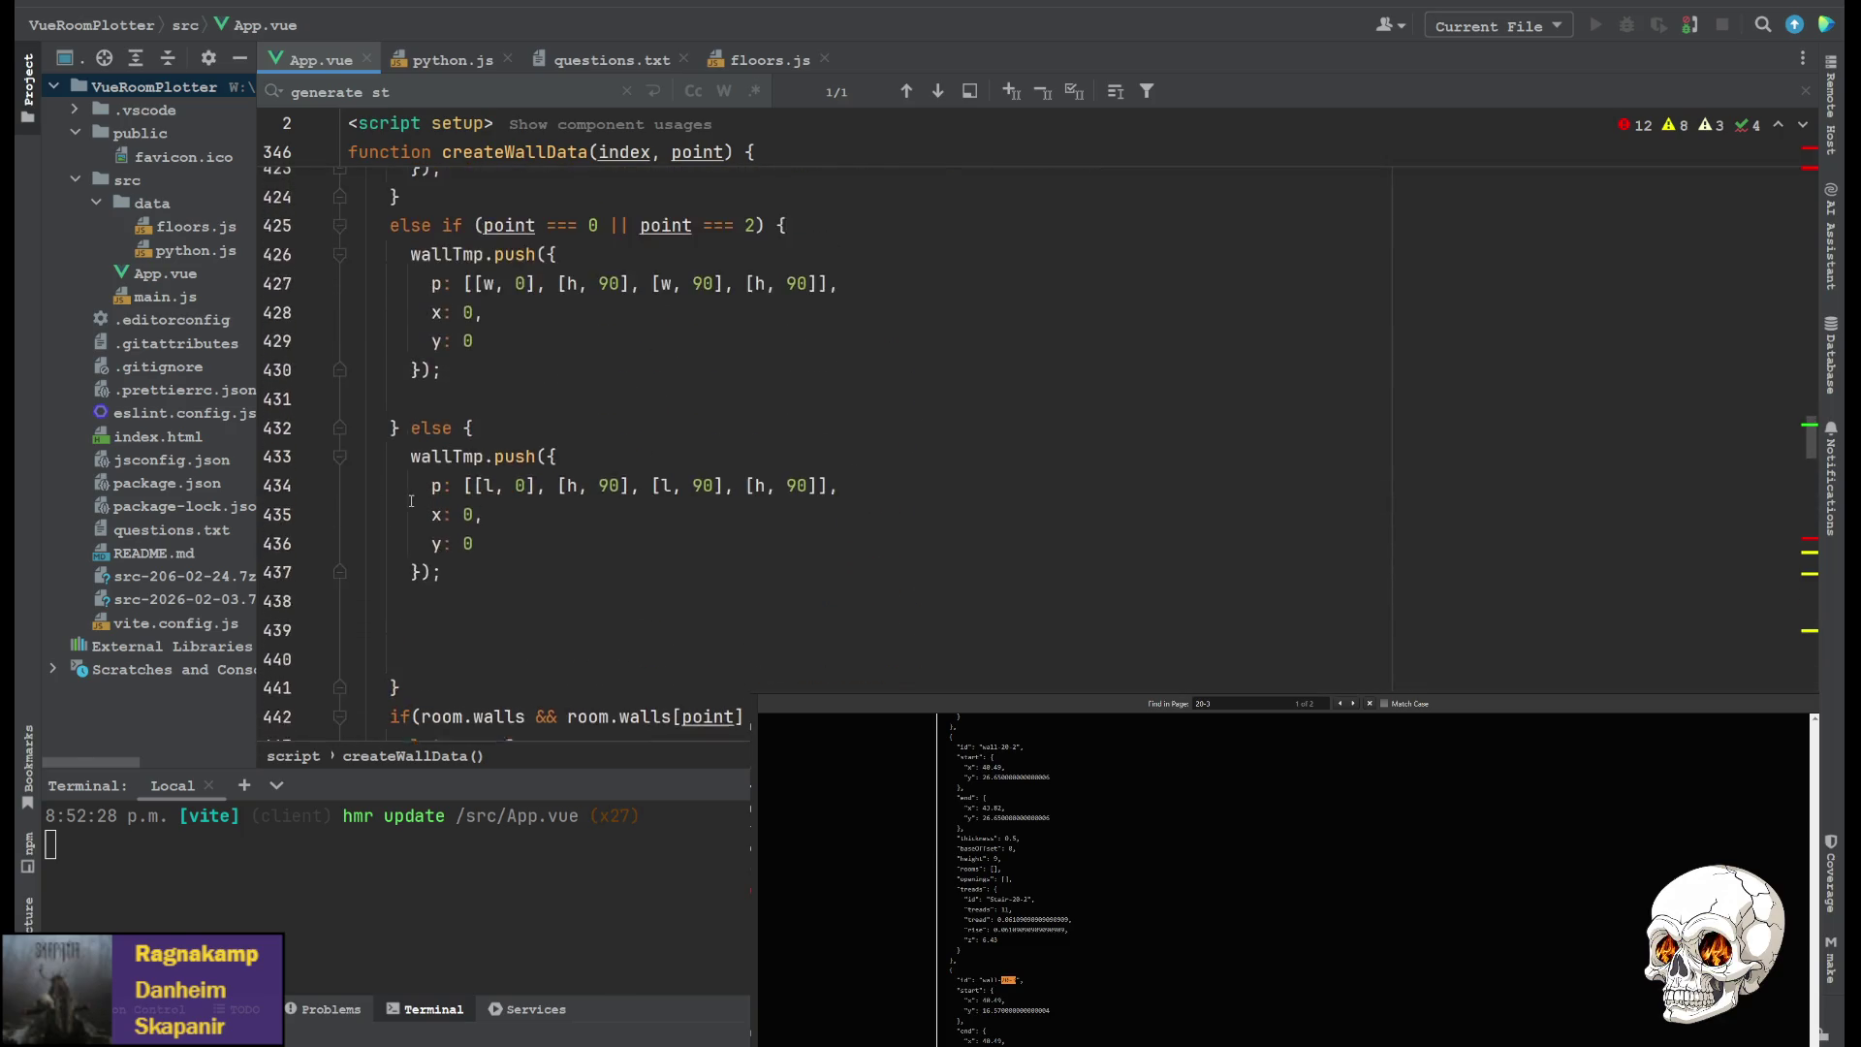
{"action": "left_click", "coordinate": [439, 694]}
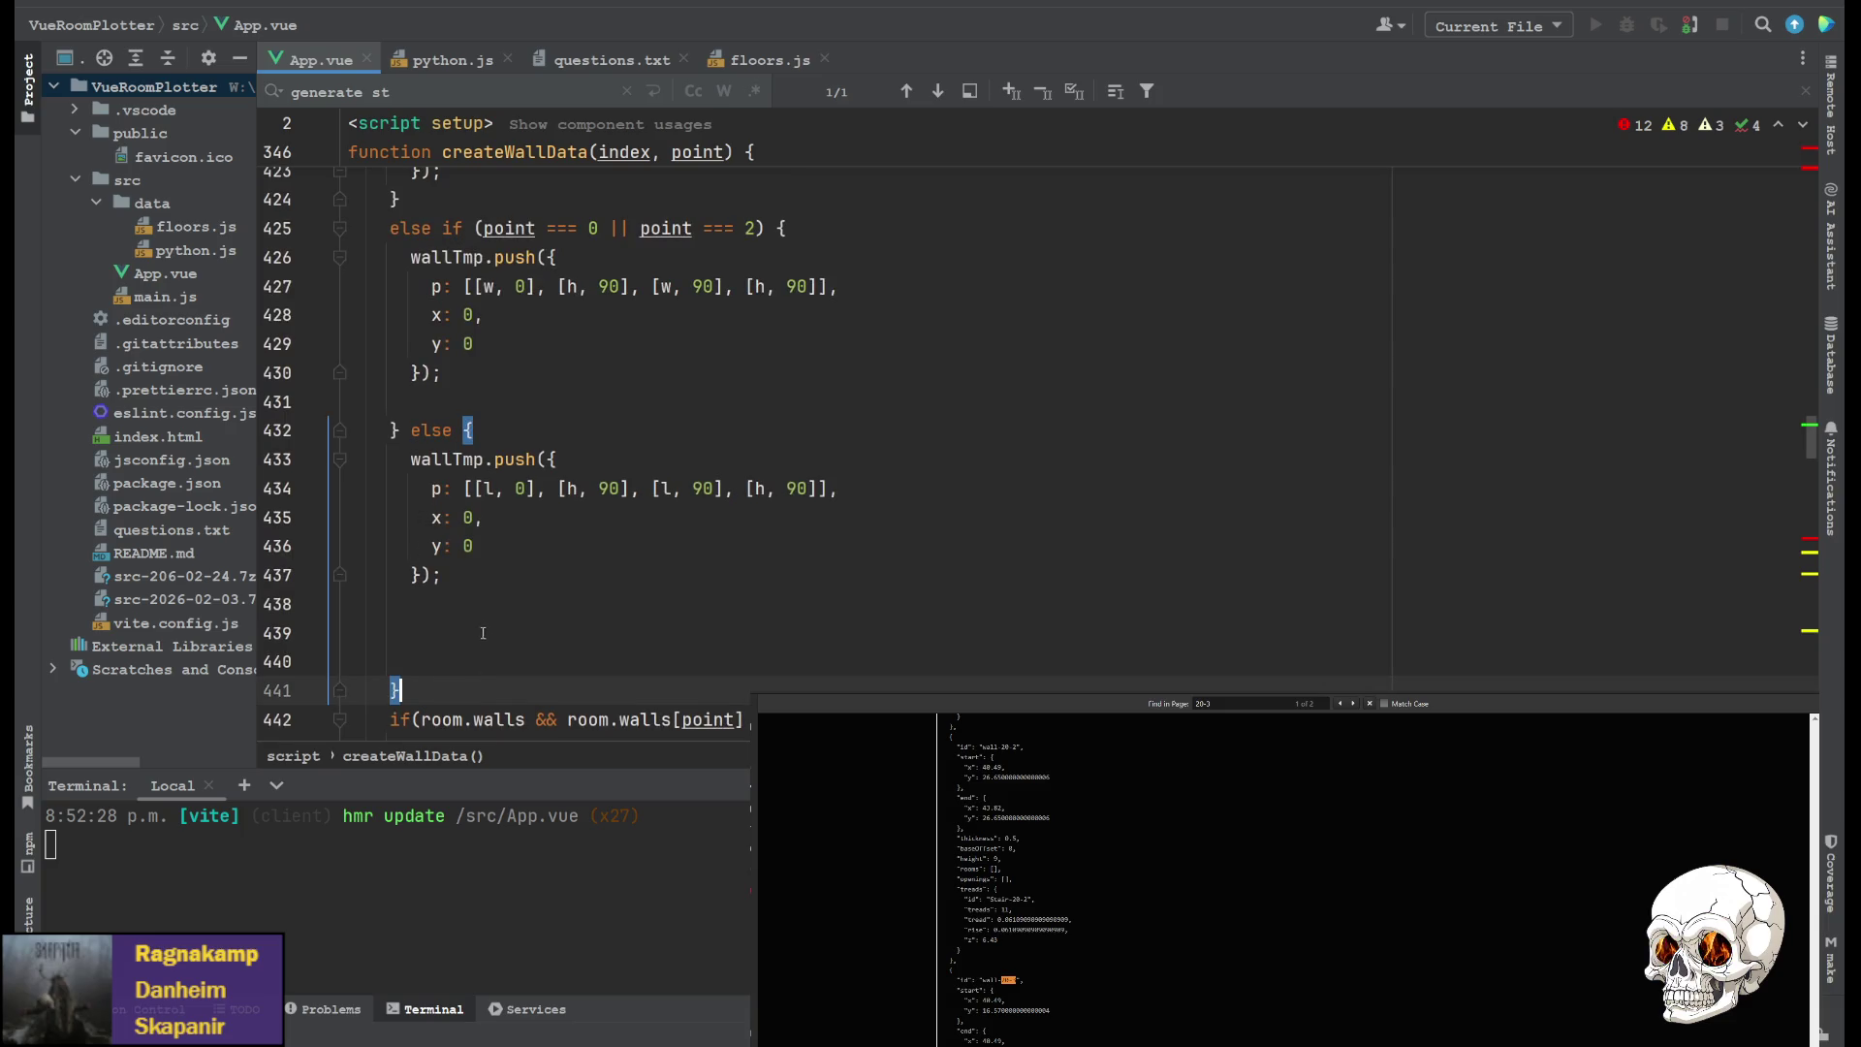
{"action": "scroll", "coordinate": [514, 406], "scroll_direction": "up", "scroll_amount": 5}
{"action": "scroll", "coordinate": [467, 575], "scroll_direction": "down", "scroll_amount": 2}
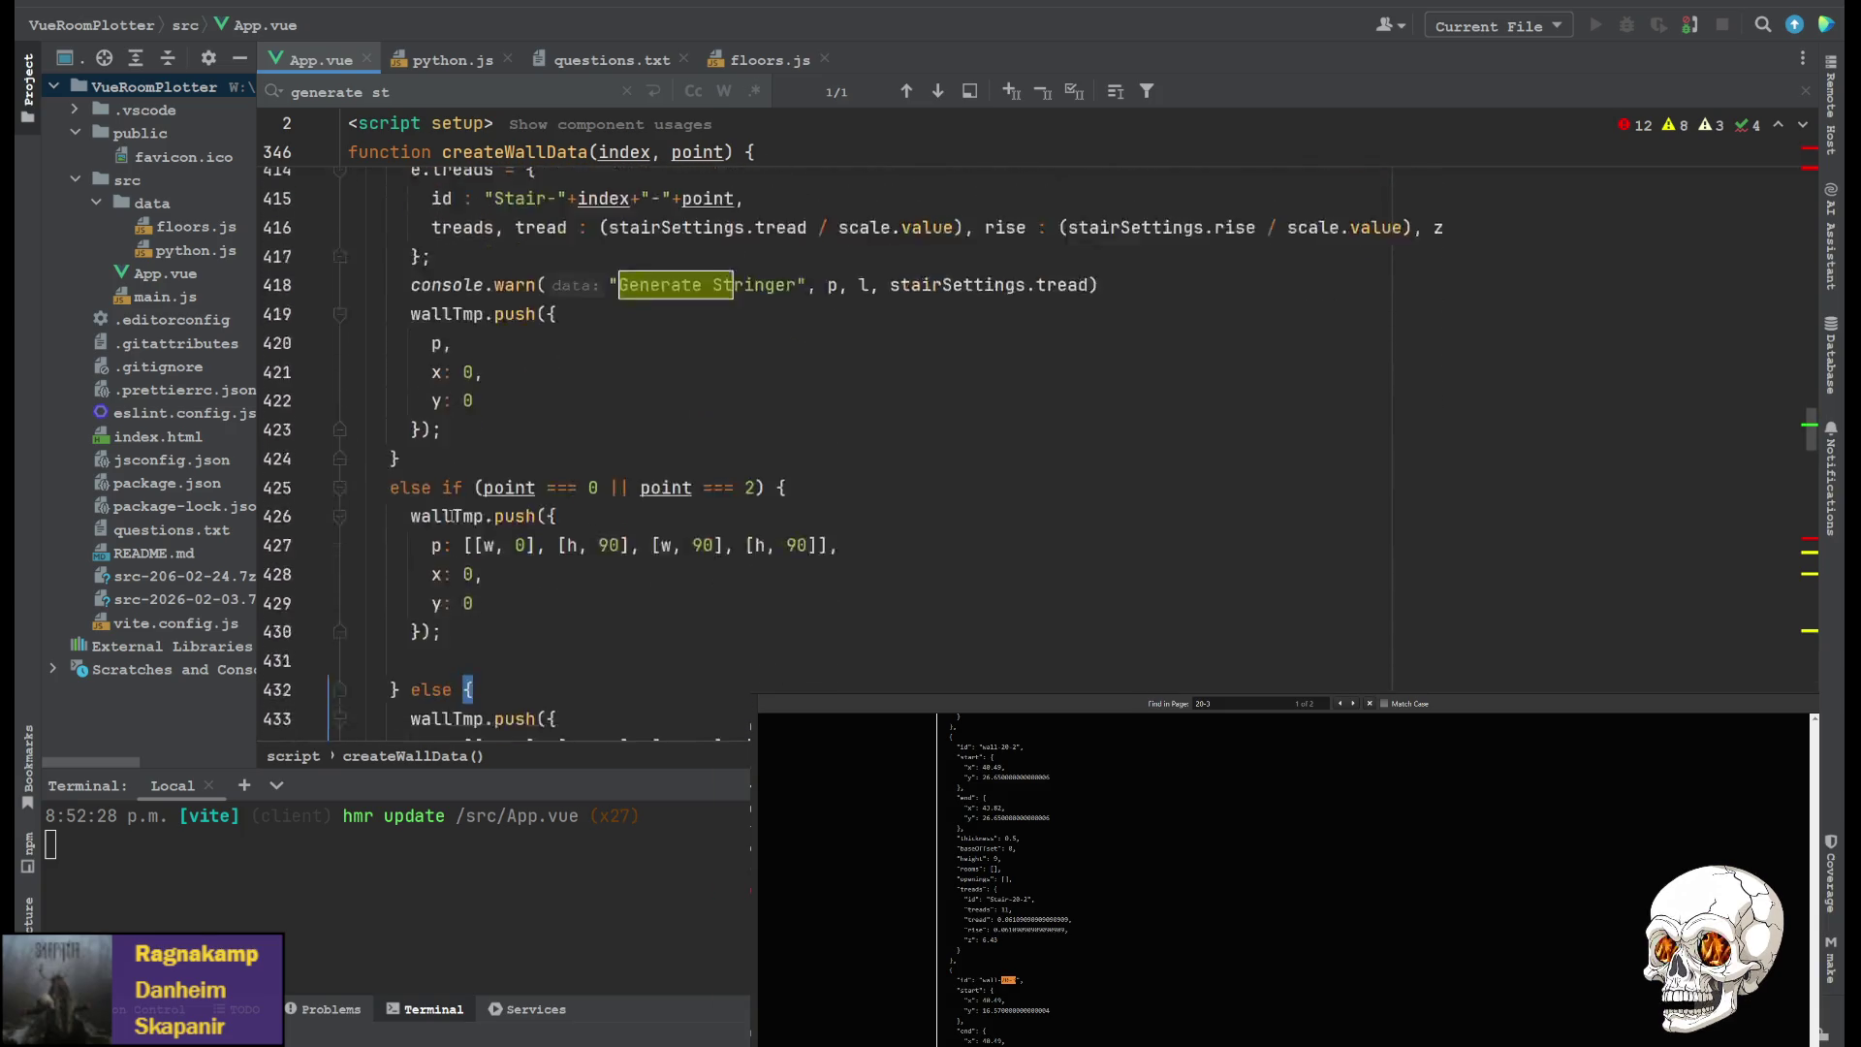
{"action": "scroll", "coordinate": [467, 574], "scroll_direction": "up", "scroll_amount": 6}
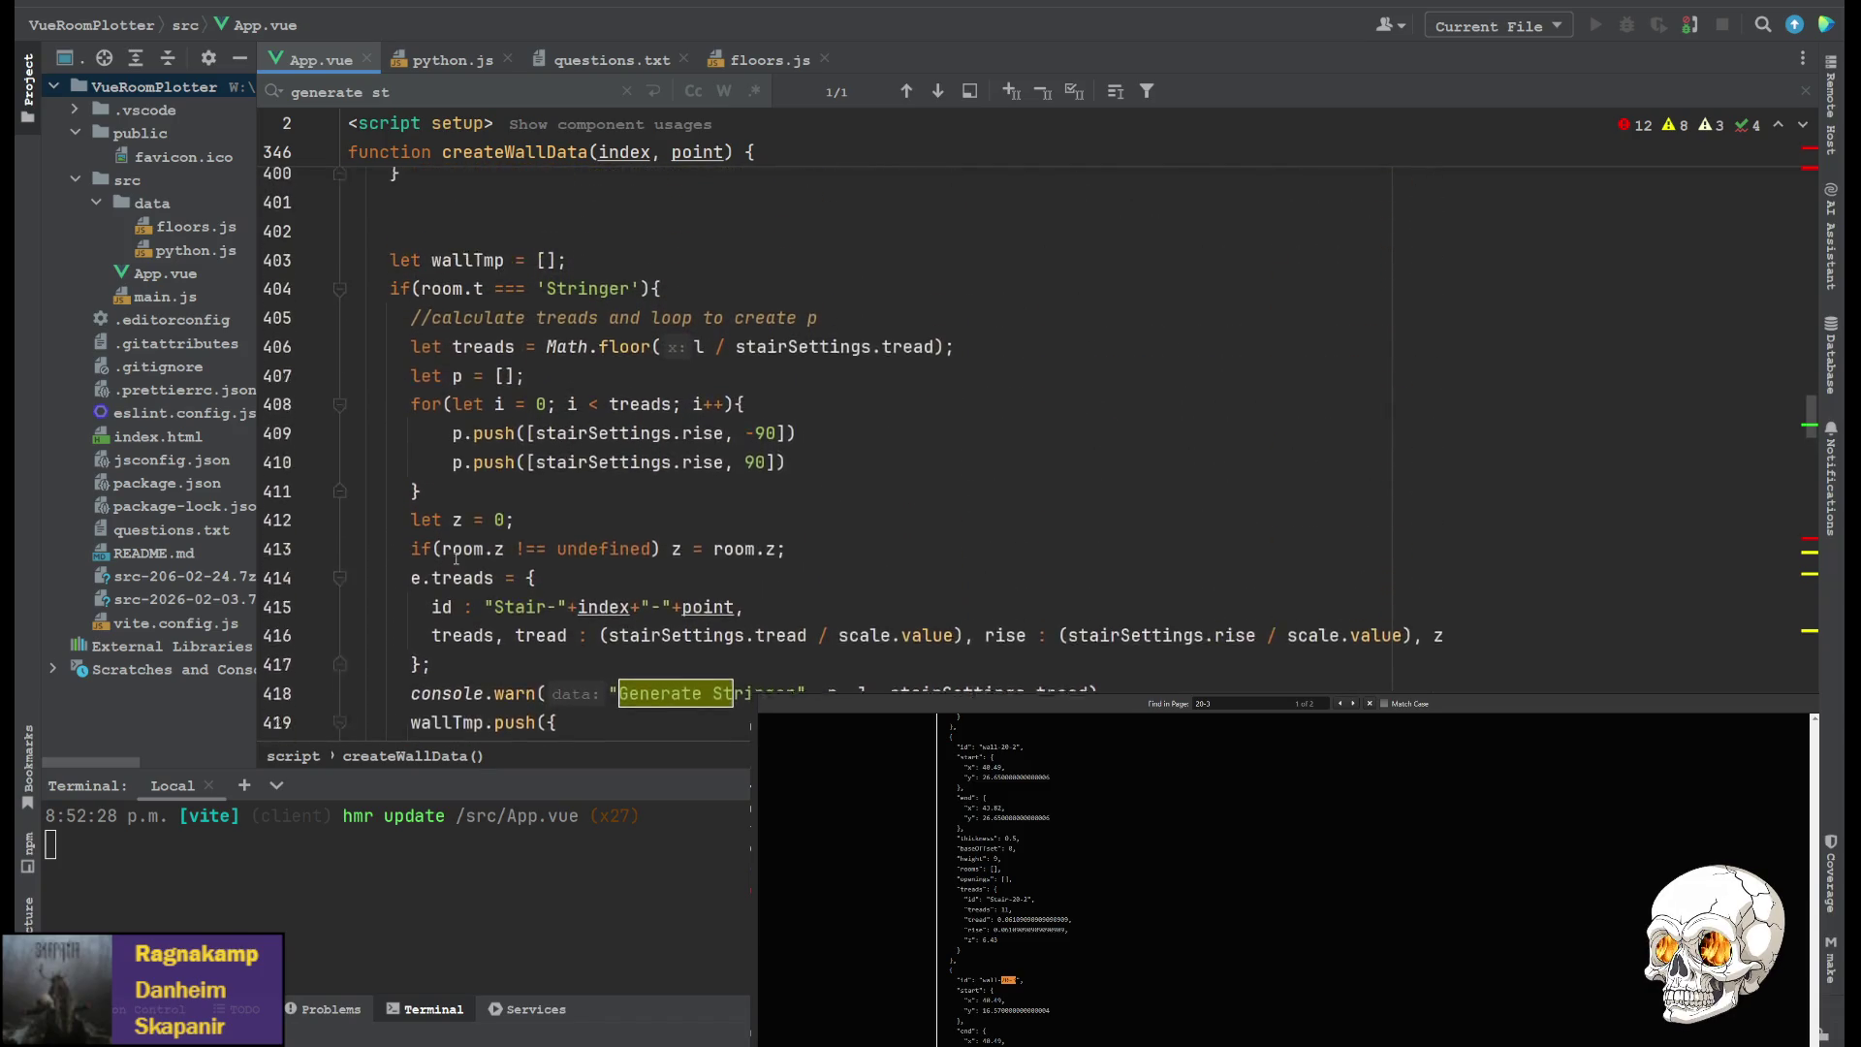
{"action": "scroll", "coordinate": [582, 388], "scroll_direction": "down", "scroll_amount": 8}
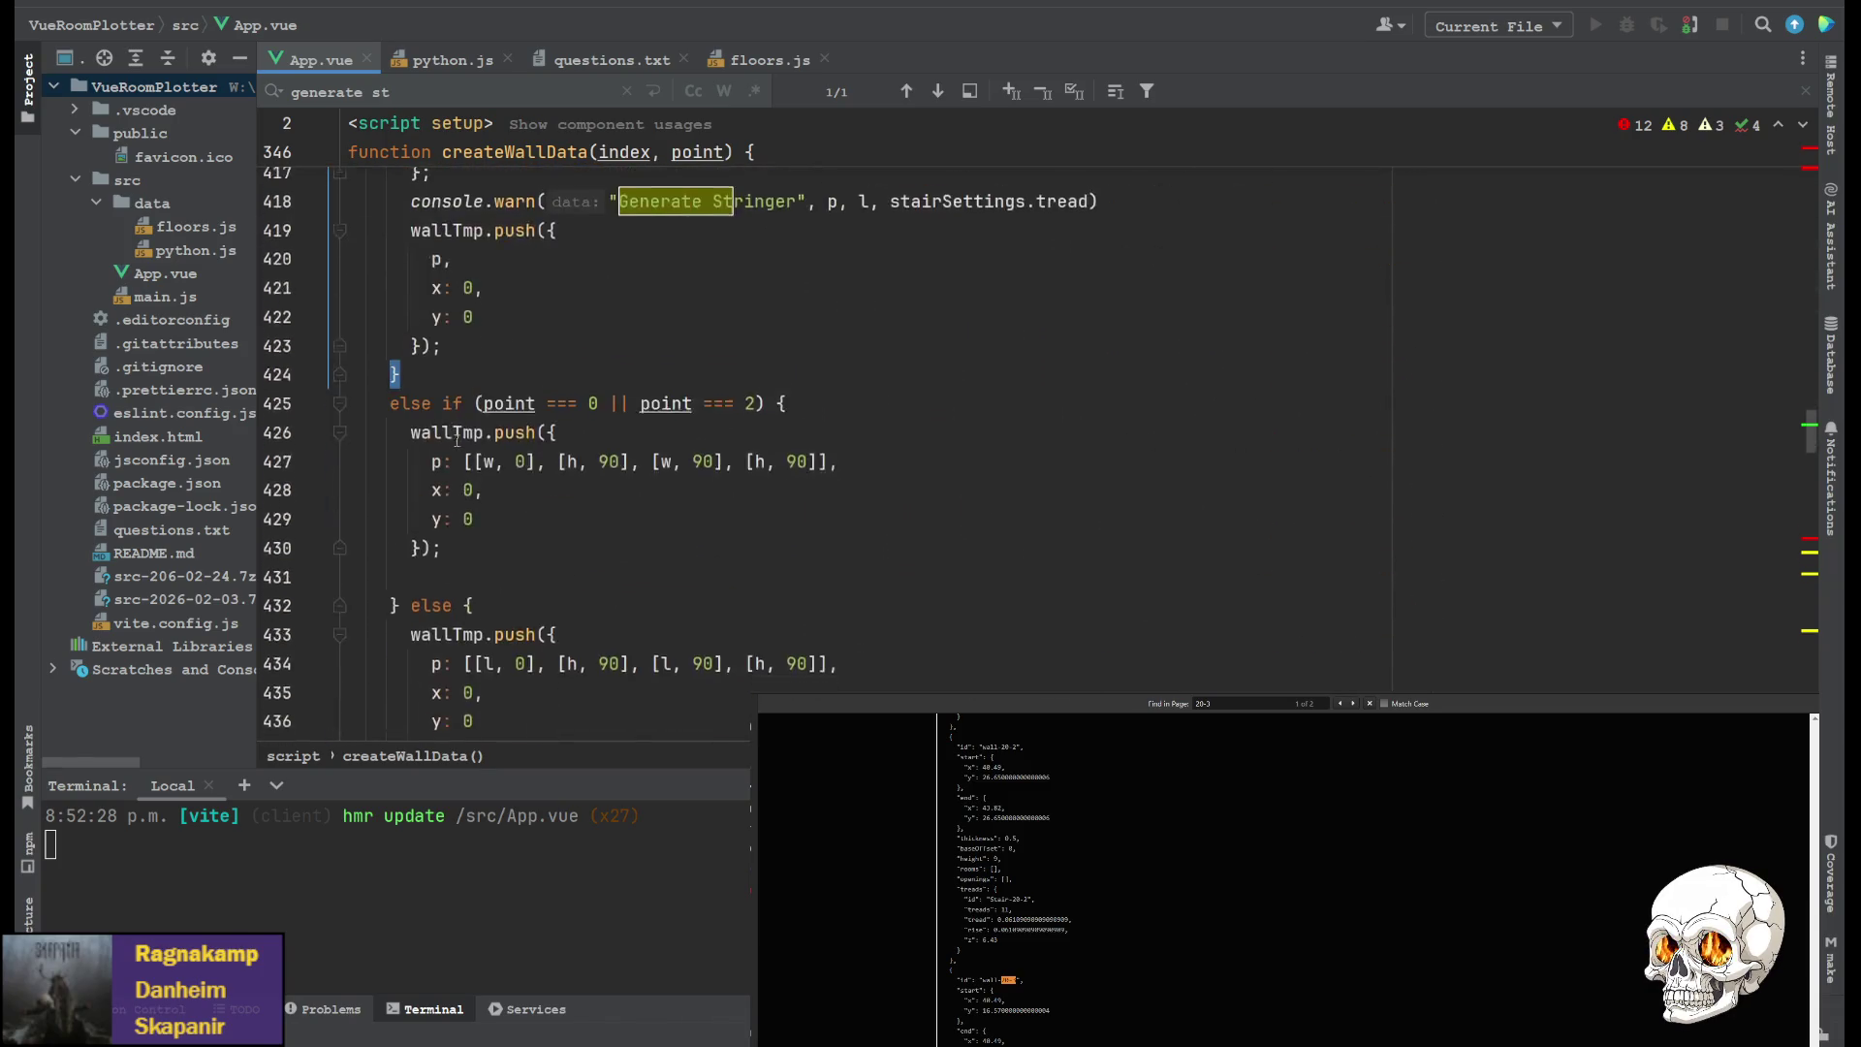
{"action": "scroll", "coordinate": [439, 446], "scroll_direction": "up", "scroll_amount": 4}
{"action": "left_click", "coordinate": [439, 446]}
{"action": "scroll", "coordinate": [427, 464], "scroll_direction": "up", "scroll_amount": 1}
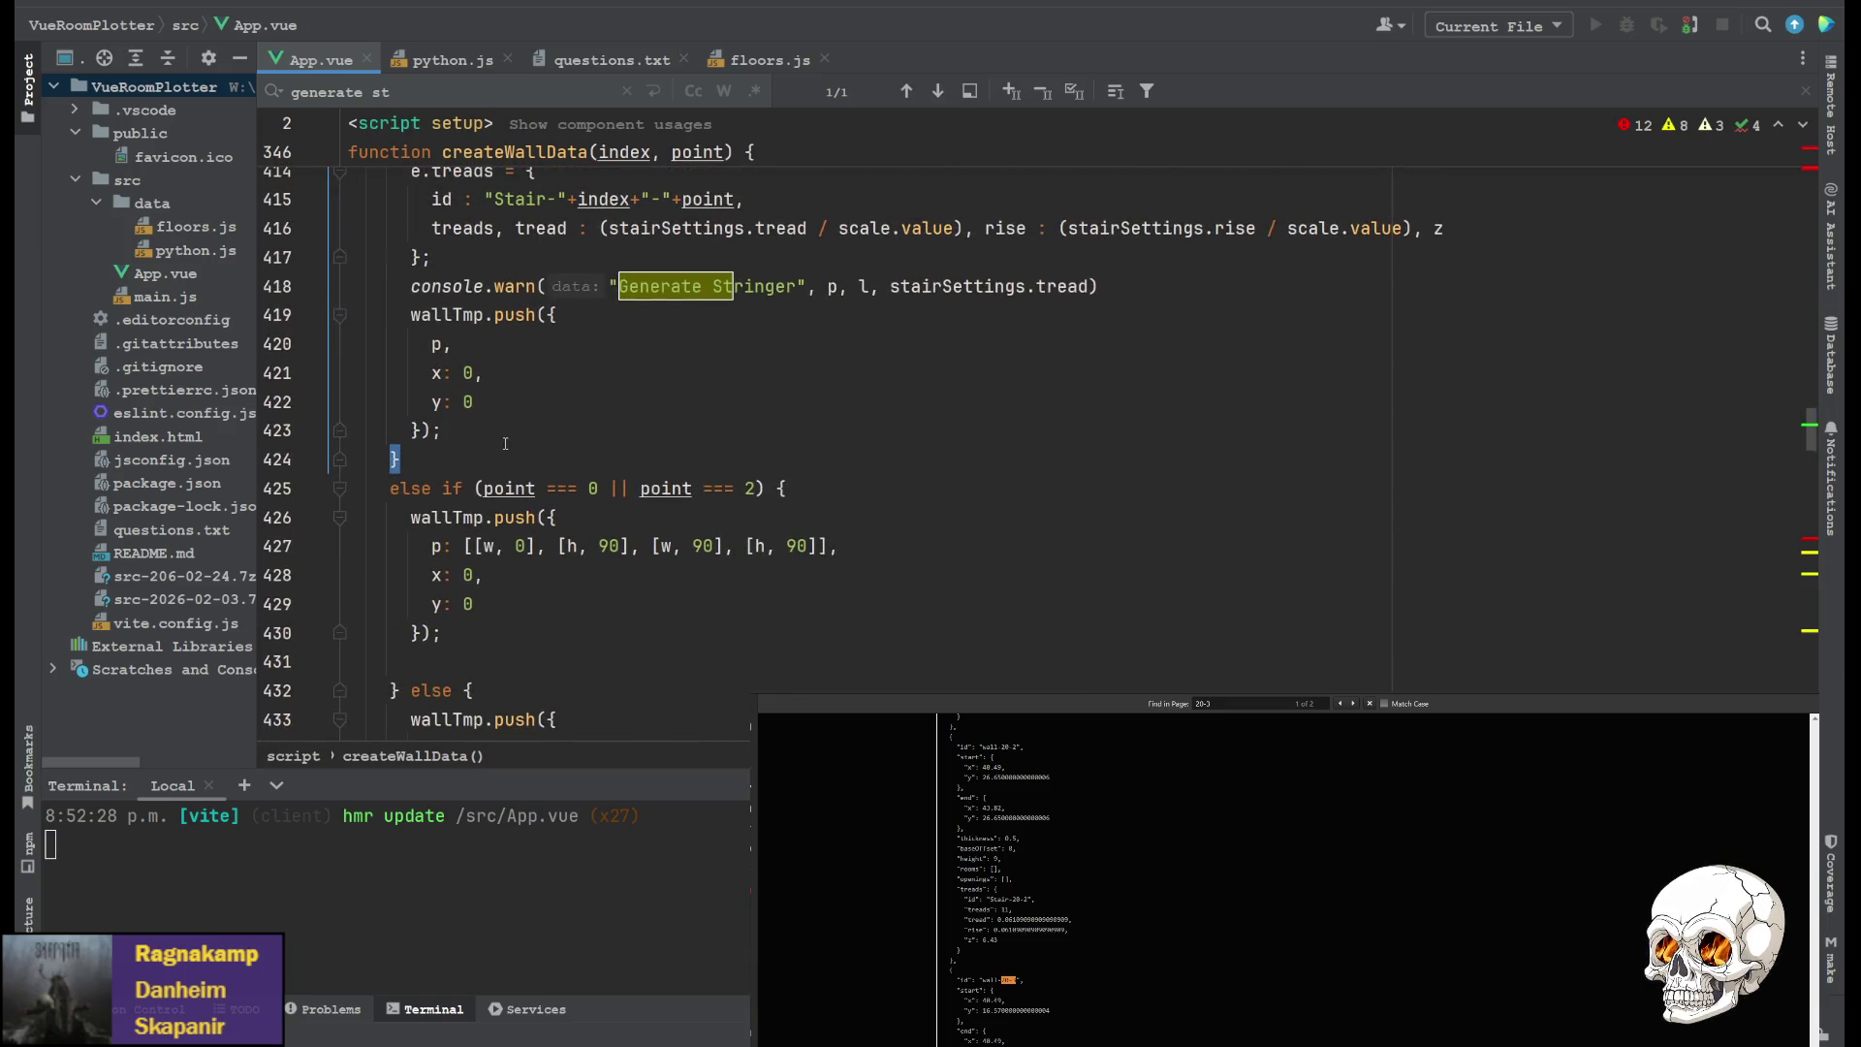
{"action": "scroll", "coordinate": [514, 455], "scroll_direction": "up", "scroll_amount": 1}
{"action": "scroll", "coordinate": [559, 506], "scroll_direction": "down", "scroll_amount": 1}
{"action": "scroll", "coordinate": [614, 501], "scroll_direction": "up", "scroll_amount": 2}
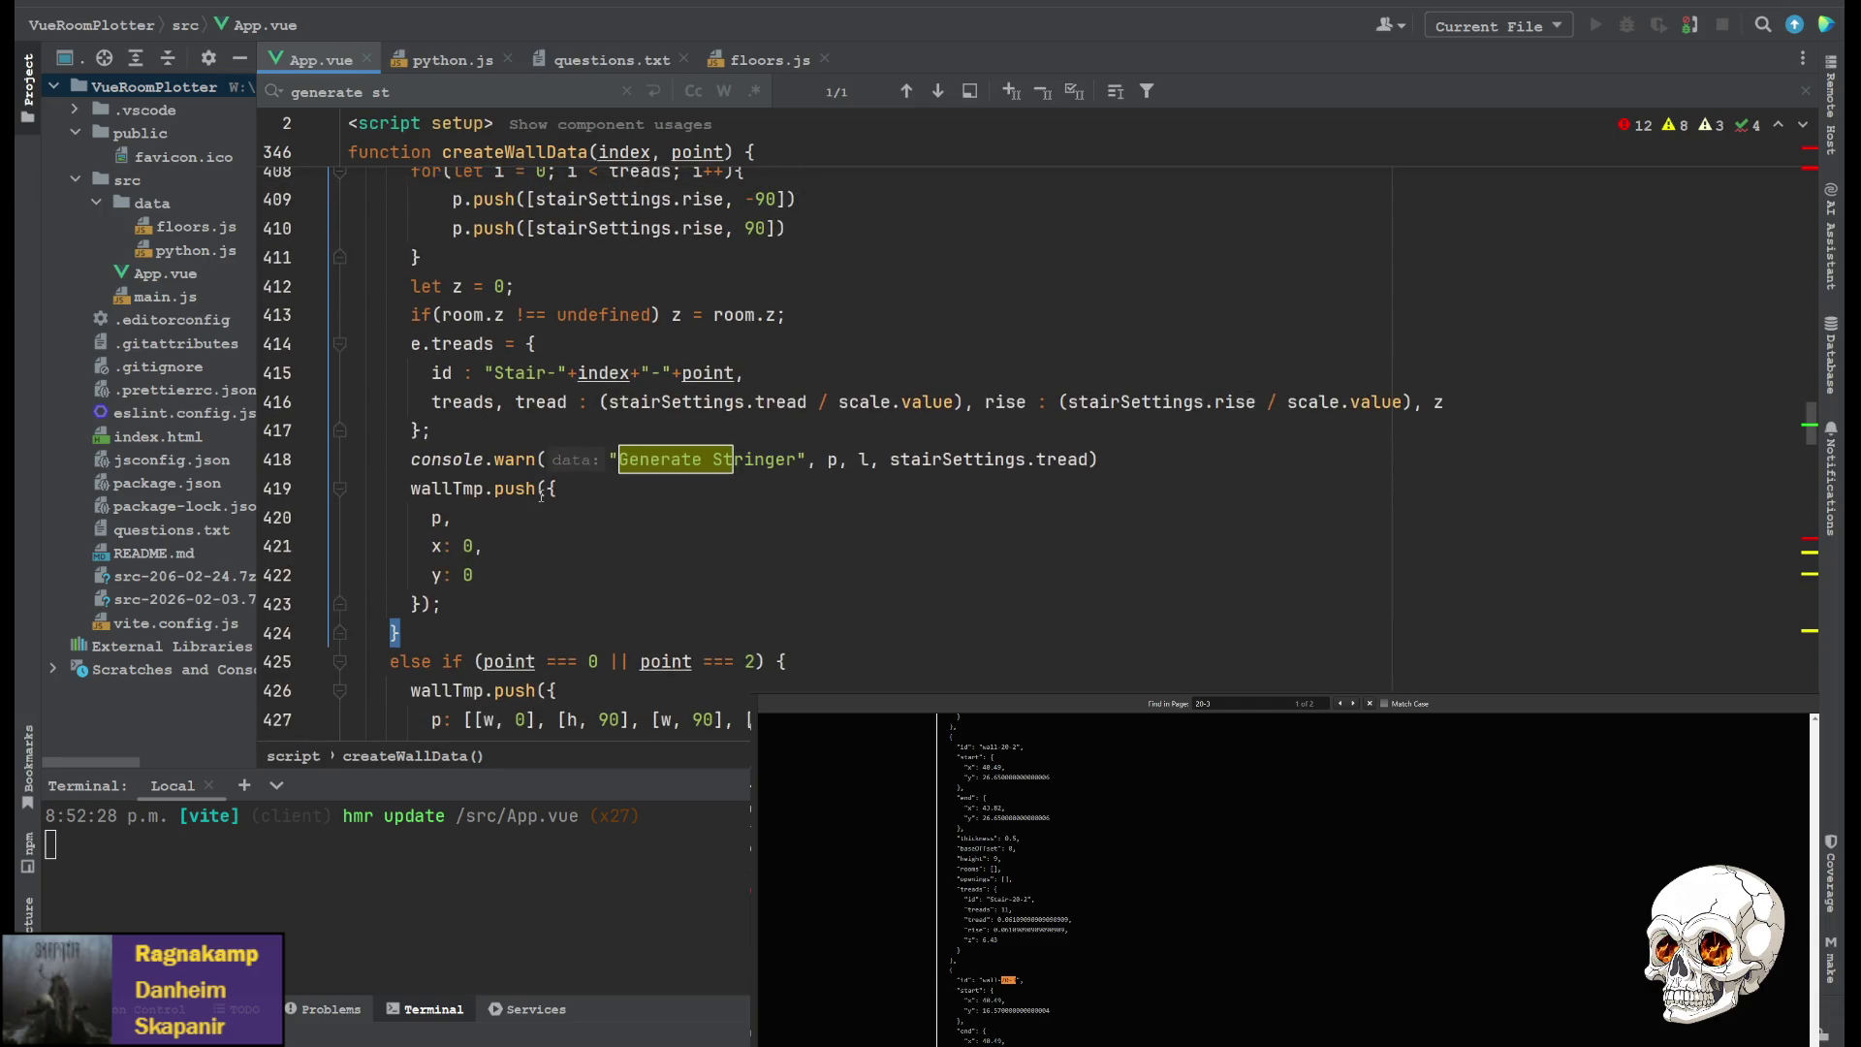
{"action": "scroll", "coordinate": [523, 495], "scroll_direction": "up", "scroll_amount": 2}
{"action": "scroll", "coordinate": [508, 507], "scroll_direction": "down", "scroll_amount": 2}
{"action": "scroll", "coordinate": [498, 507], "scroll_direction": "up", "scroll_amount": 3}
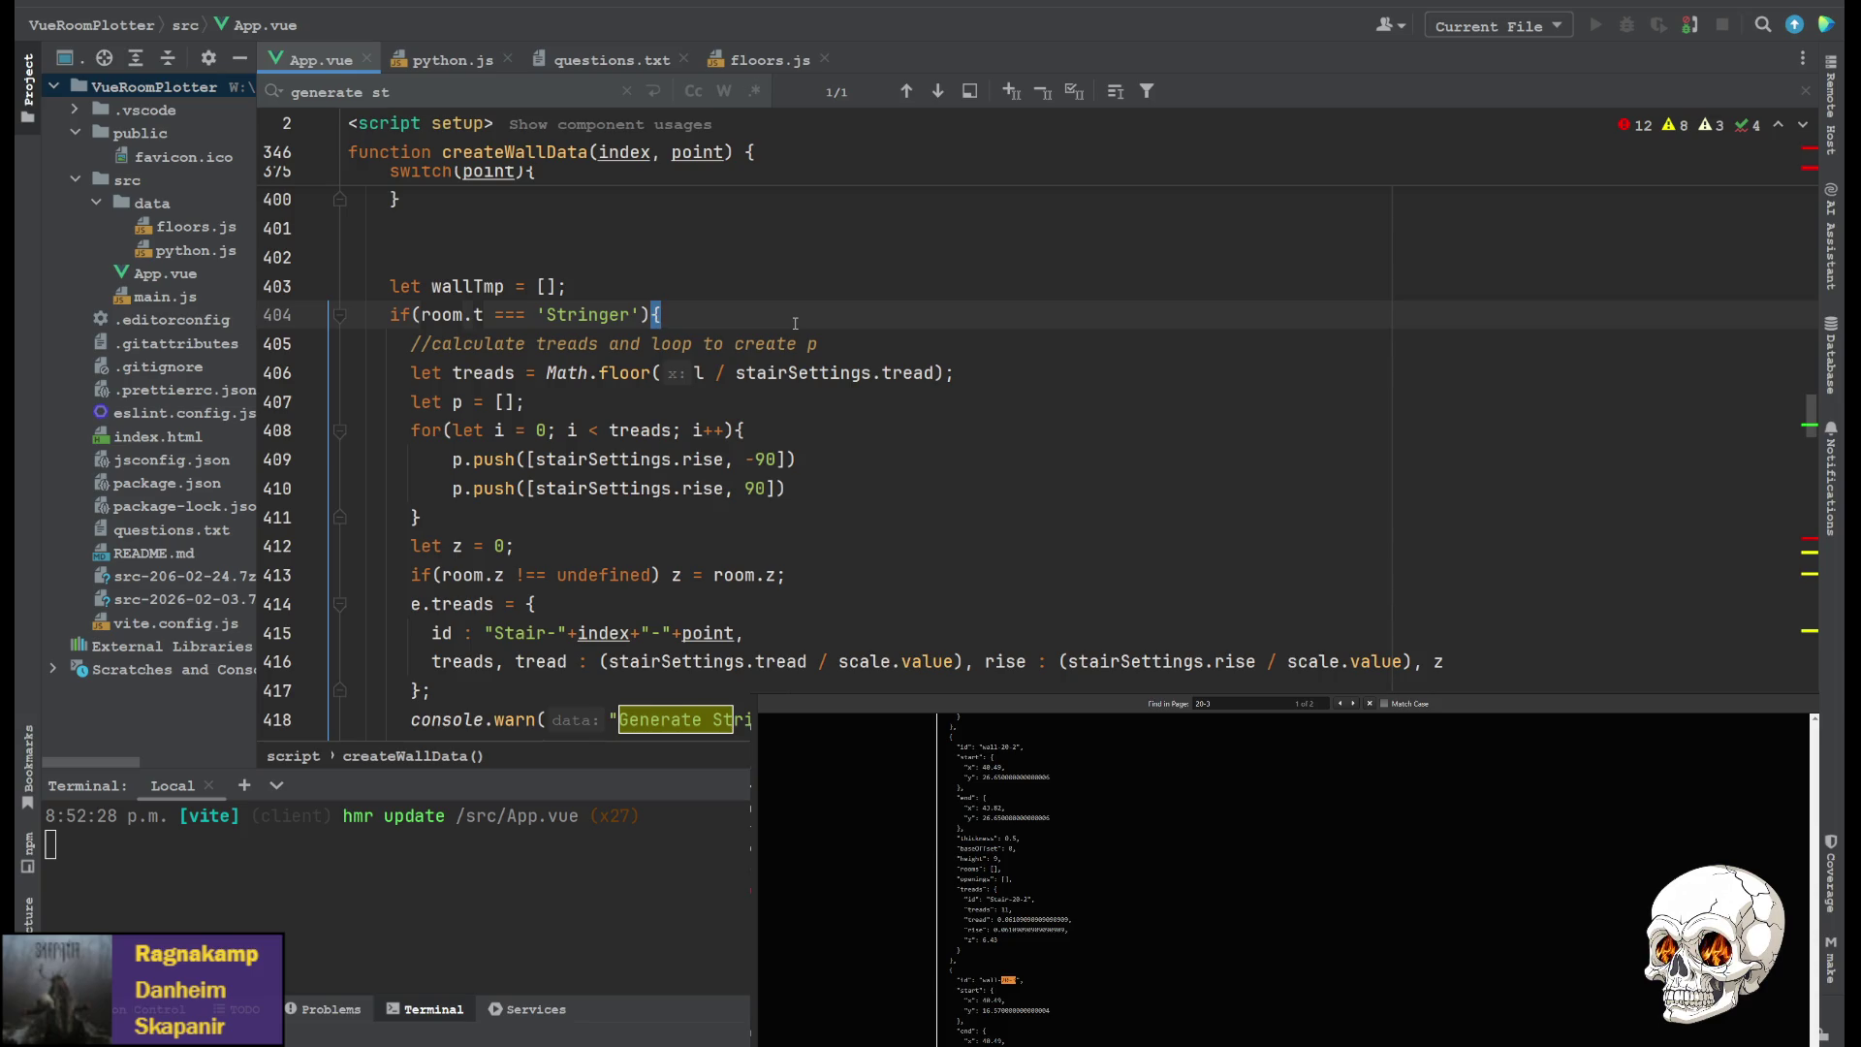
{"action": "scroll", "coordinate": [754, 370], "scroll_direction": "up", "scroll_amount": 3}
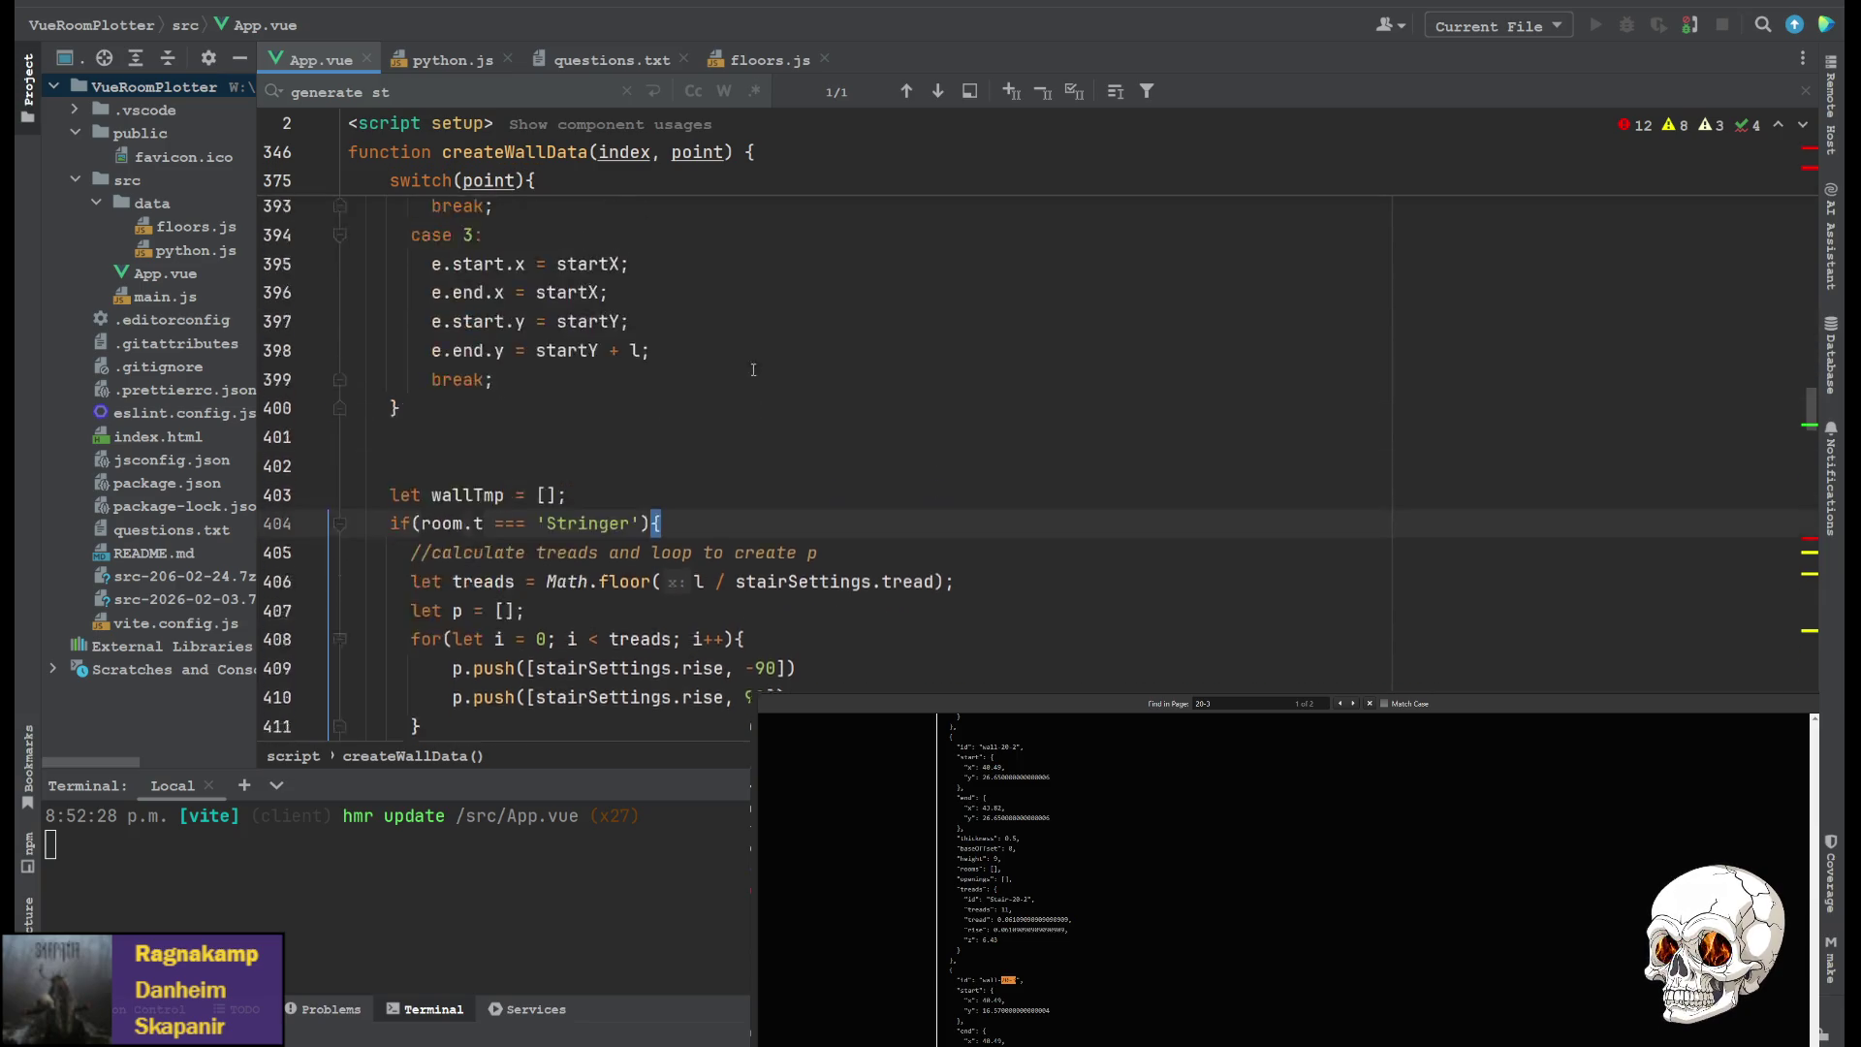
{"action": "scroll", "coordinate": [753, 369], "scroll_direction": "up", "scroll_amount": 3}
{"action": "scroll", "coordinate": [582, 401], "scroll_direction": "down", "scroll_amount": 15}
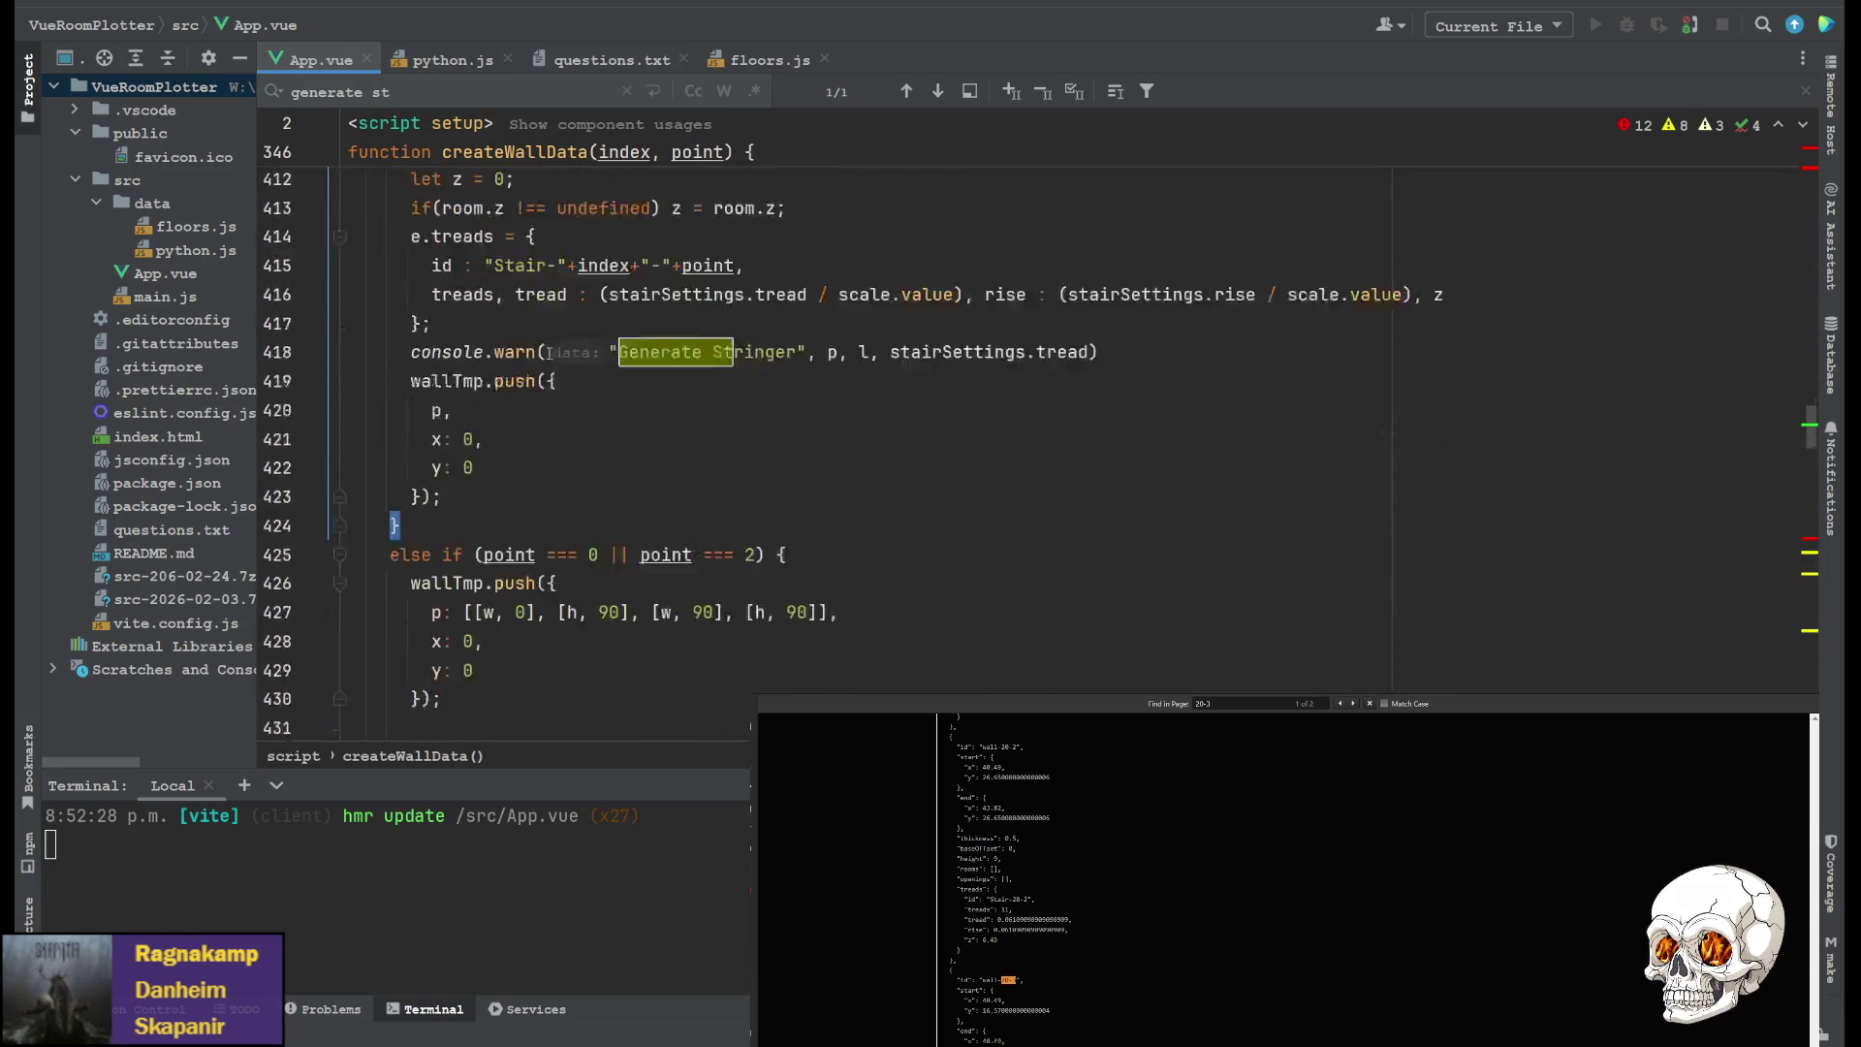
{"action": "scroll", "coordinate": [406, 396], "scroll_direction": "down", "scroll_amount": 14}
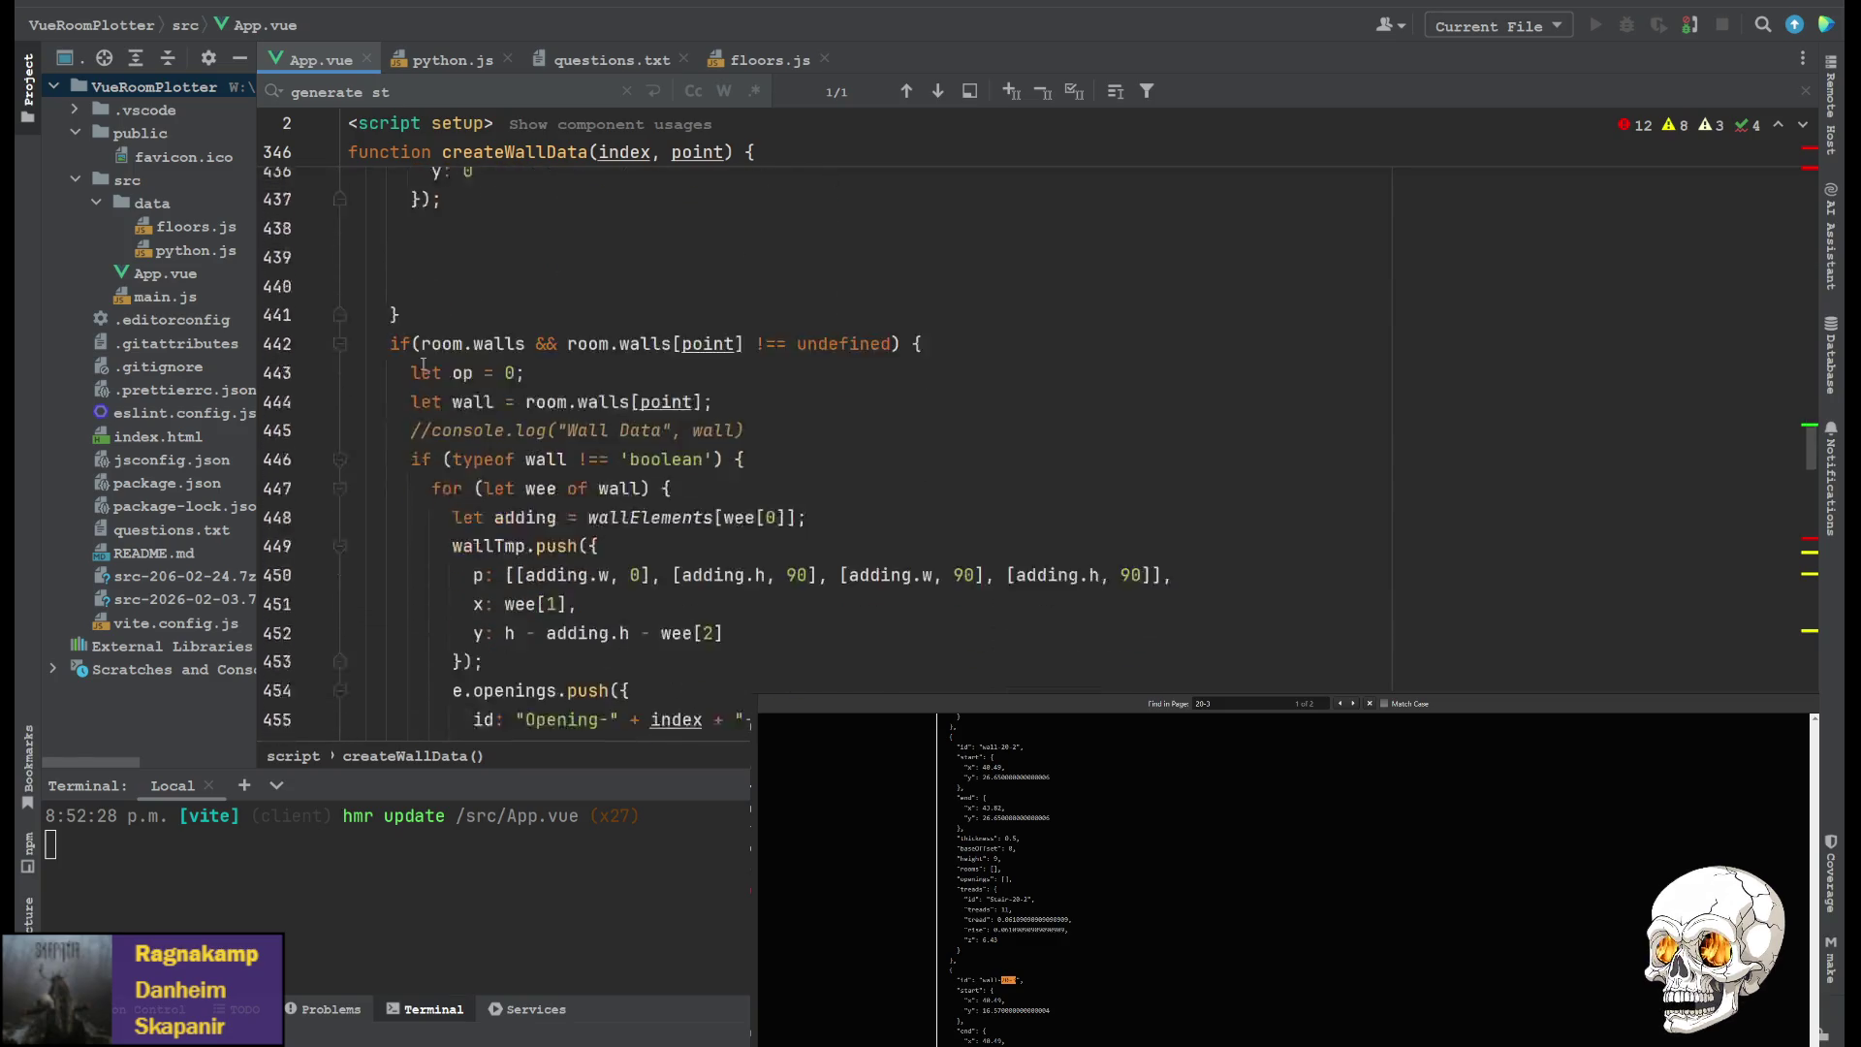
{"action": "scroll", "coordinate": [417, 350], "scroll_direction": "down", "scroll_amount": 8}
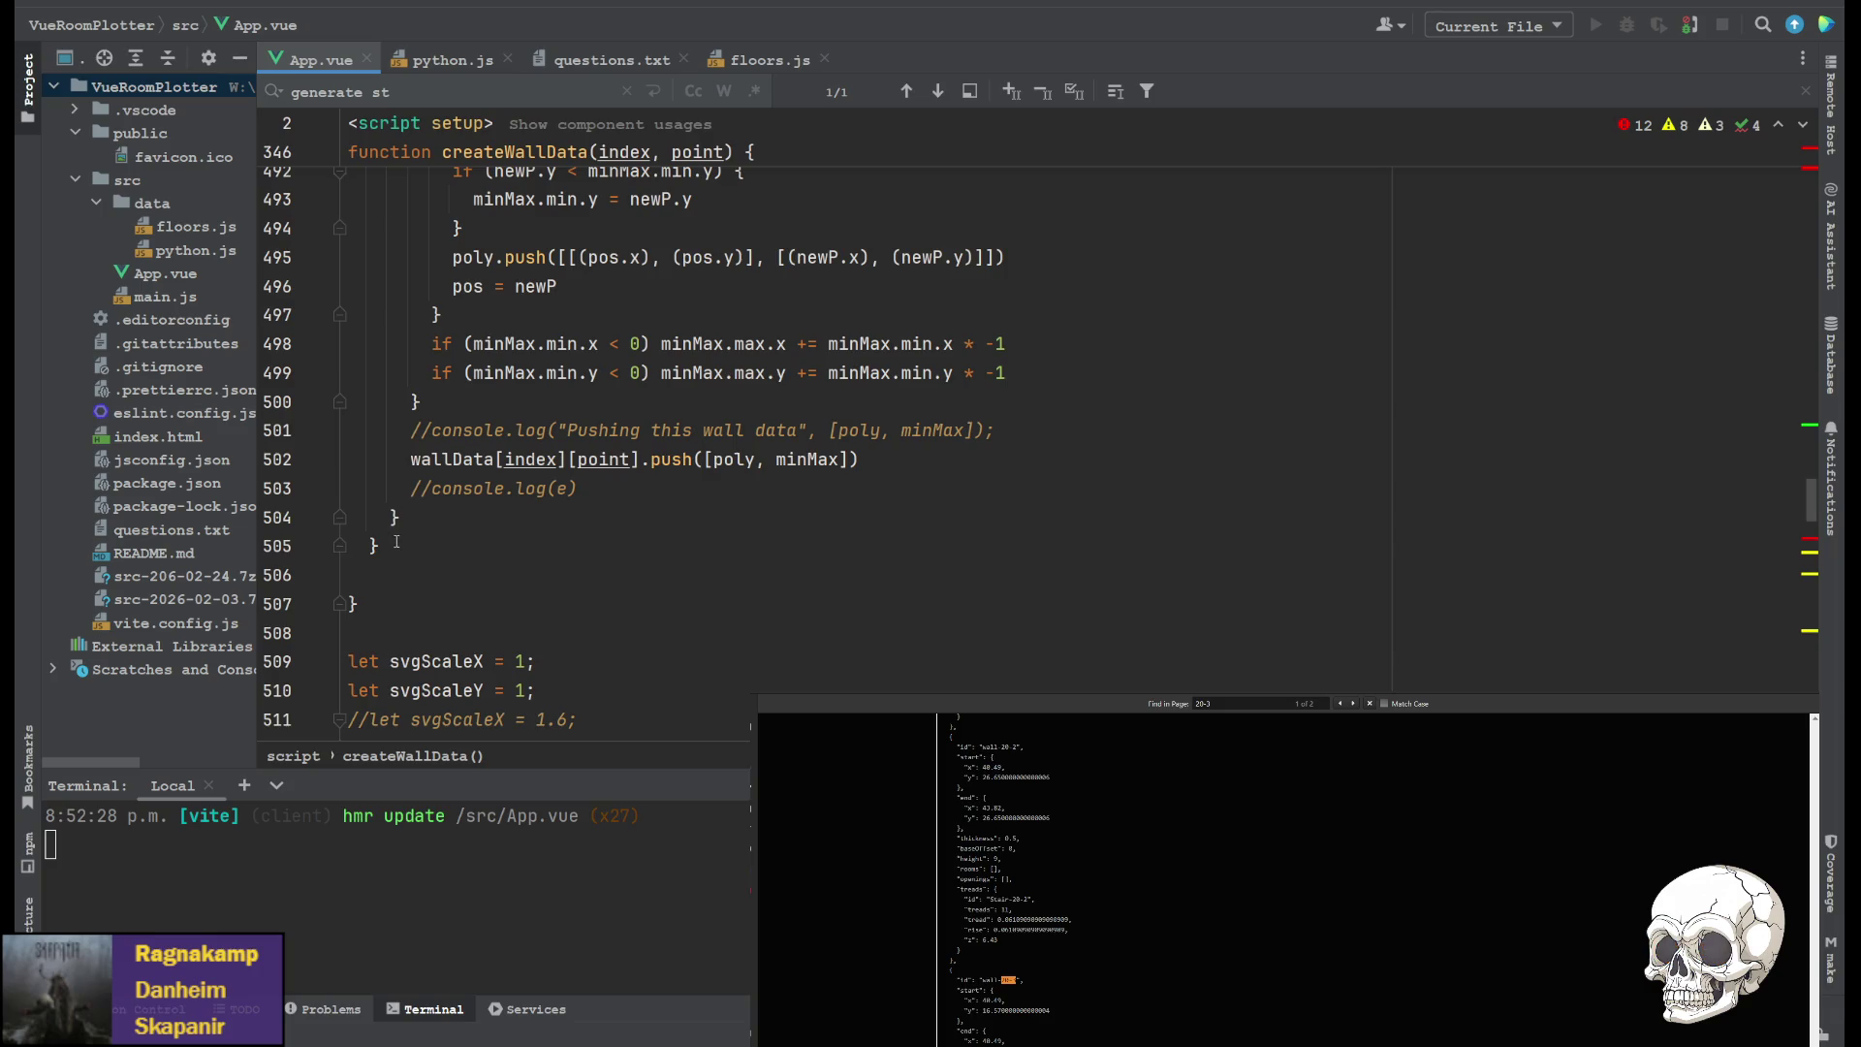
{"action": "scroll", "coordinate": [397, 541], "scroll_direction": "up", "scroll_amount": 12}
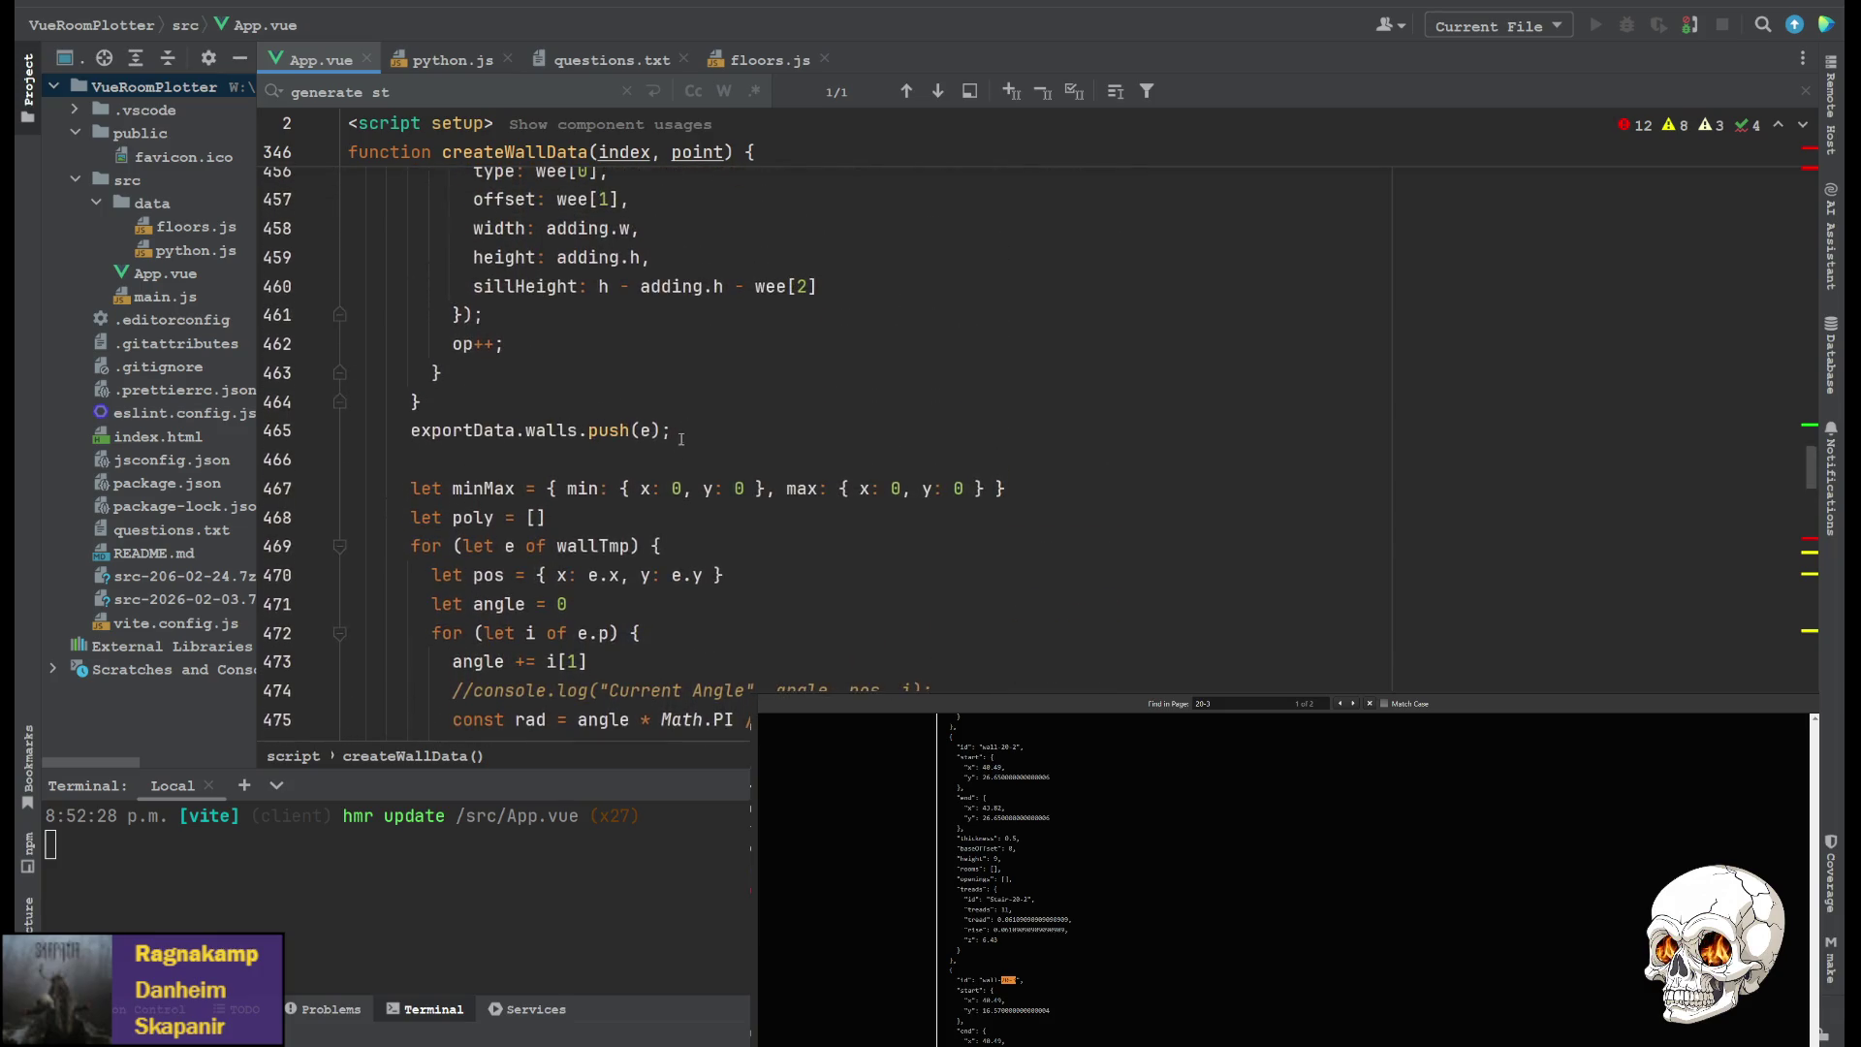
{"action": "scroll", "coordinate": [427, 432], "scroll_direction": "up", "scroll_amount": 10}
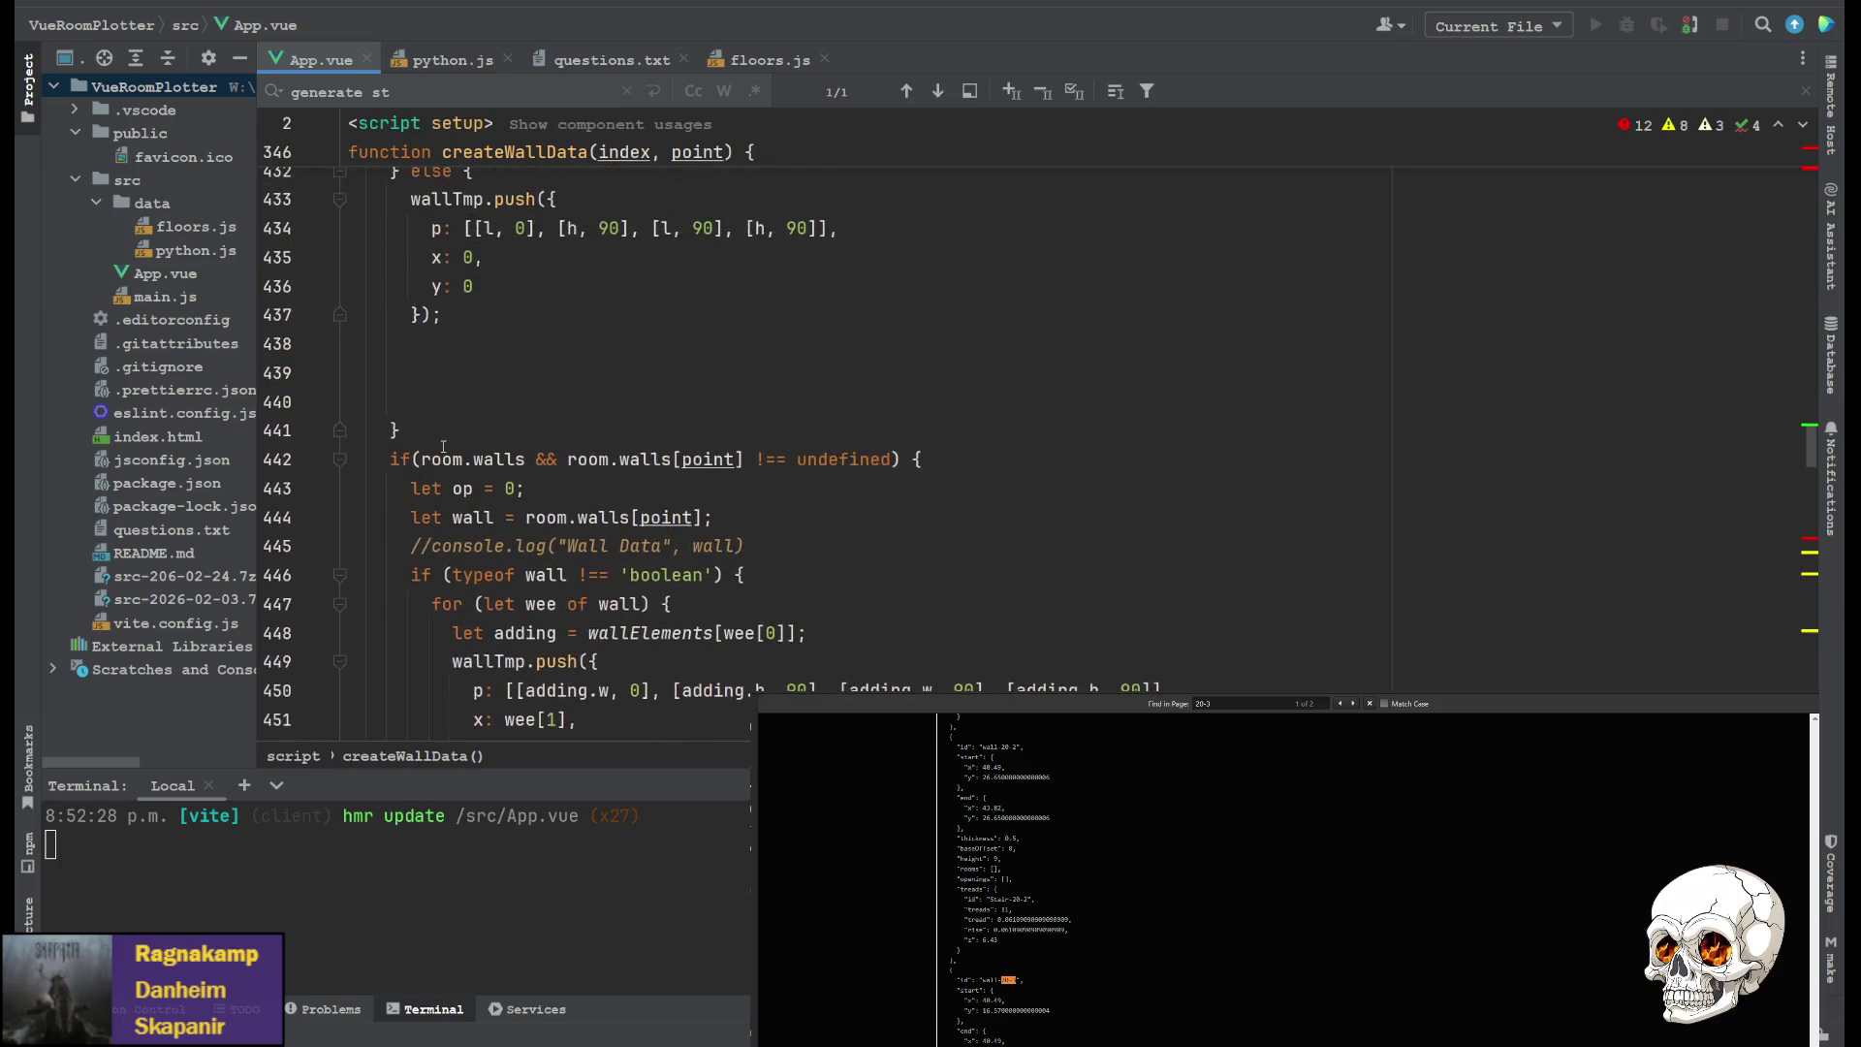
{"action": "left_click", "coordinate": [412, 370]}
{"action": "scroll", "coordinate": [394, 363], "scroll_direction": "down", "scroll_amount": 5}
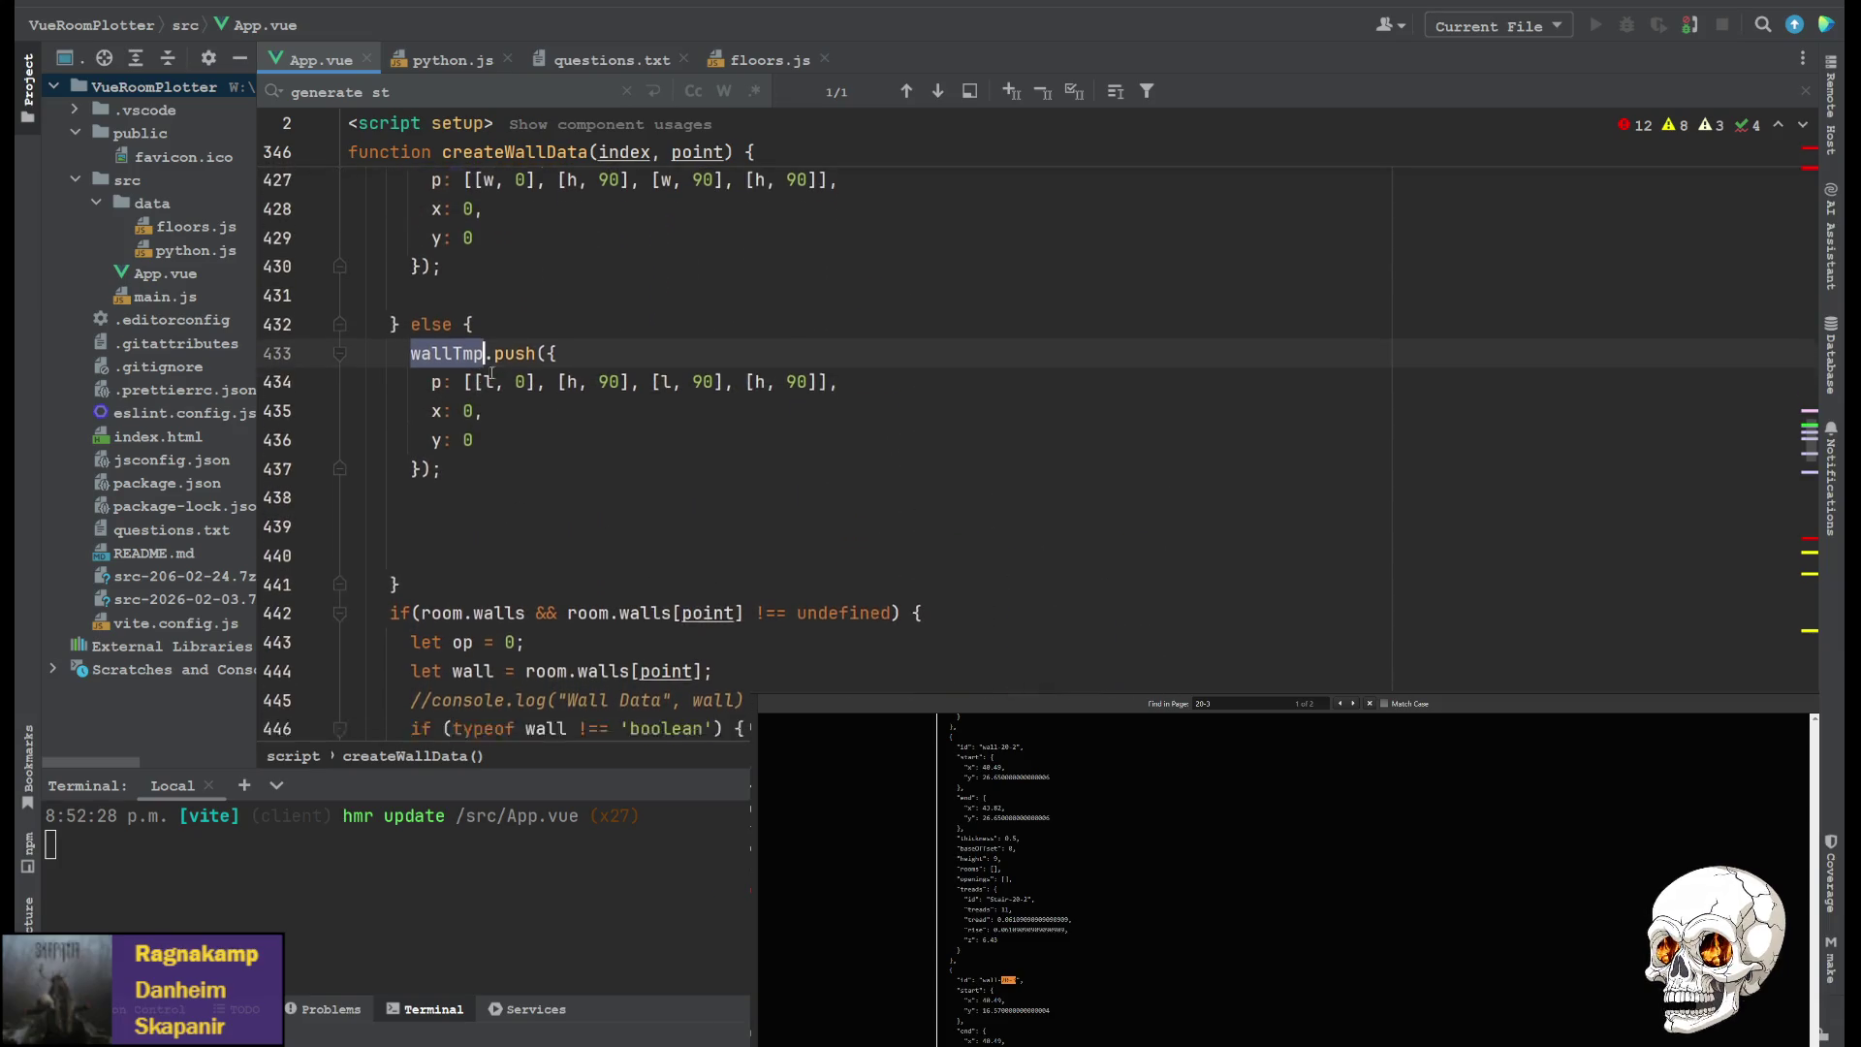
{"action": "scroll", "coordinate": [352, 434], "scroll_direction": "up", "scroll_amount": 2}
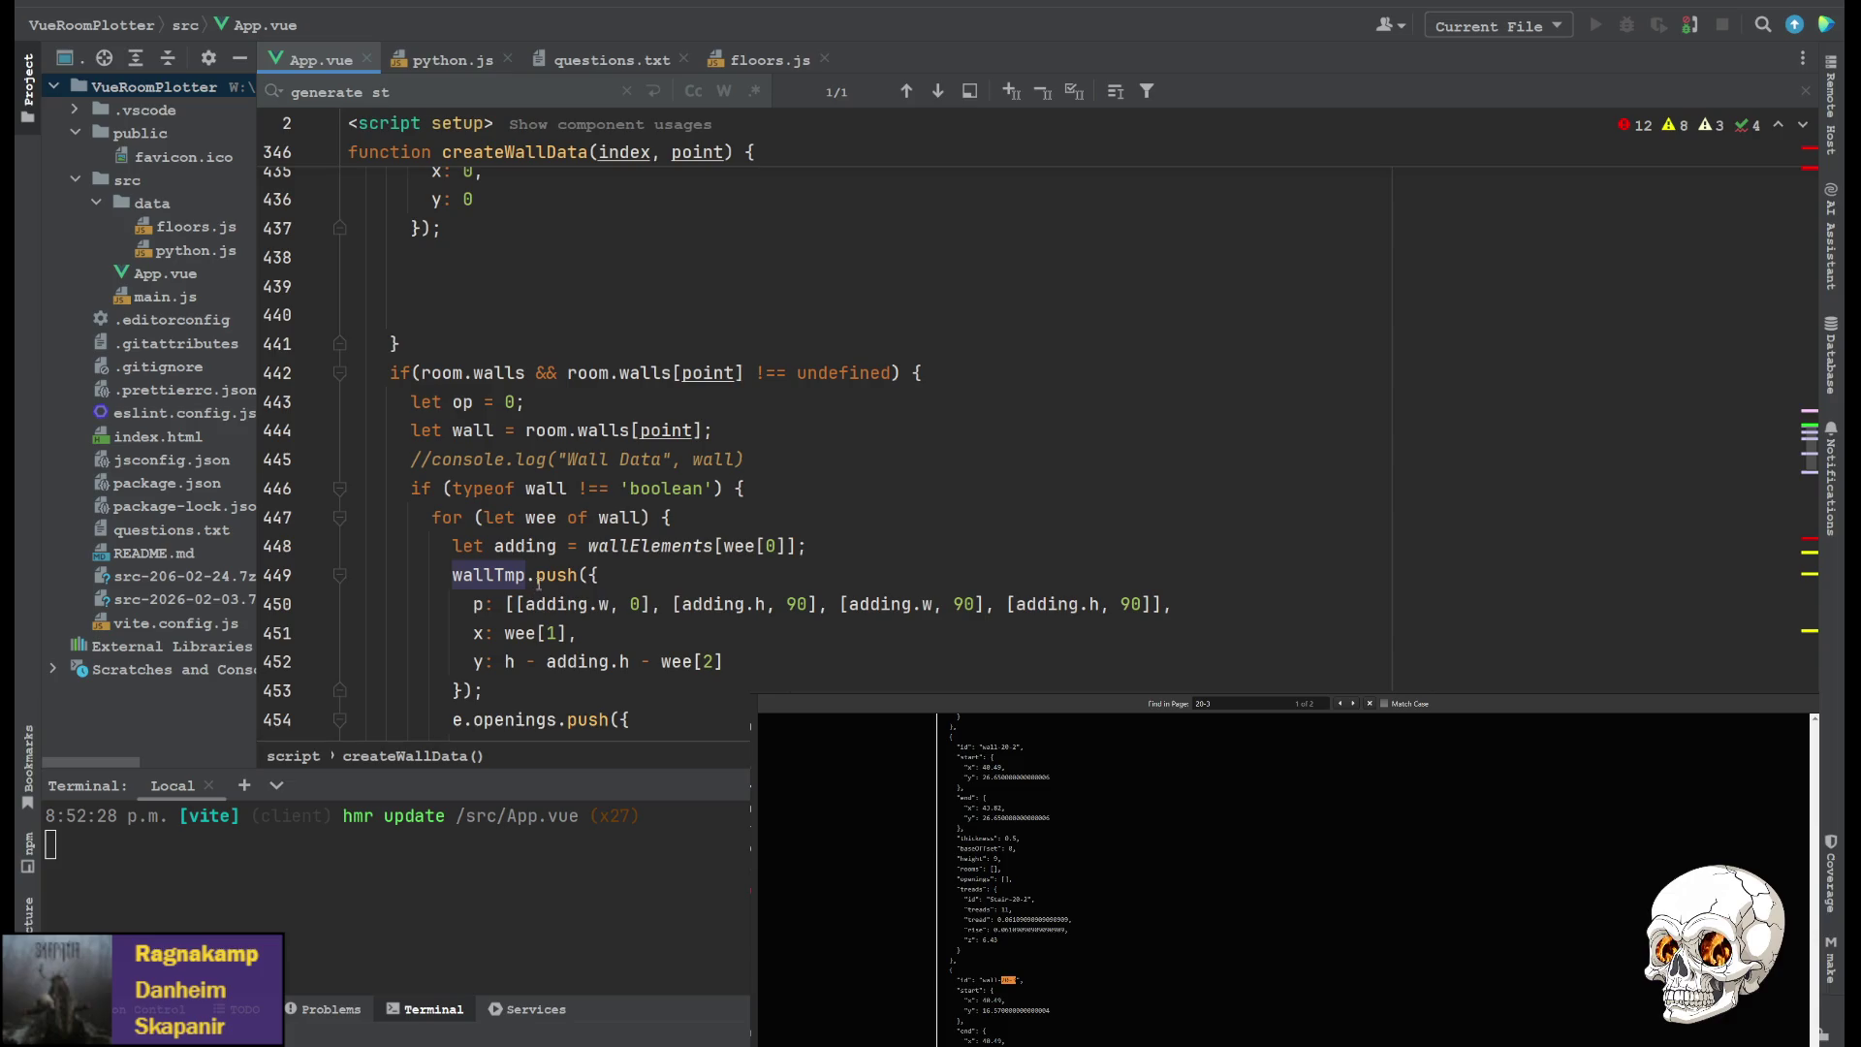
{"action": "scroll", "coordinate": [463, 550], "scroll_direction": "up", "scroll_amount": 10}
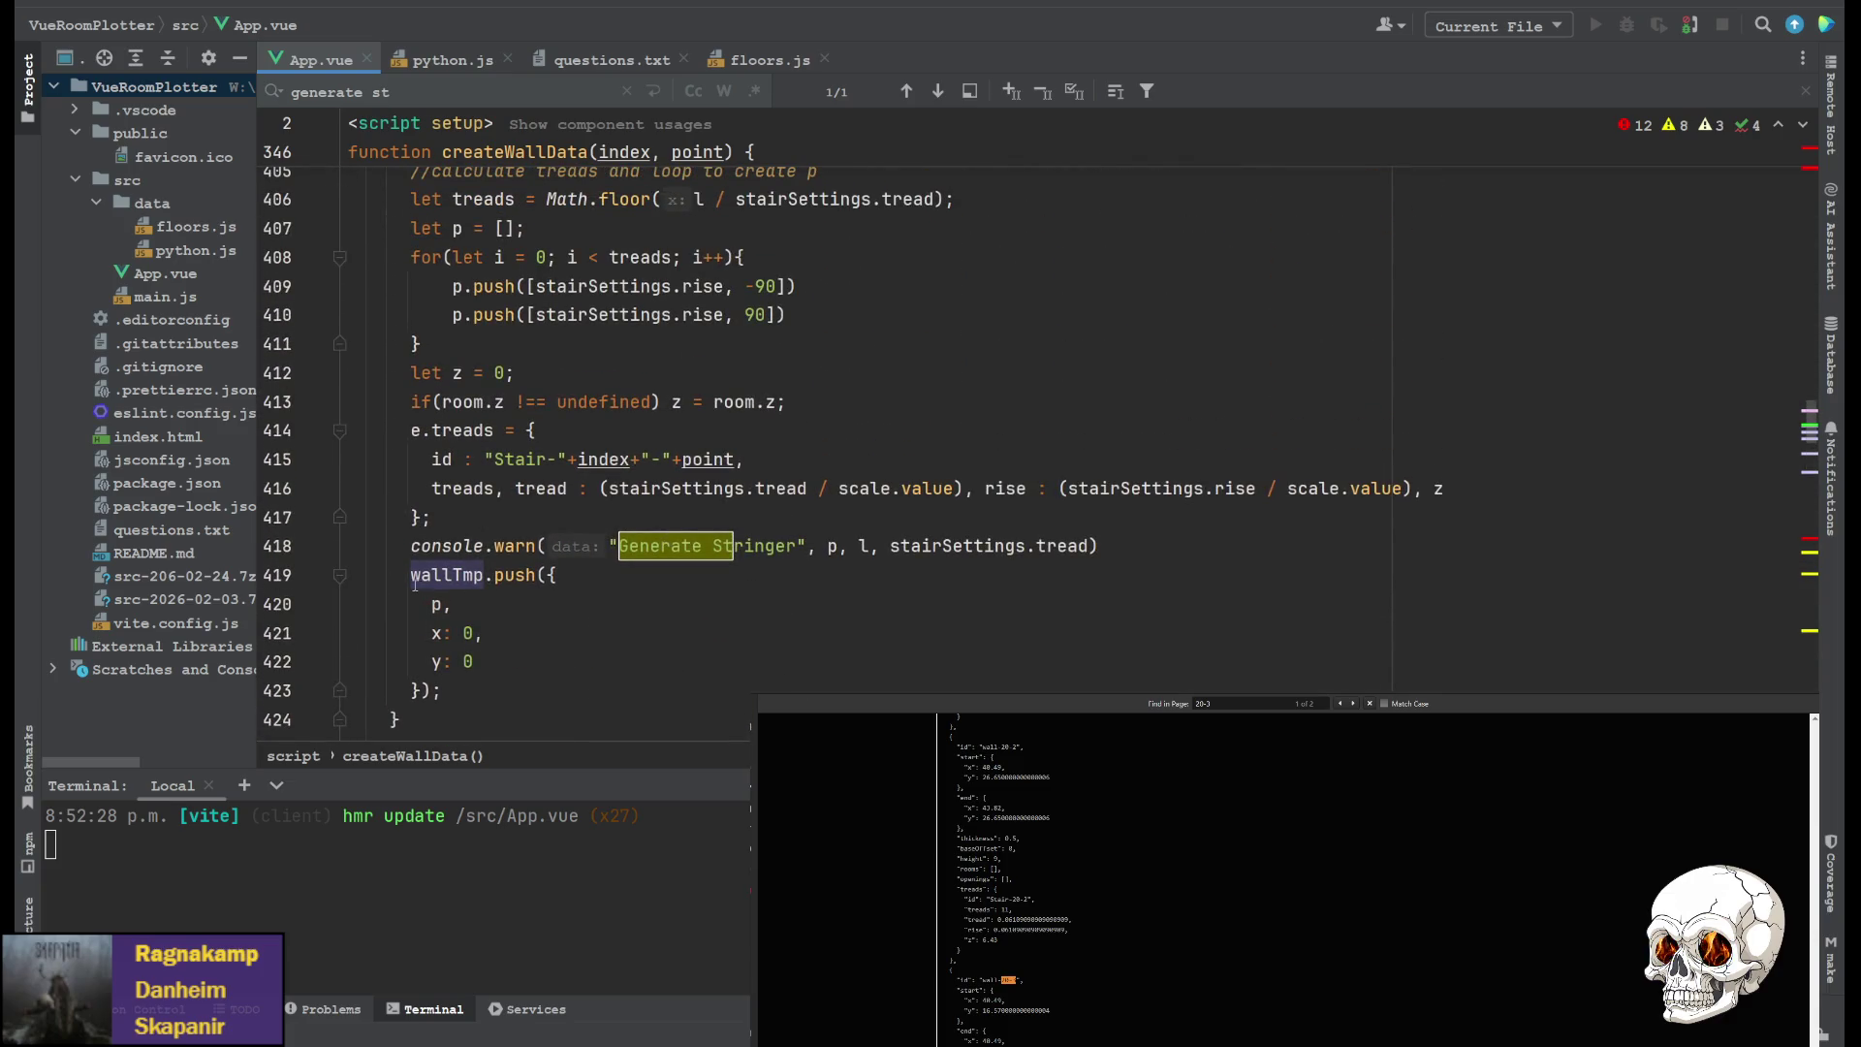
{"action": "scroll", "coordinate": [612, 506], "scroll_direction": "up", "scroll_amount": 1}
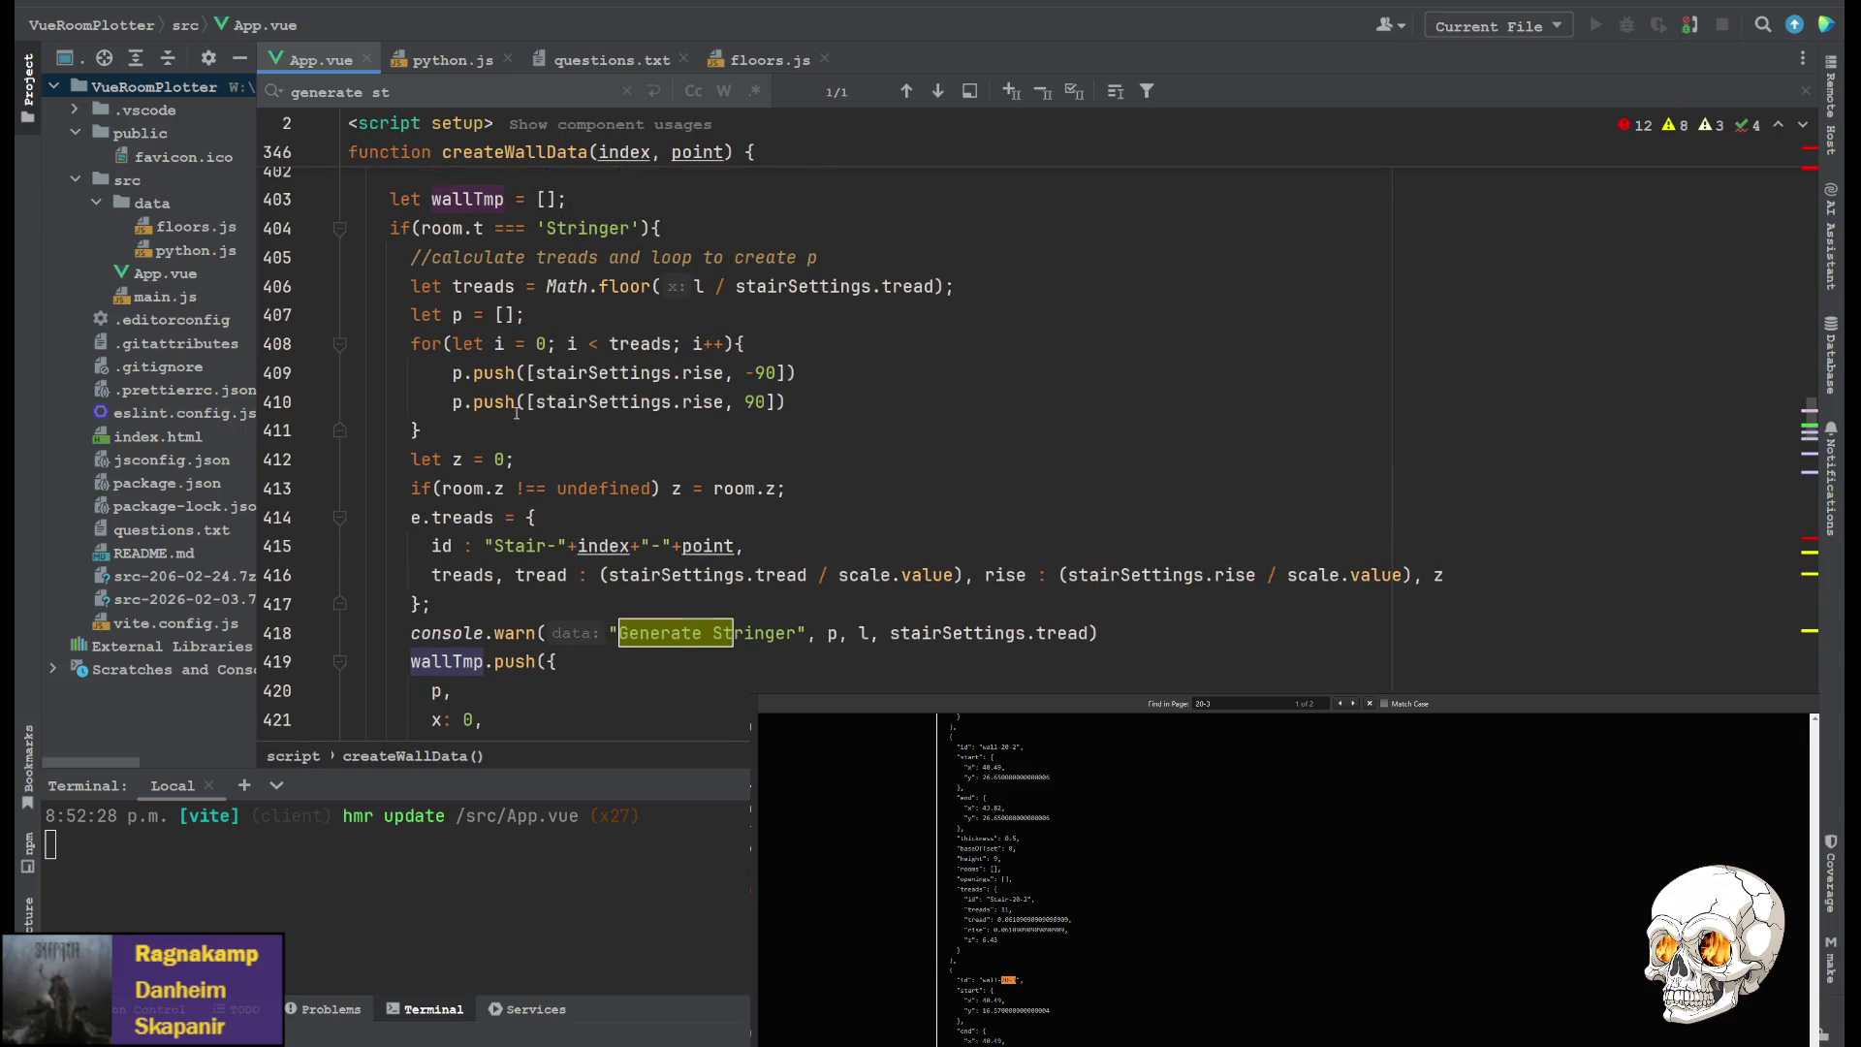
{"action": "scroll", "coordinate": [676, 300], "scroll_direction": "up", "scroll_amount": 1}
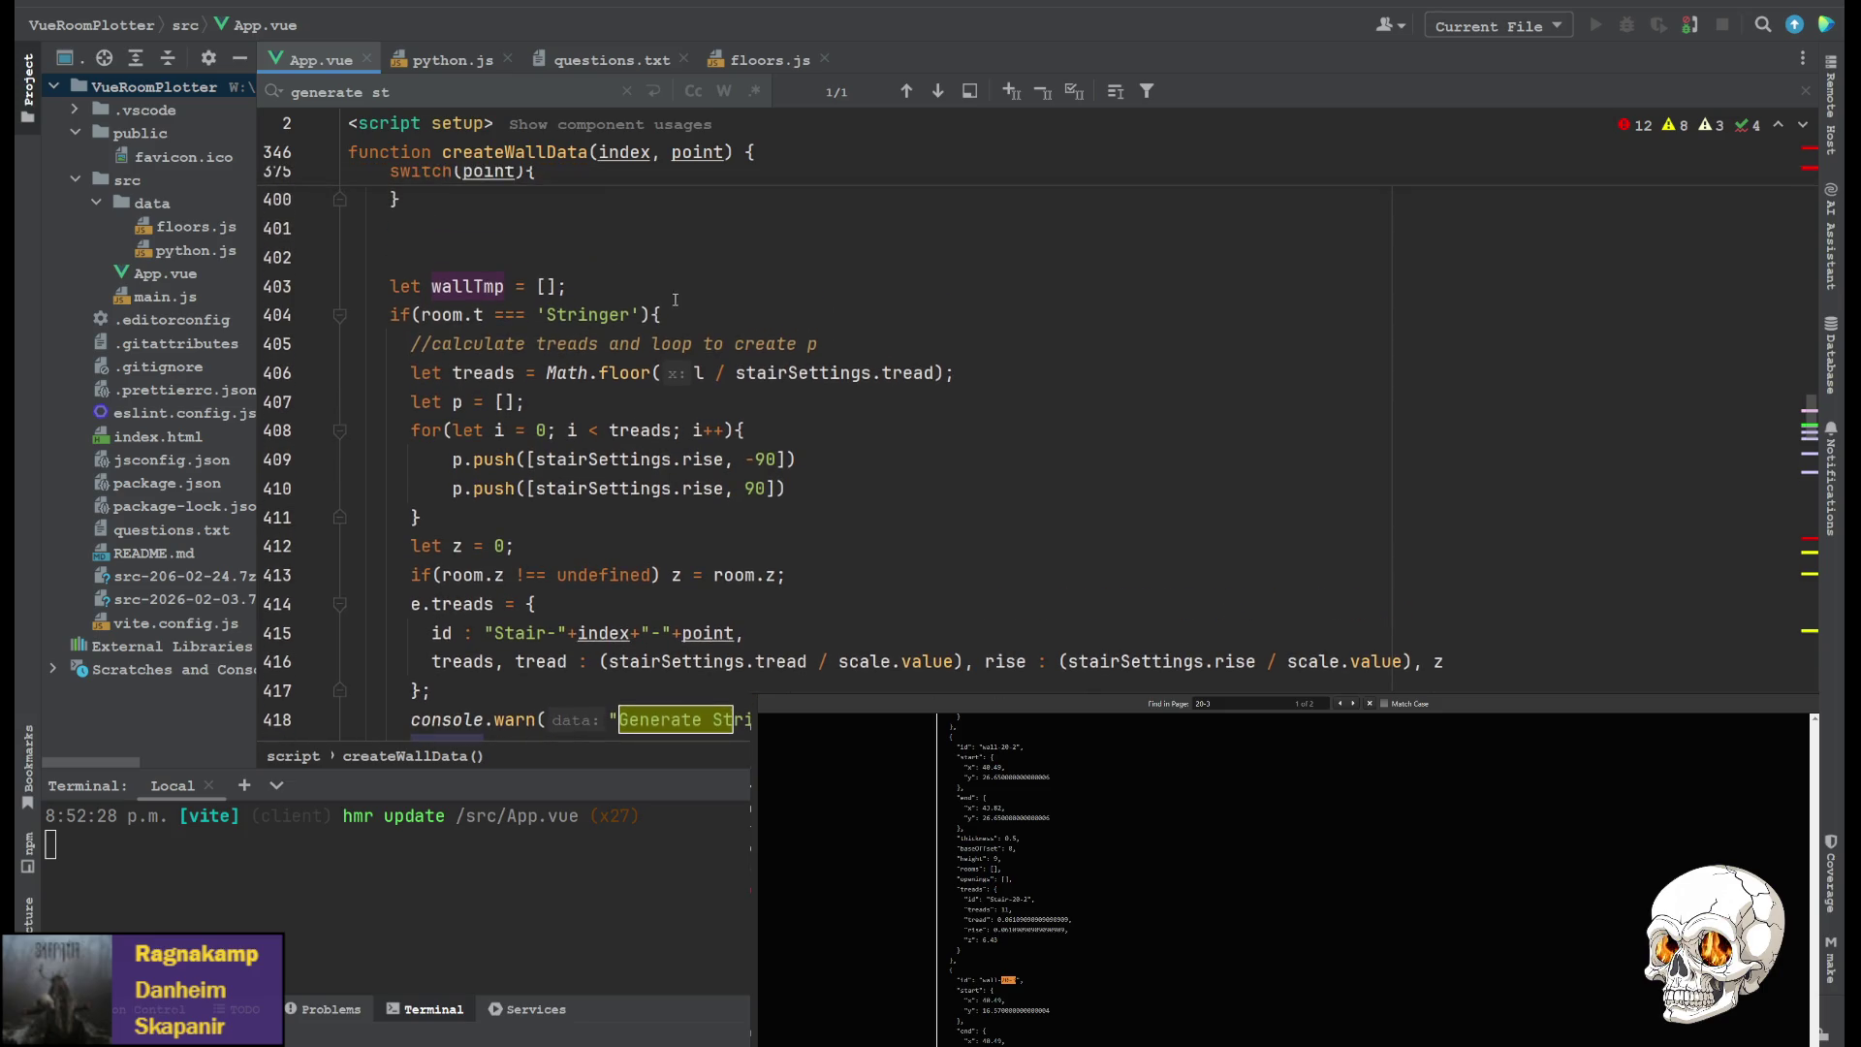
Start the Stringer branch with if (typeof room.walls[point] !== 'boolean') return;
{"action": "left_click", "coordinate": [721, 306]}
{"action": "key", "text": "Return"}
{"action": "key", "text": "Tab"}
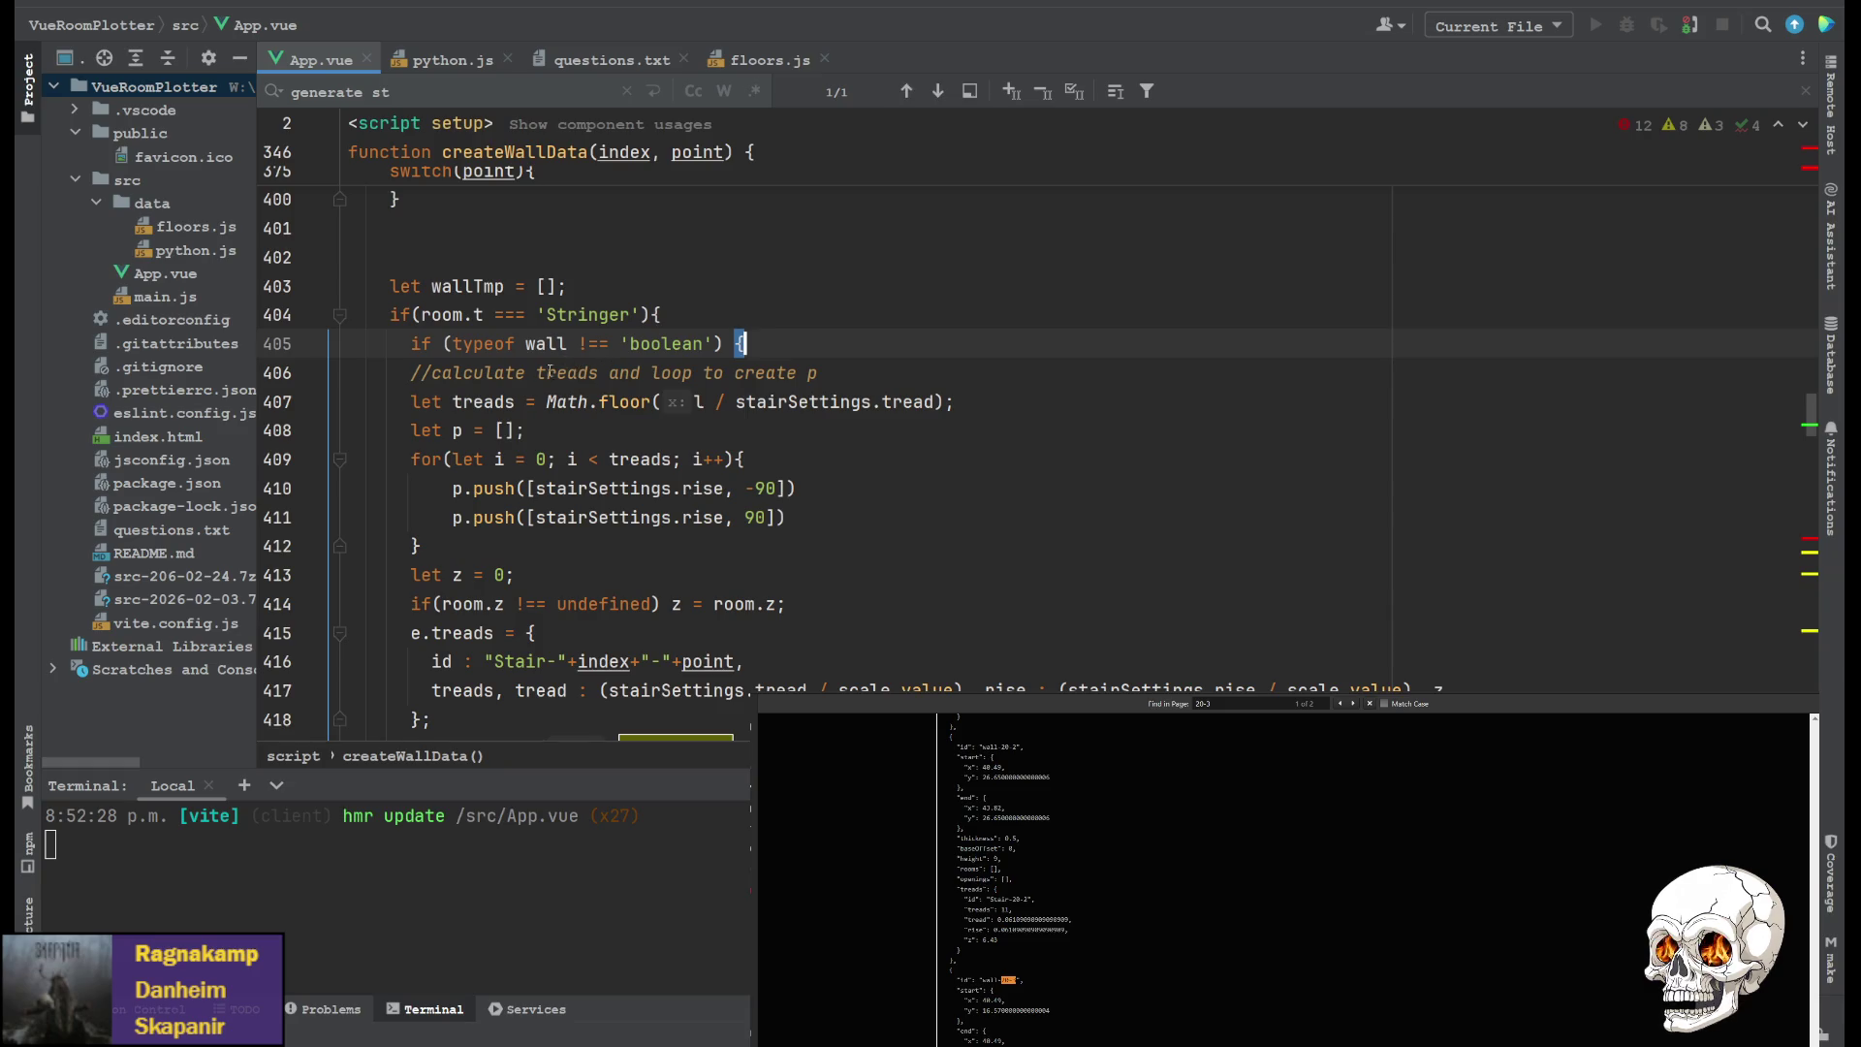
{"action": "scroll", "coordinate": [617, 369], "scroll_direction": "down", "scroll_amount": 12}
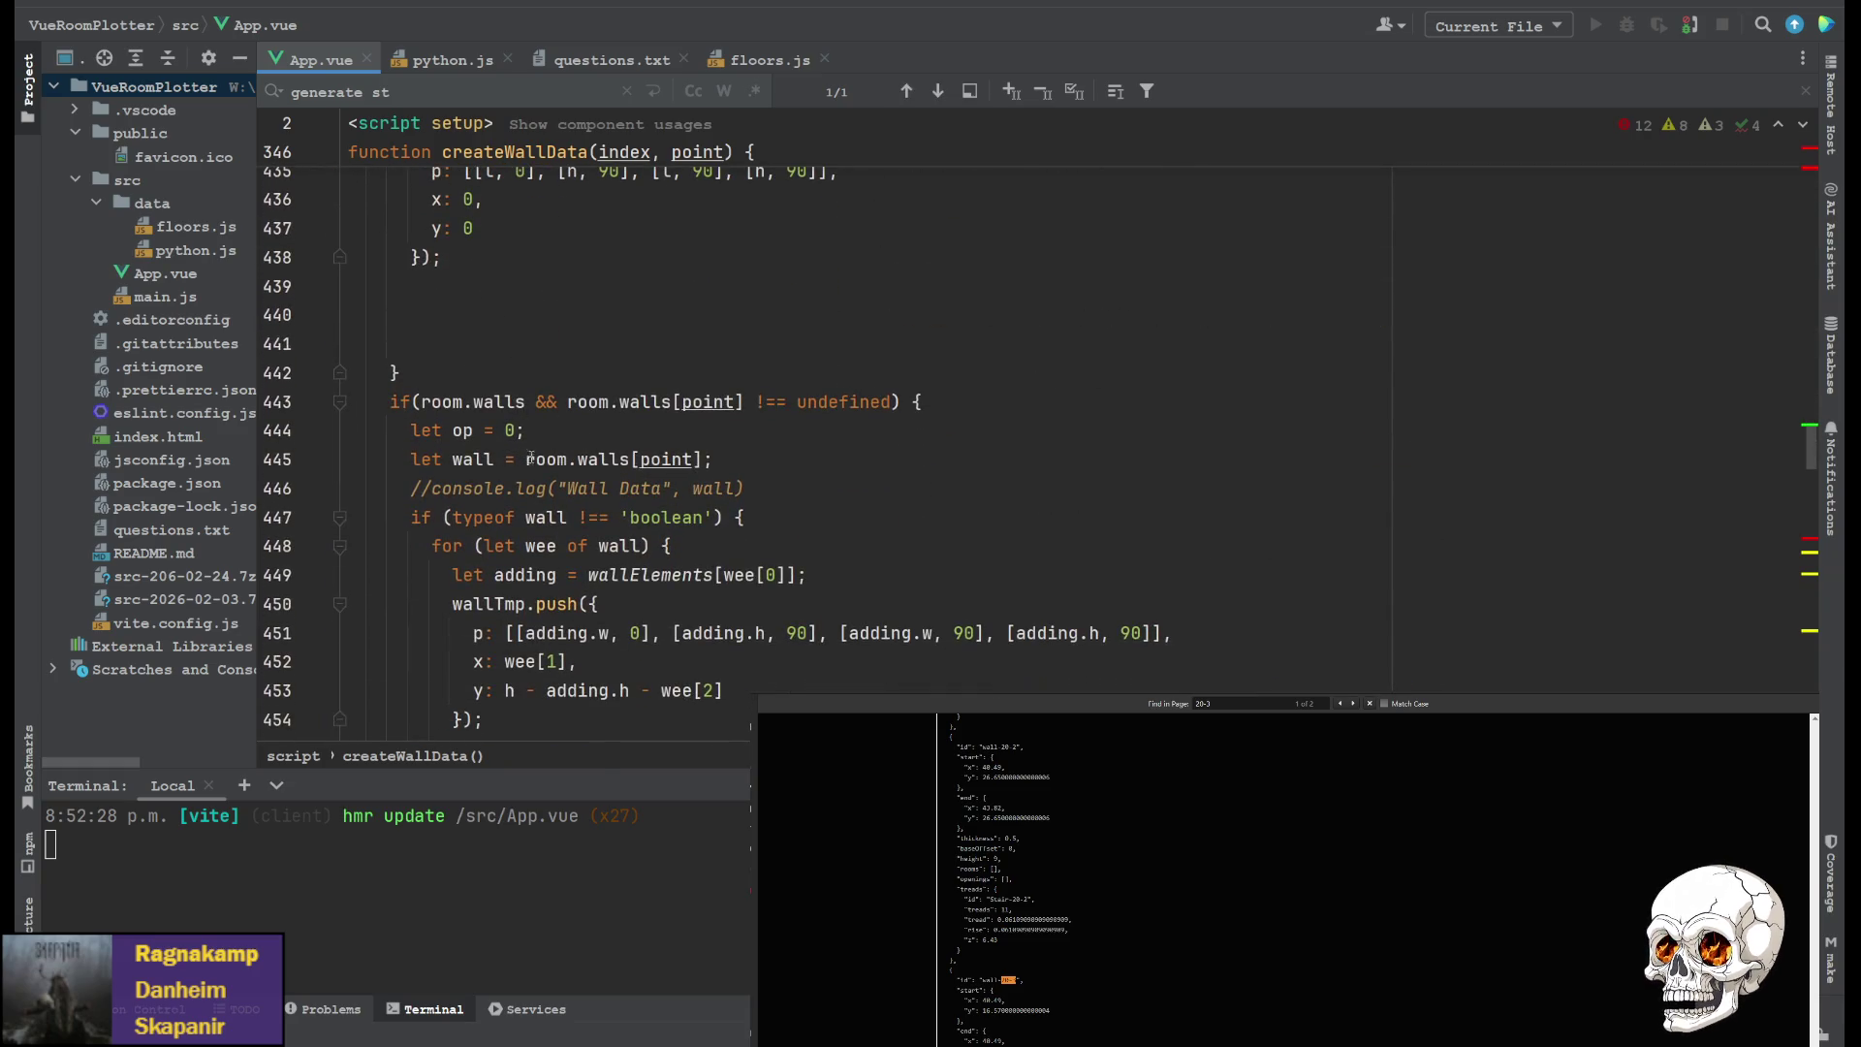
{"action": "left_click_drag", "start_coordinate": [527, 457], "coordinate": [718, 451]}
{"action": "key", "text": "ctrl+c"}
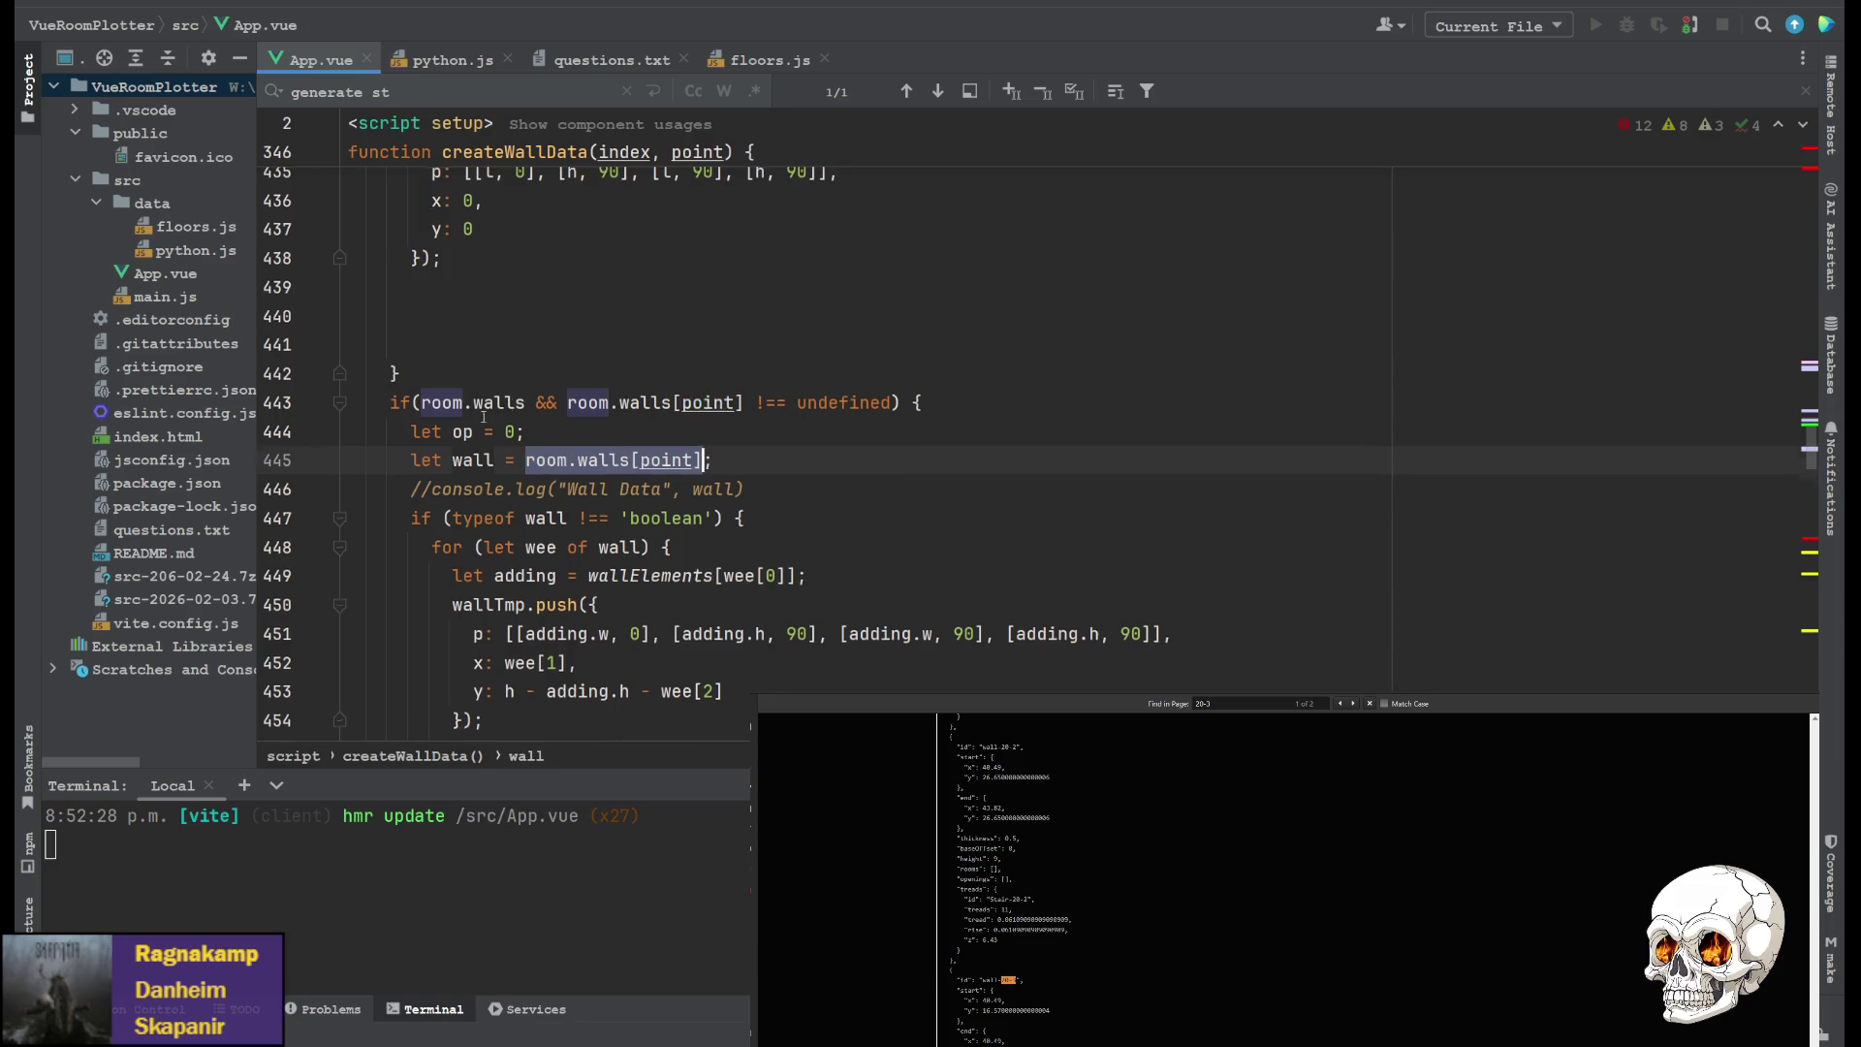
{"action": "scroll", "coordinate": [707, 433], "scroll_direction": "up", "scroll_amount": 13}
{"action": "double_click", "coordinate": [546, 429]}
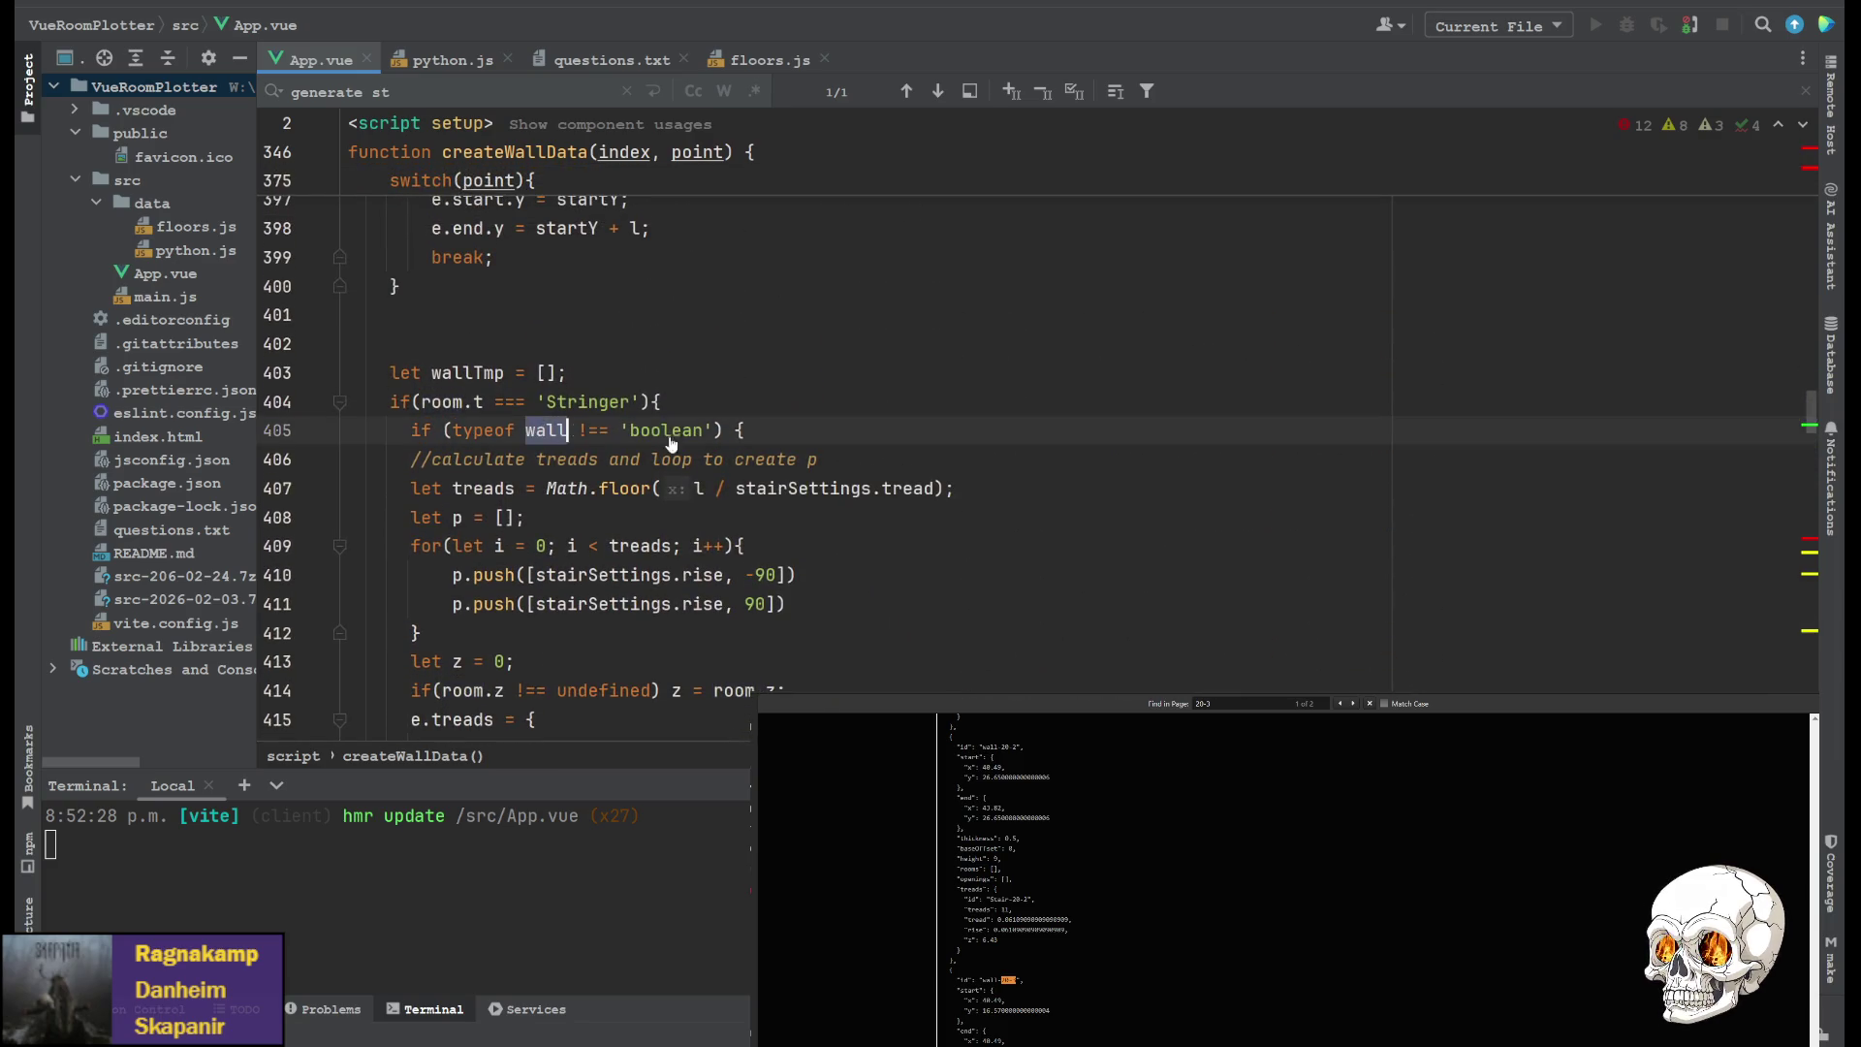
{"action": "key", "text": "ctrl+v"}
{"action": "left_click", "coordinate": [955, 420]}
{"action": "key", "text": "BackSpace"}
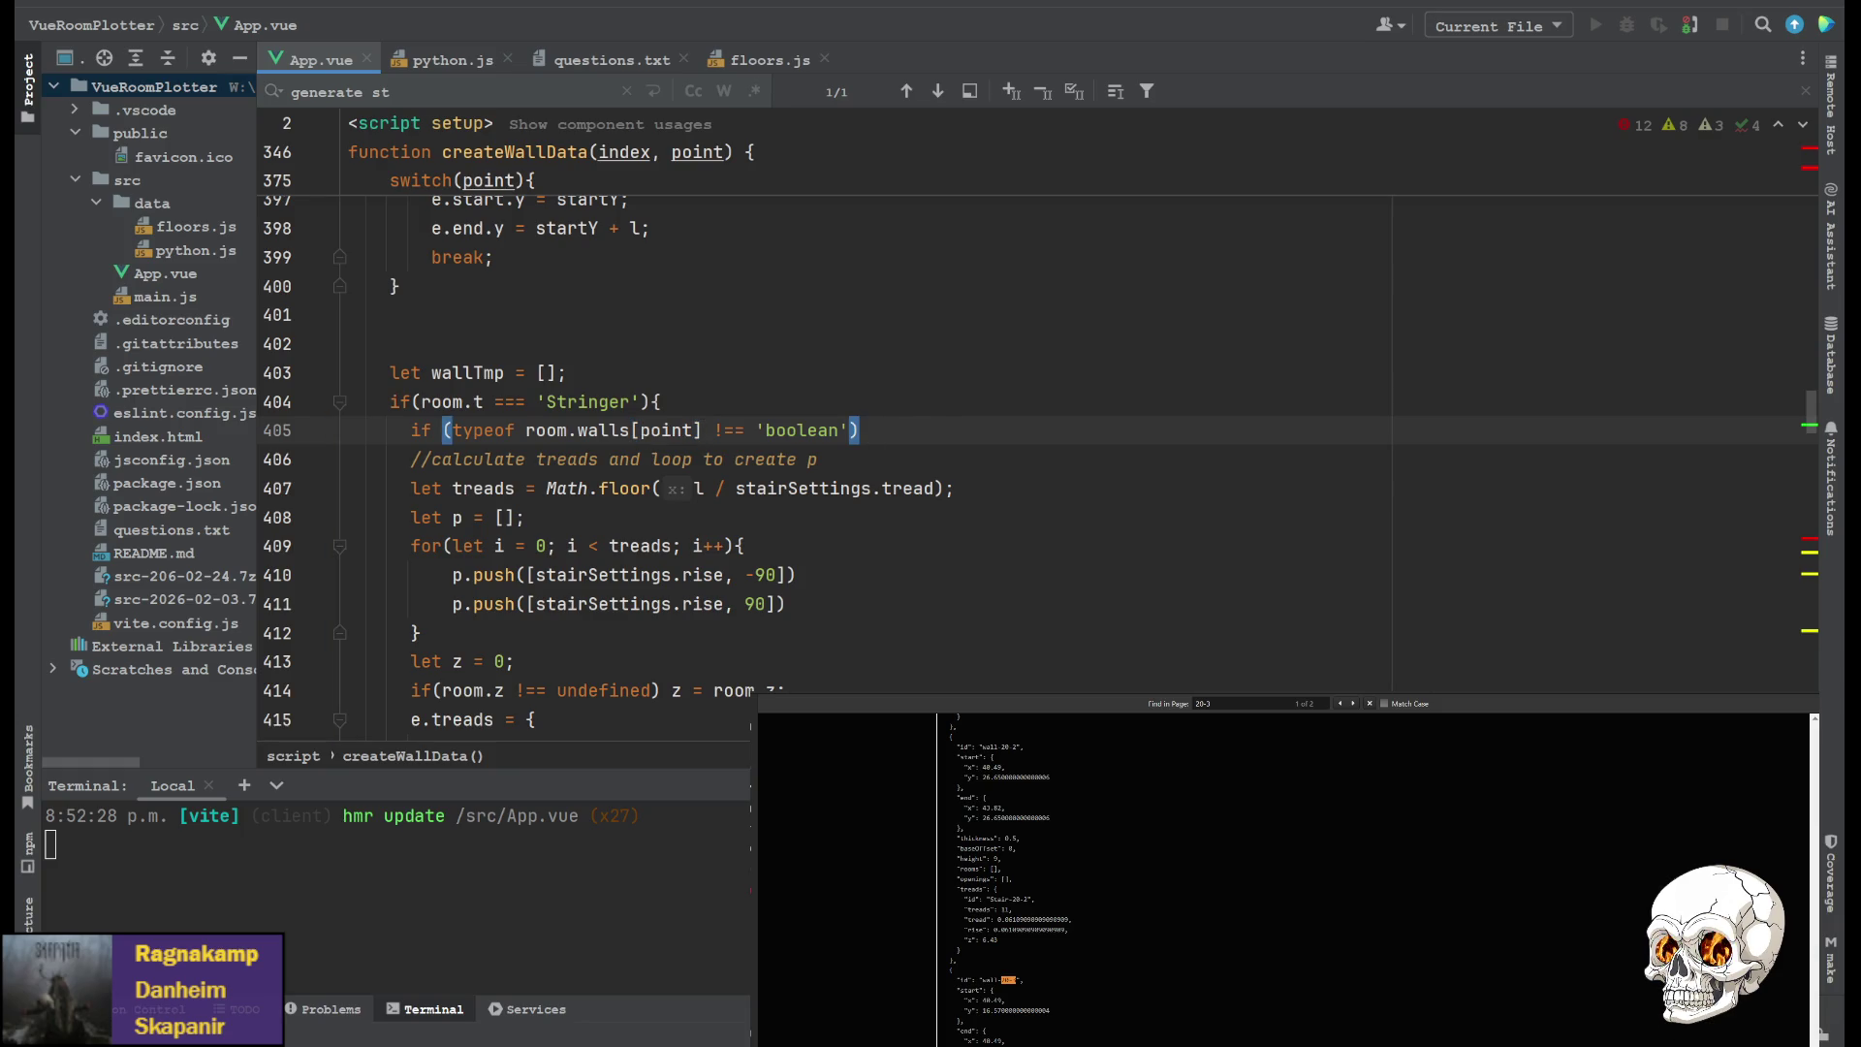
{"action": "type", "text": " r"}
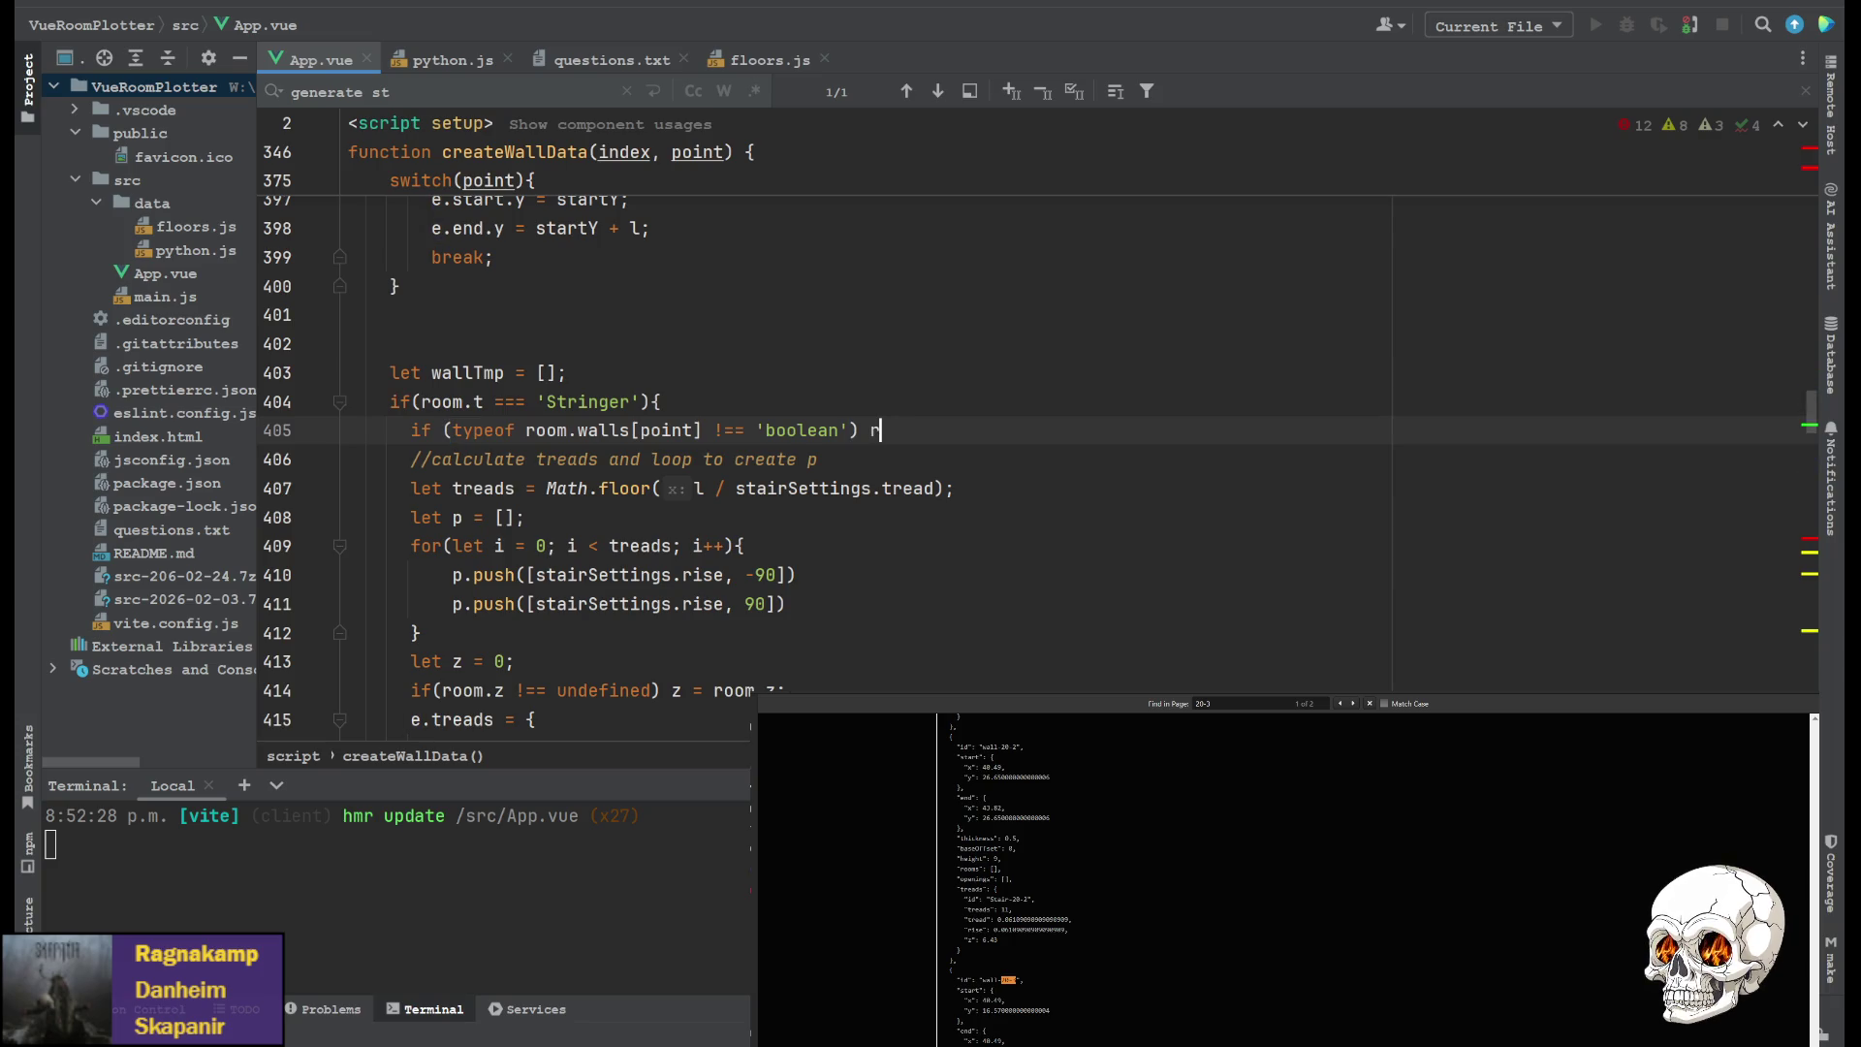
{"action": "type", "text": "eturn;"}
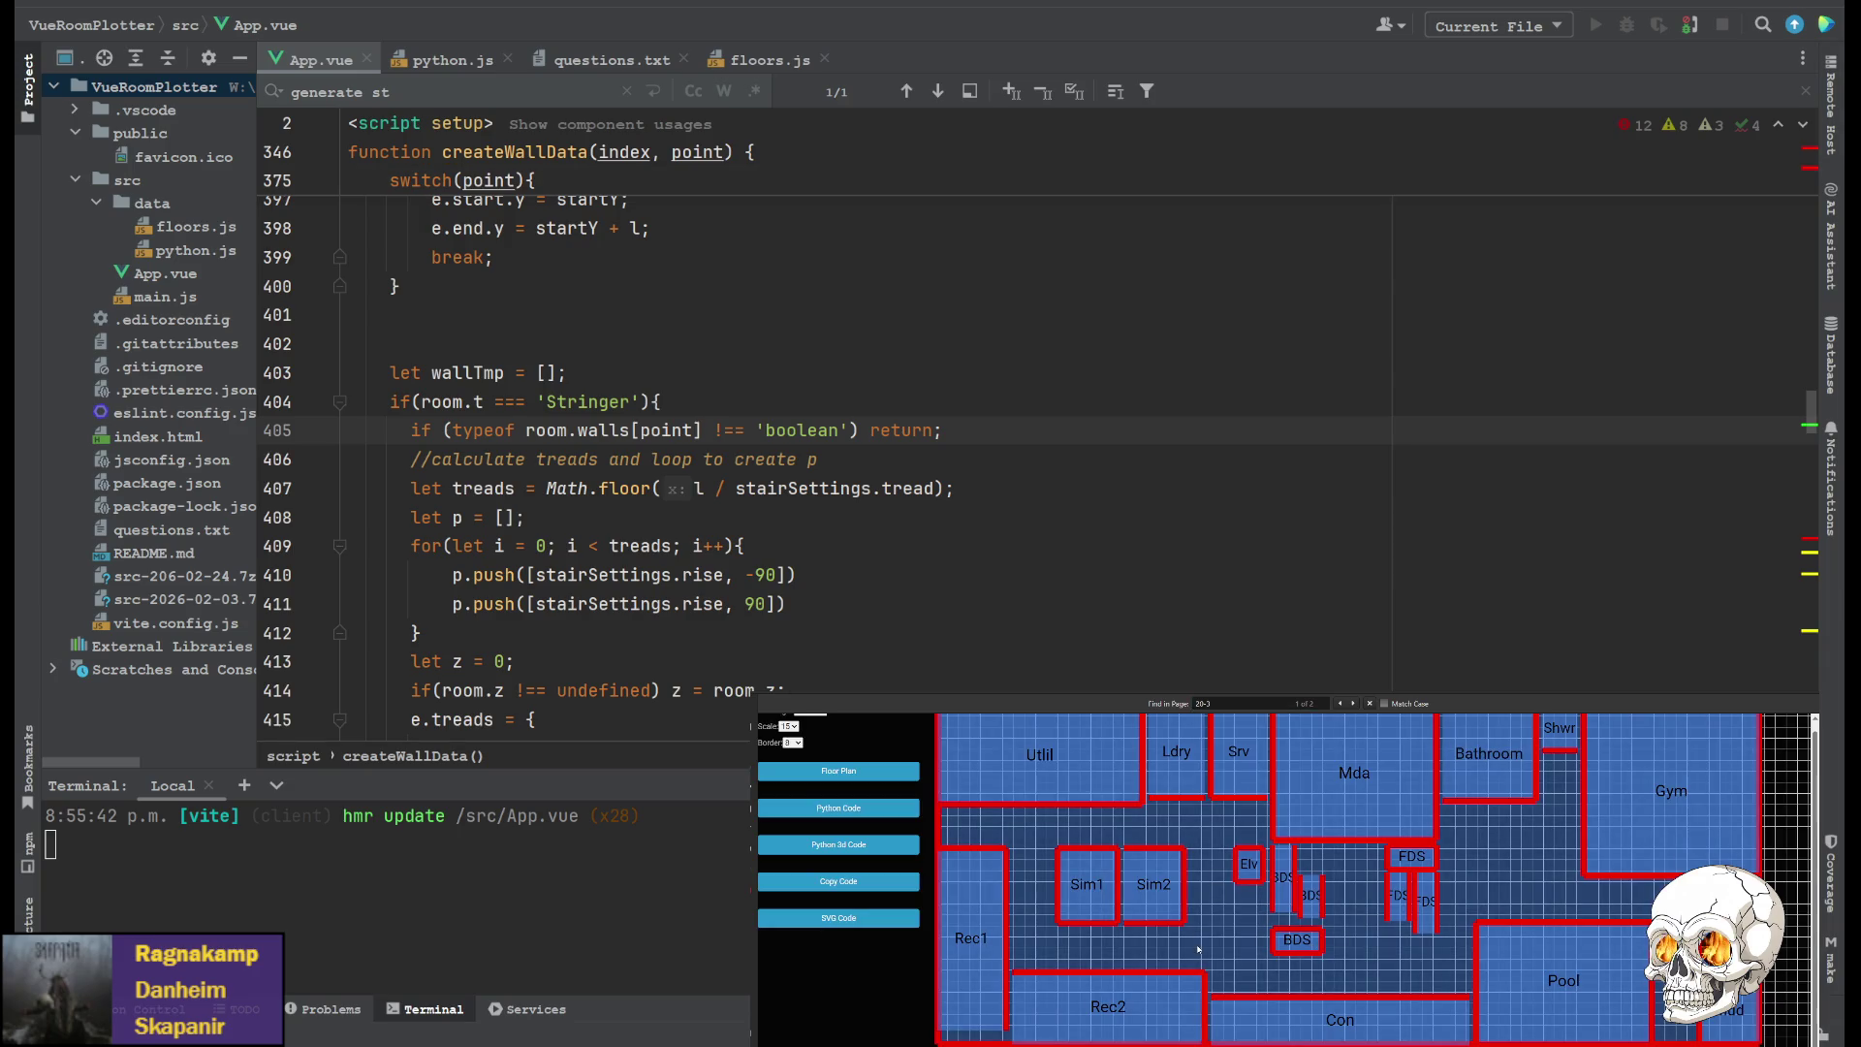
Regenerate the Python 3D code output and search the JSON for the 20-3 entry and its treads
{"action": "key", "text": "Escape"}
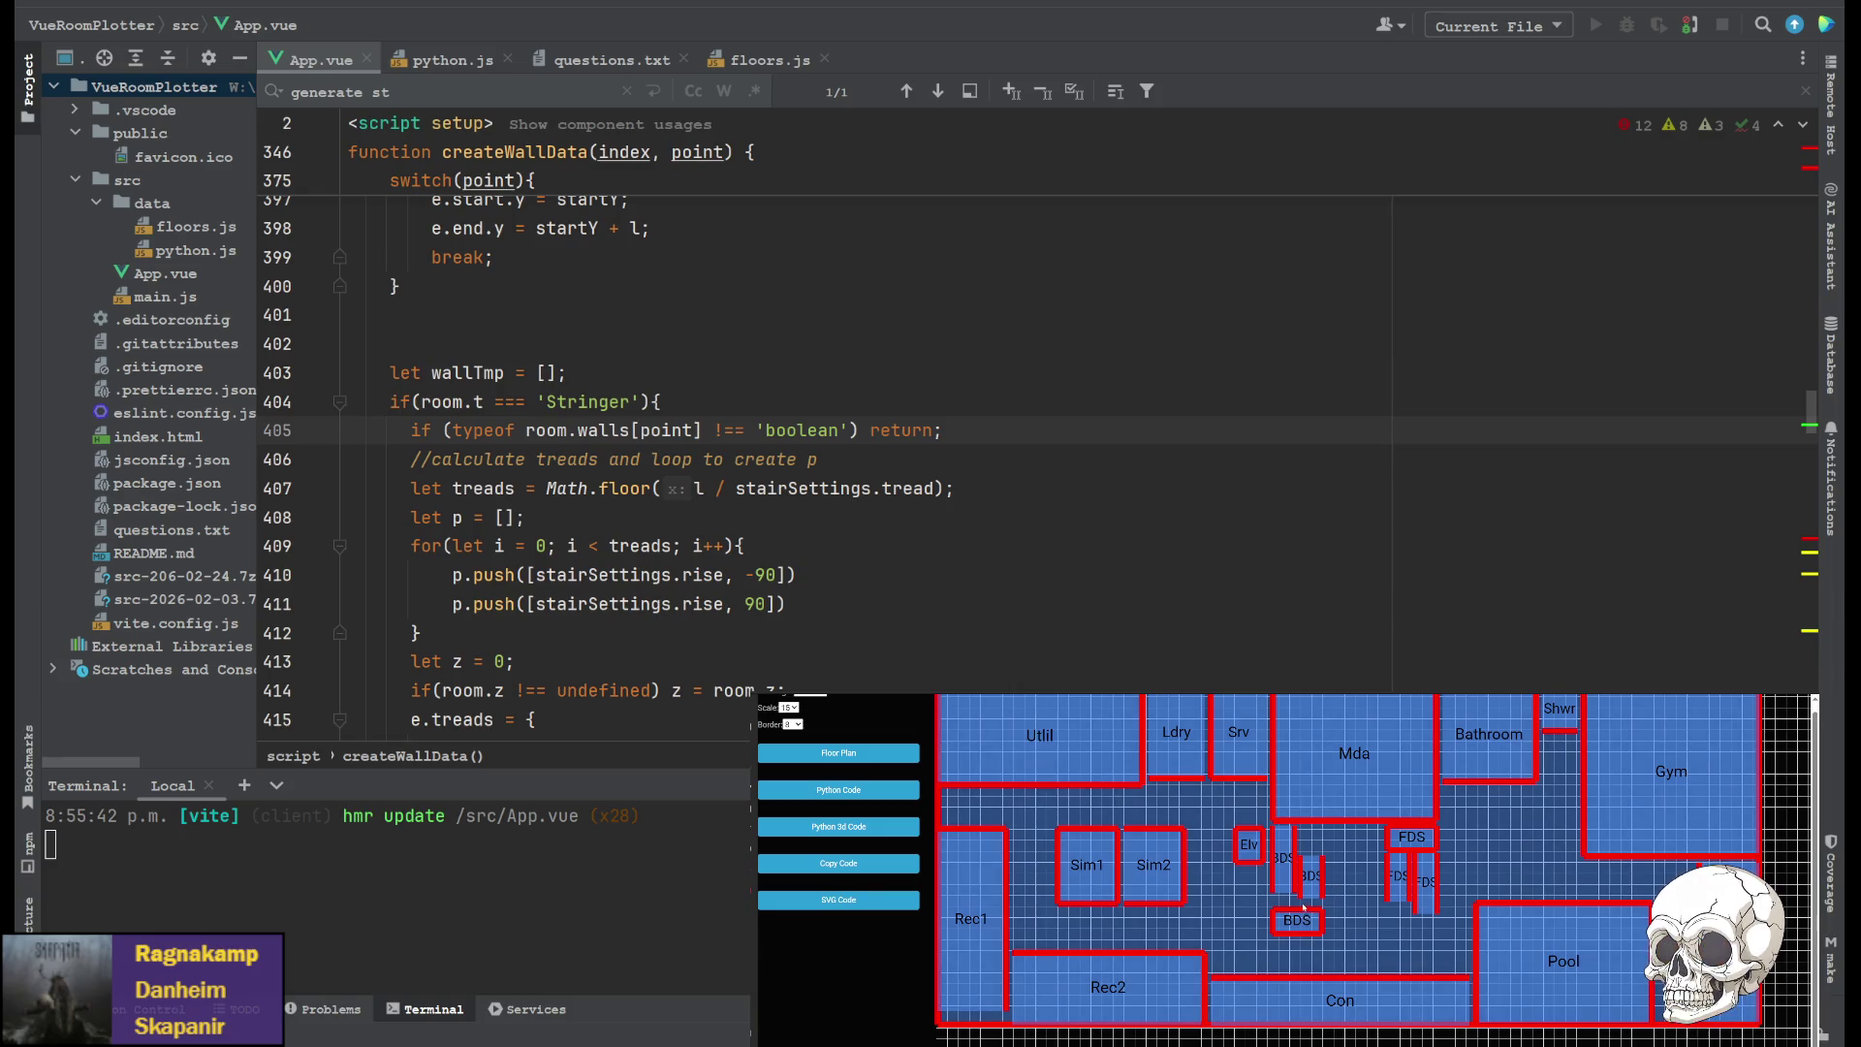
{"action": "left_click", "coordinate": [838, 826]}
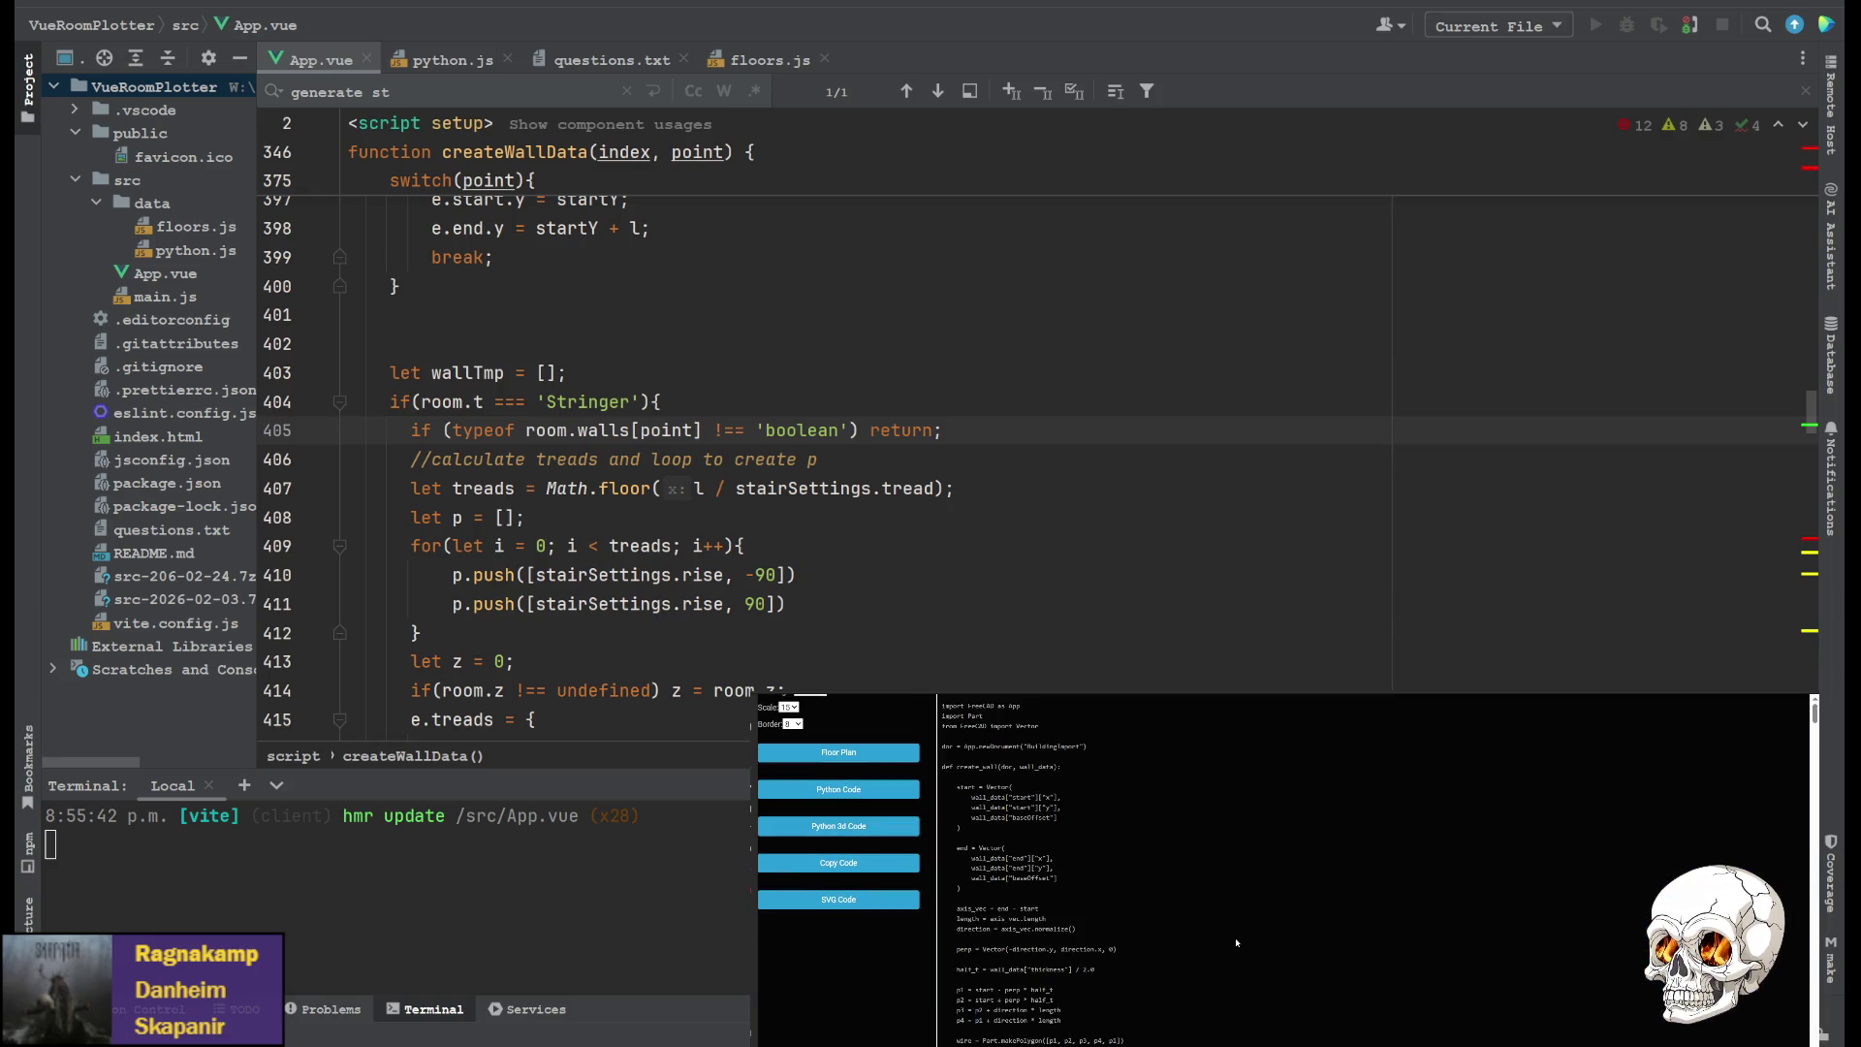
{"action": "key", "text": "ctrl+f"}
{"action": "type", "text": "20-3"}
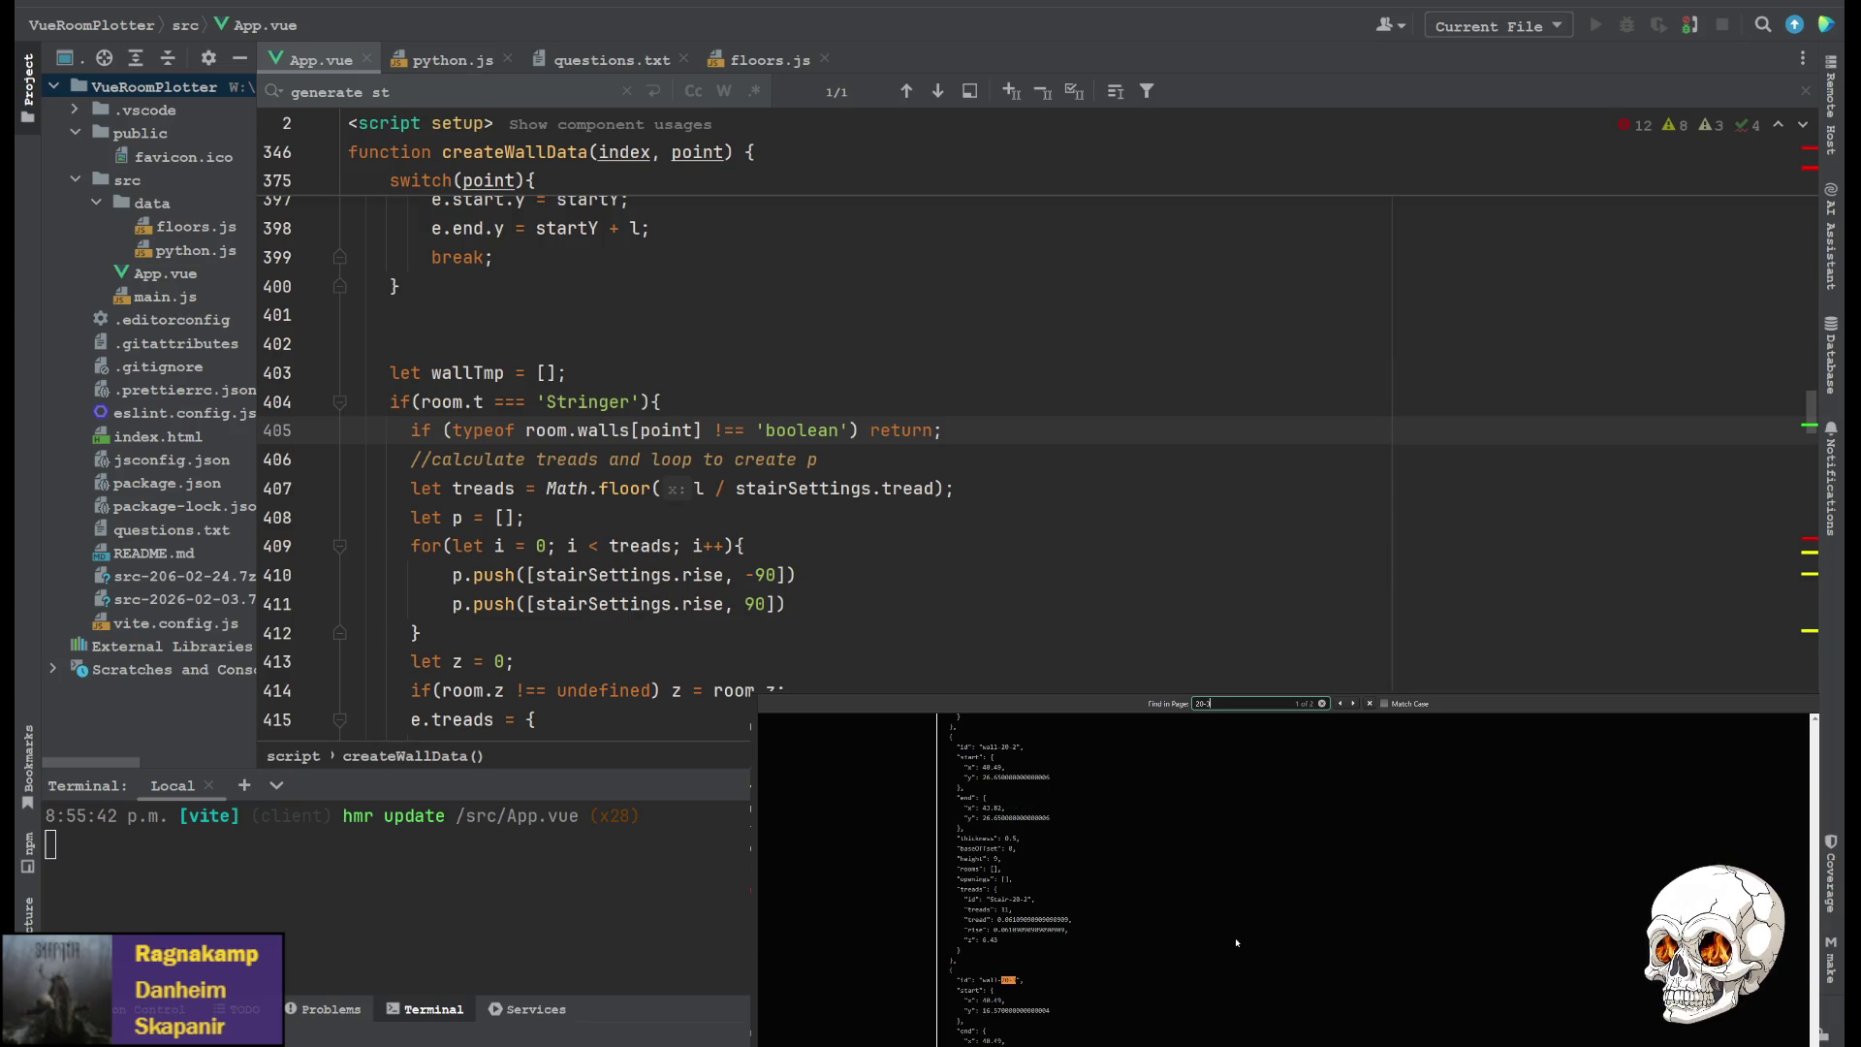
{"action": "scroll", "coordinate": [1028, 1012], "scroll_direction": "up", "scroll_amount": 3}
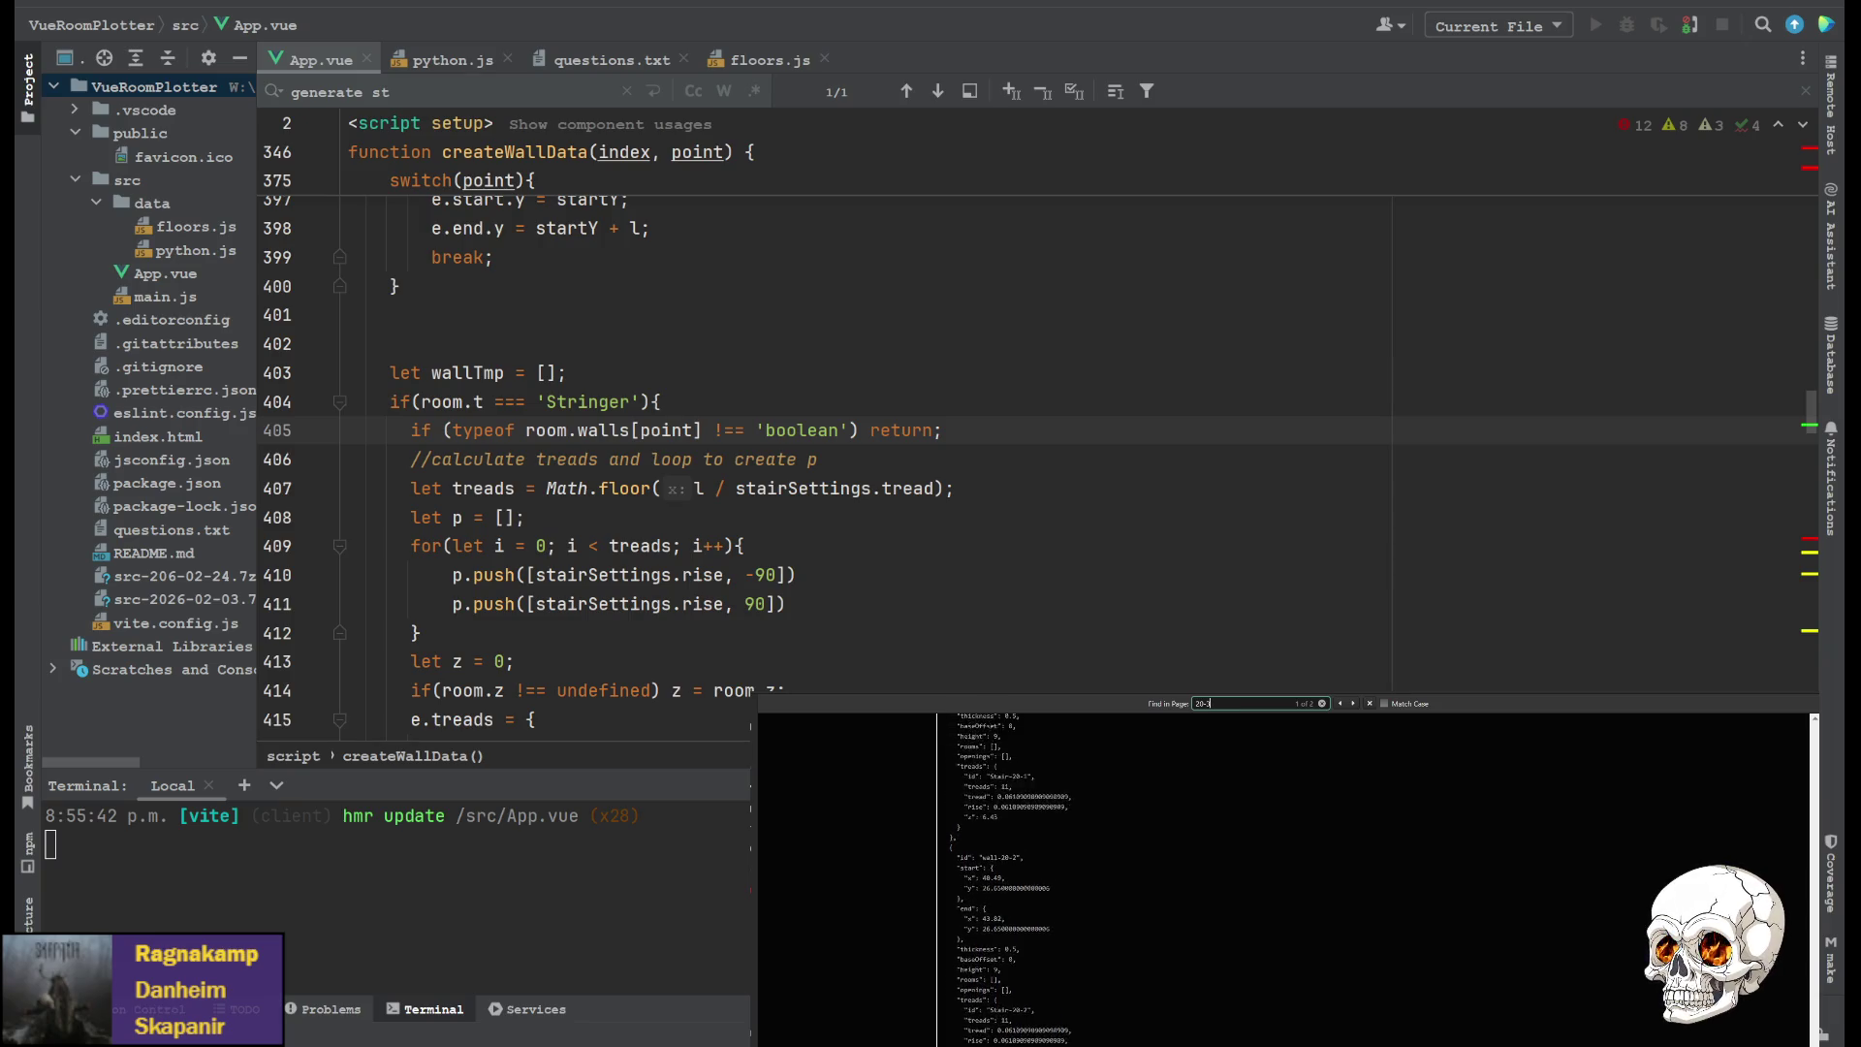
{"action": "scroll", "coordinate": [1023, 969], "scroll_direction": "up", "scroll_amount": 3}
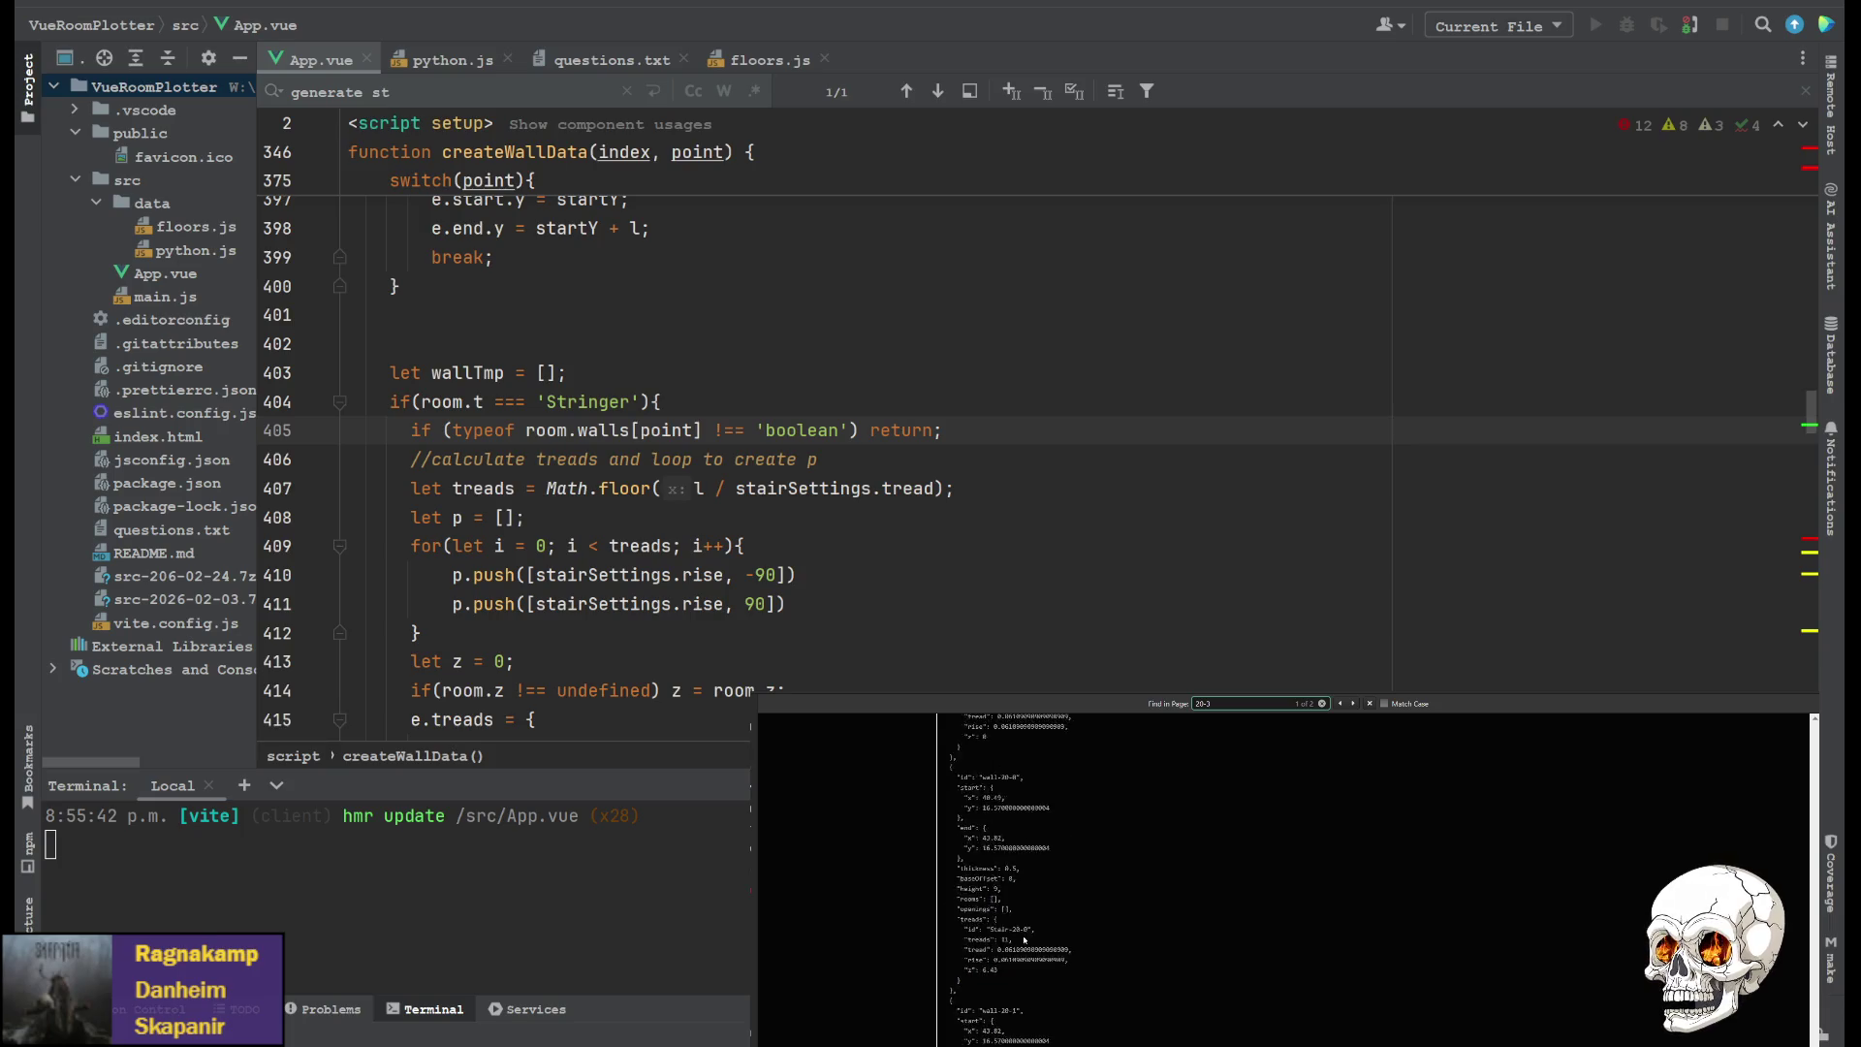
{"action": "scroll", "coordinate": [1016, 834], "scroll_direction": "down", "scroll_amount": 6}
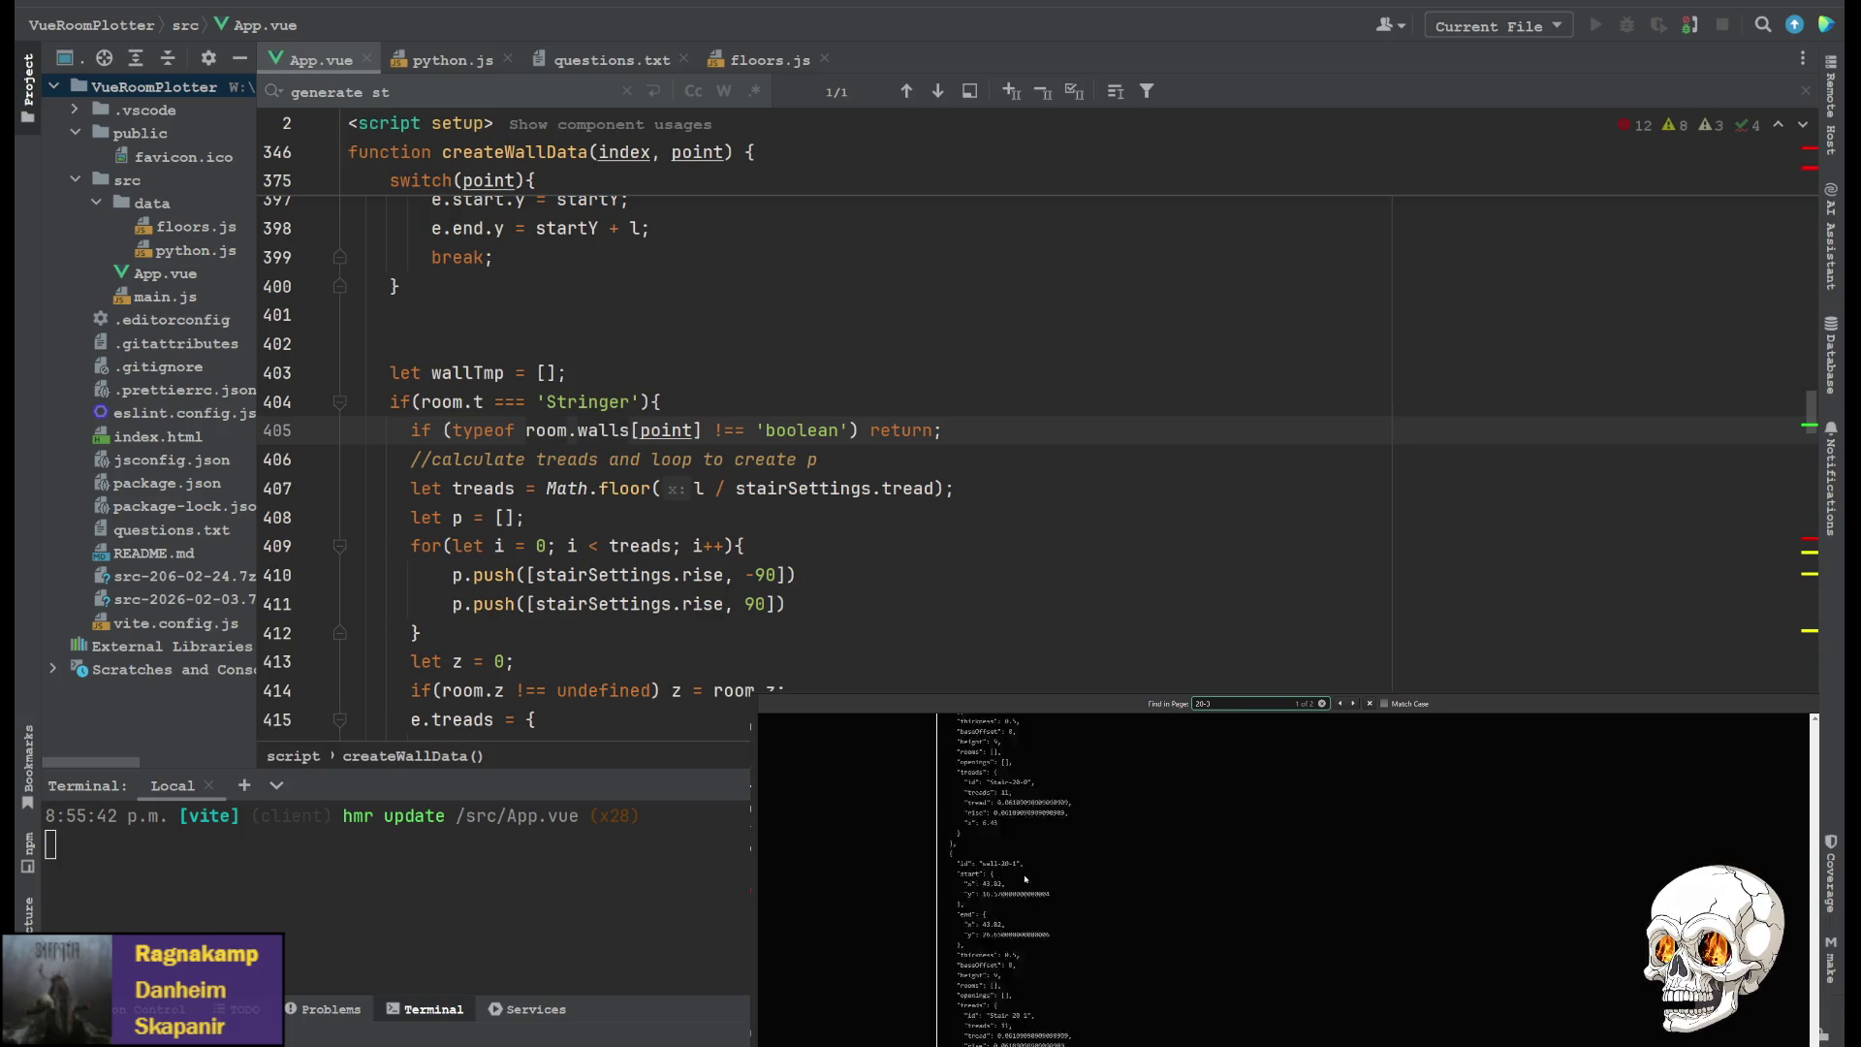
{"action": "scroll", "coordinate": [1031, 960], "scroll_direction": "down", "scroll_amount": 1}
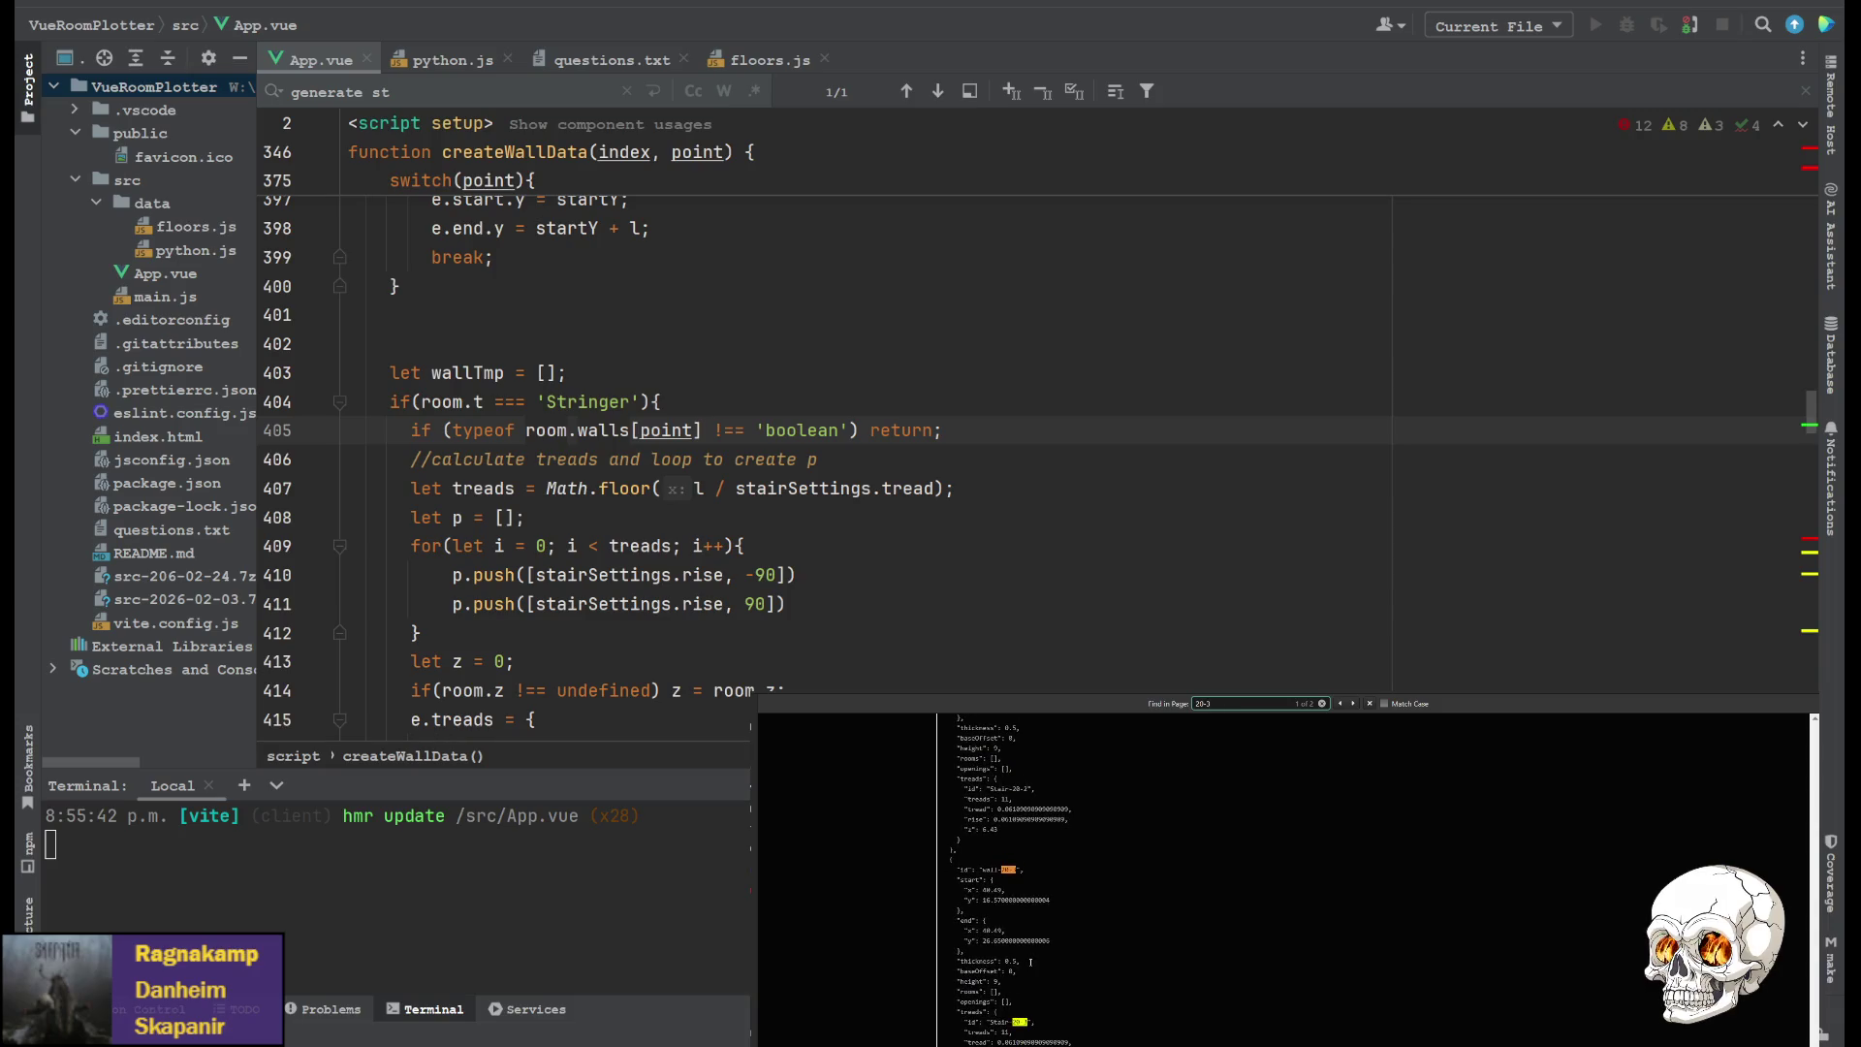
{"action": "scroll", "coordinate": [1032, 965], "scroll_direction": "up", "scroll_amount": 4}
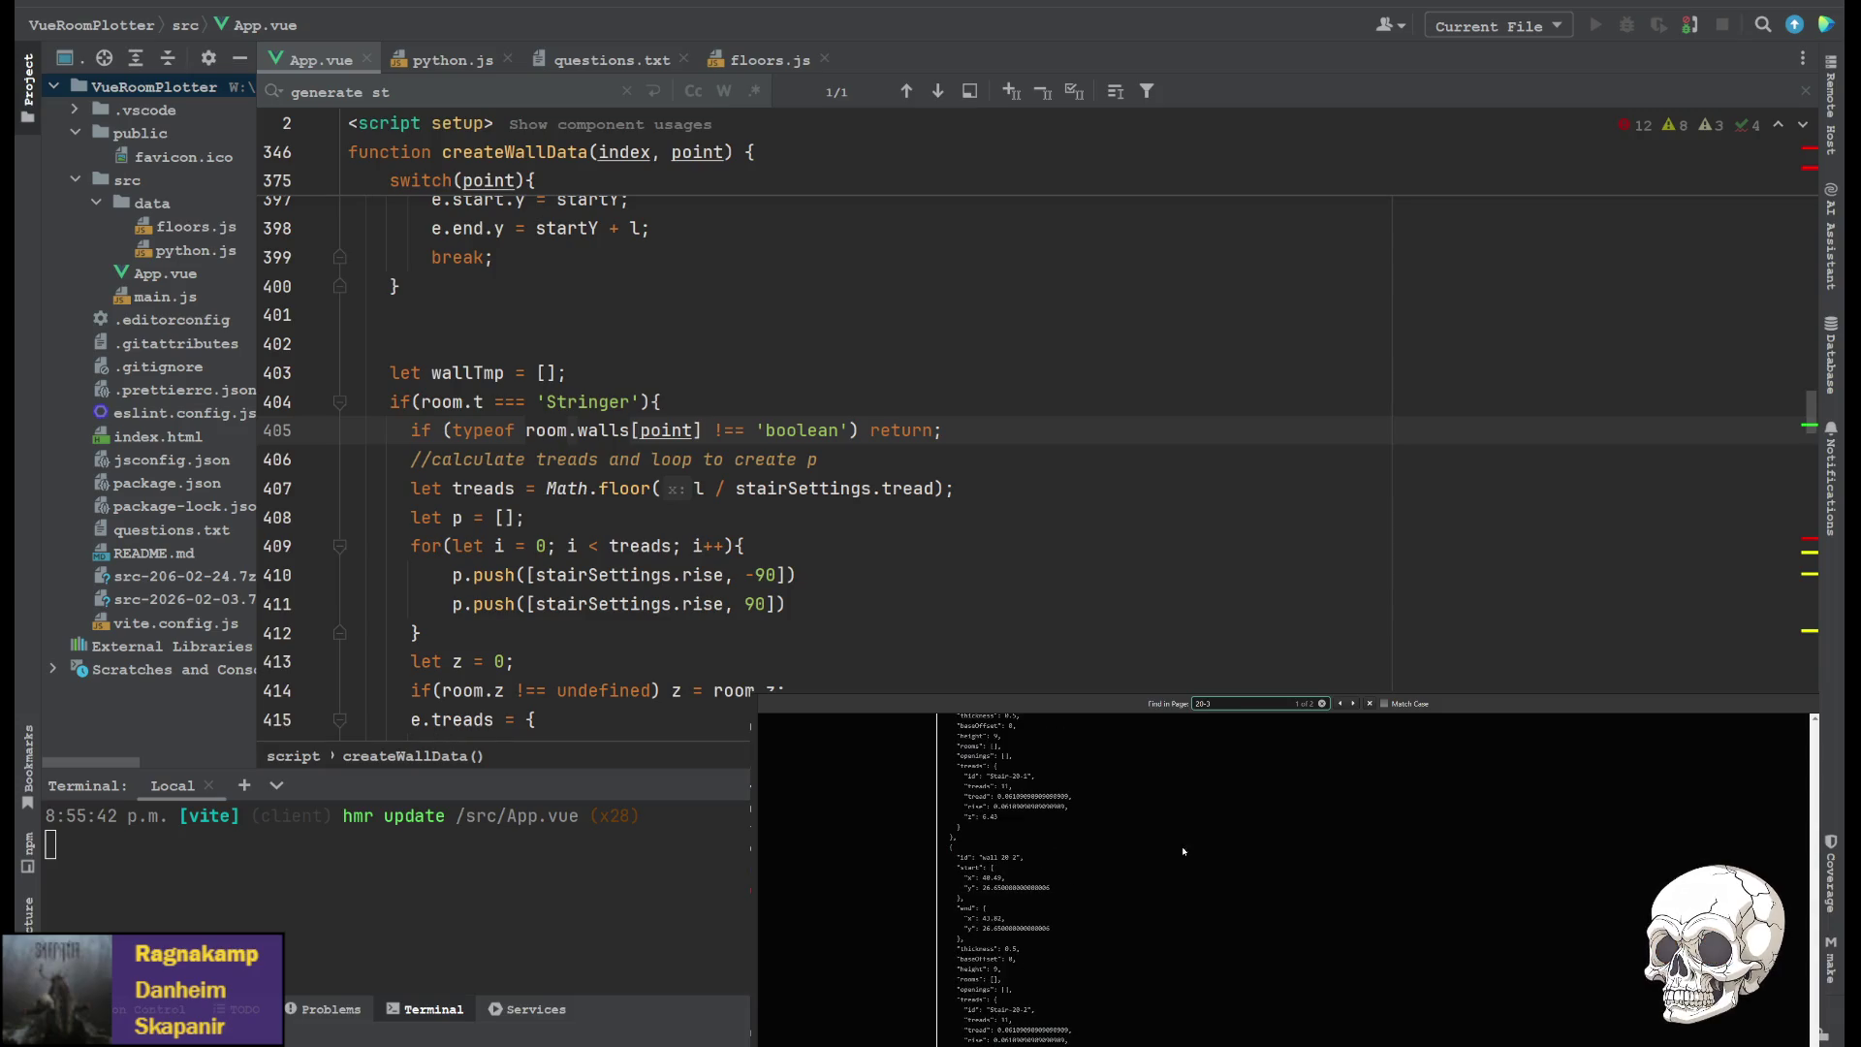
{"action": "left_click", "coordinate": [1018, 431]}
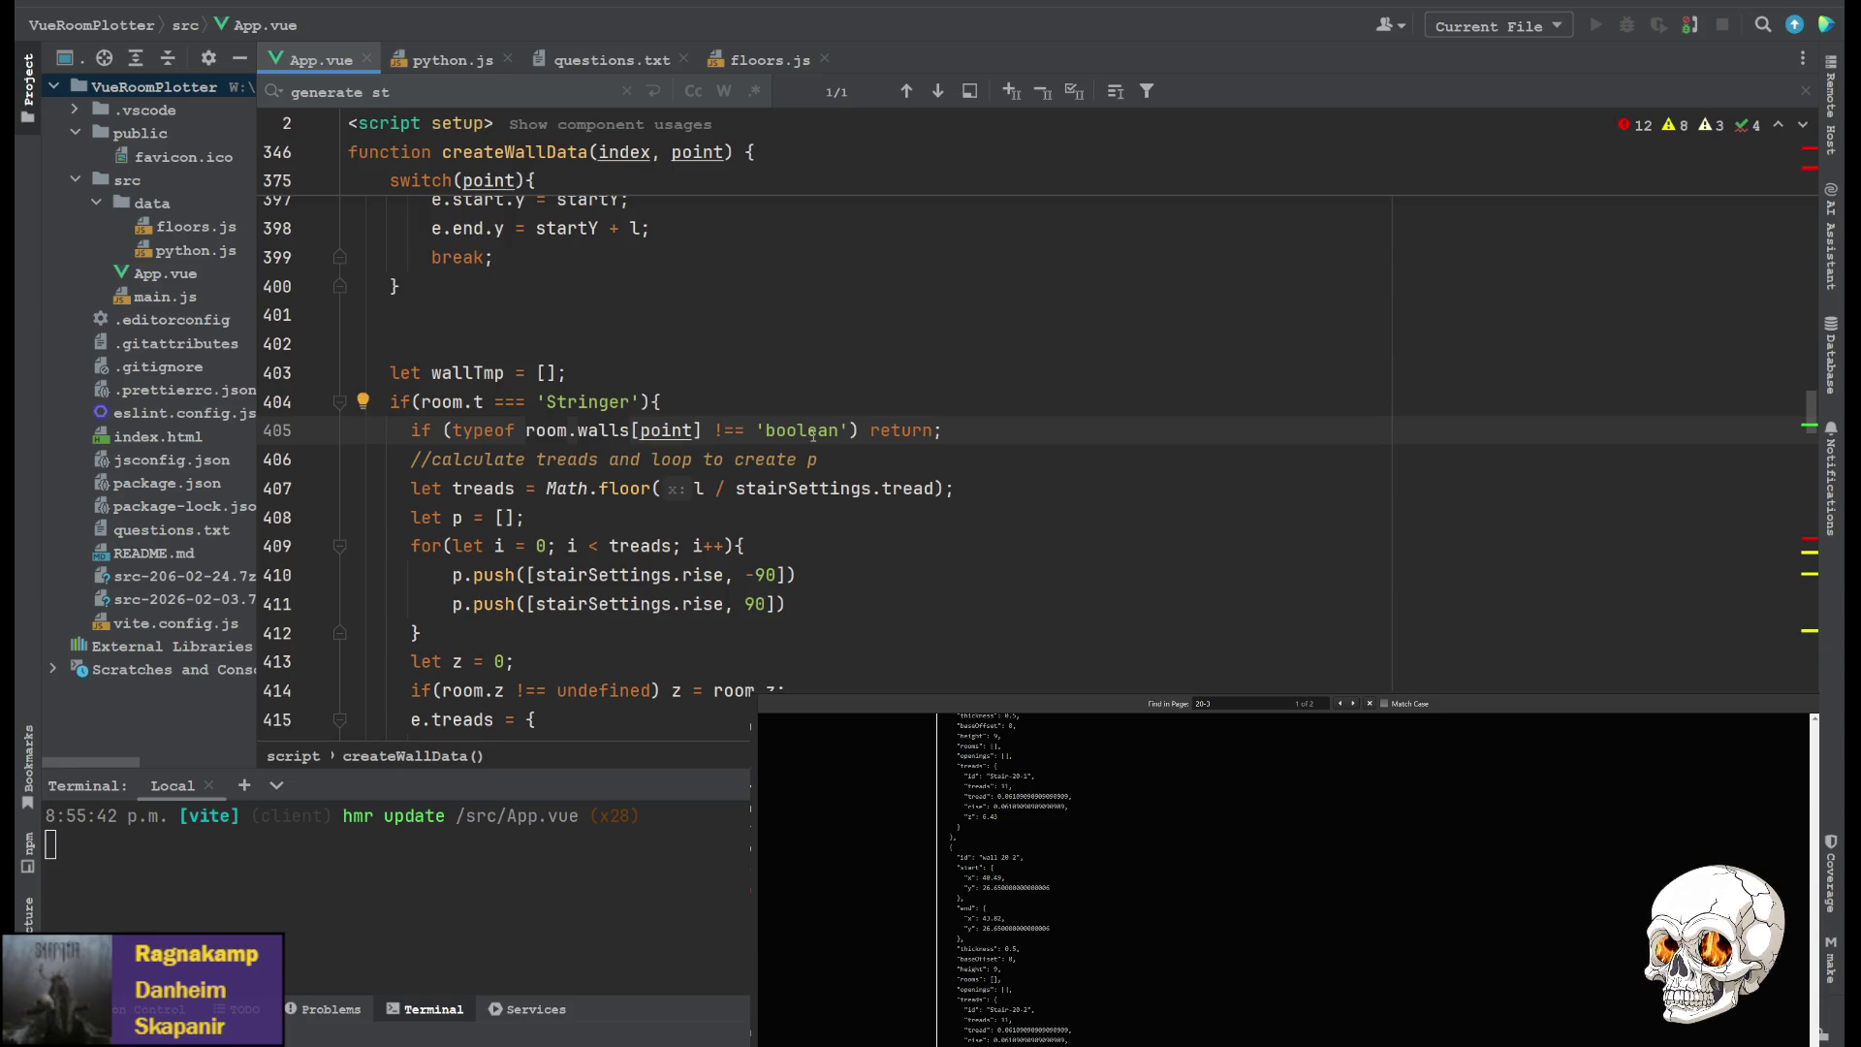
Change line 405 to if (typeof room.walls[point] === 'boolean' && !room.walls[point]) return;
{"action": "left_click", "coordinate": [725, 430]}
{"action": "key", "text": "BackSpace"}
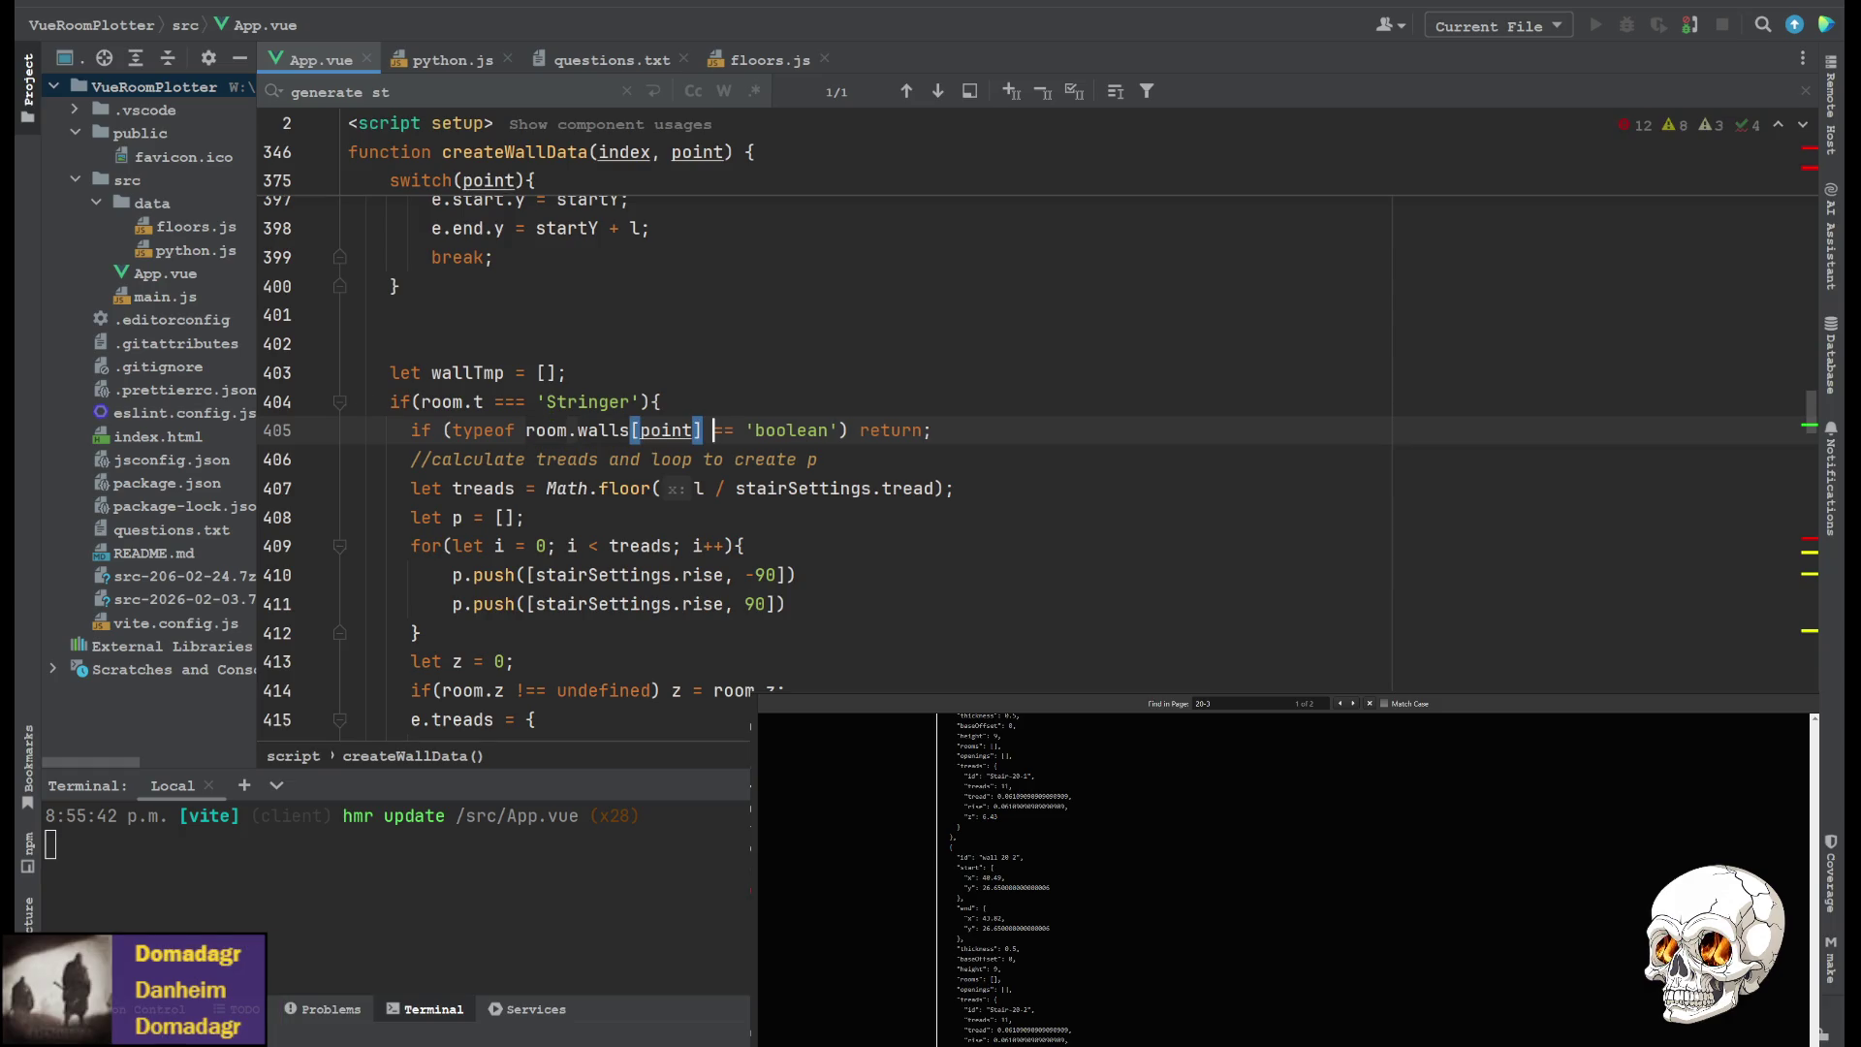
{"action": "type", "text": "="}
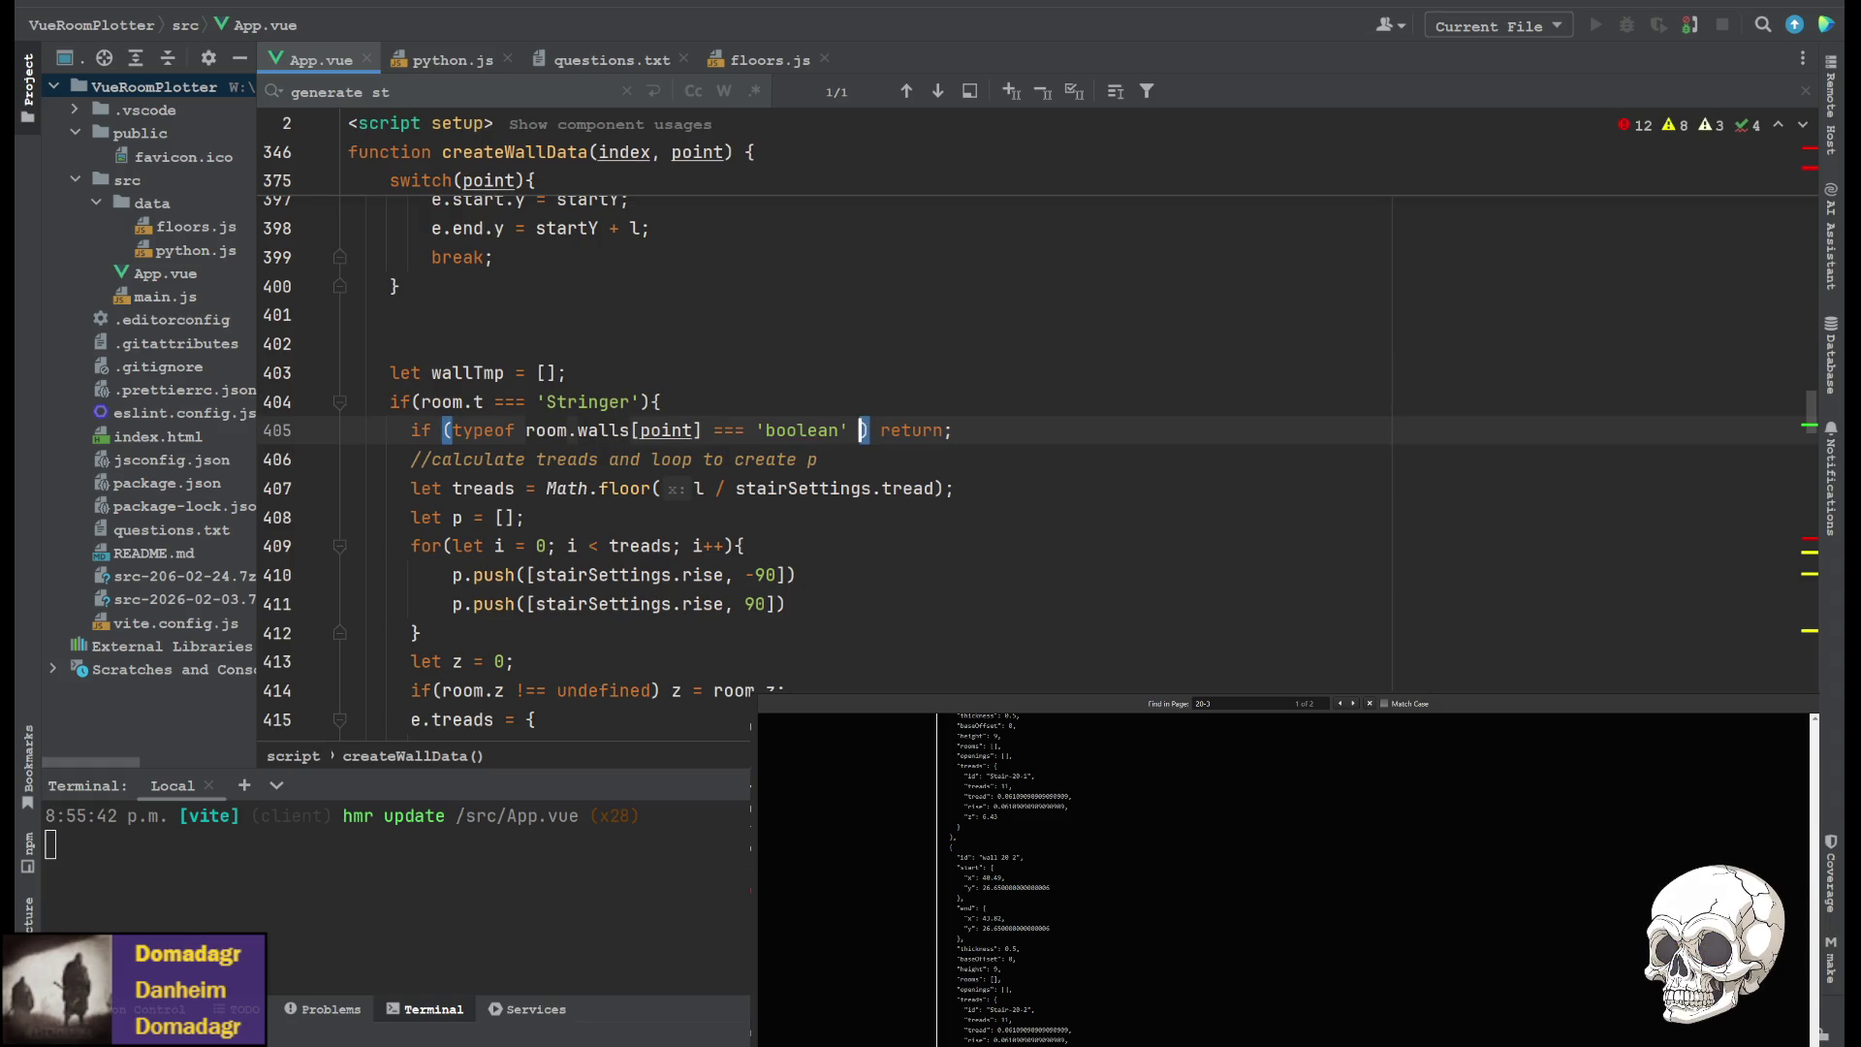
{"action": "type", "text": "&&"}
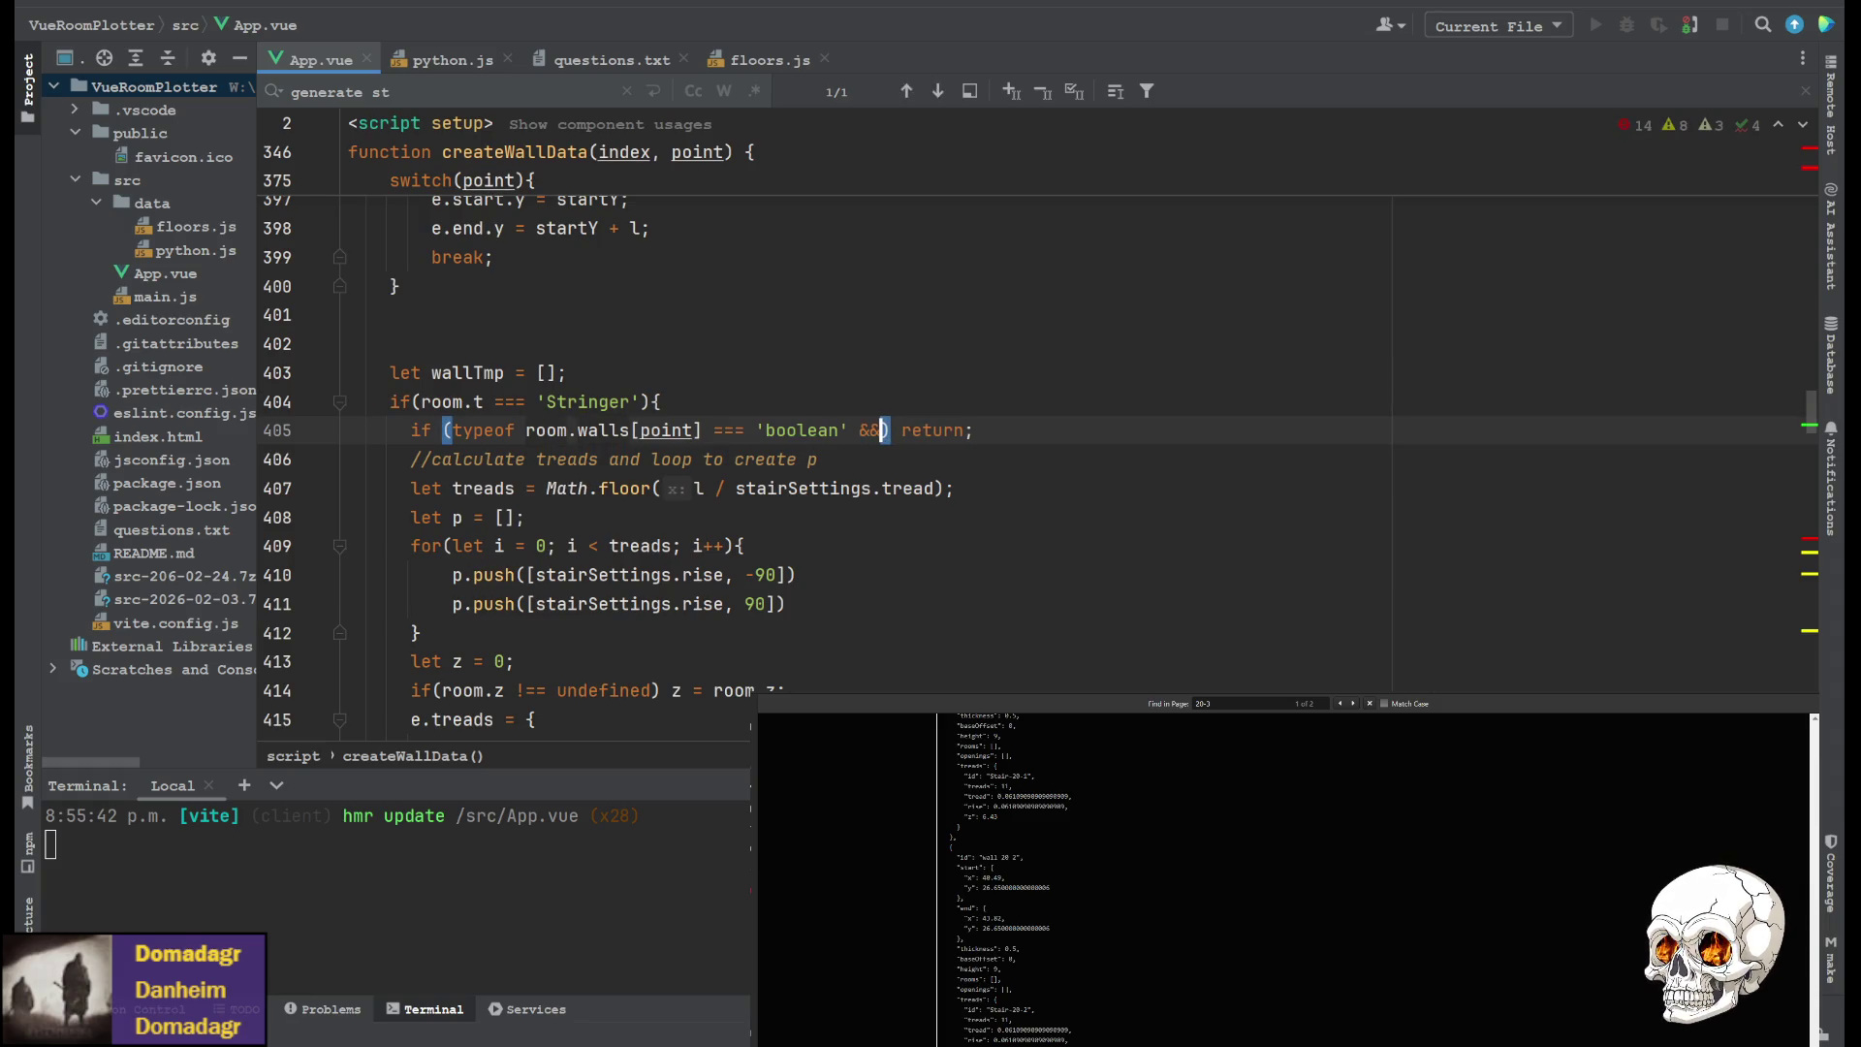
{"action": "left_click_drag", "start_coordinate": [525, 431], "coordinate": [714, 431]}
{"action": "key", "text": "ctrl+c"}
{"action": "left_click", "coordinate": [890, 430]}
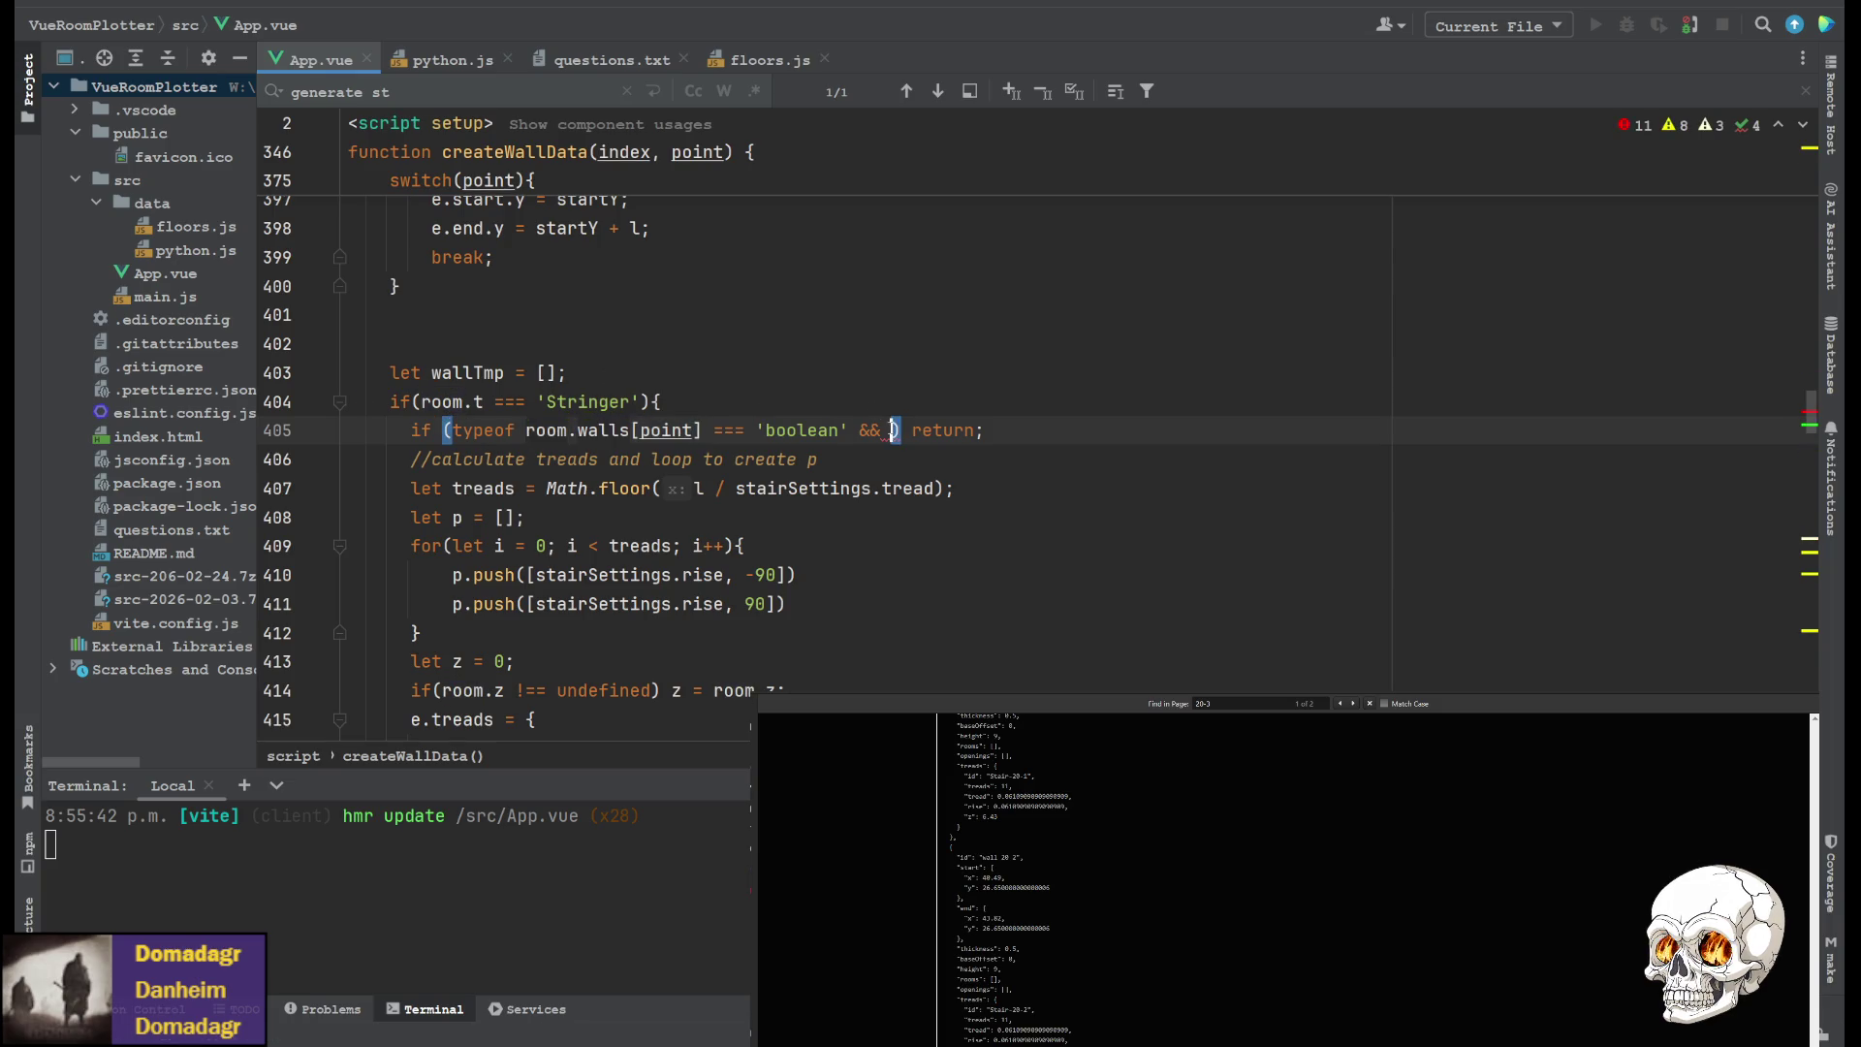
{"action": "key", "text": "ctrl+v"}
{"action": "left_click", "coordinate": [898, 431]}
{"action": "type", "text": "!"}
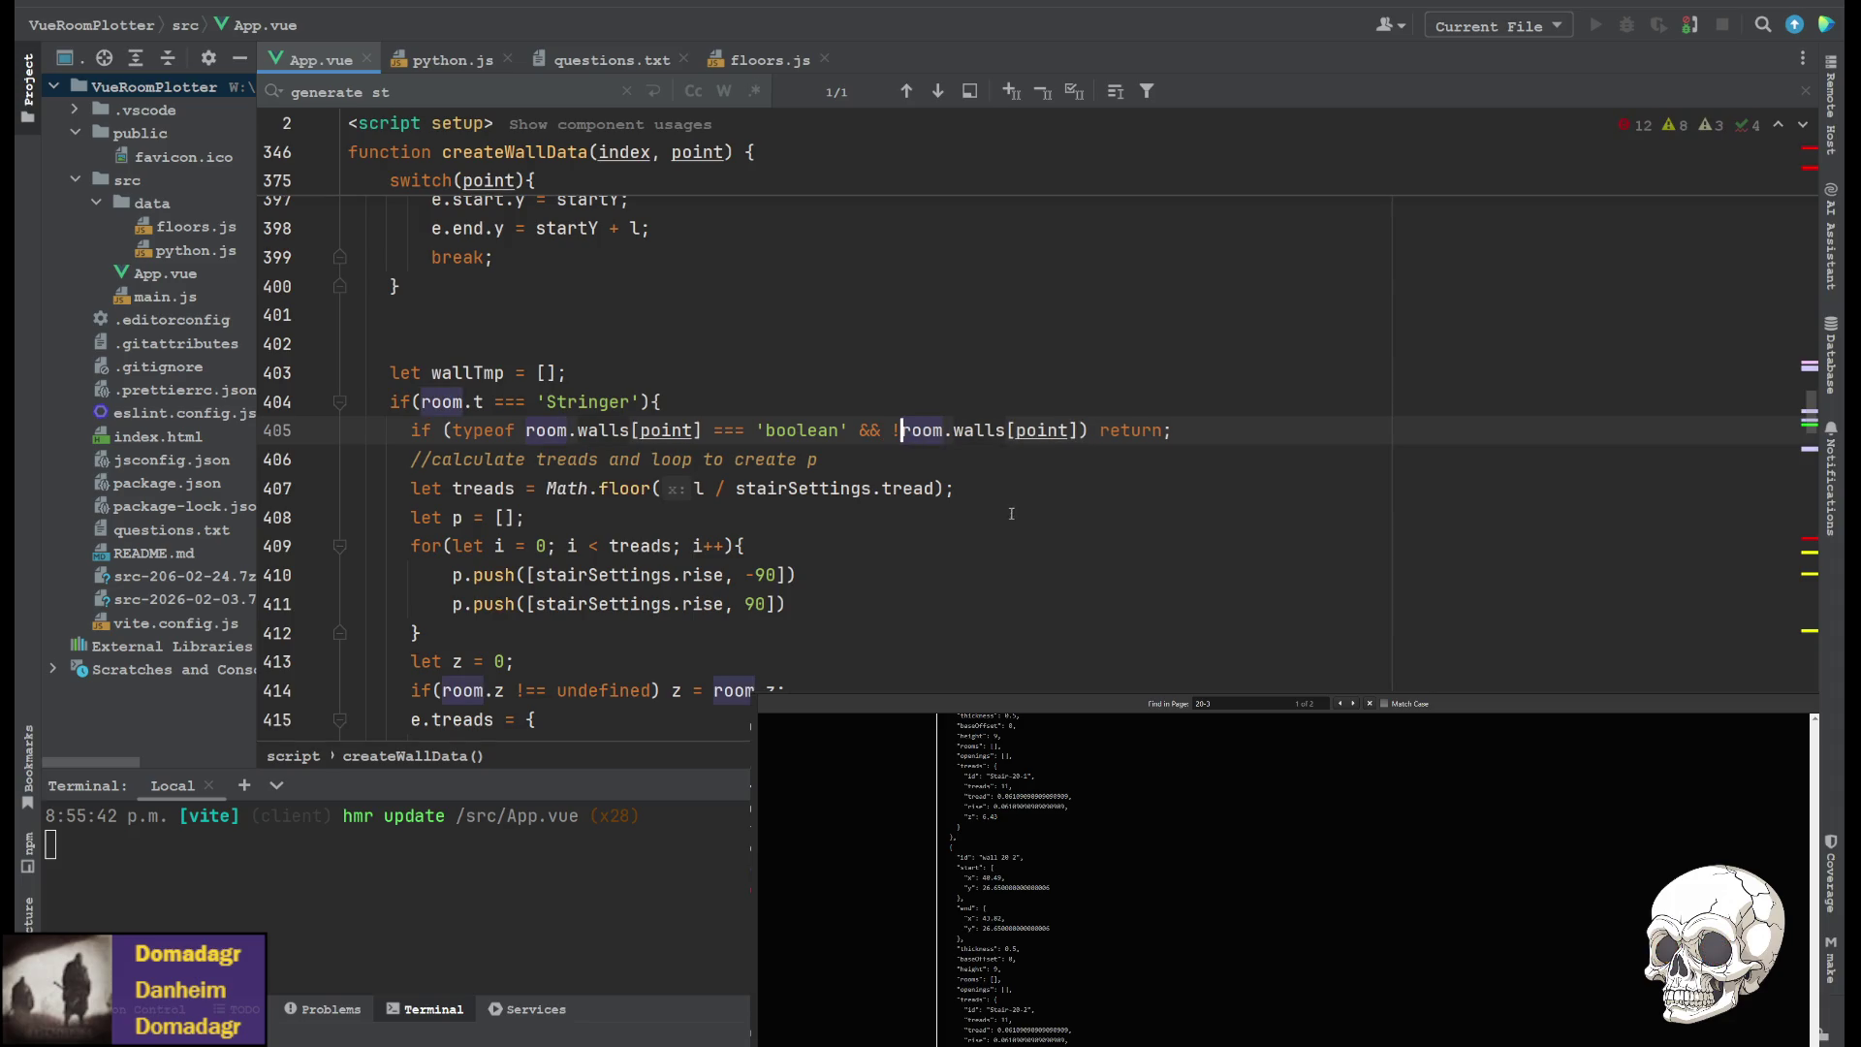
{"action": "left_click", "coordinate": [1083, 470]}
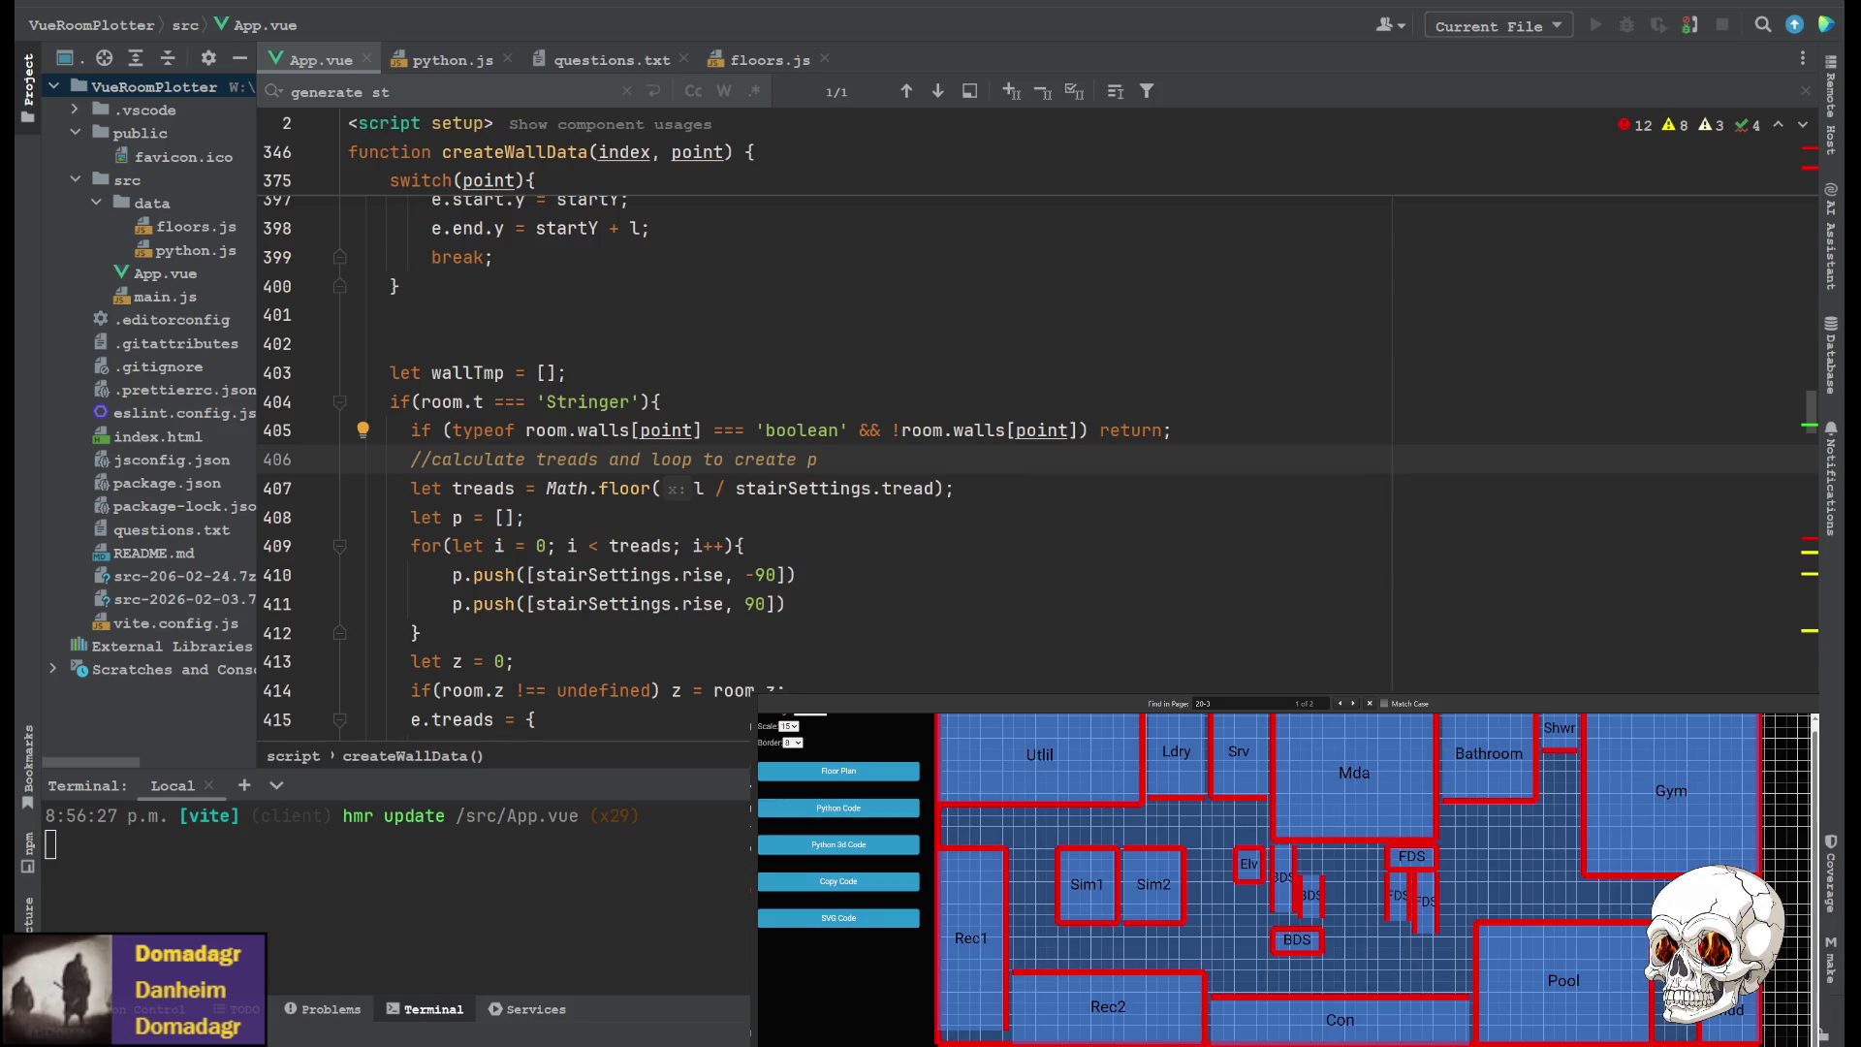
Regenerate the Python 3D code output with the new guard and re-check the '20-' entries
{"action": "key", "text": "Escape"}
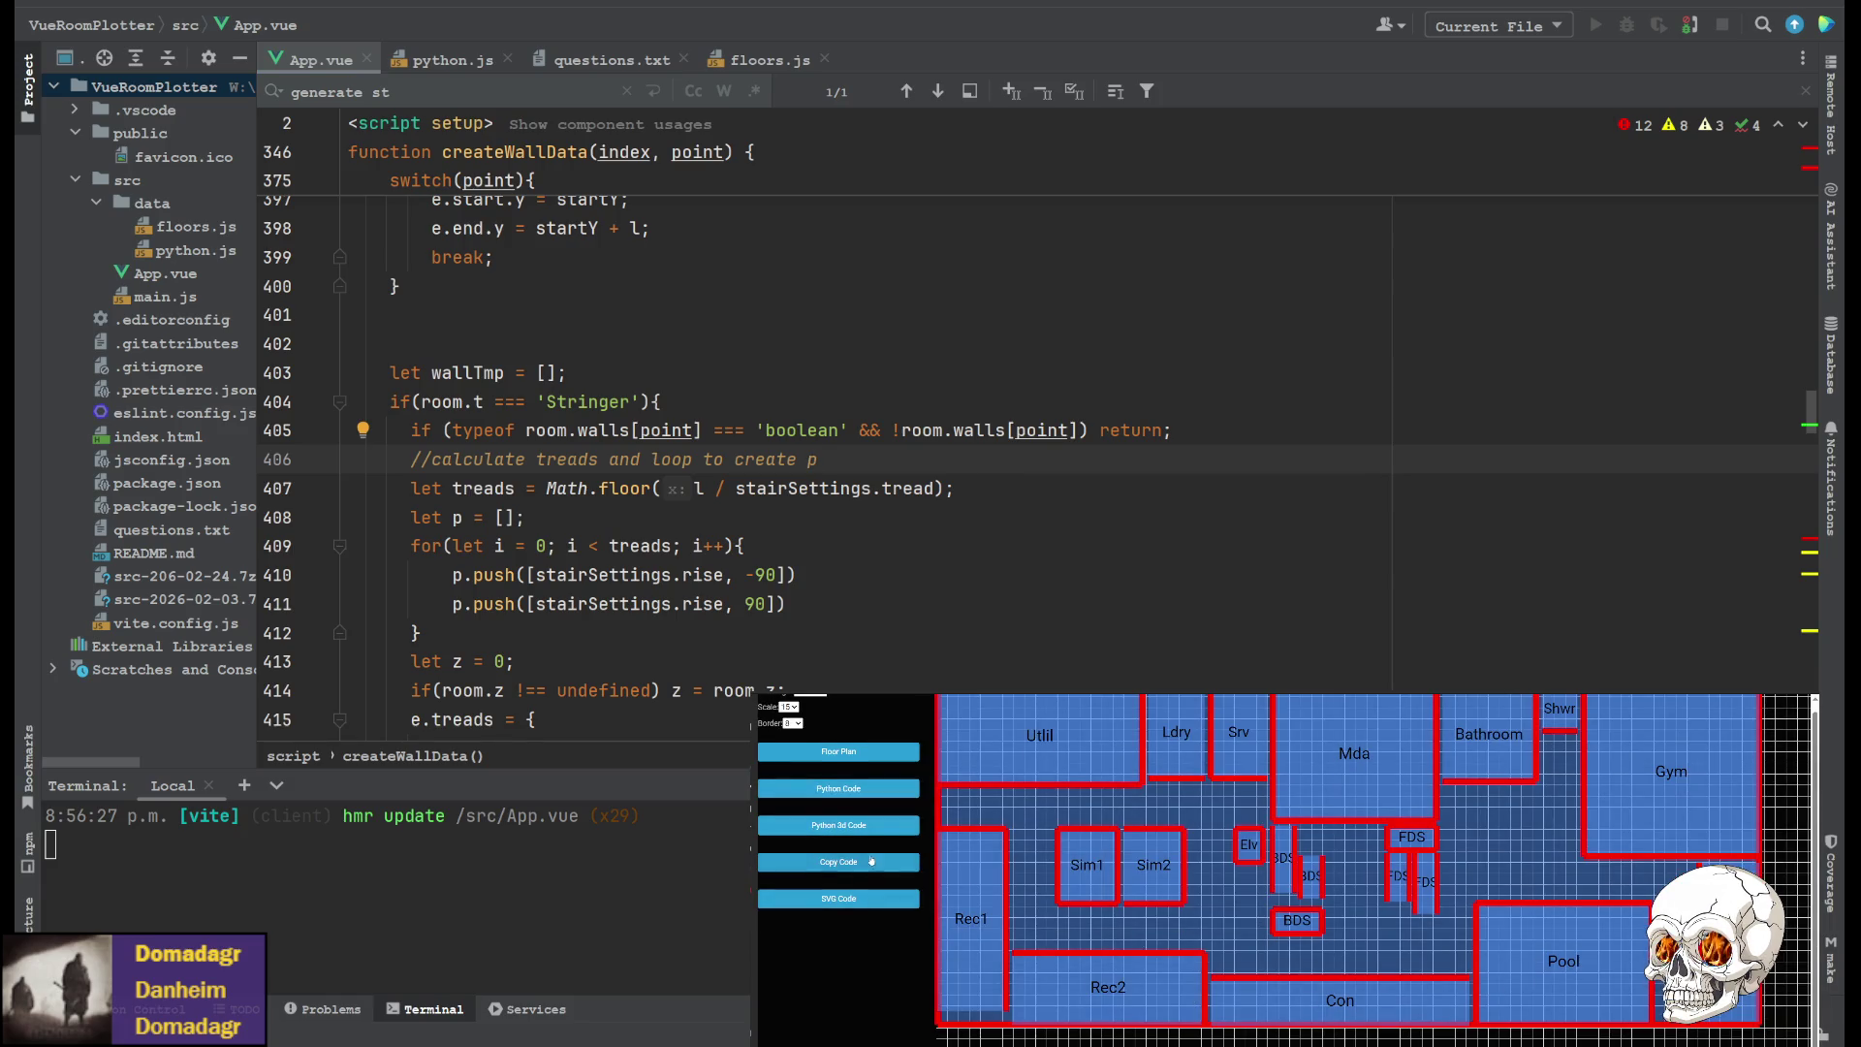
{"action": "left_click", "coordinate": [871, 828]}
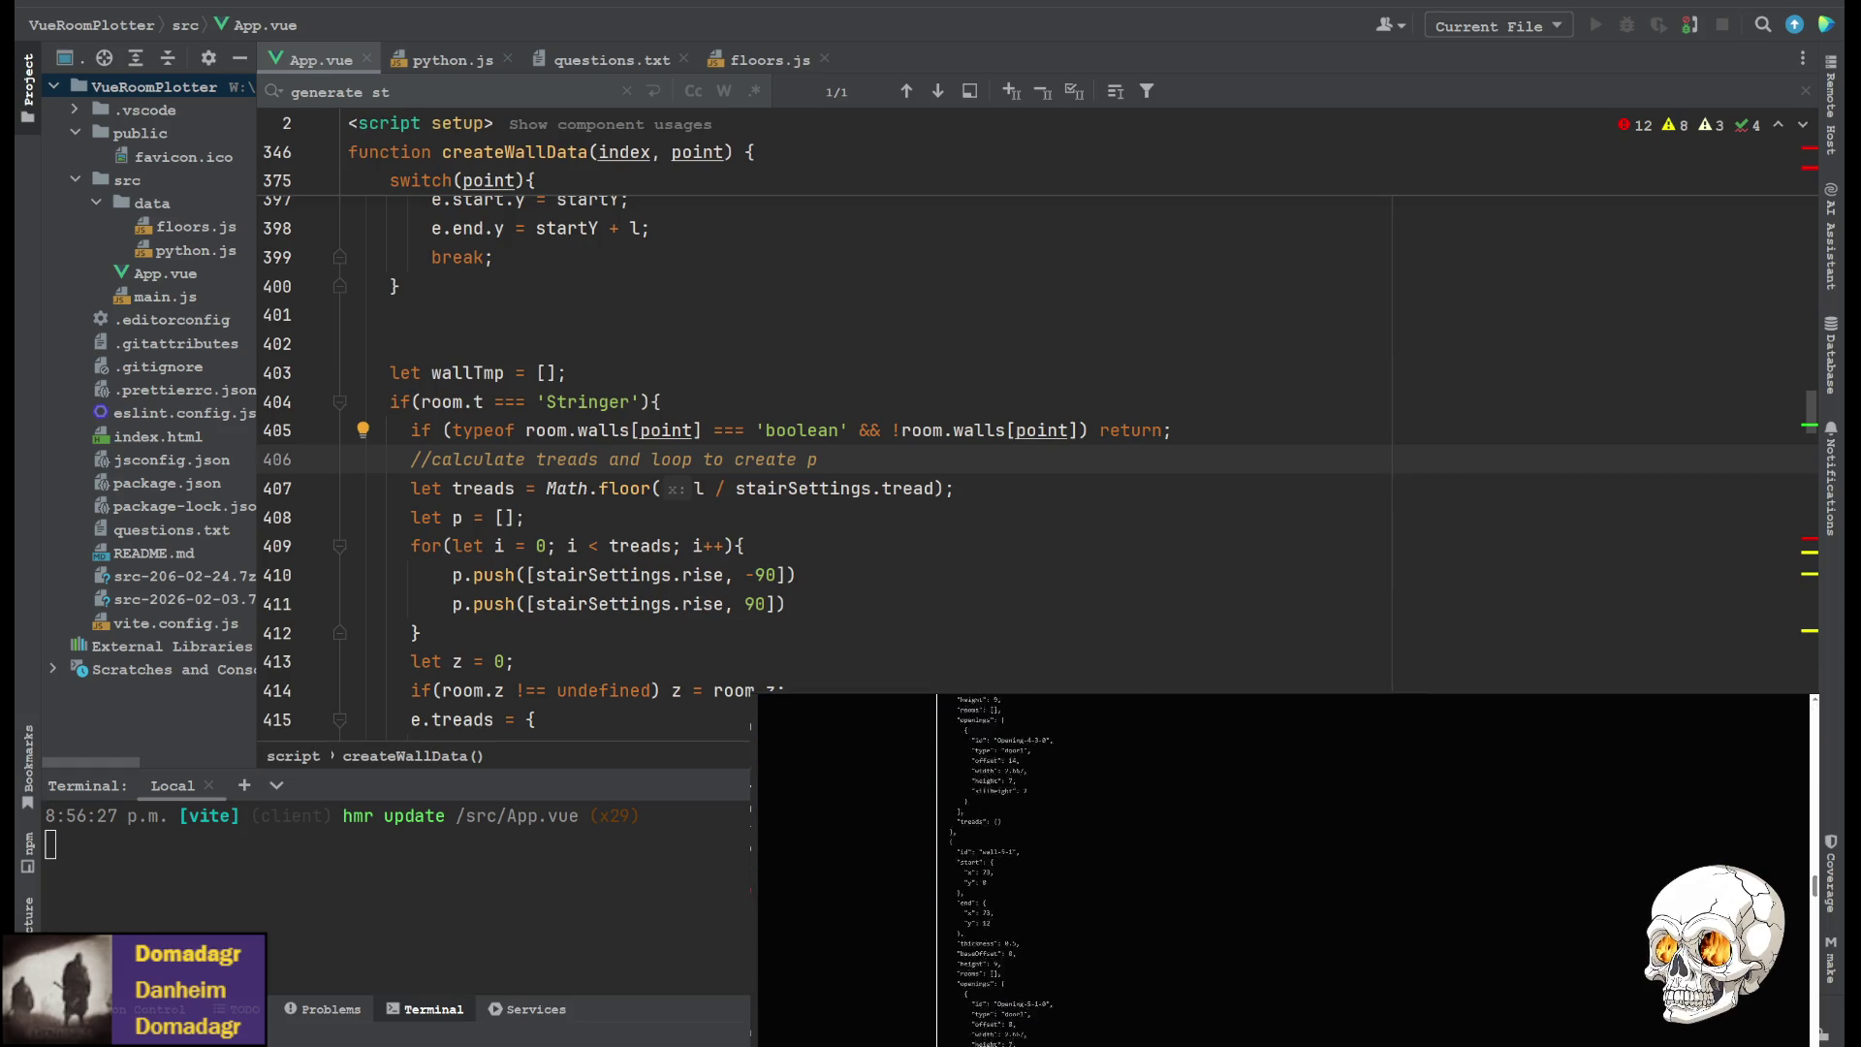
{"action": "key", "text": "ctrl+f"}
{"action": "type", "text": "20-1"}
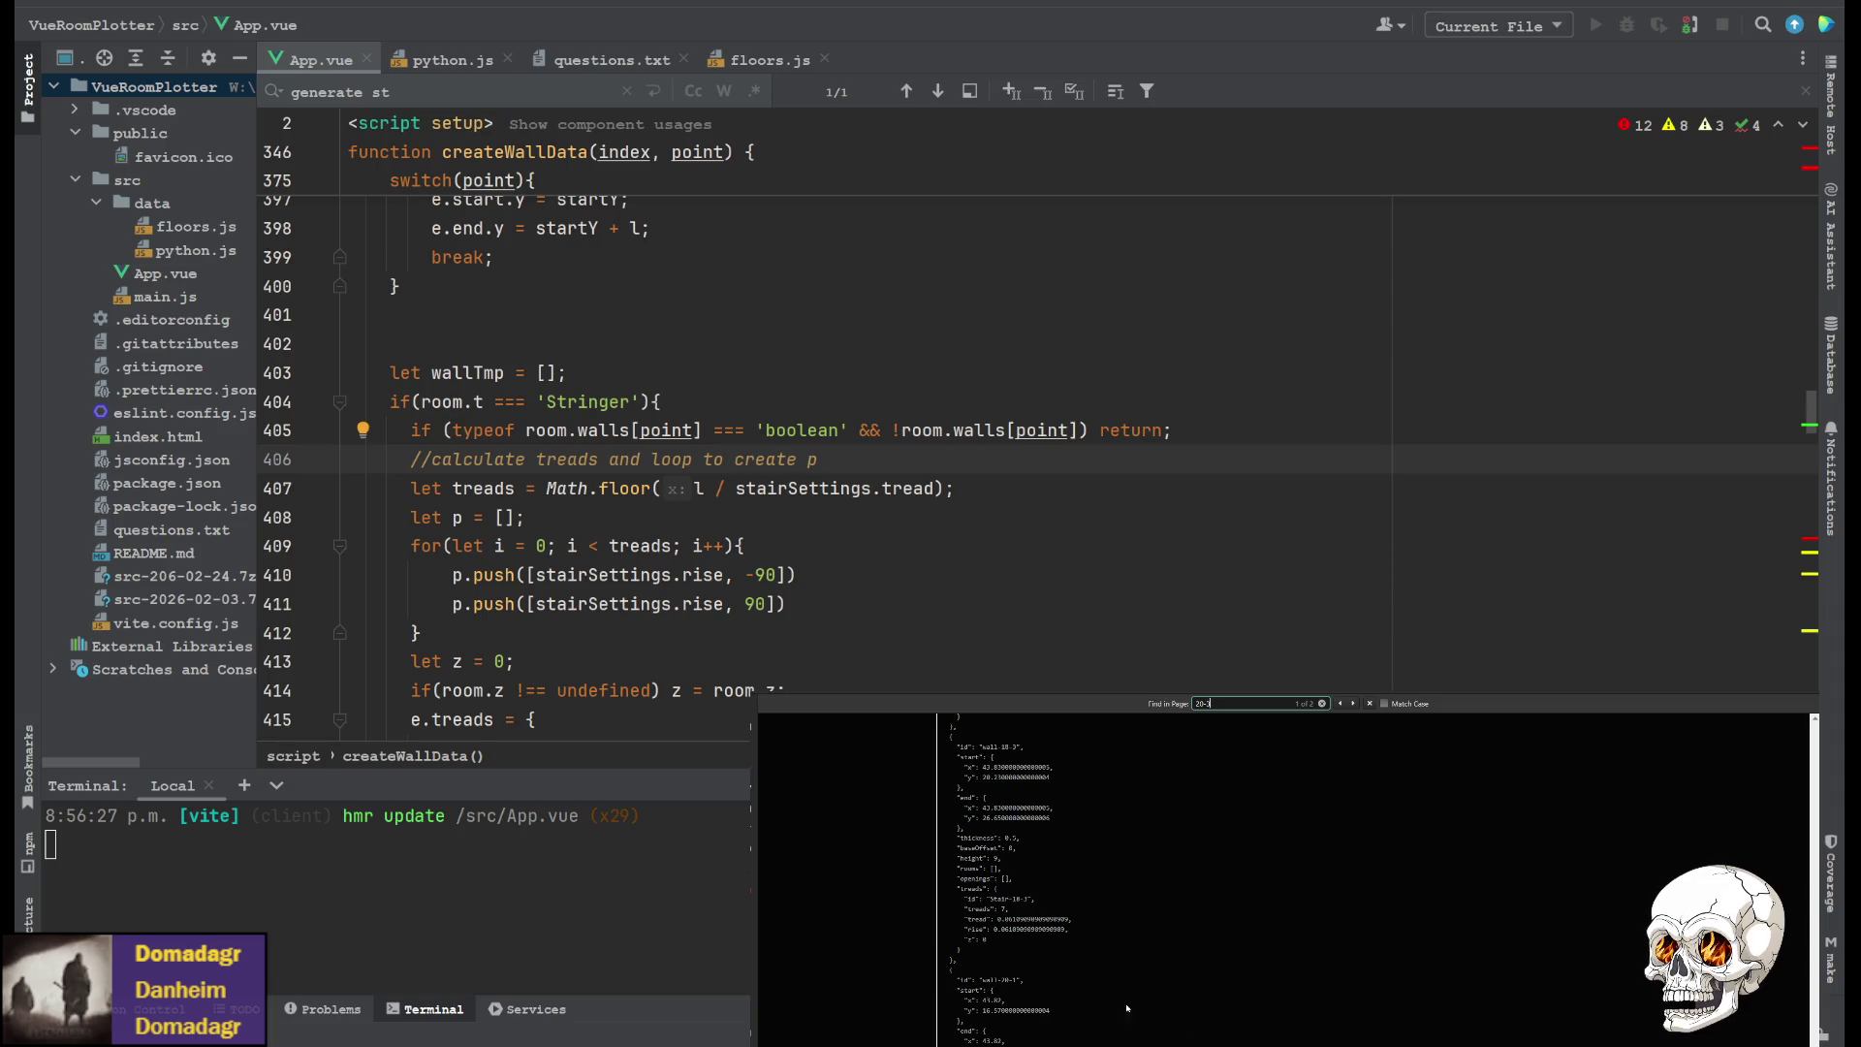
{"action": "scroll", "coordinate": [1047, 955], "scroll_direction": "down", "scroll_amount": 3}
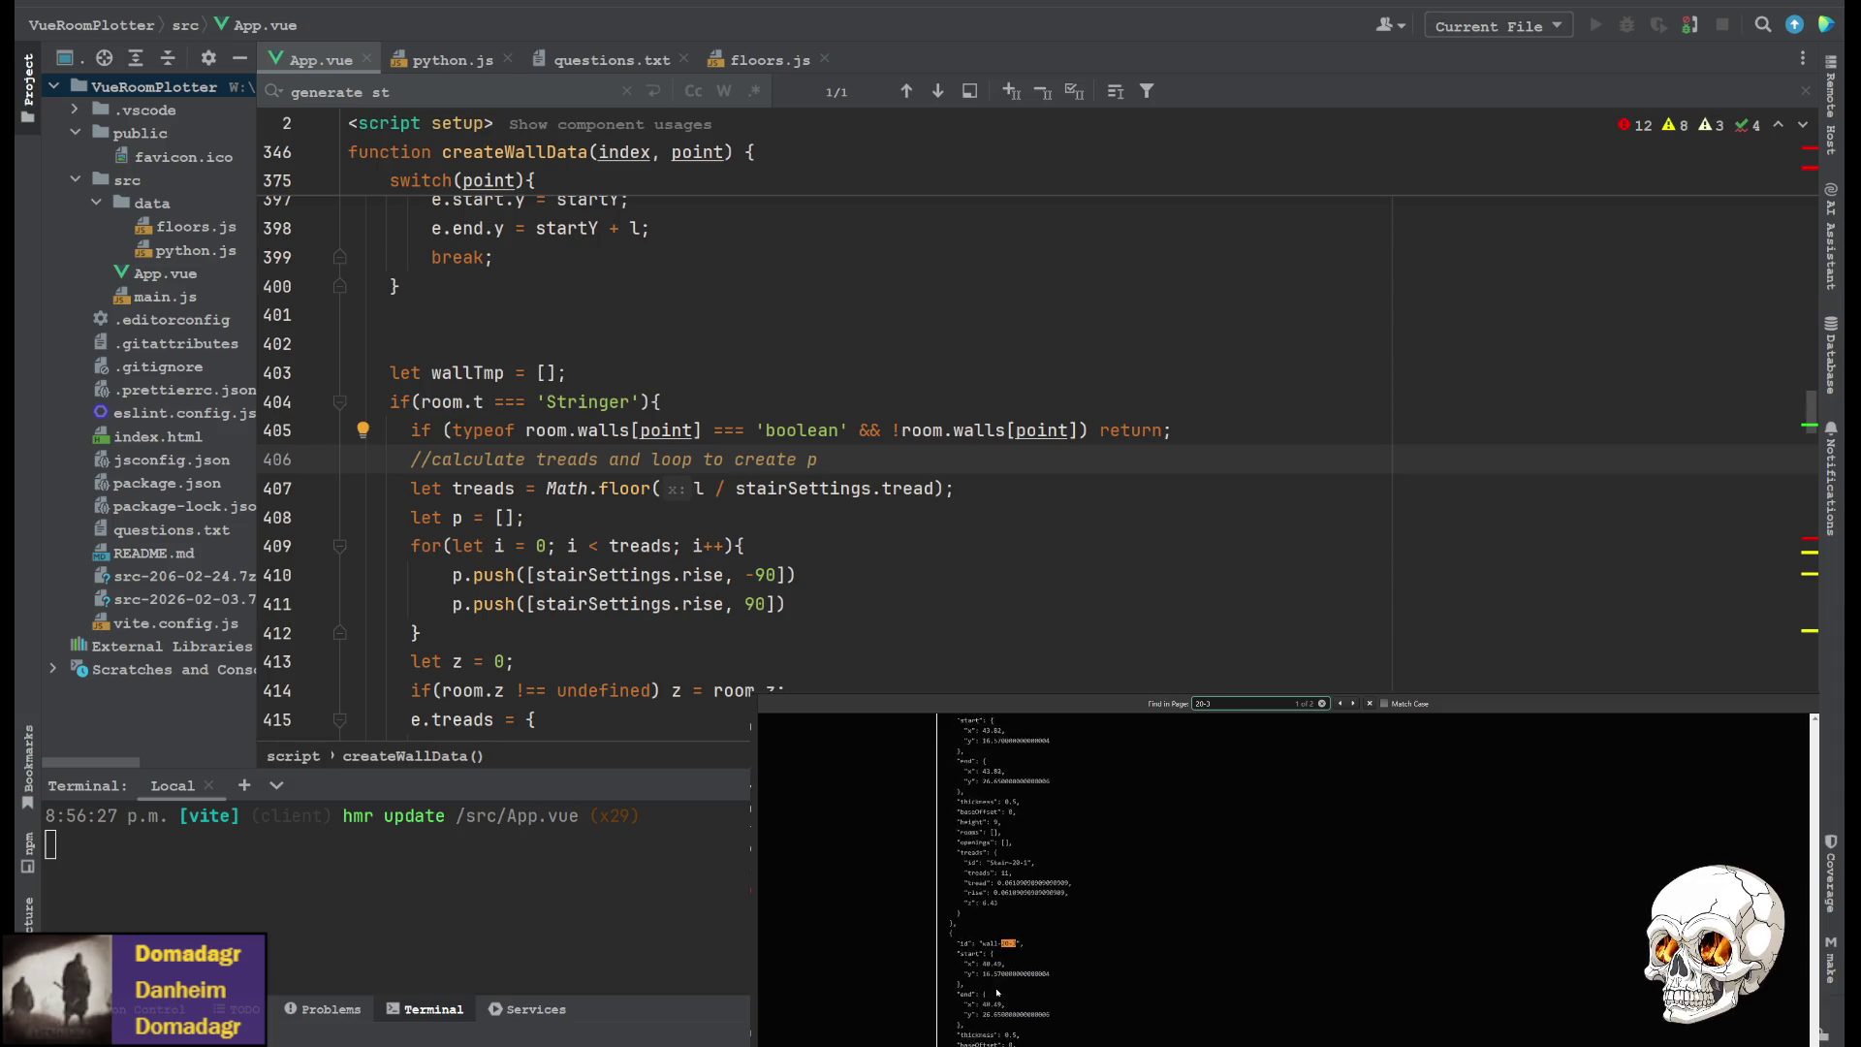
{"action": "scroll", "coordinate": [1047, 955], "scroll_direction": "up", "scroll_amount": 3}
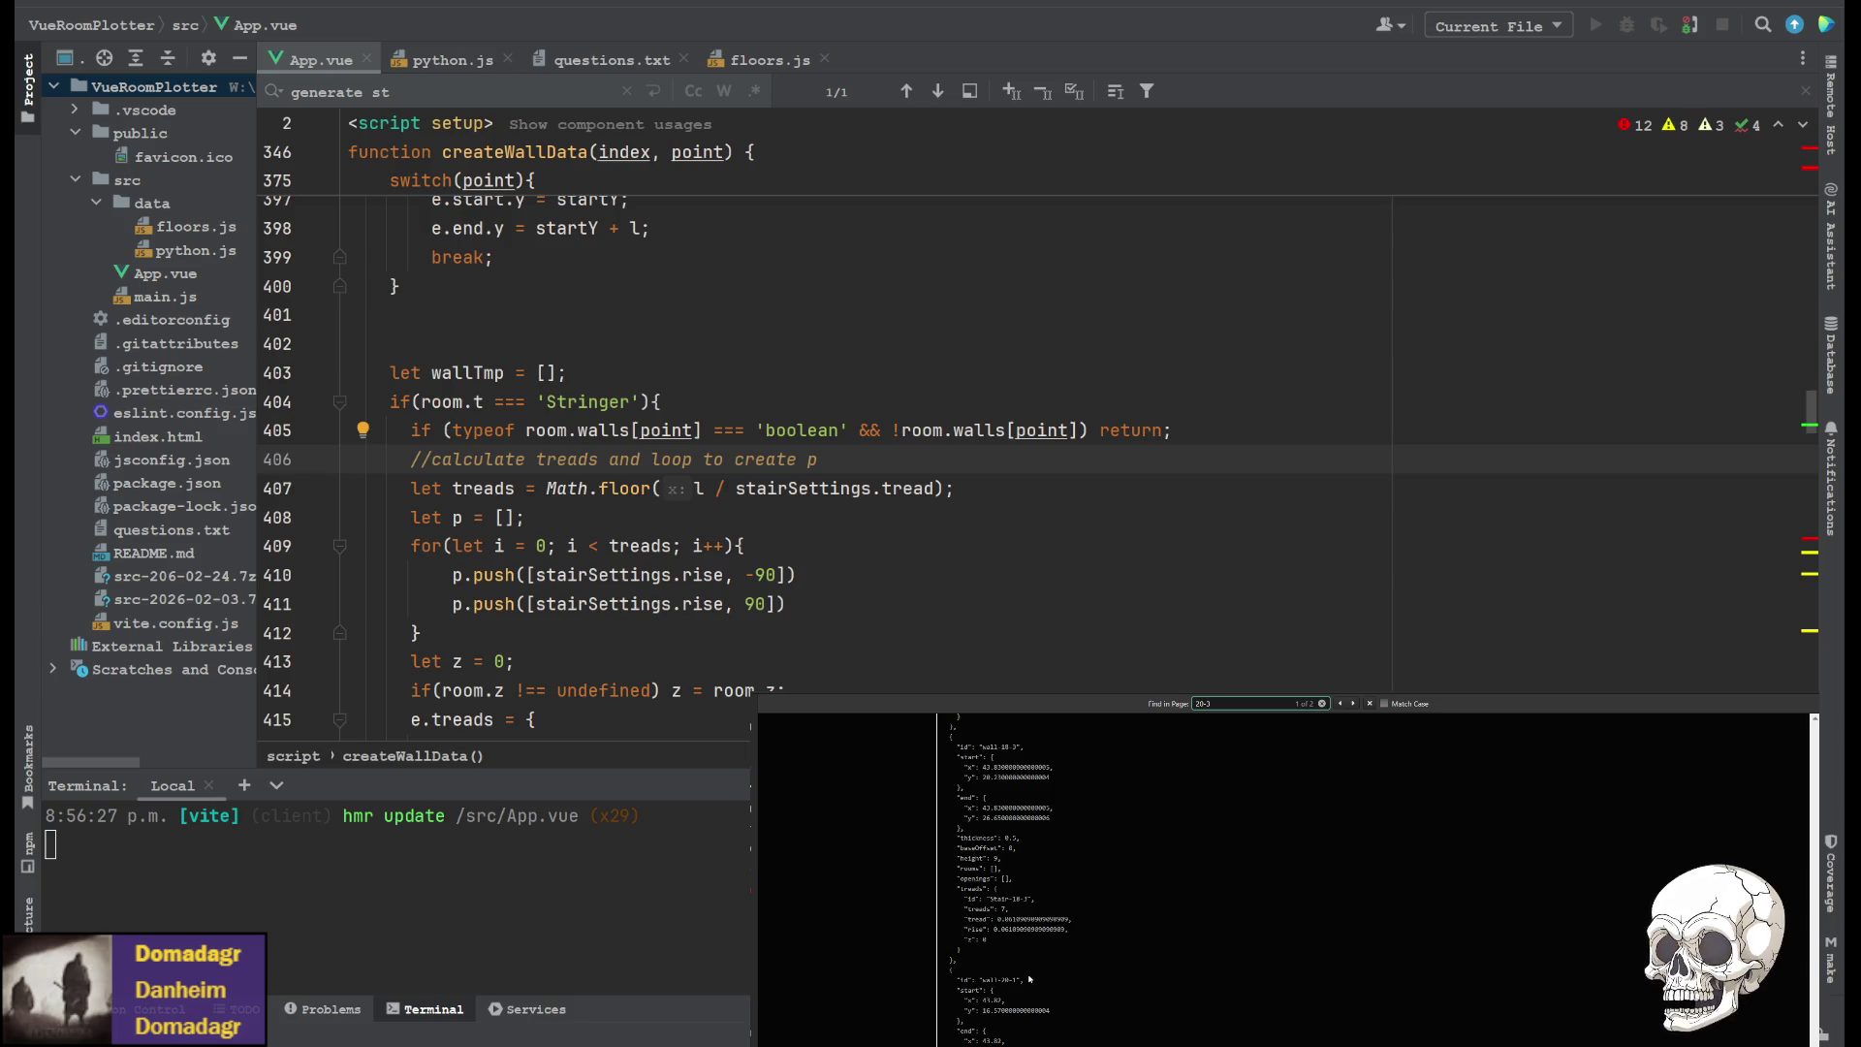
{"action": "scroll", "coordinate": [1027, 960], "scroll_direction": "down", "scroll_amount": 3}
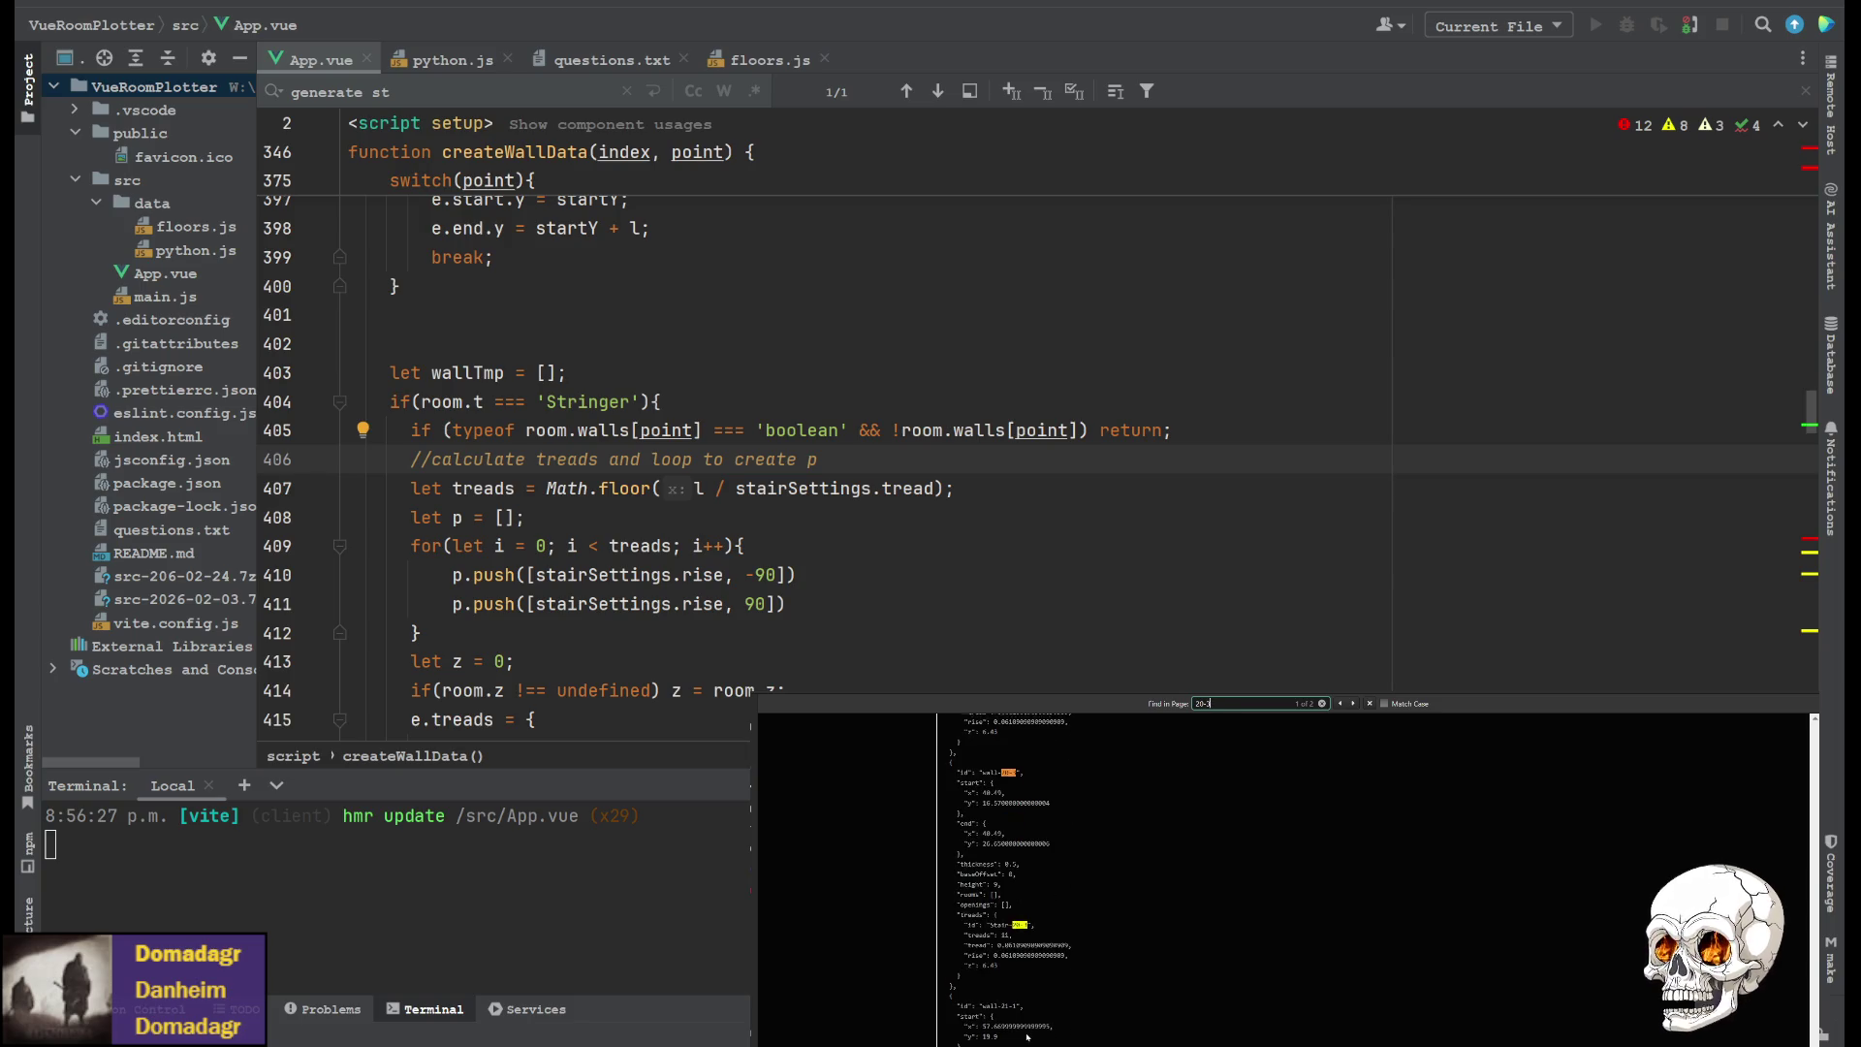
{"action": "scroll", "coordinate": [1051, 886], "scroll_direction": "down", "scroll_amount": 2}
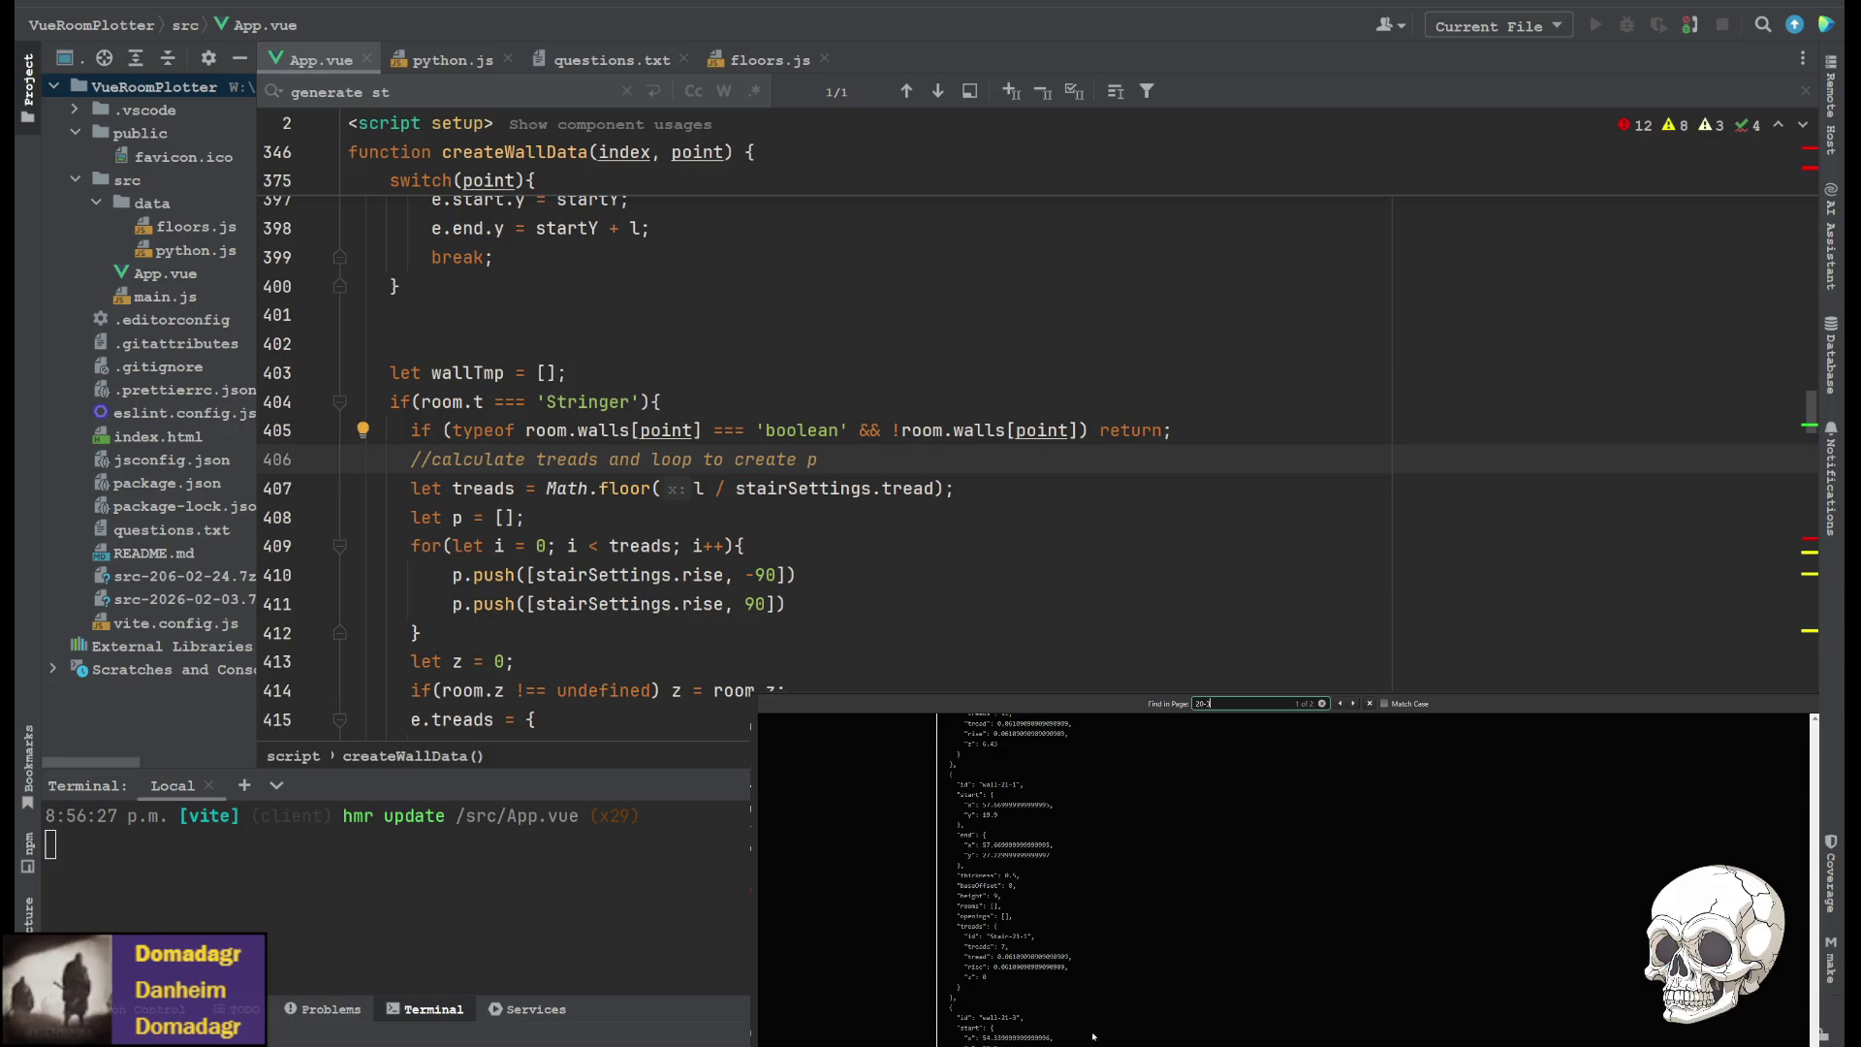
{"action": "scroll", "coordinate": [1129, 993], "scroll_direction": "up", "scroll_amount": 2}
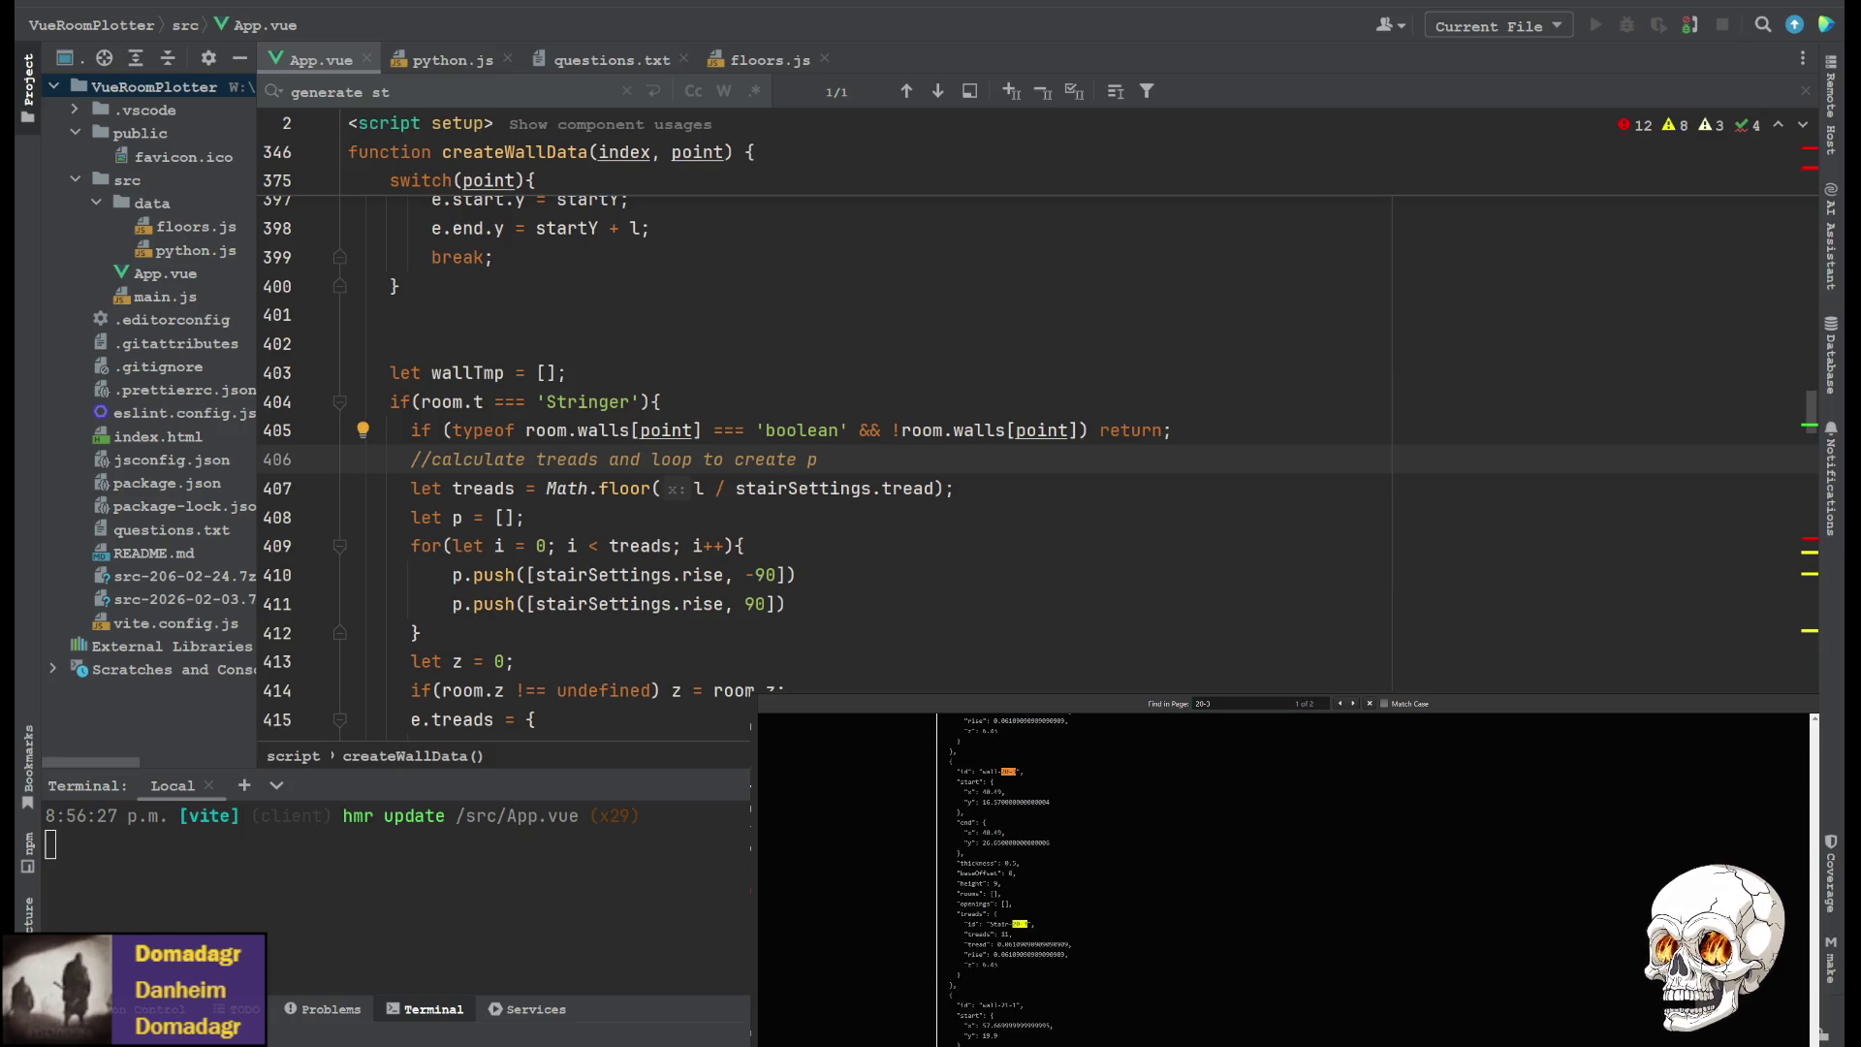
{"action": "scroll", "coordinate": [862, 950], "scroll_direction": "up", "scroll_amount": 15}
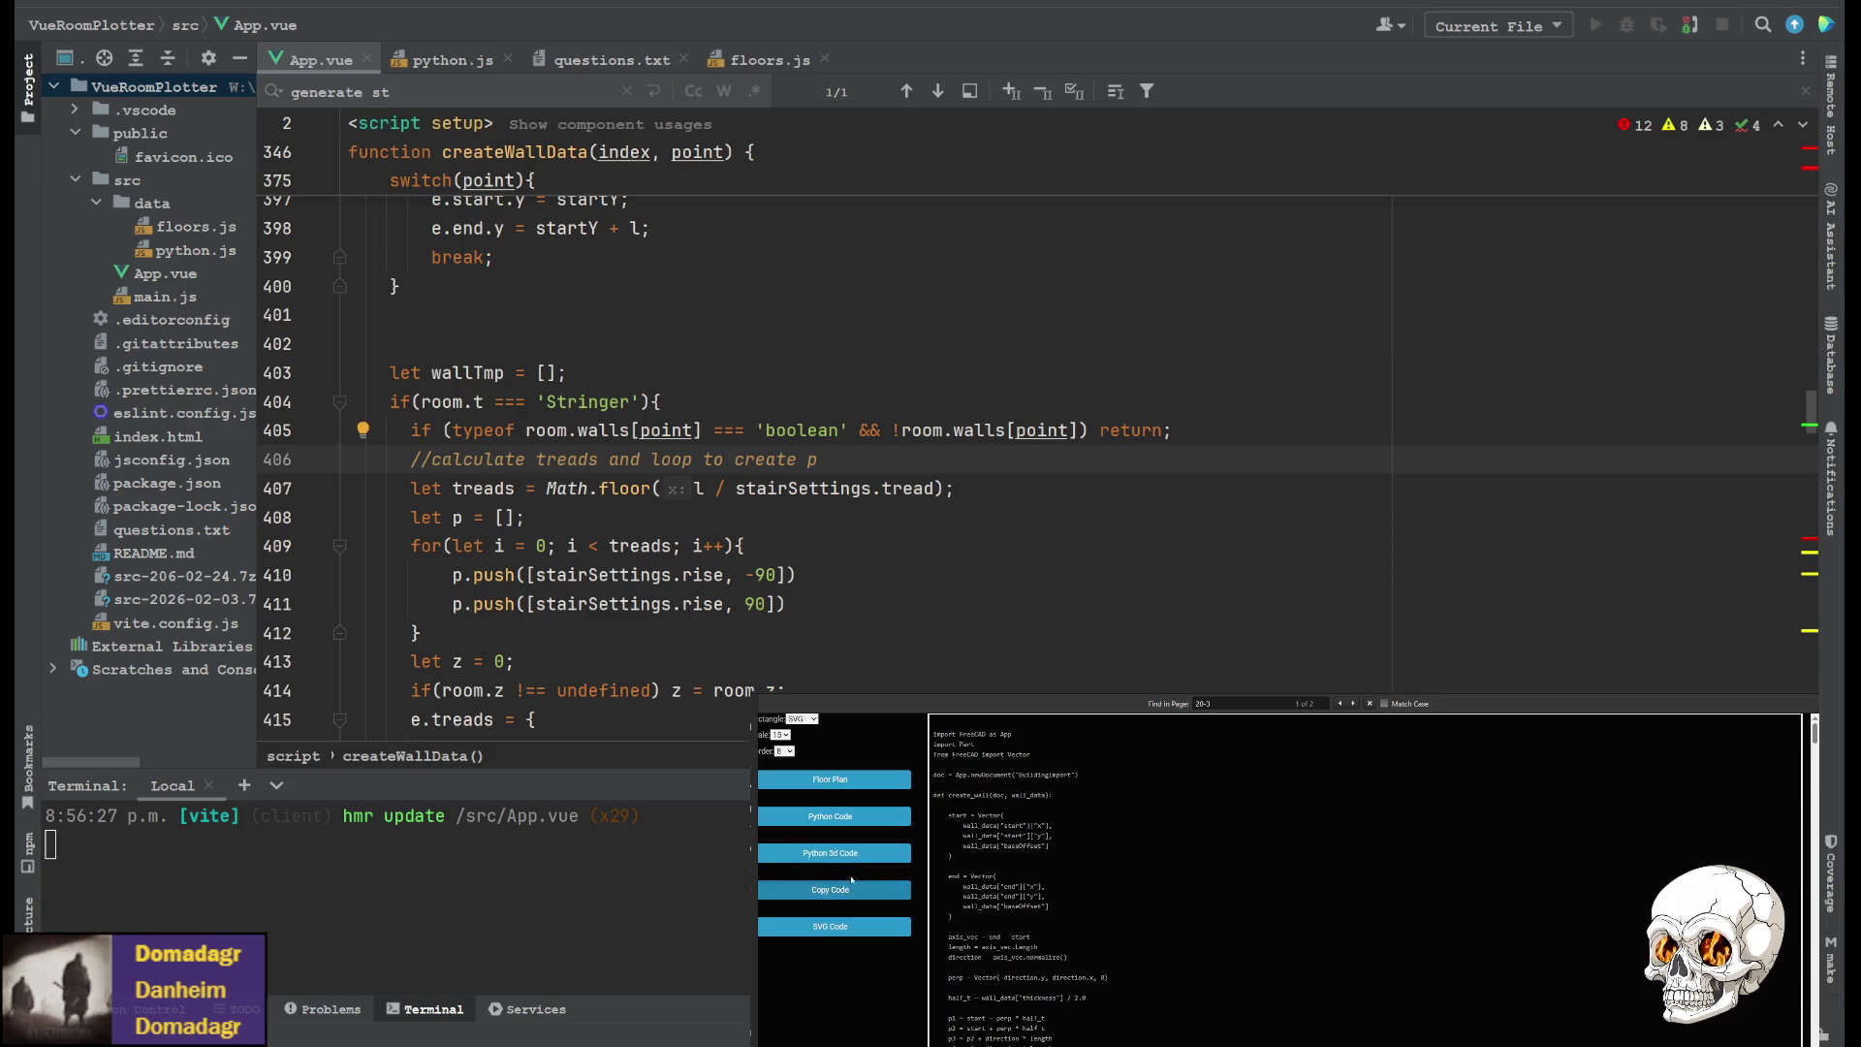
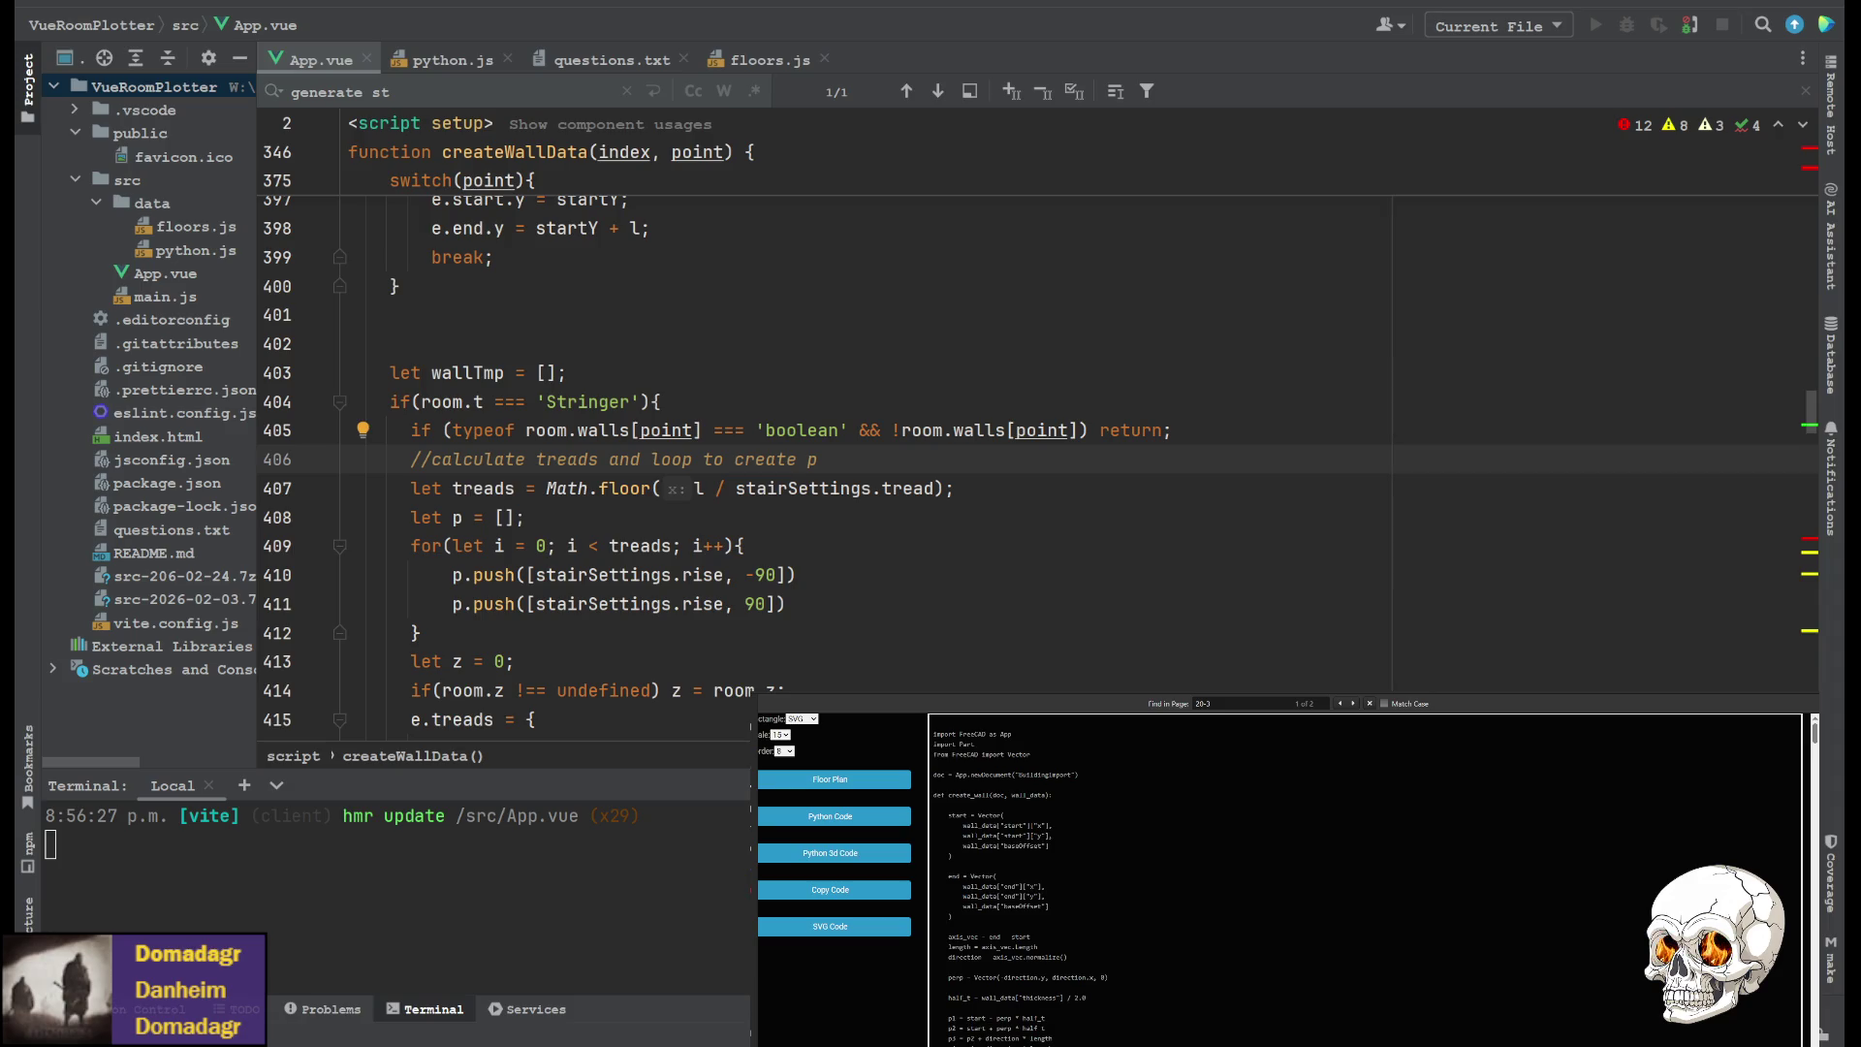
Switch from WebStorm to FreeCAD and zoom in on the BuildingImport walls
{"action": "key", "text": "alt+Tab"}
{"action": "scroll", "coordinate": [1115, 388], "scroll_direction": "up", "scroll_amount": 3}
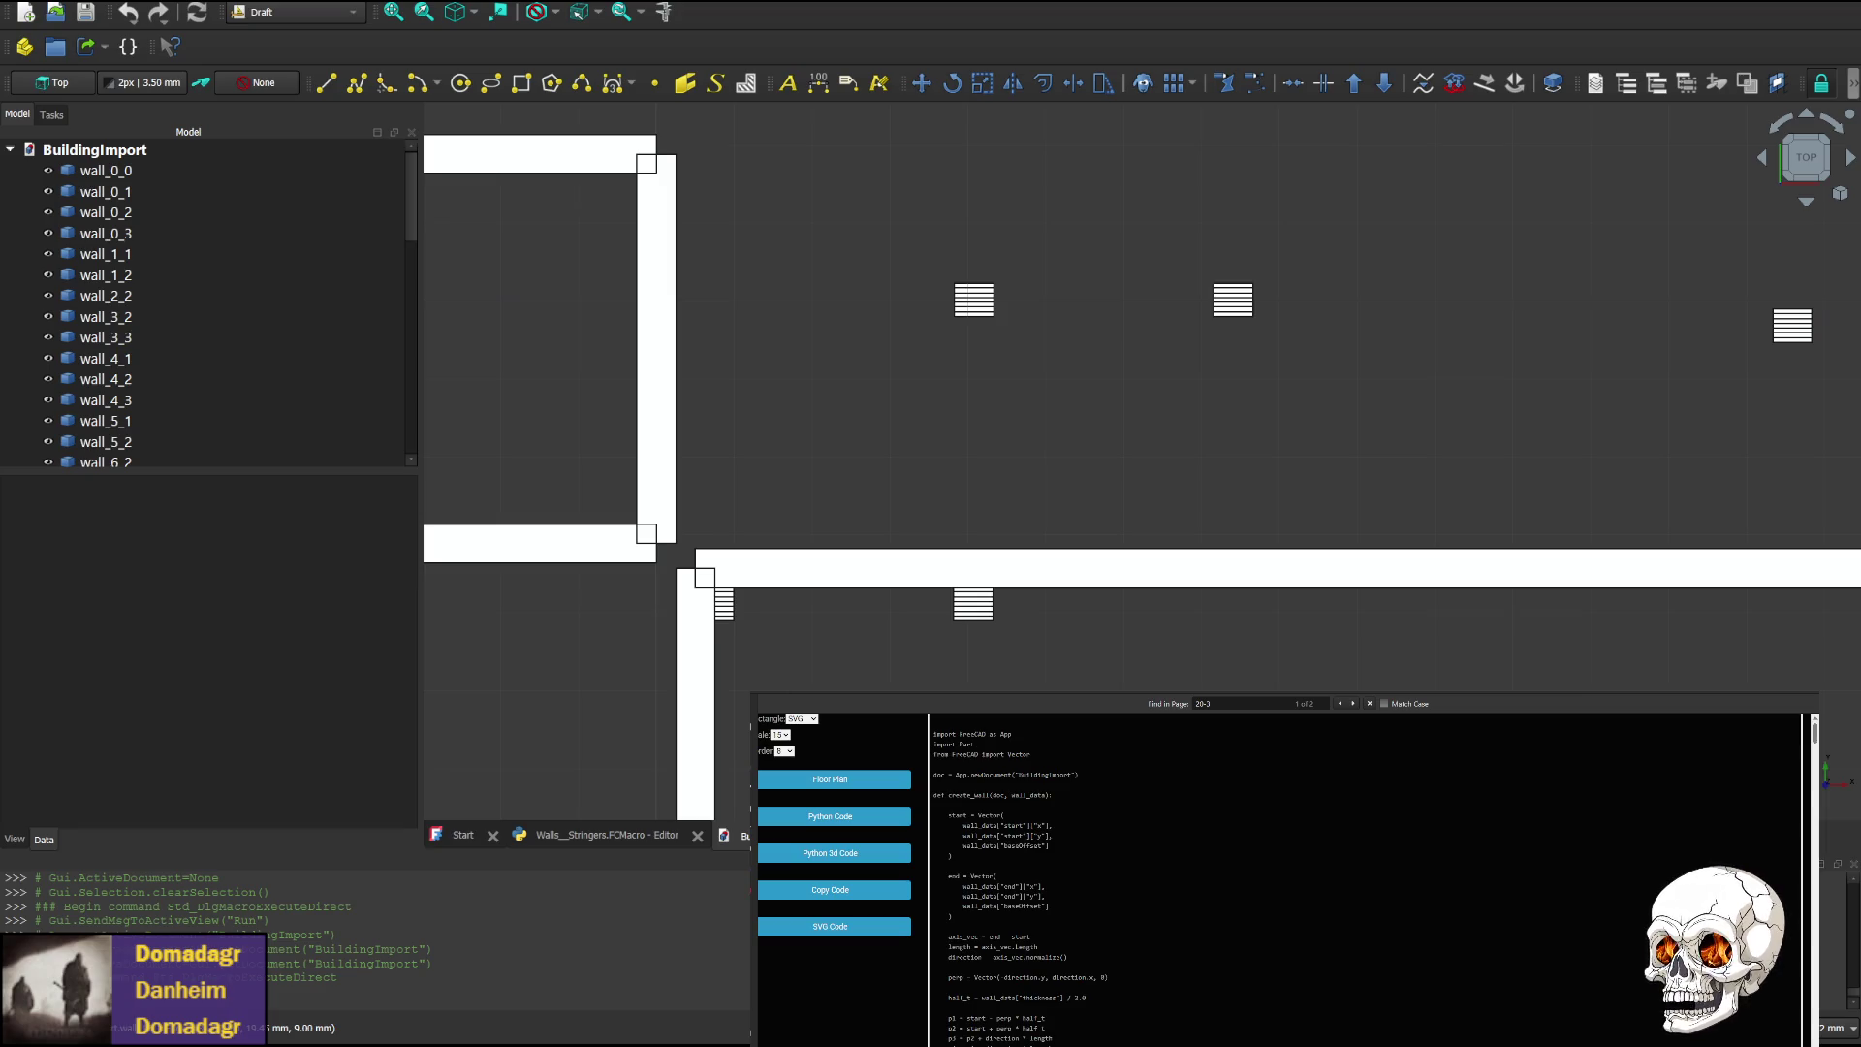
{"action": "mouse_move", "coordinate": [1327, 374]}
{"action": "middle_mouse_down"}
{"action": "mouse_move", "coordinate": [1003, 478]}
{"action": "mouse_move", "coordinate": [1228, 436]}
{"action": "middle_mouse_up"}
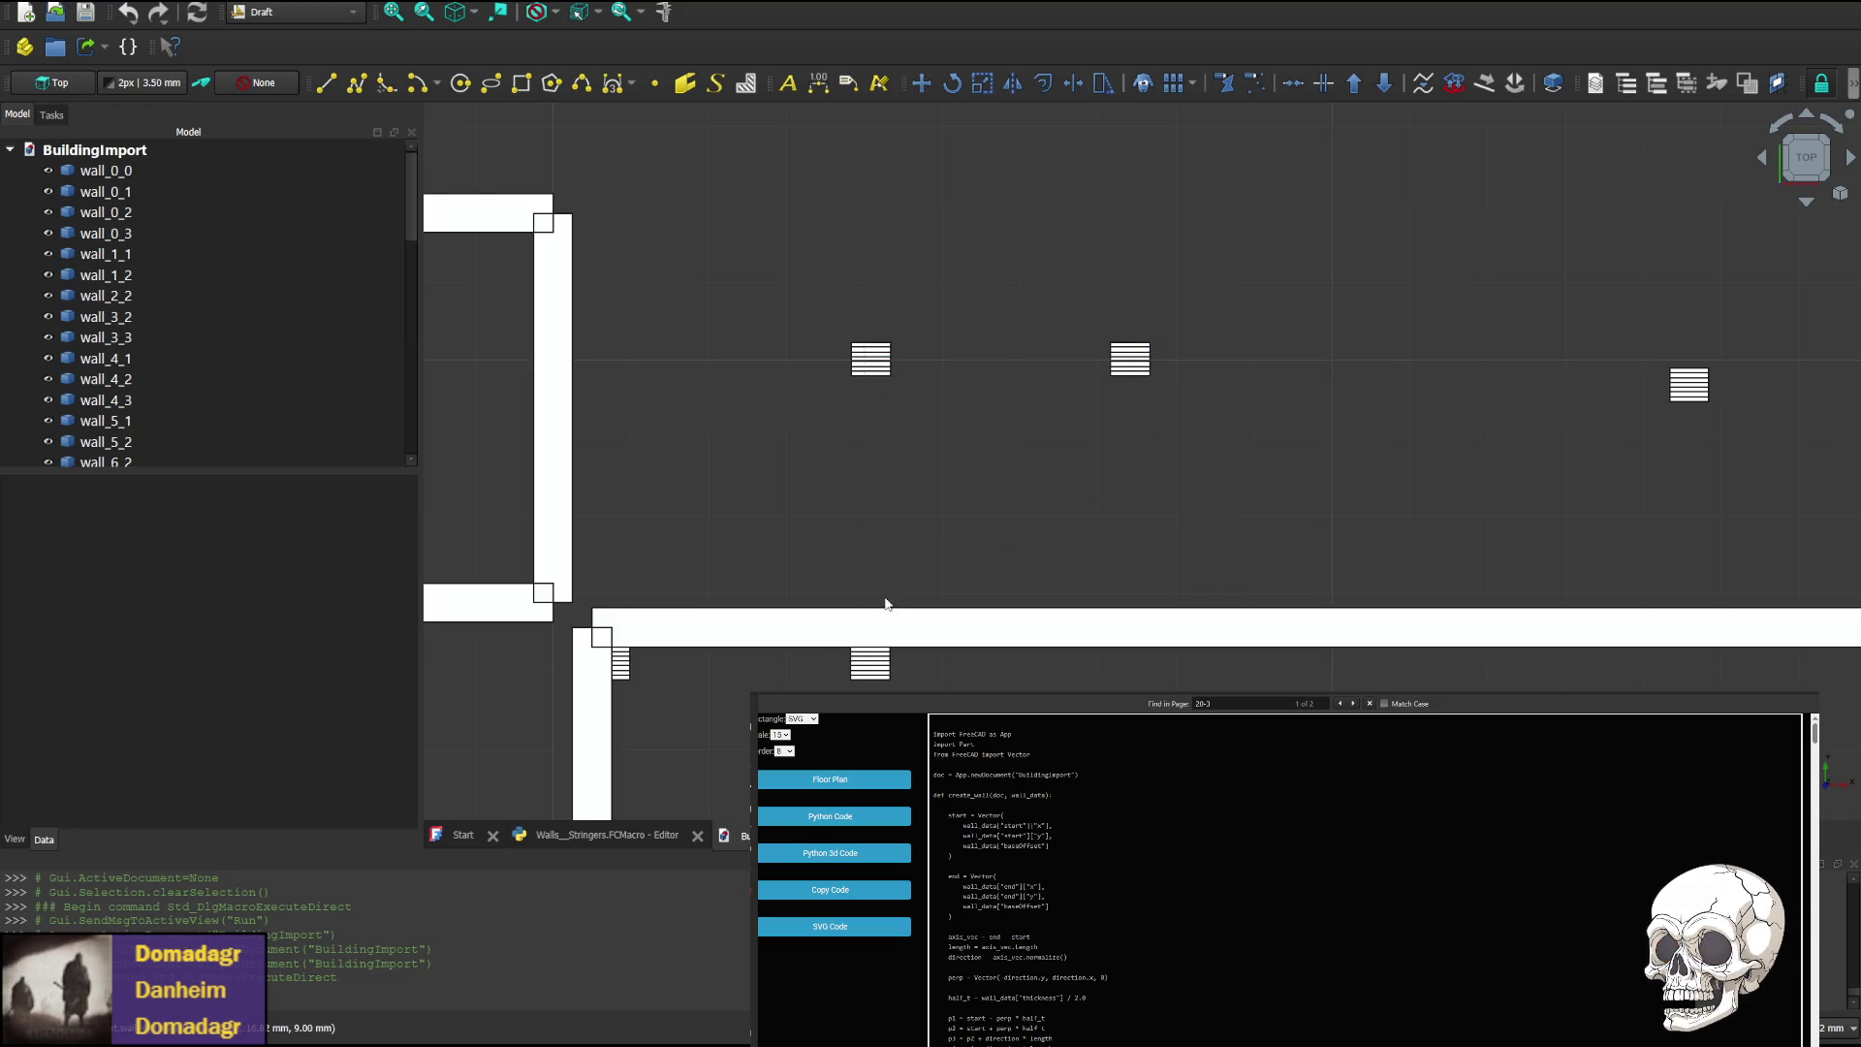
{"action": "scroll", "coordinate": [914, 569], "scroll_direction": "down", "scroll_amount": 4}
{"action": "scroll", "coordinate": [938, 565], "scroll_direction": "up", "scroll_amount": 3}
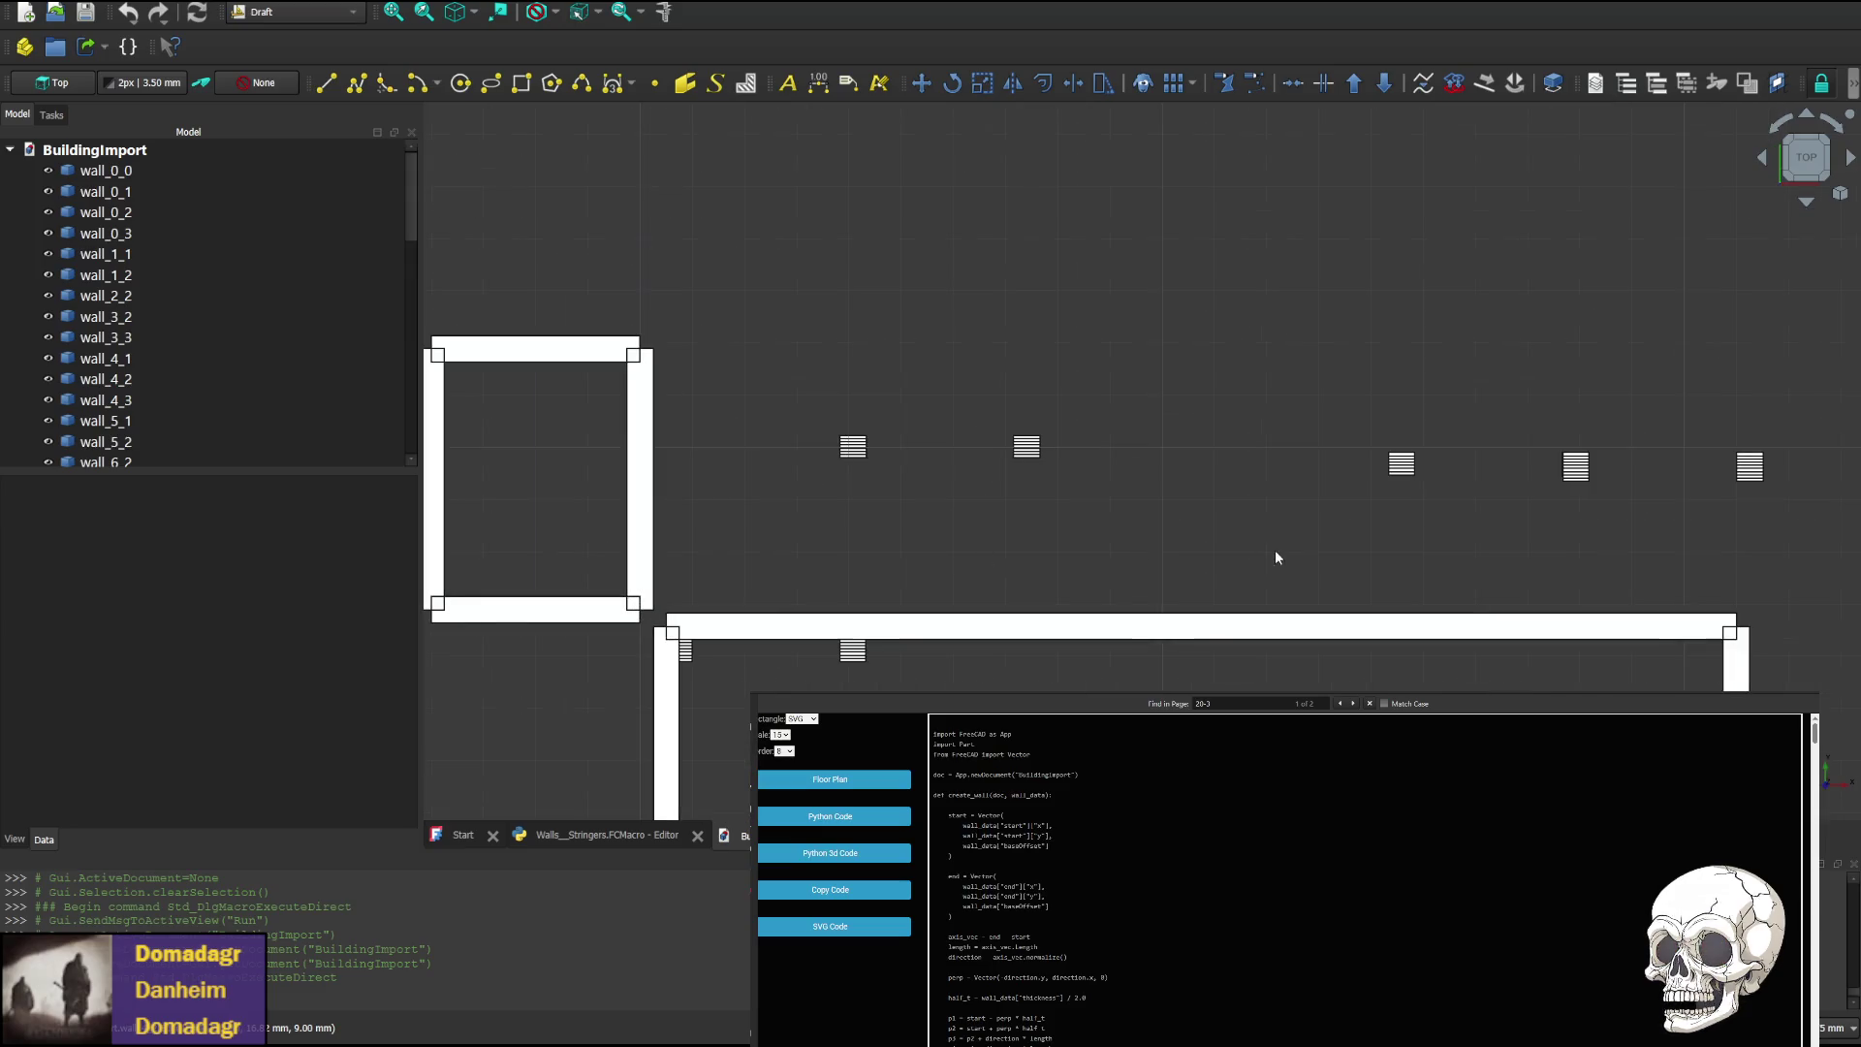
{"action": "mouse_move", "coordinate": [1275, 557]}
{"action": "middle_mouse_down"}
{"action": "mouse_move", "coordinate": [790, 499]}
{"action": "mouse_move", "coordinate": [767, 531]}
{"action": "middle_mouse_up"}
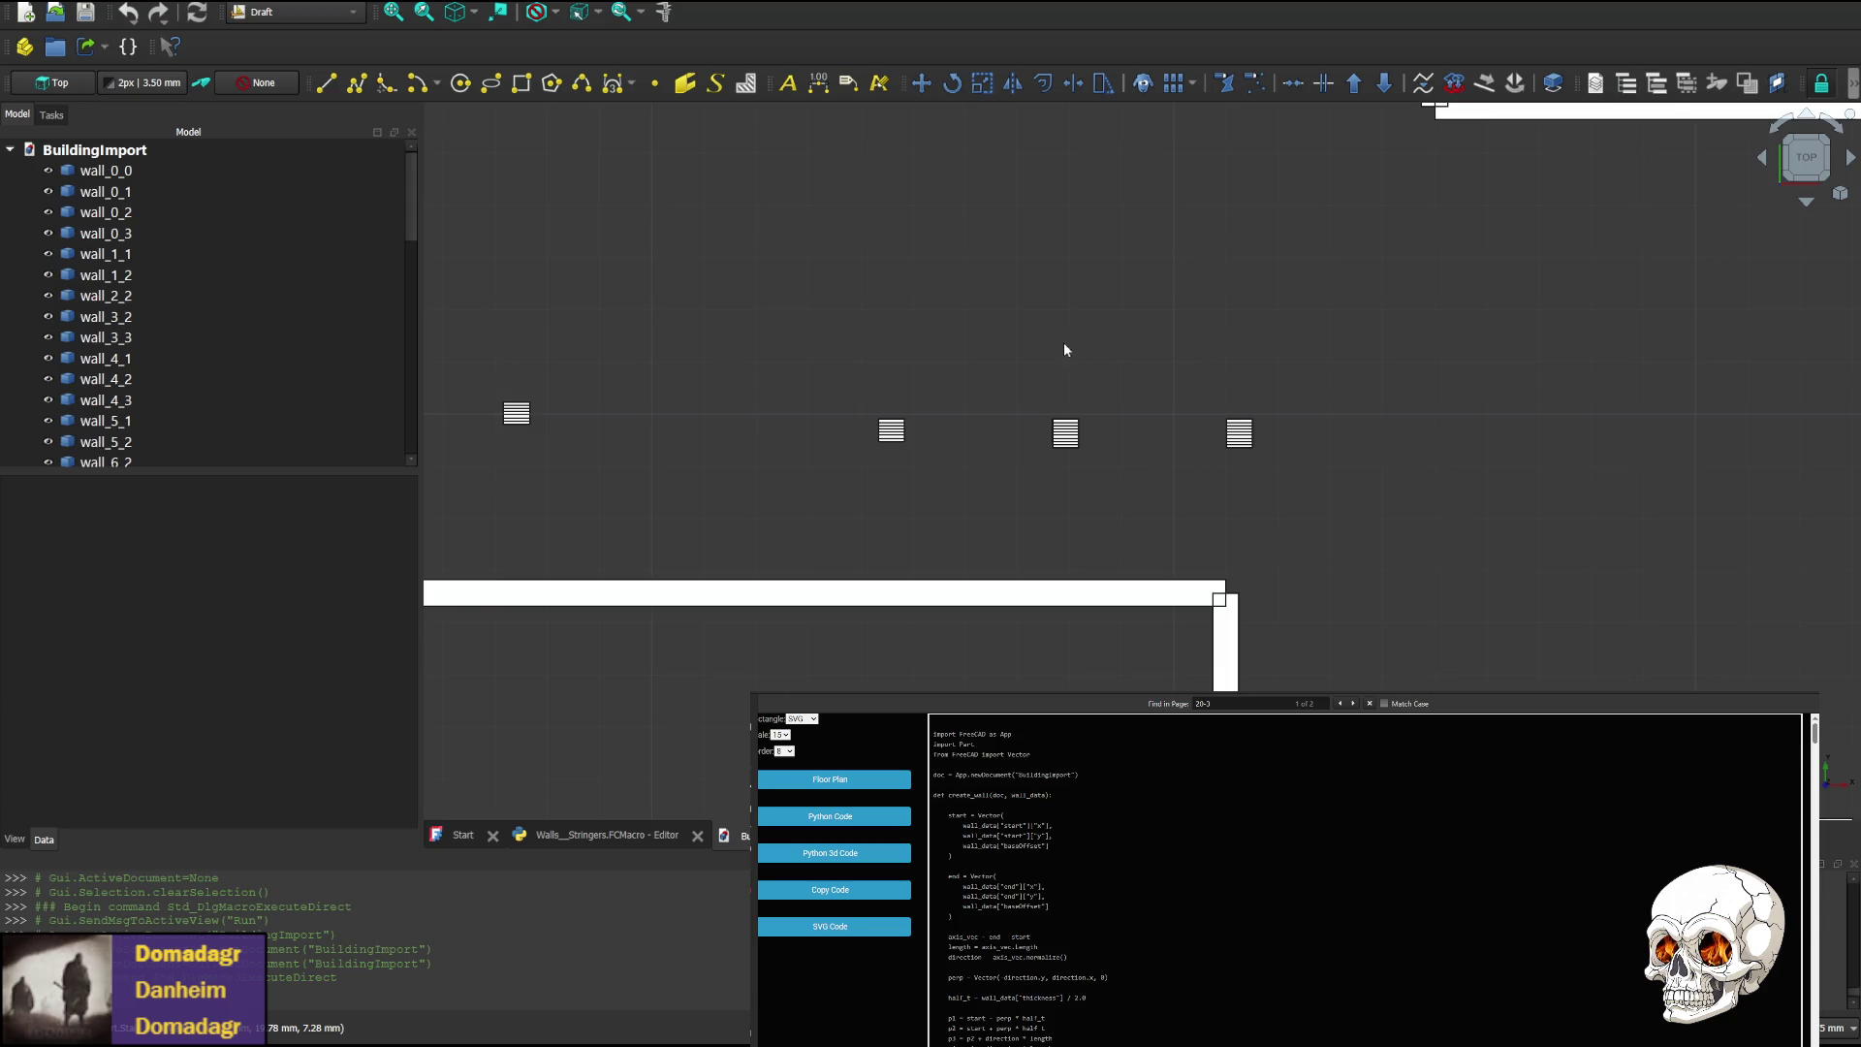
{"action": "scroll", "coordinate": [897, 529], "scroll_direction": "down", "scroll_amount": 2}
{"action": "scroll", "coordinate": [972, 416], "scroll_direction": "up", "scroll_amount": 2}
{"action": "mouse_move", "coordinate": [972, 416]}
{"action": "middle_mouse_down"}
{"action": "mouse_move", "coordinate": [1637, 316]}
{"action": "mouse_move", "coordinate": [1051, 410]}
{"action": "middle_mouse_up"}
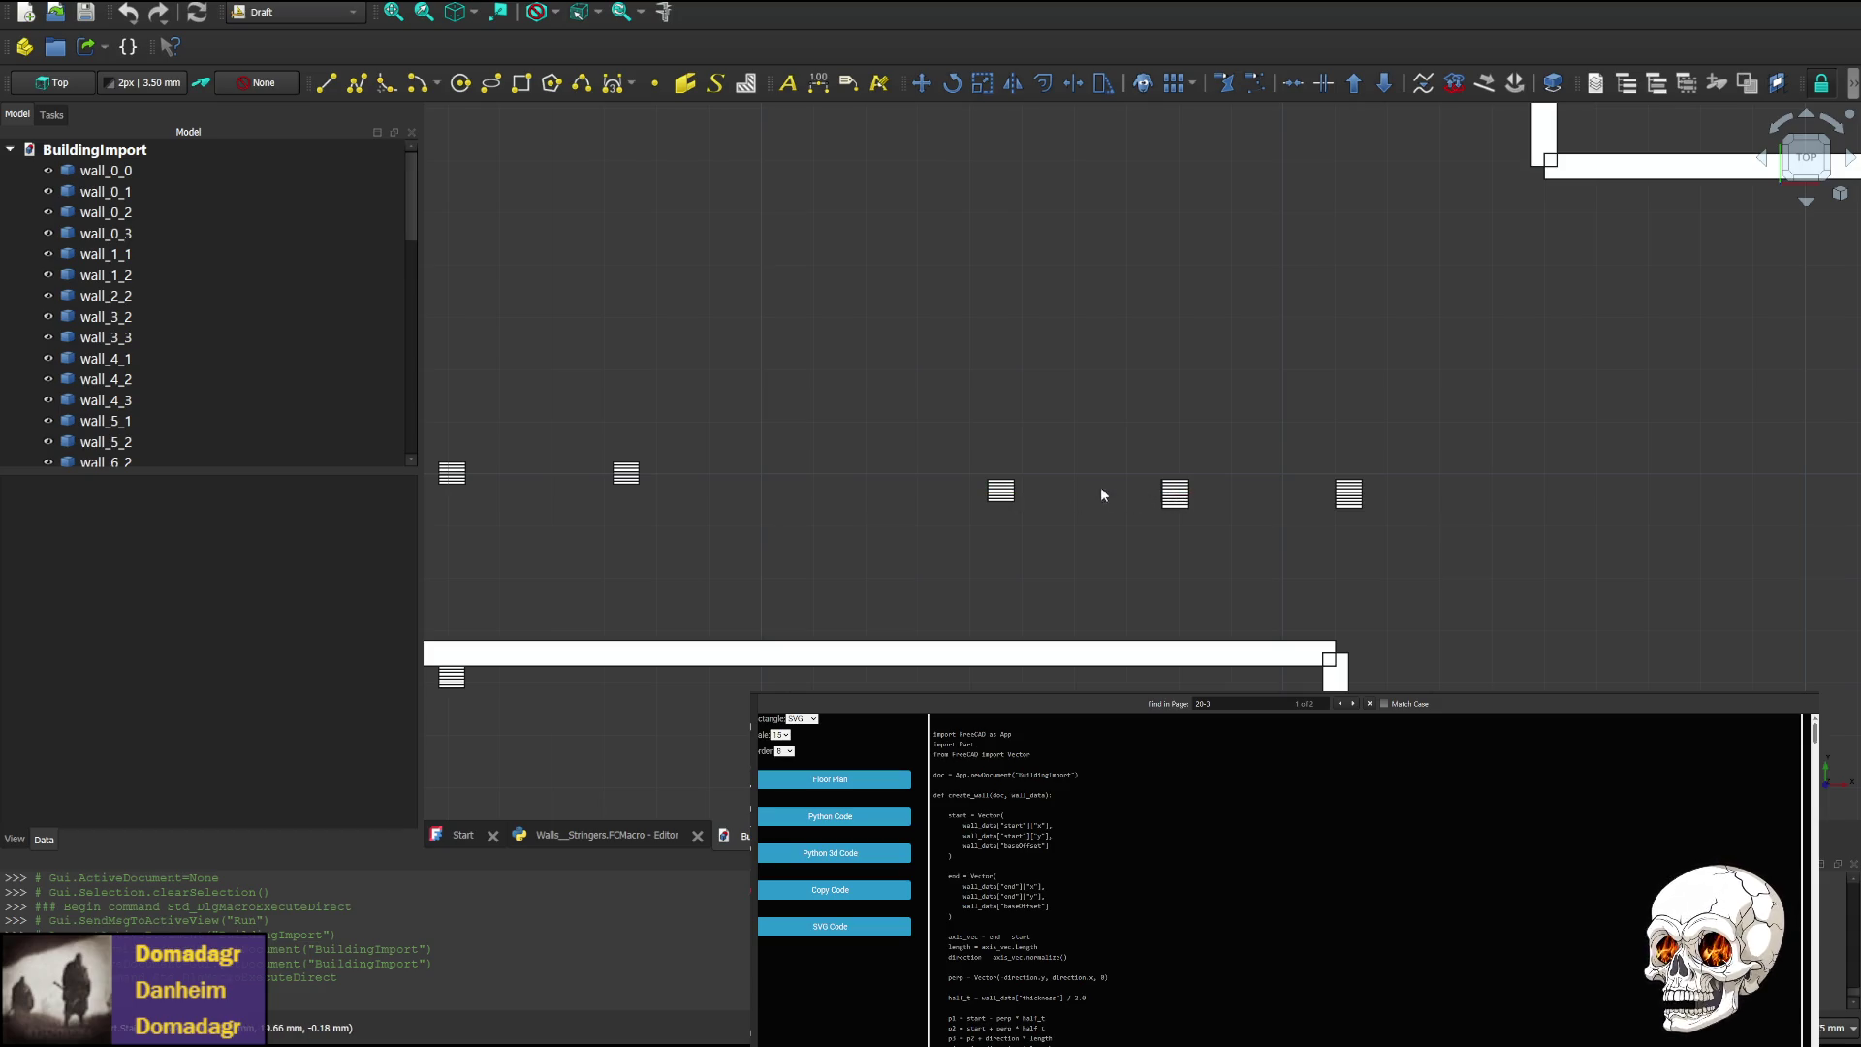
{"action": "middle_click_drag", "start_coordinate": [1118, 552], "coordinate": [1130, 511]}
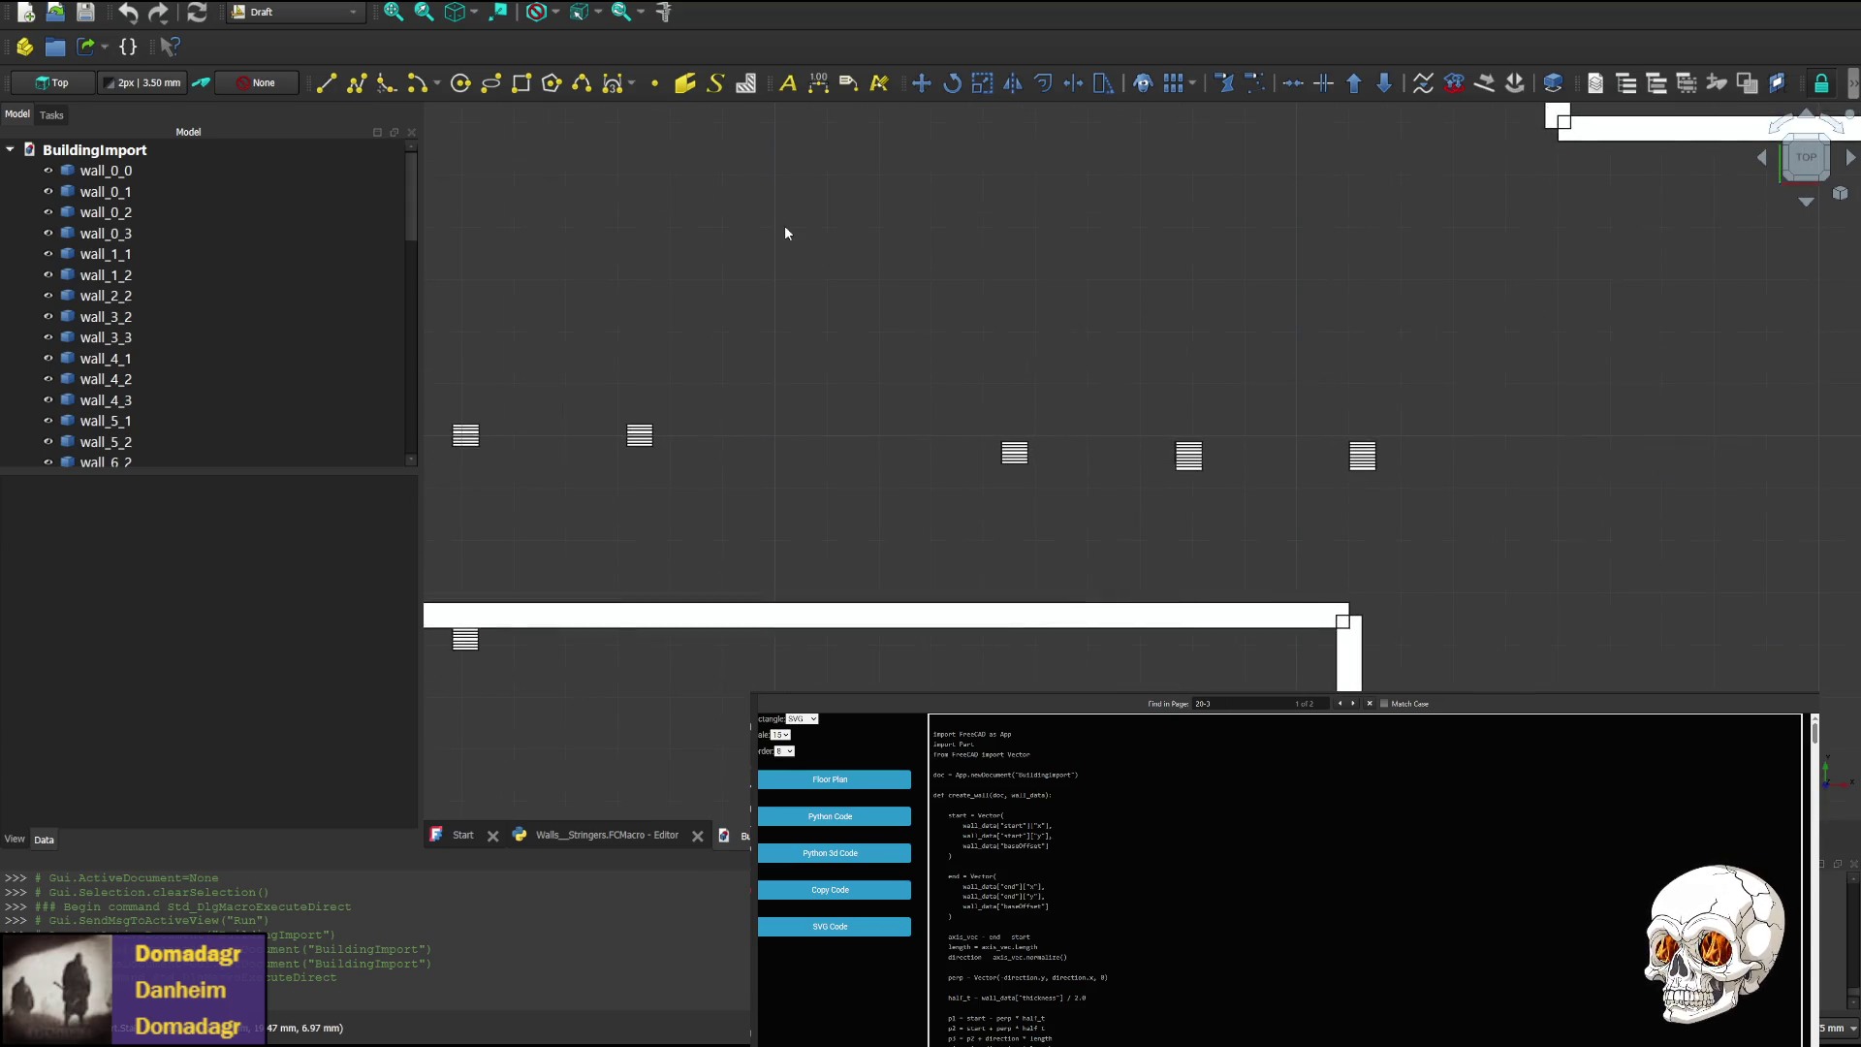
Rotate to the Rear view and frame the wall rectangles
{"action": "left_click", "coordinate": [1808, 206]}
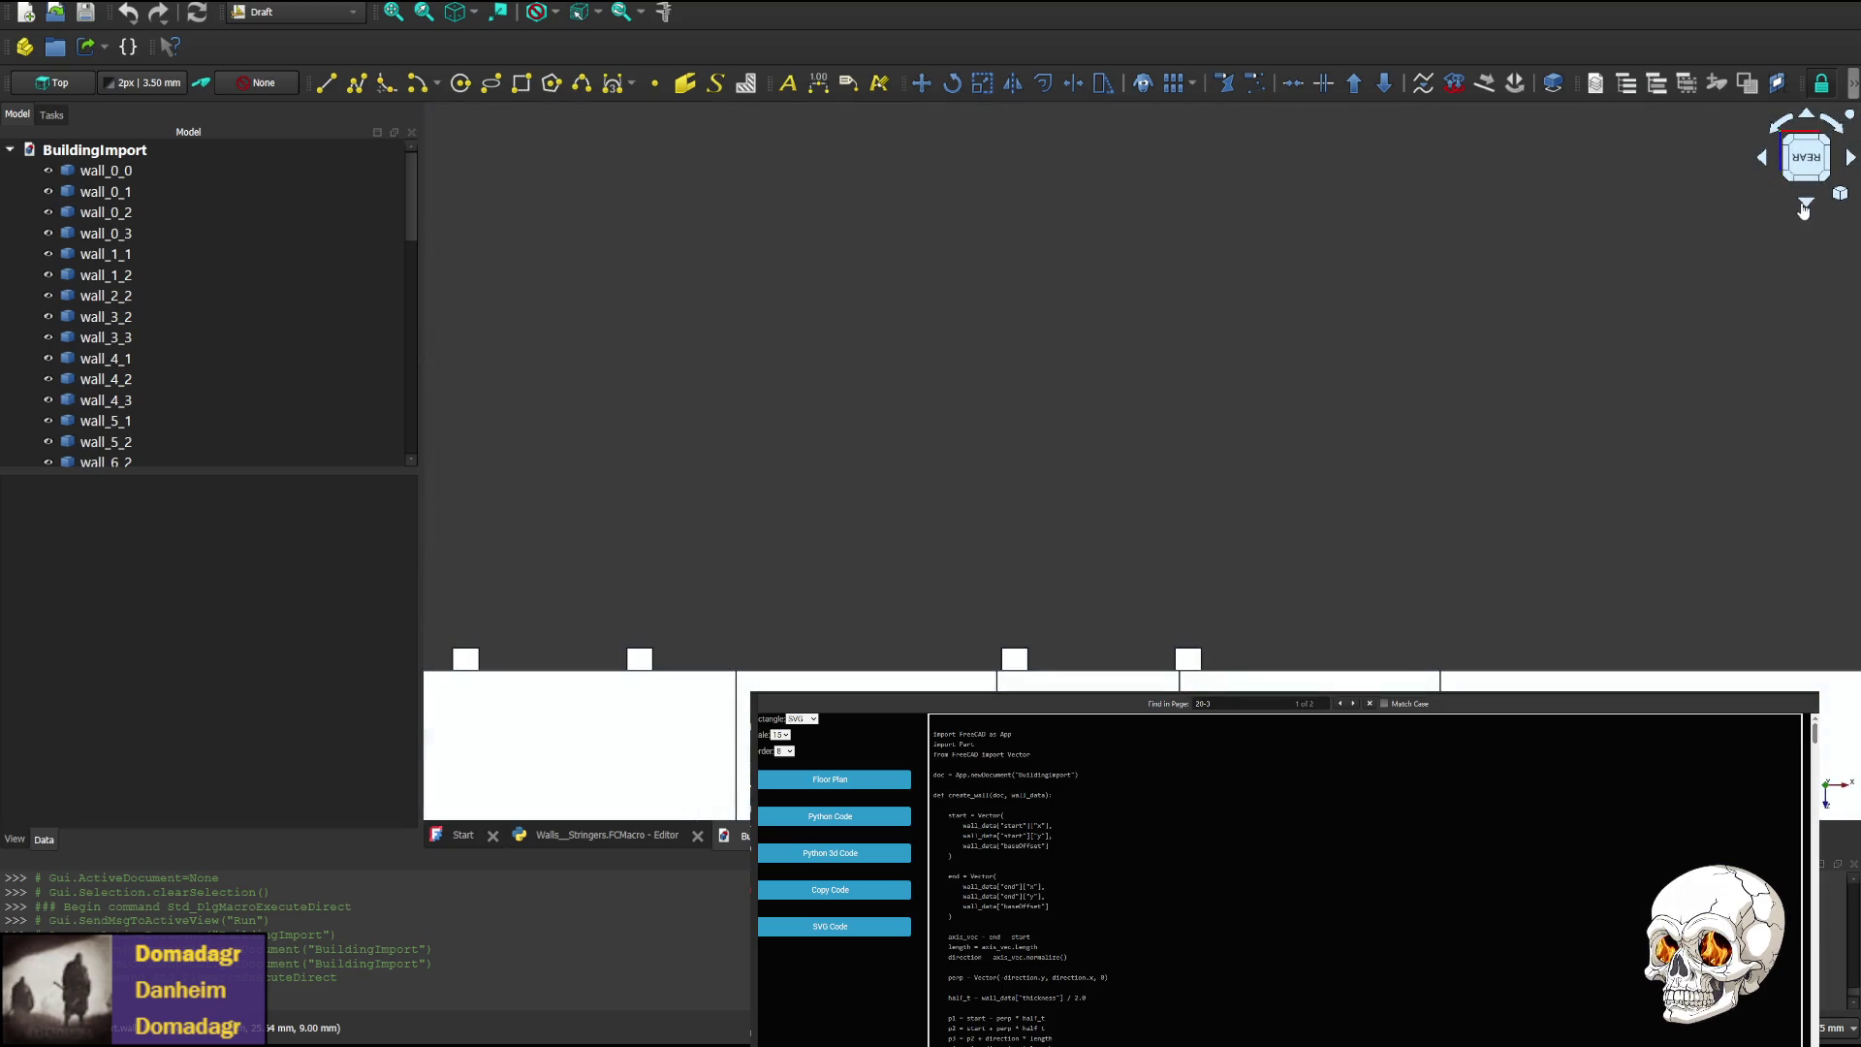
{"action": "mouse_move", "coordinate": [1387, 656]}
{"action": "middle_mouse_down"}
{"action": "mouse_move", "coordinate": [1275, 332]}
{"action": "mouse_move", "coordinate": [1276, 475]}
{"action": "middle_mouse_up"}
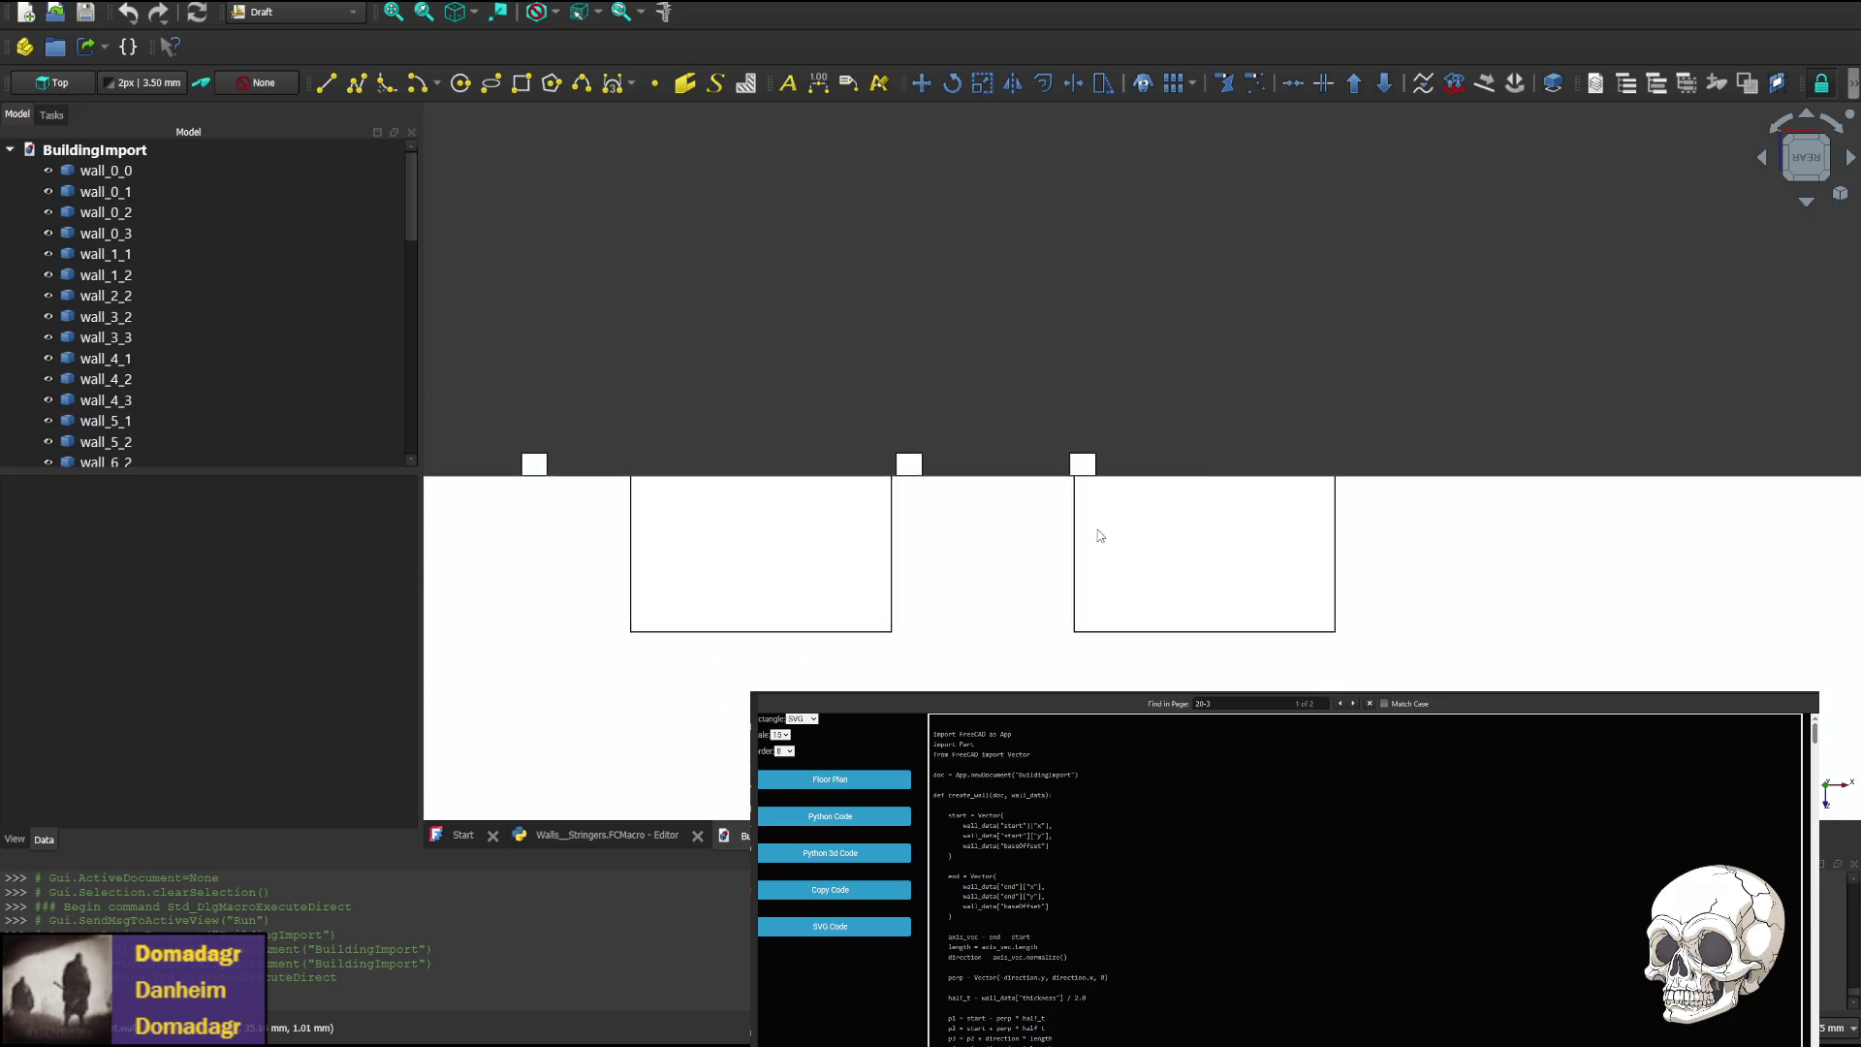
{"action": "scroll", "coordinate": [1099, 535], "scroll_direction": "up", "scroll_amount": 5}
{"action": "scroll", "coordinate": [1130, 606], "scroll_direction": "down", "scroll_amount": 3}
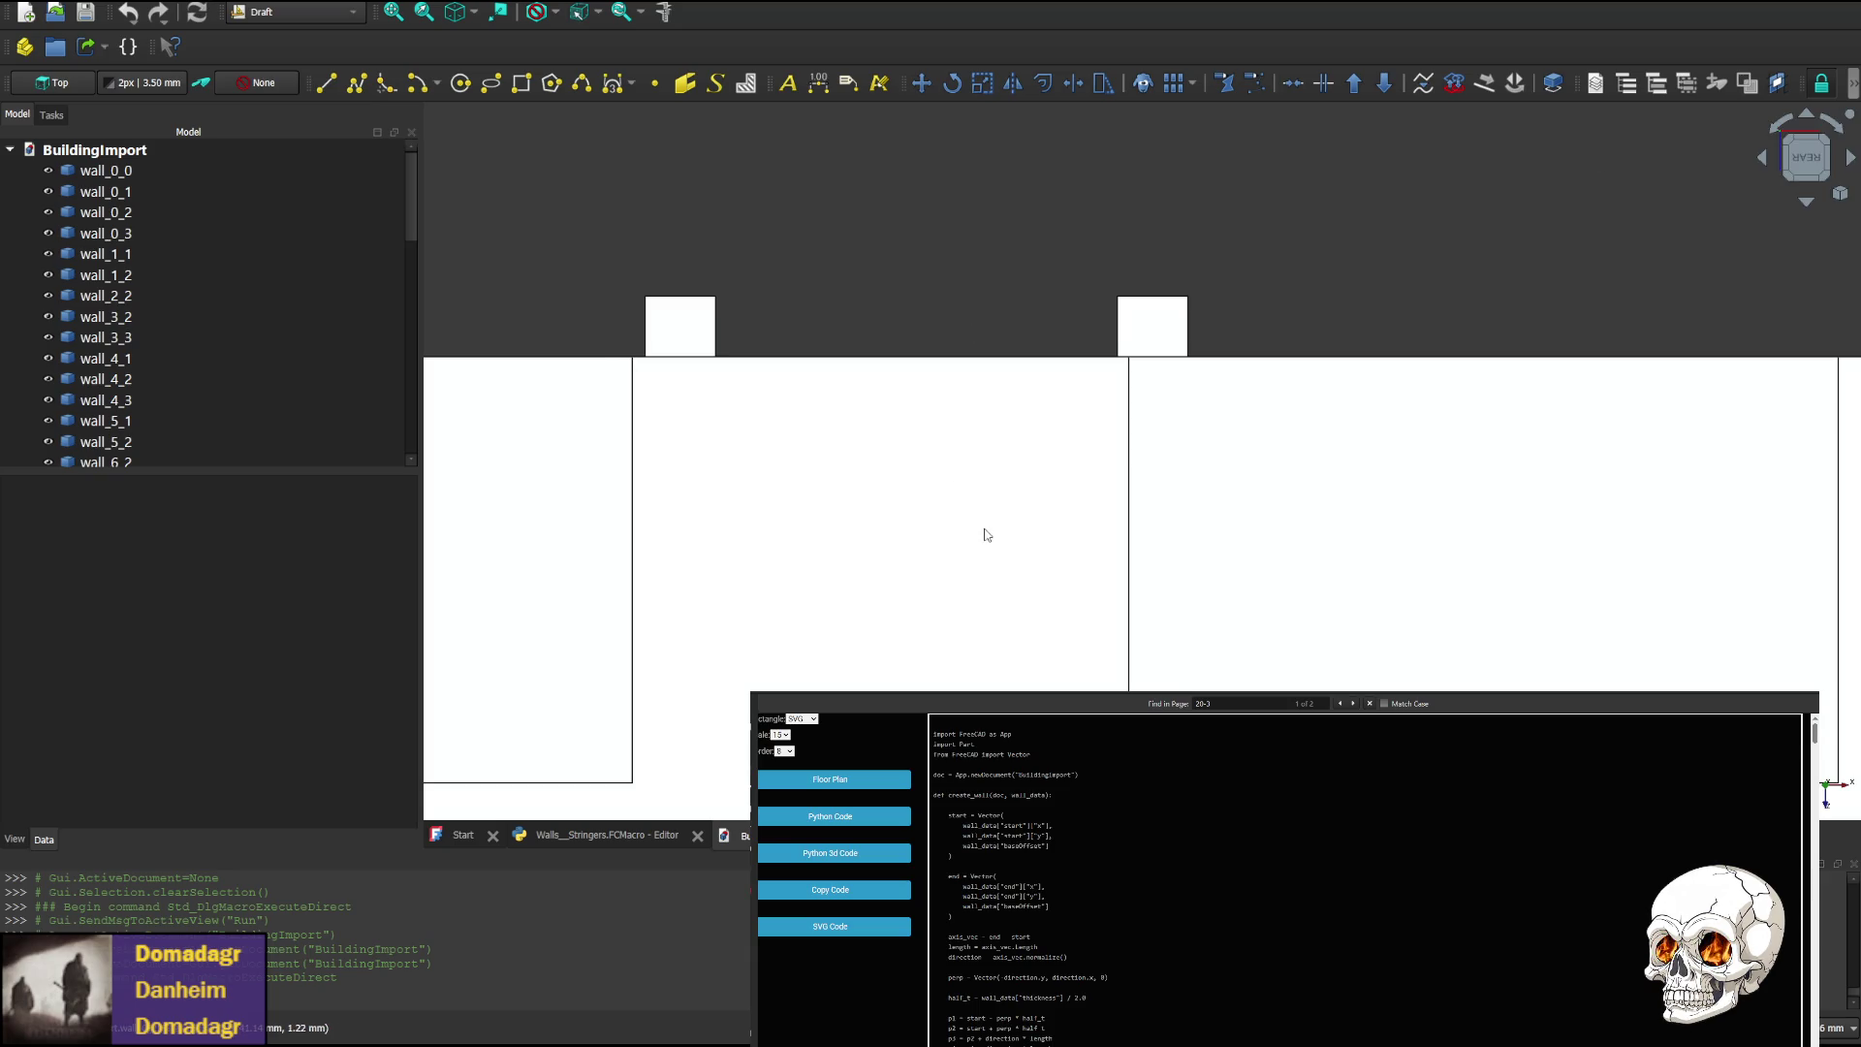
{"action": "scroll", "coordinate": [1008, 554], "scroll_direction": "down", "scroll_amount": 3}
{"action": "scroll", "coordinate": [1009, 553], "scroll_direction": "down", "scroll_amount": 1}
{"action": "mouse_move", "coordinate": [1014, 623]}
{"action": "middle_mouse_down"}
{"action": "mouse_move", "coordinate": [1150, 627]}
{"action": "mouse_move", "coordinate": [1122, 602]}
{"action": "middle_mouse_up"}
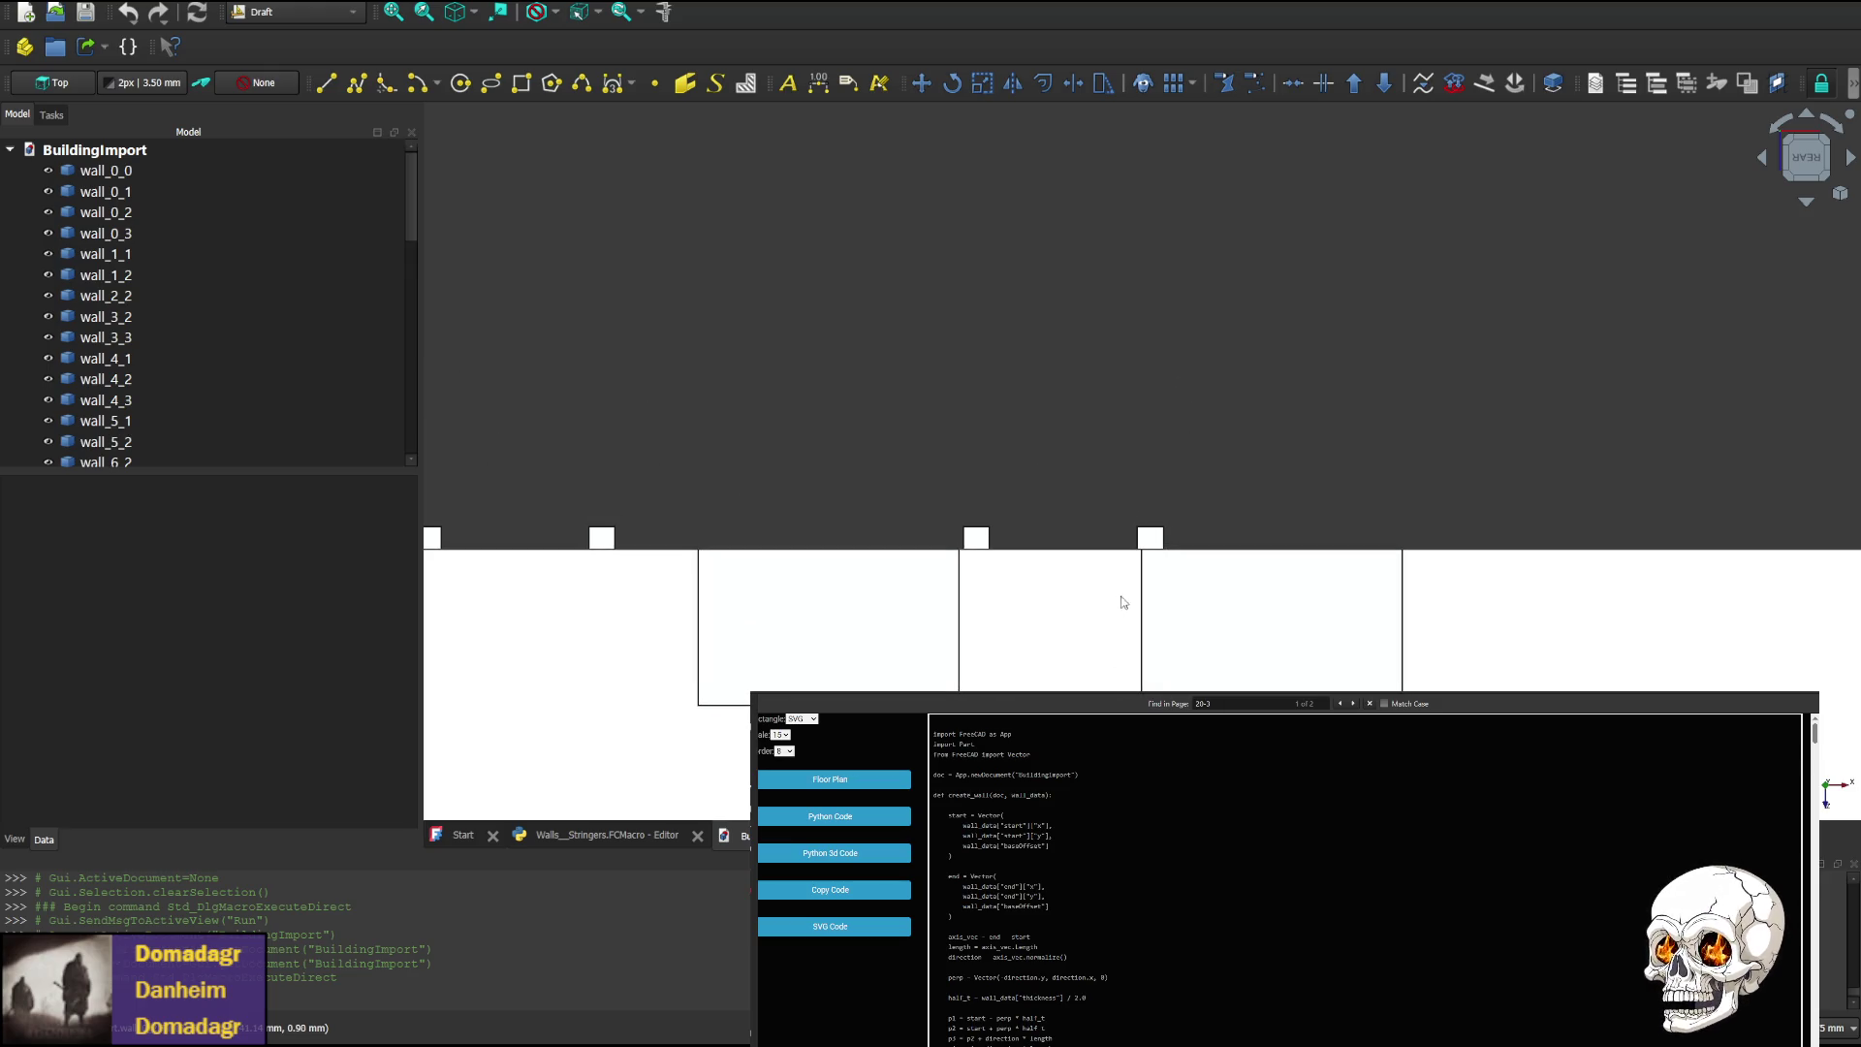
Tilt the rear view and pan across the stepped stair stringers
{"action": "left_click", "coordinate": [1806, 202]}
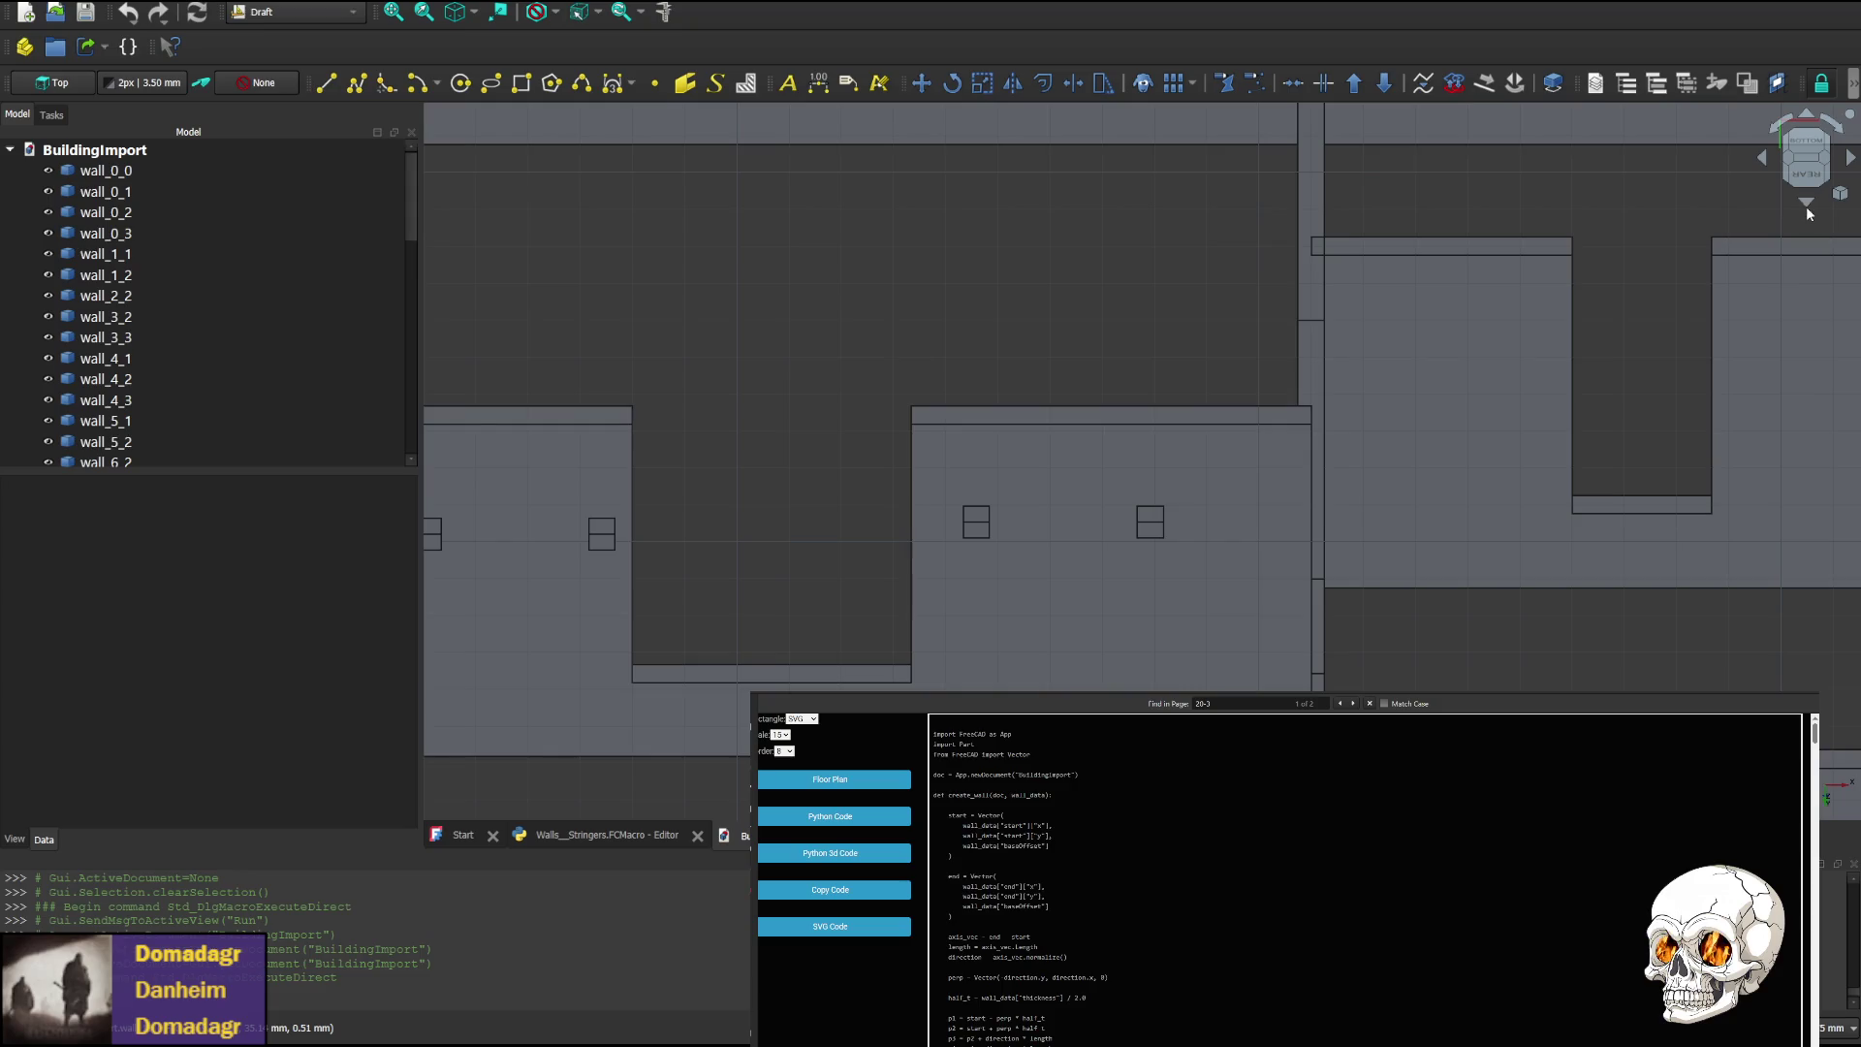
{"action": "middle_click_drag", "start_coordinate": [1232, 653], "coordinate": [1209, 411]}
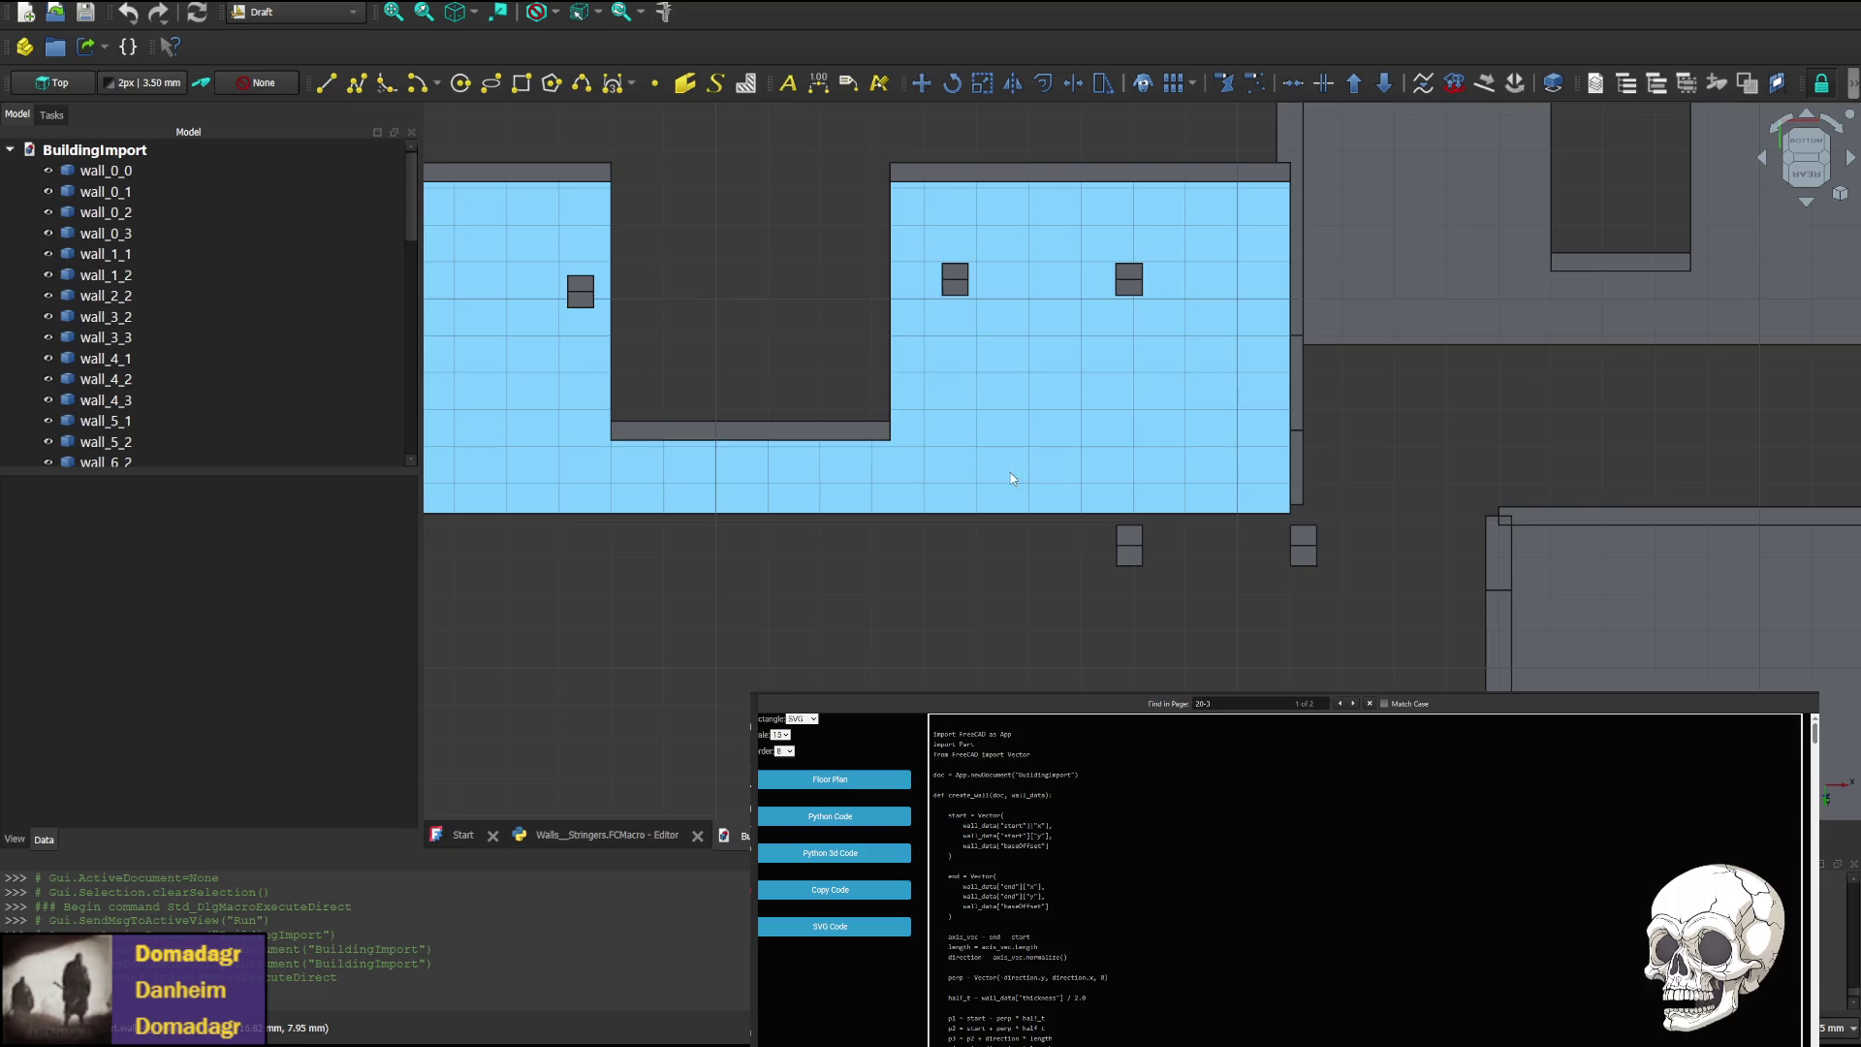
{"action": "mouse_move", "coordinate": [997, 478]}
{"action": "middle_mouse_down"}
{"action": "mouse_move", "coordinate": [1343, 420]}
{"action": "mouse_move", "coordinate": [883, 513]}
{"action": "middle_mouse_up"}
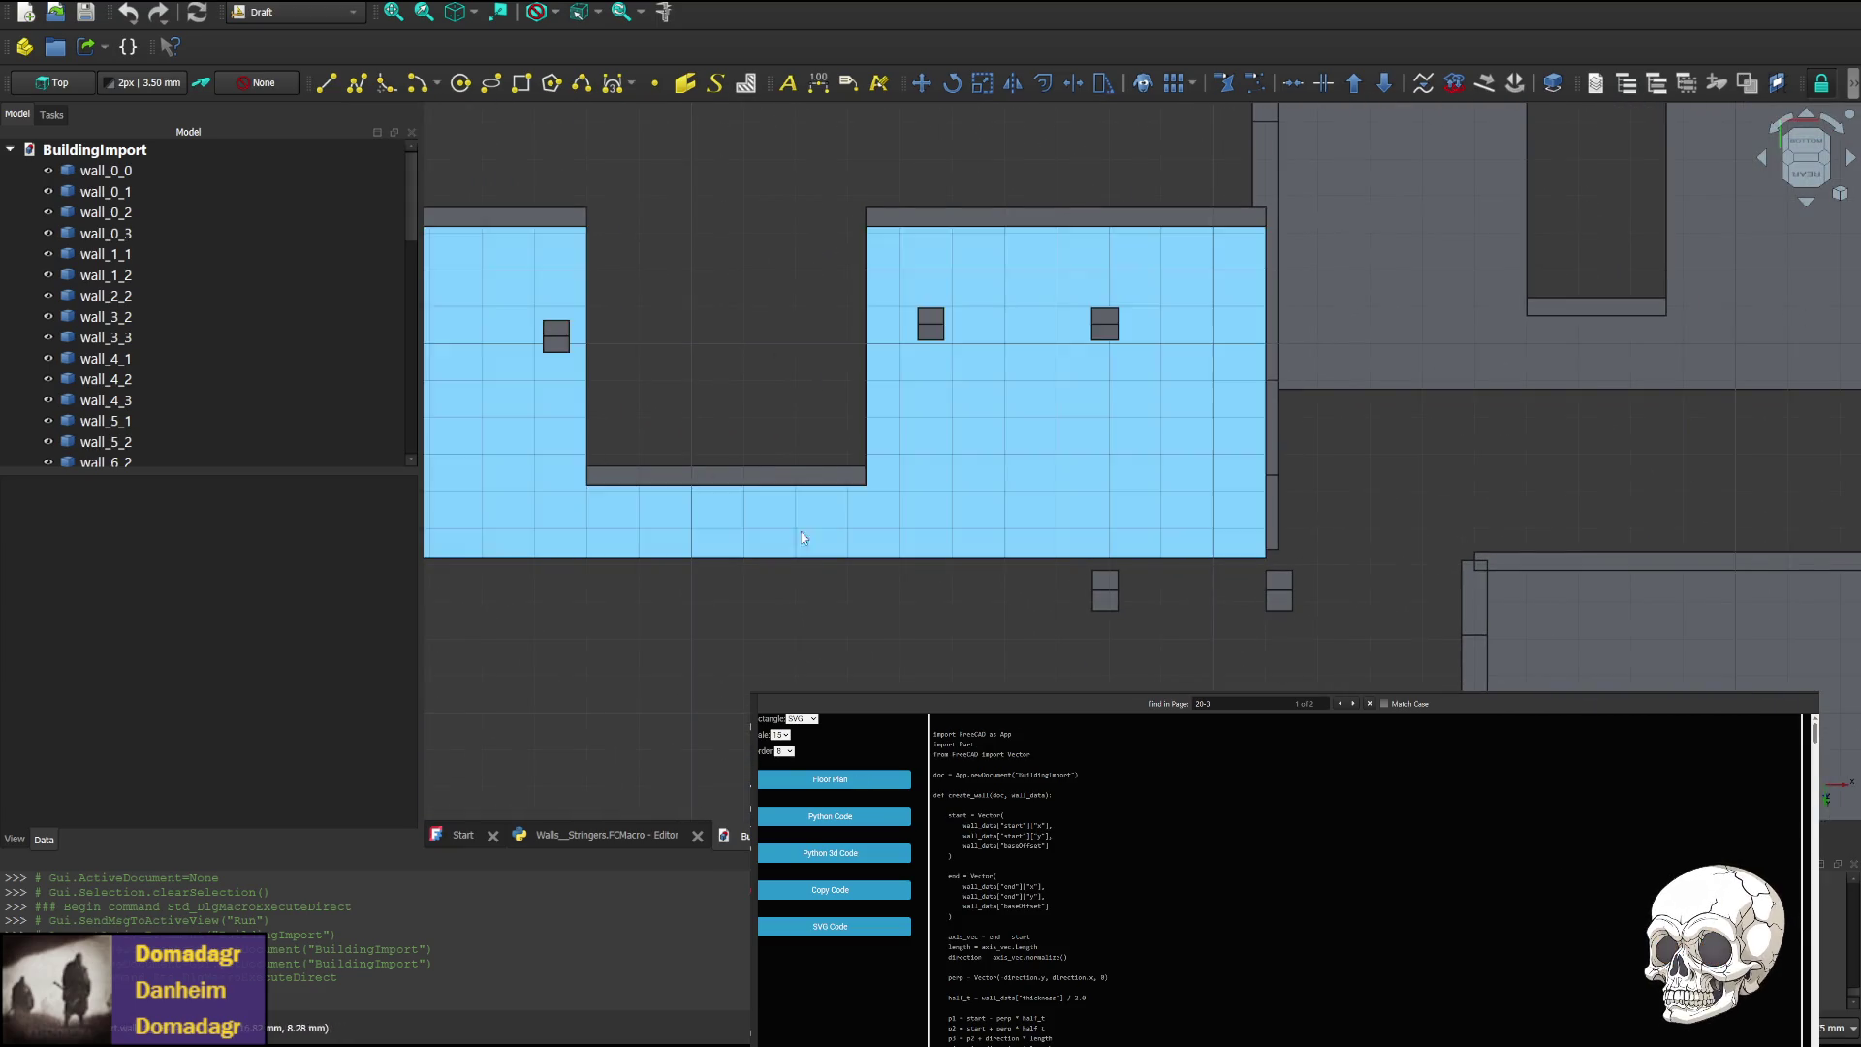
{"action": "mouse_move", "coordinate": [620, 504]}
{"action": "middle_mouse_down"}
{"action": "mouse_move", "coordinate": [998, 468]}
{"action": "mouse_move", "coordinate": [977, 489]}
{"action": "mouse_move", "coordinate": [957, 684]}
{"action": "middle_mouse_up"}
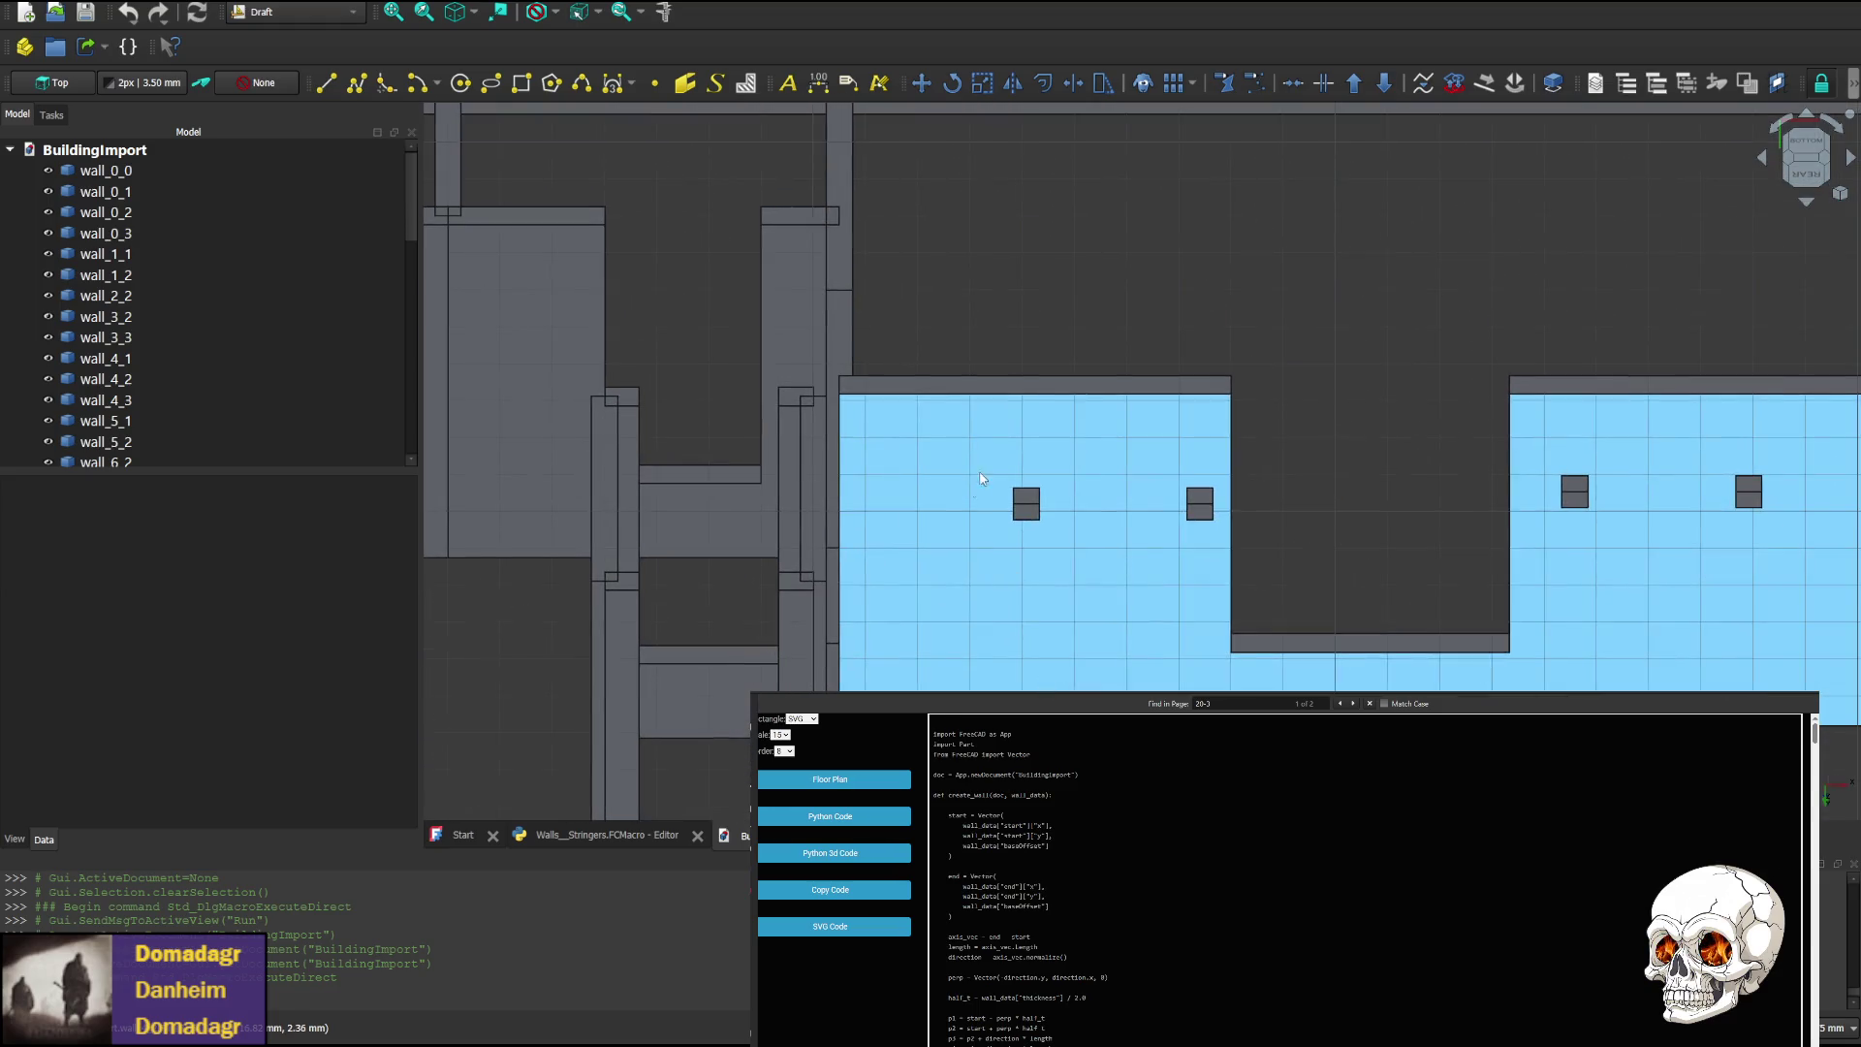
{"action": "mouse_move", "coordinate": [1173, 506]}
{"action": "middle_mouse_down"}
{"action": "mouse_move", "coordinate": [1147, 311]}
{"action": "mouse_move", "coordinate": [1104, 700]}
{"action": "mouse_move", "coordinate": [1052, 623]}
{"action": "middle_mouse_up"}
{"action": "scroll", "coordinate": [1138, 391], "scroll_direction": "down", "scroll_amount": 3}
{"action": "scroll", "coordinate": [1134, 347], "scroll_direction": "up", "scroll_amount": 2}
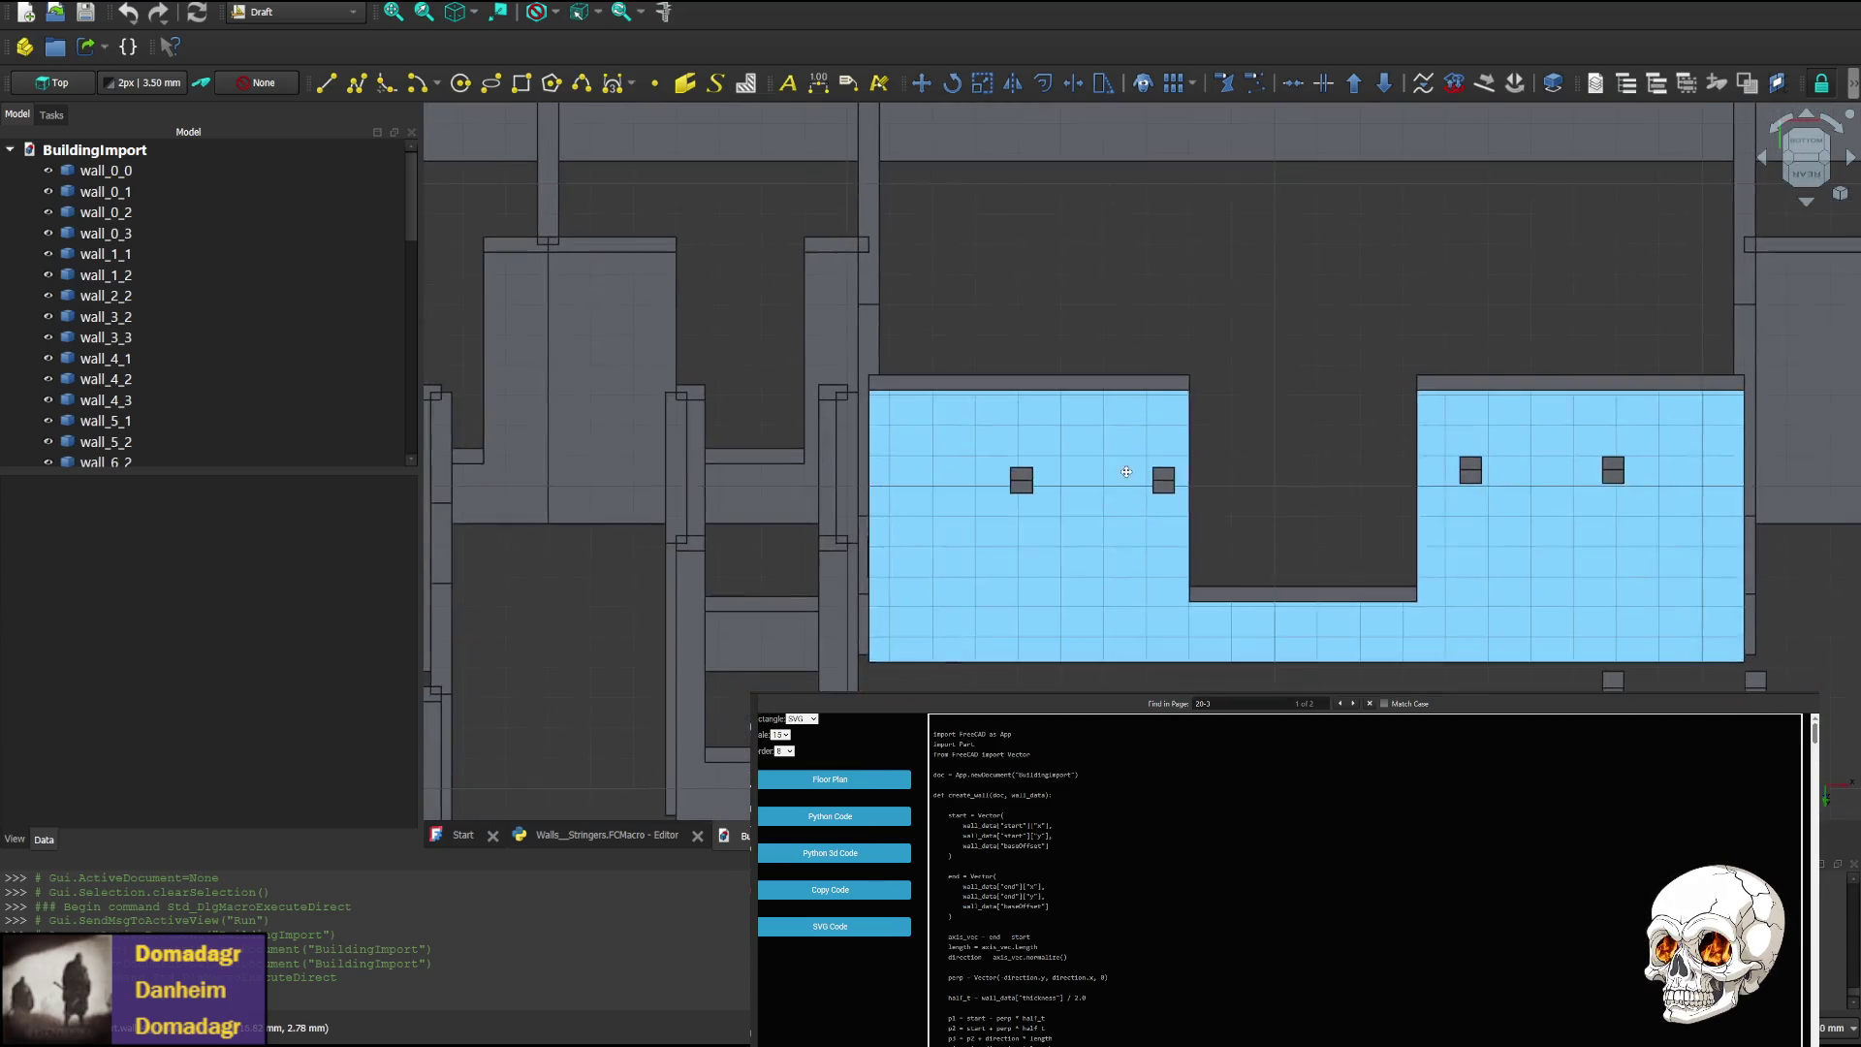
View the model from the Bottom, pan to reveal more walls, then check the Front view
{"action": "left_click", "coordinate": [1805, 203]}
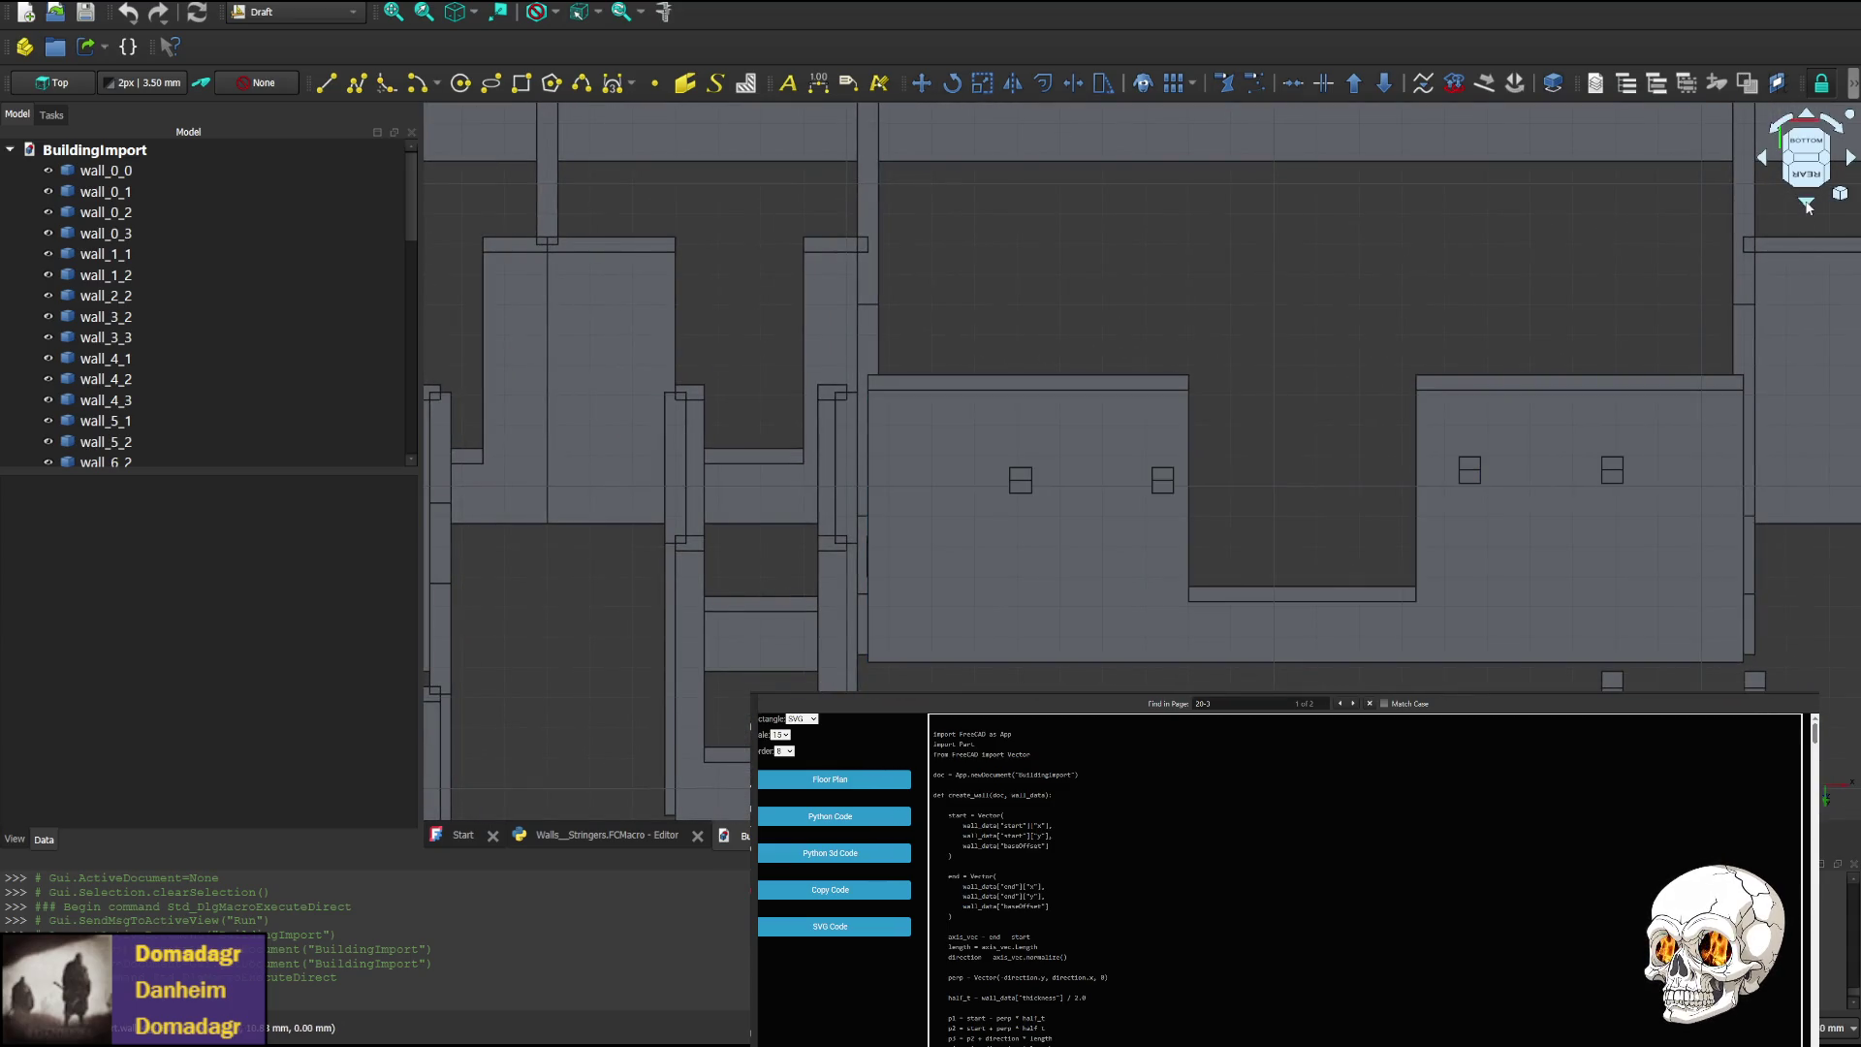
{"action": "middle_click_drag", "start_coordinate": [964, 283], "coordinate": [1020, 447]}
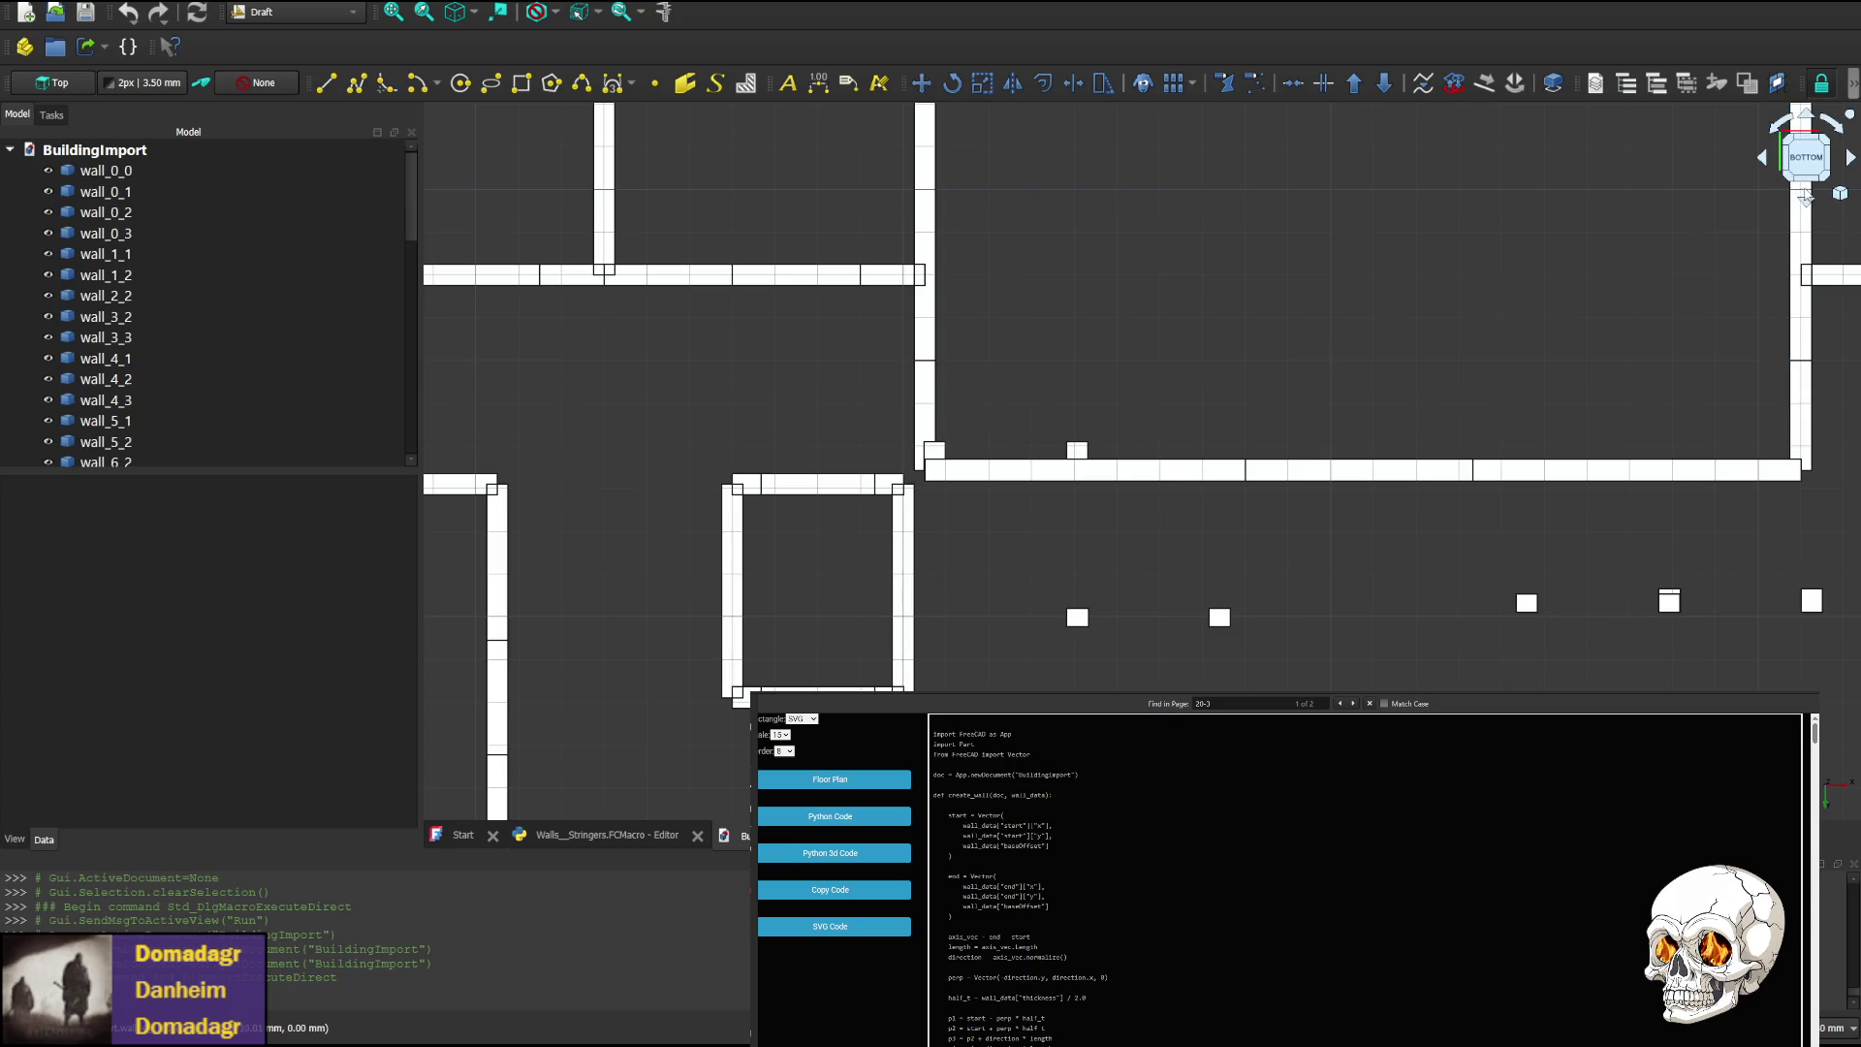
{"action": "left_click", "coordinate": [1807, 200]}
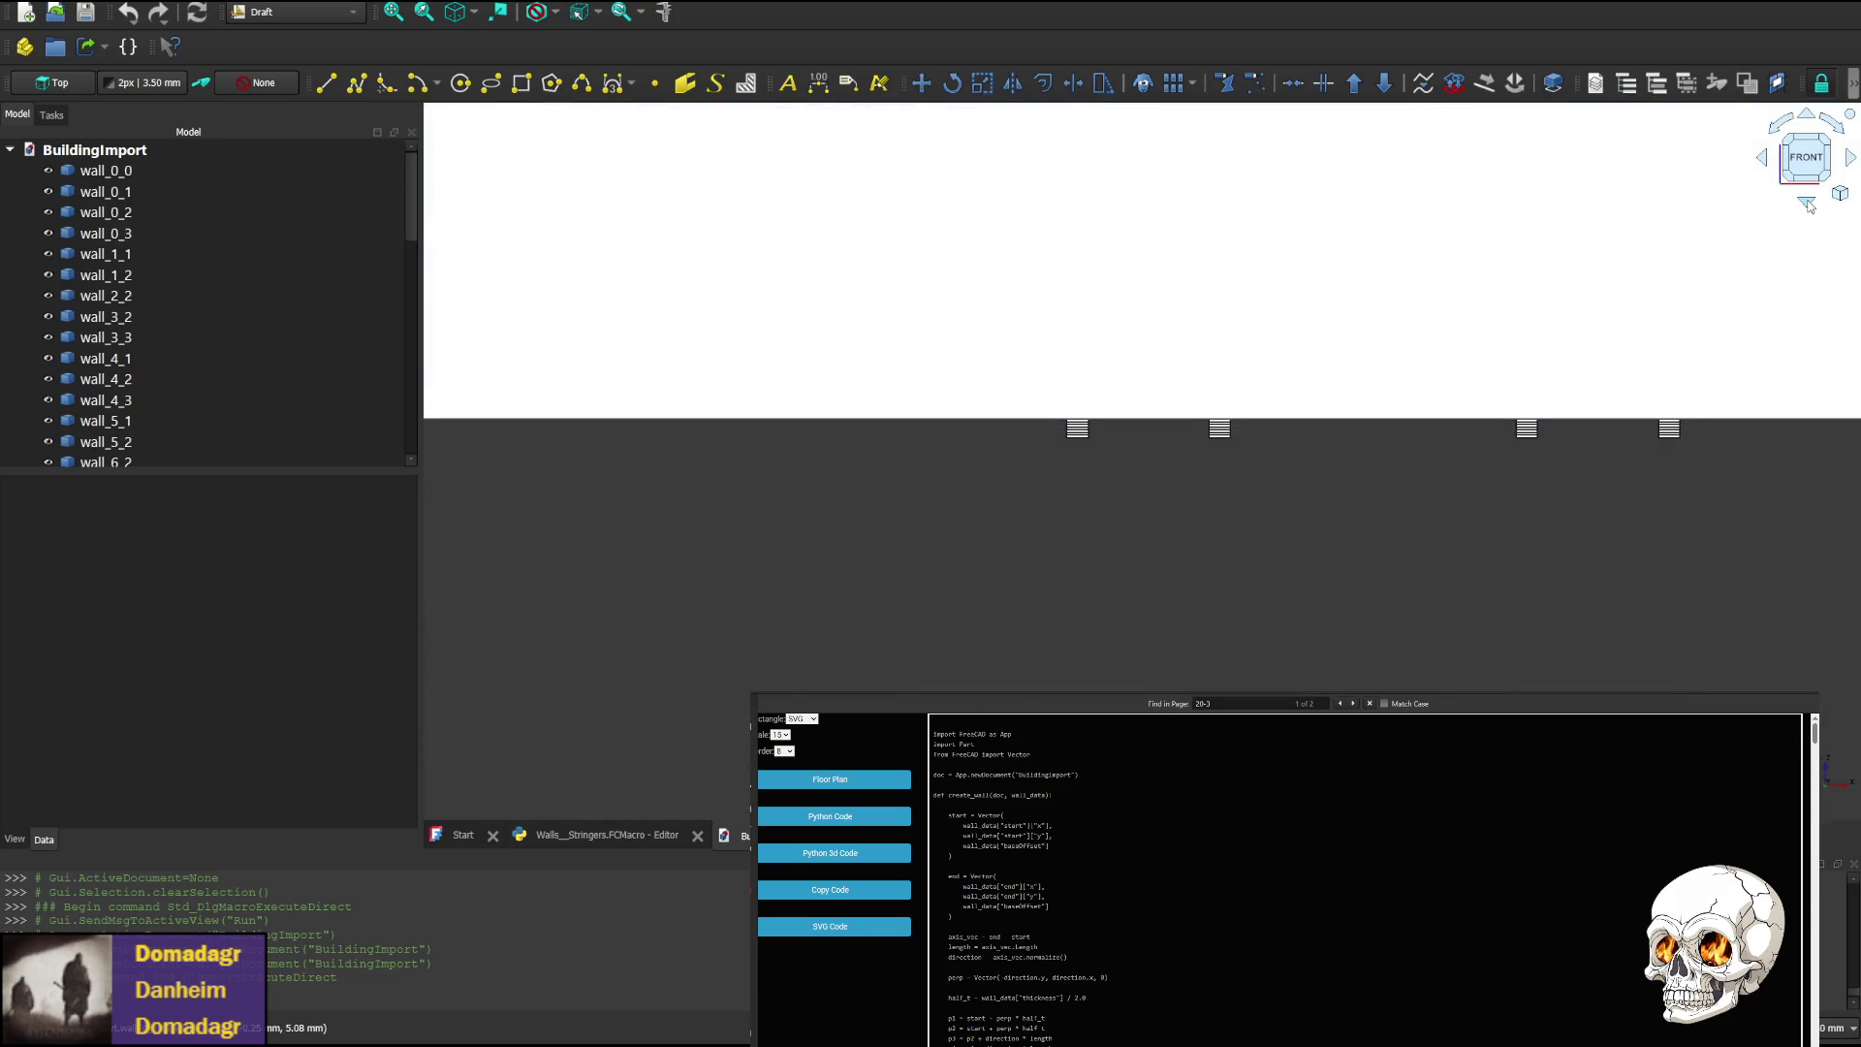
{"action": "left_click", "coordinate": [1809, 116]}
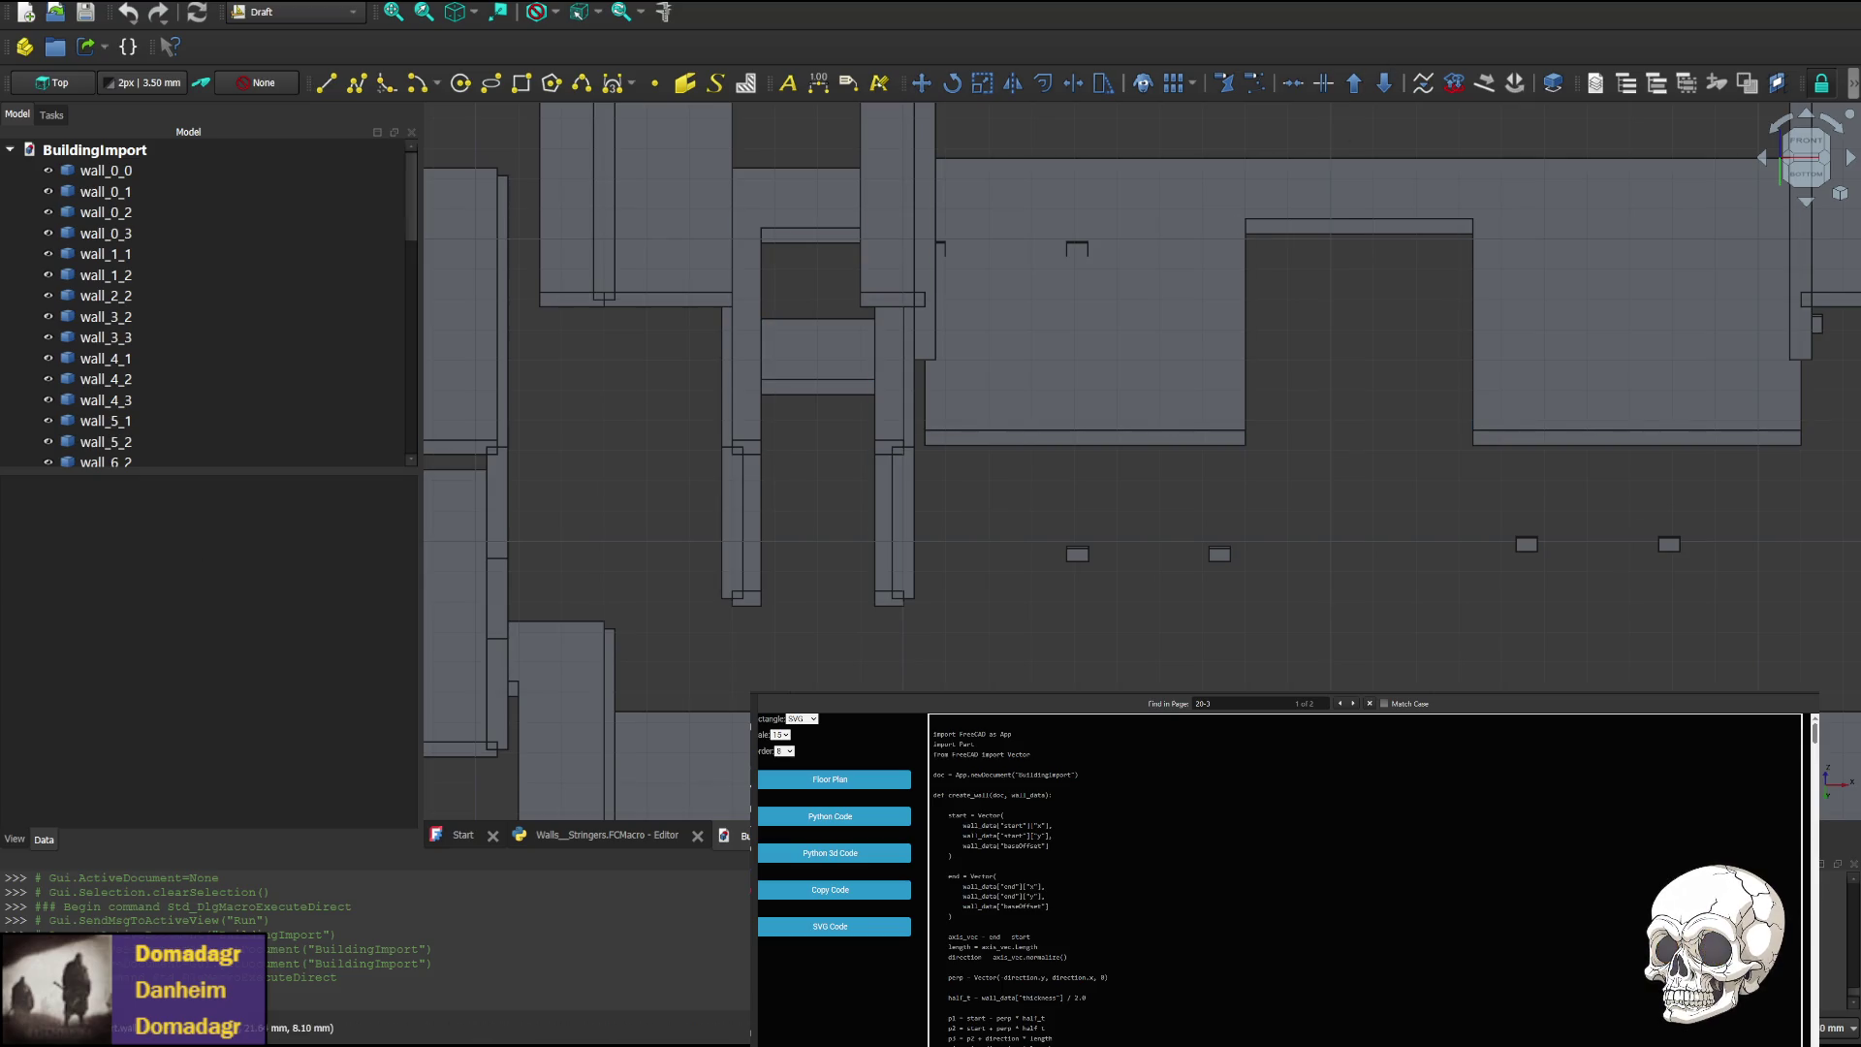
On line 417 replace both scale.value divisors with 1 and regenerate the Python 3D code
{"action": "key", "text": "alt+Tab"}
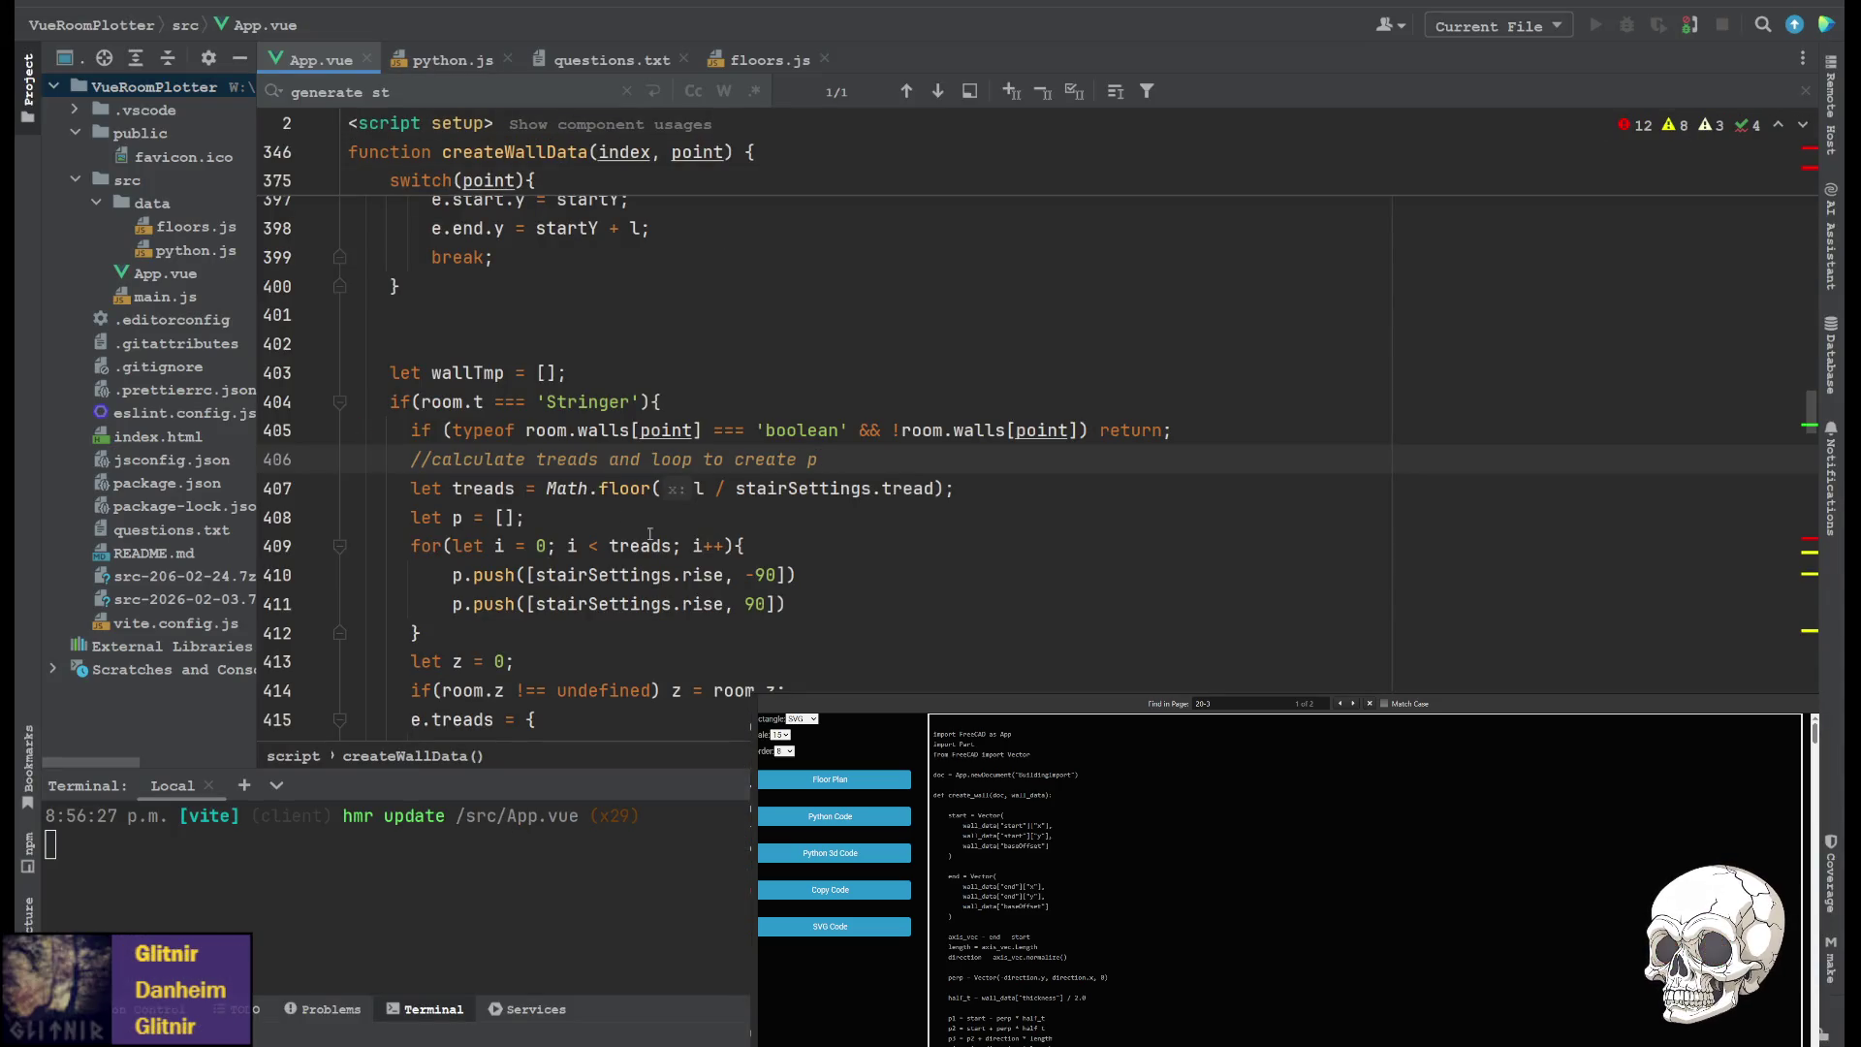
{"action": "scroll", "coordinate": [1063, 574], "scroll_direction": "down", "scroll_amount": 3}
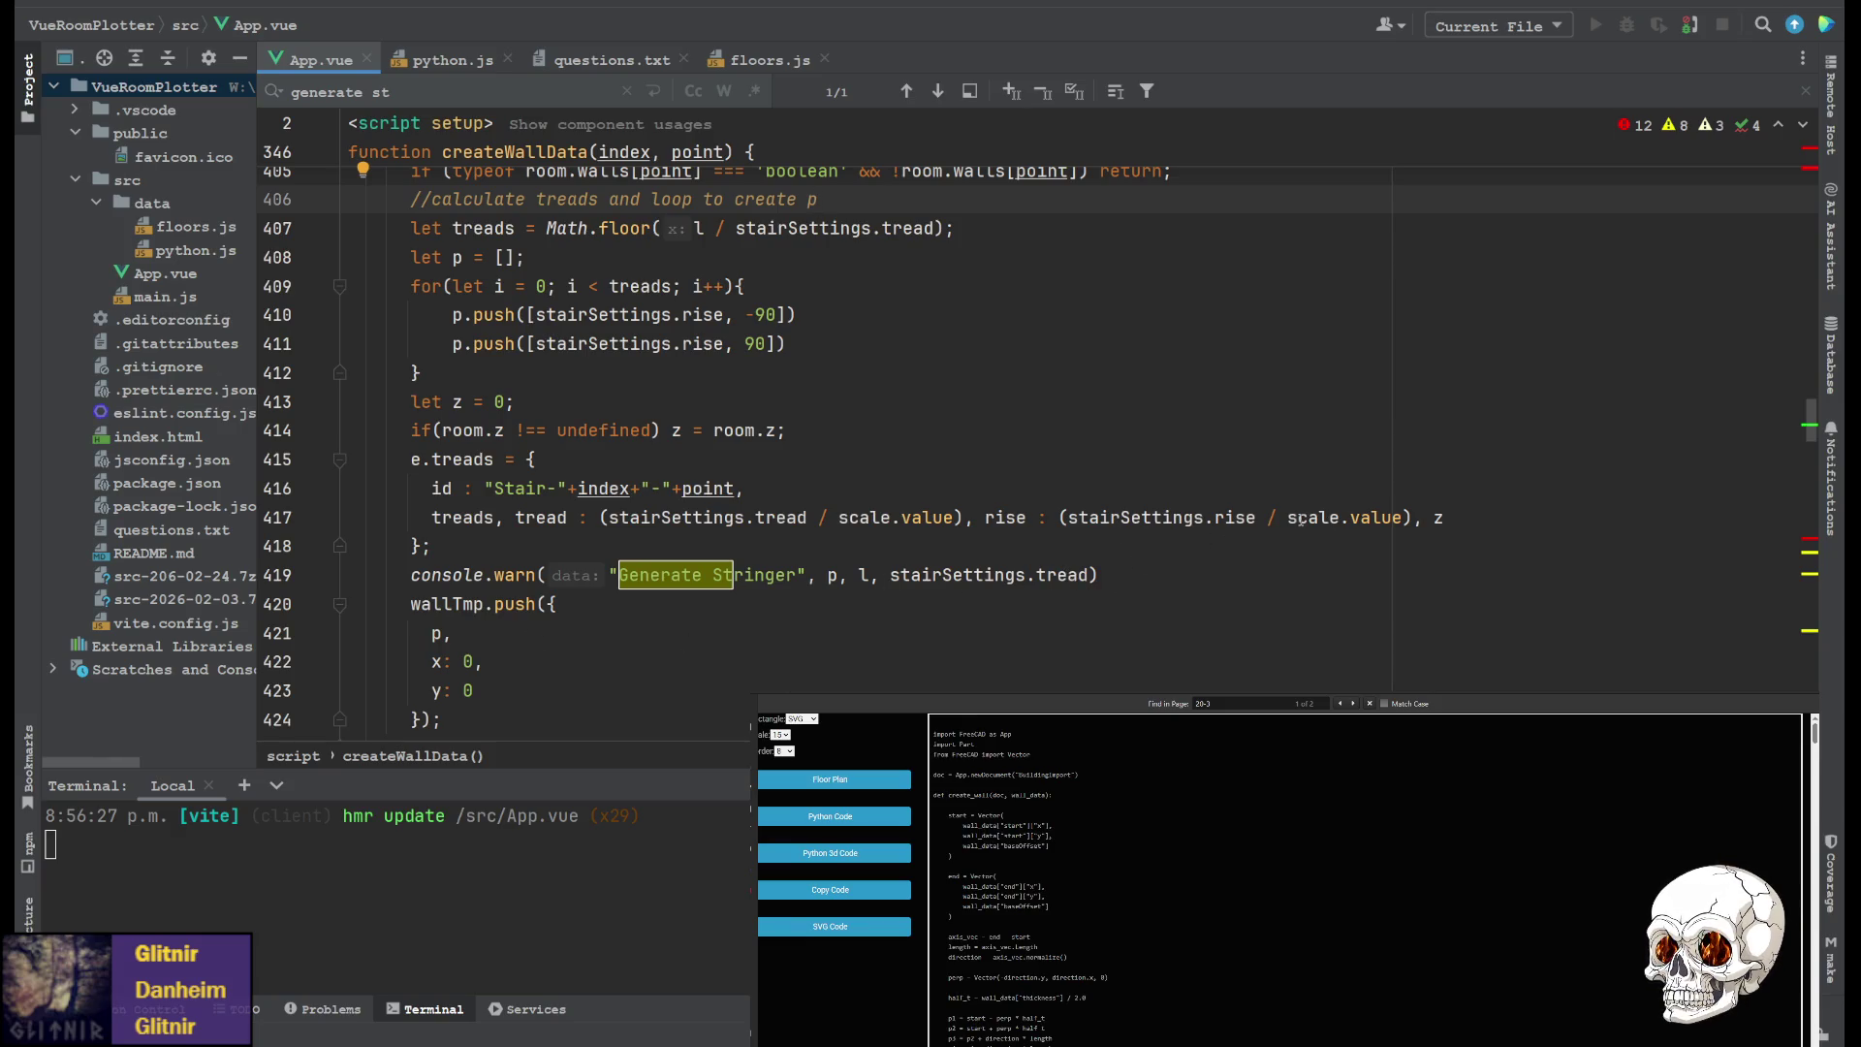
{"action": "left_click", "coordinate": [838, 523]}
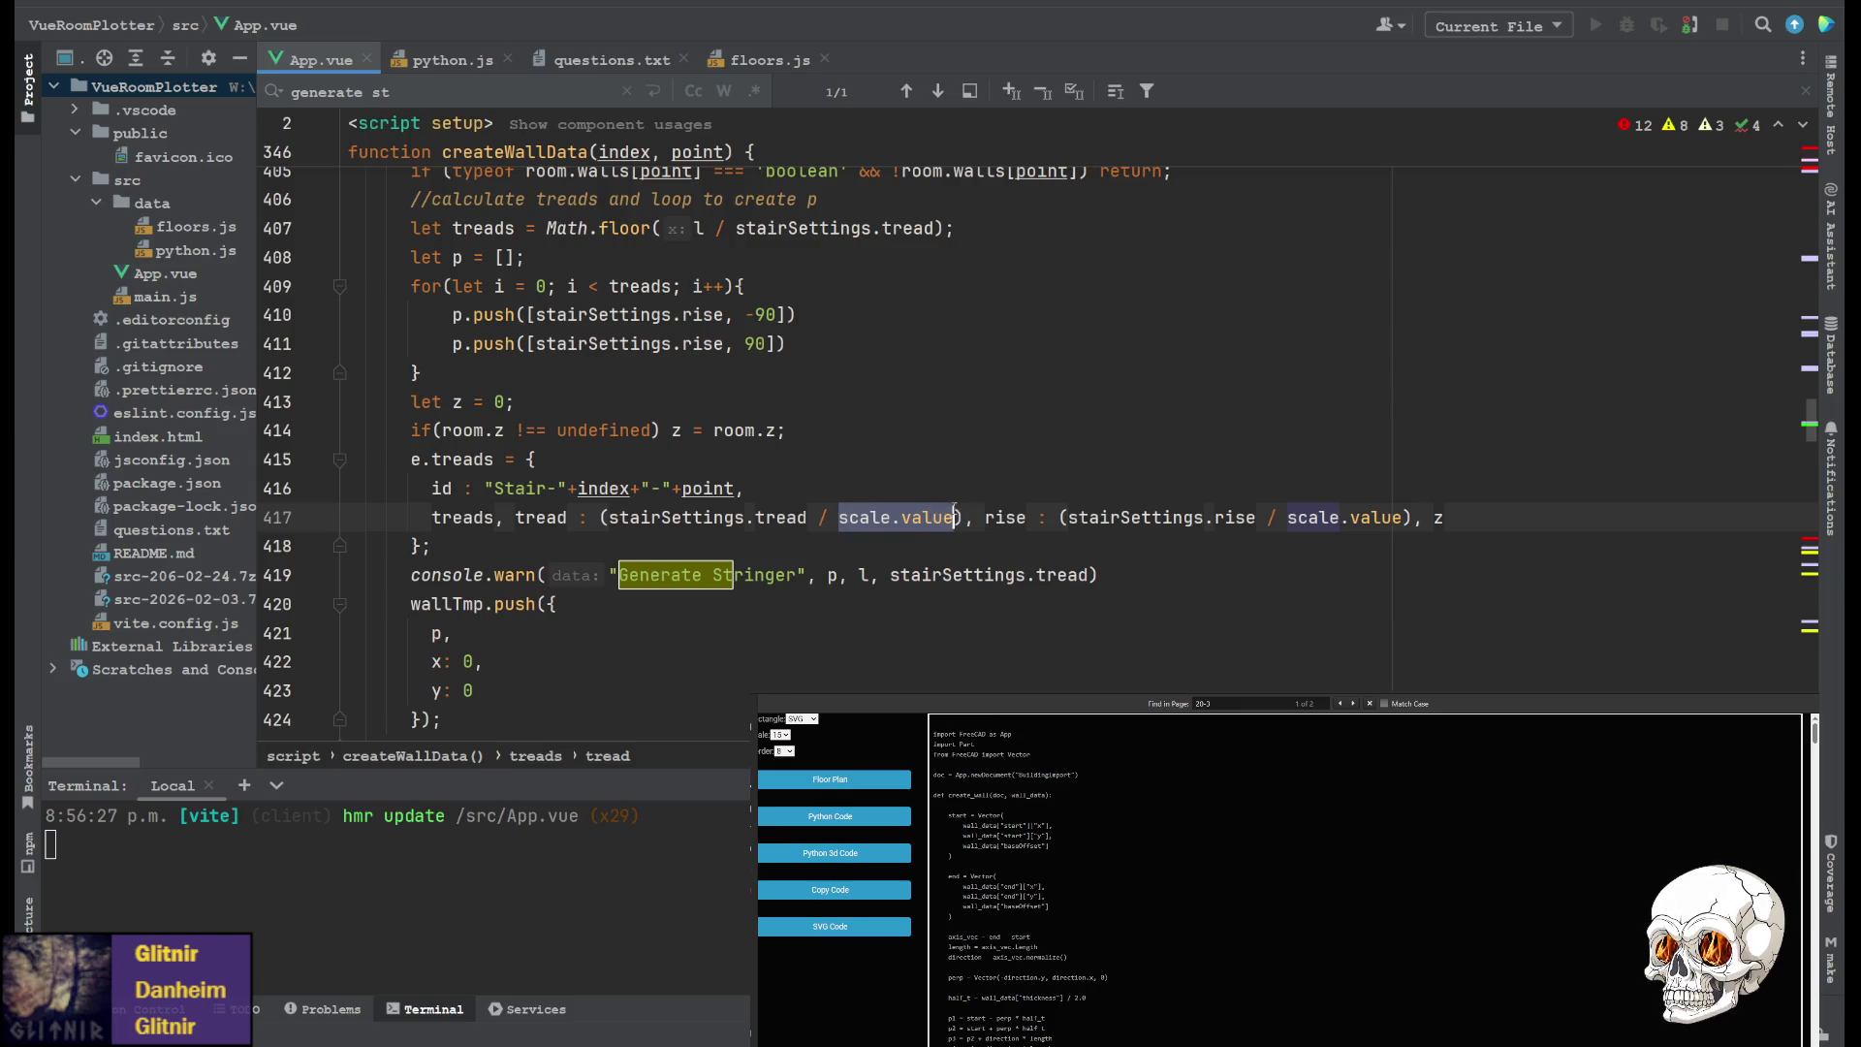
{"action": "type", "text": "1"}
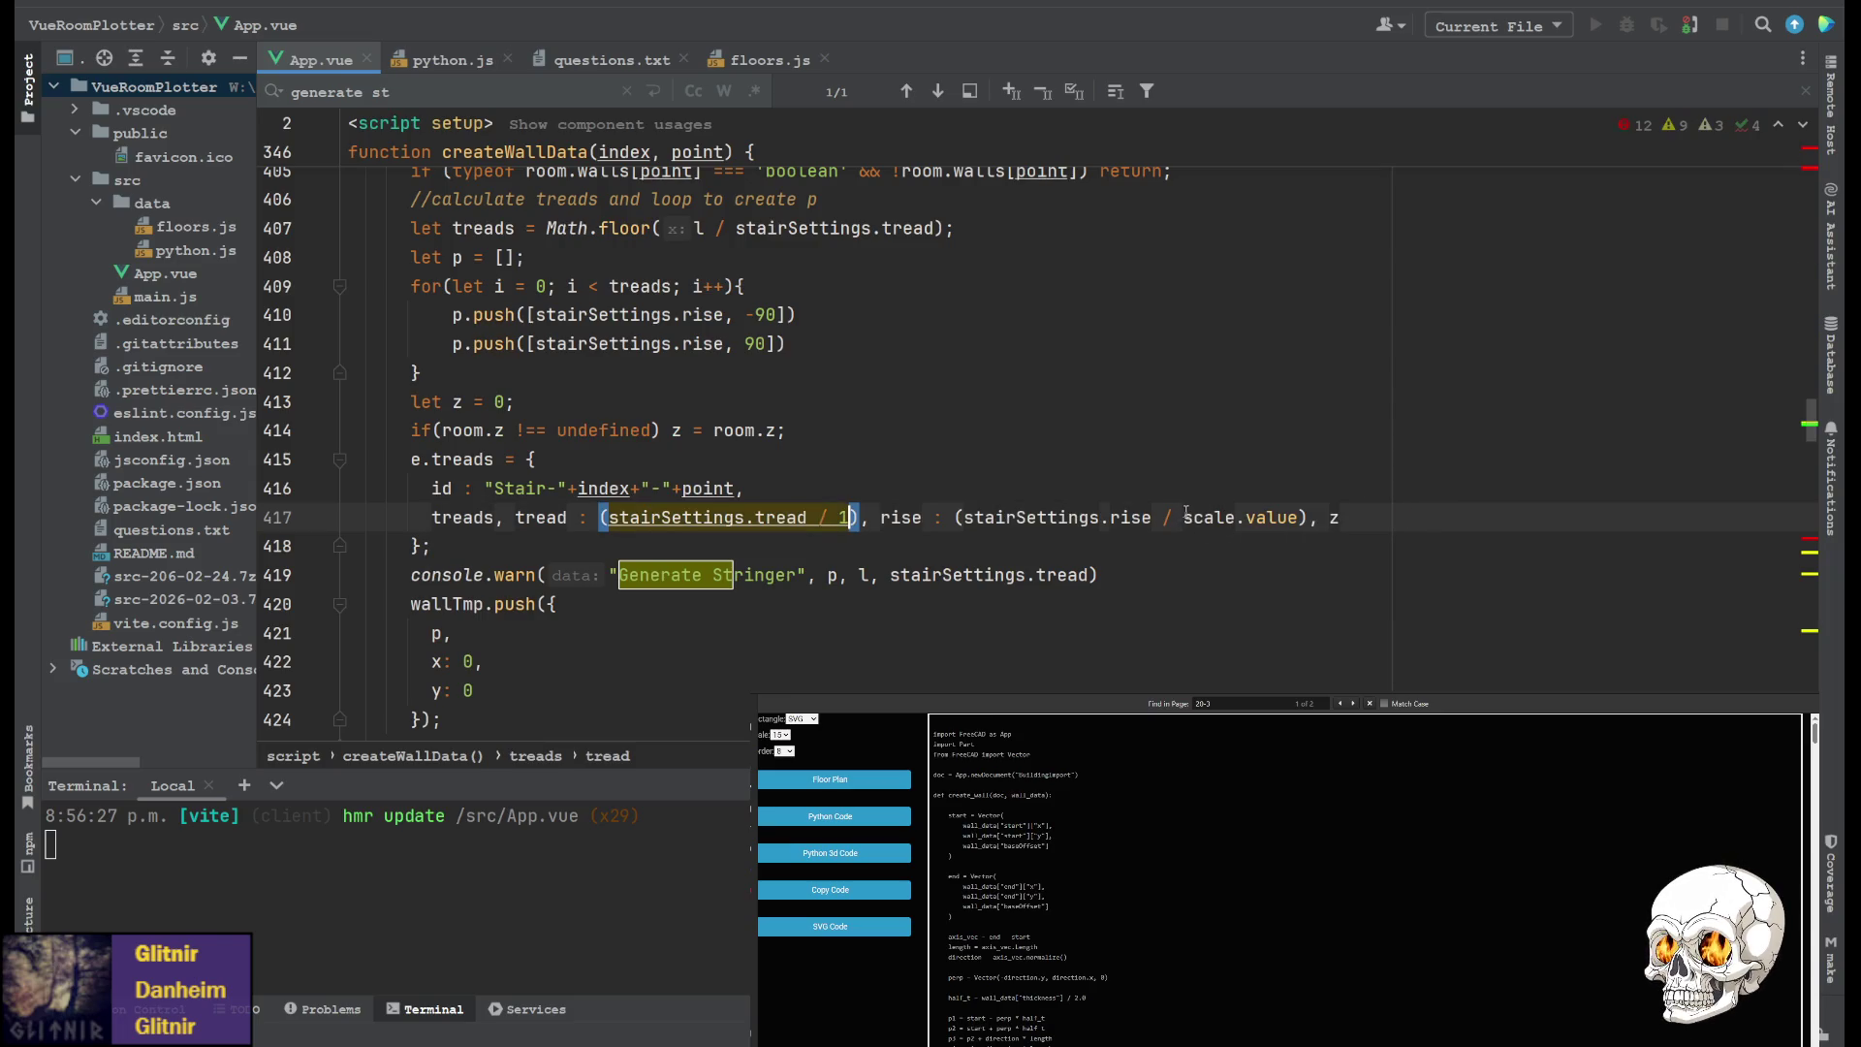
{"action": "left_click_drag", "start_coordinate": [1183, 517], "coordinate": [1298, 516]}
{"action": "type", "text": "1"}
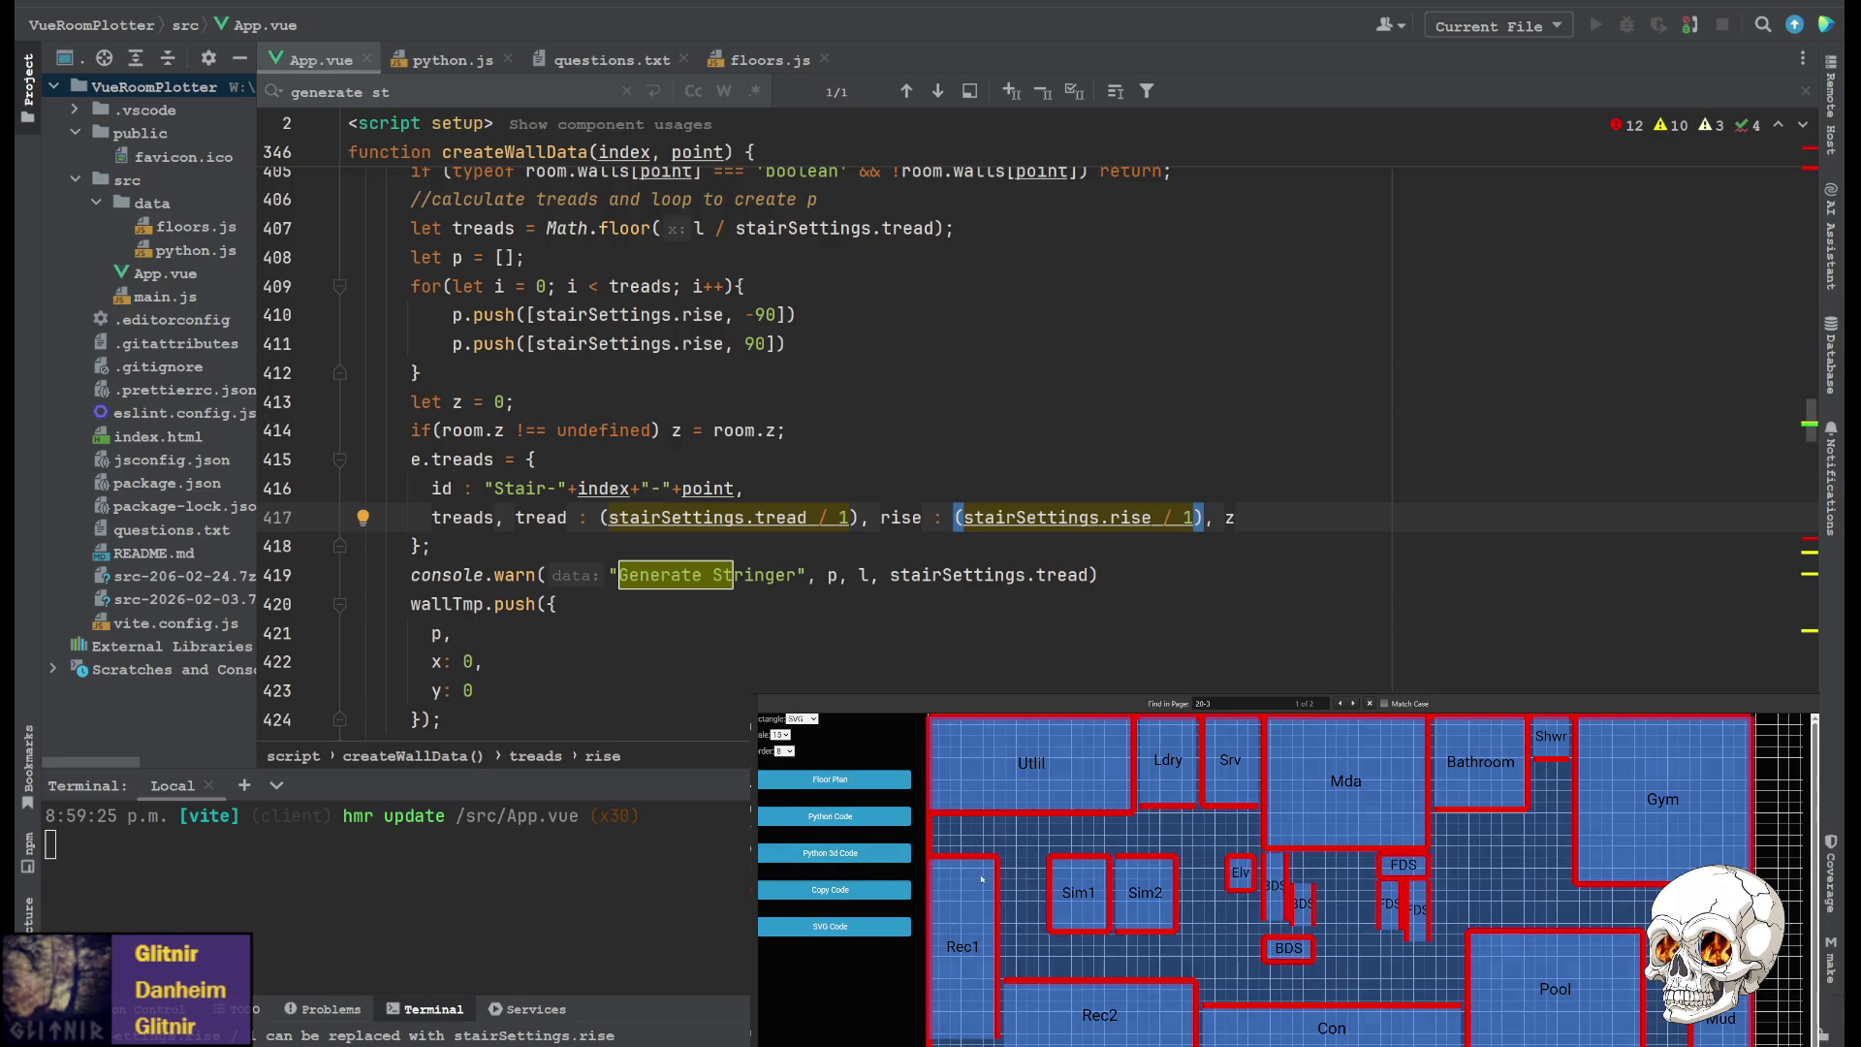
{"action": "left_click", "coordinate": [831, 853]}
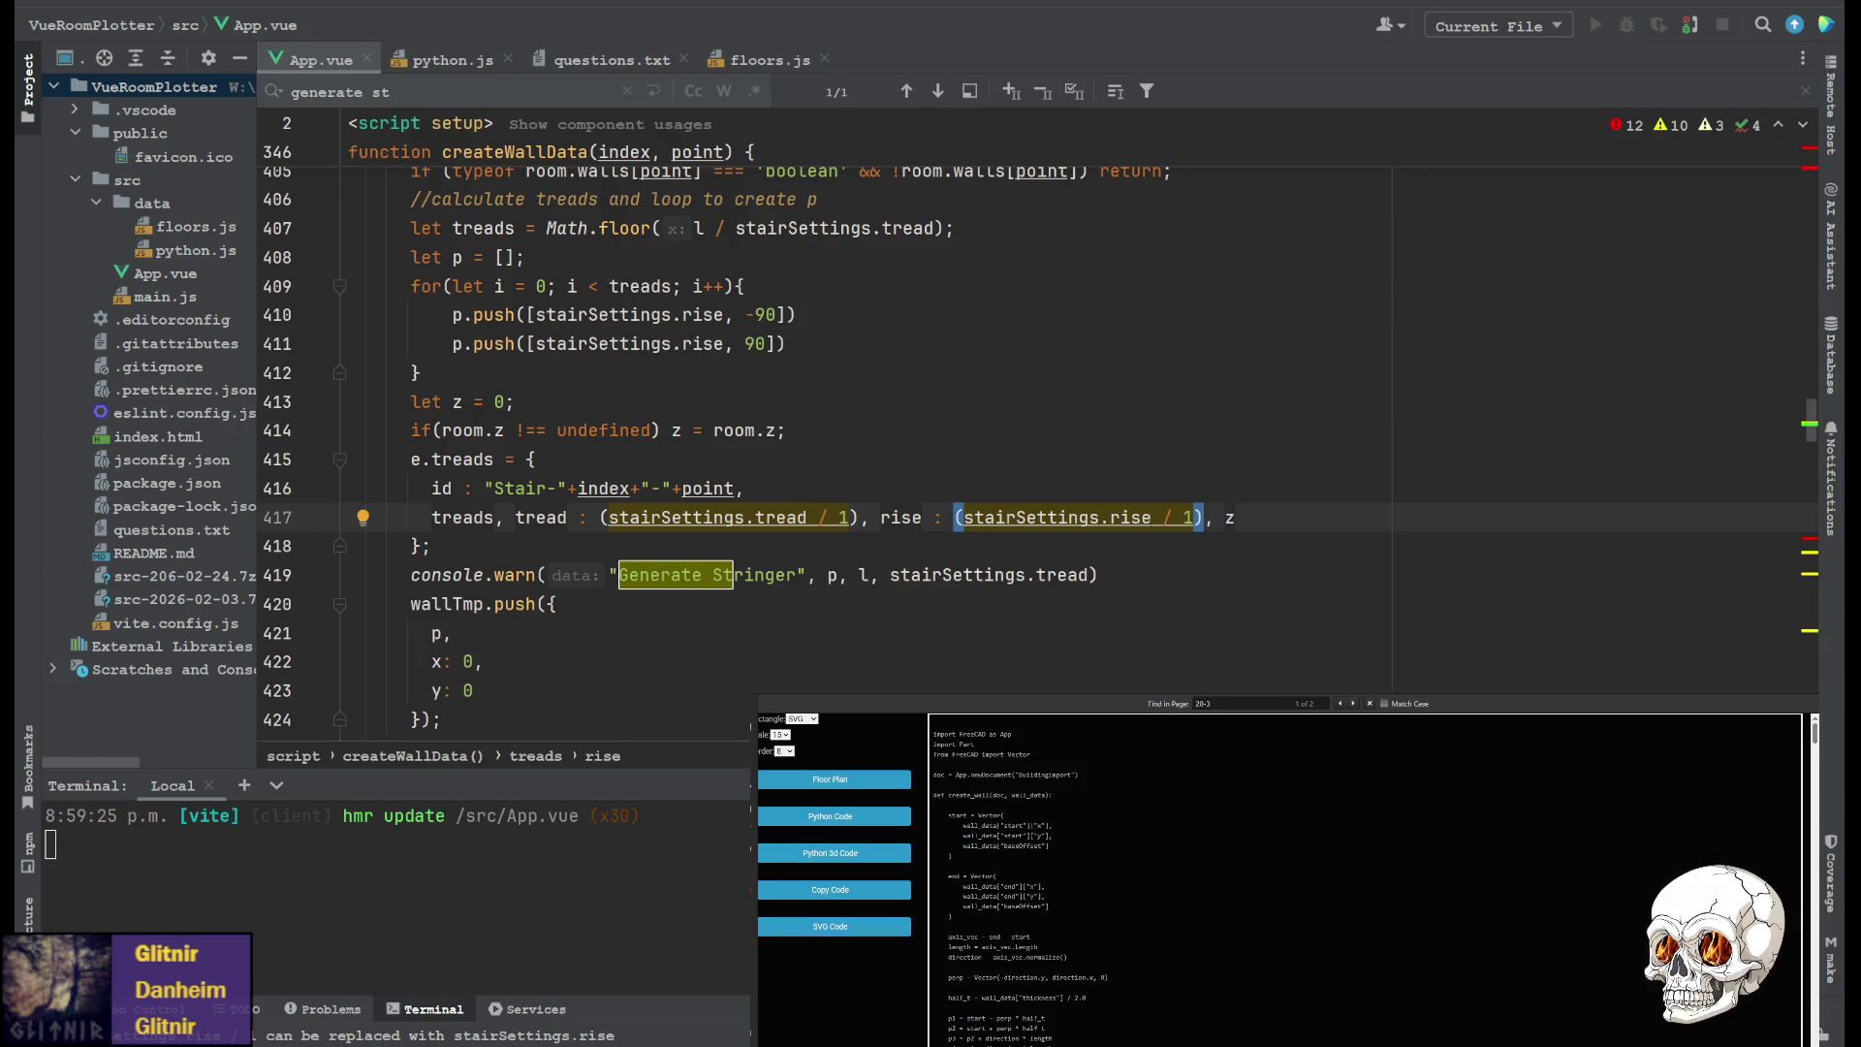
Bring up the new BuildingImport1 import, cycle back to Top and centre the stringers
{"action": "key", "text": "alt+Tab"}
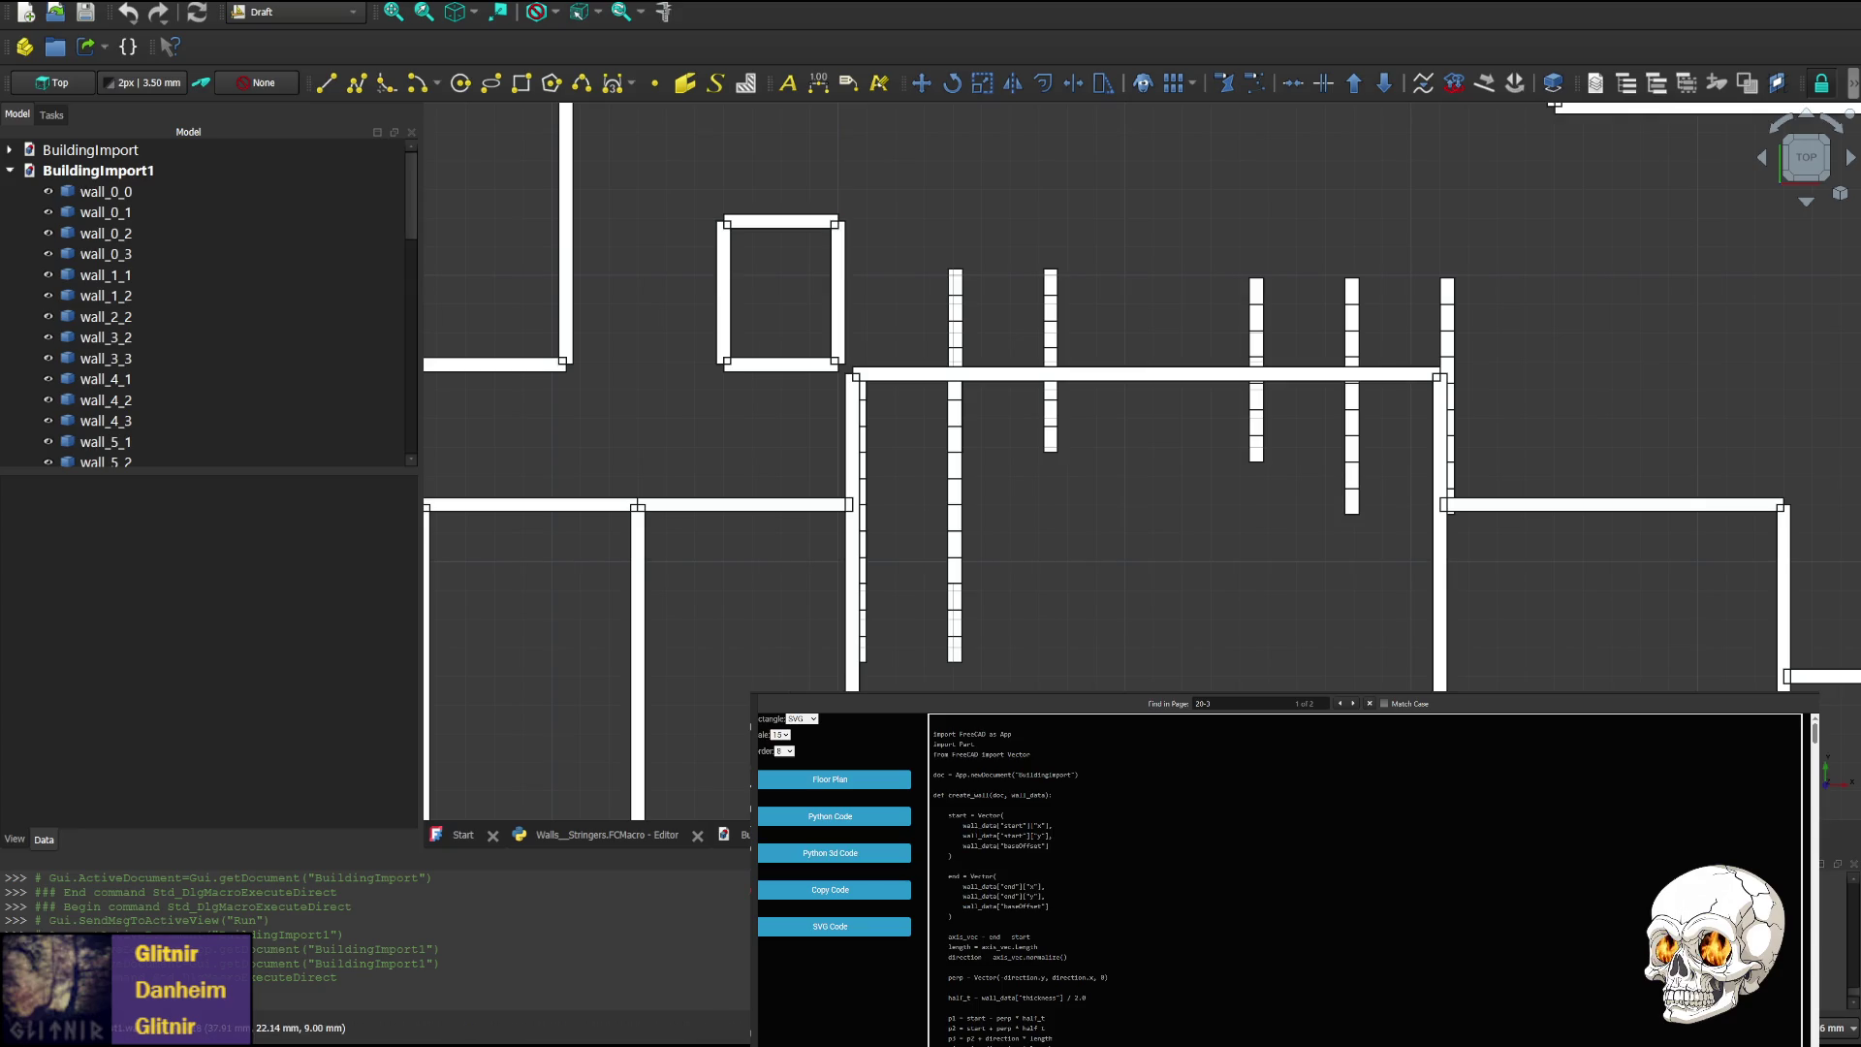
{"action": "left_click", "coordinate": [1808, 205]}
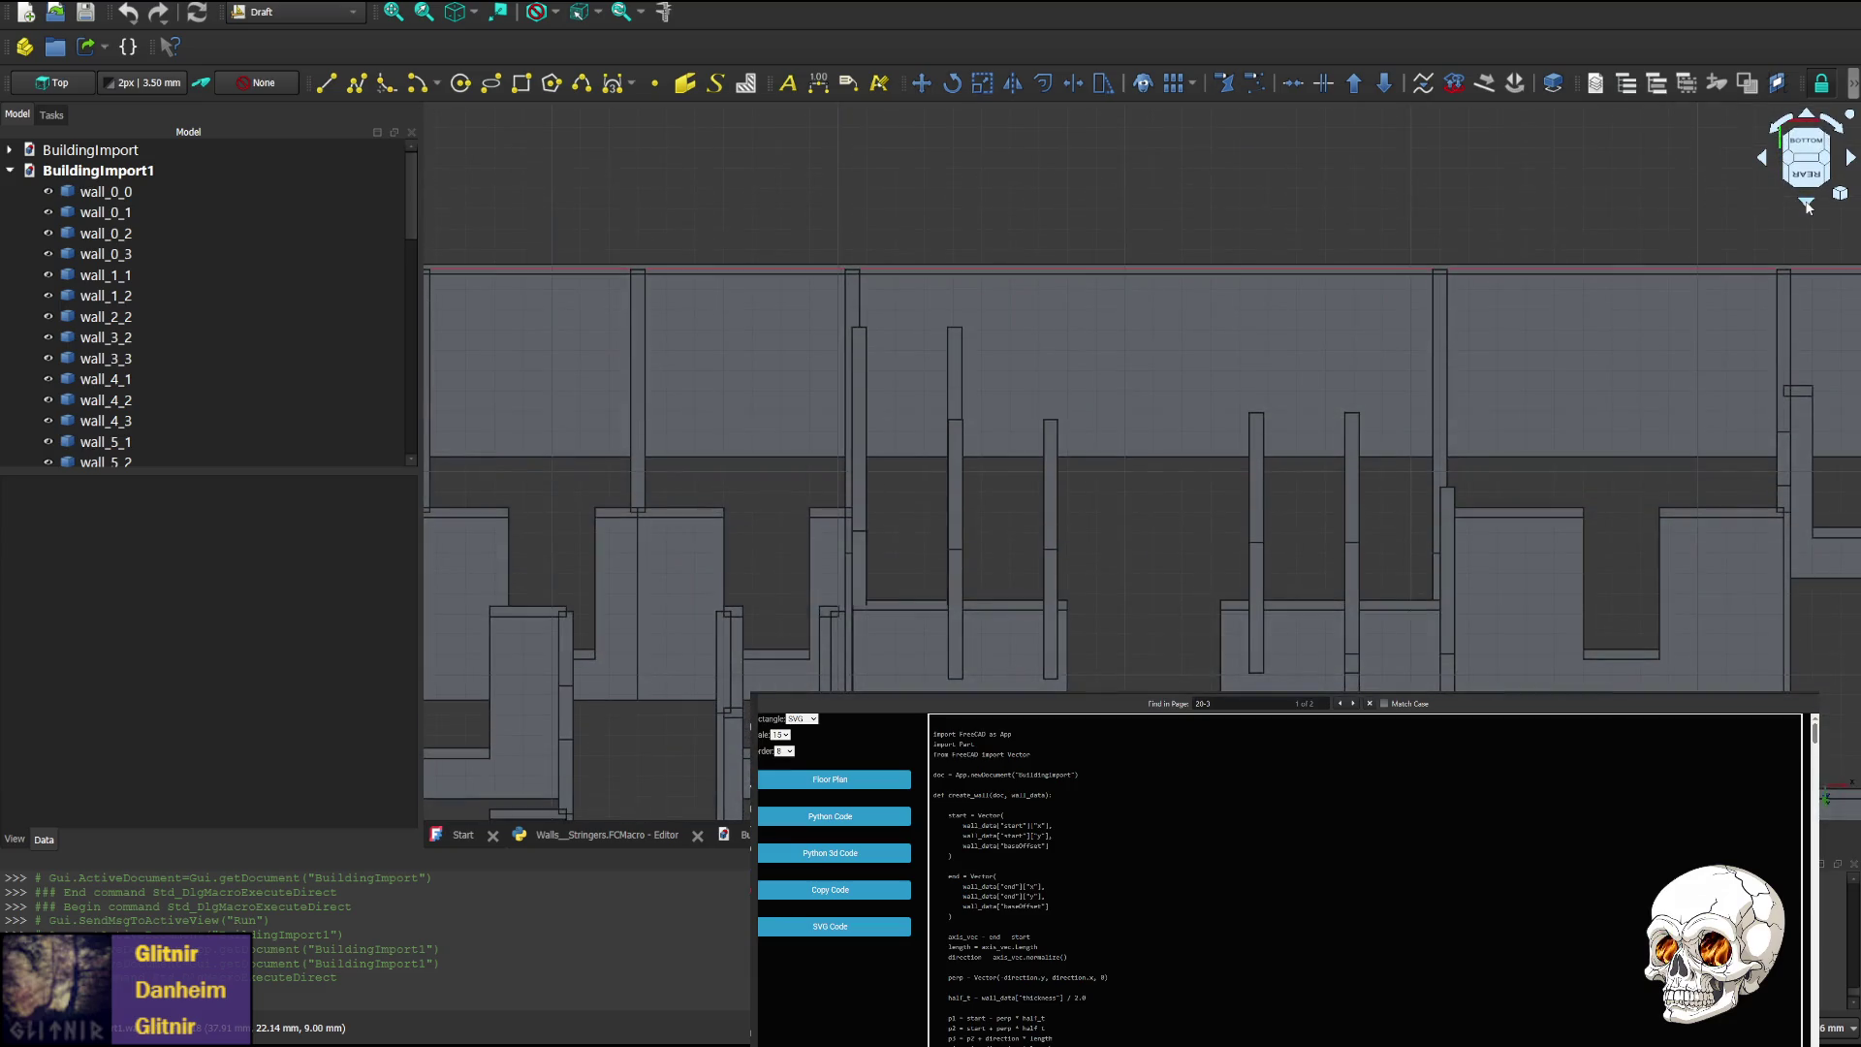
{"action": "left_click", "coordinate": [1808, 205]}
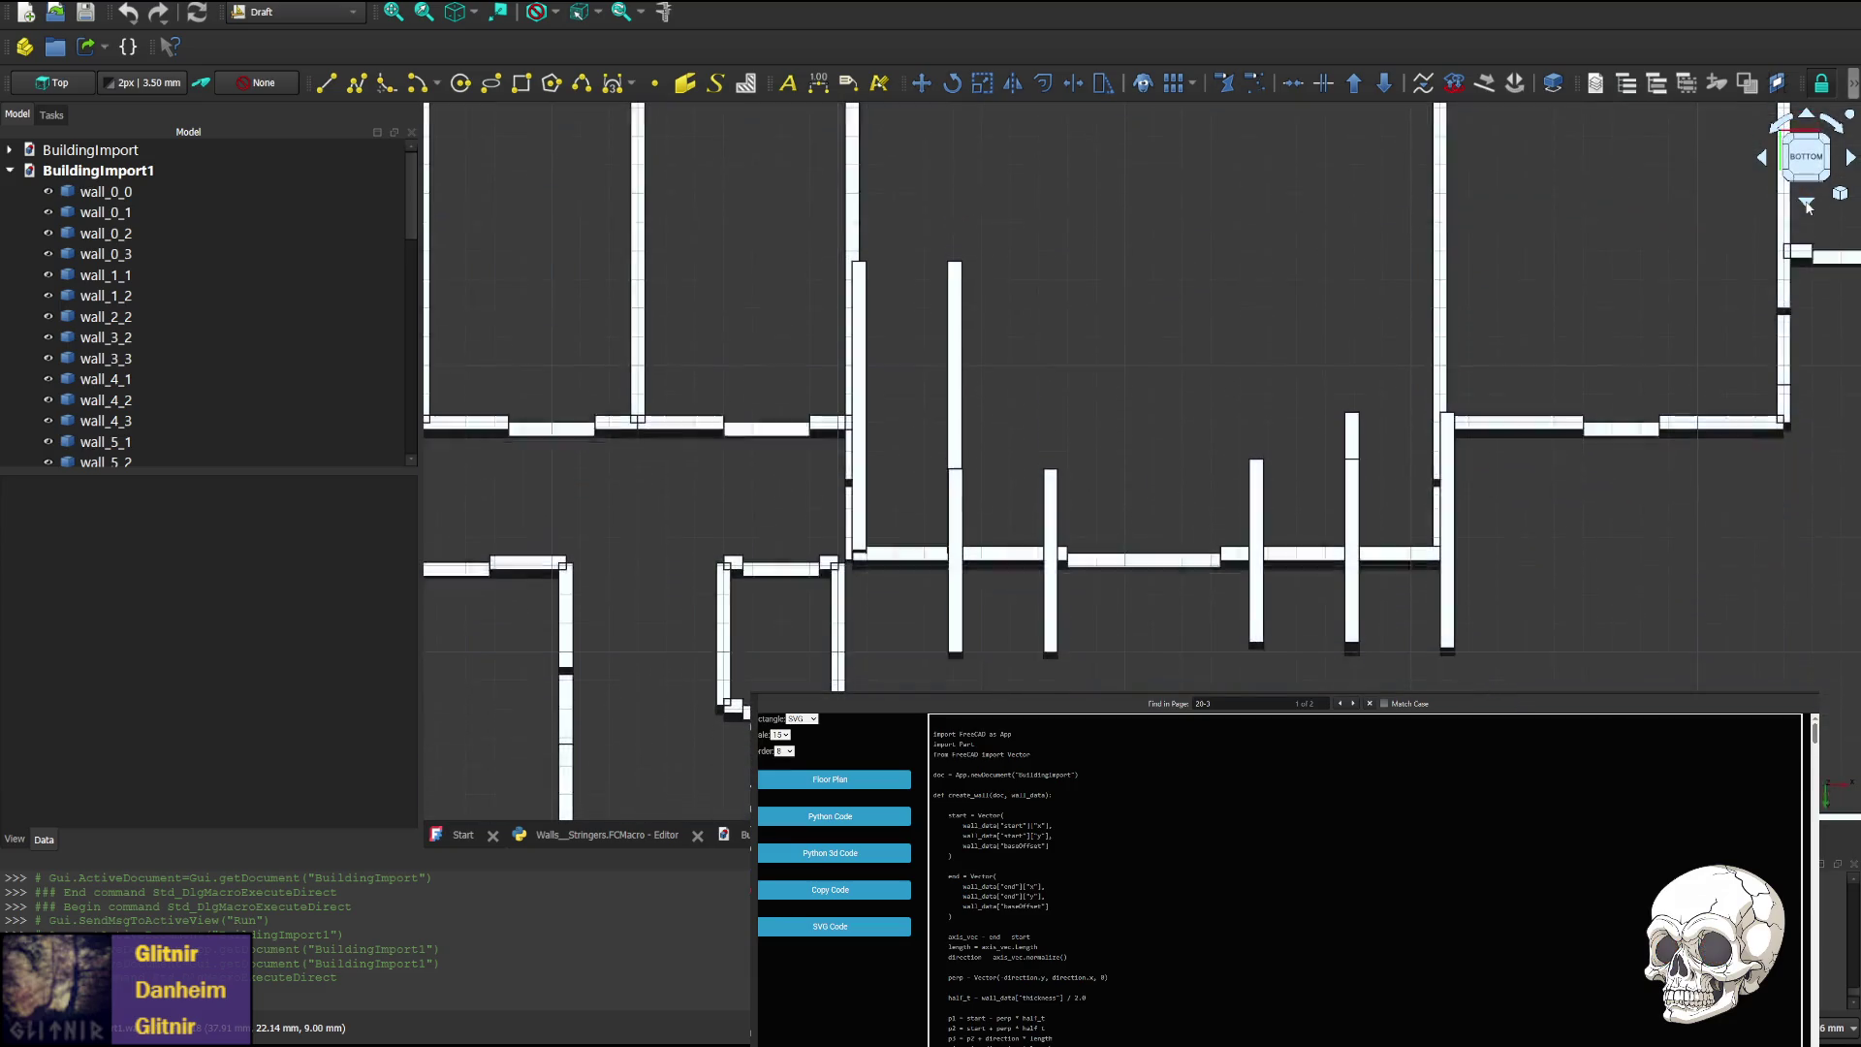
{"action": "left_click", "coordinate": [1808, 204]}
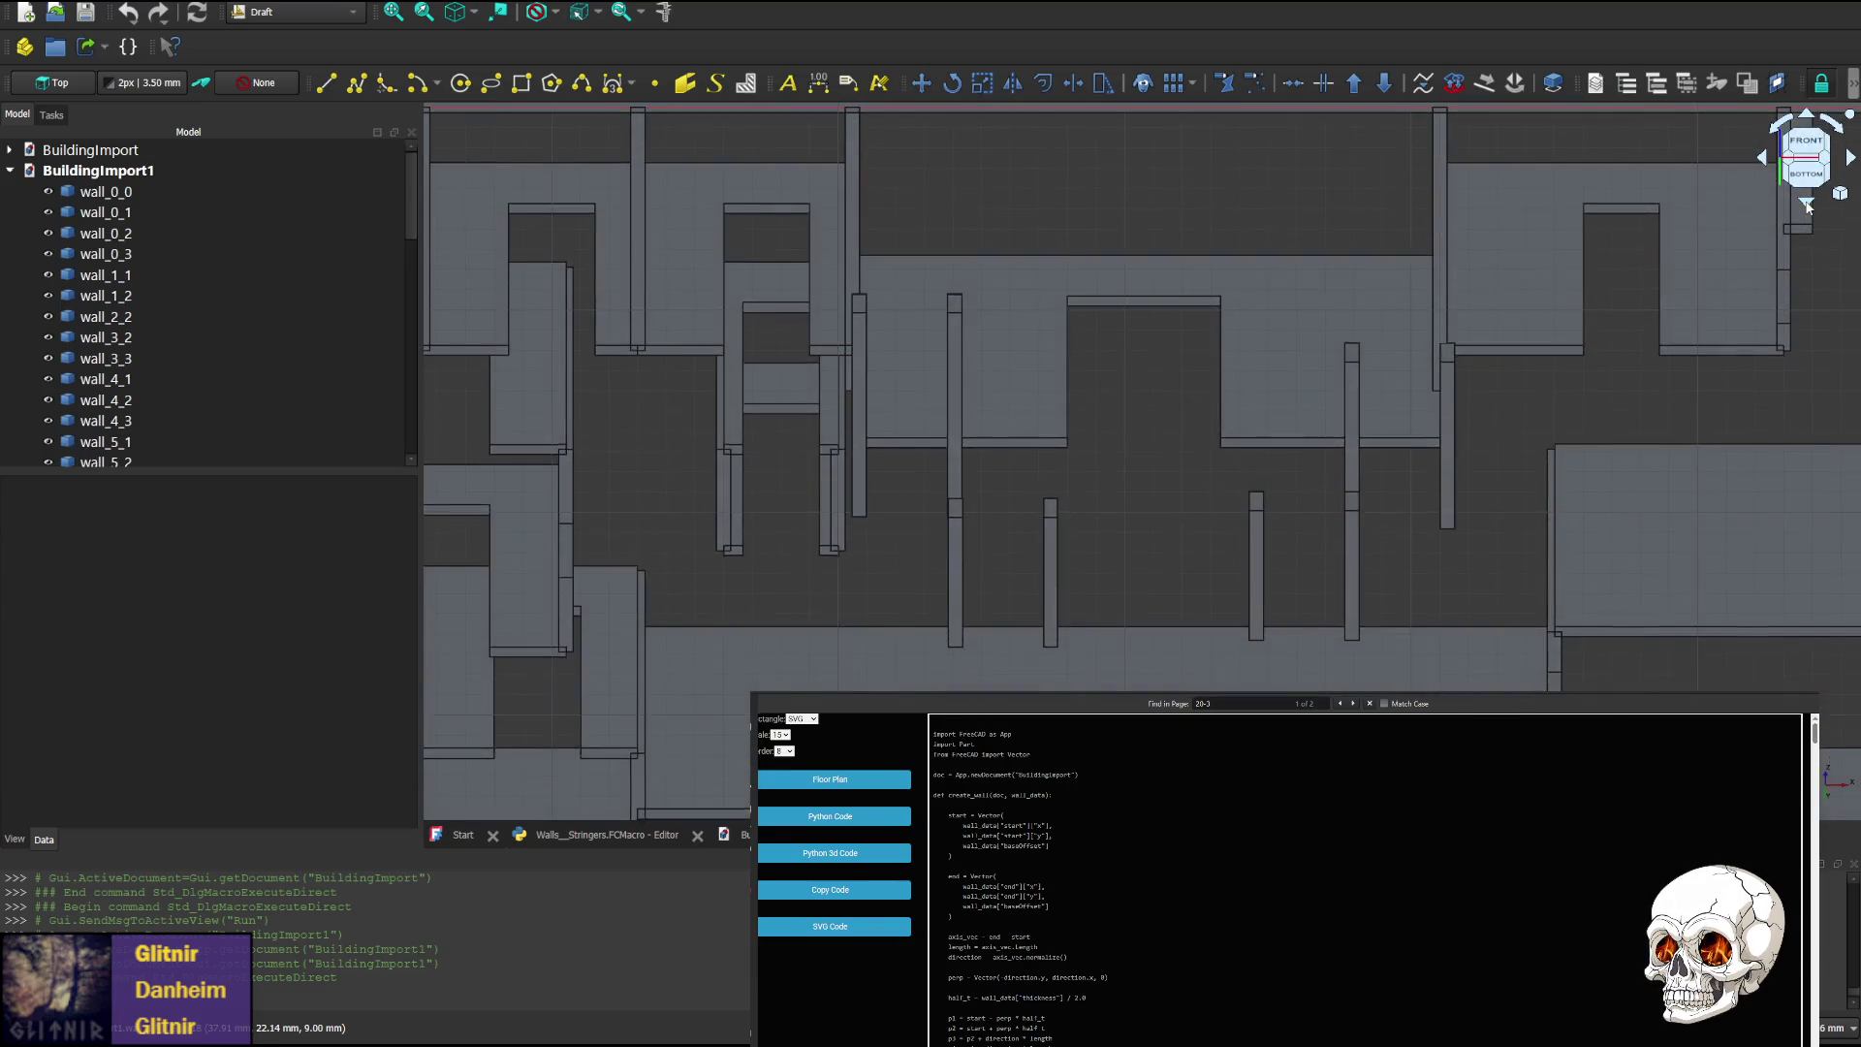
{"action": "left_click", "coordinate": [1808, 205]}
{"action": "left_click", "coordinate": [1808, 205]}
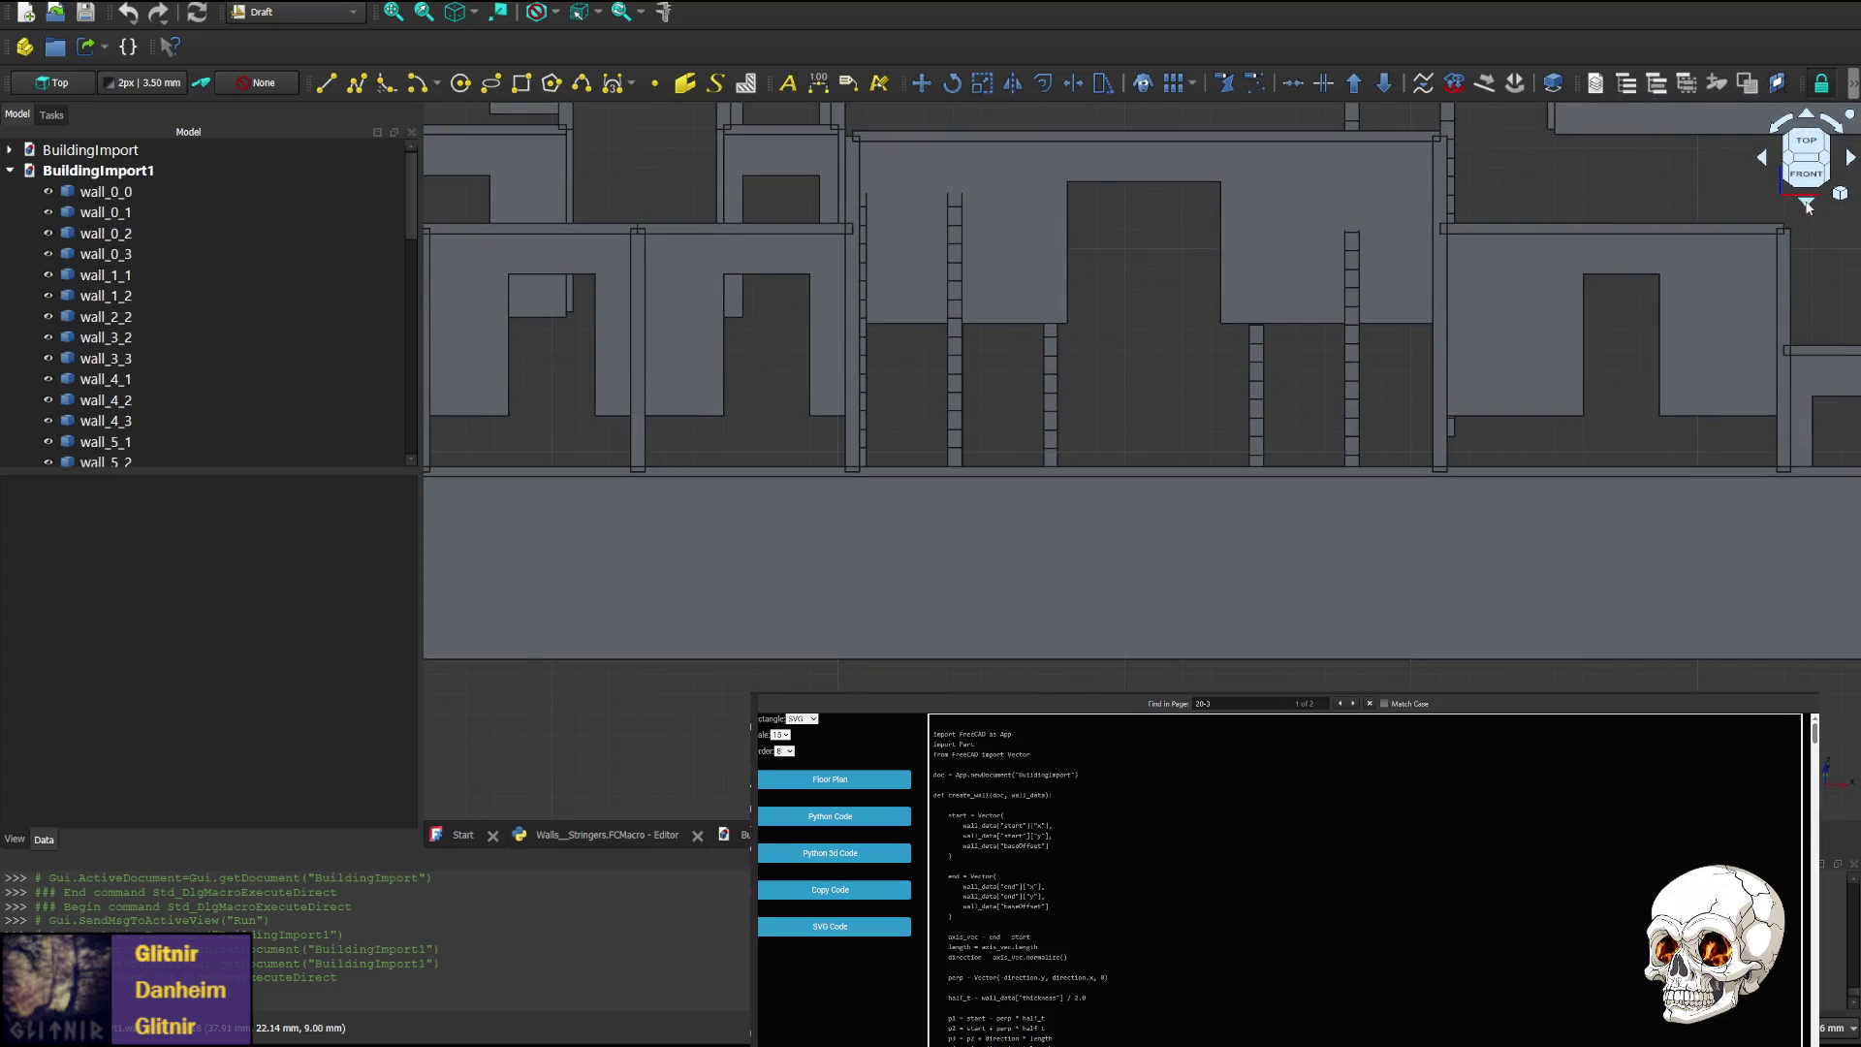
{"action": "left_click", "coordinate": [1808, 205]}
{"action": "mouse_move", "coordinate": [1260, 515]}
{"action": "middle_mouse_down"}
{"action": "mouse_move", "coordinate": [1089, 250]}
{"action": "mouse_move", "coordinate": [874, 305]}
{"action": "middle_mouse_up"}
{"action": "middle_click_drag", "start_coordinate": [758, 265], "coordinate": [1184, 495]}
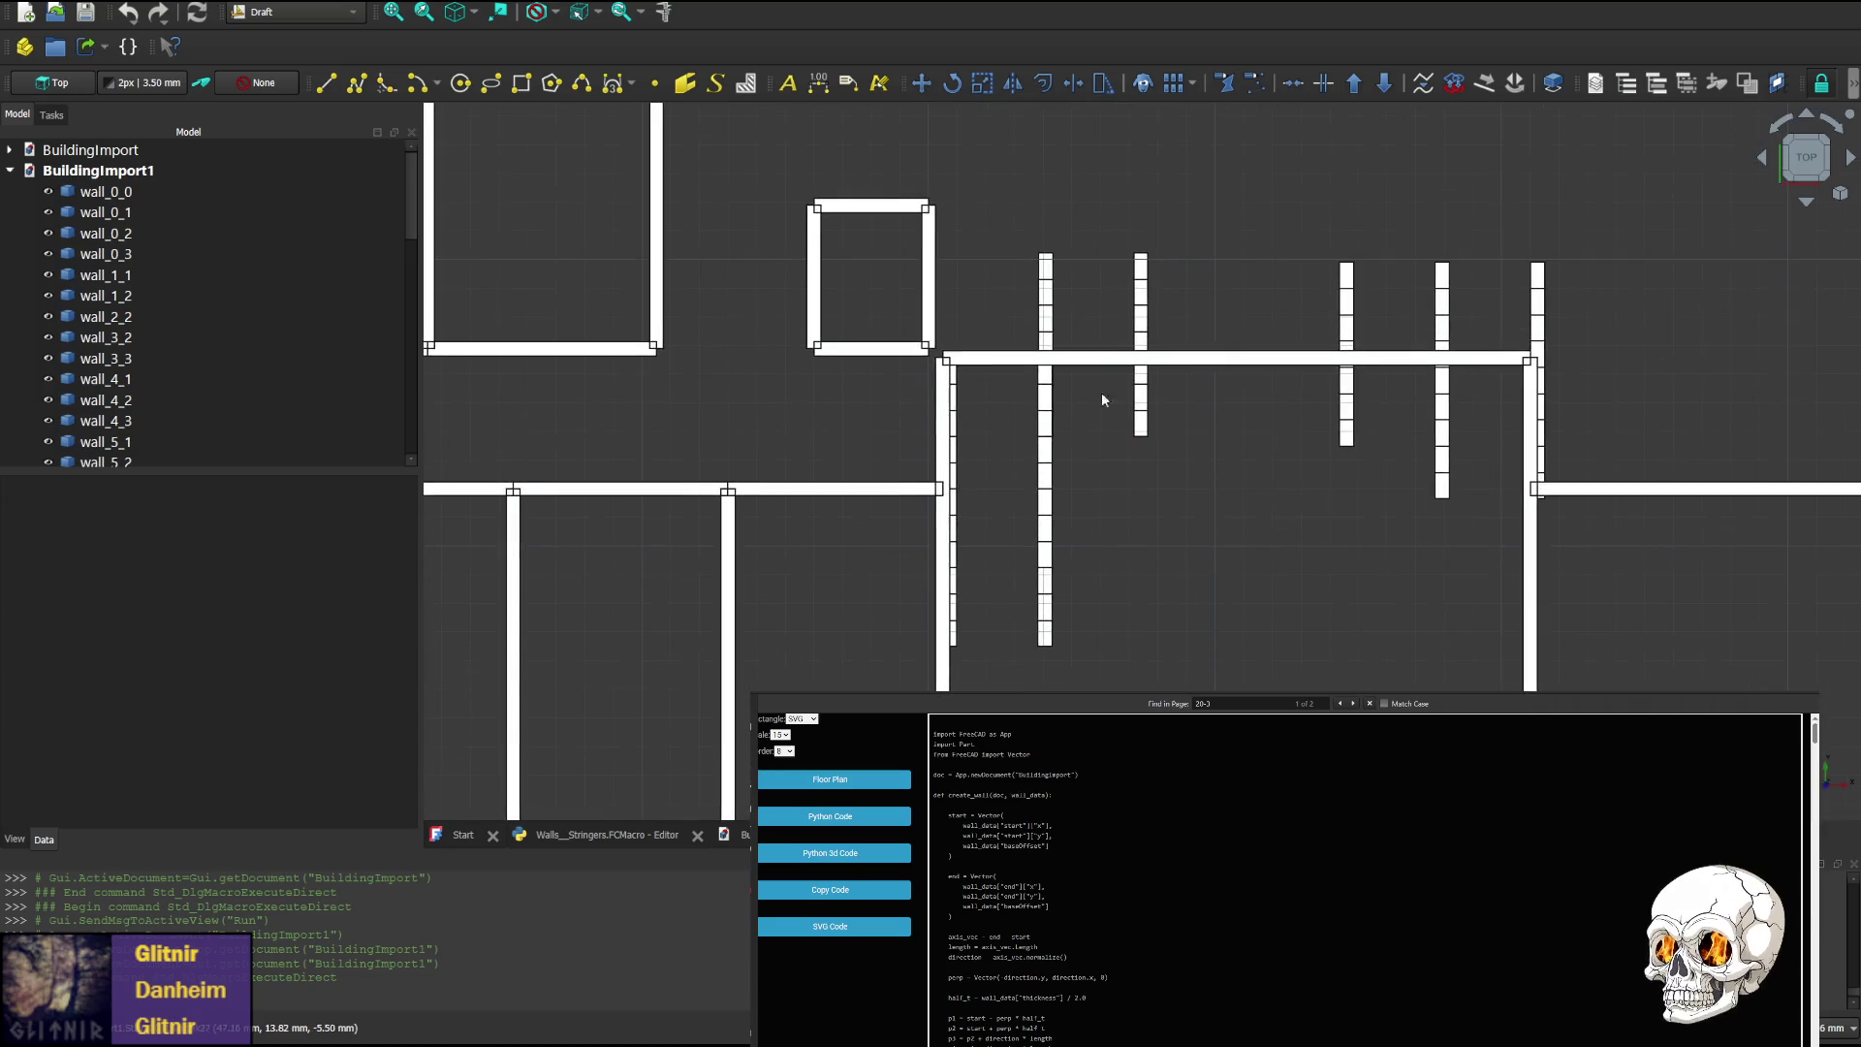
{"action": "mouse_move", "coordinate": [1087, 320]}
{"action": "middle_mouse_down"}
{"action": "mouse_move", "coordinate": [999, 242]}
{"action": "mouse_move", "coordinate": [1005, 331]}
{"action": "middle_mouse_up"}
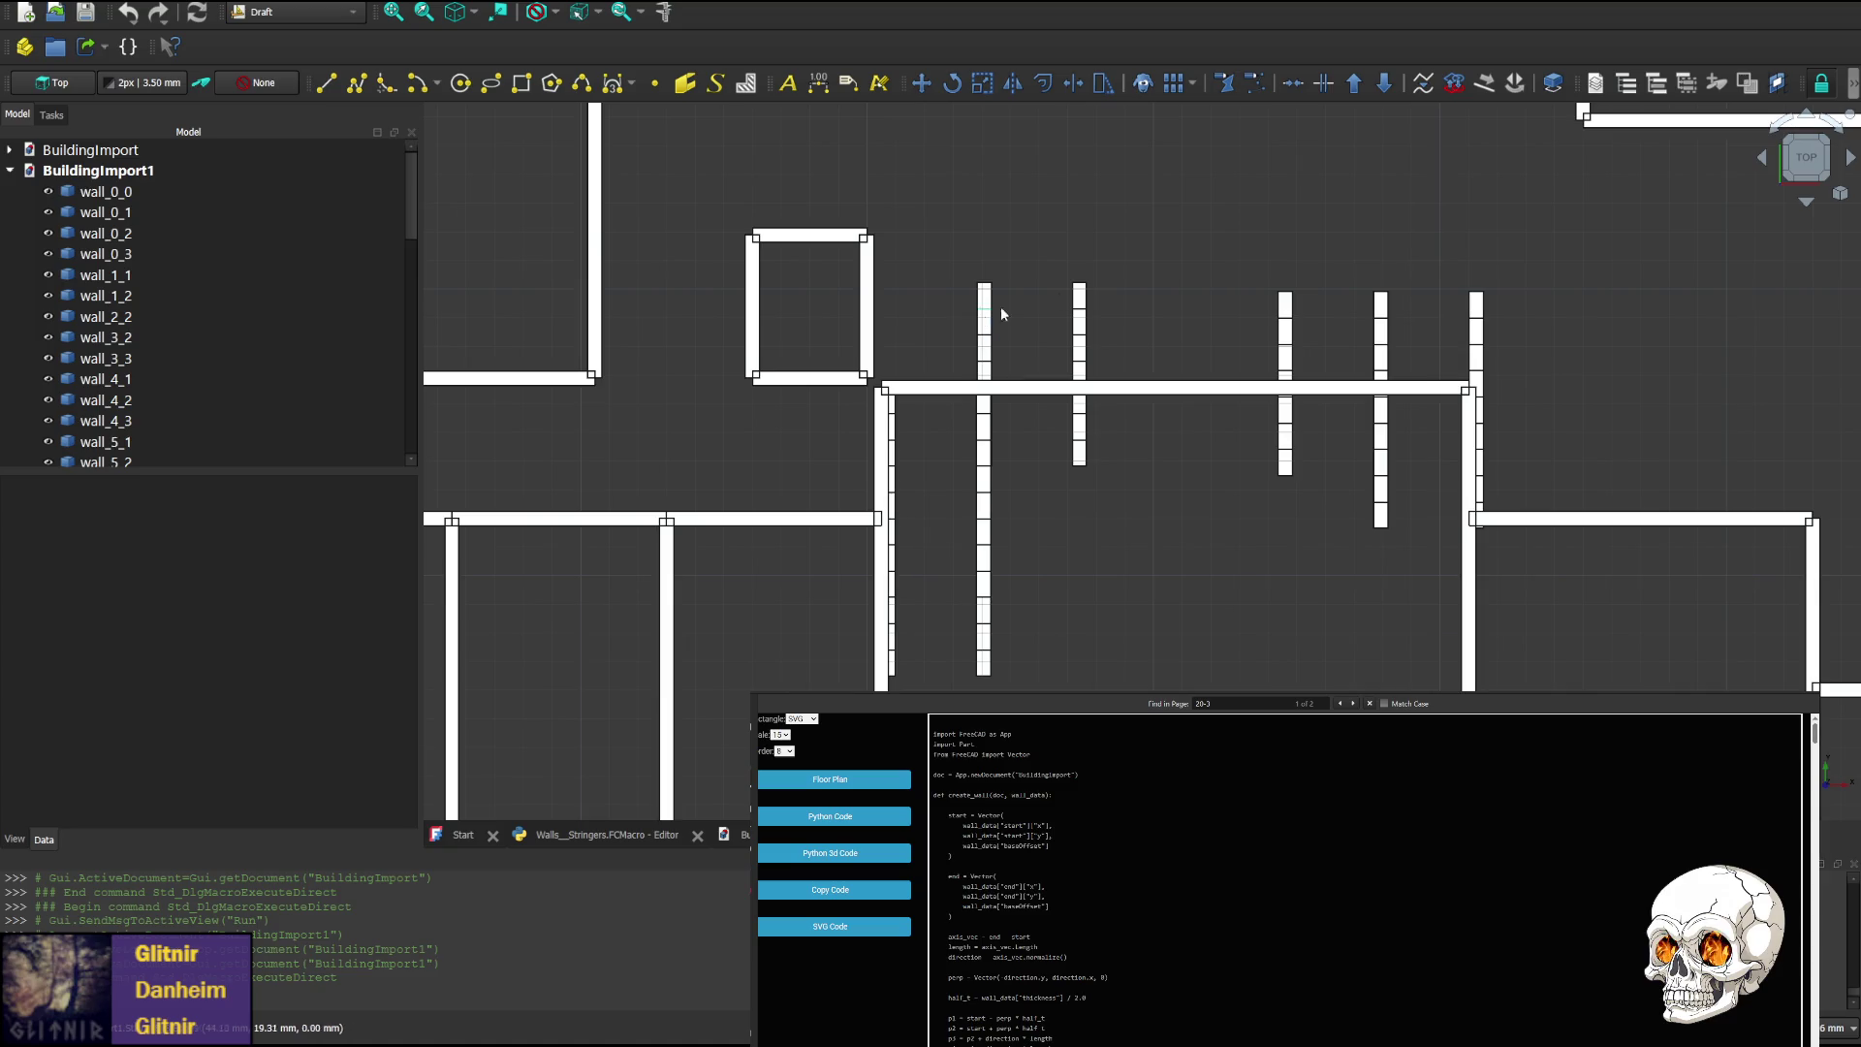
Rotate the model down past its underside to a tilted right-side view
{"action": "left_click", "coordinate": [1807, 203]}
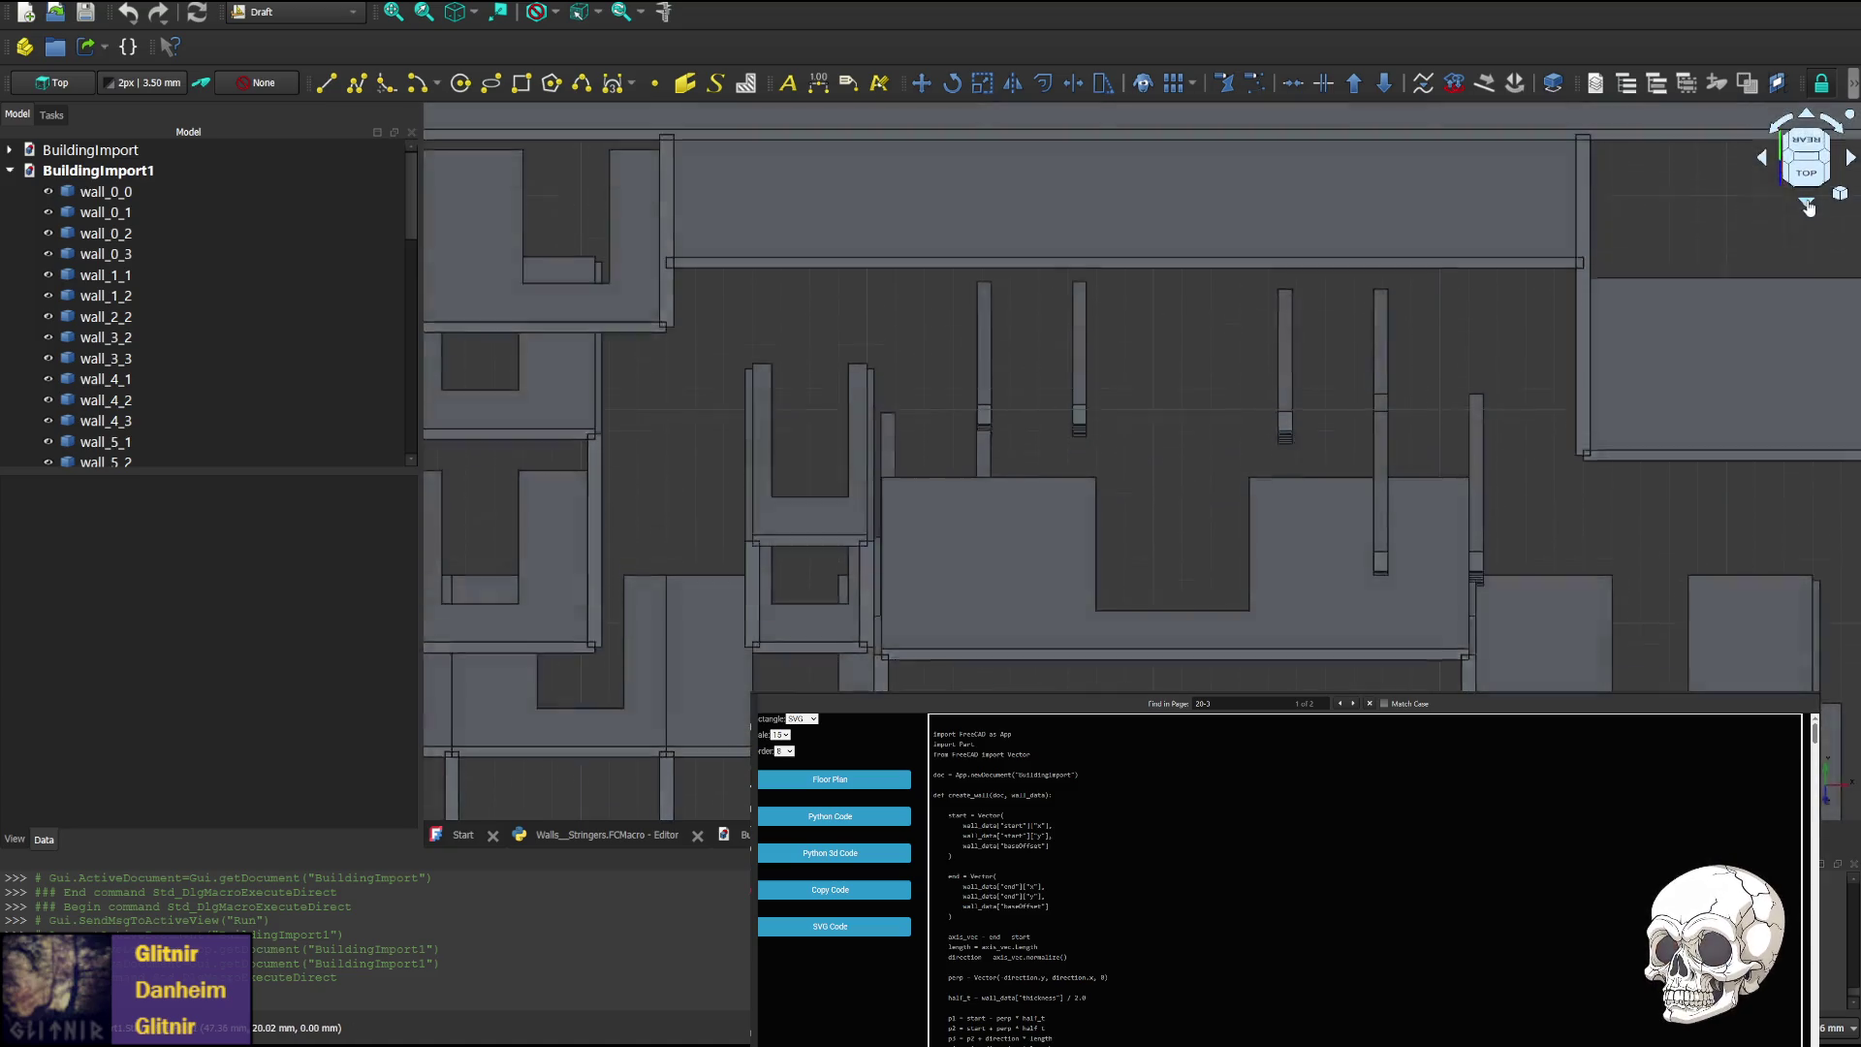
{"action": "left_click", "coordinate": [1807, 203]}
{"action": "left_click", "coordinate": [1807, 204]}
{"action": "left_click", "coordinate": [1807, 204]}
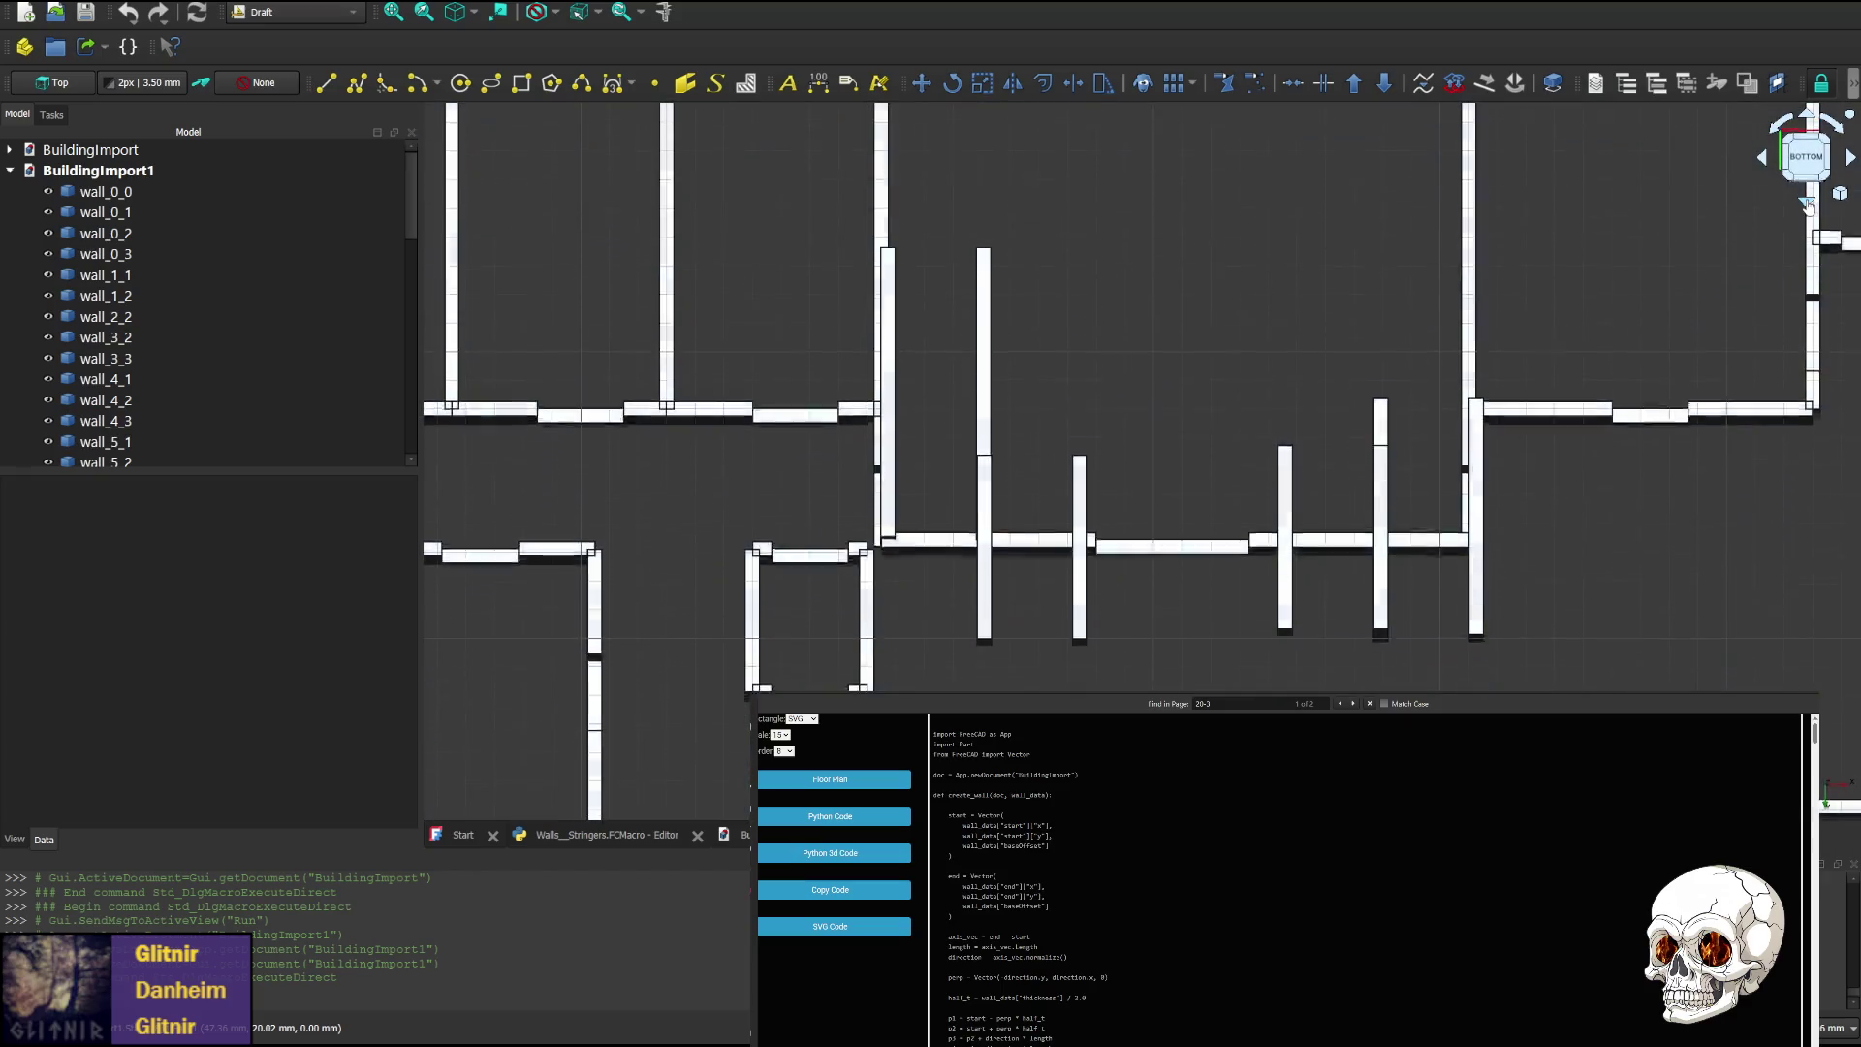
{"action": "left_click", "coordinate": [1807, 203]}
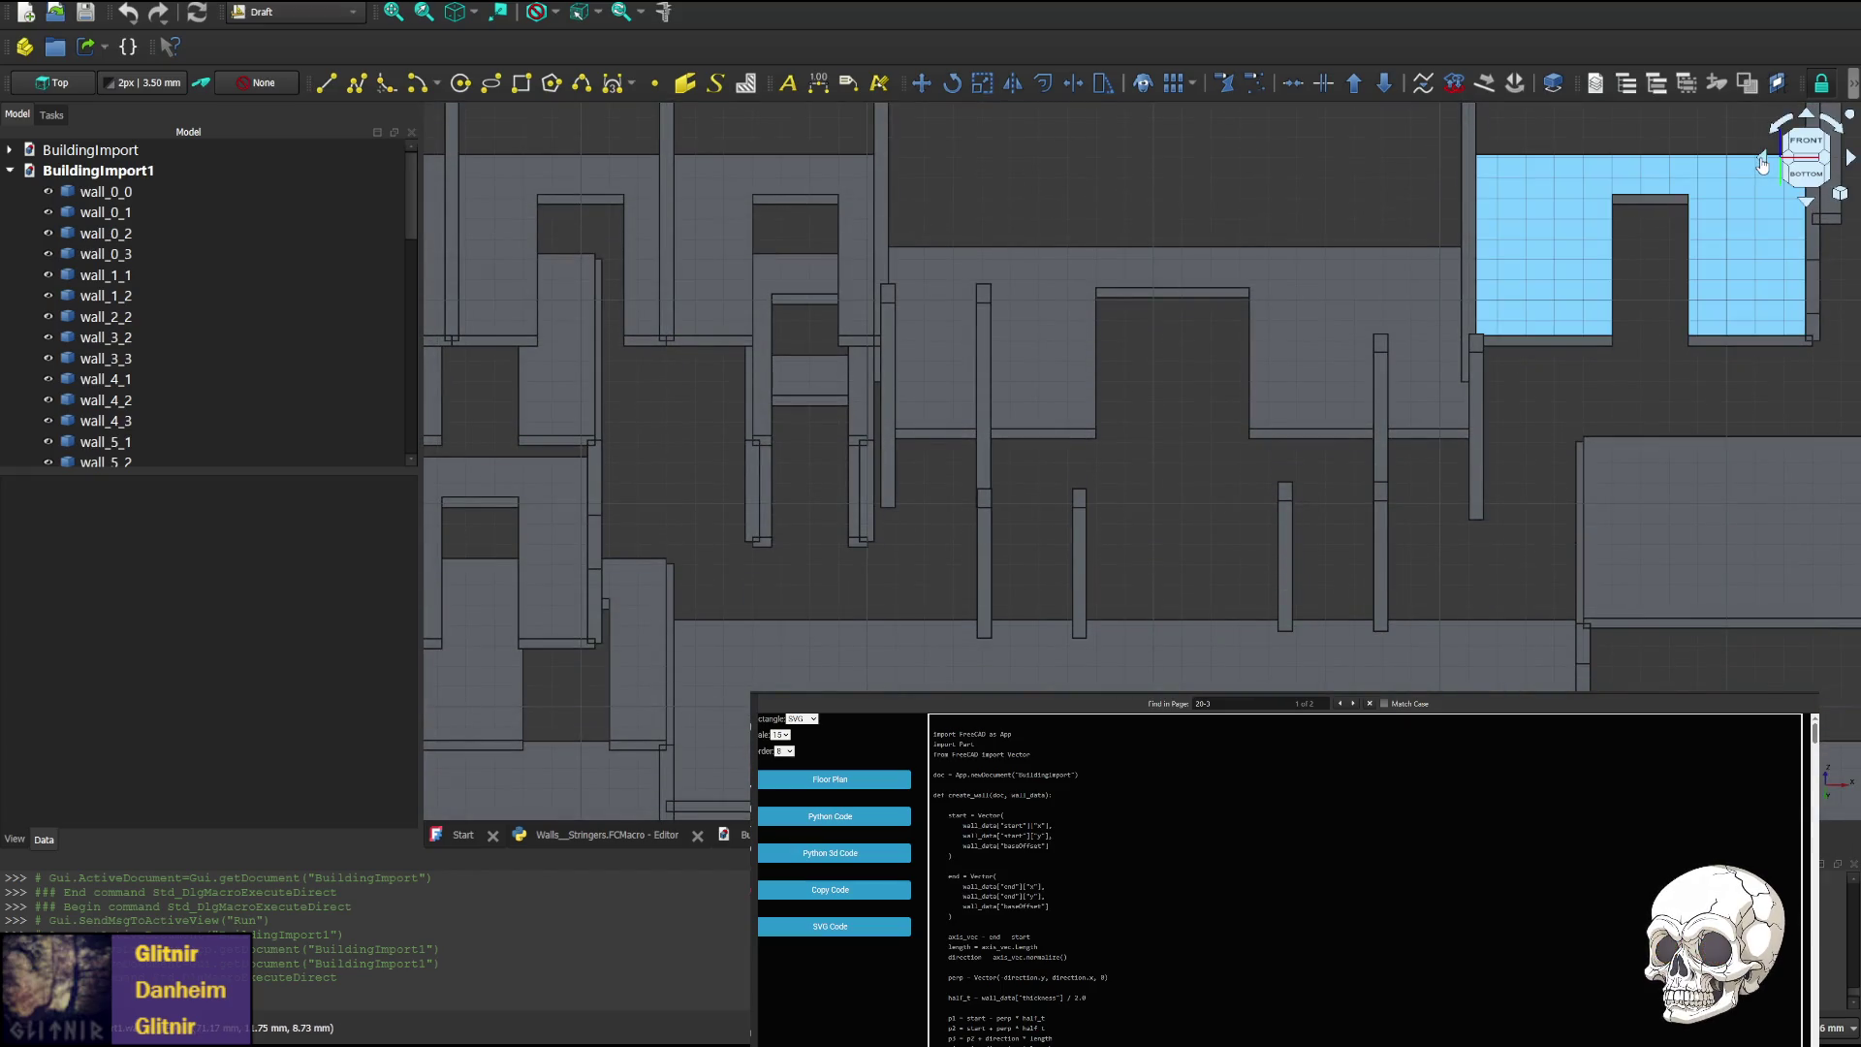
{"action": "left_click", "coordinate": [1762, 163]}
{"action": "left_click", "coordinate": [1763, 163]}
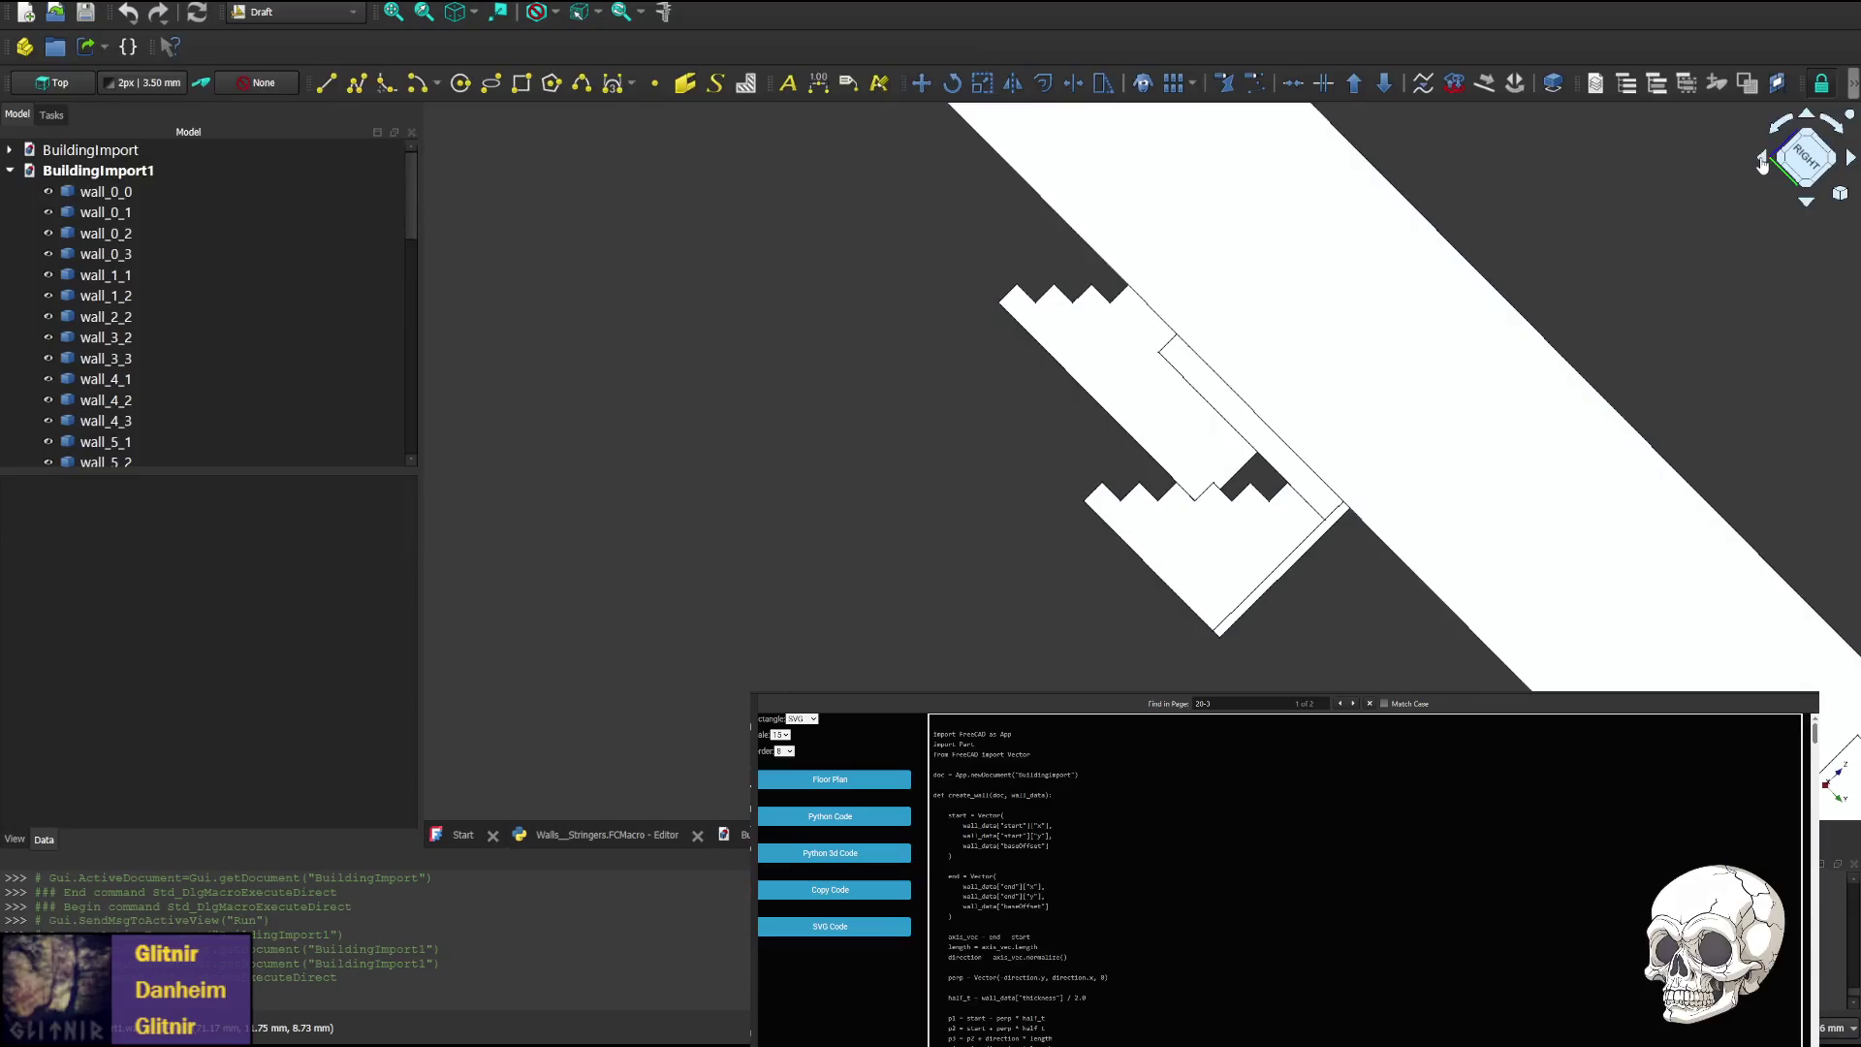
Return to an isometric overview of all walls and reframe the model
{"action": "key", "text": "0"}
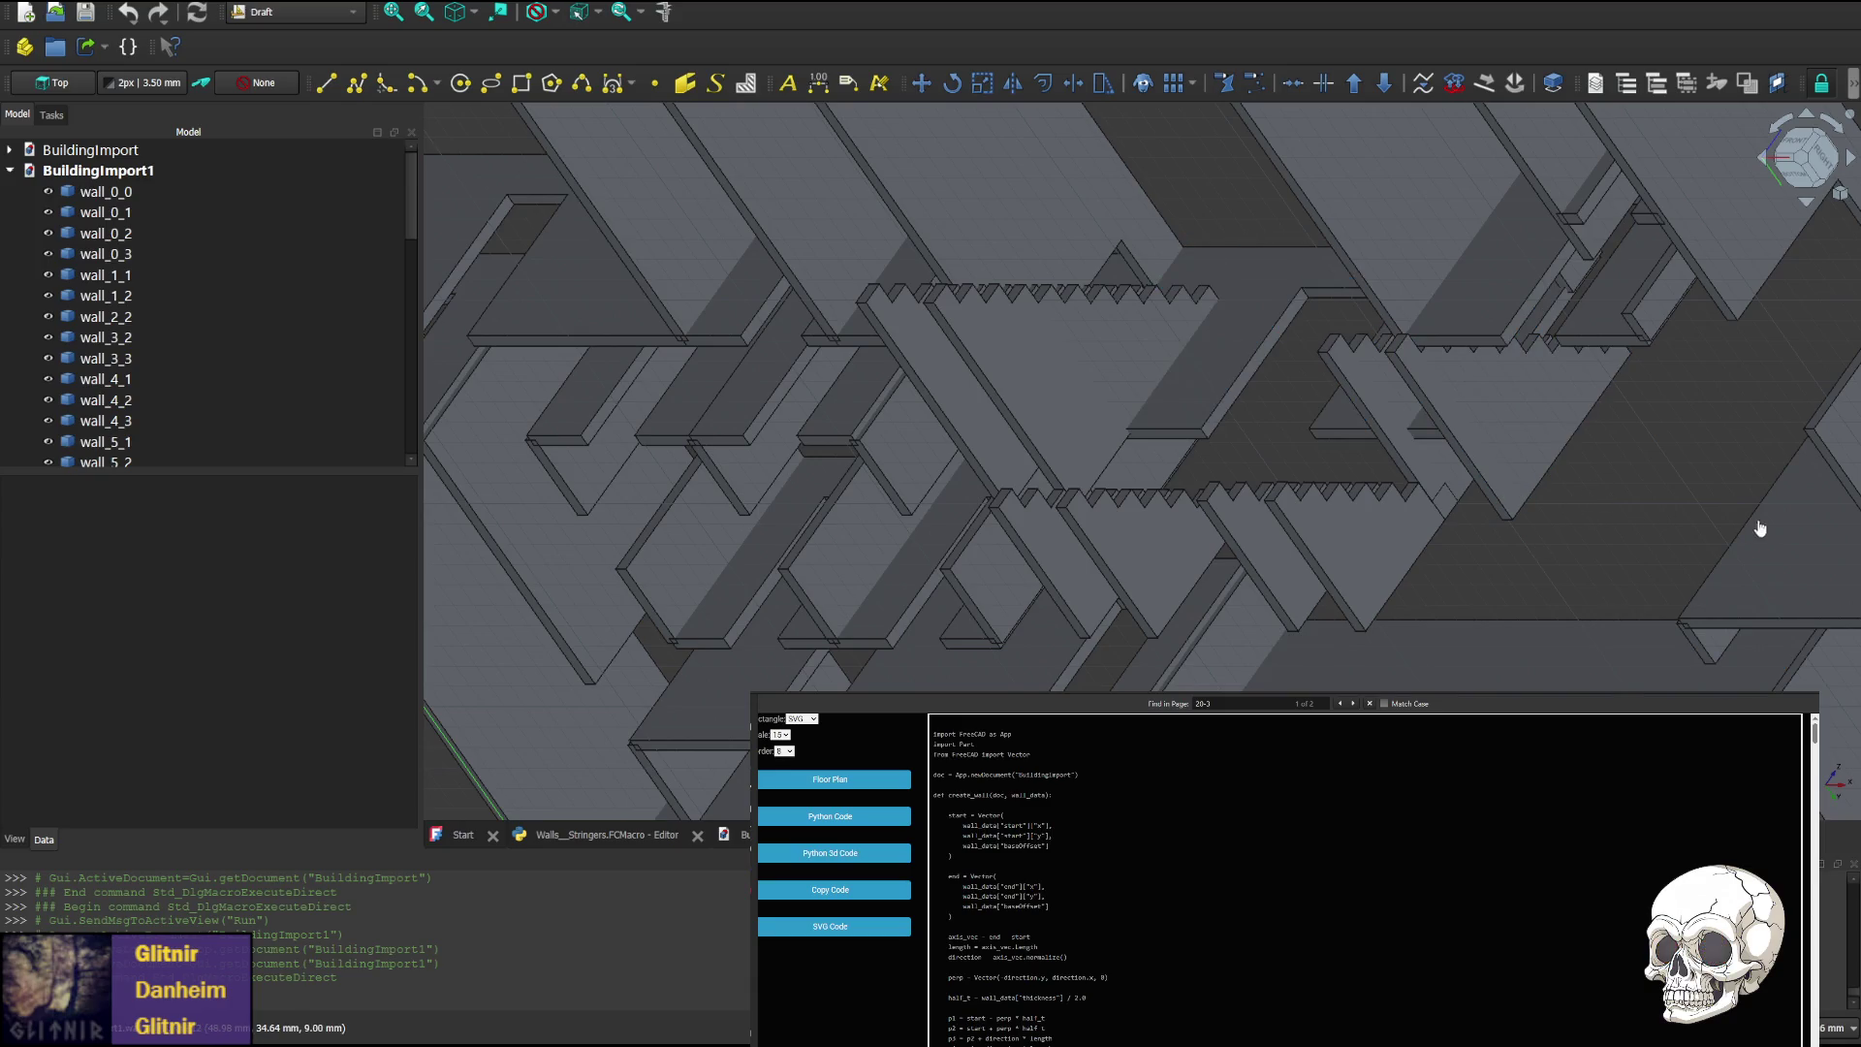
{"action": "scroll", "coordinate": [1622, 462], "scroll_direction": "down", "scroll_amount": 3}
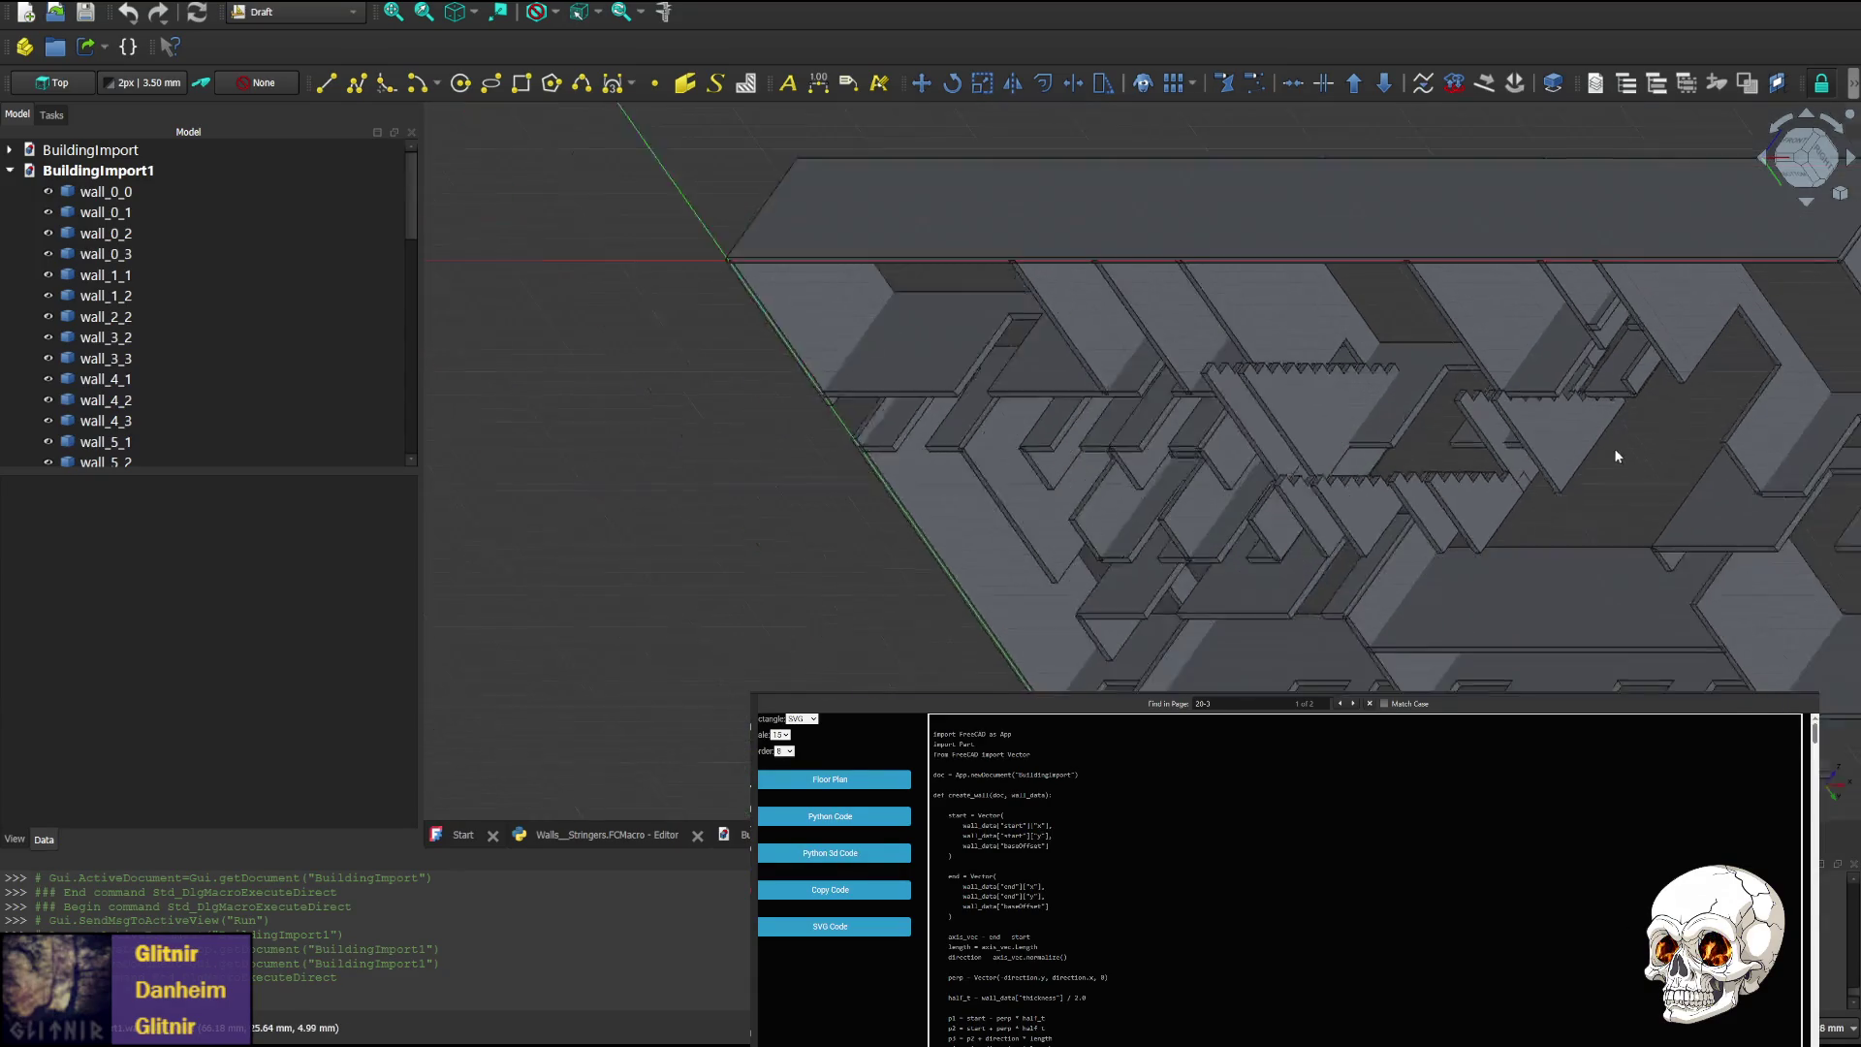
{"action": "scroll", "coordinate": [1614, 448], "scroll_direction": "up", "scroll_amount": 3}
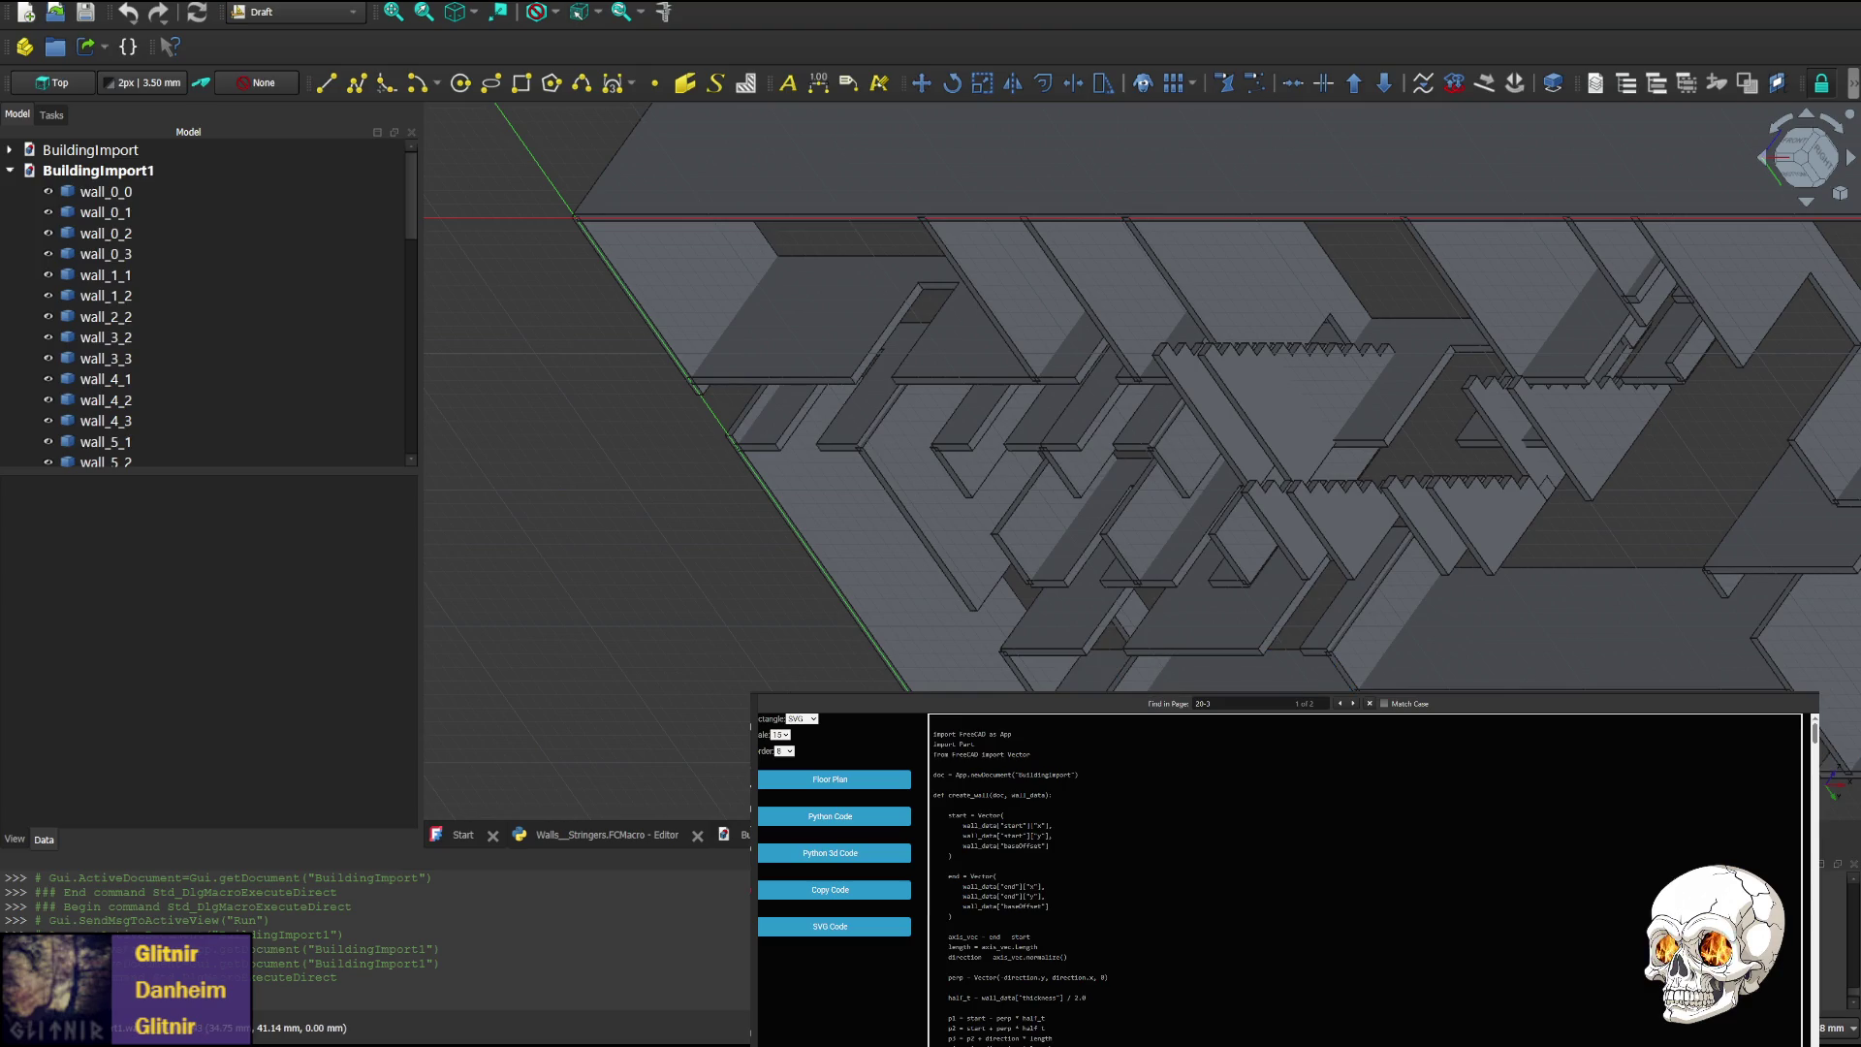
{"action": "mouse_move", "coordinate": [1602, 760]}
{"action": "middle_mouse_down"}
{"action": "mouse_move", "coordinate": [1592, 722]}
{"action": "mouse_move", "coordinate": [1340, 642]}
{"action": "middle_mouse_up"}
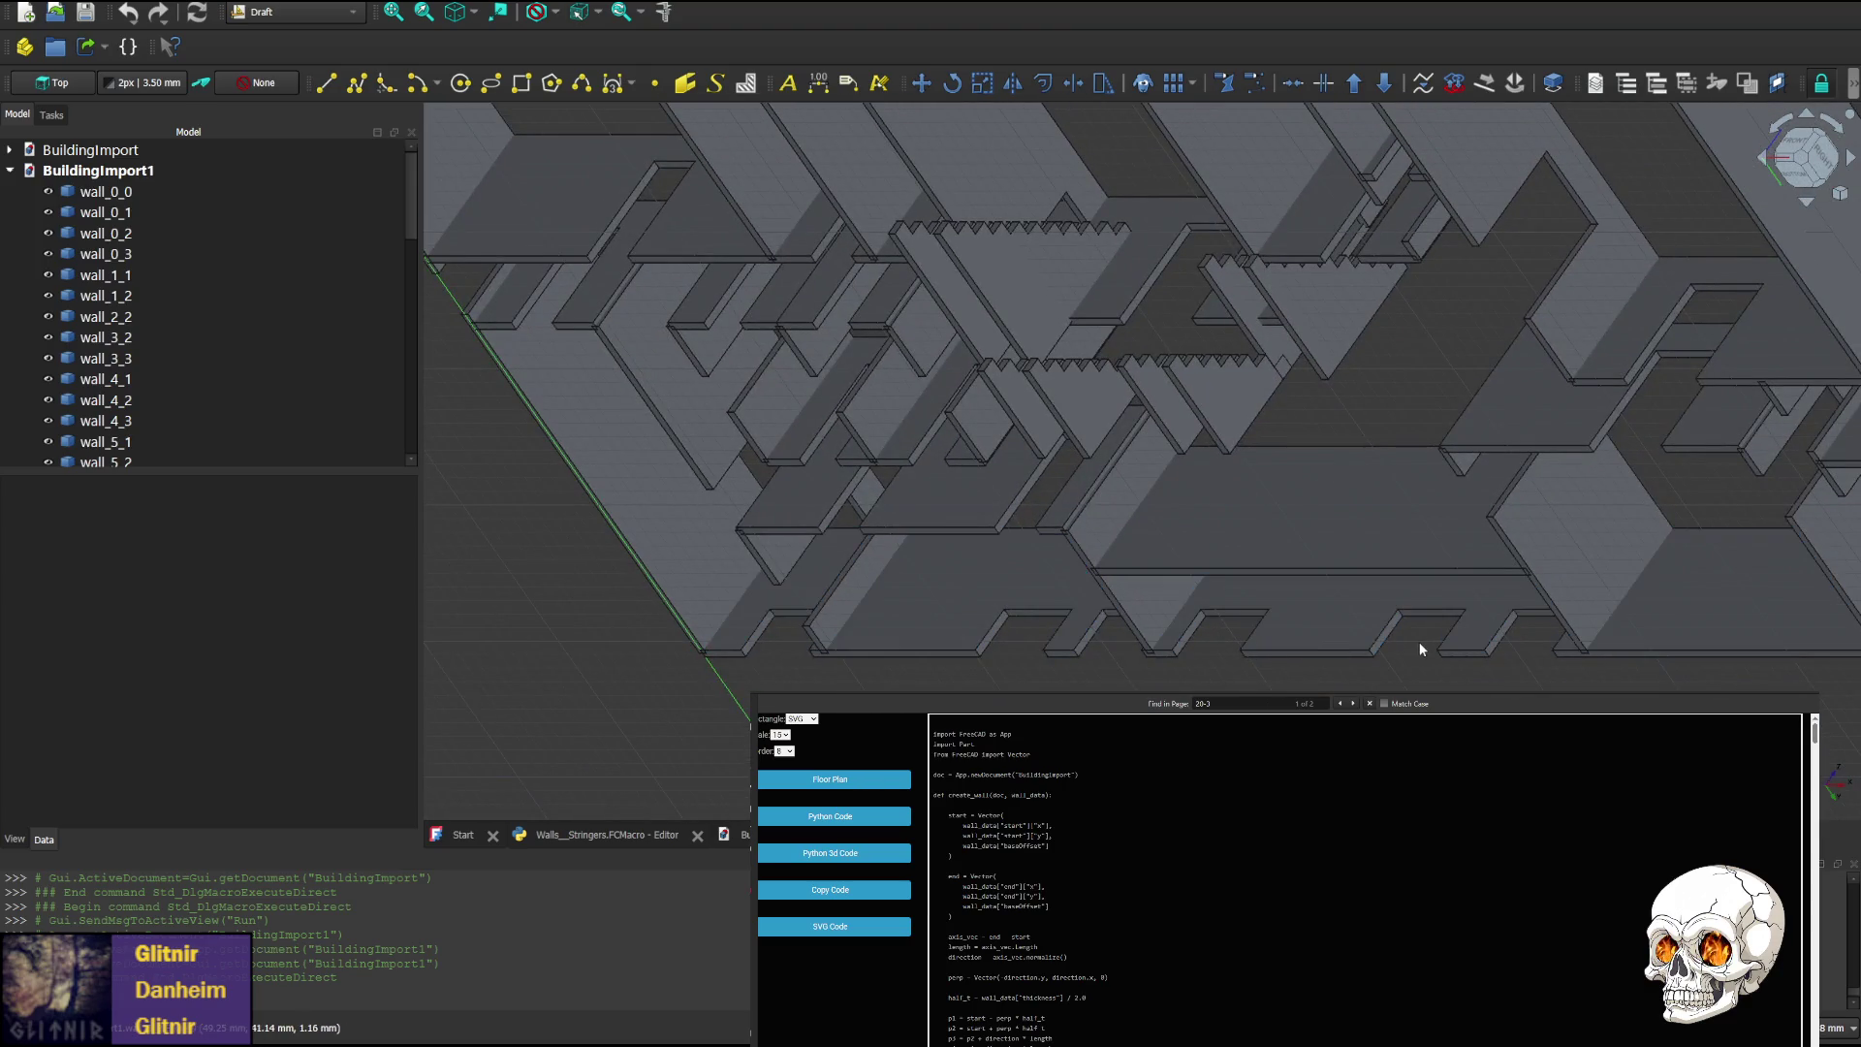
Rotate the model through top, rear and underside angles to a front-right oblique
{"action": "left_click", "coordinate": [1805, 202]}
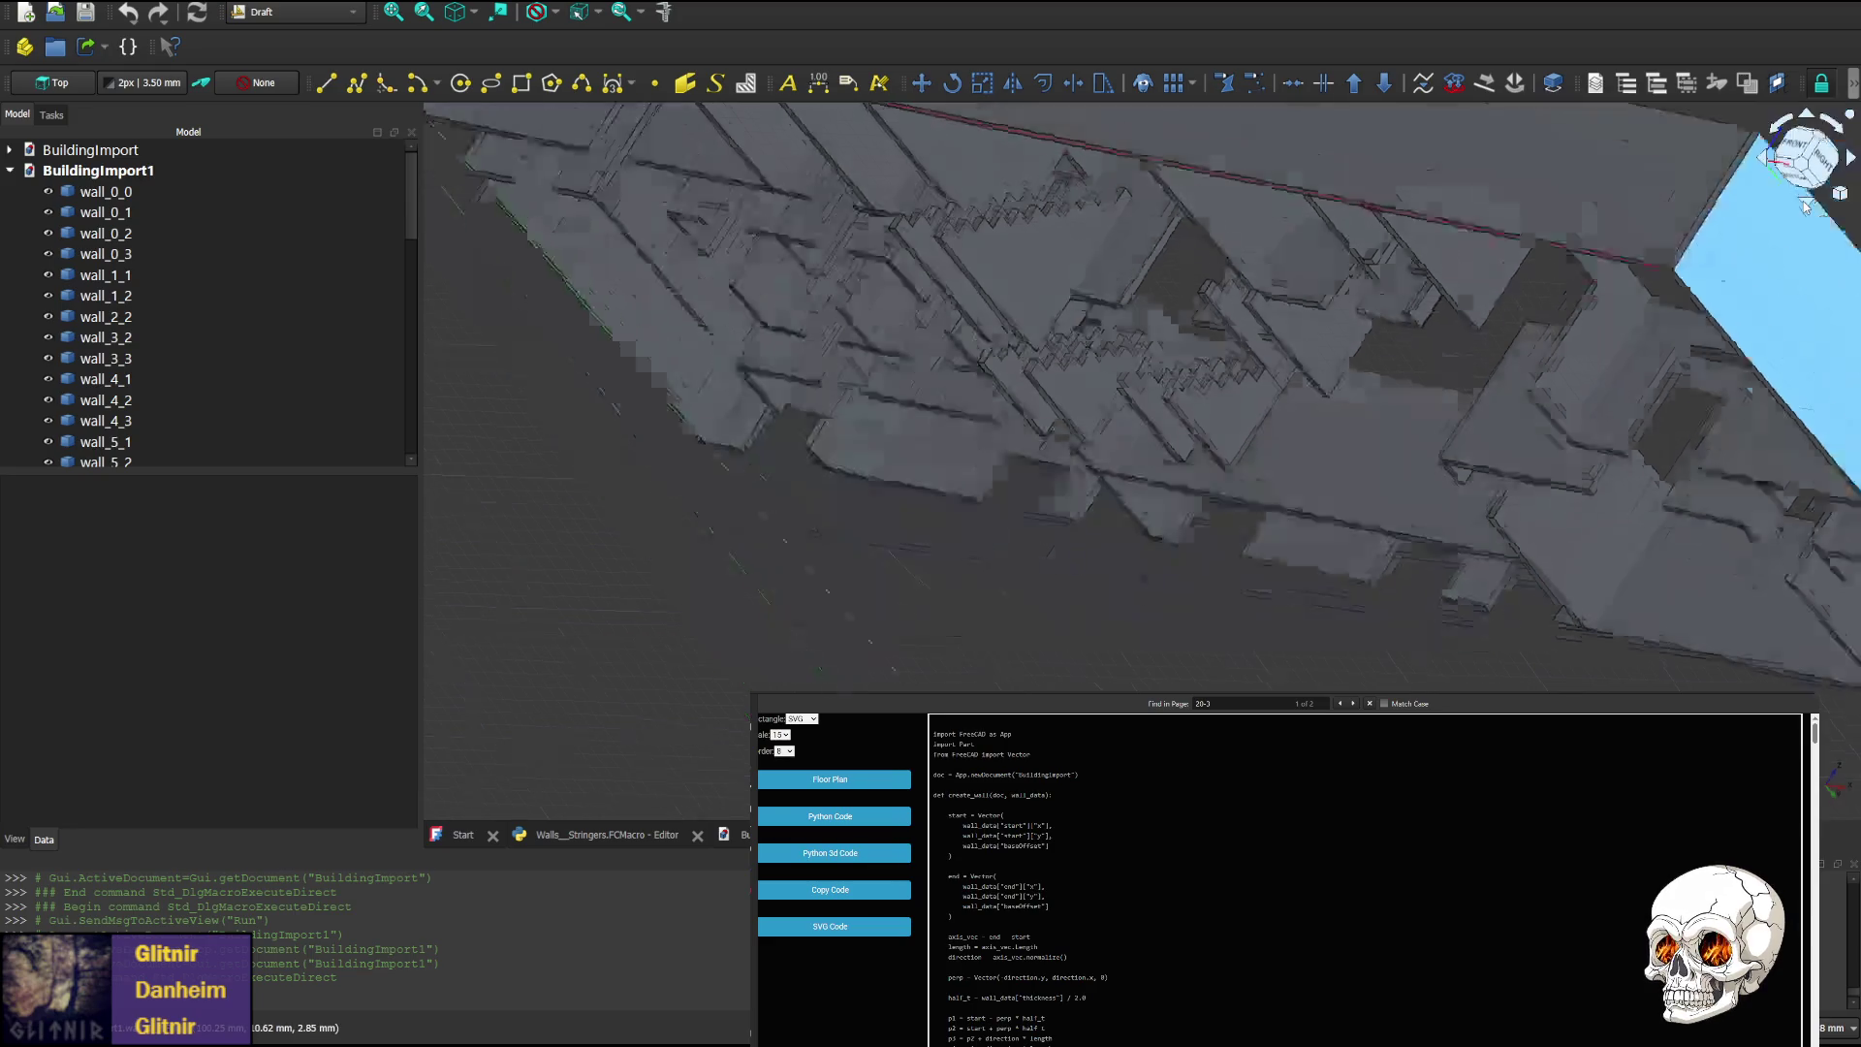
{"action": "left_click", "coordinate": [1805, 202]}
{"action": "left_click", "coordinate": [1805, 202]}
{"action": "left_click", "coordinate": [1805, 202]}
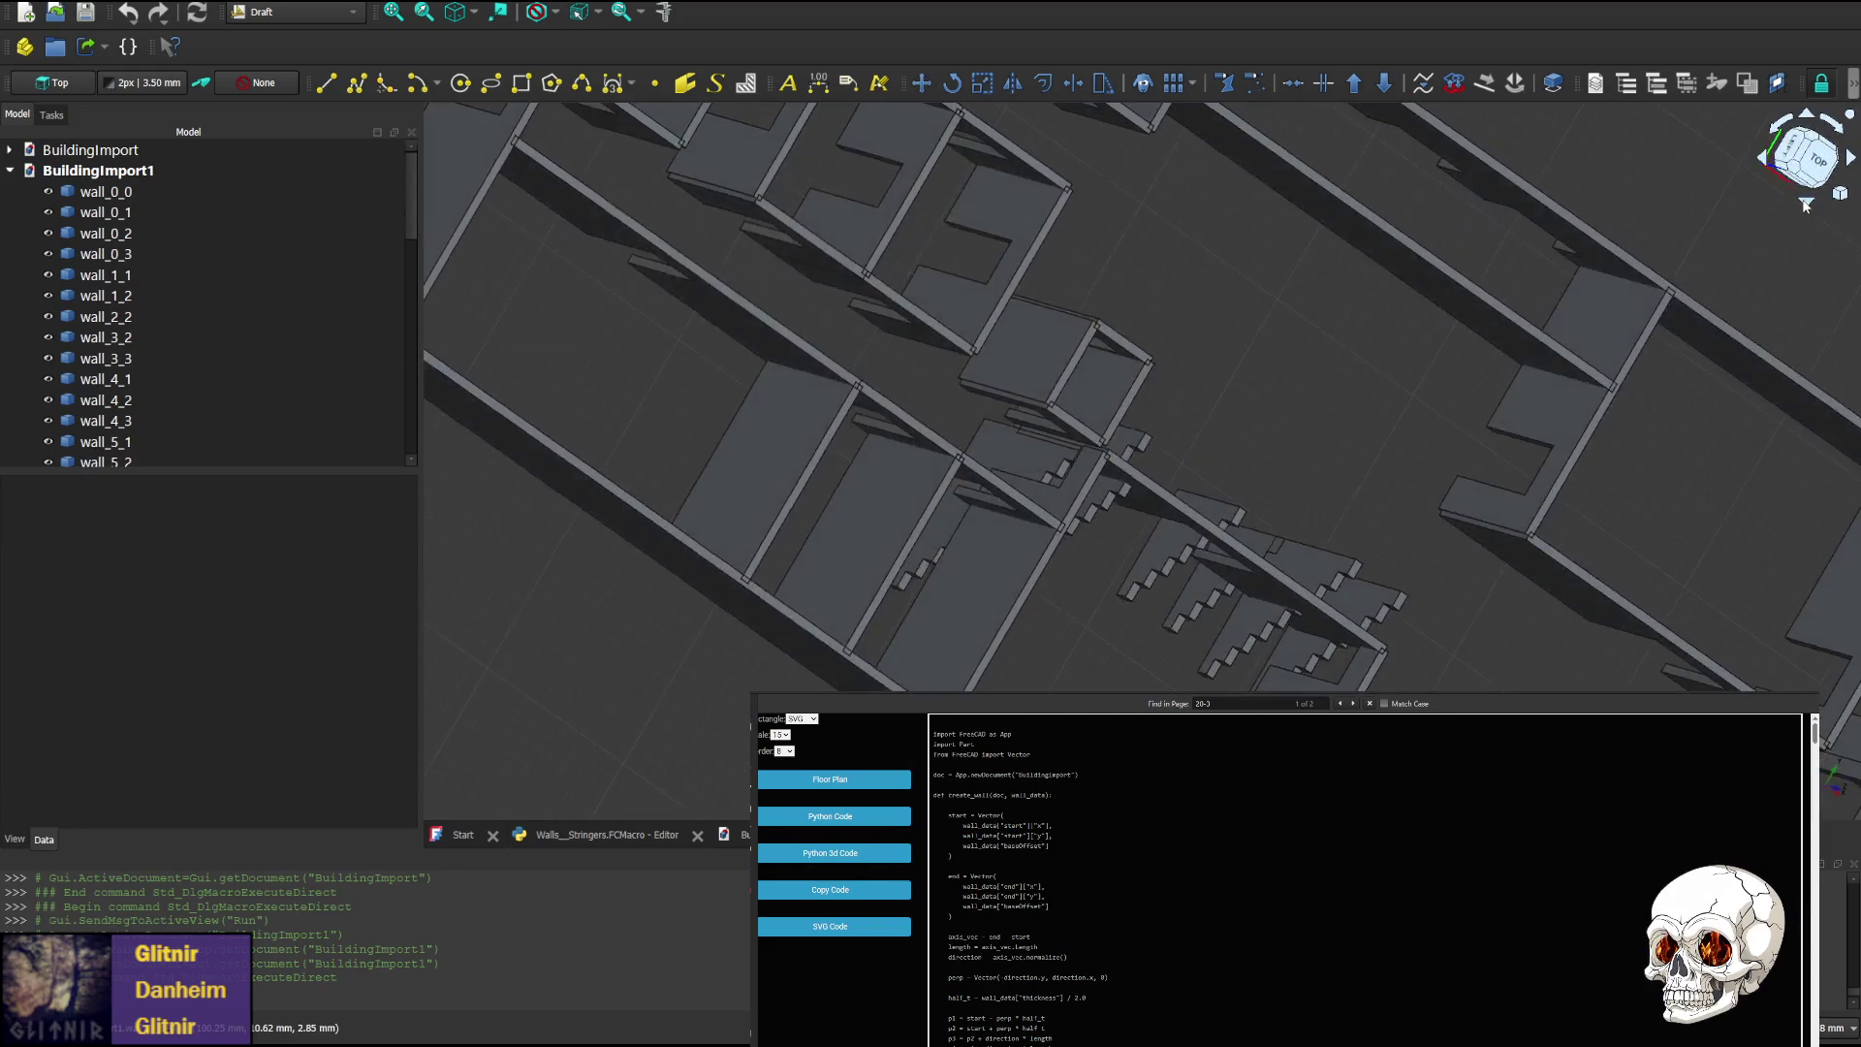
{"action": "left_click", "coordinate": [1805, 203]}
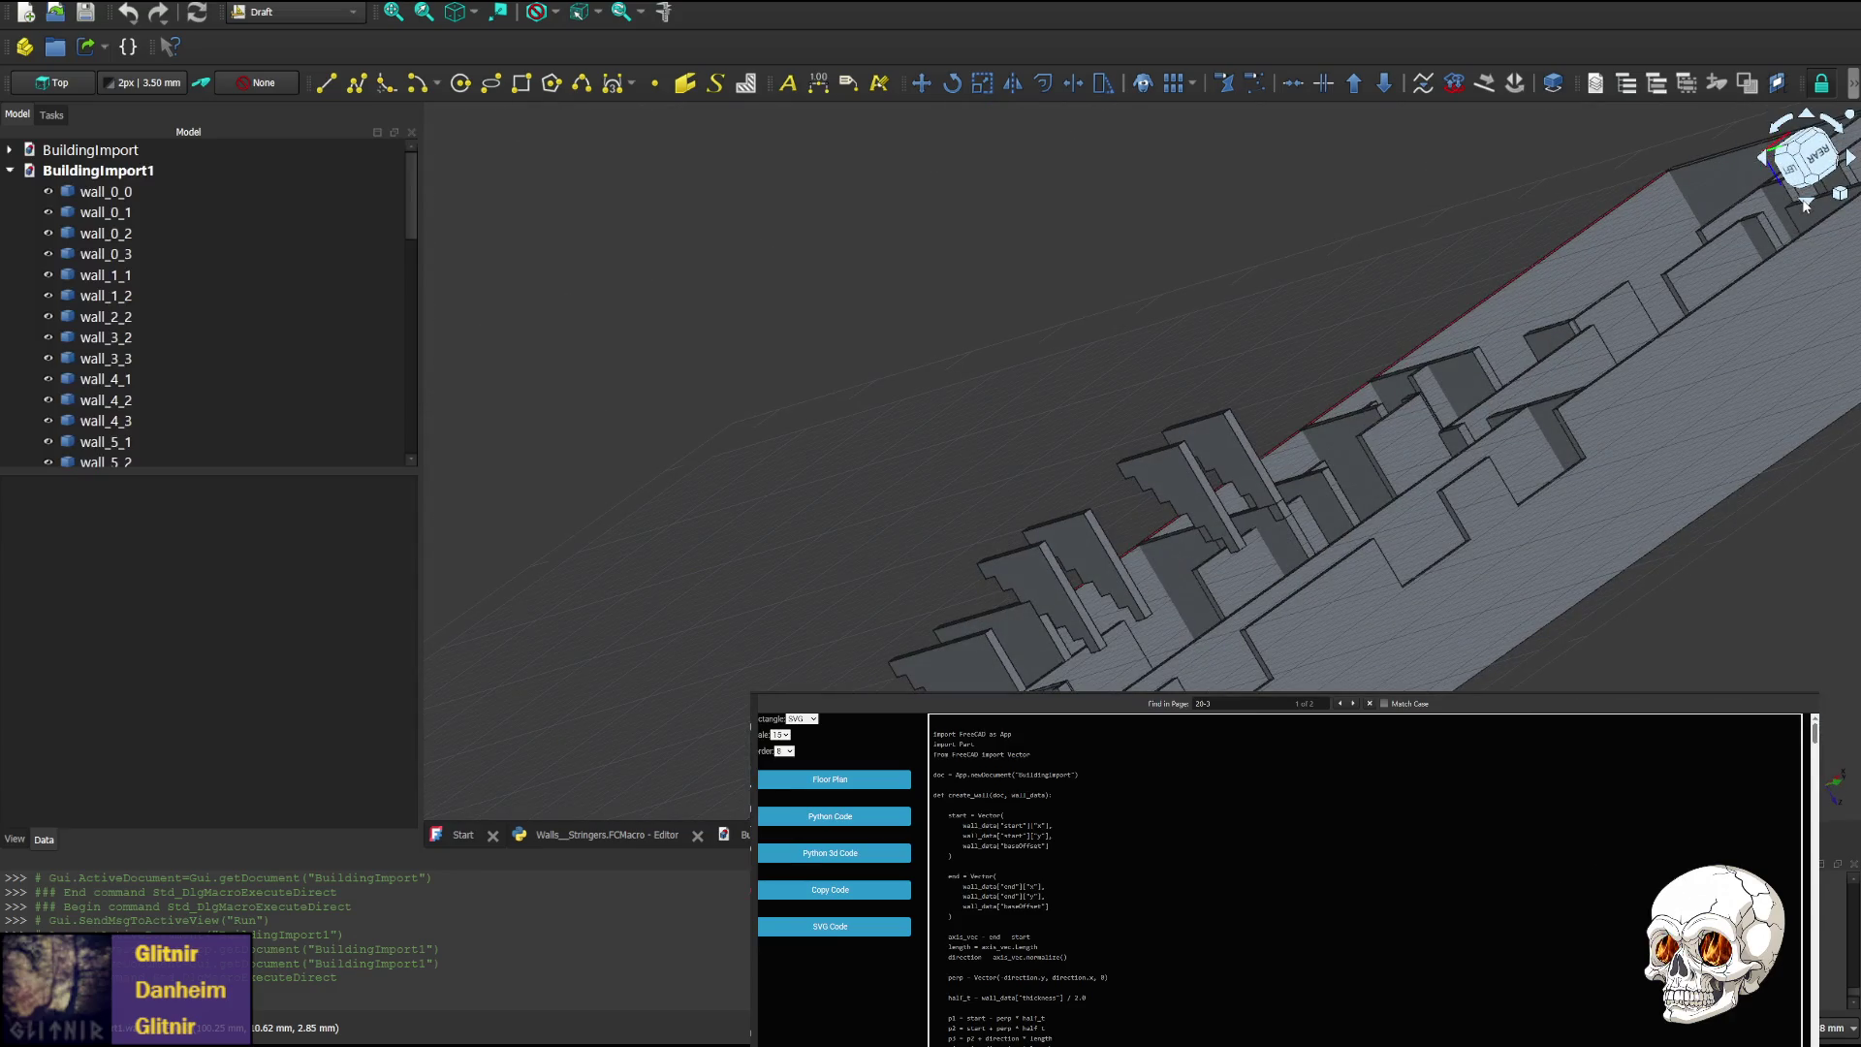
{"action": "left_click", "coordinate": [1805, 203]}
{"action": "left_click", "coordinate": [1805, 202]}
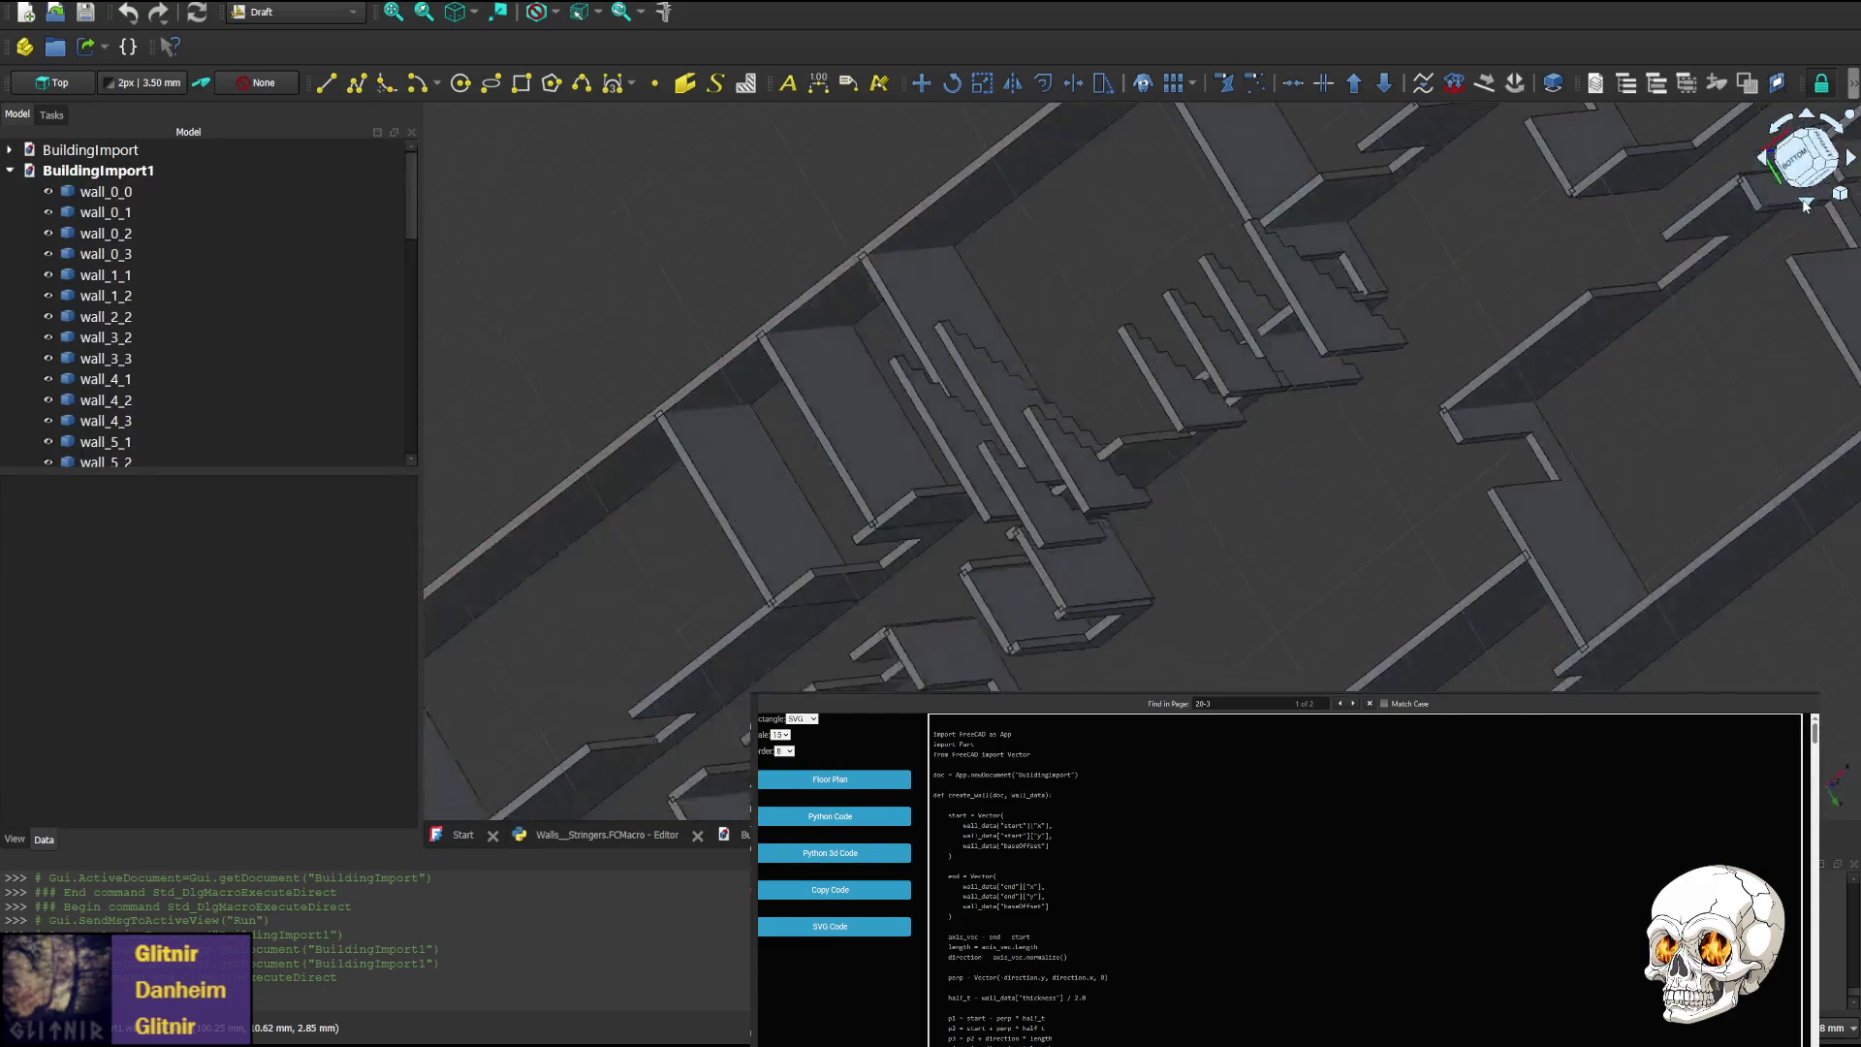
{"action": "left_click", "coordinate": [1805, 203]}
{"action": "left_click", "coordinate": [1805, 203]}
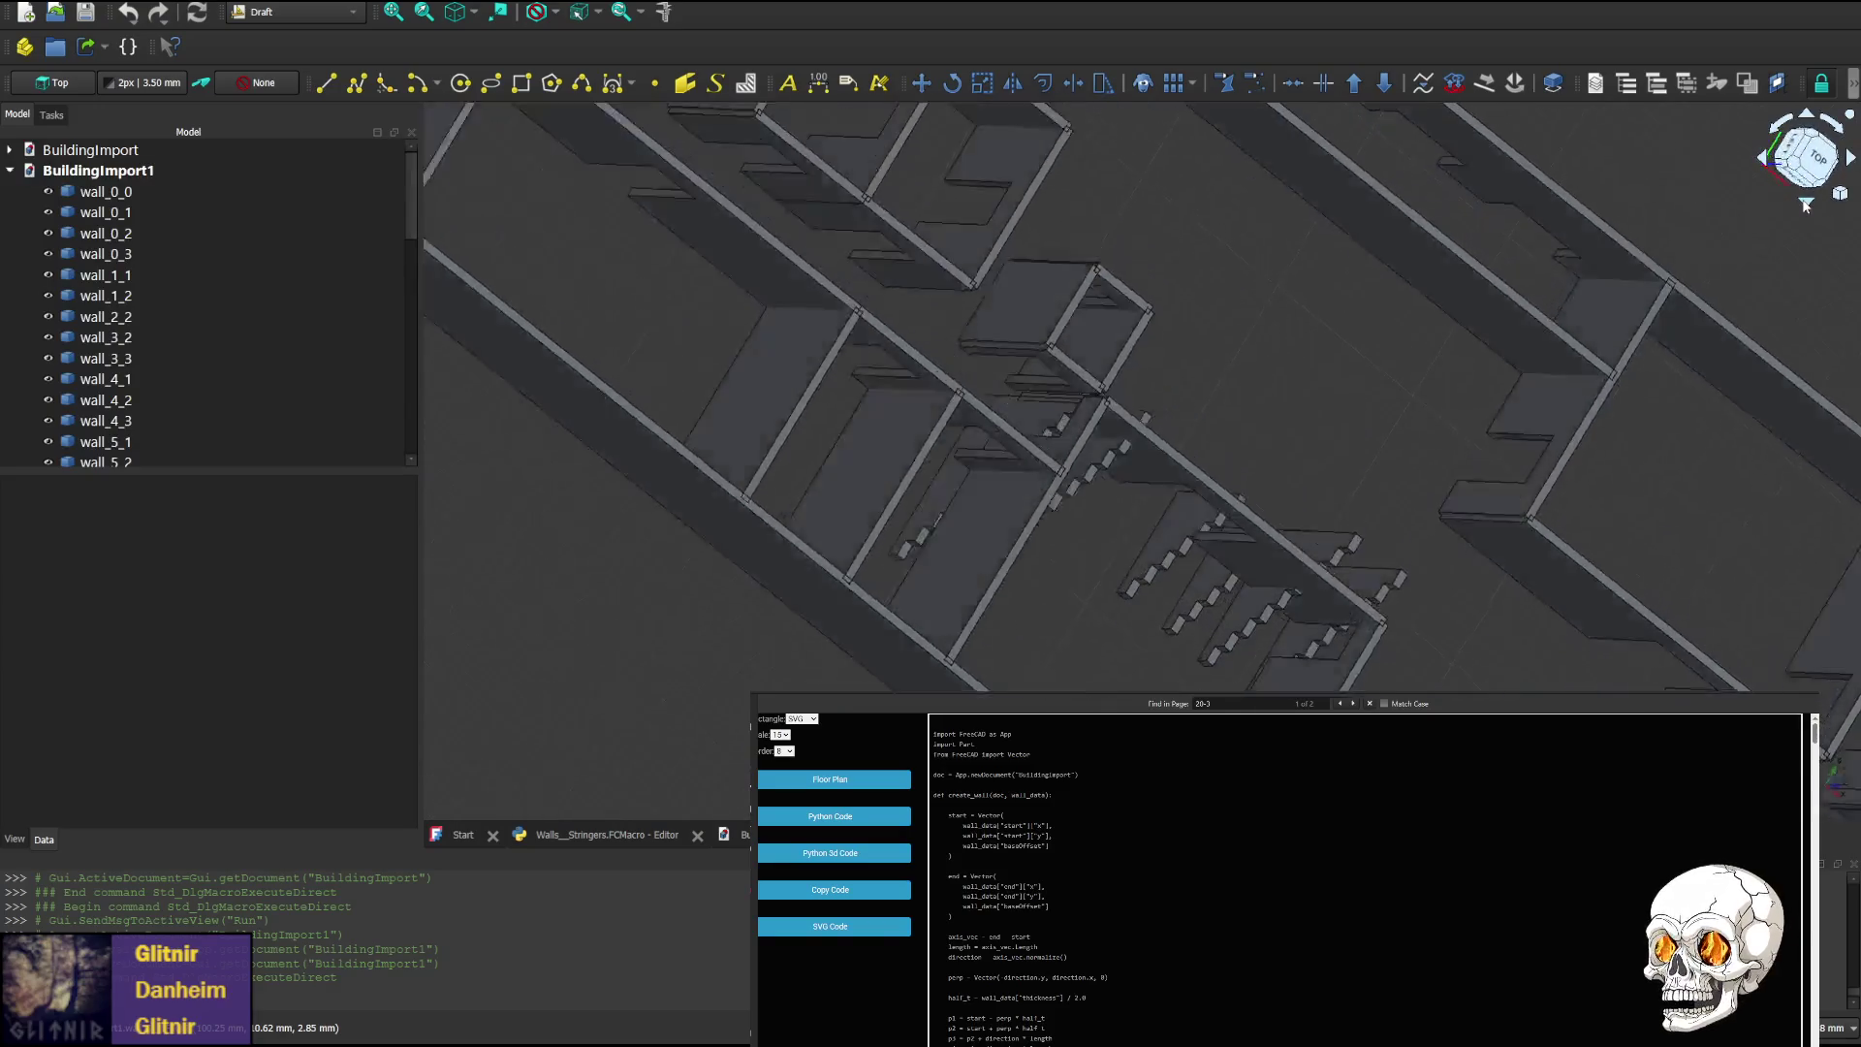
{"action": "left_click", "coordinate": [1805, 203]}
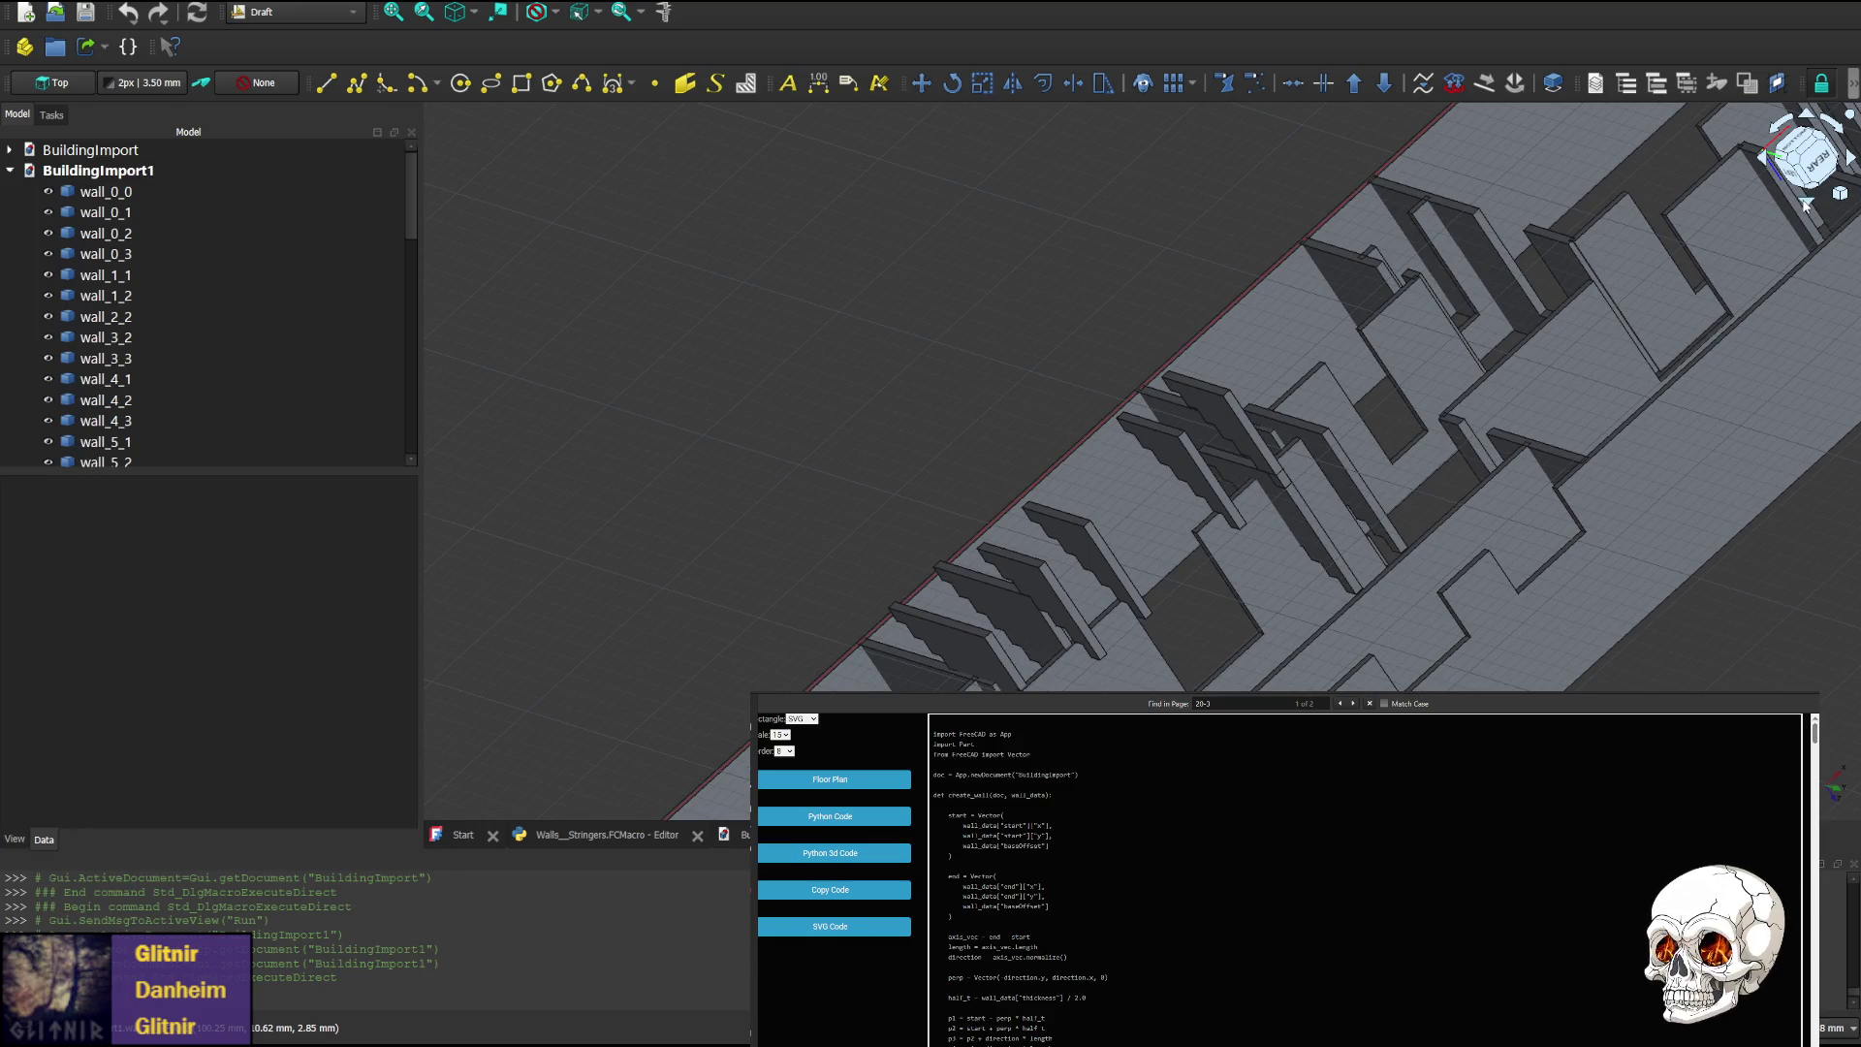
{"action": "left_click", "coordinate": [1805, 202]}
{"action": "left_click", "coordinate": [1805, 203]}
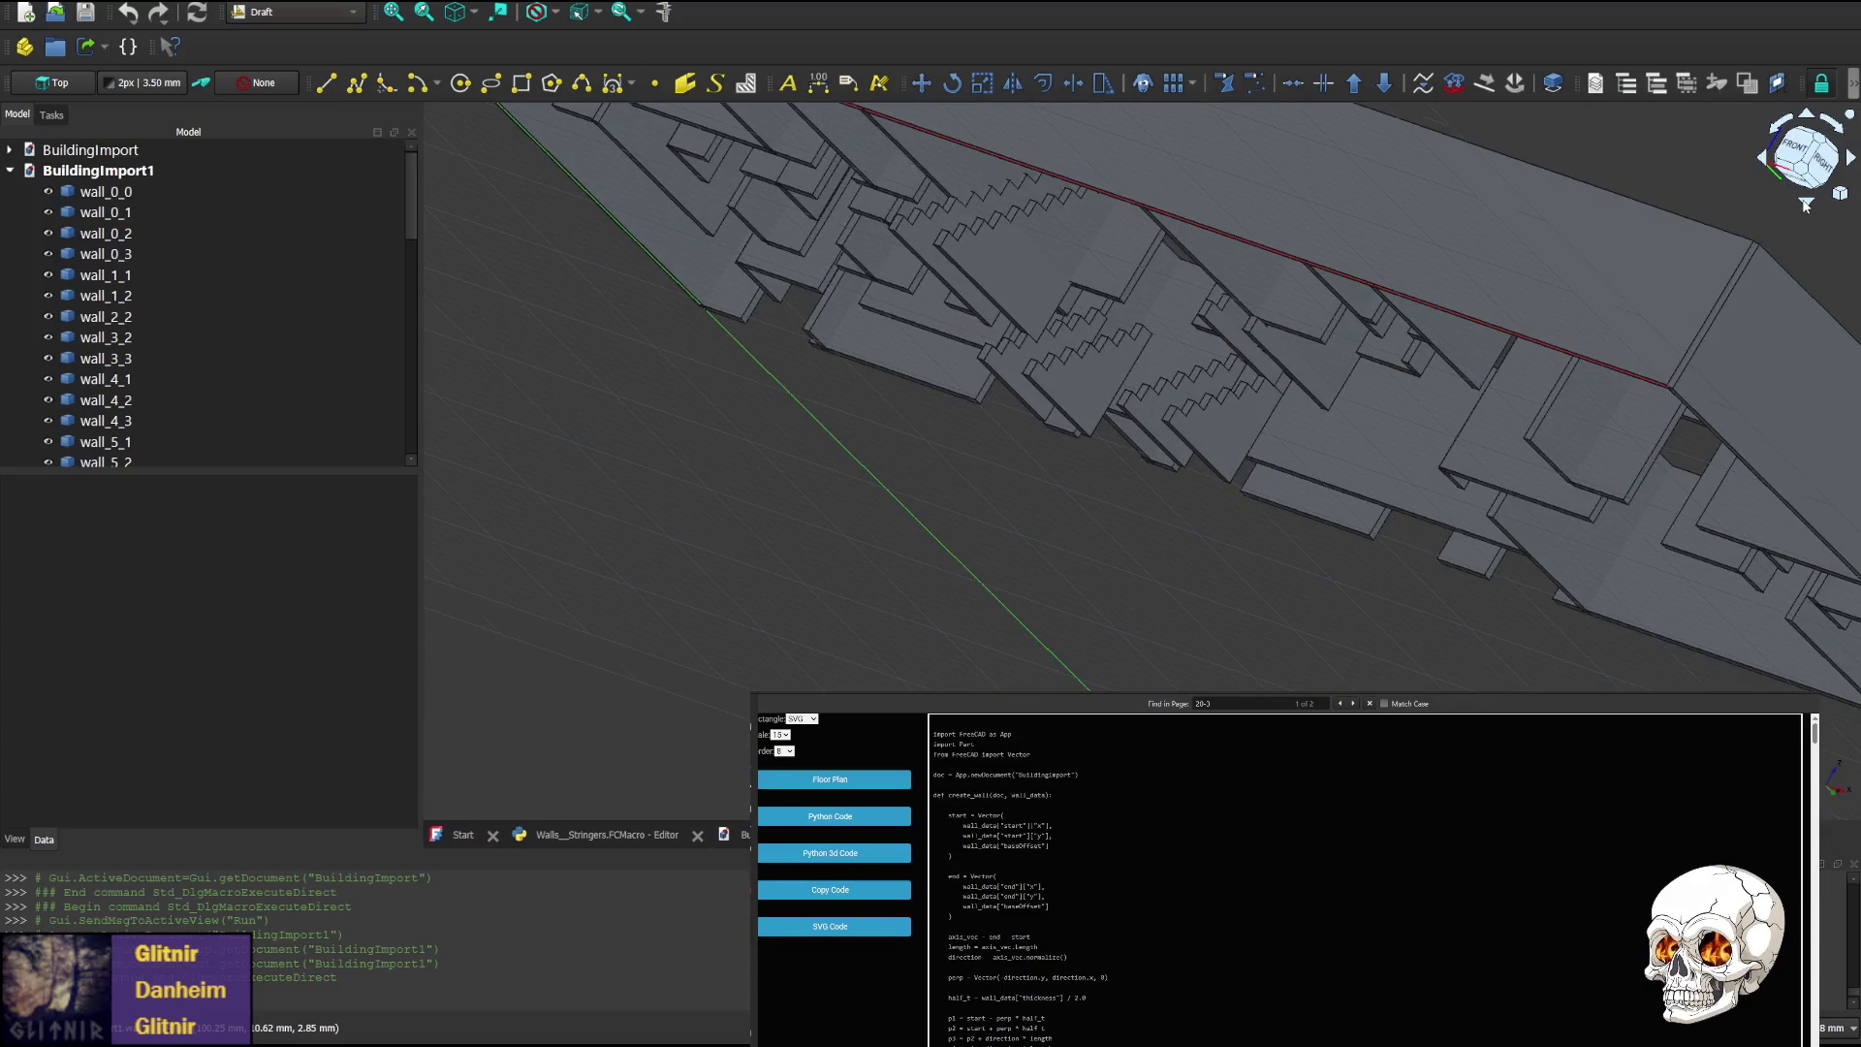
Orbit in close on the stairs and swing round to the building's left-front side
{"action": "mouse_move", "coordinate": [1450, 215]}
{"action": "middle_mouse_down"}
{"action": "mouse_move", "coordinate": [773, 337]}
{"action": "mouse_move", "coordinate": [1014, 623]}
{"action": "mouse_move", "coordinate": [750, 275]}
{"action": "middle_mouse_up"}
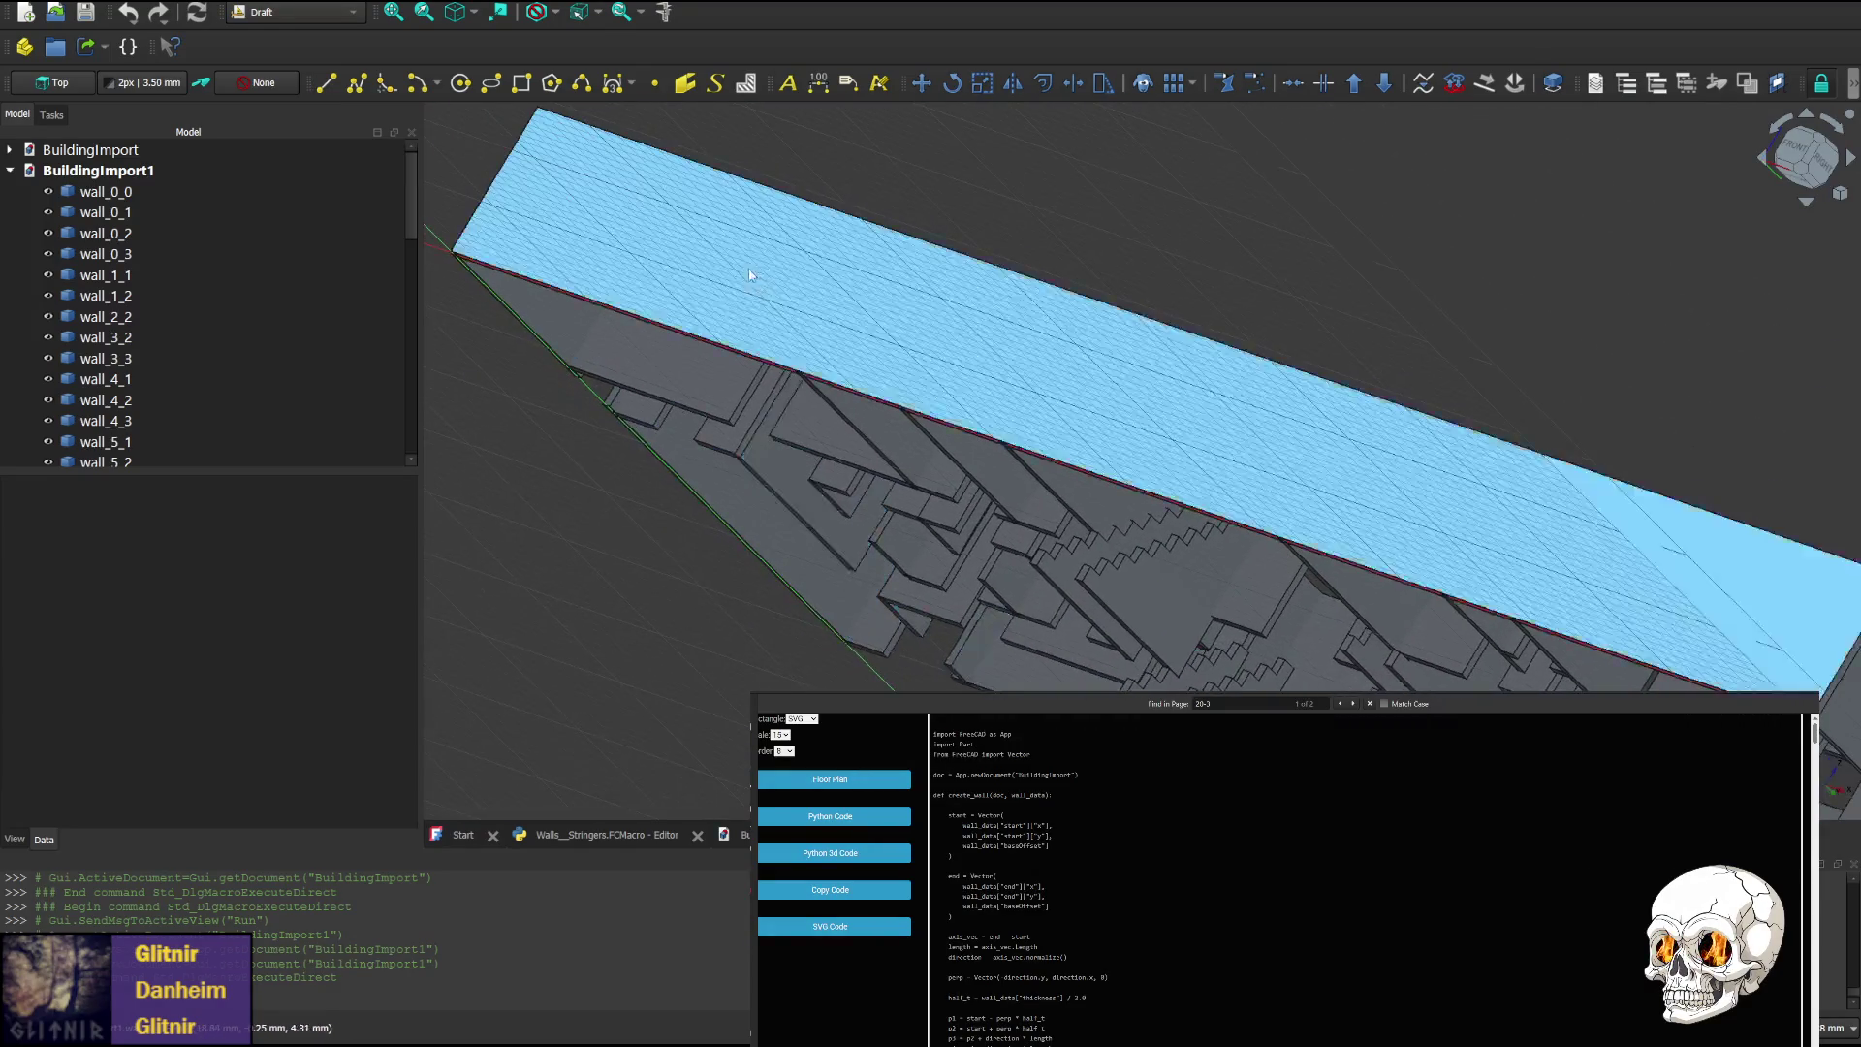
{"action": "middle_click_drag", "start_coordinate": [1521, 508], "coordinate": [897, 393]}
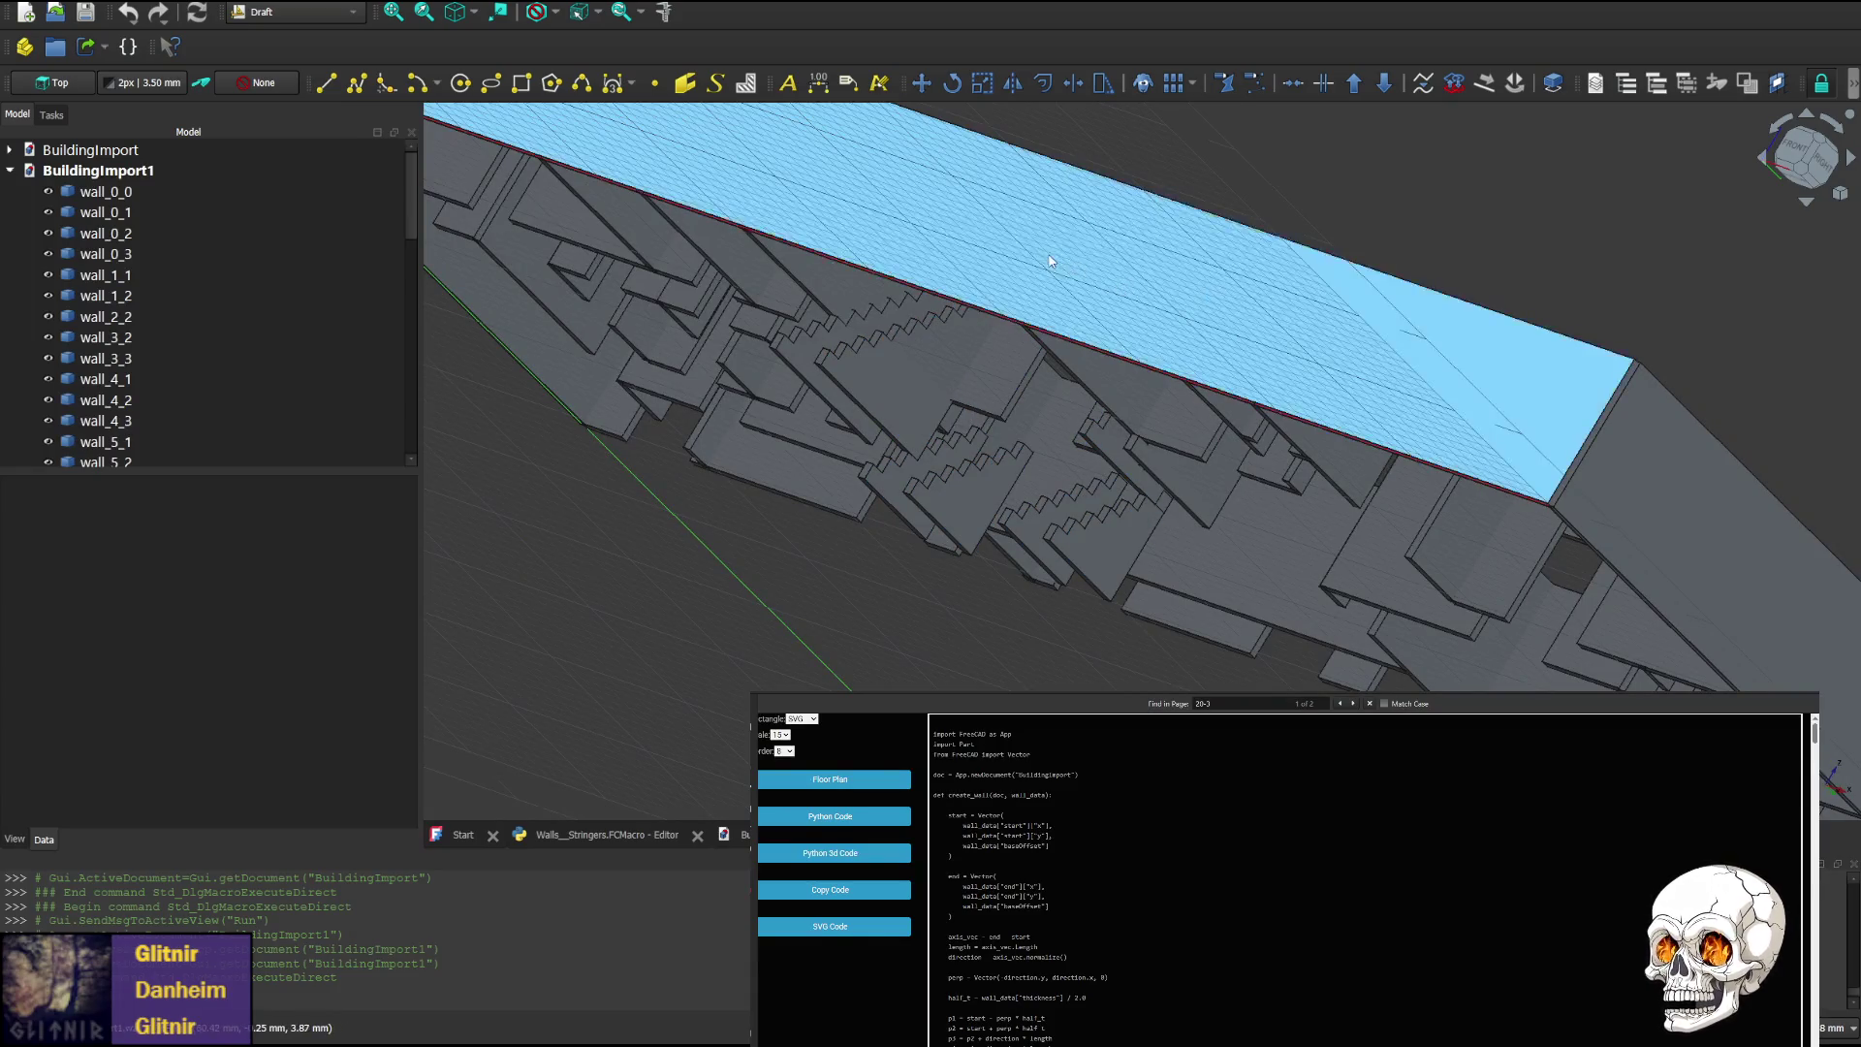
{"action": "mouse_move", "coordinate": [1028, 515]}
{"action": "middle_mouse_down"}
{"action": "mouse_move", "coordinate": [1030, 374]}
{"action": "mouse_move", "coordinate": [1068, 445]}
{"action": "middle_mouse_up"}
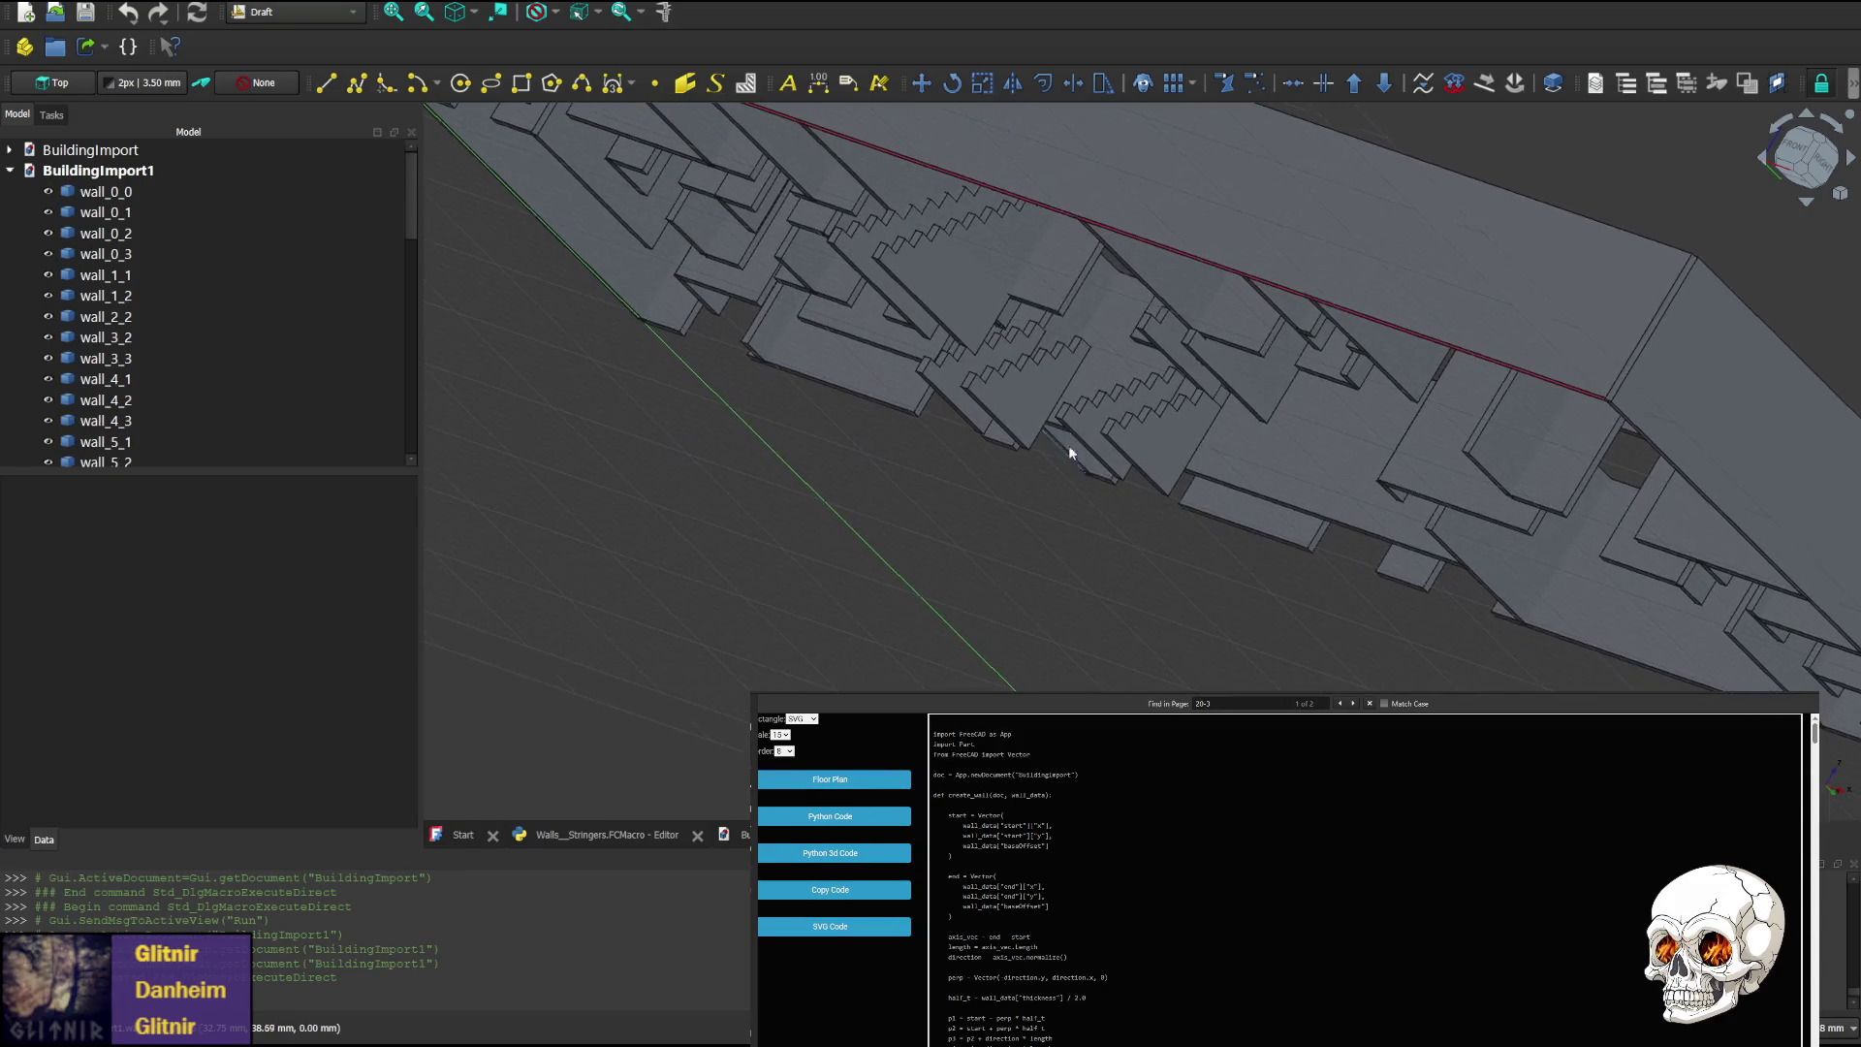
{"action": "left_click", "coordinate": [1851, 161]}
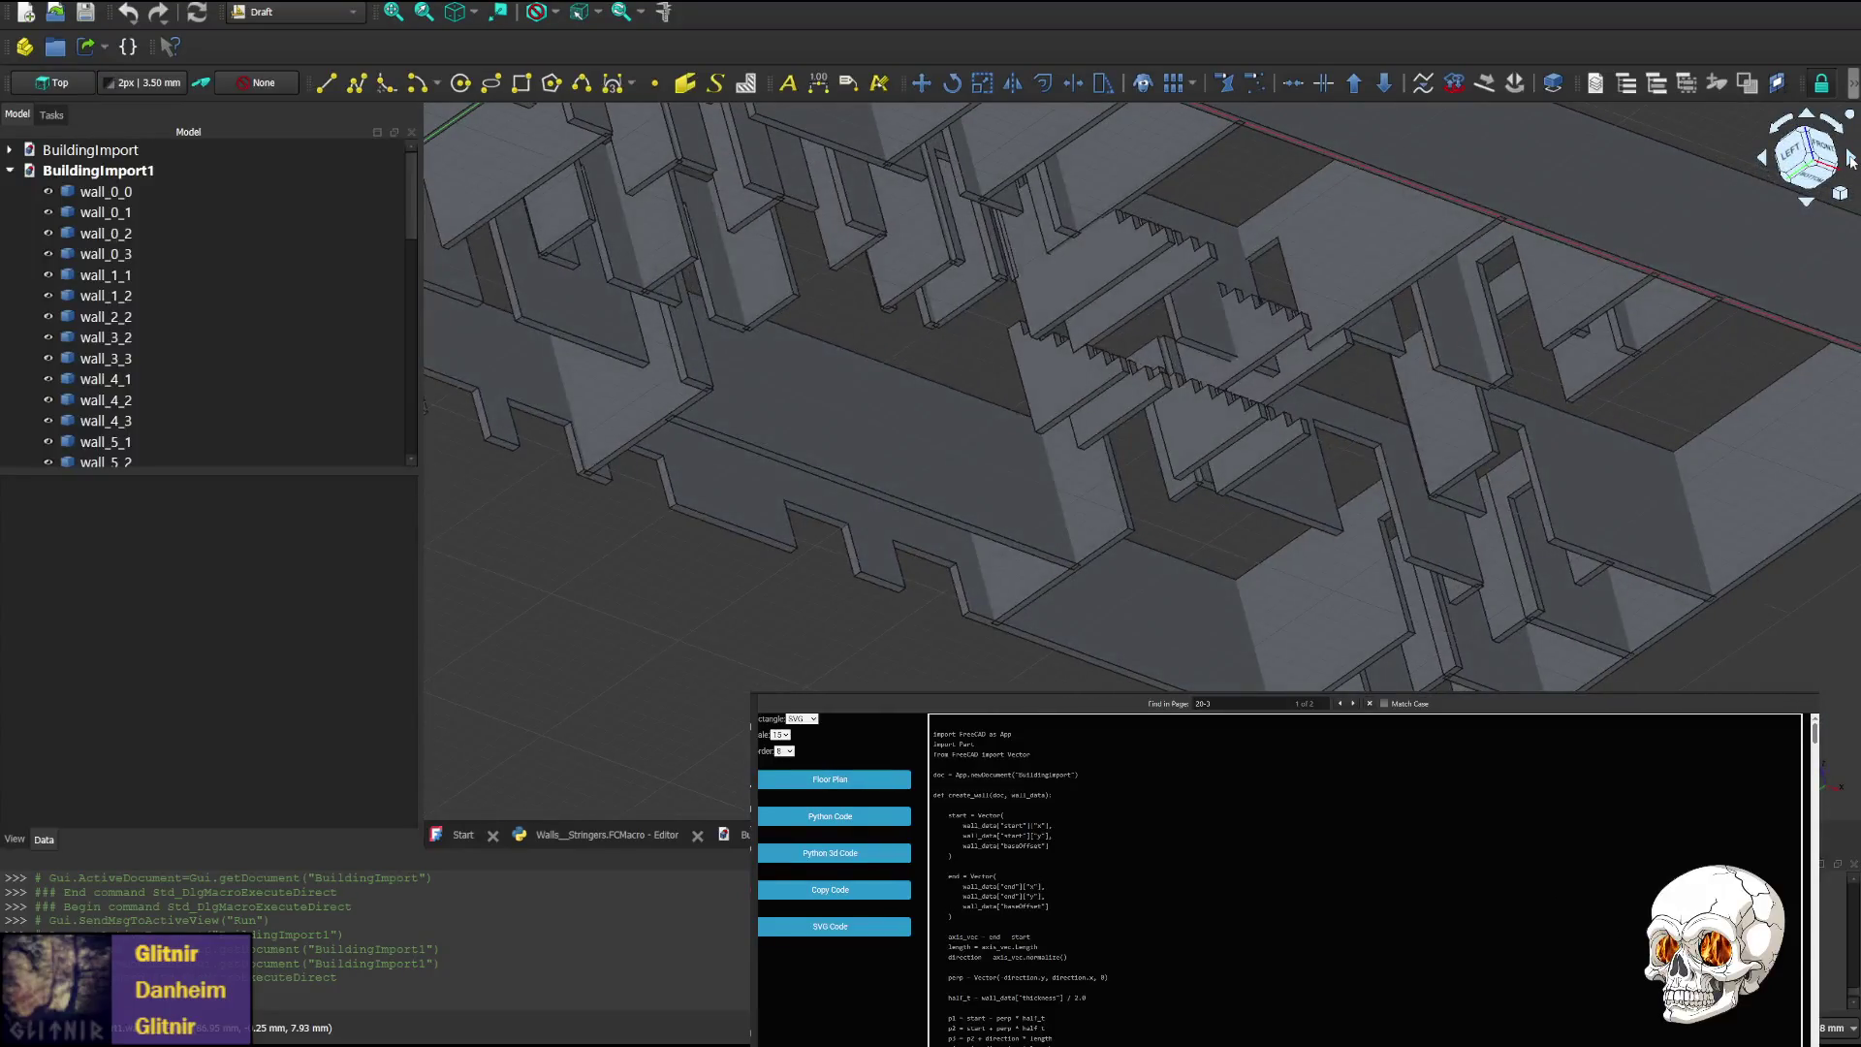
{"action": "left_click", "coordinate": [1851, 161]}
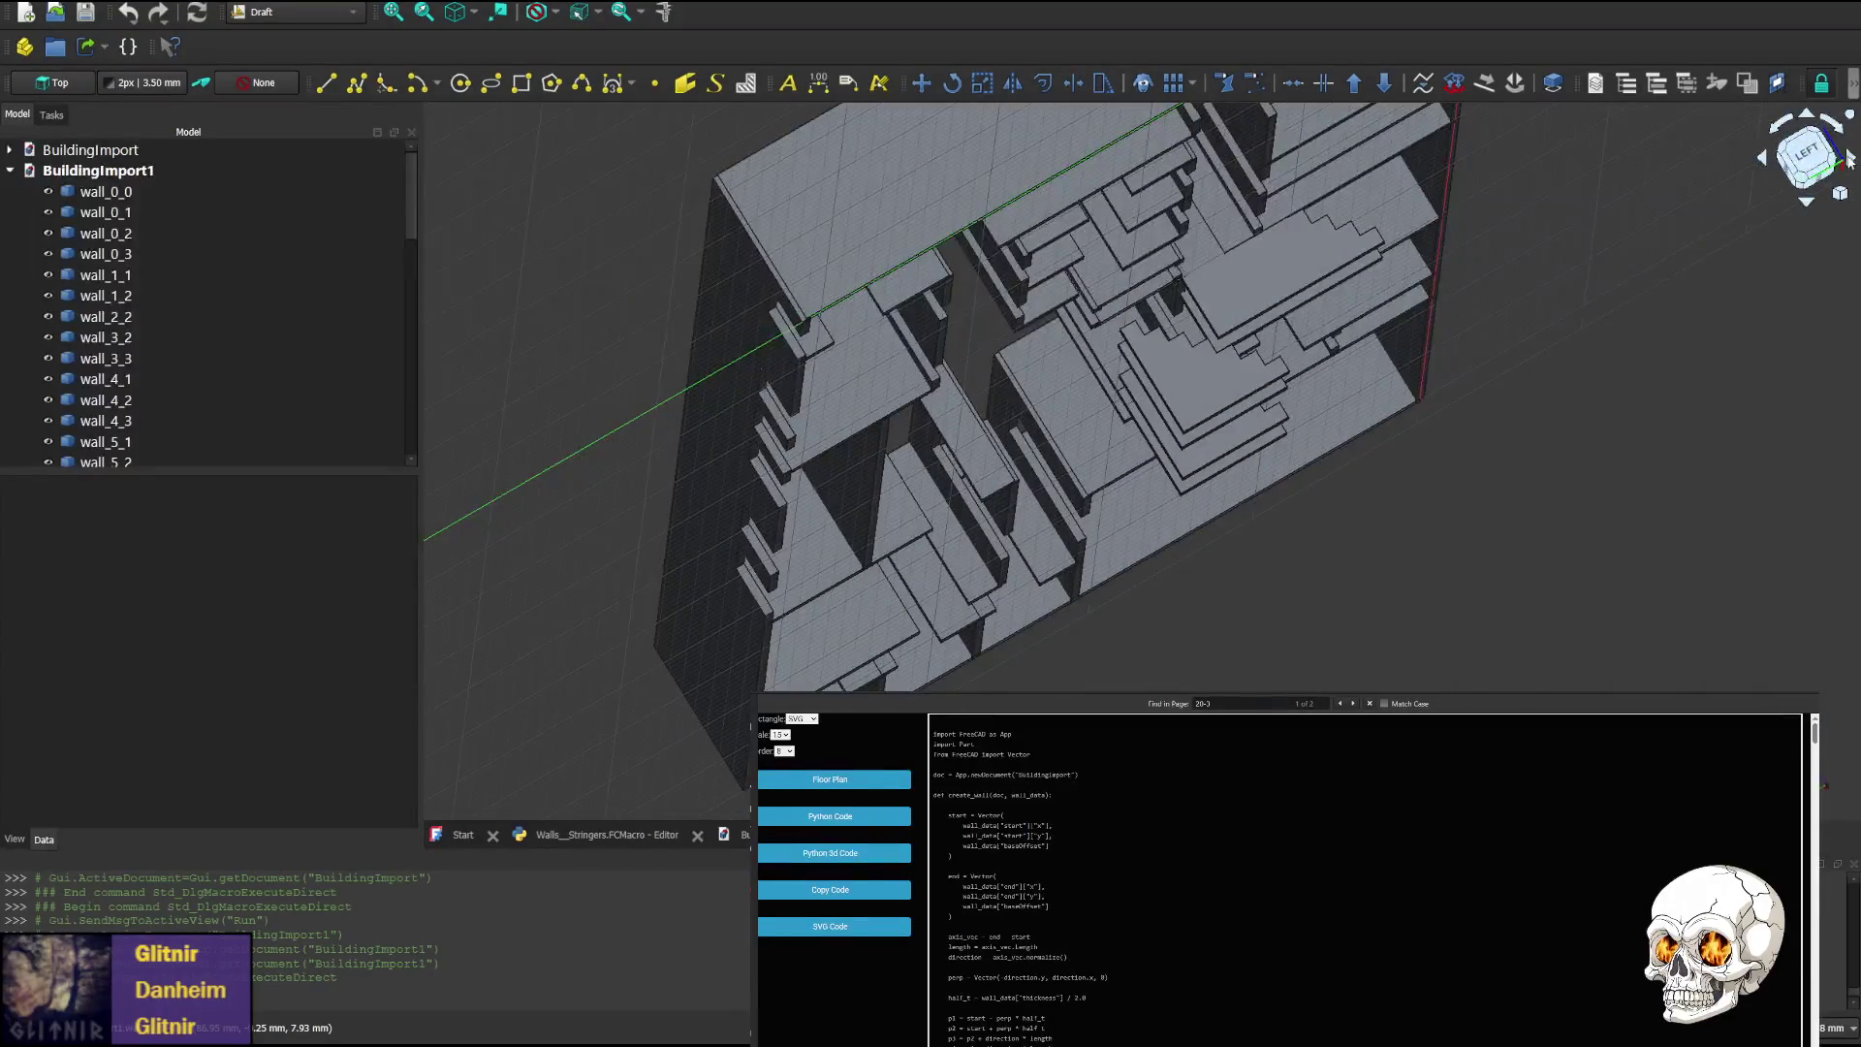
{"action": "left_click", "coordinate": [1763, 158]}
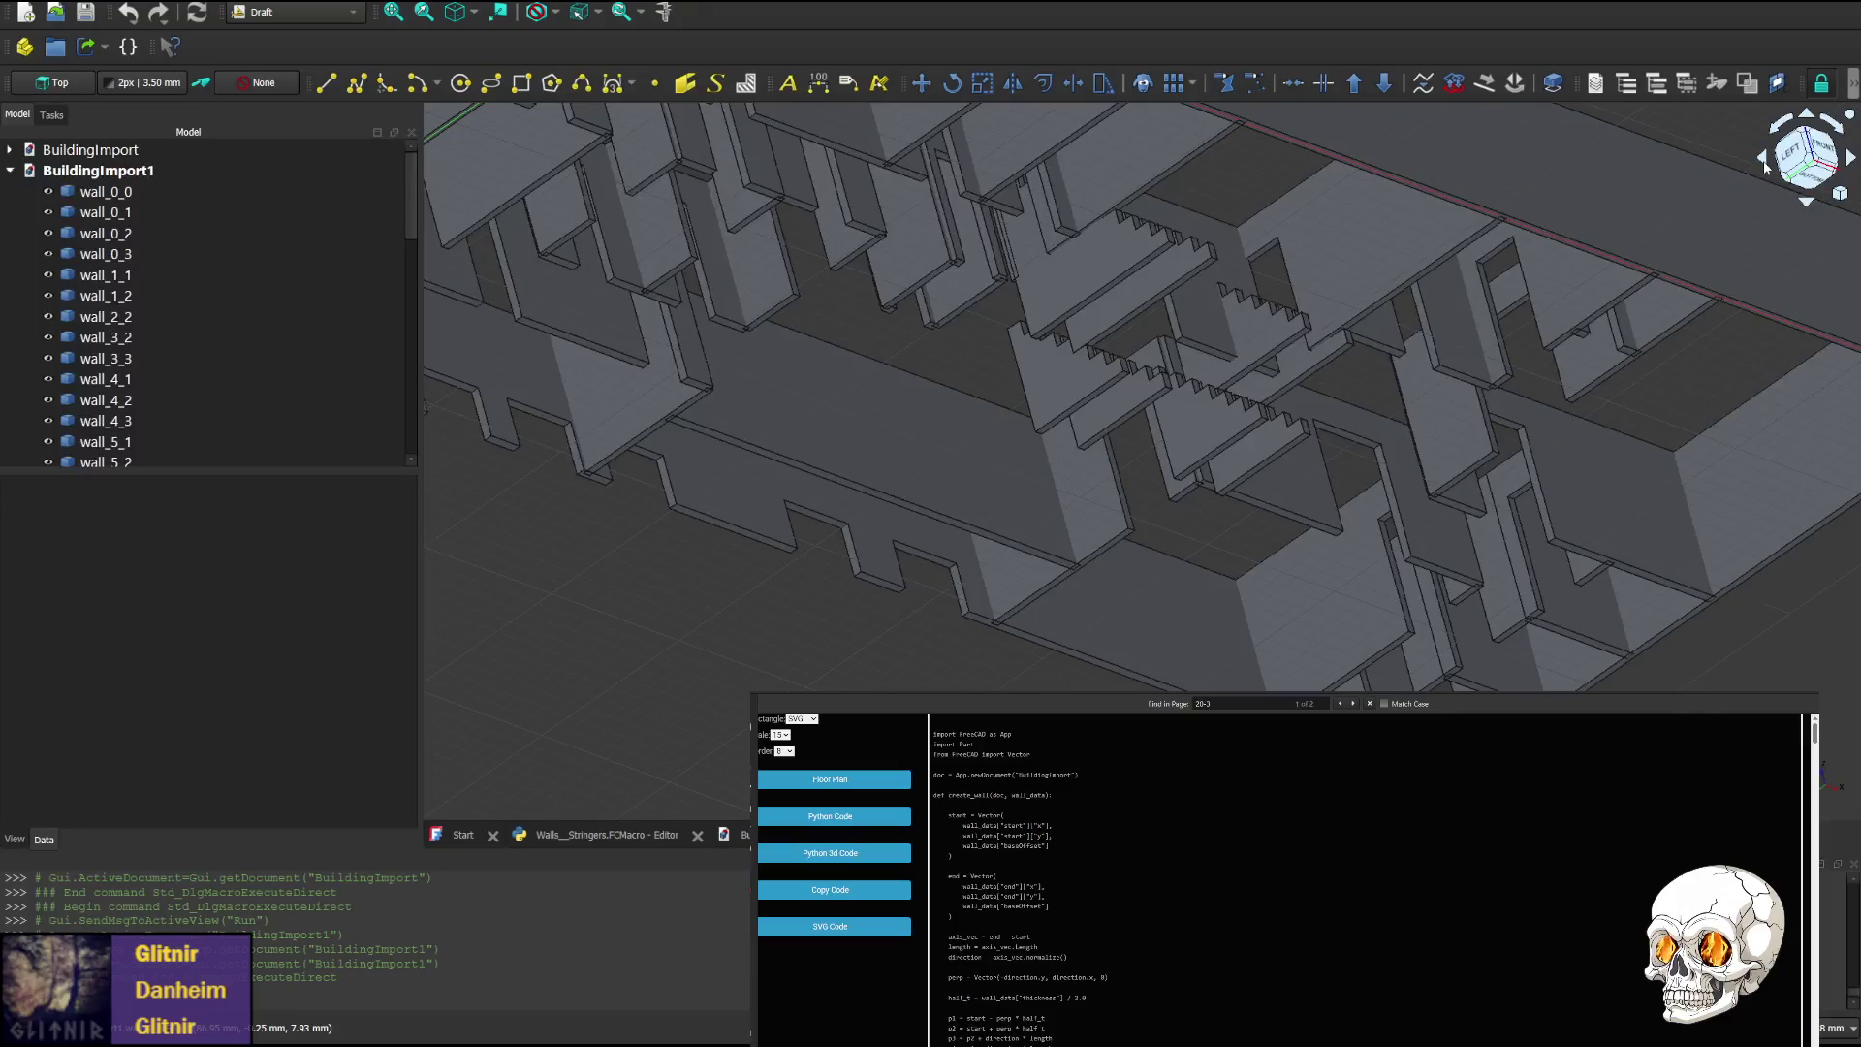
{"action": "middle_click_drag", "start_coordinate": [1290, 291], "coordinate": [1405, 369]}
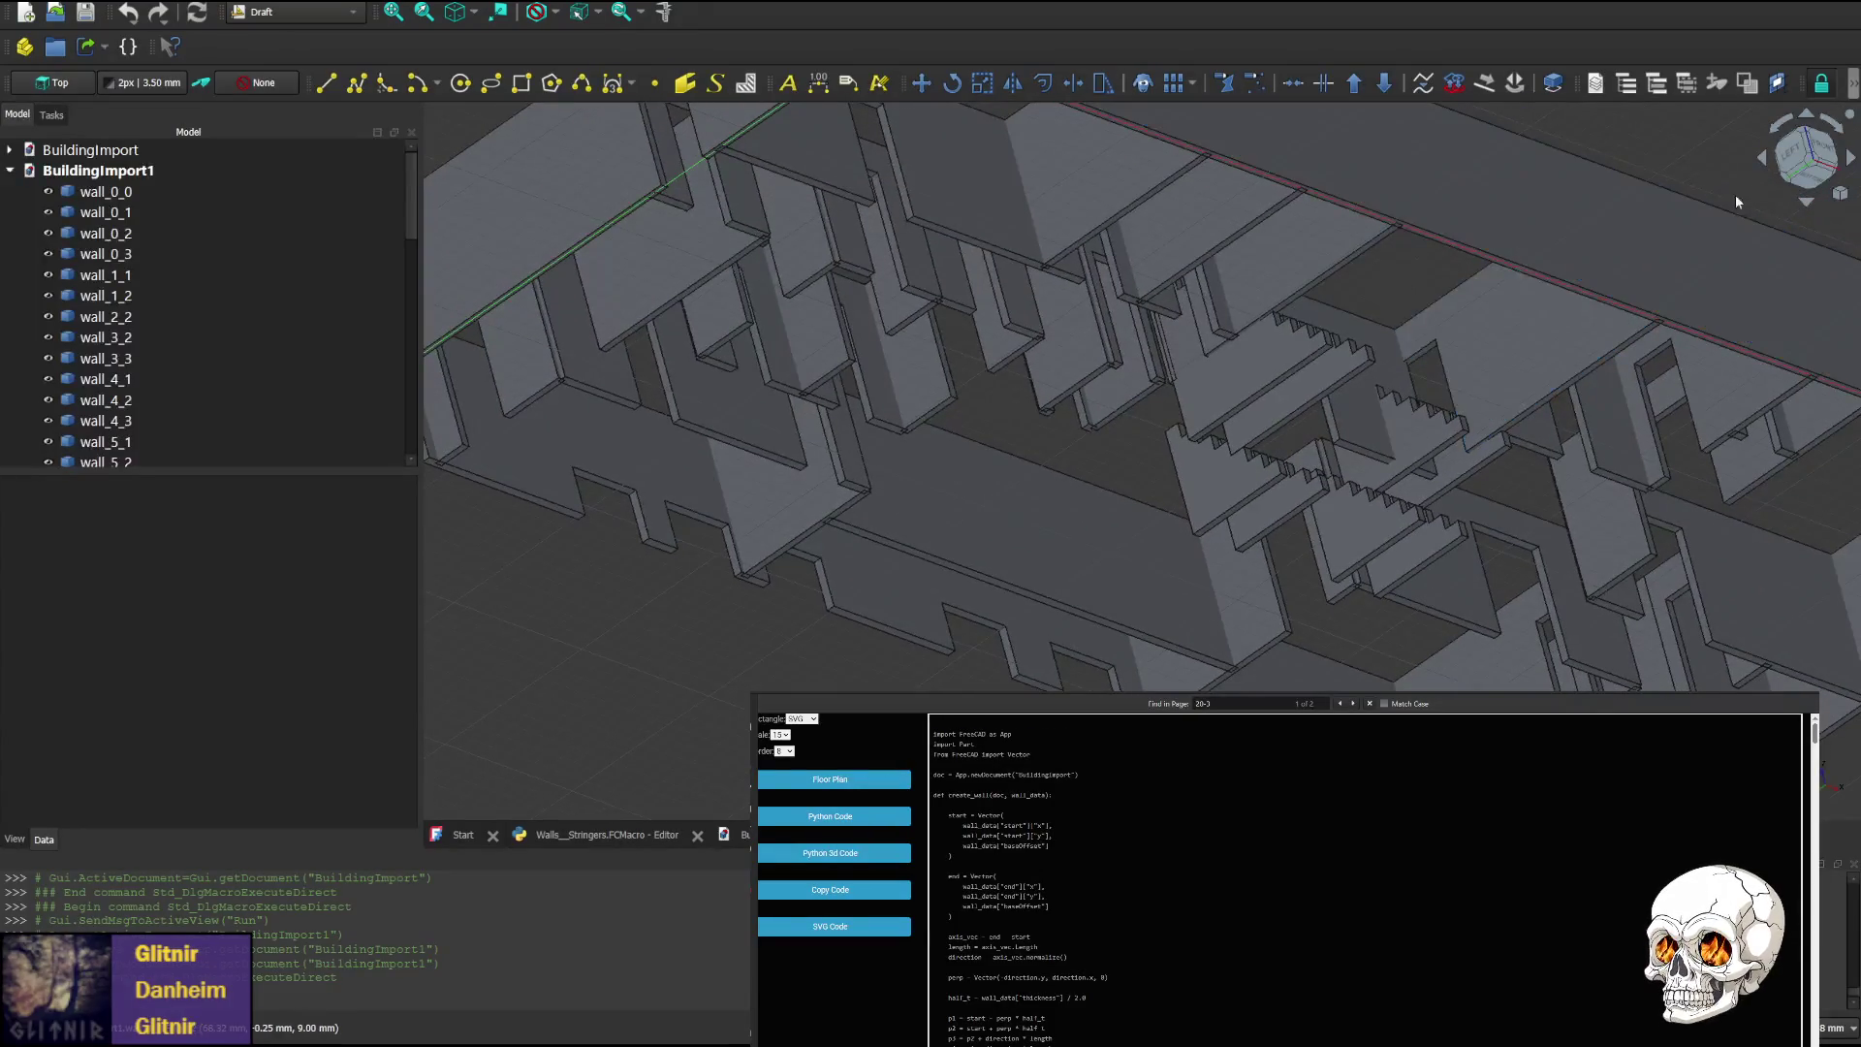
Step through front, right and top-right-rear isometric views, framing the stairs
{"action": "left_click", "coordinate": [1762, 160]}
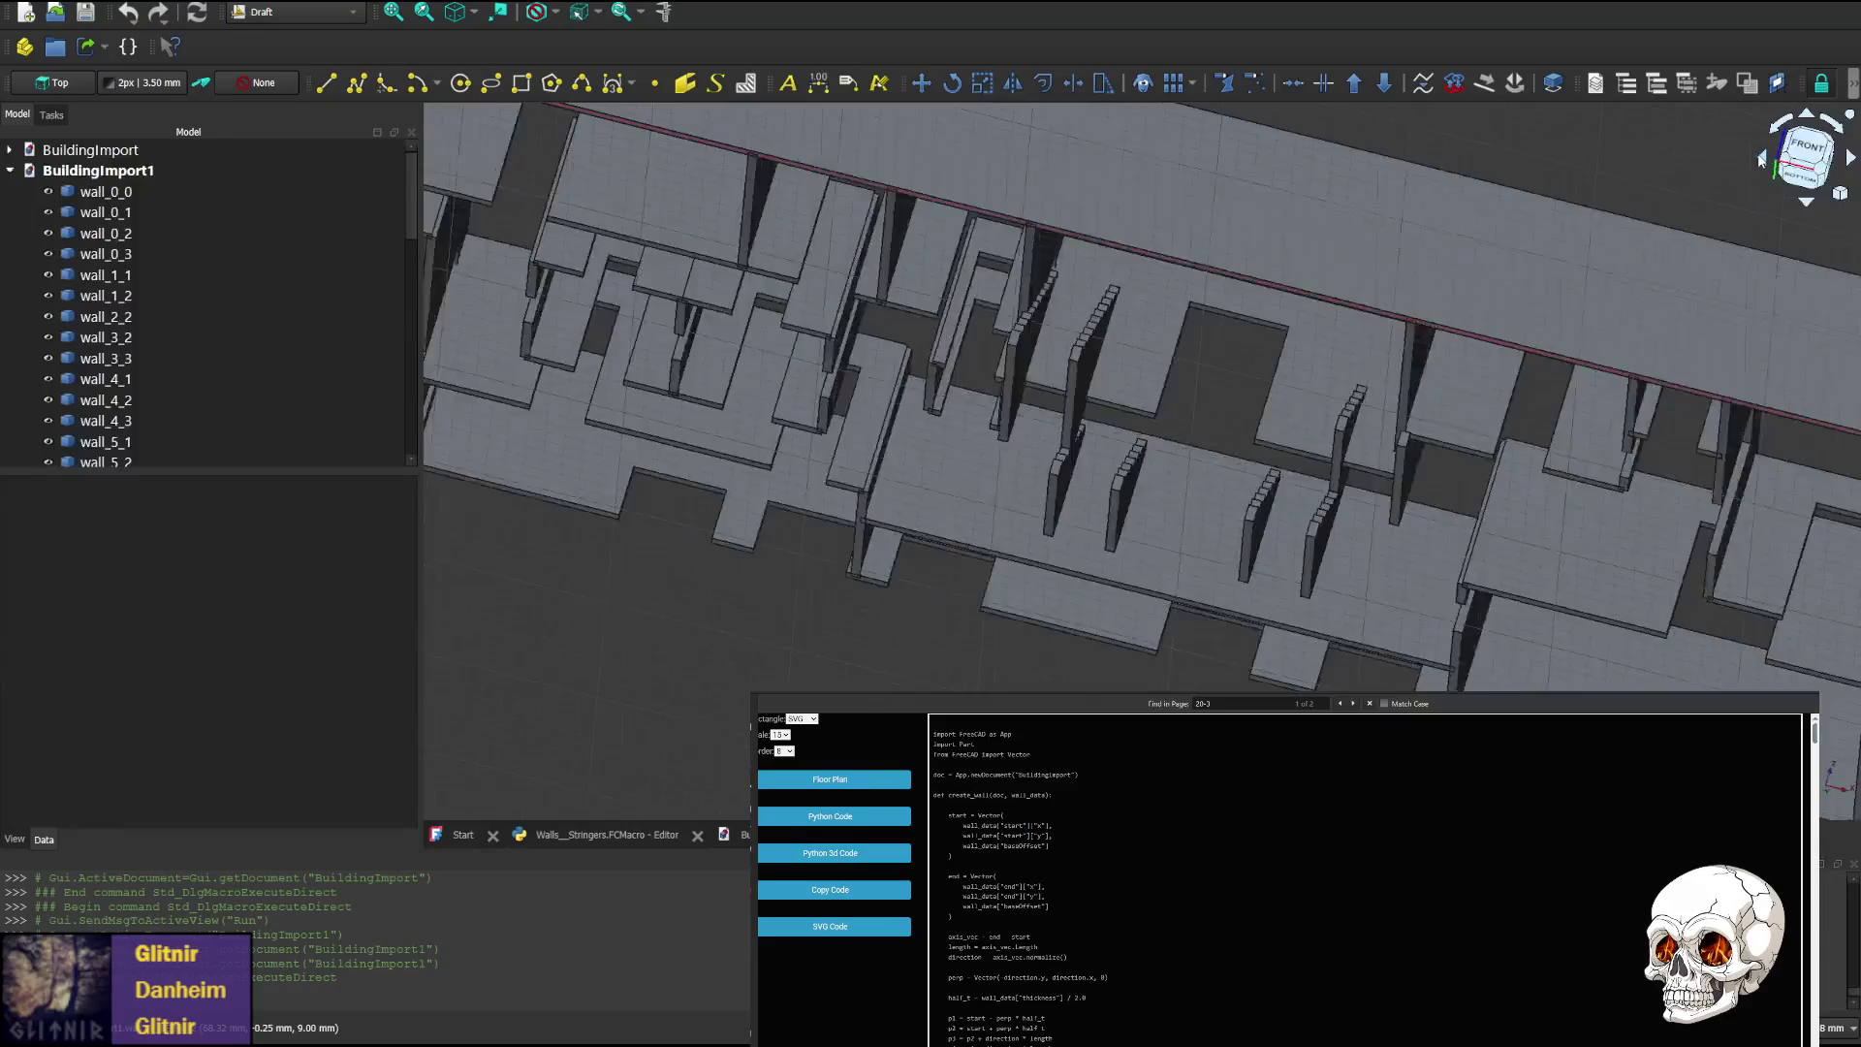
{"action": "left_click", "coordinate": [1762, 160]}
{"action": "left_click", "coordinate": [1761, 159]}
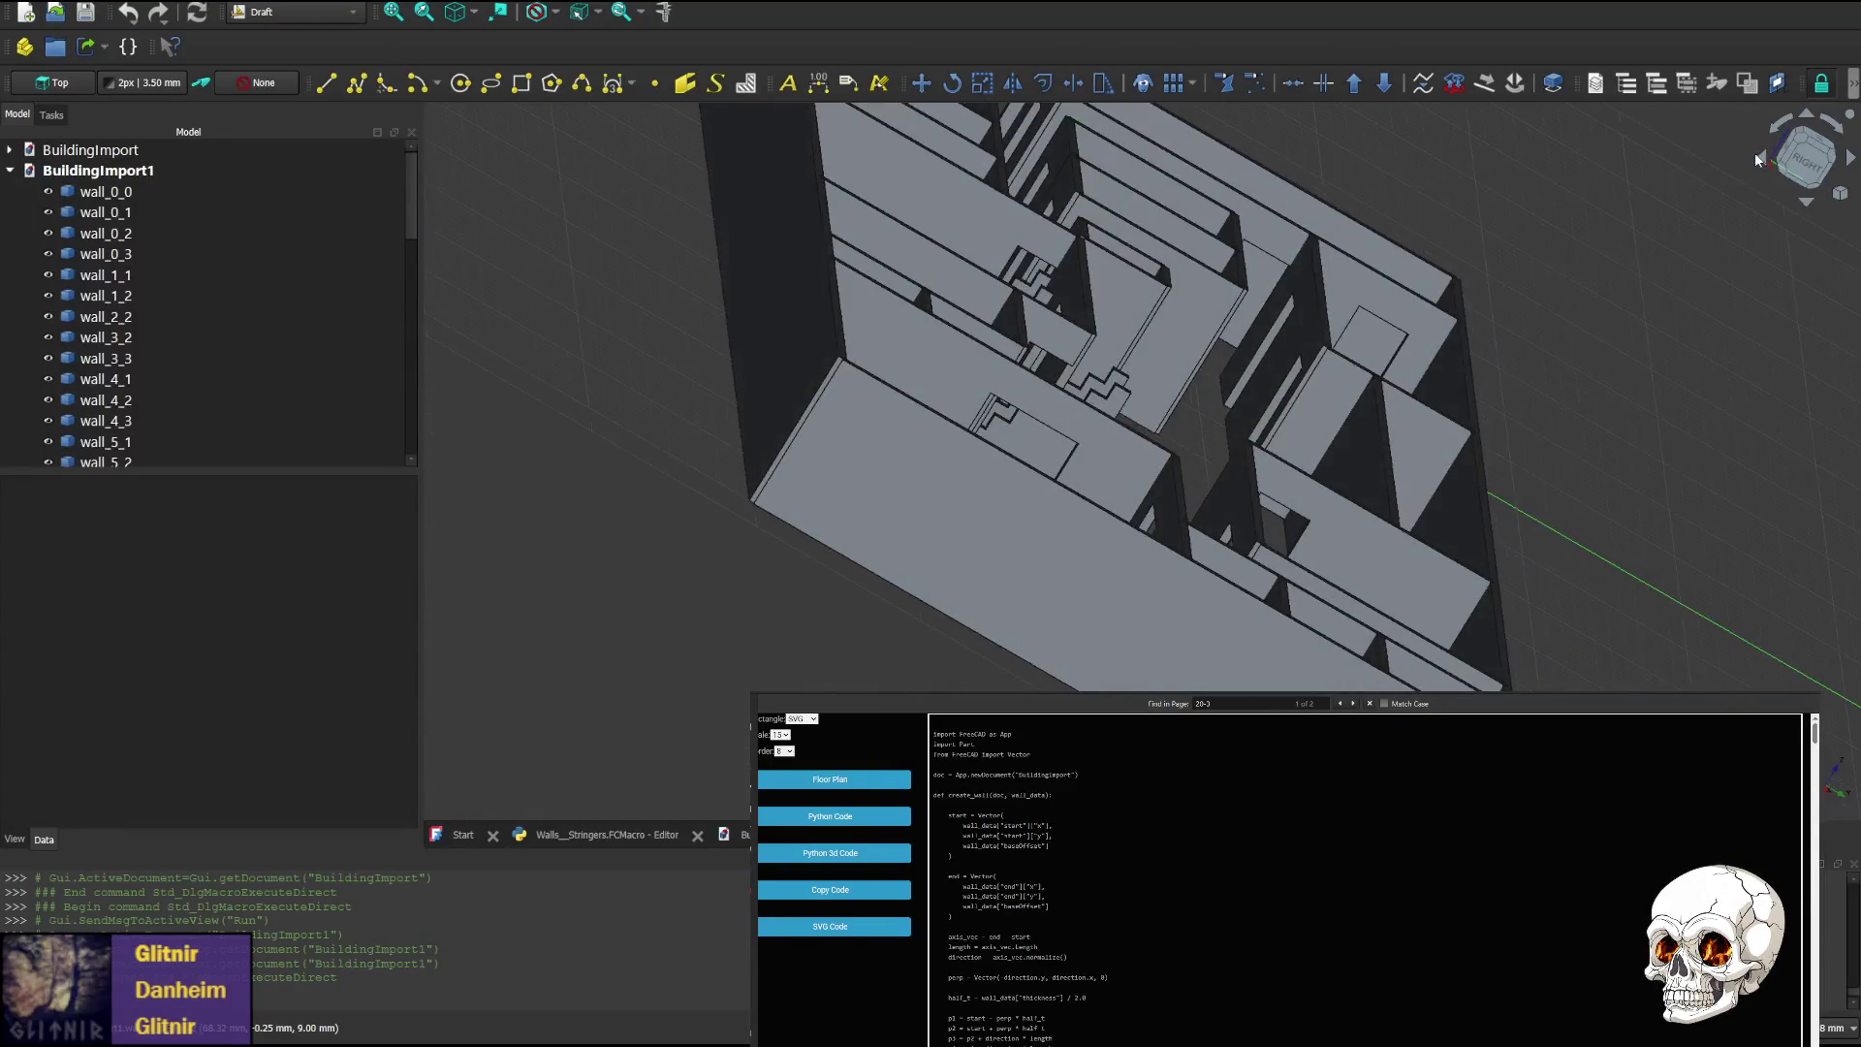
{"action": "left_click", "coordinate": [1766, 163]}
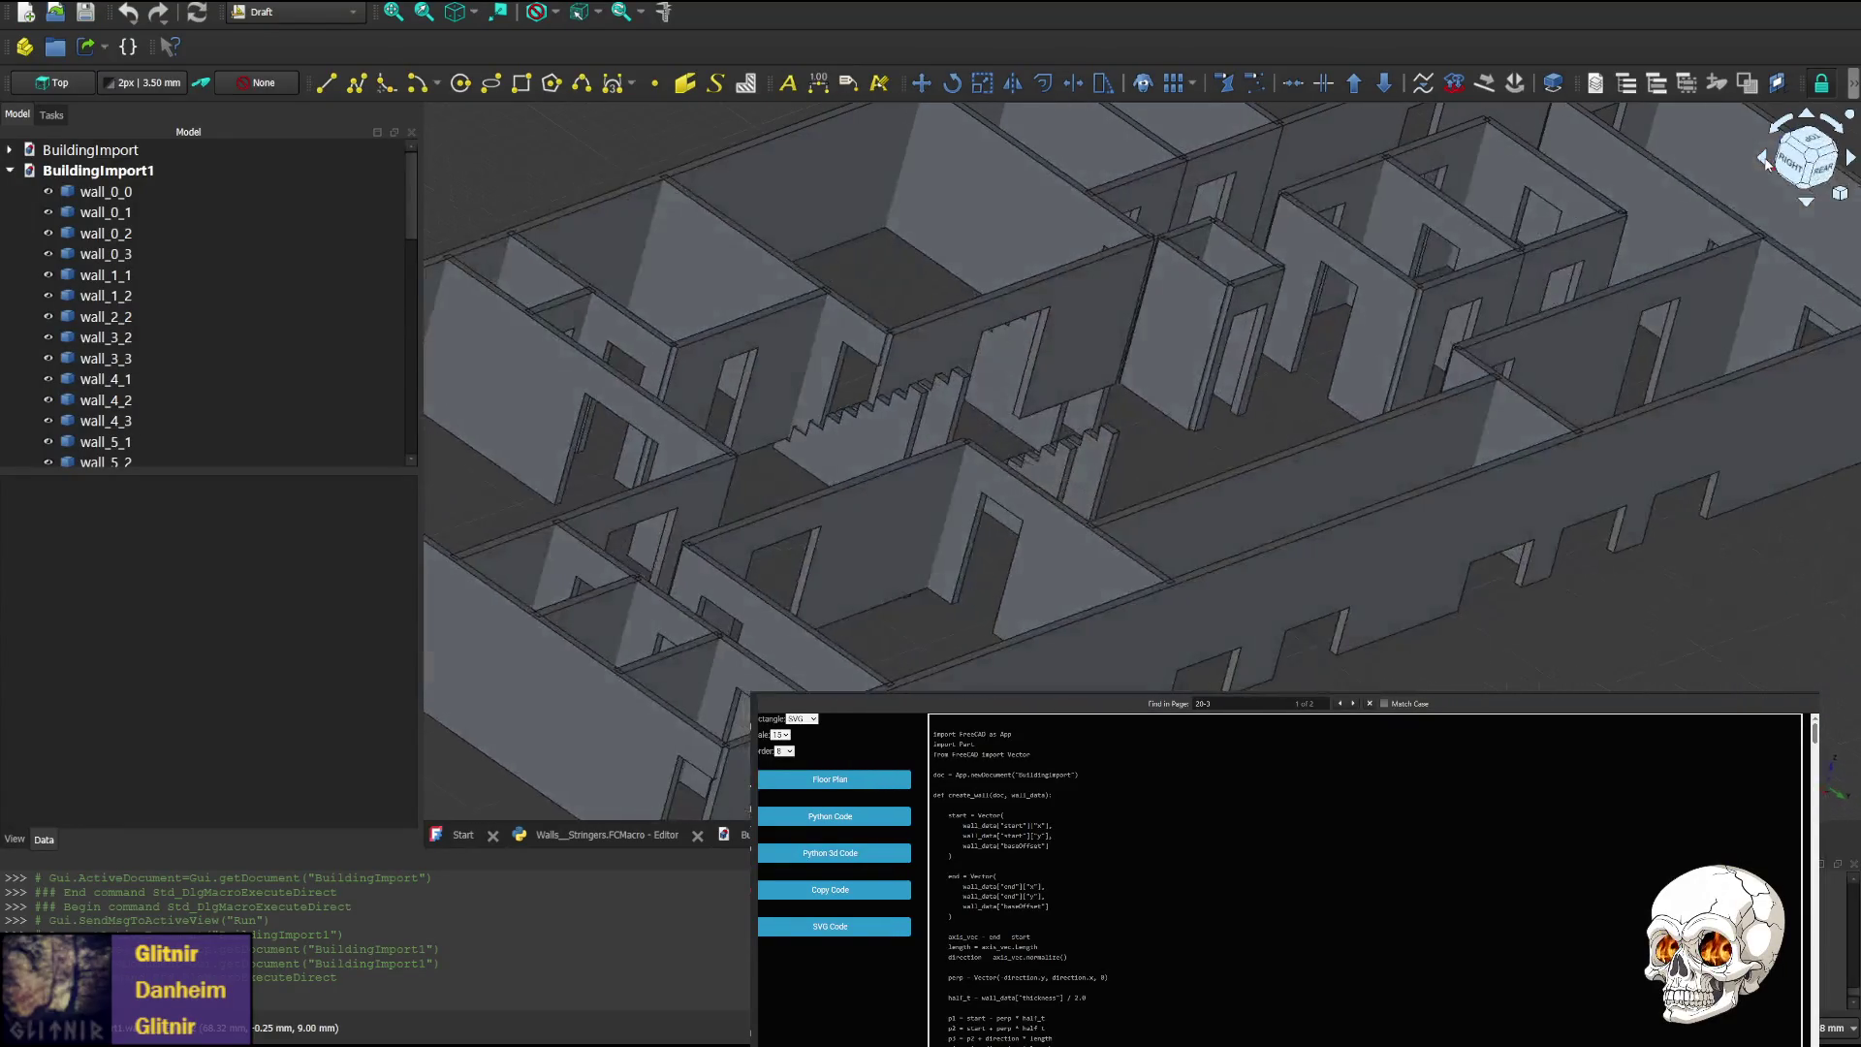
{"action": "scroll", "coordinate": [1163, 395], "scroll_direction": "up", "scroll_amount": 3}
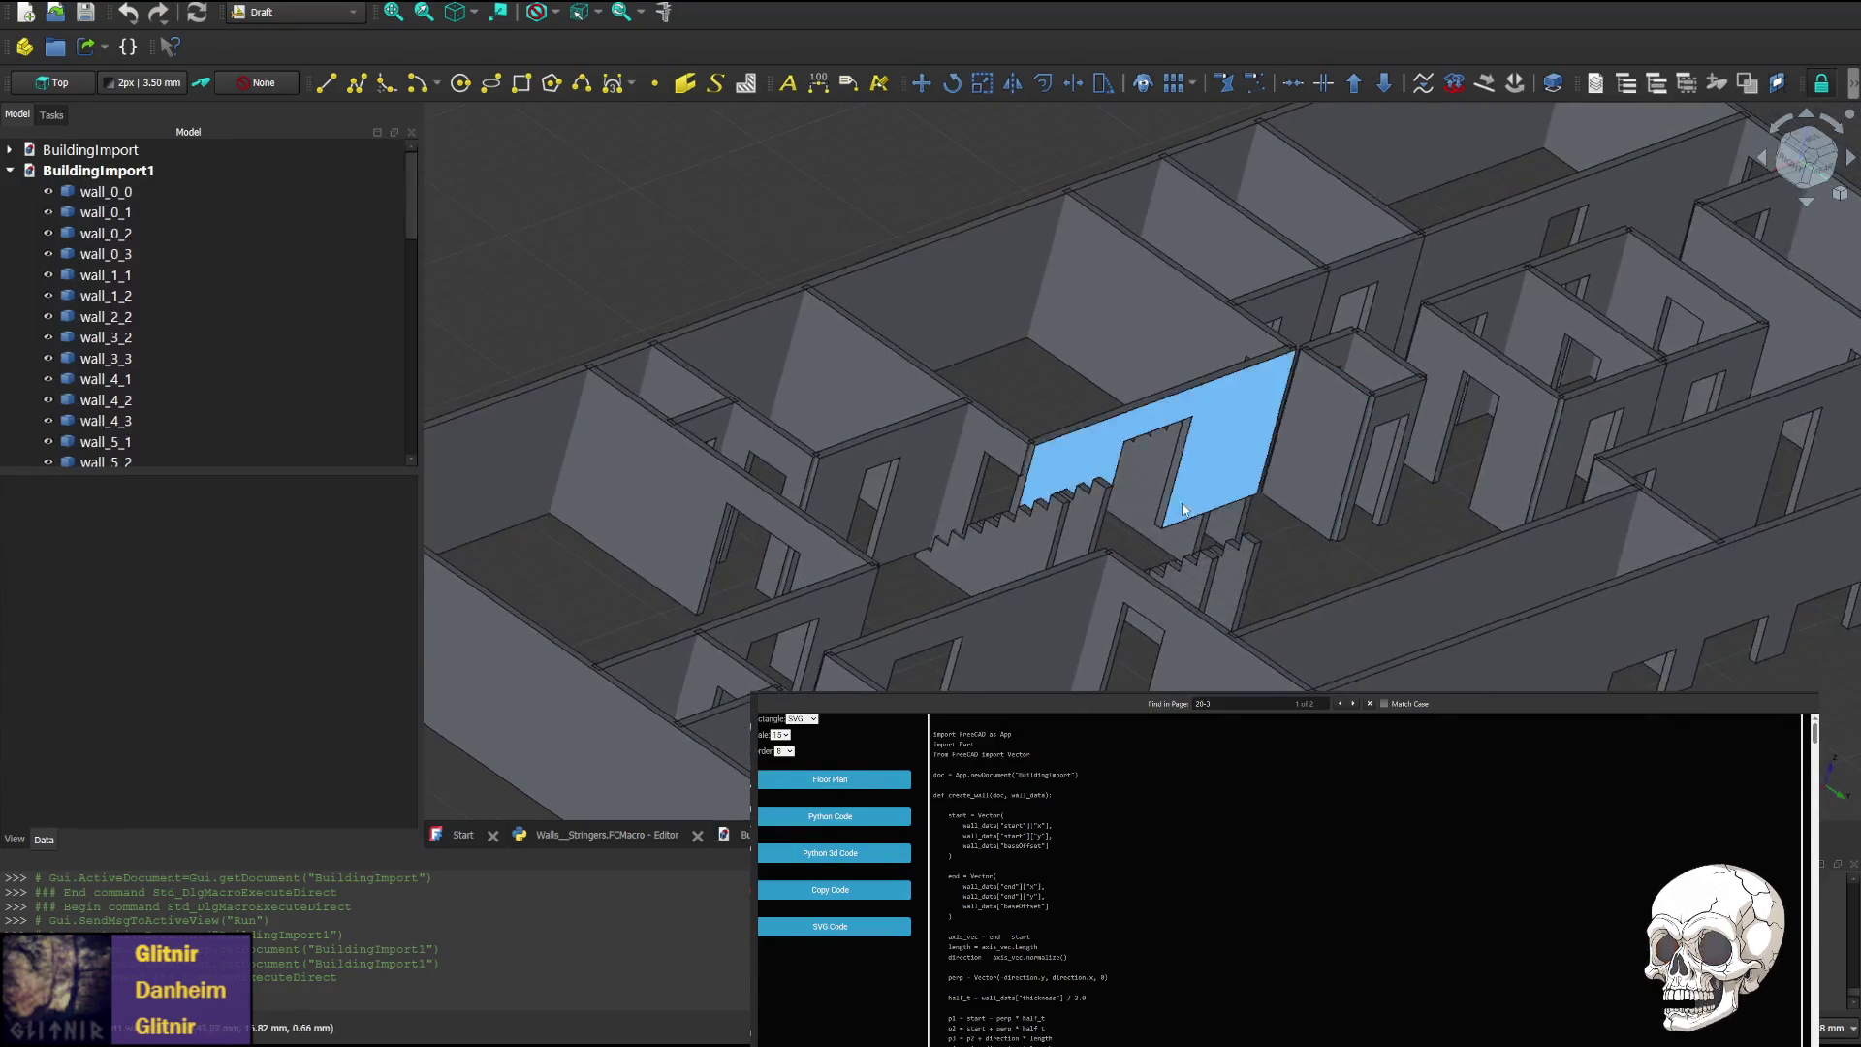
{"action": "scroll", "coordinate": [1225, 508], "scroll_direction": "down", "scroll_amount": 3}
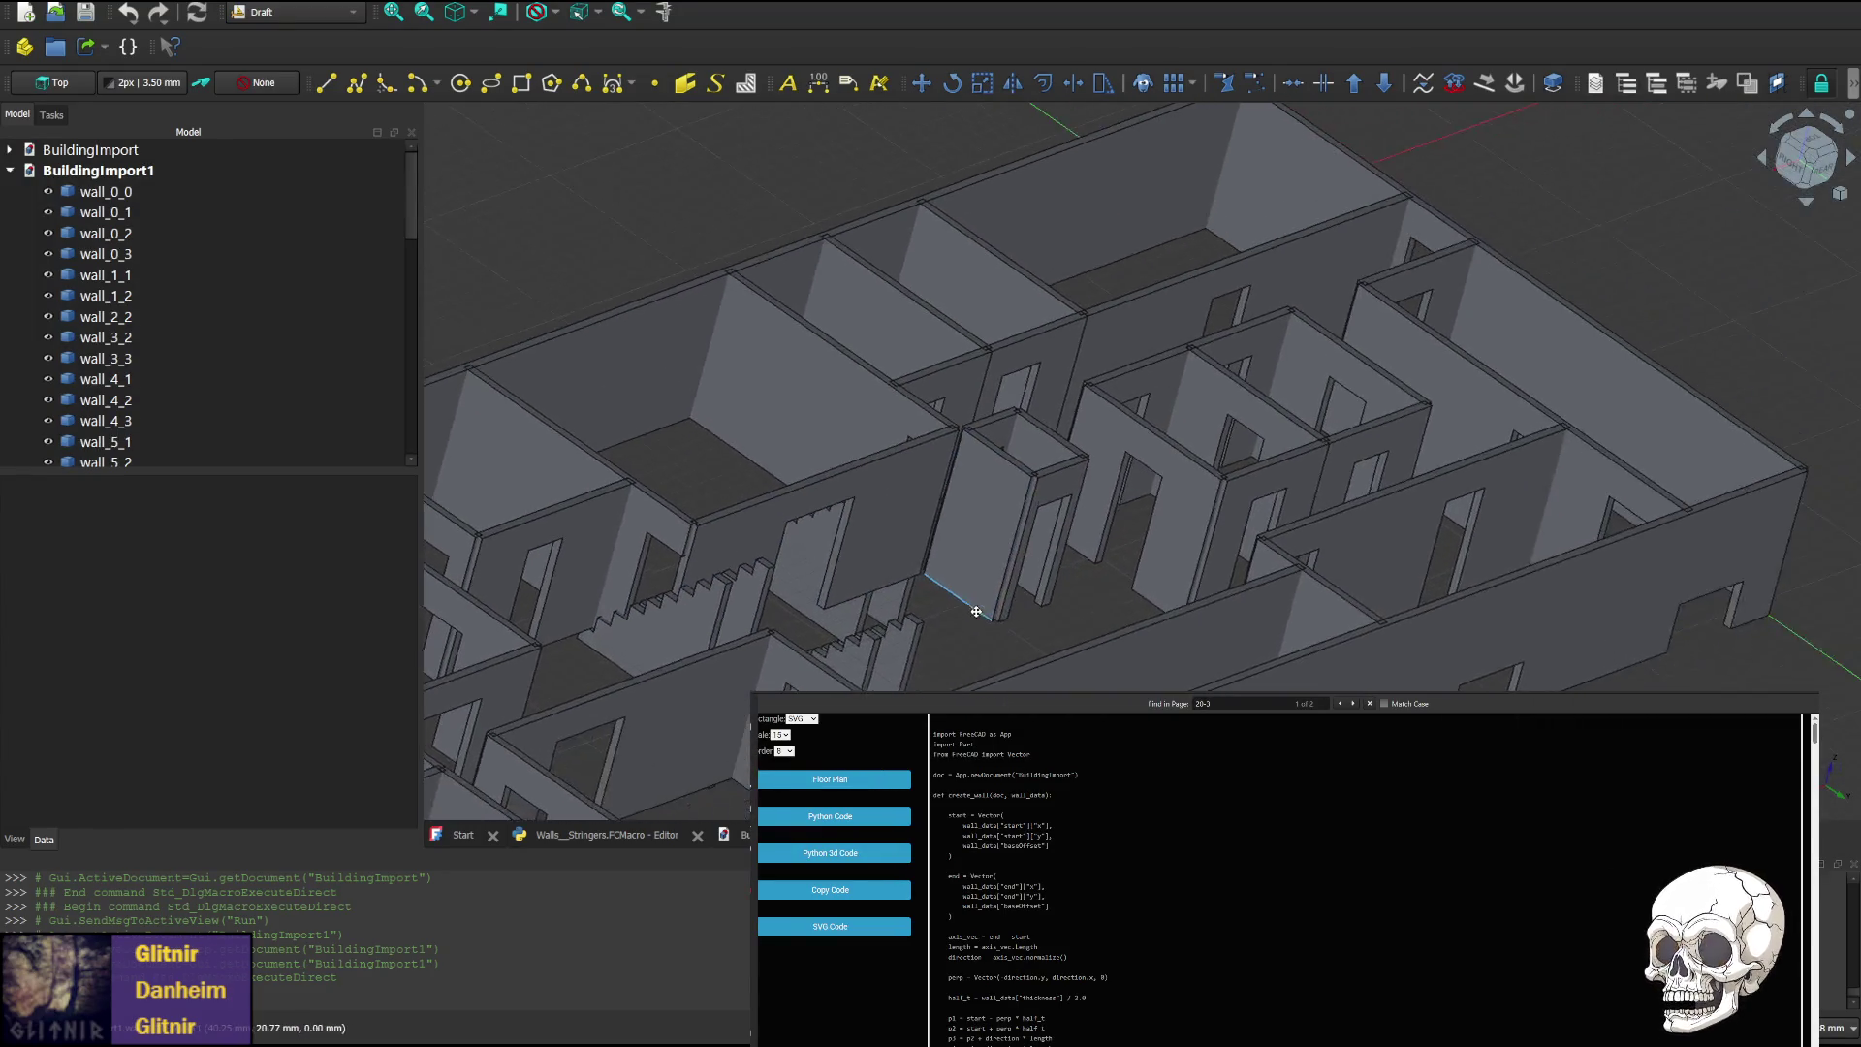
{"action": "scroll", "coordinate": [1206, 577], "scroll_direction": "up", "scroll_amount": 3}
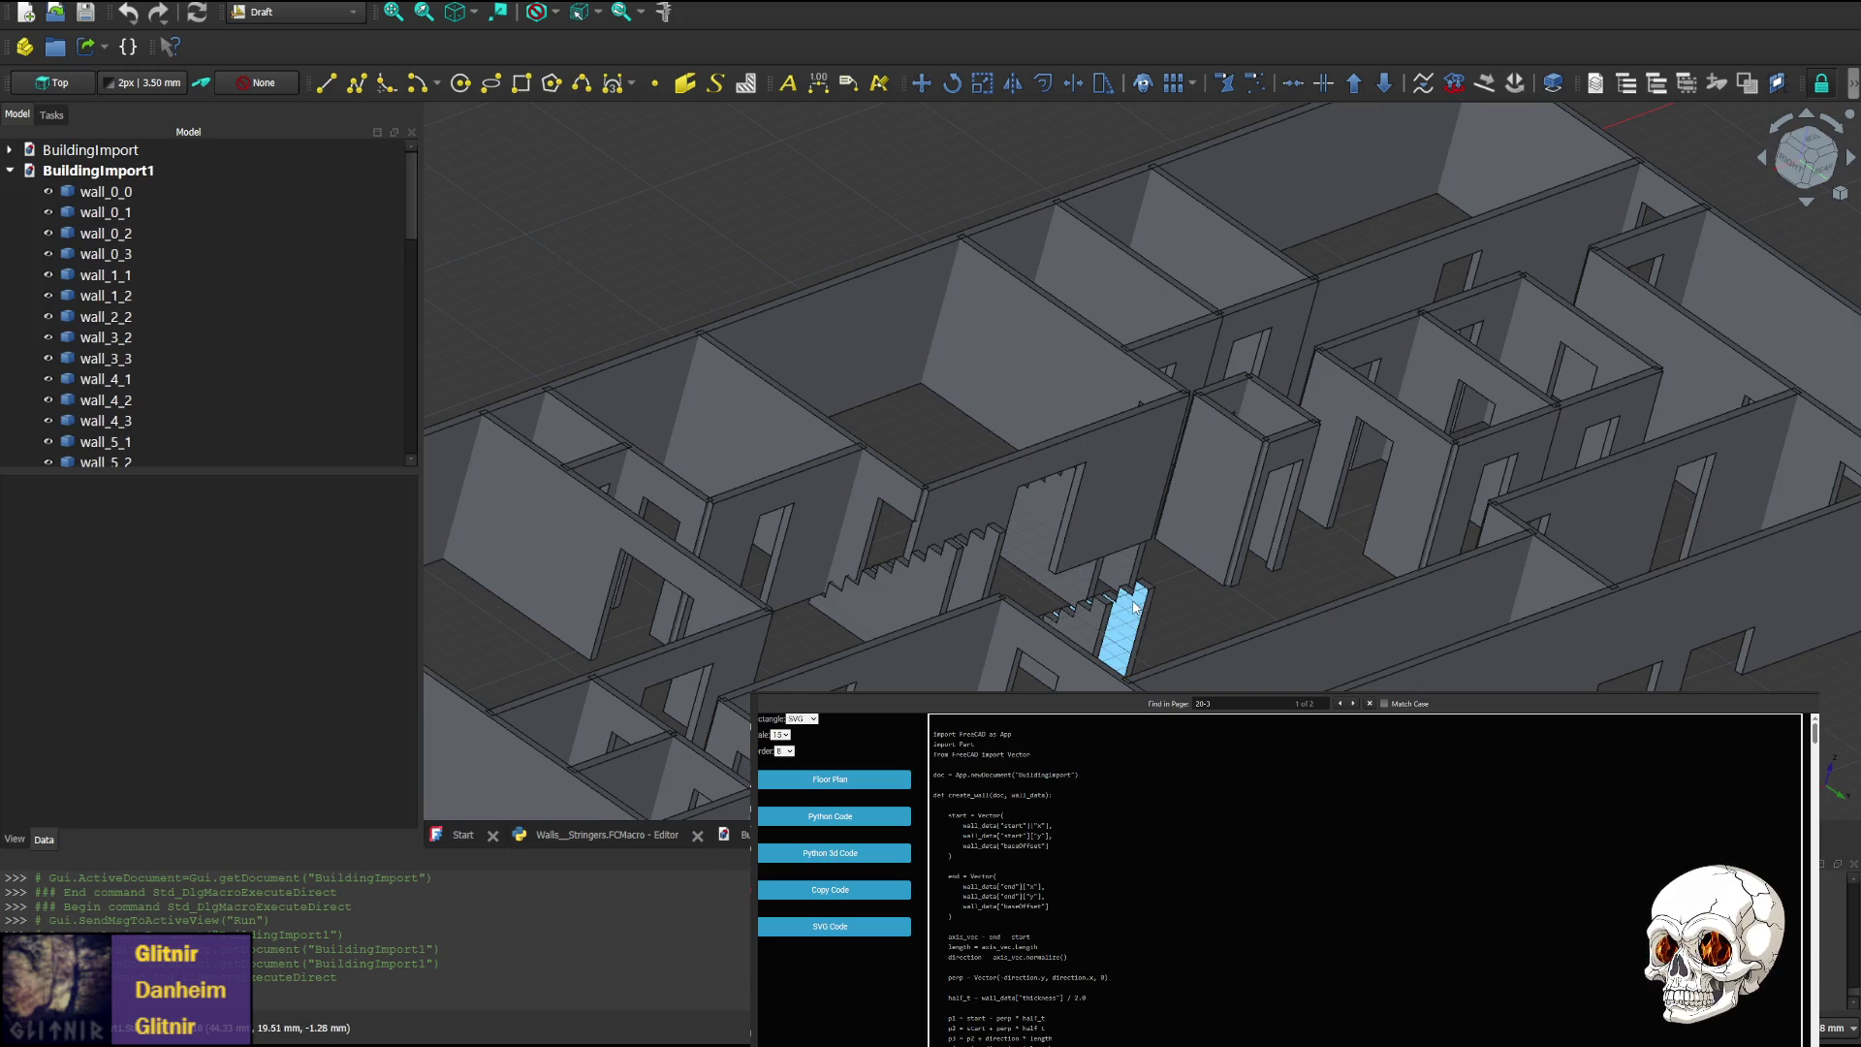
{"action": "mouse_move", "coordinate": [1172, 623]}
{"action": "middle_mouse_down"}
{"action": "mouse_move", "coordinate": [1538, 636]}
{"action": "mouse_move", "coordinate": [1445, 625]}
{"action": "middle_mouse_up"}
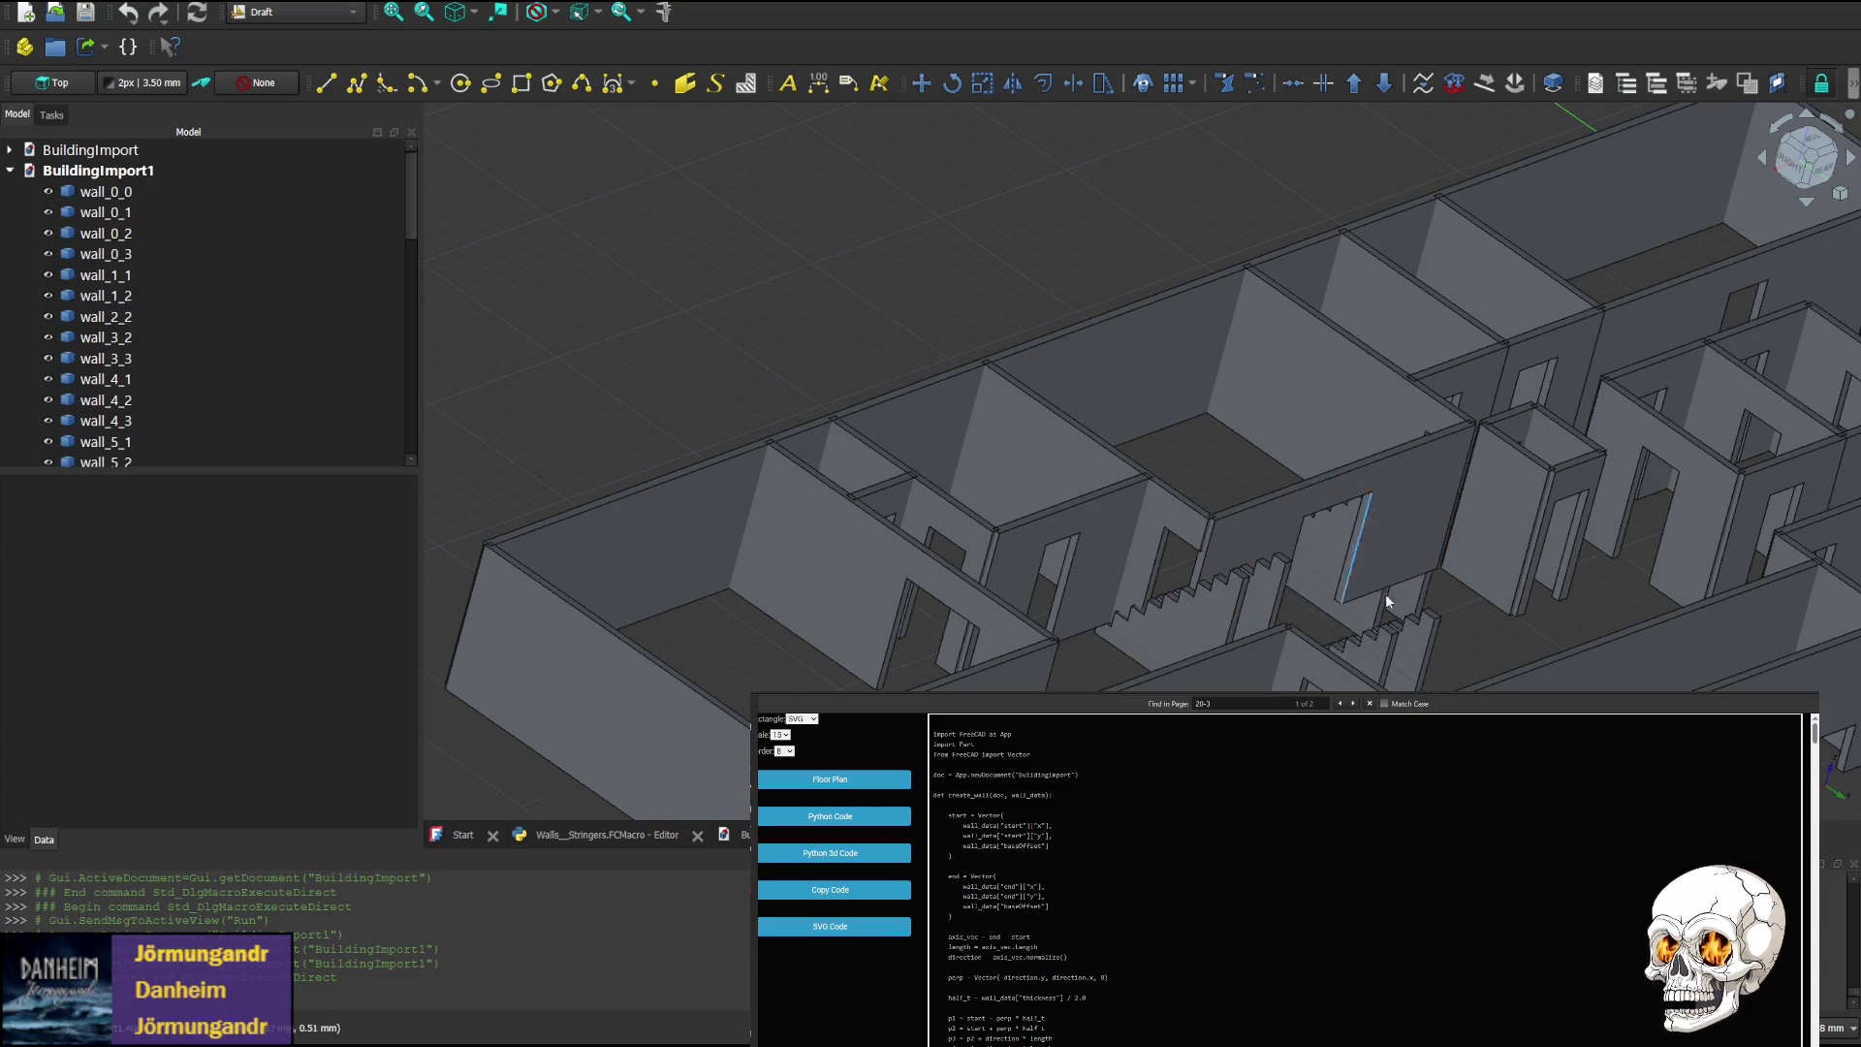
{"action": "mouse_move", "coordinate": [1386, 593]}
{"action": "middle_mouse_down"}
{"action": "mouse_move", "coordinate": [1212, 554]}
{"action": "mouse_move", "coordinate": [1188, 569]}
{"action": "middle_mouse_up"}
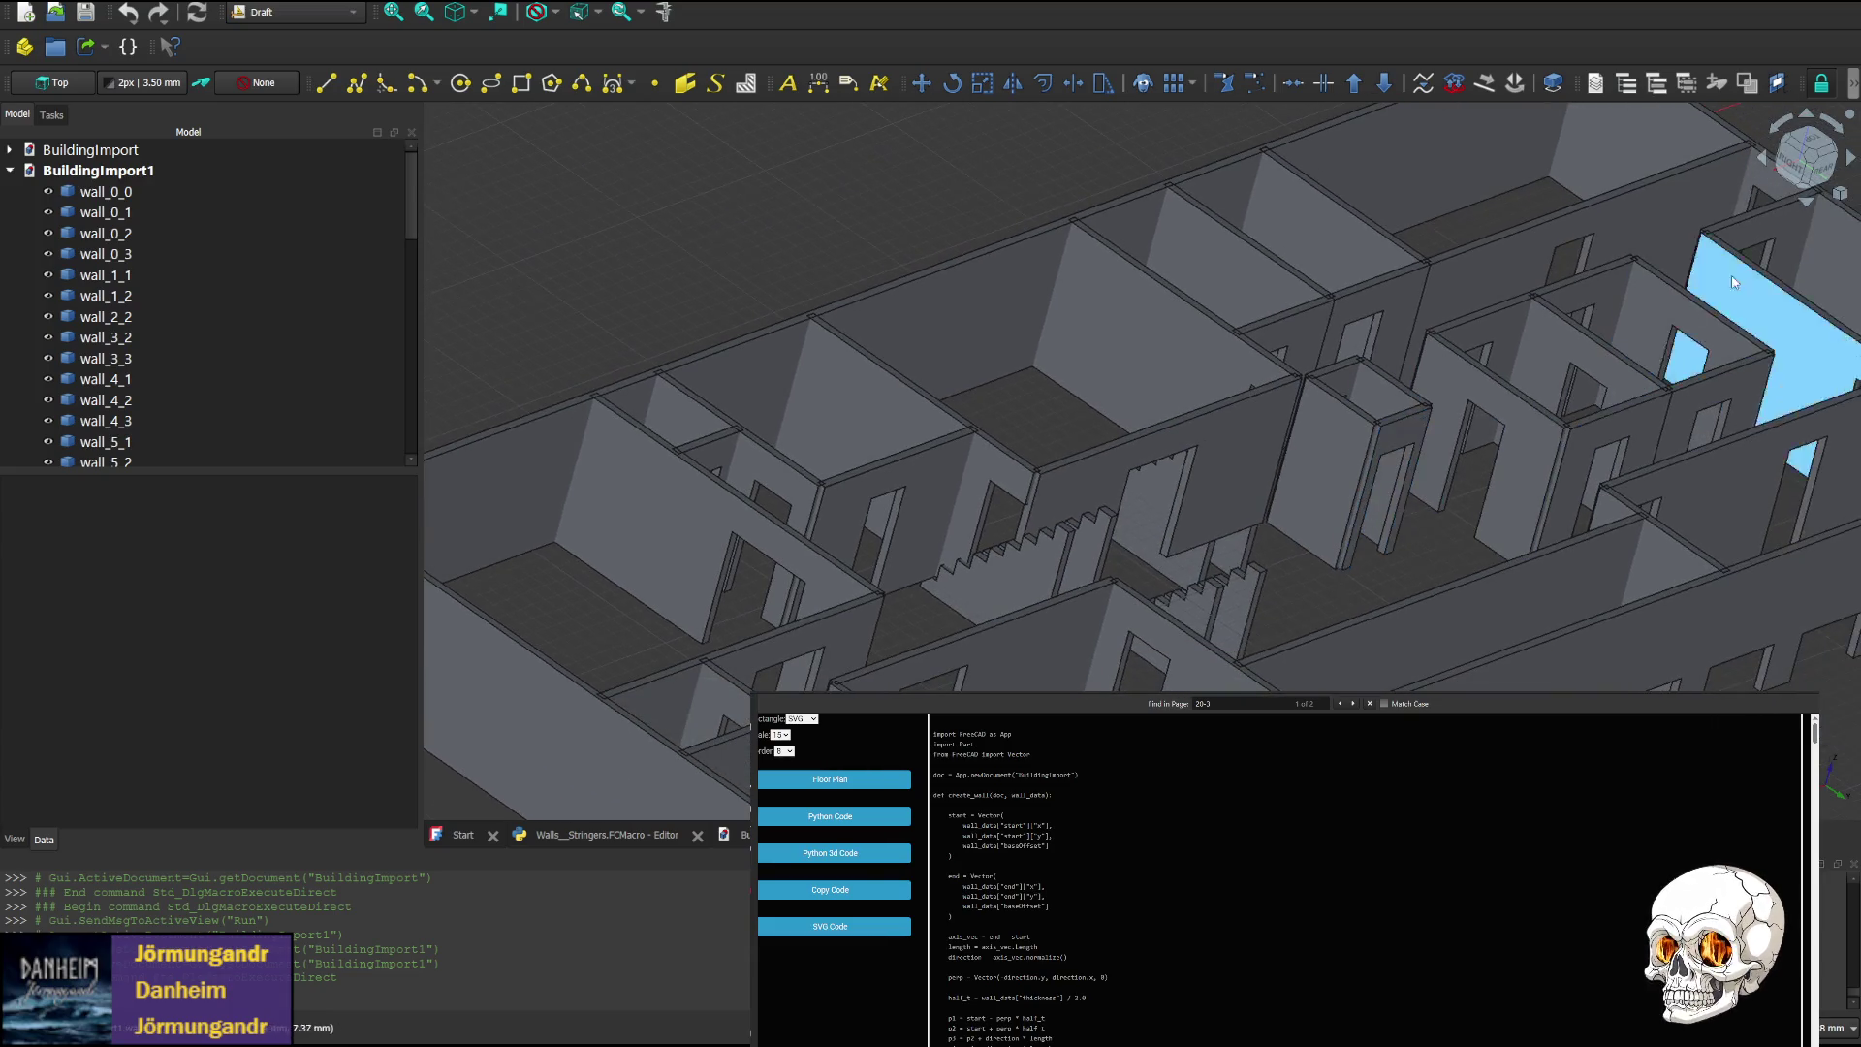
Turn from rear and right views to an elevated isometric, then a low rear-left view
{"action": "left_click", "coordinate": [1761, 163]}
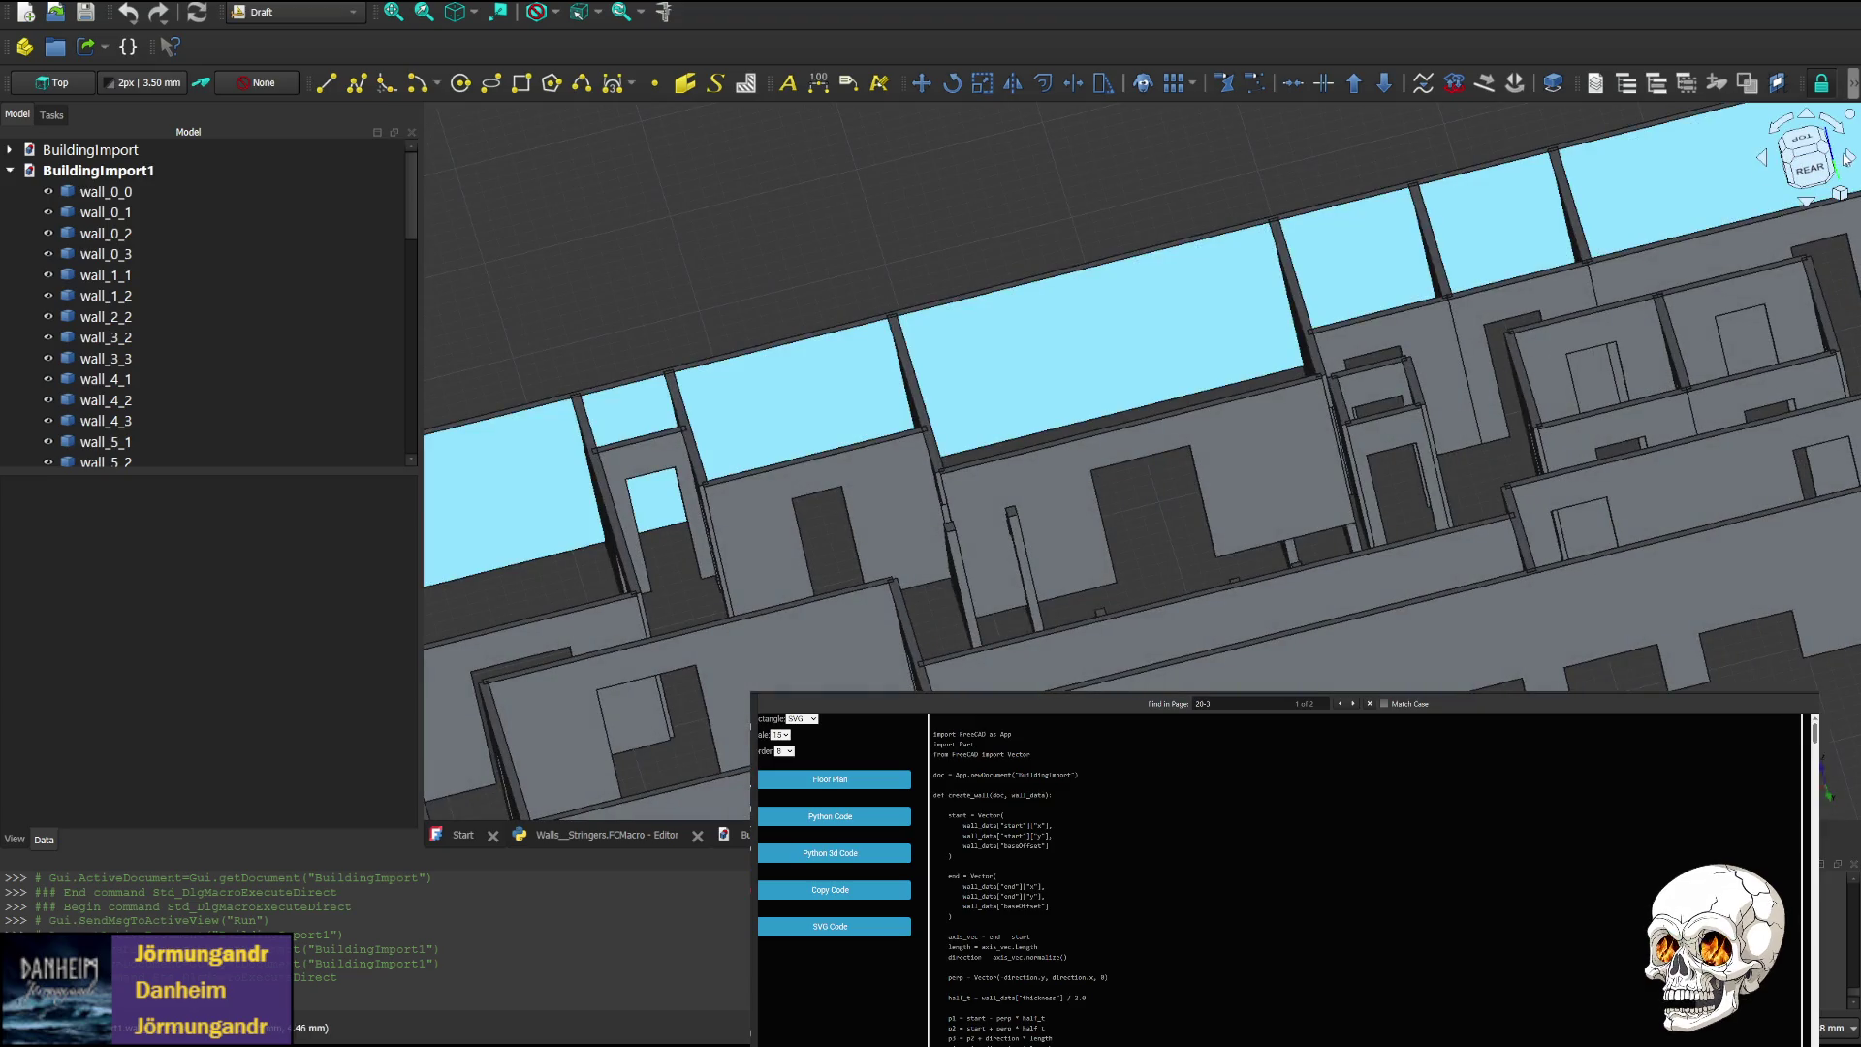
{"action": "left_click", "coordinate": [1847, 158]}
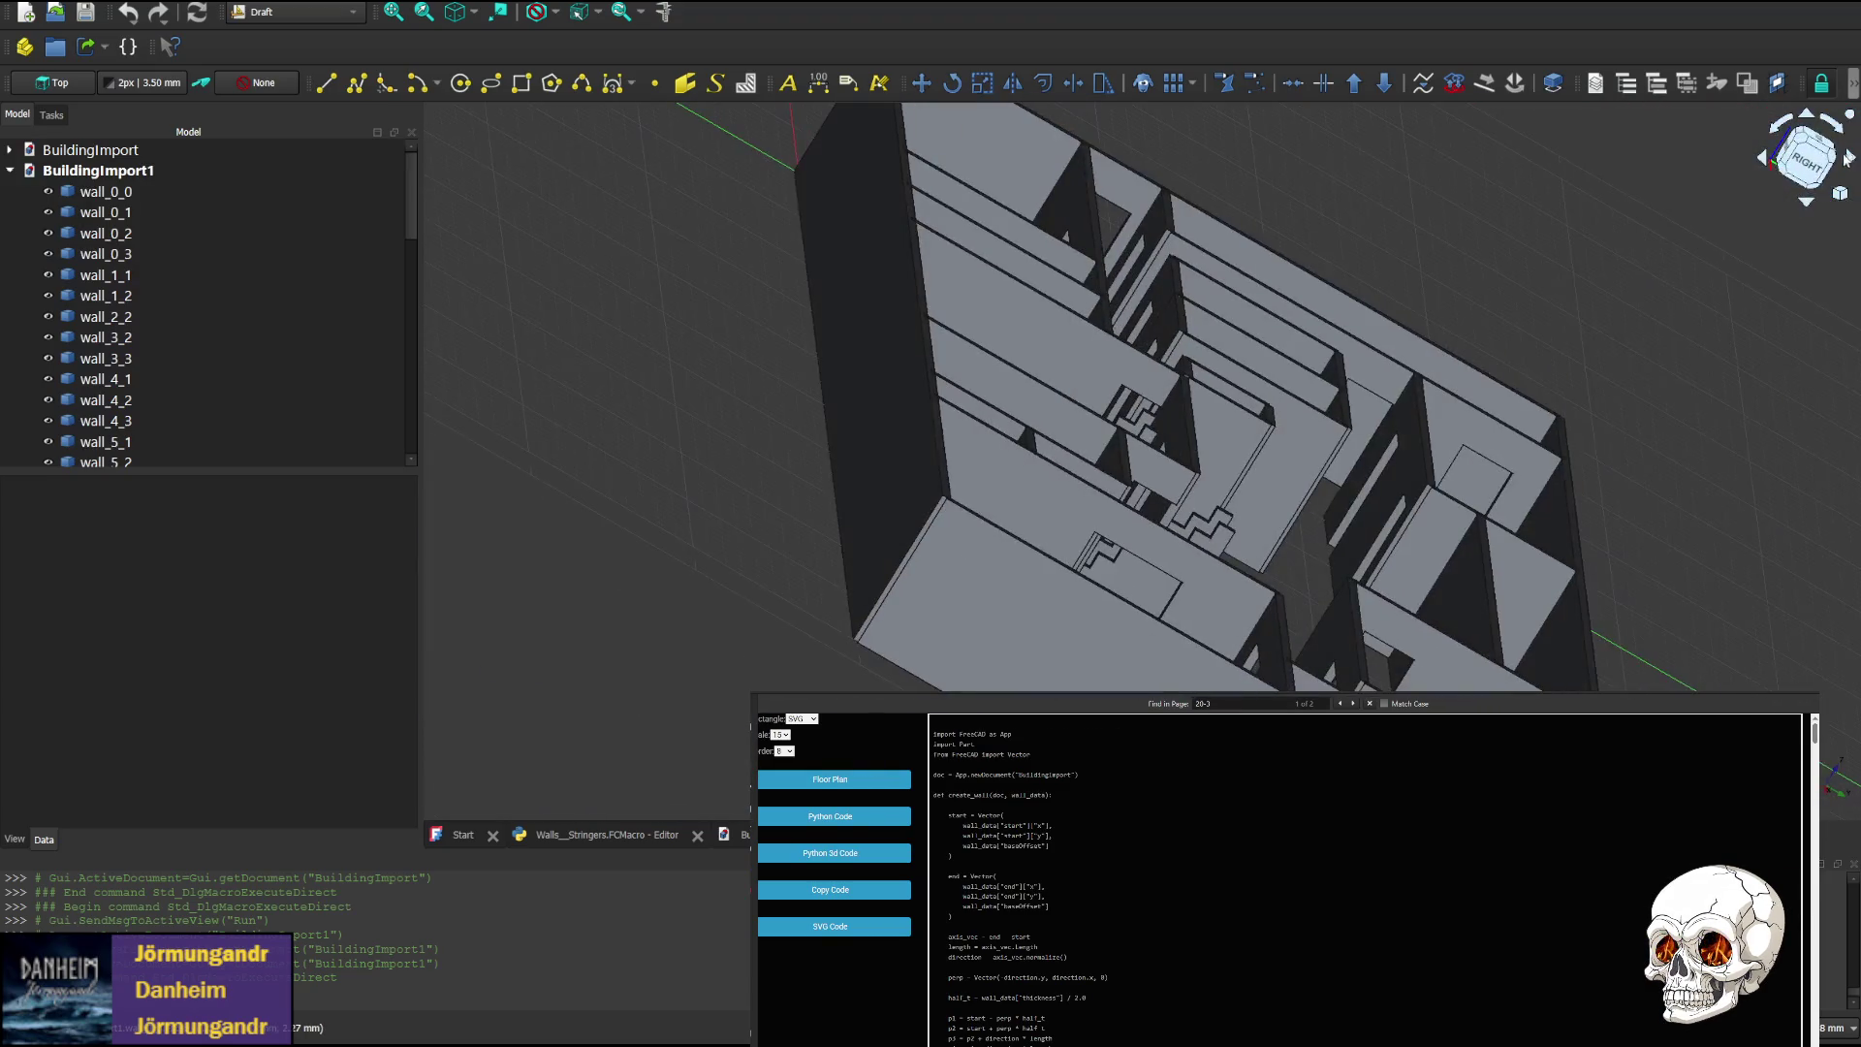
{"action": "middle_click_drag", "start_coordinate": [1327, 486], "coordinate": [993, 500]}
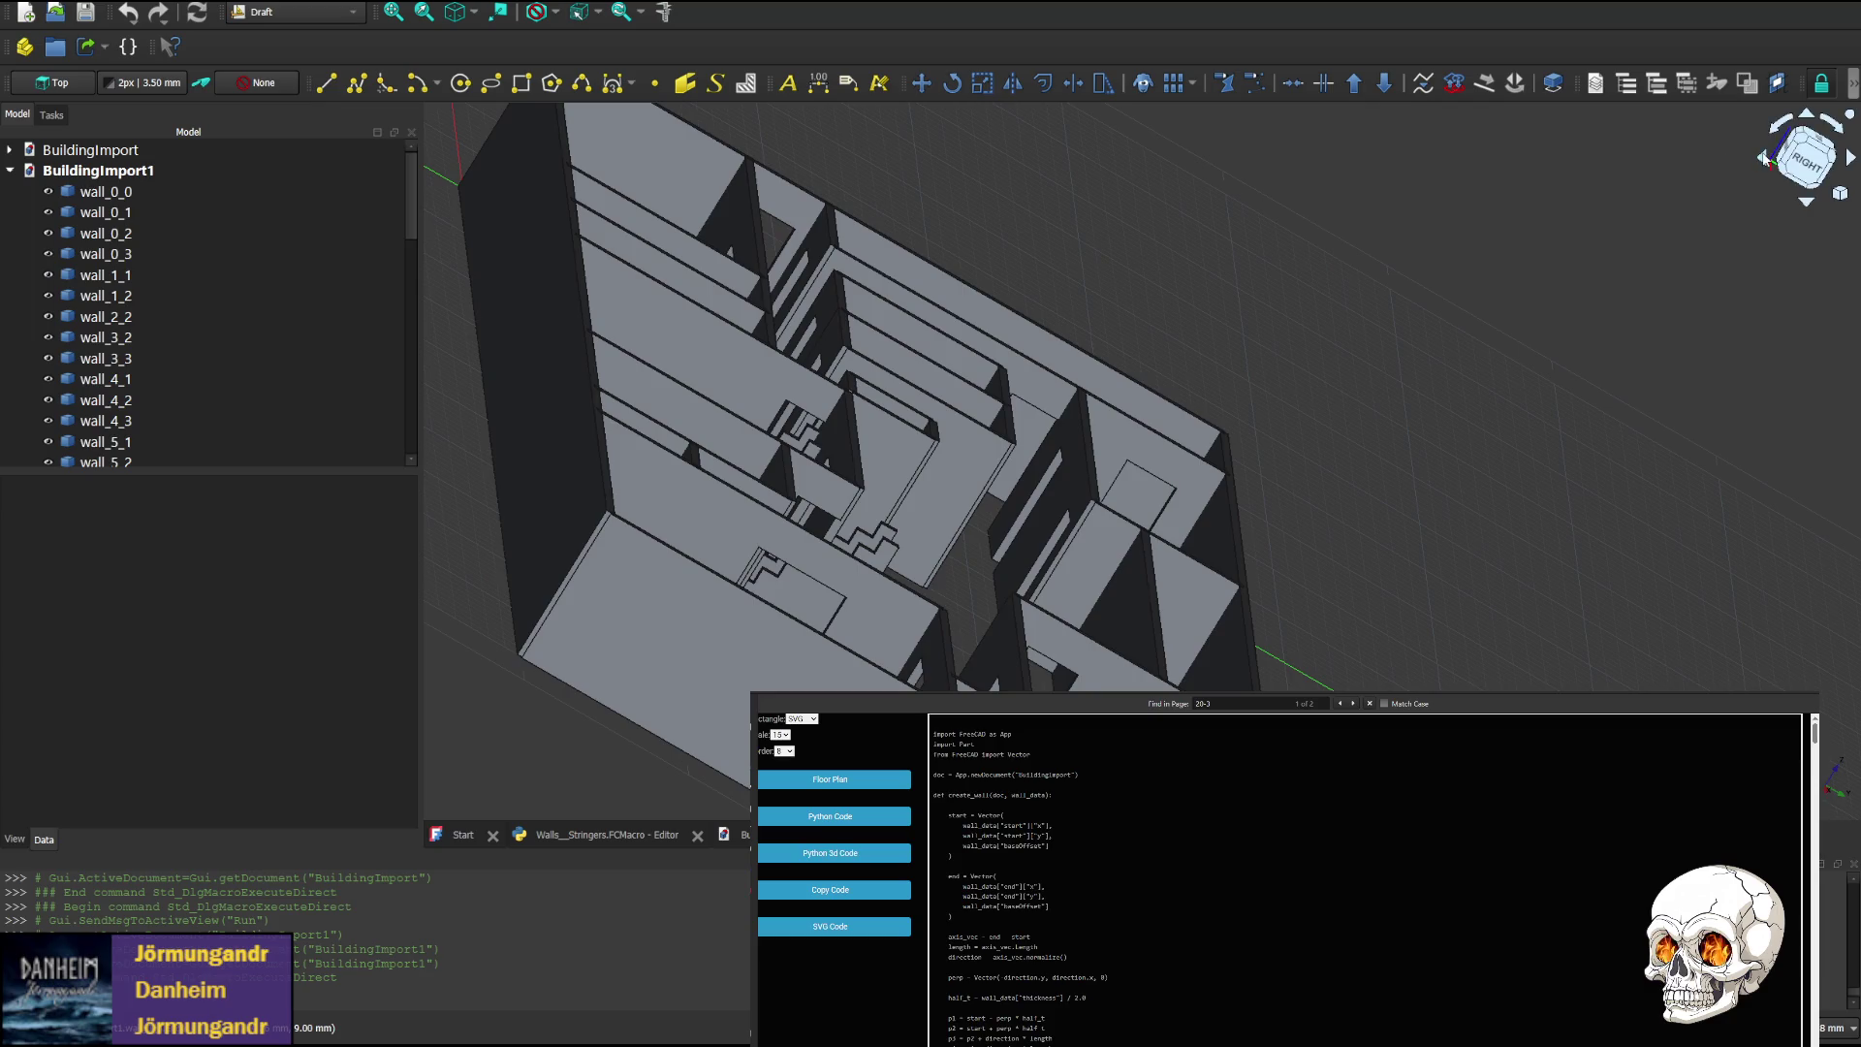
{"action": "left_click", "coordinate": [1769, 150]}
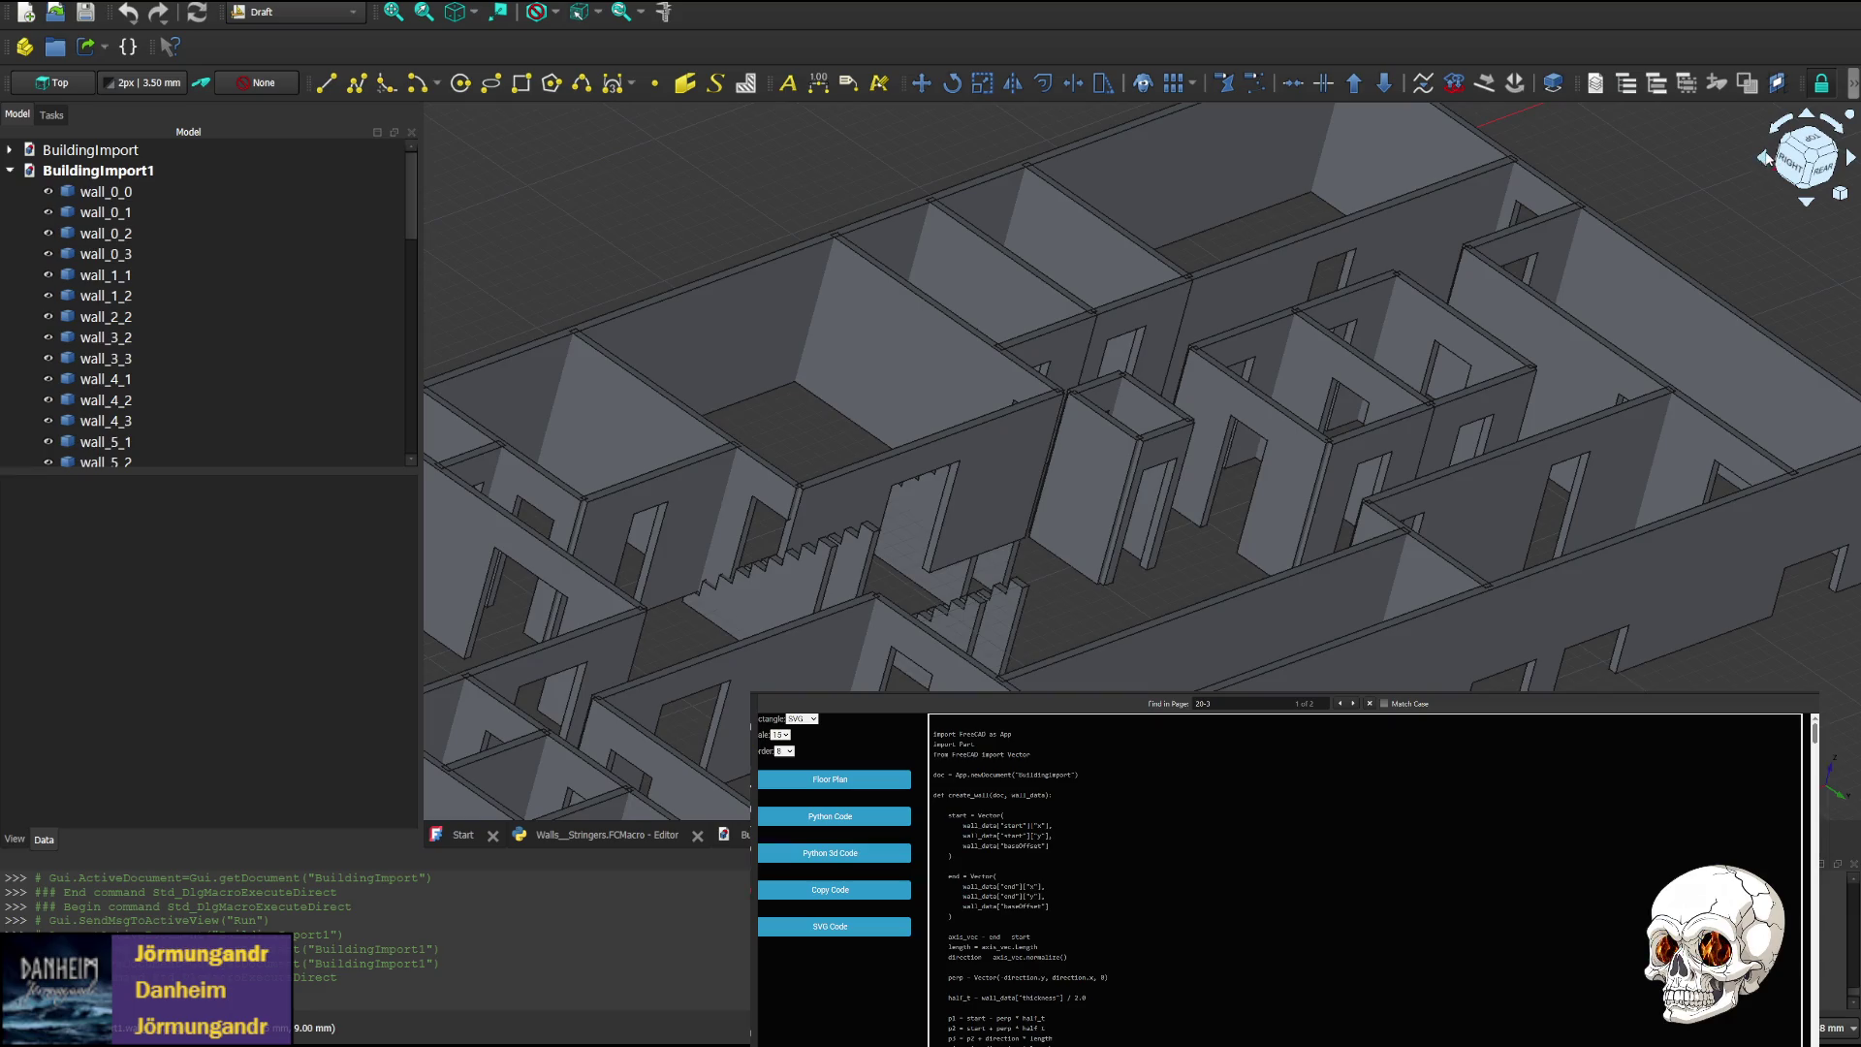
{"action": "left_click", "coordinate": [1764, 158]}
{"action": "left_click", "coordinate": [1765, 158]}
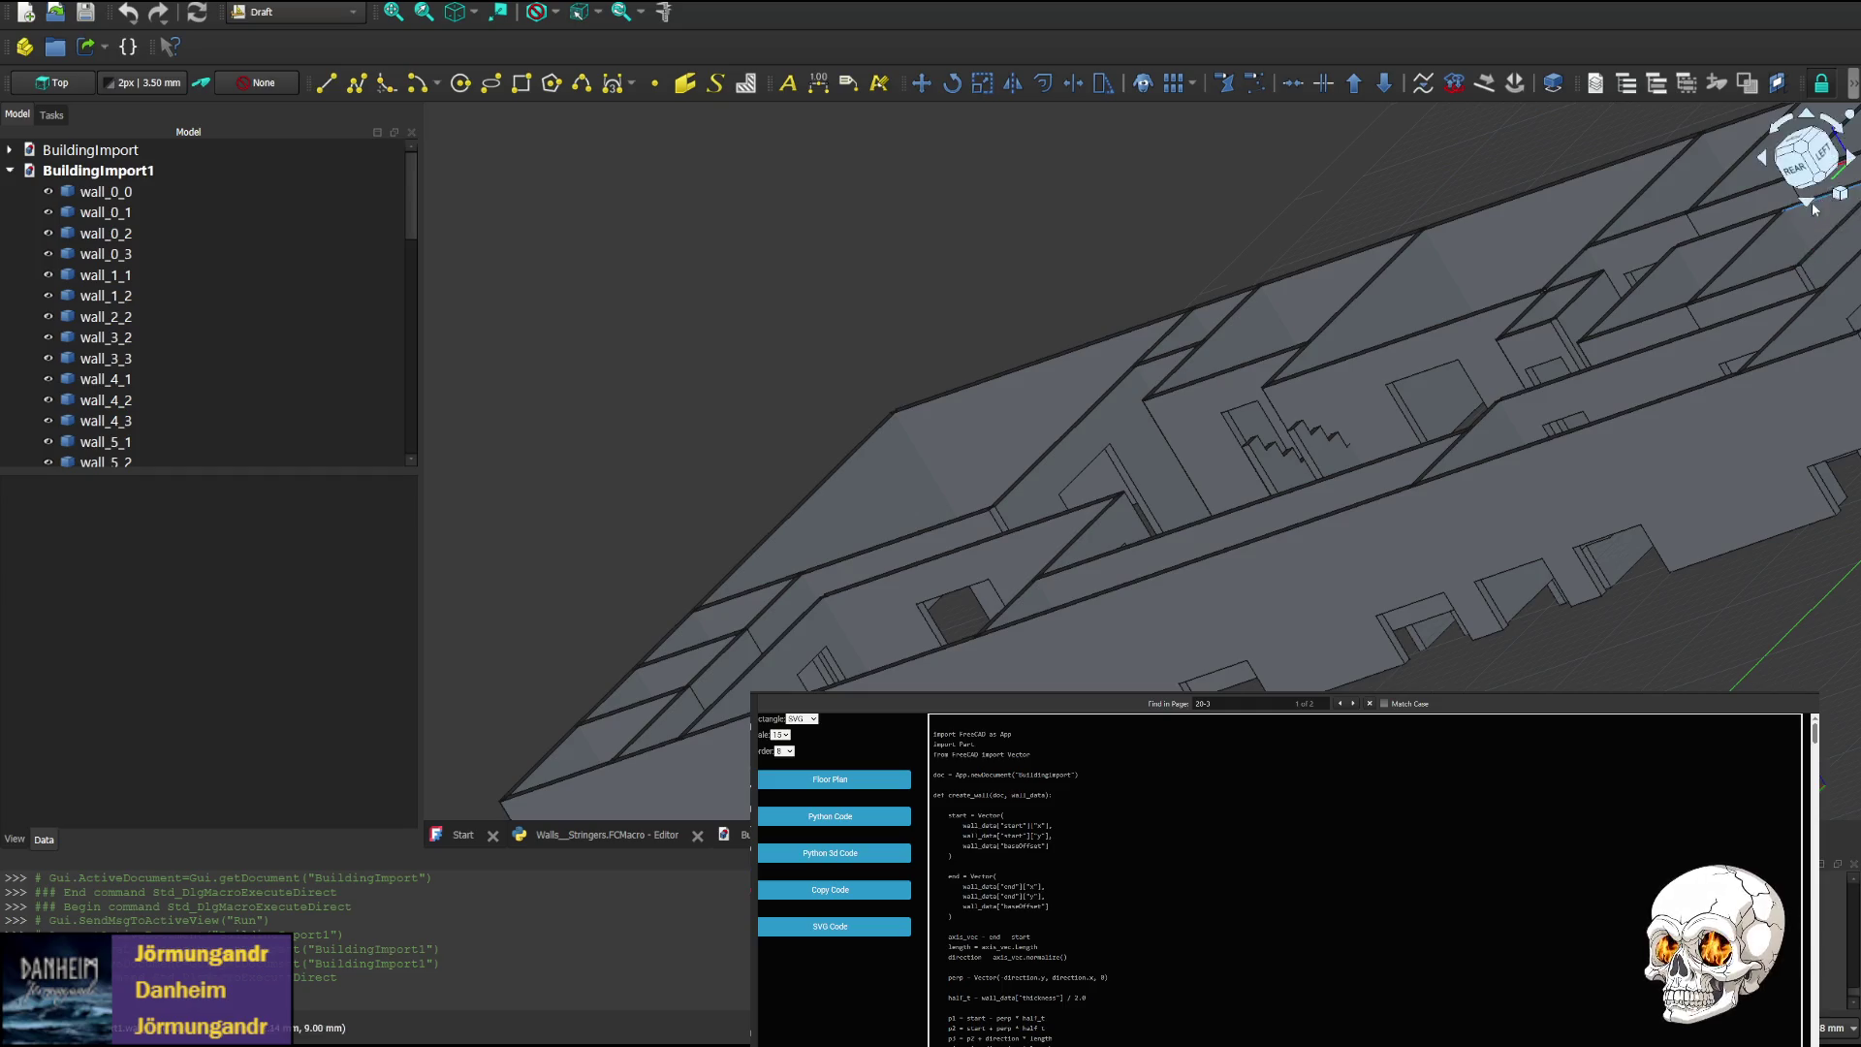
Select wall_0_0 in the 3D view, zoom in, then show the Walls_Stringers.FCMacro code
{"action": "left_click", "coordinate": [1805, 202]}
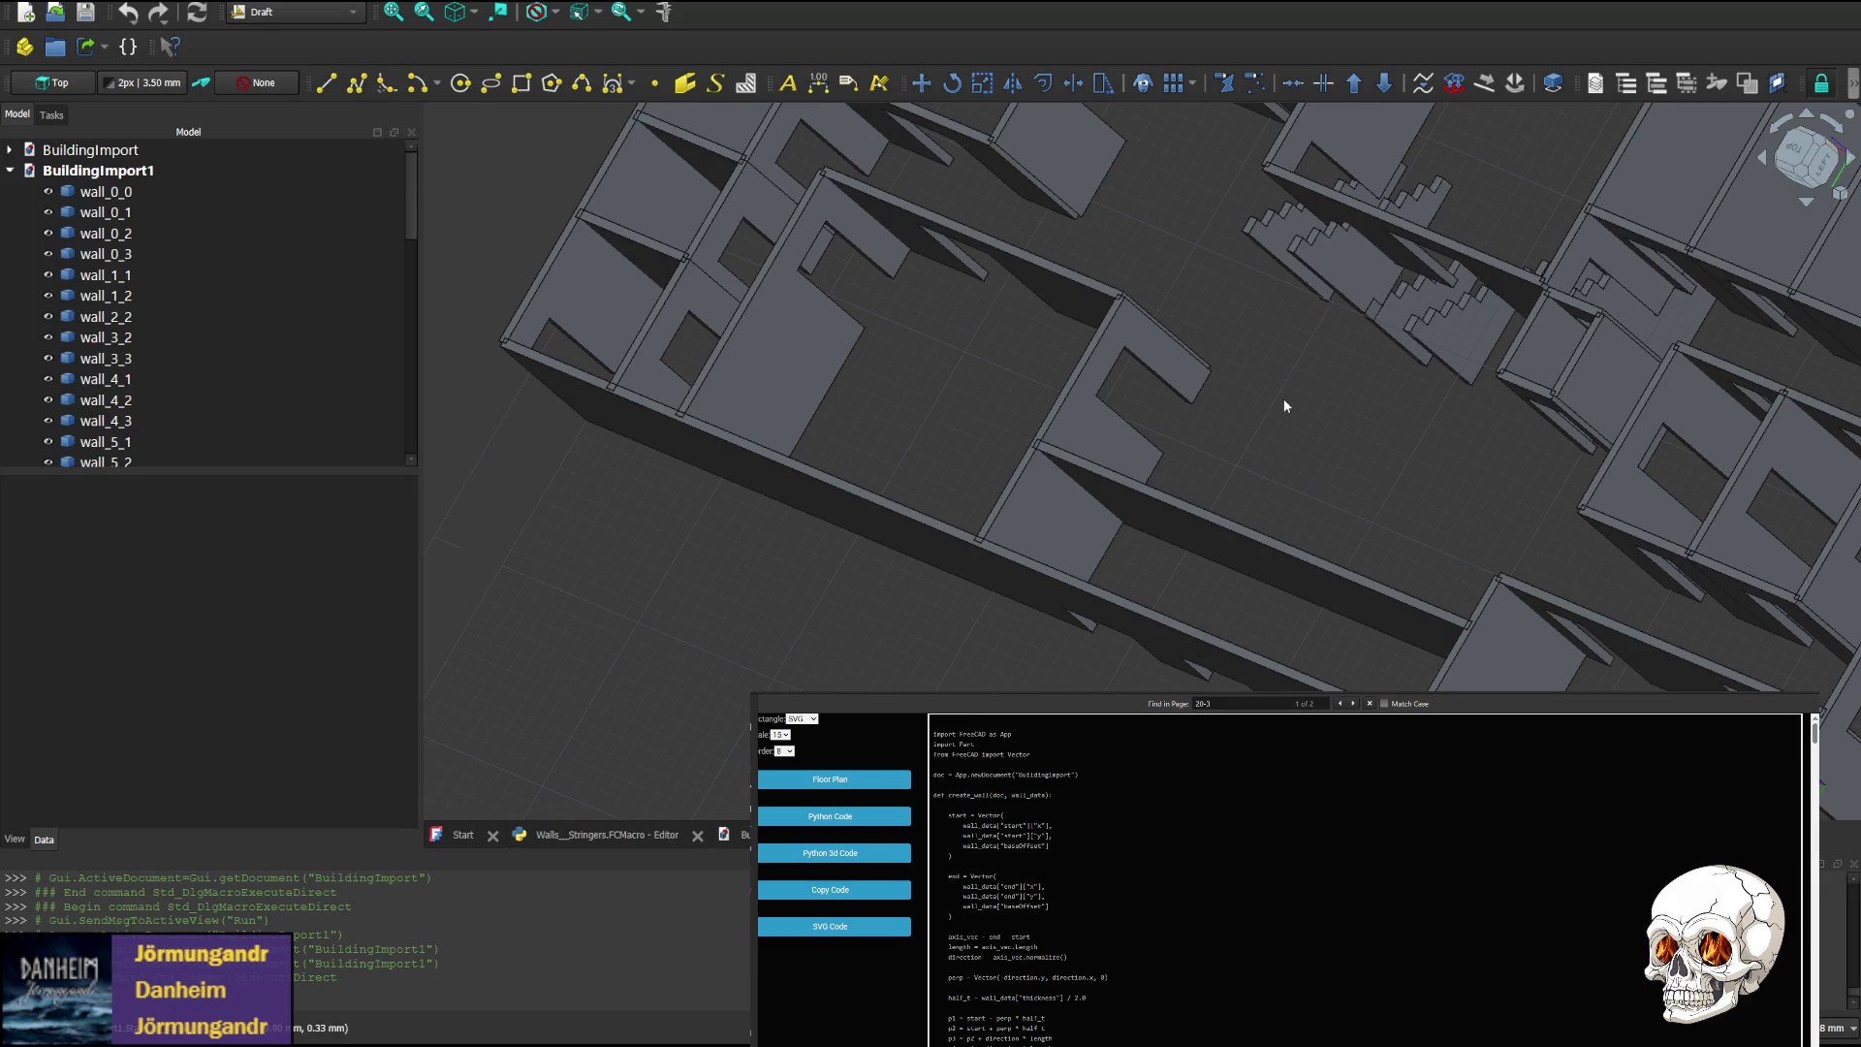
{"action": "mouse_move", "coordinate": [1324, 462]}
{"action": "middle_mouse_down"}
{"action": "mouse_move", "coordinate": [1322, 344]}
{"action": "mouse_move", "coordinate": [1324, 360]}
{"action": "middle_mouse_up"}
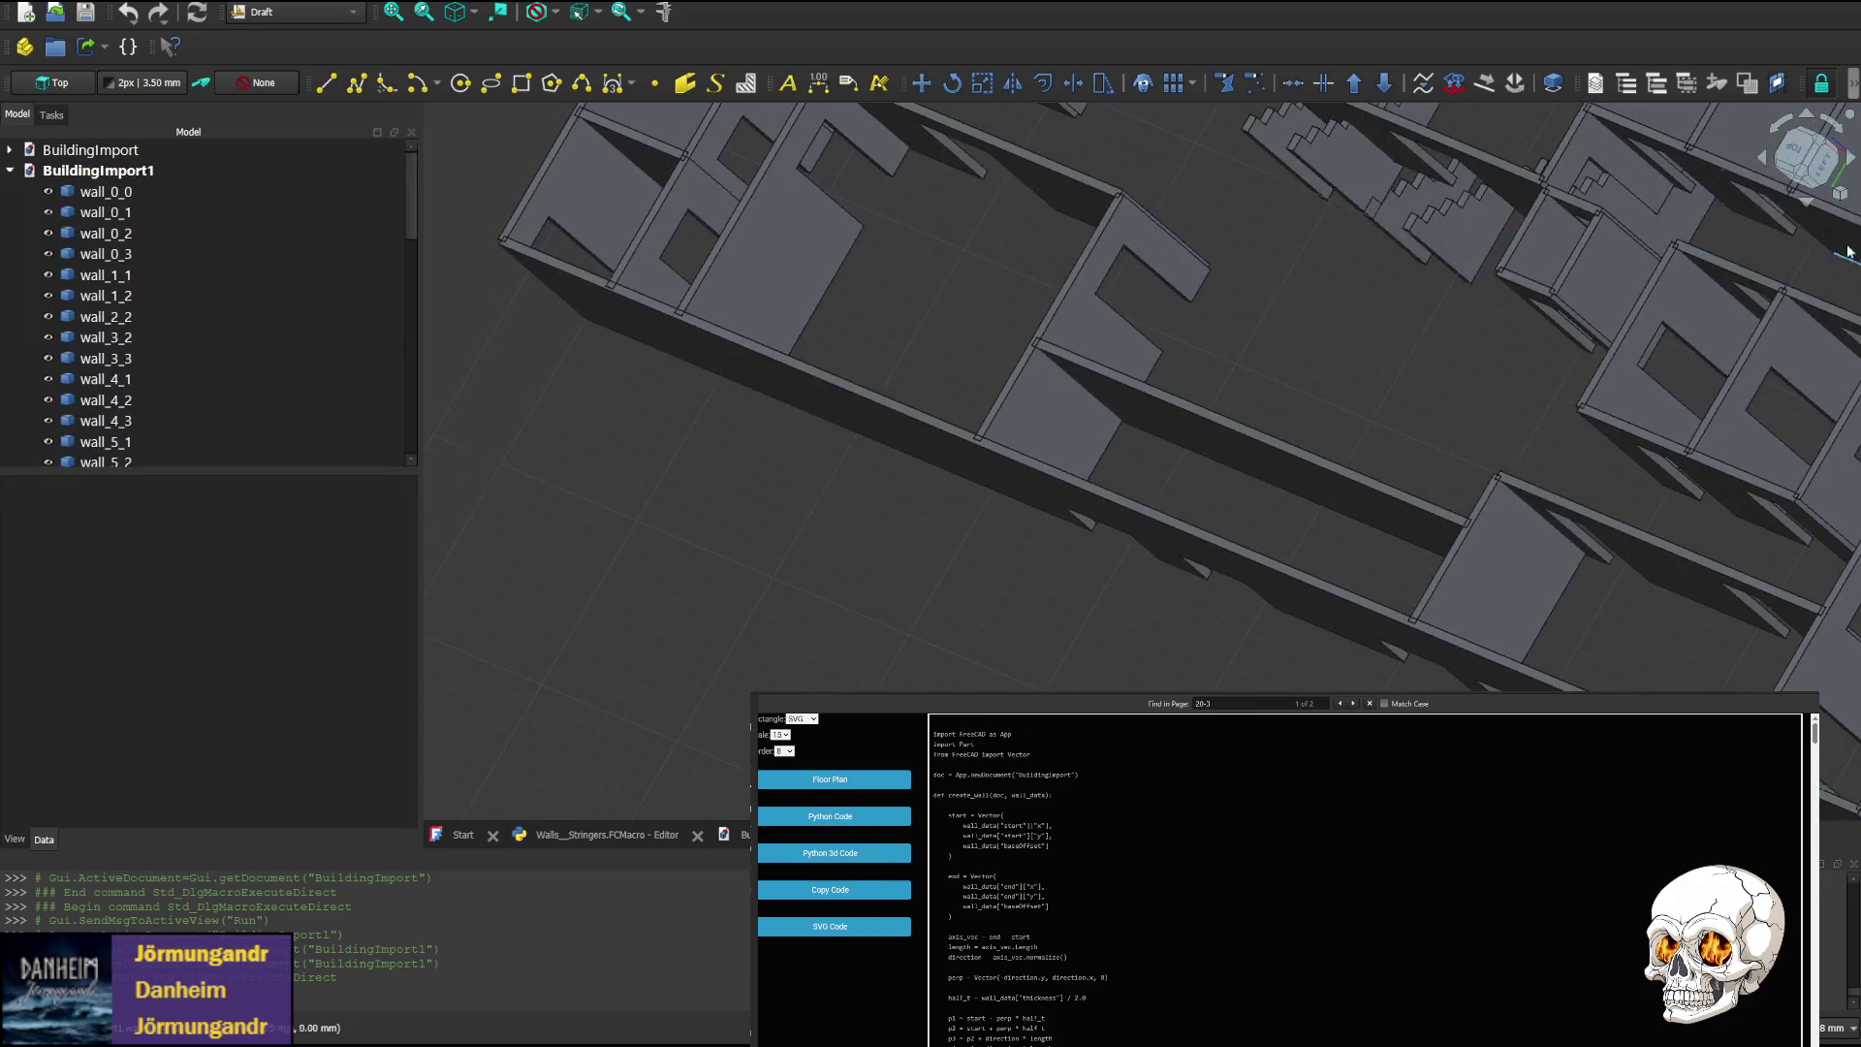
{"action": "left_click", "coordinate": [1821, 155]}
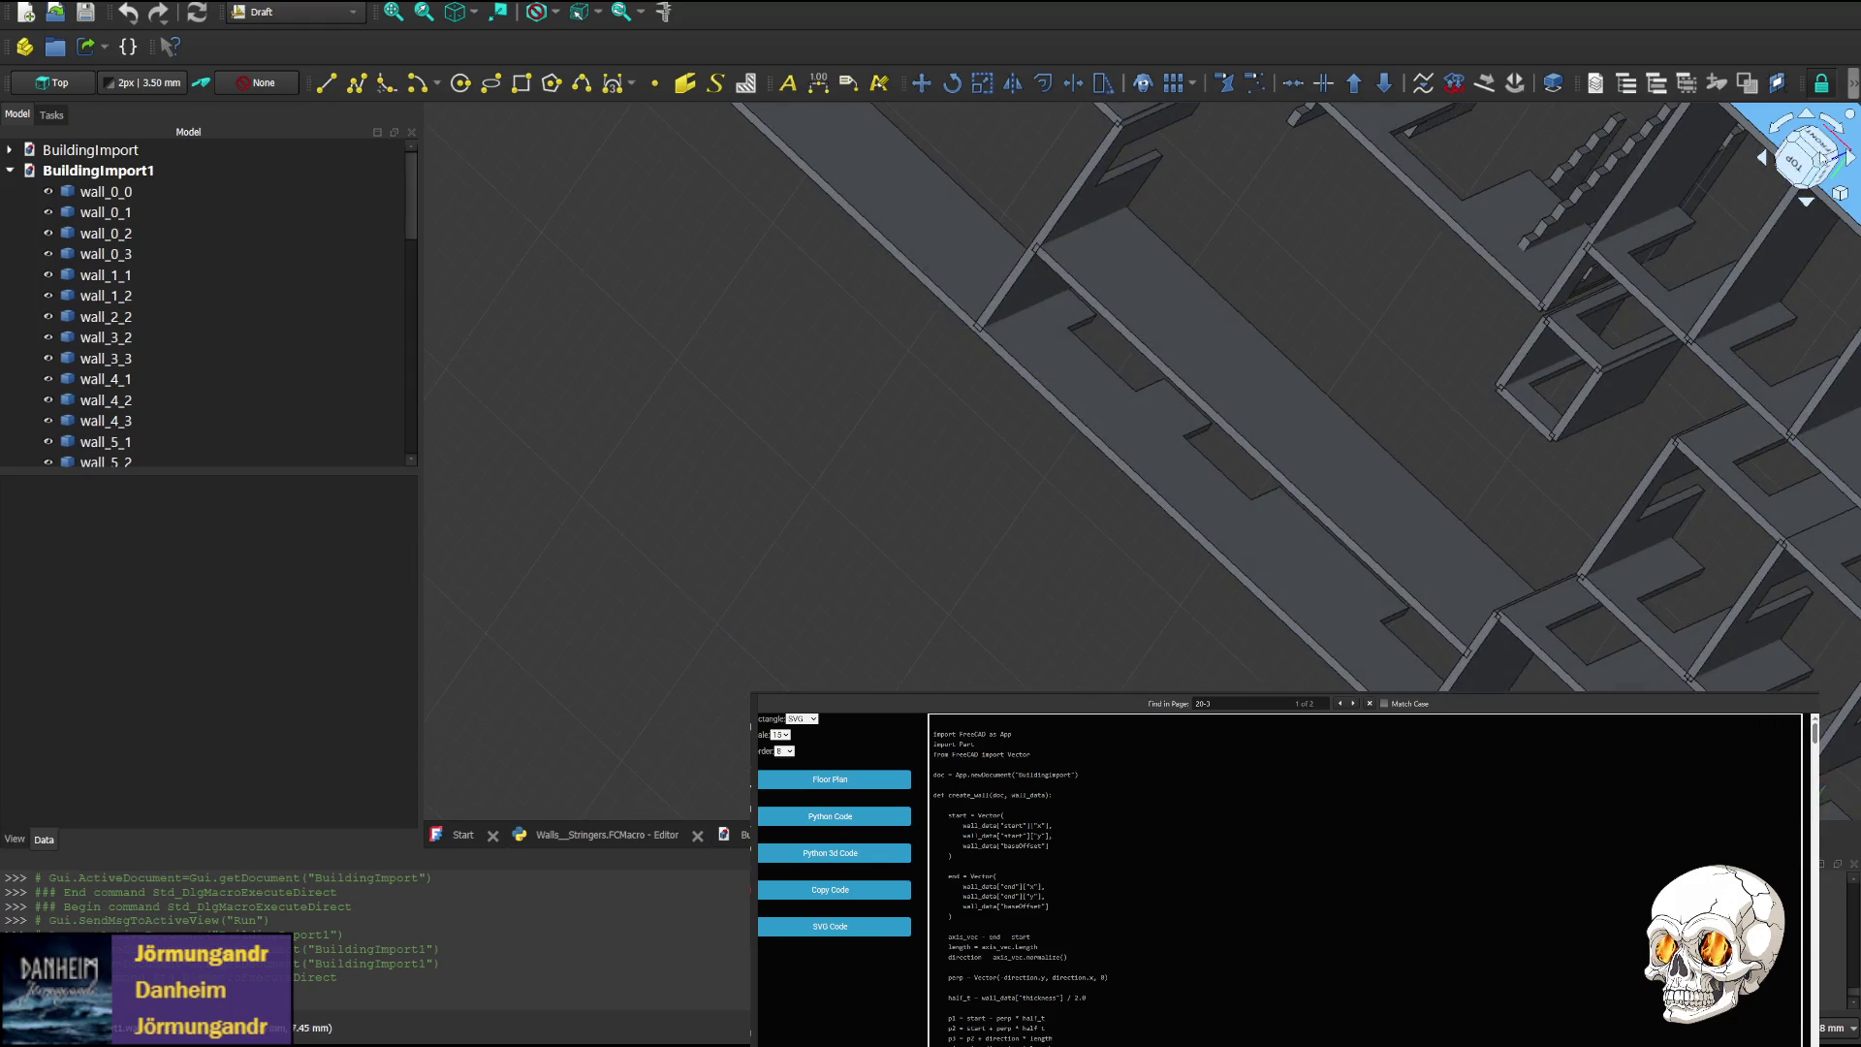
{"action": "left_click", "coordinate": [1810, 125]}
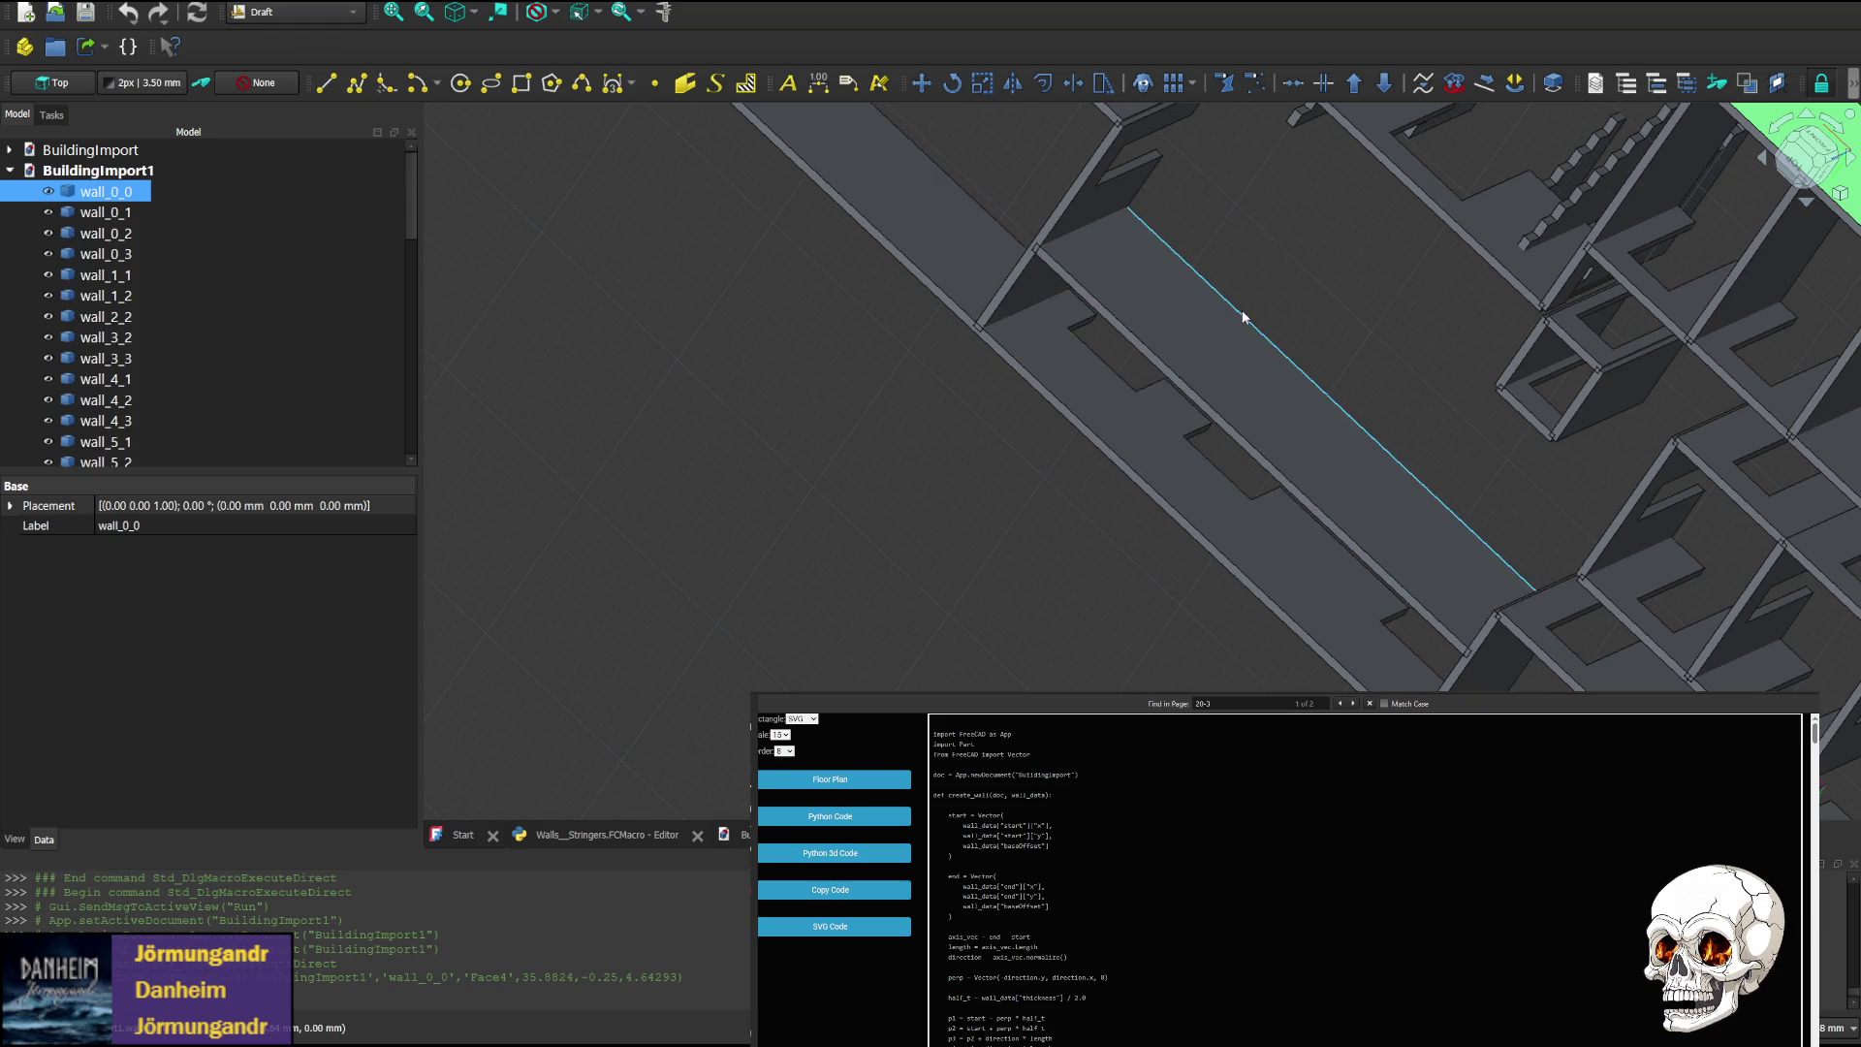
{"action": "scroll", "coordinate": [1140, 397], "scroll_direction": "up", "scroll_amount": 3}
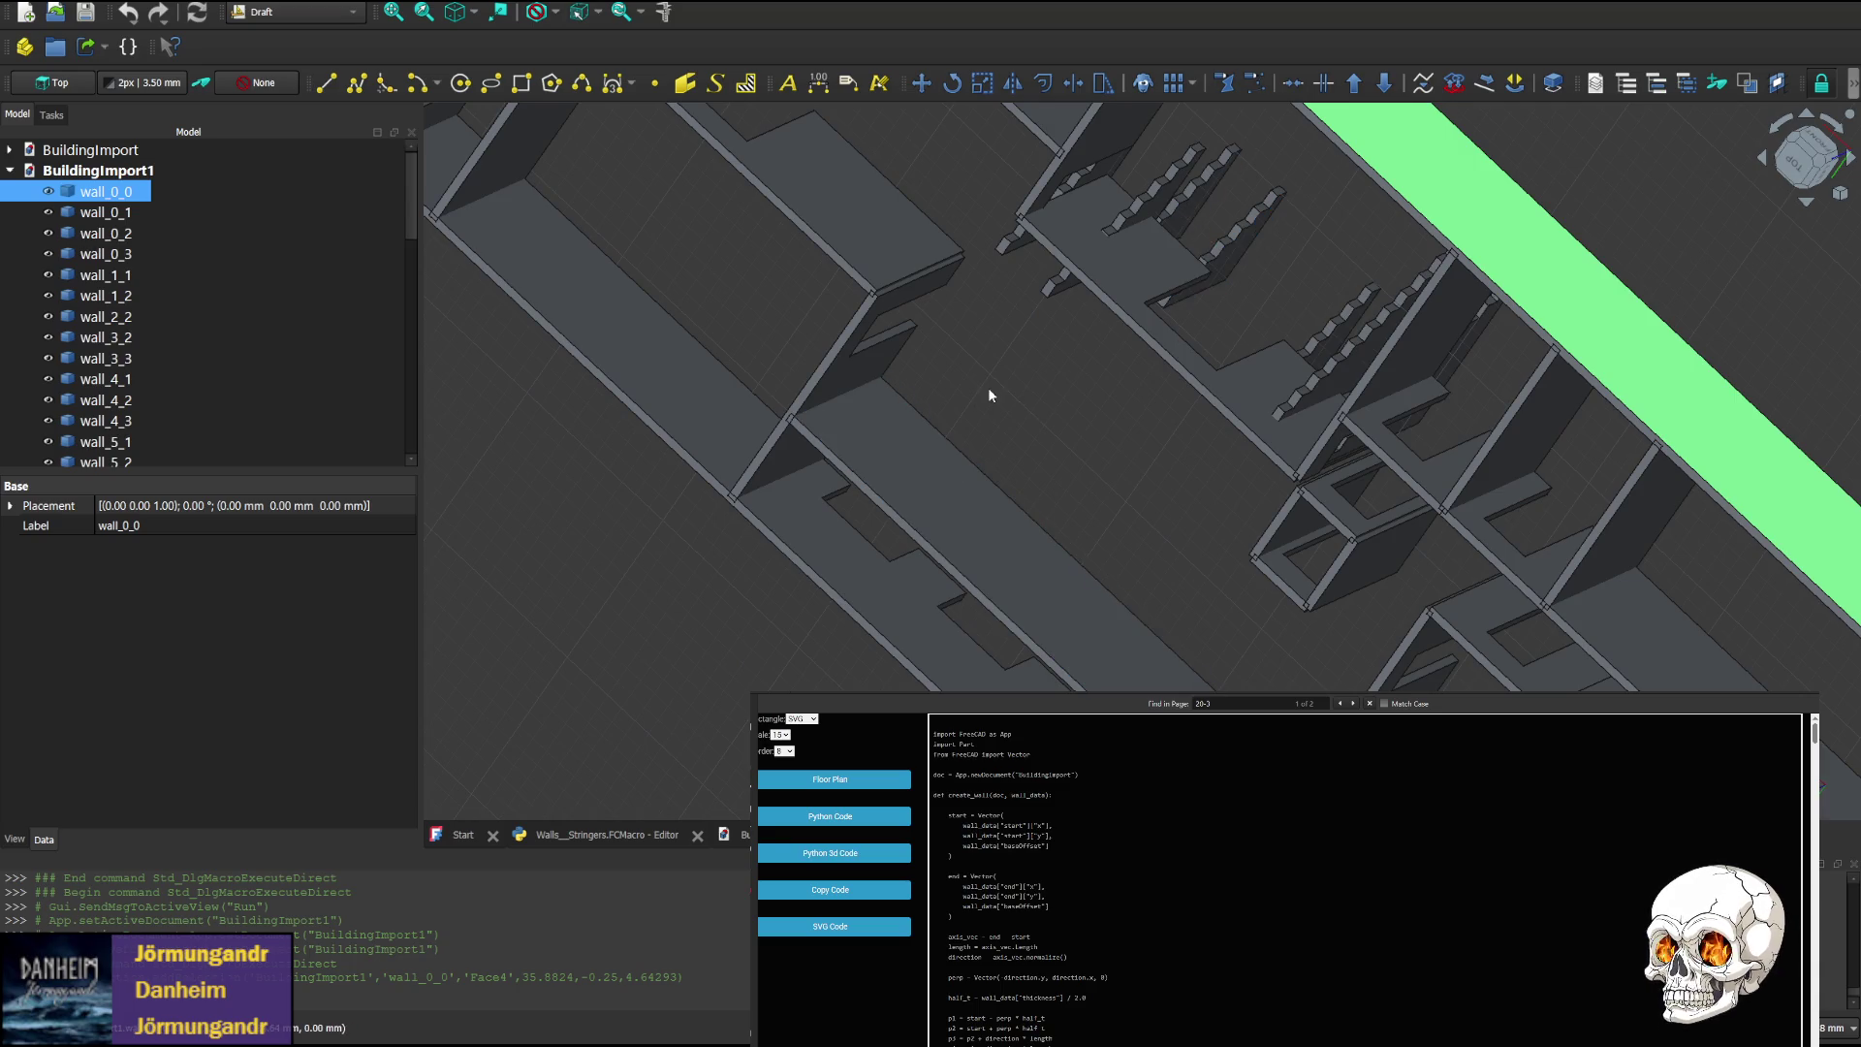
{"action": "left_click", "coordinate": [596, 836]}
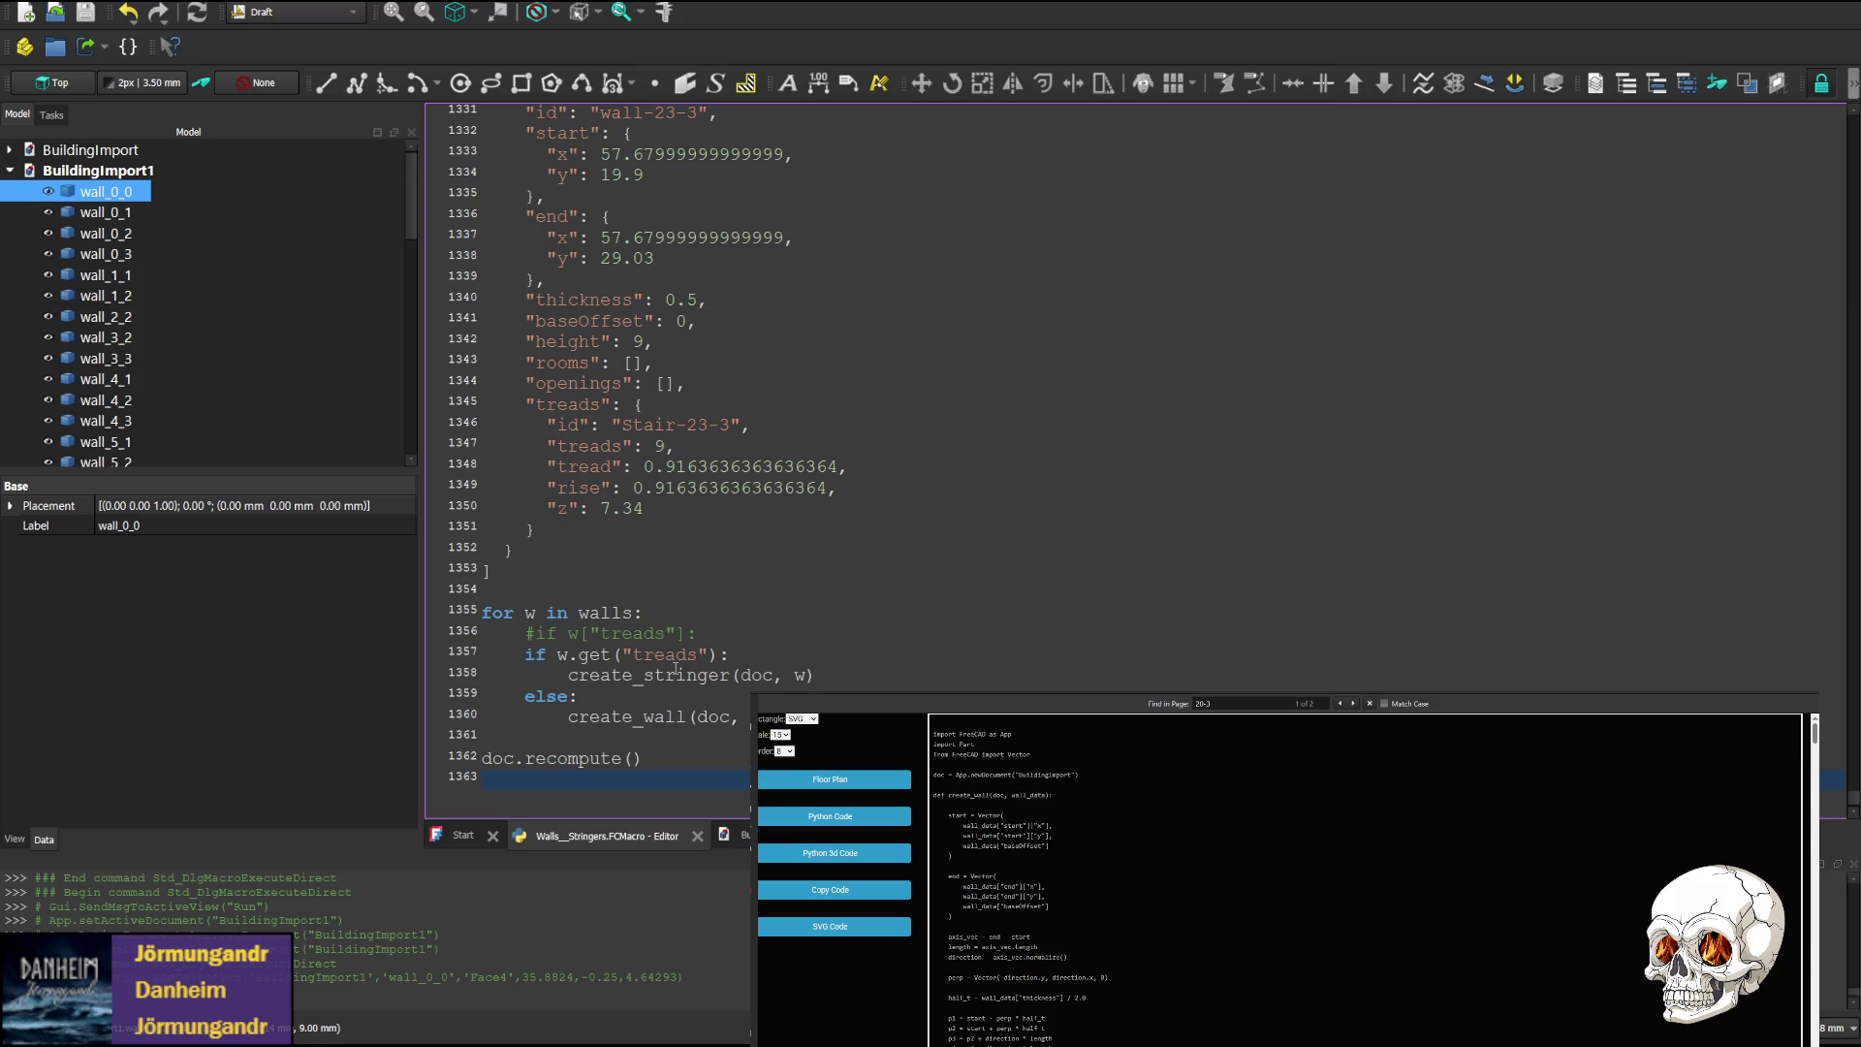
{"action": "scroll", "coordinate": [676, 669], "scroll_direction": "up", "scroll_amount": 9}
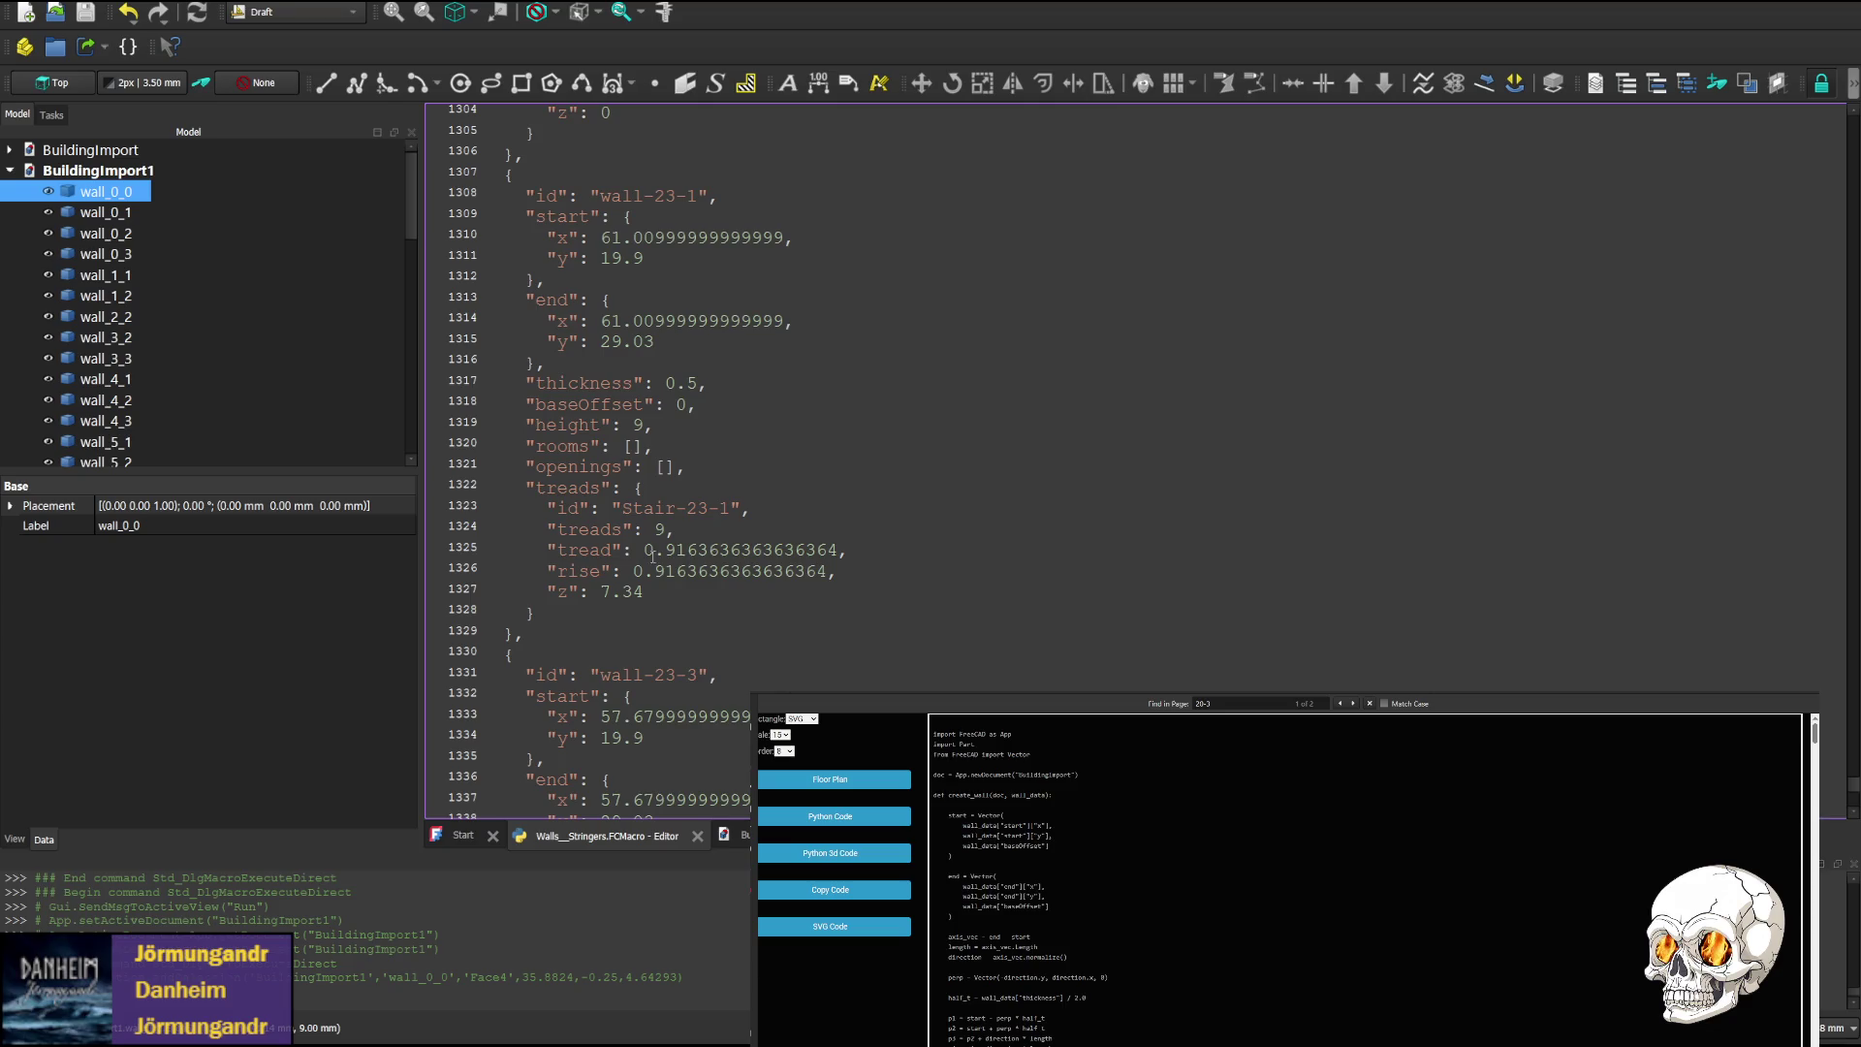
{"action": "scroll", "coordinate": [652, 555], "scroll_direction": "up", "scroll_amount": 9}
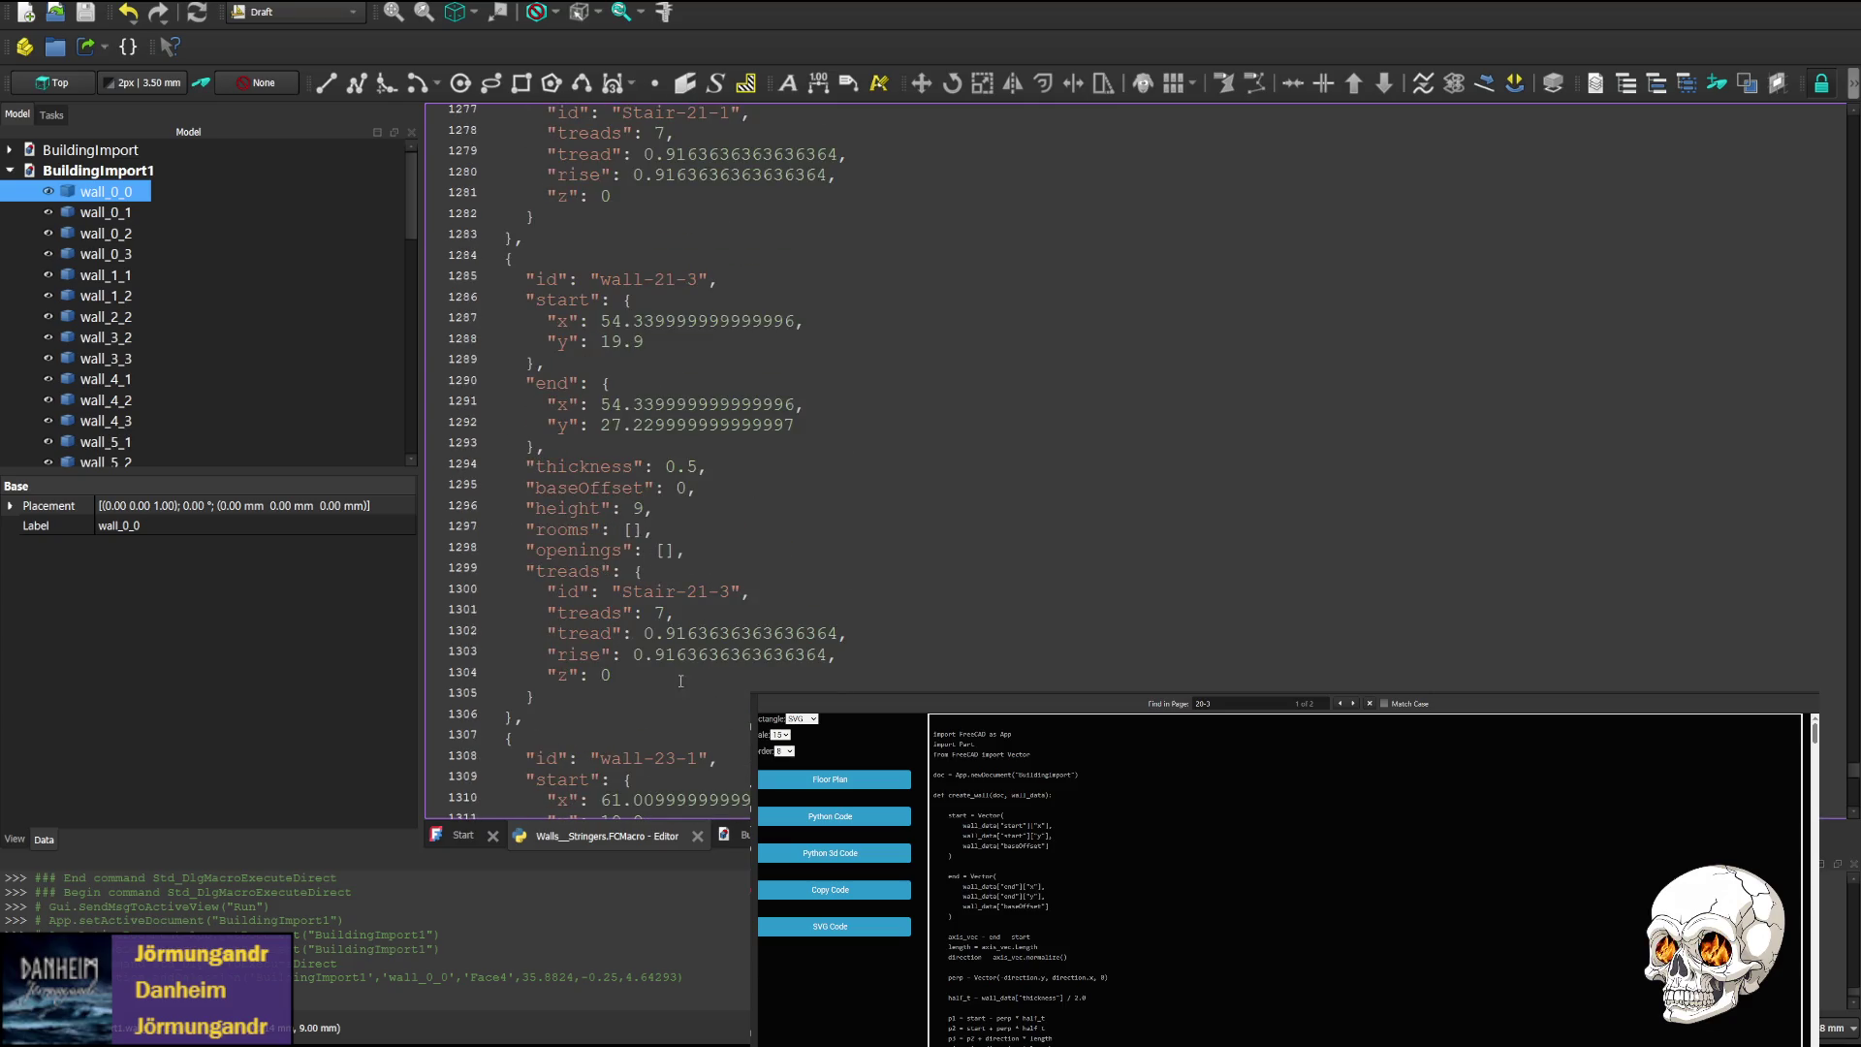
{"action": "scroll", "coordinate": [662, 661], "scroll_direction": "up", "scroll_amount": 20}
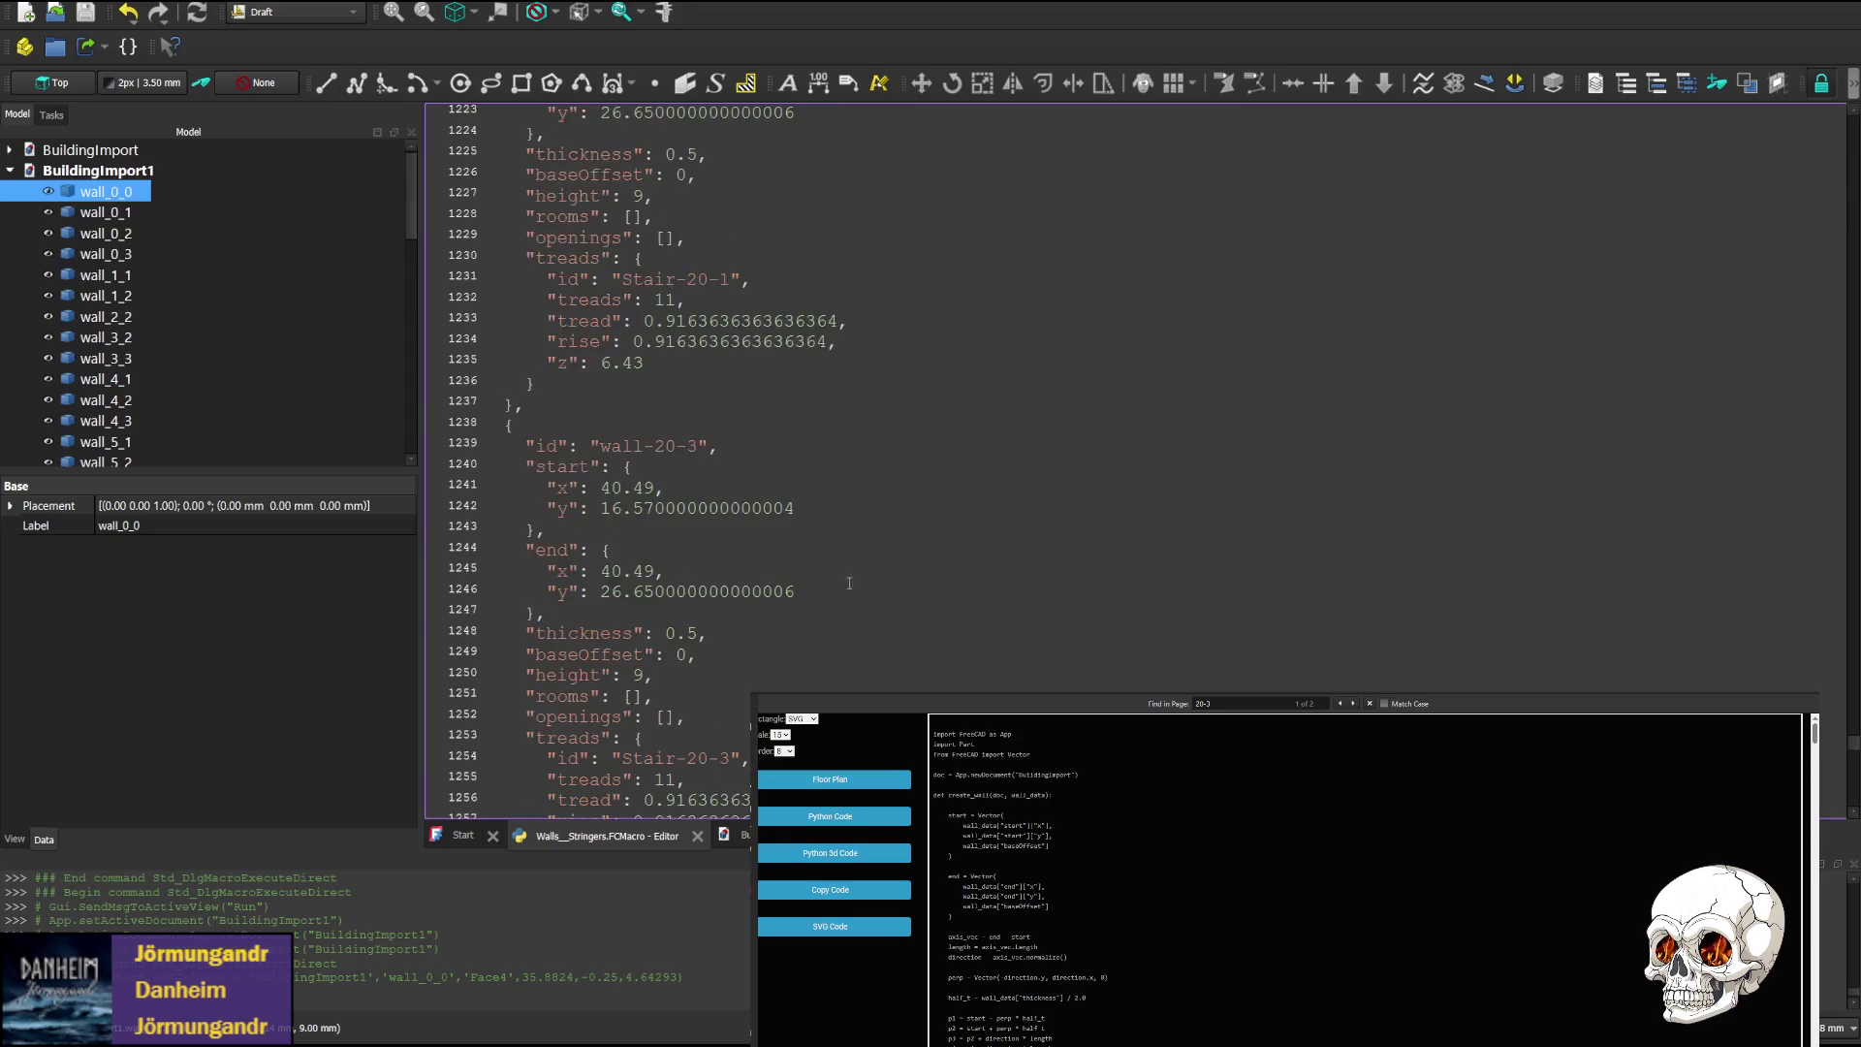
{"action": "left_click_drag", "start_coordinate": [1855, 741], "coordinate": [1845, 126]}
{"action": "scroll", "coordinate": [803, 591], "scroll_direction": "down", "scroll_amount": 10}
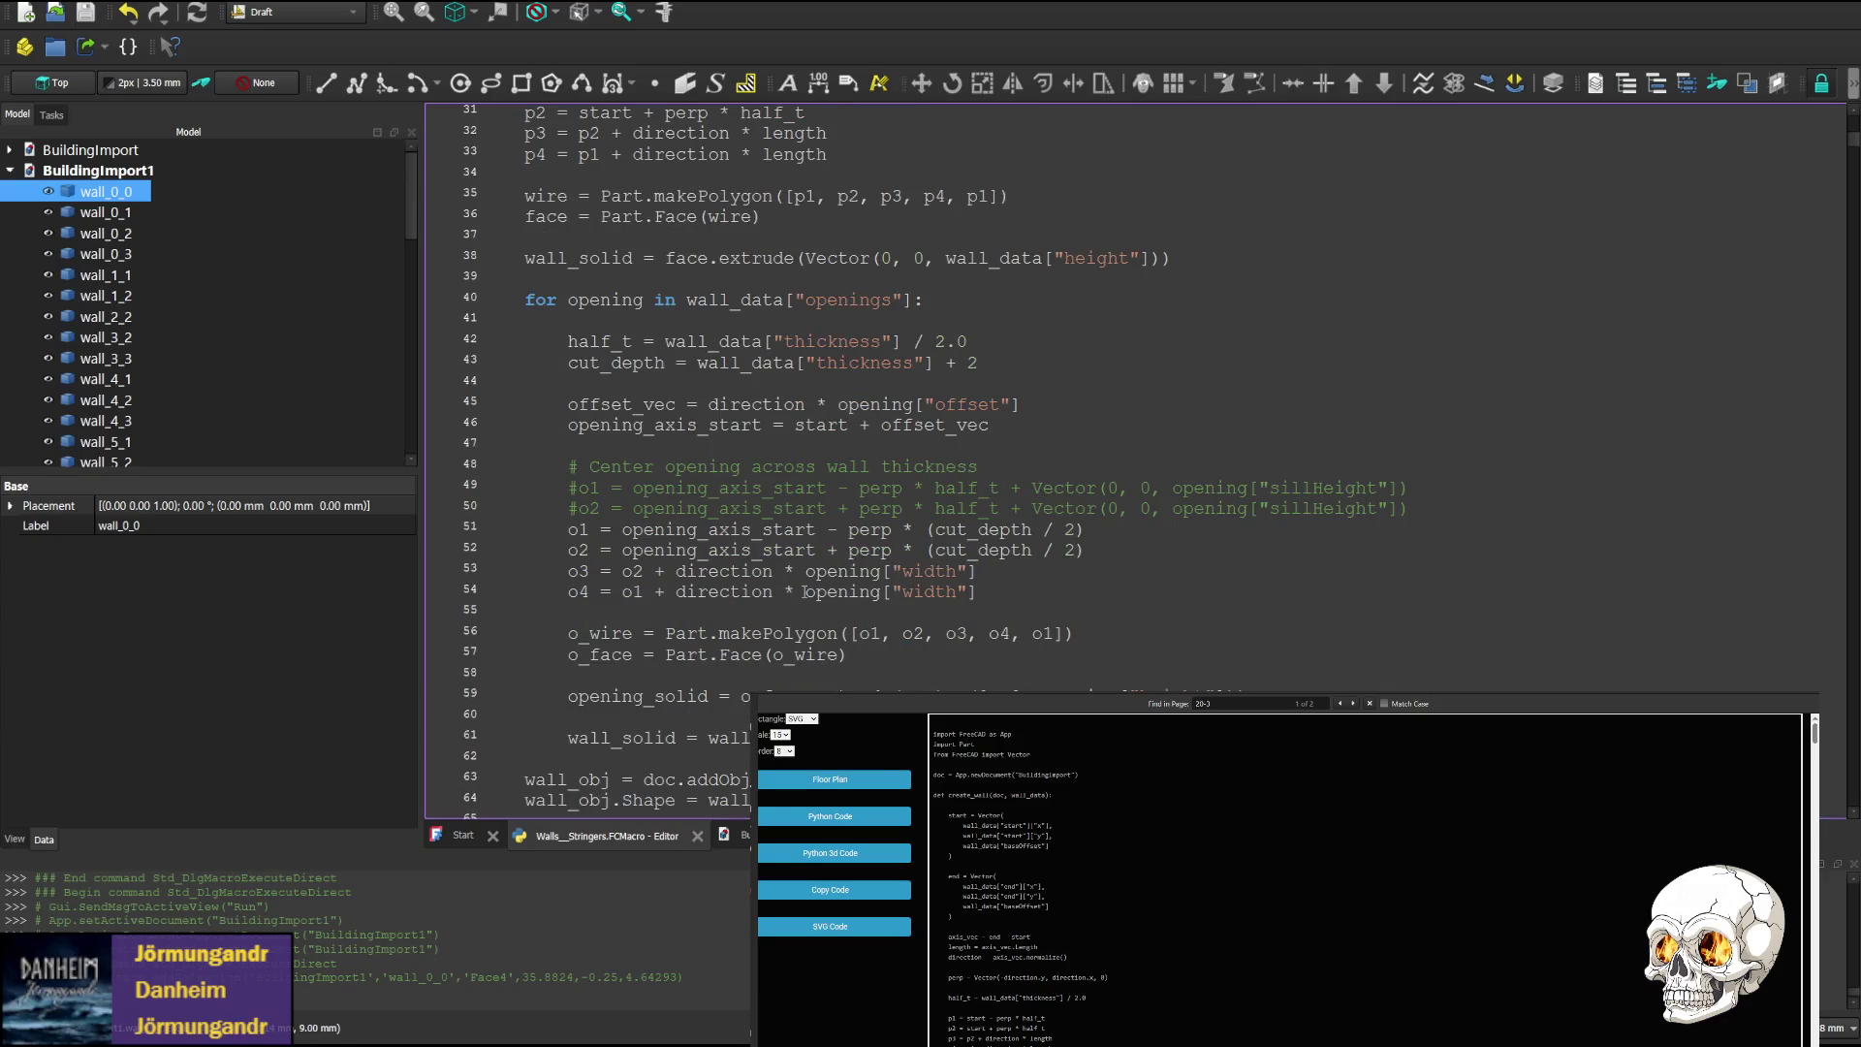
{"action": "scroll", "coordinate": [745, 476], "scroll_direction": "up", "scroll_amount": 2}
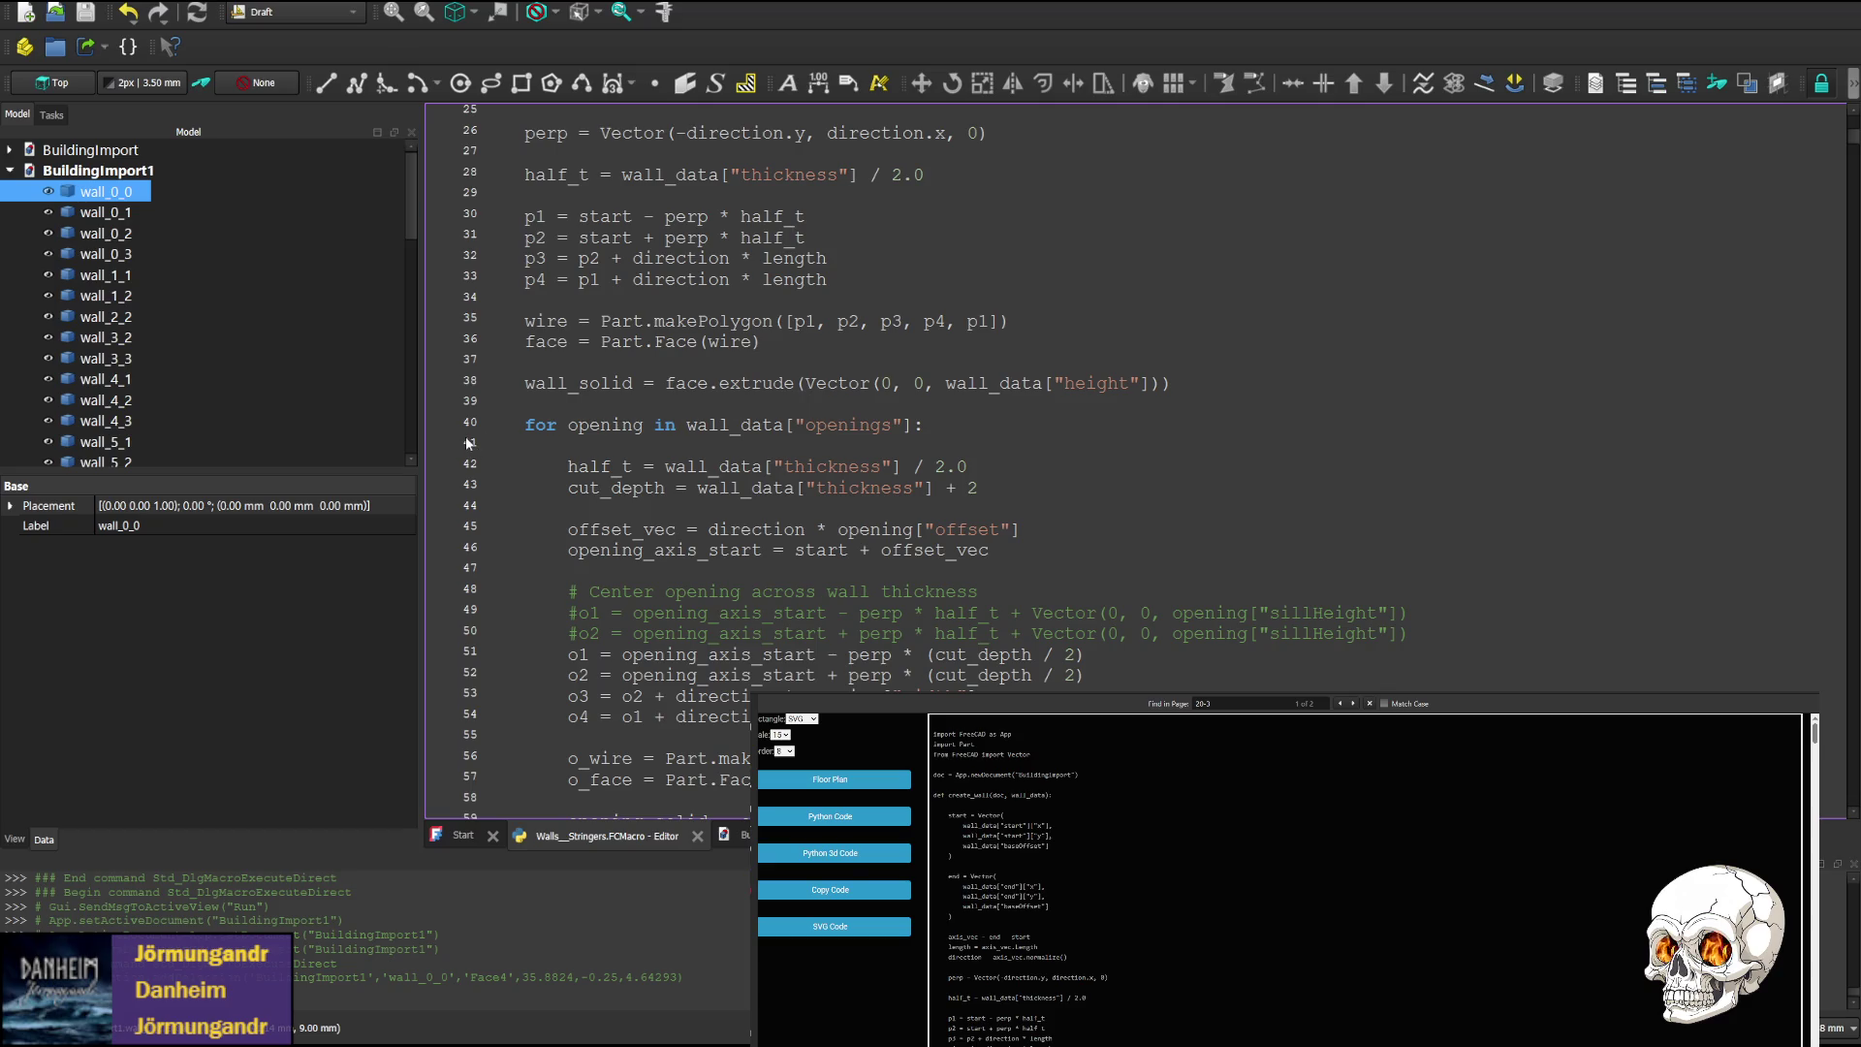
{"action": "scroll", "coordinate": [696, 532], "scroll_direction": "down", "scroll_amount": 7}
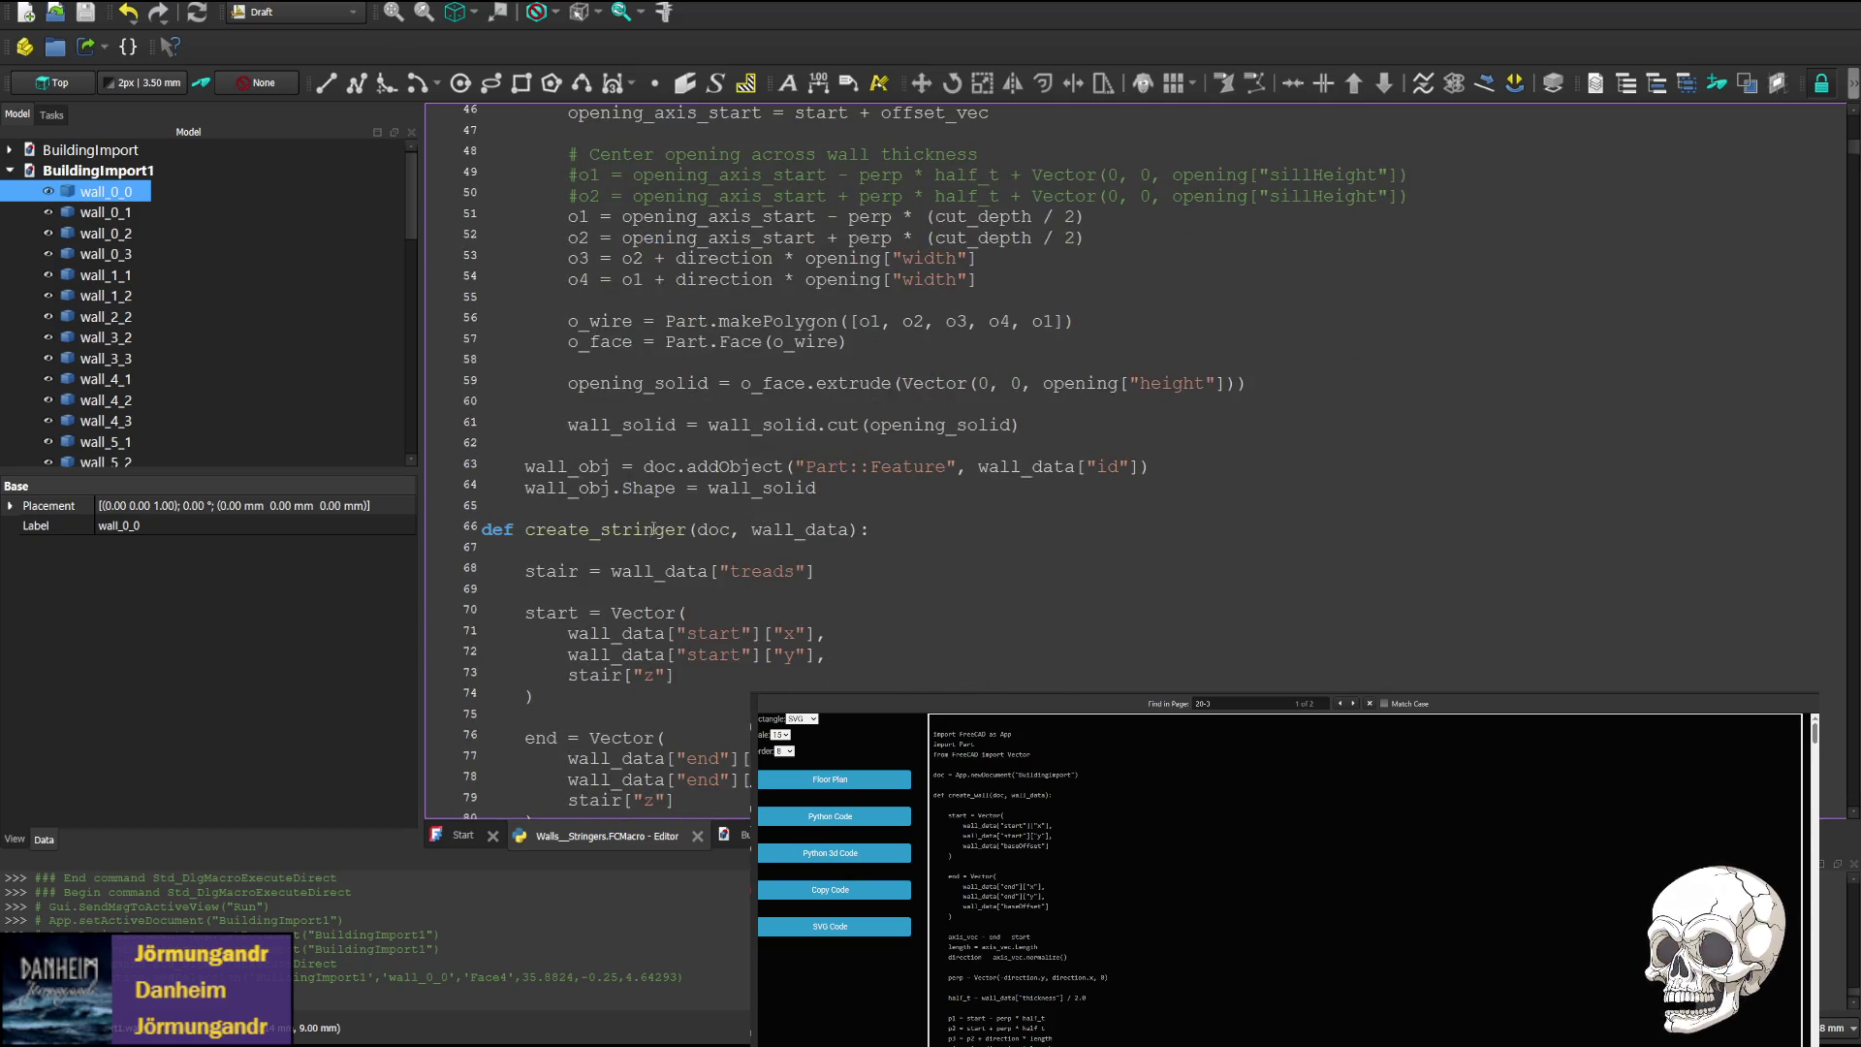
{"action": "scroll", "coordinate": [639, 427], "scroll_direction": "down", "scroll_amount": 4}
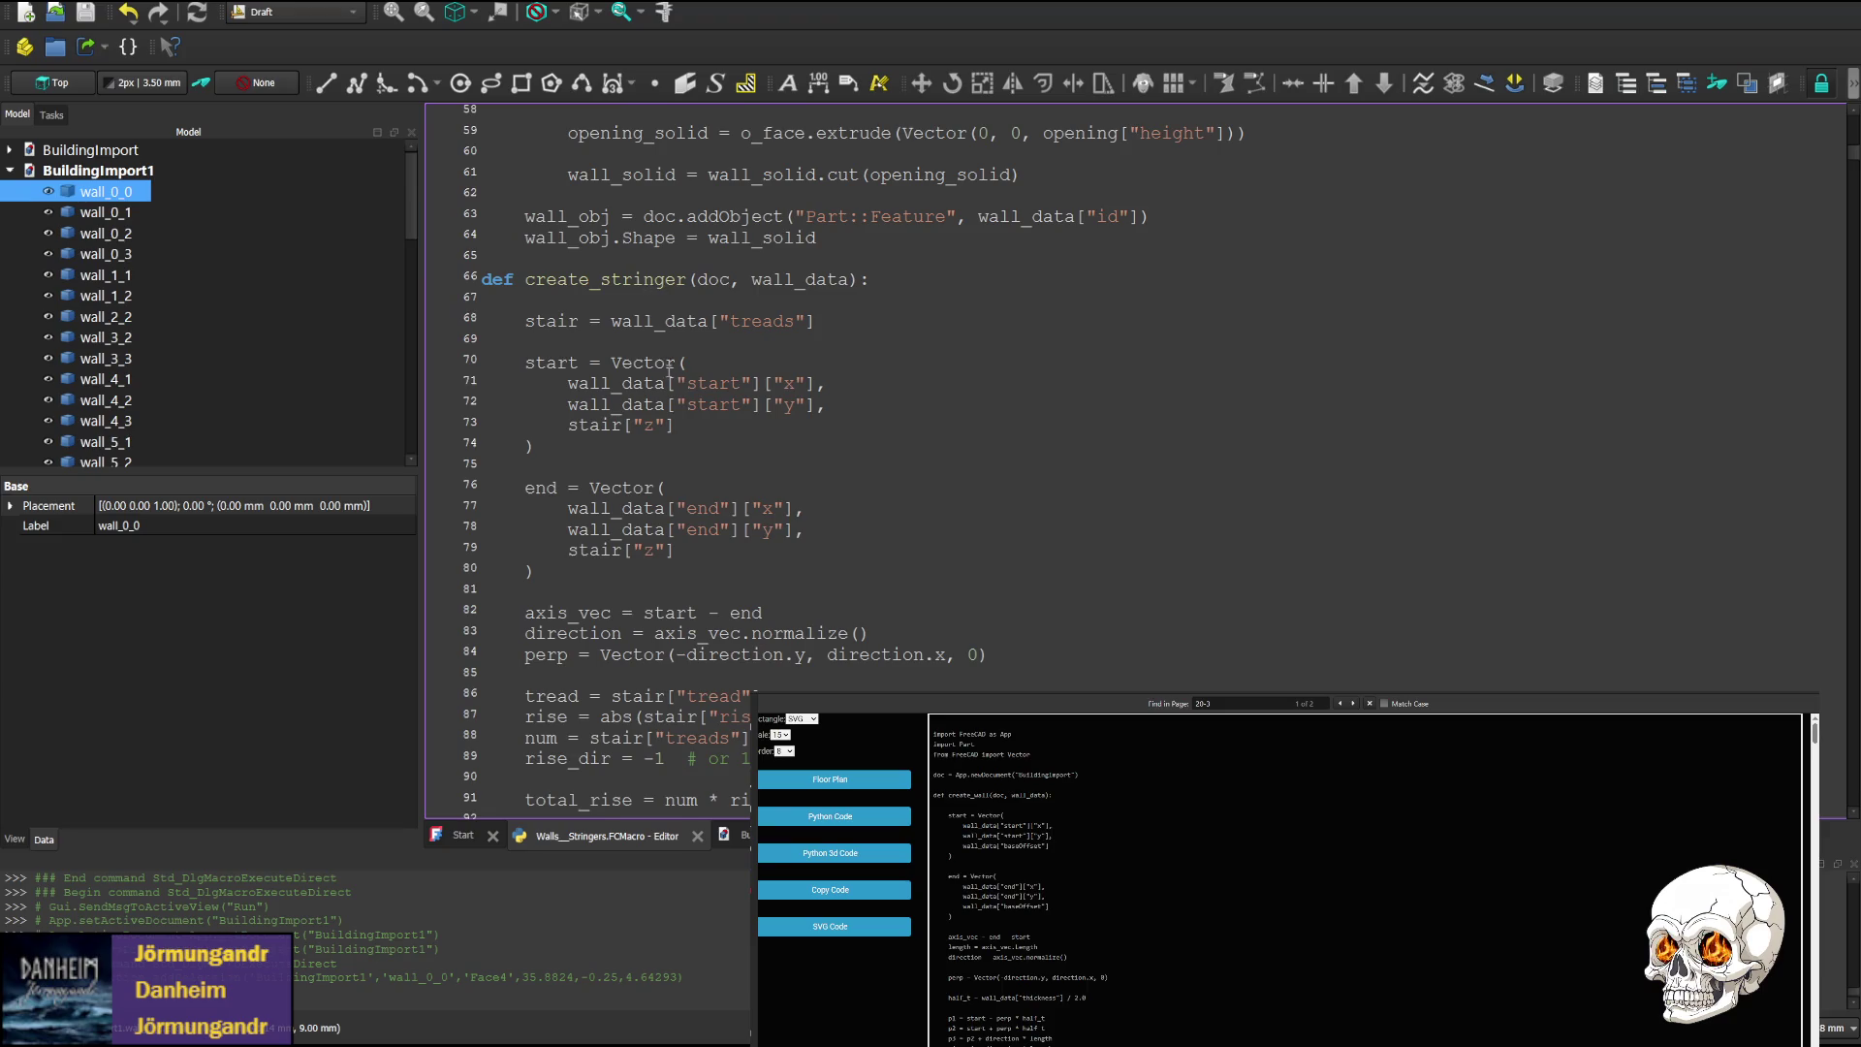
{"action": "scroll", "coordinate": [646, 283], "scroll_direction": "down", "scroll_amount": 2}
{"action": "scroll", "coordinate": [798, 317], "scroll_direction": "up", "scroll_amount": 1}
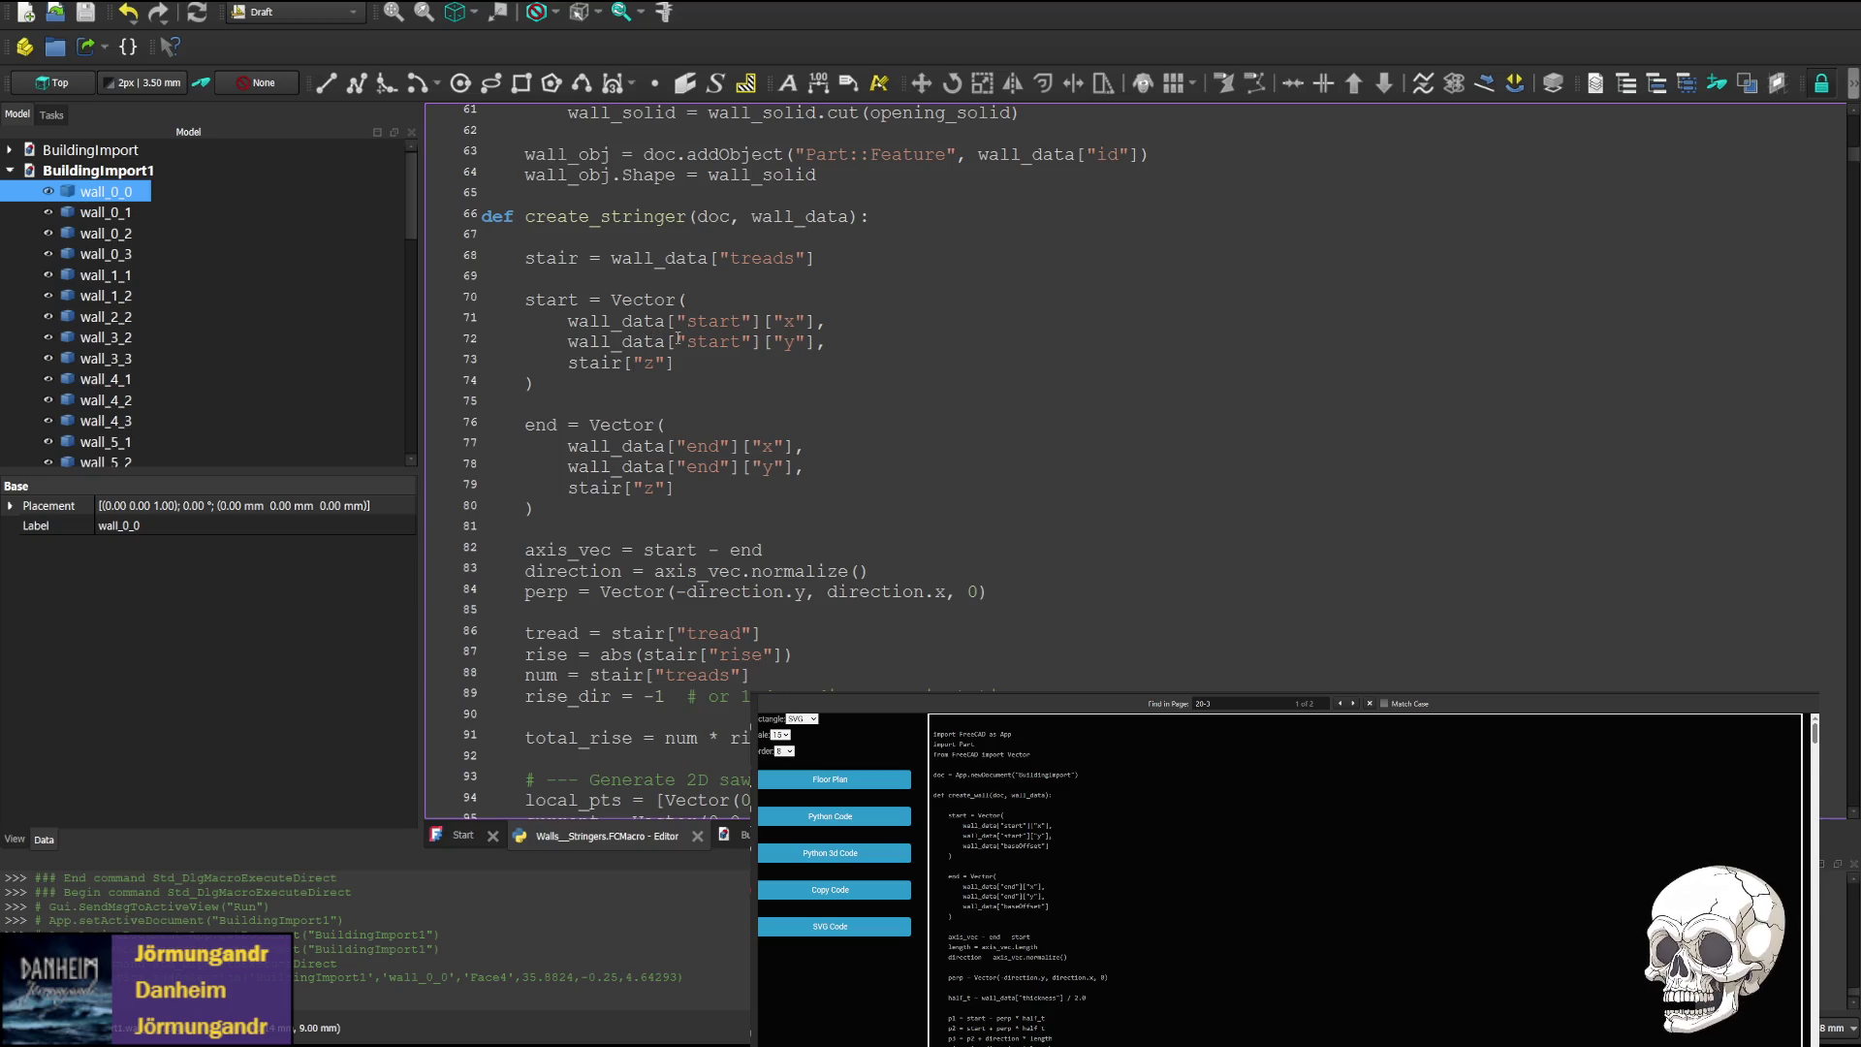
{"action": "scroll", "coordinate": [679, 368], "scroll_direction": "down", "scroll_amount": 3}
{"action": "scroll", "coordinate": [575, 536], "scroll_direction": "up", "scroll_amount": 1}
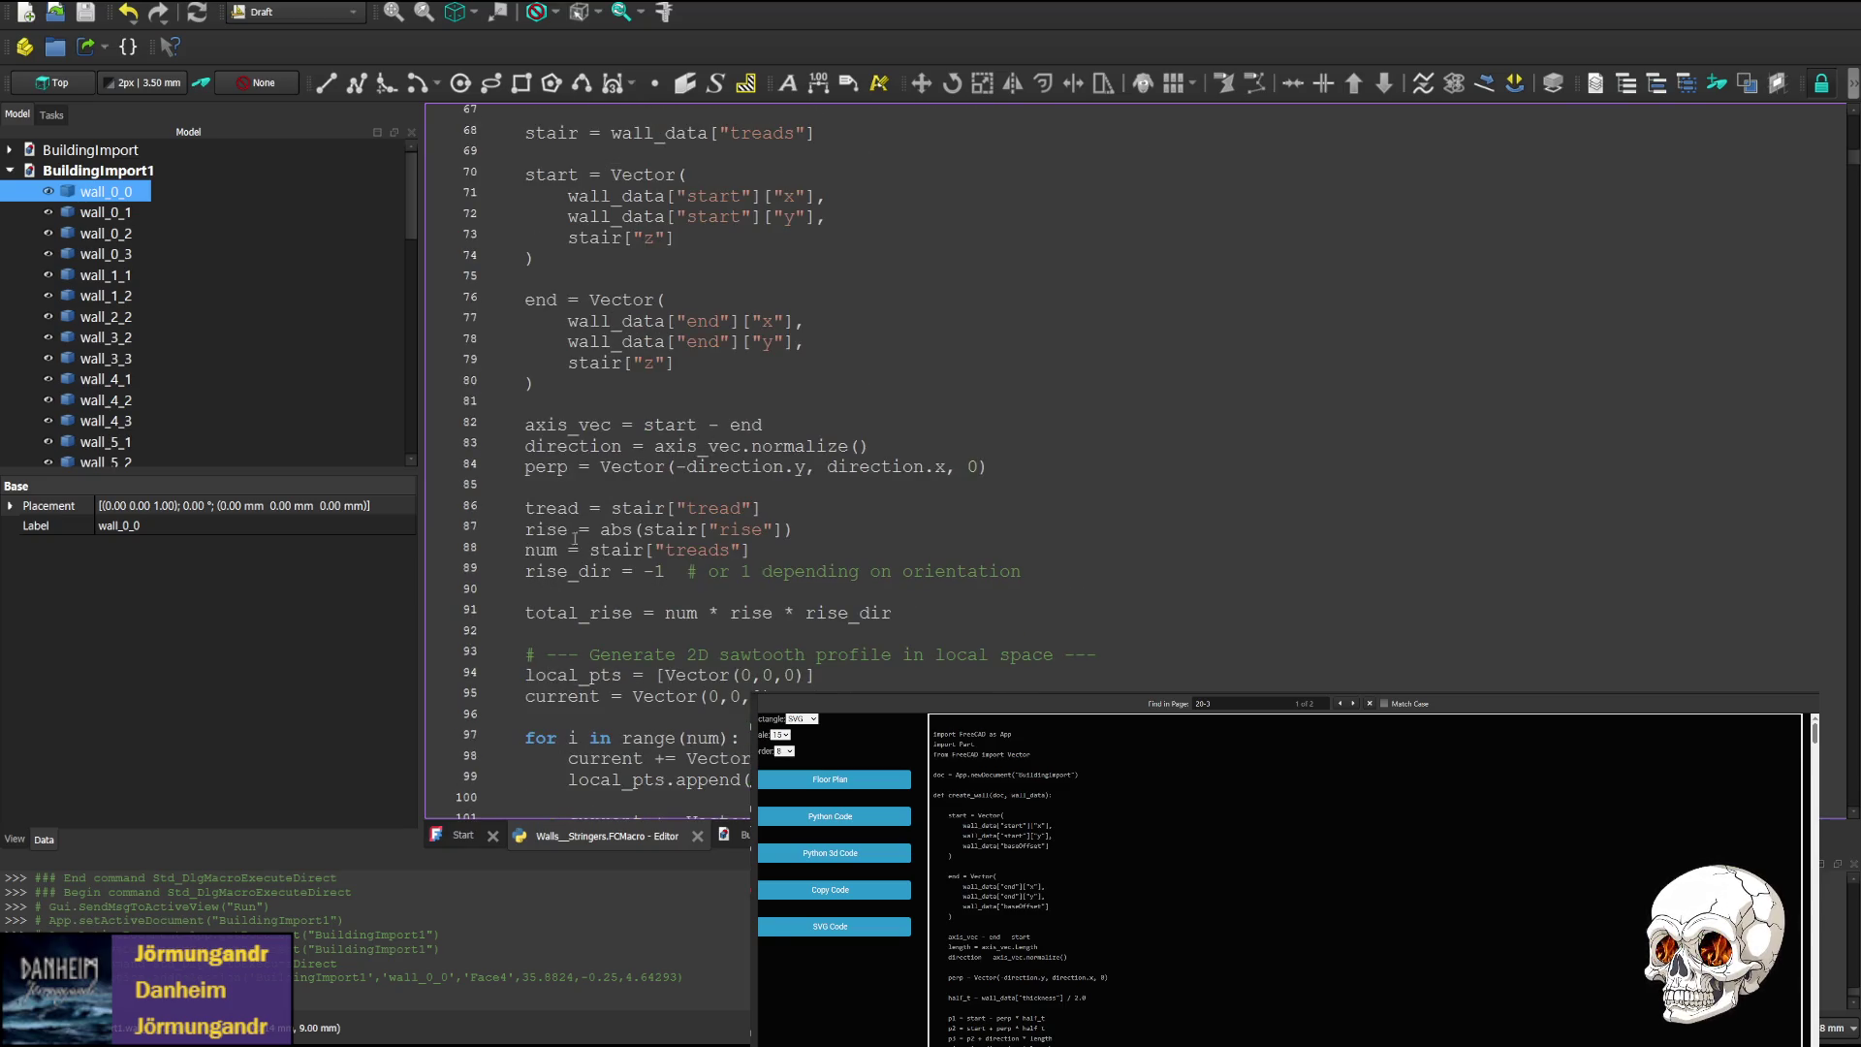
{"action": "left_click", "coordinate": [548, 524]}
{"action": "scroll", "coordinate": [654, 414], "scroll_direction": "down", "scroll_amount": 3}
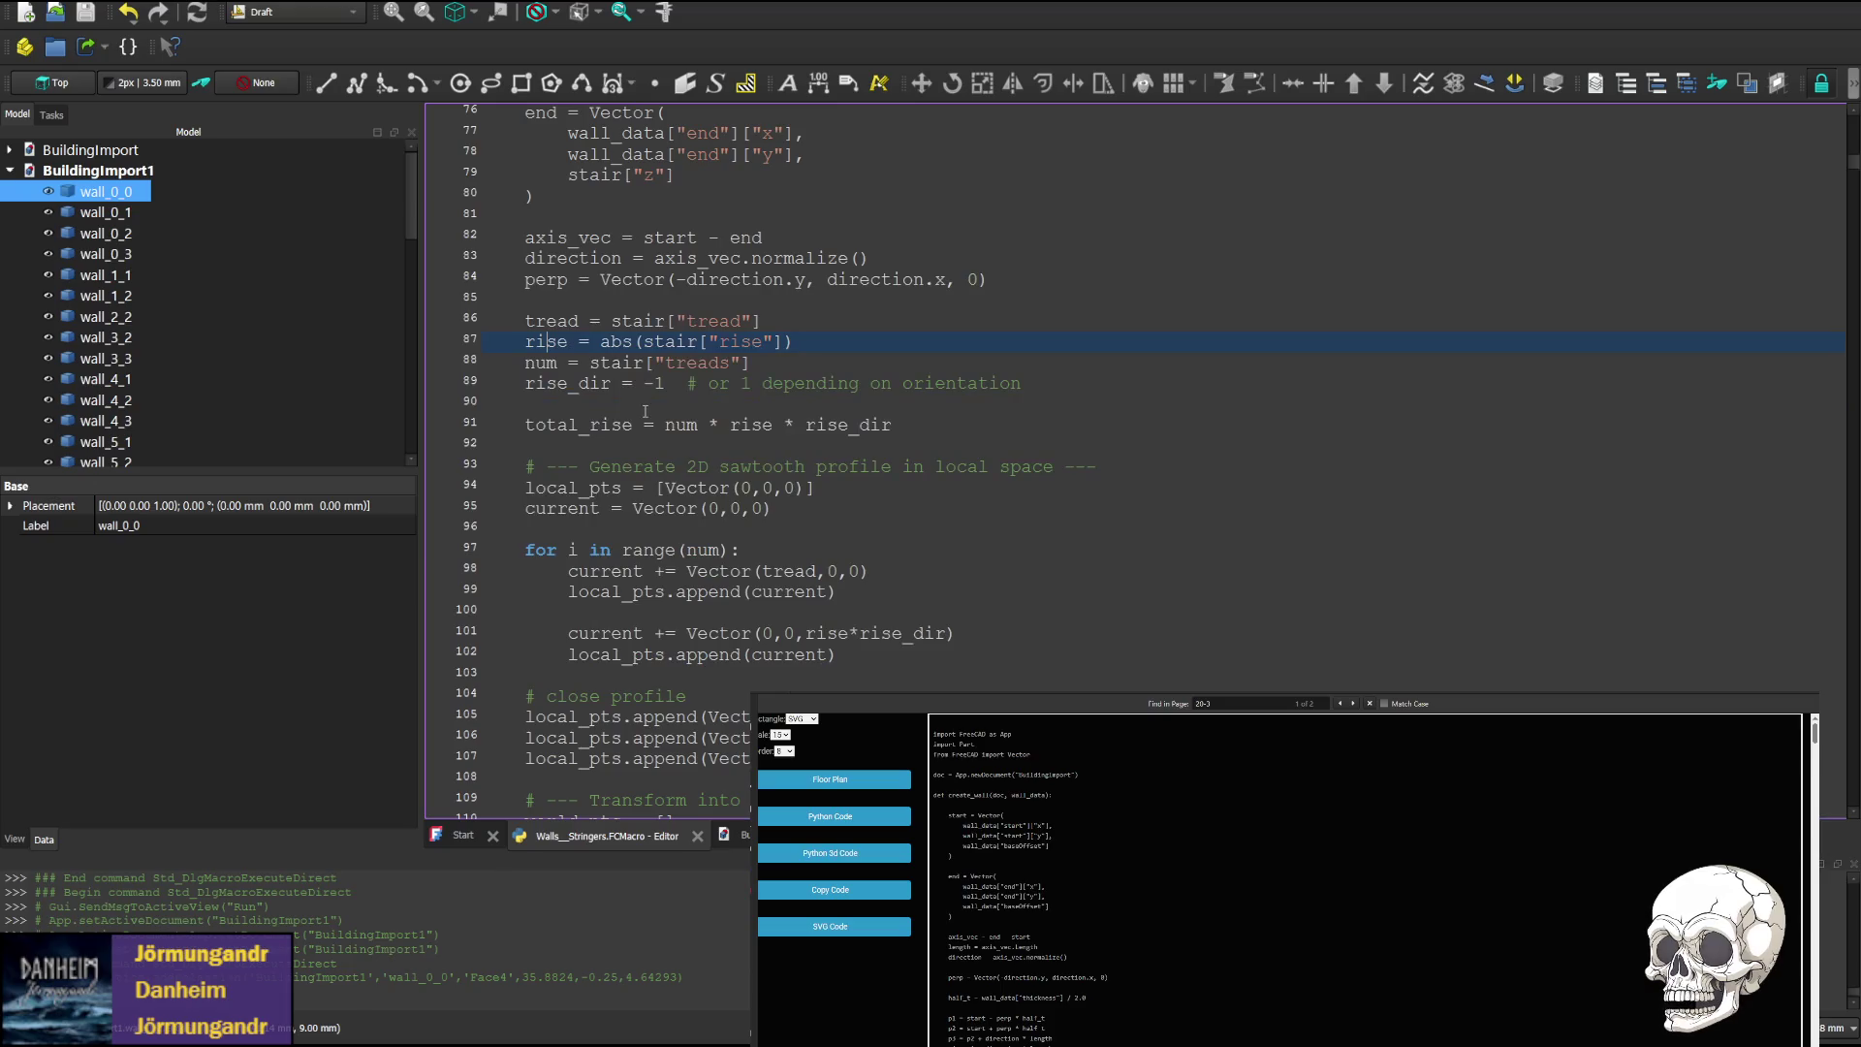
{"action": "scroll", "coordinate": [654, 414], "scroll_direction": "down", "scroll_amount": 1}
{"action": "left_click", "coordinate": [696, 488]}
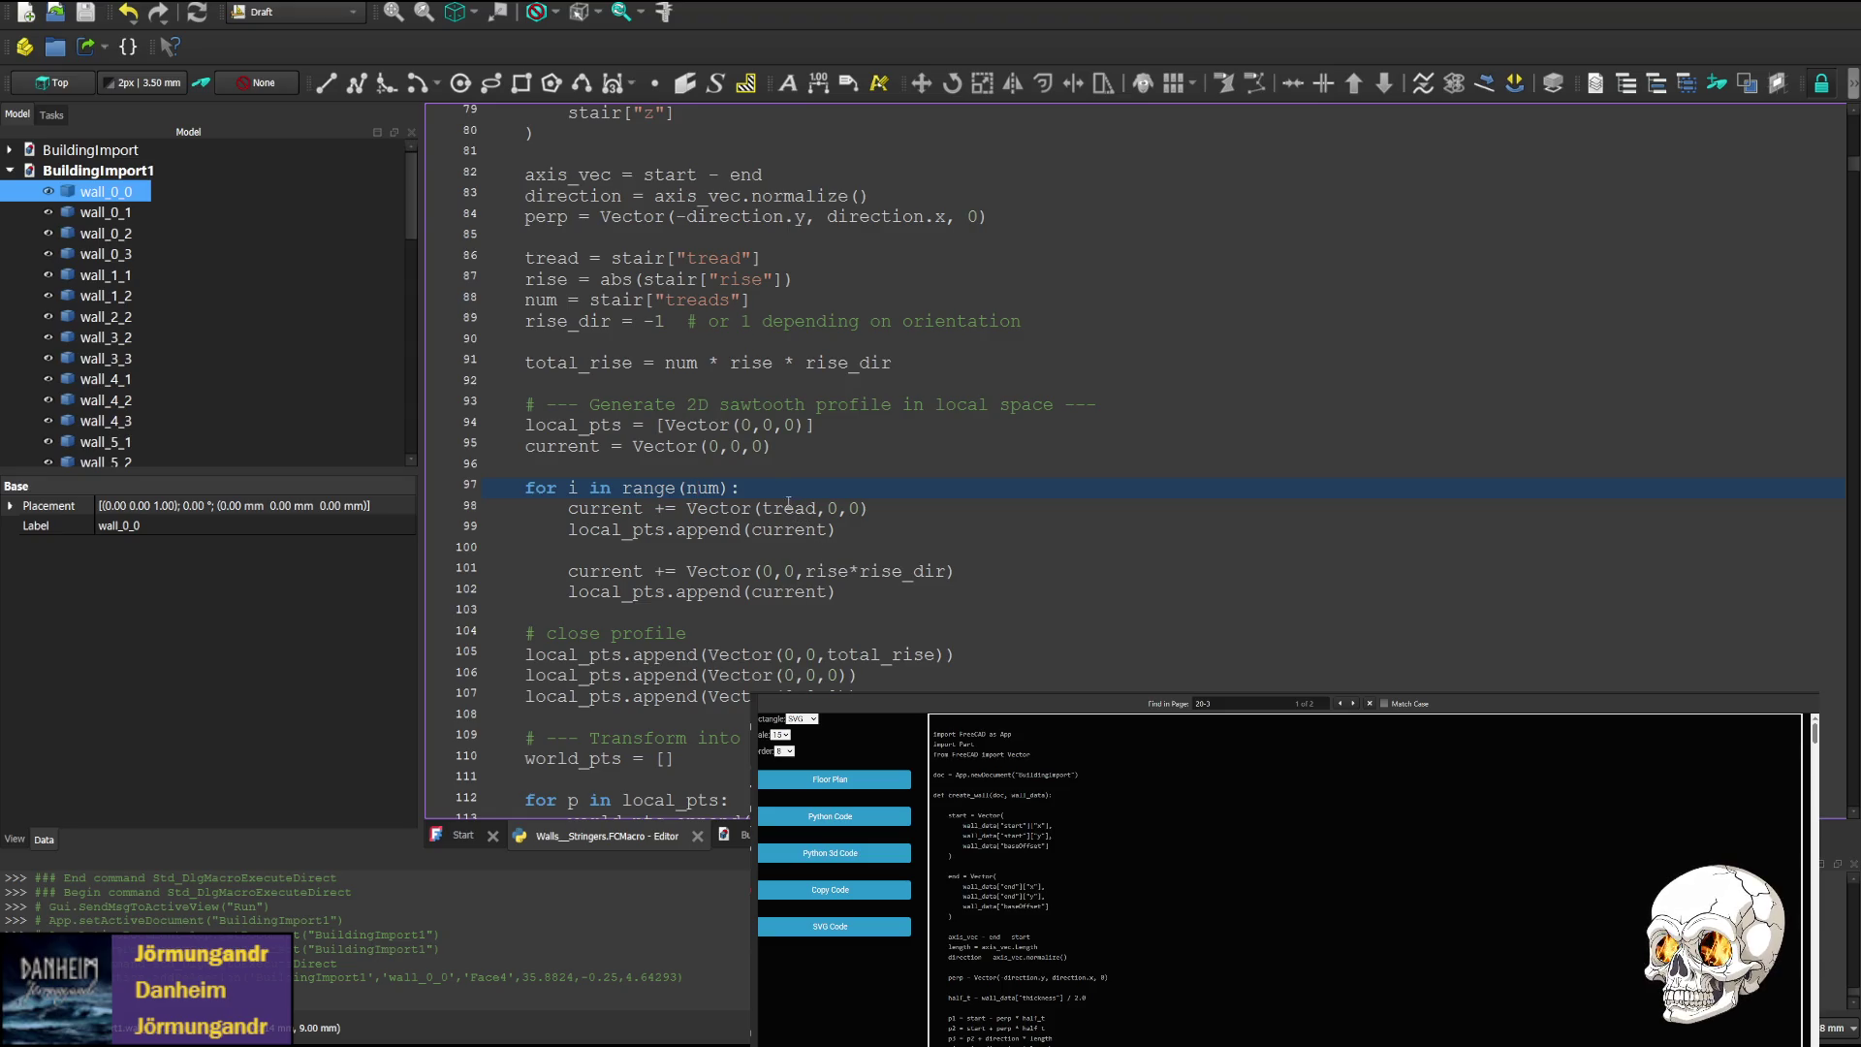
{"action": "left_click", "coordinate": [879, 654]}
{"action": "double_click", "coordinate": [879, 654]}
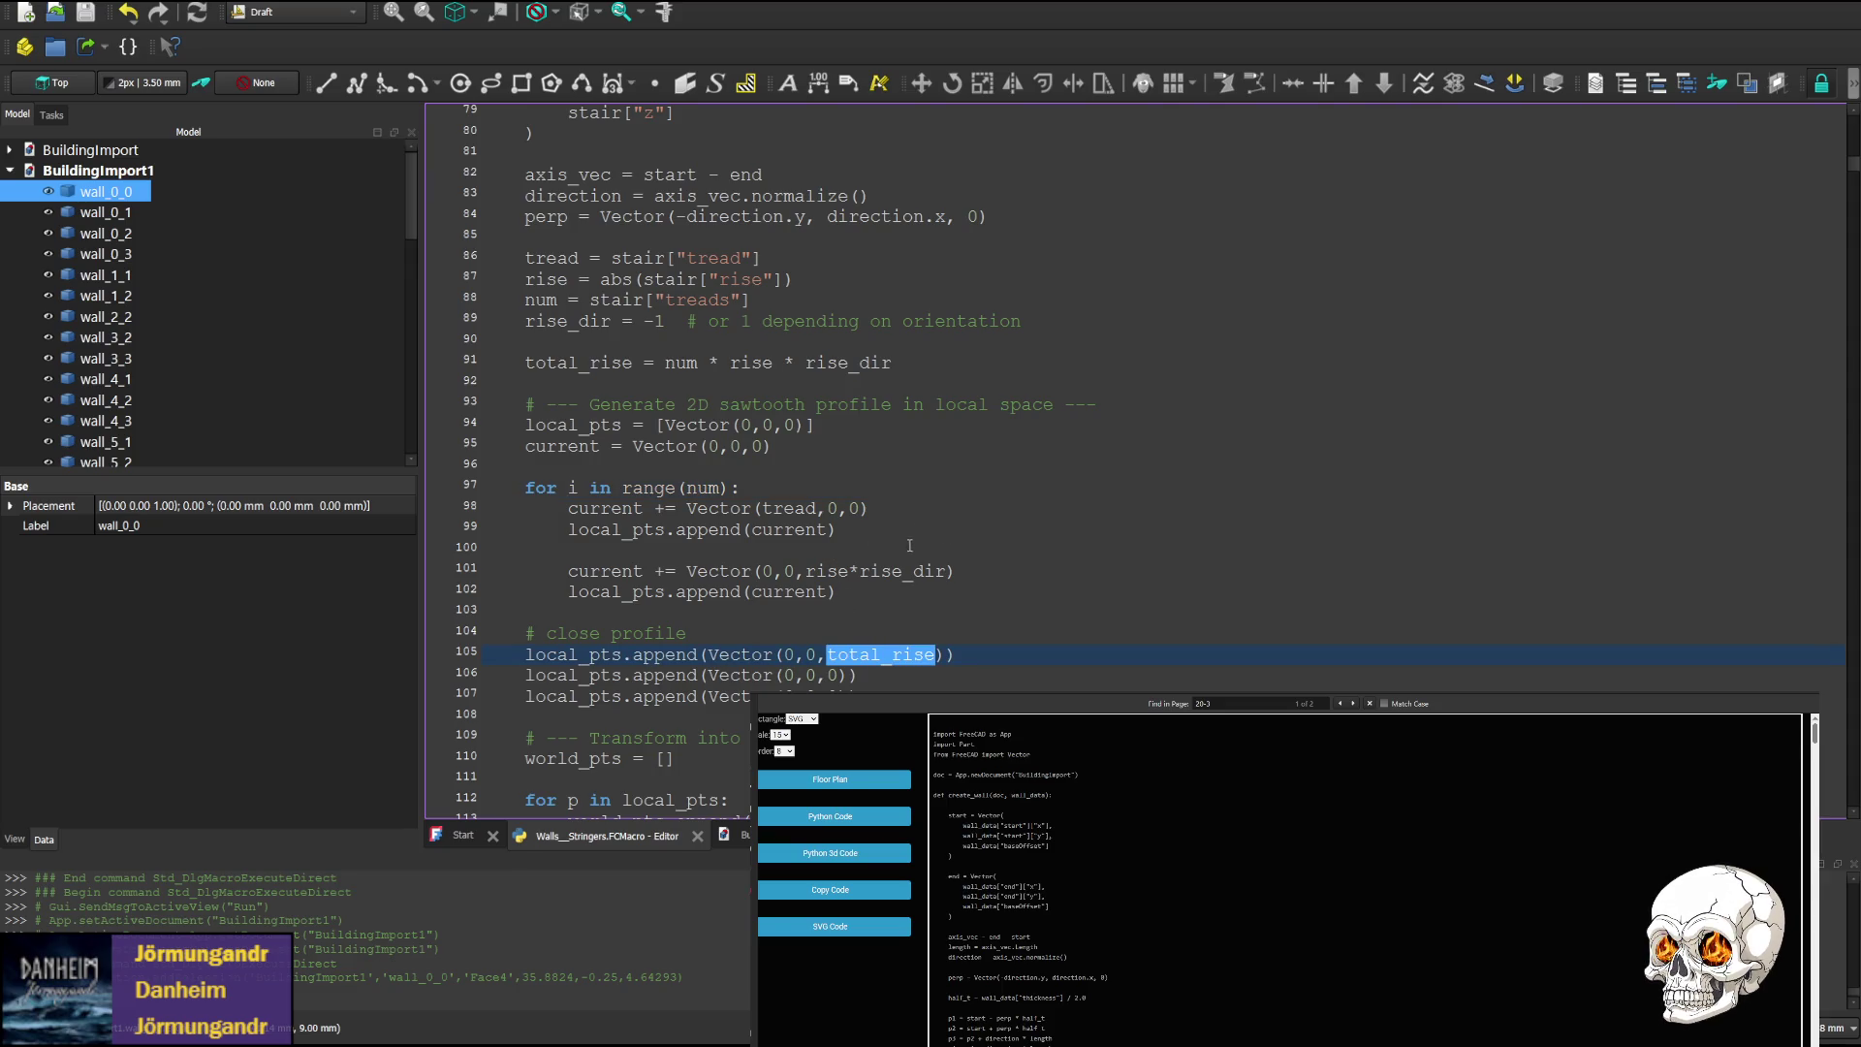
{"action": "scroll", "coordinate": [897, 623], "scroll_direction": "down", "scroll_amount": 2}
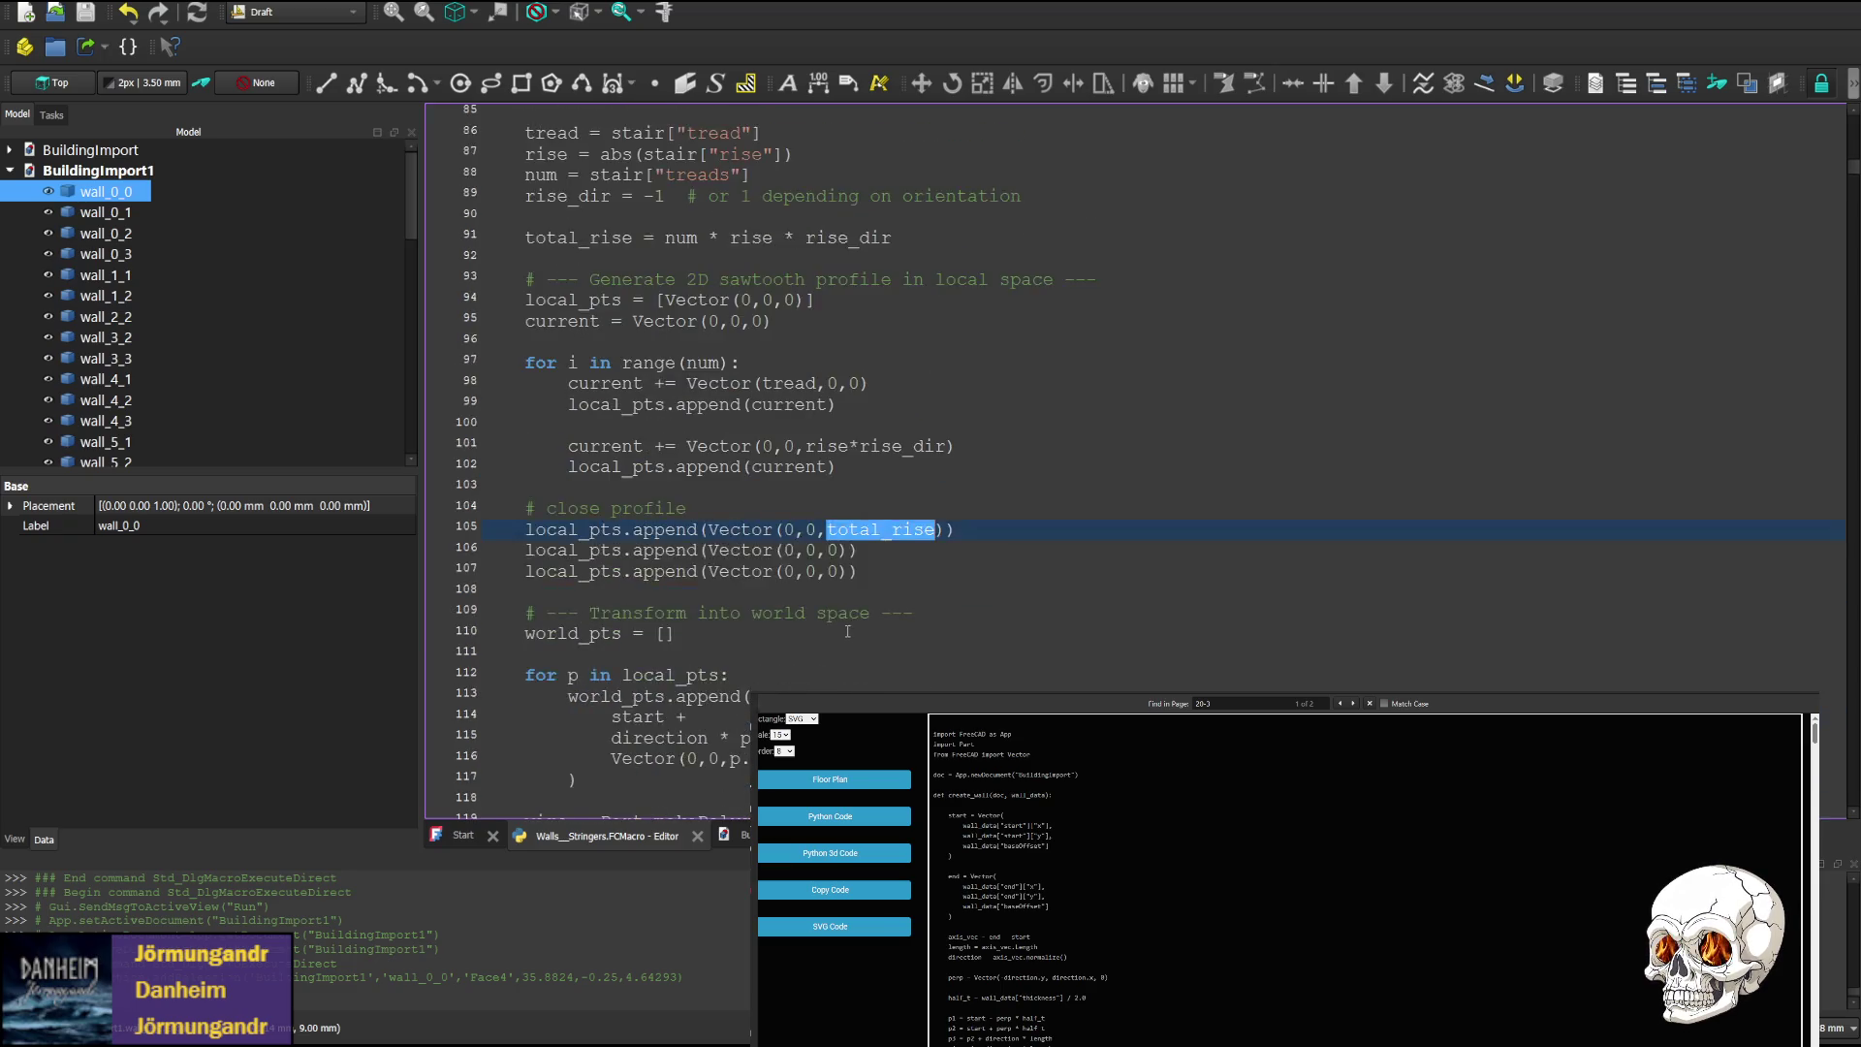
{"action": "scroll", "coordinate": [856, 620], "scroll_direction": "up", "scroll_amount": 1}
{"action": "scroll", "coordinate": [586, 375], "scroll_direction": "up", "scroll_amount": 2}
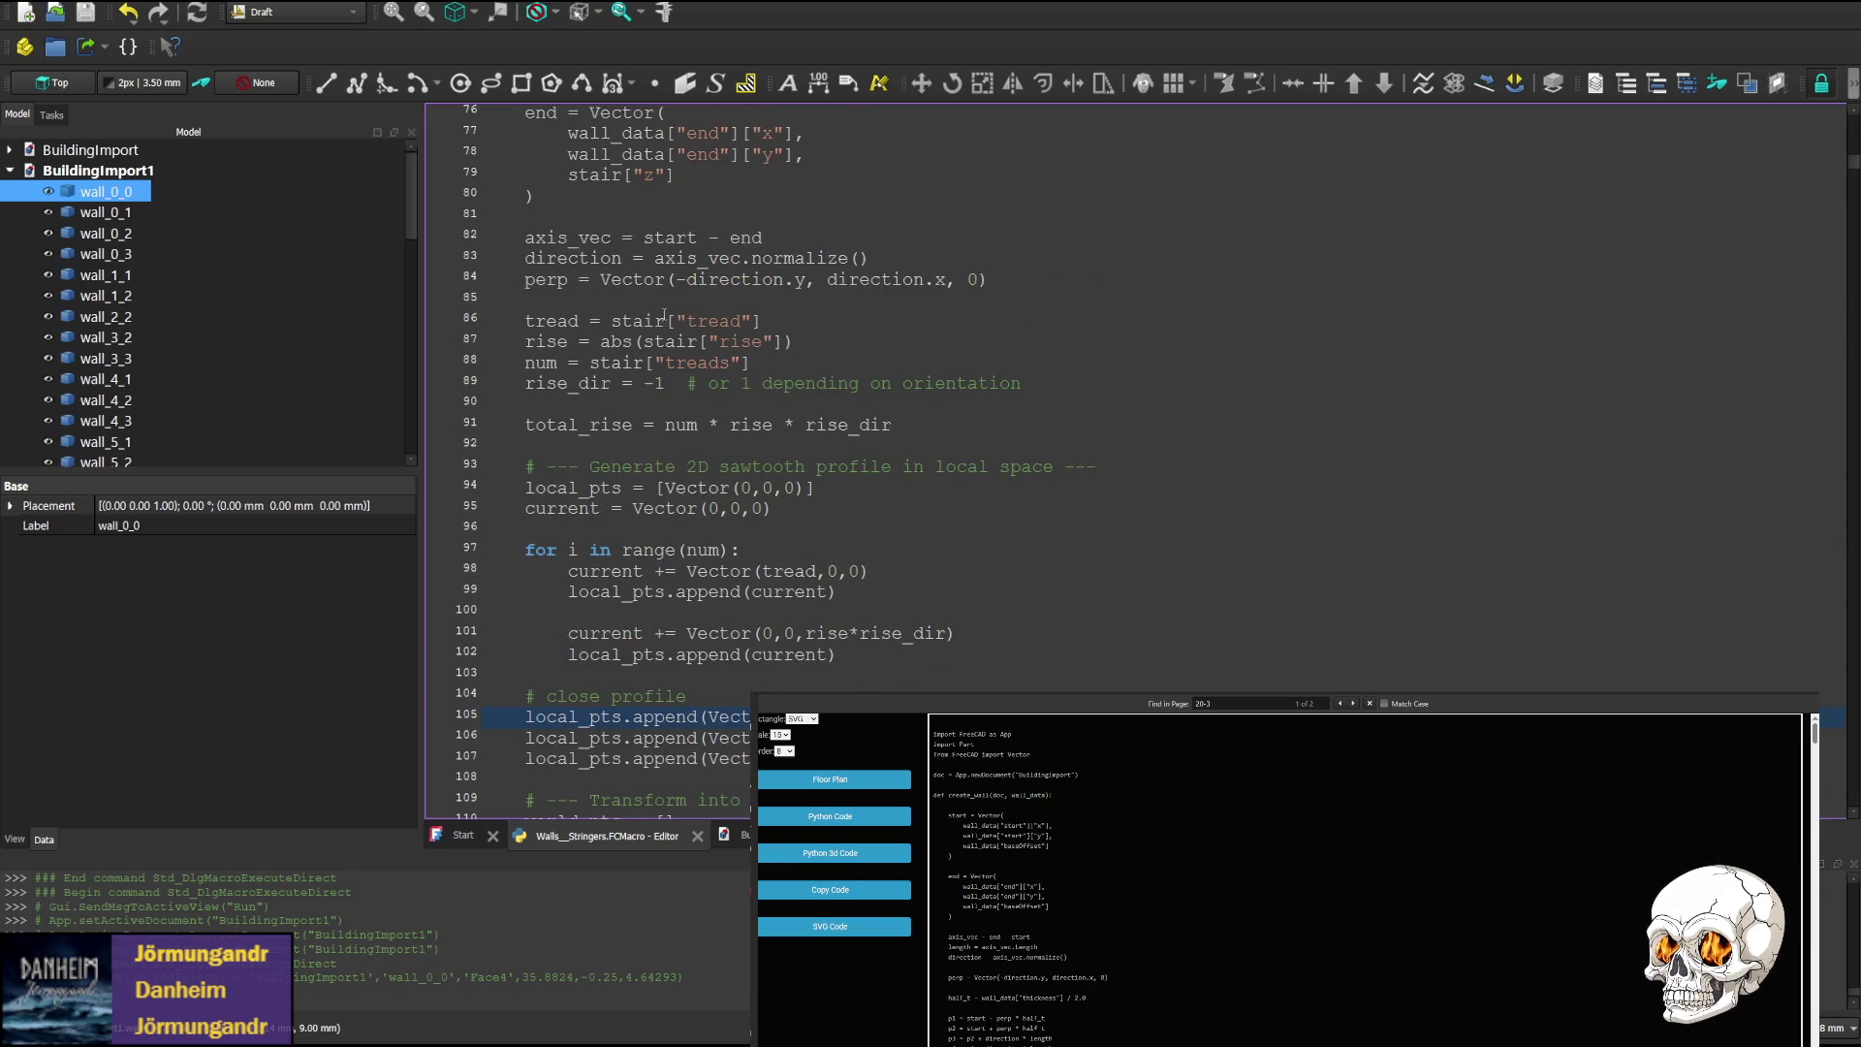
{"action": "scroll", "coordinate": [665, 315], "scroll_direction": "up", "scroll_amount": 2}
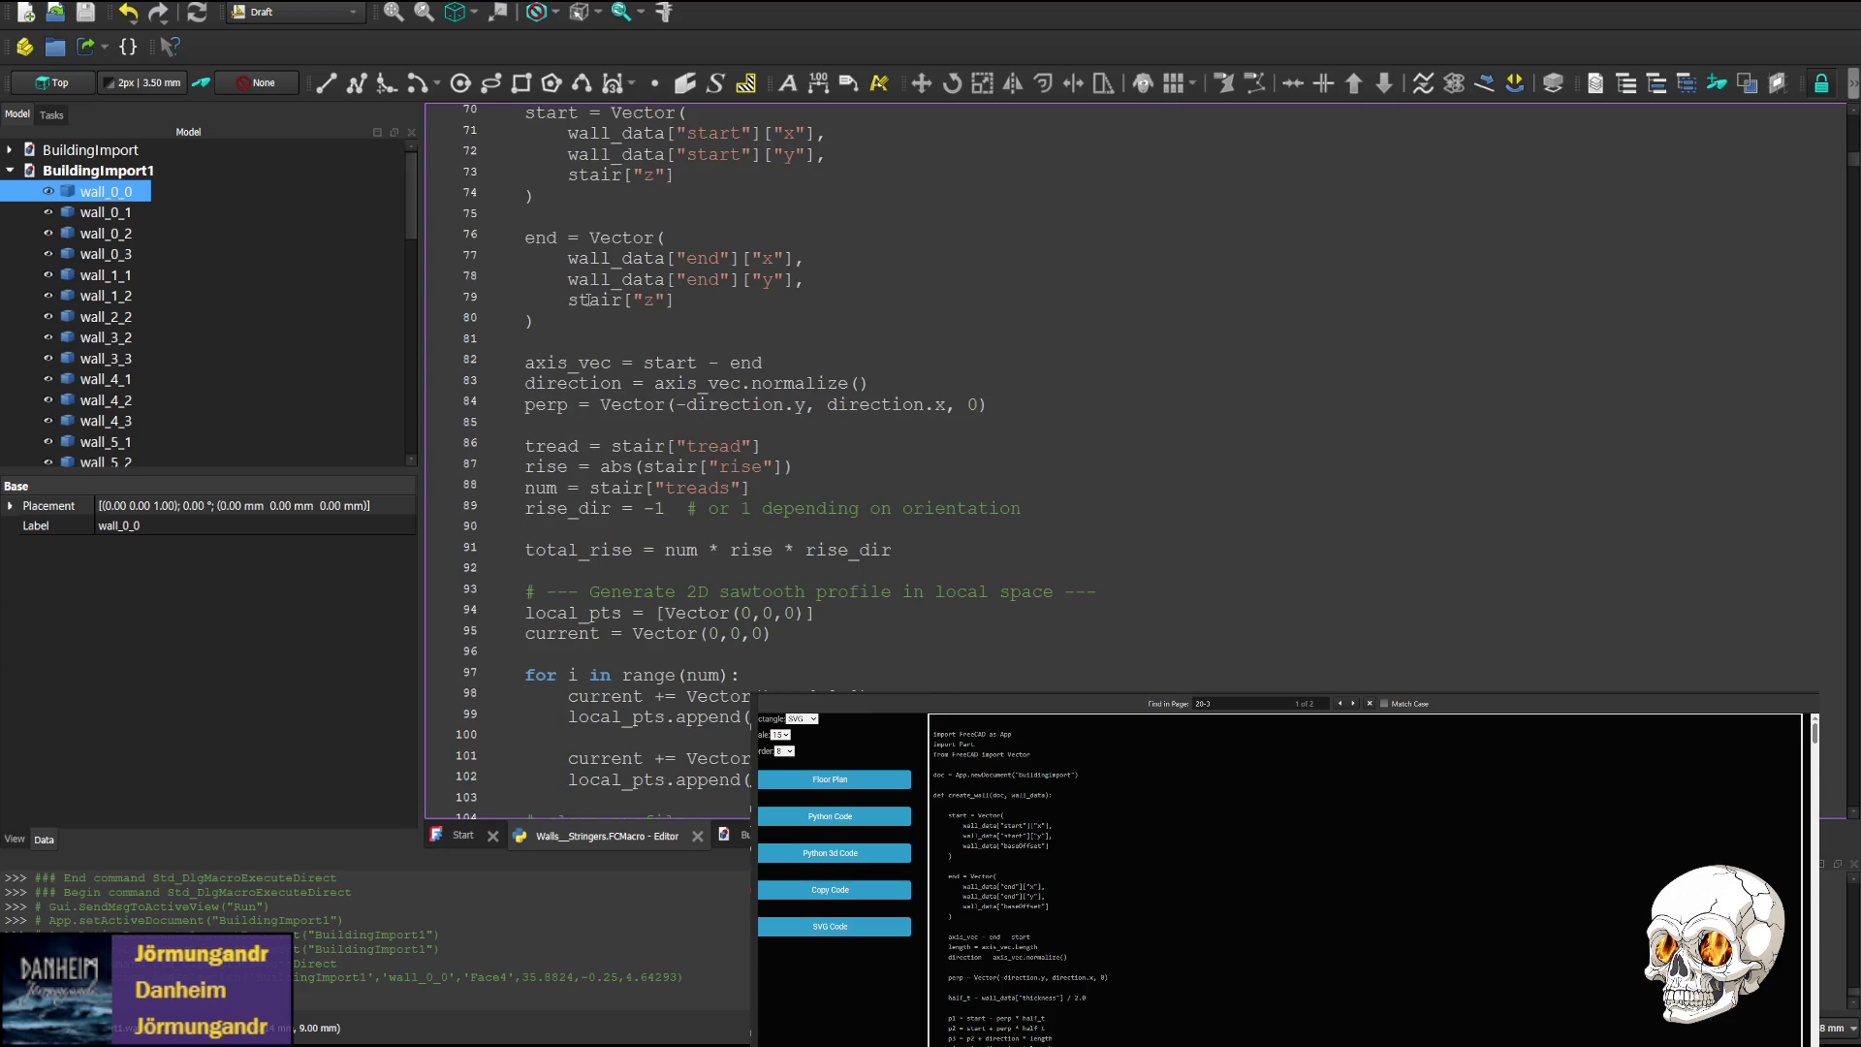
{"action": "scroll", "coordinate": [572, 299], "scroll_direction": "up", "scroll_amount": 1}
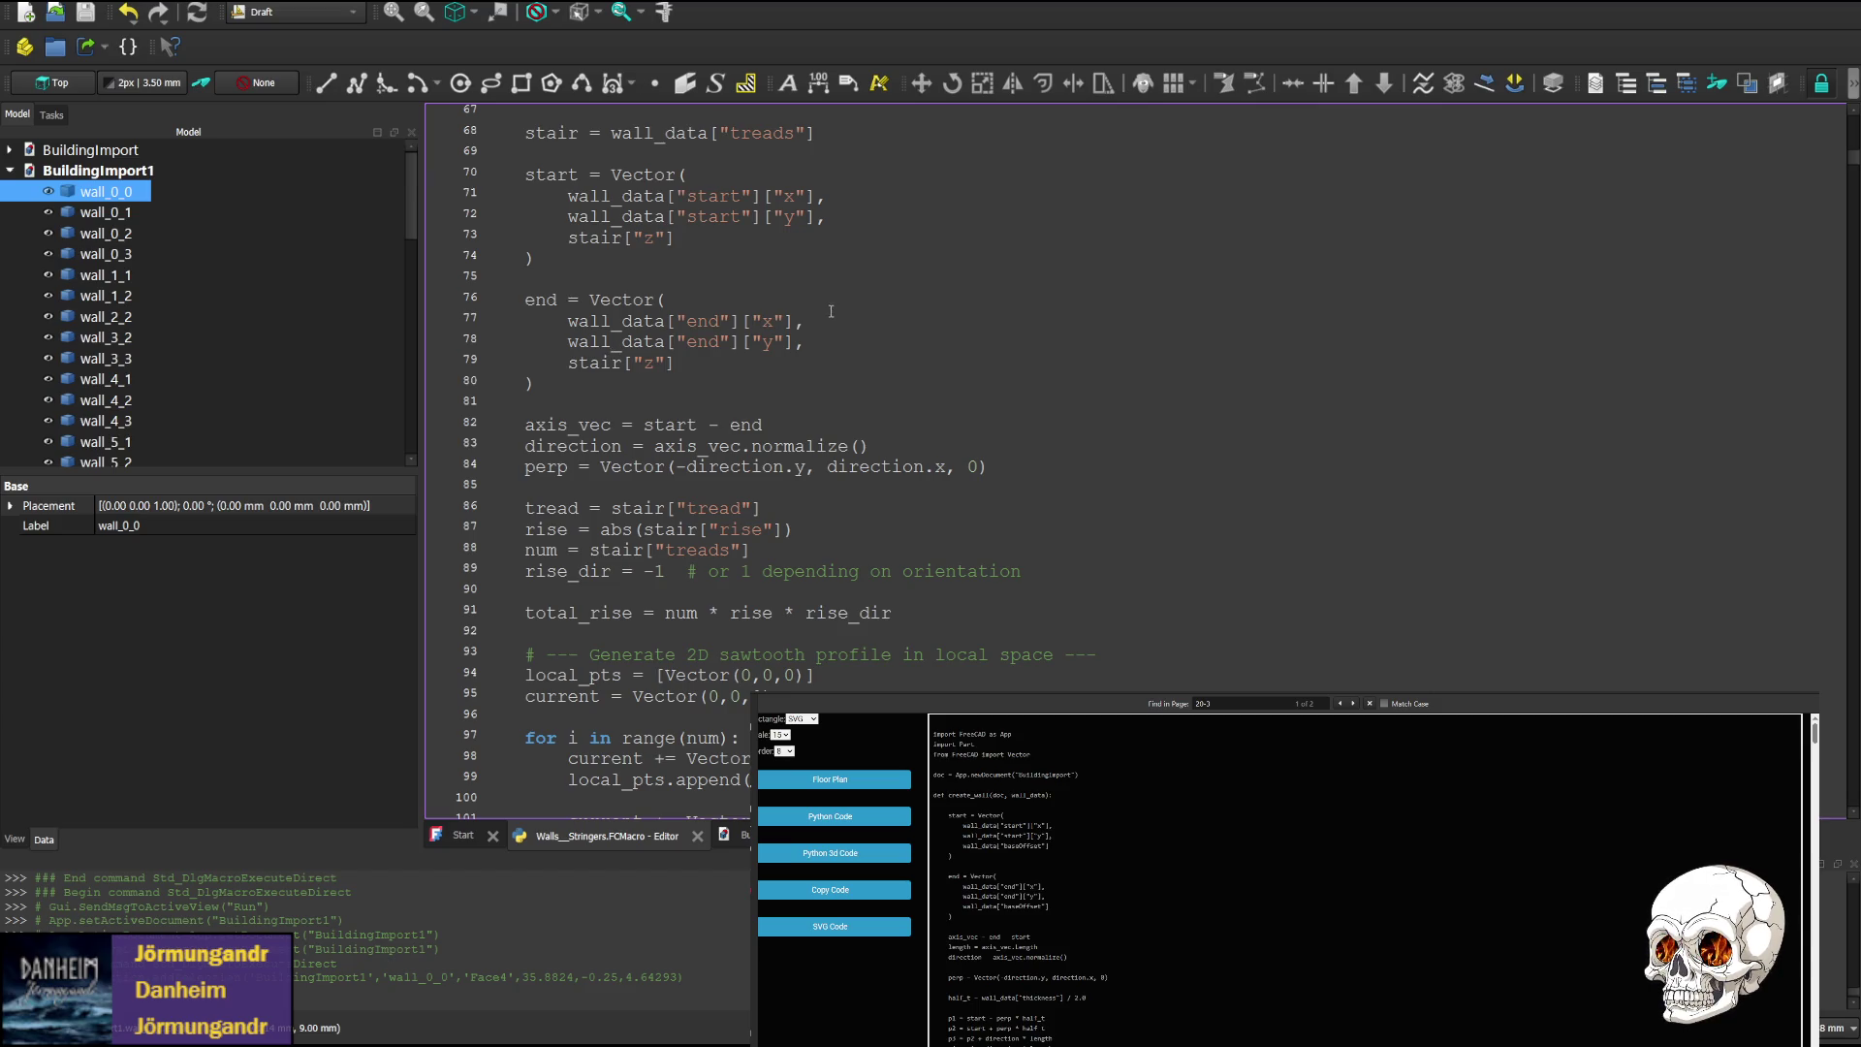
{"action": "scroll", "coordinate": [756, 322], "scroll_direction": "up", "scroll_amount": 2}
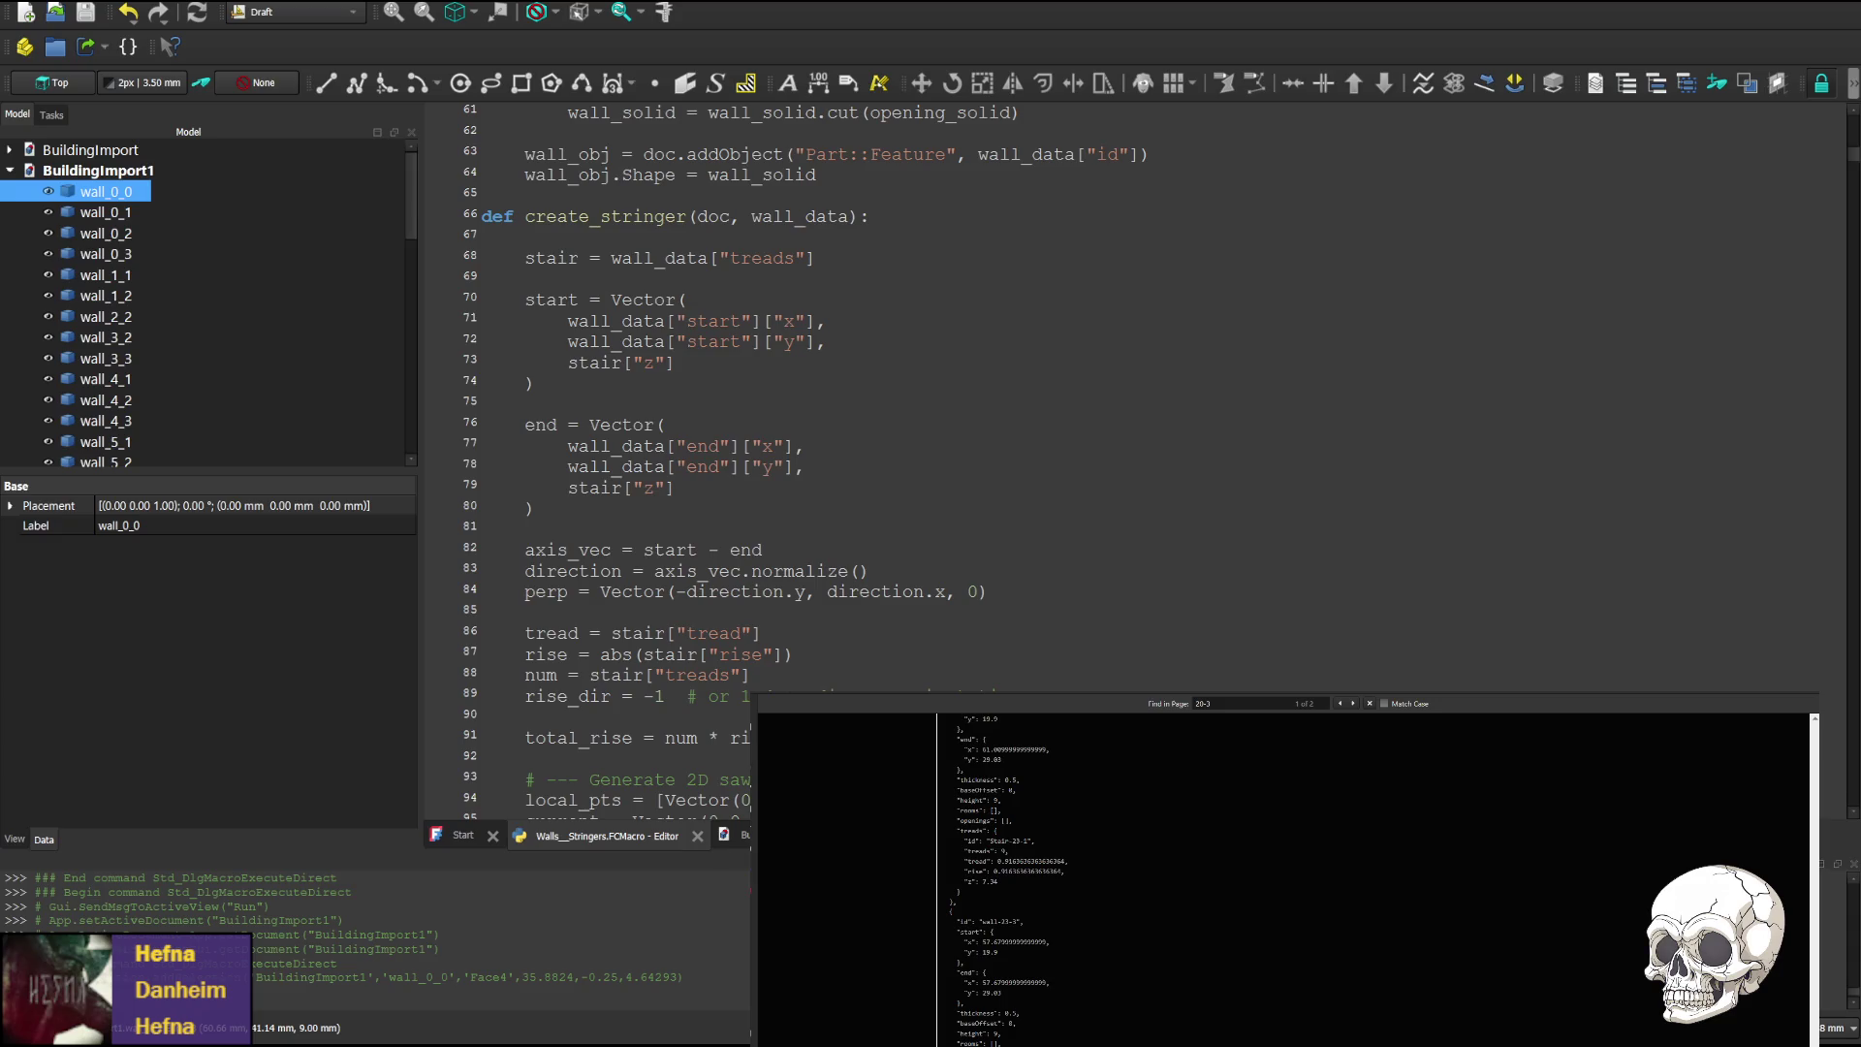
{"action": "key", "text": "alt+Tab"}
Remove the minus sign before direction.y in the perp vector on line 84
{"action": "left_click", "coordinate": [606, 406]}
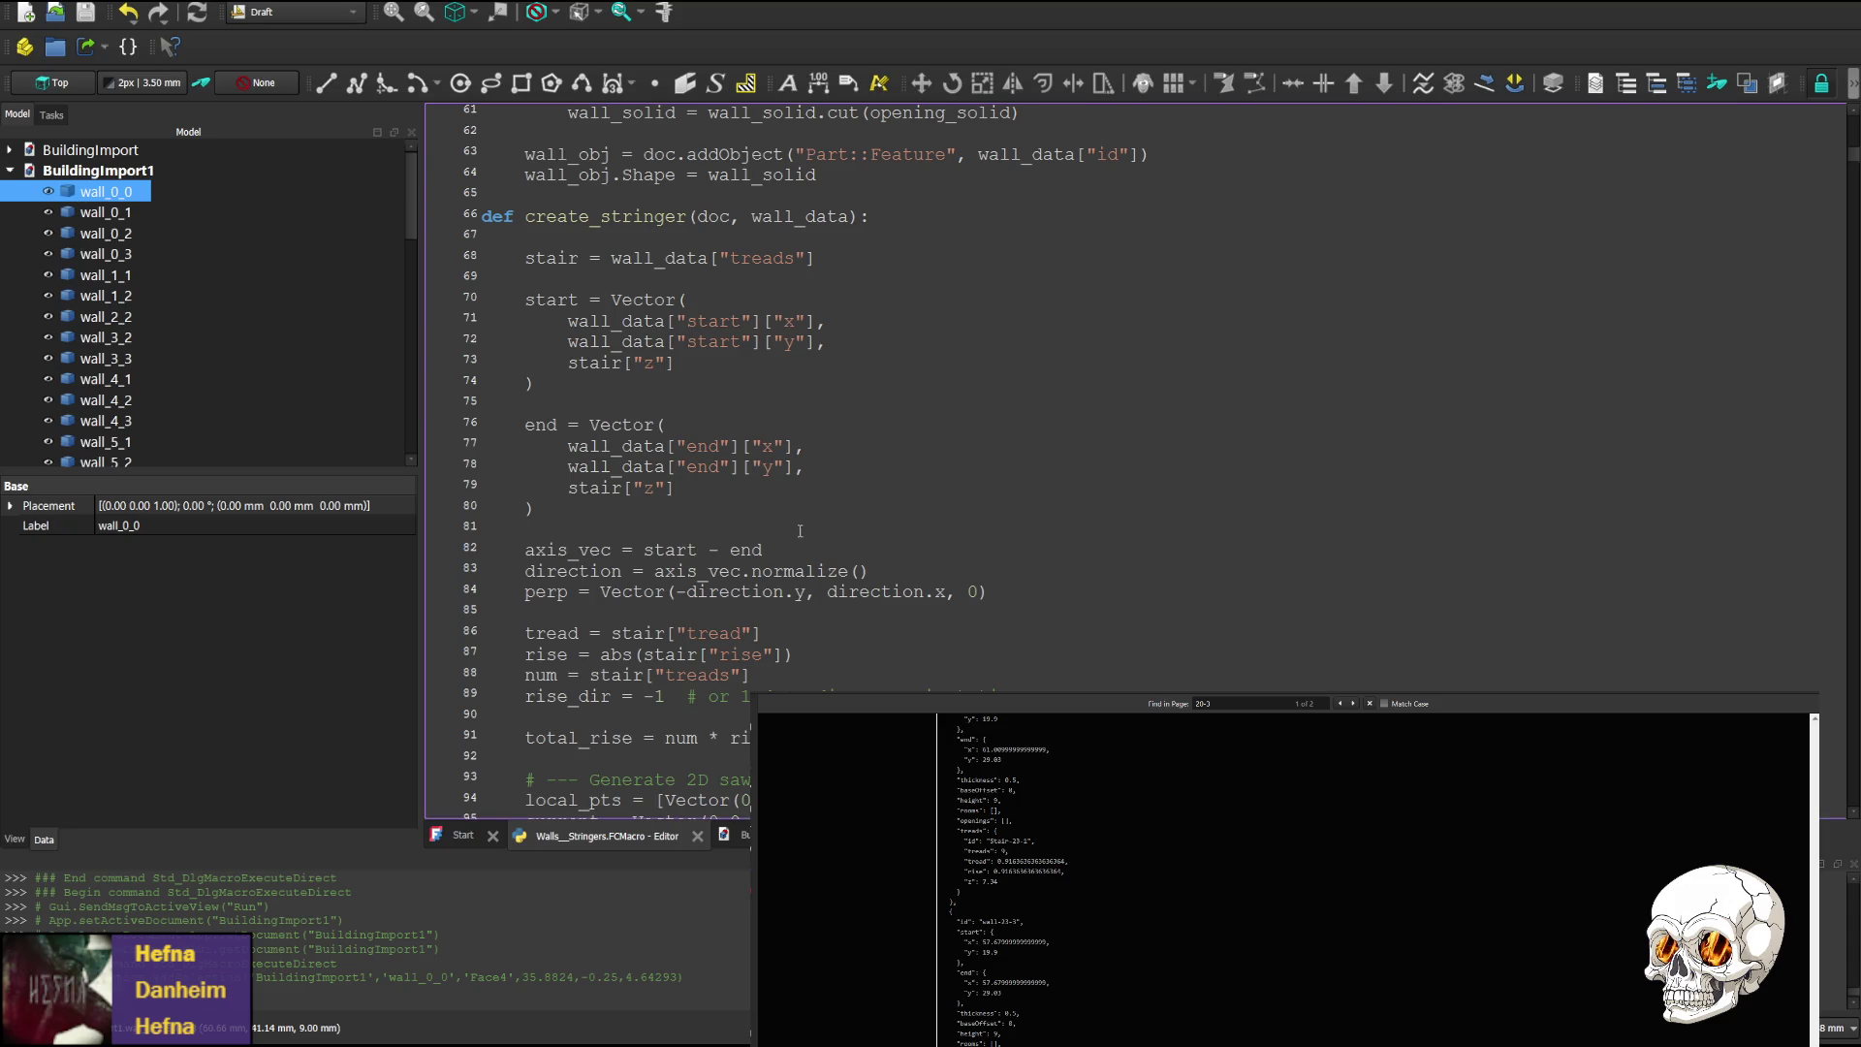
{"action": "double_click", "coordinate": [572, 555]}
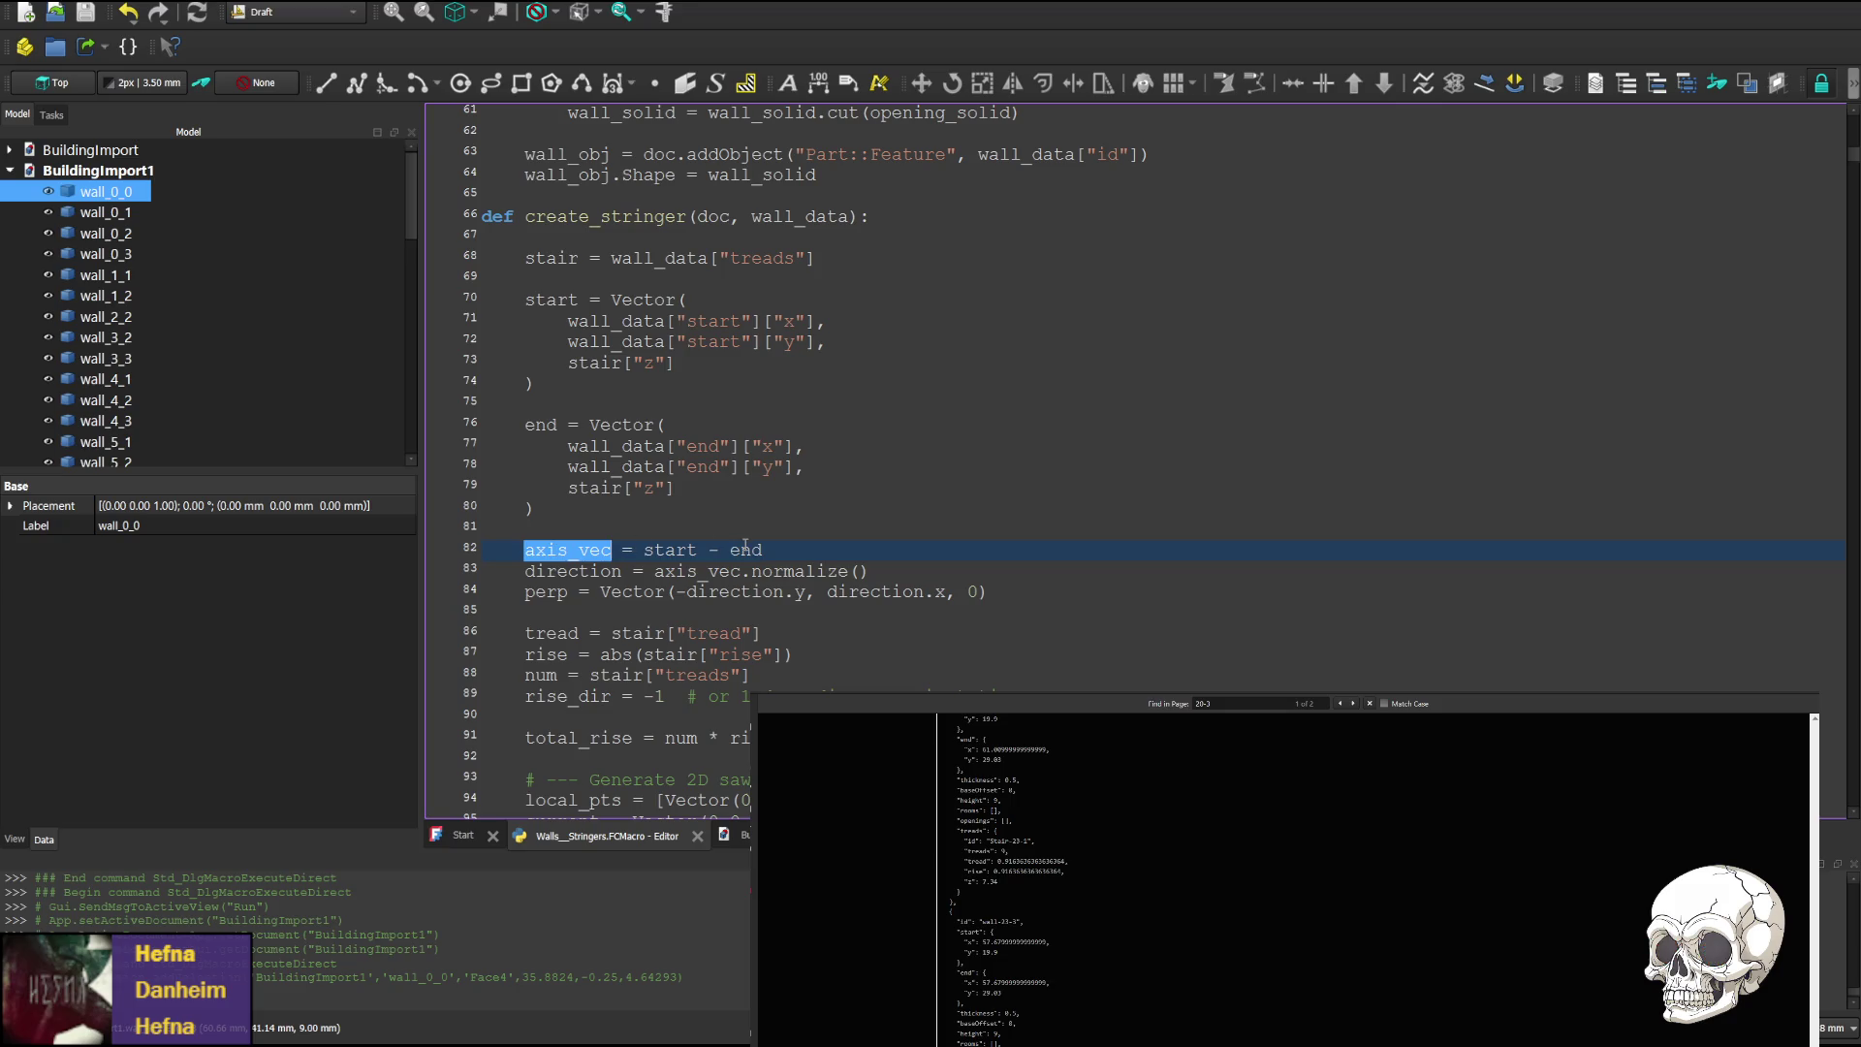
{"action": "scroll", "coordinate": [659, 225], "scroll_direction": "down", "scroll_amount": 2}
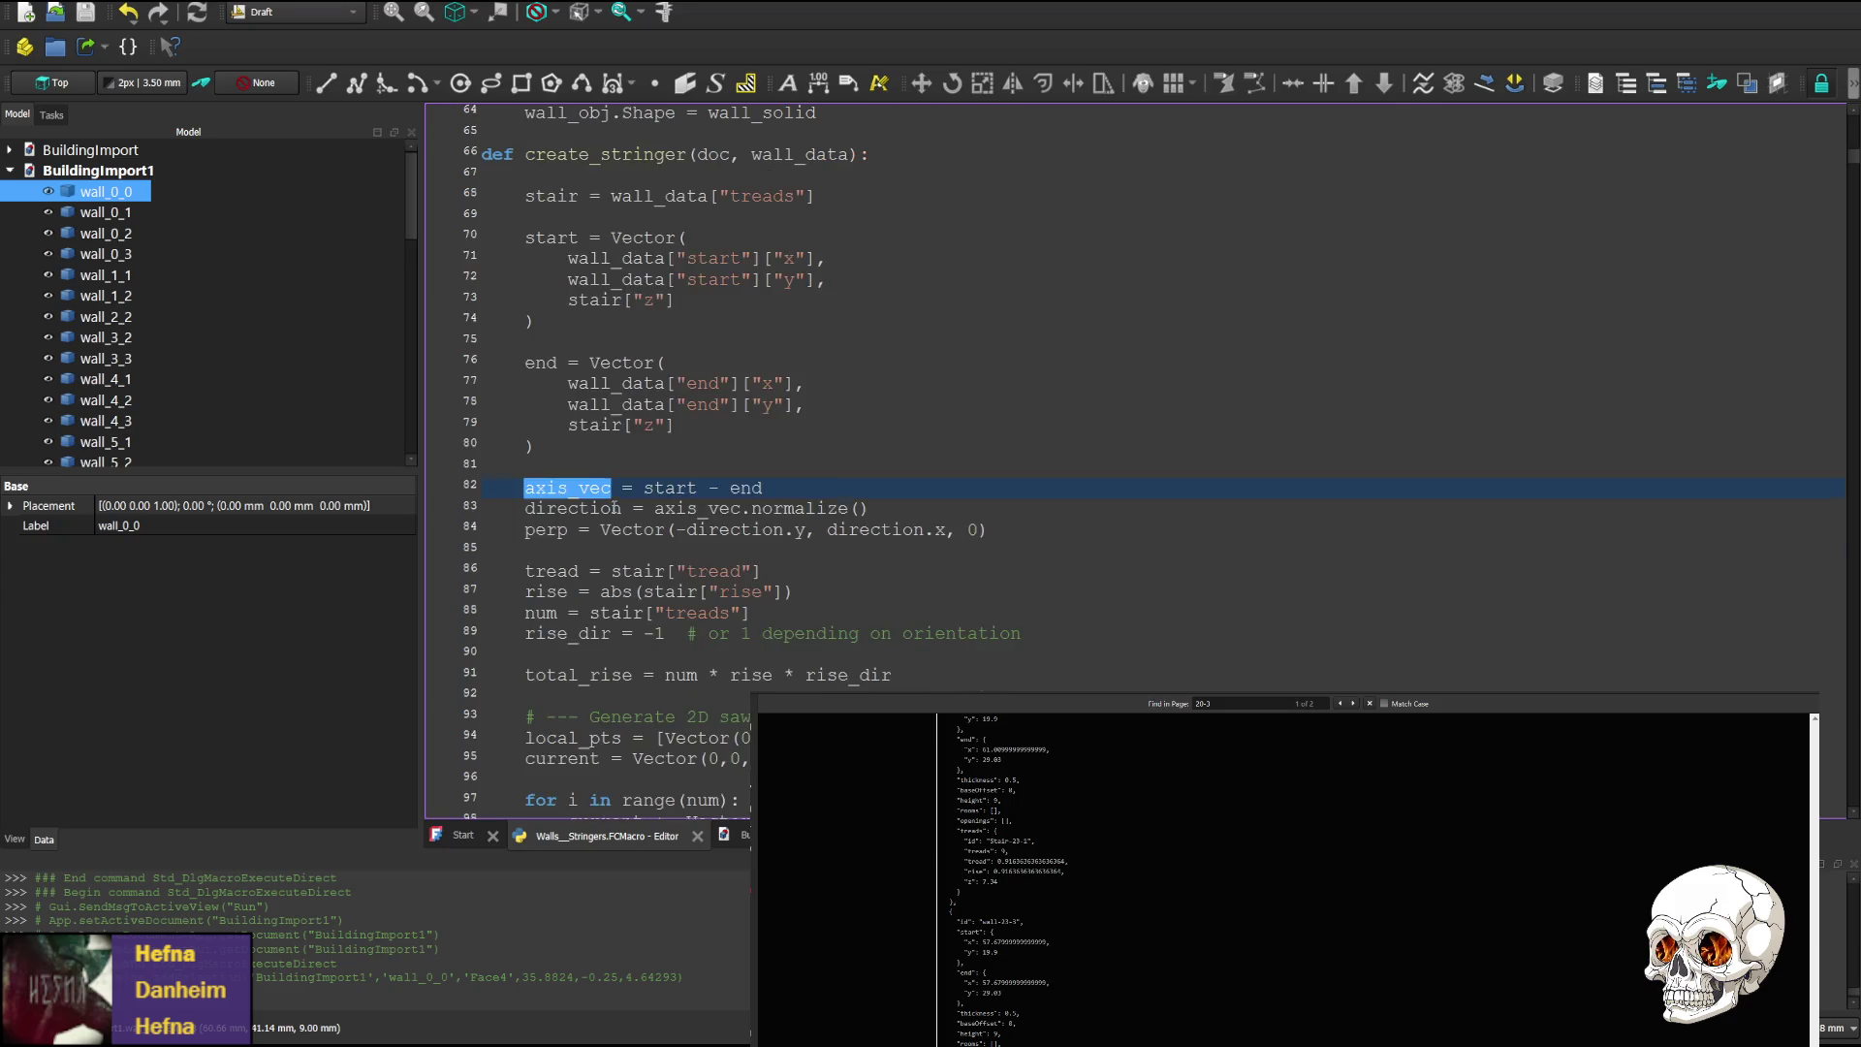
{"action": "scroll", "coordinate": [648, 475], "scroll_direction": "up", "scroll_amount": 2}
{"action": "scroll", "coordinate": [648, 475], "scroll_direction": "down", "scroll_amount": 1}
{"action": "double_click", "coordinate": [544, 531]}
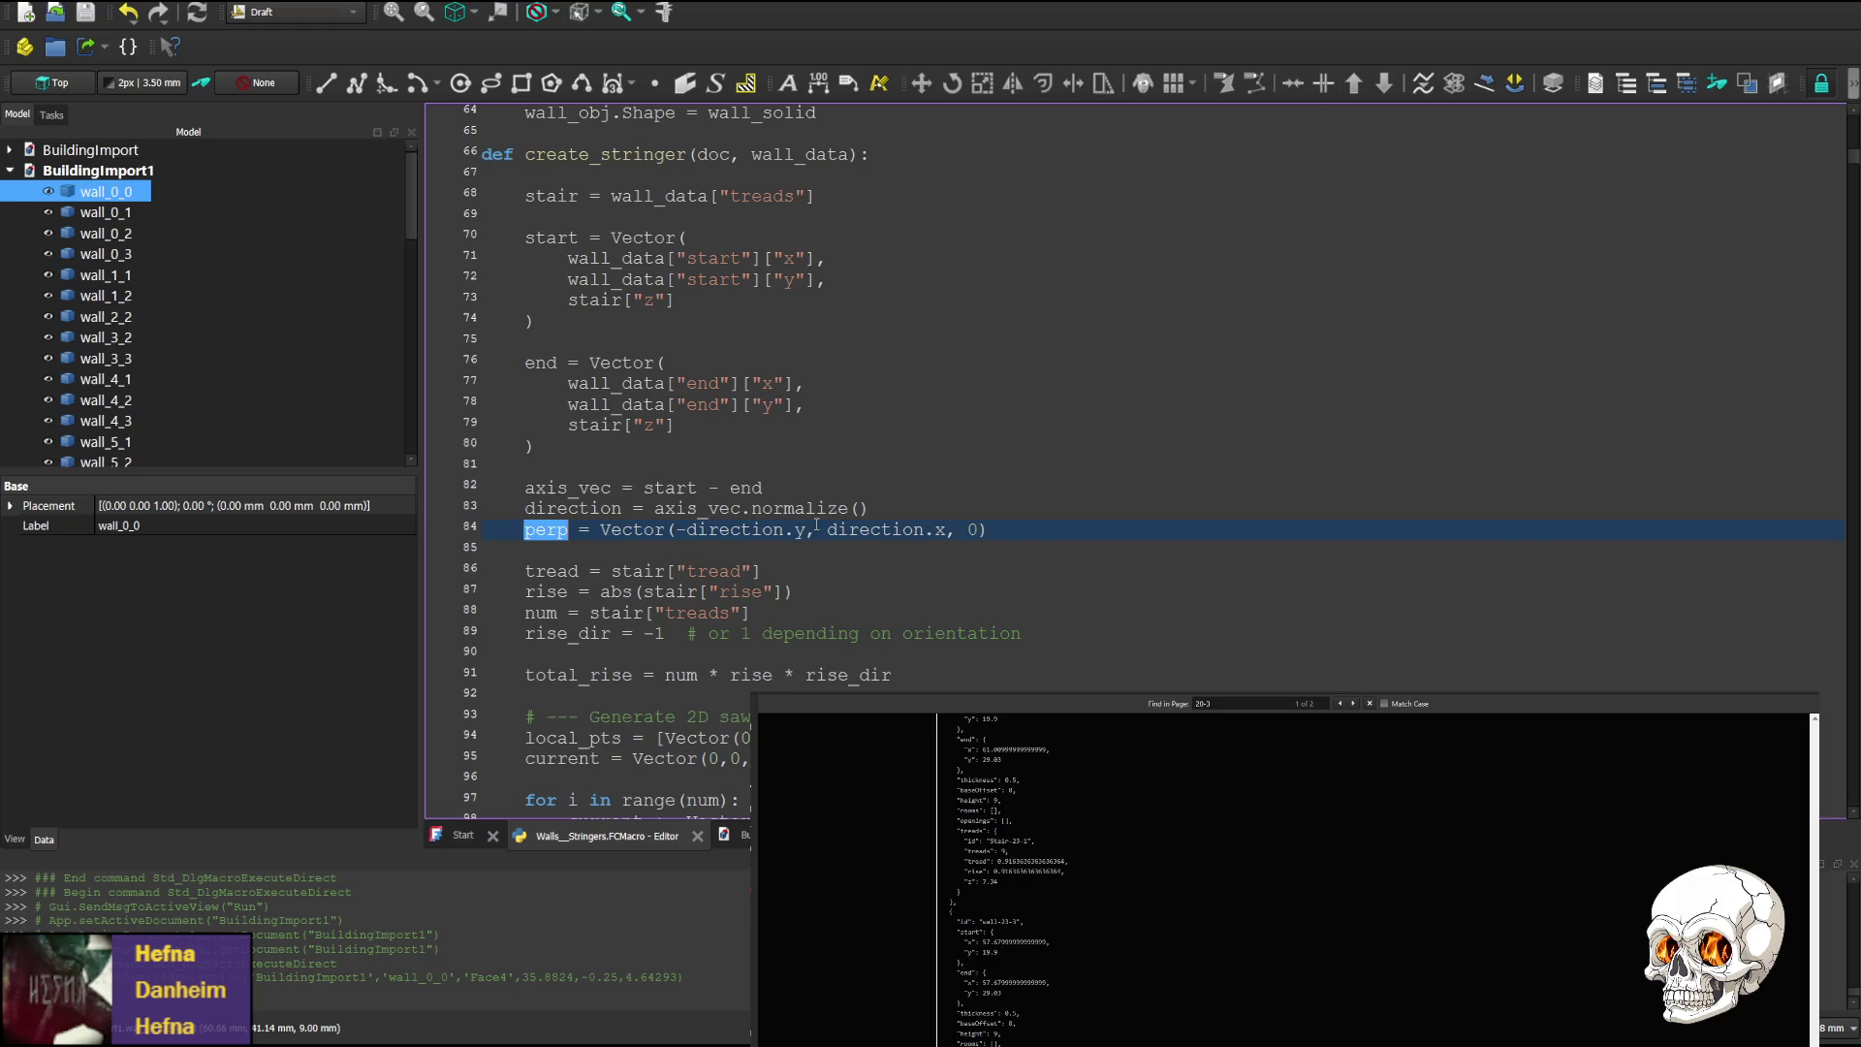
{"action": "left_click", "coordinate": [689, 529]}
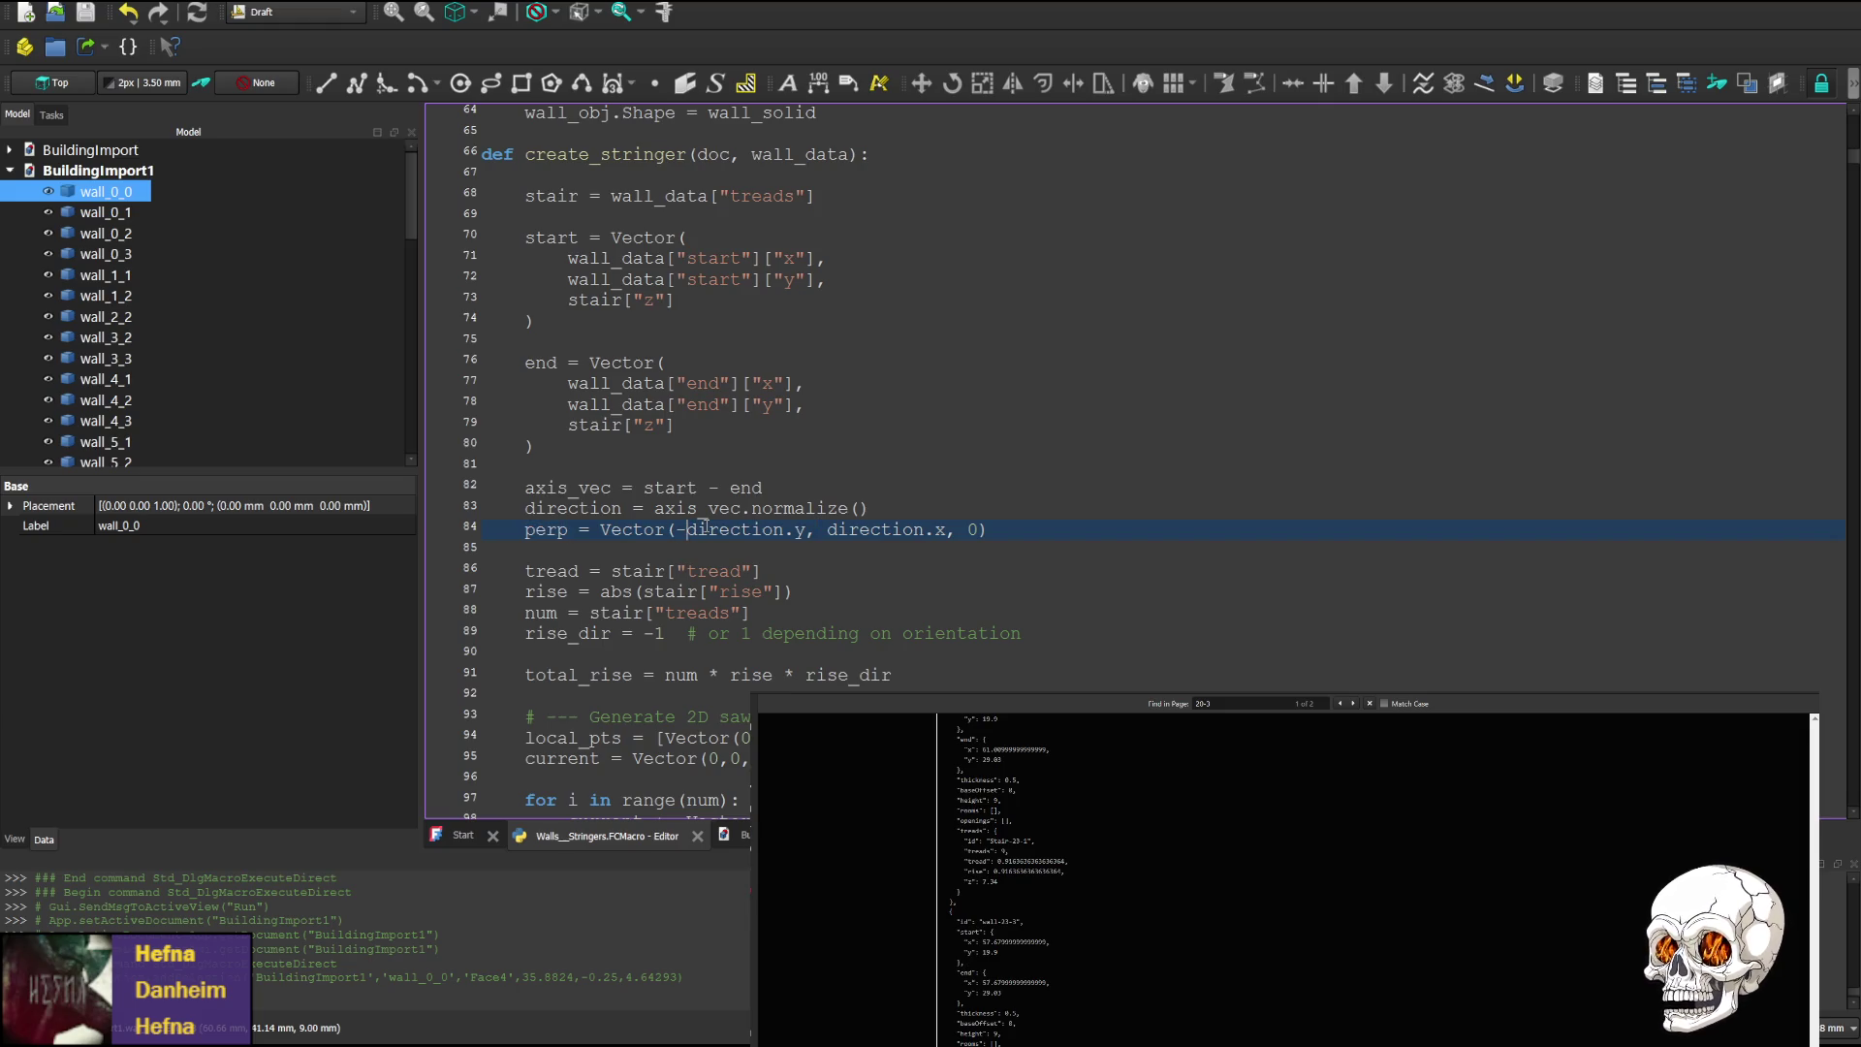
{"action": "key", "text": "BackSpace"}
{"action": "left_click", "coordinate": [934, 490]}
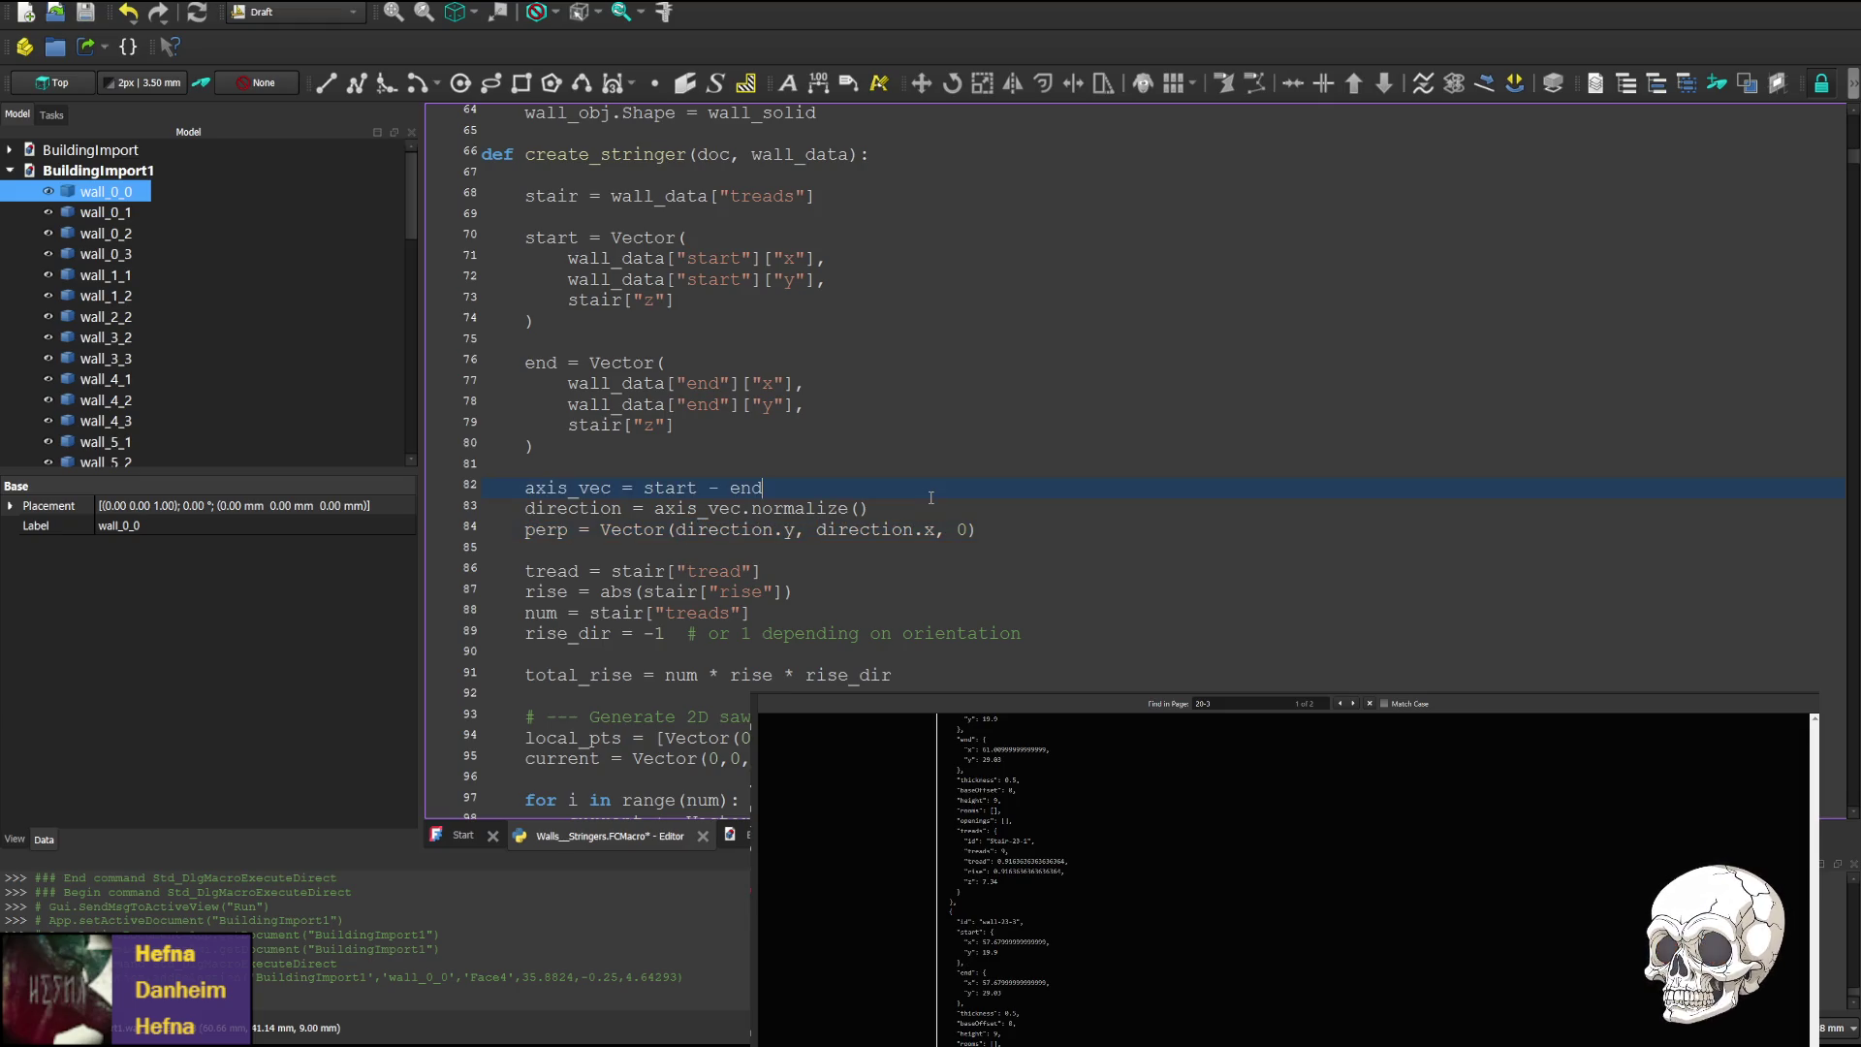
Save the macro, run it, close the result and run it again
{"action": "key", "text": "ctrl+s"}
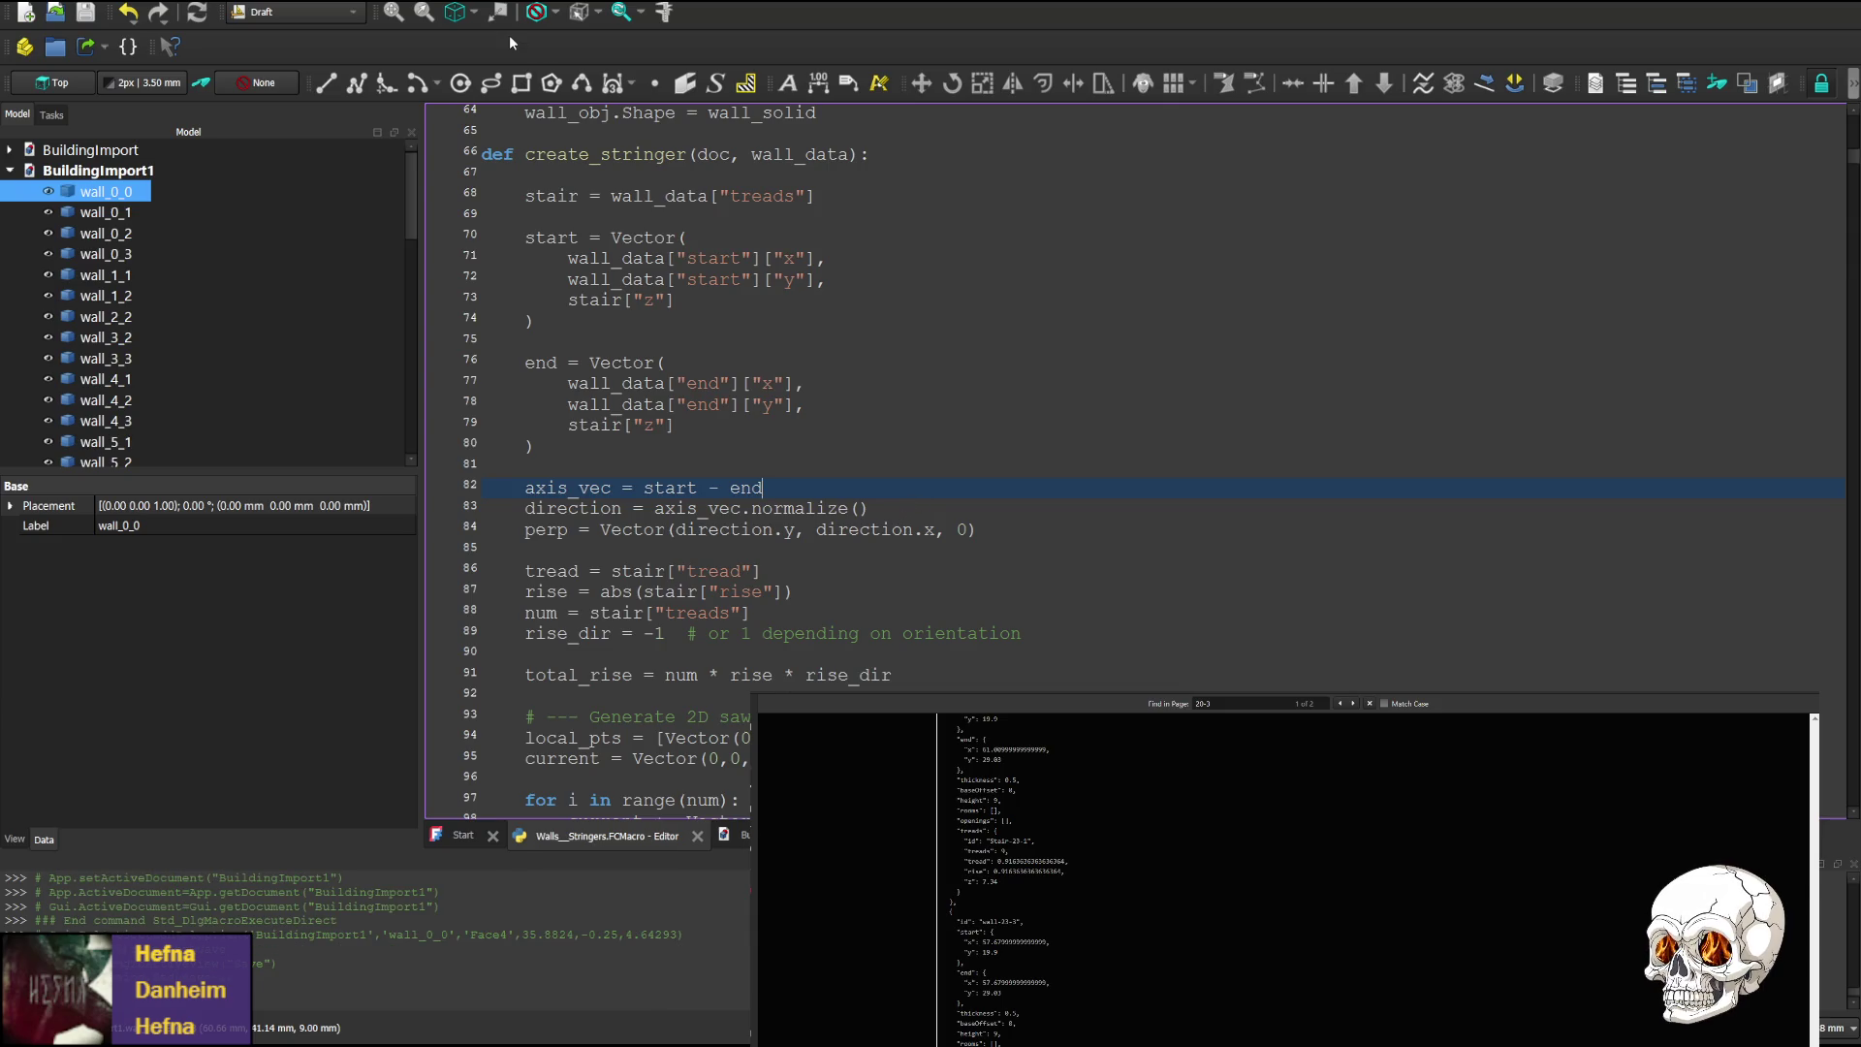
{"action": "key", "text": "ctrl+F6"}
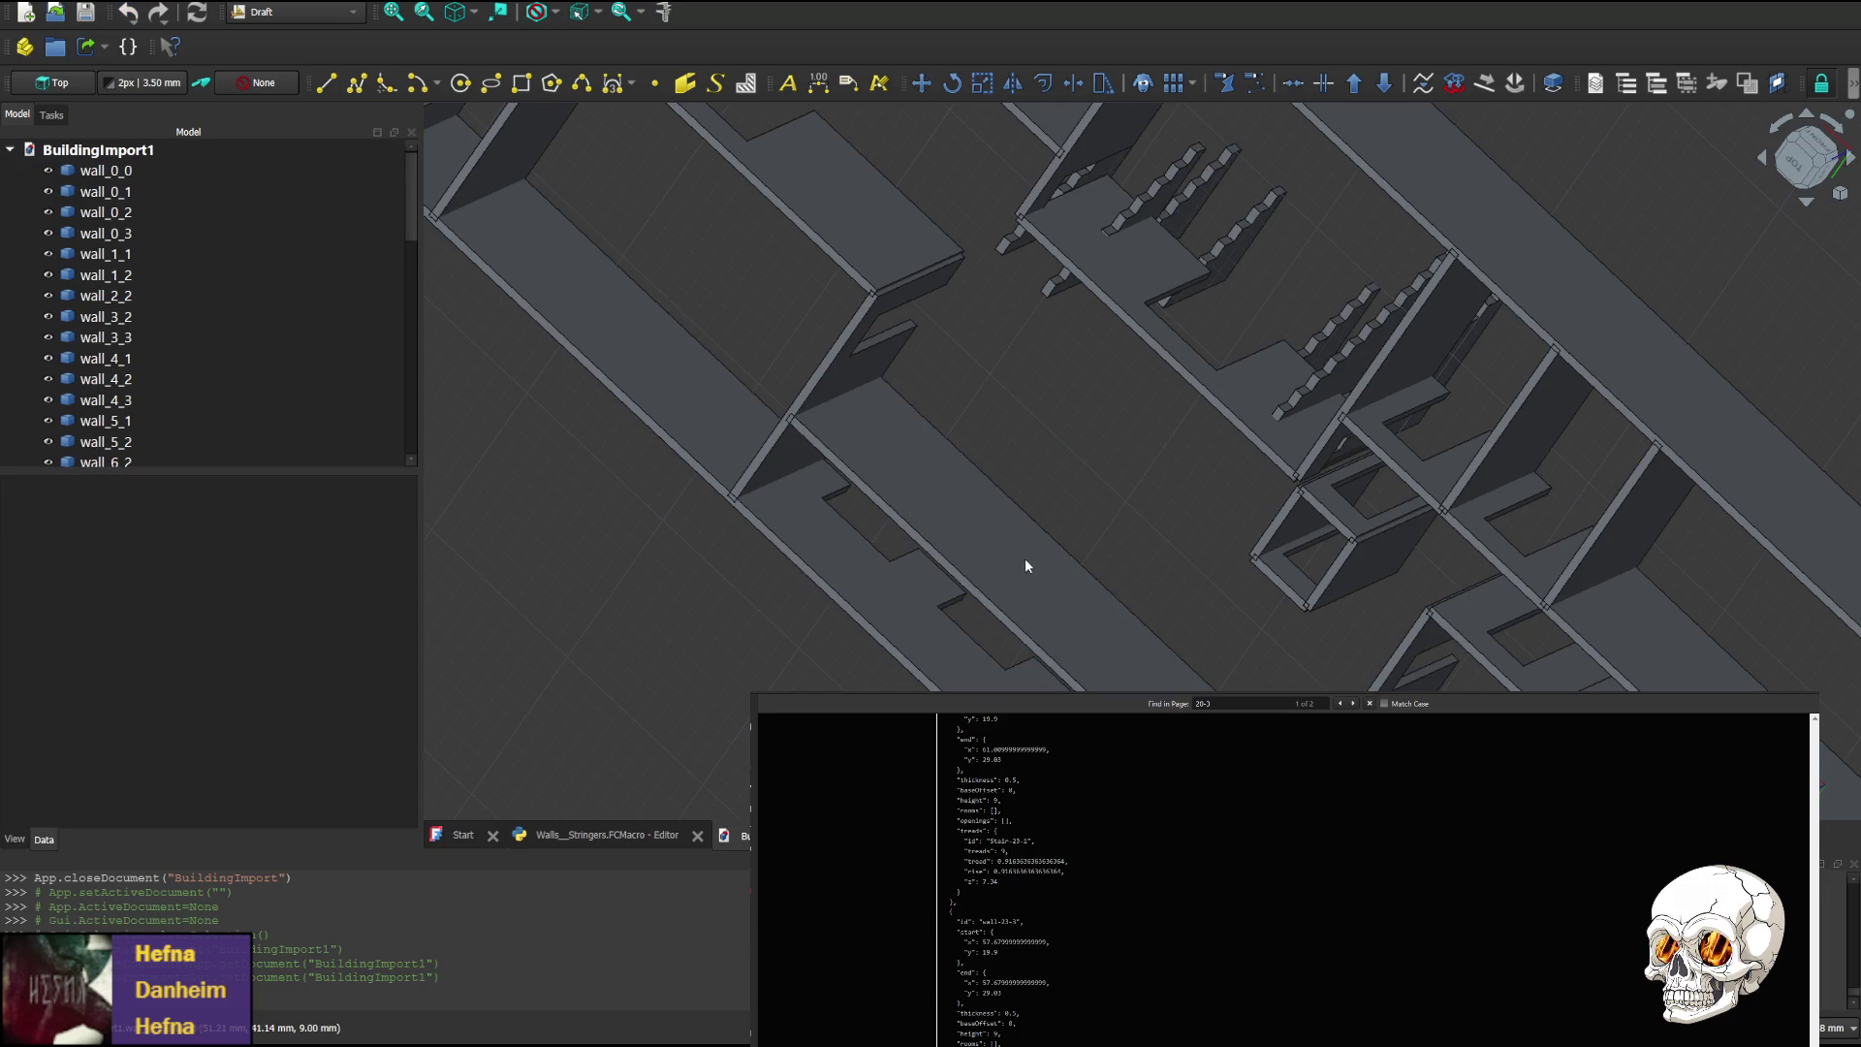
{"action": "key", "text": "ctrl+F4"}
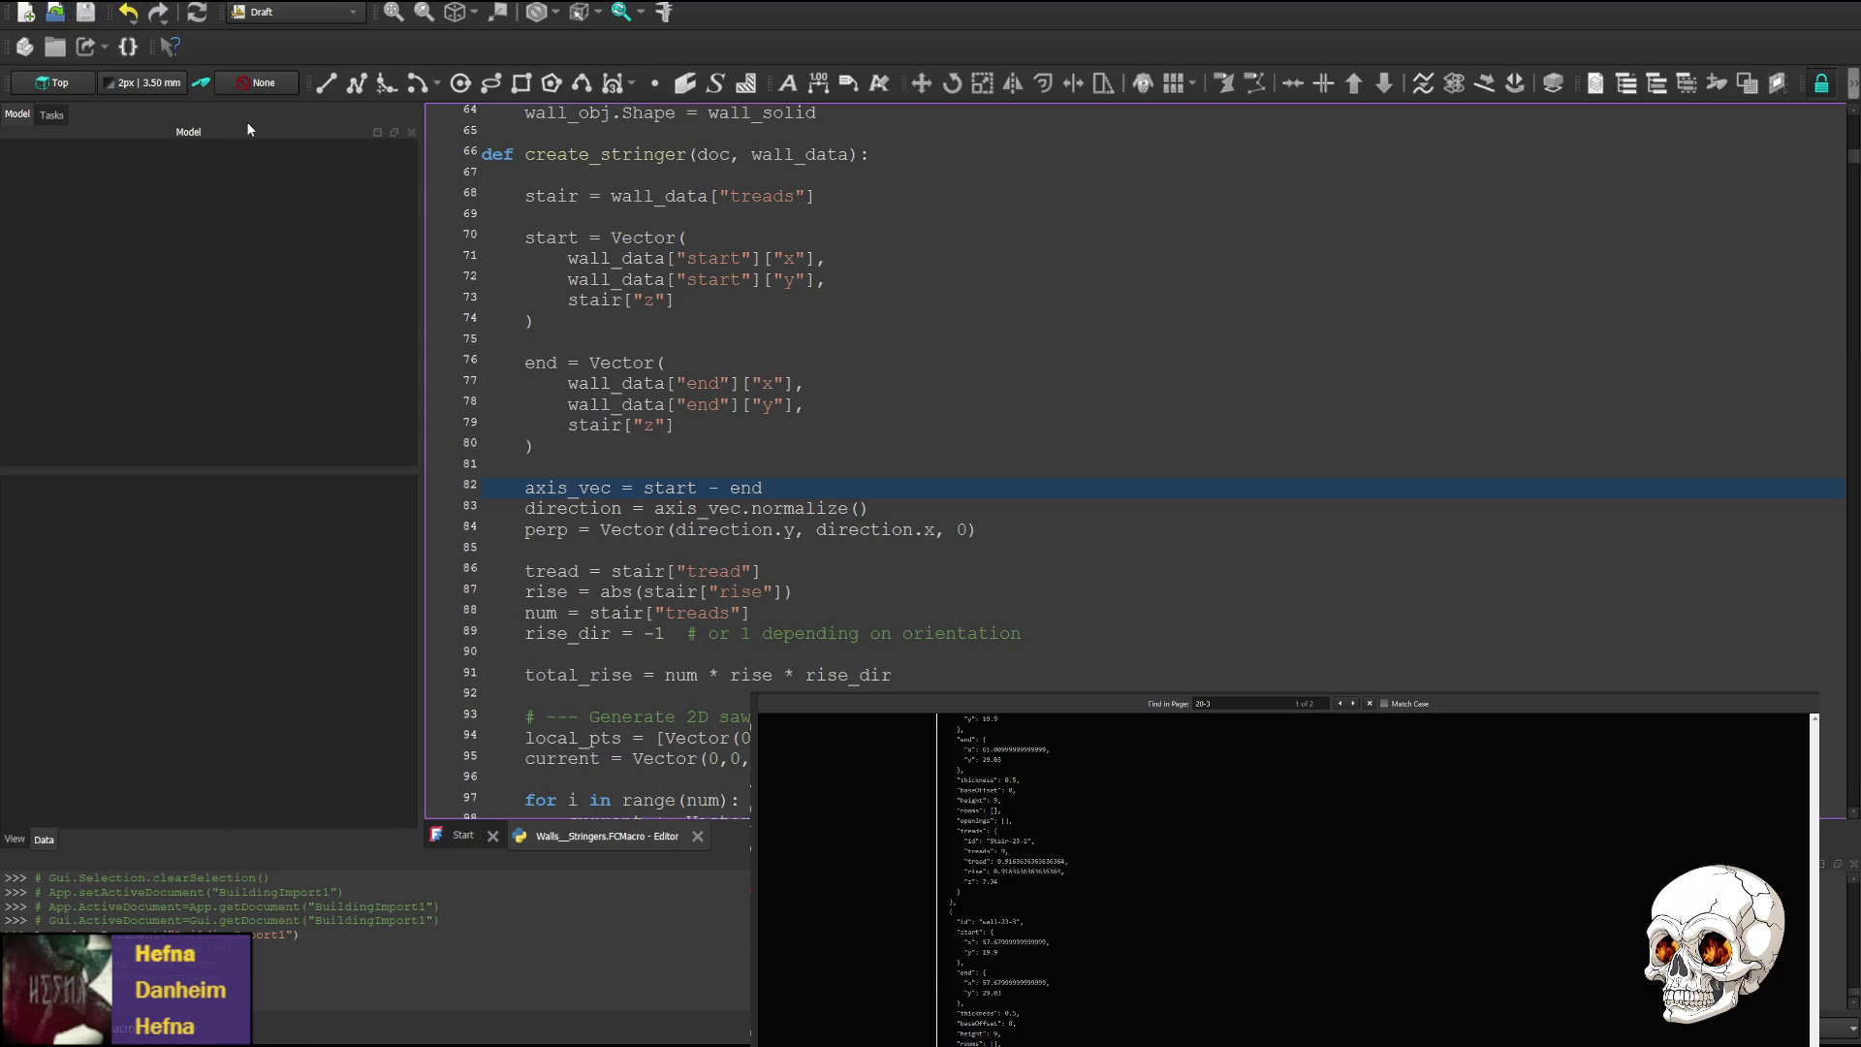
{"action": "key", "text": "ctrl+F6"}
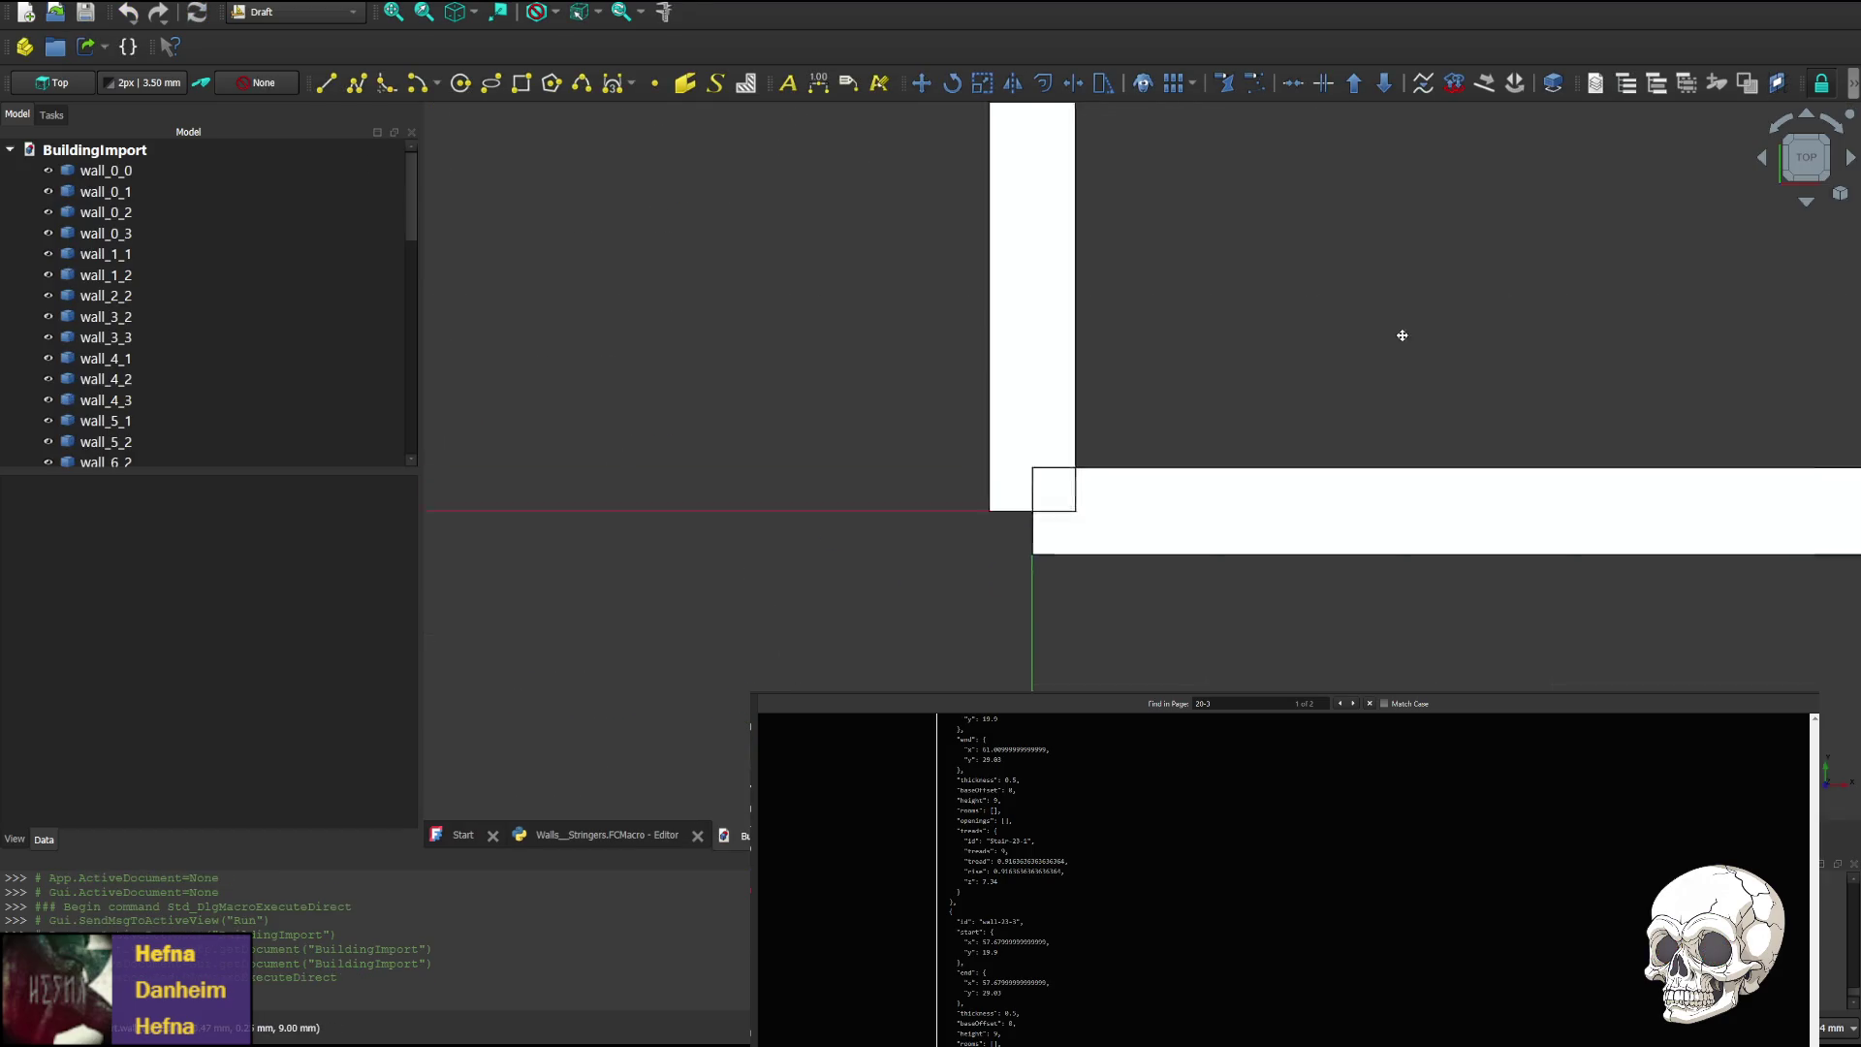
Rotate the rebuilt model from Top through the underside to the Front elevation and reframe the stringers
{"action": "scroll", "coordinate": [1399, 332], "scroll_direction": "down", "scroll_amount": 5}
{"action": "scroll", "coordinate": [1537, 311], "scroll_direction": "down", "scroll_amount": 5}
{"action": "scroll", "coordinate": [989, 486], "scroll_direction": "up", "scroll_amount": 5}
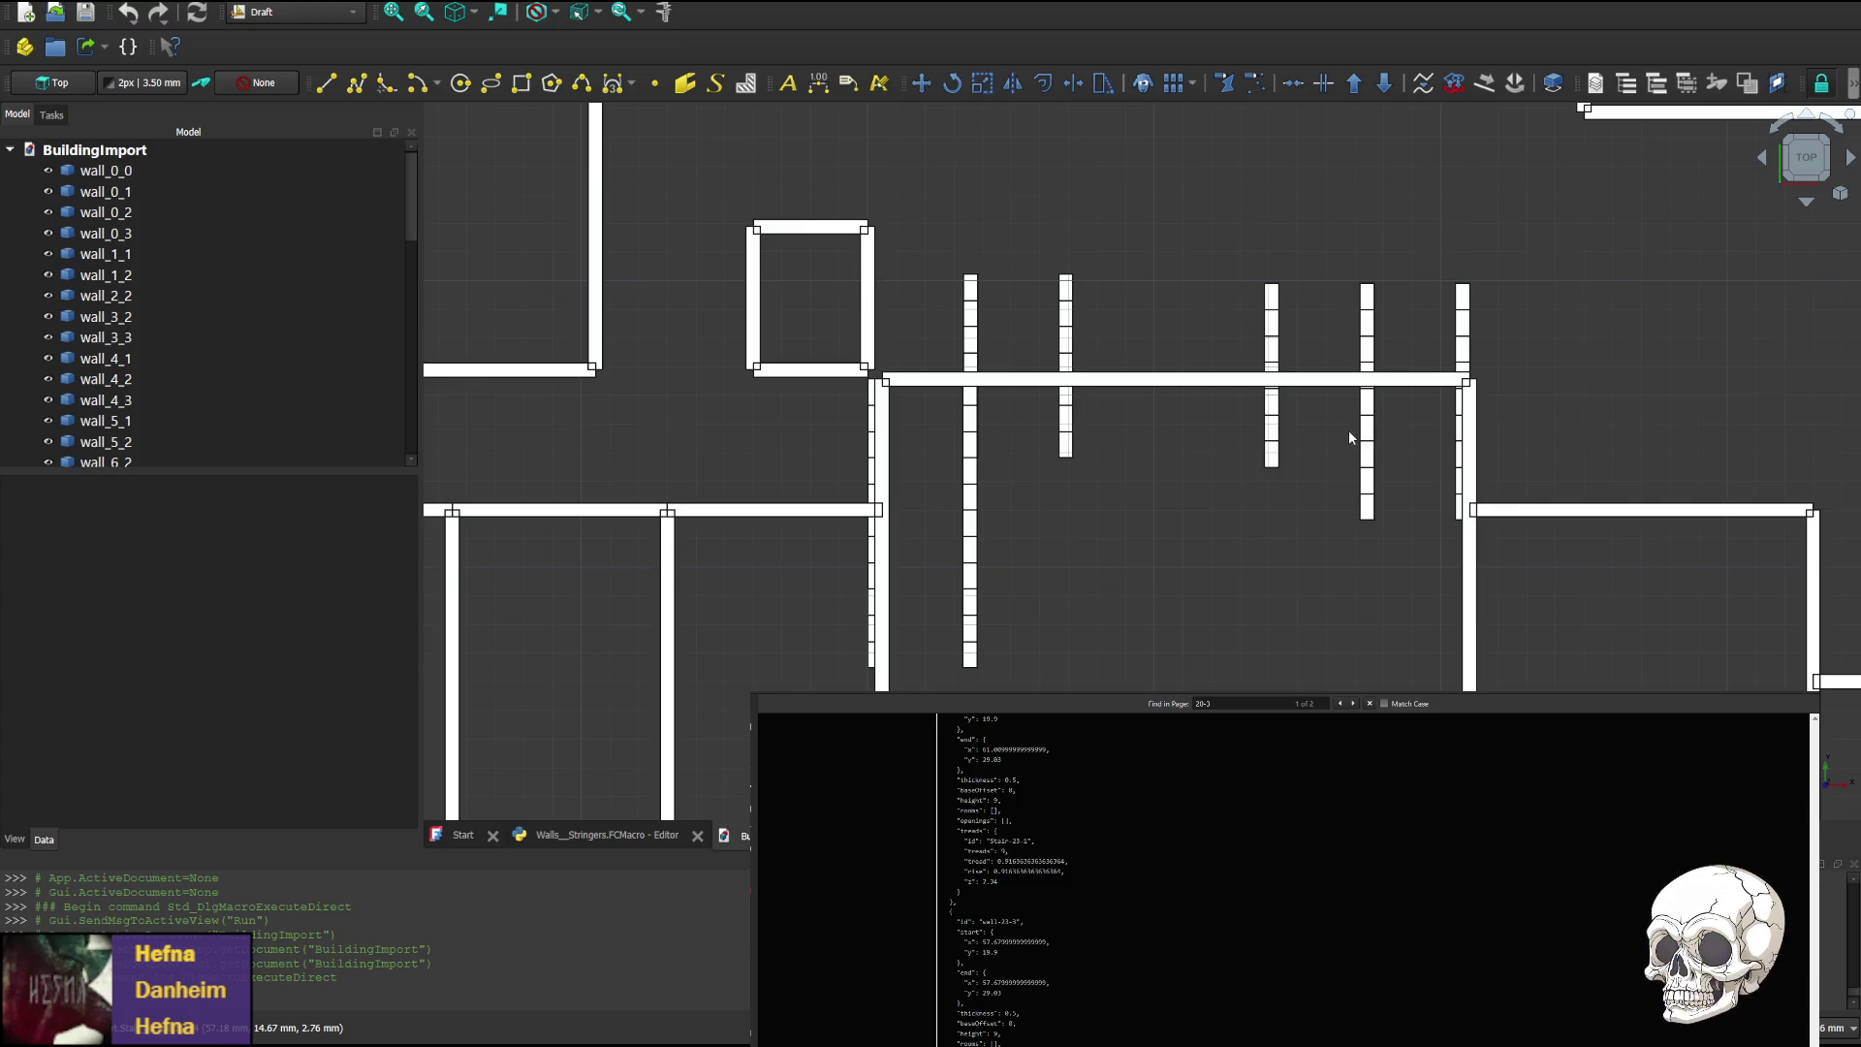
{"action": "left_click", "coordinate": [1807, 204]}
{"action": "left_click", "coordinate": [1807, 203]}
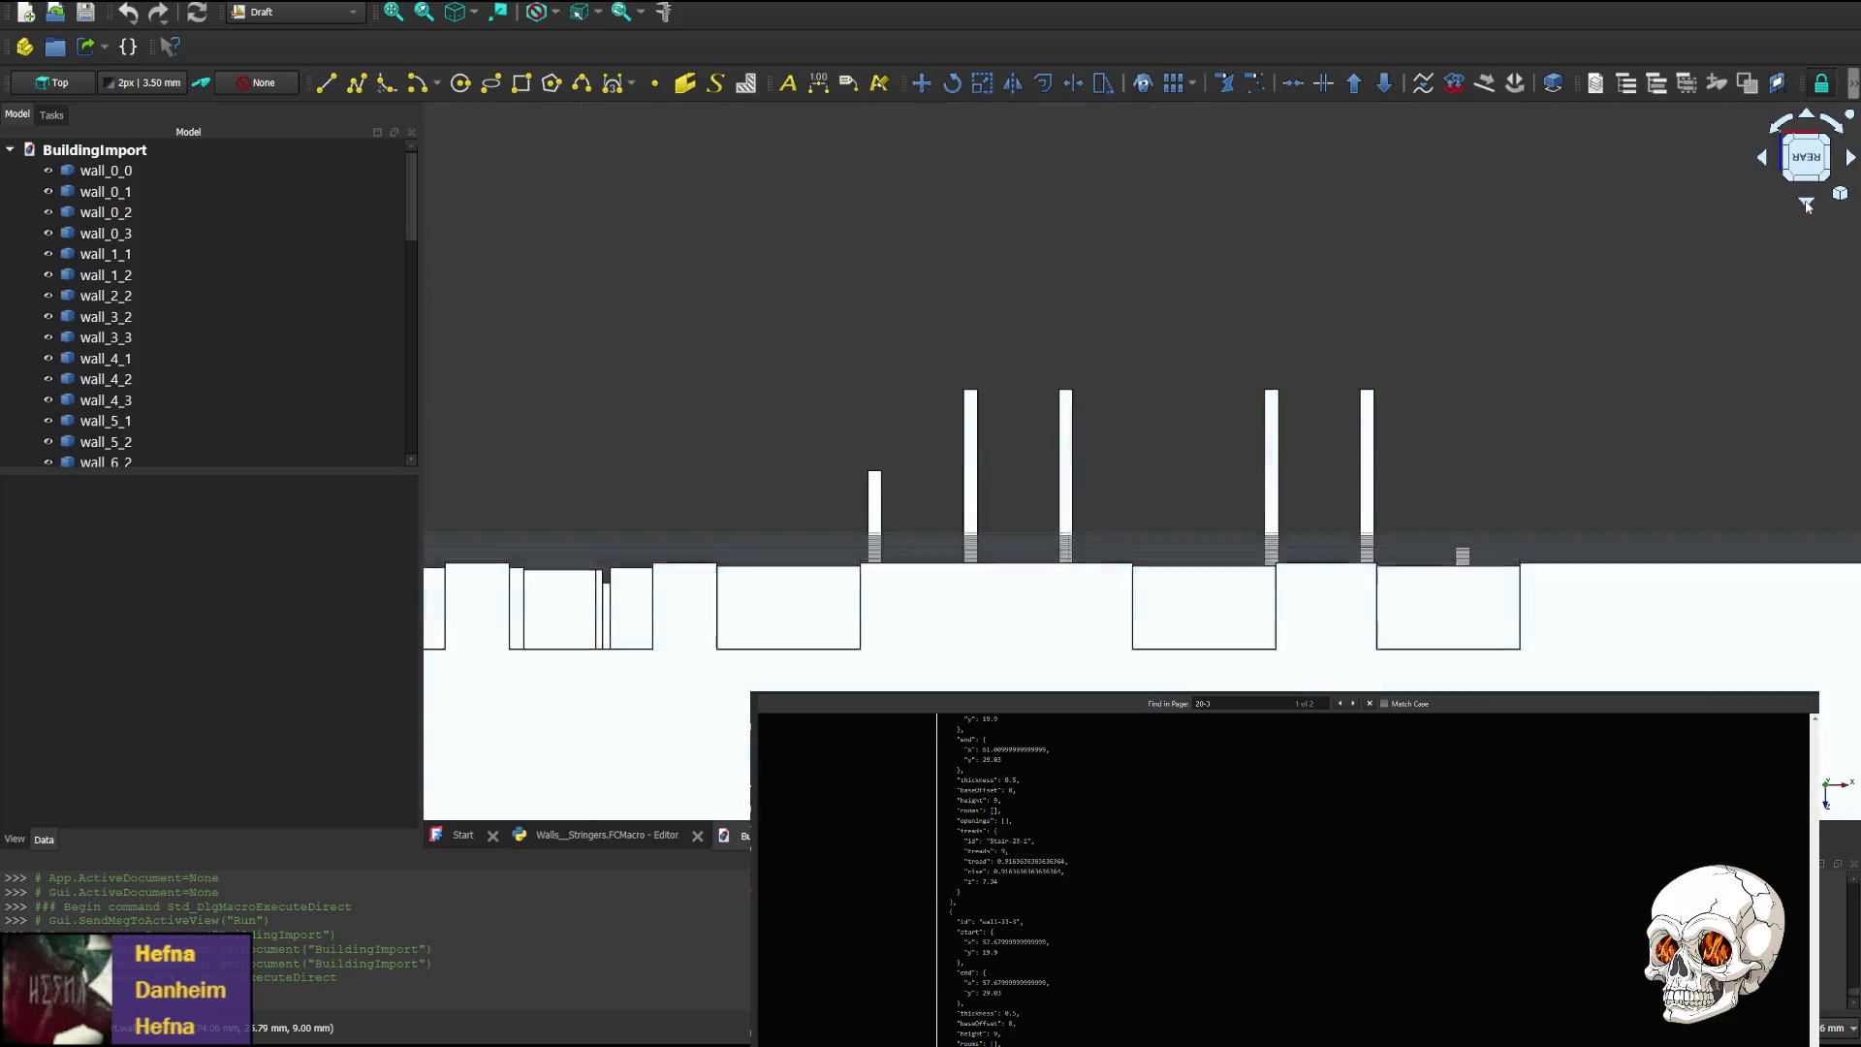
{"action": "left_click", "coordinate": [1807, 204]}
{"action": "left_click", "coordinate": [1807, 204]}
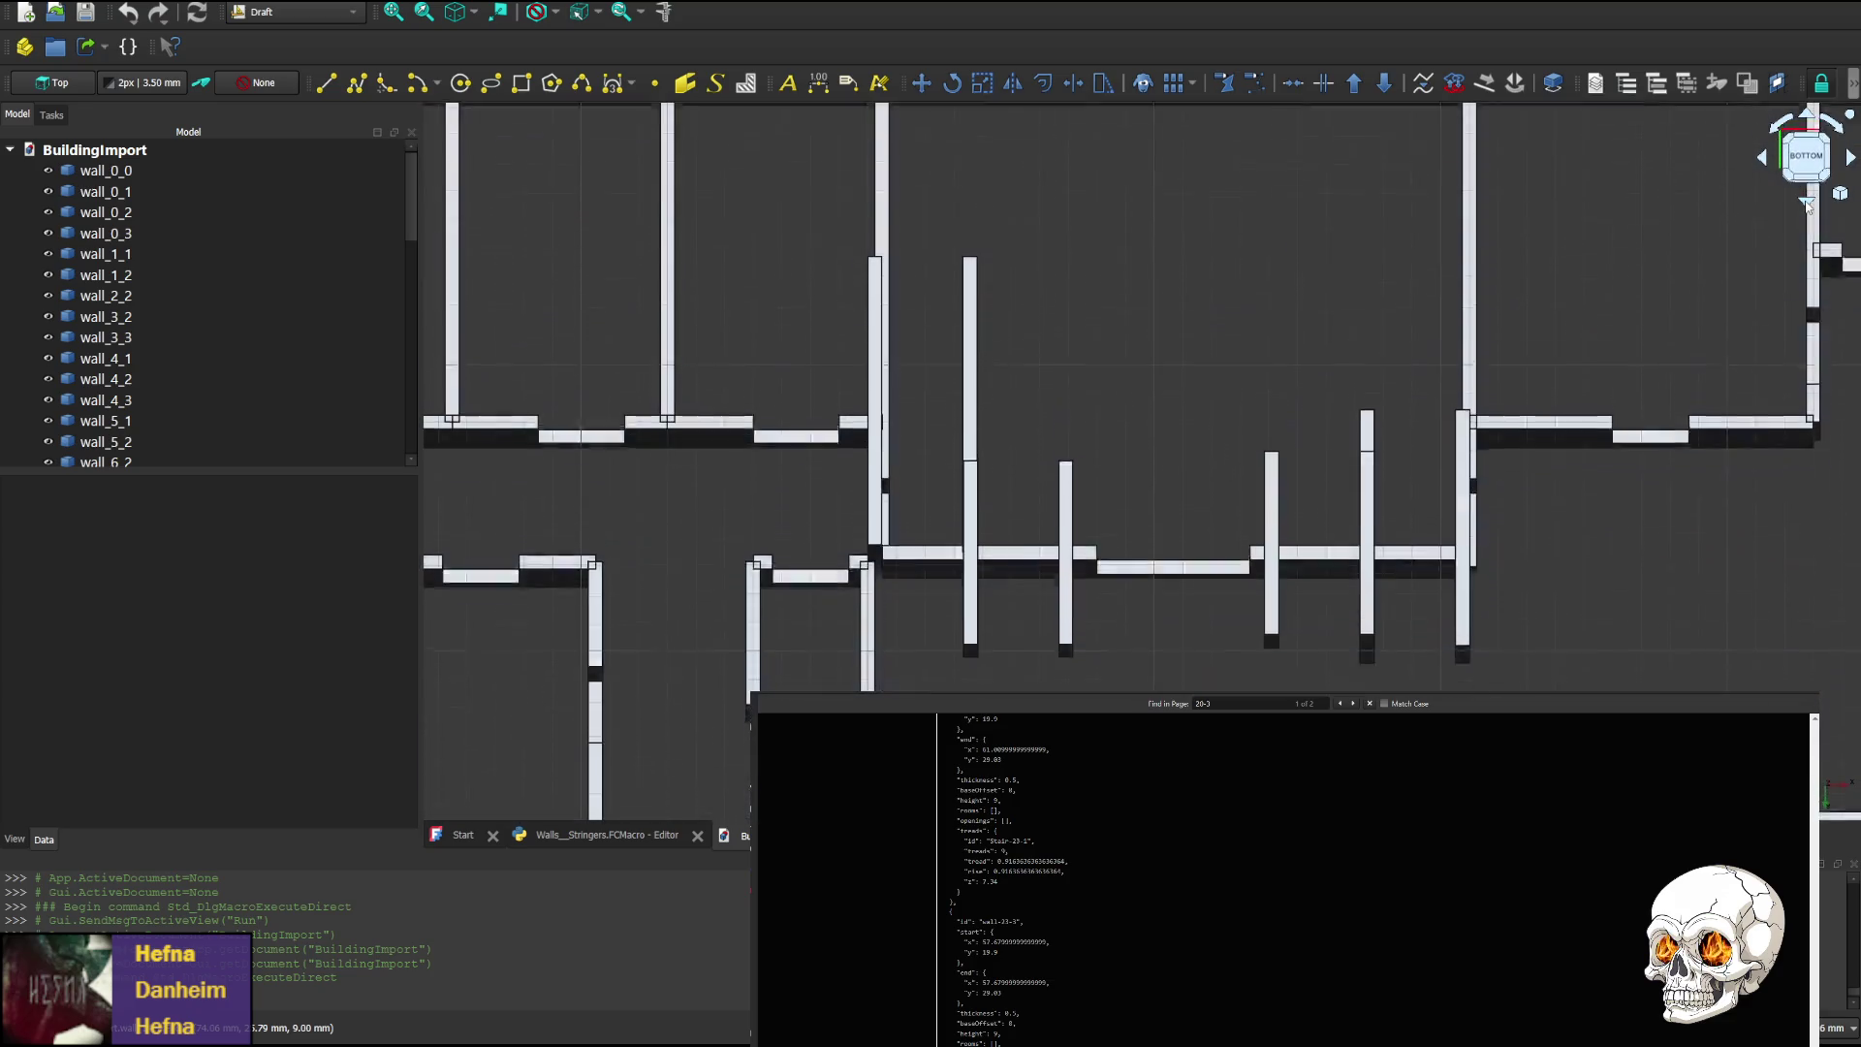
{"action": "left_click", "coordinate": [1807, 204]}
{"action": "left_click", "coordinate": [1807, 203]}
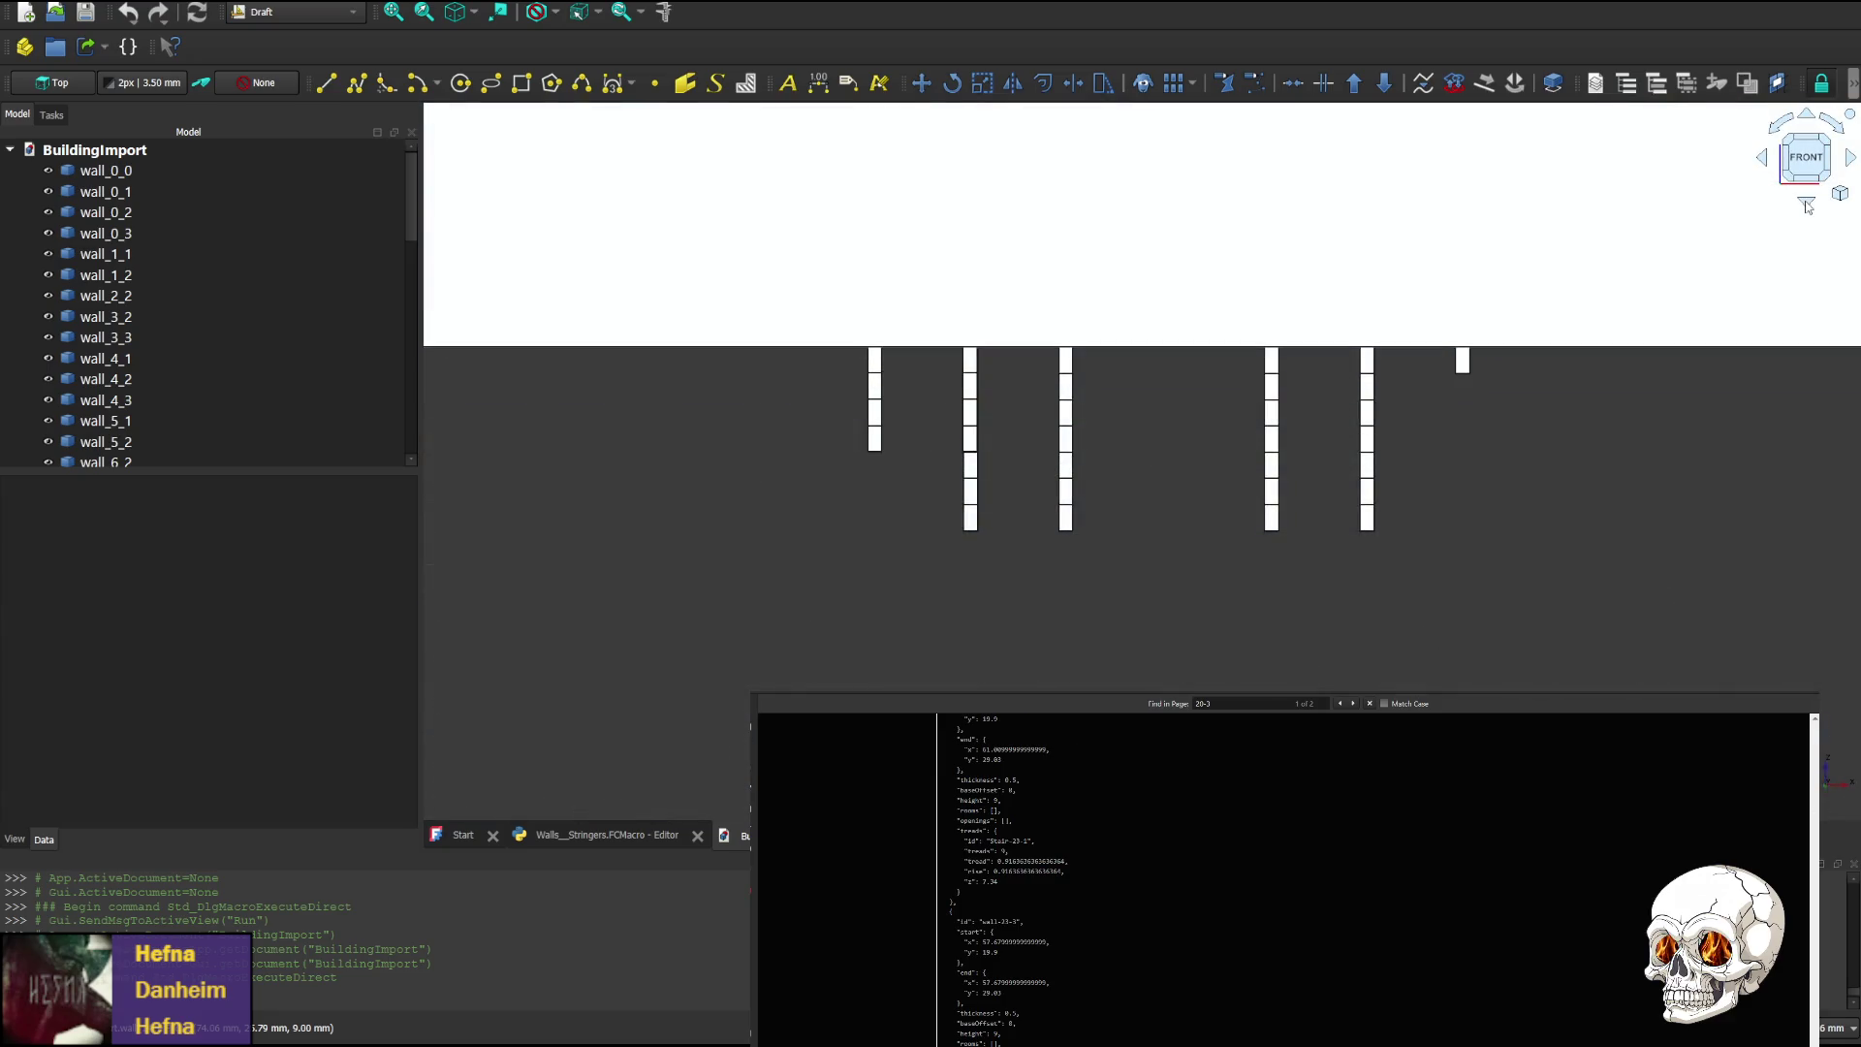
{"action": "middle_click_drag", "start_coordinate": [1074, 500], "coordinate": [1113, 575]}
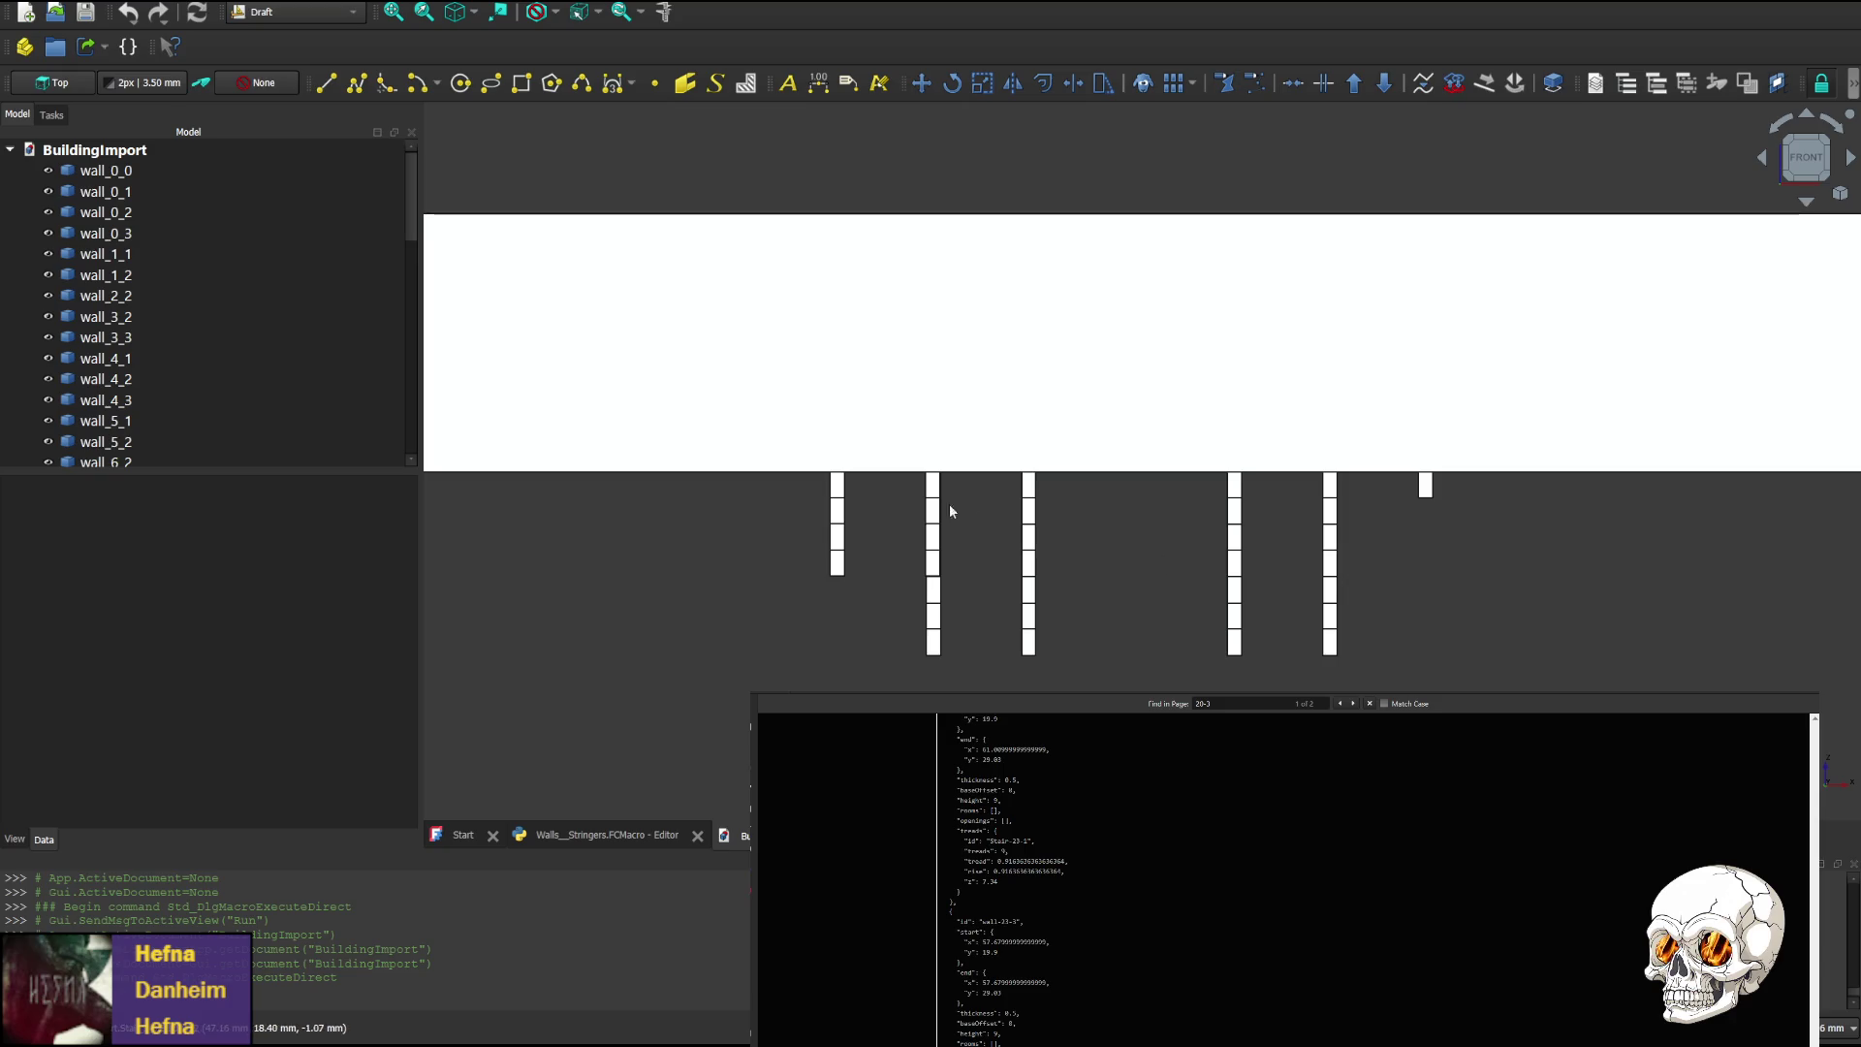
{"action": "mouse_move", "coordinate": [1115, 641]}
{"action": "middle_mouse_down"}
{"action": "mouse_move", "coordinate": [1109, 573]}
{"action": "mouse_move", "coordinate": [1104, 607]}
{"action": "middle_mouse_up"}
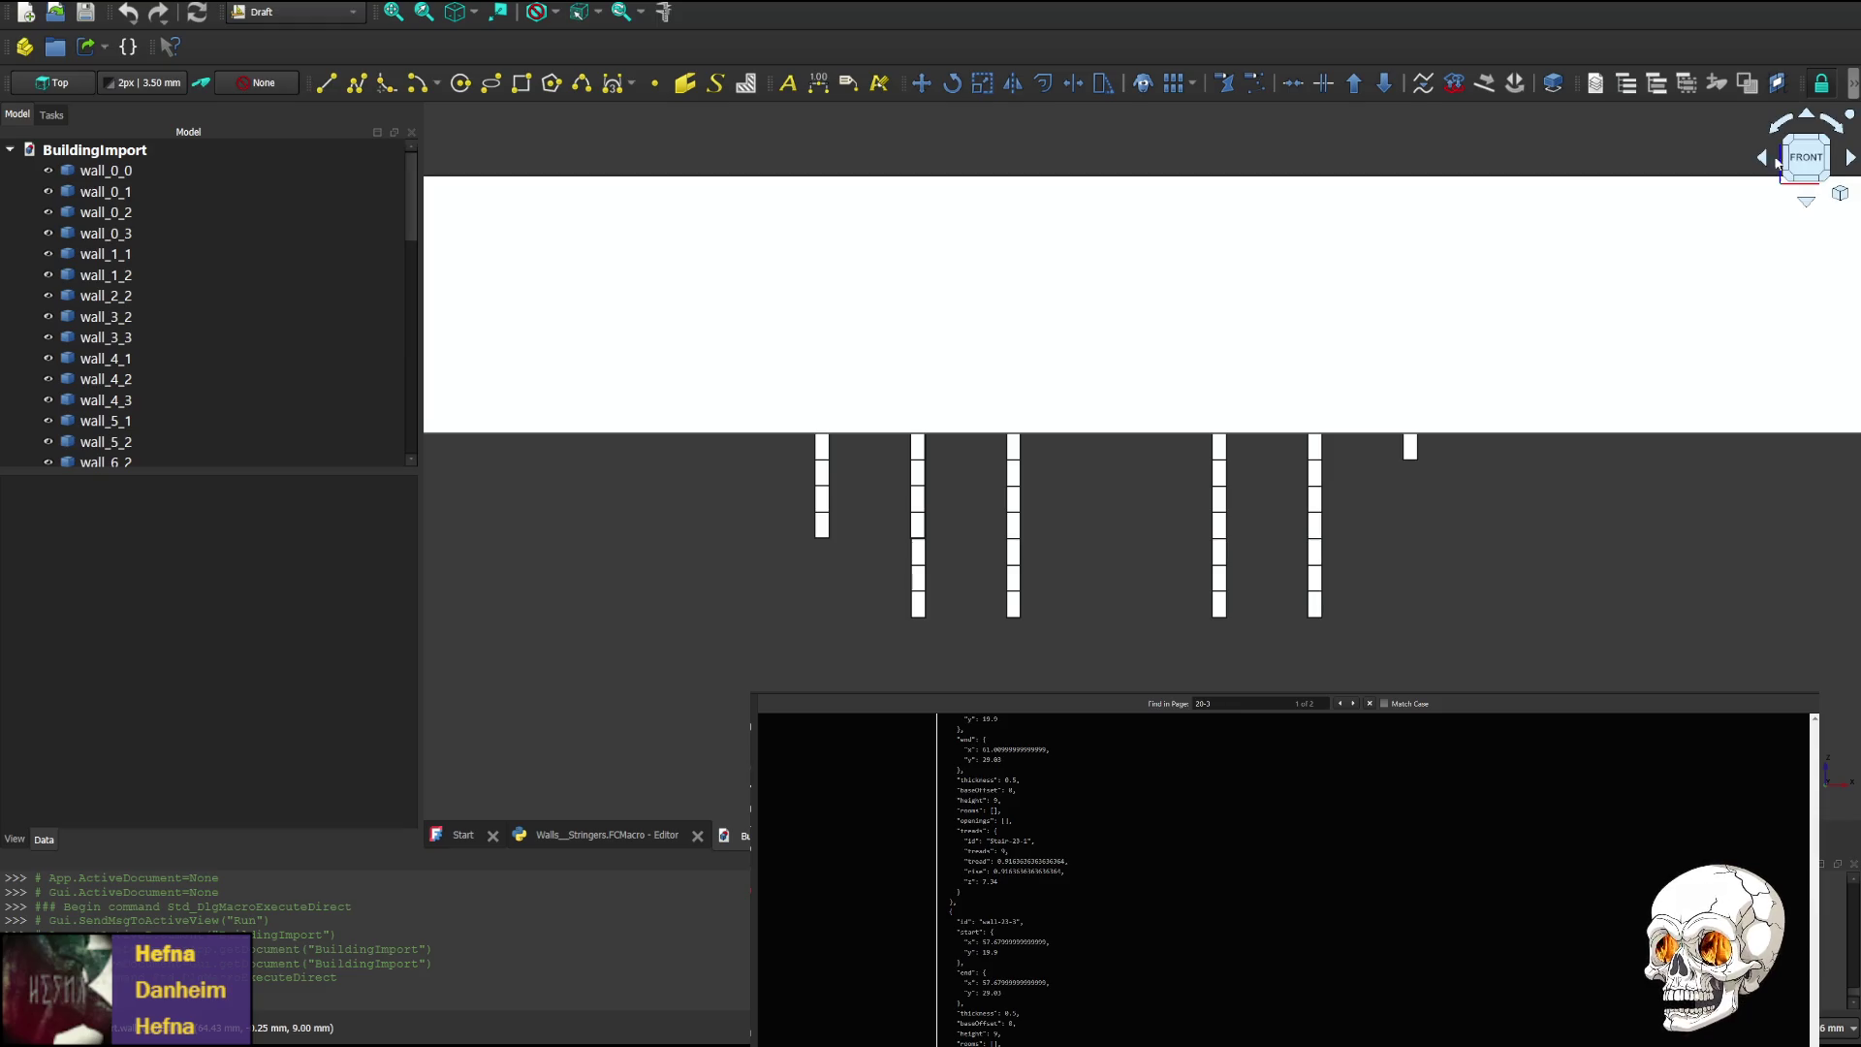
Cycle through the rear underside and front views, return to plan, then show the macro code
{"action": "left_click", "coordinate": [1809, 203]}
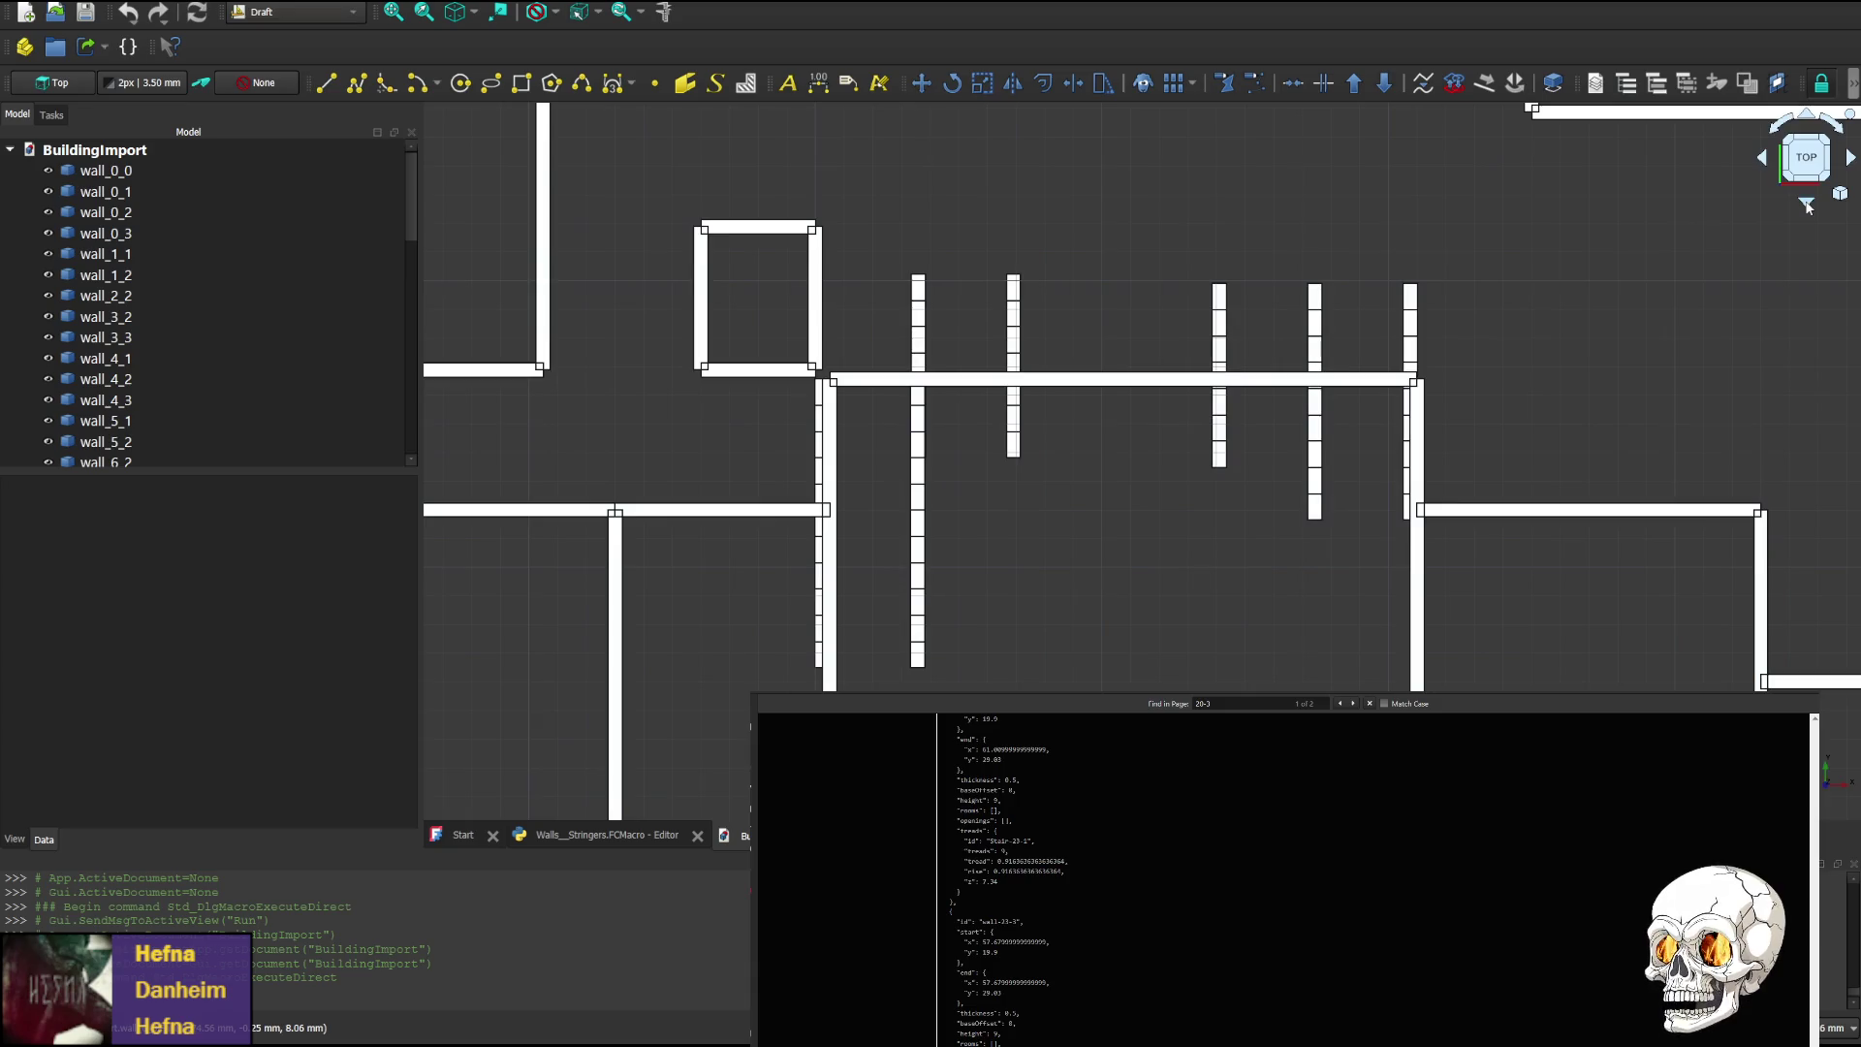
{"action": "left_click", "coordinate": [1809, 204]}
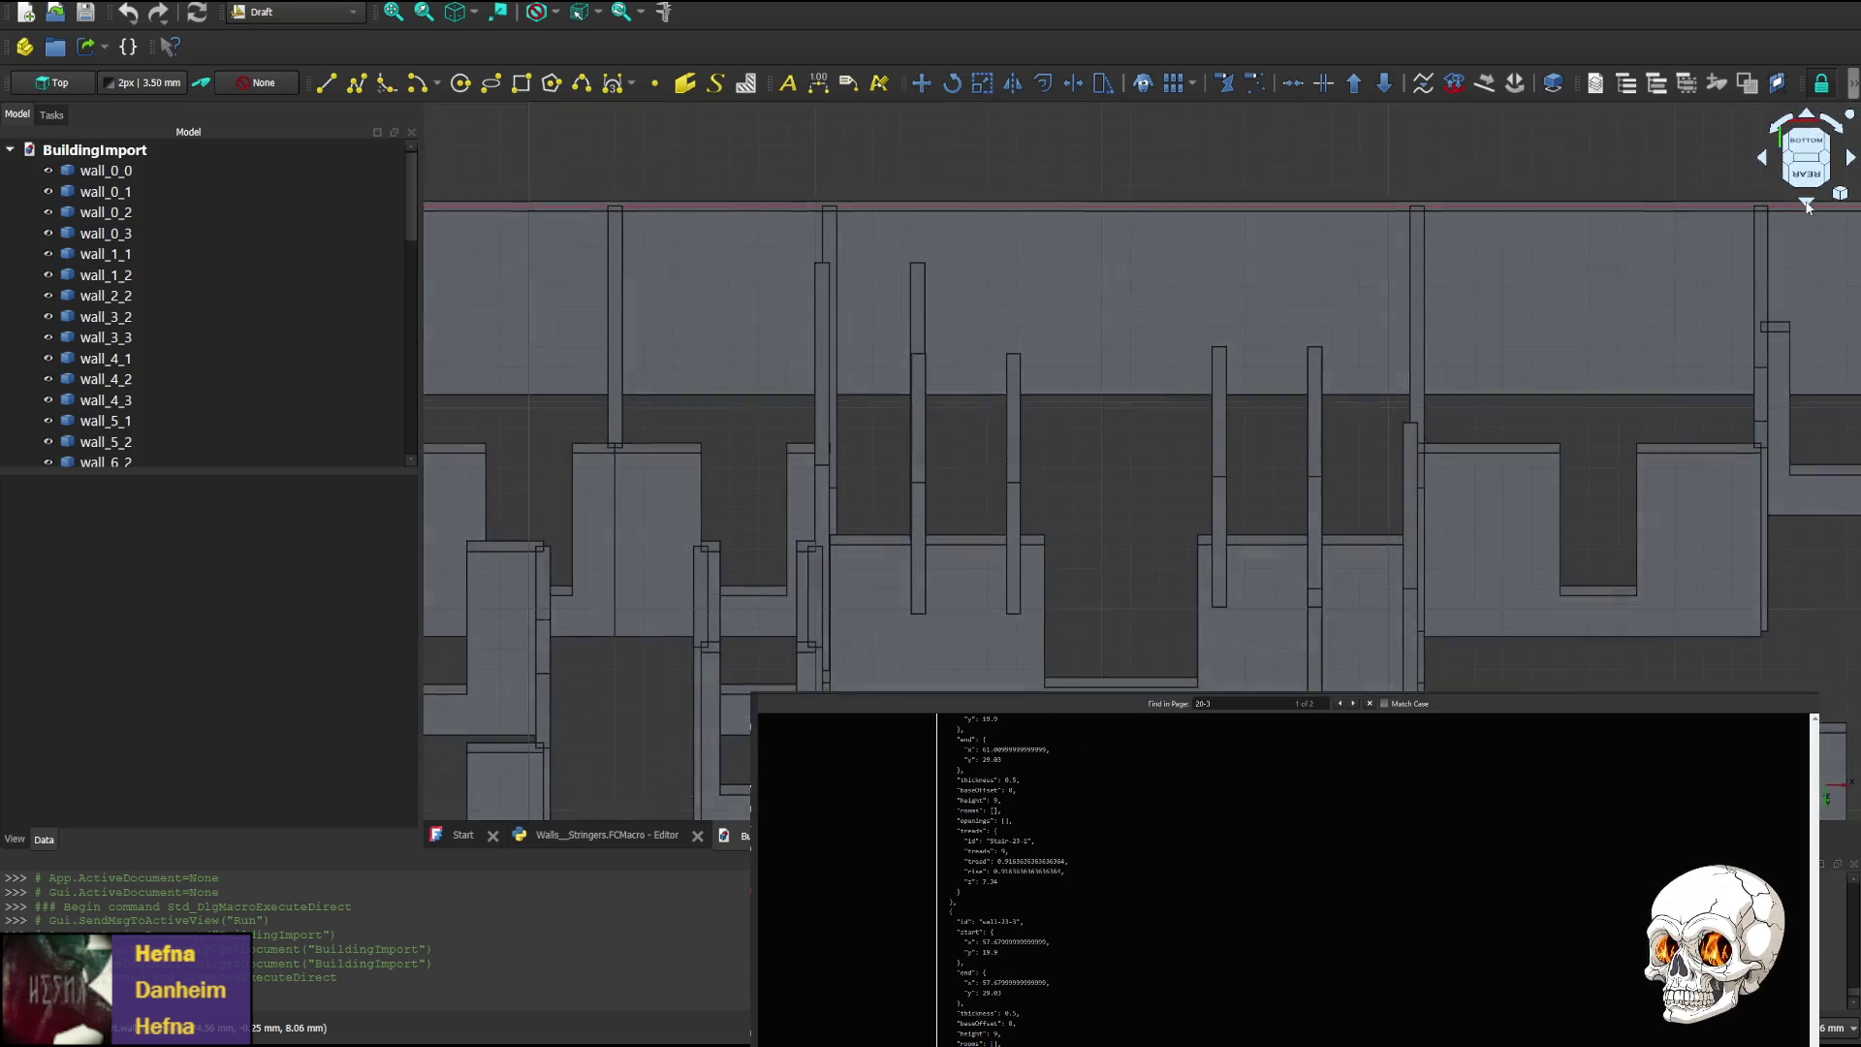
{"action": "left_click", "coordinate": [1809, 204]}
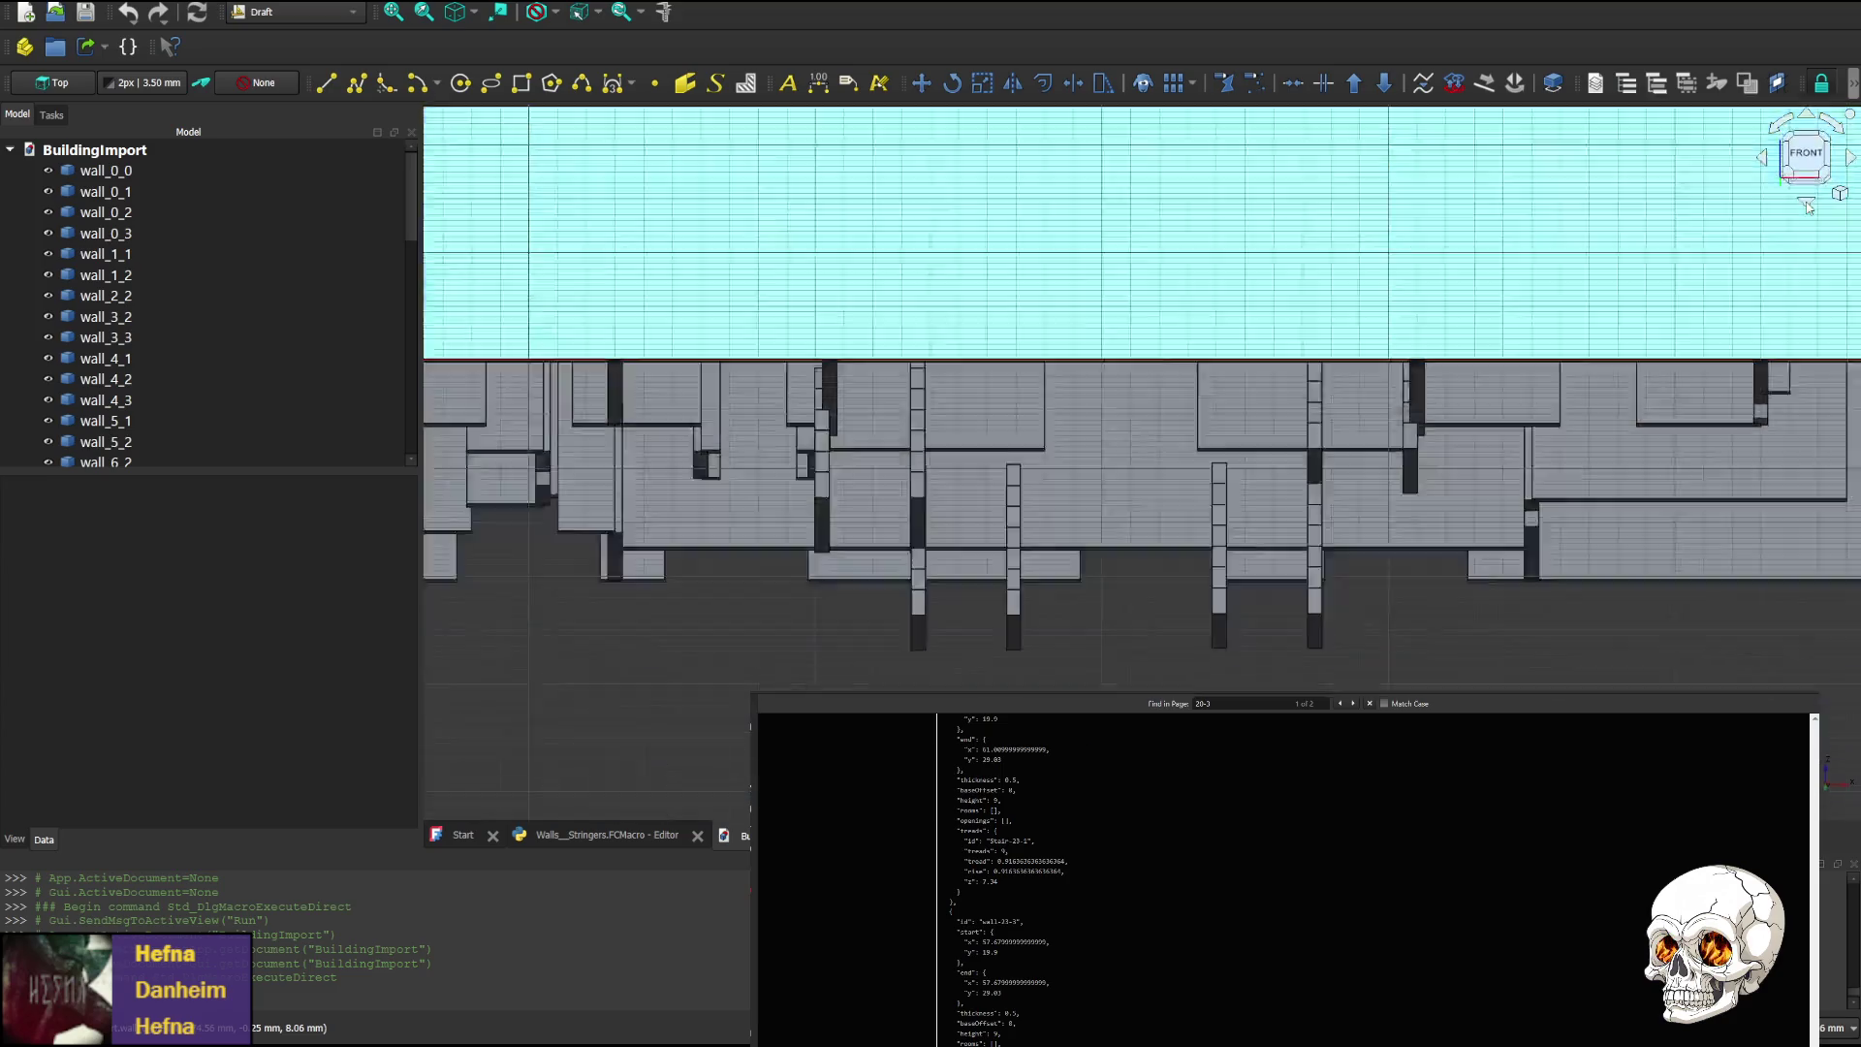
{"action": "left_click", "coordinate": [1809, 206]}
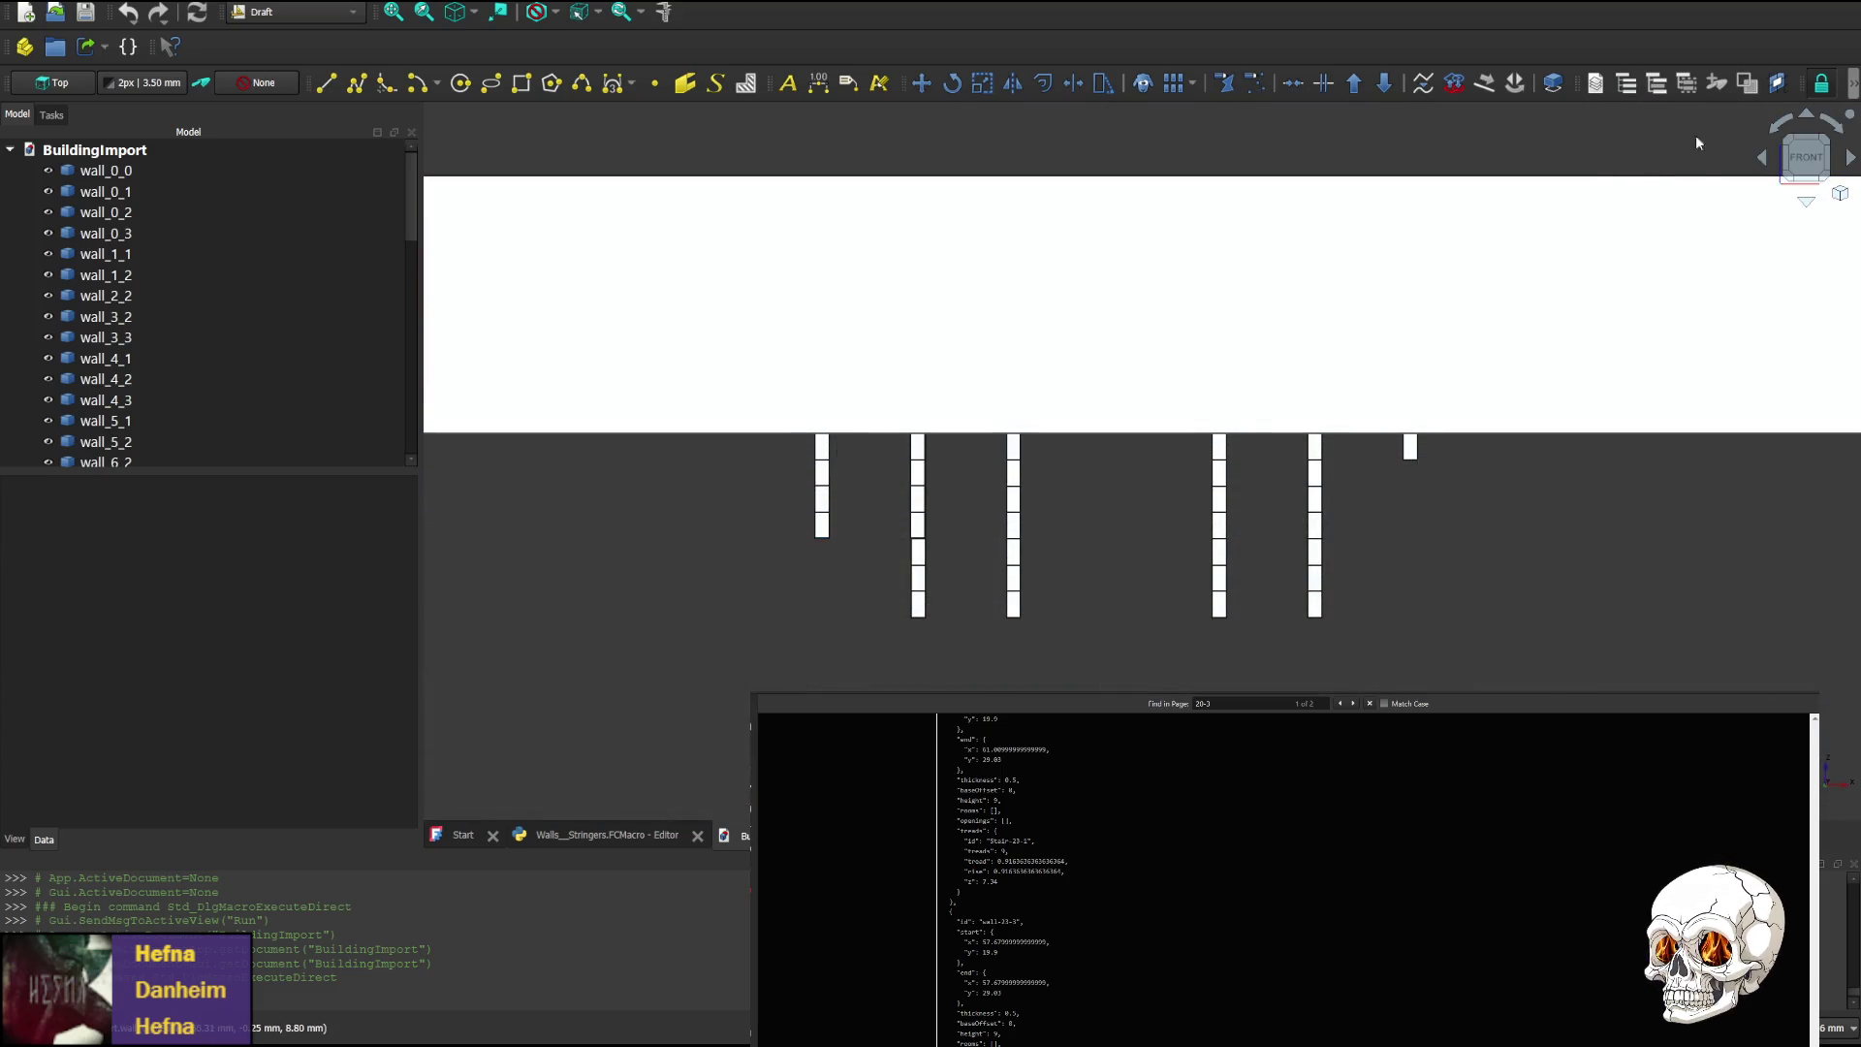
{"action": "left_click", "coordinate": [1801, 120]}
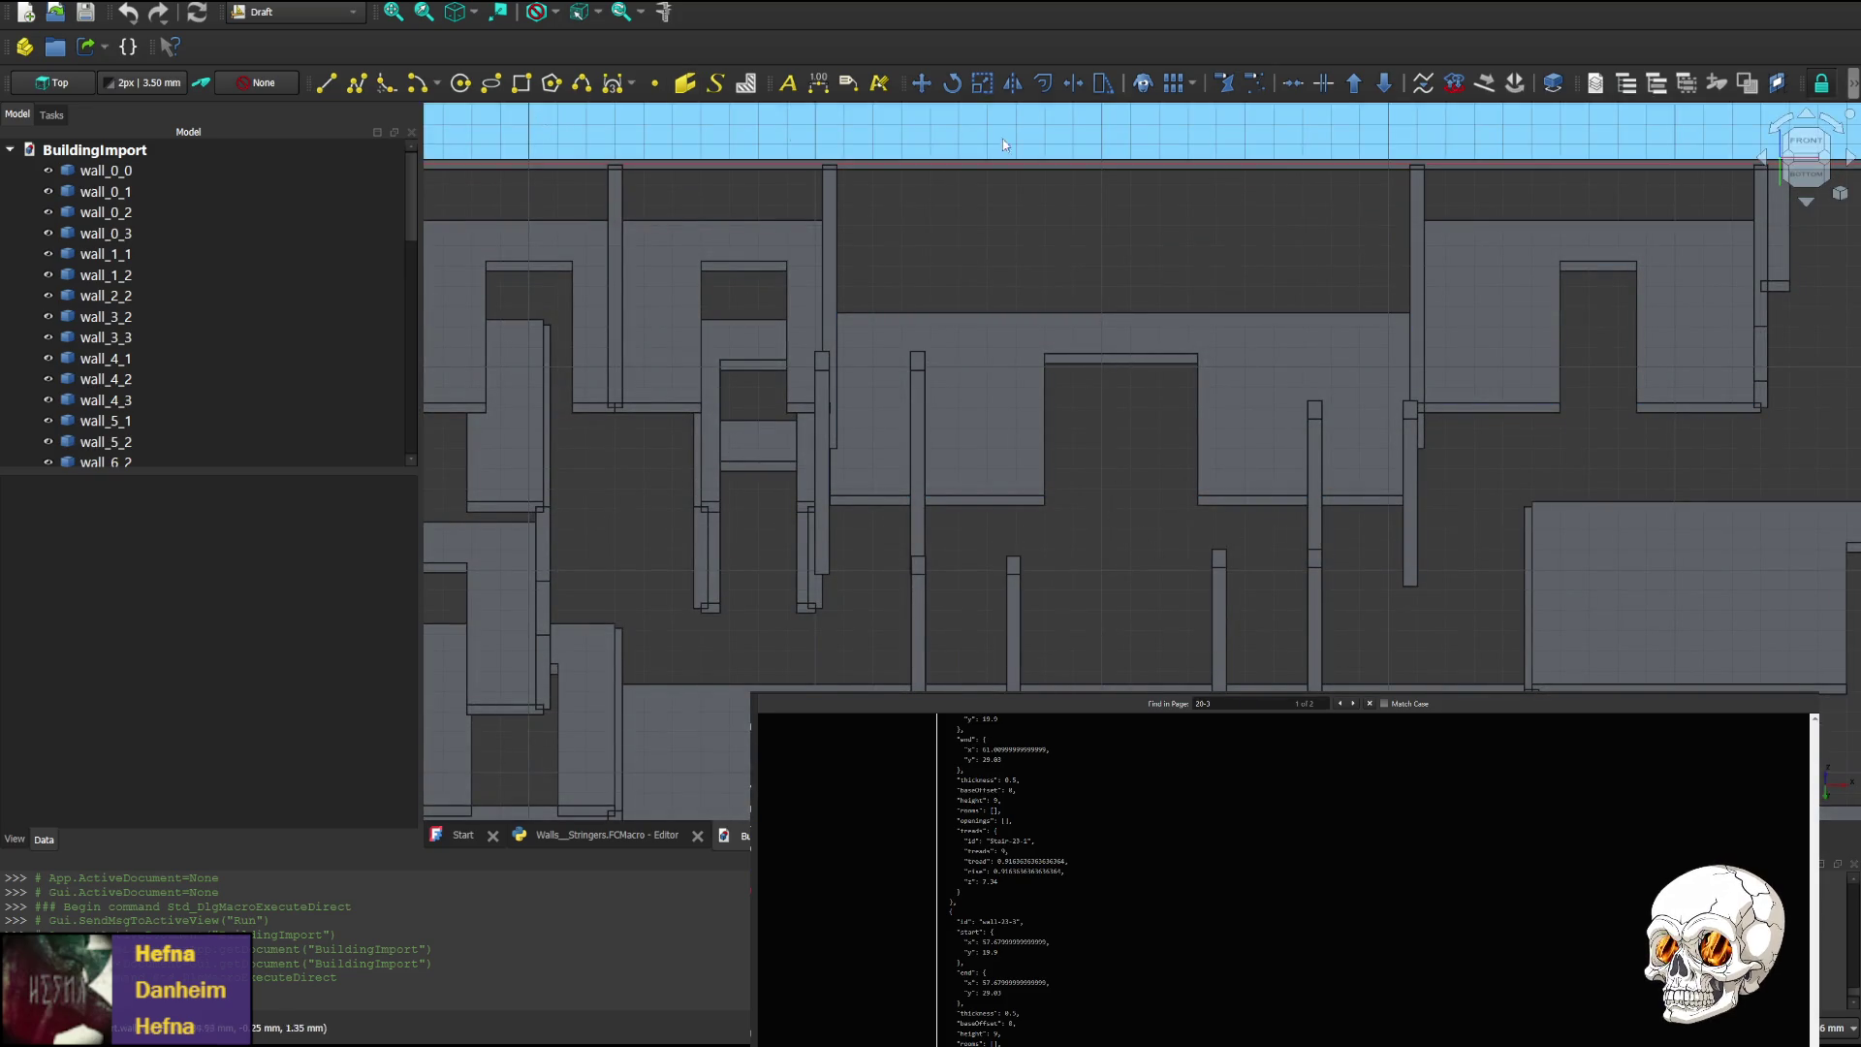
{"action": "left_click", "coordinate": [598, 832]}
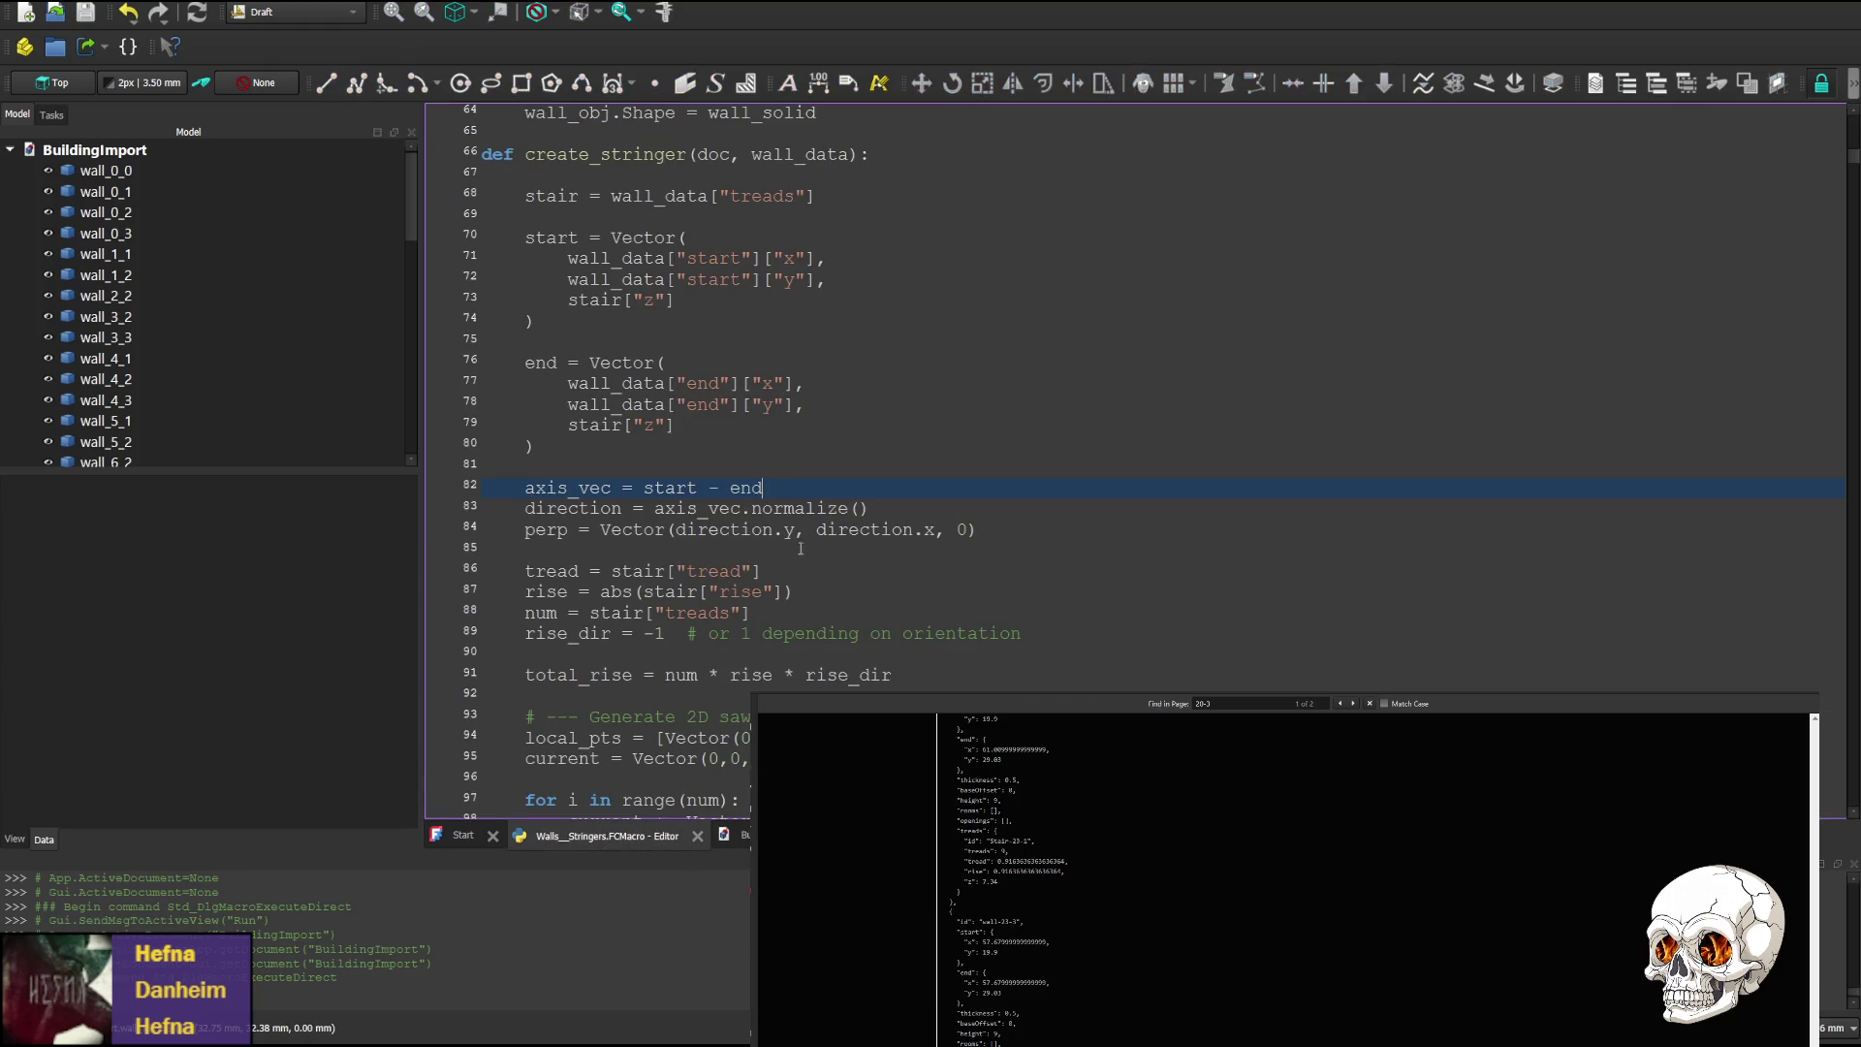
Scroll through create_stringer to check where tread is used on line 98
{"action": "scroll", "coordinate": [818, 547], "scroll_direction": "down", "scroll_amount": 4}
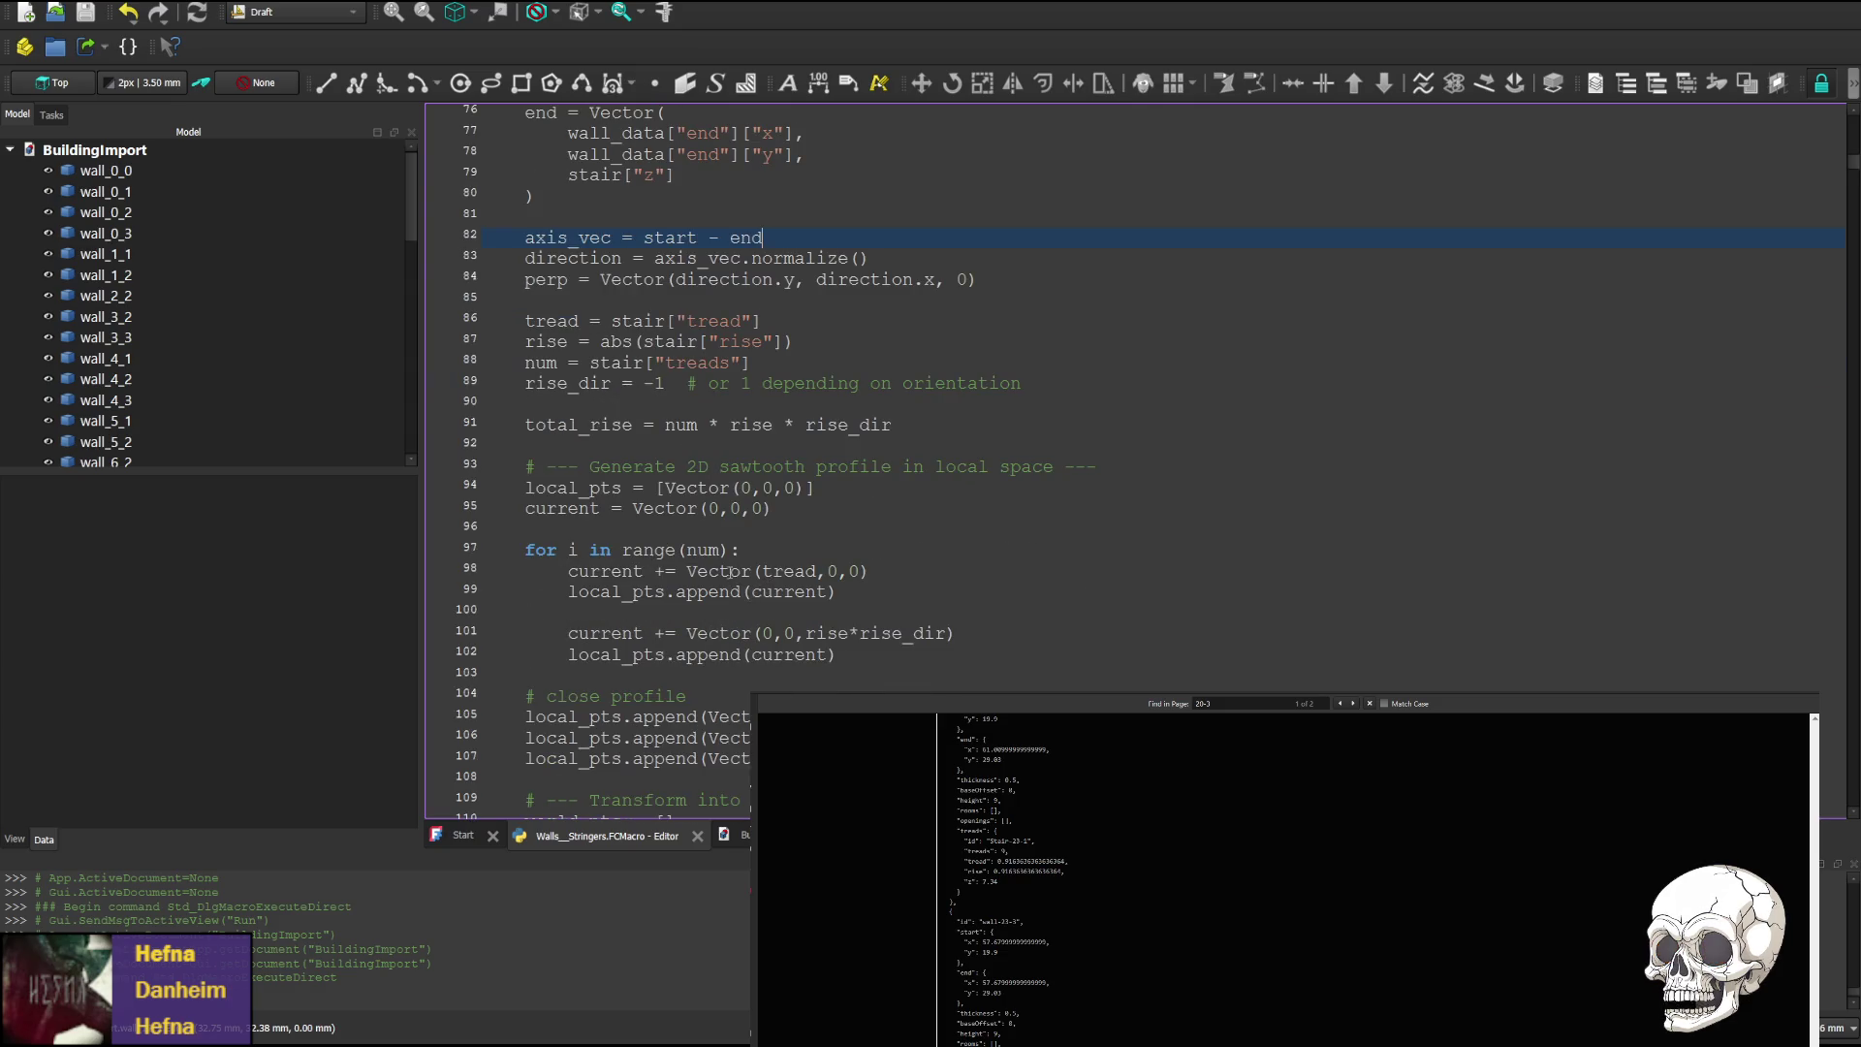
{"action": "scroll", "coordinate": [717, 524], "scroll_direction": "up", "scroll_amount": 4}
{"action": "scroll", "coordinate": [718, 516], "scroll_direction": "down", "scroll_amount": 3}
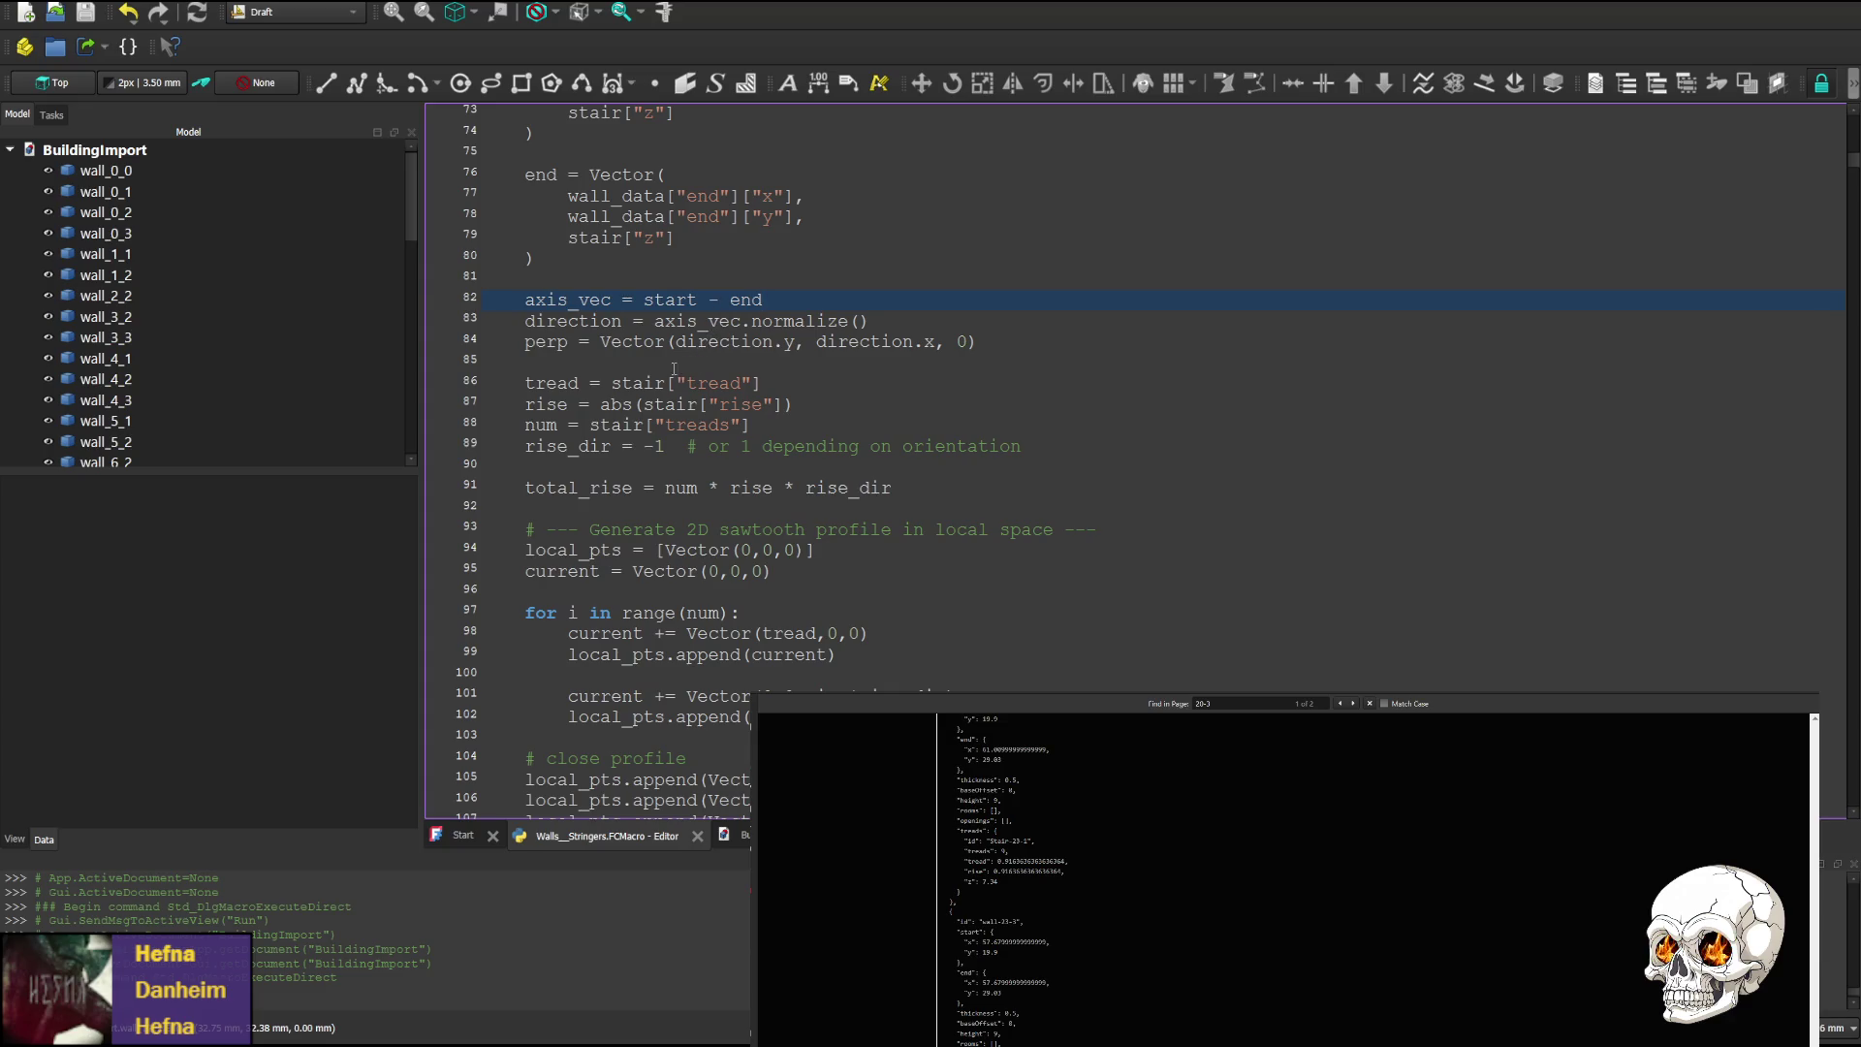
{"action": "scroll", "coordinate": [735, 592], "scroll_direction": "down", "scroll_amount": 1}
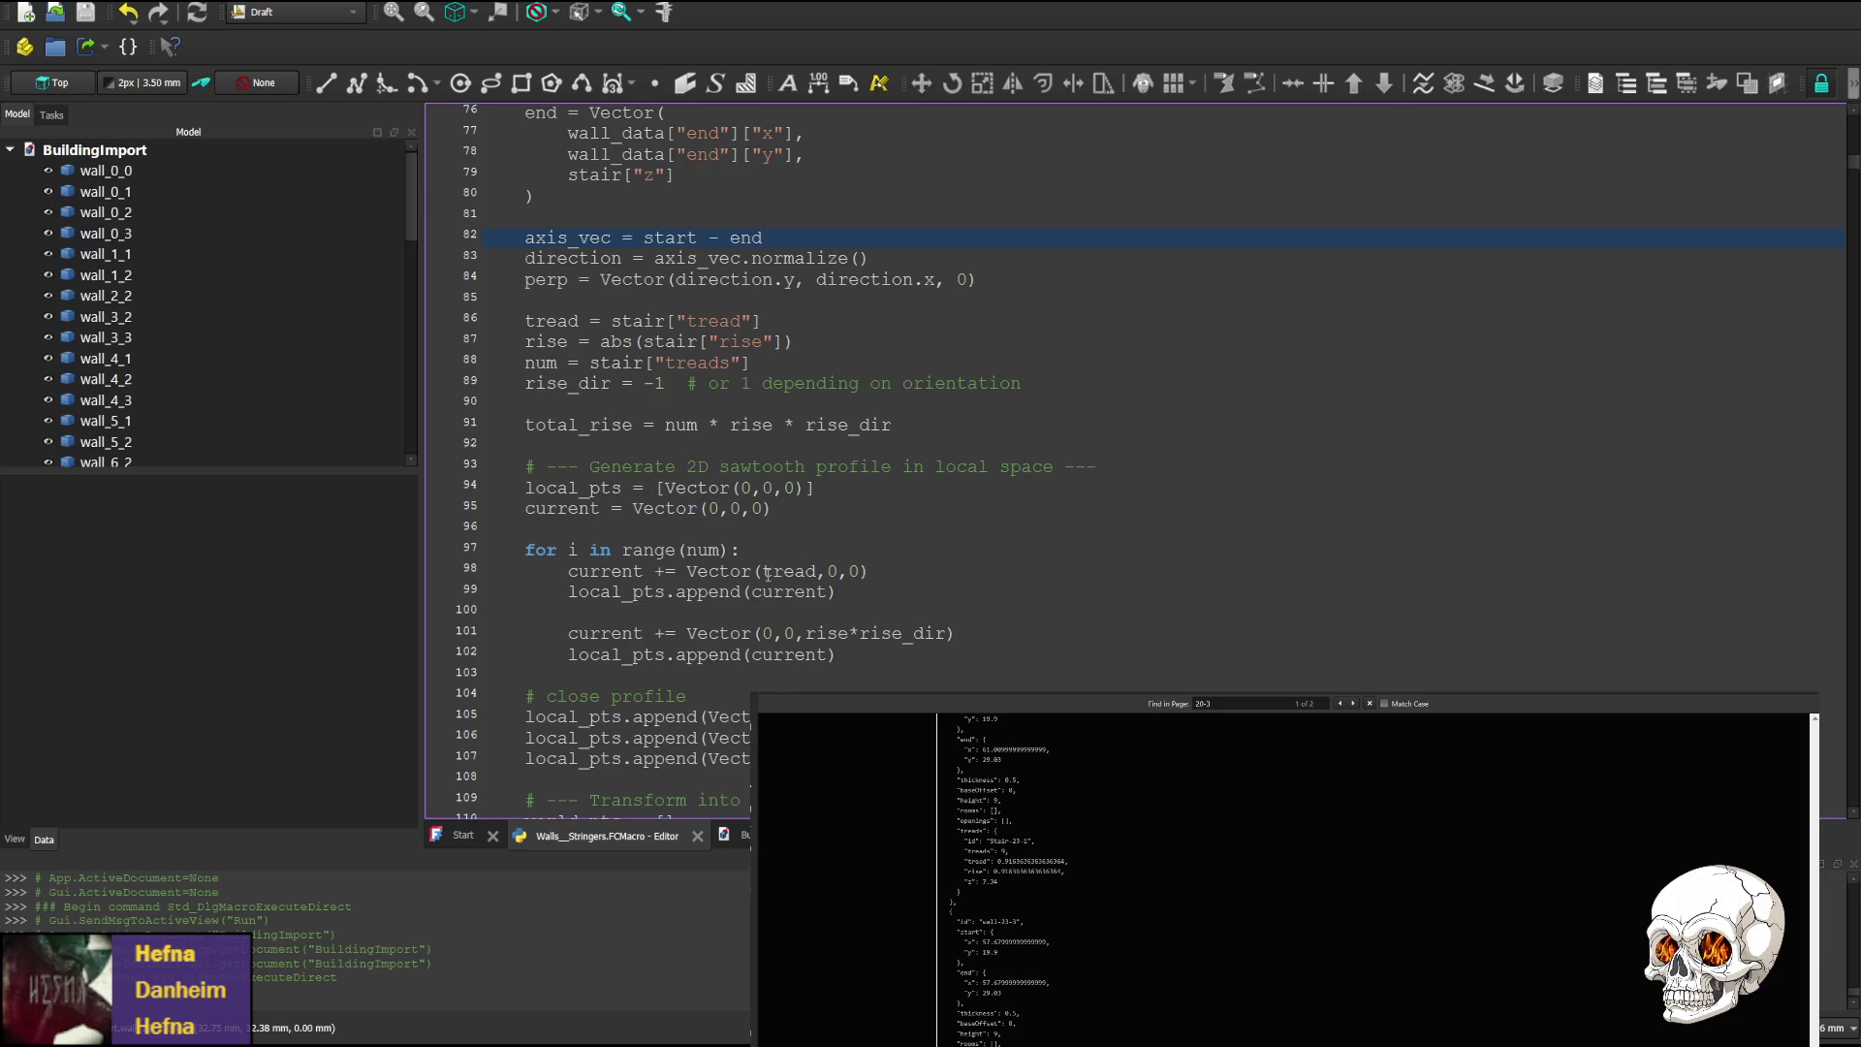
{"action": "scroll", "coordinate": [767, 573], "scroll_direction": "down", "scroll_amount": 1}
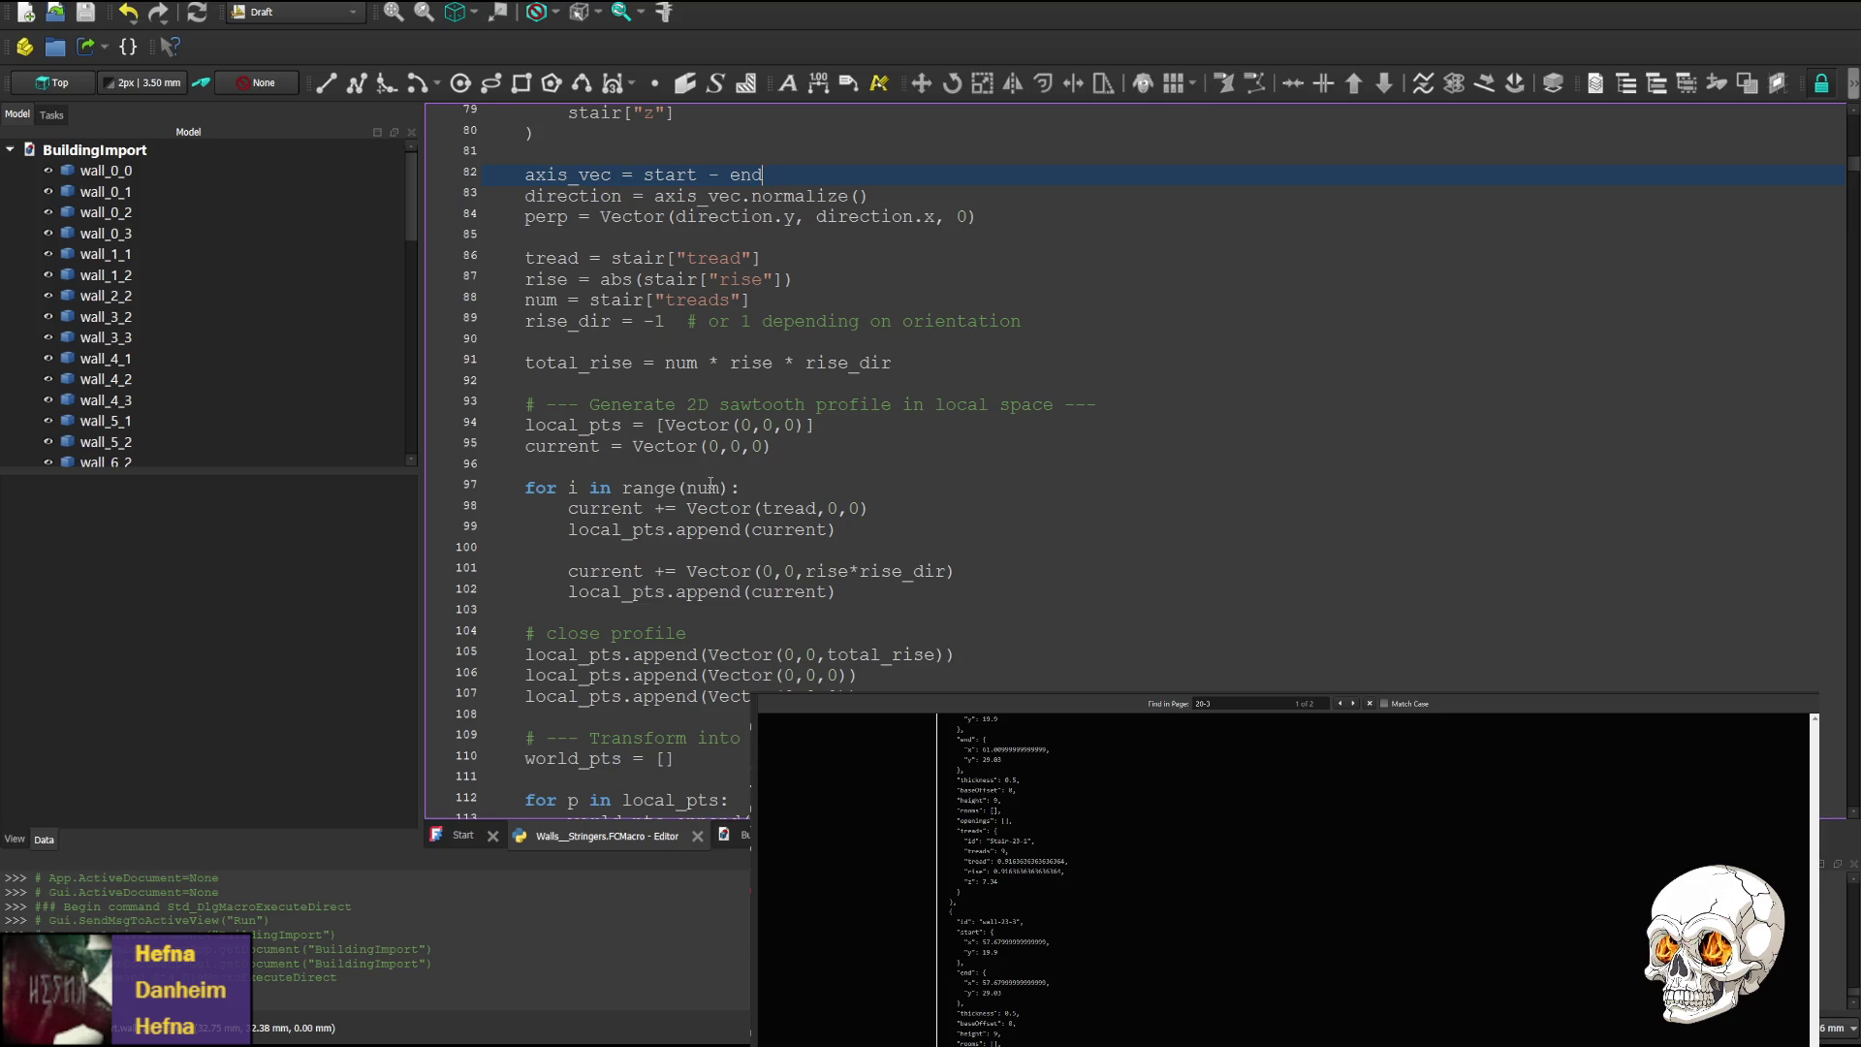
{"action": "double_click", "coordinate": [797, 507]}
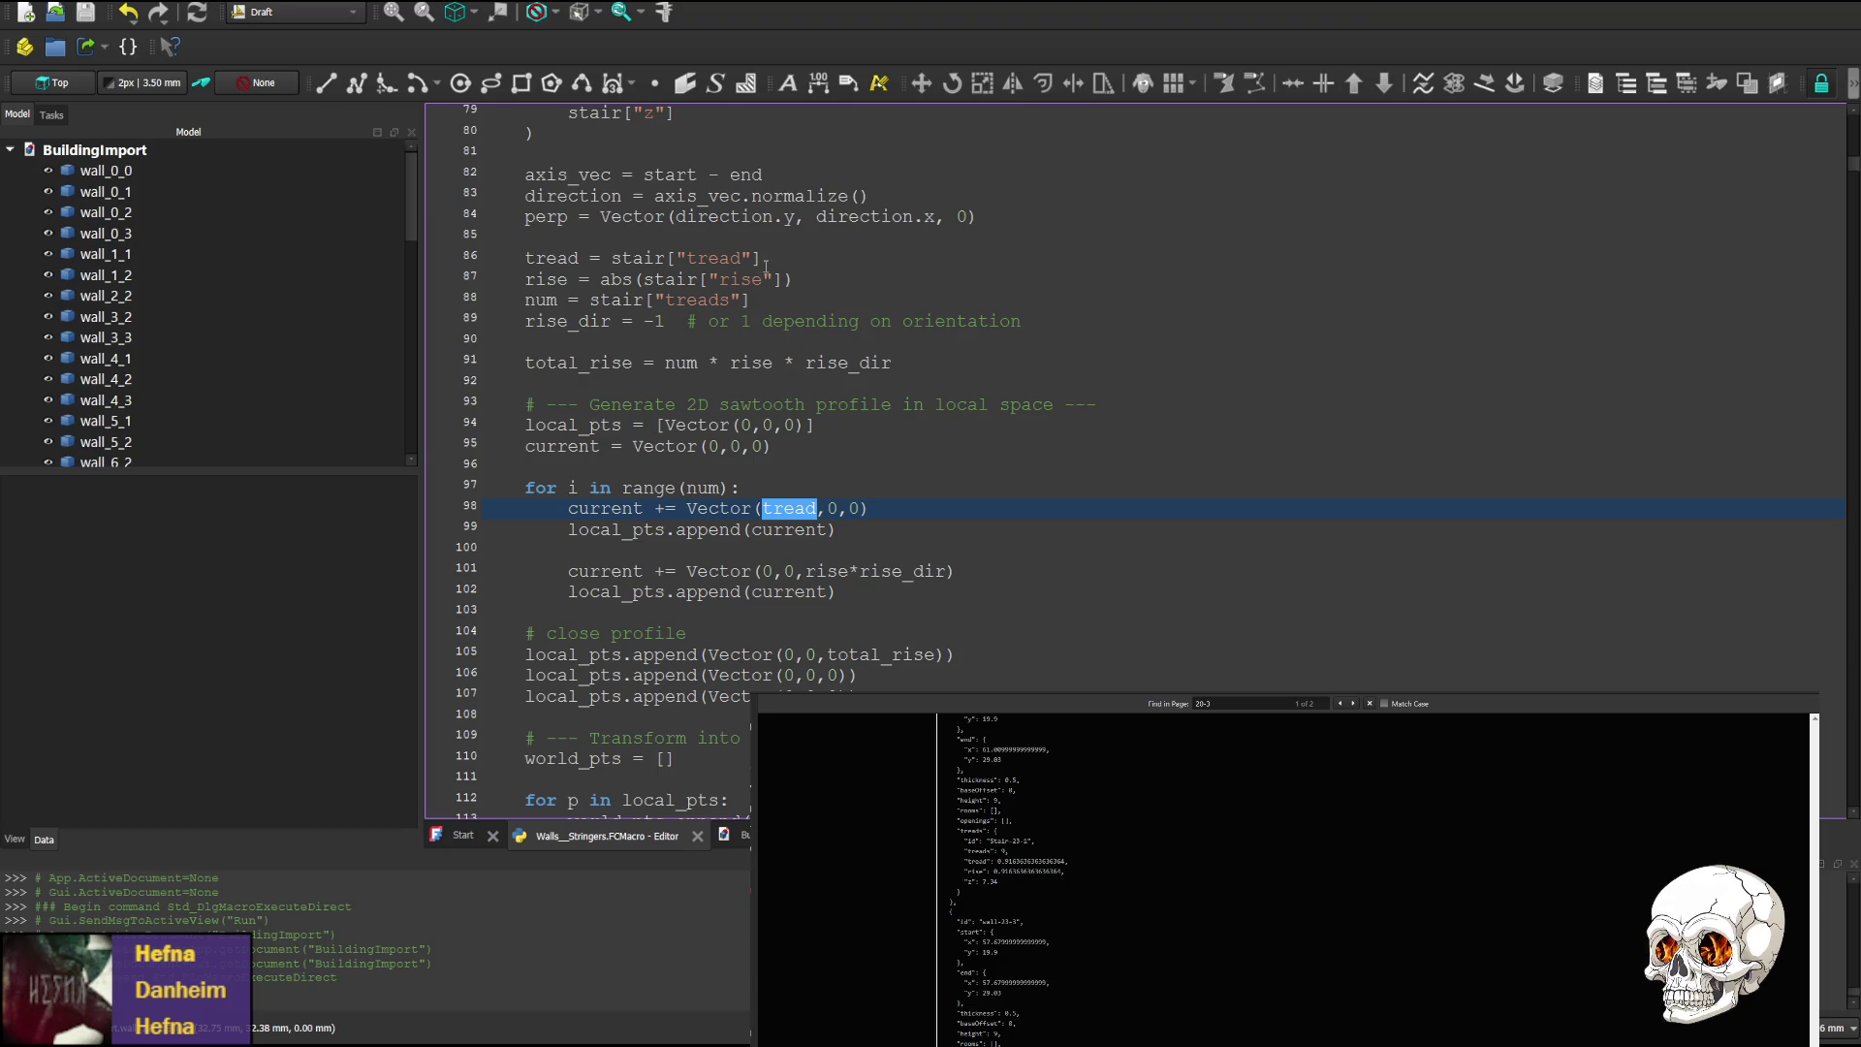
{"action": "scroll", "coordinate": [636, 272], "scroll_direction": "up", "scroll_amount": 1}
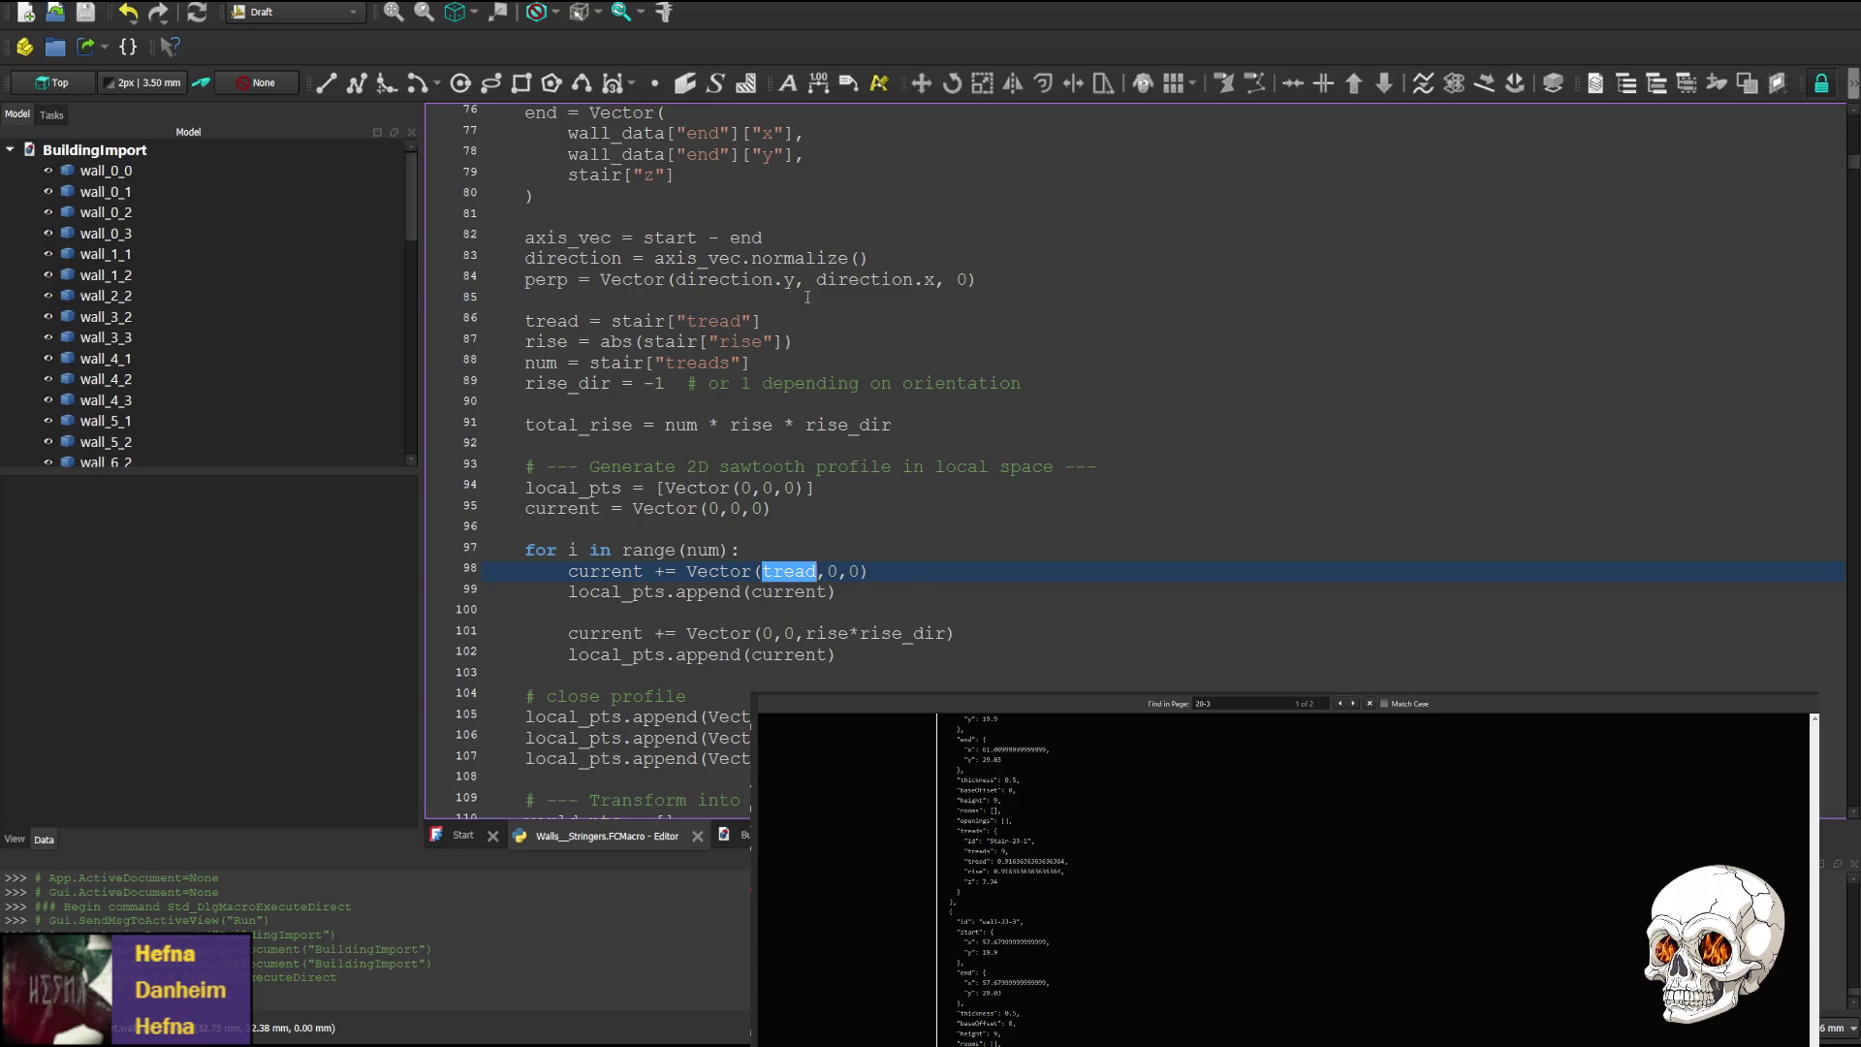
Append *.083 to the tread and rise lookups on lines 86–87, wrap tread in abs, and save
{"action": "left_click", "coordinate": [773, 318]}
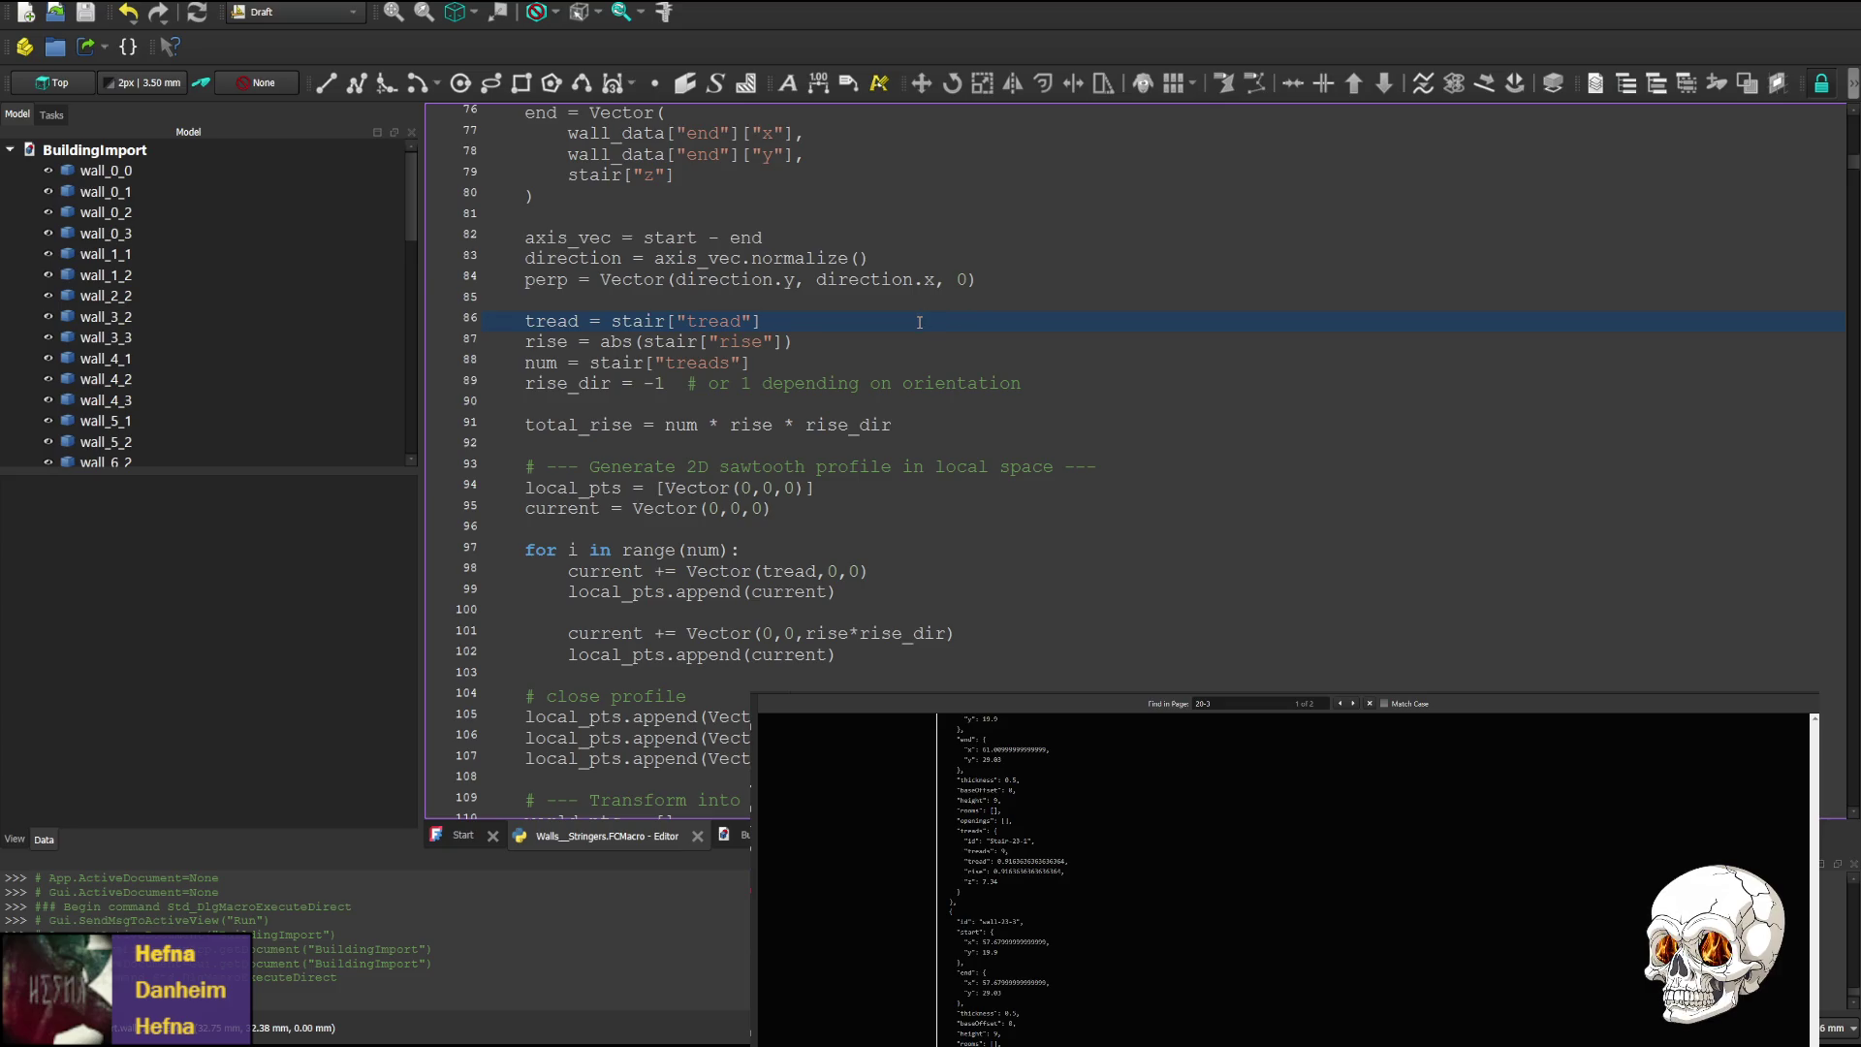
{"action": "type", "text": "*.083"}
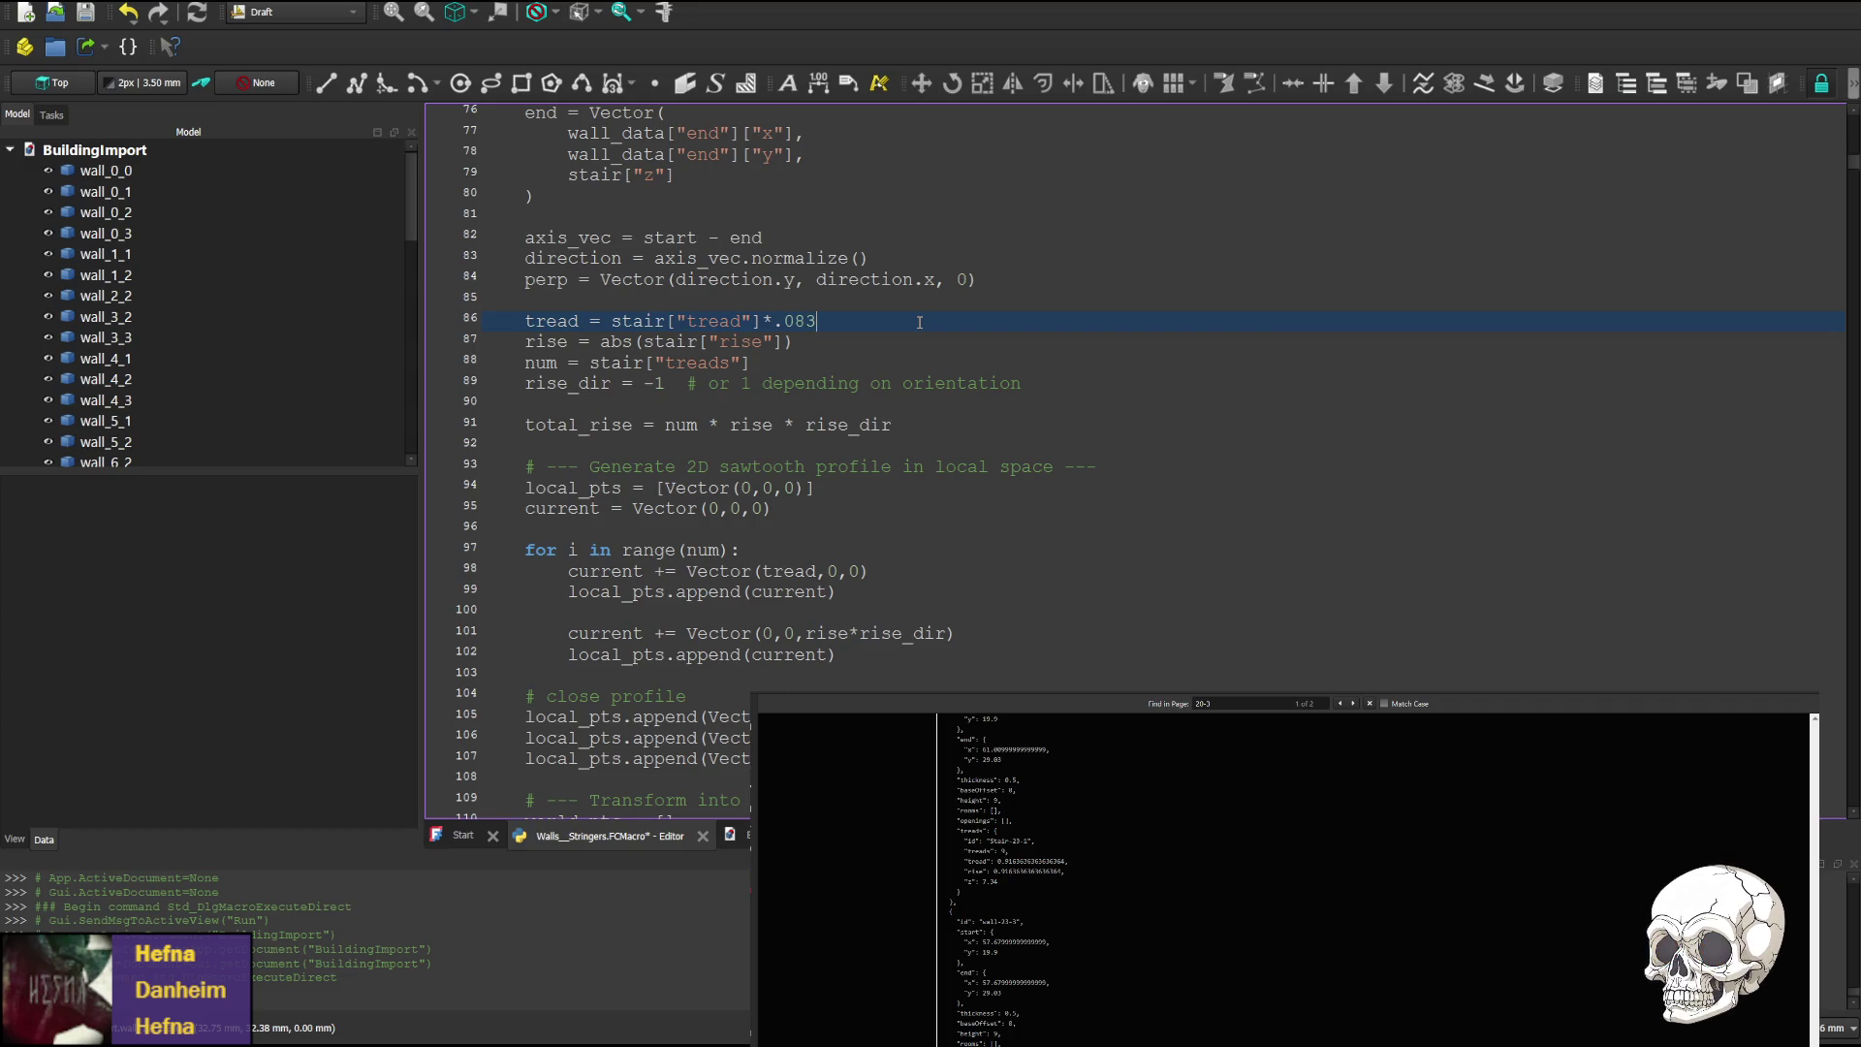
{"action": "key", "text": "shift+Left"}
{"action": "key", "text": "shift+Left"}
{"action": "key", "text": "shift+Left"}
{"action": "key", "text": "Down"}
{"action": "left_click_drag", "start_coordinate": [637, 341], "coordinate": [601, 329]}
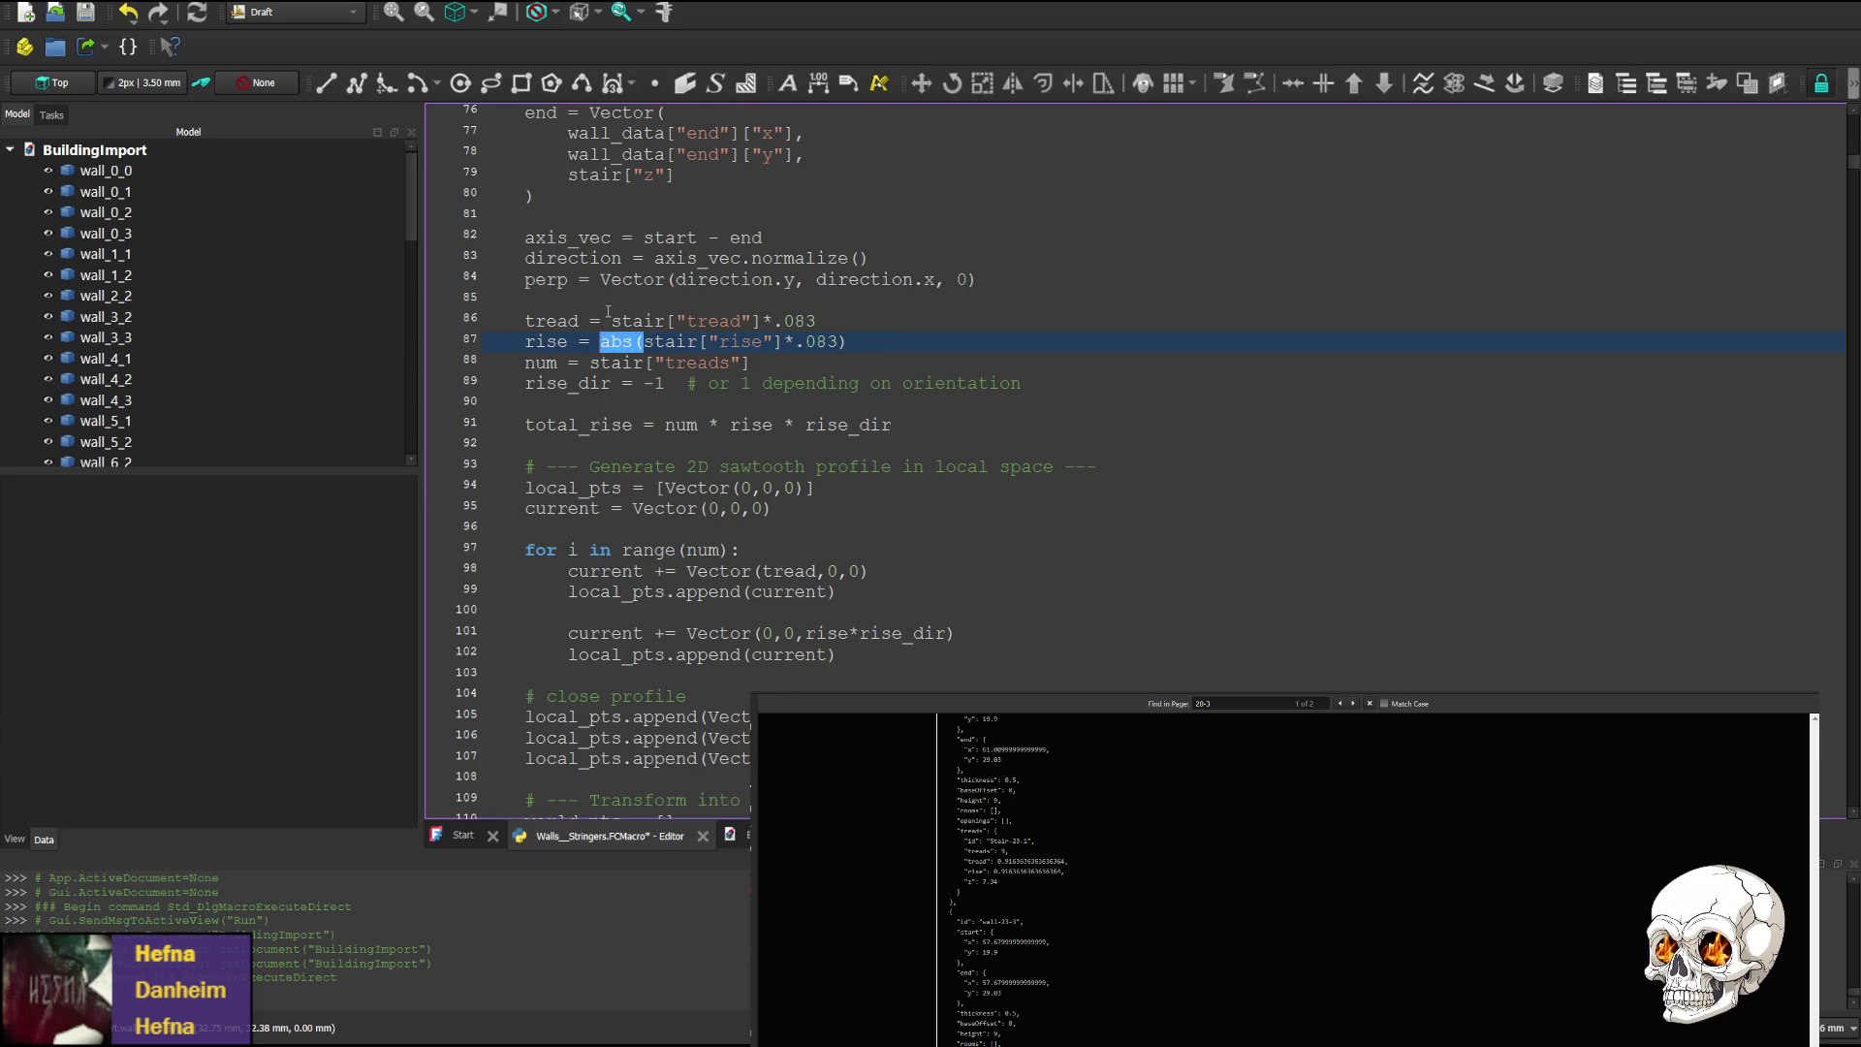
{"action": "key", "text": "ctrl+c"}
{"action": "left_click", "coordinate": [612, 321]}
{"action": "key", "text": "ctrl+v"}
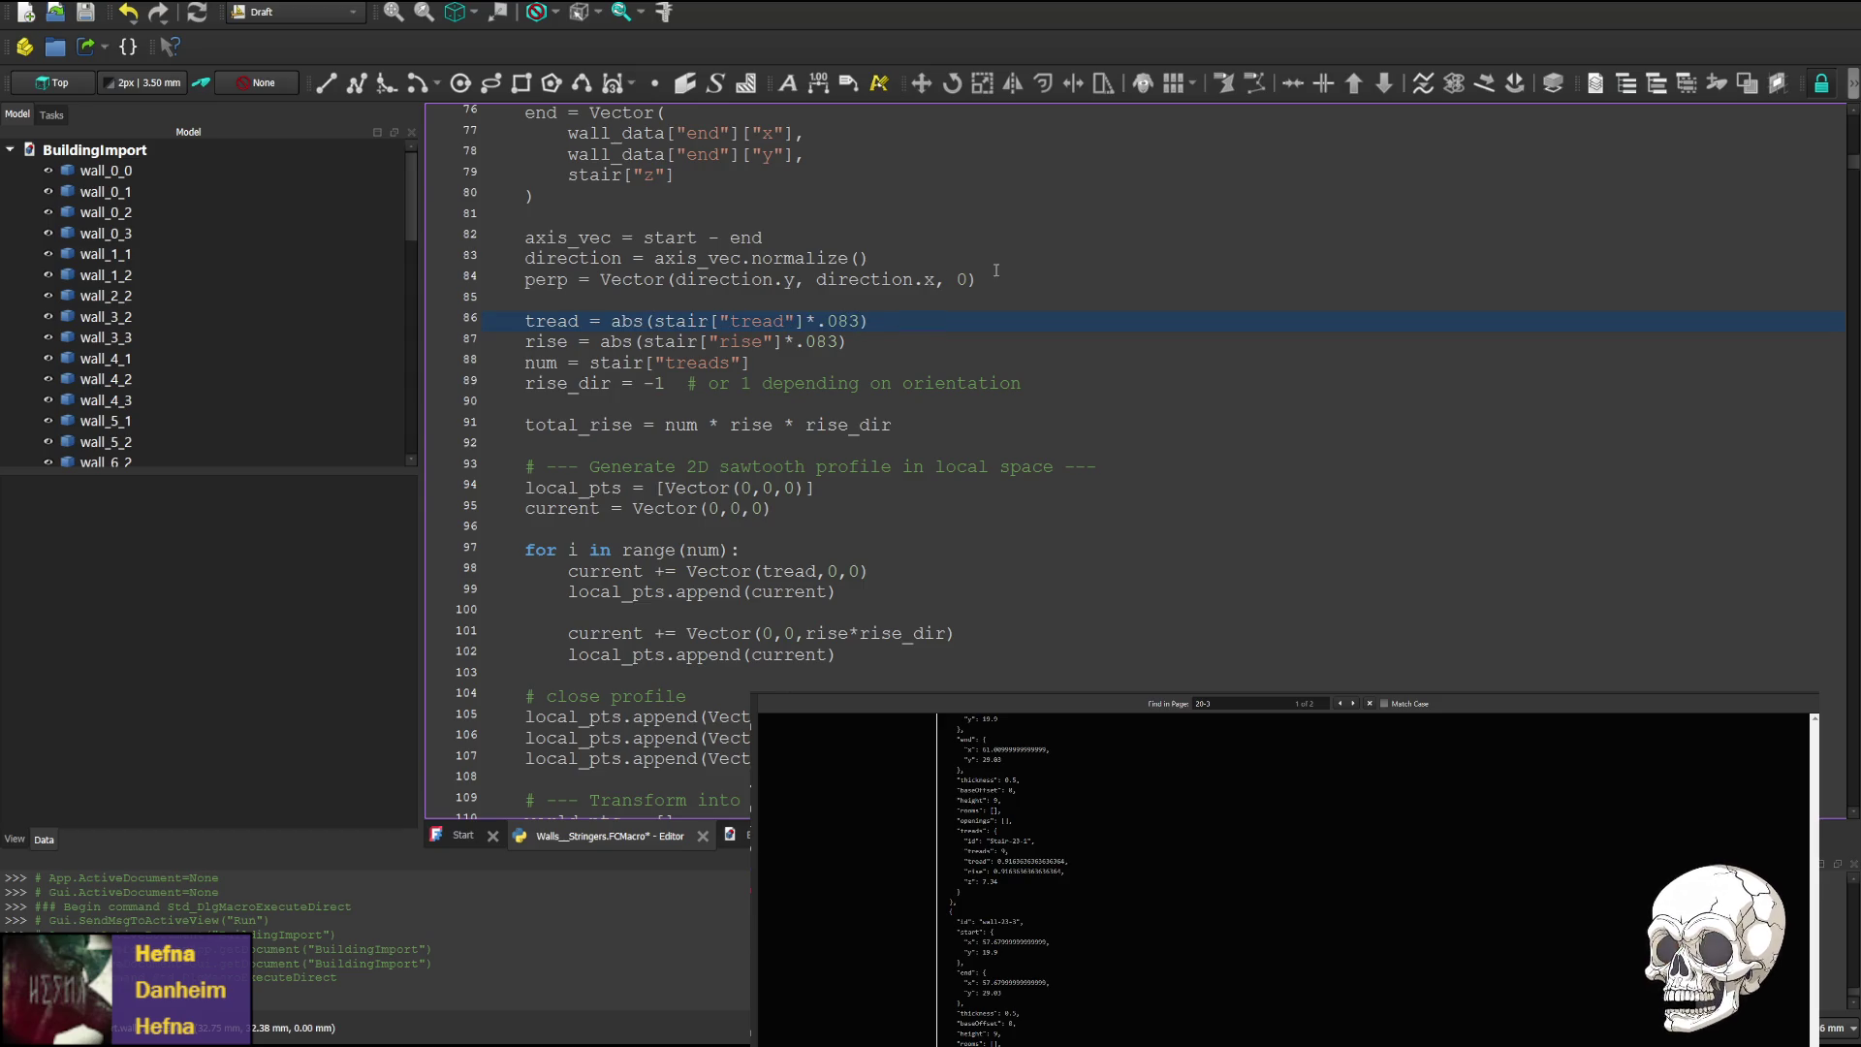
{"action": "key", "text": "ctrl+s"}
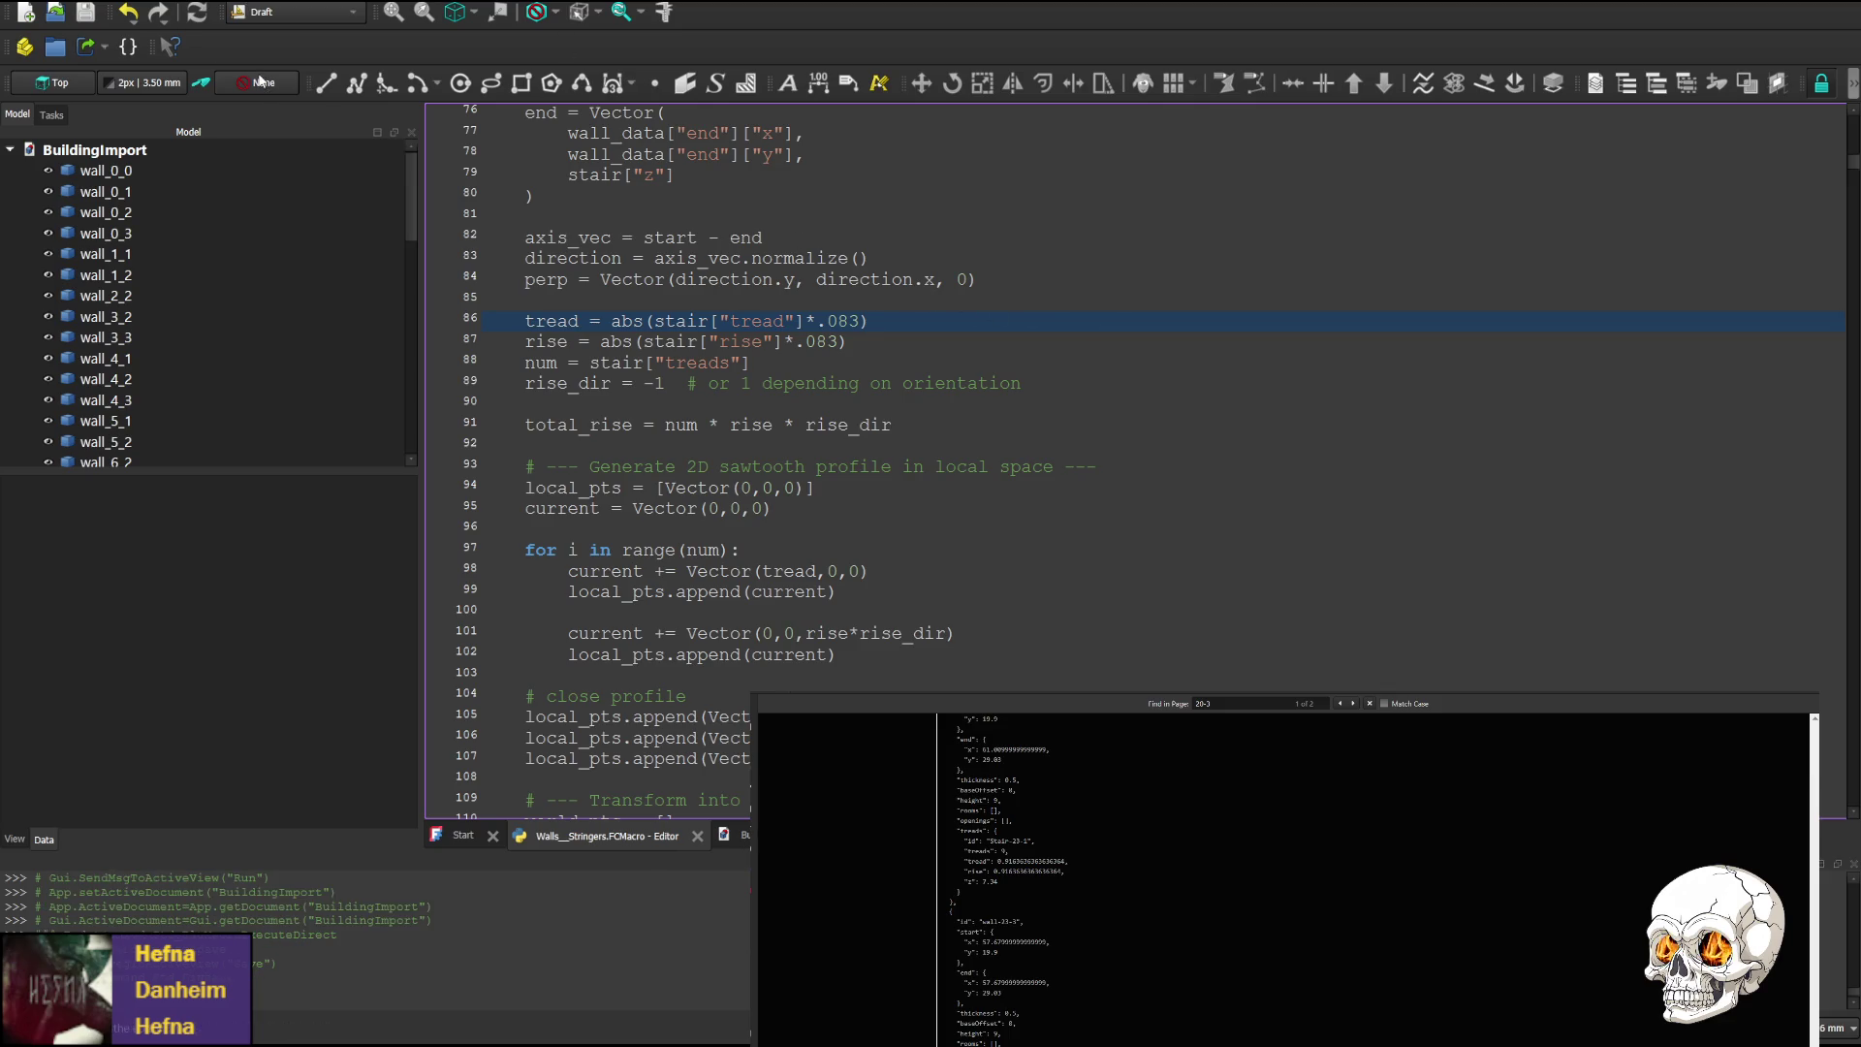
Run the macro with .083 stringer scaling, check the stairs, then close BuildingImport1 and BuildingImport
{"action": "key", "text": "ctrl+F6"}
{"action": "scroll", "coordinate": [1209, 407], "scroll_direction": "down", "scroll_amount": 10}
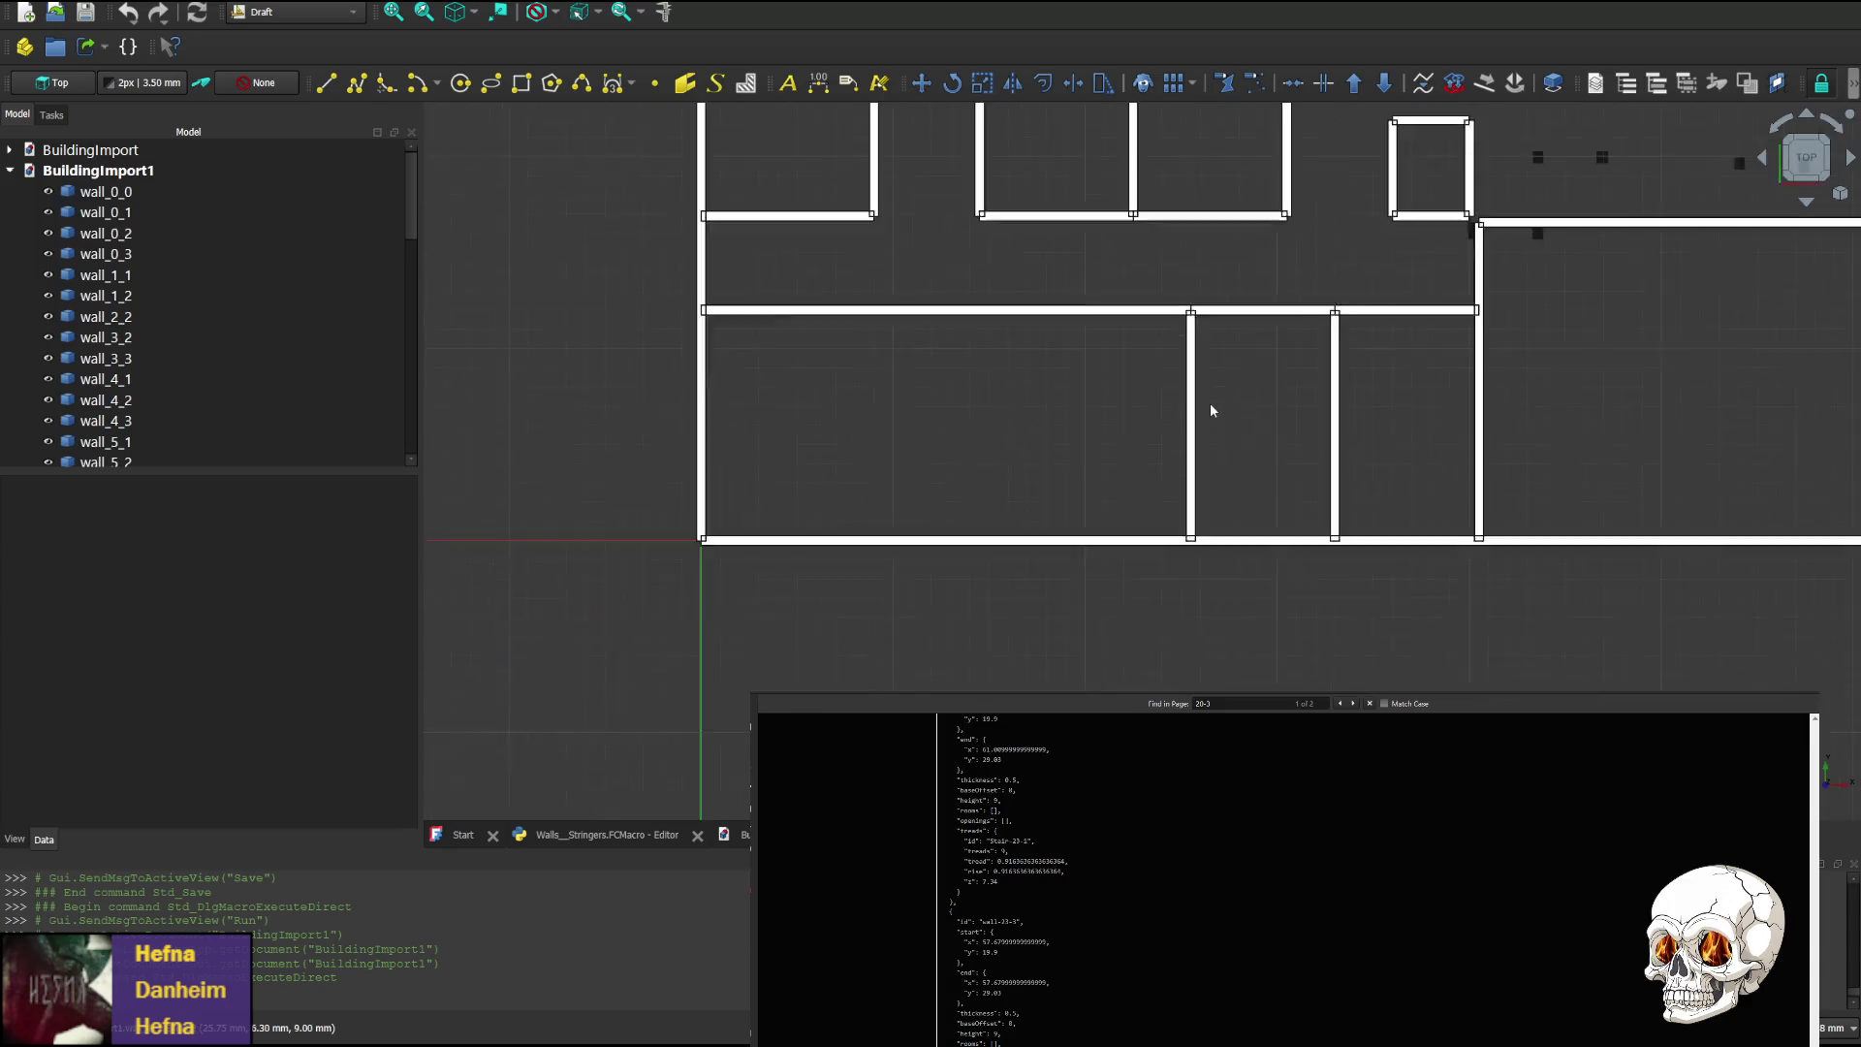
{"action": "scroll", "coordinate": [976, 378], "scroll_direction": "up", "scroll_amount": 8}
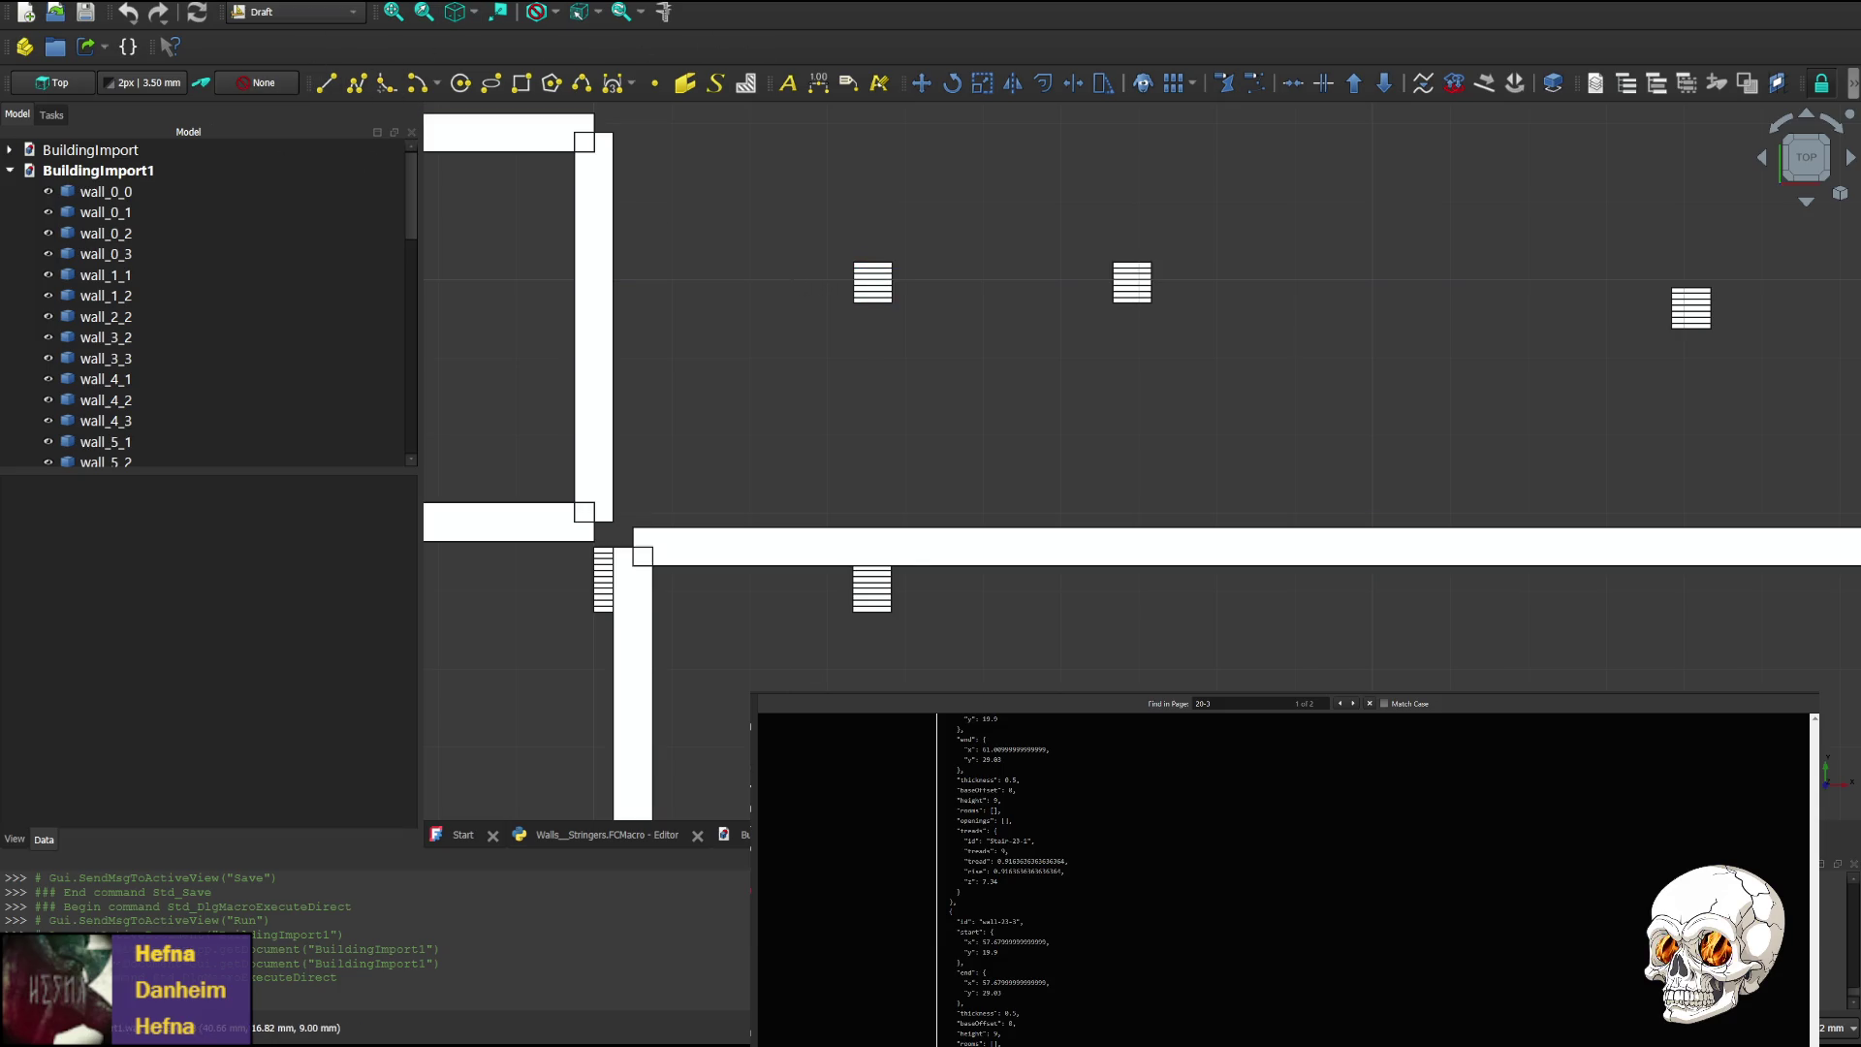
{"action": "key", "text": "ctrl+w"}
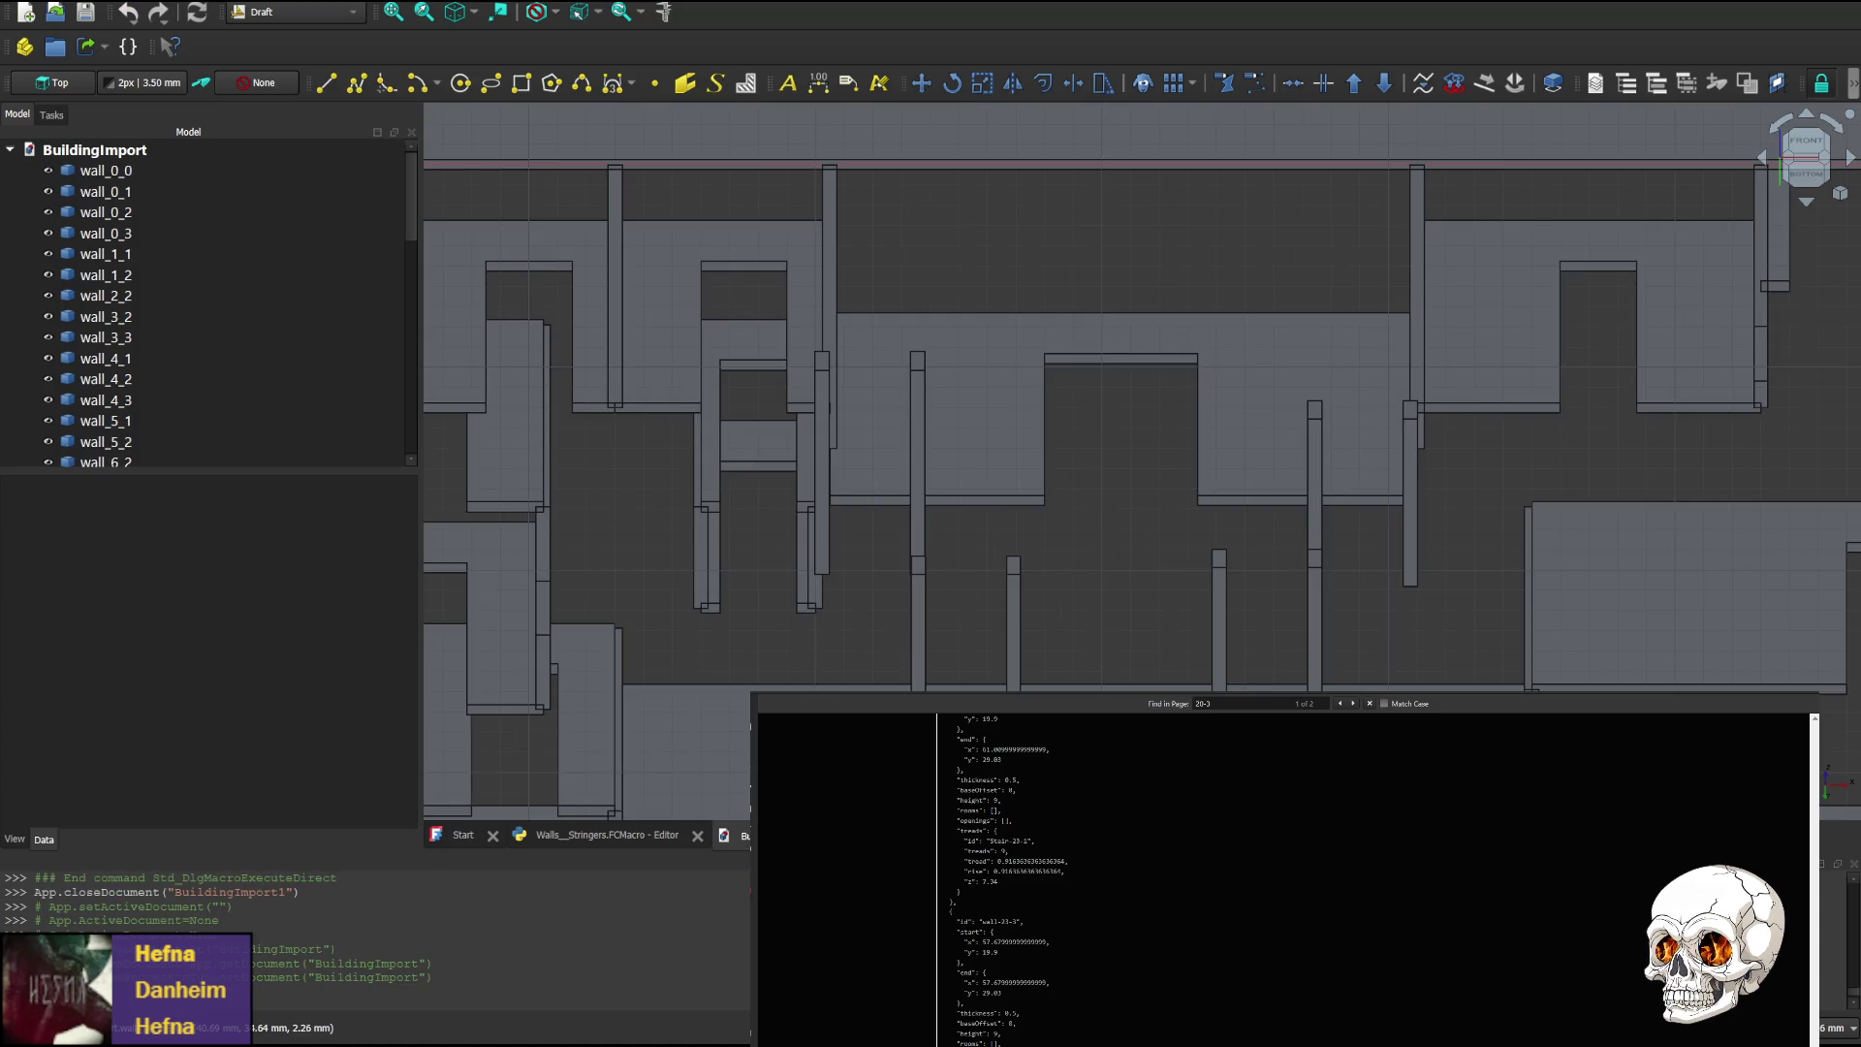
{"action": "key", "text": "ctrl+w"}
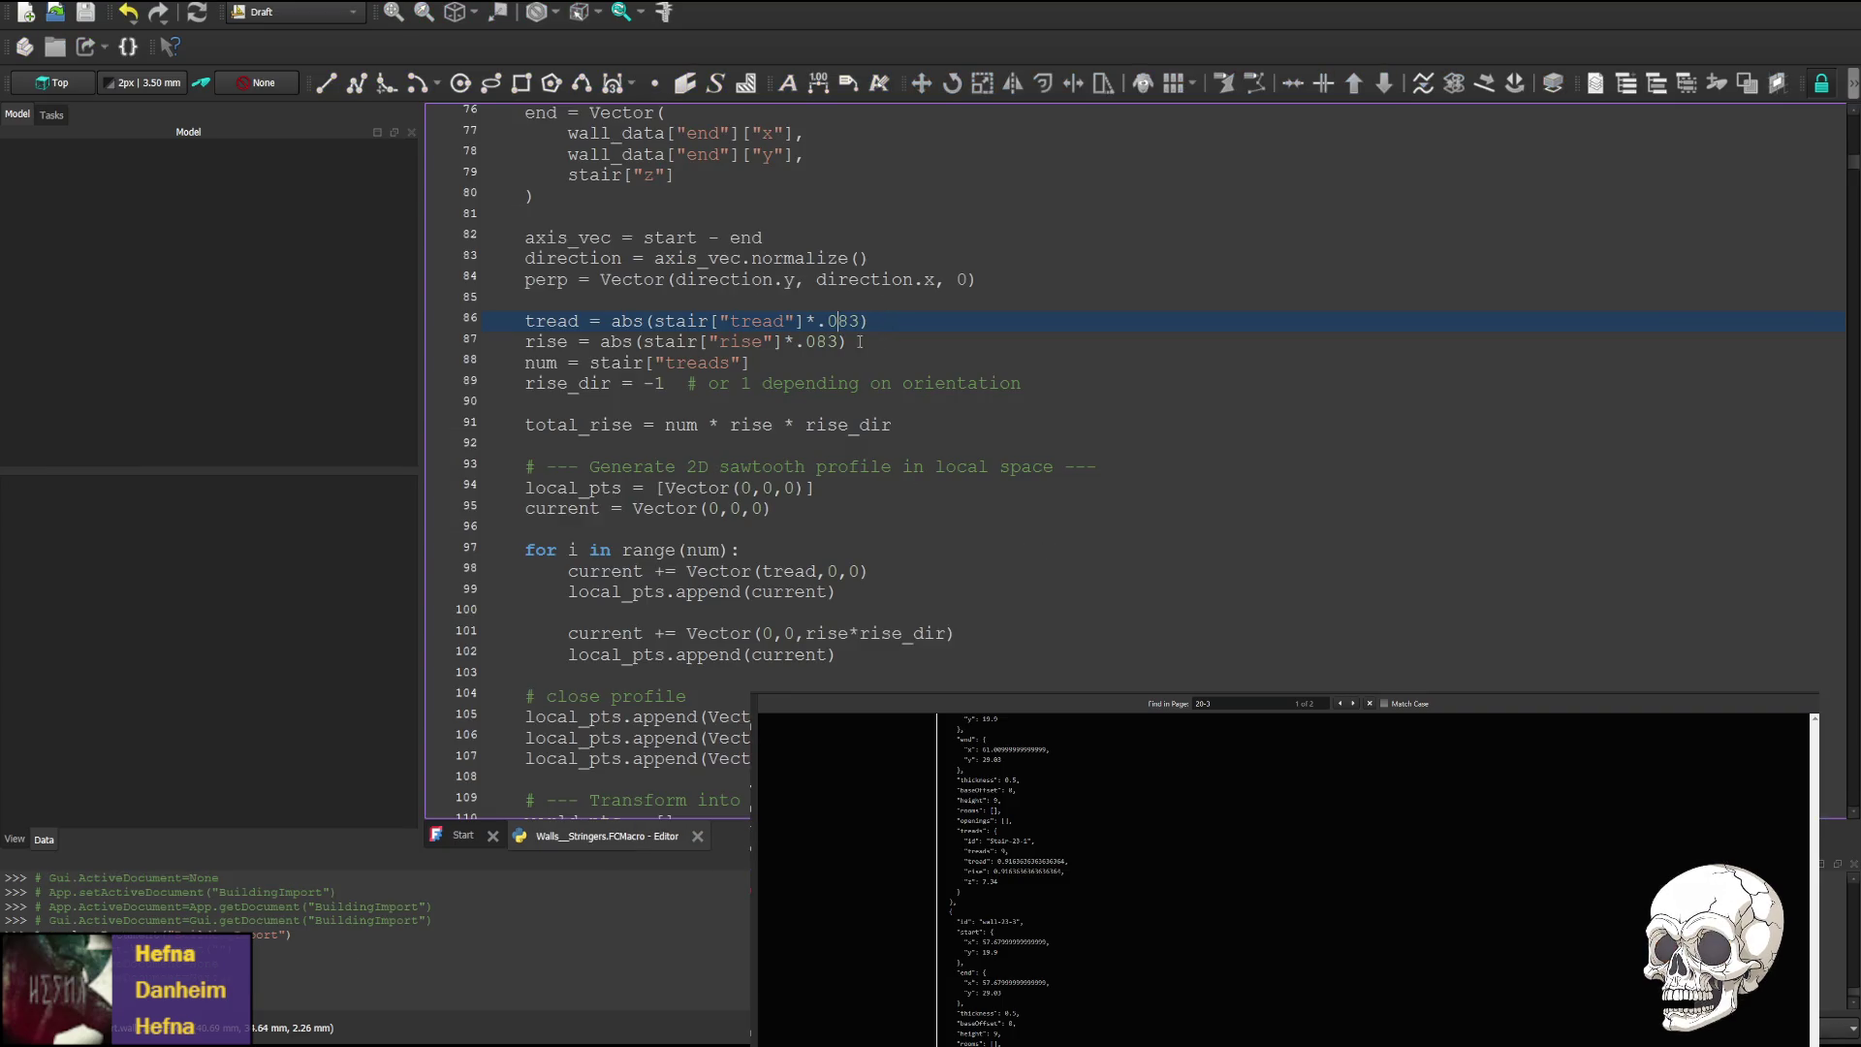
Change the tread factor from .083 to .83, save the macro and rerun it
{"action": "left_click", "coordinate": [826, 321]}
{"action": "key", "text": "Delete"}
{"action": "key", "text": "Delete"}
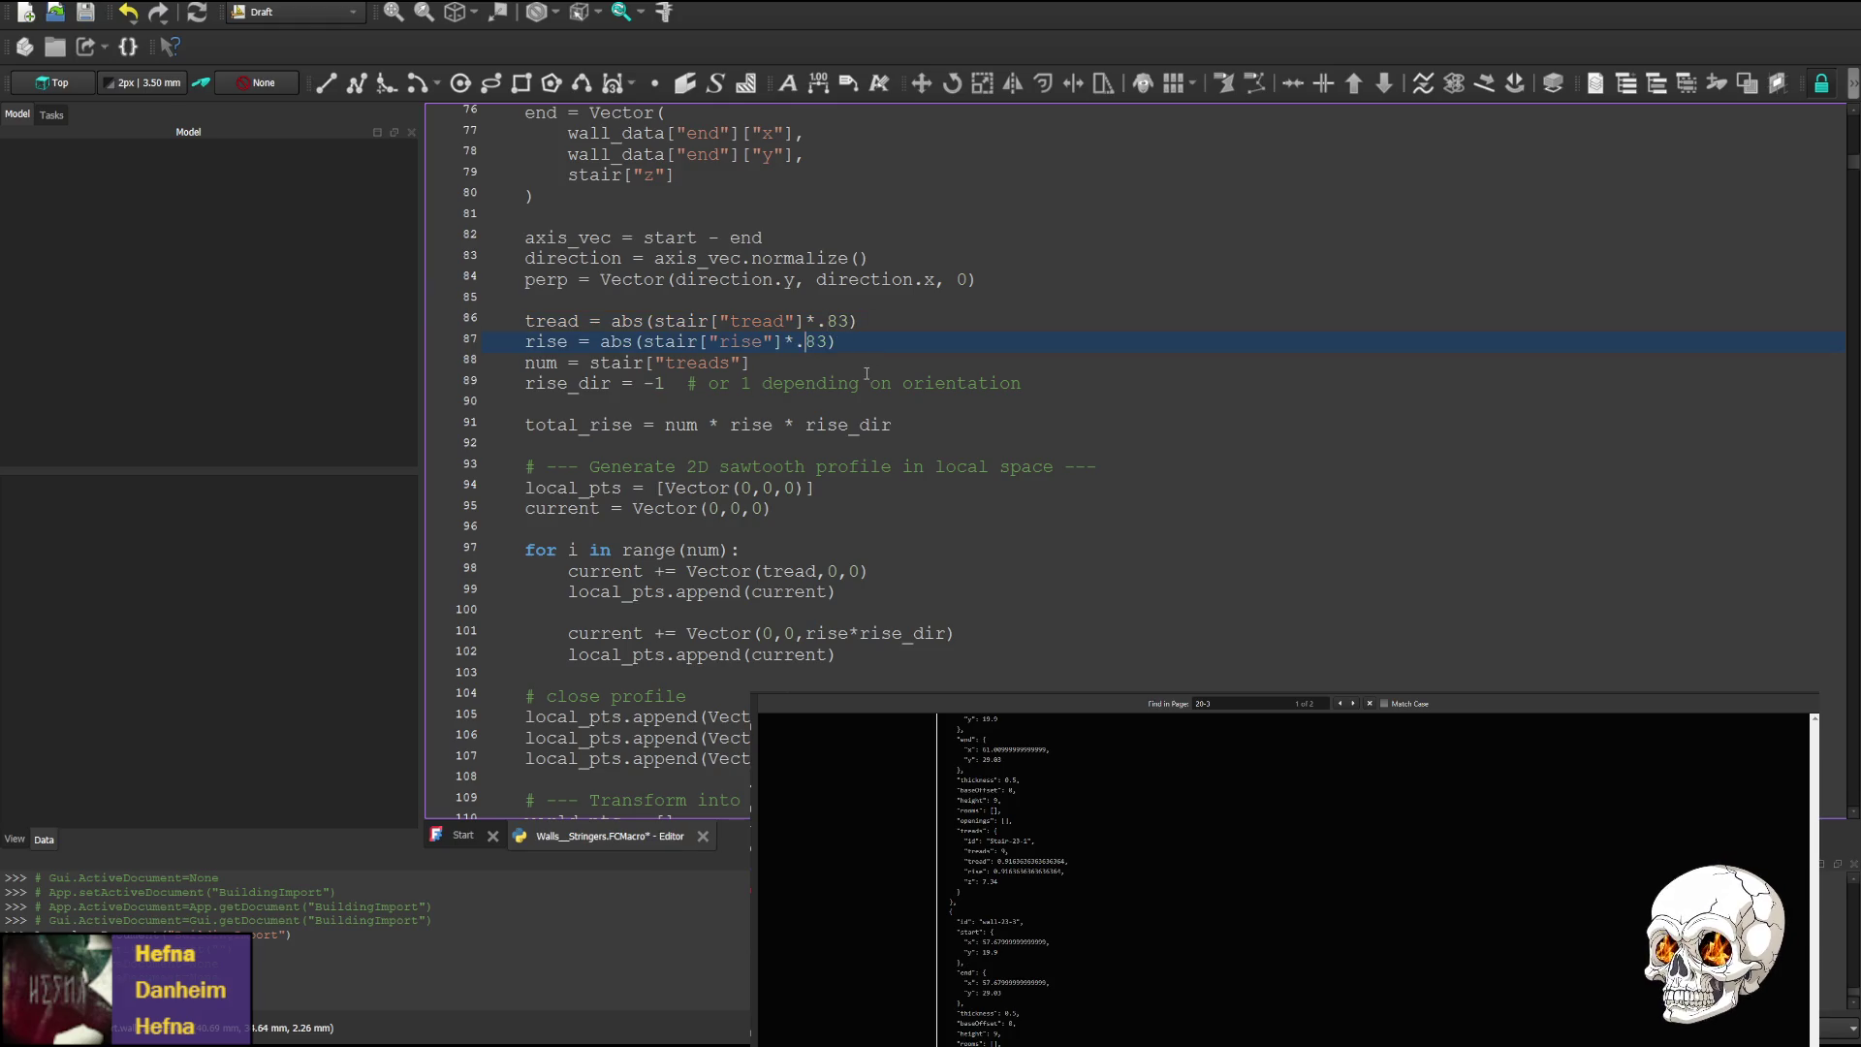
{"action": "key", "text": "ctrl+s"}
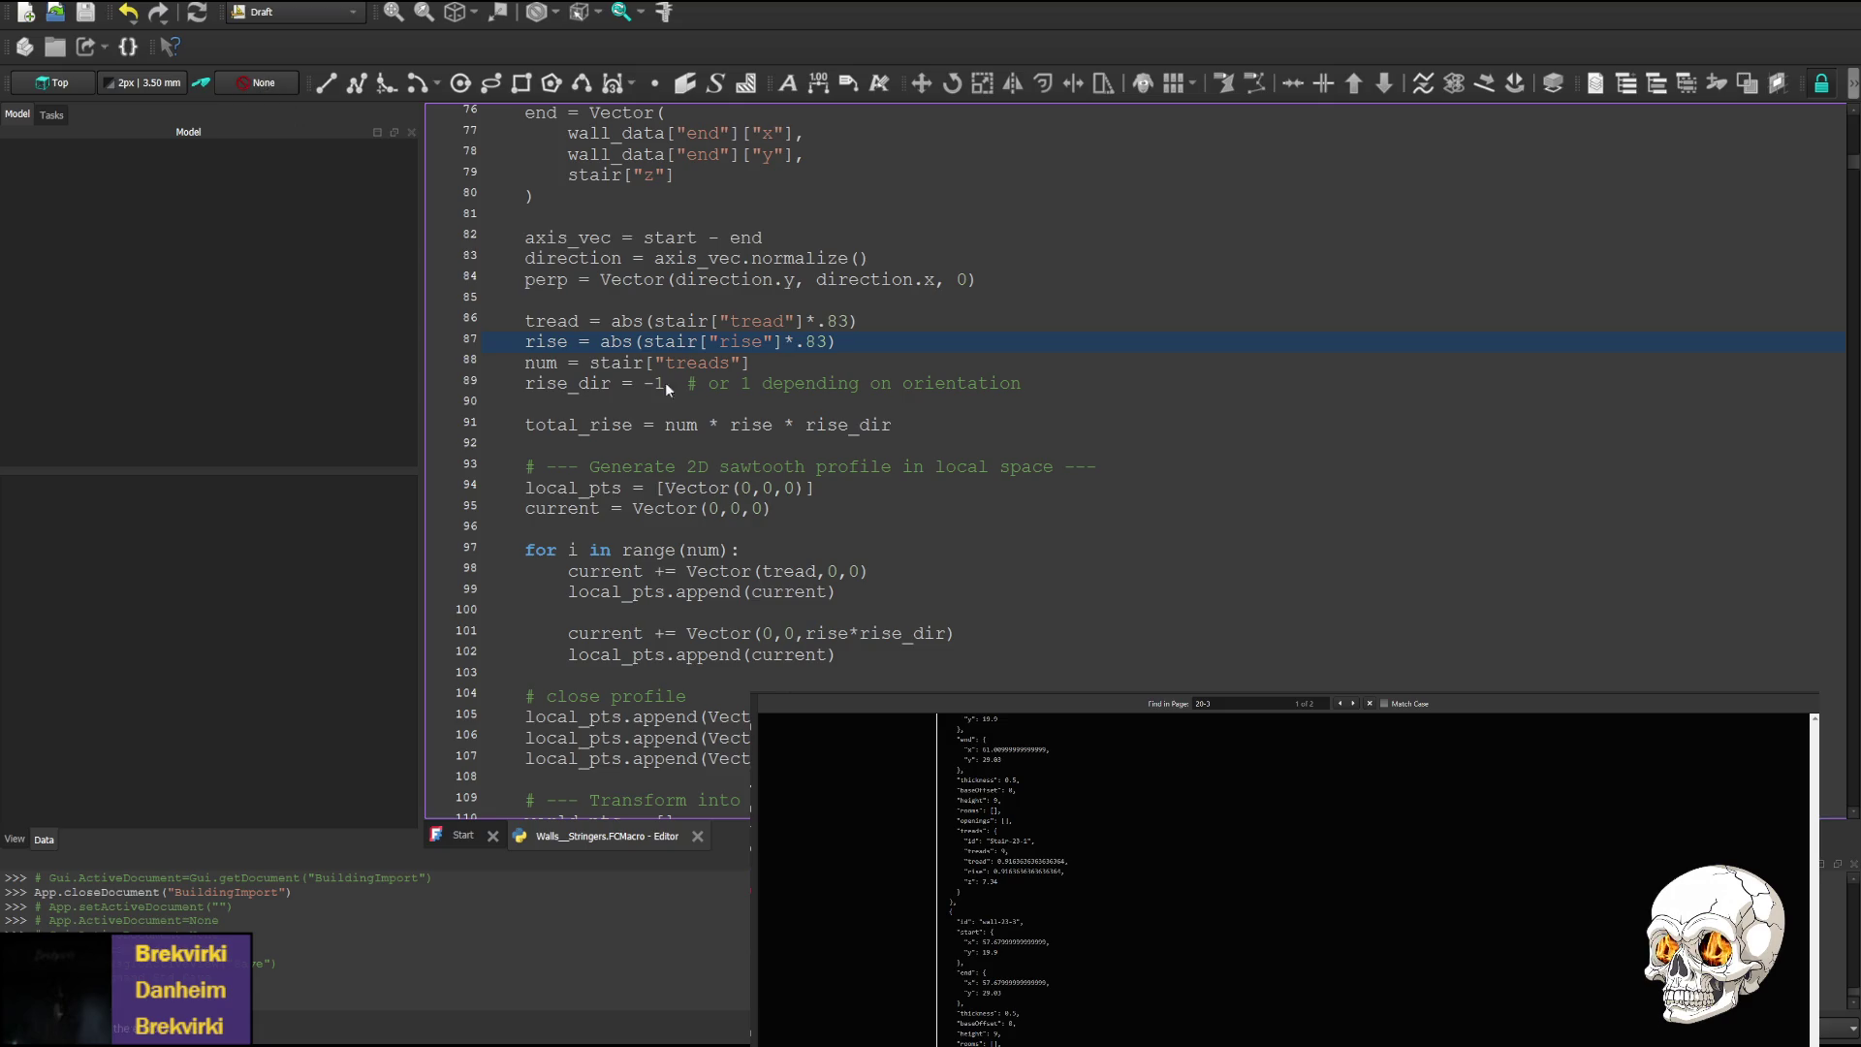
{"action": "key", "text": "F6"}
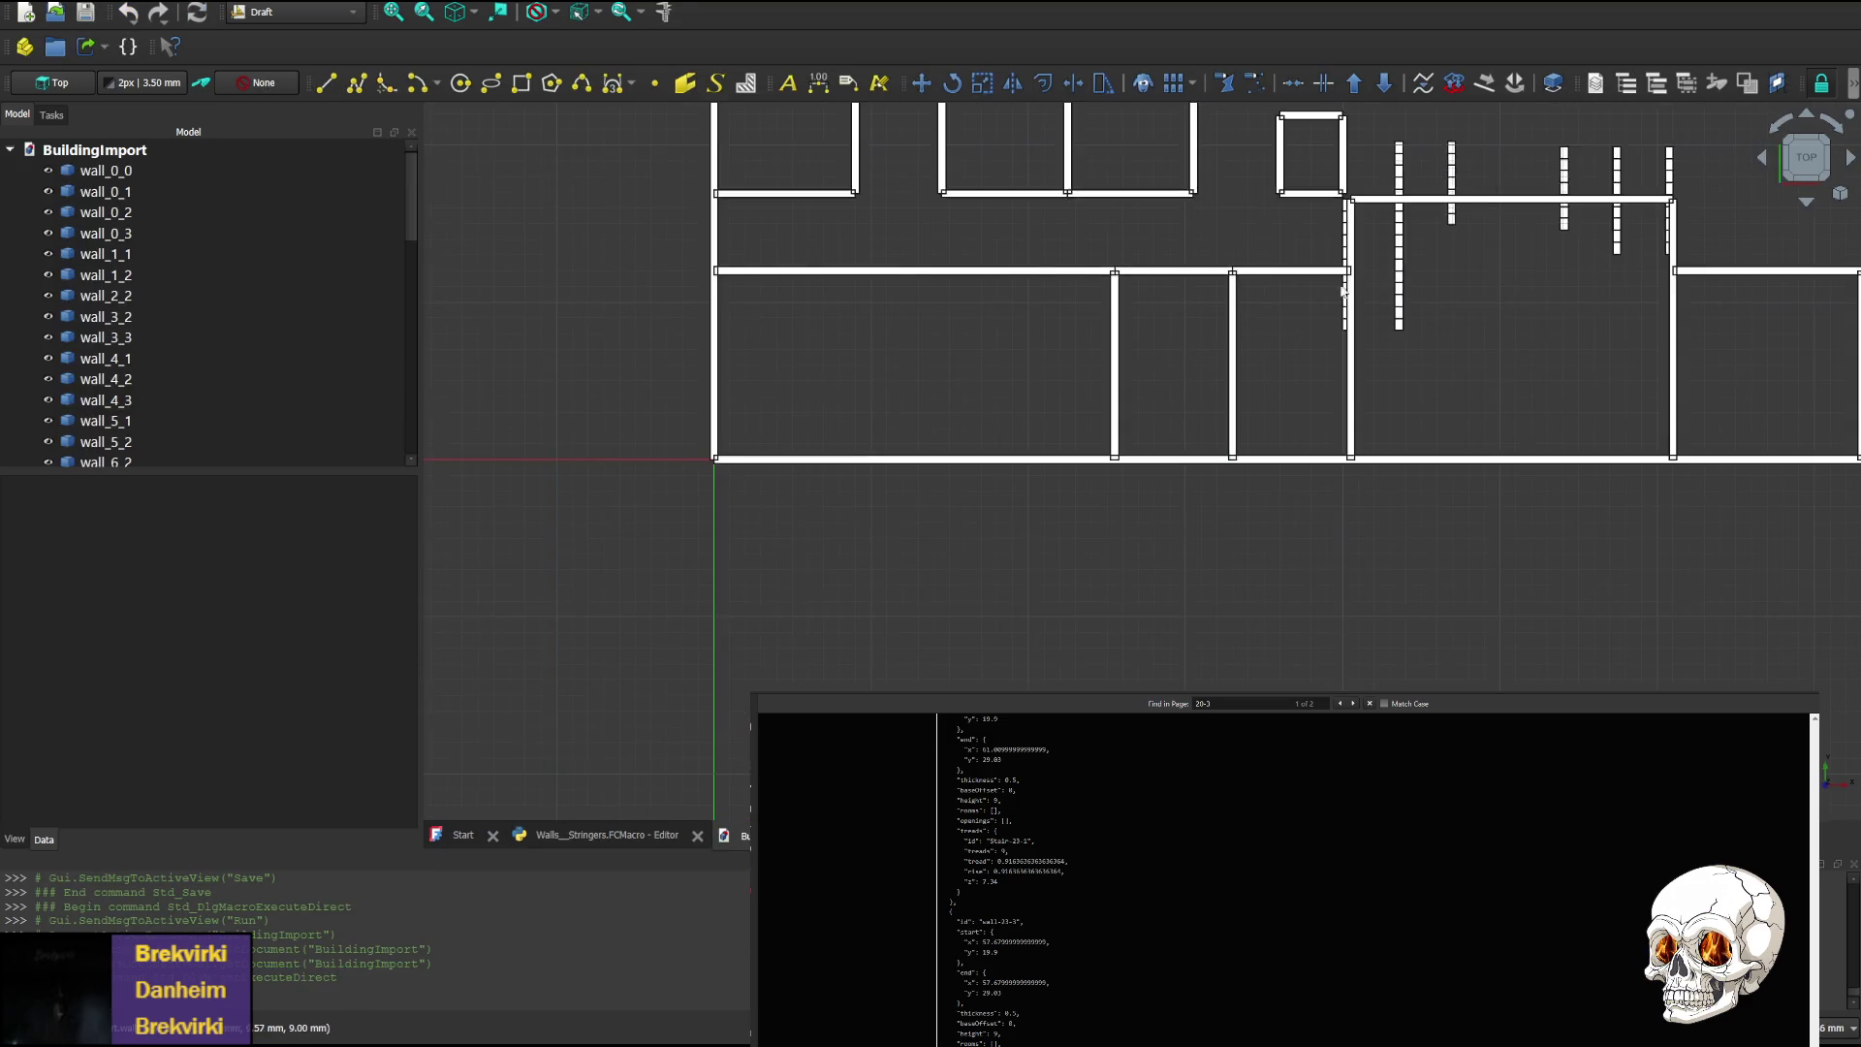
Bring the stairs into view and rotate the model from the bottom round to the front elevation
{"action": "middle_click_drag", "start_coordinate": [1343, 291], "coordinate": [824, 359]}
{"action": "scroll", "coordinate": [824, 359], "scroll_direction": "up", "scroll_amount": 3}
{"action": "scroll", "coordinate": [824, 359], "scroll_direction": "down", "scroll_amount": 1}
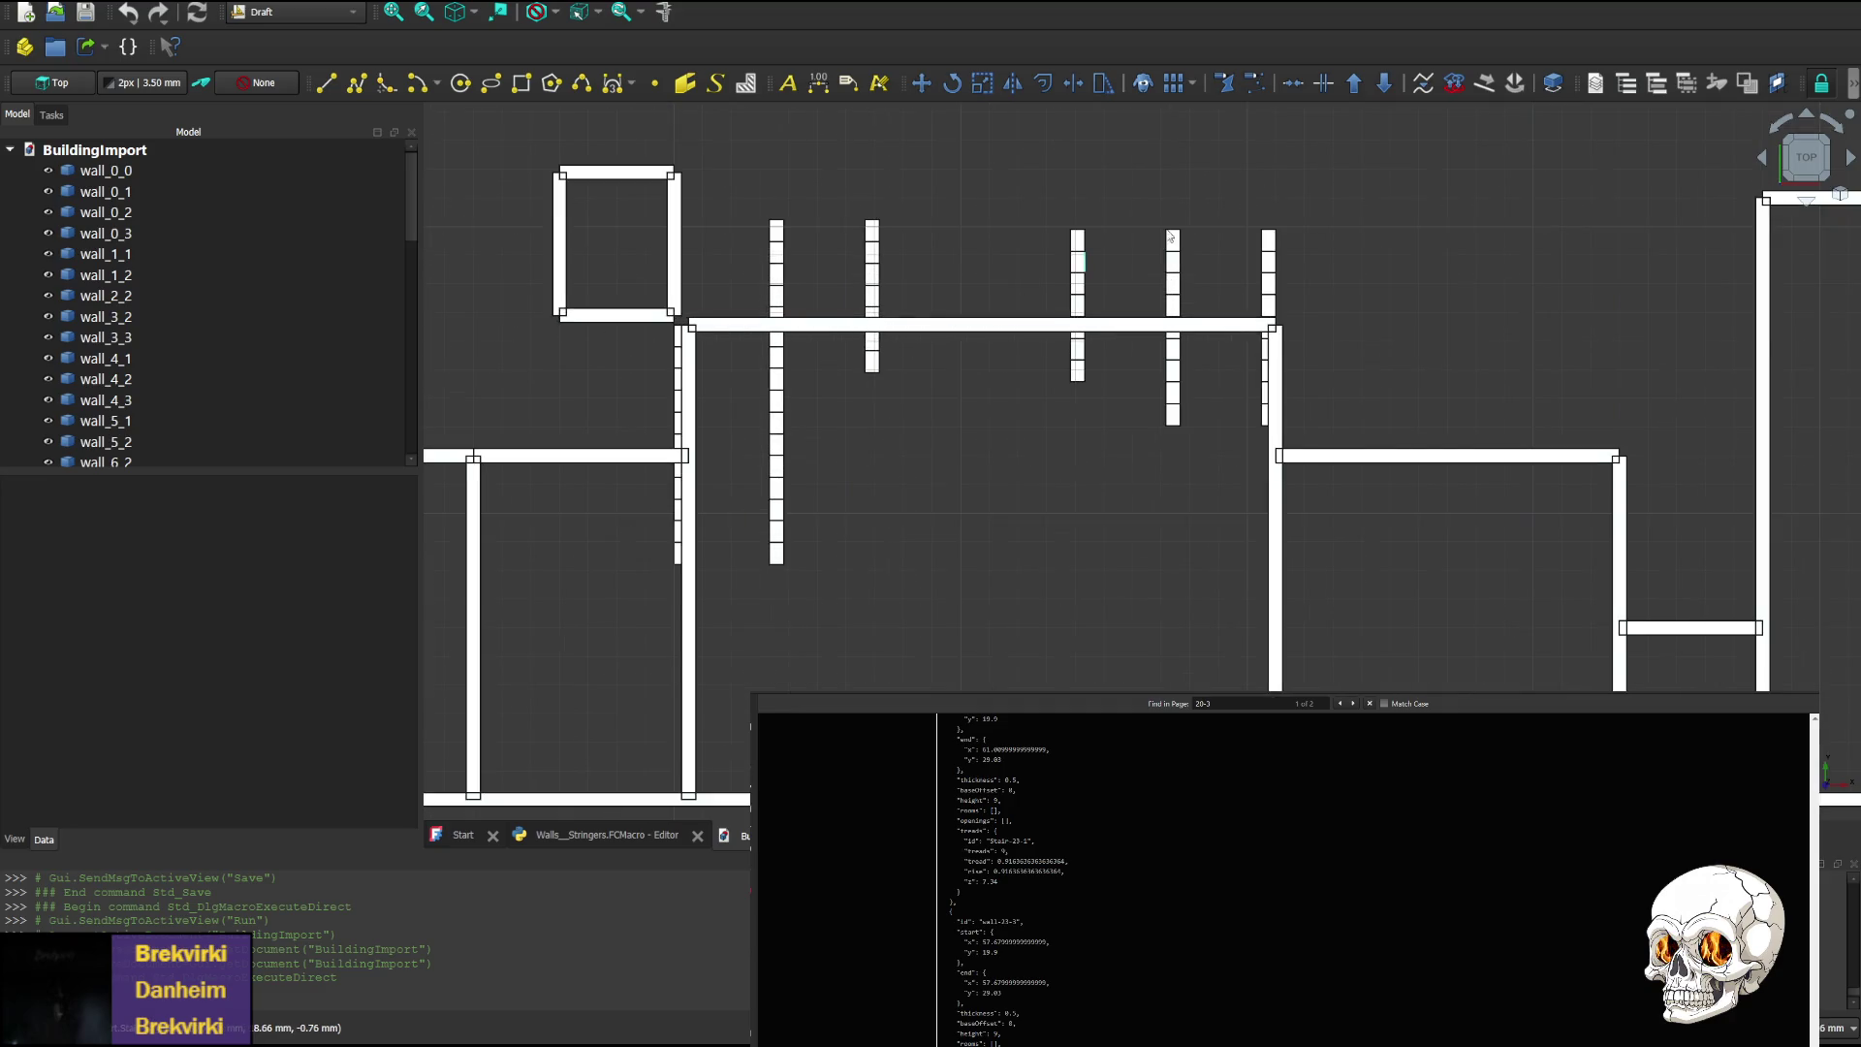
{"action": "left_click", "coordinate": [1807, 203]}
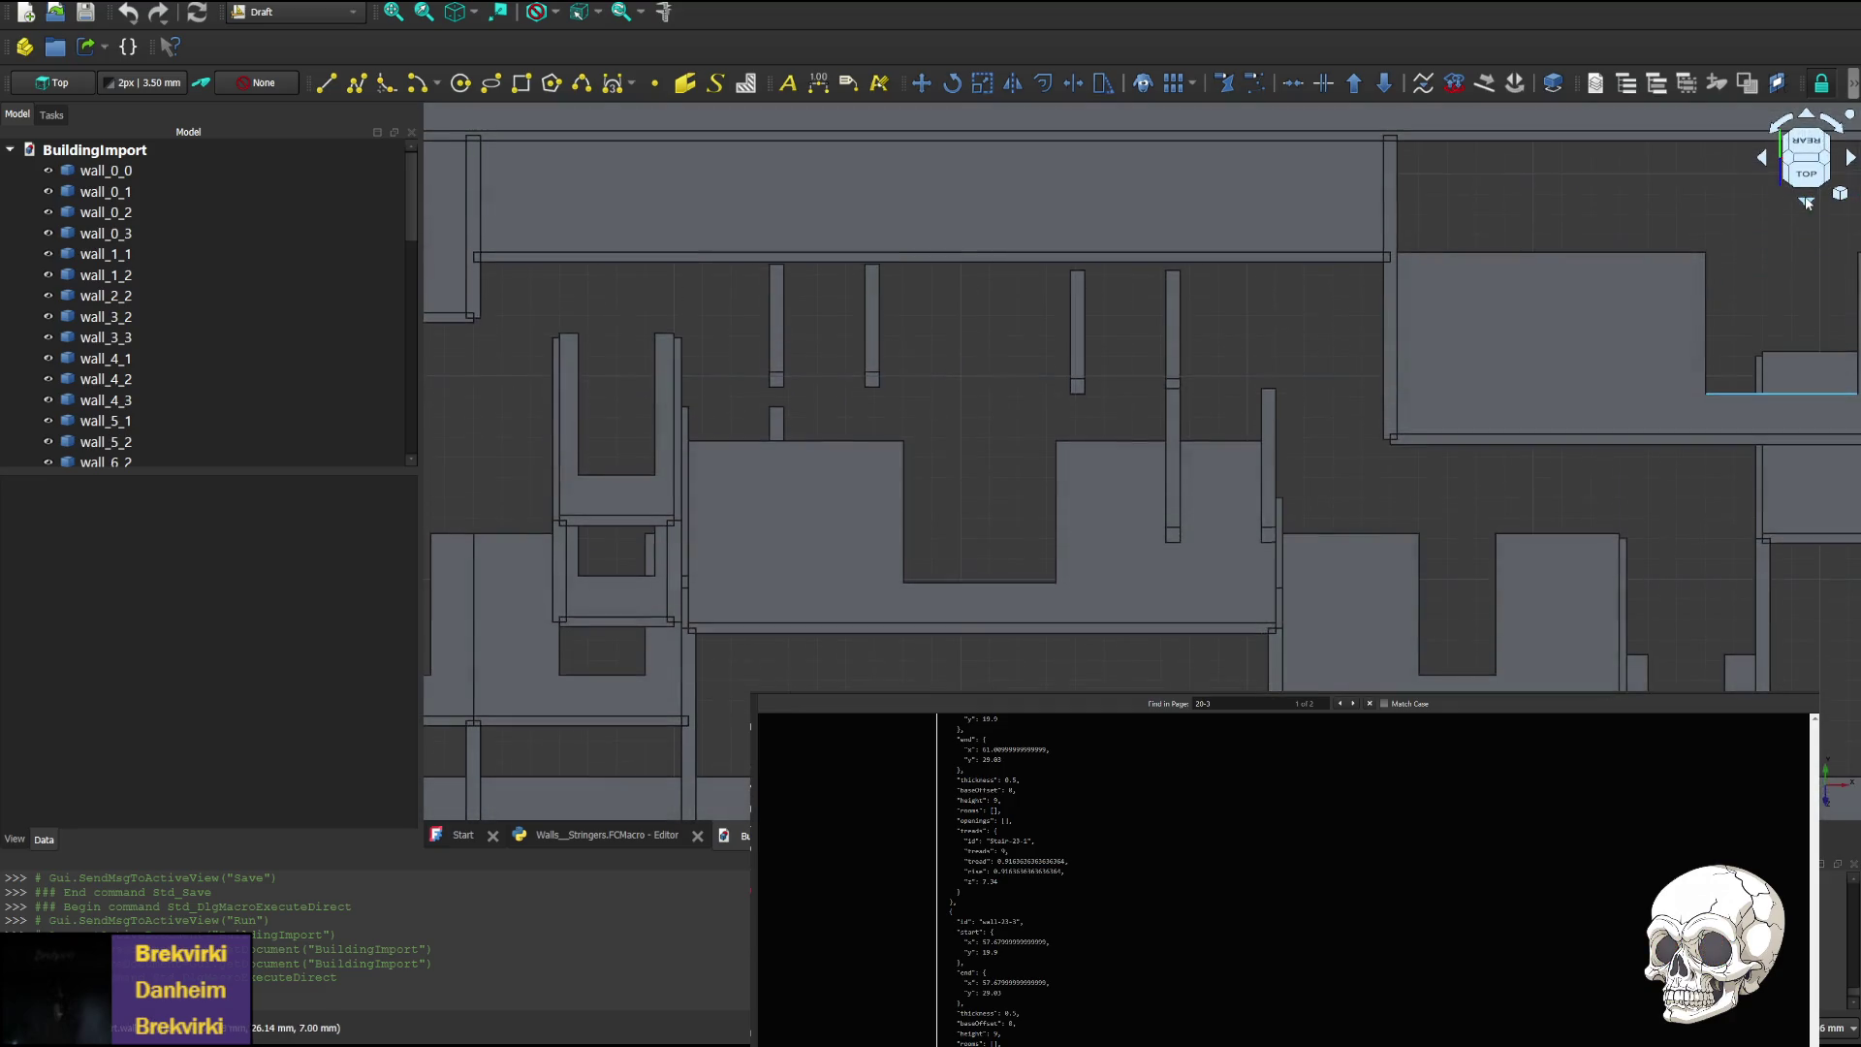
{"action": "left_click", "coordinate": [1807, 204]}
{"action": "left_click", "coordinate": [1807, 203]}
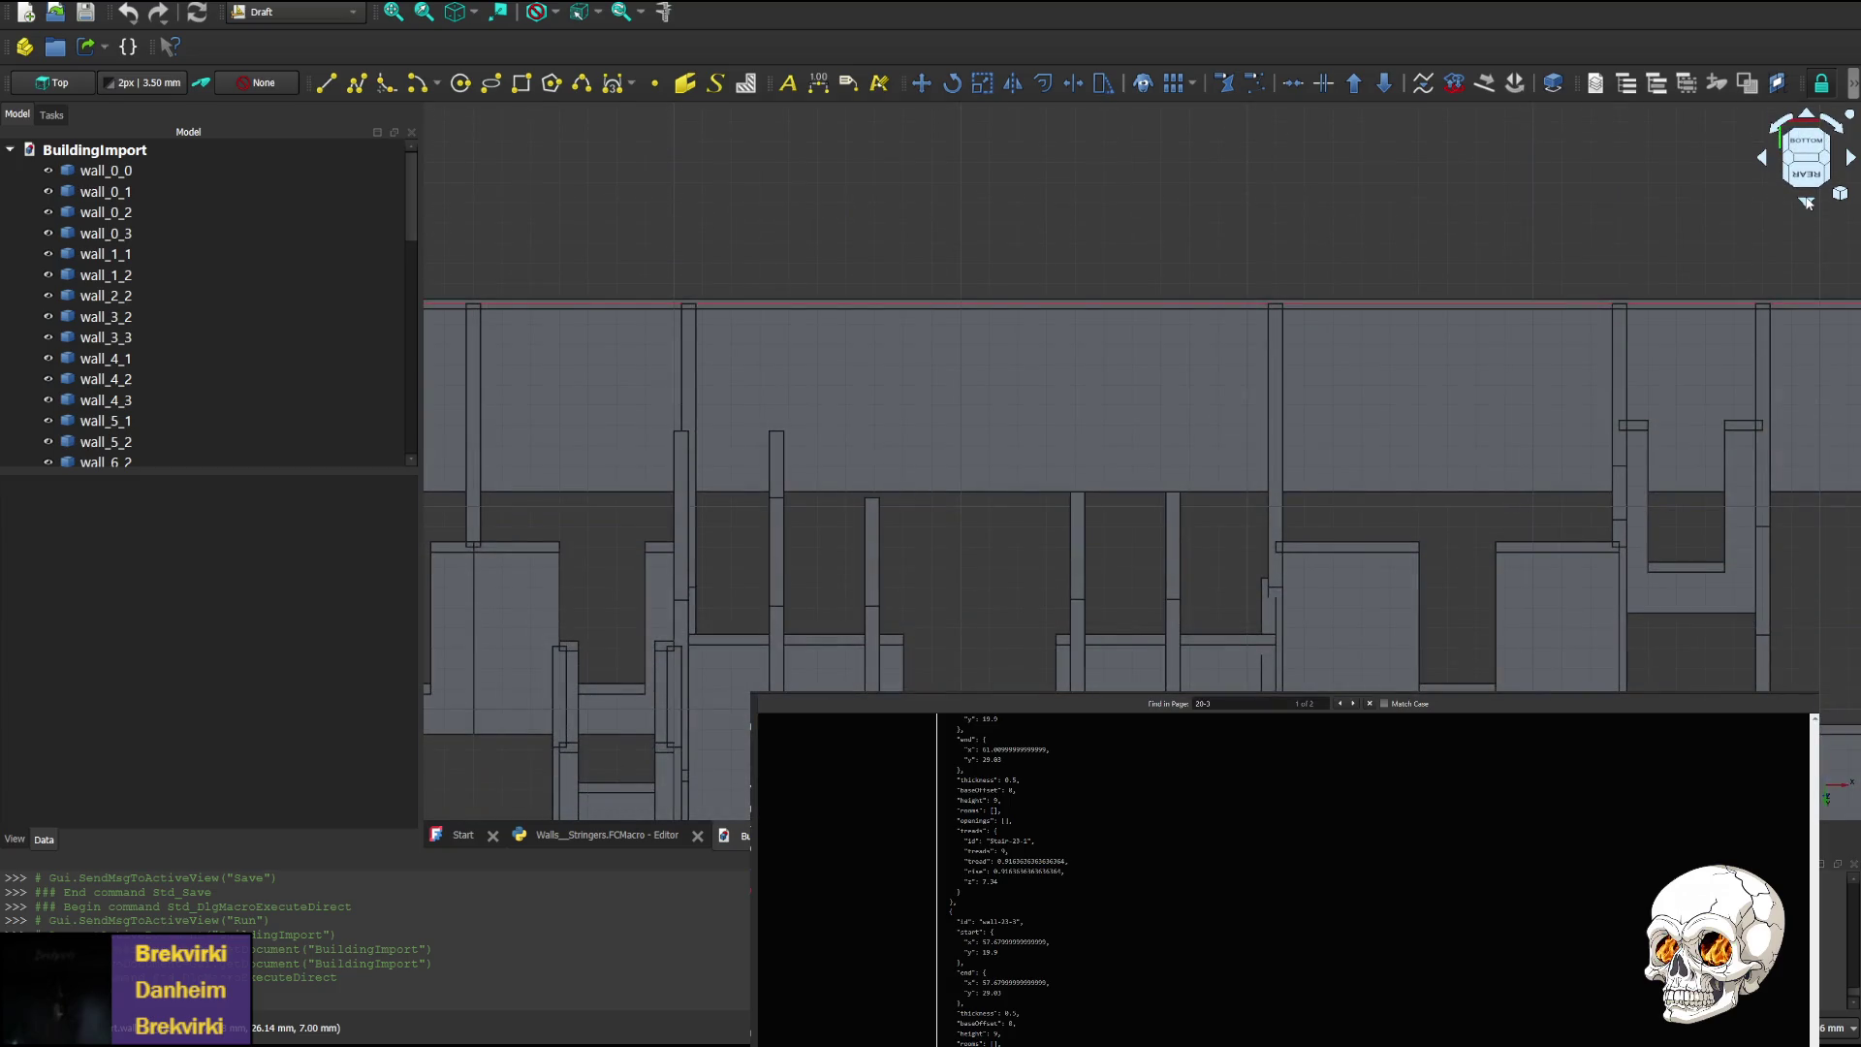
{"action": "left_click", "coordinate": [1807, 204]}
{"action": "left_click", "coordinate": [1807, 204]}
{"action": "left_click", "coordinate": [1807, 203]}
{"action": "left_click", "coordinate": [1807, 203]}
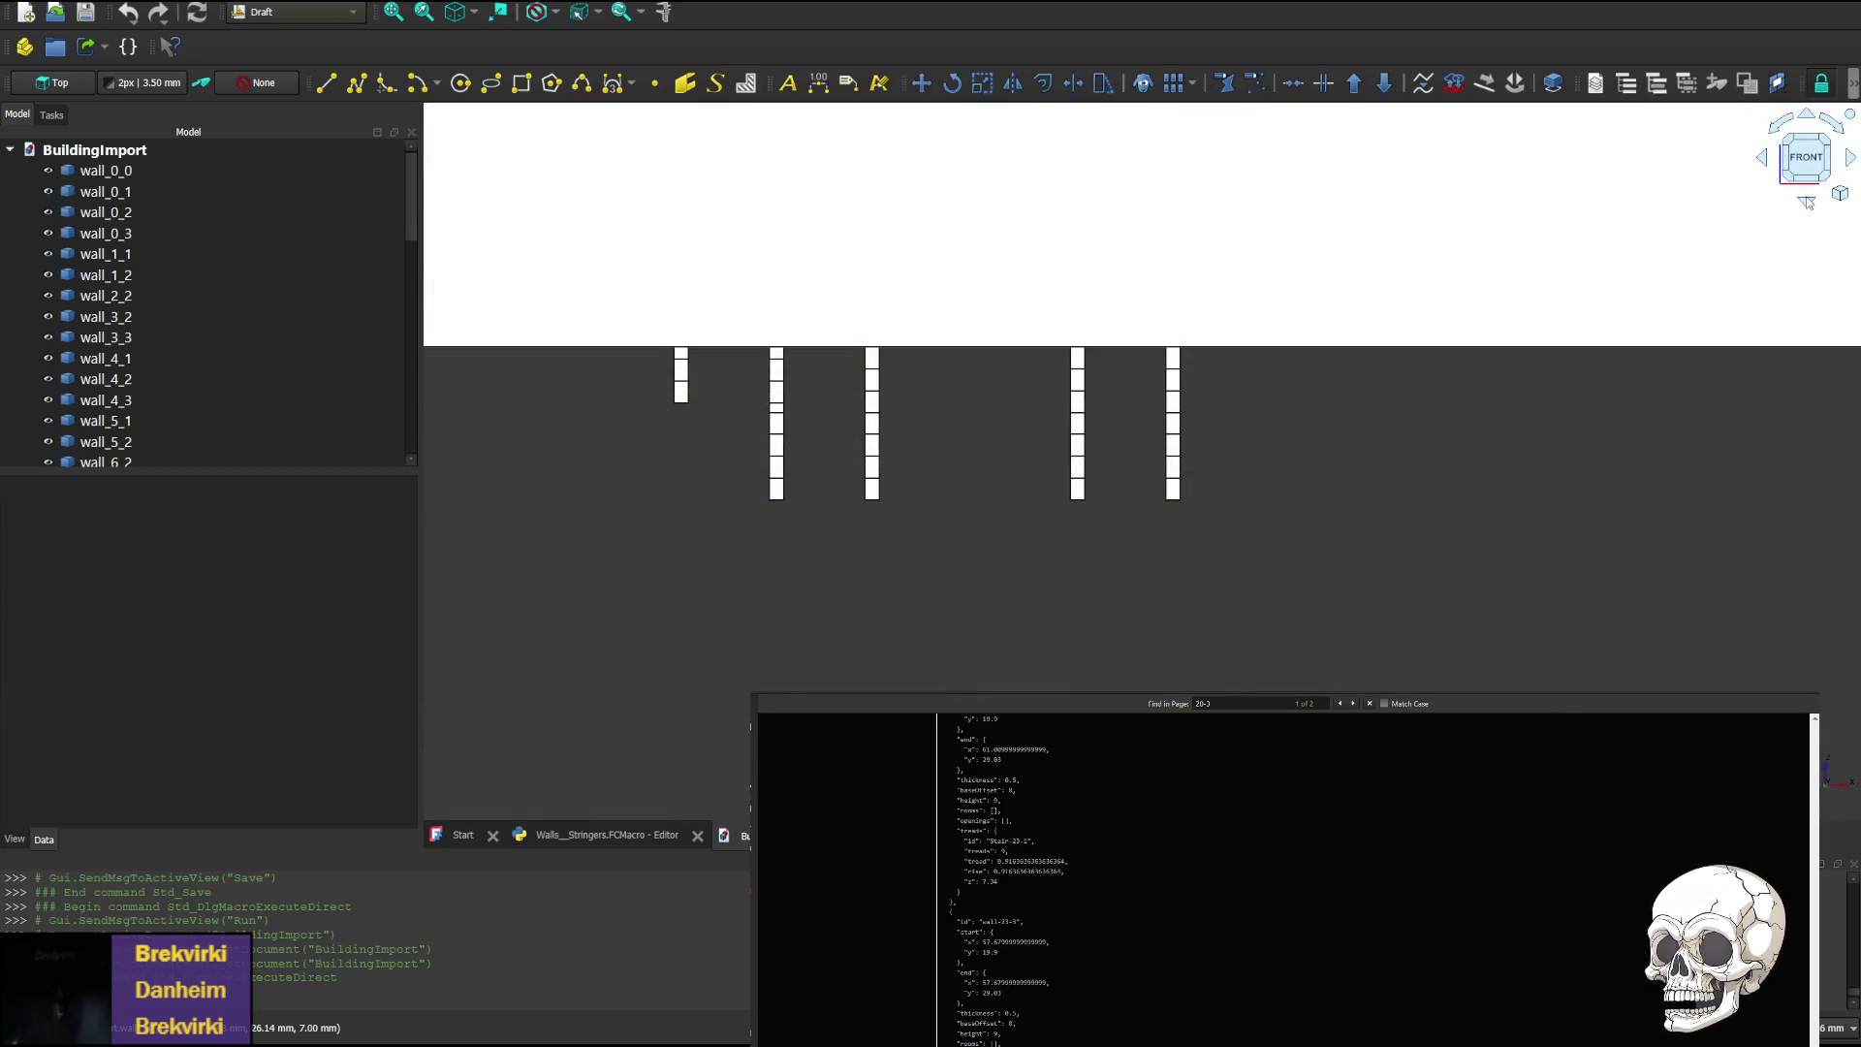
Check the top plan, return to a zoomed-out front elevation, and select wall_0_0
{"action": "left_click", "coordinate": [1807, 123]}
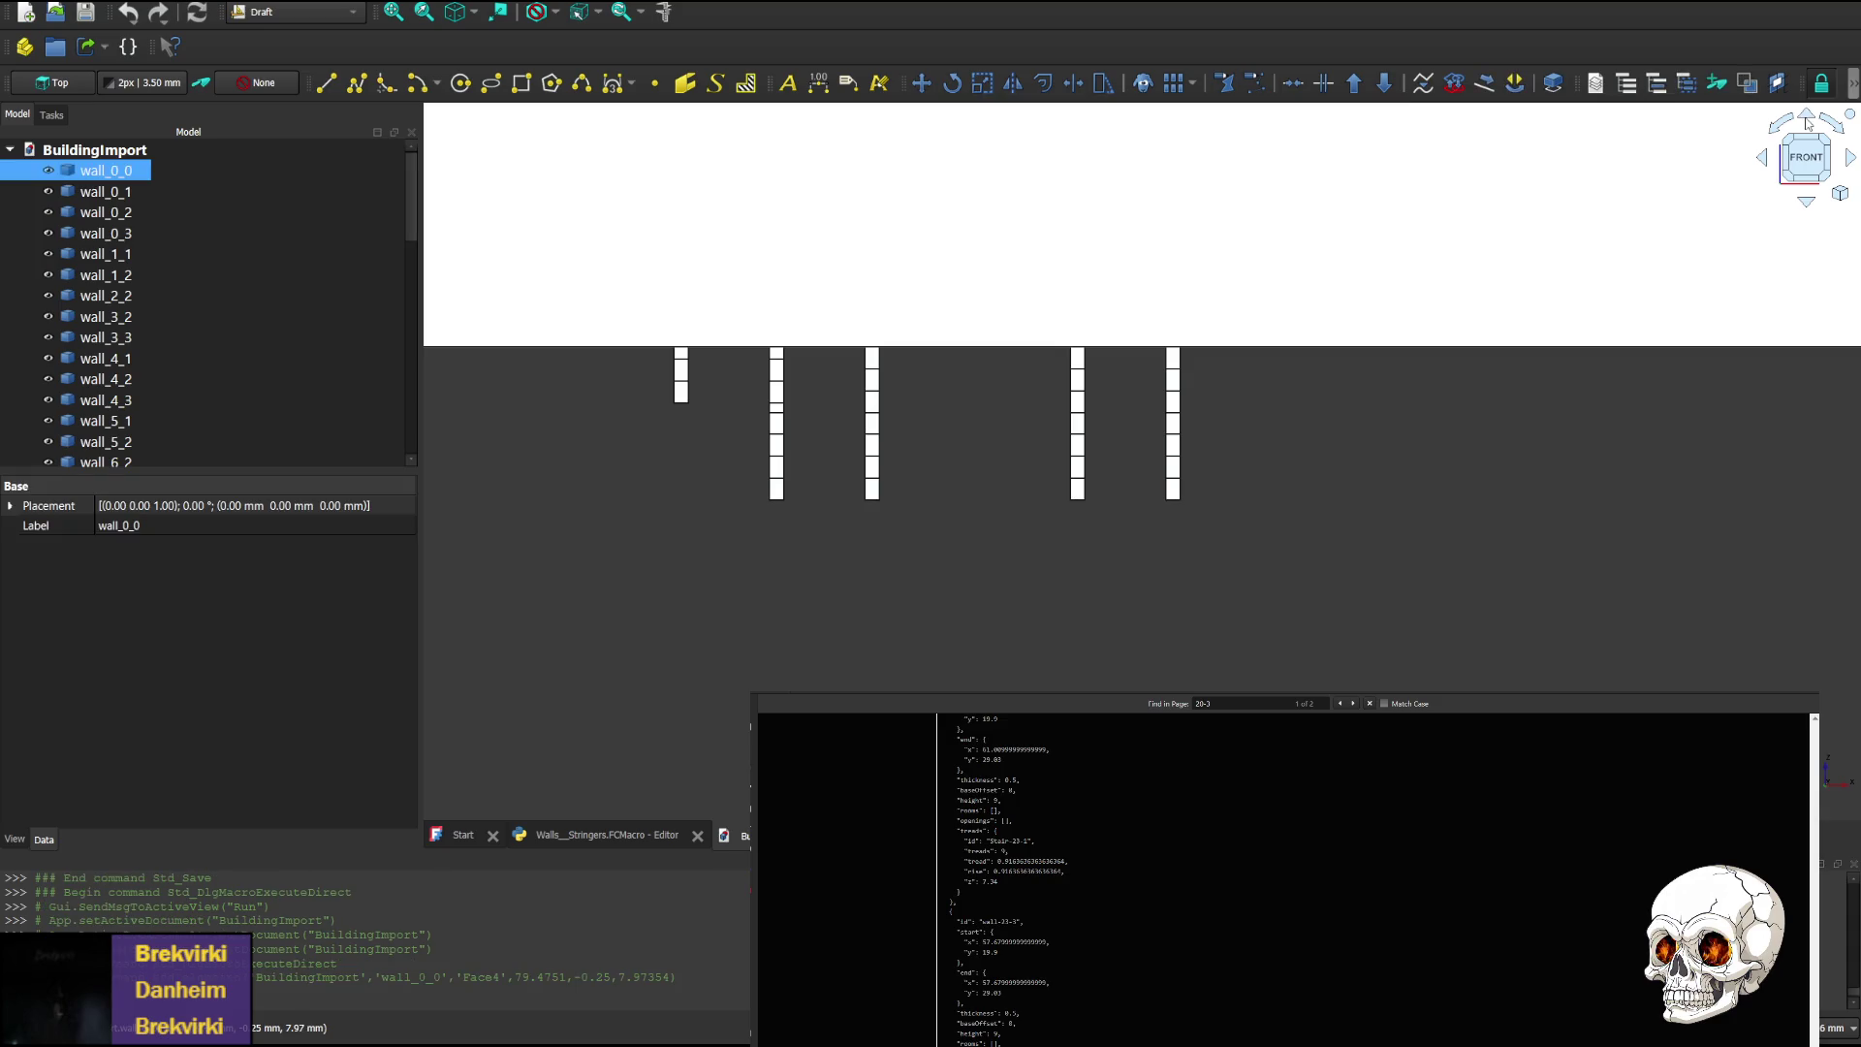
{"action": "left_click", "coordinate": [1809, 120]}
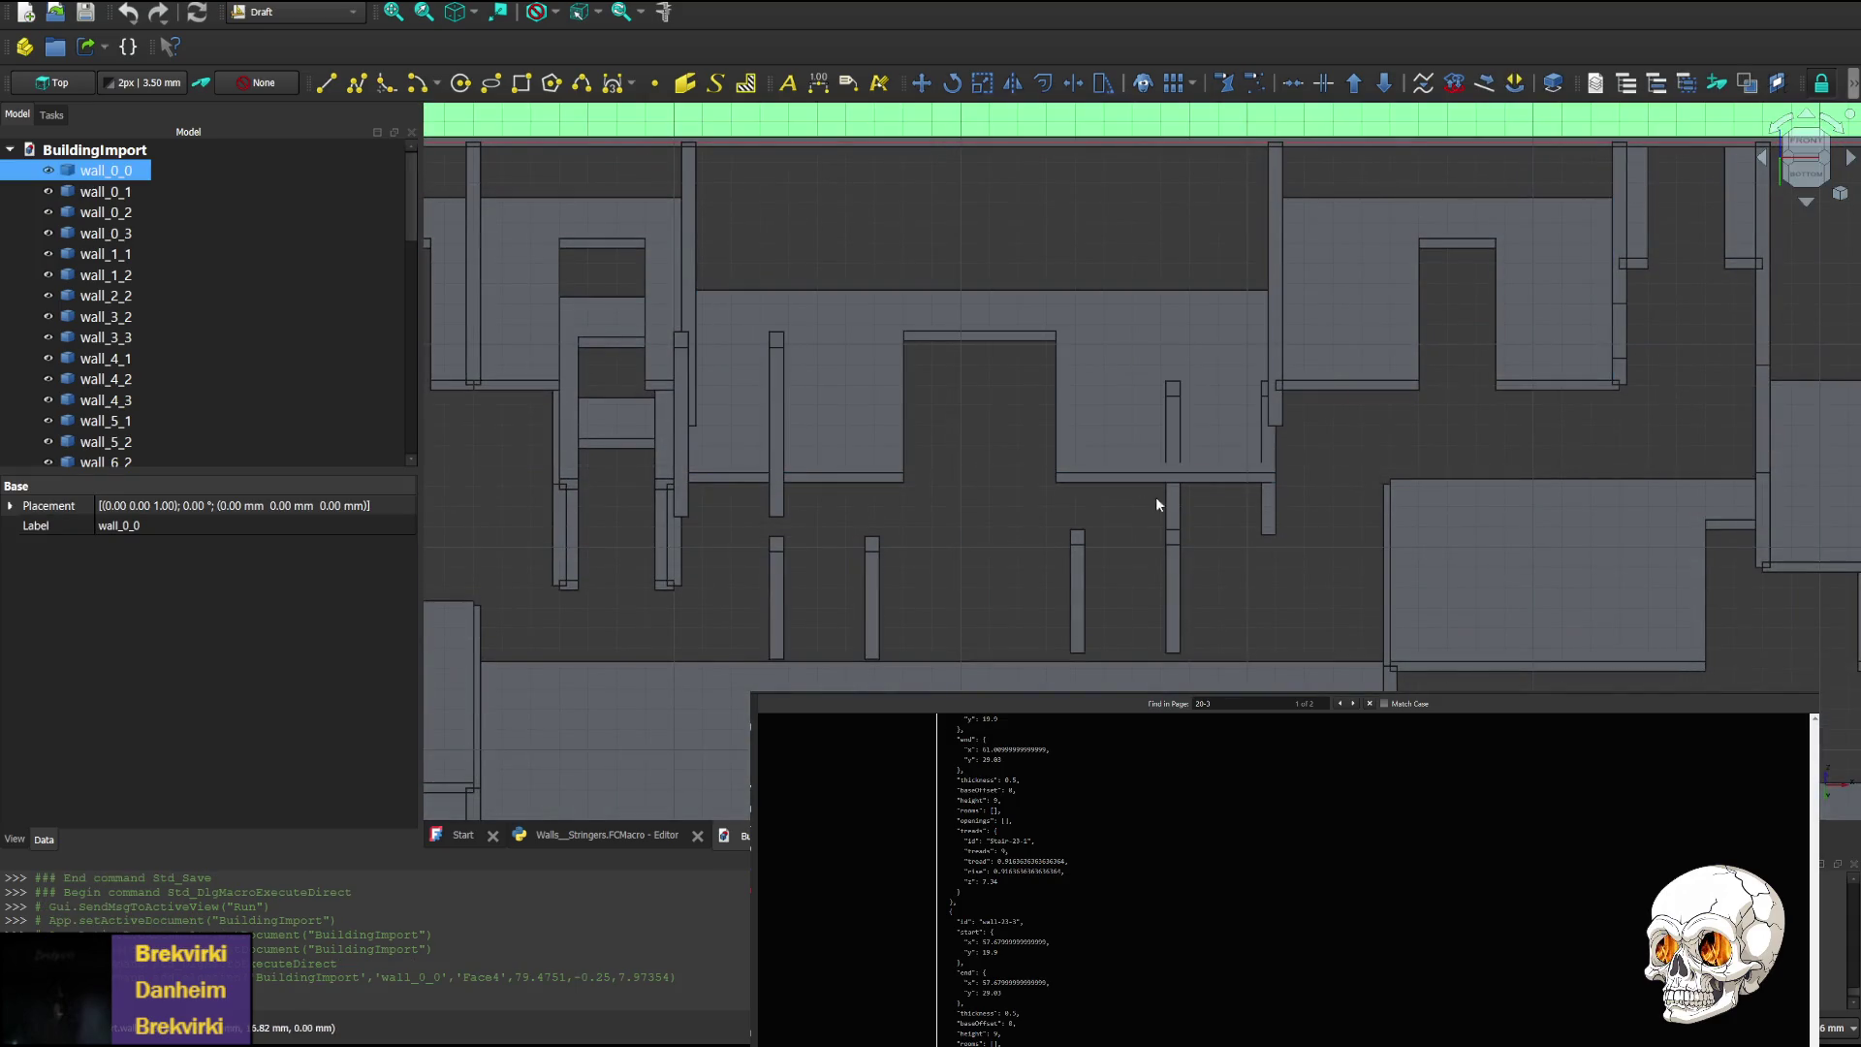
{"action": "left_click", "coordinate": [1807, 203]}
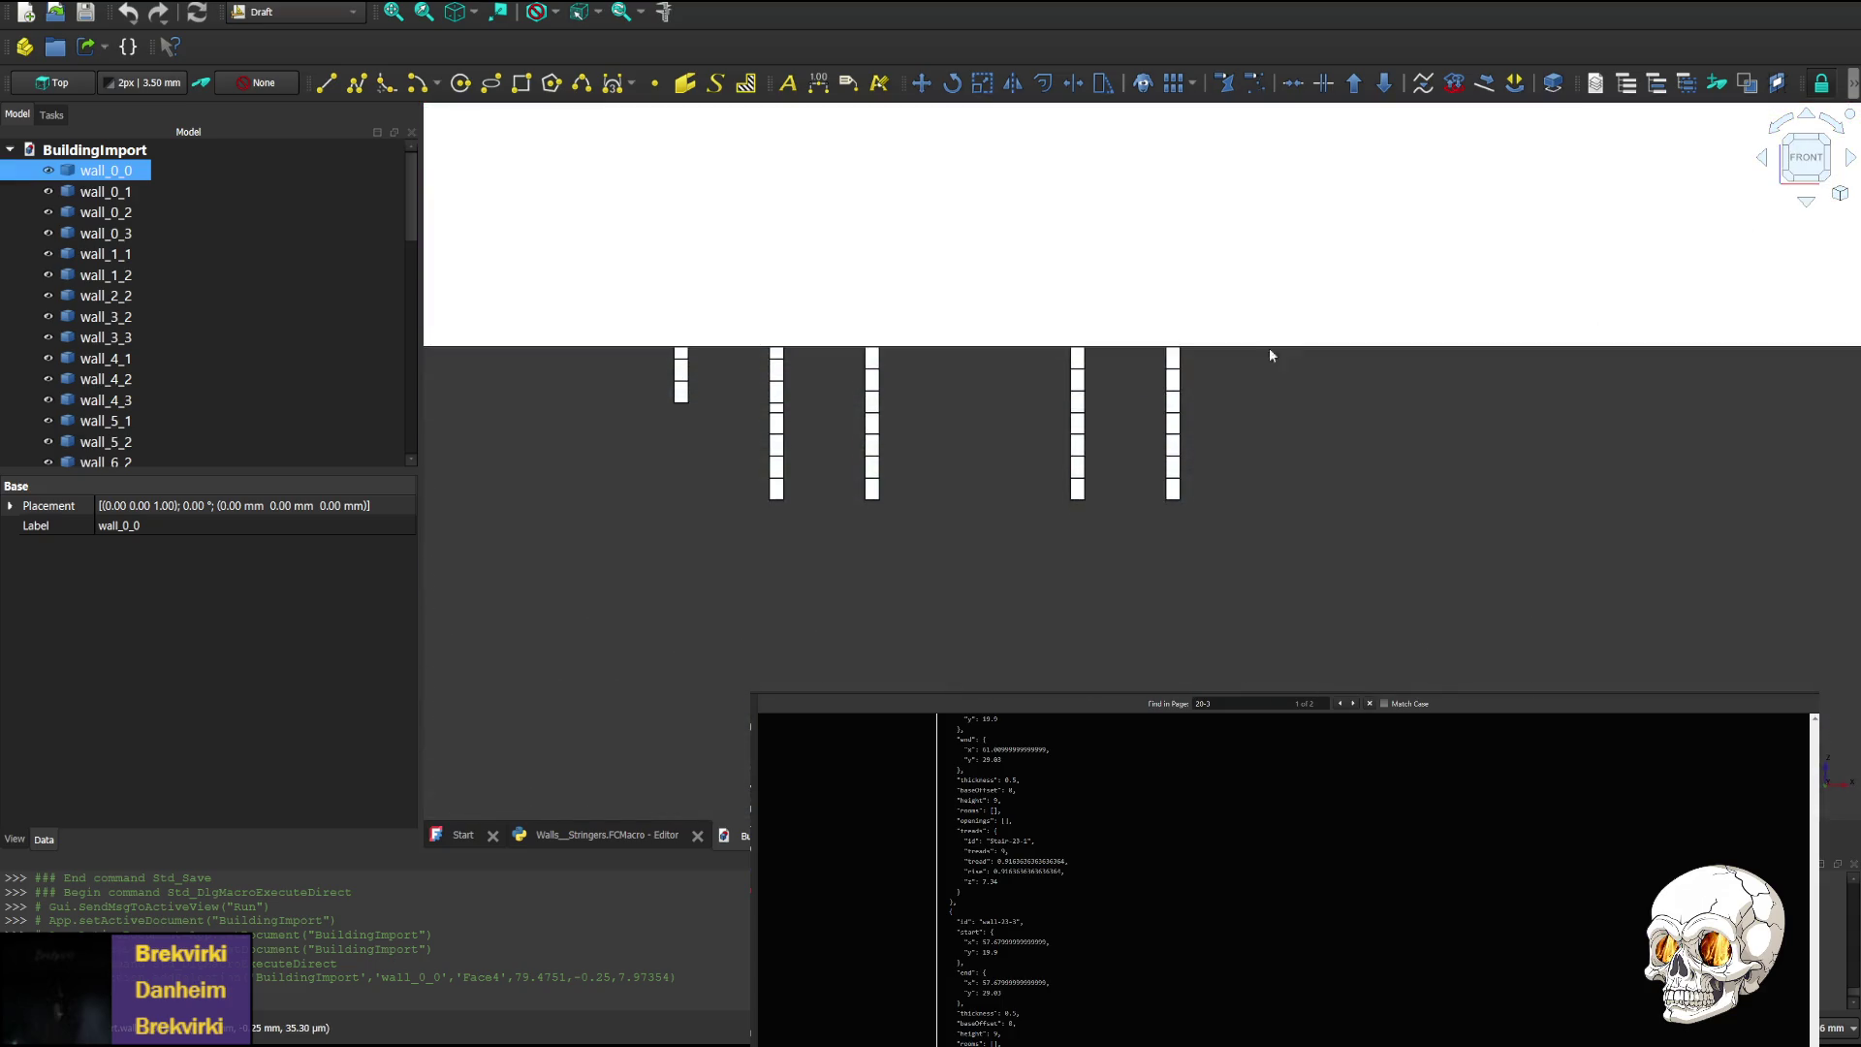
{"action": "scroll", "coordinate": [985, 398], "scroll_direction": "up", "scroll_amount": 2}
{"action": "scroll", "coordinate": [998, 383], "scroll_direction": "down", "scroll_amount": 6}
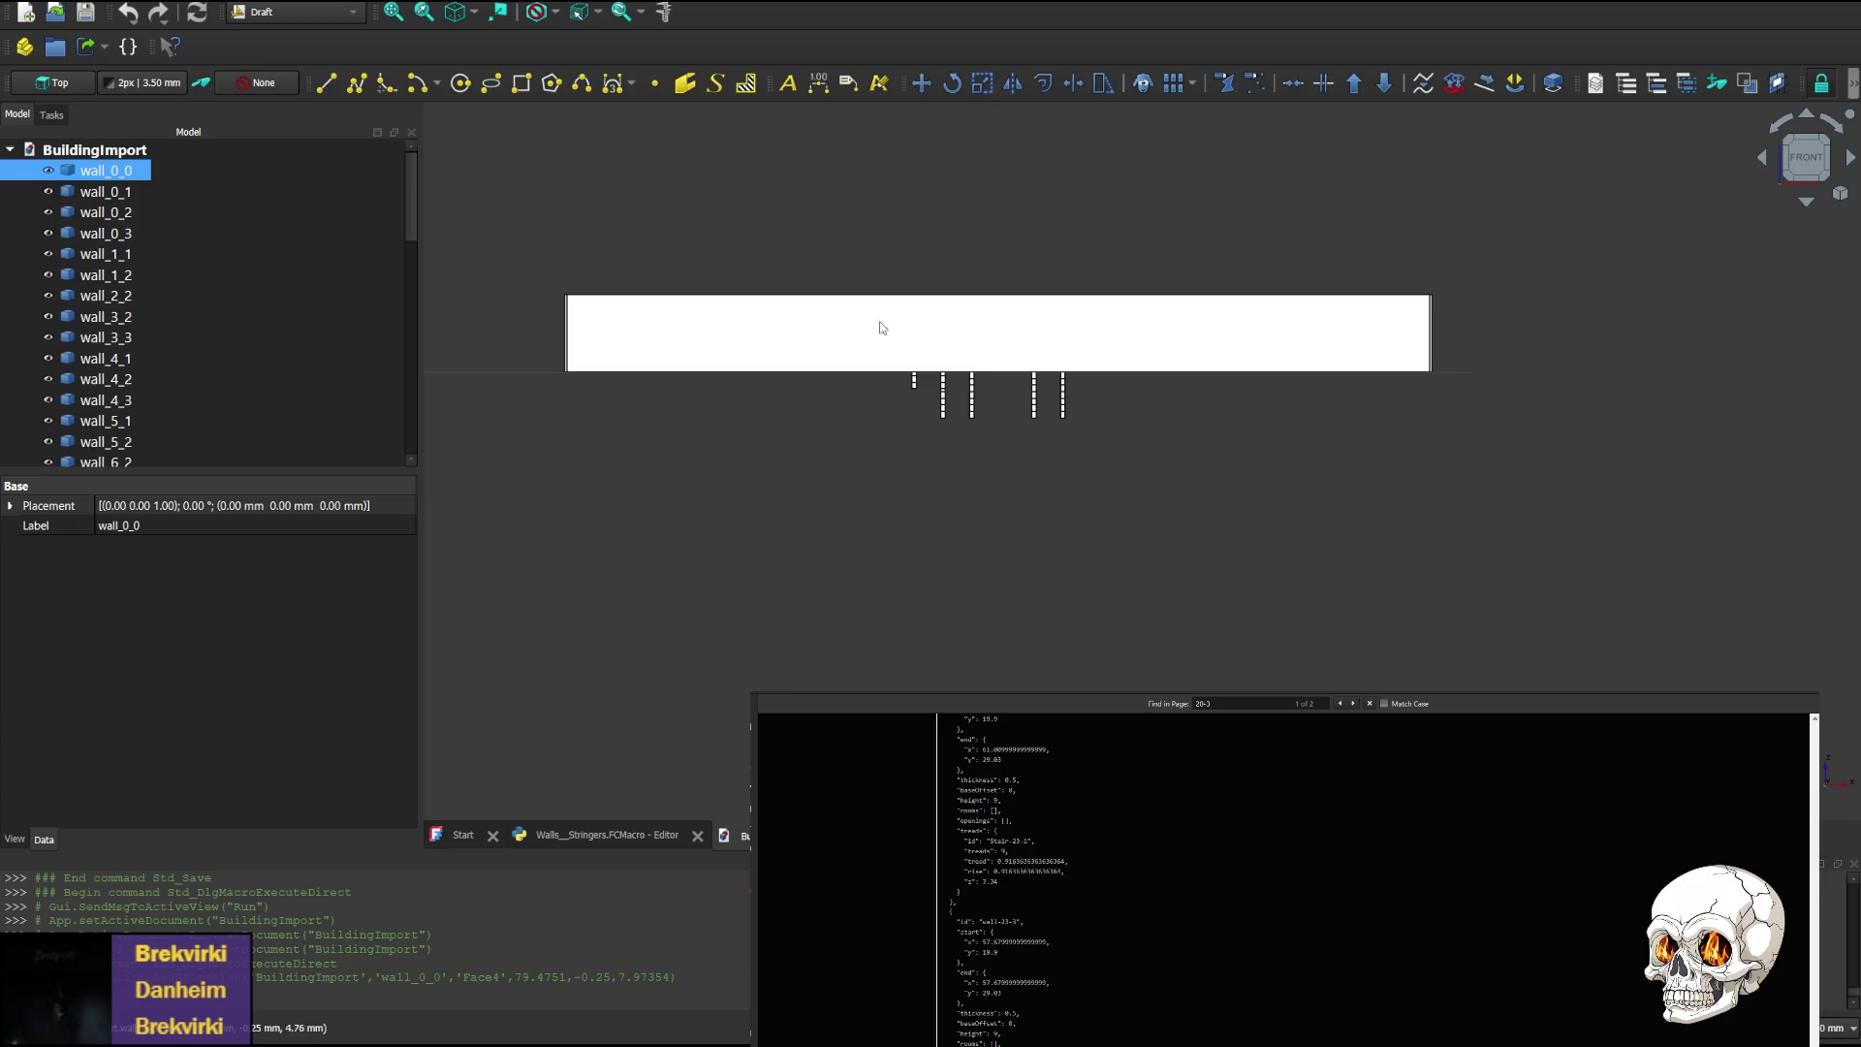
{"action": "left_click", "coordinate": [766, 334]}
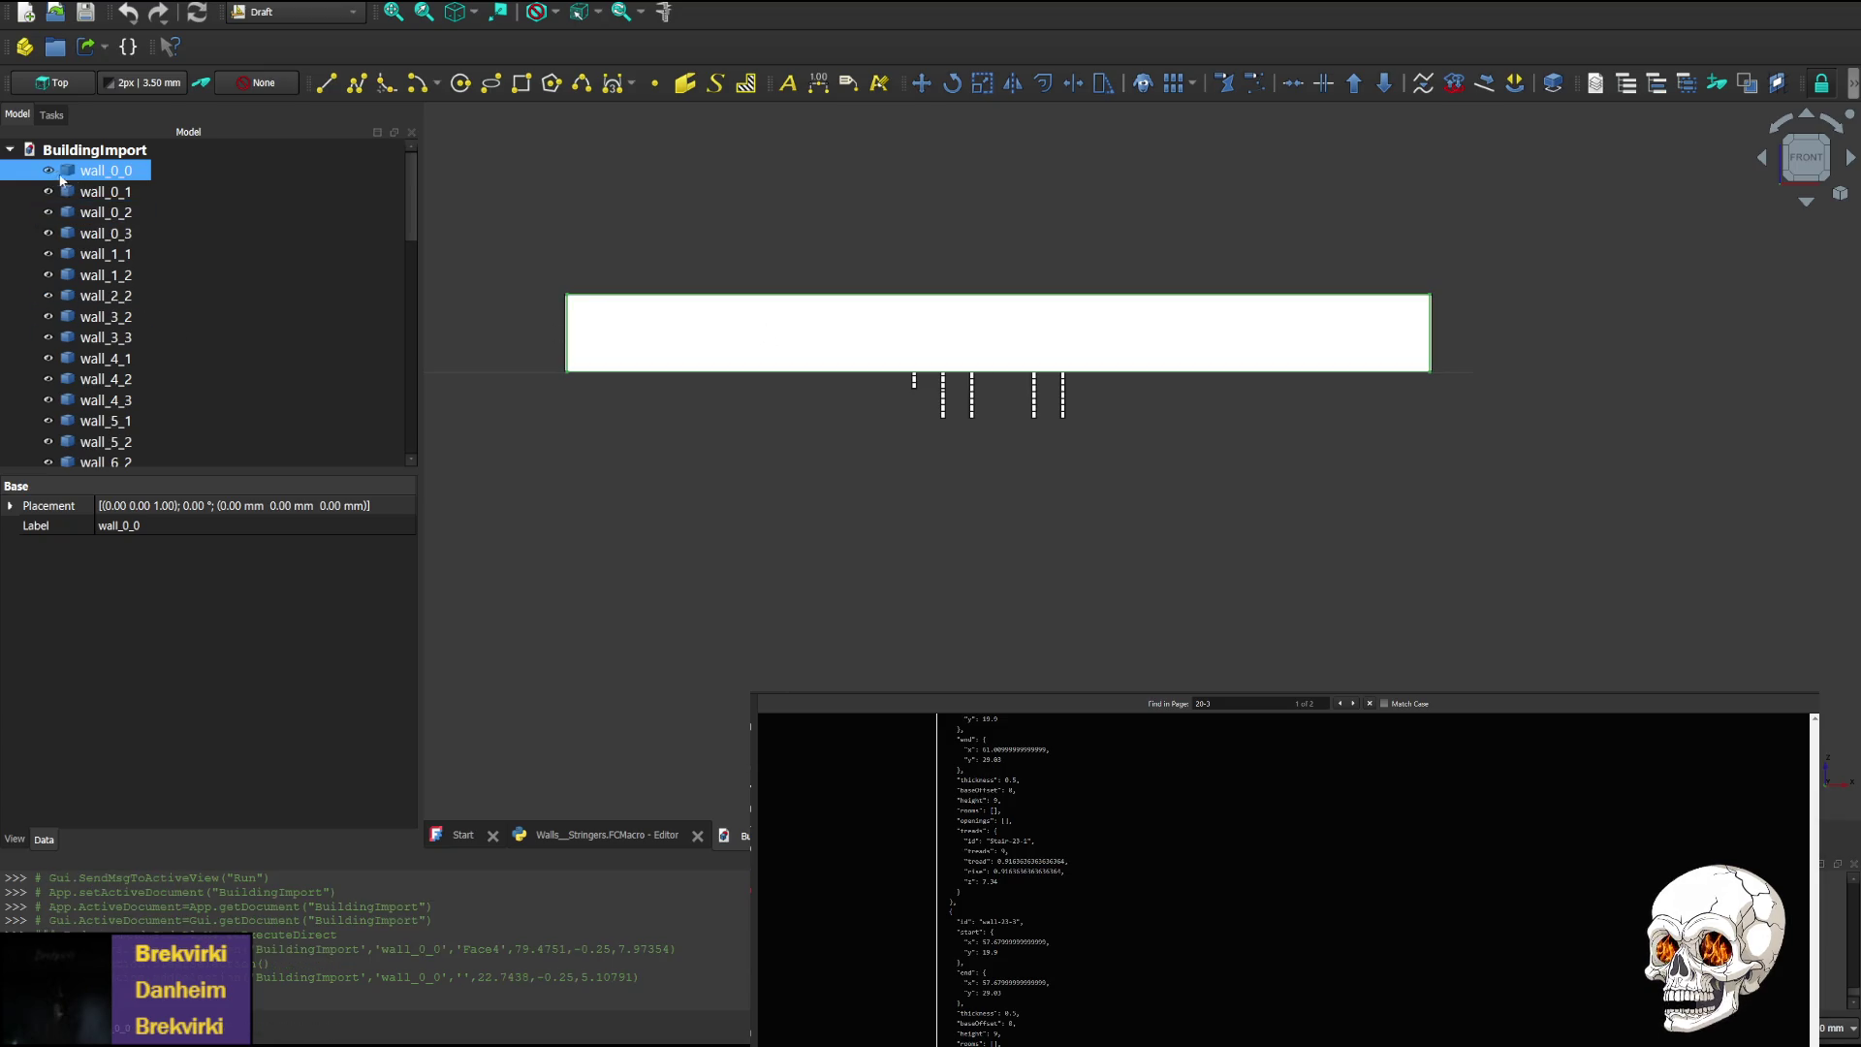
Delete walls wall_0_0 and wall_0_1 from the Model tree
{"action": "left_click", "coordinate": [108, 192]}
{"action": "left_click", "coordinate": [115, 175]}
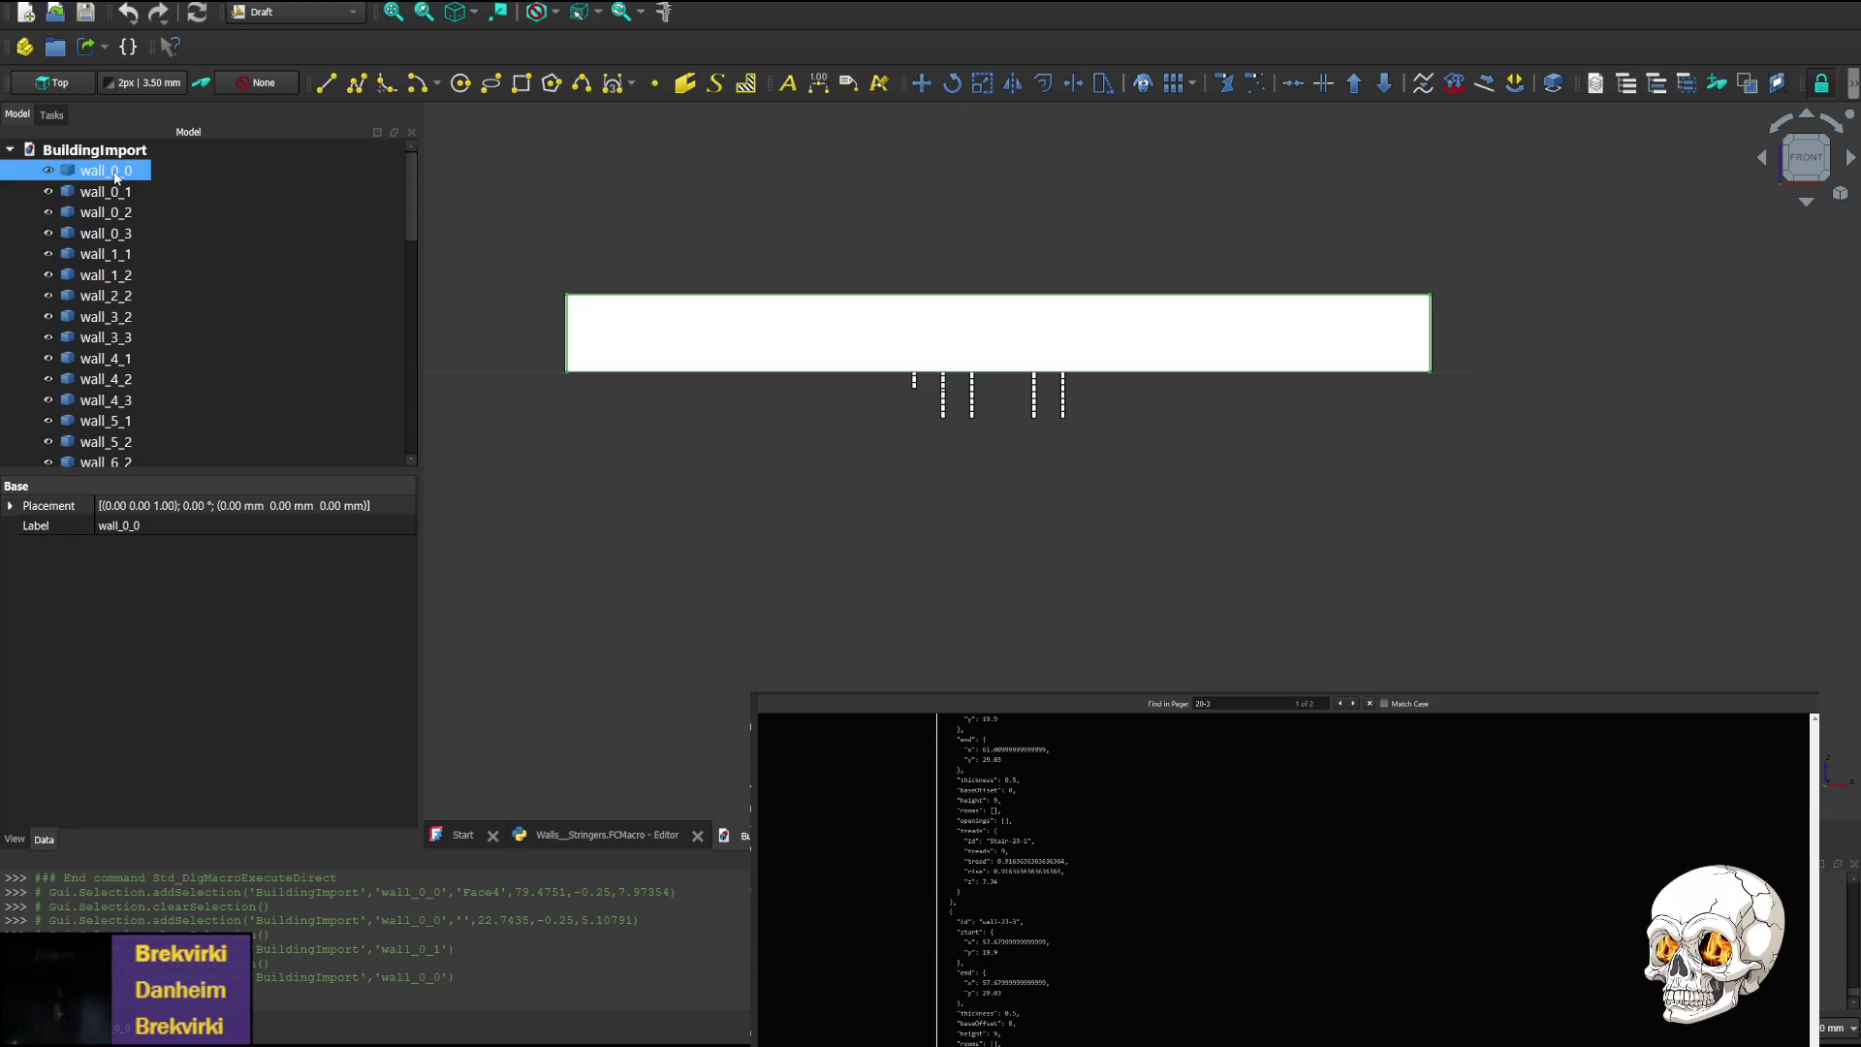
{"action": "key", "text": "Delete"}
{"action": "left_click", "coordinate": [121, 193]}
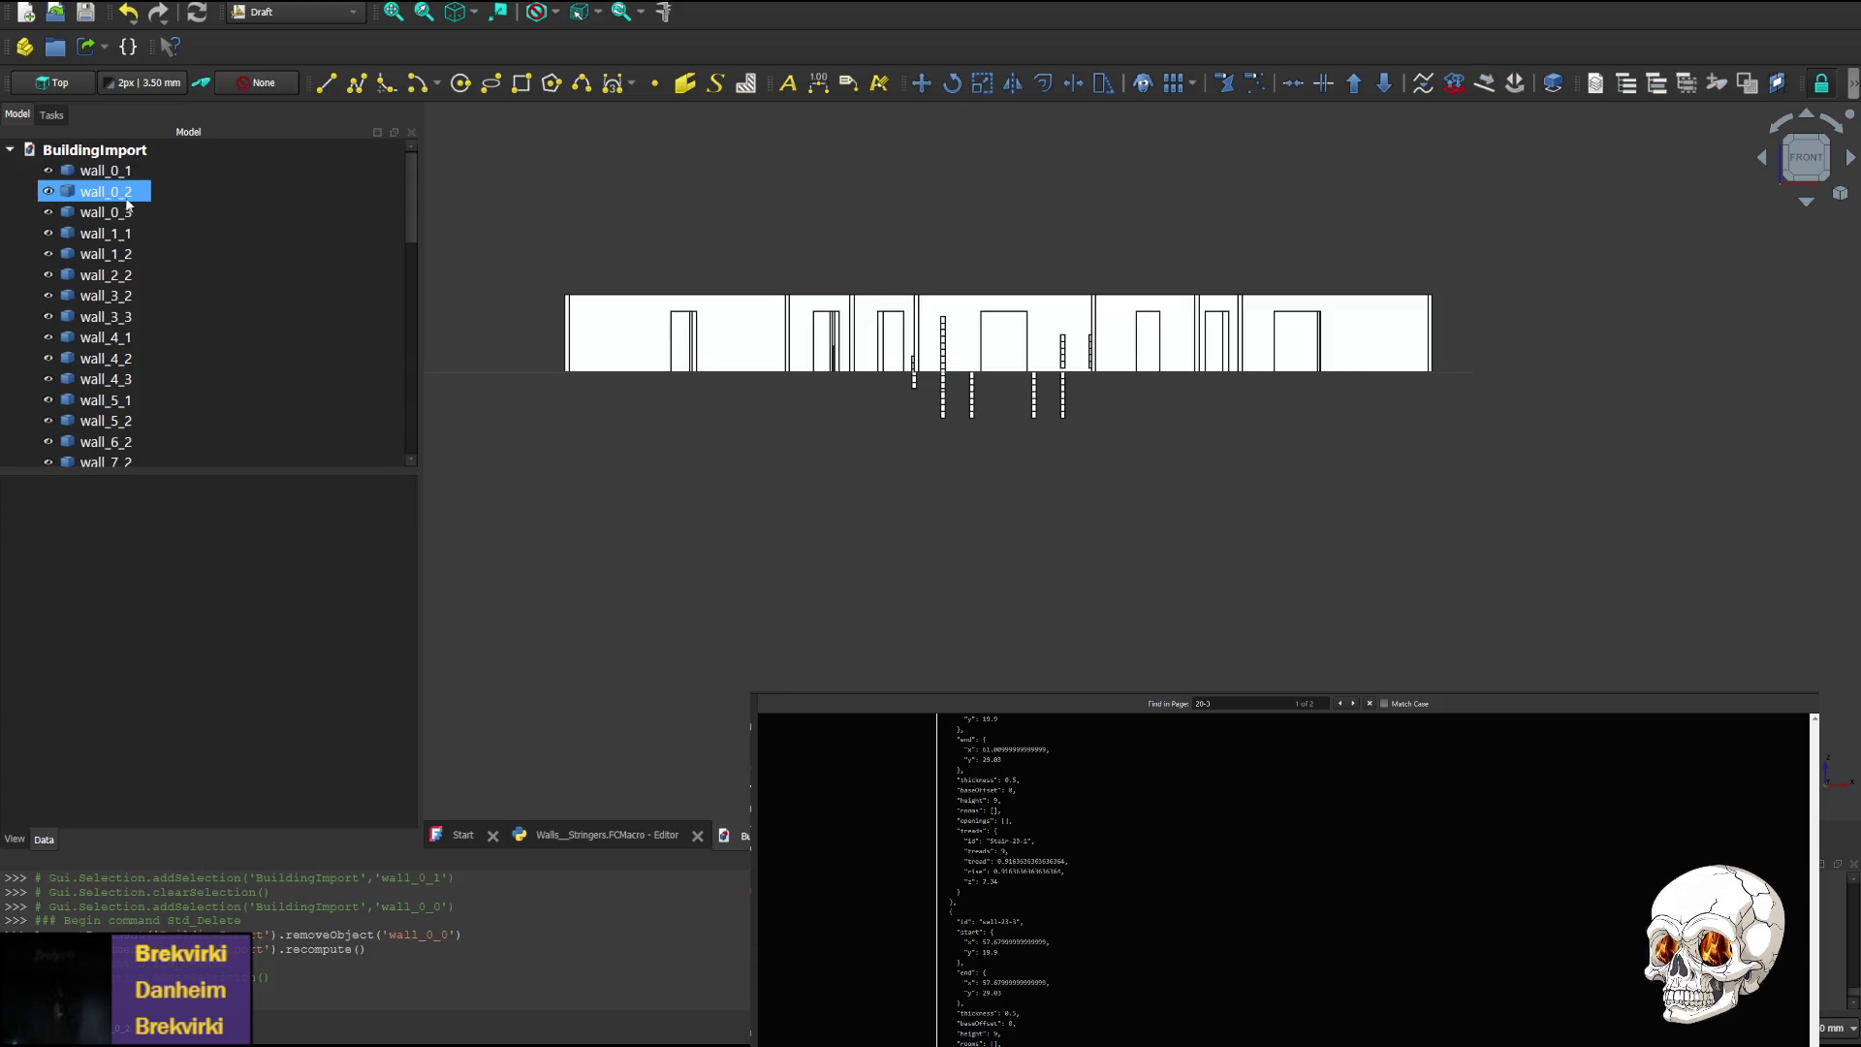
{"action": "left_click", "coordinate": [107, 172]}
{"action": "key", "text": "Delete"}
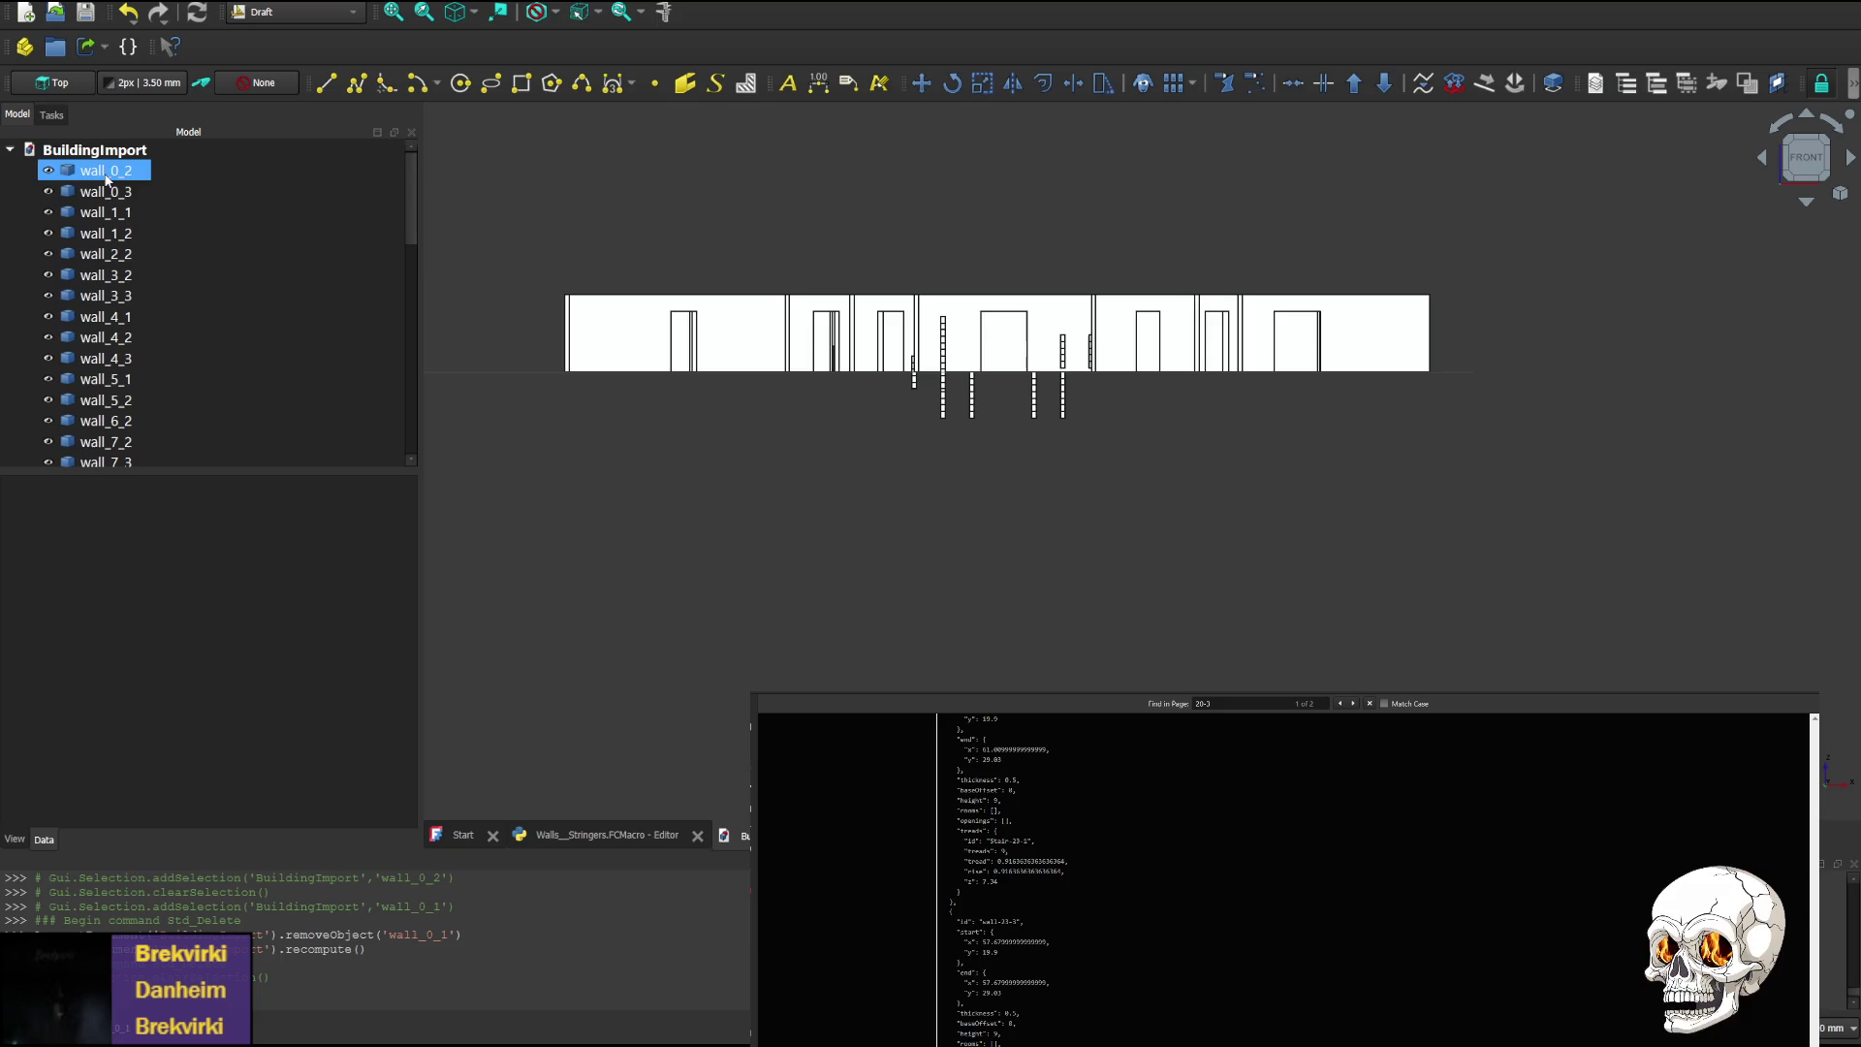
Delete walls wall_0_2 and wall_0_3, then centre the front elevation
{"action": "left_click", "coordinate": [110, 190]}
{"action": "left_click", "coordinate": [109, 174]}
{"action": "key", "text": "Delete"}
{"action": "left_click", "coordinate": [112, 191]}
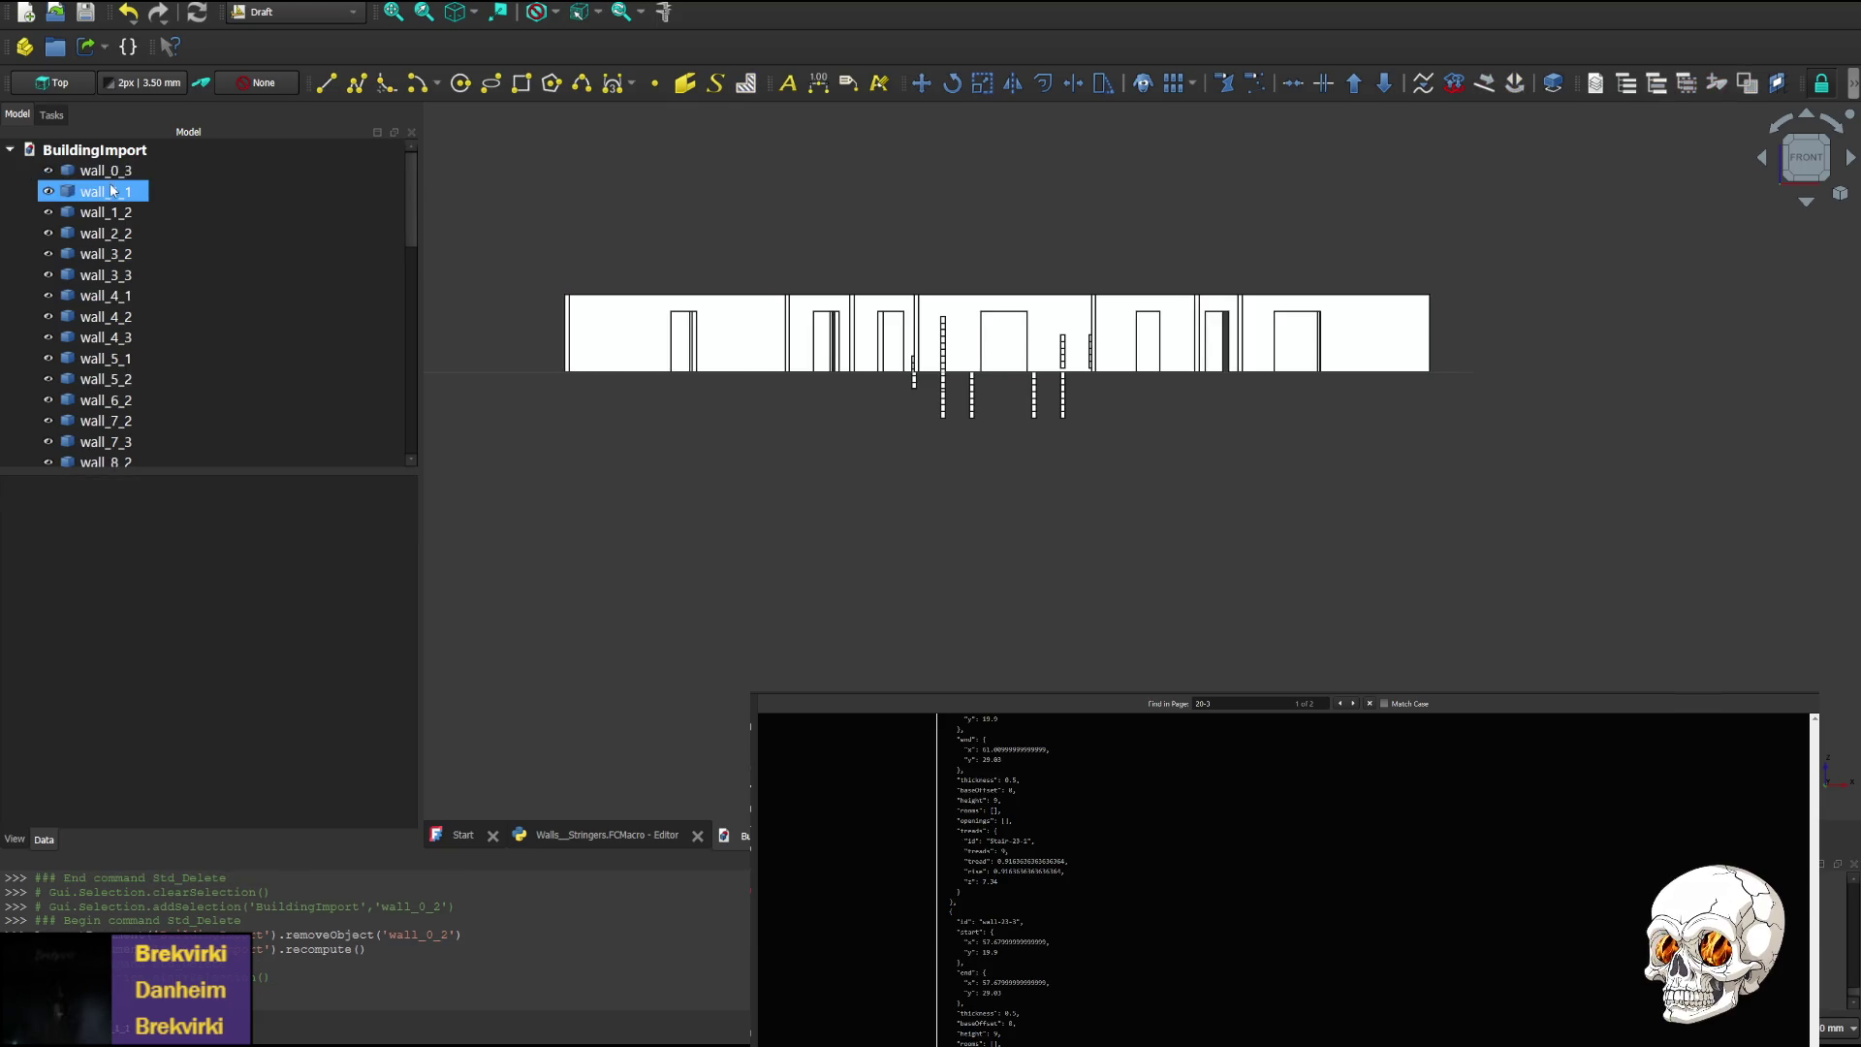
{"action": "left_click", "coordinate": [107, 171]}
{"action": "key", "text": "Delete"}
{"action": "scroll", "coordinate": [958, 300], "scroll_direction": "up", "scroll_amount": 5}
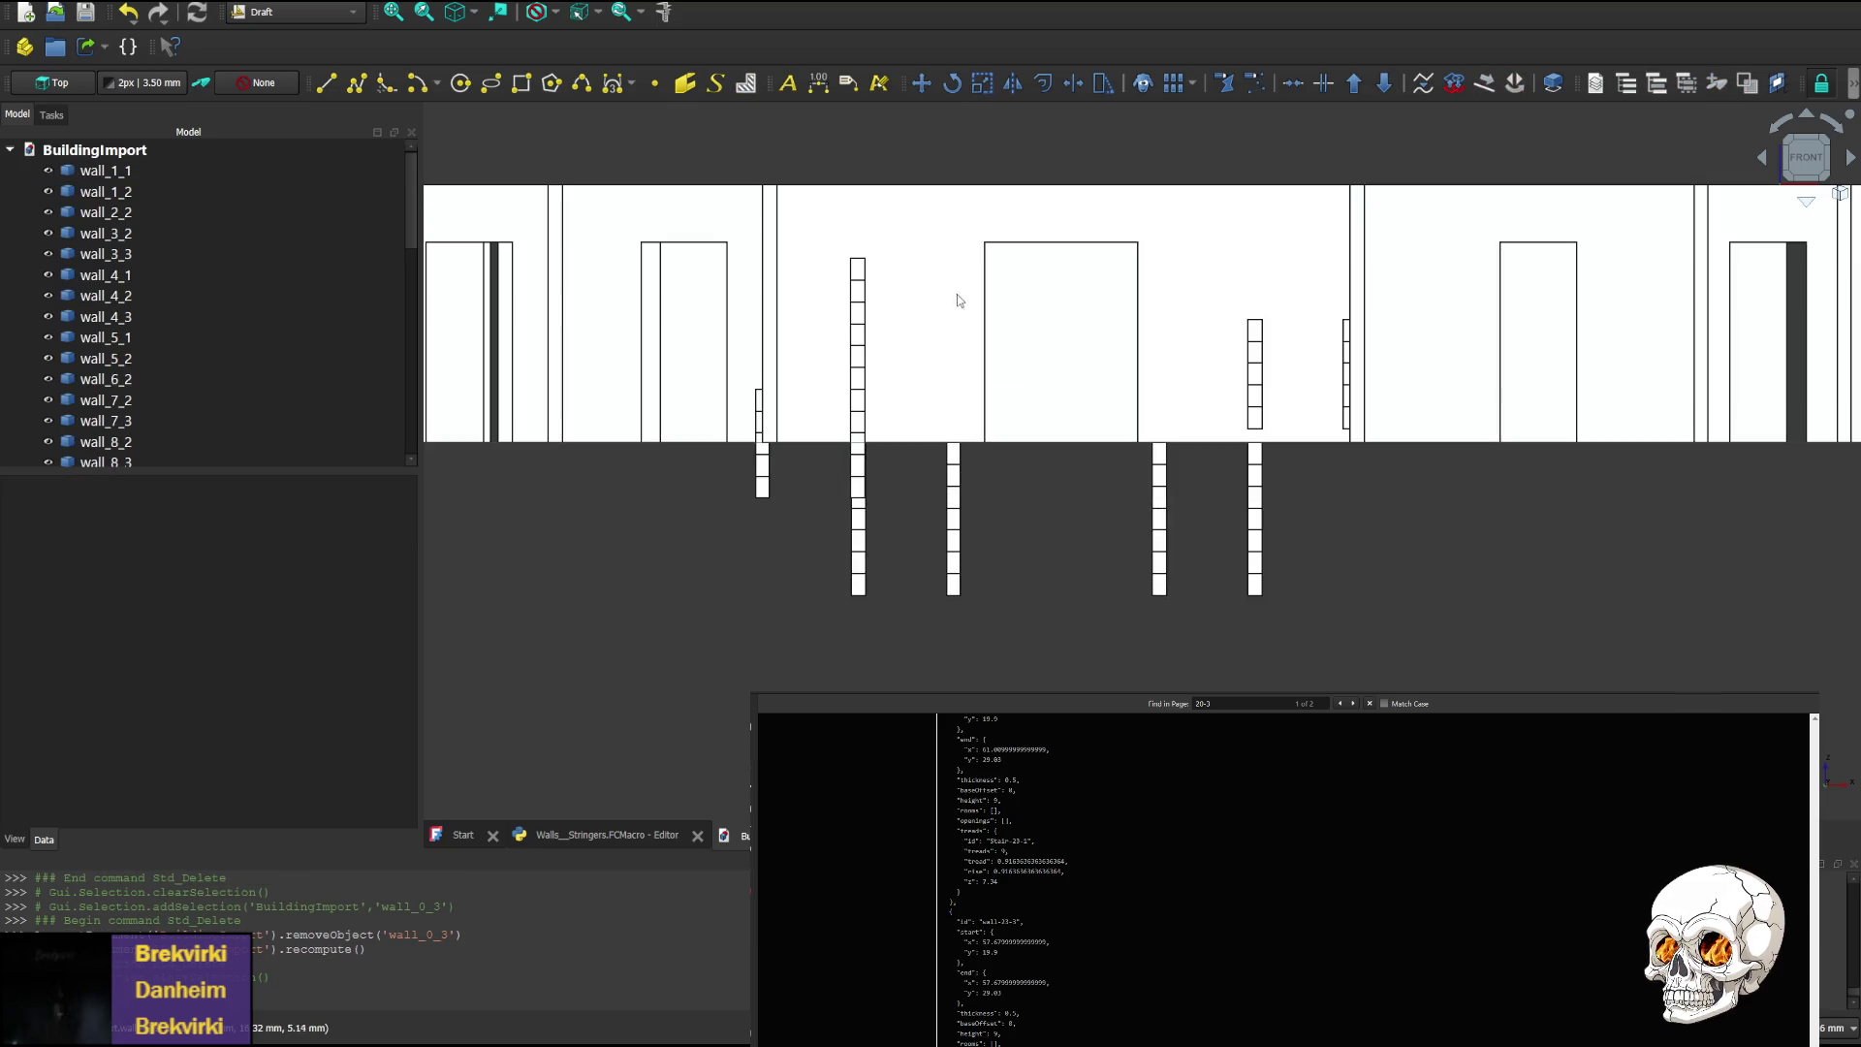
{"action": "mouse_move", "coordinate": [958, 300]}
{"action": "middle_mouse_down"}
{"action": "mouse_move", "coordinate": [1019, 420]}
{"action": "mouse_move", "coordinate": [1040, 421]}
{"action": "middle_mouse_up"}
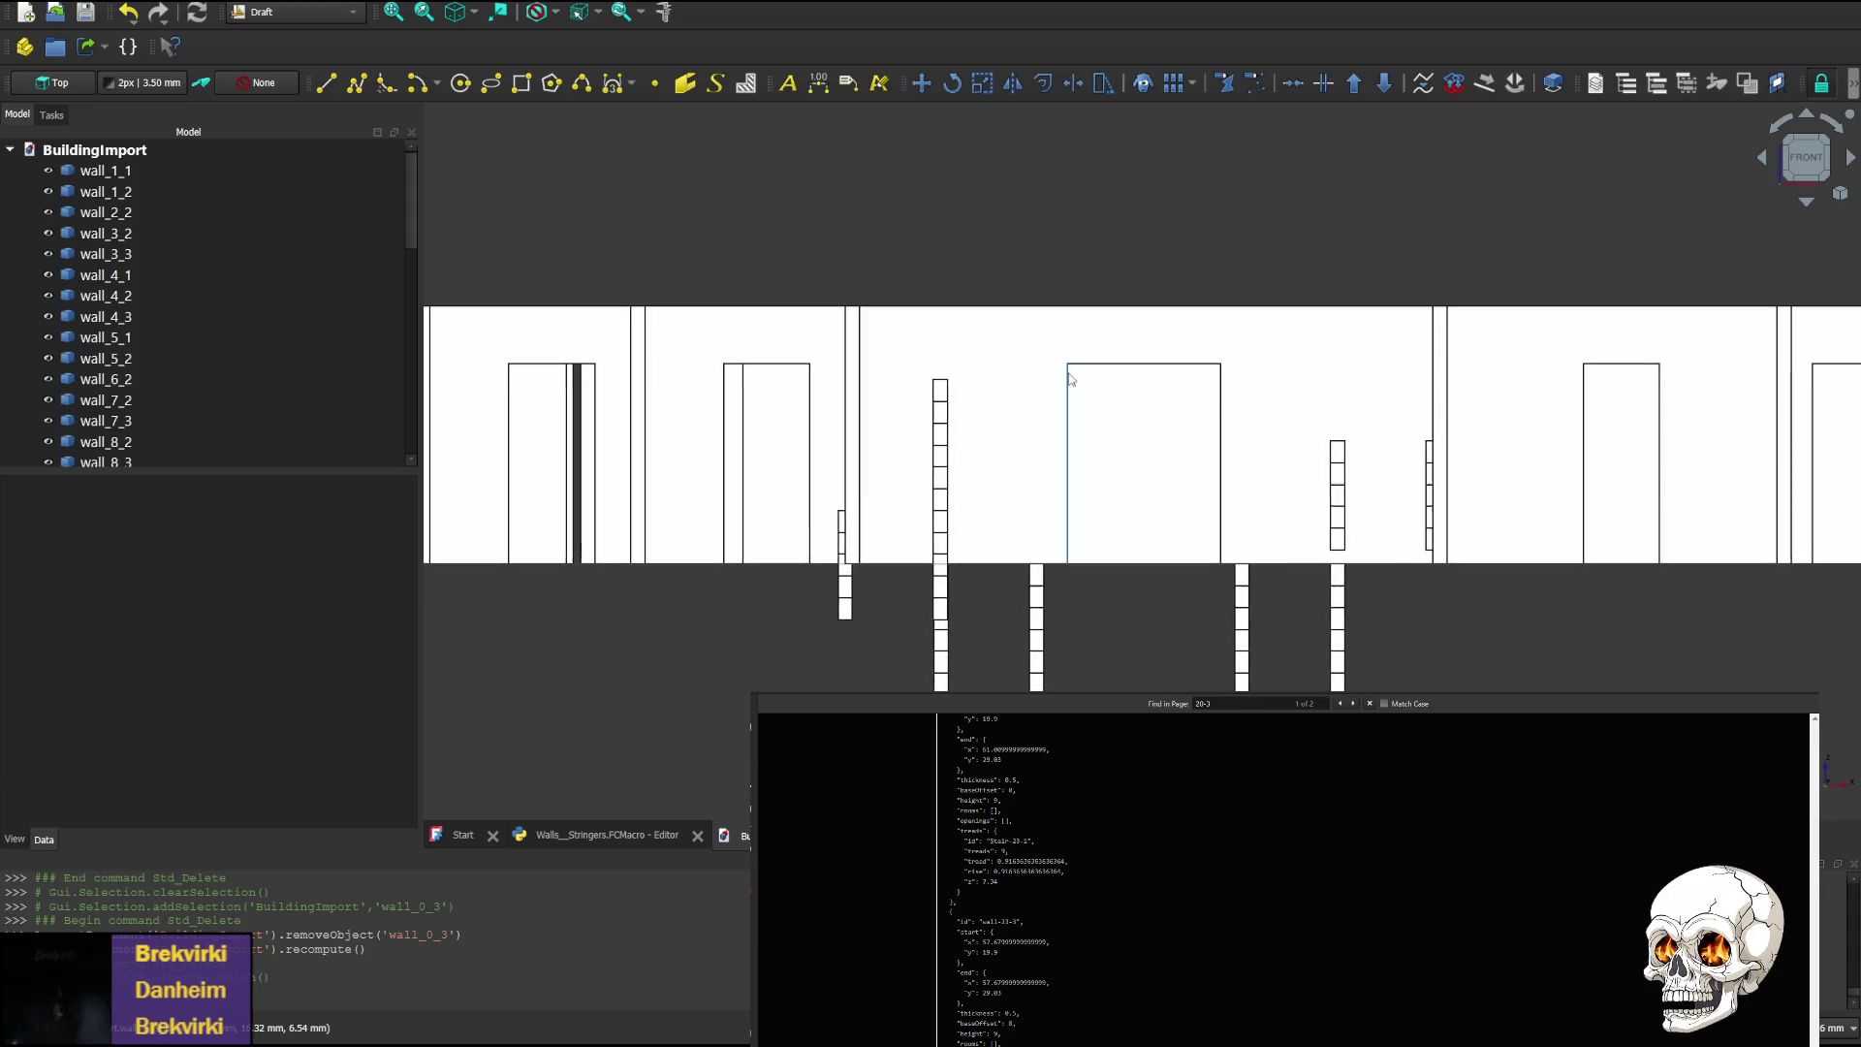
View the remaining walls and stringers from top, front, bottom and rear, selecting a wall_14_0 face
{"action": "left_click", "coordinate": [1807, 206]}
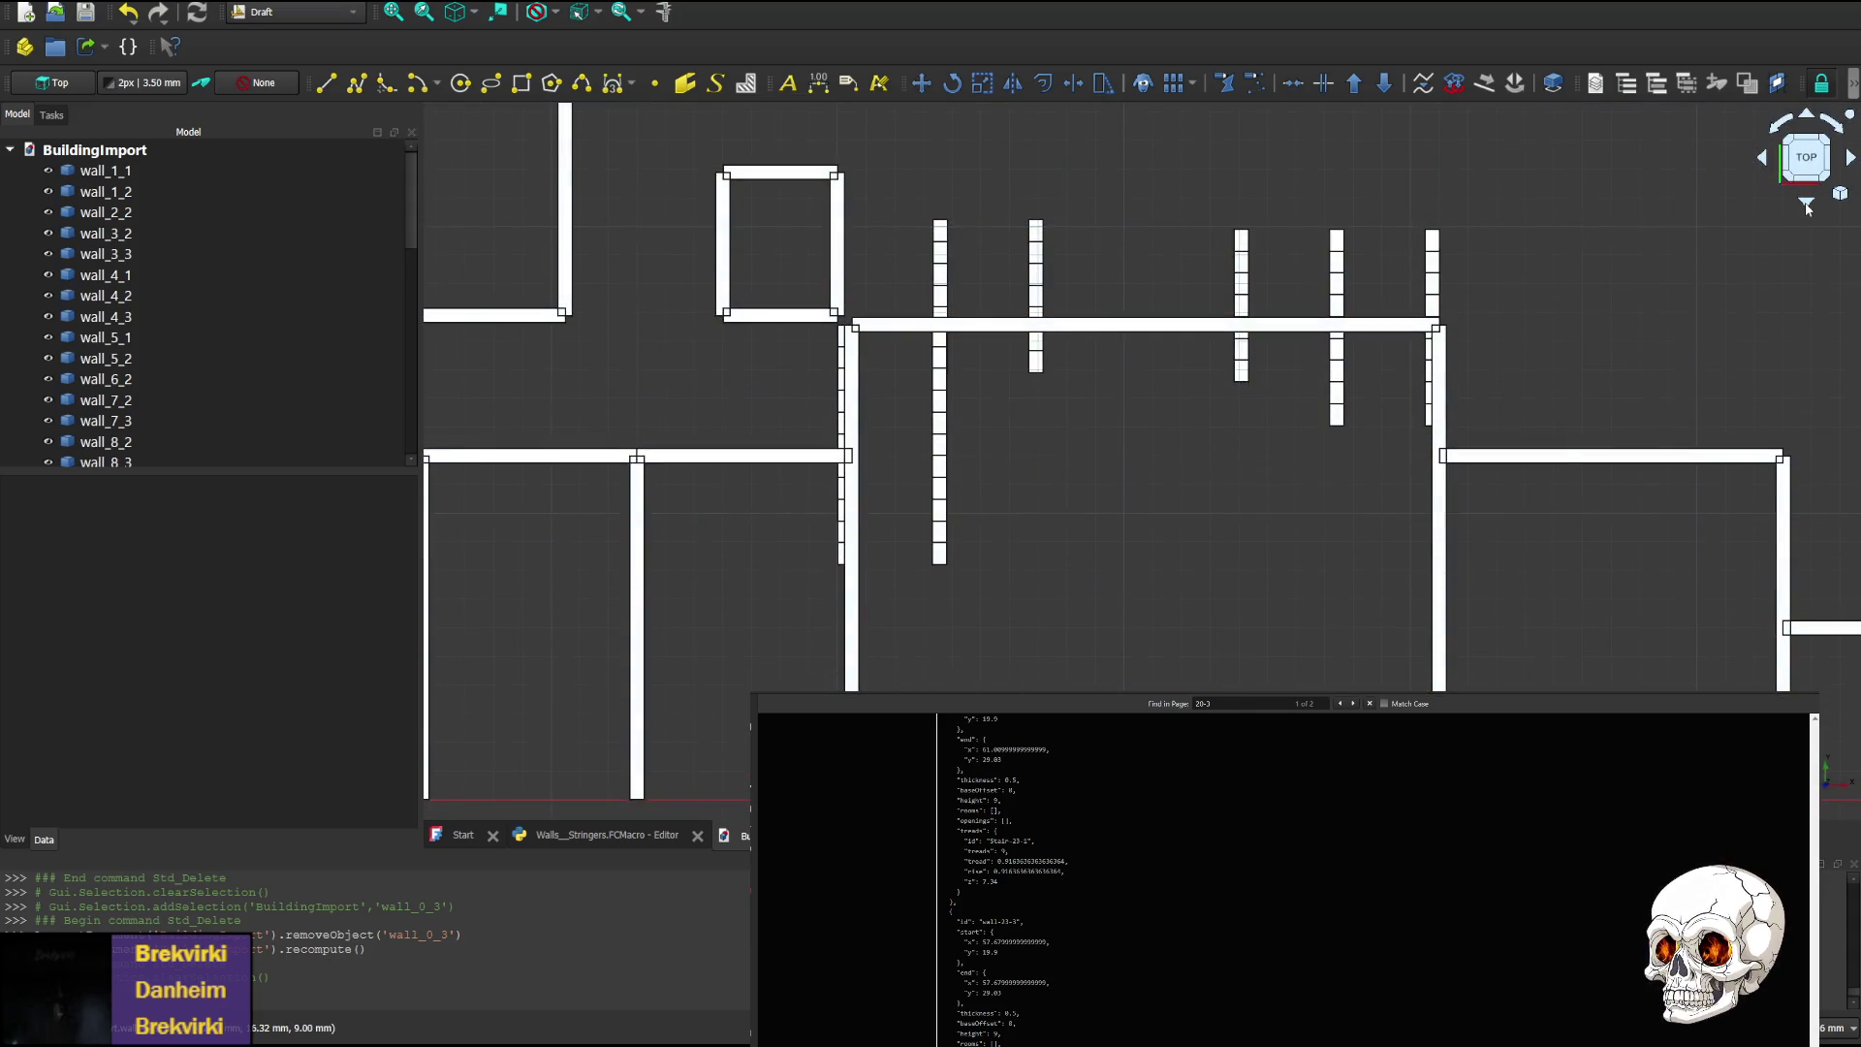
{"action": "left_click", "coordinate": [1807, 208]}
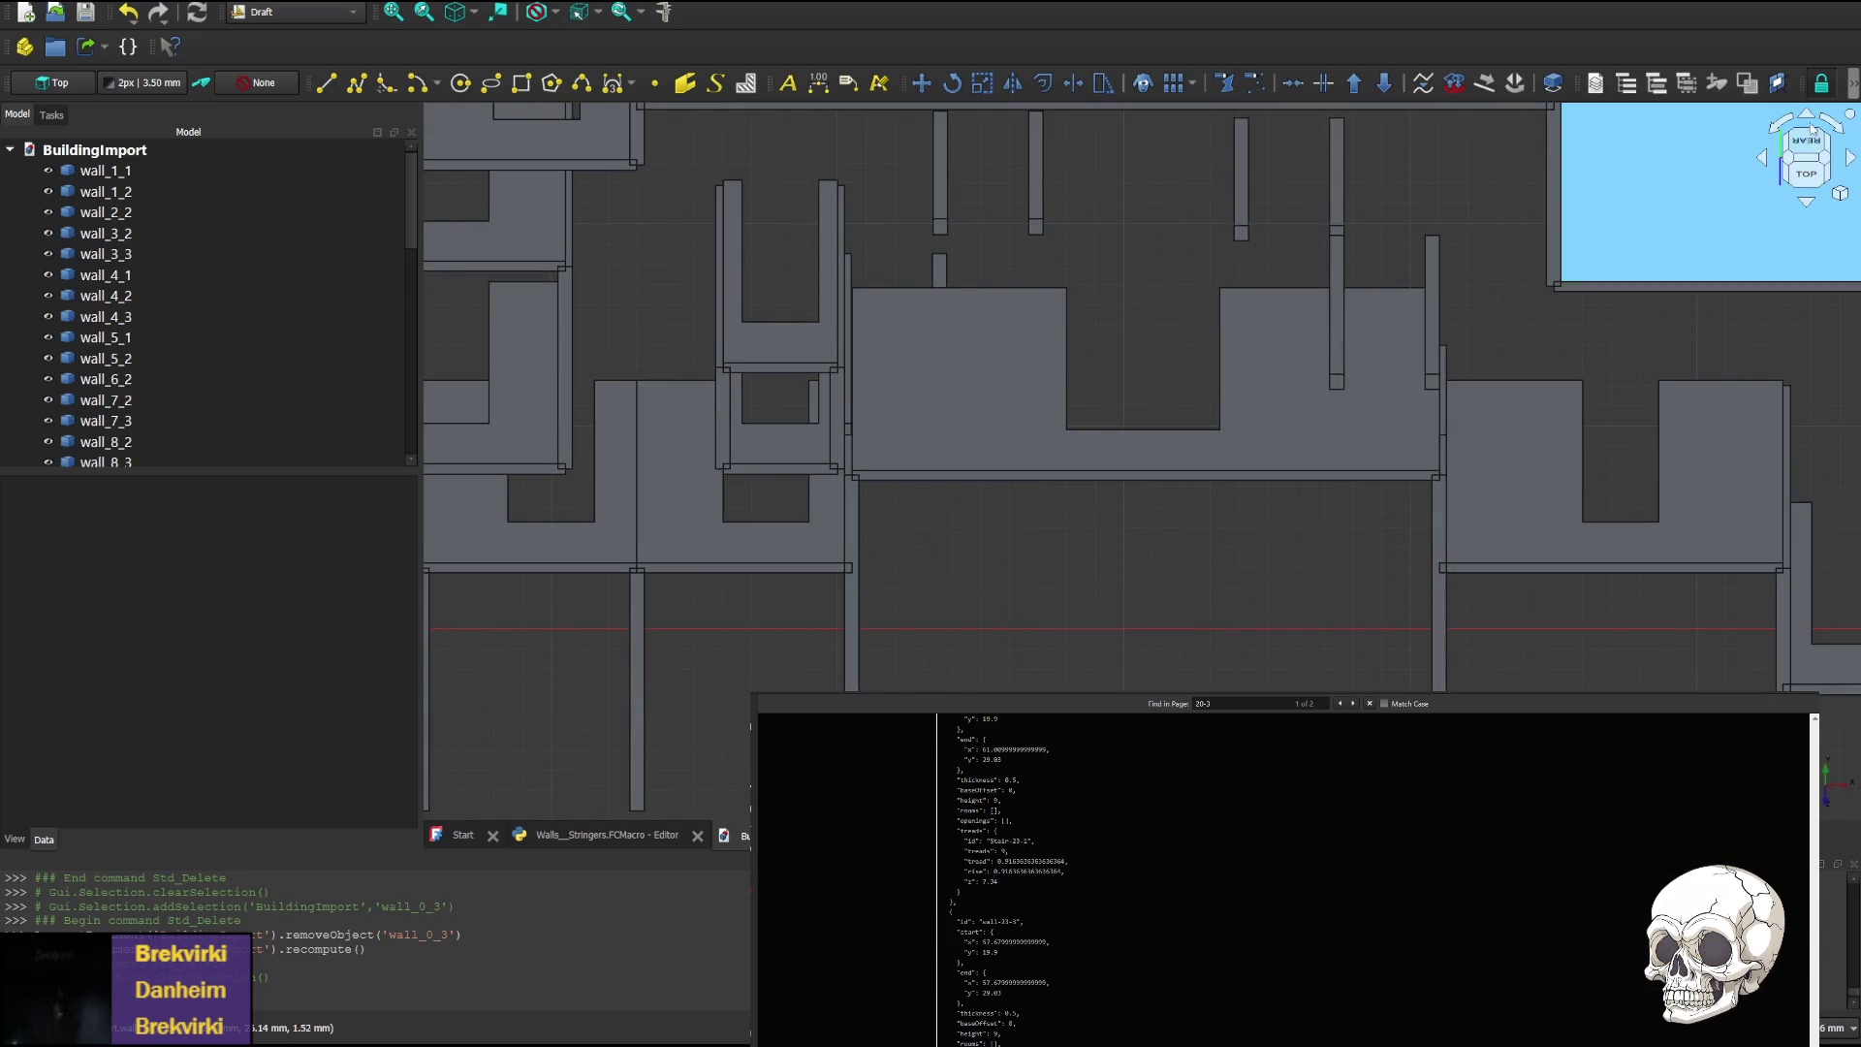
{"action": "left_click", "coordinate": [1810, 127]}
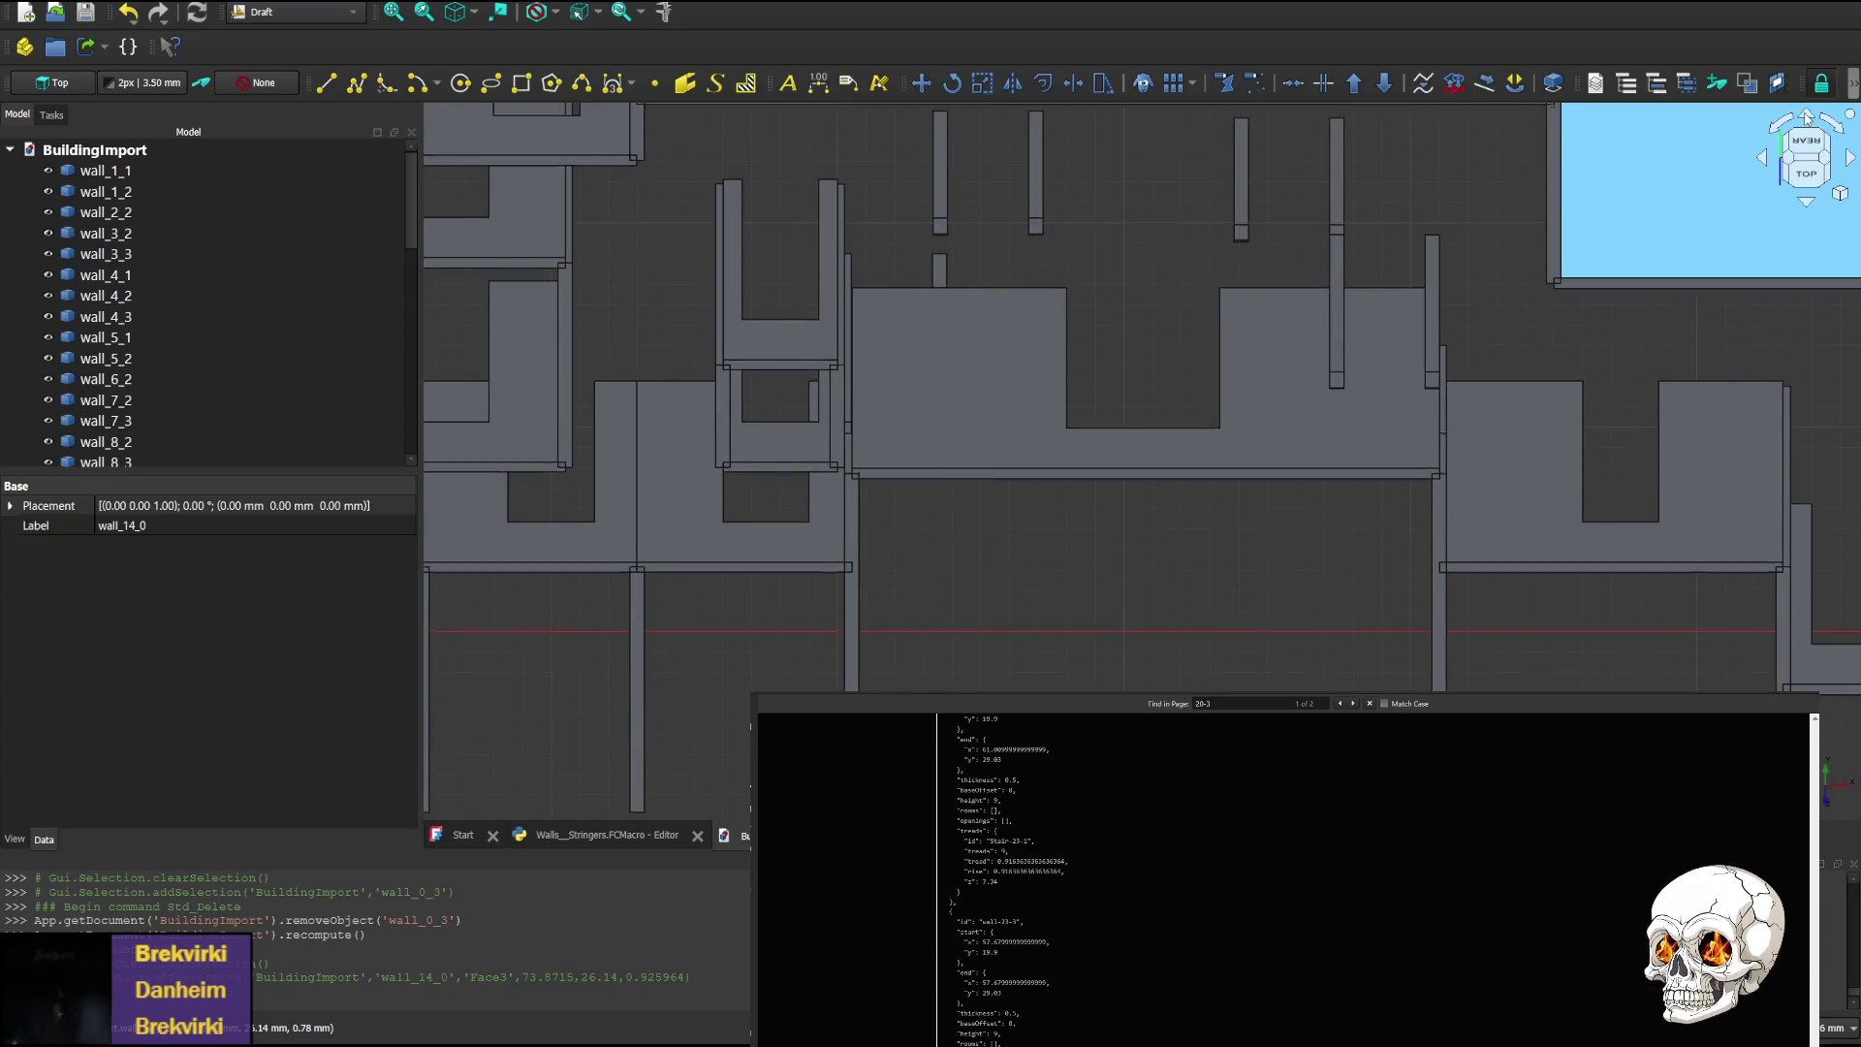
{"action": "left_click", "coordinate": [1807, 117]}
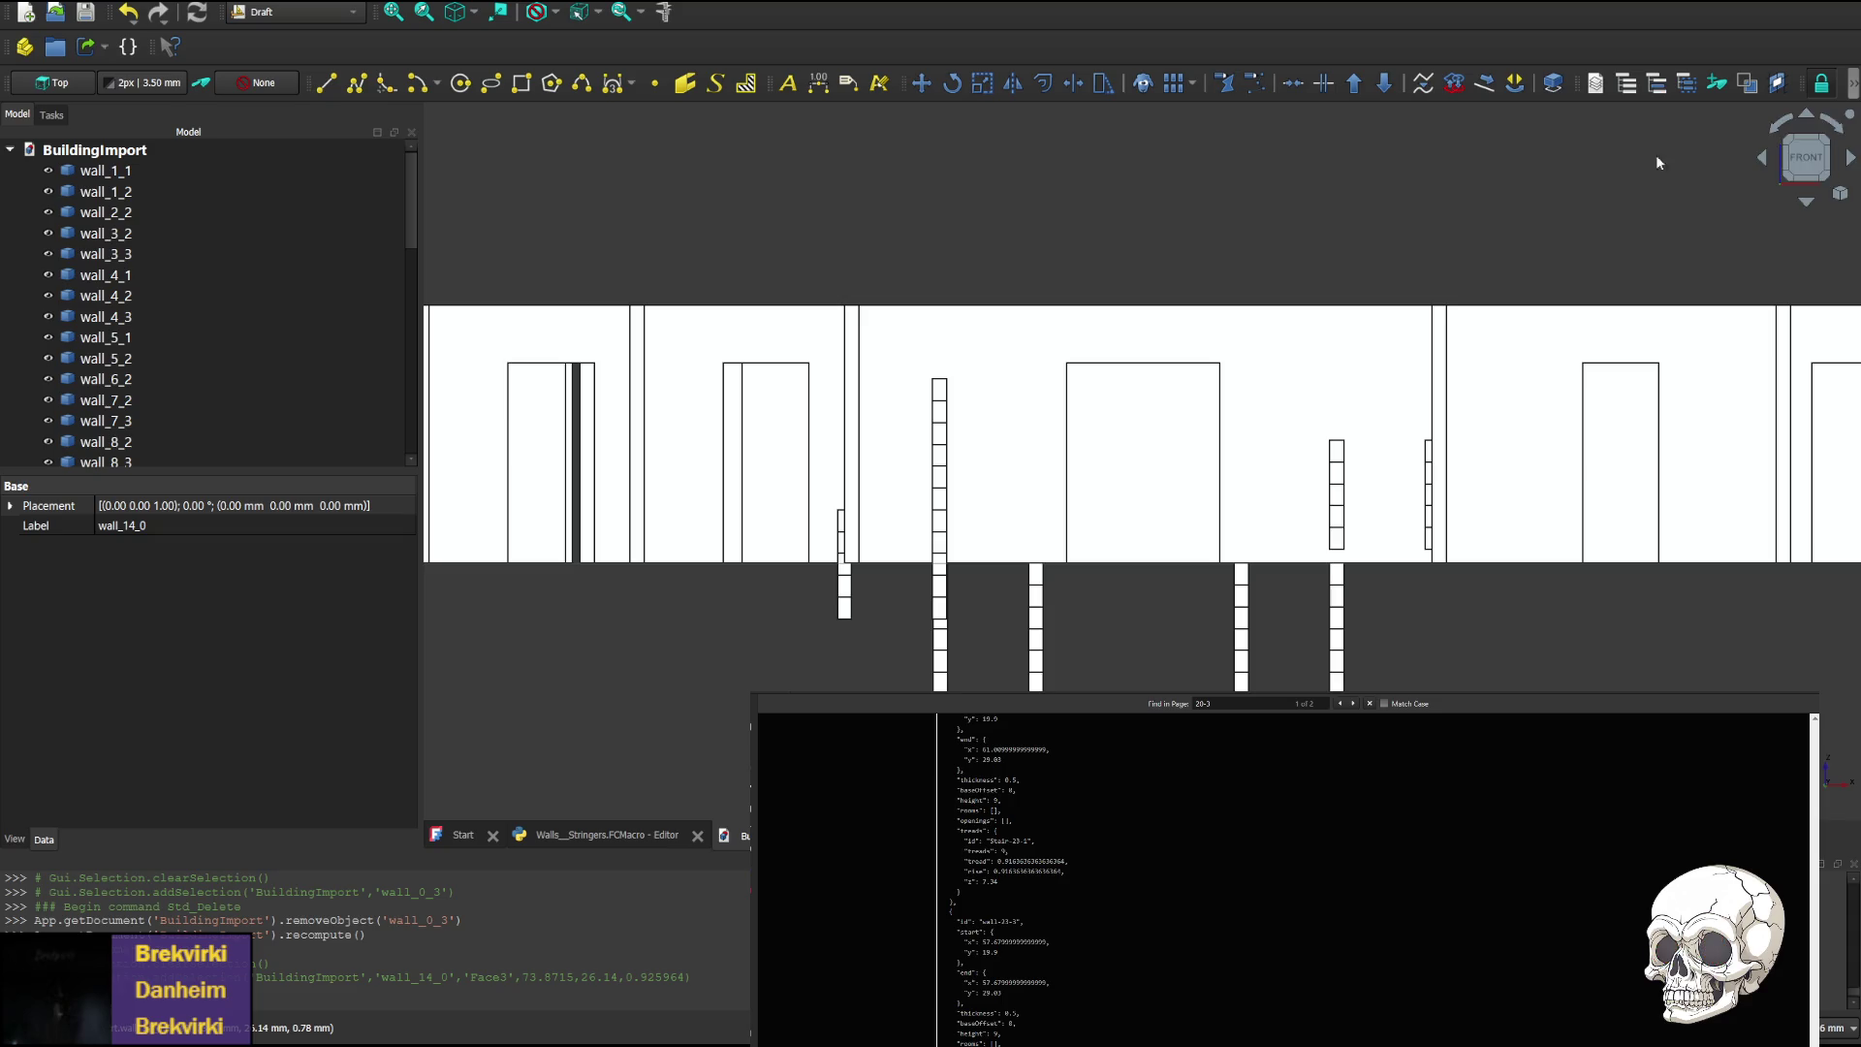
{"action": "left_click", "coordinate": [1809, 116]}
{"action": "left_click", "coordinate": [1813, 118]}
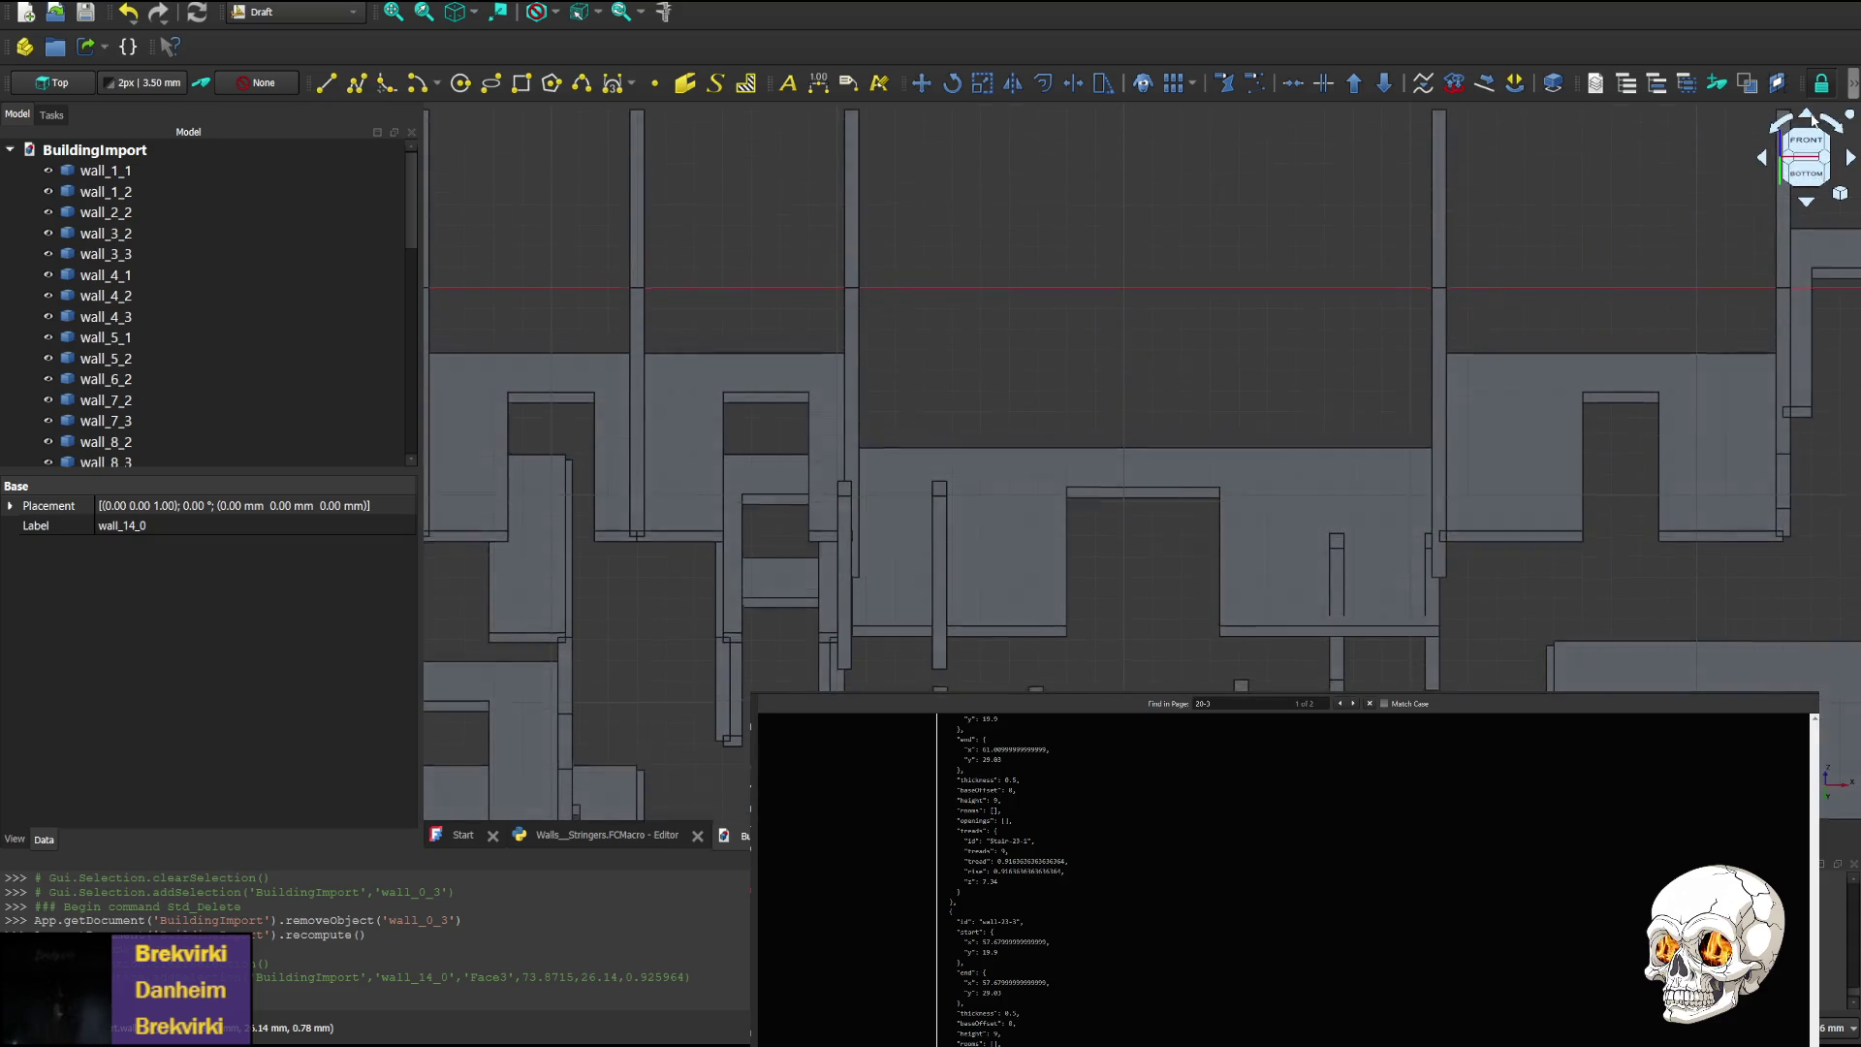
{"action": "left_click", "coordinate": [1812, 118]}
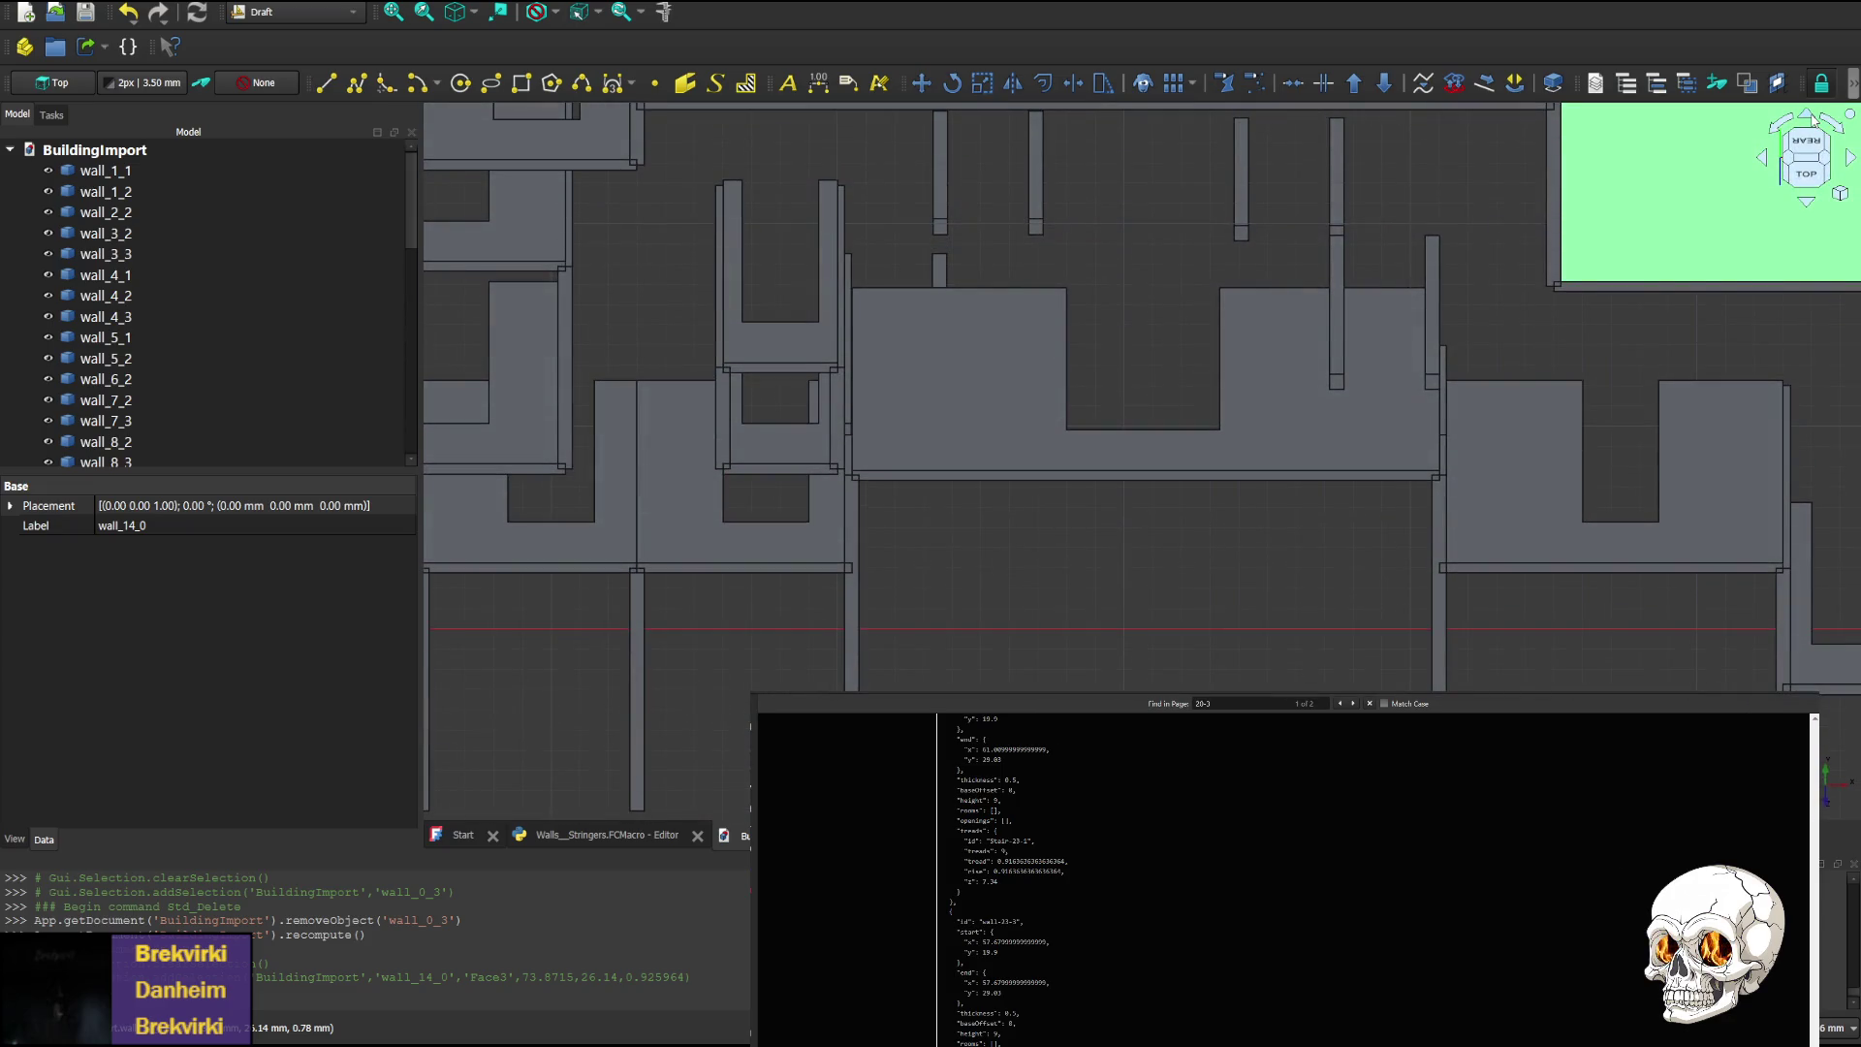
{"action": "left_click", "coordinate": [1813, 118]}
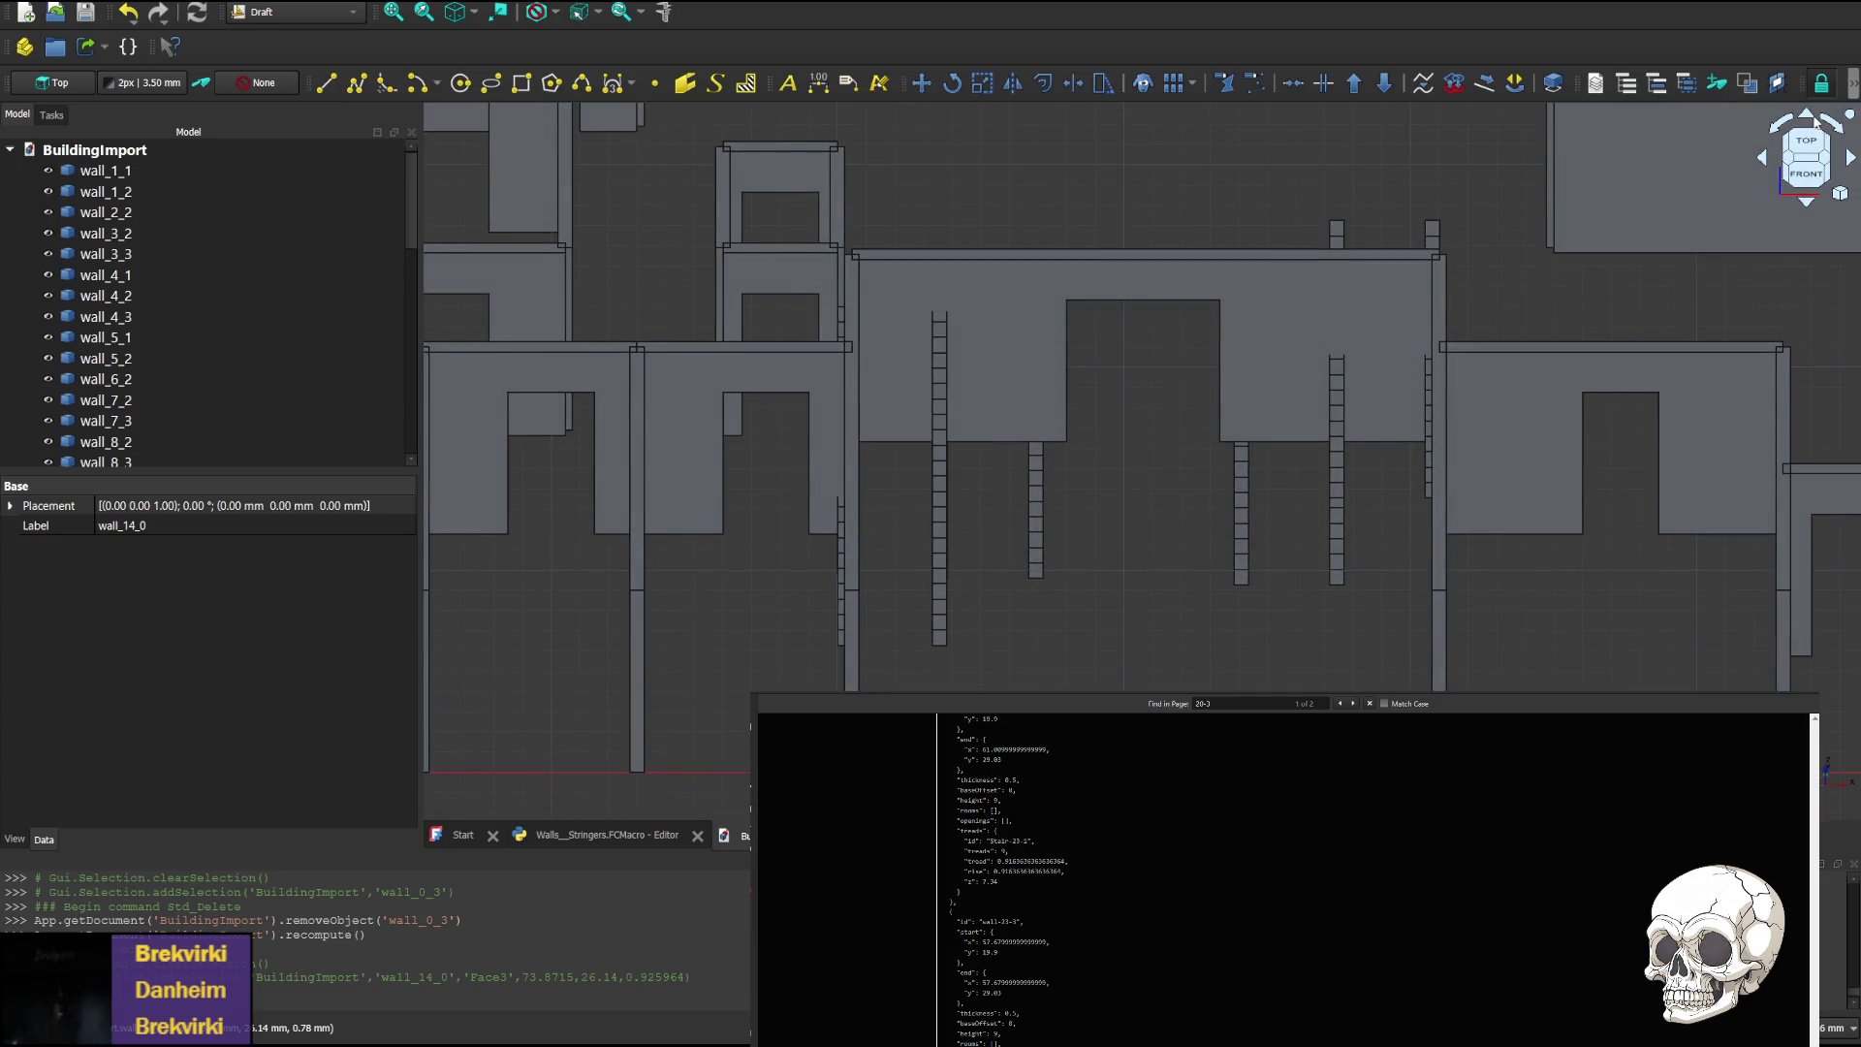
In an angled 3D view, delete walls wall_4_3 and wall_3_3
{"action": "left_click", "coordinate": [1789, 120]}
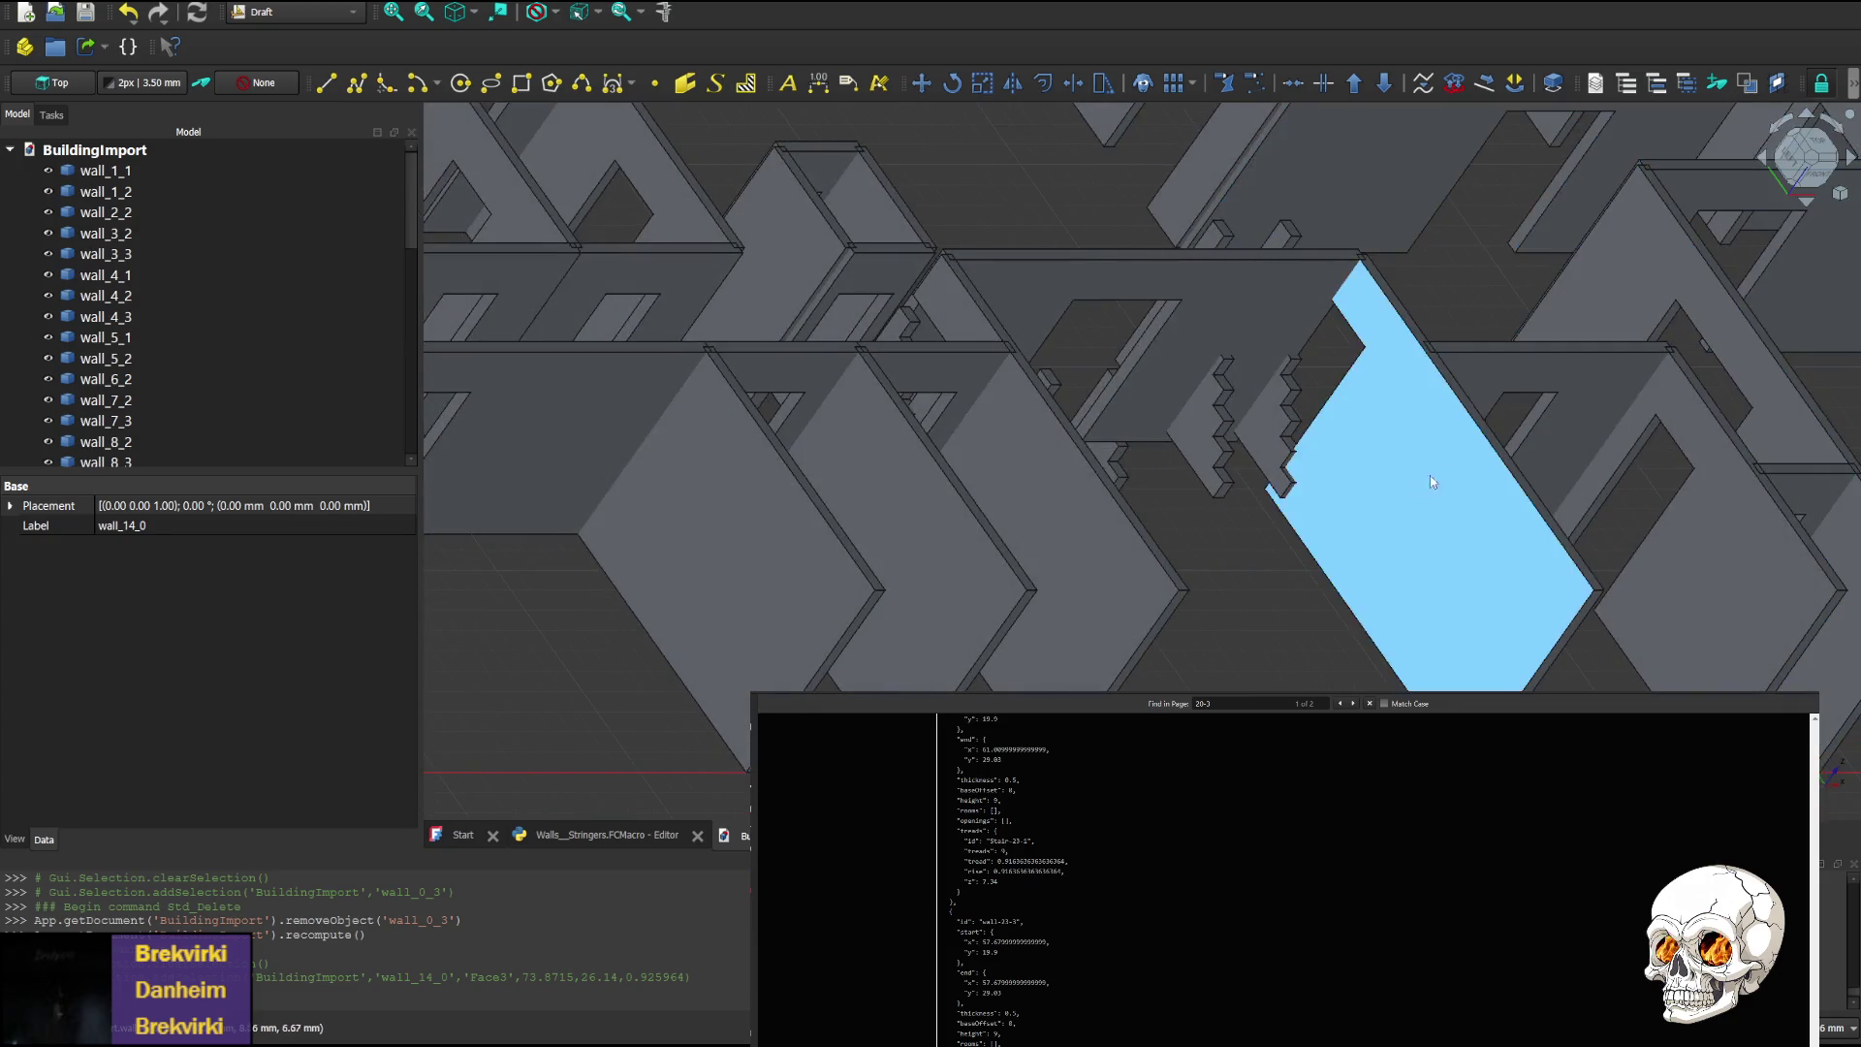
{"action": "mouse_move", "coordinate": [1430, 482]}
{"action": "middle_mouse_down"}
{"action": "mouse_move", "coordinate": [1056, 538]}
{"action": "mouse_move", "coordinate": [830, 542]}
{"action": "mouse_move", "coordinate": [1155, 553]}
{"action": "mouse_move", "coordinate": [1238, 595]}
{"action": "middle_mouse_up"}
{"action": "left_click", "coordinate": [1213, 601]}
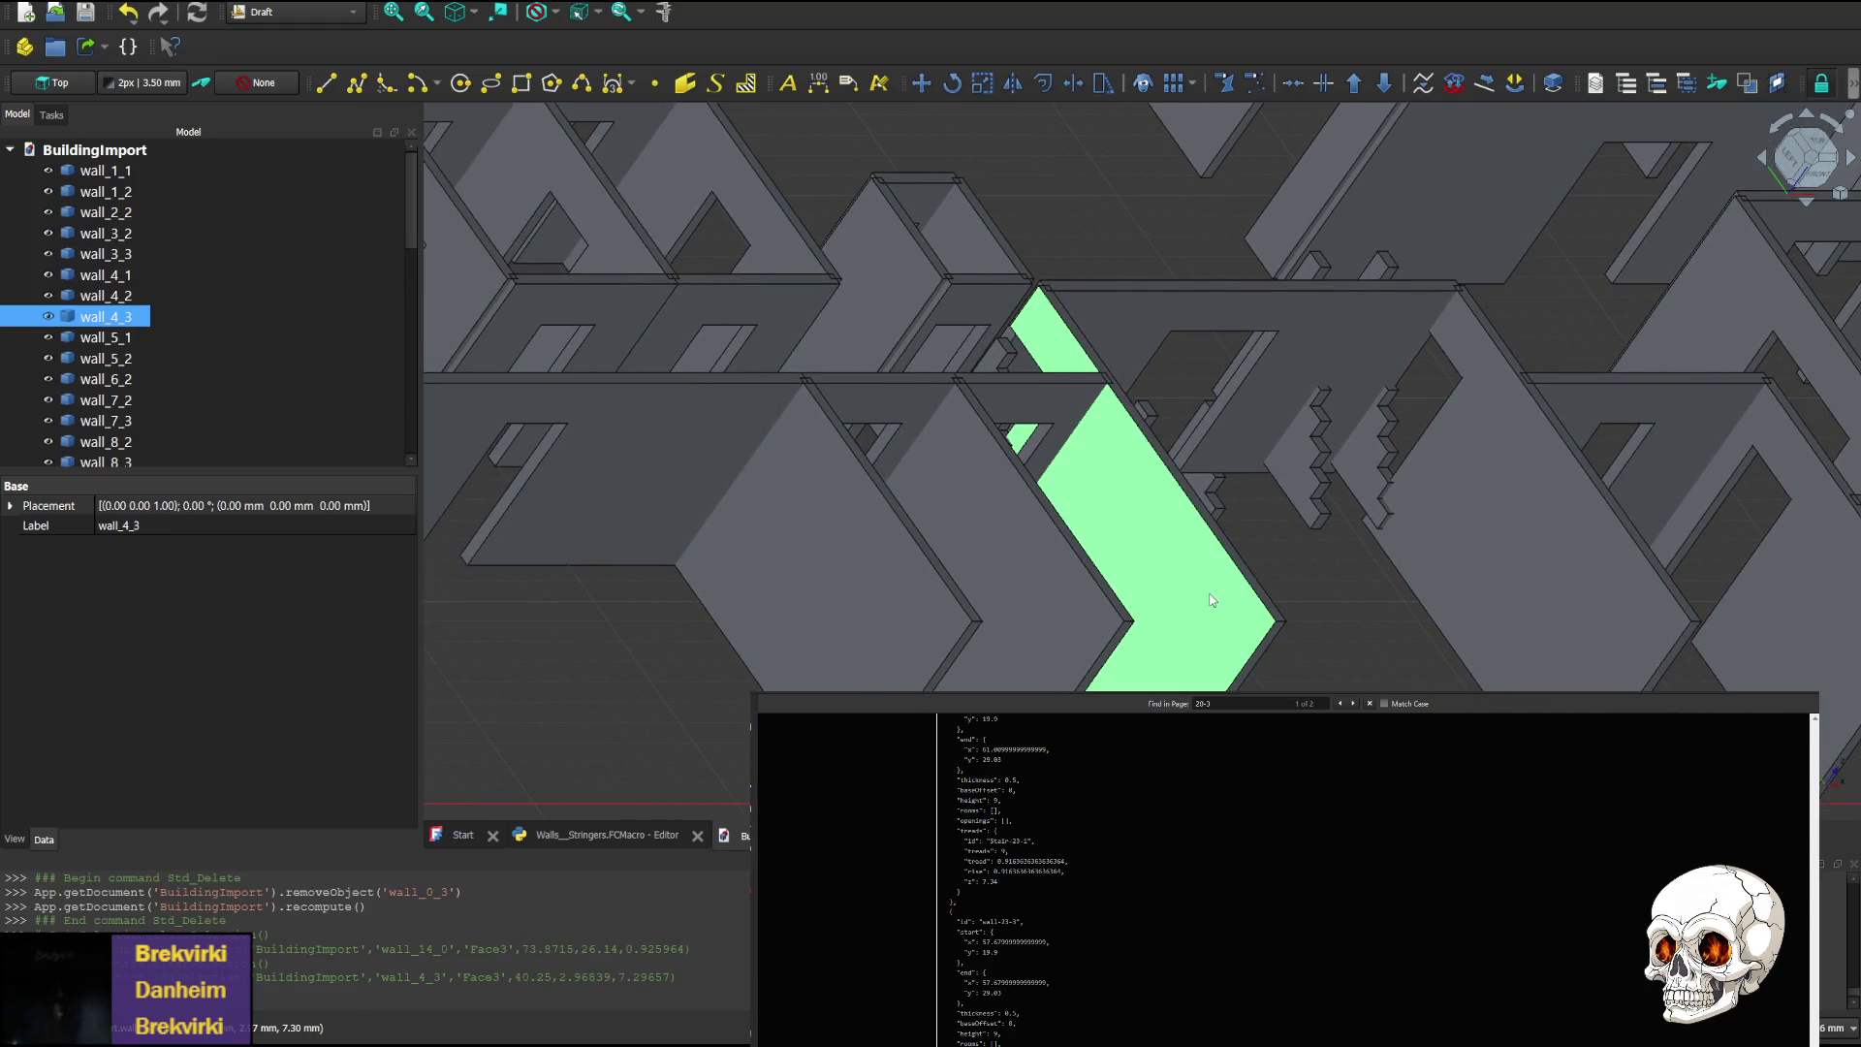
{"action": "key", "text": "Delete"}
{"action": "left_click", "coordinate": [1210, 596]}
{"action": "key", "text": "Delete"}
Delete walls wall_1_1 and wall_4_1, then shift the model to reveal the wall behind
{"action": "left_click", "coordinate": [847, 623]}
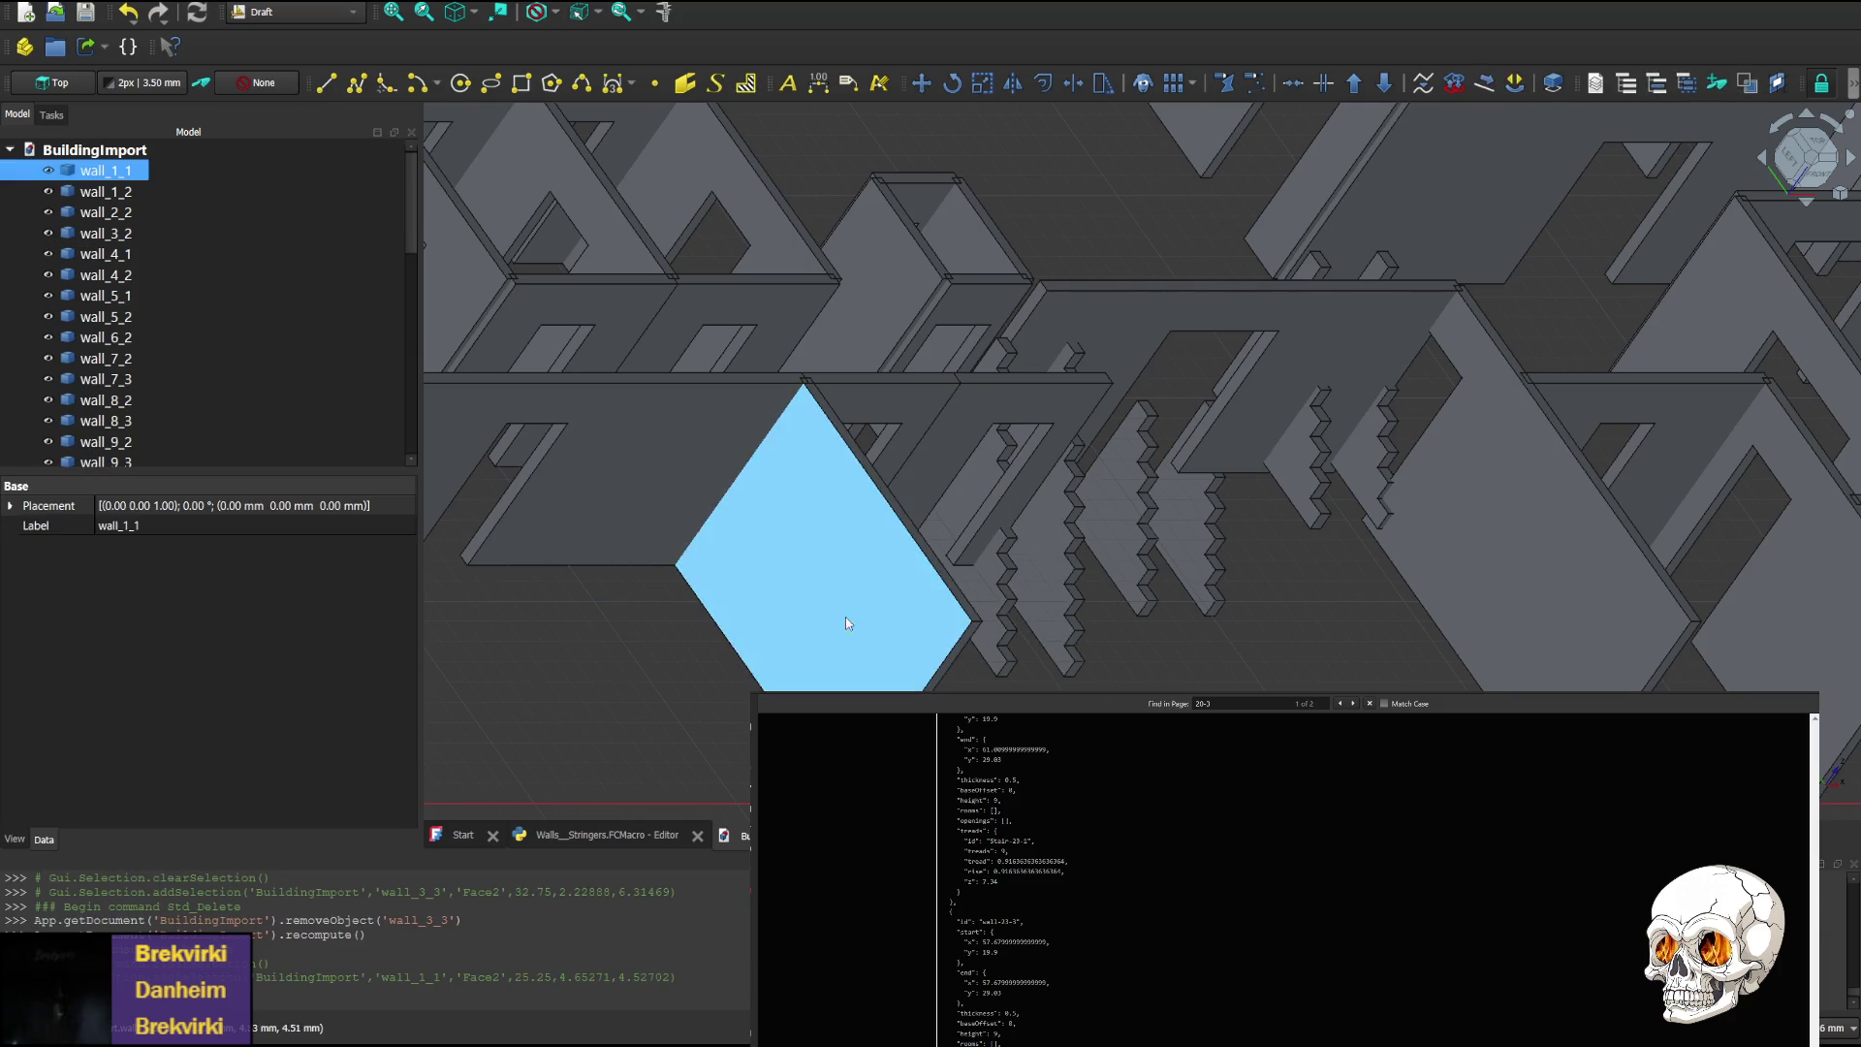
{"action": "left_click", "coordinate": [828, 638]}
{"action": "key", "text": "Delete"}
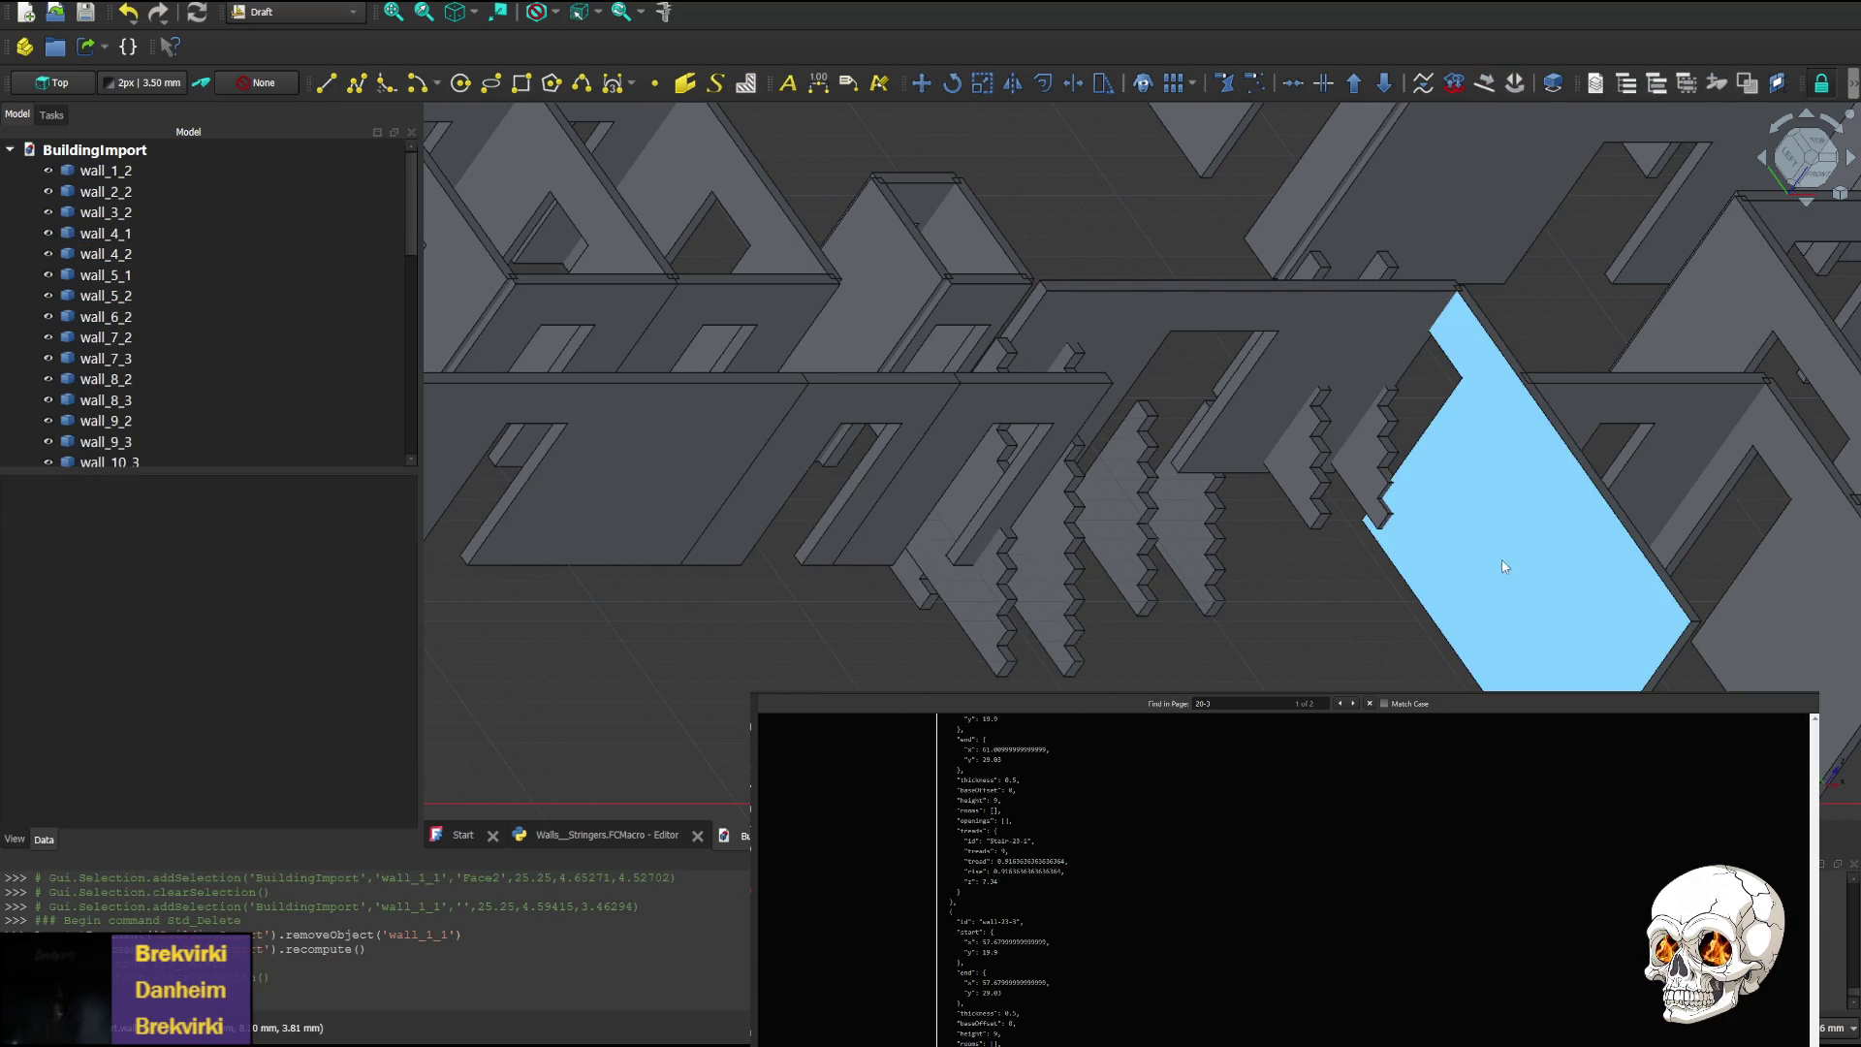
{"action": "left_click", "coordinate": [1504, 567]}
{"action": "key", "text": "Delete"}
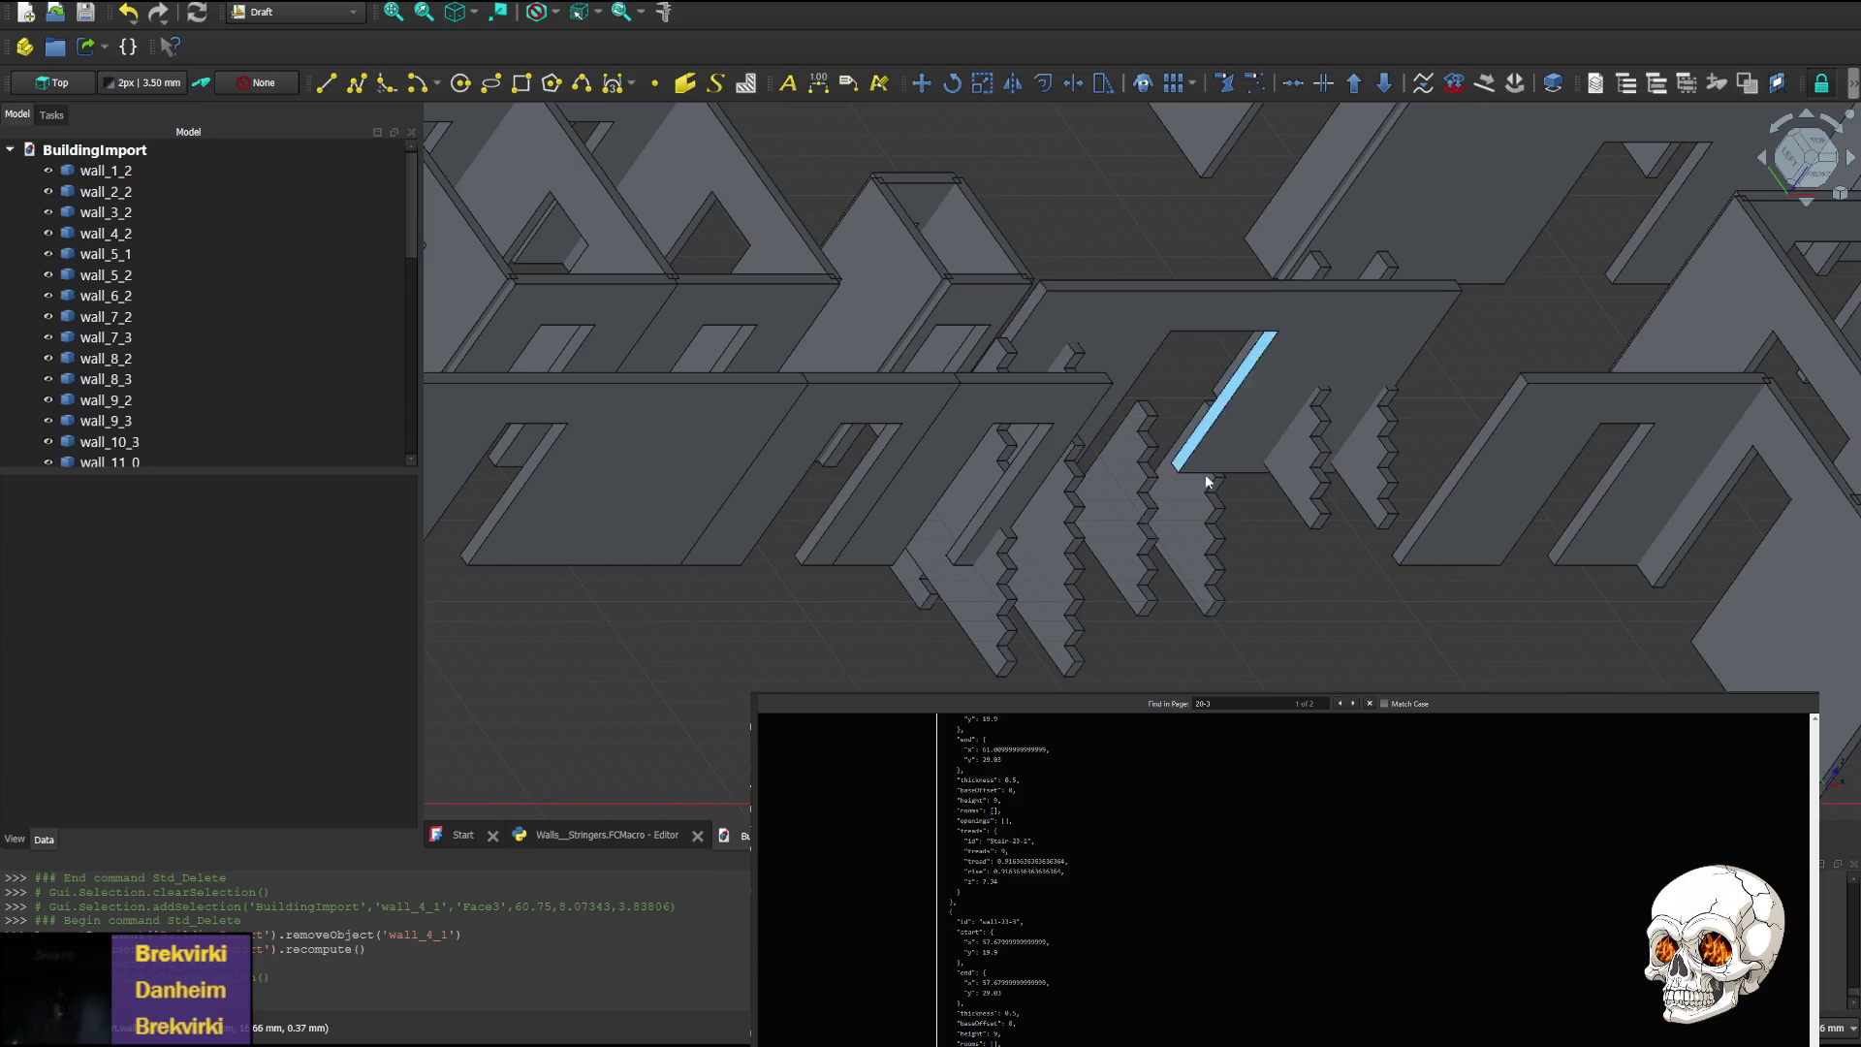
{"action": "mouse_move", "coordinate": [1207, 480]}
{"action": "middle_mouse_down"}
{"action": "mouse_move", "coordinate": [1256, 641]}
{"action": "mouse_move", "coordinate": [1095, 679]}
{"action": "middle_mouse_up"}
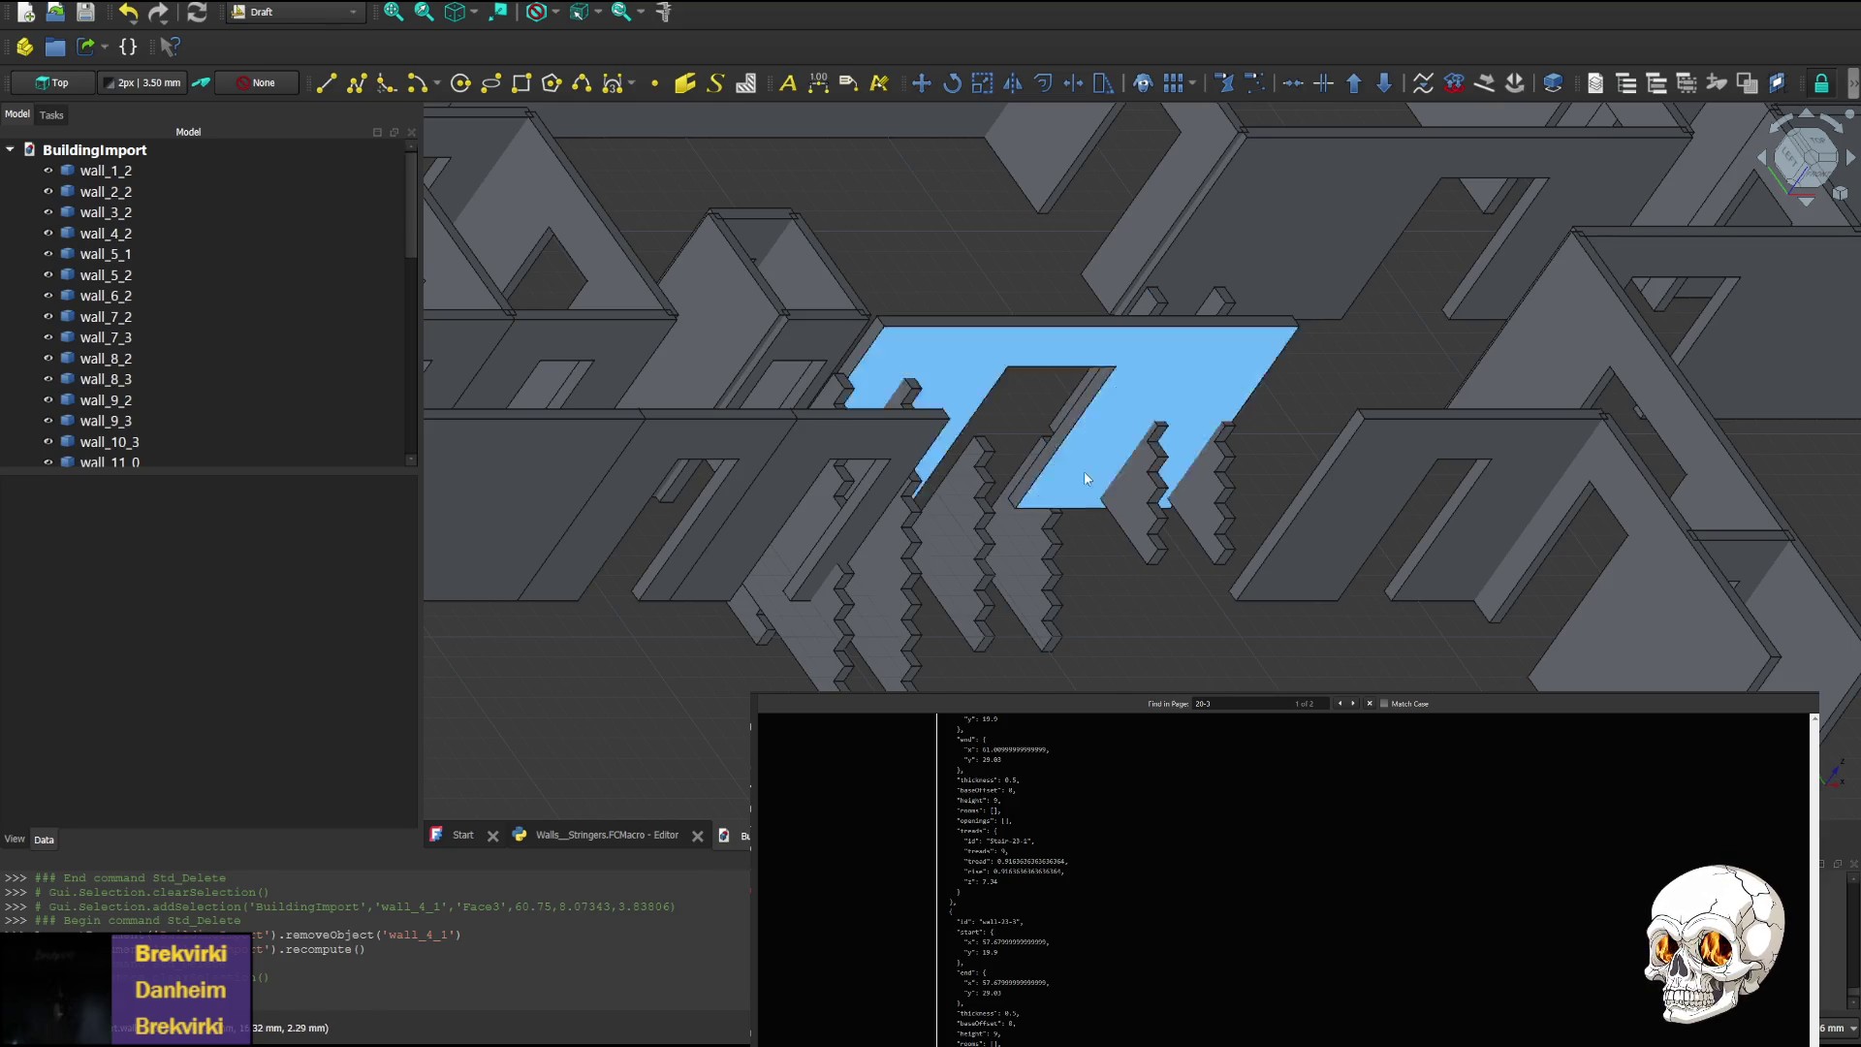
Delete wall_4_2 and zoom in on the exposed stringers
{"action": "left_click", "coordinate": [1116, 461]}
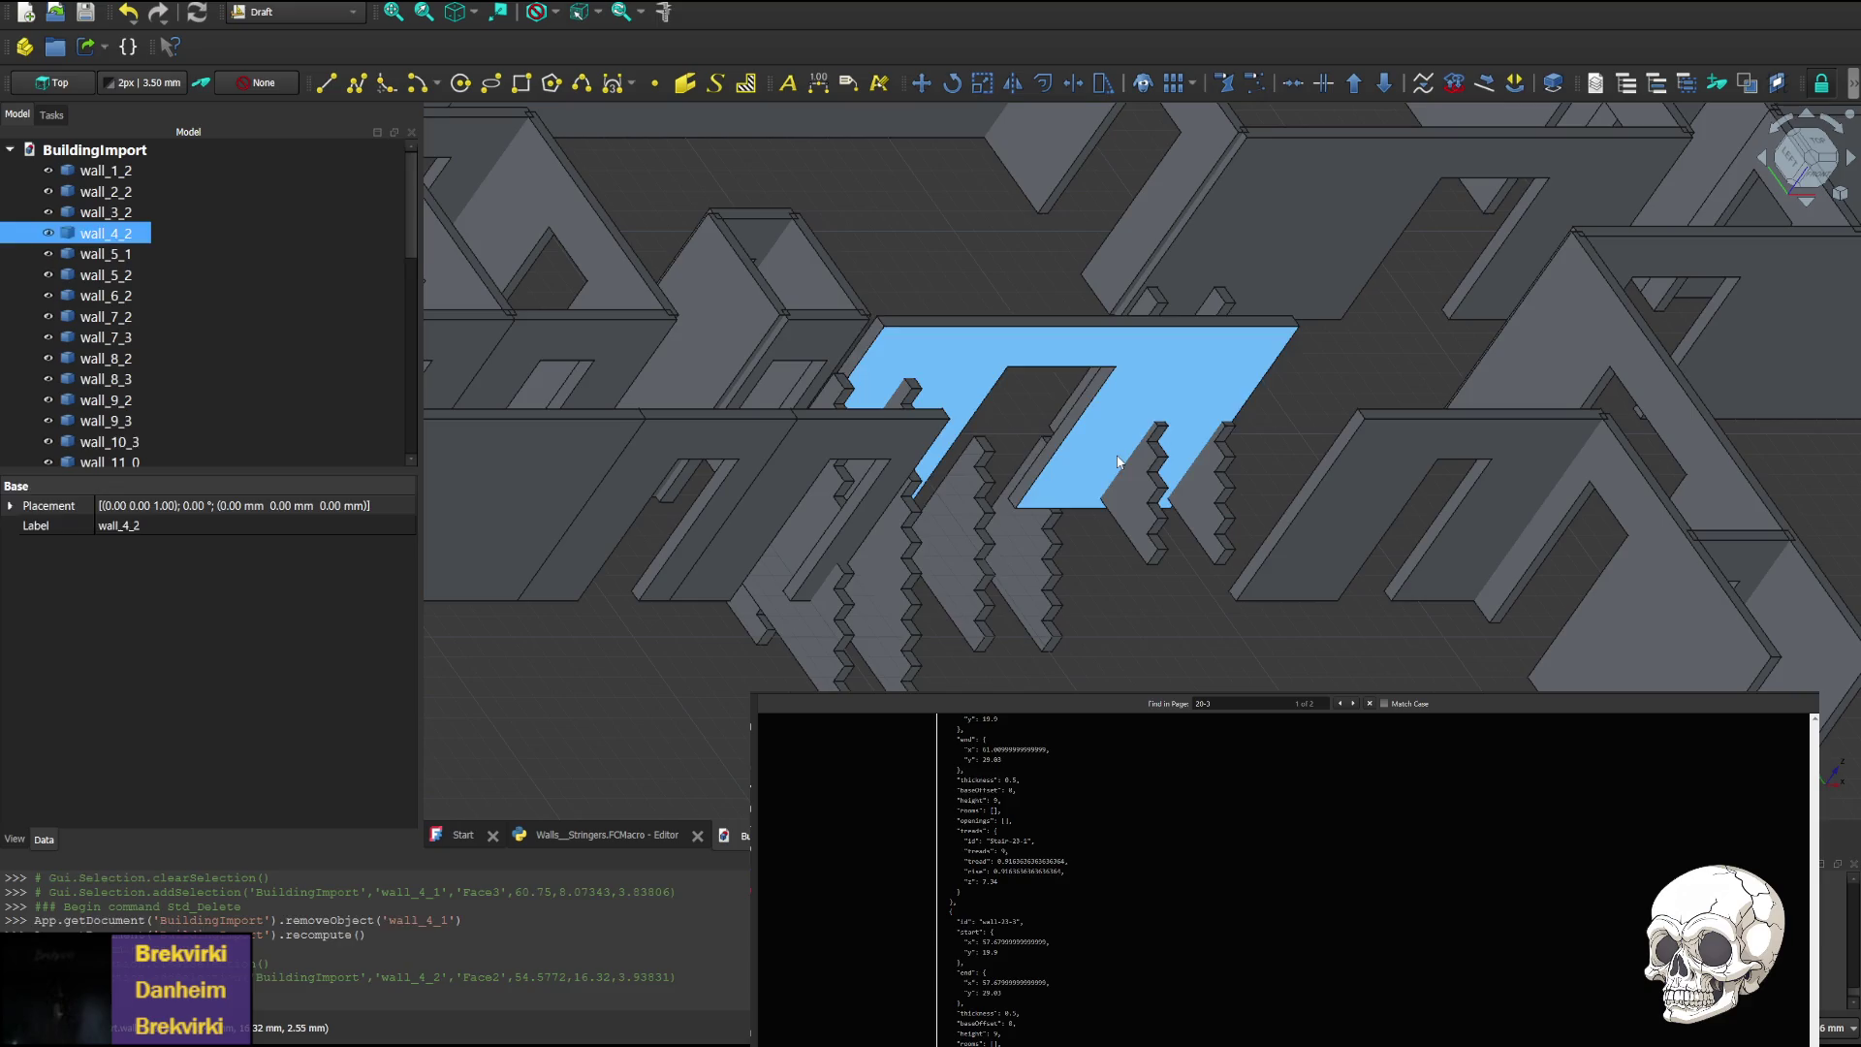
{"action": "key", "text": "Delete"}
{"action": "scroll", "coordinate": [996, 397], "scroll_direction": "up", "scroll_amount": 5}
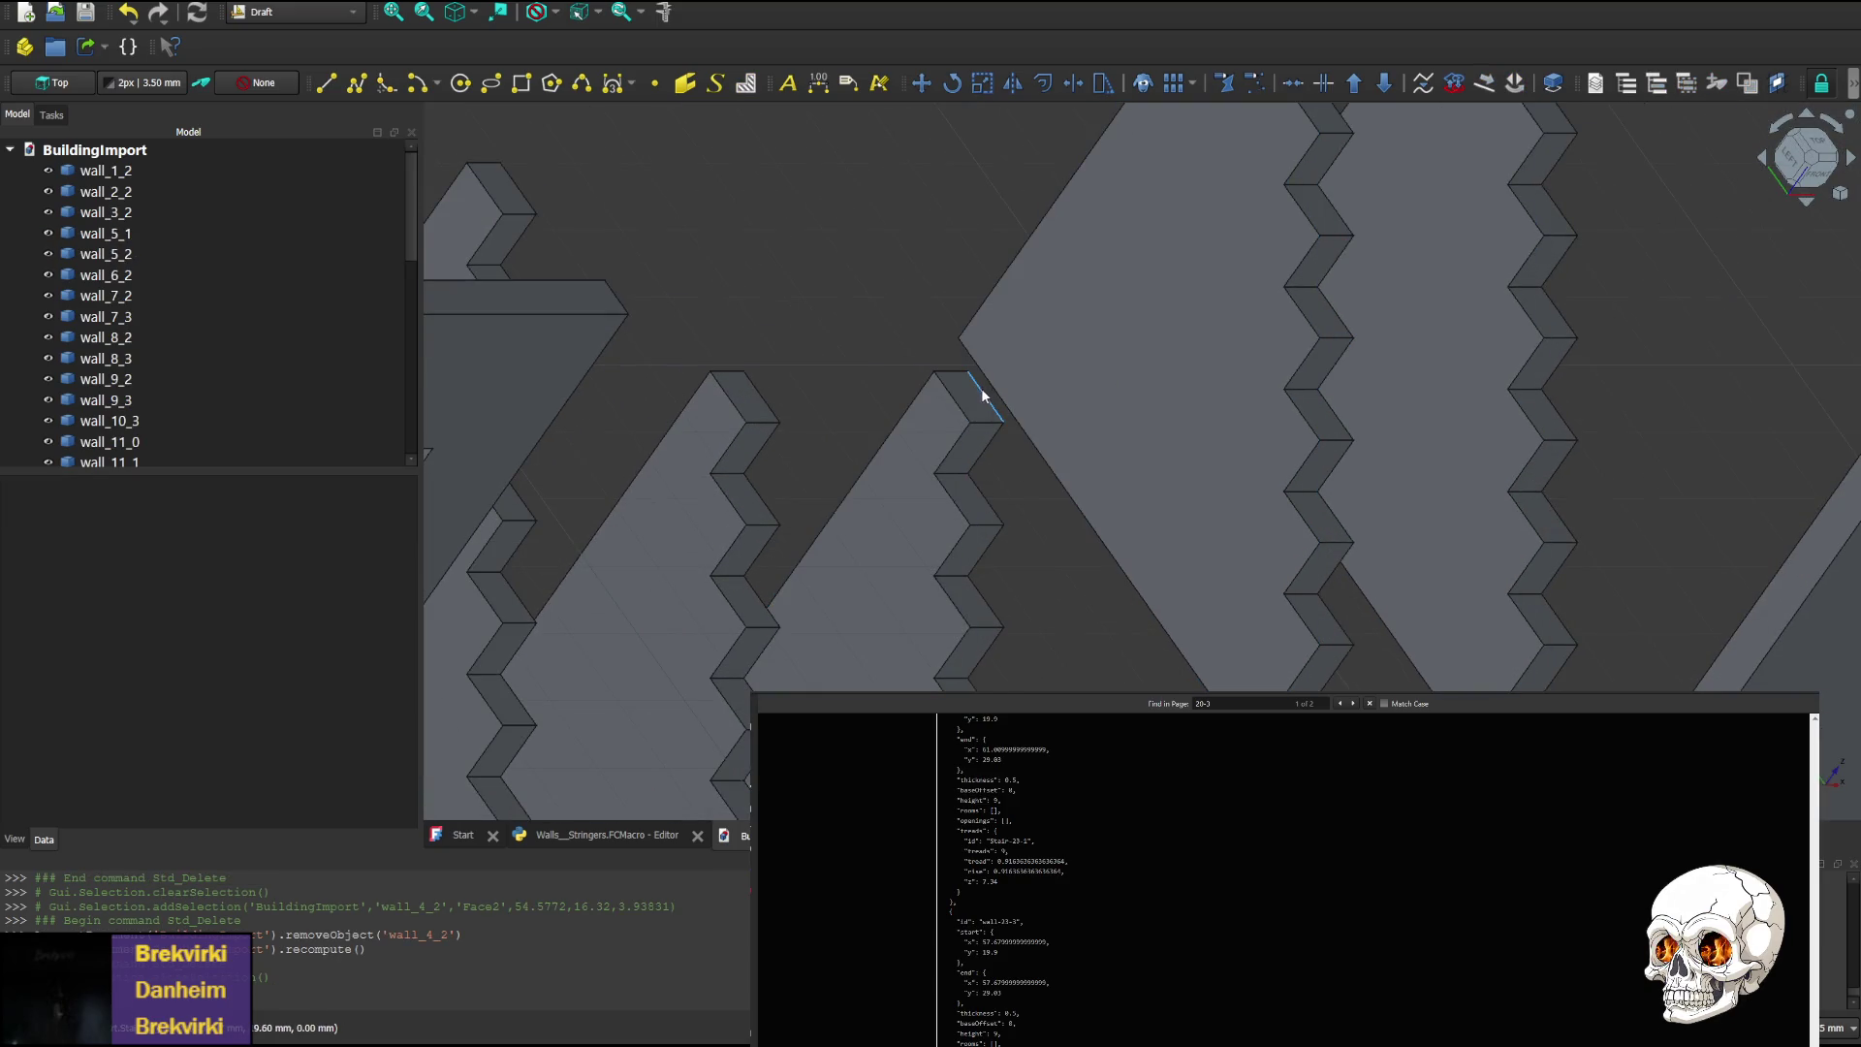
{"action": "scroll", "coordinate": [979, 398], "scroll_direction": "down", "scroll_amount": 3}
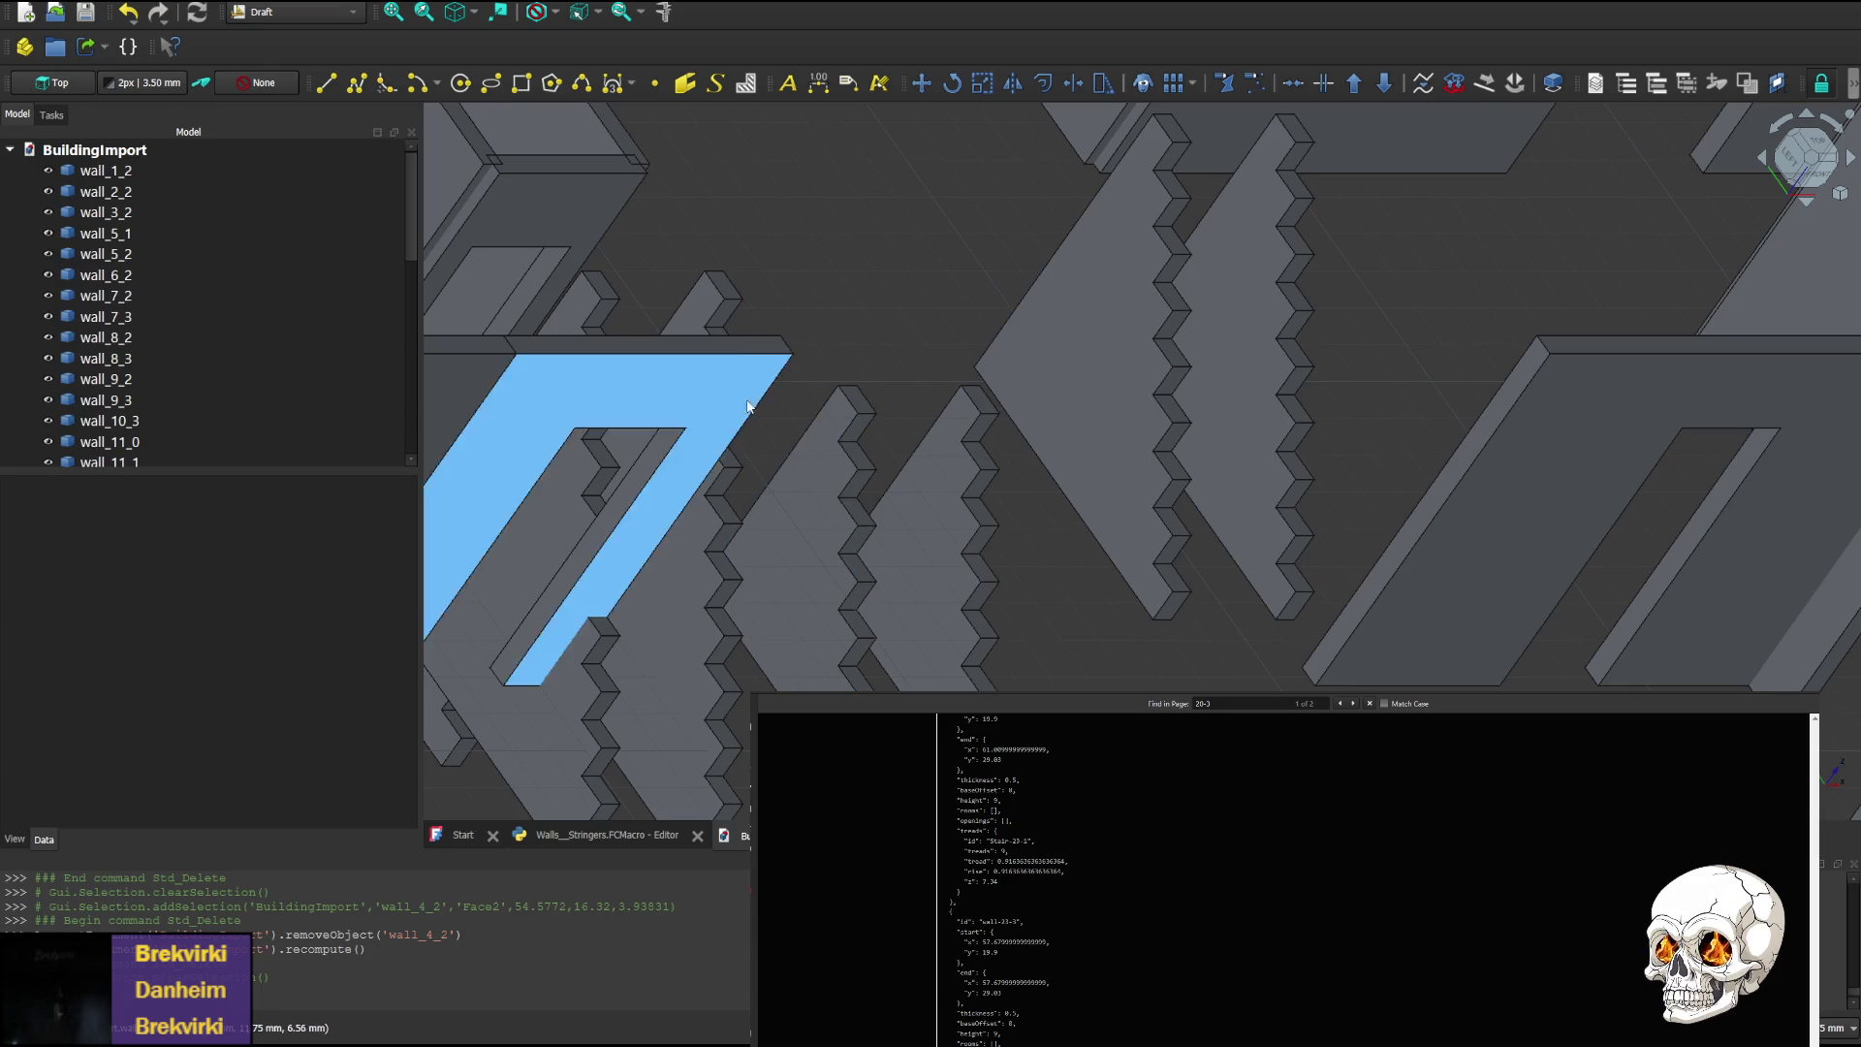
{"action": "scroll", "coordinate": [867, 673], "scroll_direction": "up", "scroll_amount": 2}
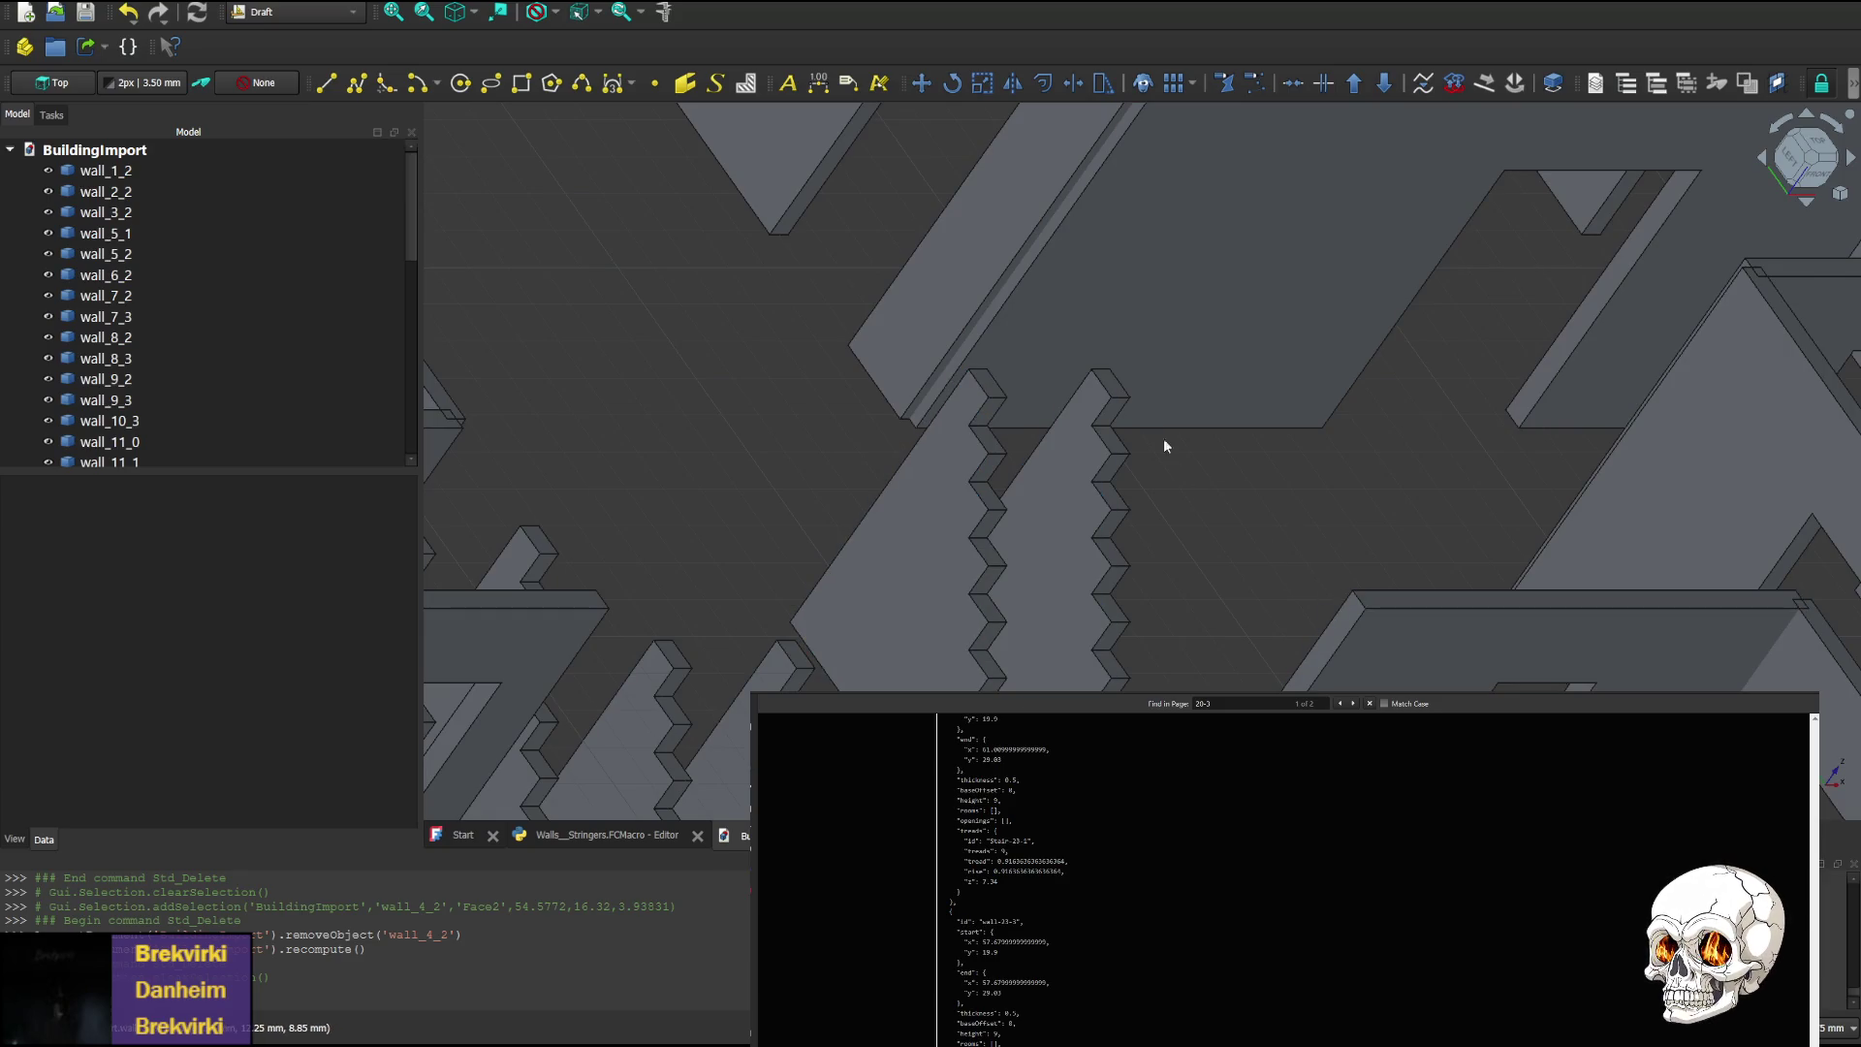
Orbit and pan to an oblique view along the full run of stair stringers
{"action": "mouse_move", "coordinate": [1087, 370]}
{"action": "middle_mouse_down"}
{"action": "mouse_move", "coordinate": [1027, 359]}
{"action": "mouse_move", "coordinate": [1106, 376]}
{"action": "middle_mouse_up"}
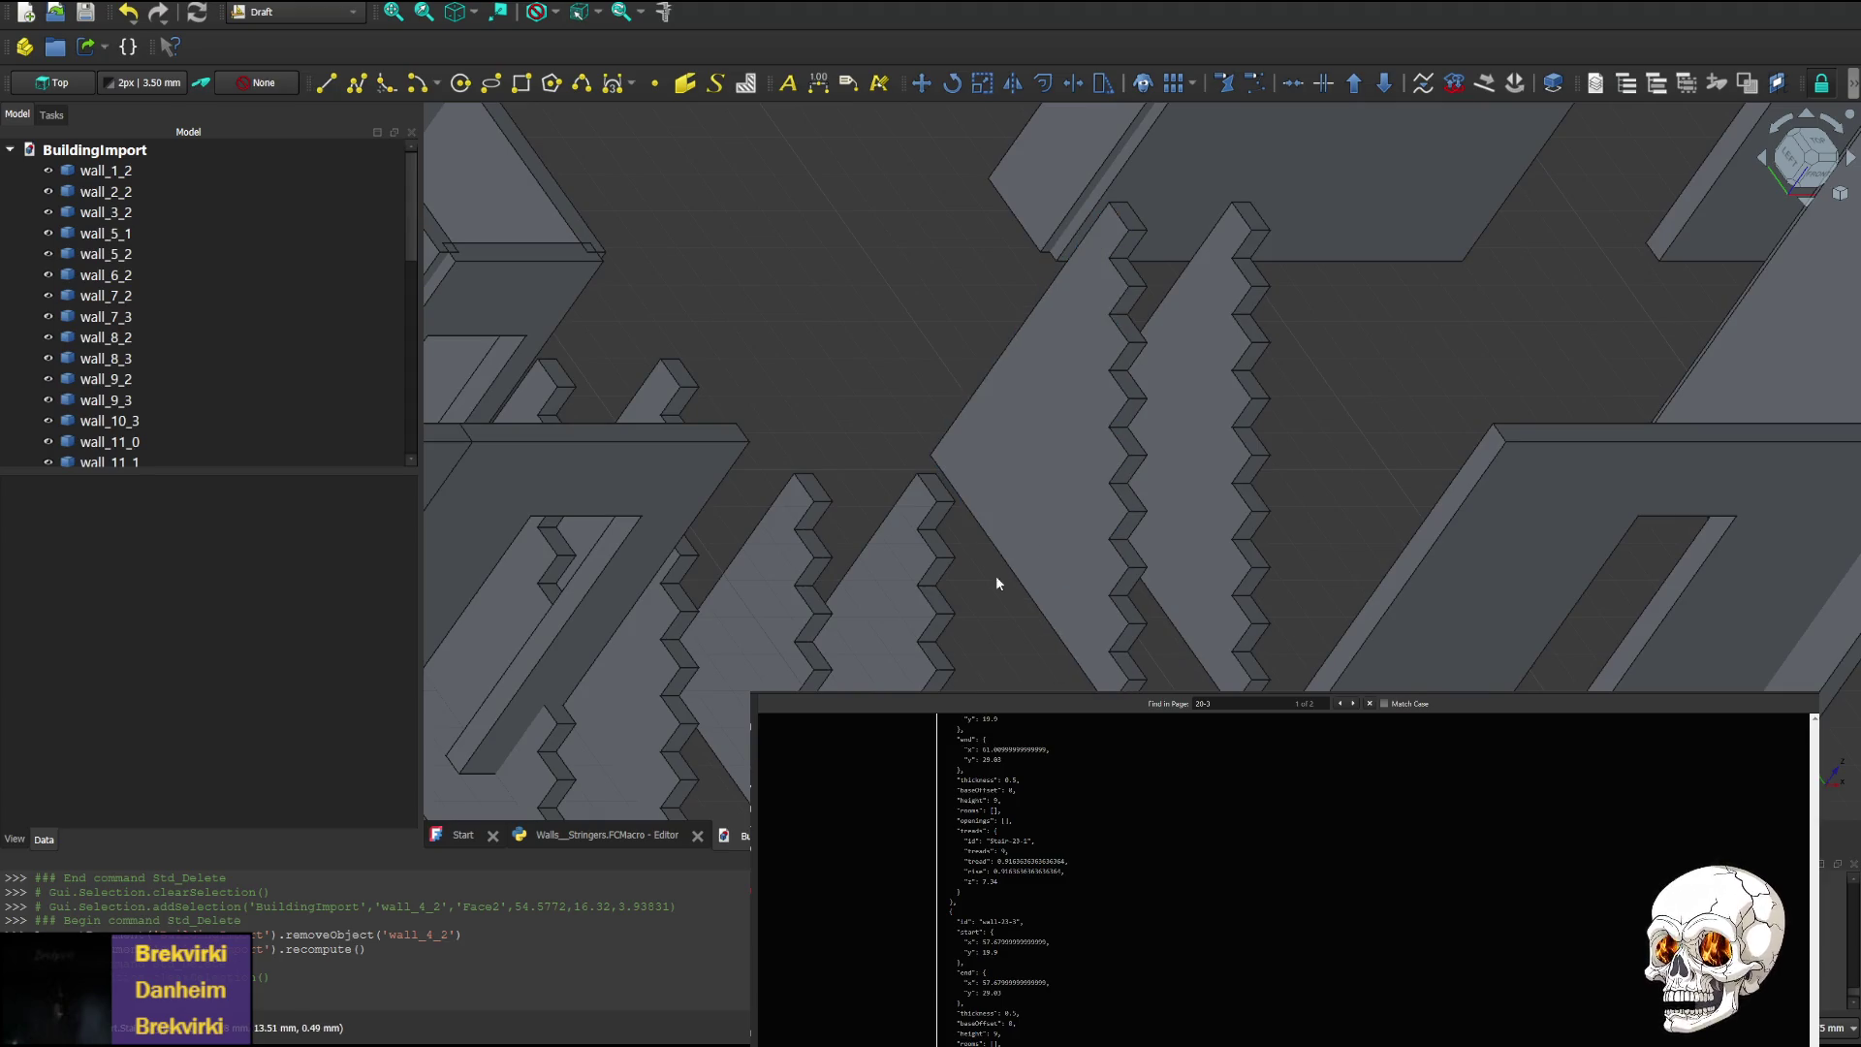
{"action": "mouse_move", "coordinate": [842, 397]}
{"action": "middle_mouse_down"}
{"action": "mouse_move", "coordinate": [915, 493]}
{"action": "mouse_move", "coordinate": [899, 488]}
{"action": "middle_mouse_up"}
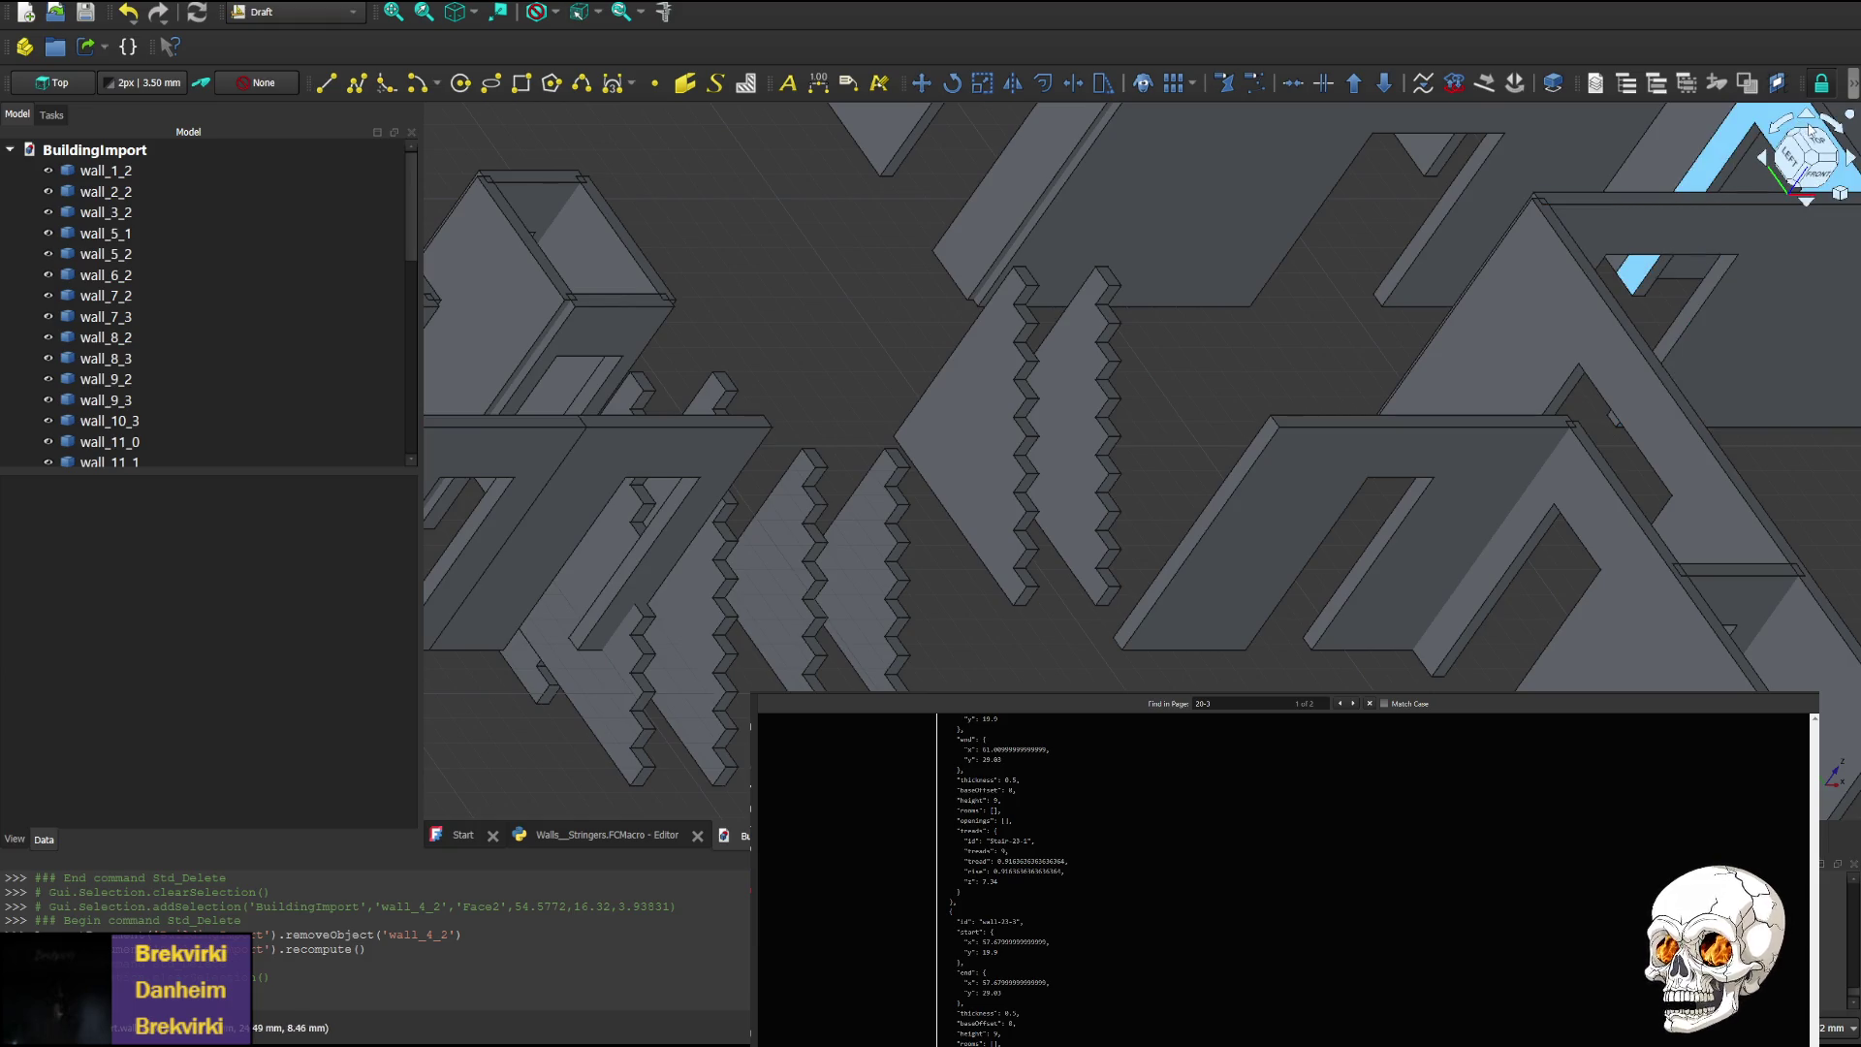
{"action": "left_click", "coordinate": [1748, 137]}
{"action": "middle_click_drag", "start_coordinate": [686, 465], "coordinate": [840, 693]}
{"action": "mouse_move", "coordinate": [745, 546]}
{"action": "middle_mouse_down"}
{"action": "mouse_move", "coordinate": [831, 482]}
{"action": "mouse_move", "coordinate": [656, 420]}
{"action": "middle_mouse_up"}
{"action": "mouse_move", "coordinate": [686, 540]}
{"action": "middle_mouse_down"}
{"action": "mouse_move", "coordinate": [1128, 565]}
{"action": "mouse_move", "coordinate": [950, 592]}
{"action": "mouse_move", "coordinate": [836, 500]}
{"action": "mouse_move", "coordinate": [886, 428]}
{"action": "mouse_move", "coordinate": [980, 414]}
{"action": "middle_mouse_up"}
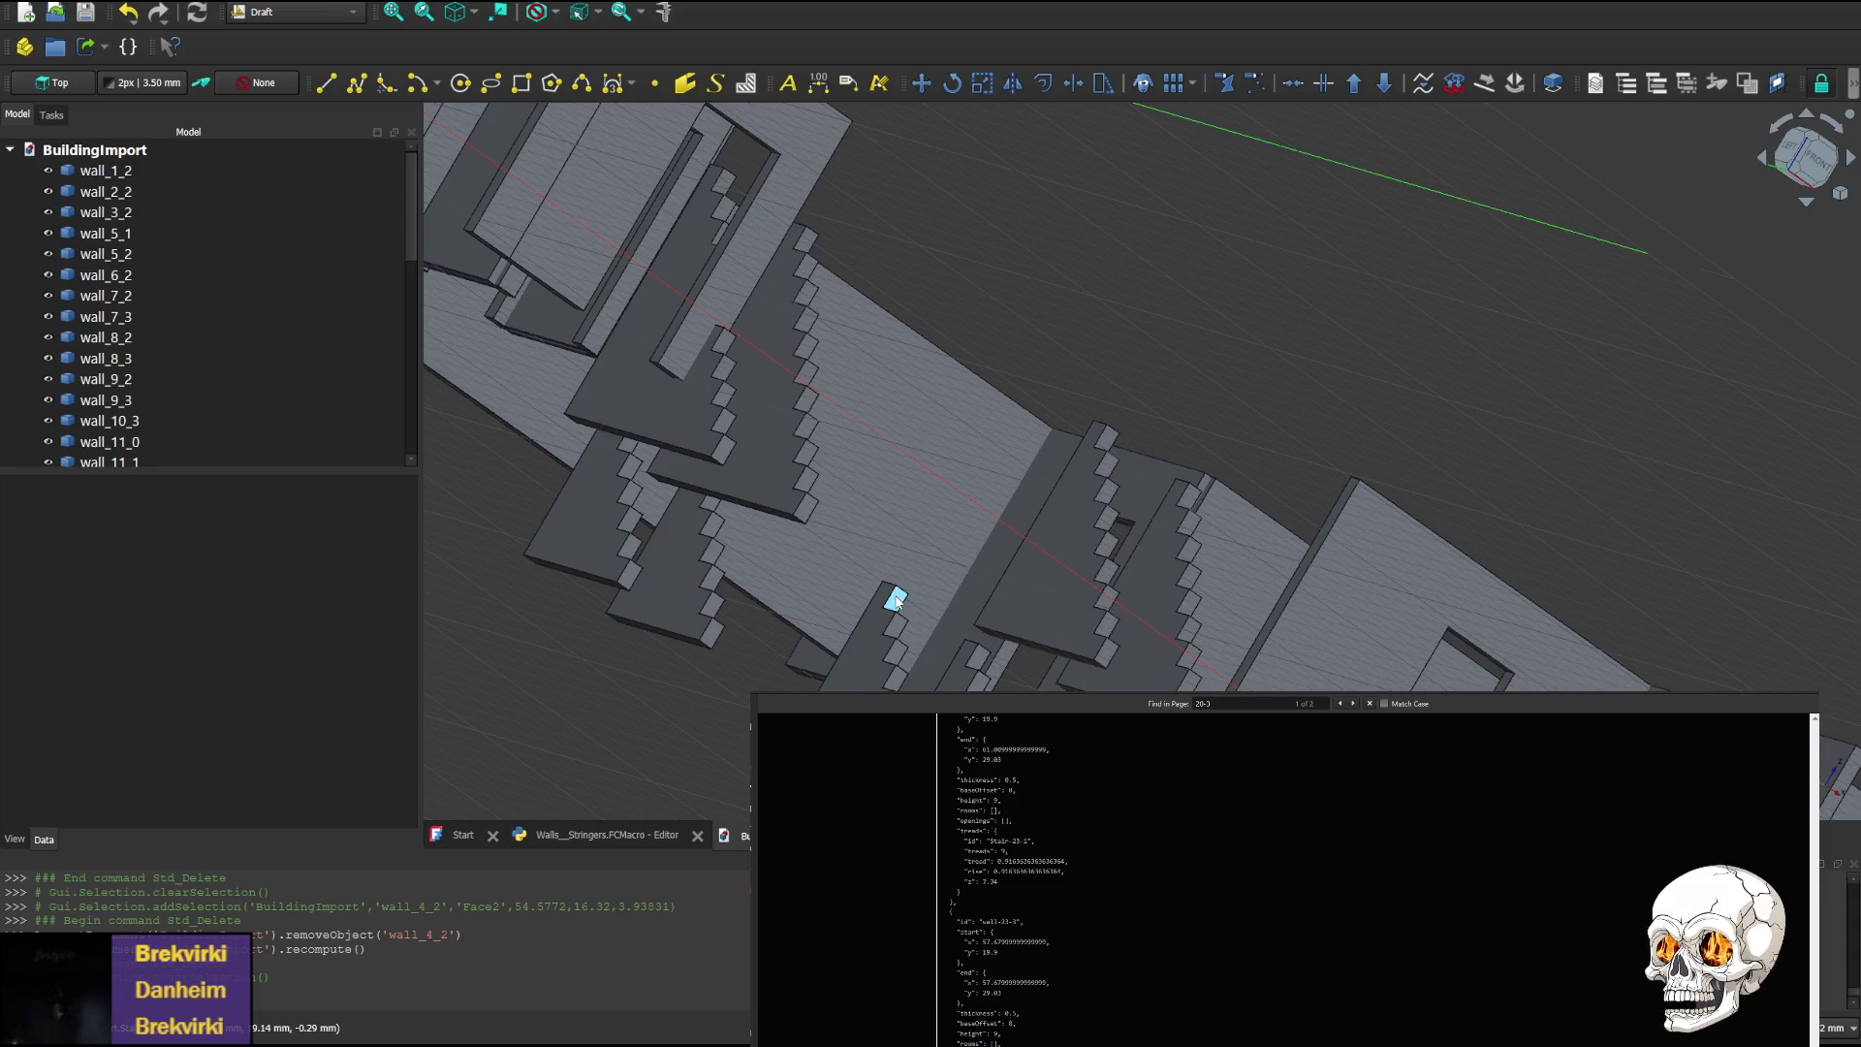
{"action": "mouse_move", "coordinate": [878, 528]}
{"action": "middle_mouse_down"}
{"action": "mouse_move", "coordinate": [935, 485]}
{"action": "mouse_move", "coordinate": [1083, 504]}
{"action": "middle_mouse_up"}
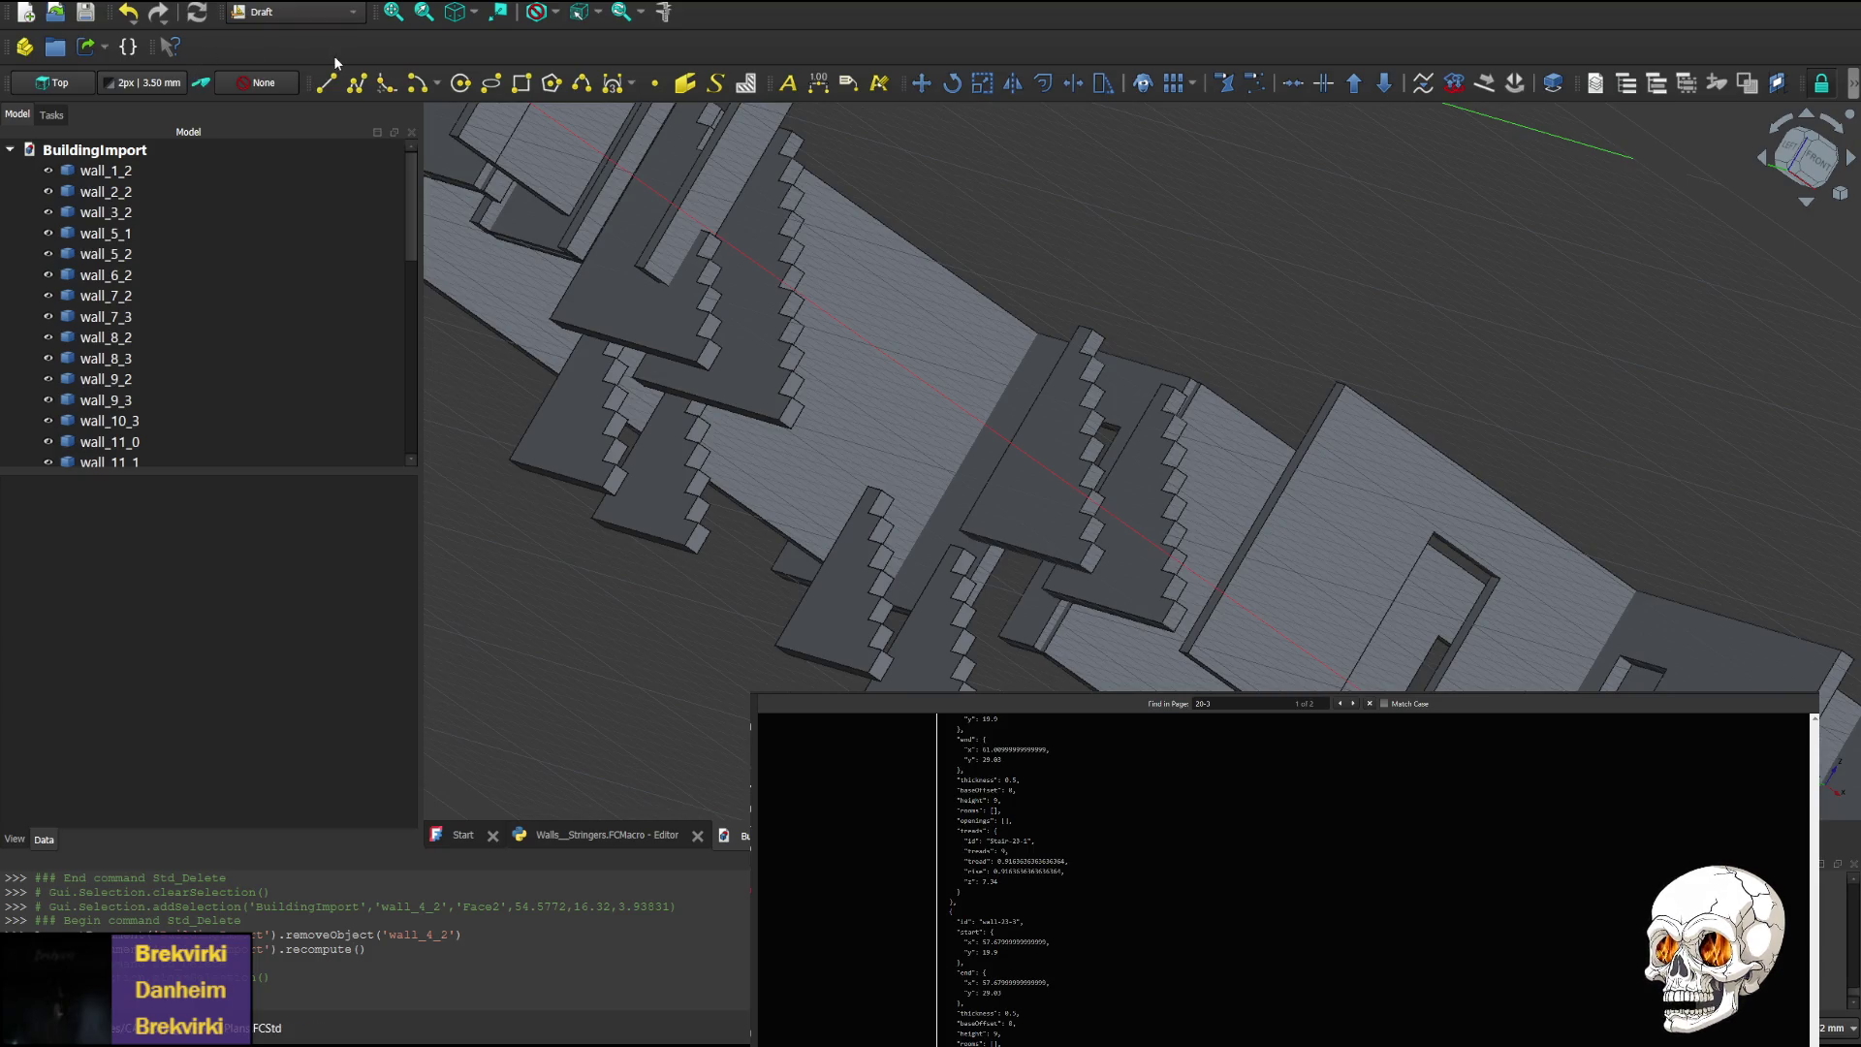
Open Floor Plans from recent files and expand its Basement group in the tree
{"action": "key", "text": "alt+f"}
{"action": "key", "text": "r"}
{"action": "key", "text": "1"}
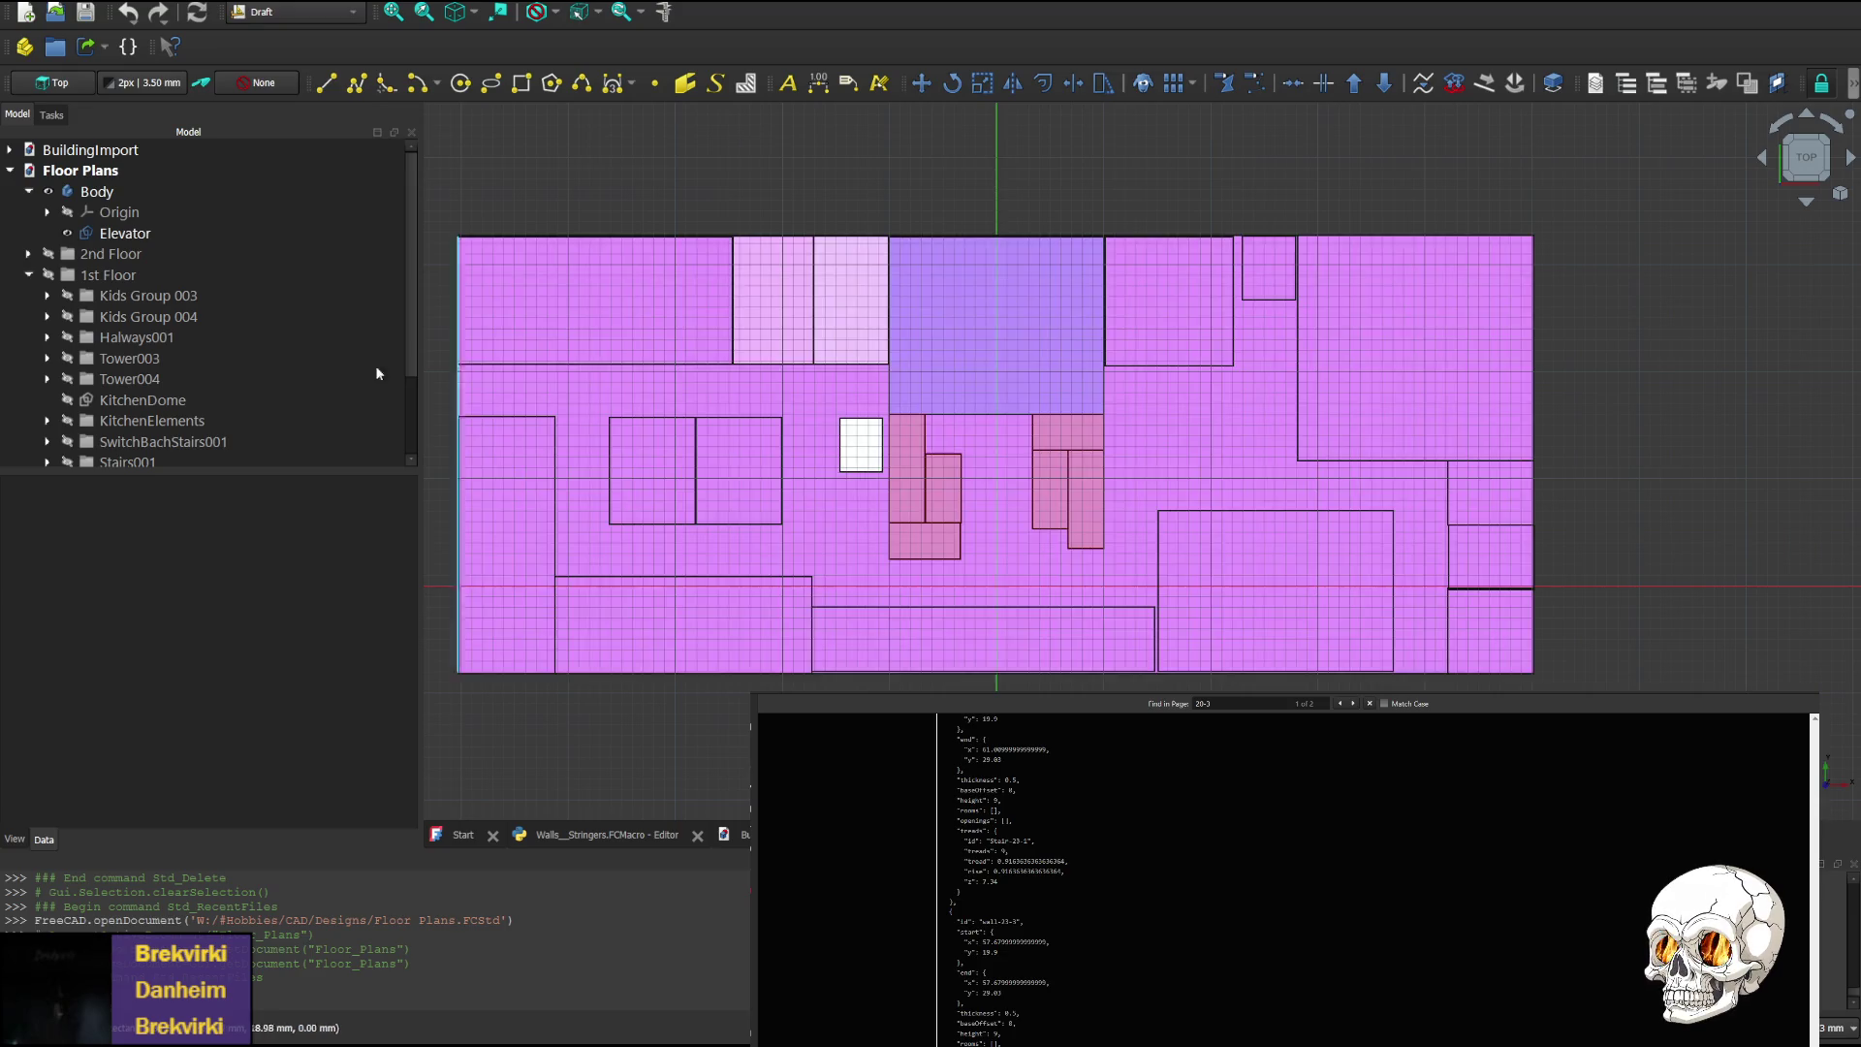
{"action": "scroll", "coordinate": [172, 241], "scroll_direction": "down", "scroll_amount": 2}
{"action": "left_click", "coordinate": [97, 421]}
{"action": "left_click", "coordinate": [96, 441]}
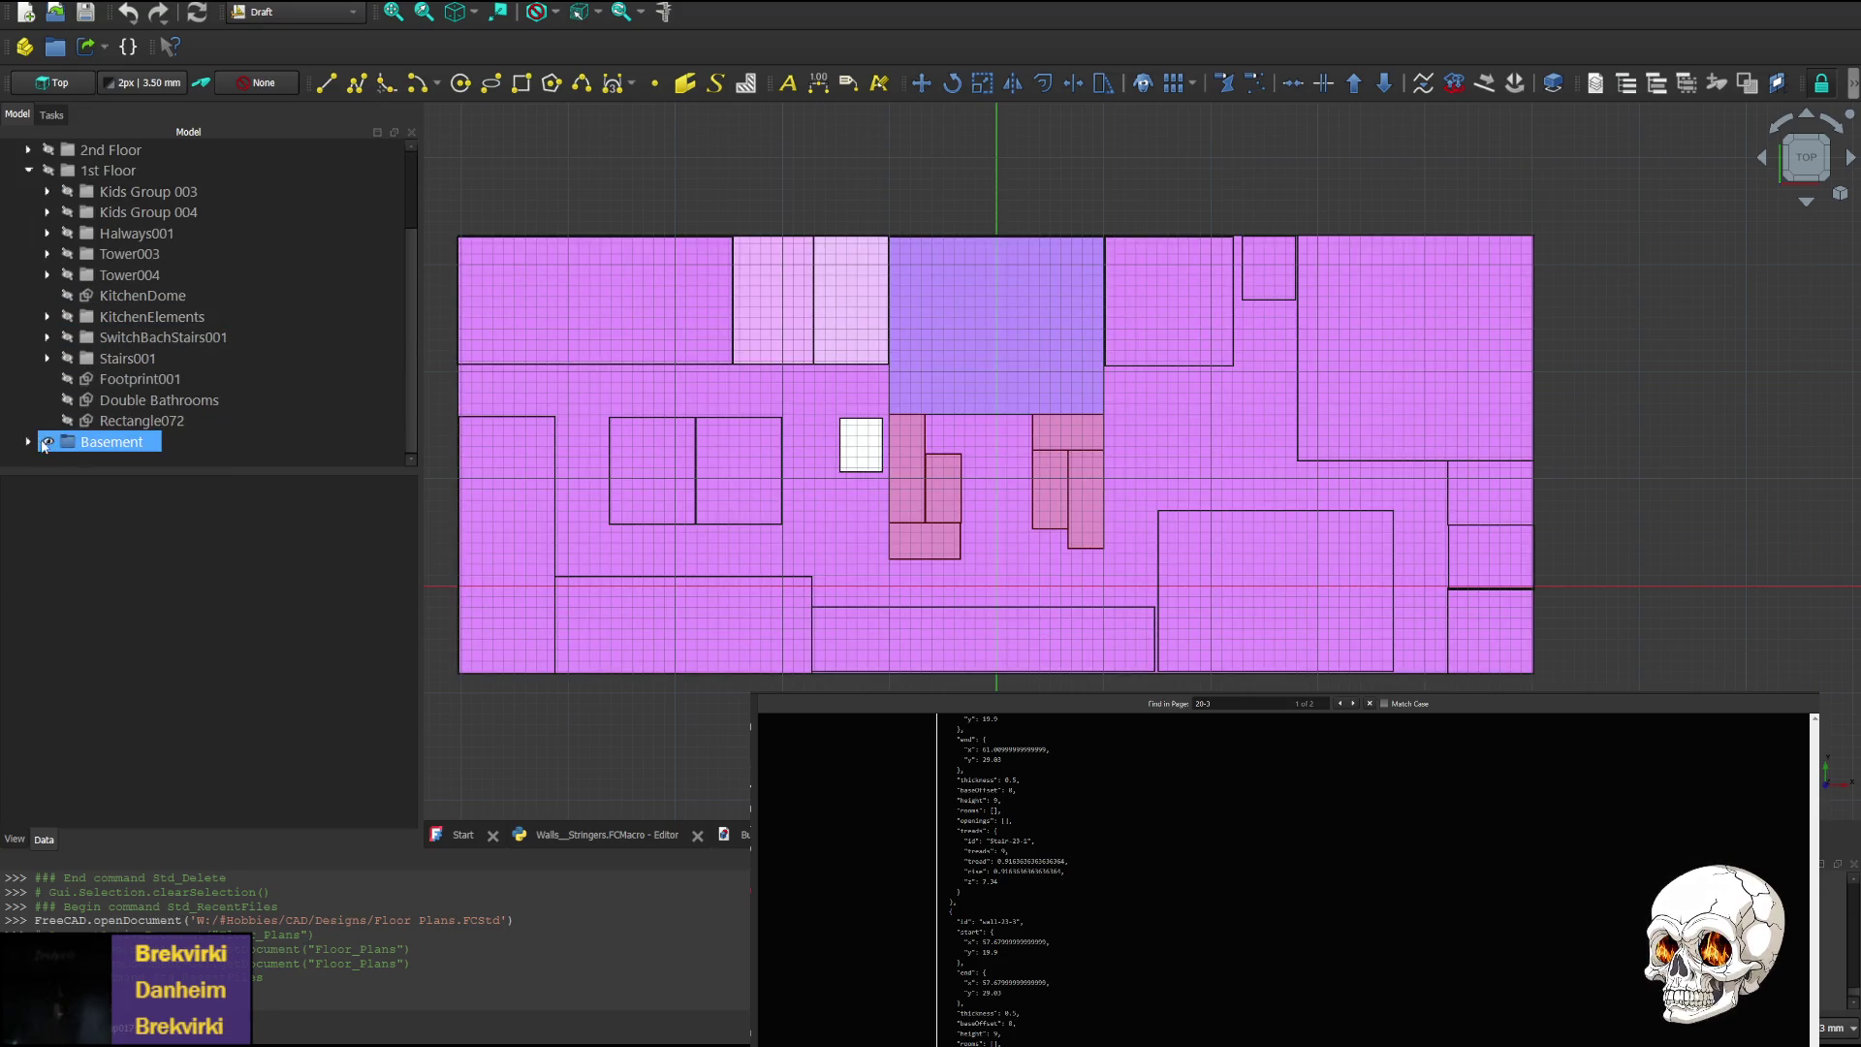
{"action": "left_click", "coordinate": [28, 441]}
{"action": "scroll", "coordinate": [109, 407], "scroll_direction": "down", "scroll_amount": 3}
{"action": "left_click", "coordinate": [109, 405]}
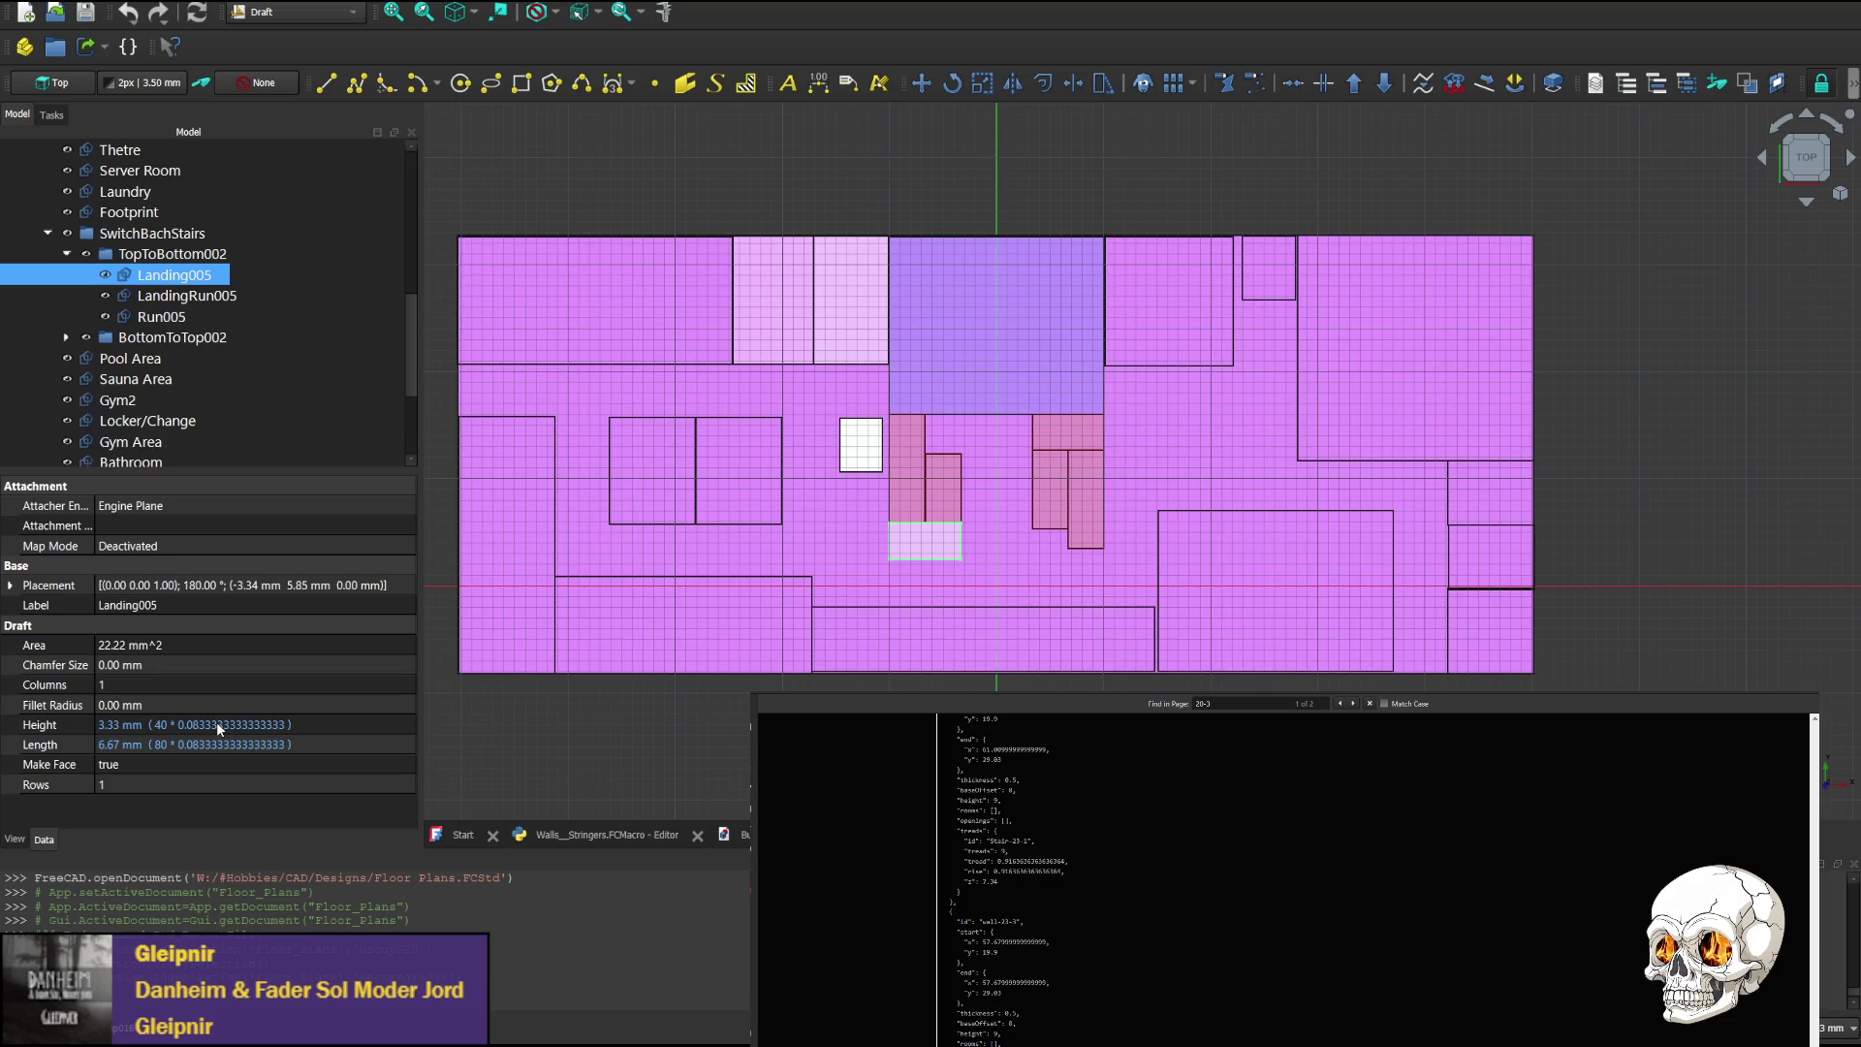
Inspect LandingRun005 and Run005, reading Run005's 3.33 mm length and 10.08 mm height
{"action": "left_click", "coordinate": [130, 297], "text": "ctrl"}
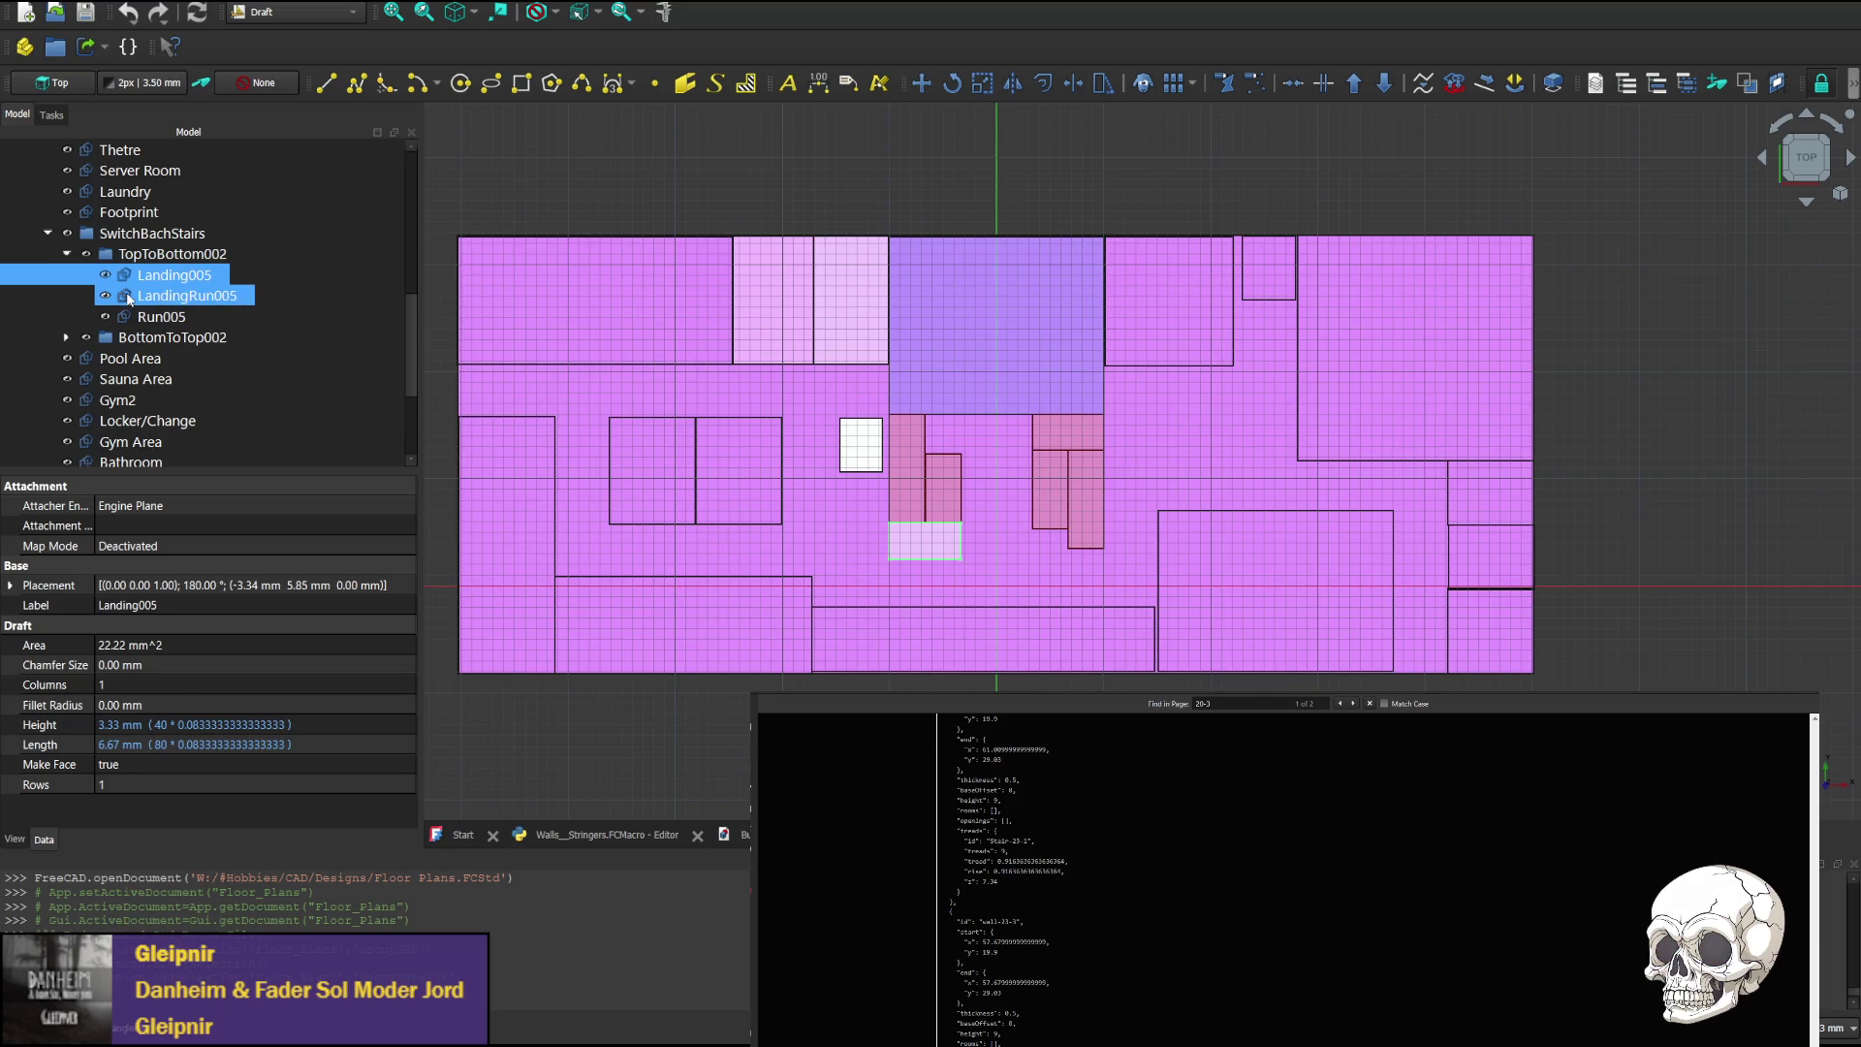
{"action": "left_click", "coordinate": [146, 296]}
{"action": "left_click", "coordinate": [177, 316], "text": "ctrl"}
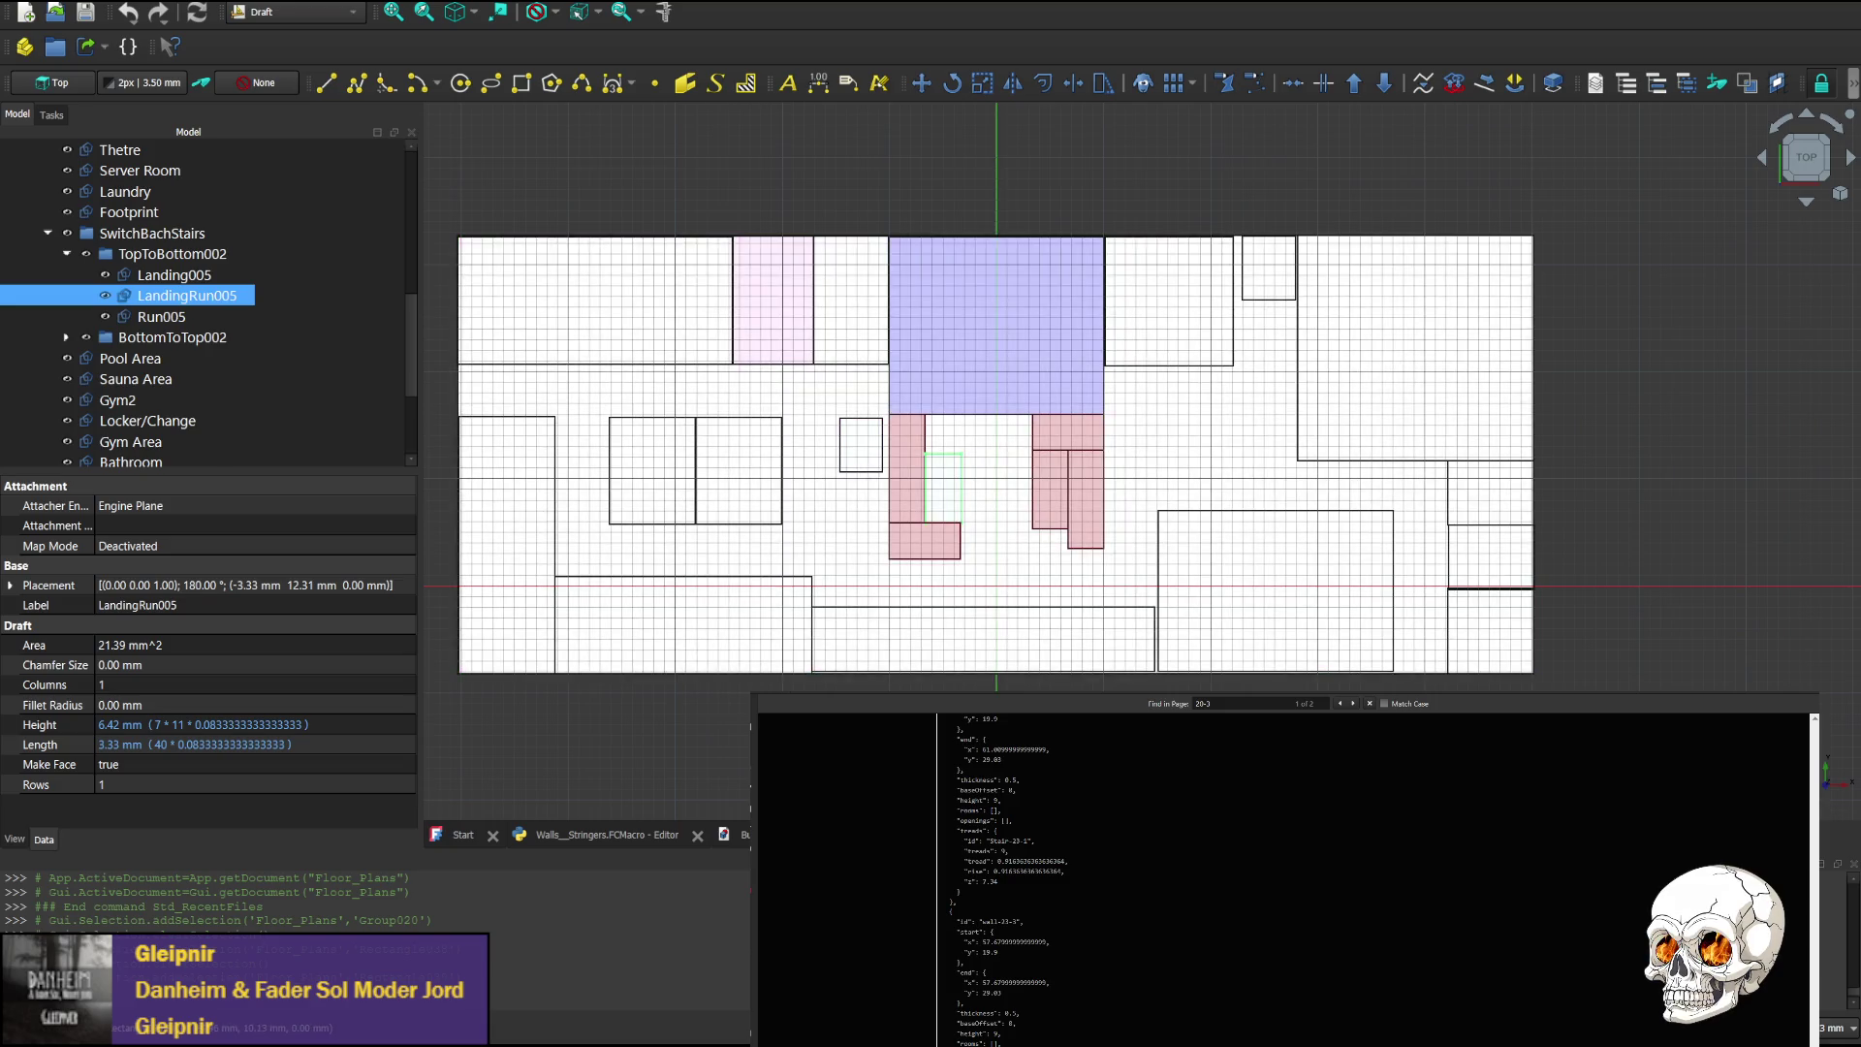
{"action": "left_click", "coordinate": [915, 489]}
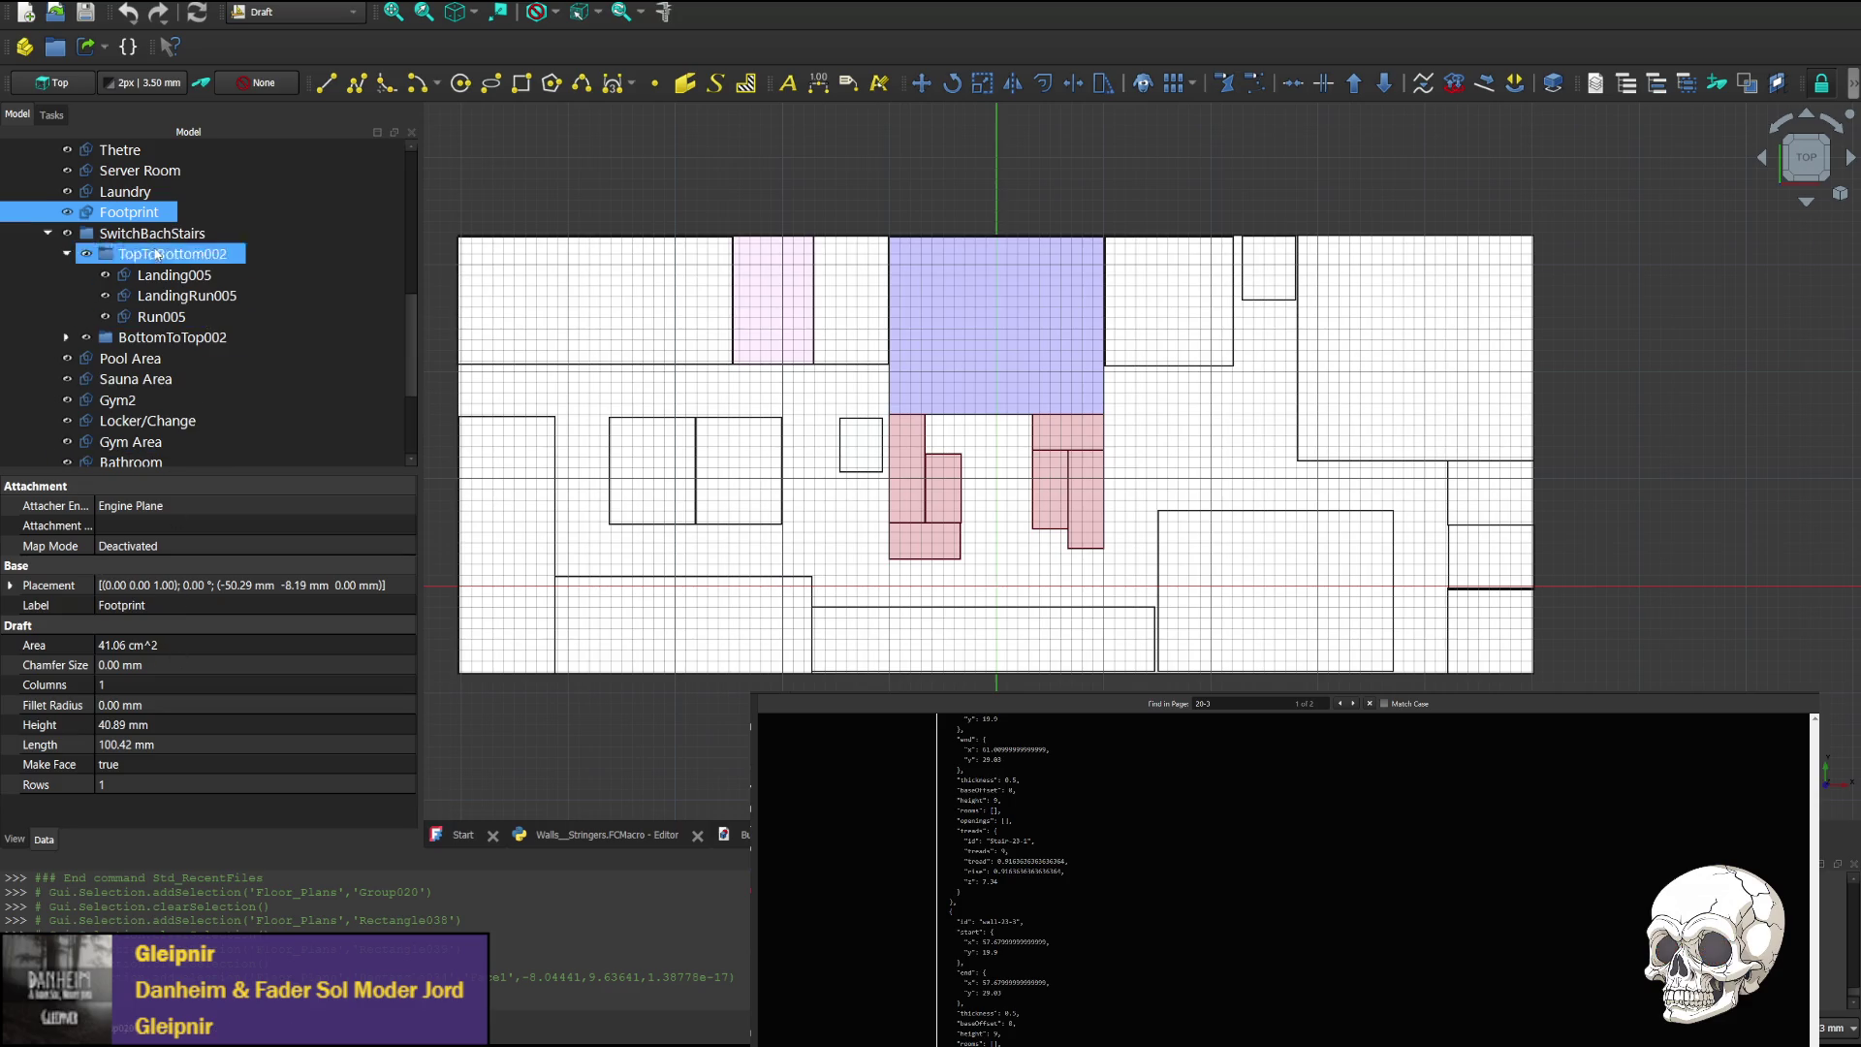
{"action": "left_click", "coordinate": [184, 297]}
{"action": "left_click", "coordinate": [189, 316]}
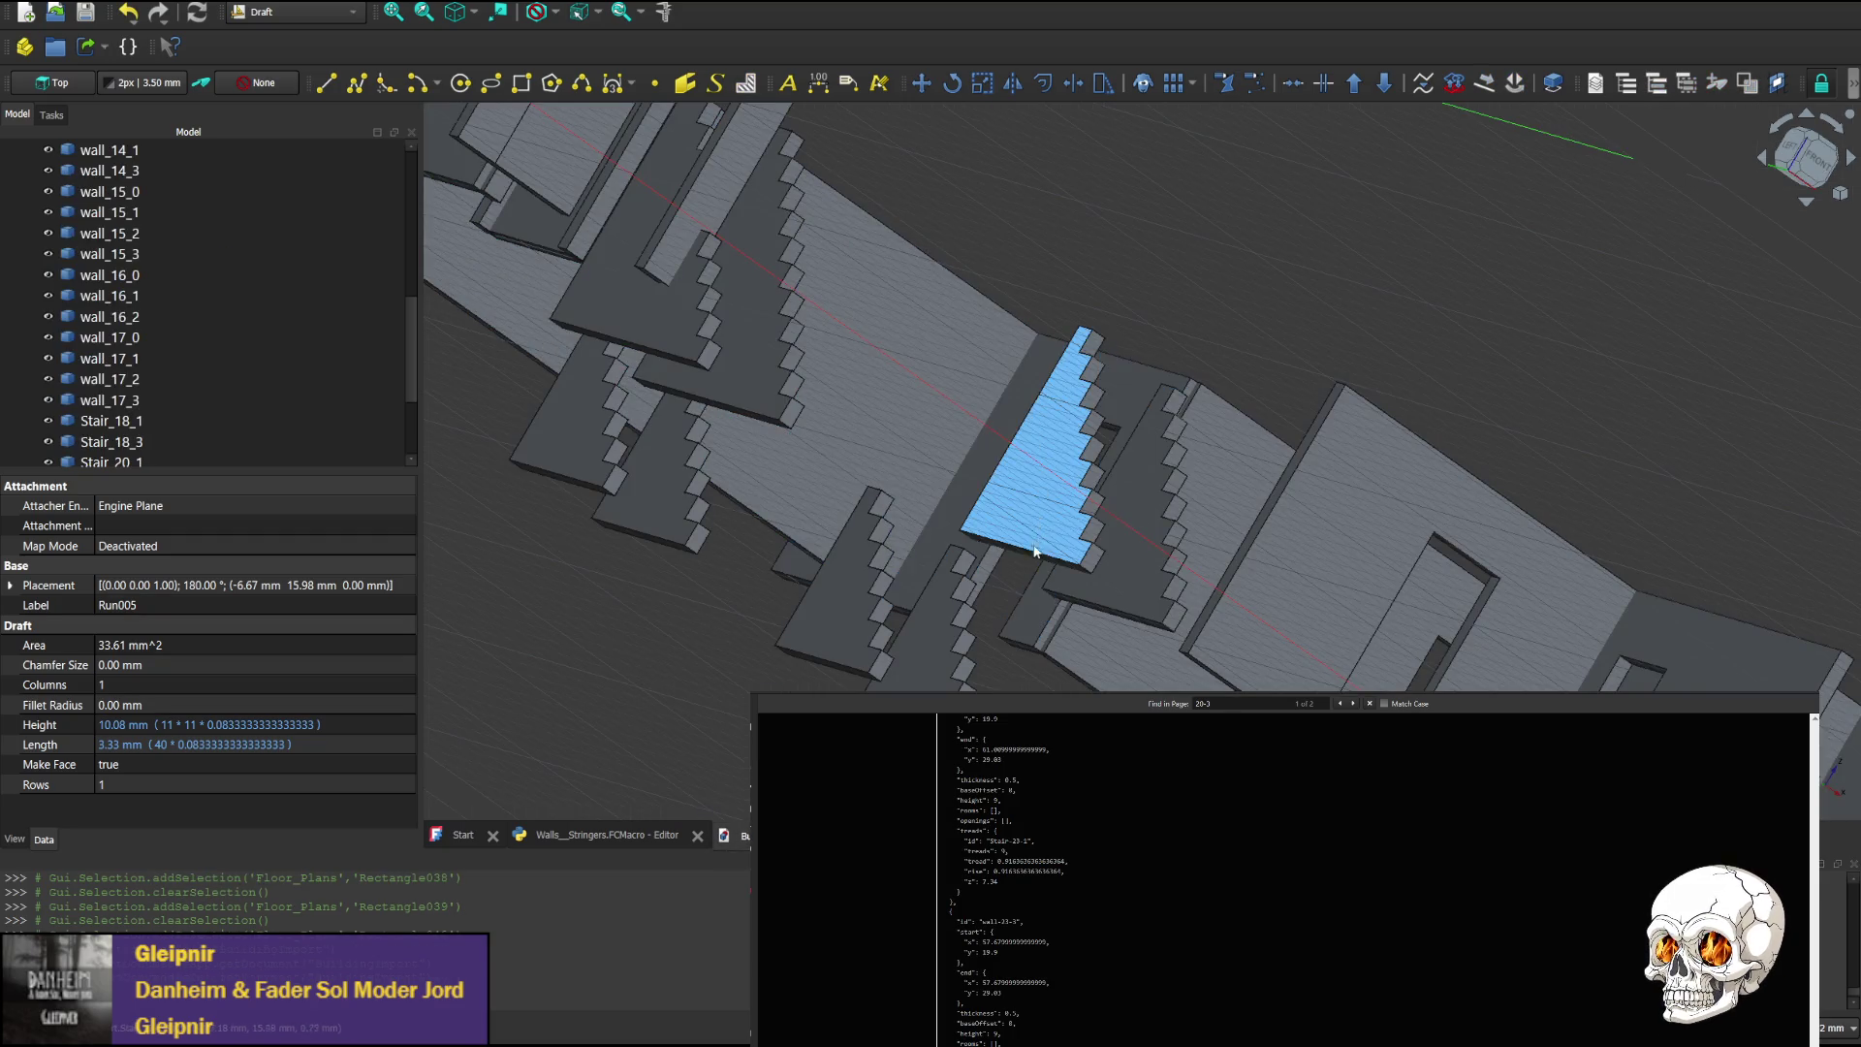
Select Stair_23_3 and expand its Placement, Position and Axis properties
{"action": "left_click", "coordinate": [1037, 532]}
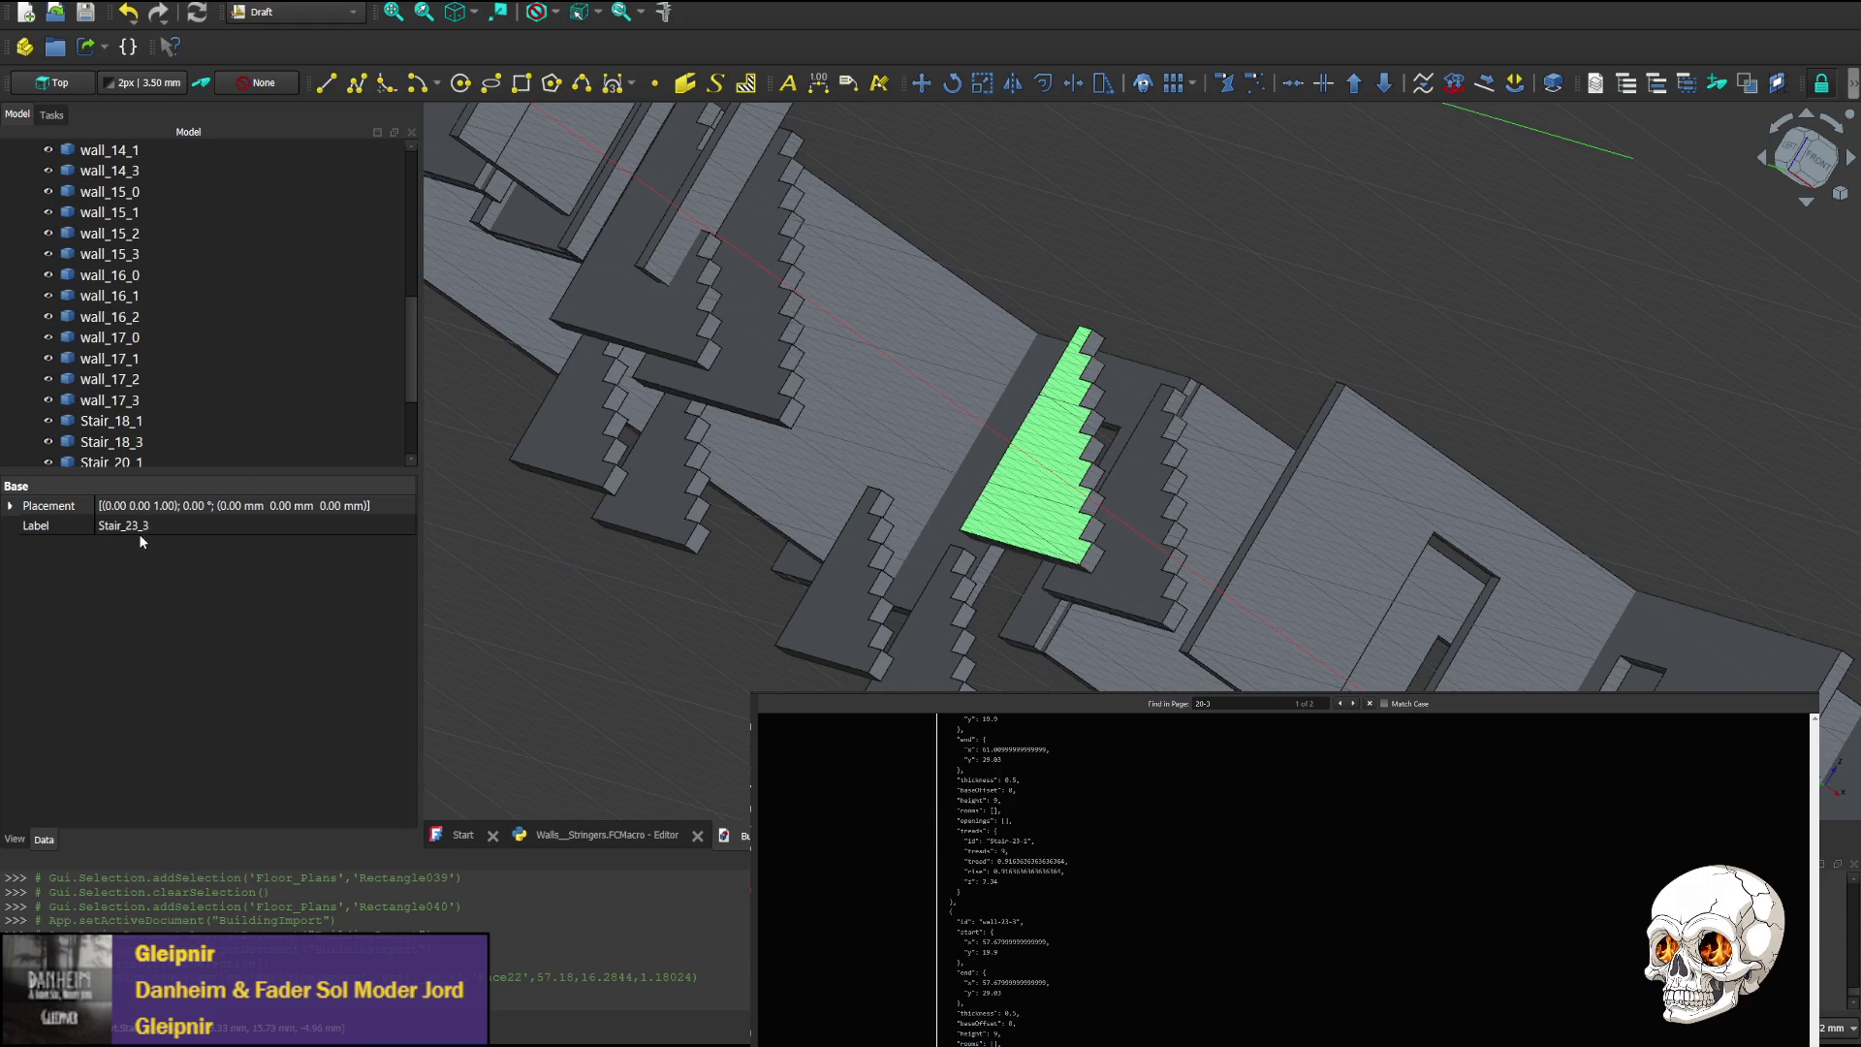
{"action": "left_click", "coordinate": [48, 116]}
{"action": "left_click", "coordinate": [17, 114]}
{"action": "left_click", "coordinate": [9, 506]}
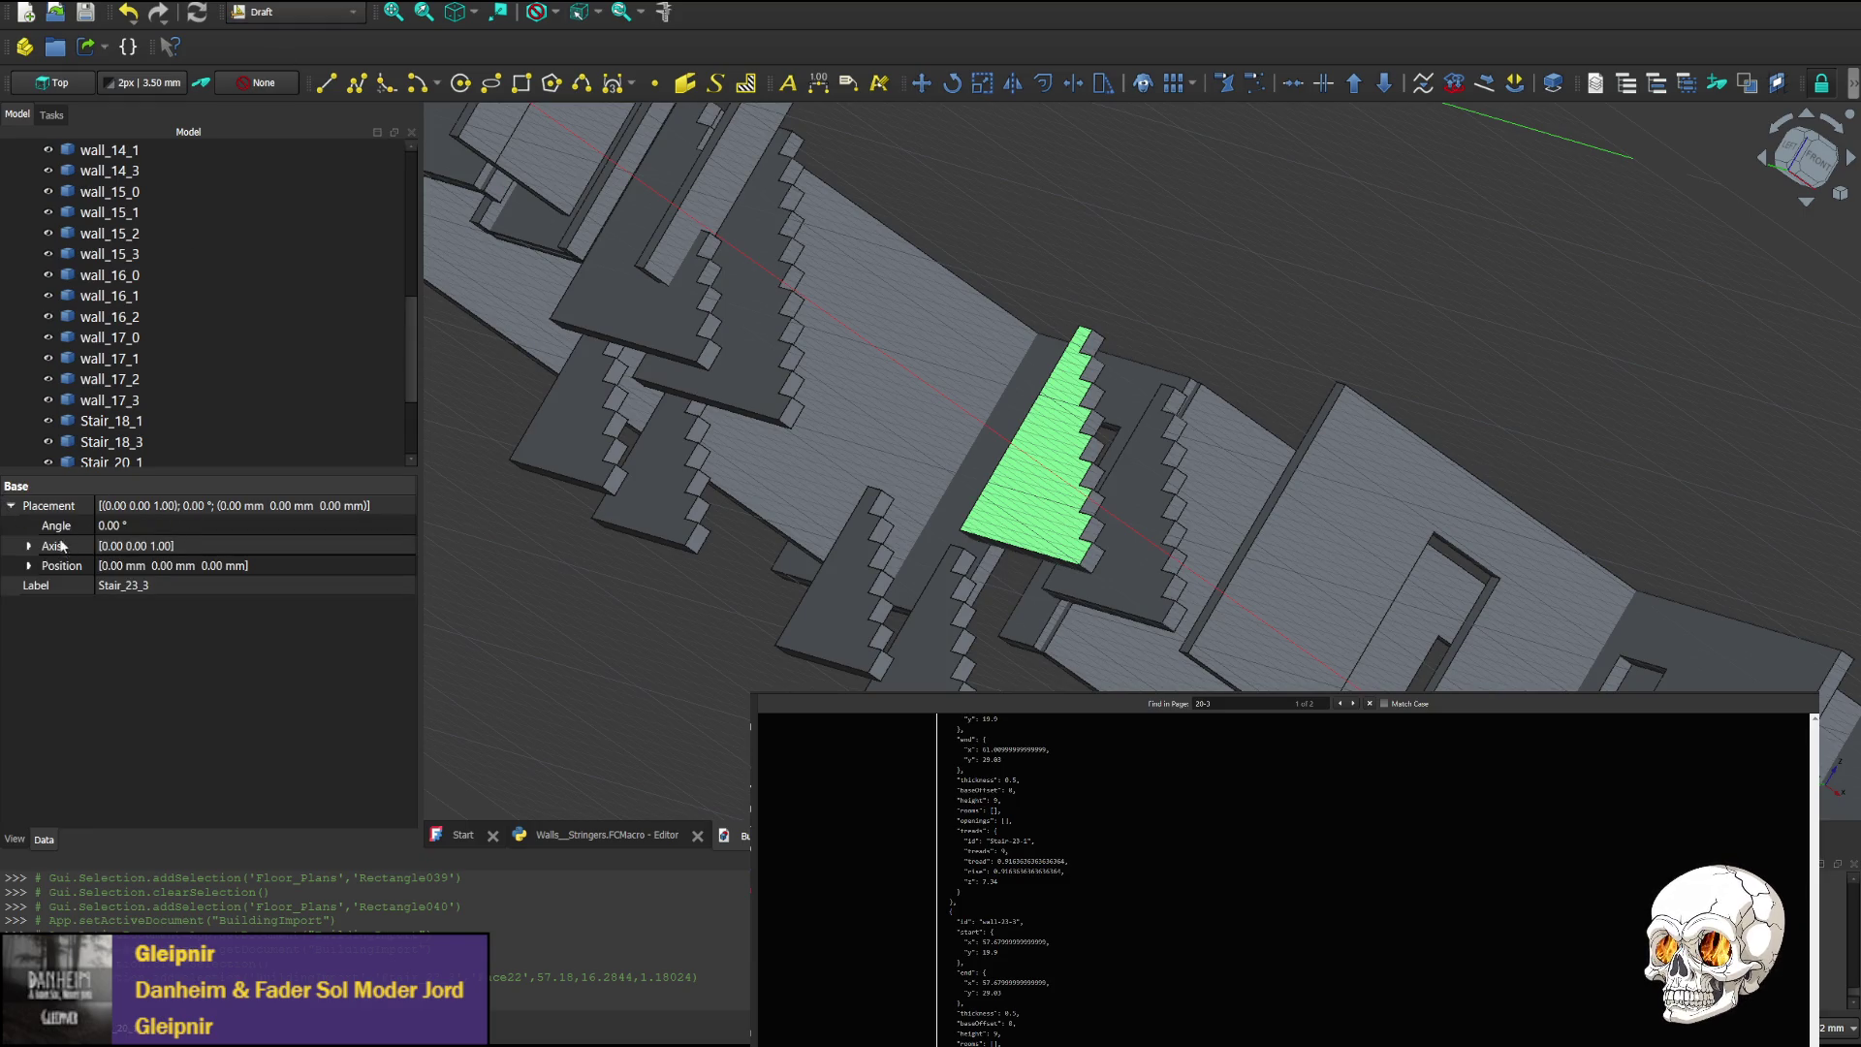
{"action": "left_click", "coordinate": [29, 566]}
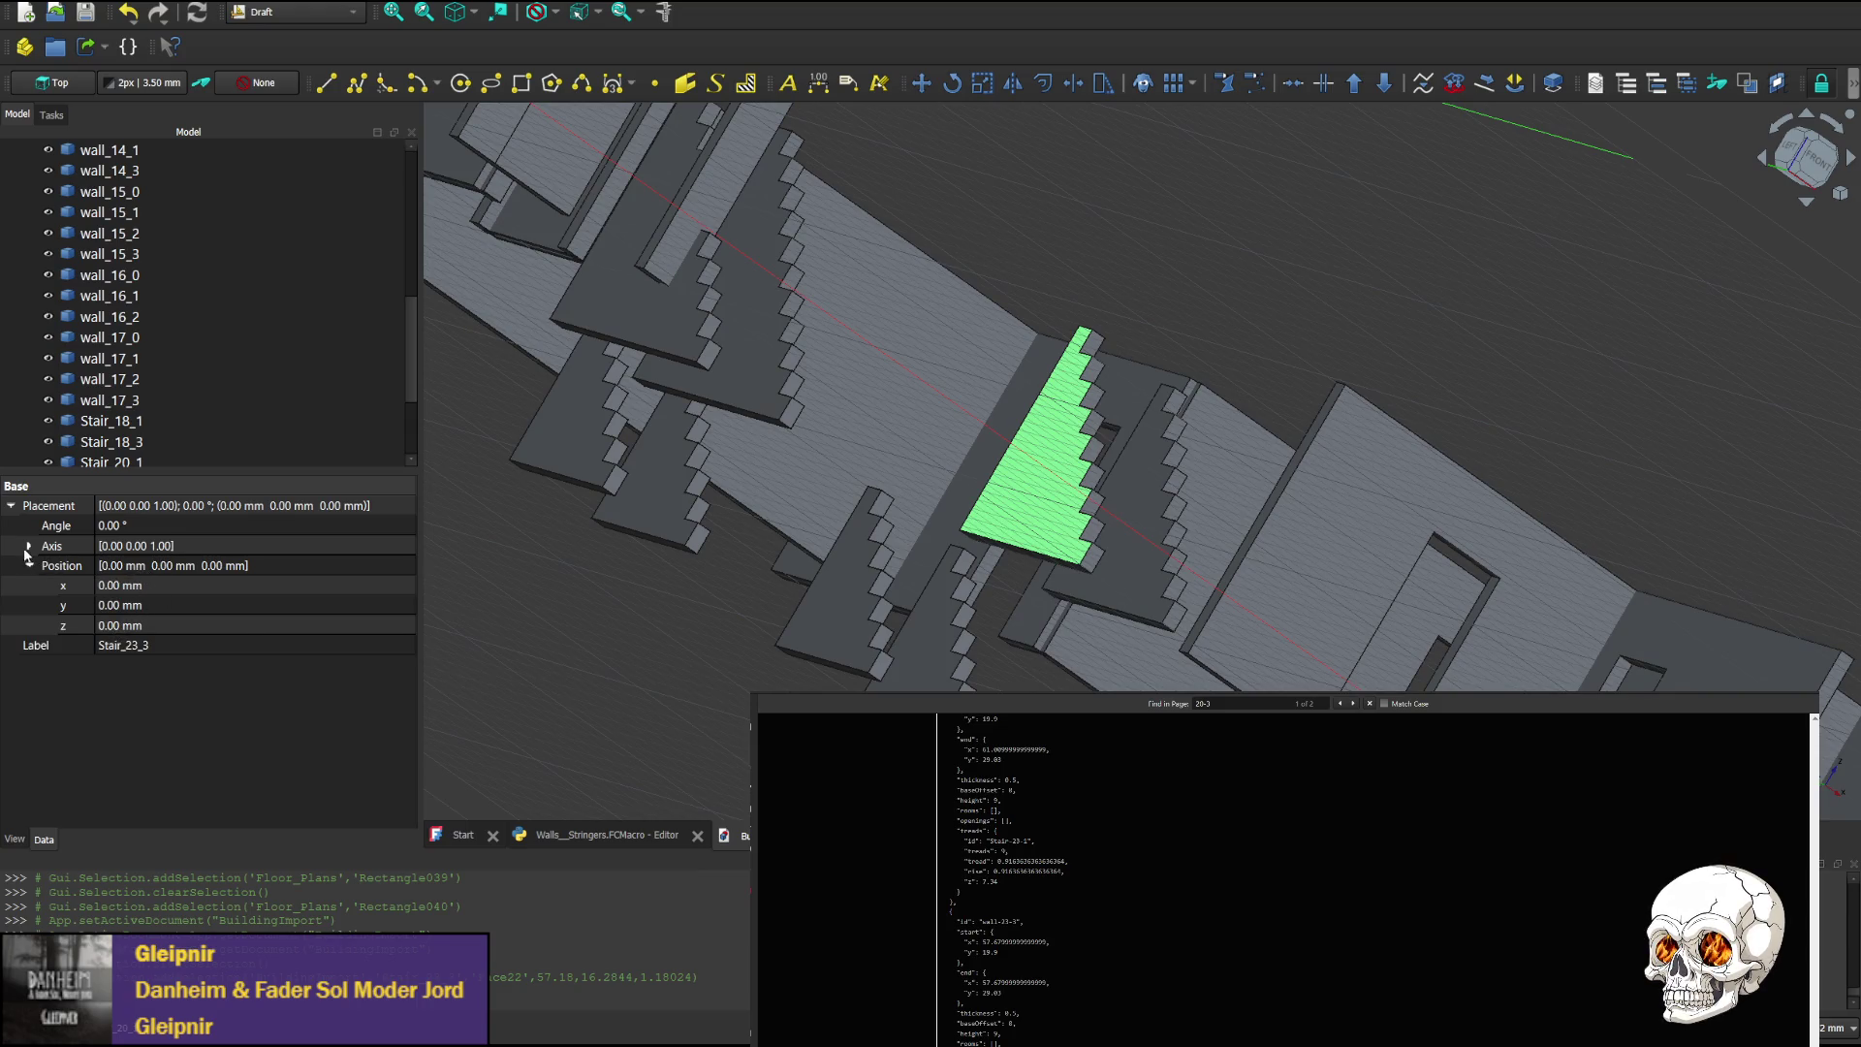
{"action": "left_click", "coordinate": [29, 546]}
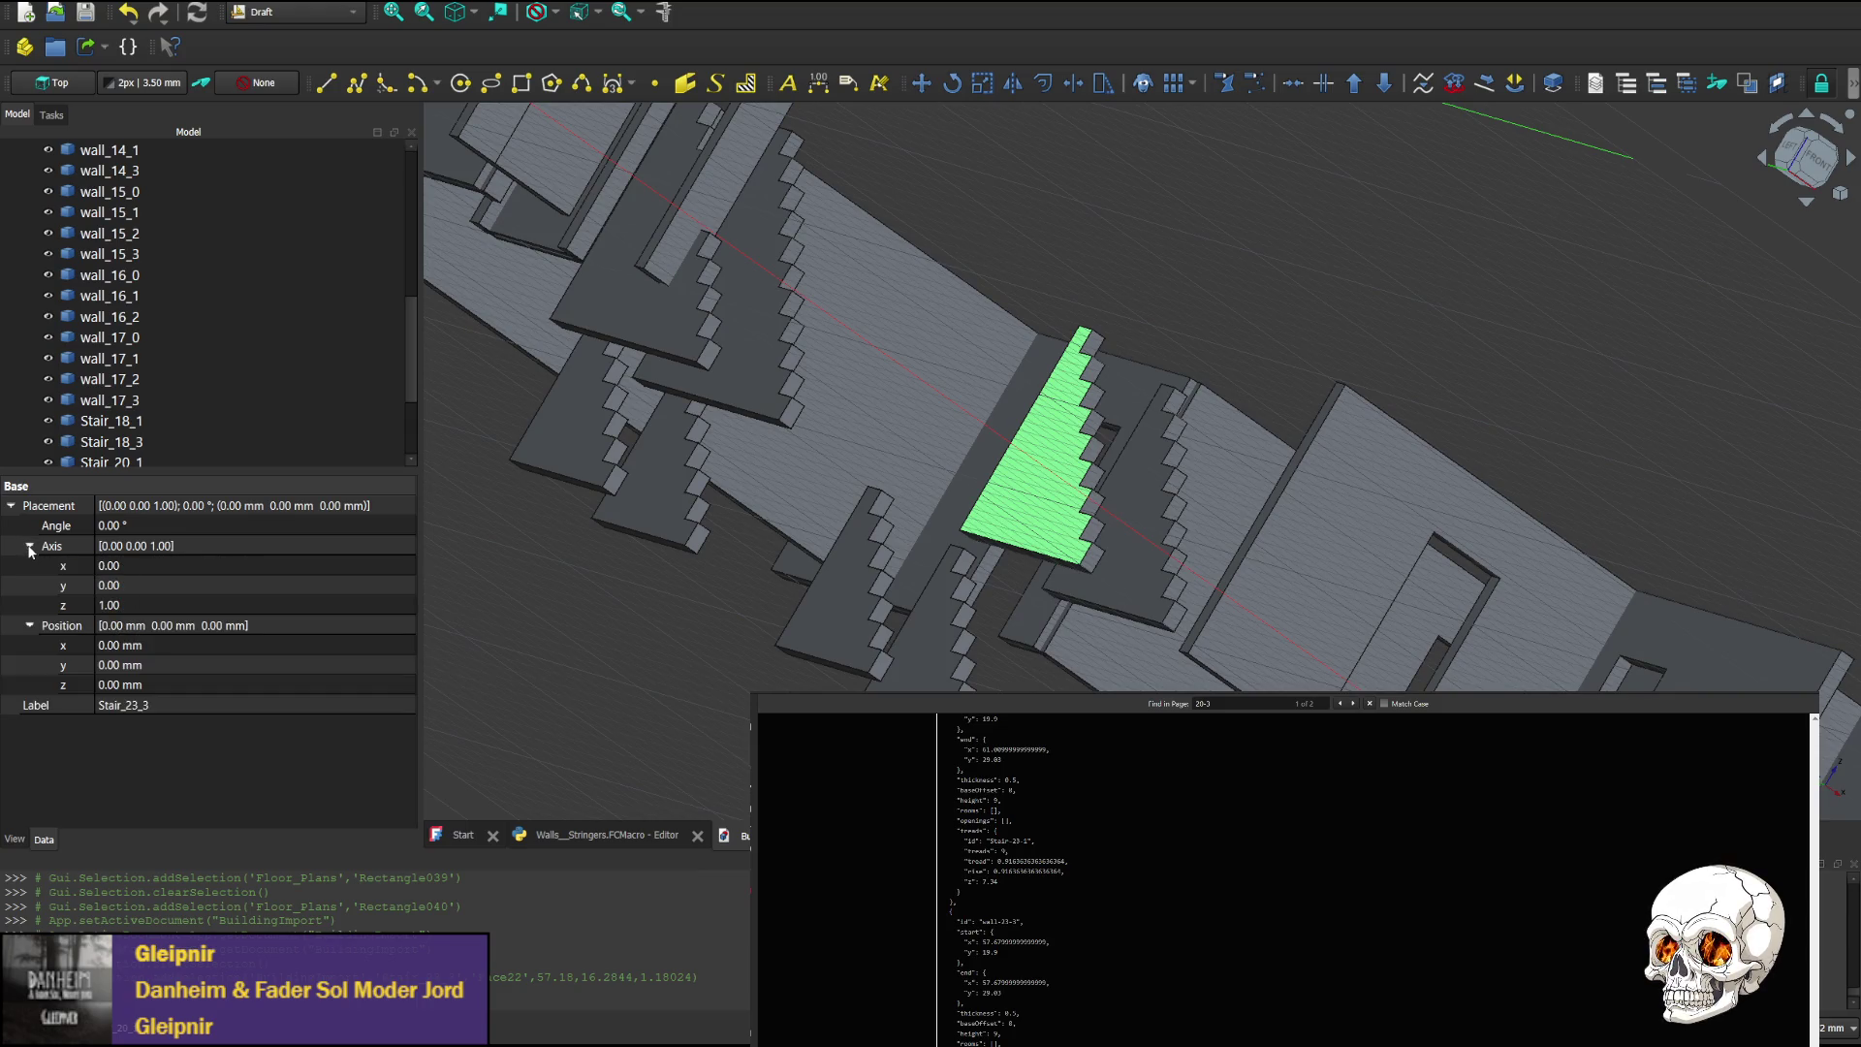
Open the position x value without changing it, then reselect the stringer in the 3D view
{"action": "left_click", "coordinate": [130, 647]}
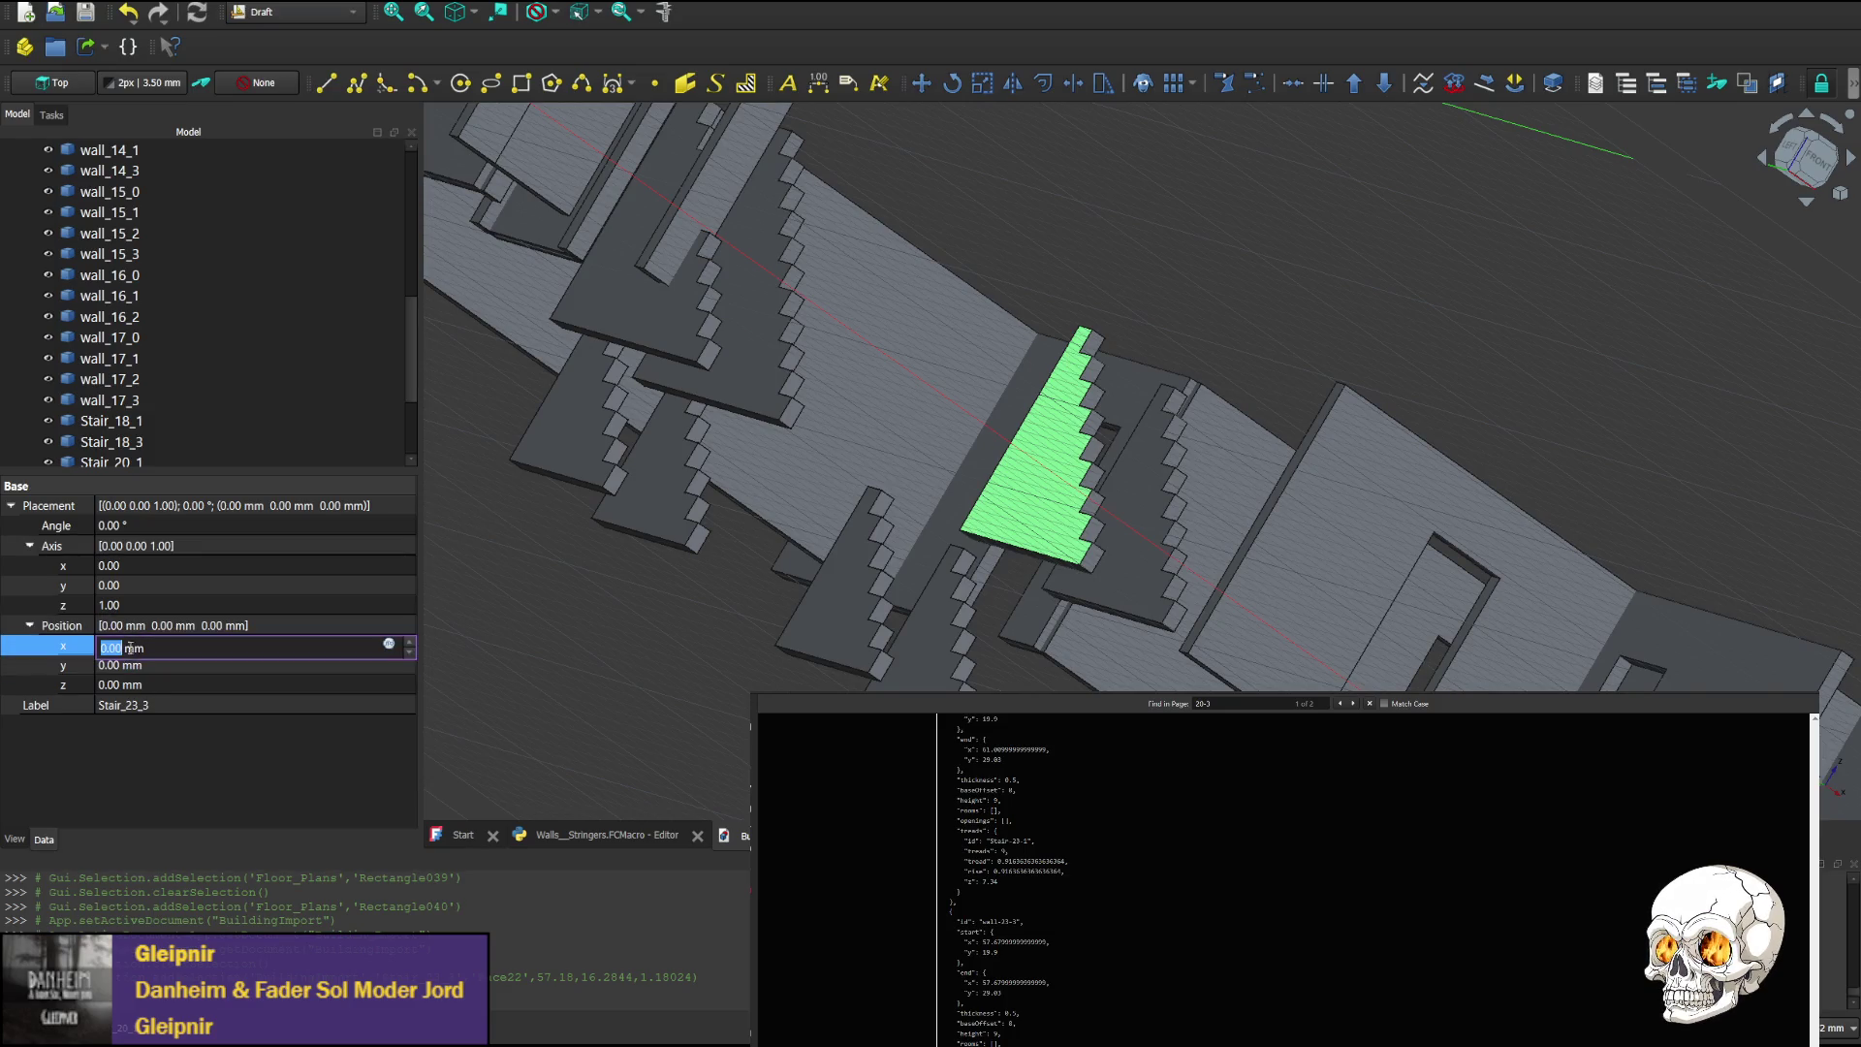
{"action": "left_click", "coordinate": [1063, 566]}
{"action": "left_click", "coordinate": [1047, 554]}
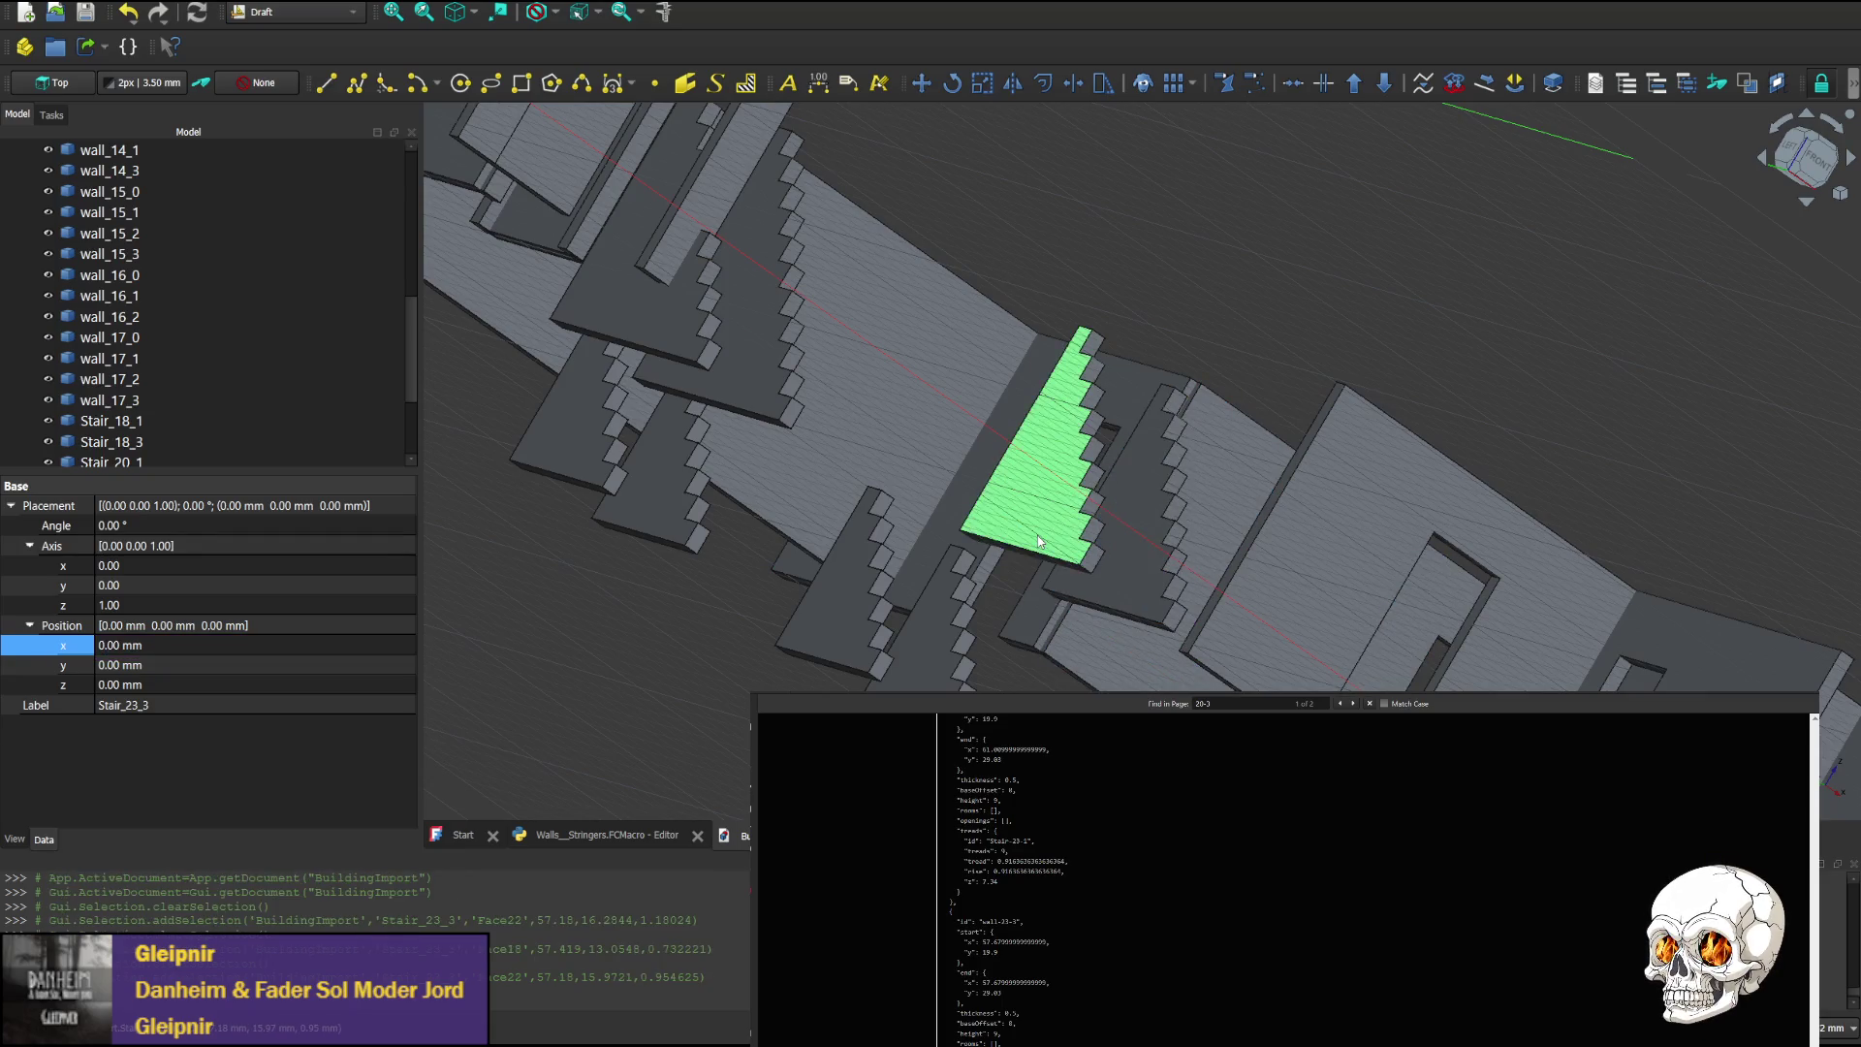
{"action": "left_click", "coordinate": [1025, 549]}
{"action": "left_click", "coordinate": [1027, 550]}
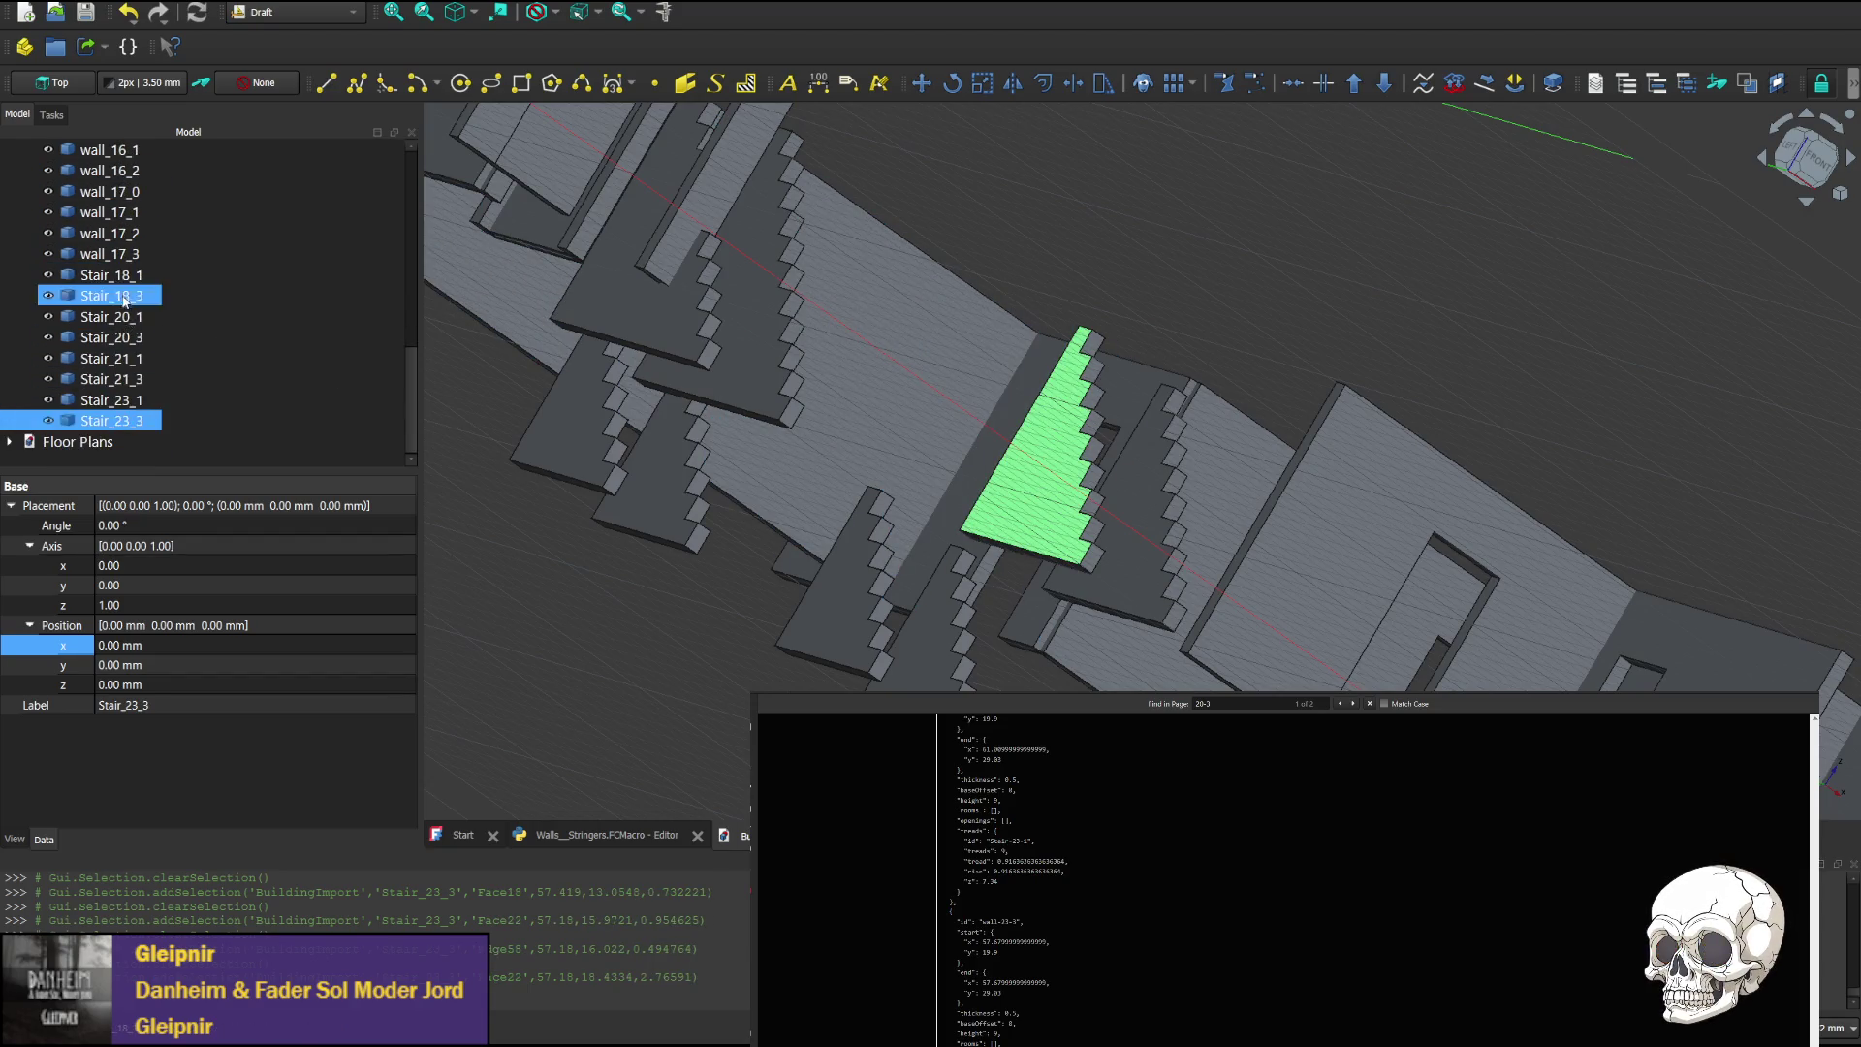
{"action": "left_click", "coordinate": [117, 401]}
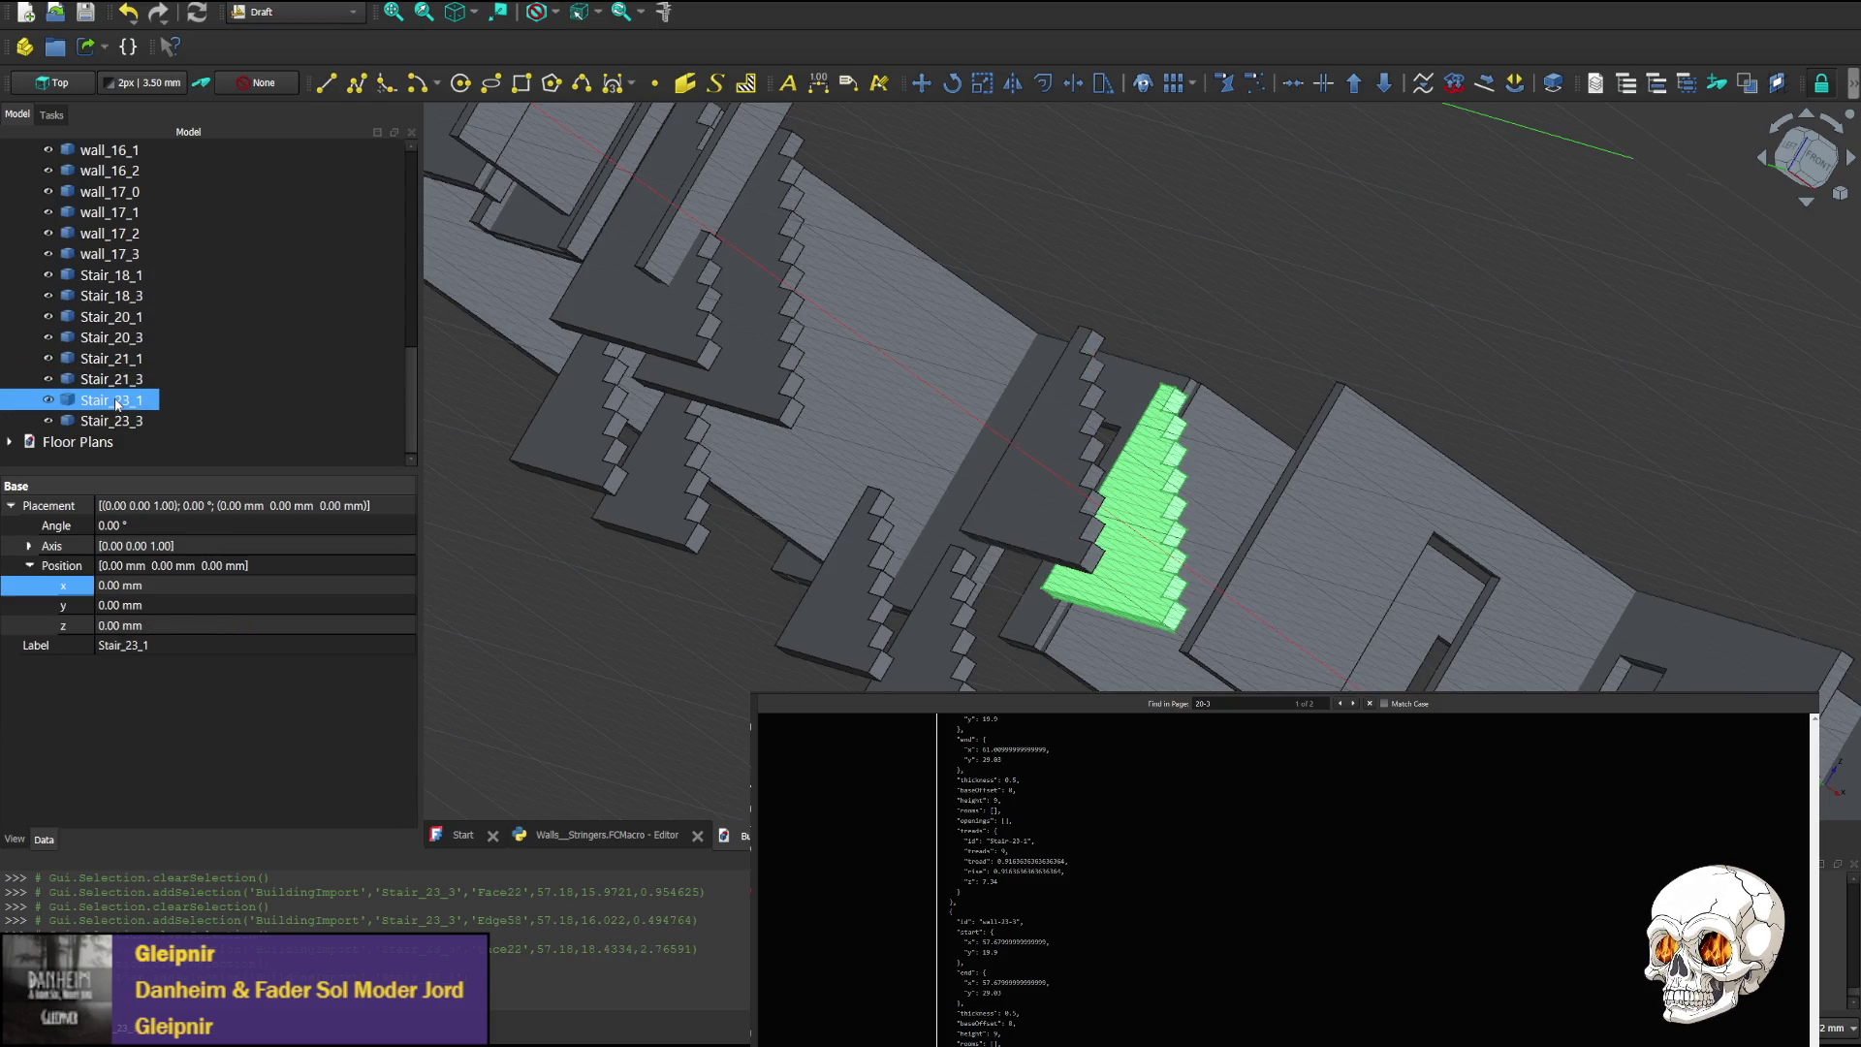
{"action": "left_click", "coordinate": [117, 379]}
{"action": "left_click", "coordinate": [117, 359]}
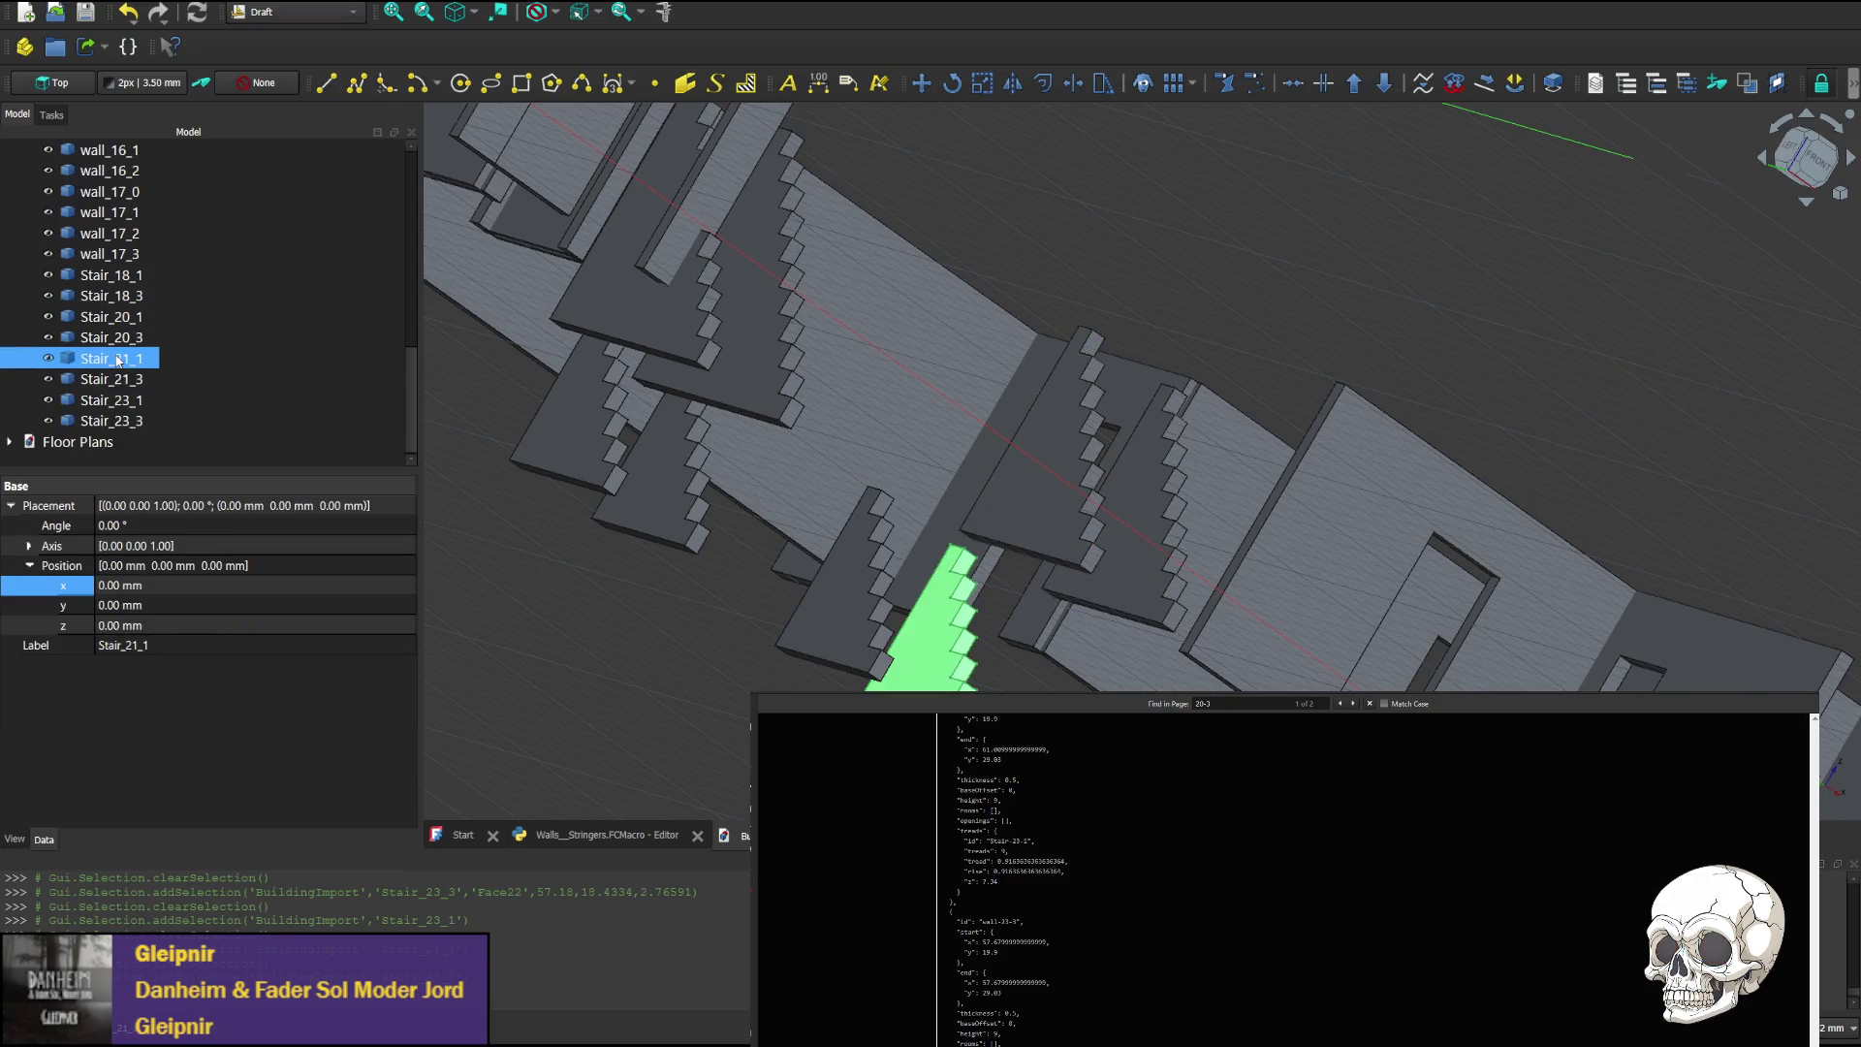
{"action": "left_click", "coordinate": [125, 338]}
{"action": "left_click", "coordinate": [128, 360]}
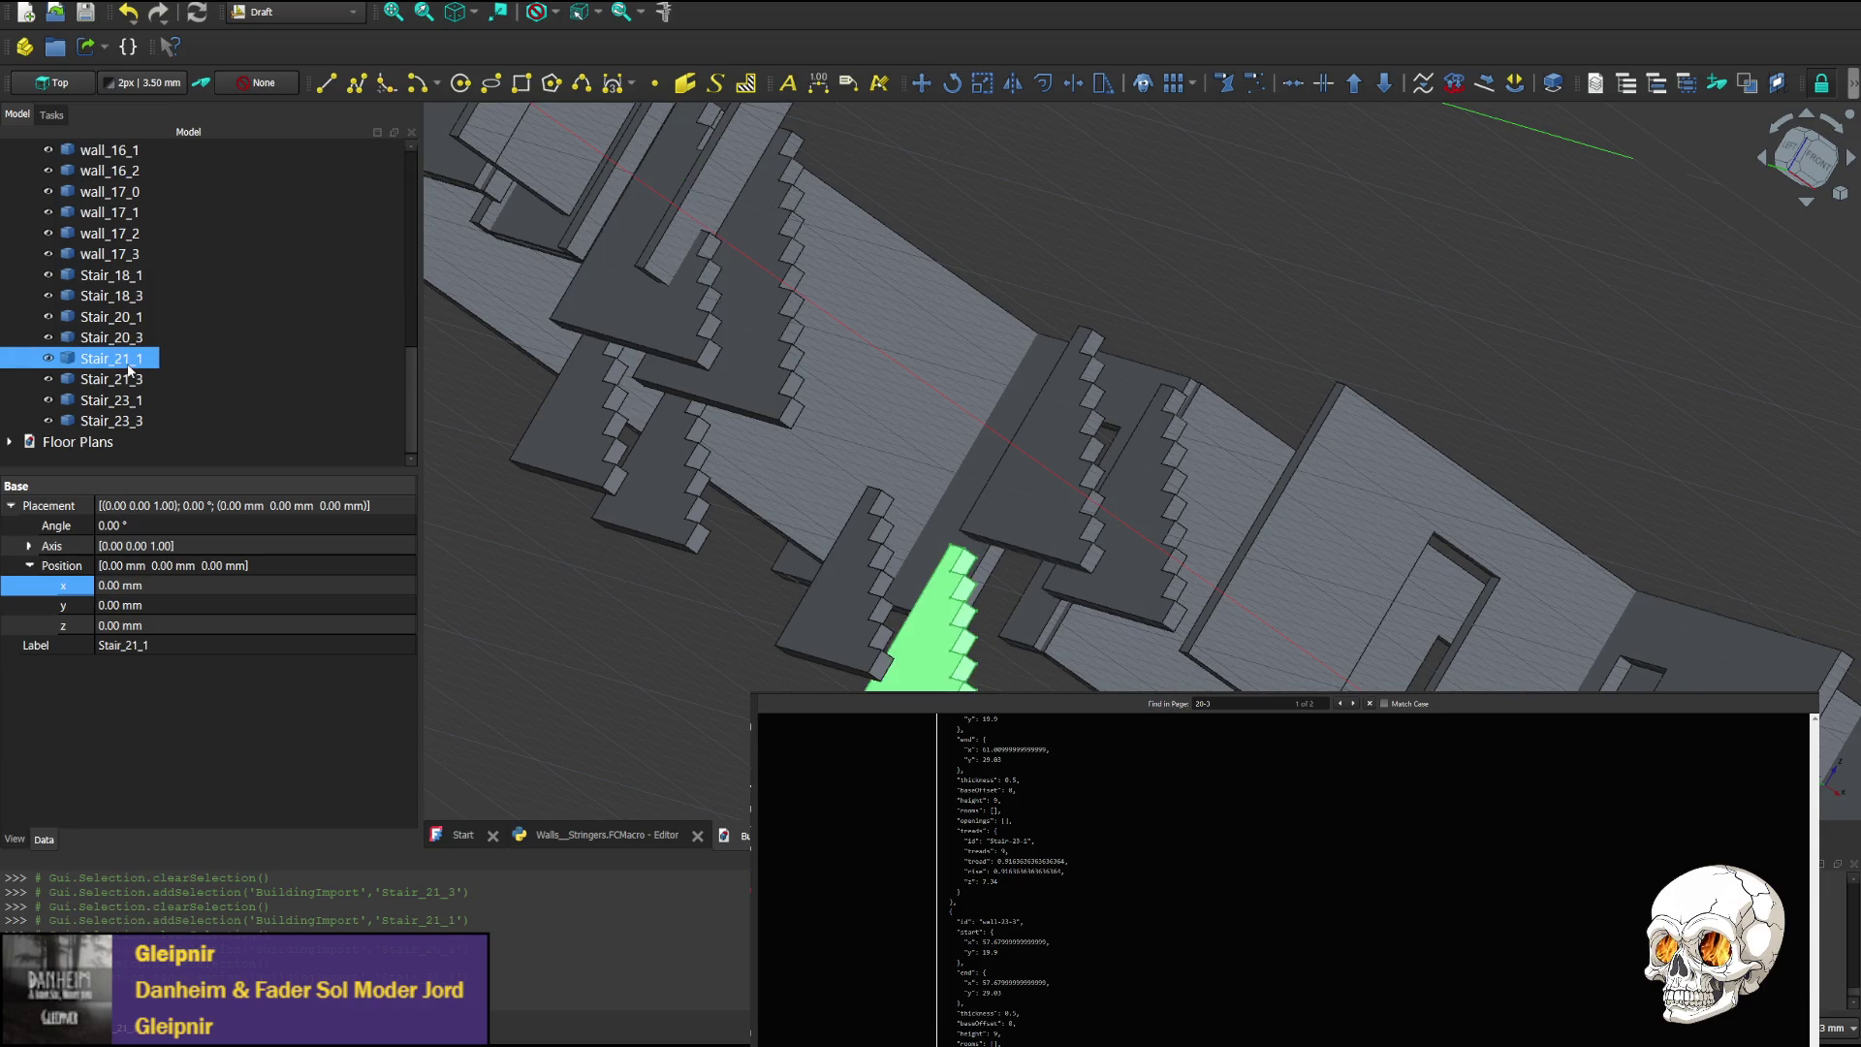
{"action": "left_click", "coordinate": [126, 337]}
{"action": "left_click", "coordinate": [131, 379]}
{"action": "left_click", "coordinate": [135, 400]}
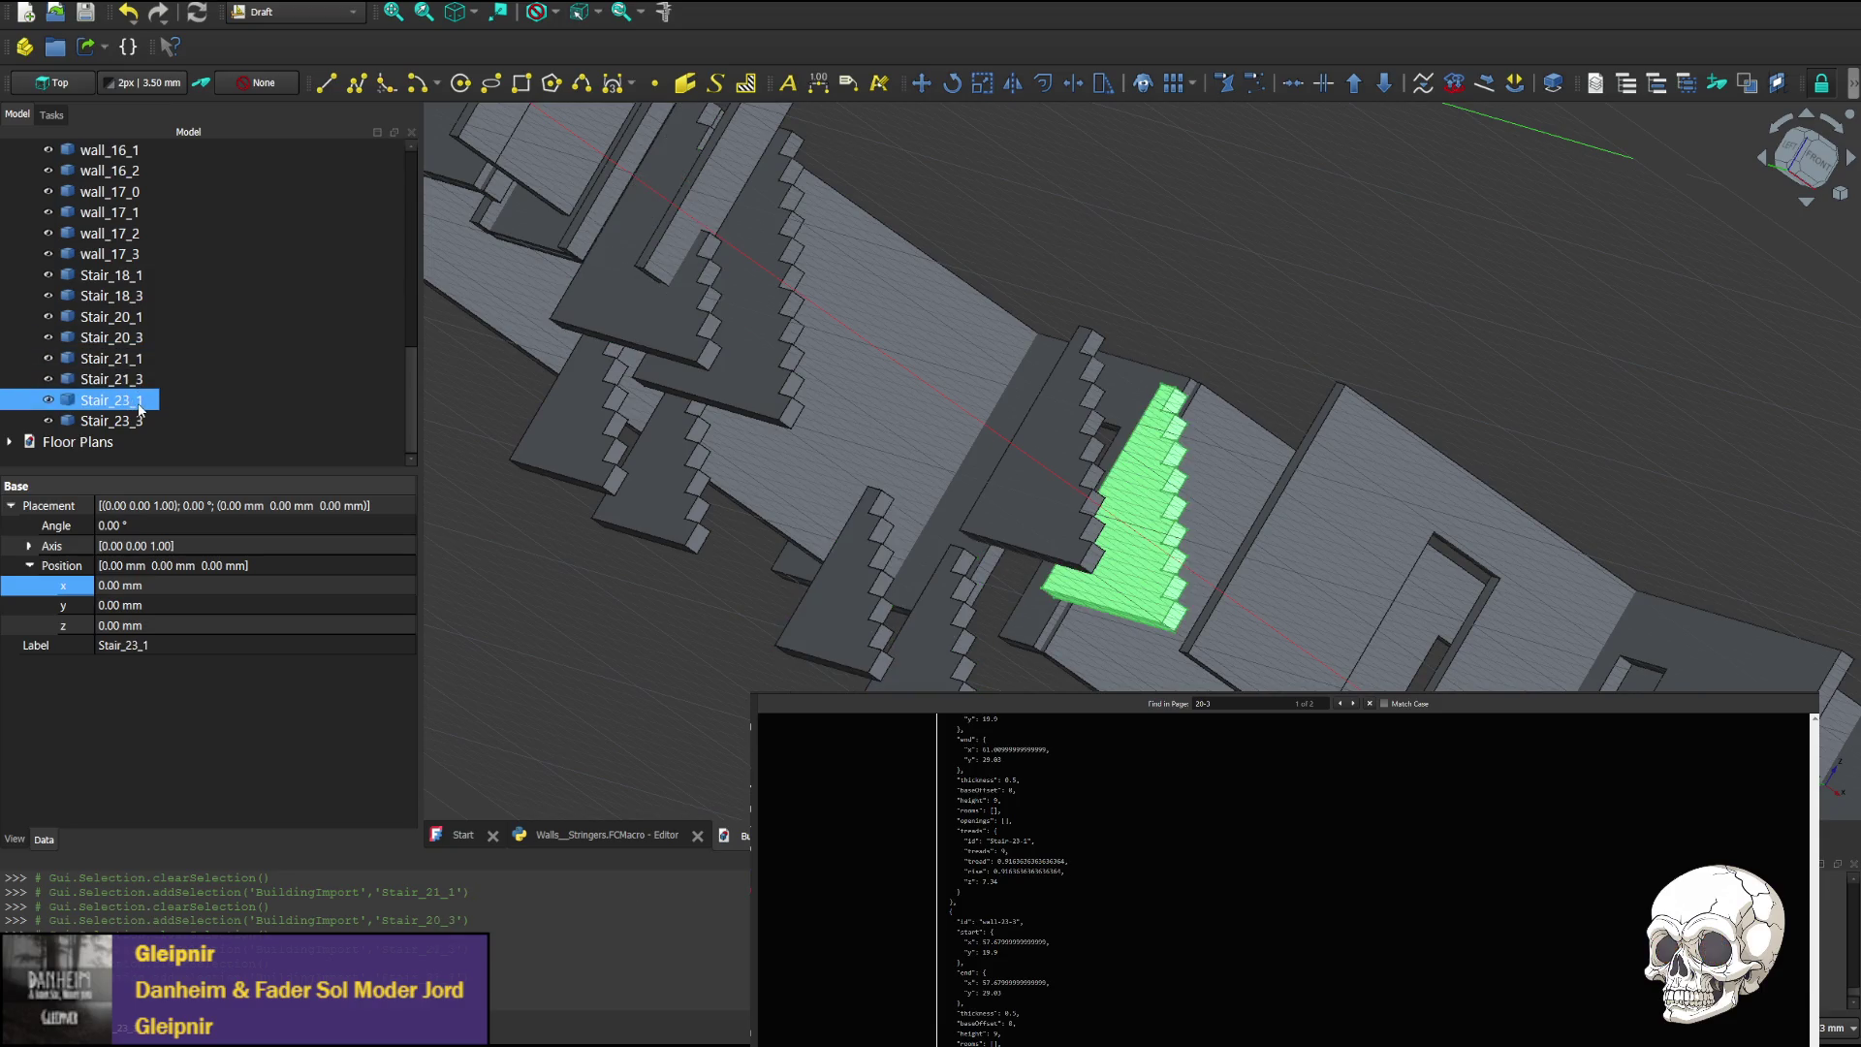
{"action": "left_click", "coordinate": [135, 420]}
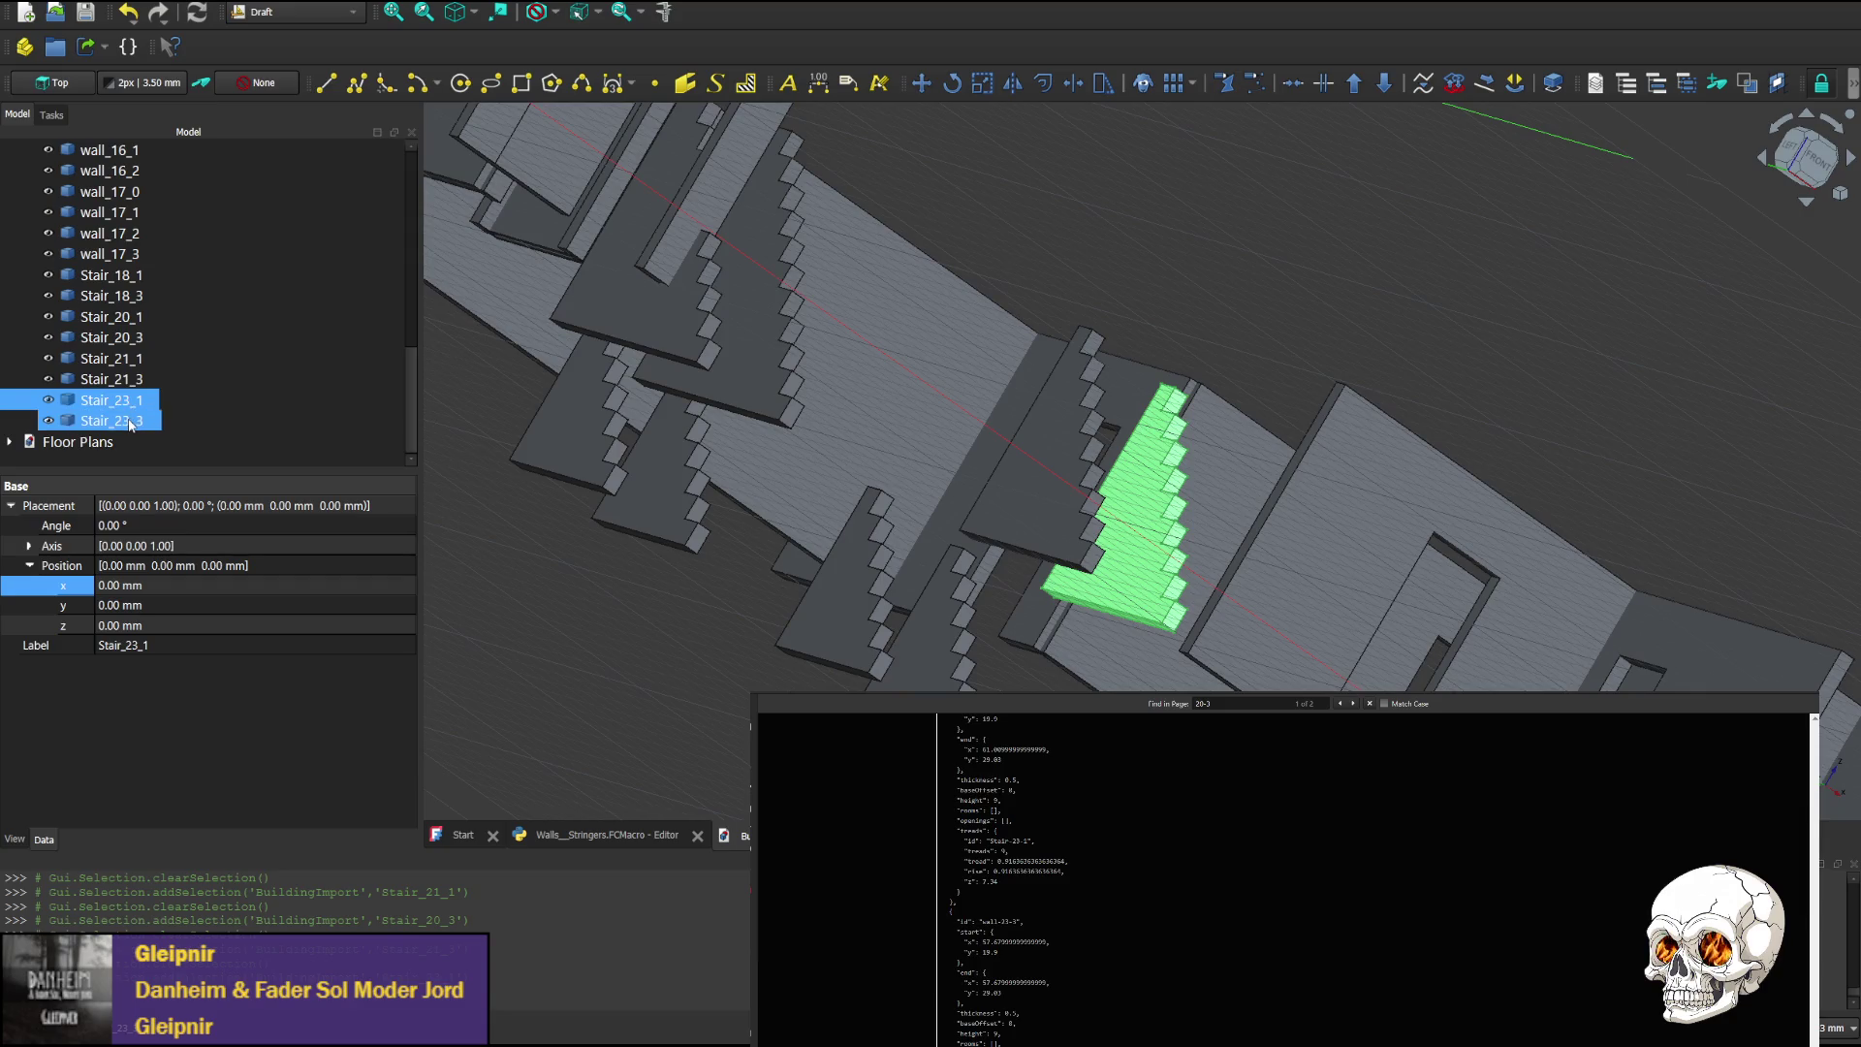
{"action": "left_click", "coordinate": [127, 400]}
{"action": "left_click", "coordinate": [123, 383]}
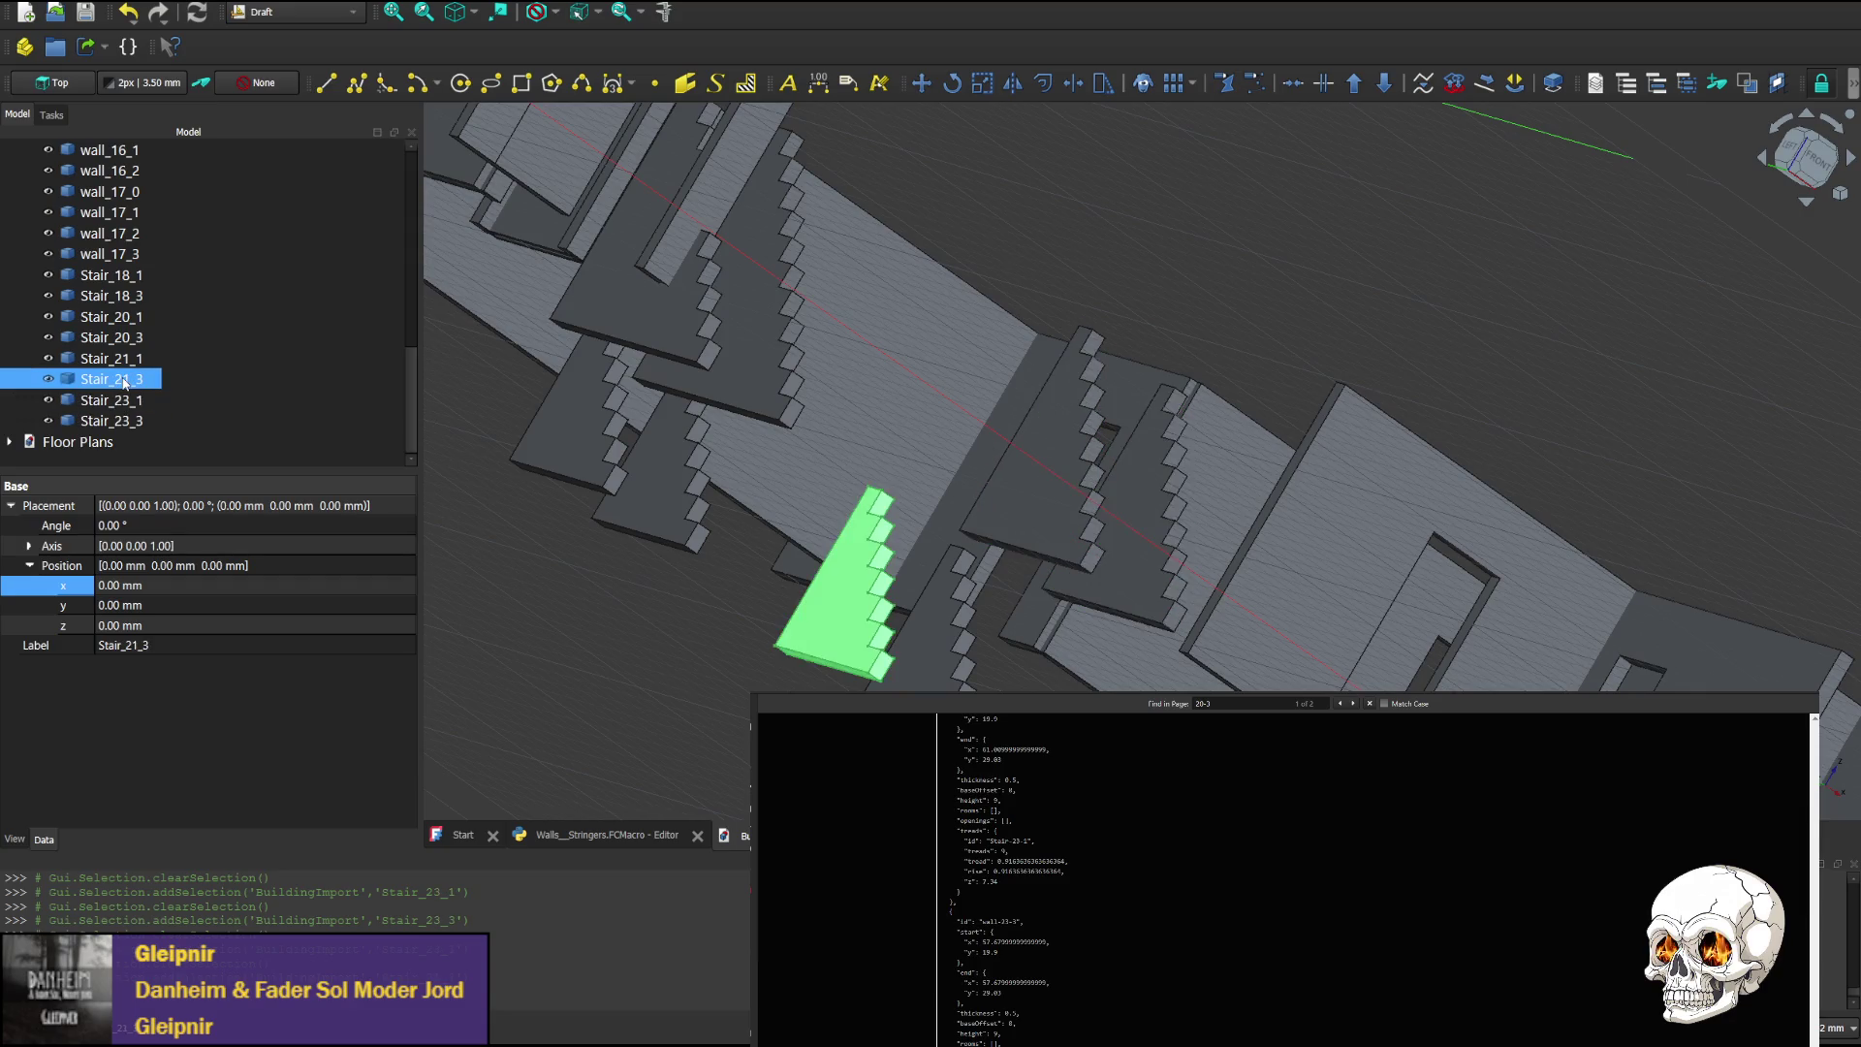
{"action": "key", "text": "Up"}
{"action": "key", "text": "Up"}
{"action": "key", "text": "Up"}
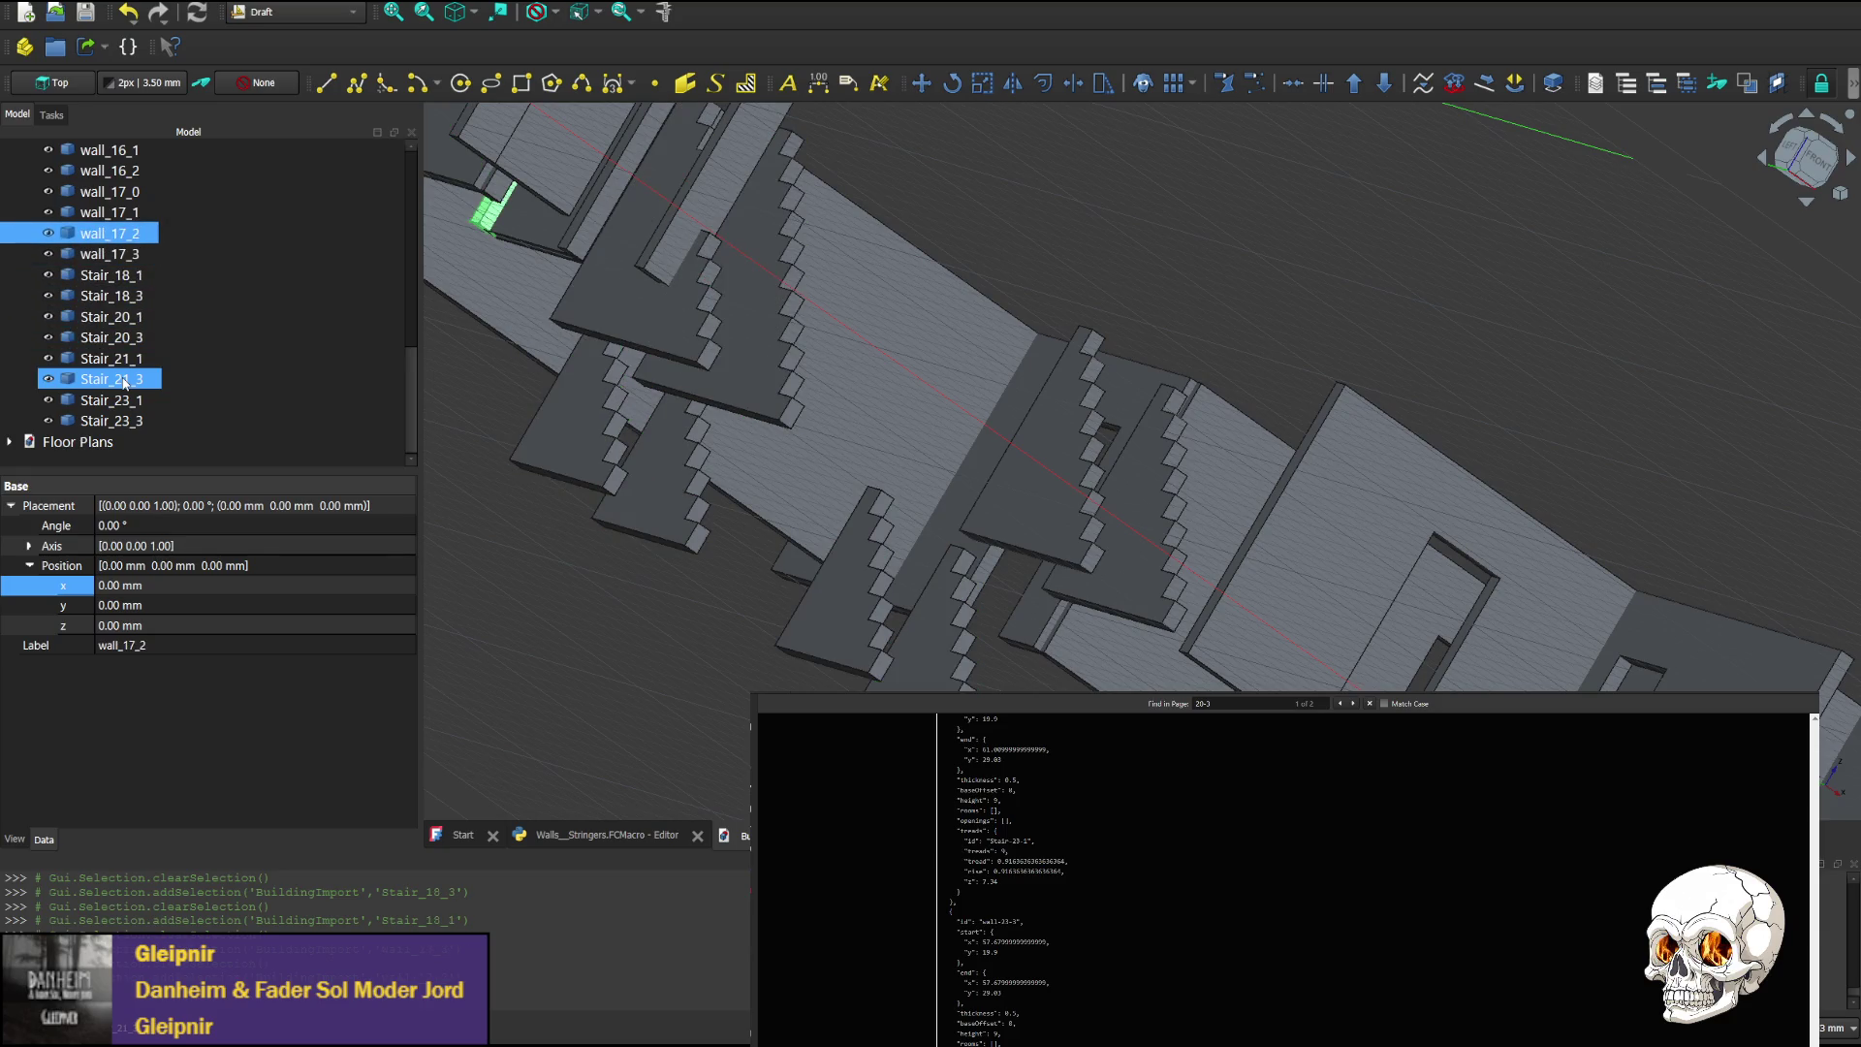
Set Stair_20_3's placement angle to 180° and view the stair run axonometrically
{"action": "left_click", "coordinate": [107, 532]}
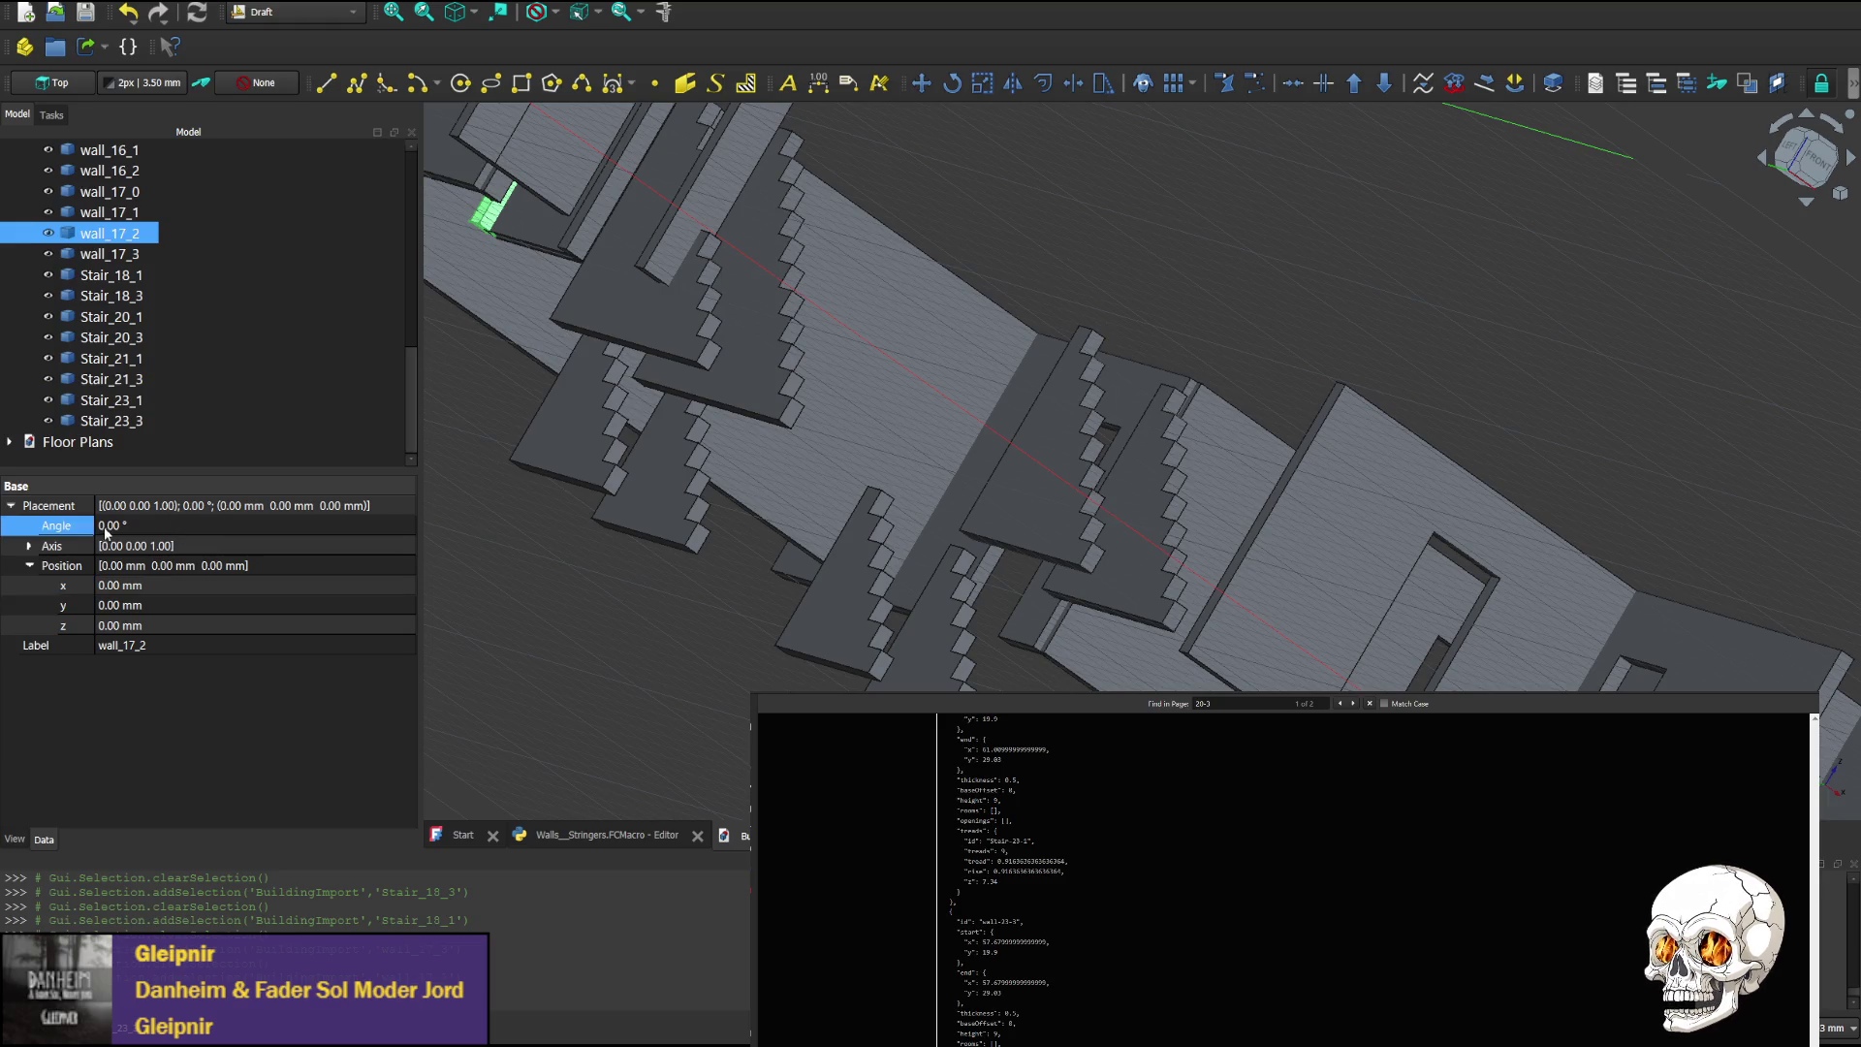
{"action": "left_click", "coordinate": [141, 528]}
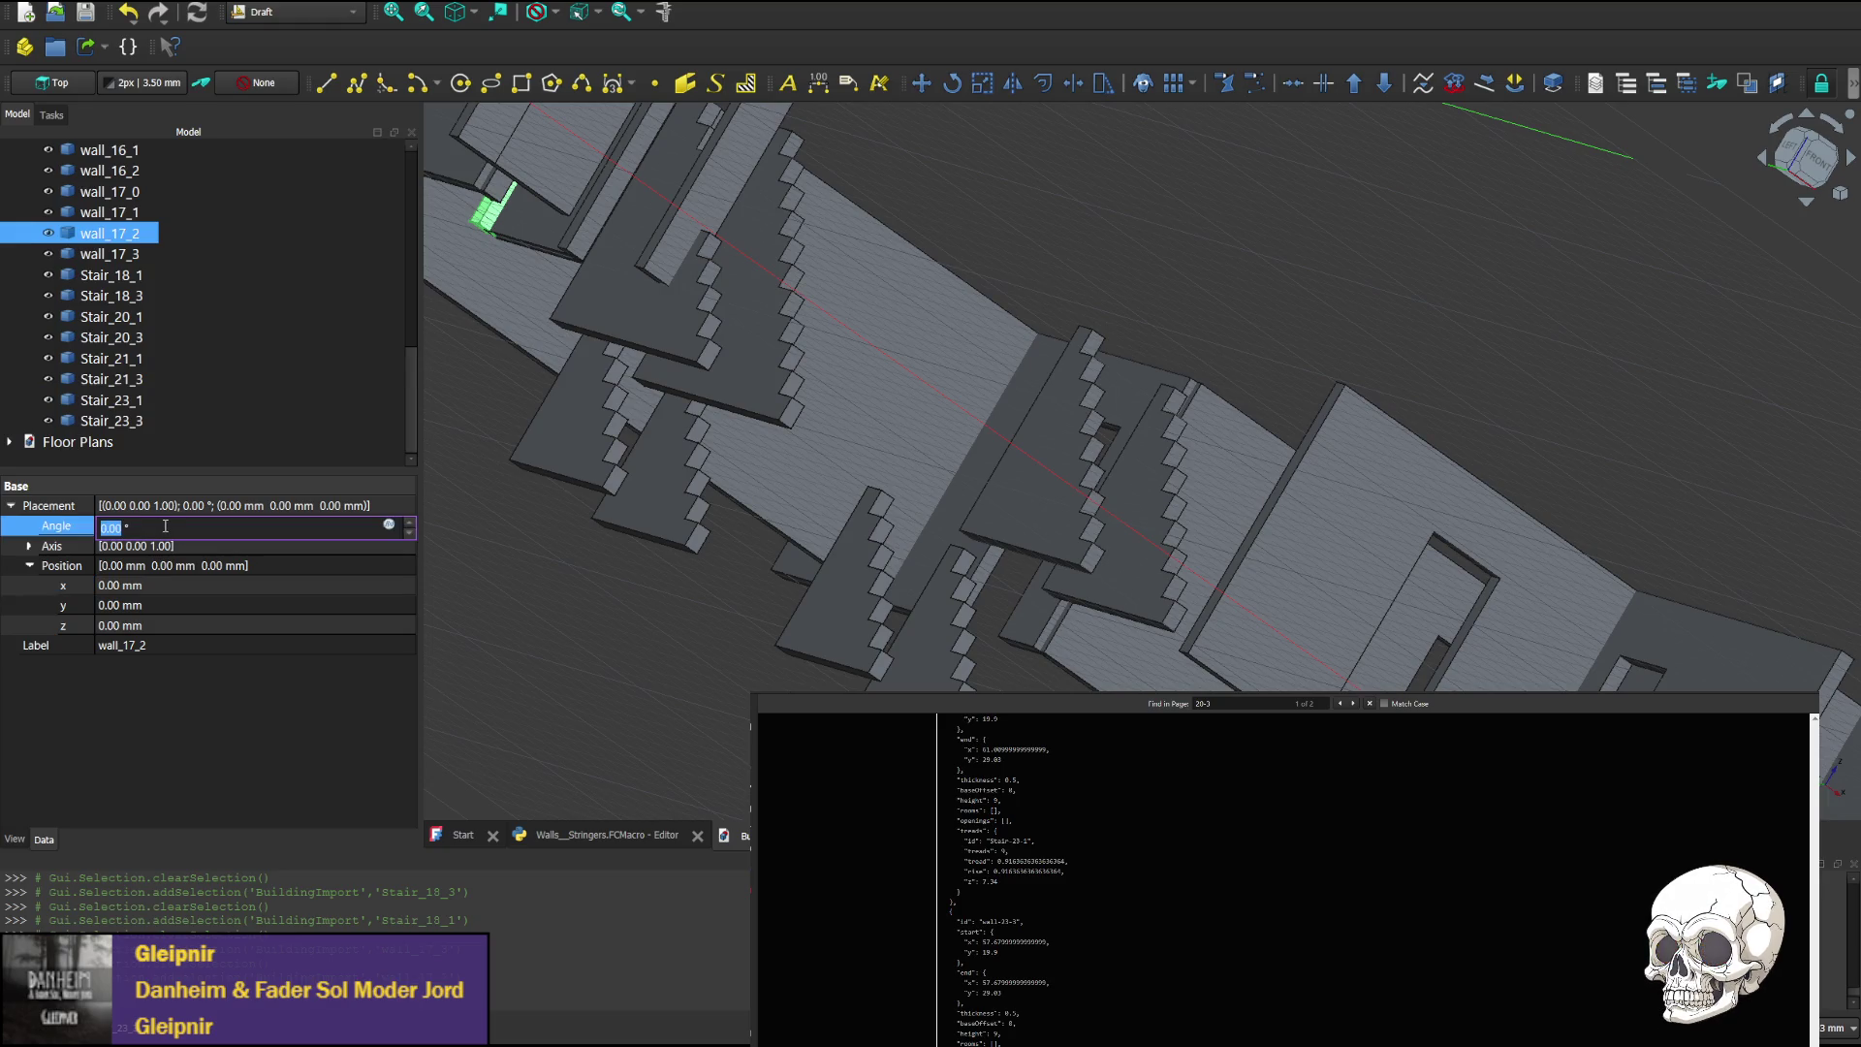
{"action": "left_click", "coordinate": [115, 337]}
{"action": "left_click", "coordinate": [227, 531]}
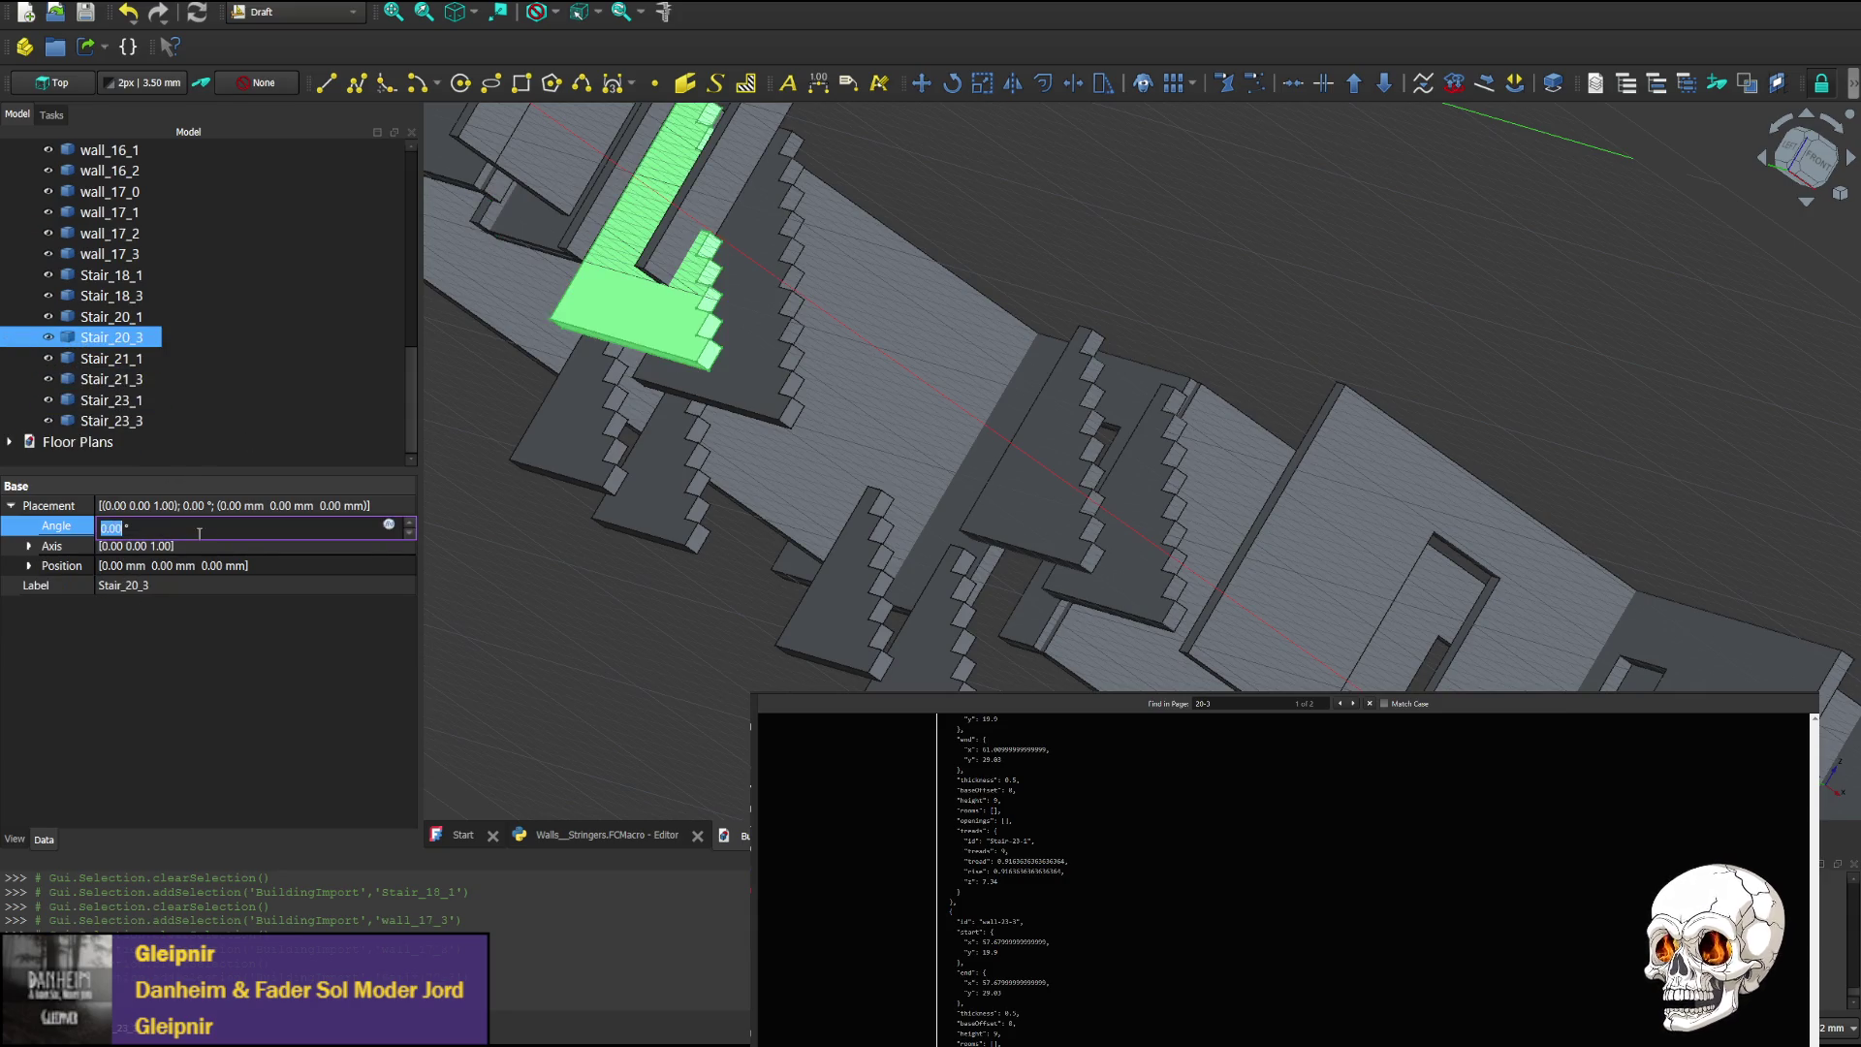
{"action": "type", "text": "180"}
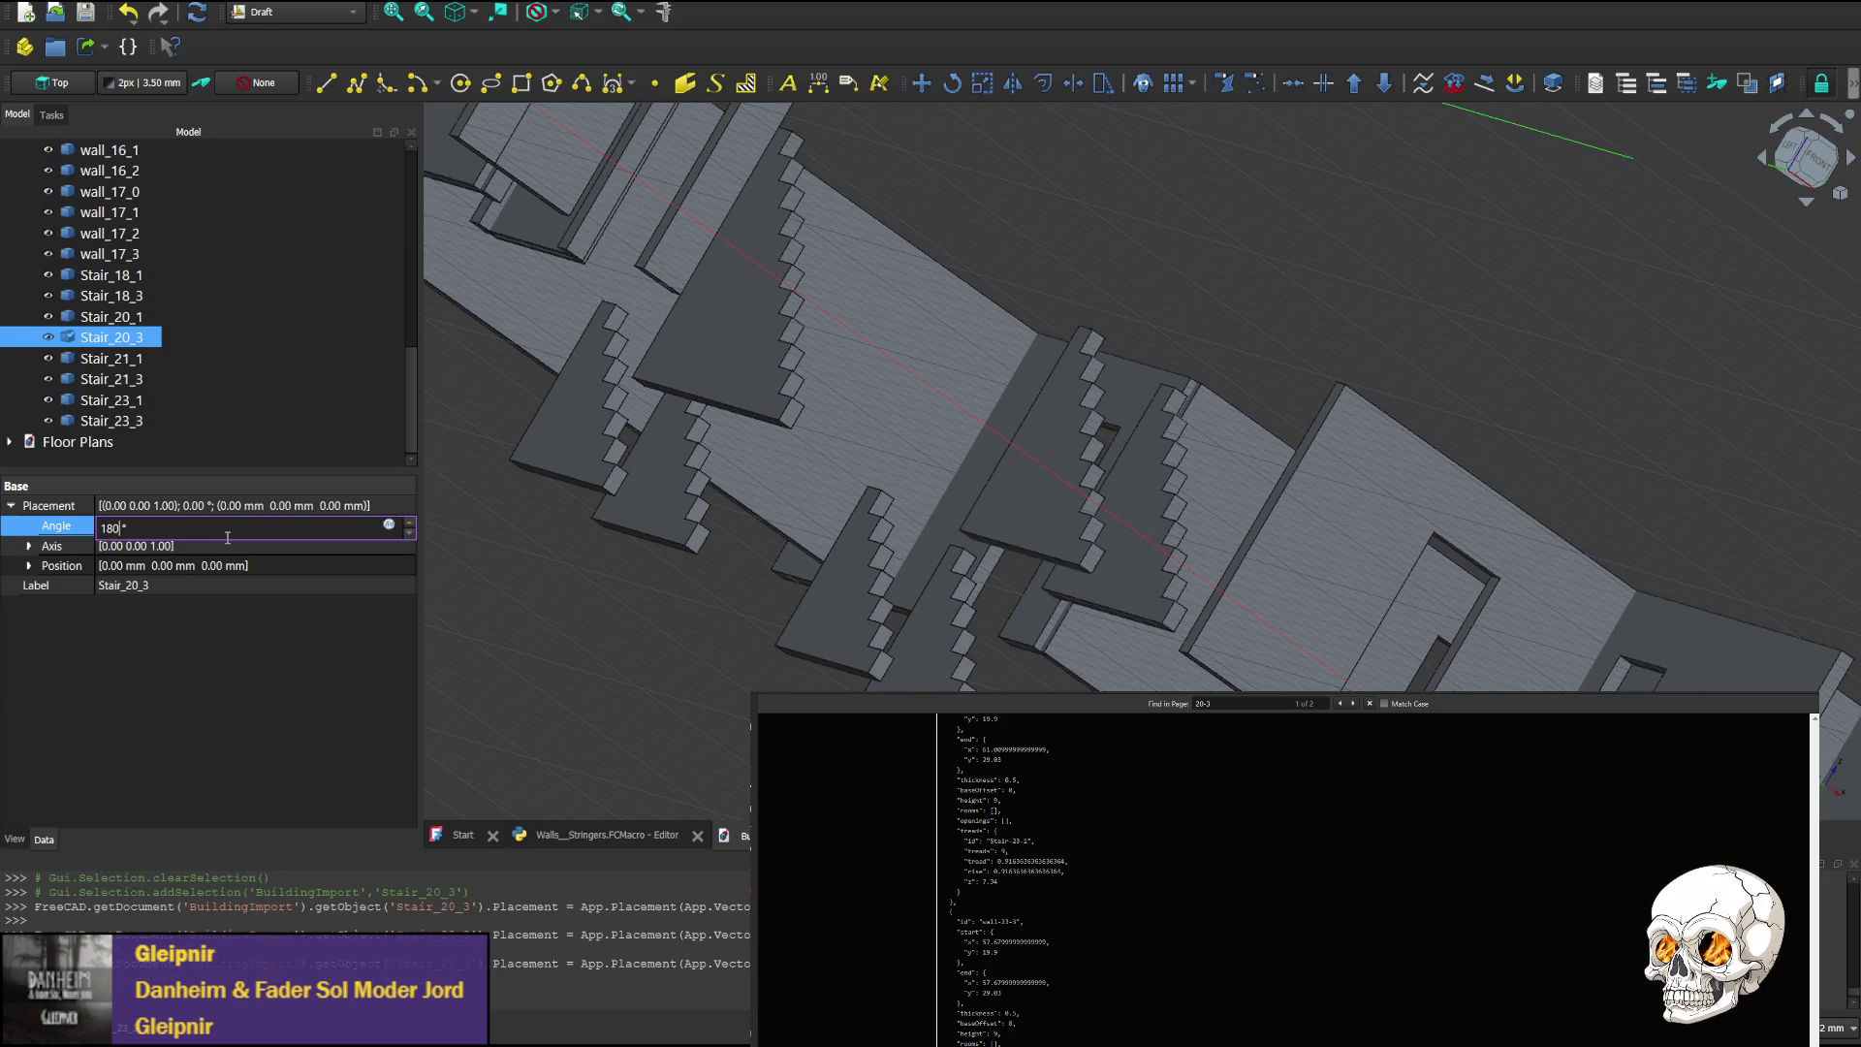
{"action": "key", "text": "Return"}
{"action": "scroll", "coordinate": [997, 165], "scroll_direction": "down", "scroll_amount": 5}
{"action": "middle_click_drag", "start_coordinate": [1197, 187], "coordinate": [1071, 479]}
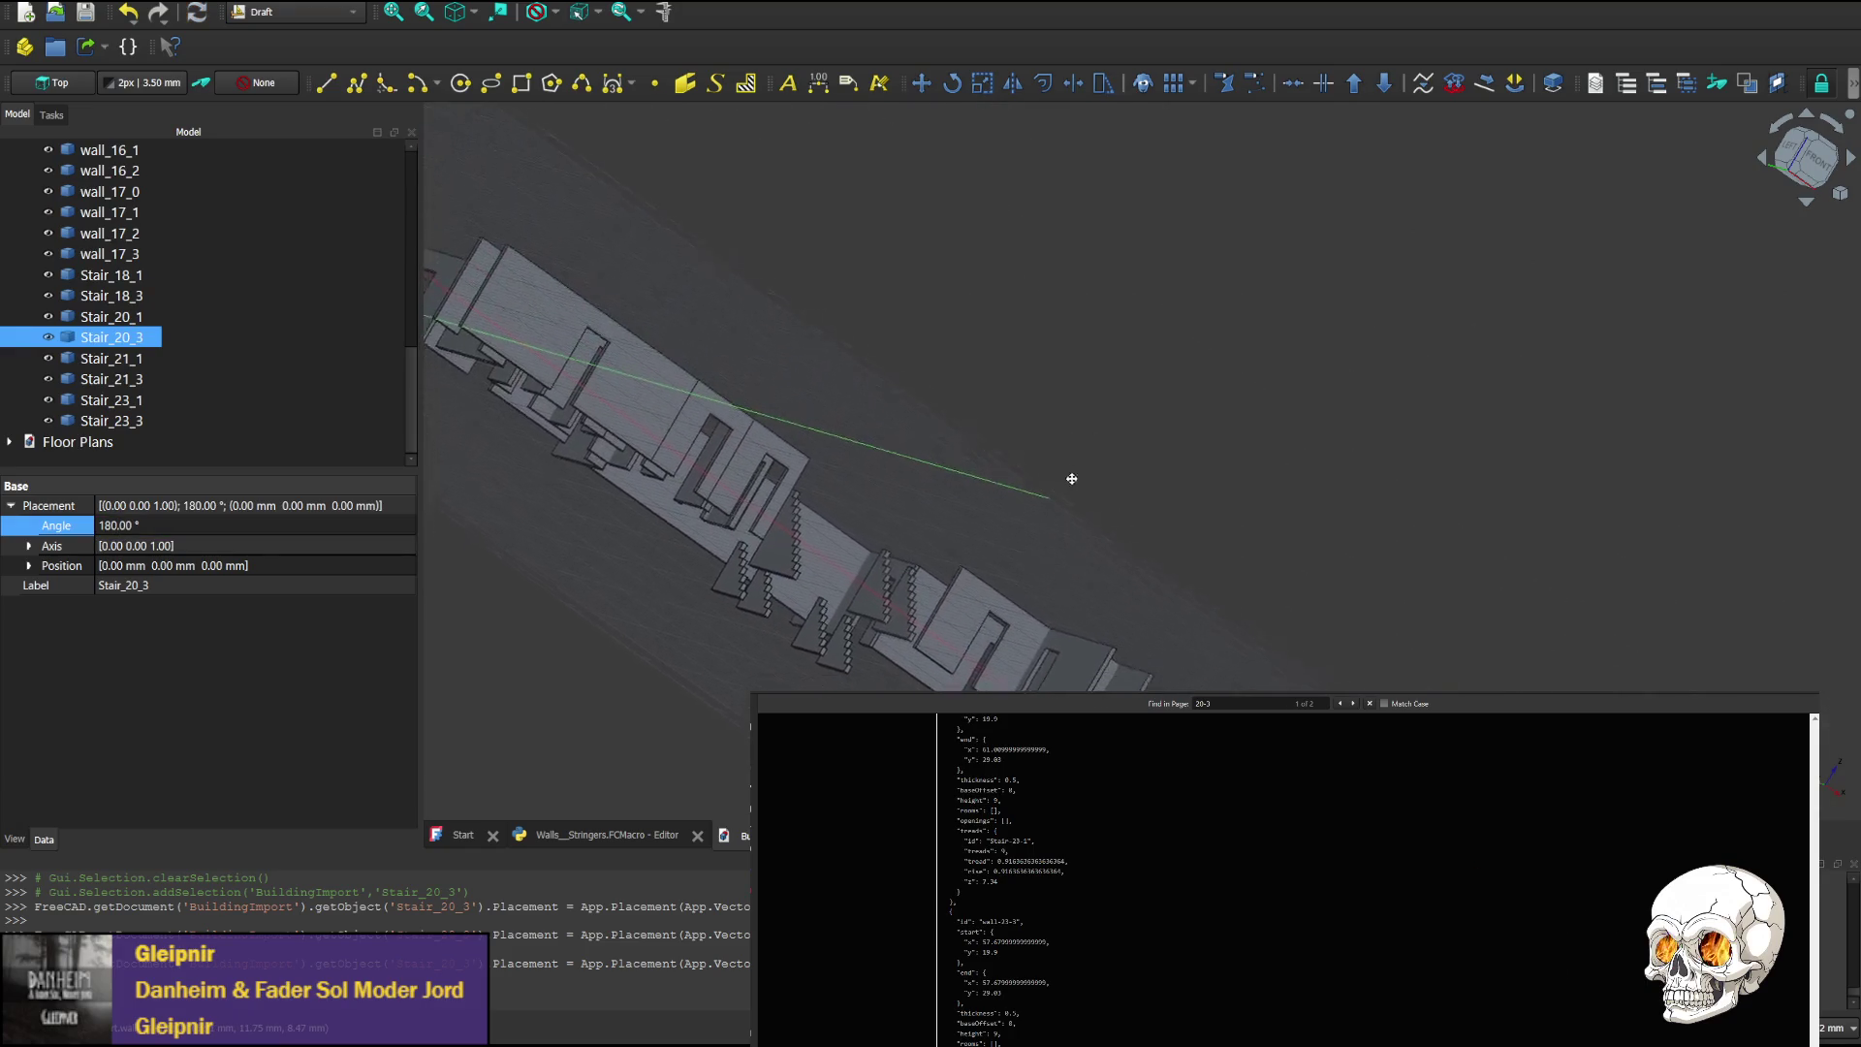
{"action": "scroll", "coordinate": [1025, 439], "scroll_direction": "up", "scroll_amount": 2}
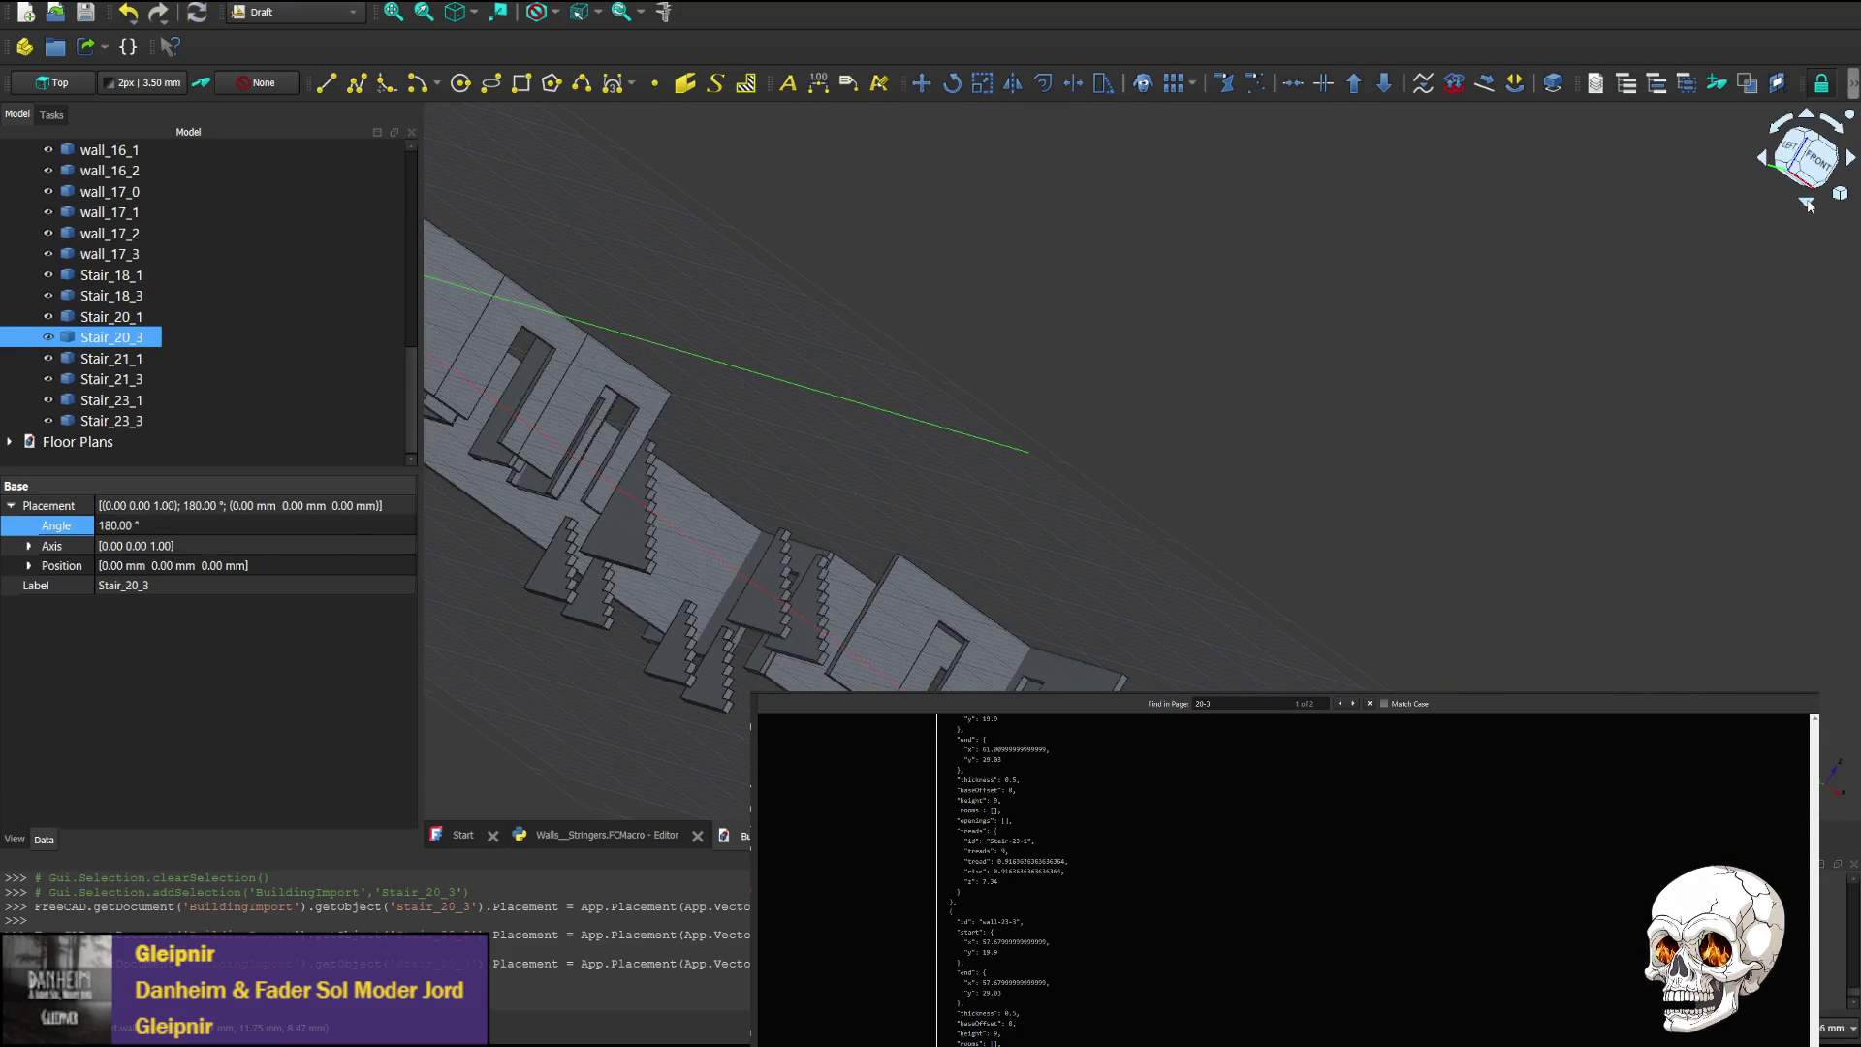
{"action": "left_click", "coordinate": [1805, 160]}
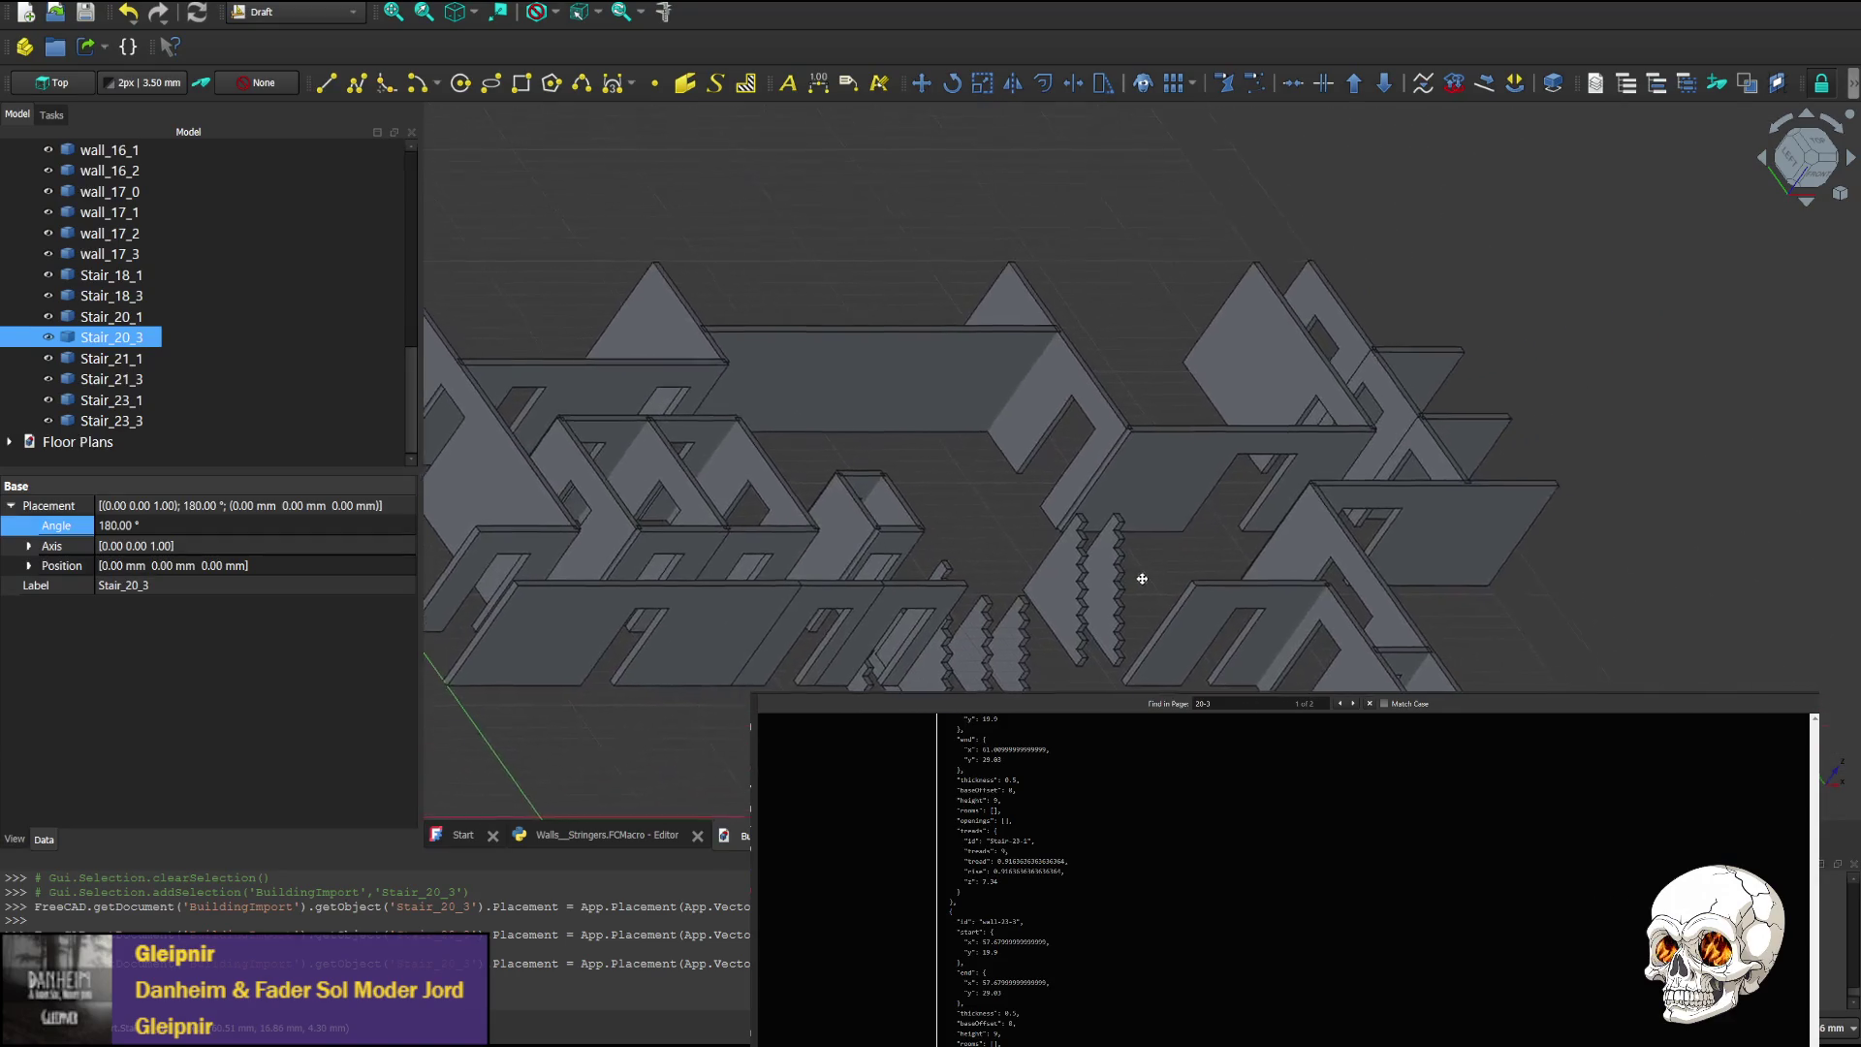
Change Stair_20_3's angle to 0°, trying other spin-box values before leaving it at 0
{"action": "left_click", "coordinate": [122, 526]}
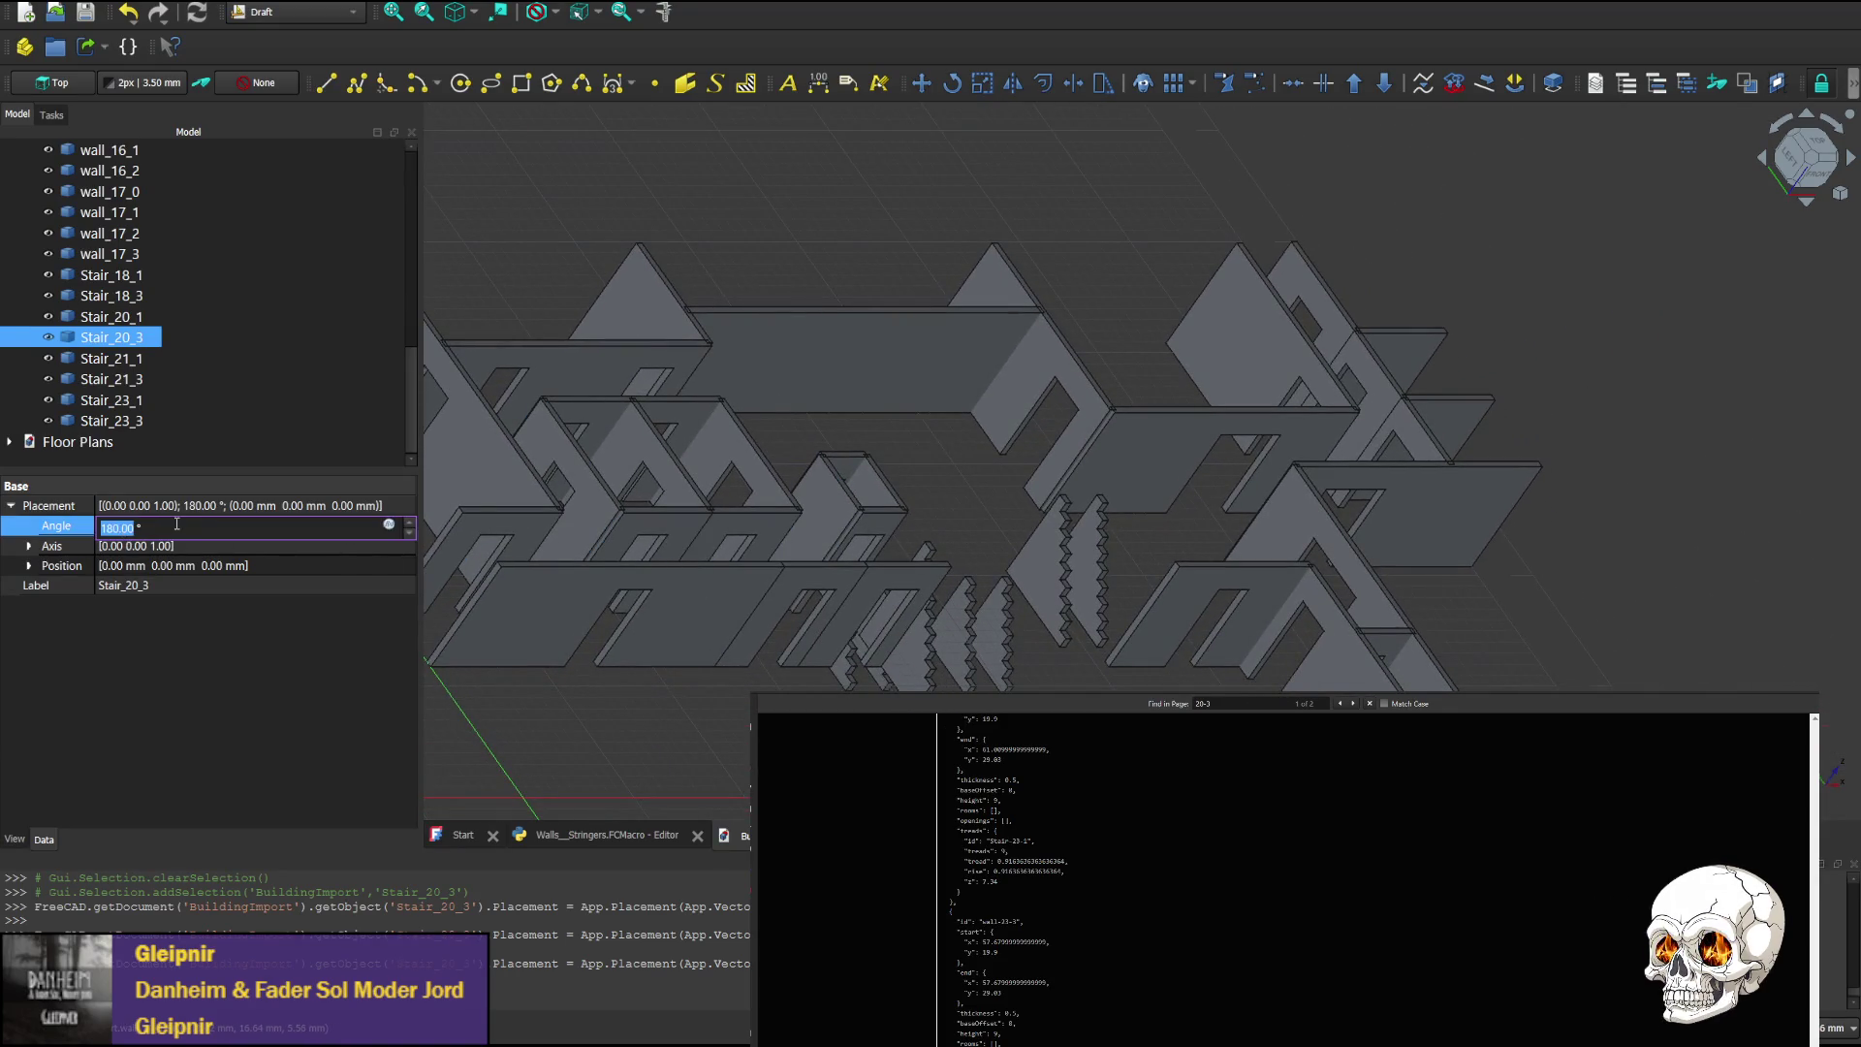
{"action": "type", "text": "0"}
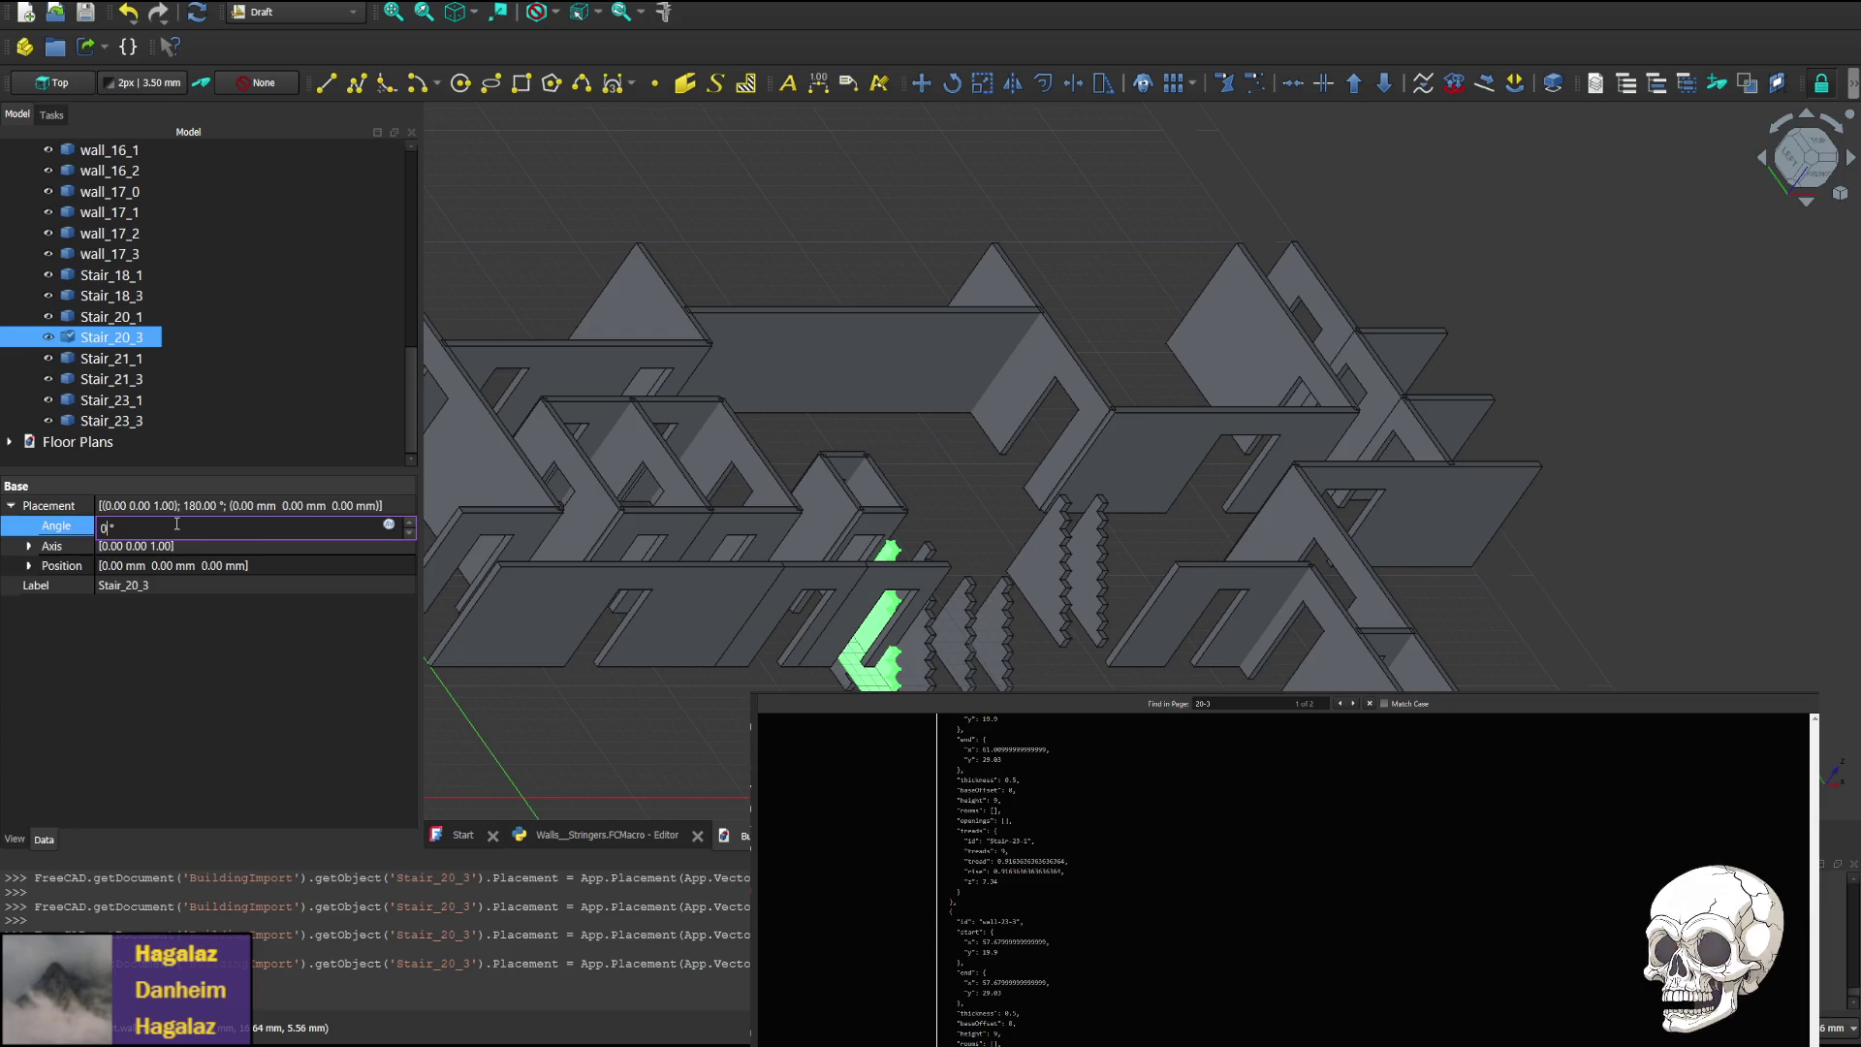
{"action": "scroll", "coordinate": [177, 523], "scroll_direction": "up", "scroll_amount": 7}
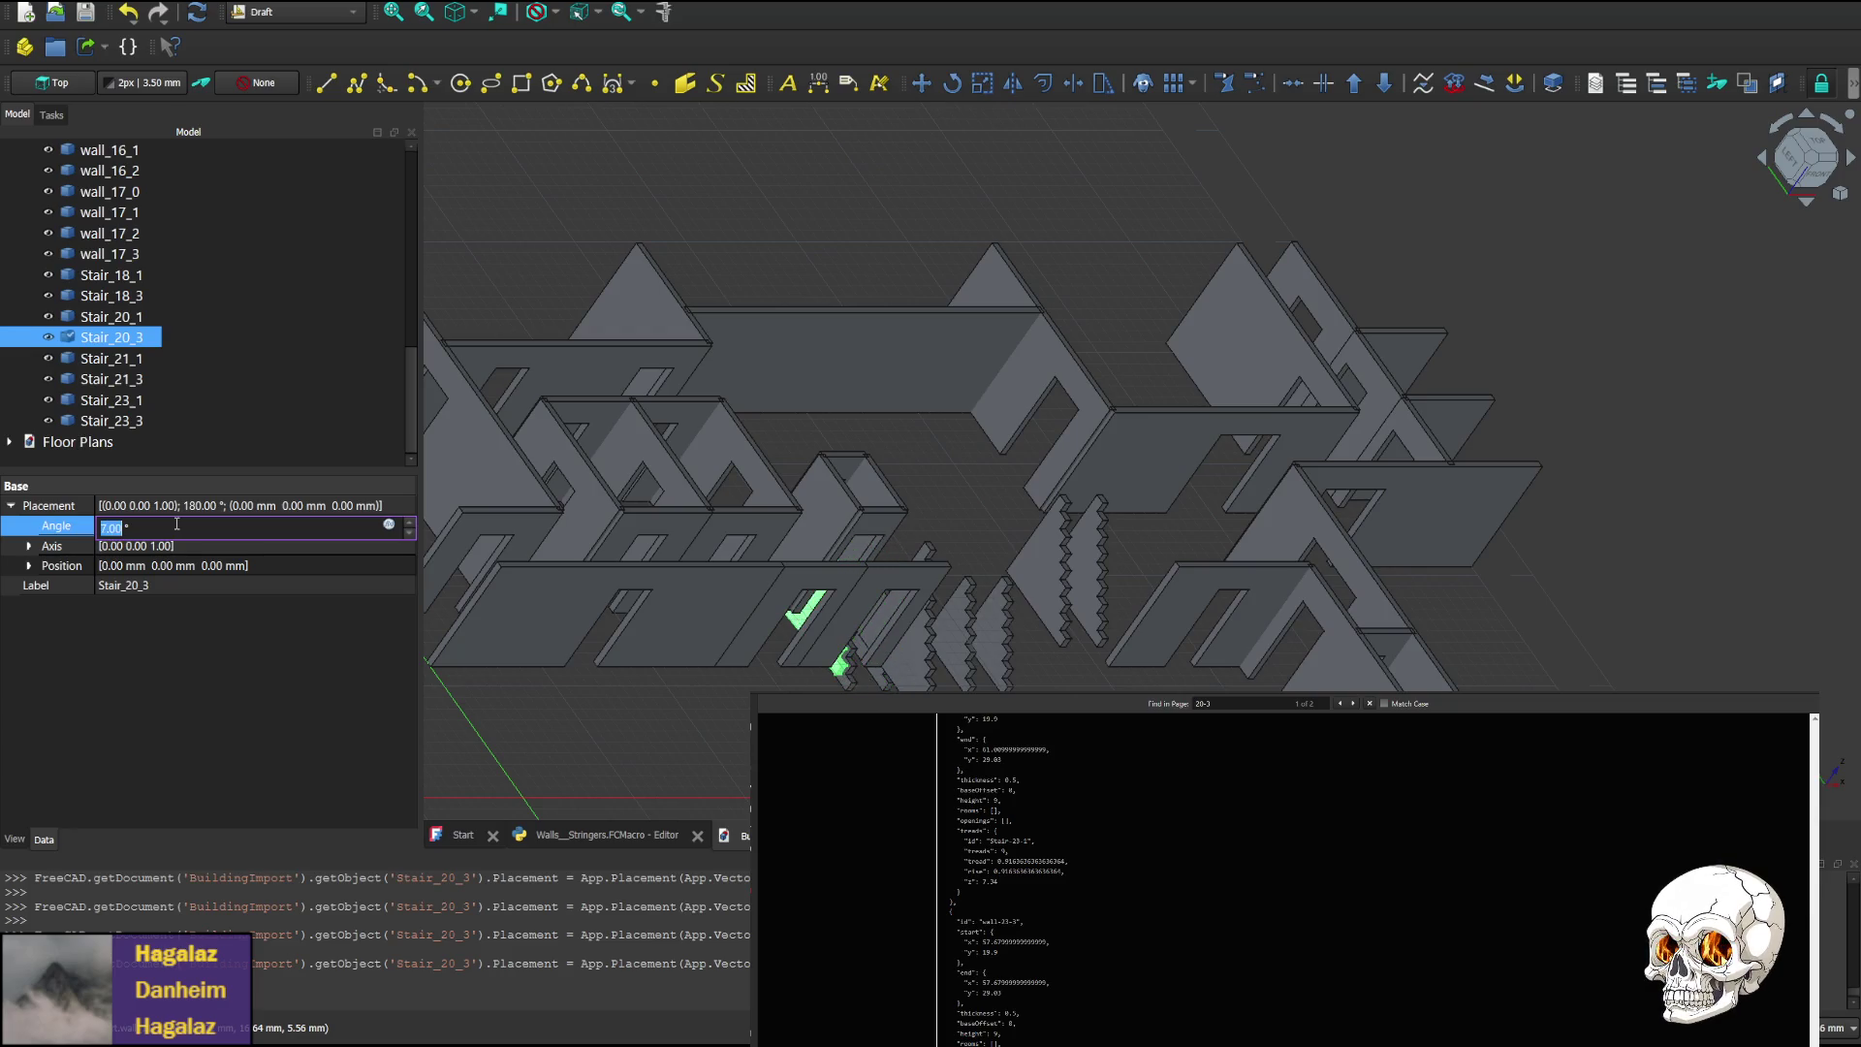
{"action": "scroll", "coordinate": [176, 523], "scroll_direction": "up", "scroll_amount": 20}
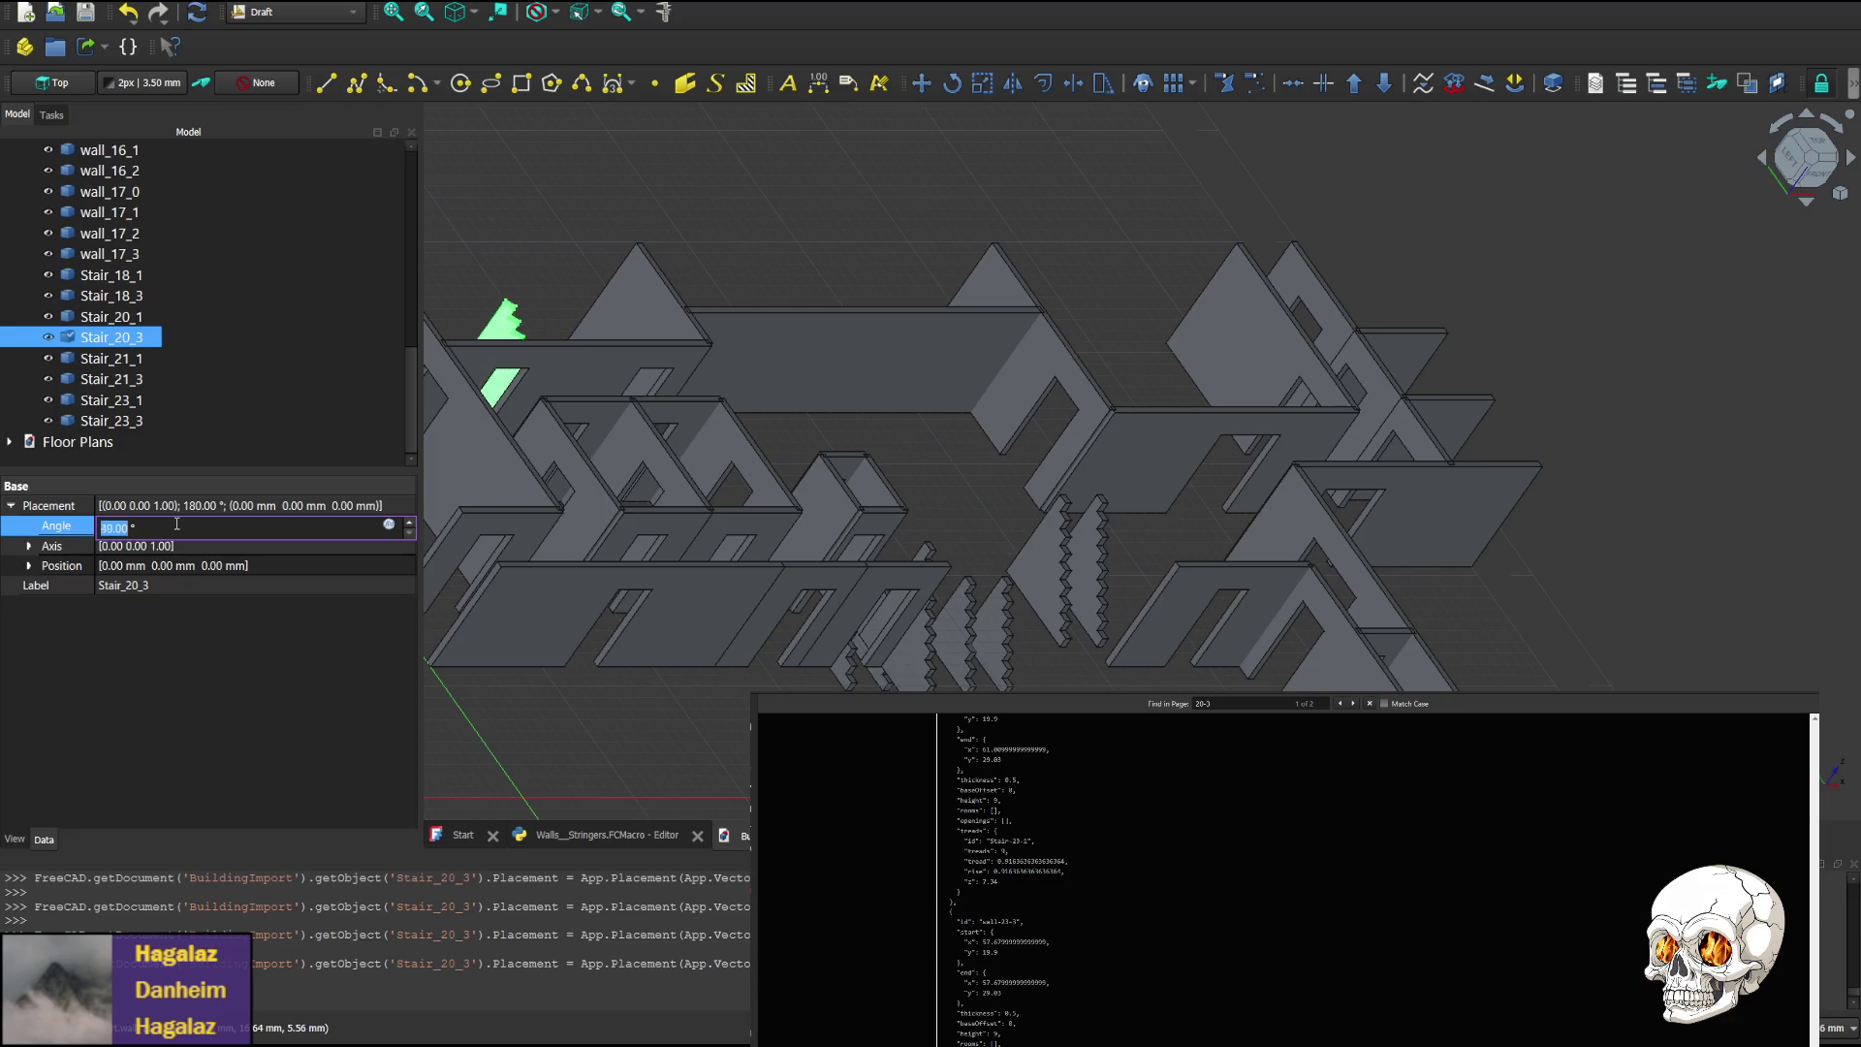
{"action": "scroll", "coordinate": [176, 523], "scroll_direction": "up", "scroll_amount": 10}
{"action": "scroll", "coordinate": [177, 523], "scroll_direction": "down", "scroll_amount": 20}
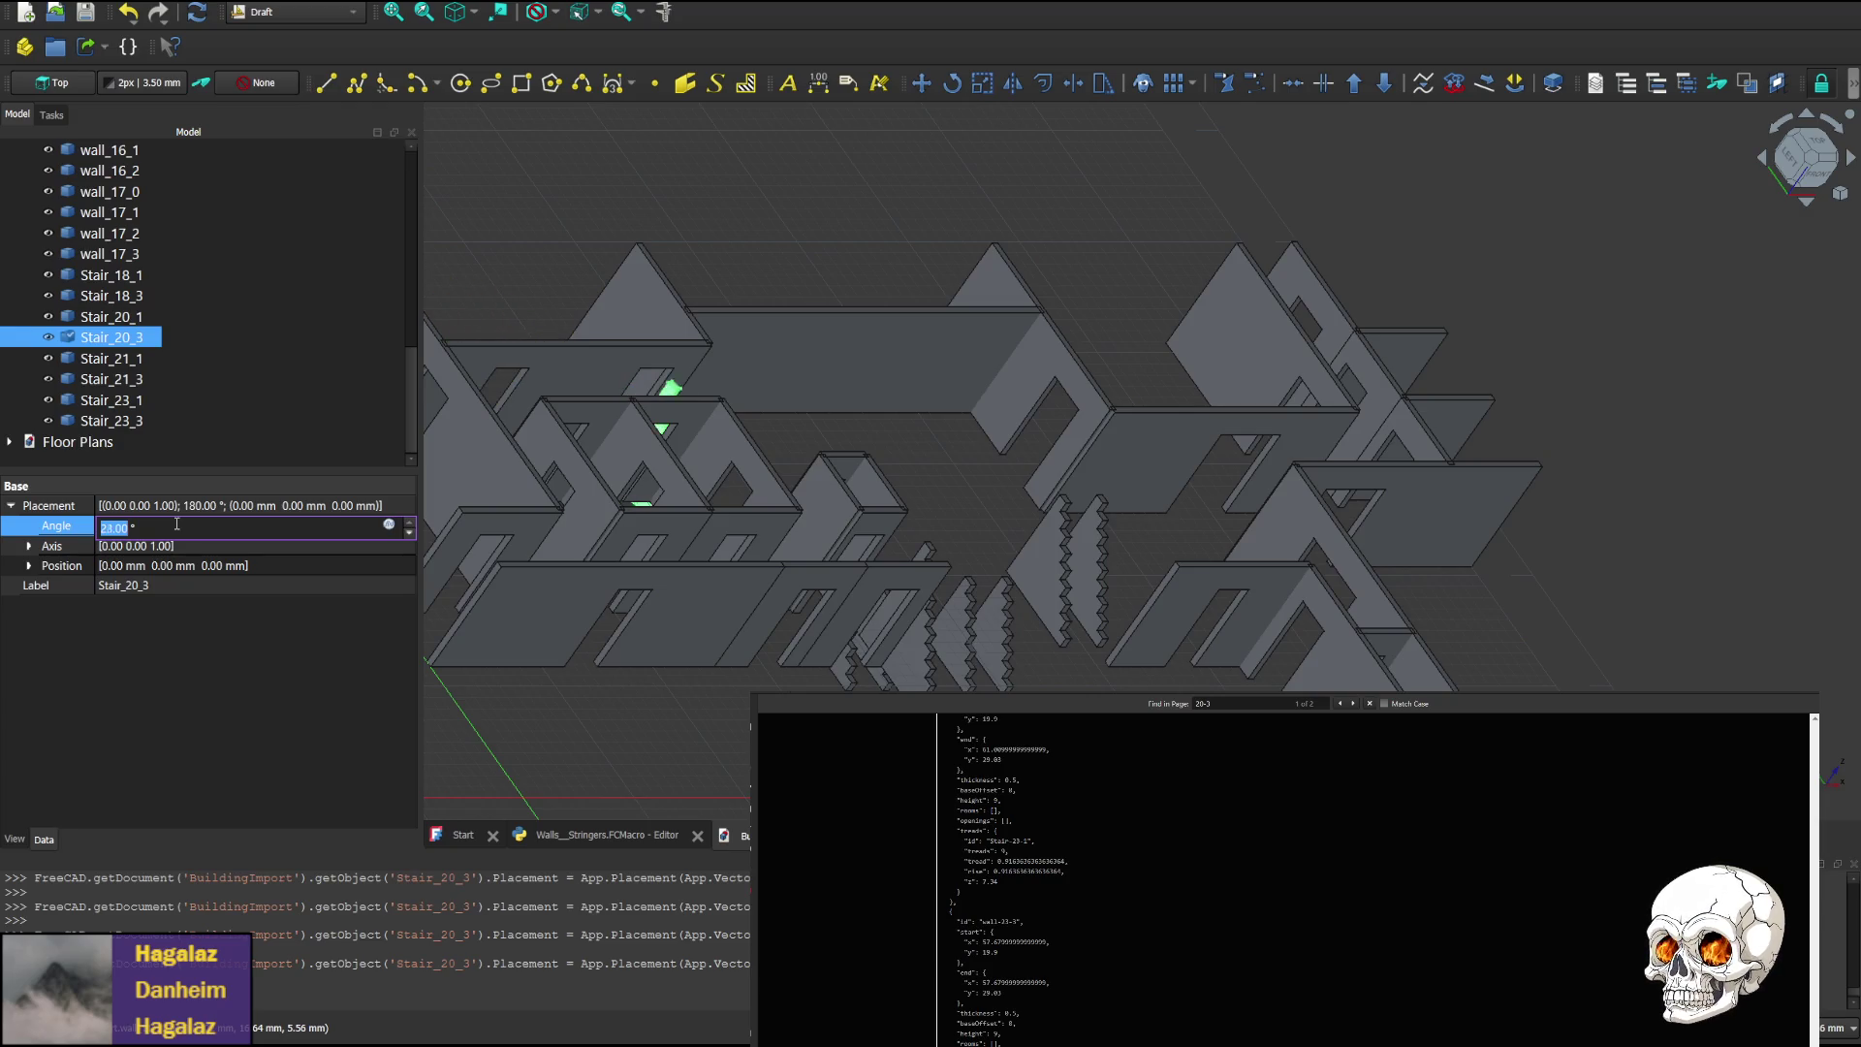
{"action": "scroll", "coordinate": [176, 524], "scroll_direction": "down", "scroll_amount": 20}
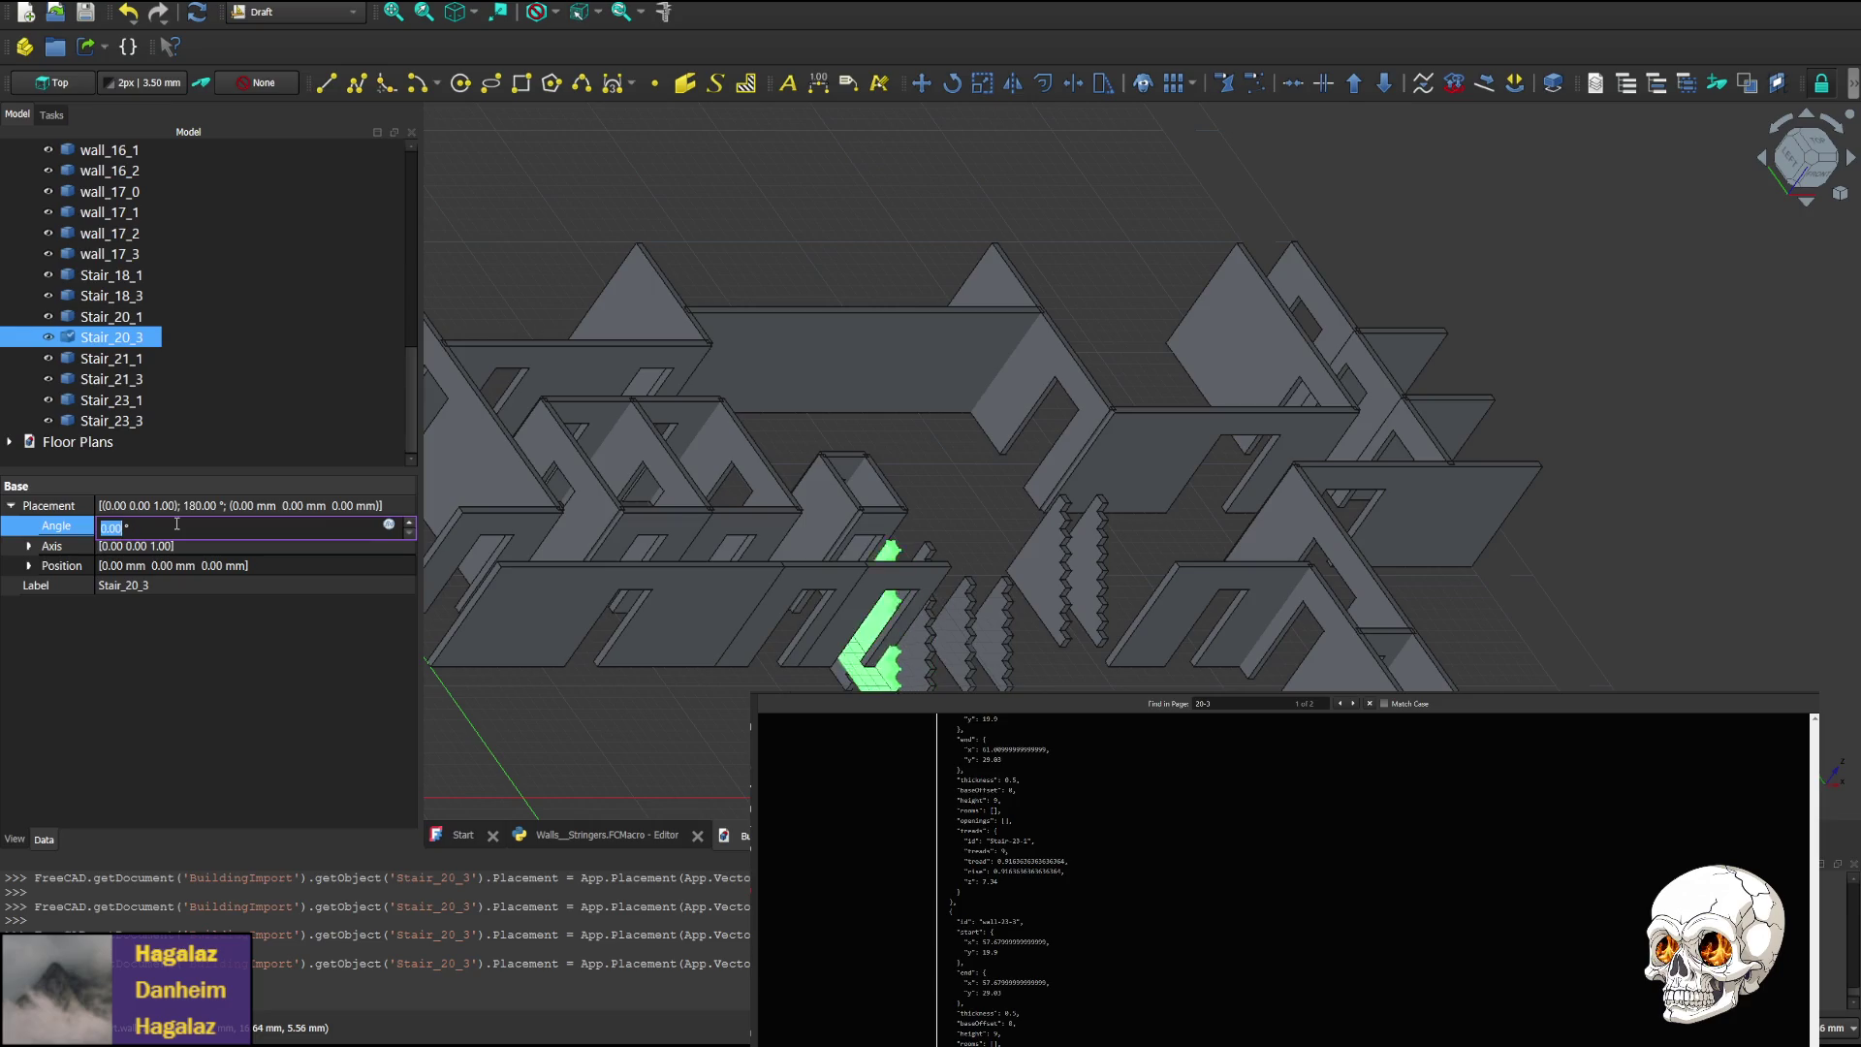
{"action": "scroll", "coordinate": [177, 524], "scroll_direction": "down", "scroll_amount": 1}
{"action": "scroll", "coordinate": [176, 524], "scroll_direction": "up", "scroll_amount": 1}
{"action": "scroll", "coordinate": [176, 523], "scroll_direction": "down", "scroll_amount": 1}
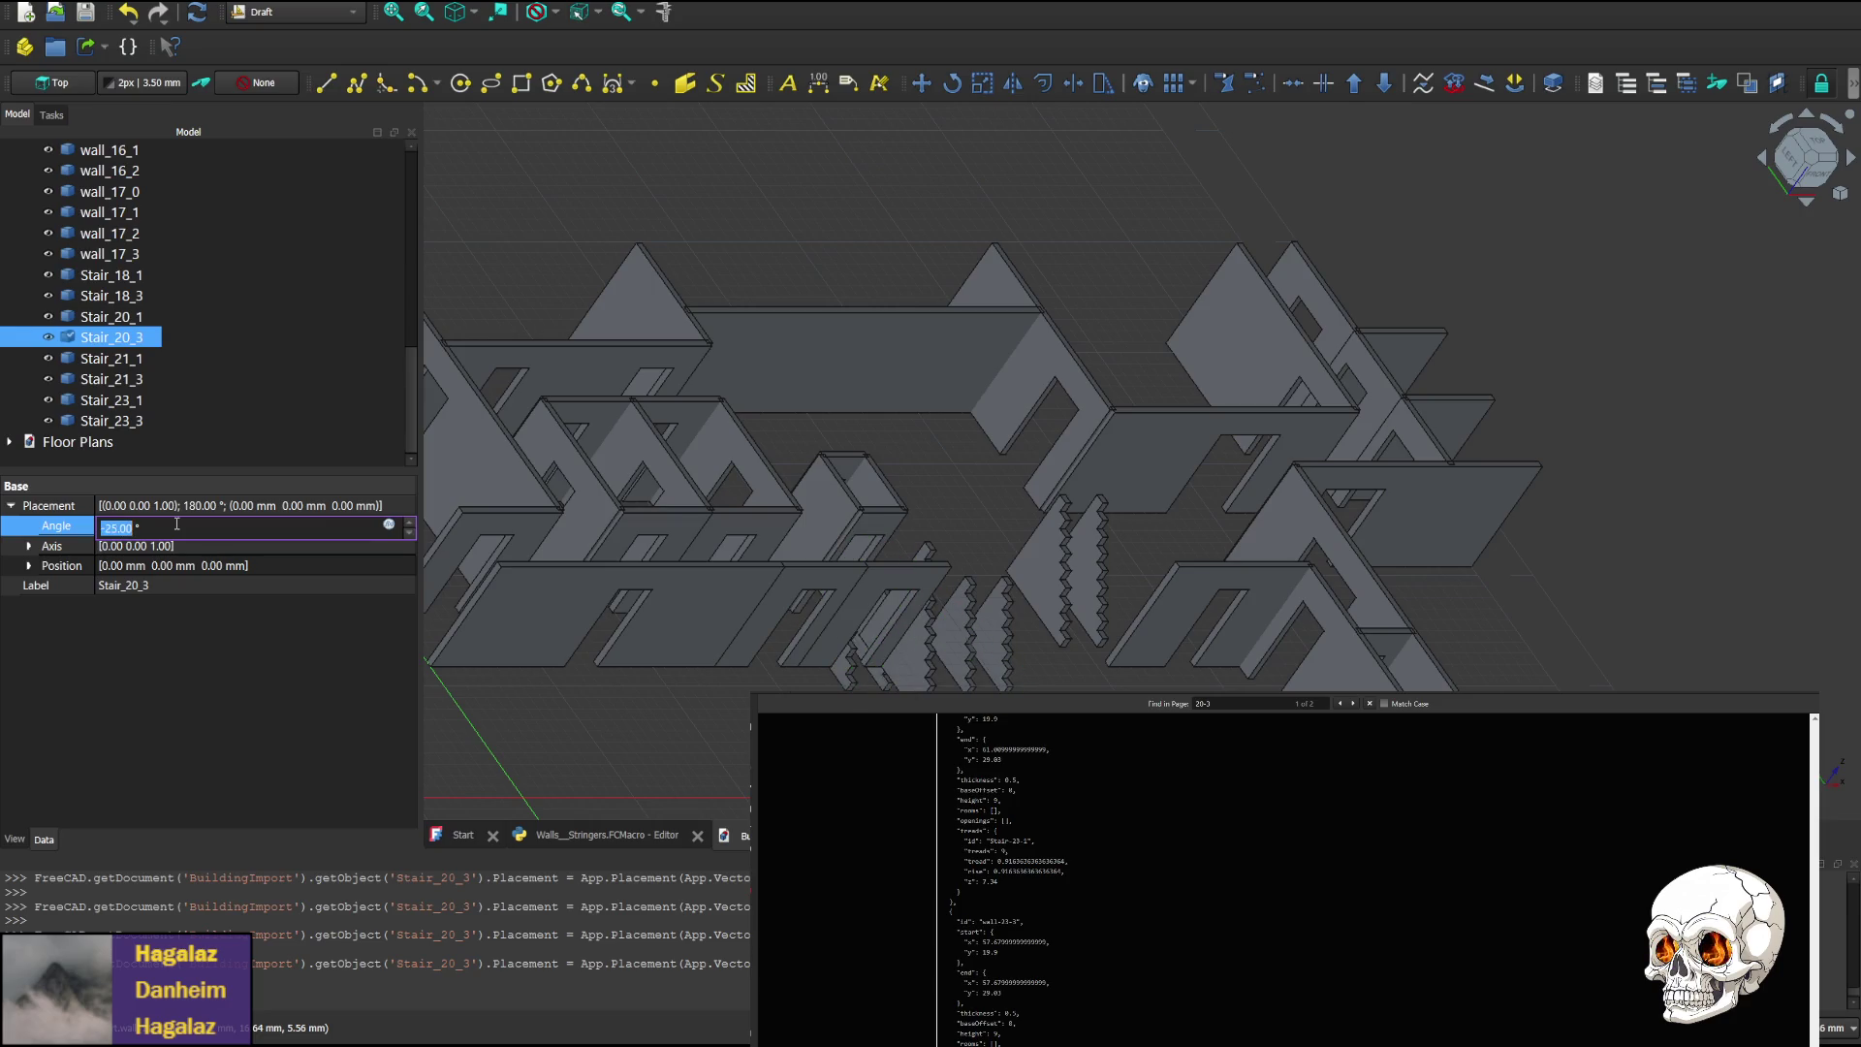
{"action": "scroll", "coordinate": [176, 523], "scroll_direction": "up", "scroll_amount": 20}
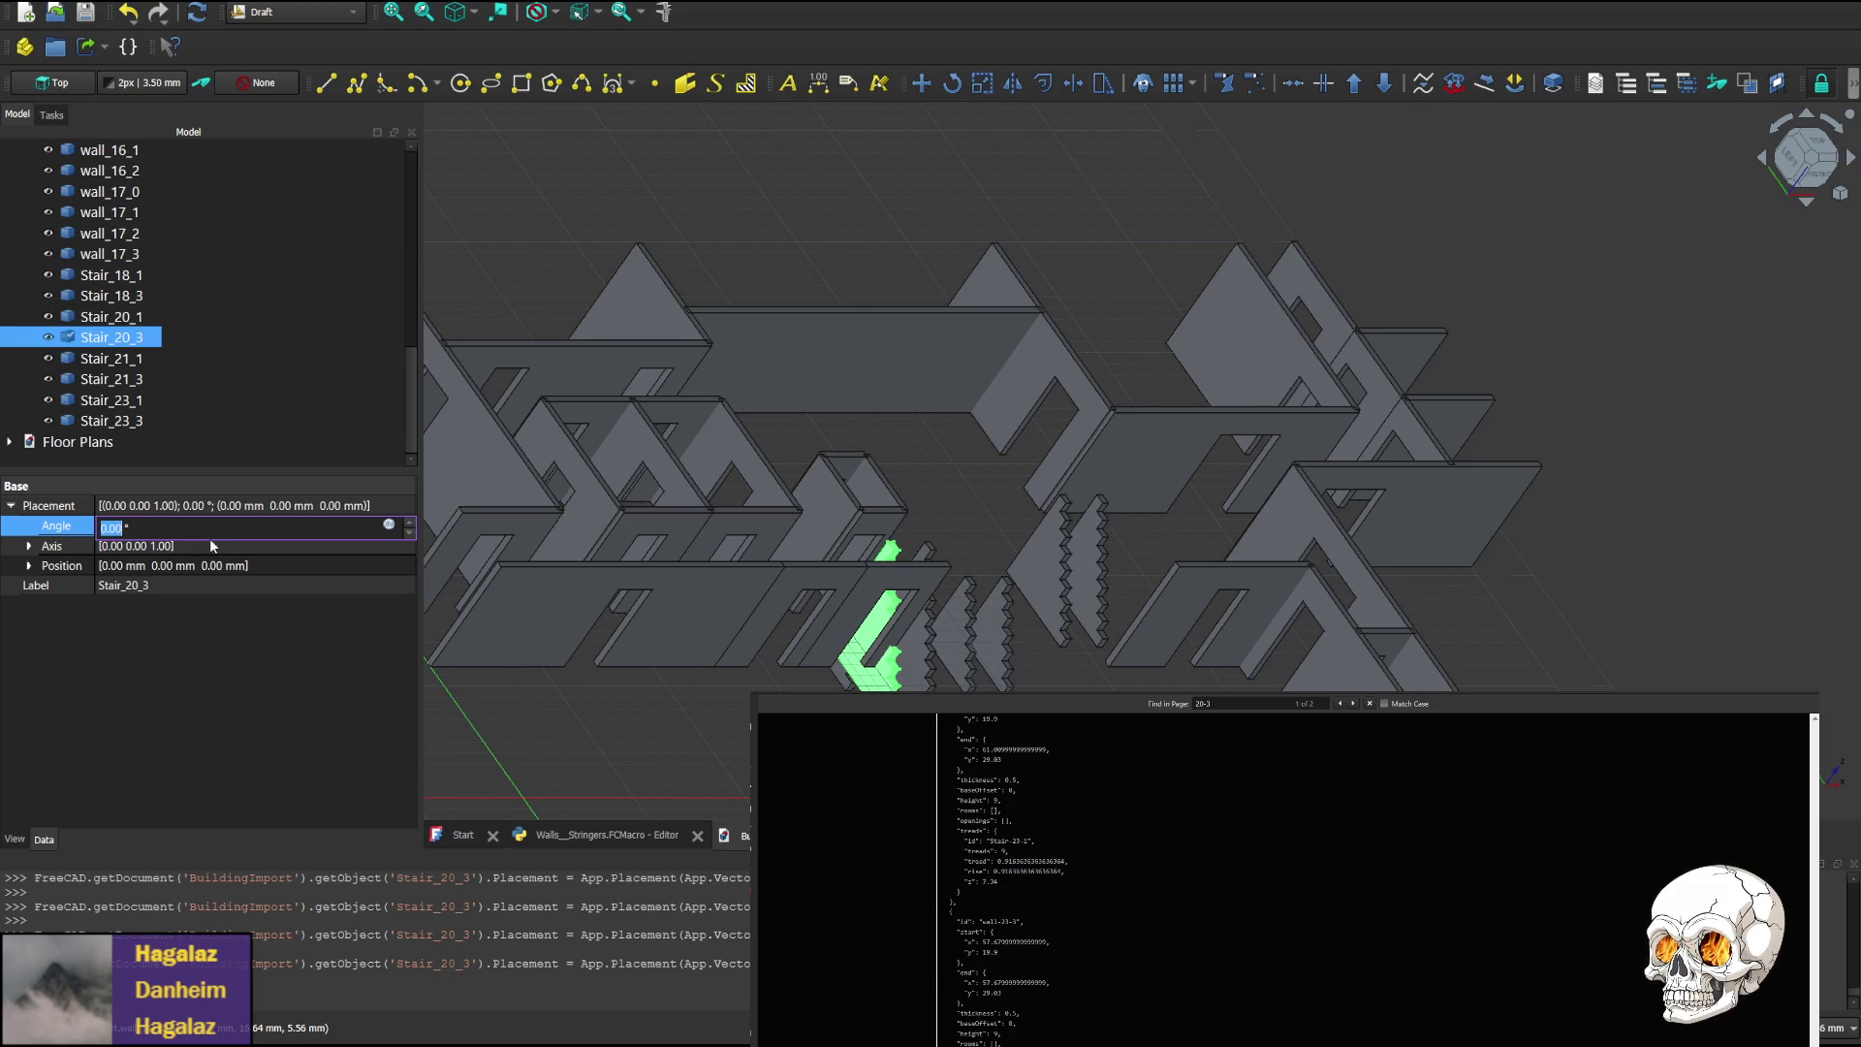
{"action": "left_click", "coordinate": [211, 546]}
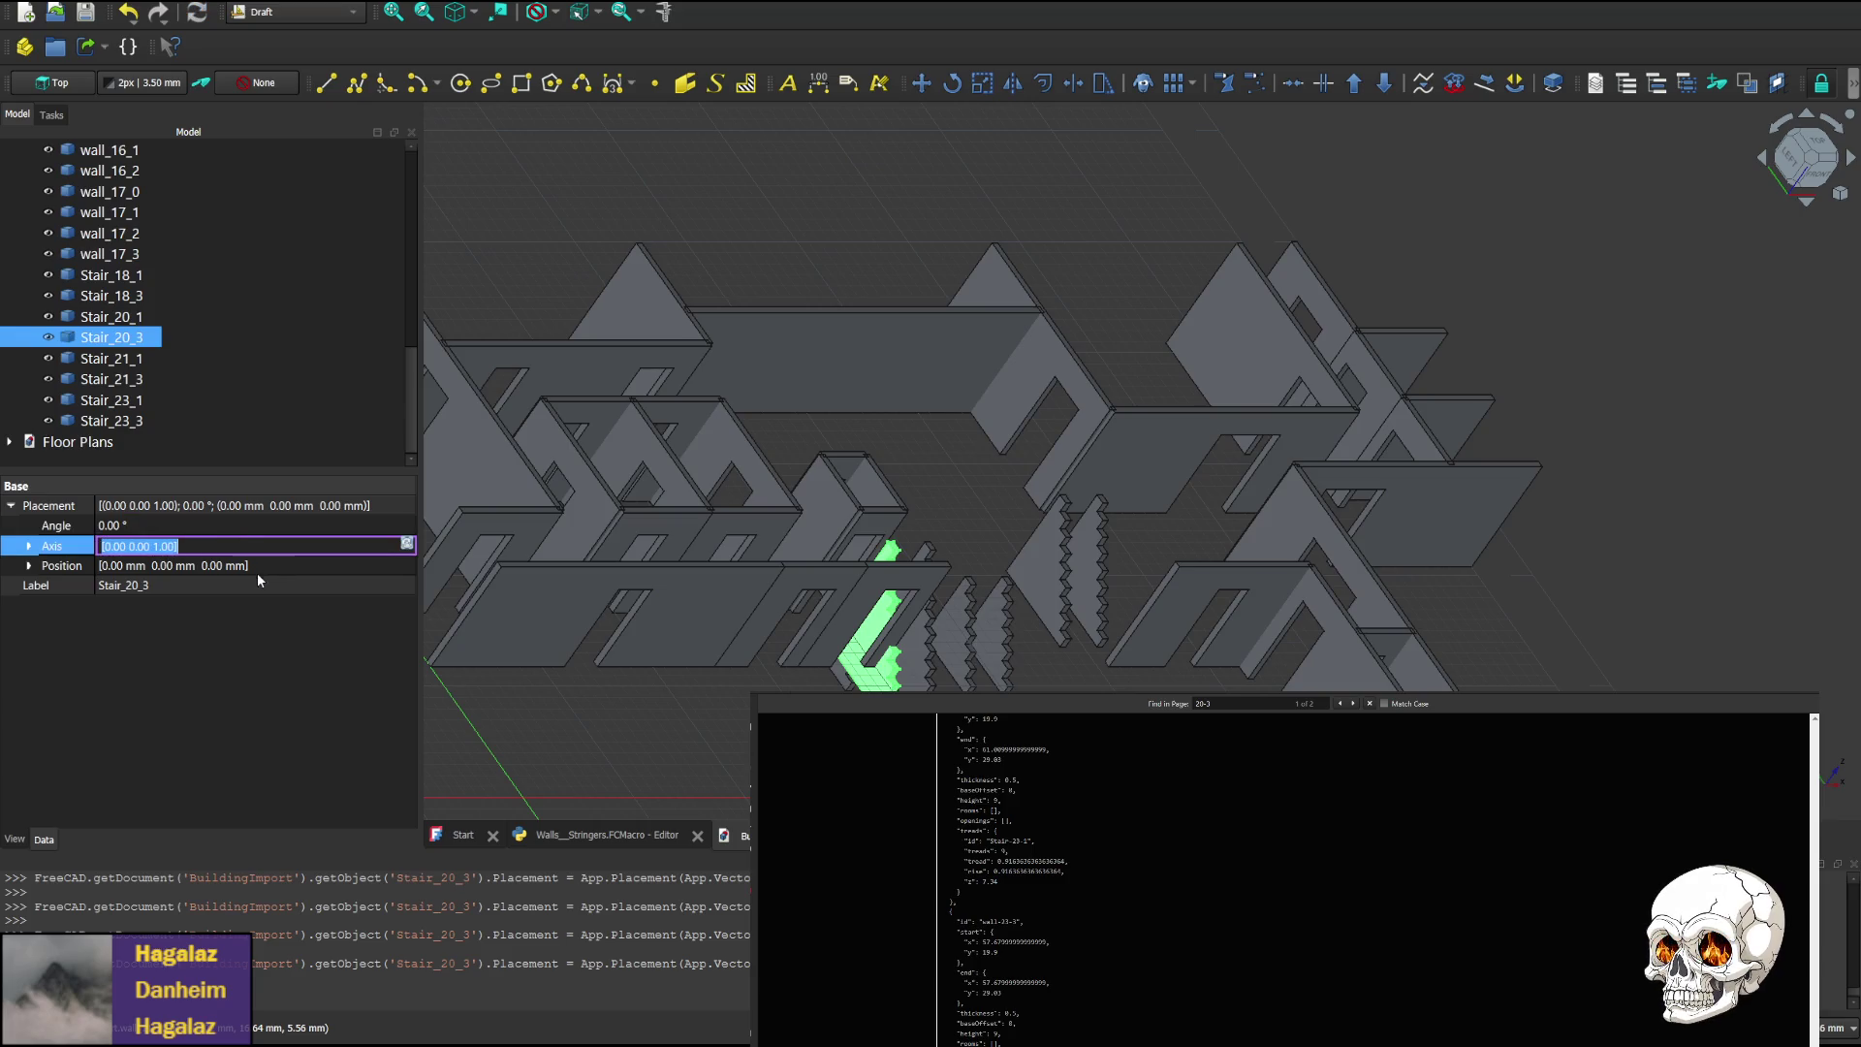
Leave the position value unchanged, delete Stair_20_3, and return to the Walls_Stringers macro code
{"action": "left_click", "coordinate": [221, 564]}
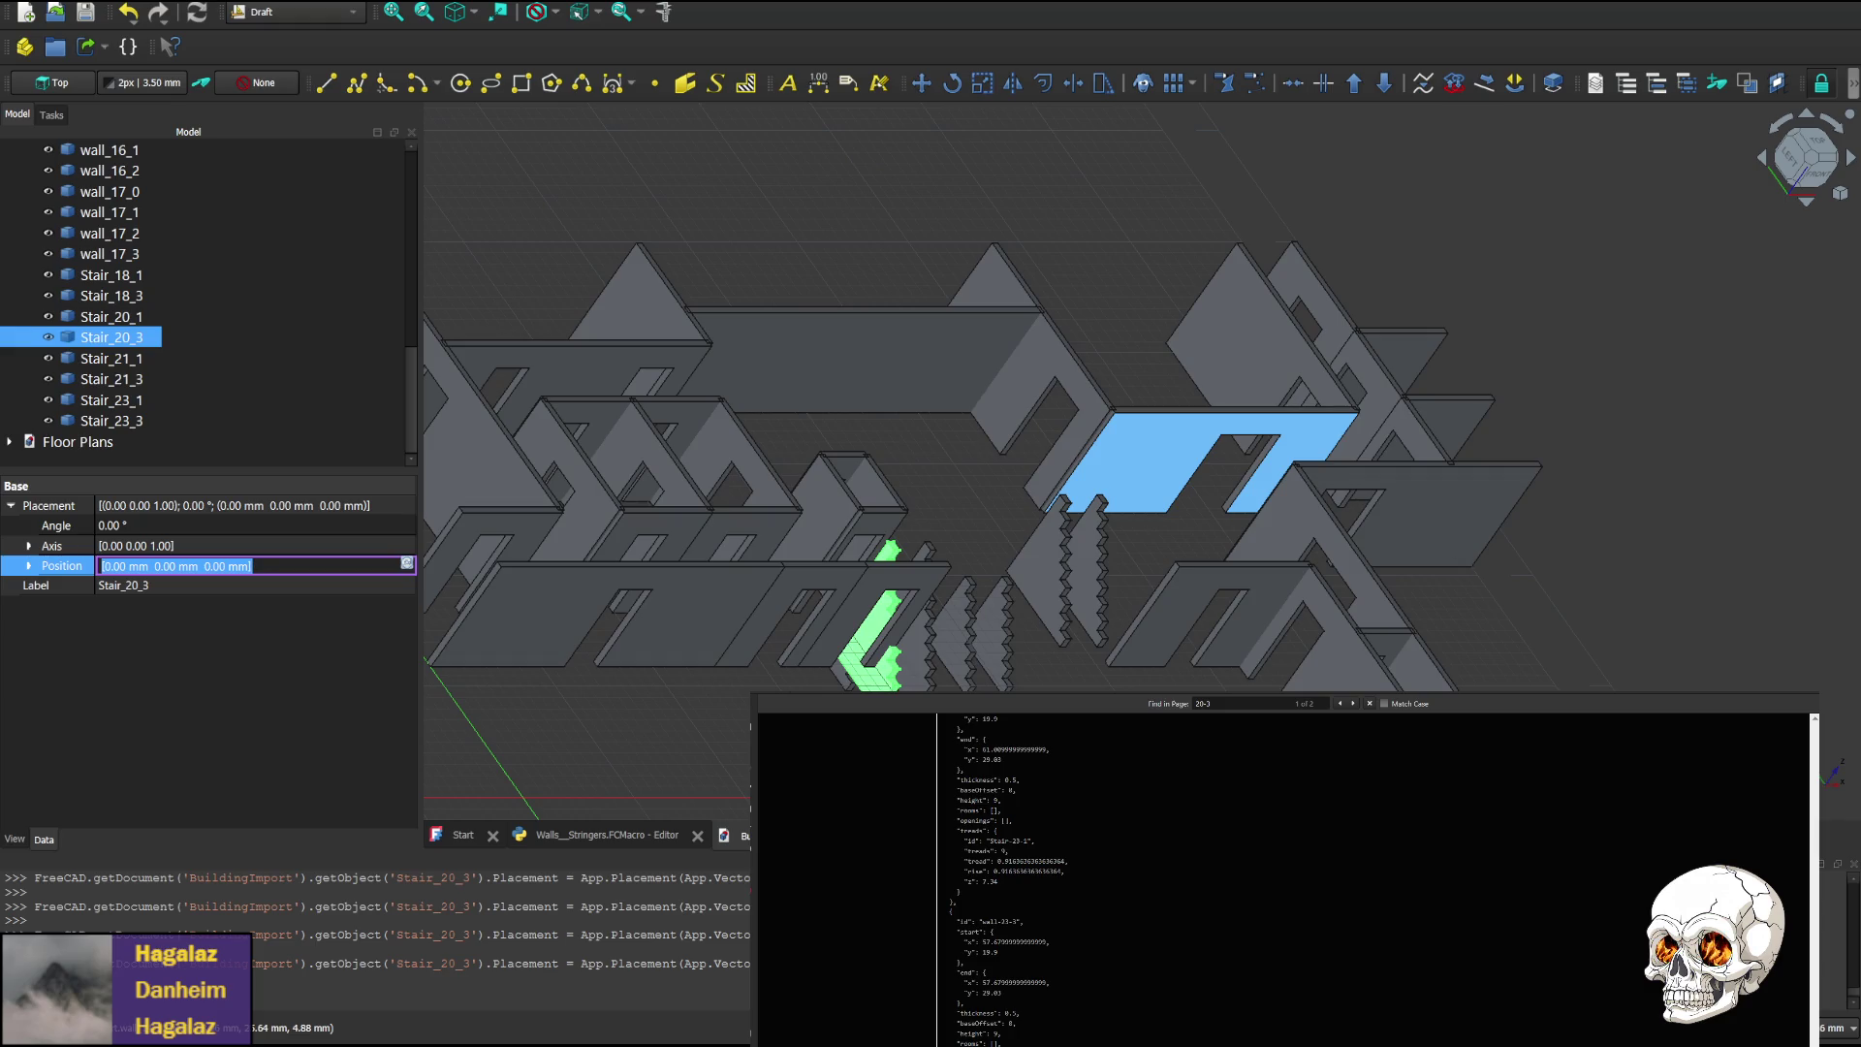
{"action": "key", "text": "Return"}
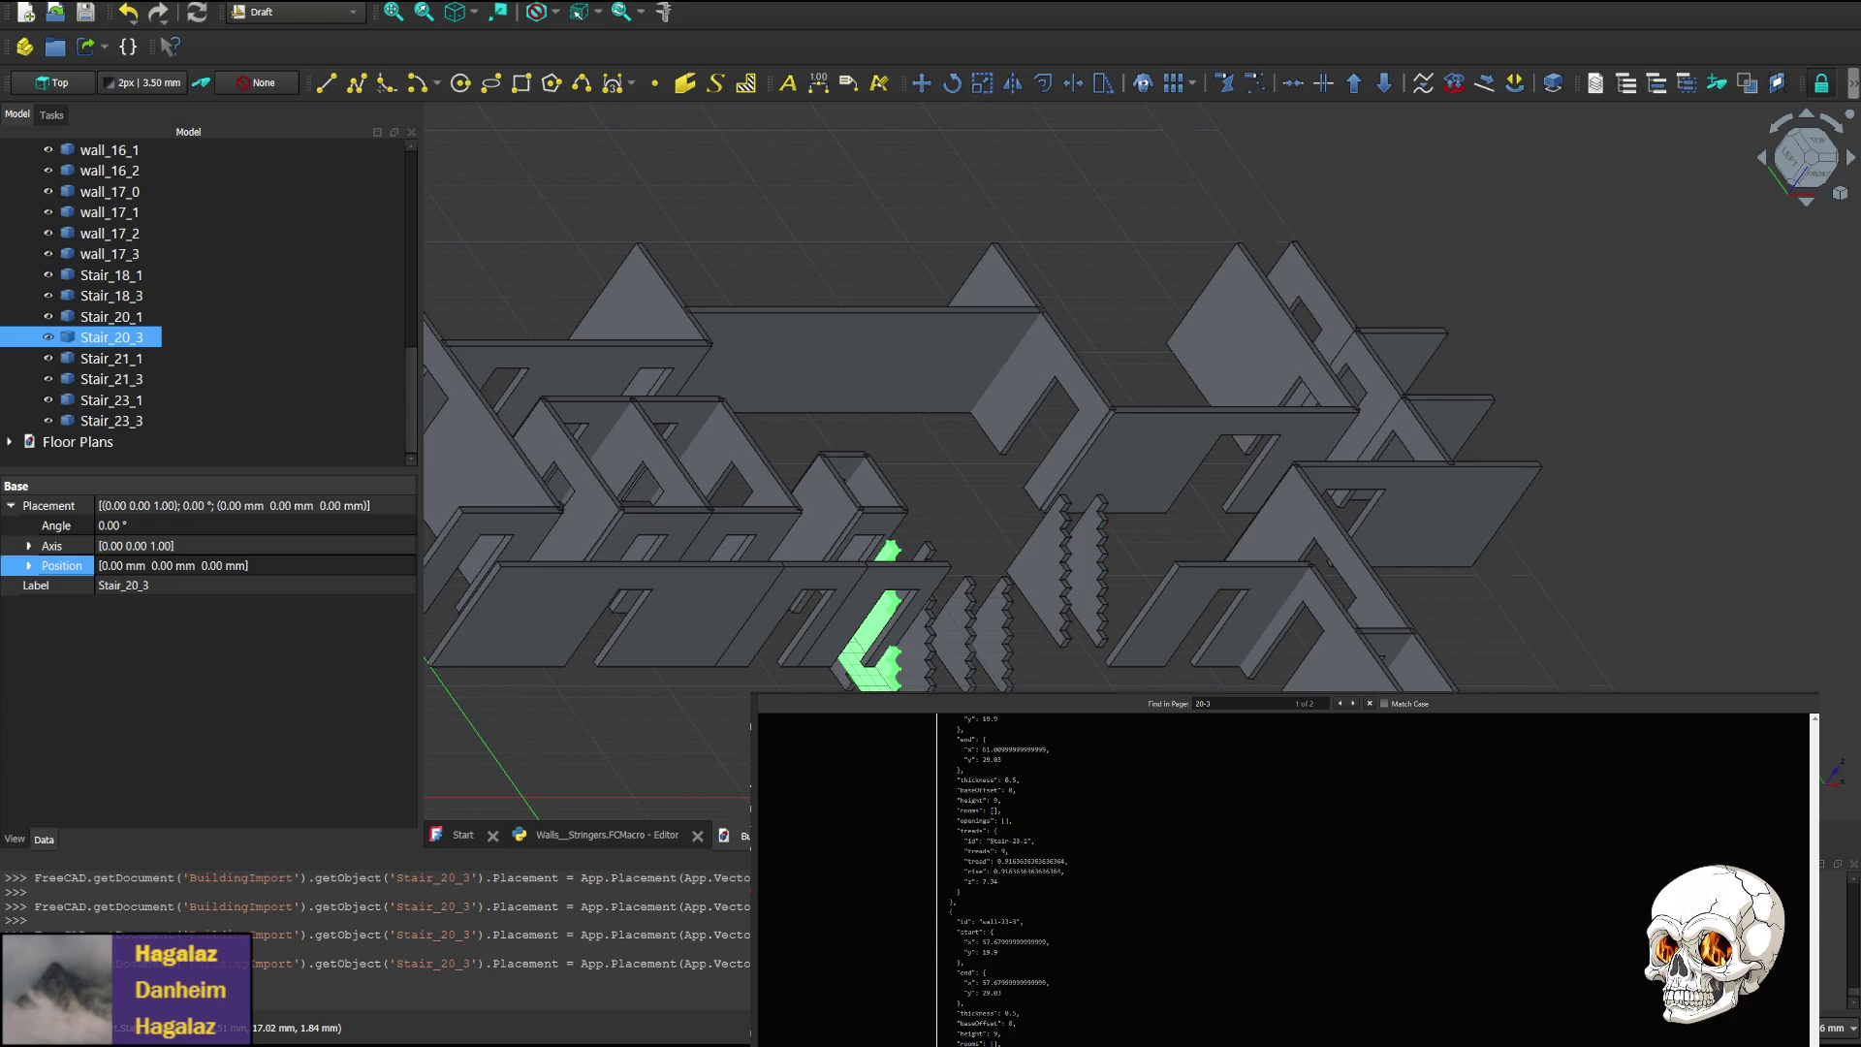
{"action": "key", "text": "Delete"}
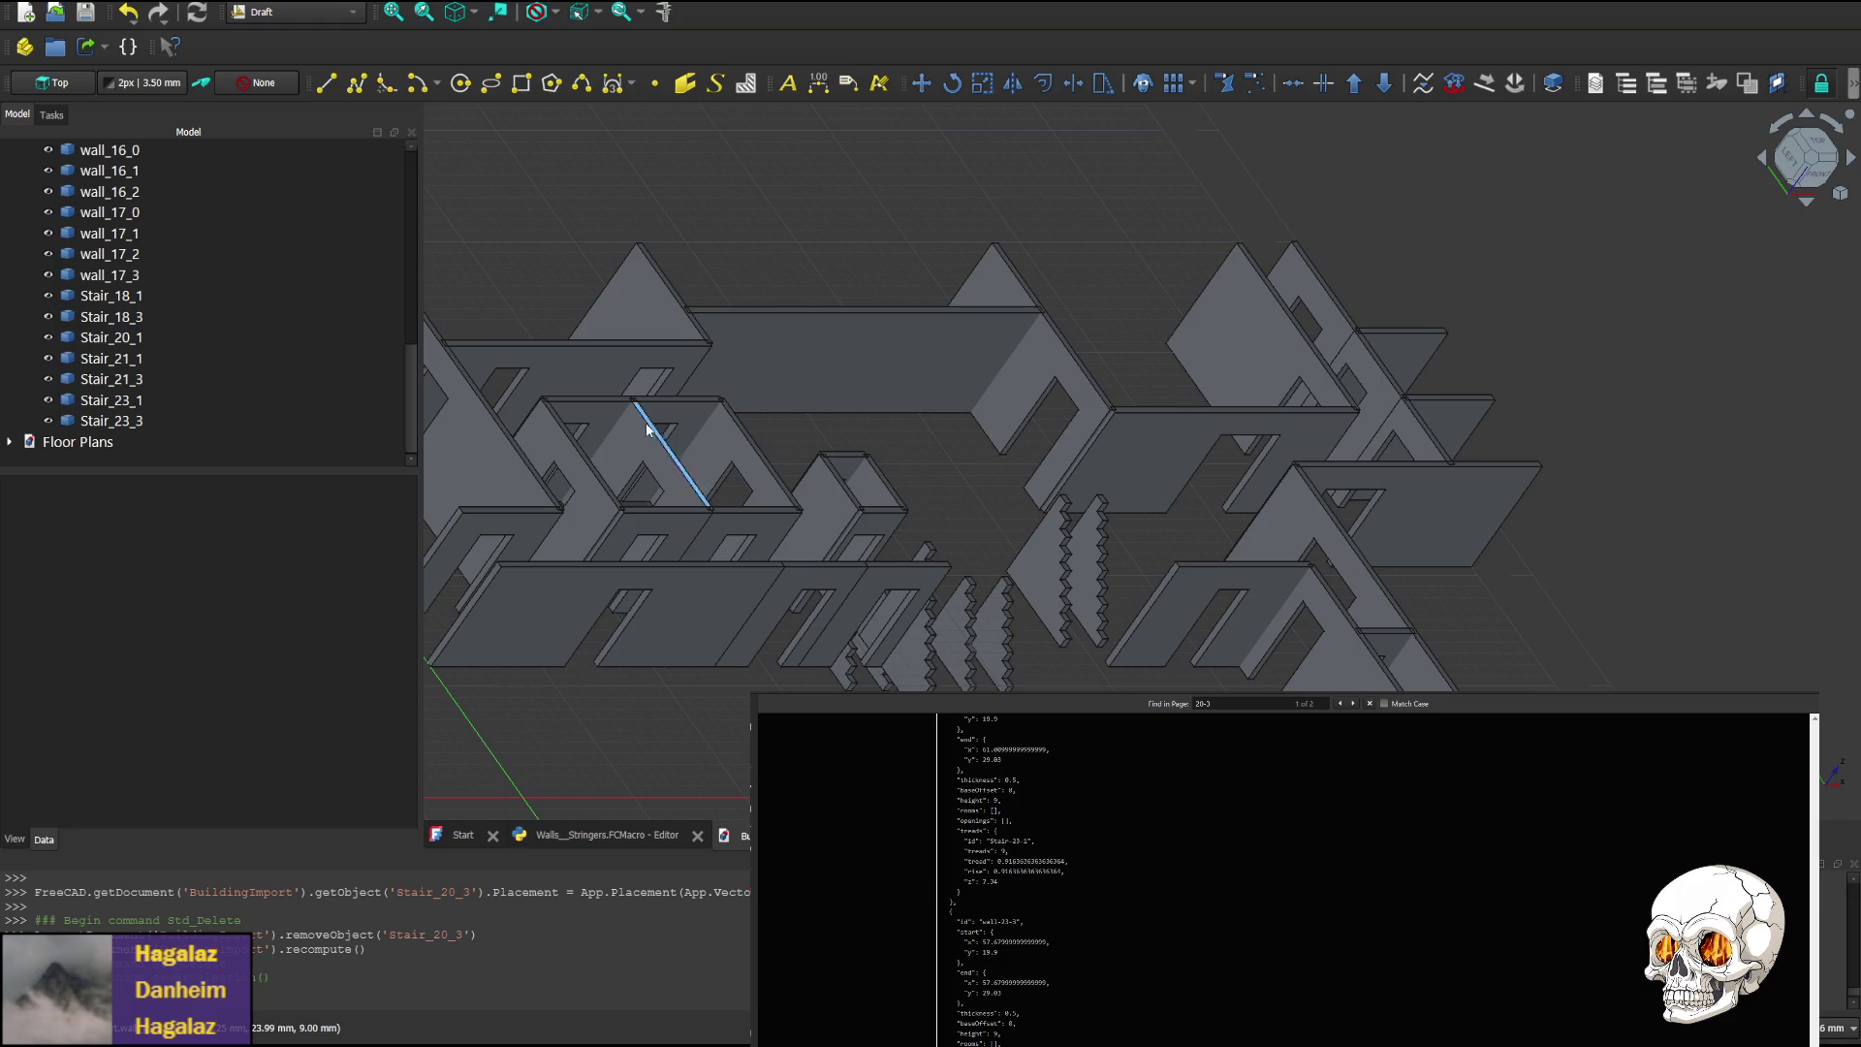
{"action": "left_click", "coordinate": [917, 667]}
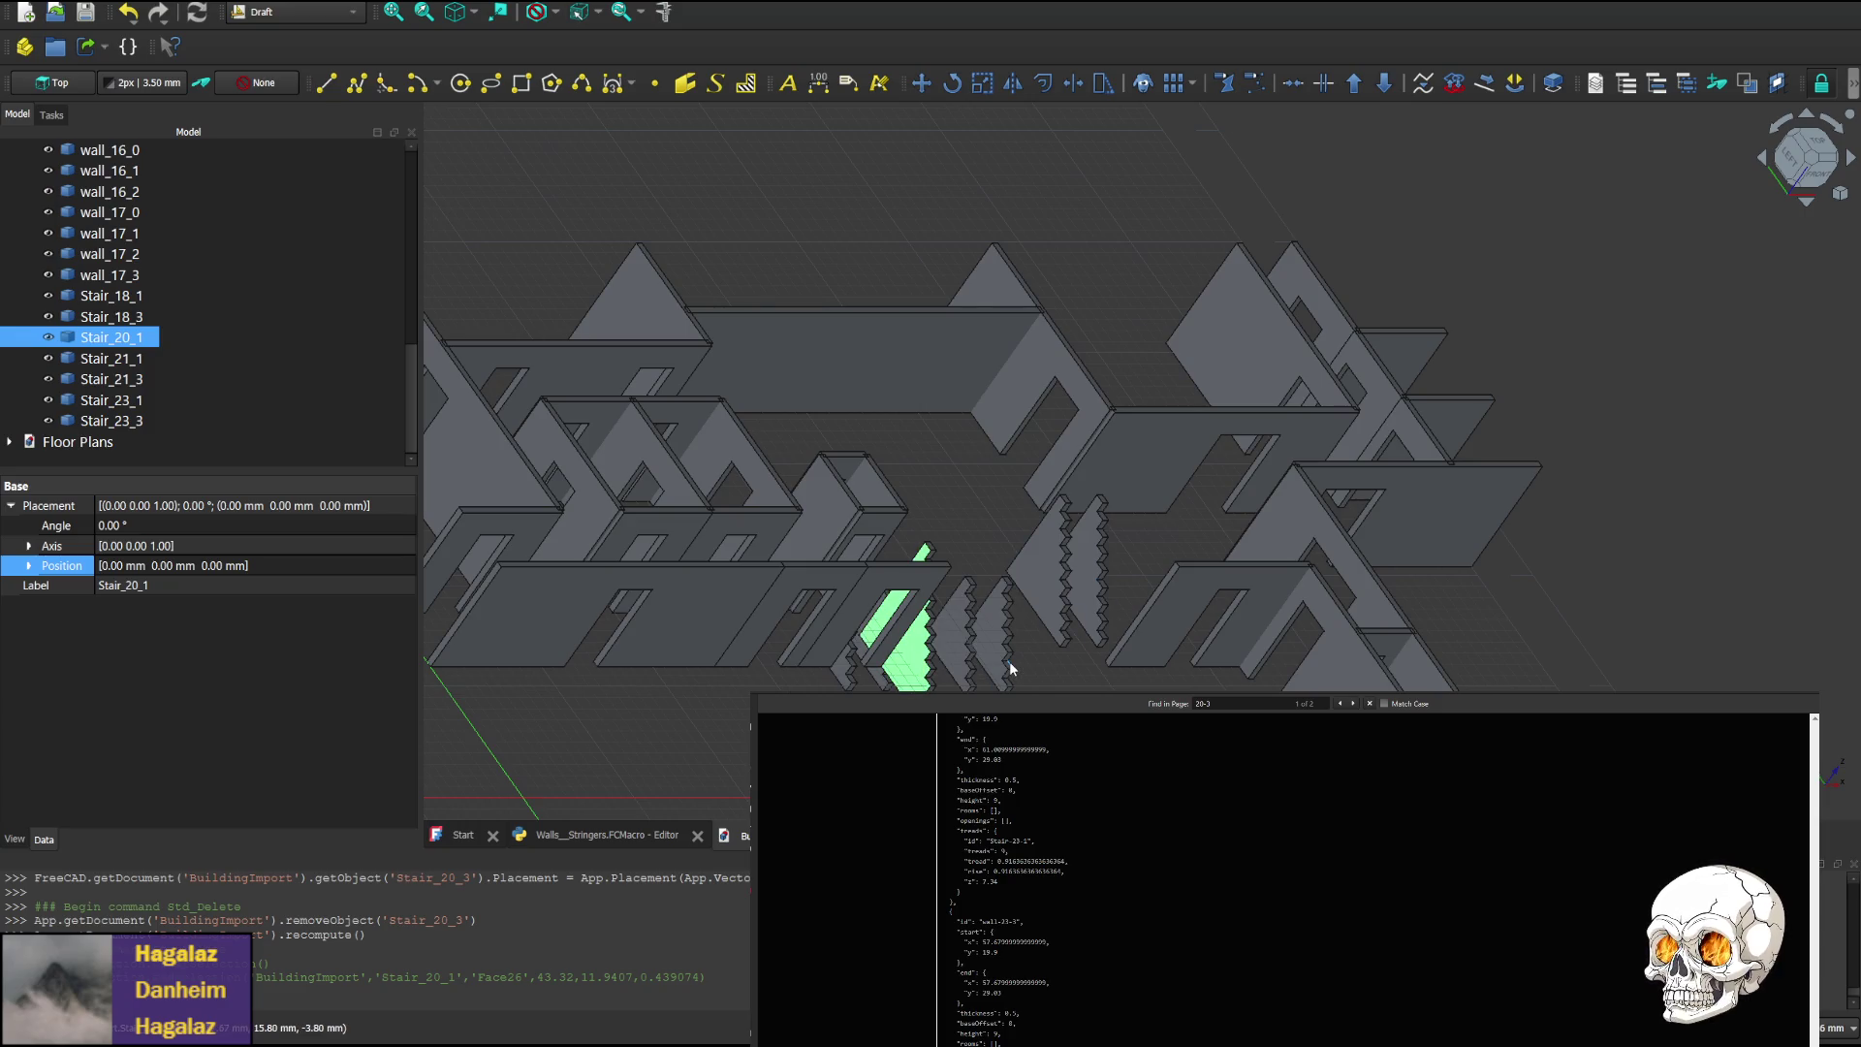
{"action": "left_click", "coordinate": [608, 836]}
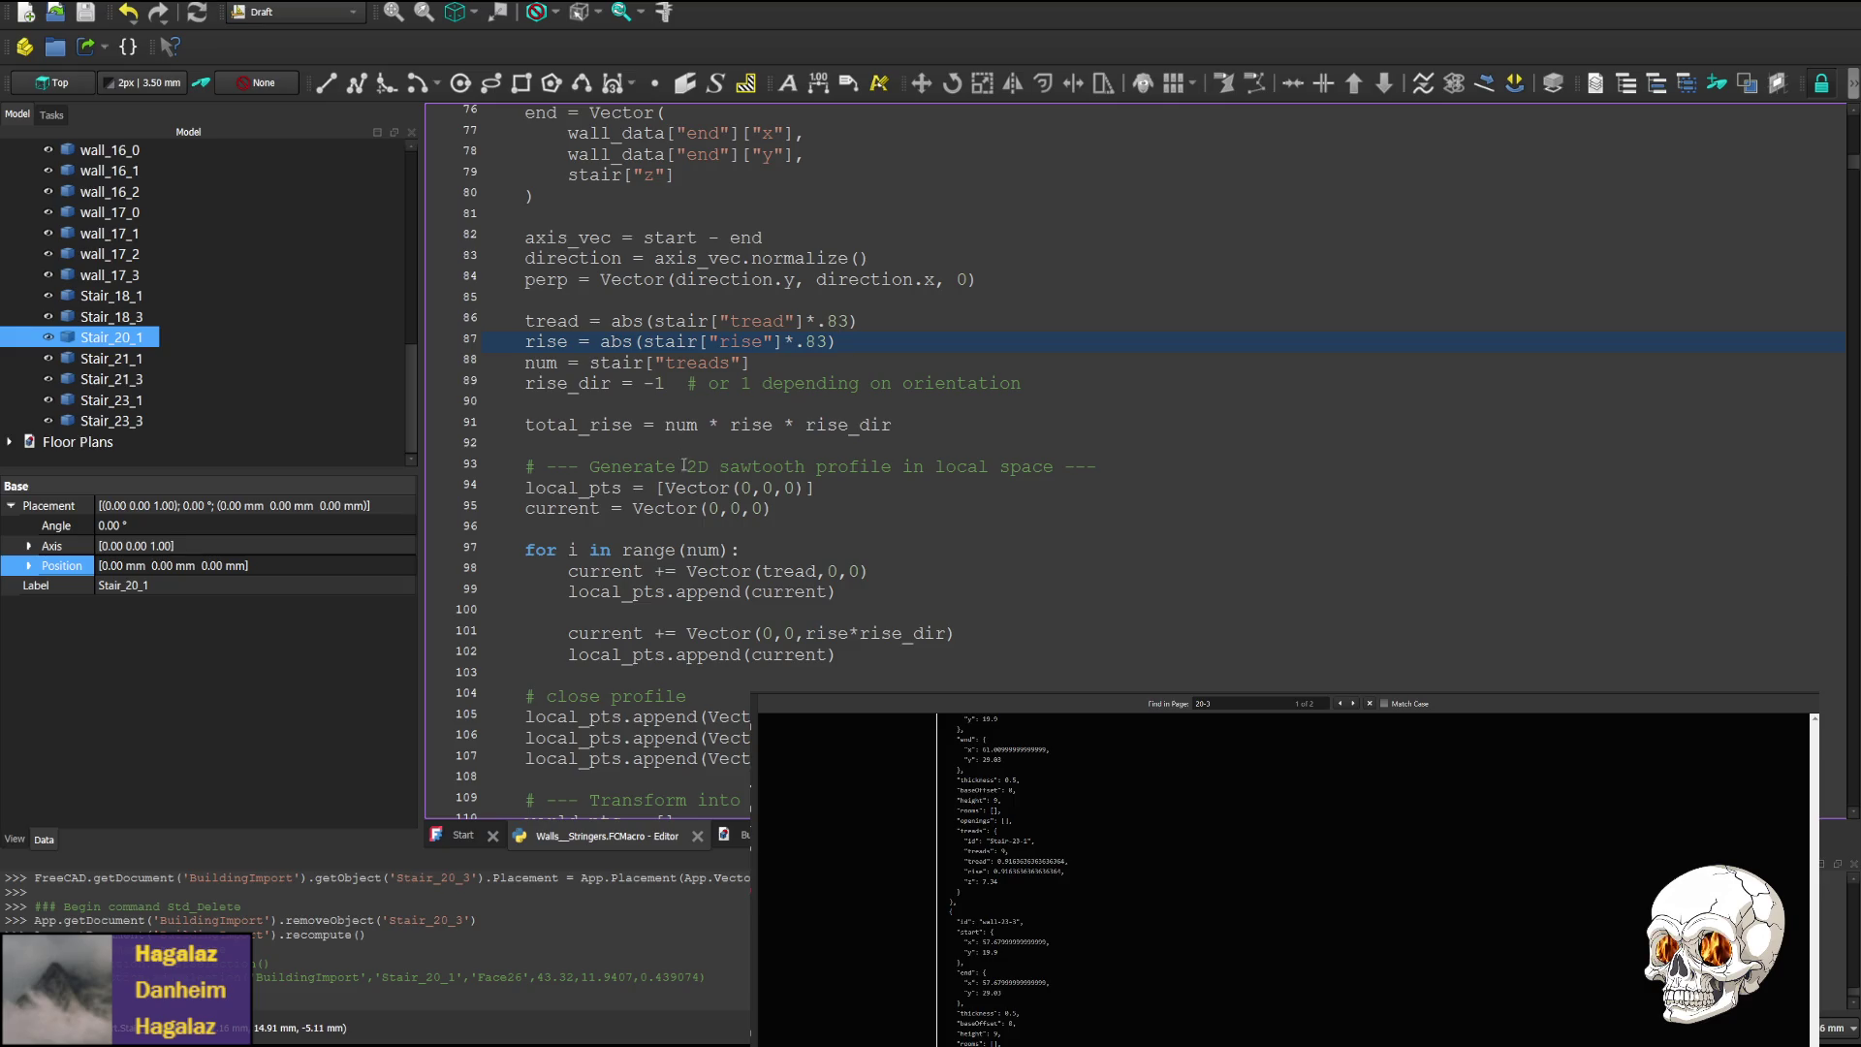
In create_stringer, move the end y line into the start Vector and the start y line into the end
{"action": "scroll", "coordinate": [676, 521], "scroll_direction": "up", "scroll_amount": 5}
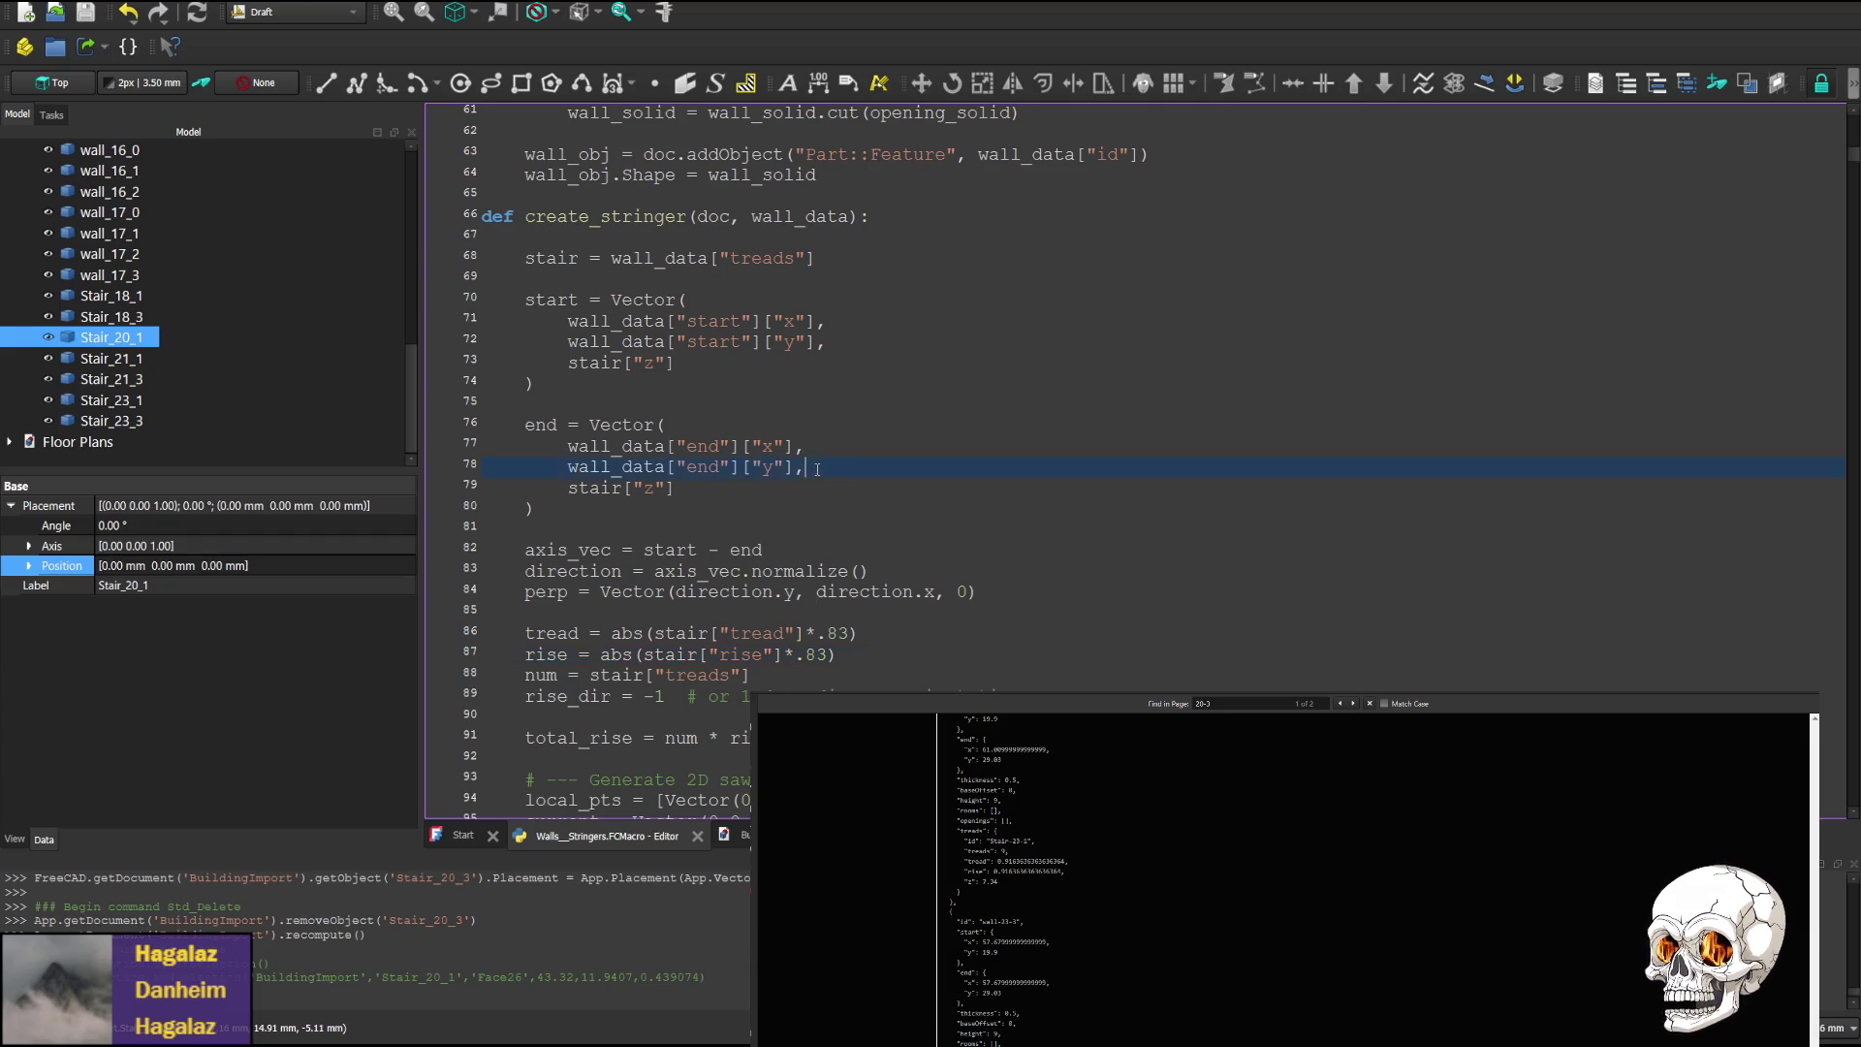
{"action": "left_click_drag", "start_coordinate": [807, 467], "coordinate": [820, 446]}
{"action": "key", "text": "ctrl+x"}
{"action": "left_click", "coordinate": [826, 321]}
{"action": "key", "text": "ctrl+v"}
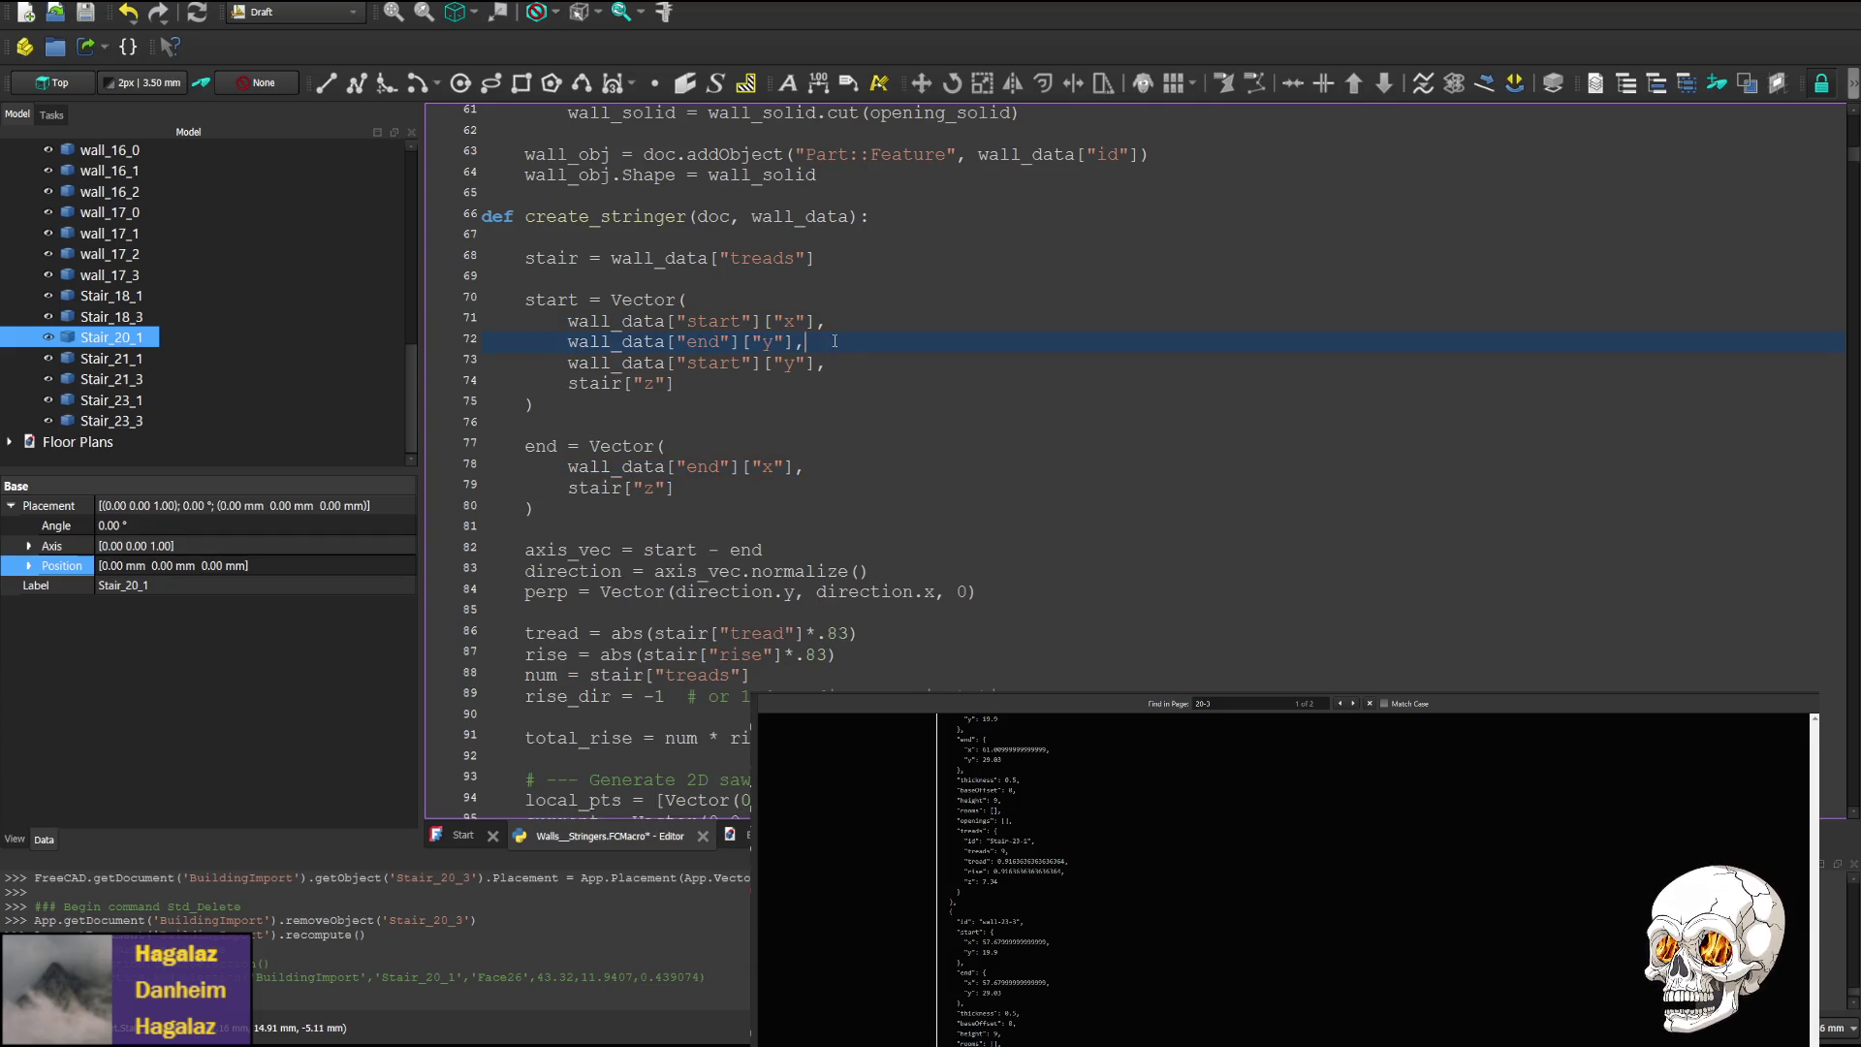
{"action": "left_click_drag", "start_coordinate": [829, 363], "coordinate": [809, 342]}
{"action": "key", "text": "ctrl+x"}
{"action": "left_click", "coordinate": [818, 446]}
{"action": "key", "text": "ctrl+v"}
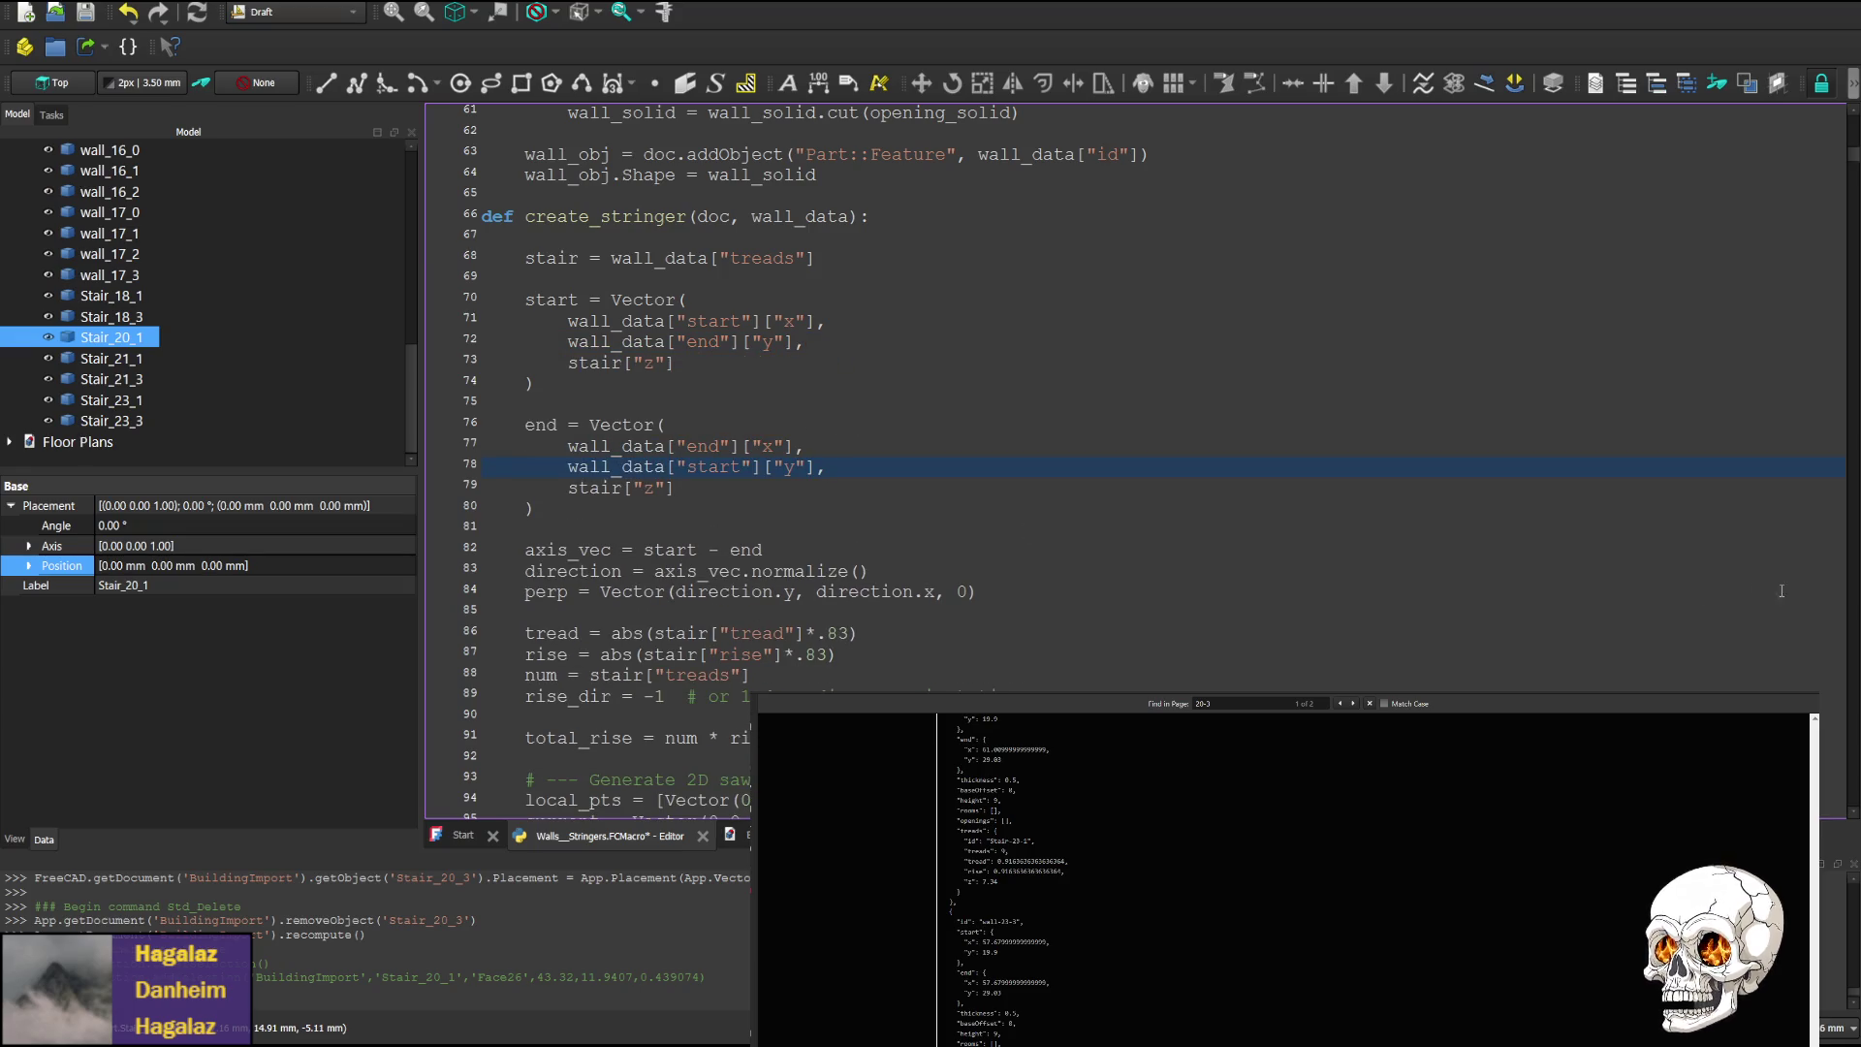
{"action": "left_click", "coordinate": [666, 571]}
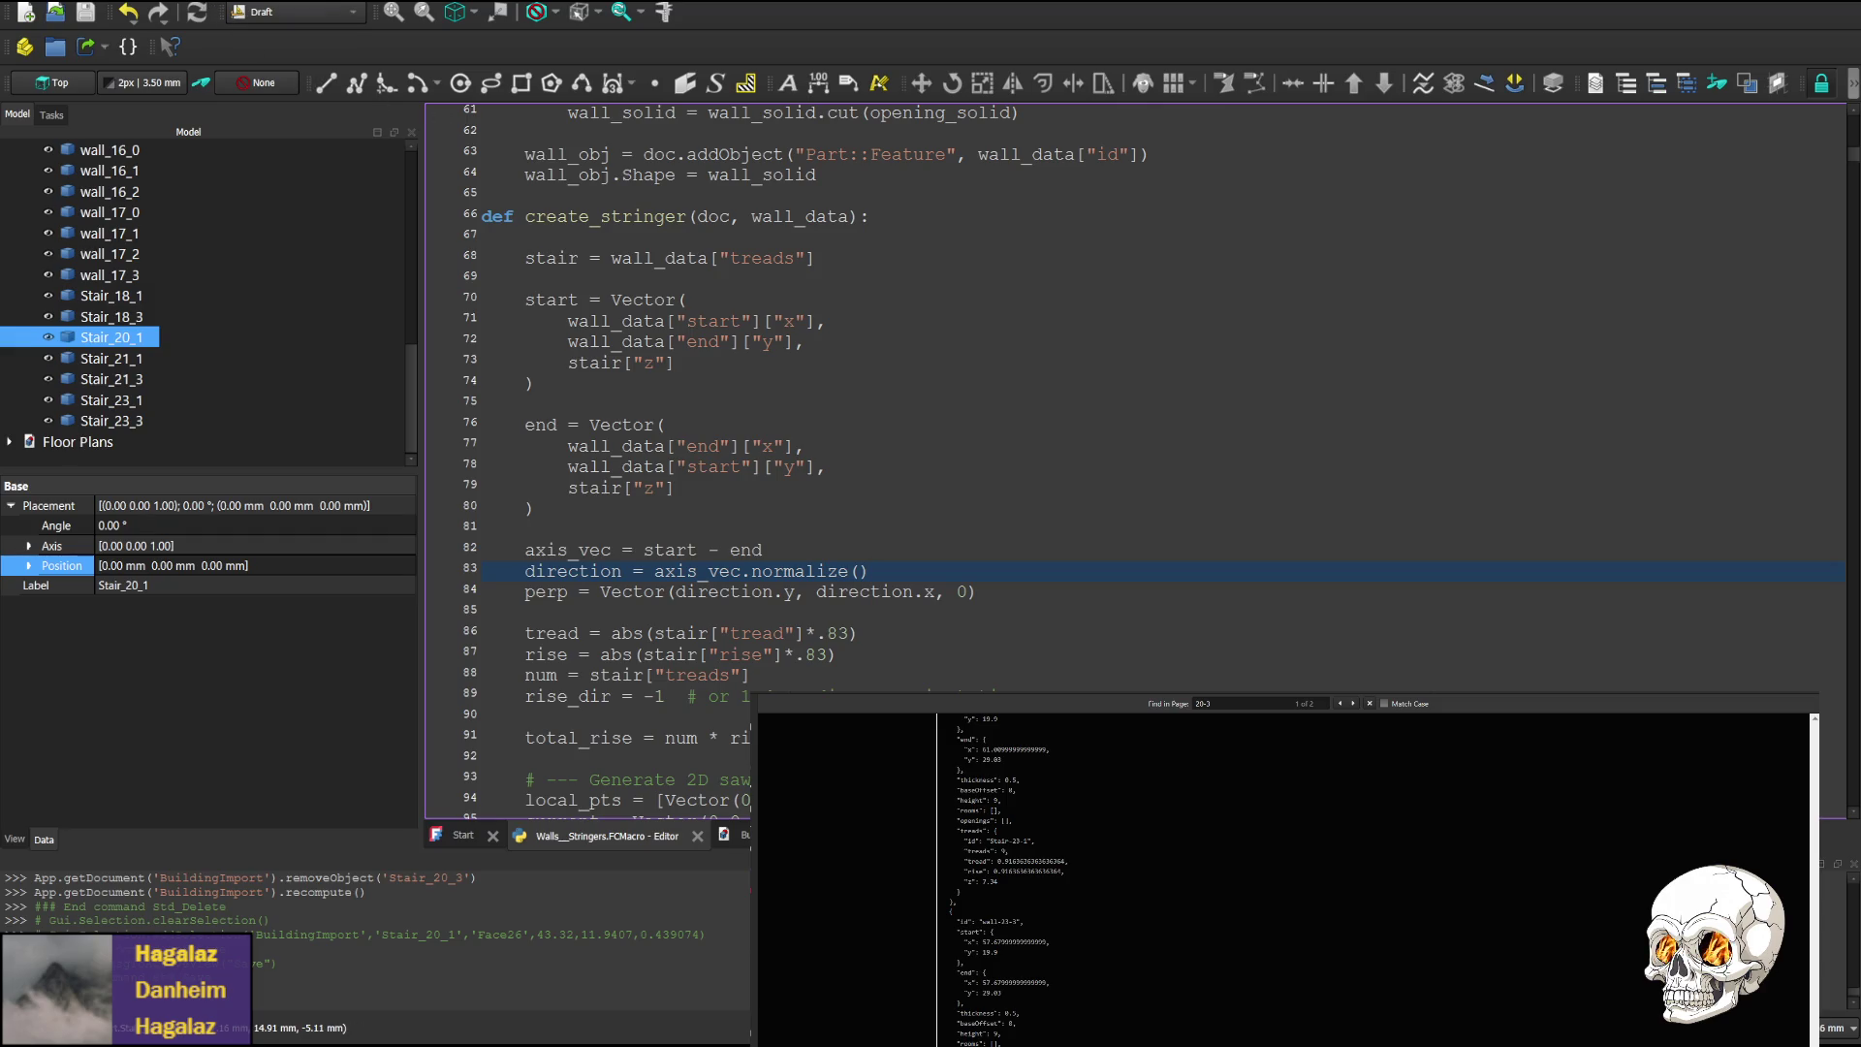
Save and run the edited macro, then zoom around the regenerated stringers in Top view
{"action": "key", "text": "ctrl+F6"}
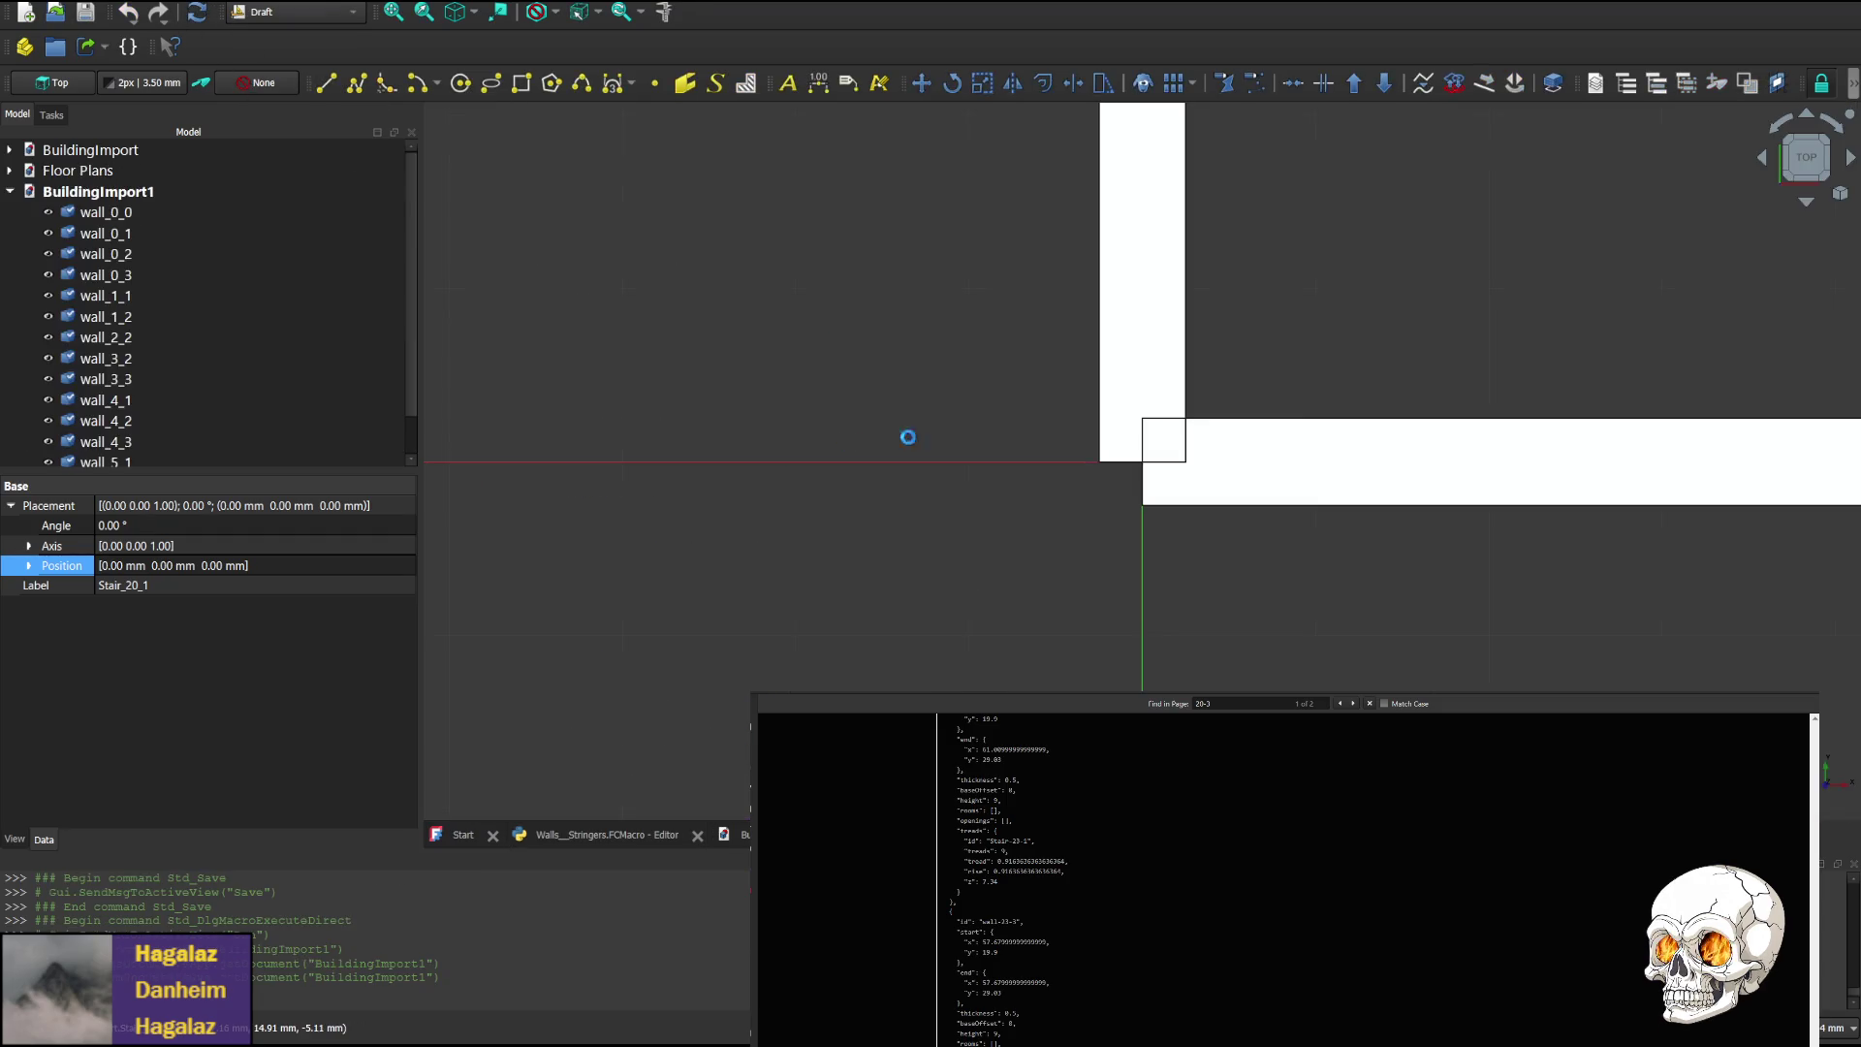
{"action": "scroll", "coordinate": [1301, 376], "scroll_direction": "down", "scroll_amount": 5}
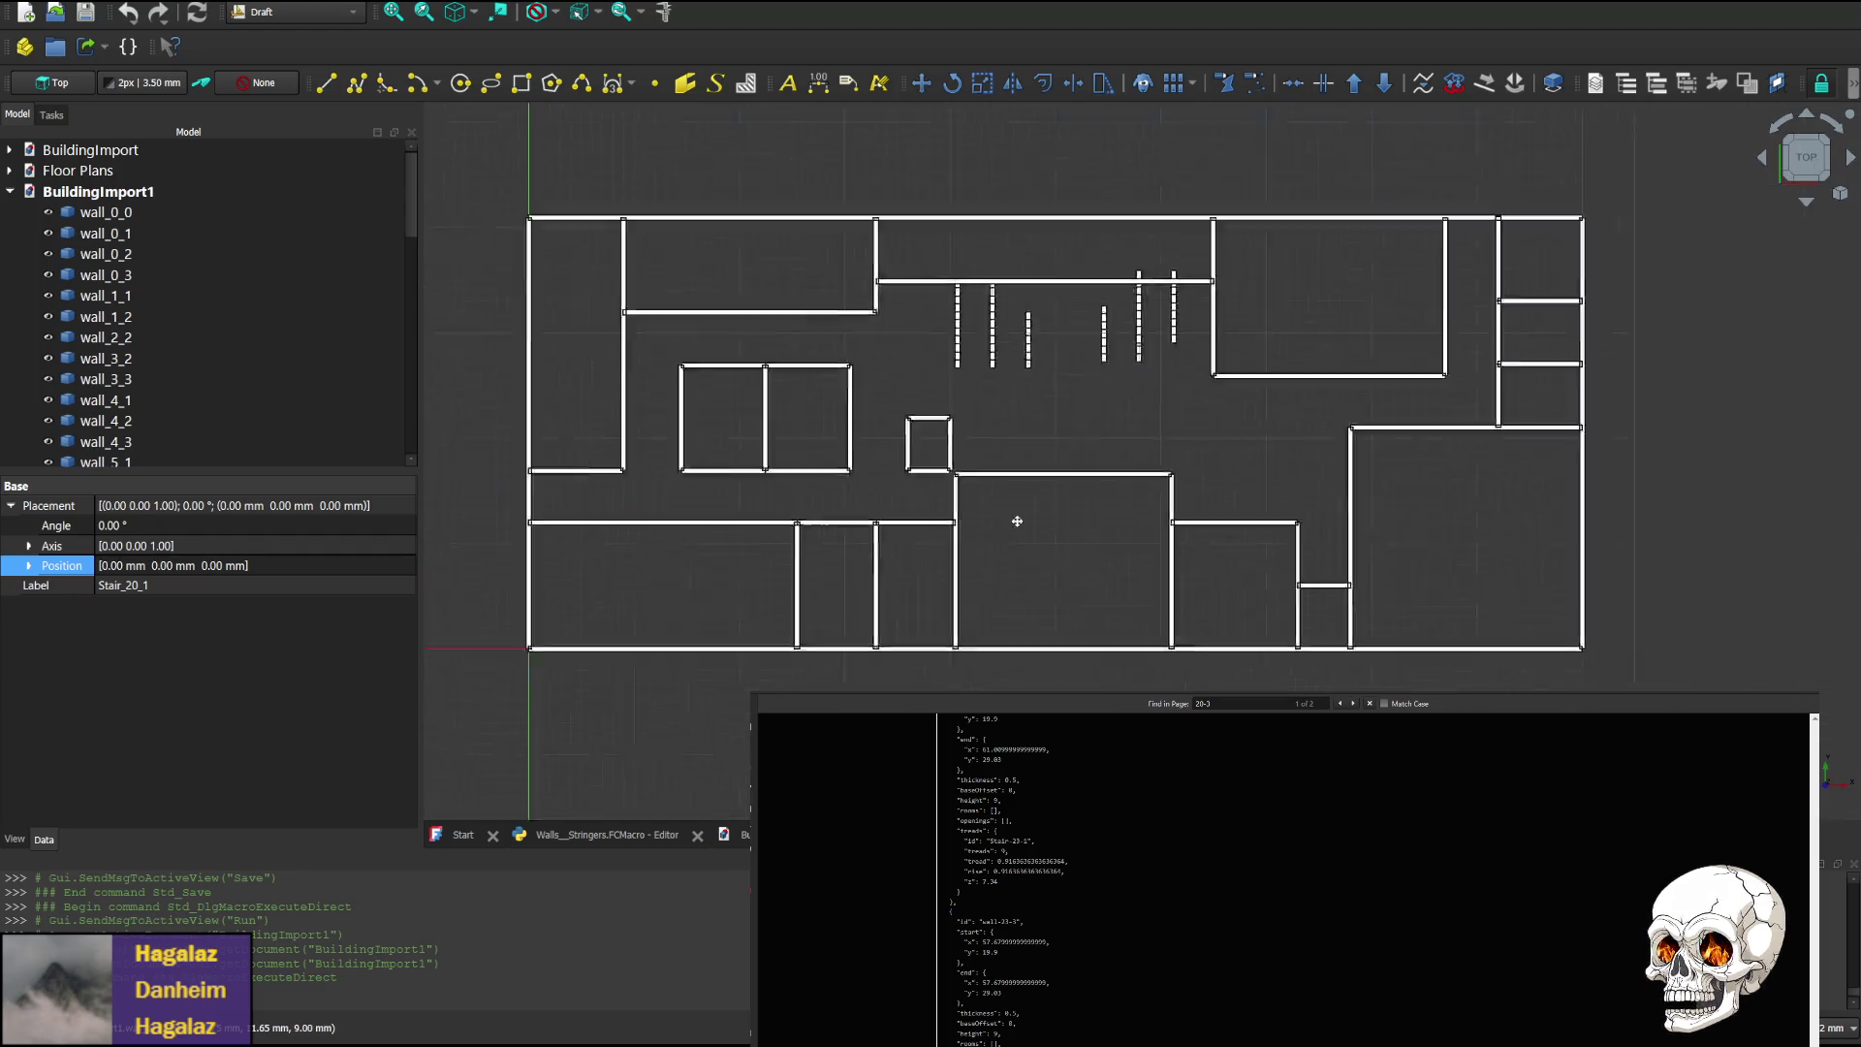
{"action": "scroll", "coordinate": [830, 422], "scroll_direction": "up", "scroll_amount": 5}
{"action": "scroll", "coordinate": [894, 479], "scroll_direction": "down", "scroll_amount": 3}
{"action": "scroll", "coordinate": [880, 516], "scroll_direction": "up", "scroll_amount": 3}
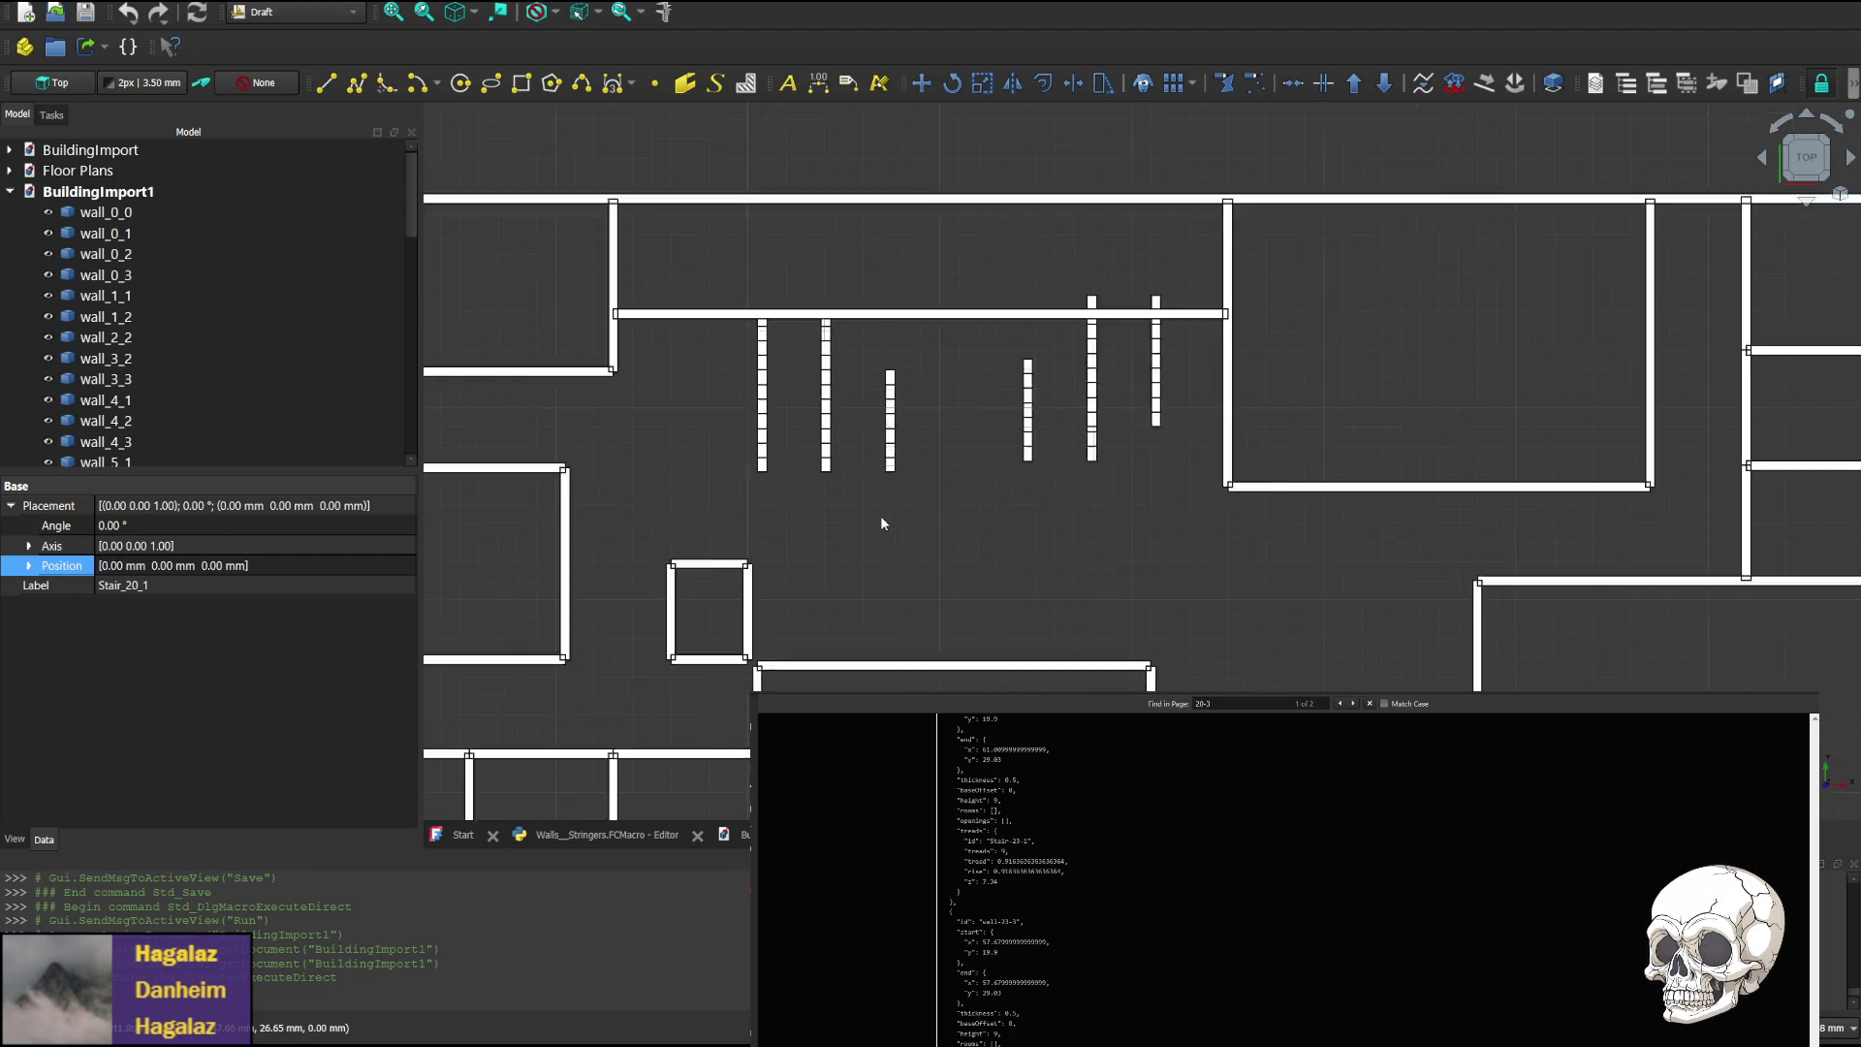
{"action": "scroll", "coordinate": [883, 512], "scroll_direction": "up", "scroll_amount": 1}
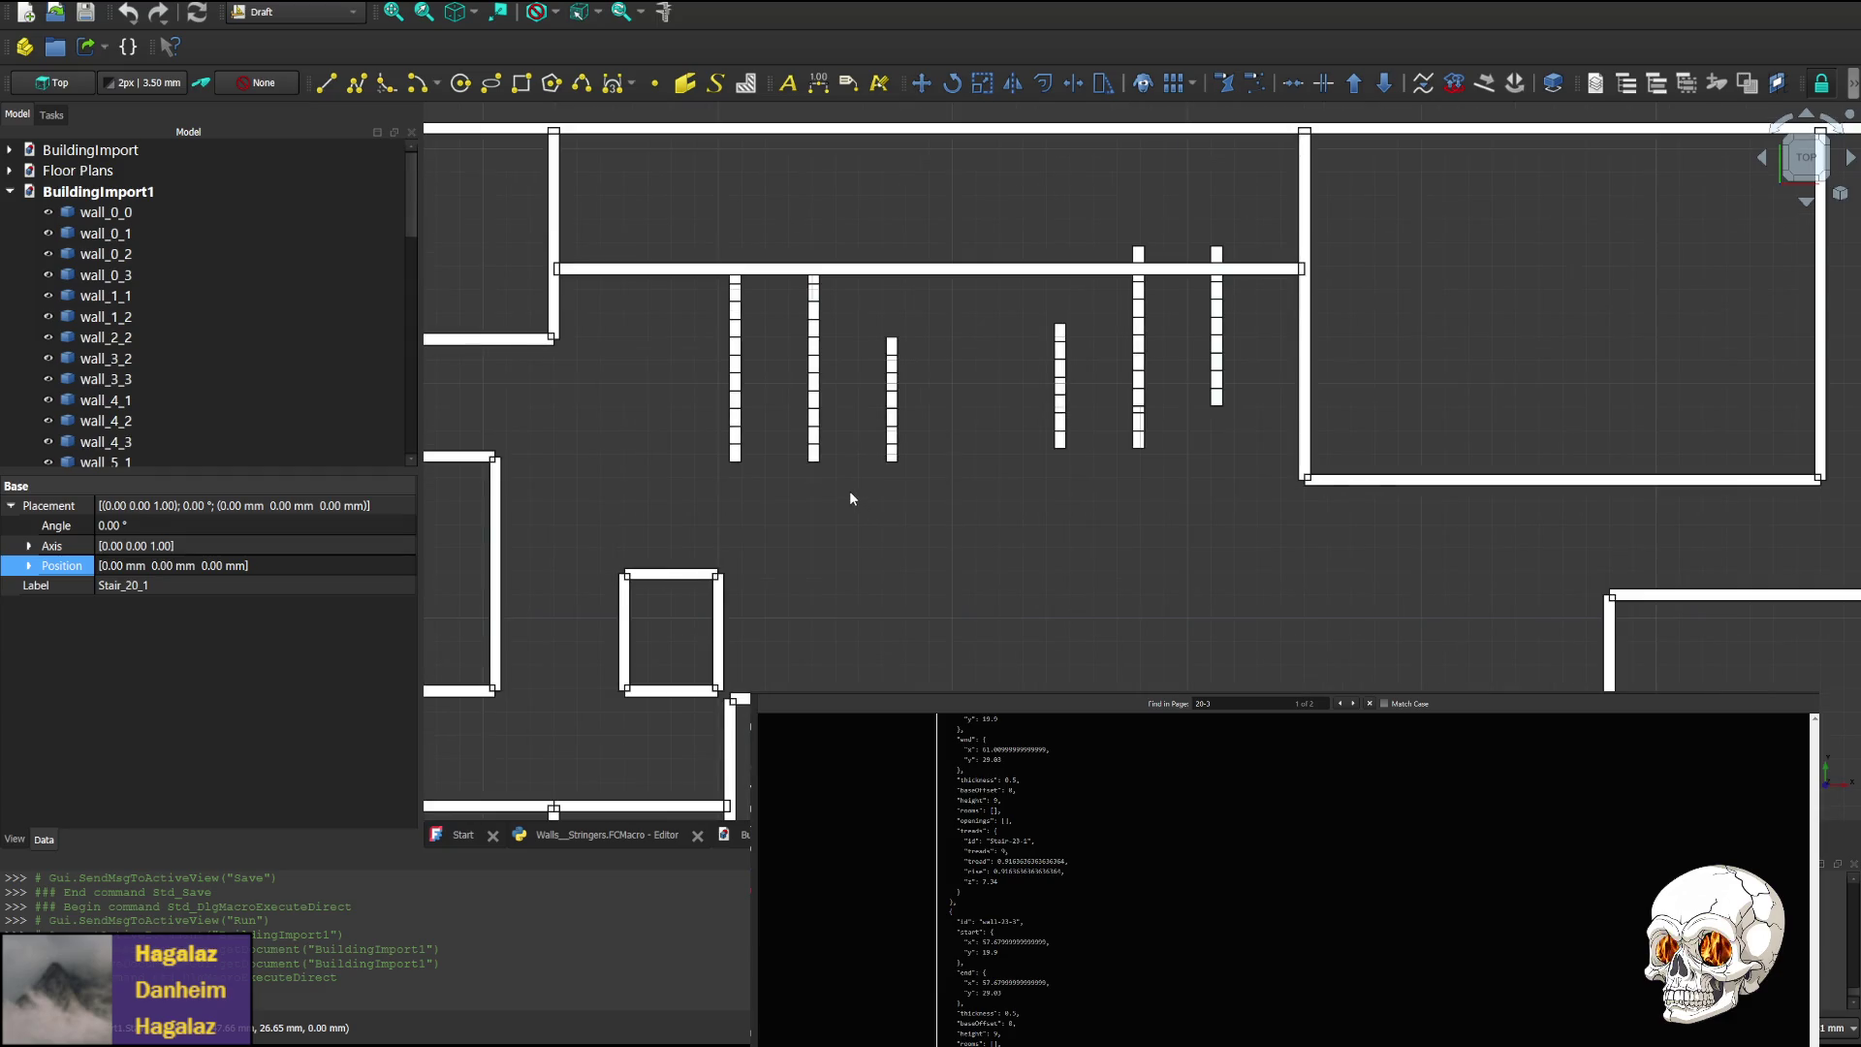
{"action": "scroll", "coordinate": [968, 407], "scroll_direction": "down", "scroll_amount": 1}
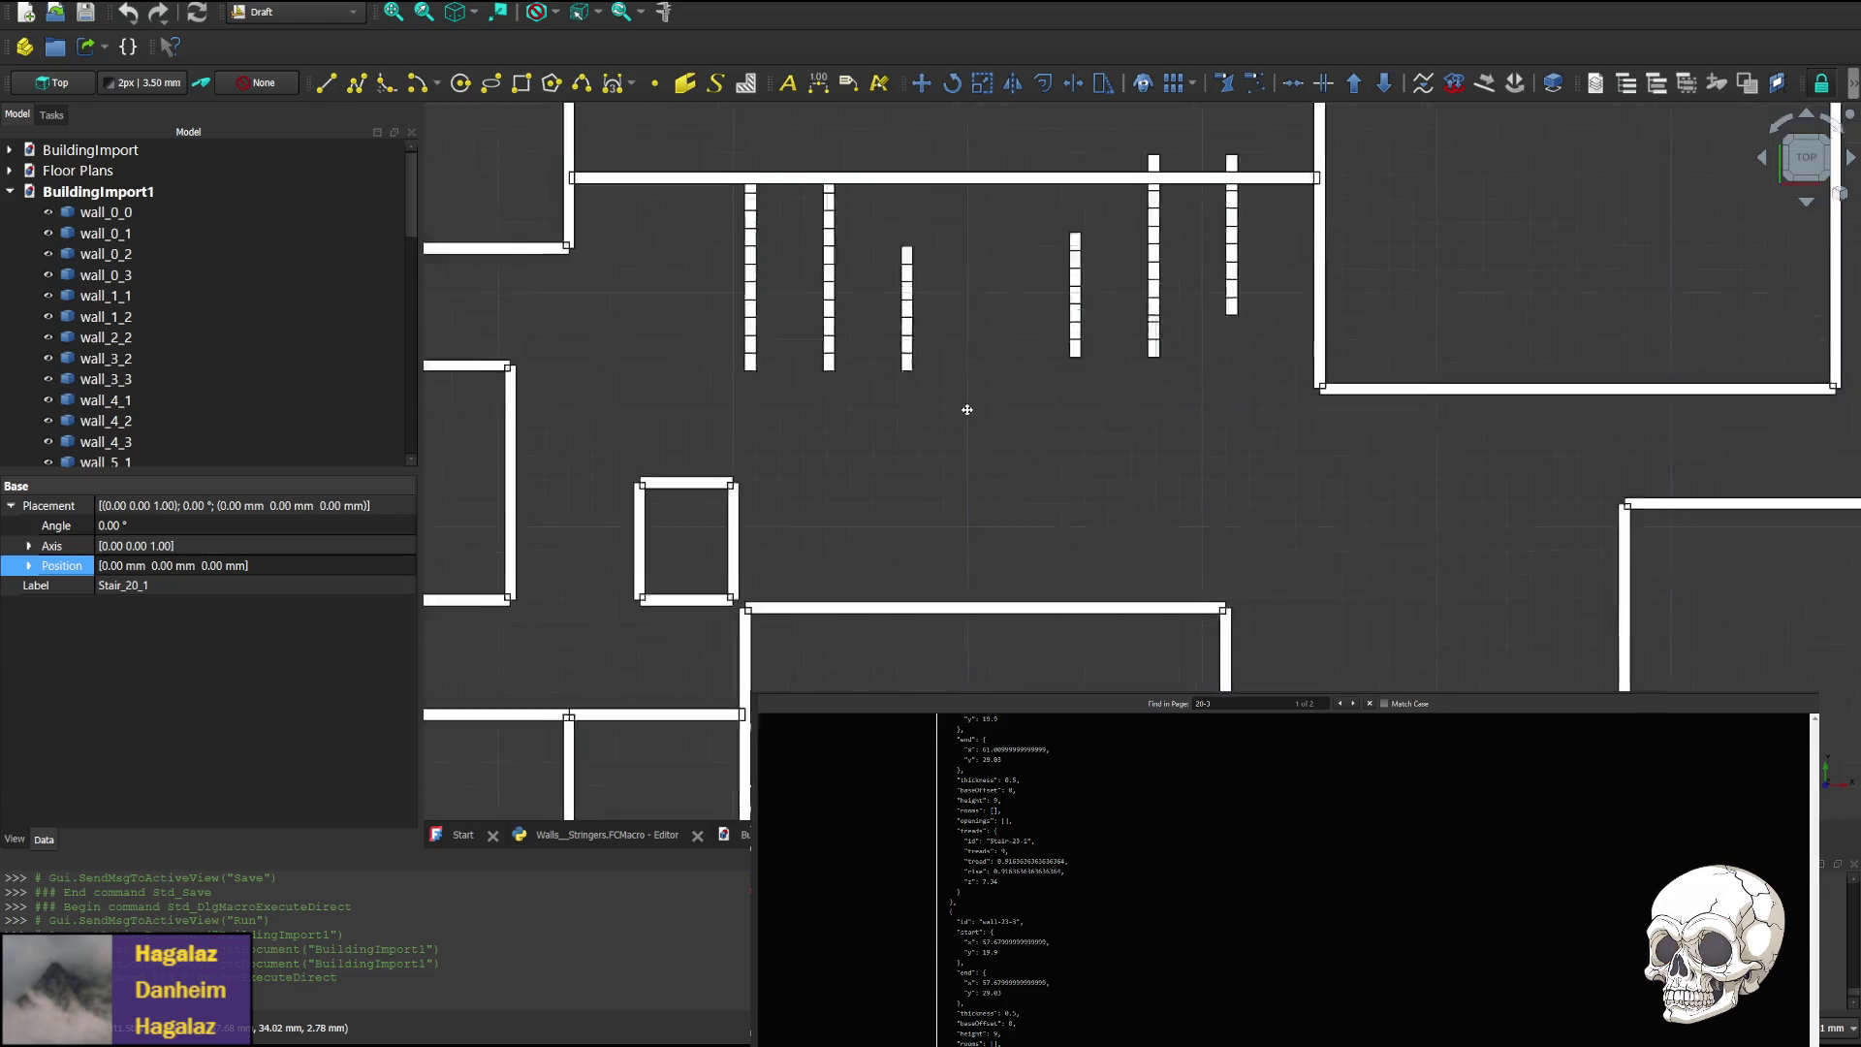
{"action": "scroll", "coordinate": [980, 531], "scroll_direction": "up", "scroll_amount": 1}
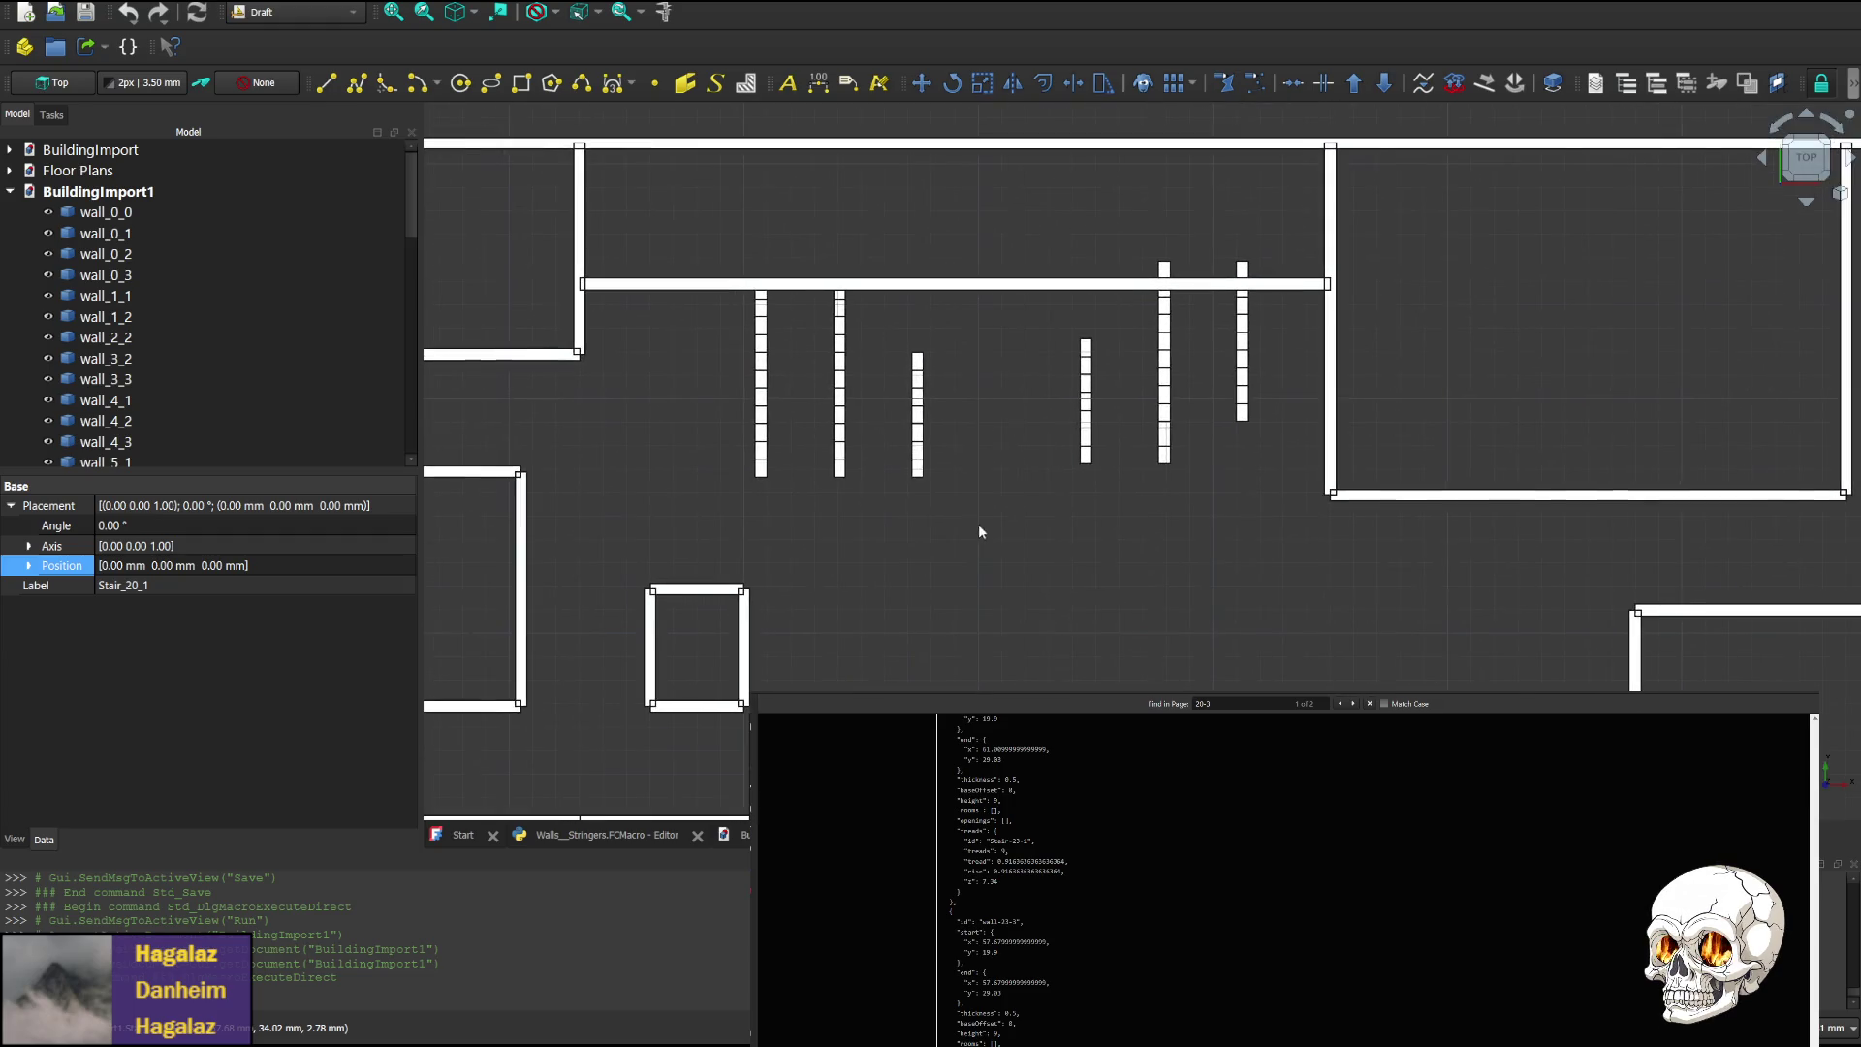
{"action": "left_click", "coordinate": [1805, 203]}
In the rear elevation, delete wall_0_2 and wall_13_0 from in front of the stringers
{"action": "left_click", "coordinate": [1805, 205]}
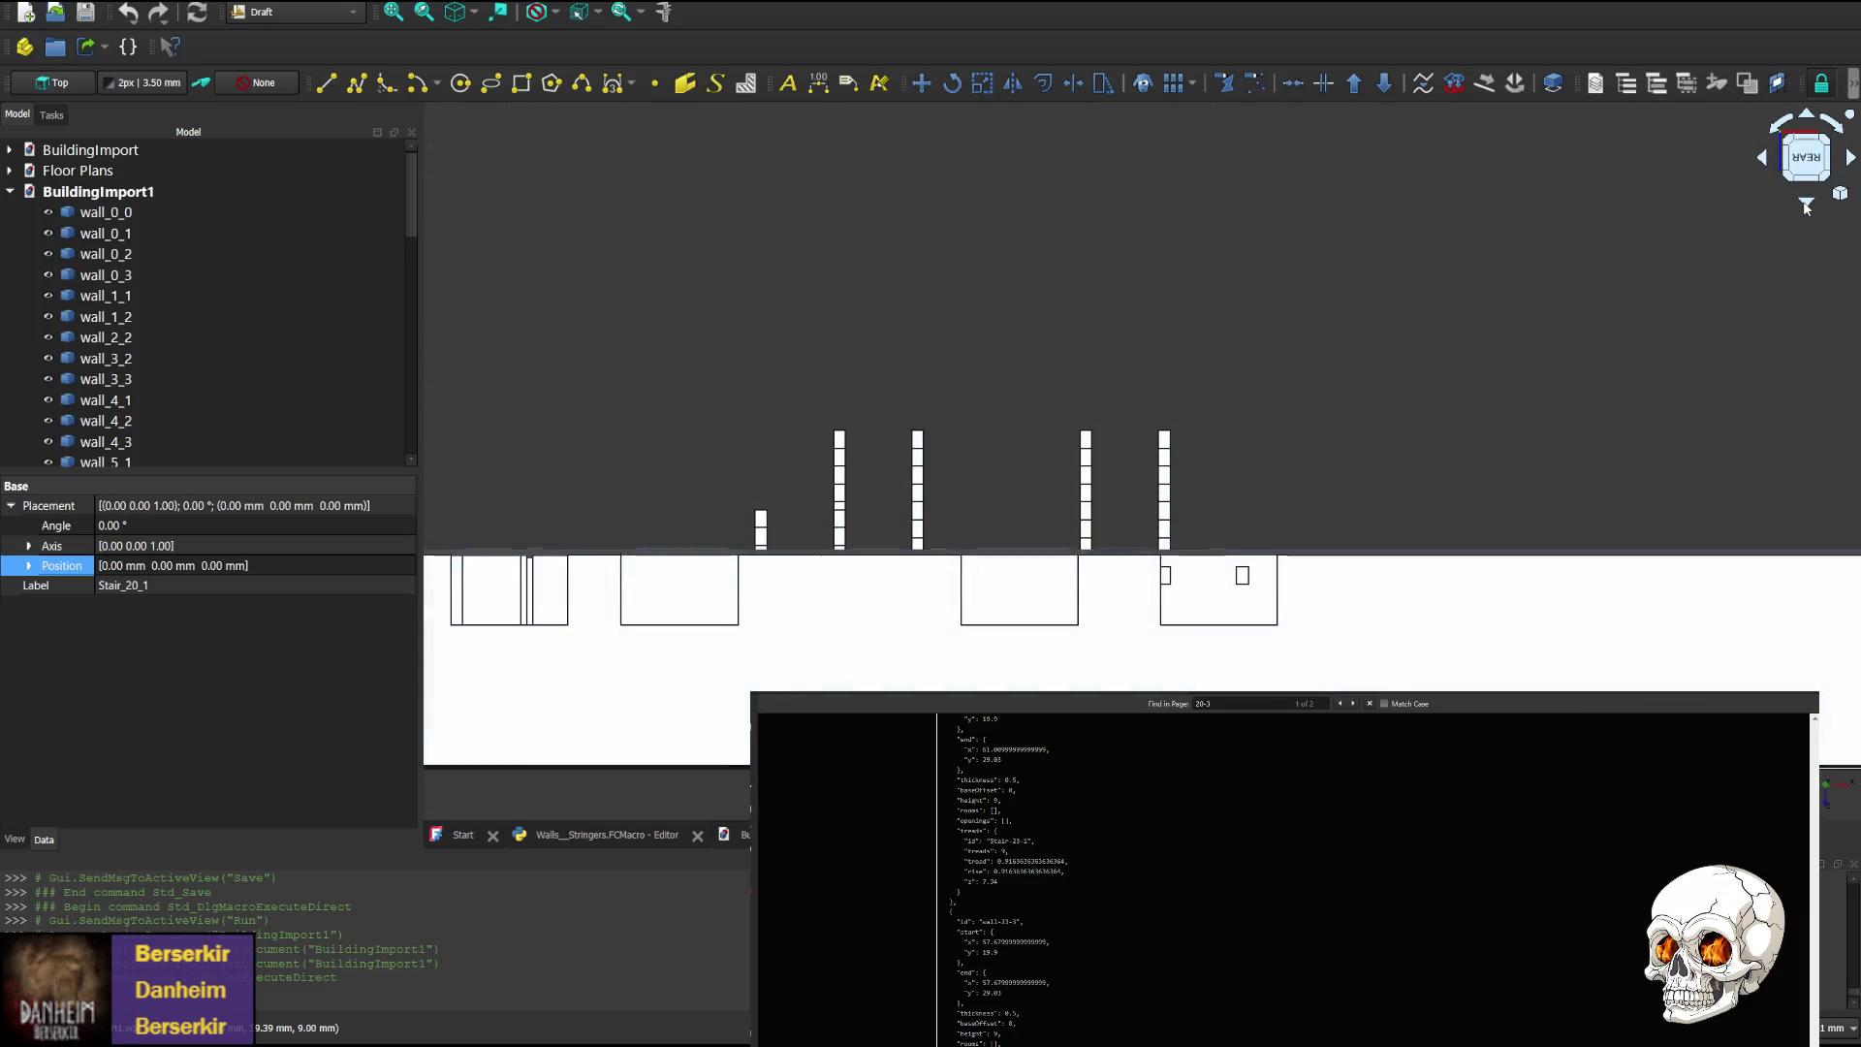
{"action": "left_click", "coordinate": [1095, 683]}
{"action": "left_click", "coordinate": [775, 669]}
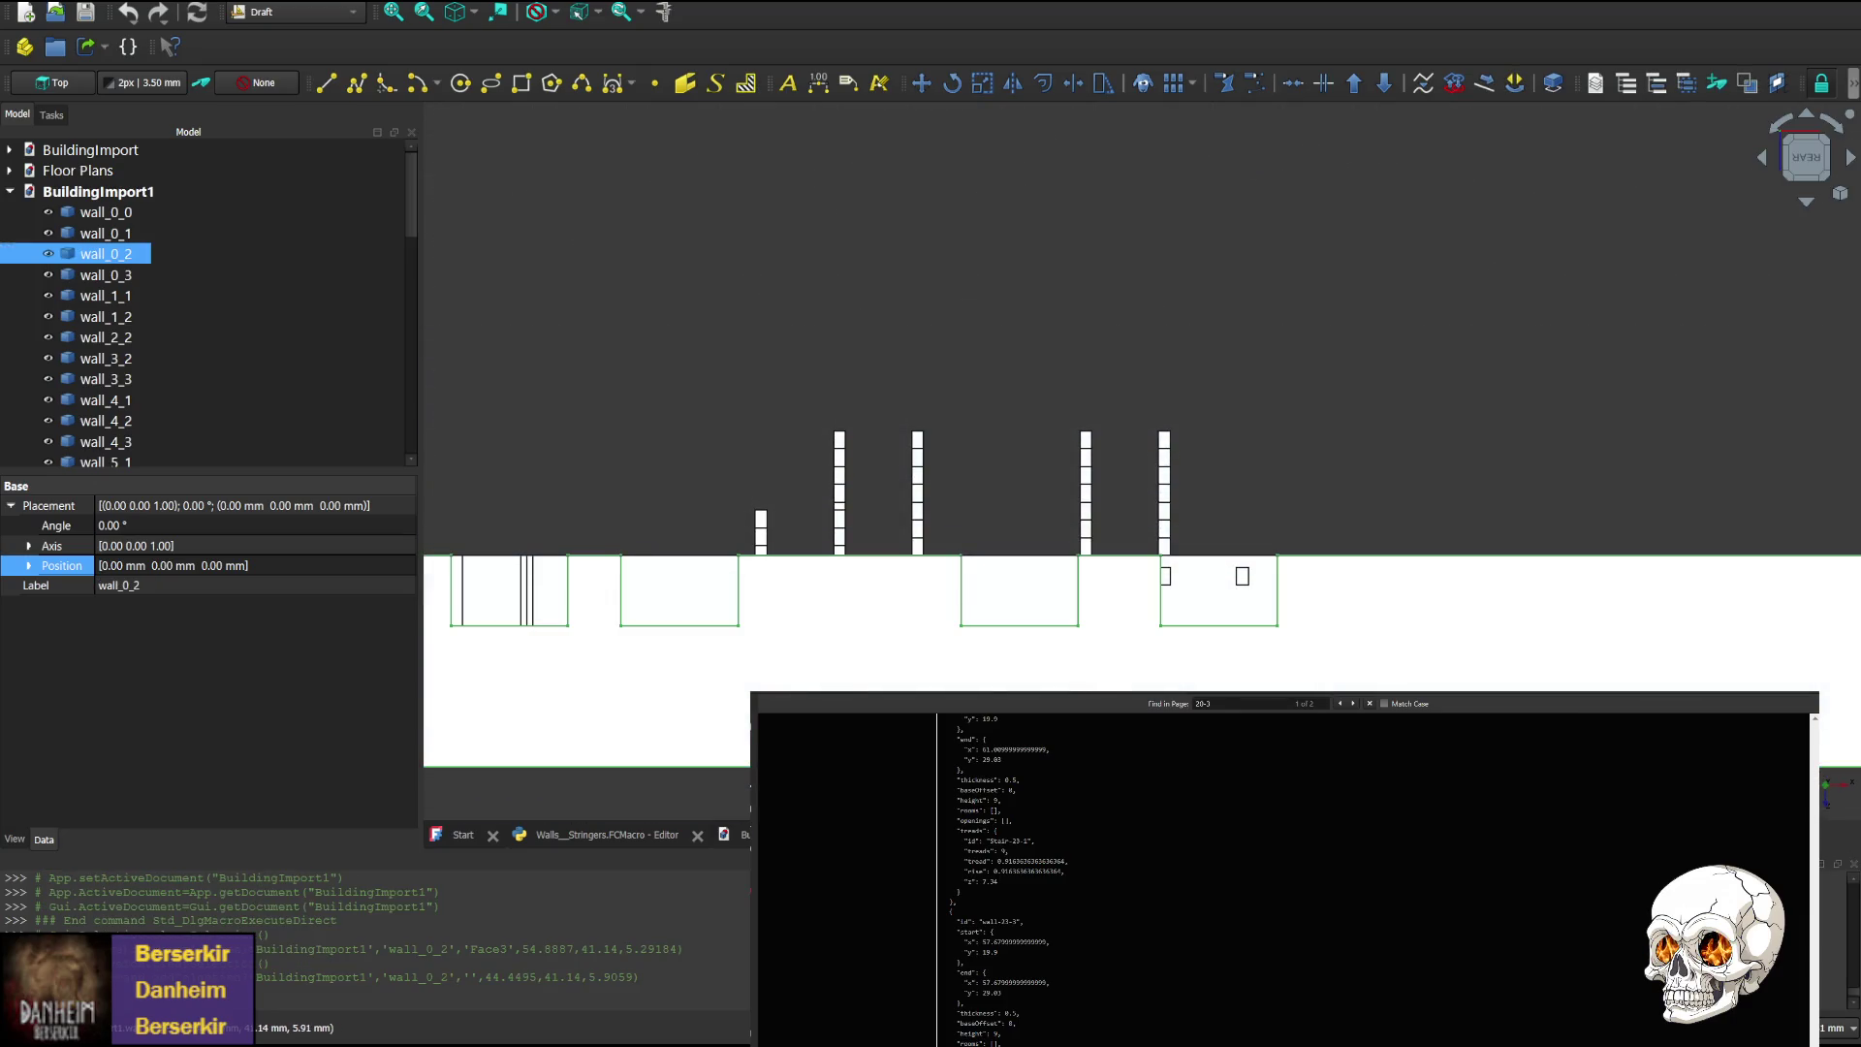
{"action": "key", "text": "Delete"}
{"action": "left_click", "coordinate": [903, 686]}
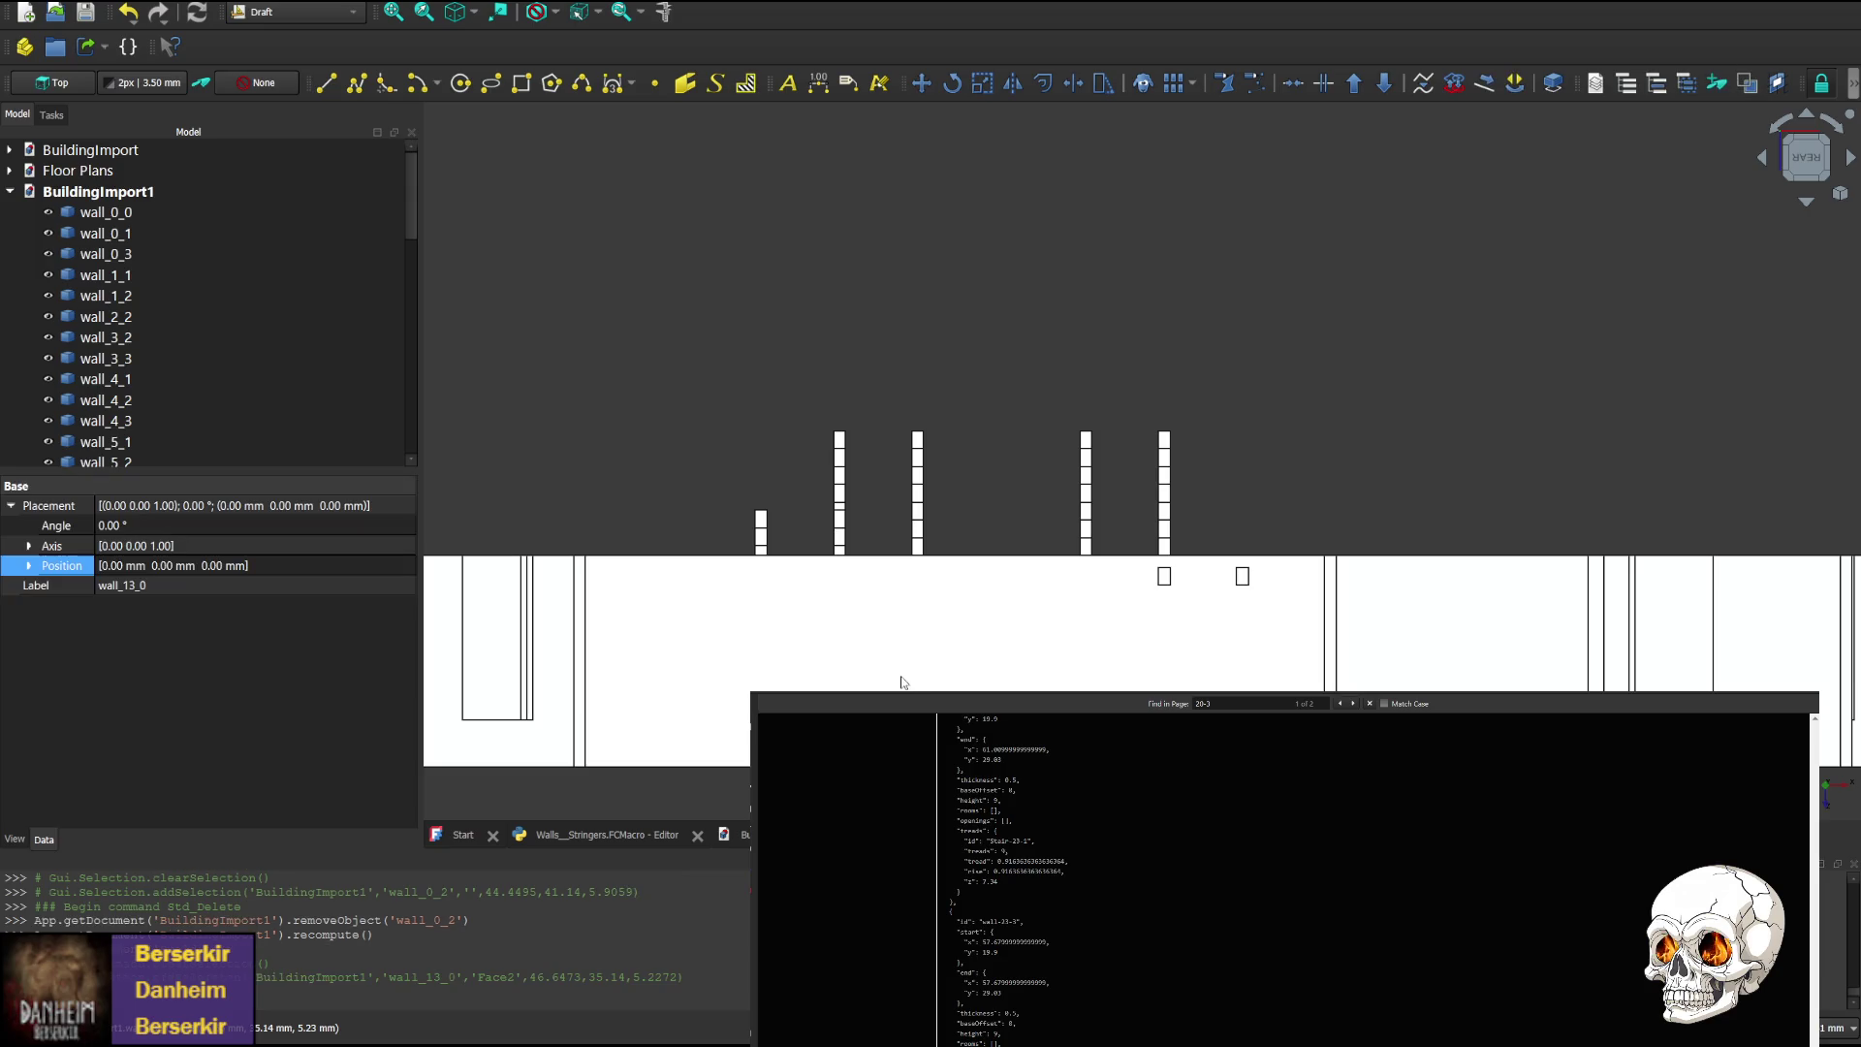
{"action": "key", "text": "Delete"}
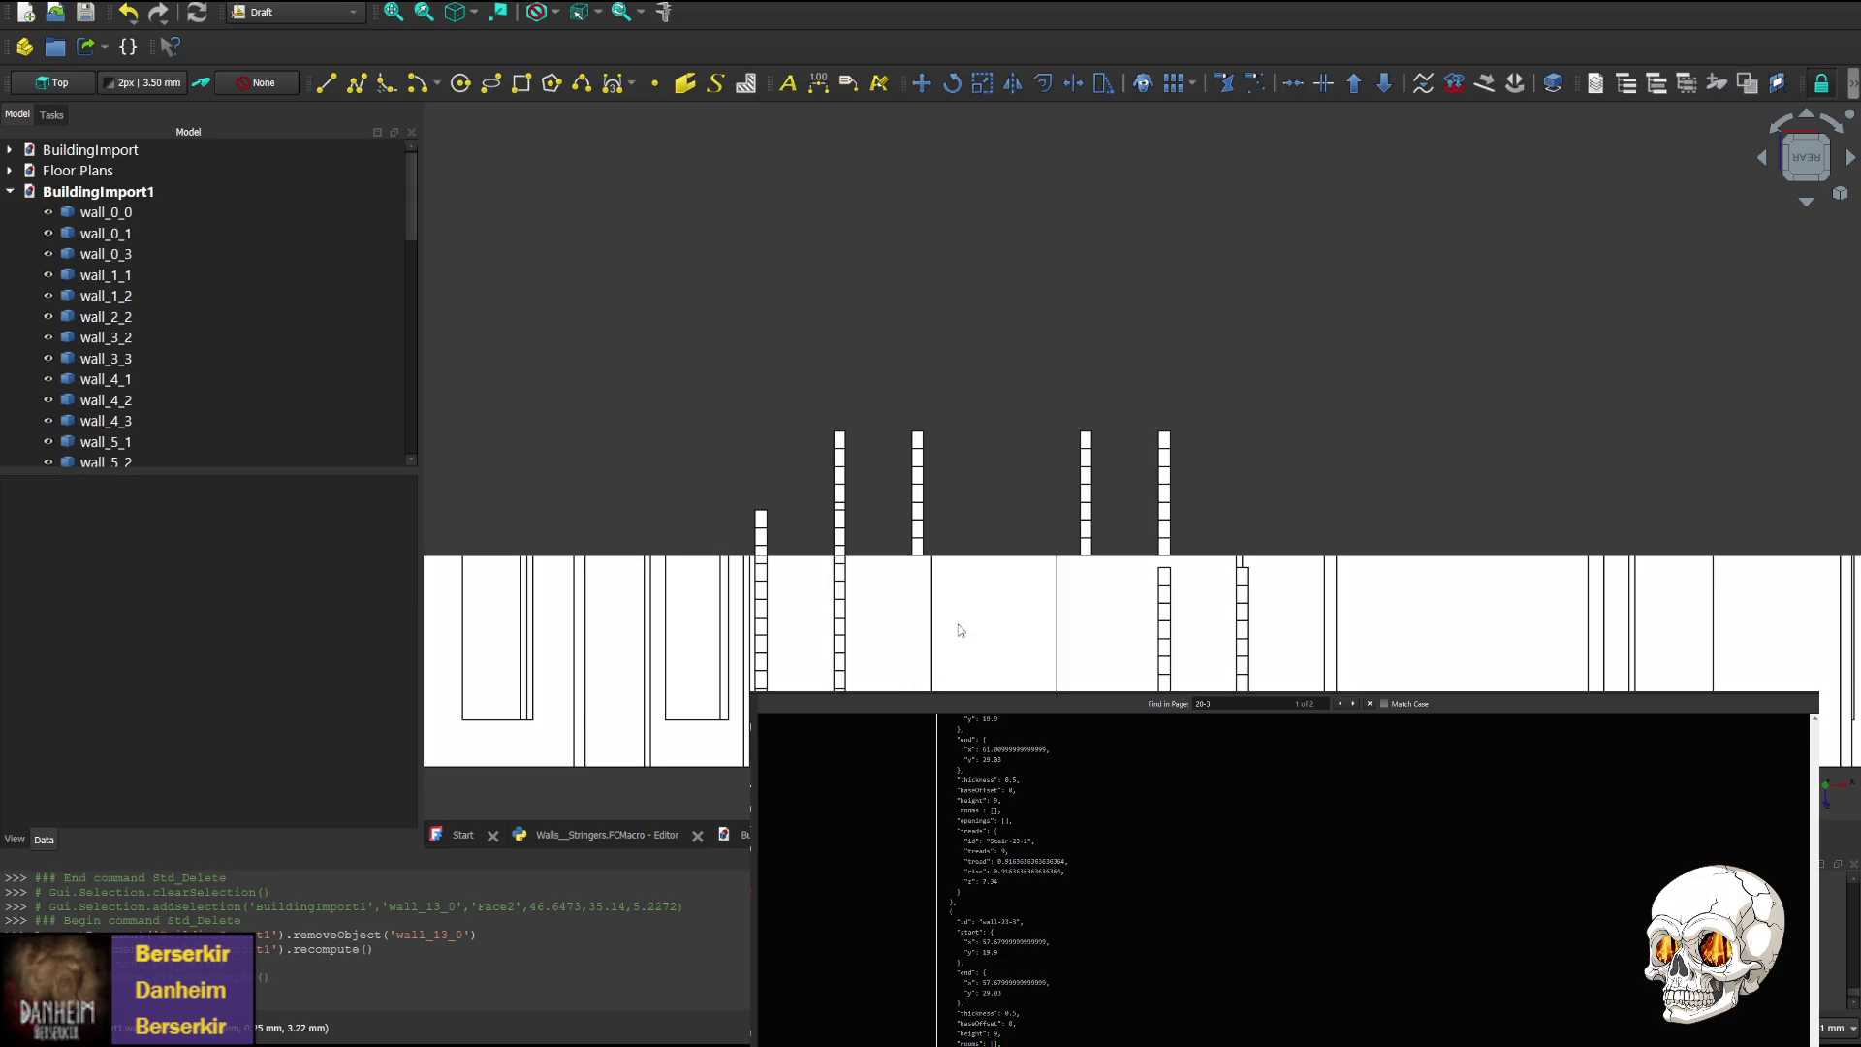
Rotate the stringers through below, front, top and rear views, ending on the front elevation
{"action": "left_click", "coordinate": [1806, 203]}
{"action": "left_click", "coordinate": [1806, 203]}
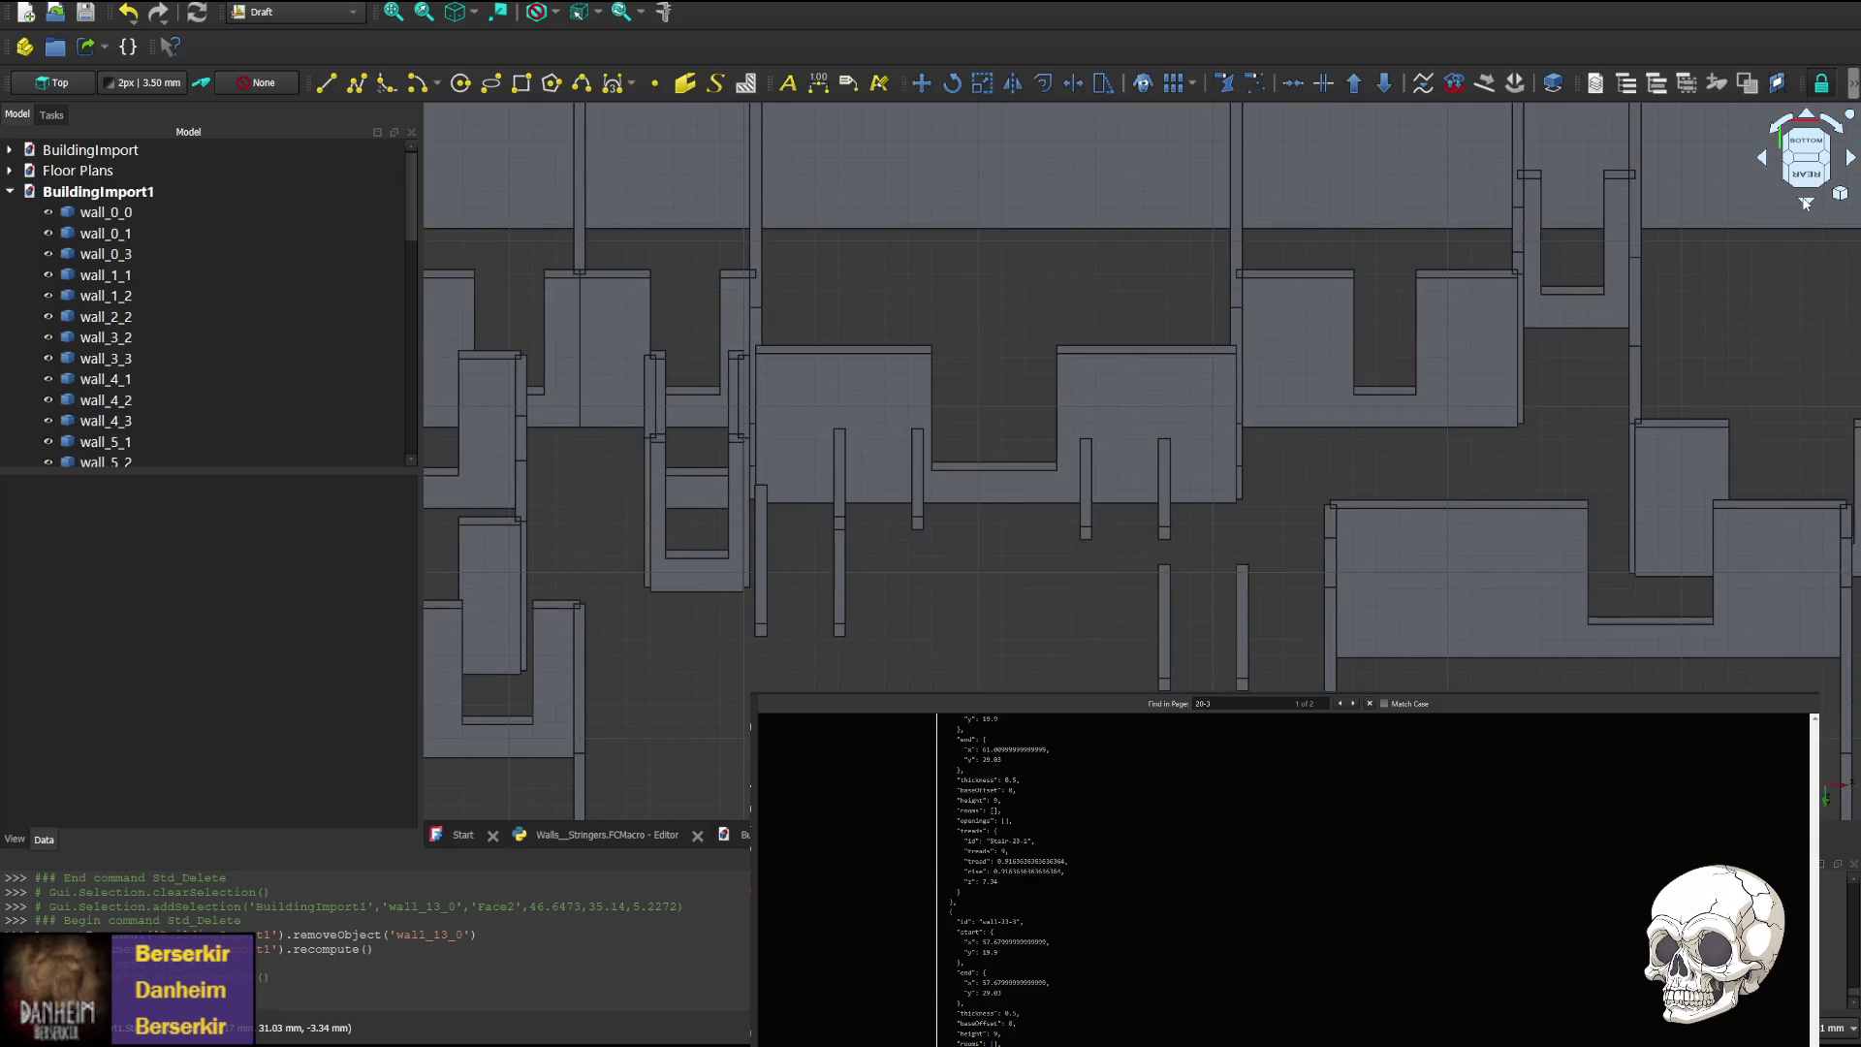
{"action": "left_click", "coordinate": [1806, 202]}
{"action": "left_click", "coordinate": [1806, 202]}
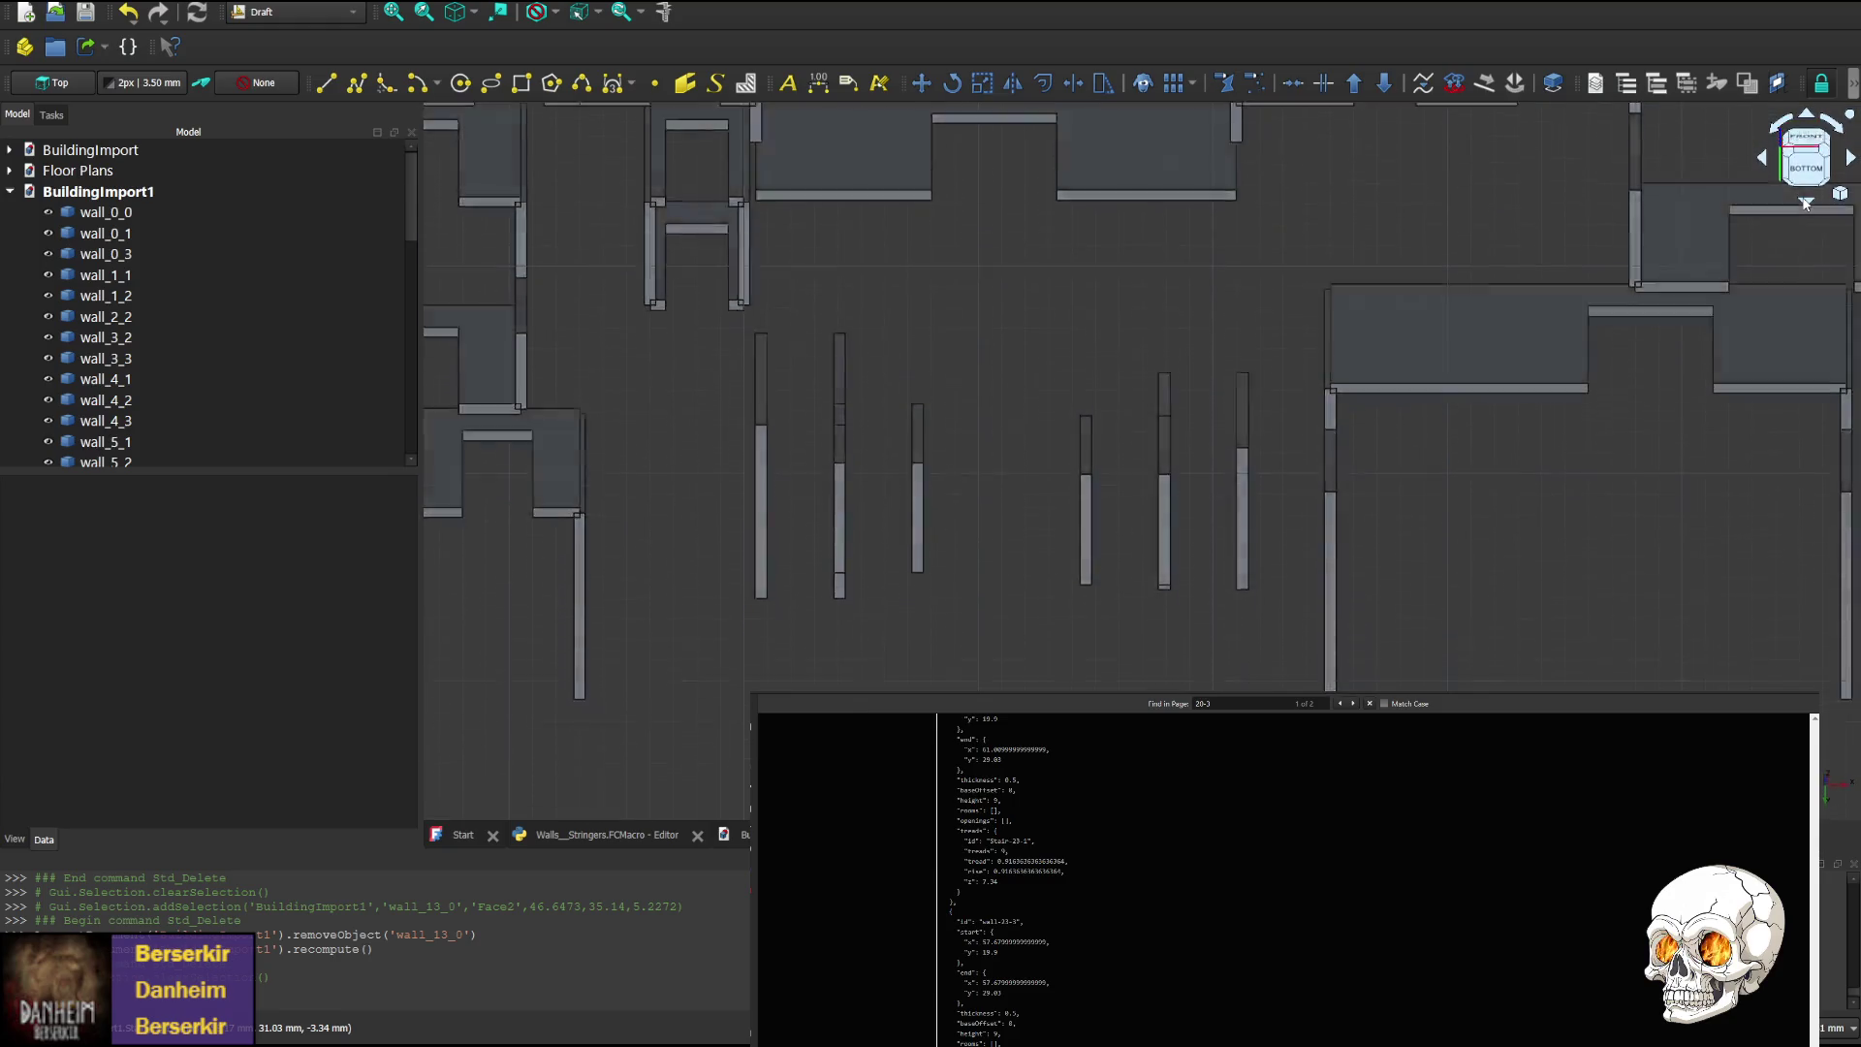
{"action": "left_click", "coordinate": [1806, 203]}
{"action": "left_click", "coordinate": [1806, 202]}
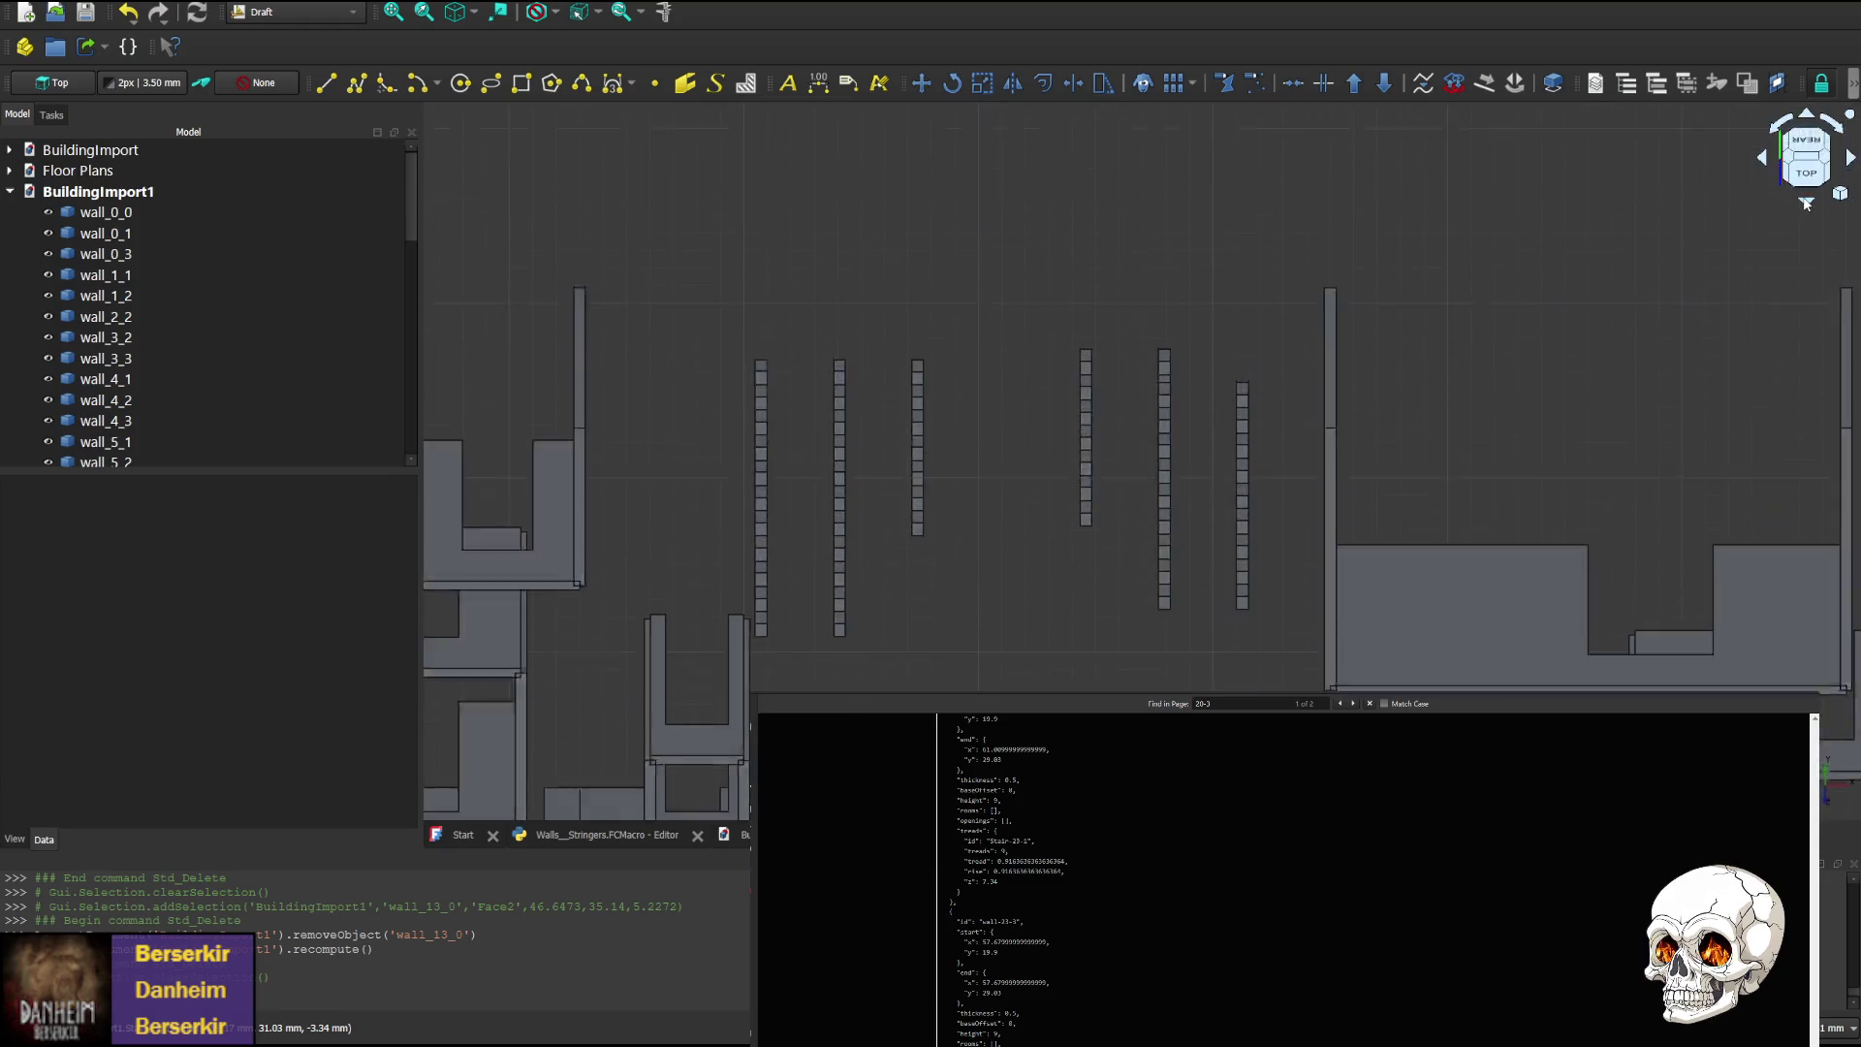
{"action": "left_click", "coordinate": [1806, 203]}
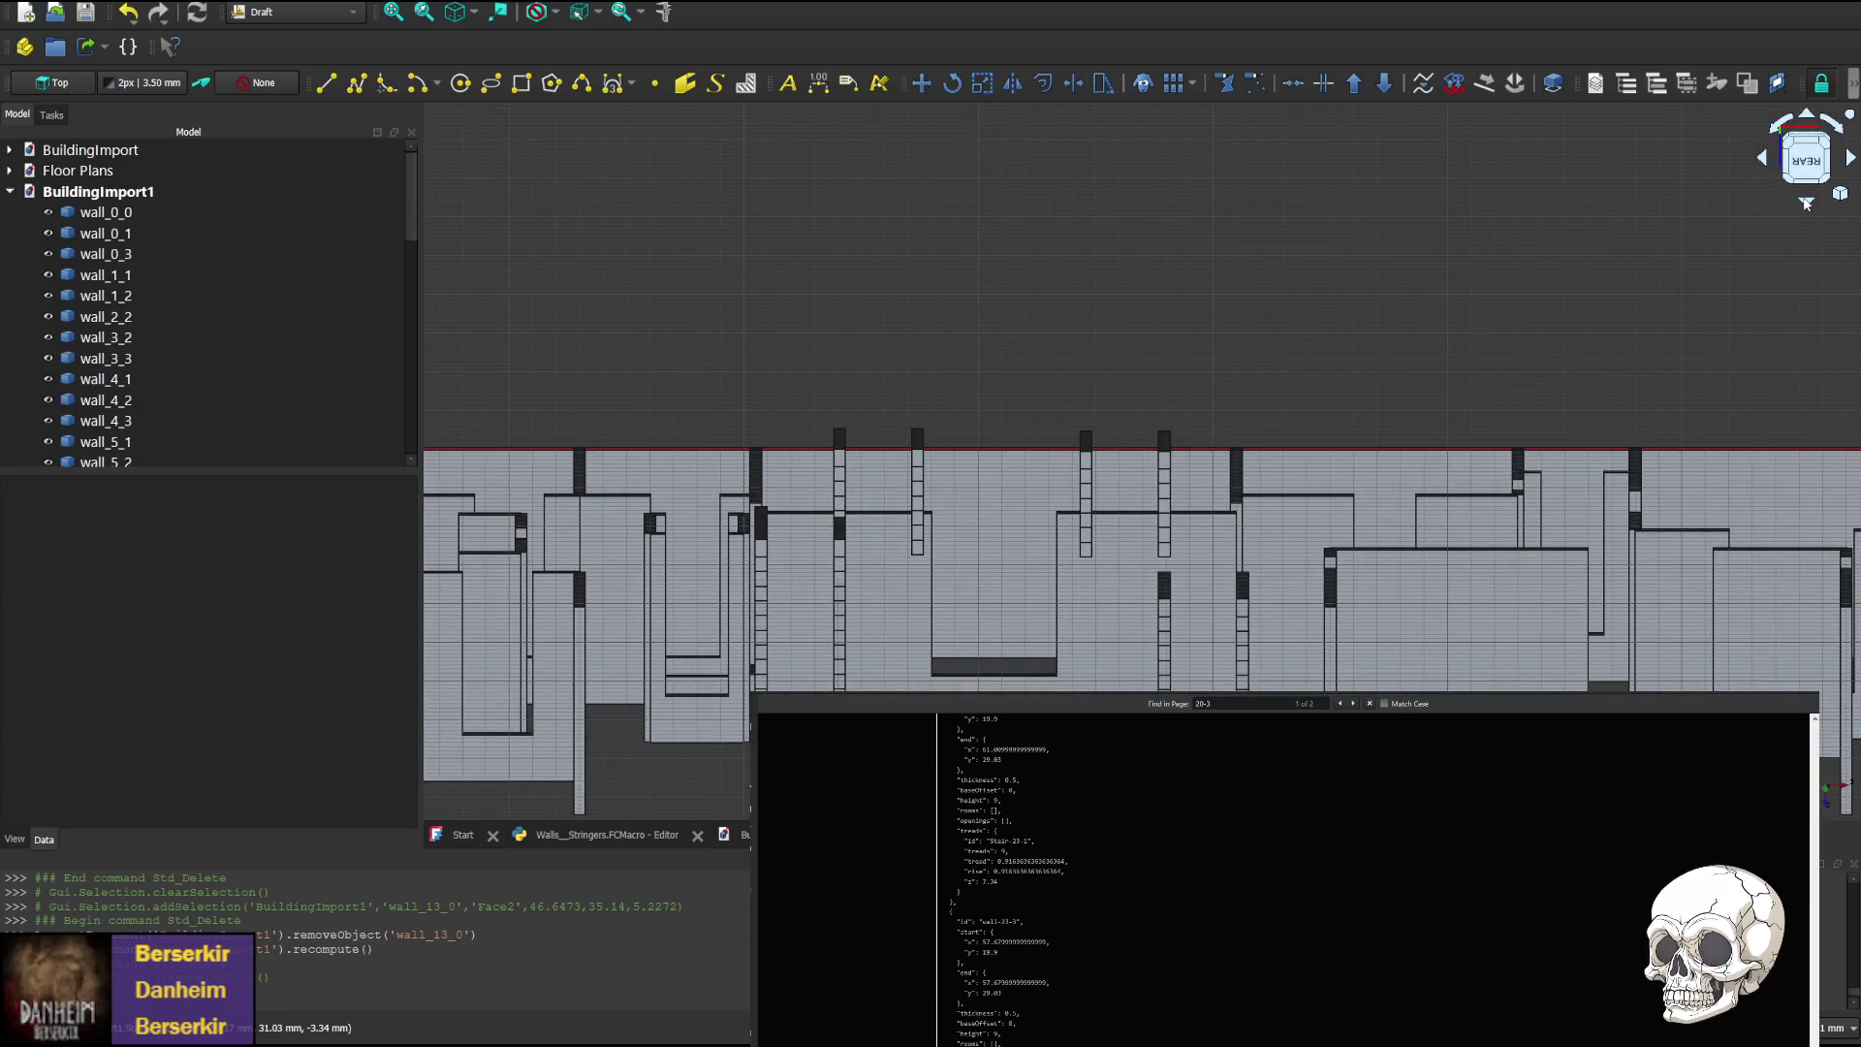
{"action": "left_click", "coordinate": [1808, 116]}
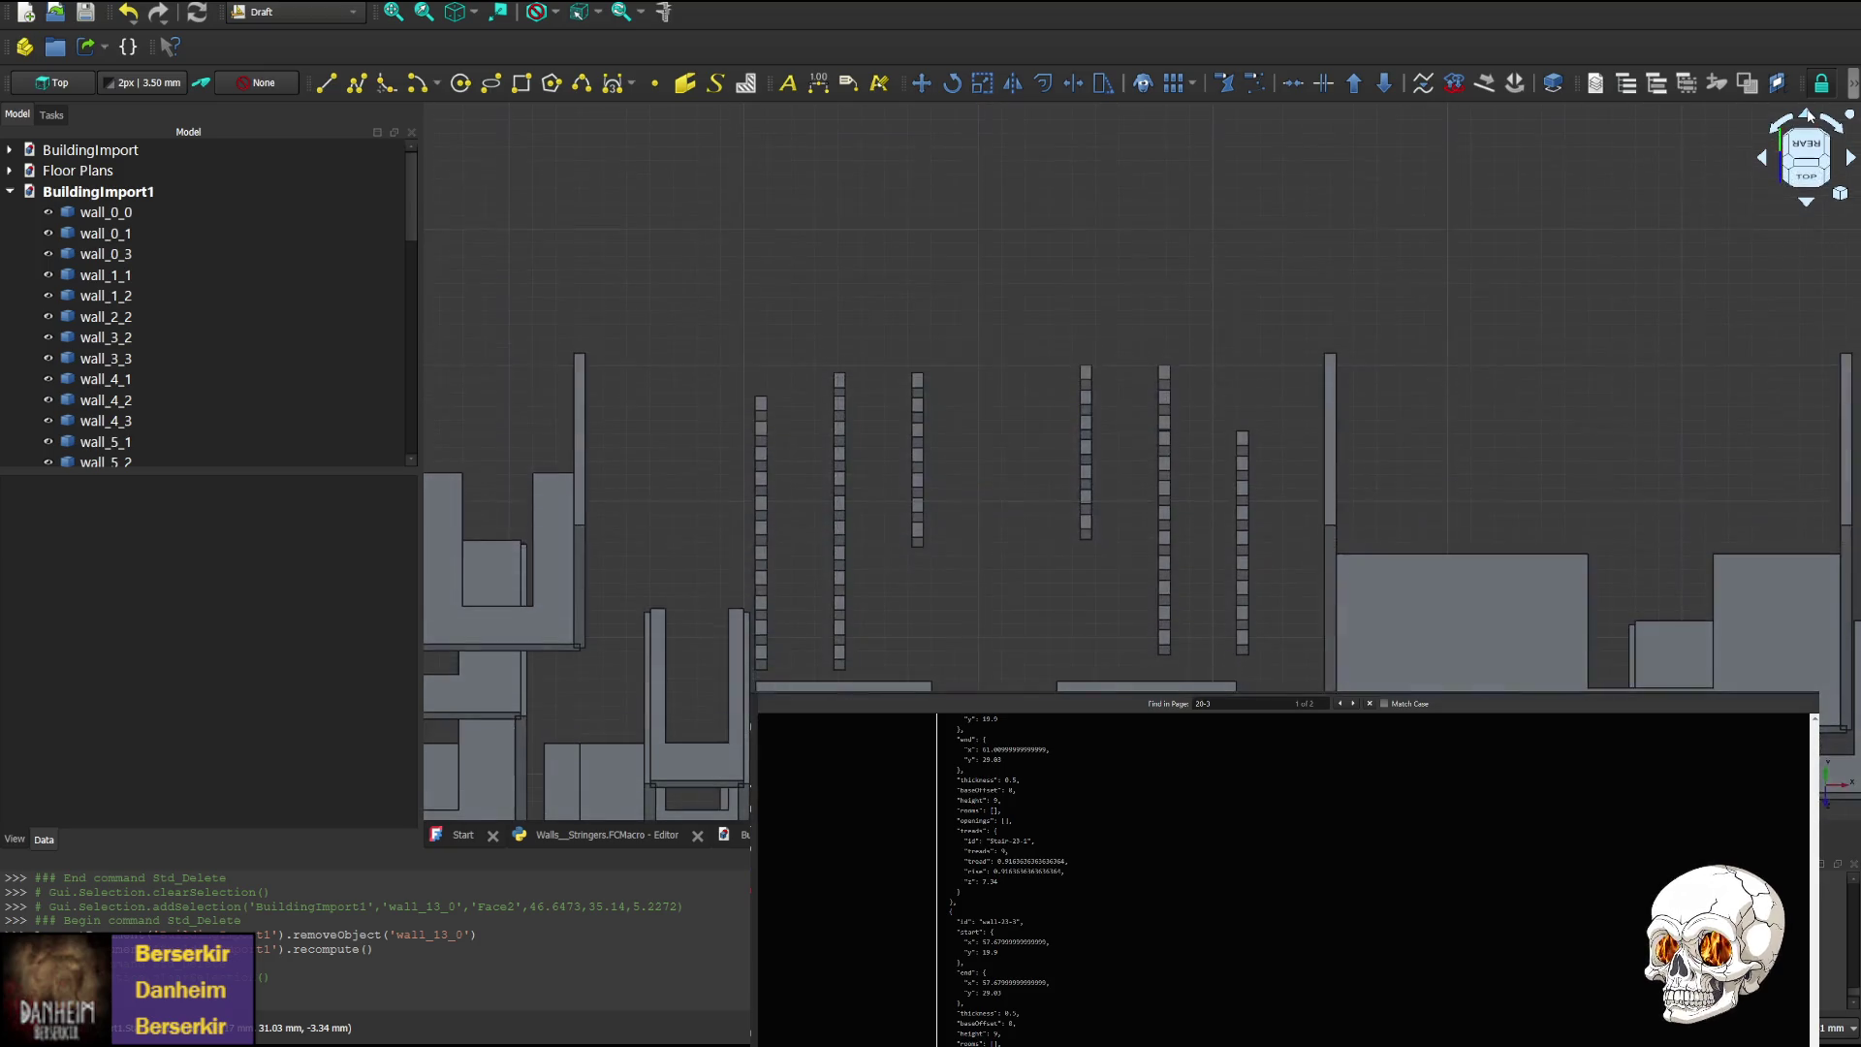
{"action": "left_click", "coordinate": [1808, 115]}
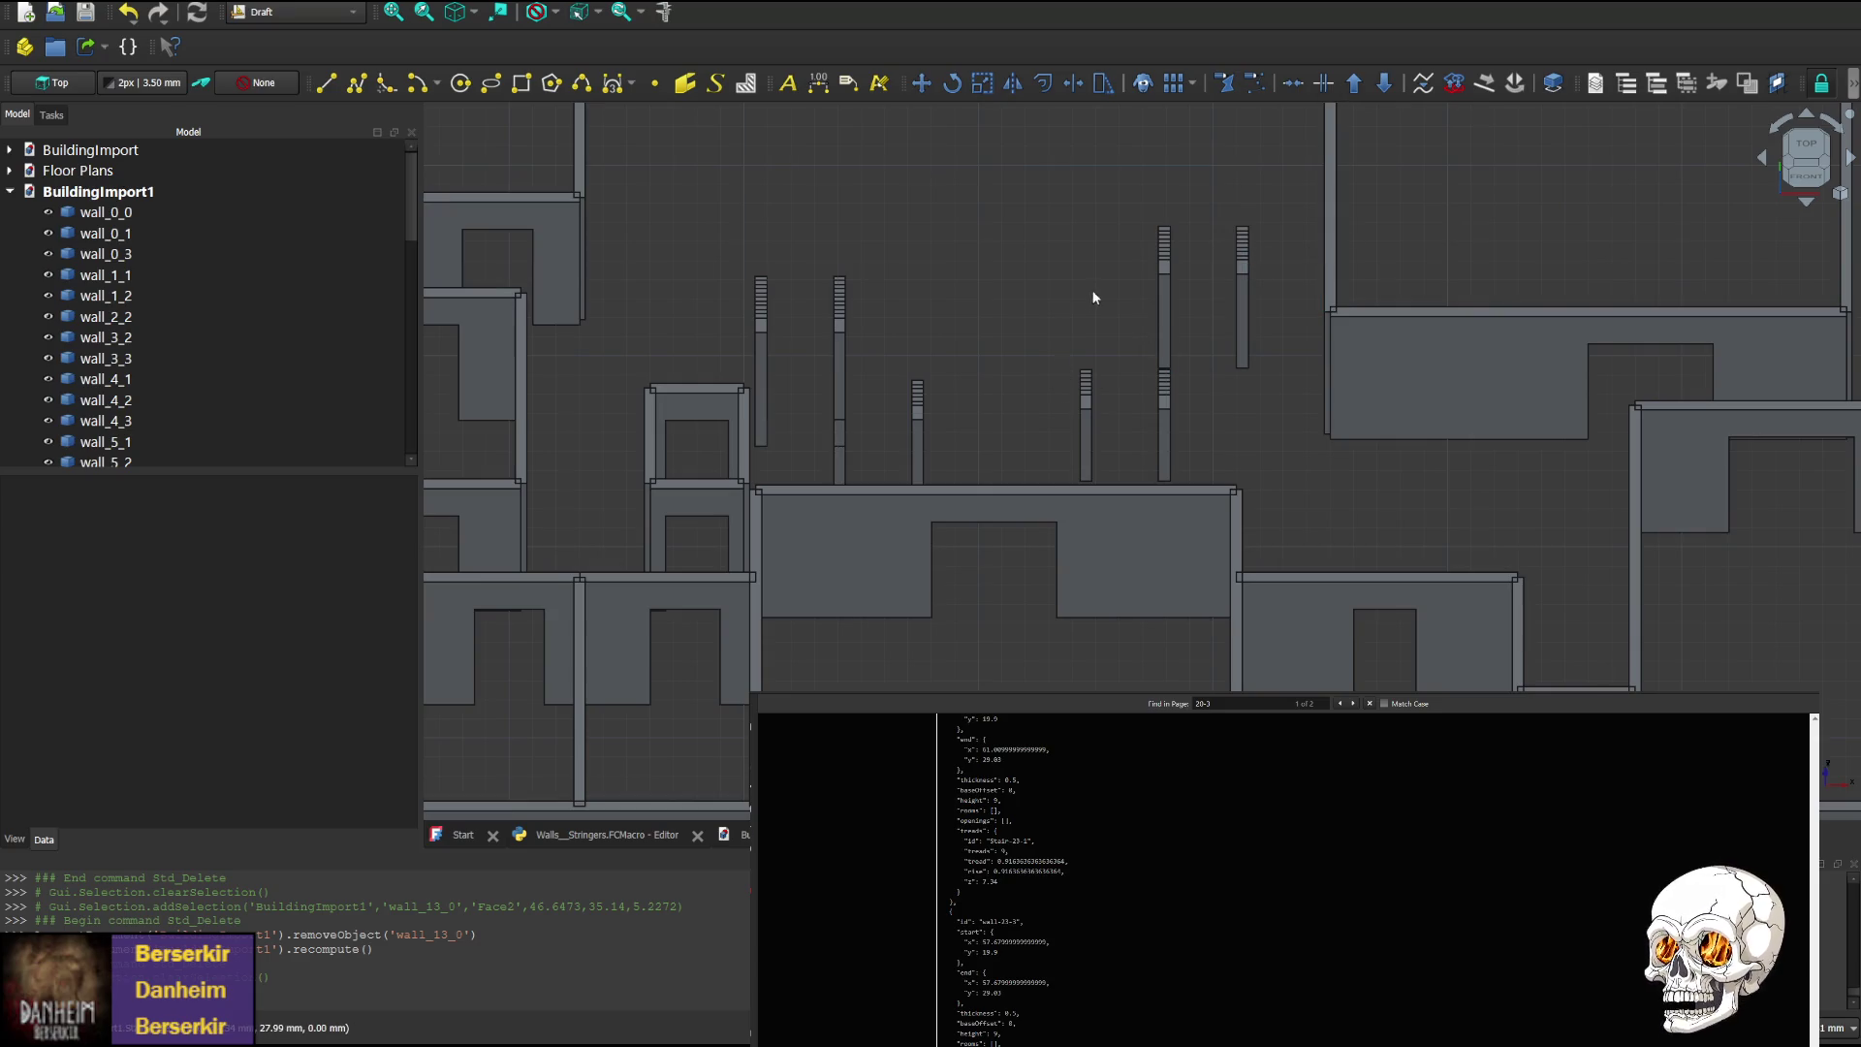
{"action": "mouse_move", "coordinate": [1099, 257]}
{"action": "middle_mouse_down"}
{"action": "mouse_move", "coordinate": [1067, 474]}
{"action": "mouse_move", "coordinate": [1079, 340]}
{"action": "middle_mouse_up"}
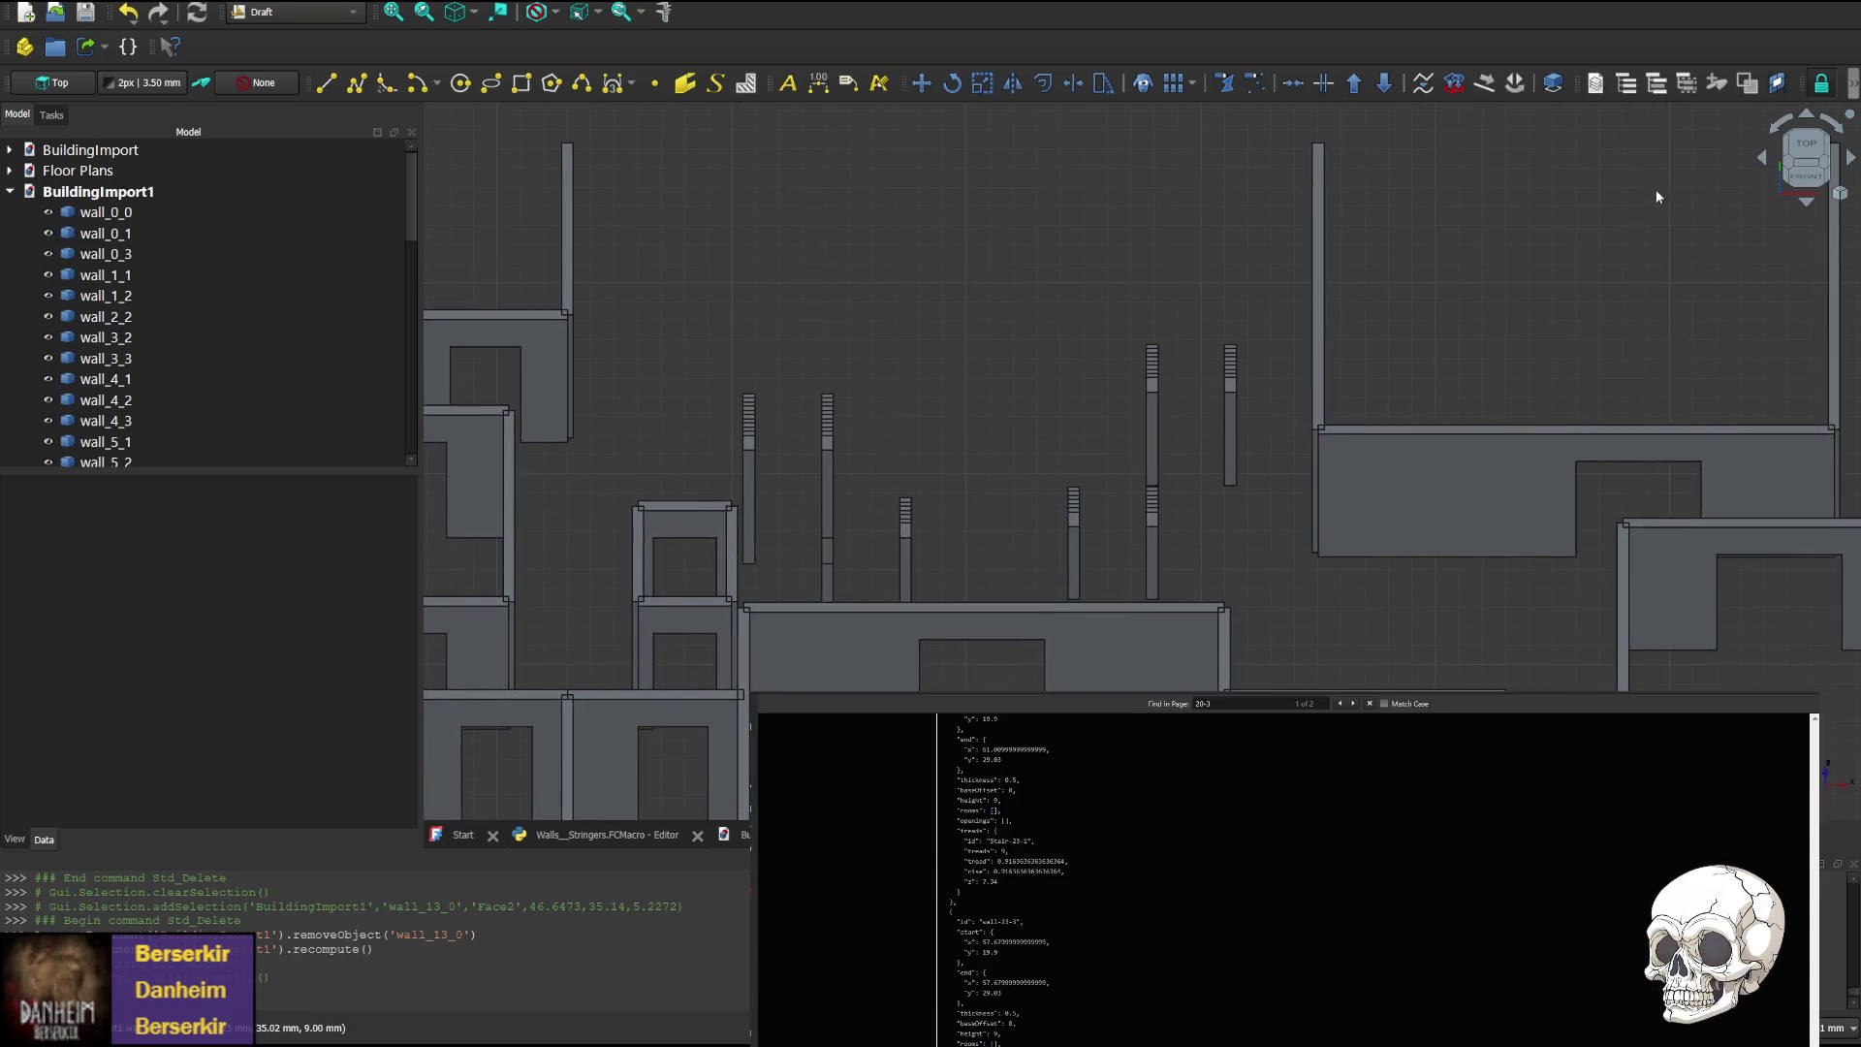
Recheck the stringers from top, rear and tilted angles, then switch to the 3D BuildingImport document
{"action": "left_click", "coordinate": [1806, 202]}
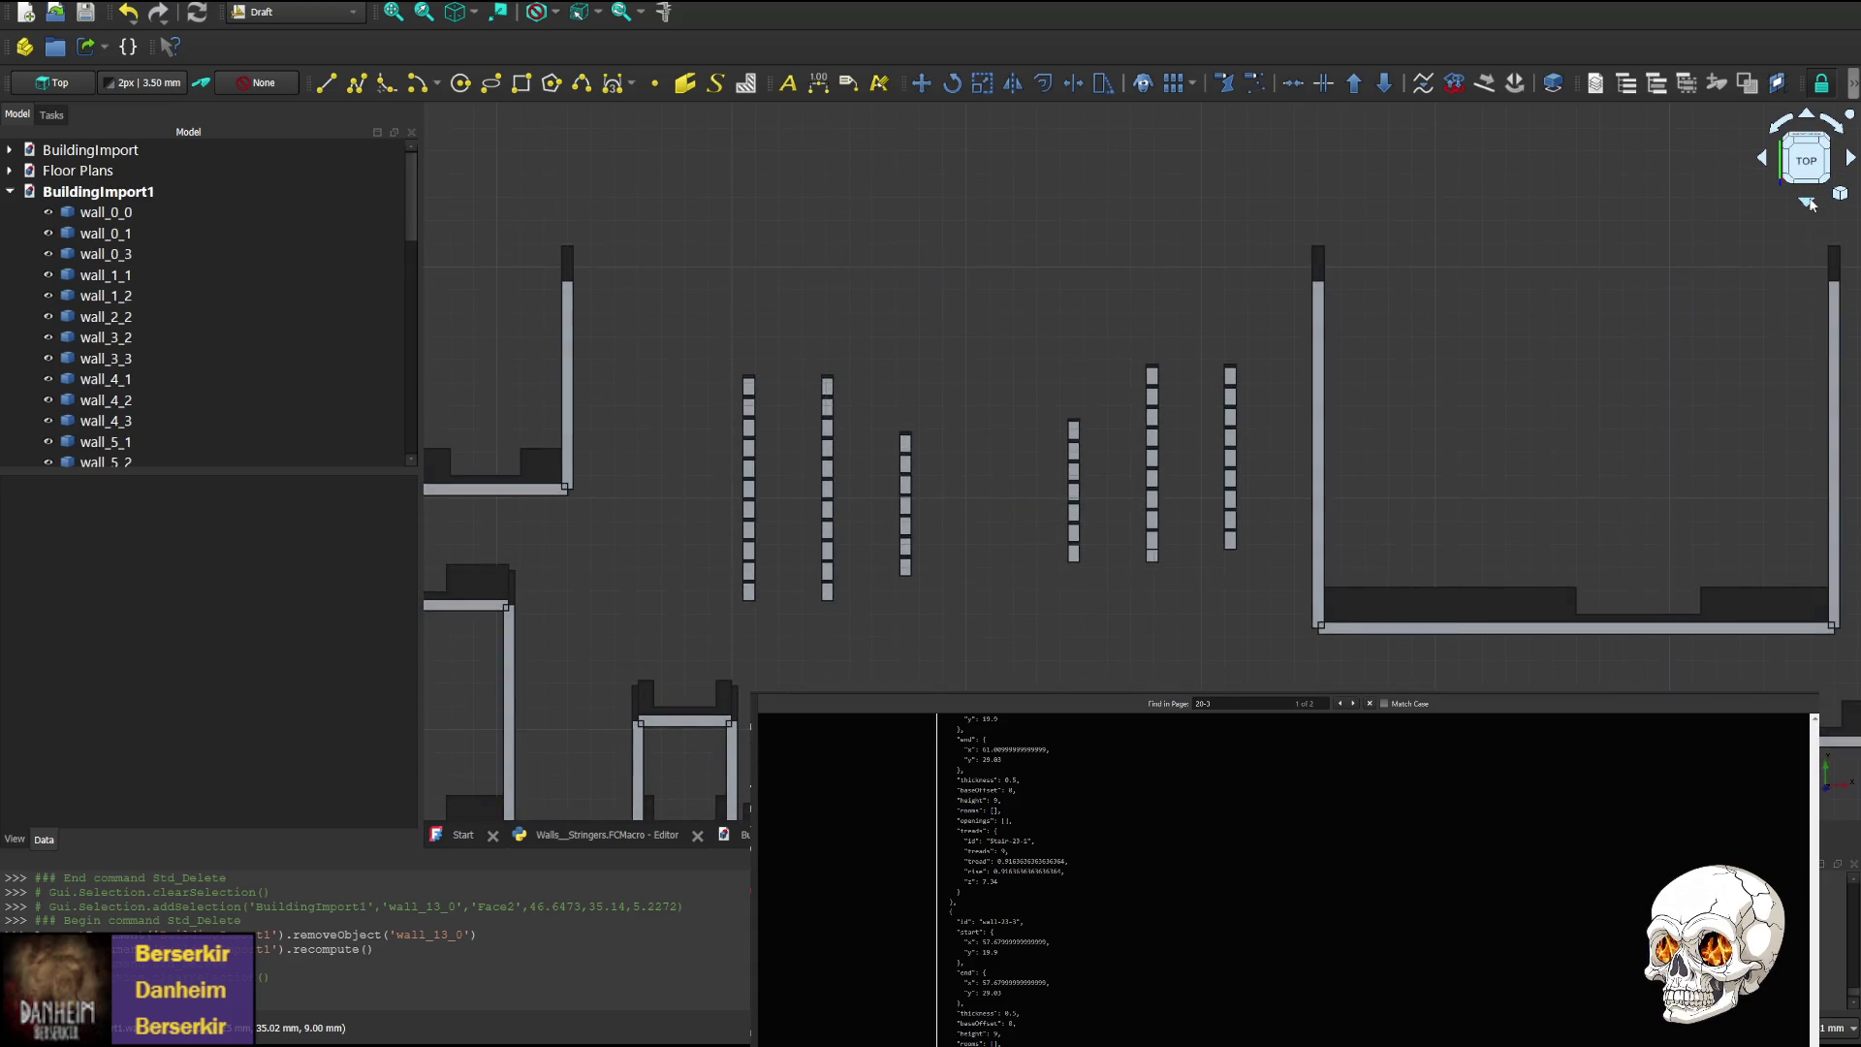
{"action": "left_click", "coordinate": [1809, 204]}
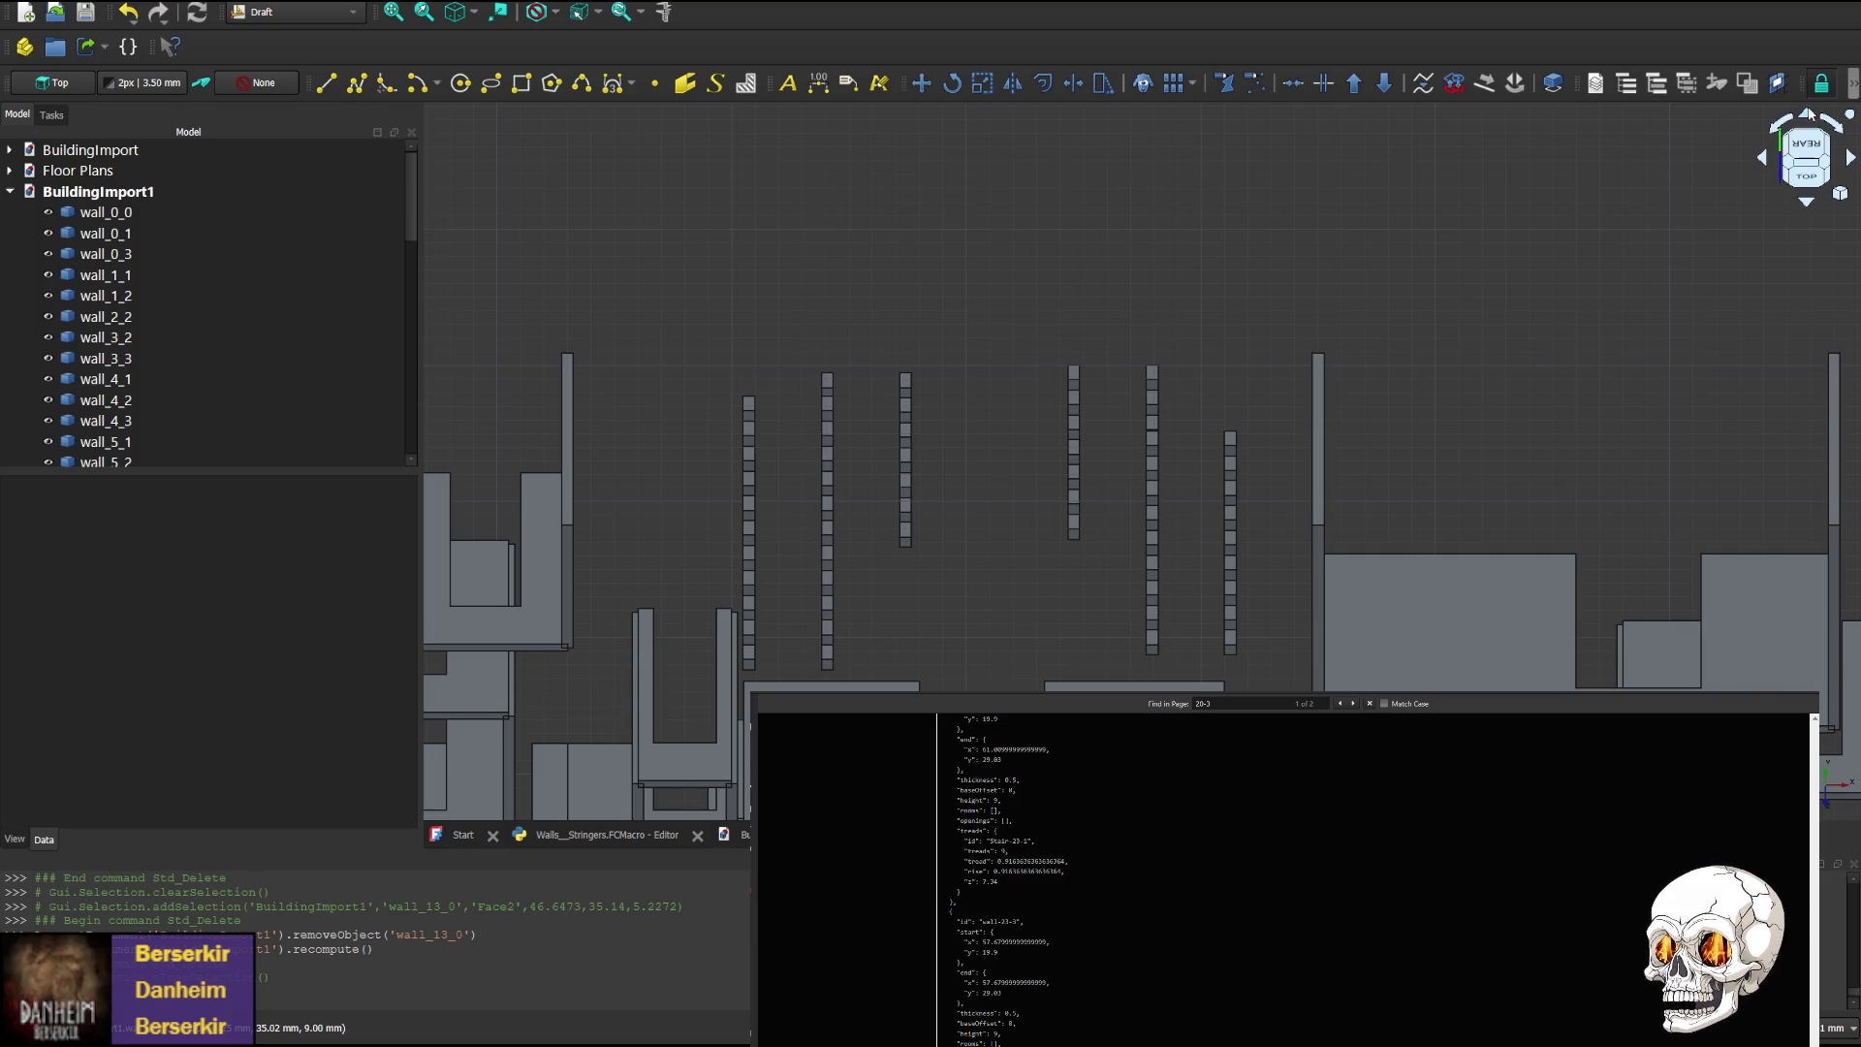
{"action": "left_click", "coordinate": [1808, 115]}
{"action": "left_click", "coordinate": [1808, 115]}
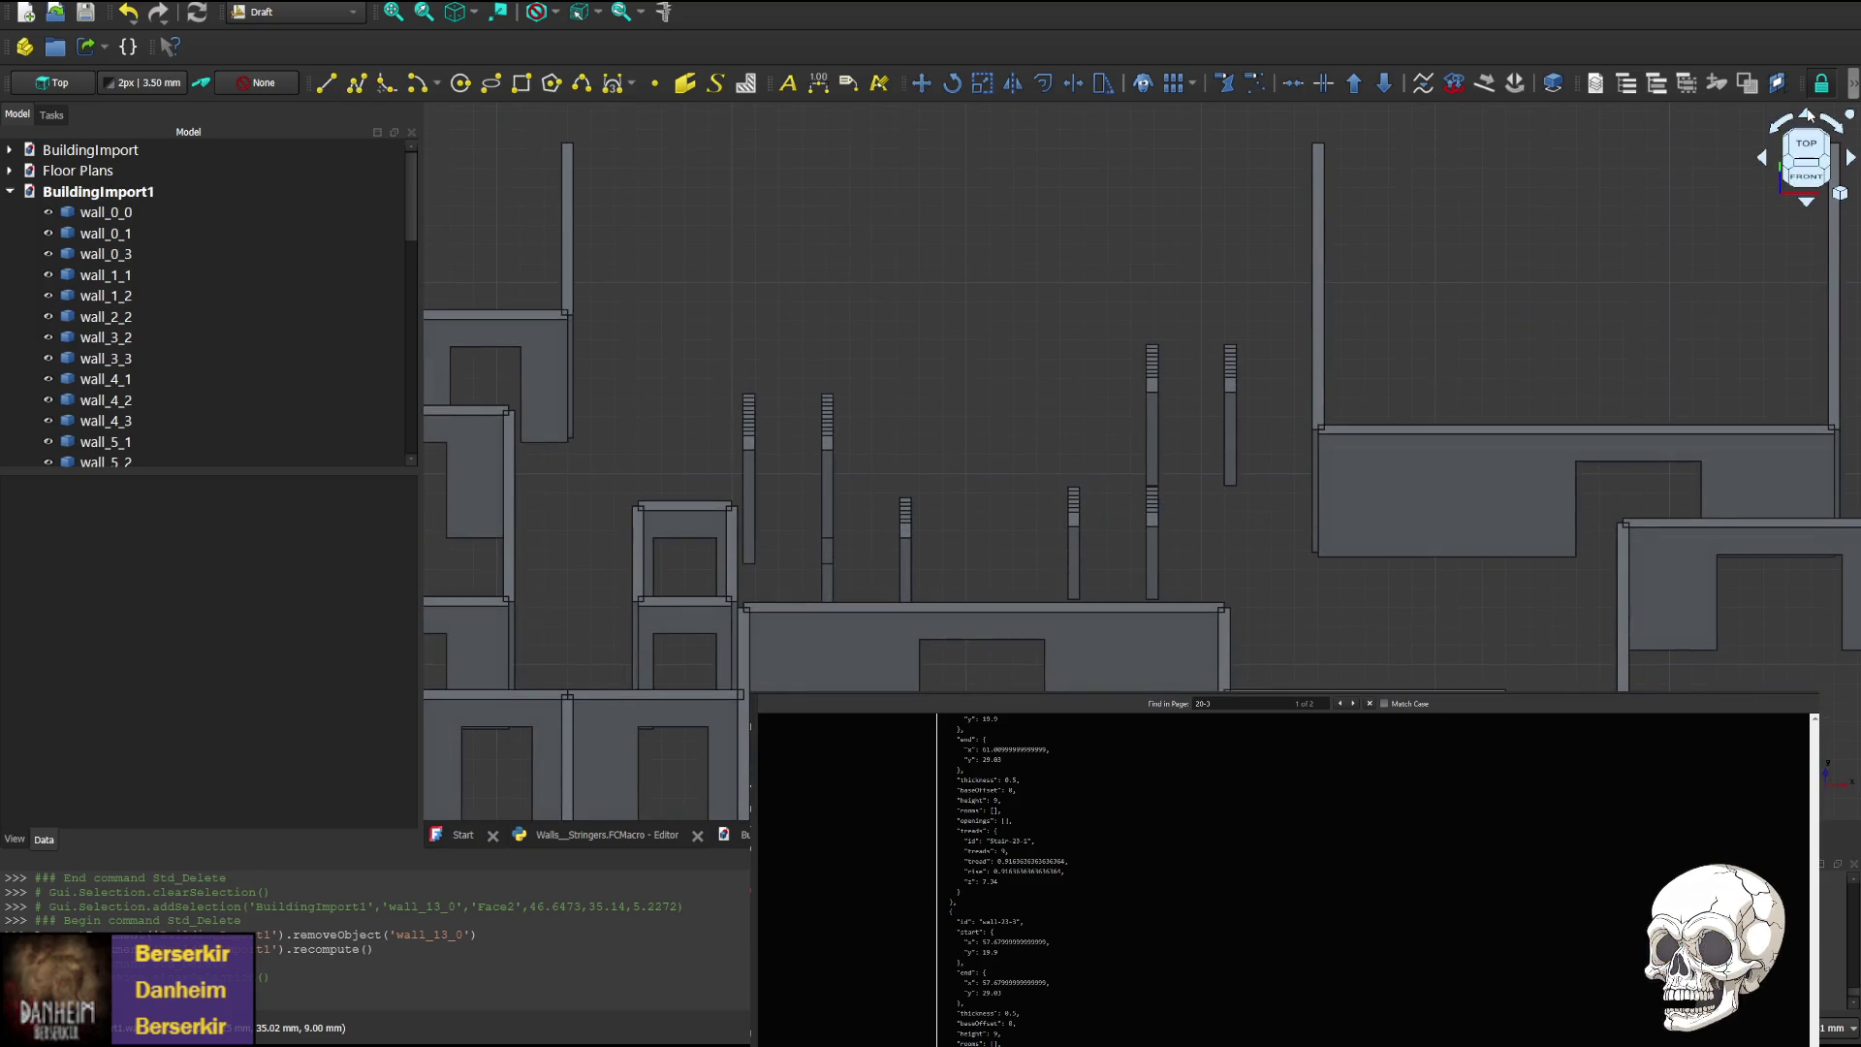
{"action": "left_click", "coordinate": [1151, 565]}
{"action": "left_click", "coordinate": [1141, 562]}
{"action": "middle_click_drag", "start_coordinate": [1238, 585], "coordinate": [1072, 631]}
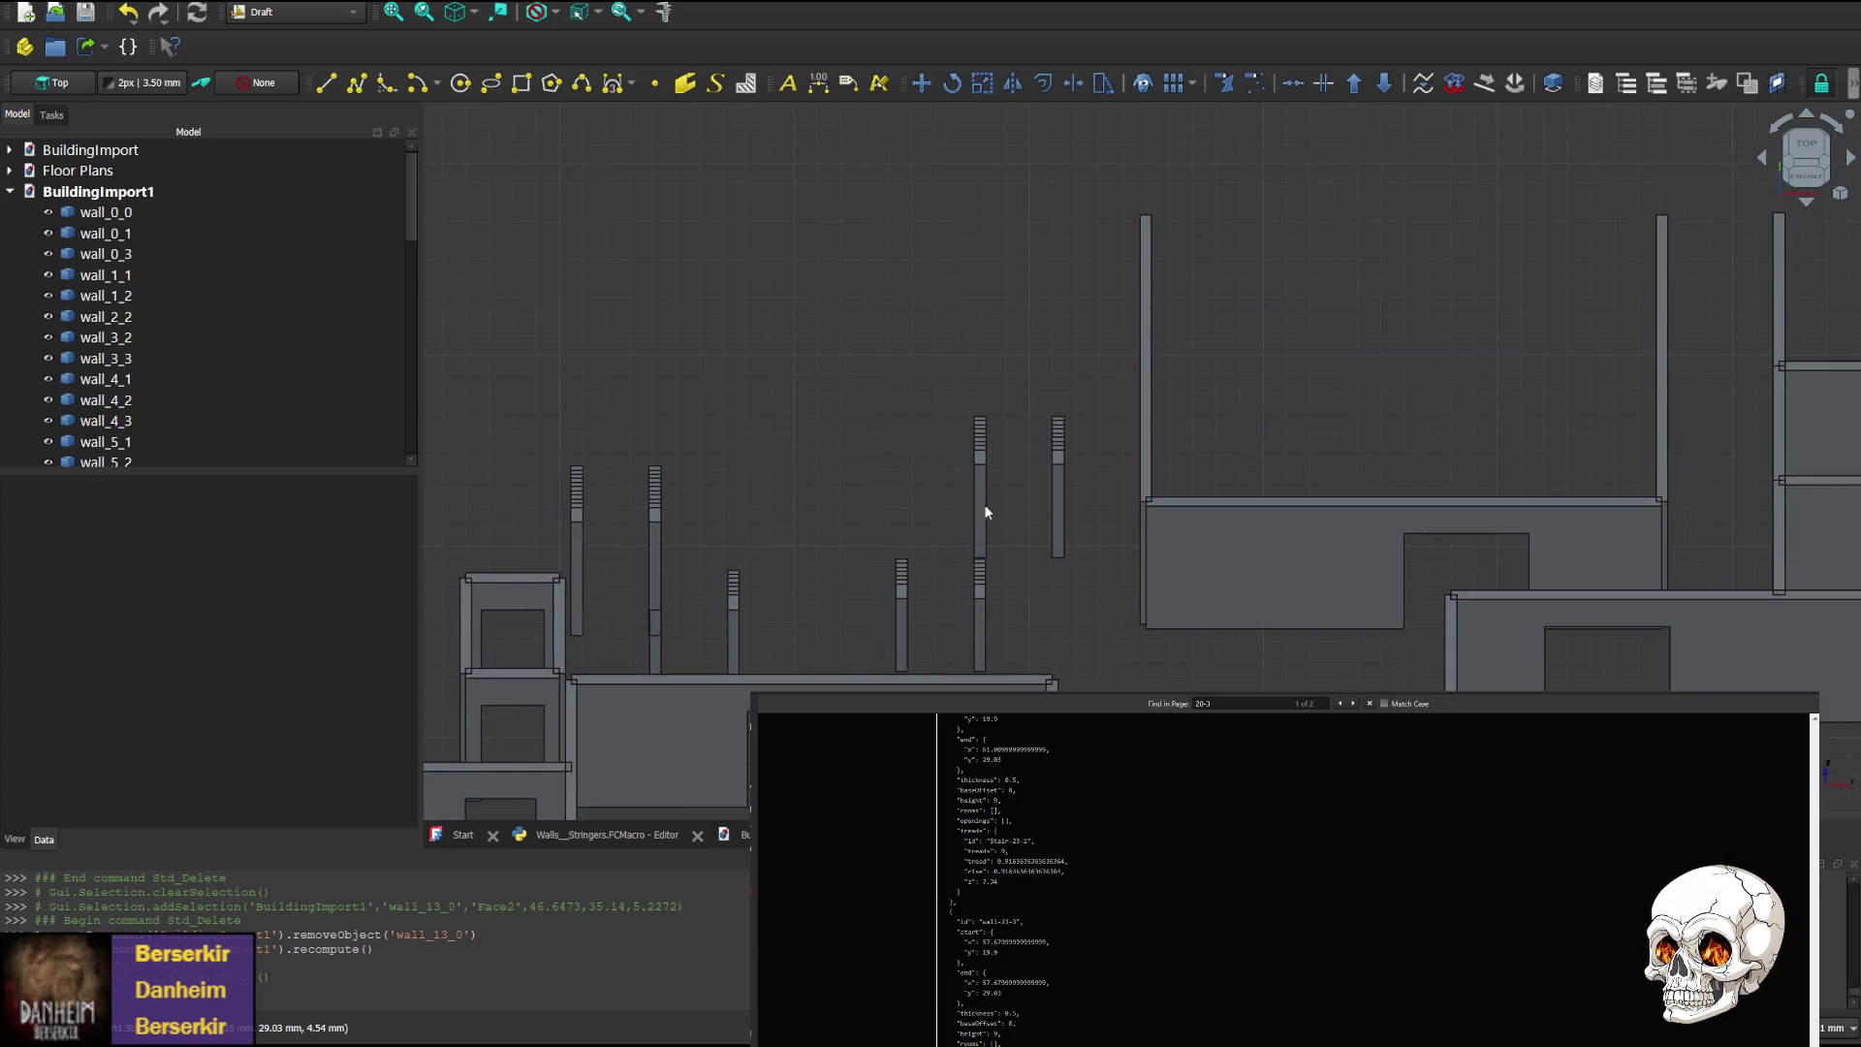
{"action": "left_click", "coordinate": [1808, 201]}
{"action": "left_click", "coordinate": [1809, 203]}
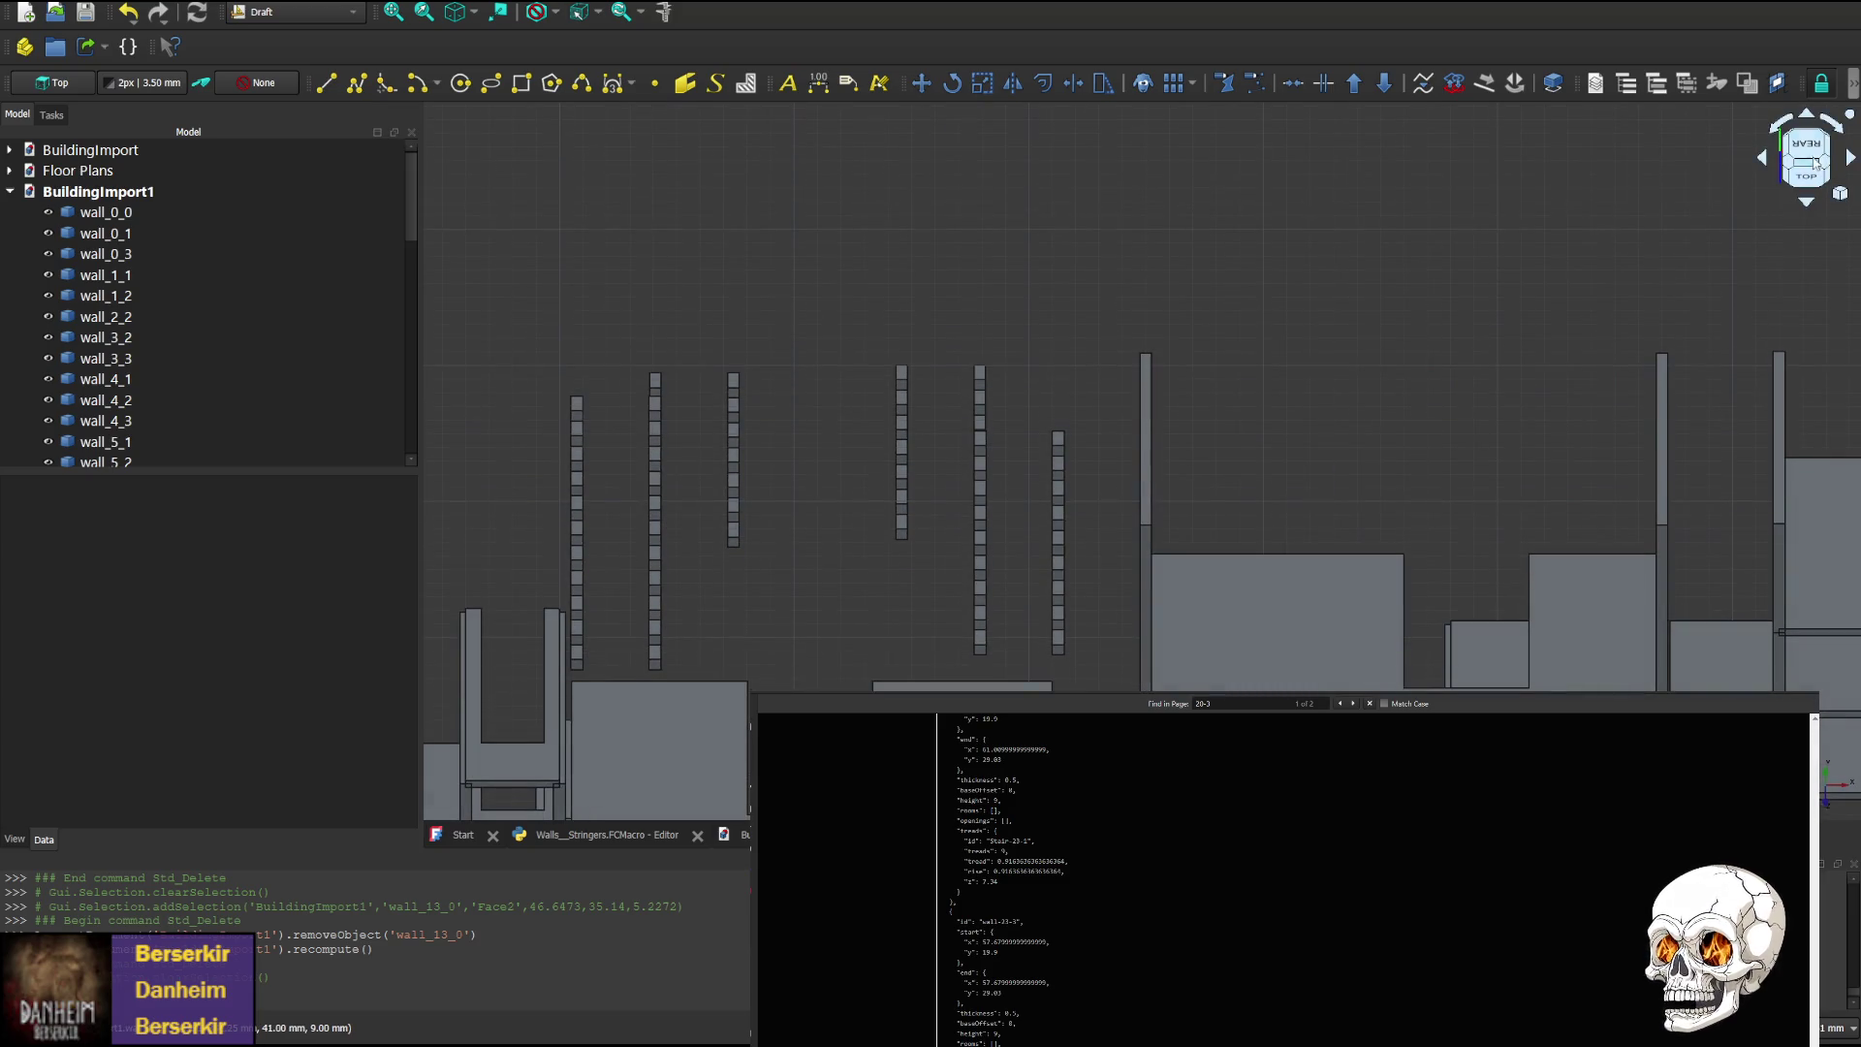
{"action": "left_click", "coordinate": [1808, 115]}
{"action": "left_click", "coordinate": [1808, 115]}
{"action": "mouse_move", "coordinate": [926, 659]}
{"action": "middle_mouse_down"}
{"action": "mouse_move", "coordinate": [1039, 291]}
{"action": "mouse_move", "coordinate": [1043, 385]}
{"action": "middle_mouse_up"}
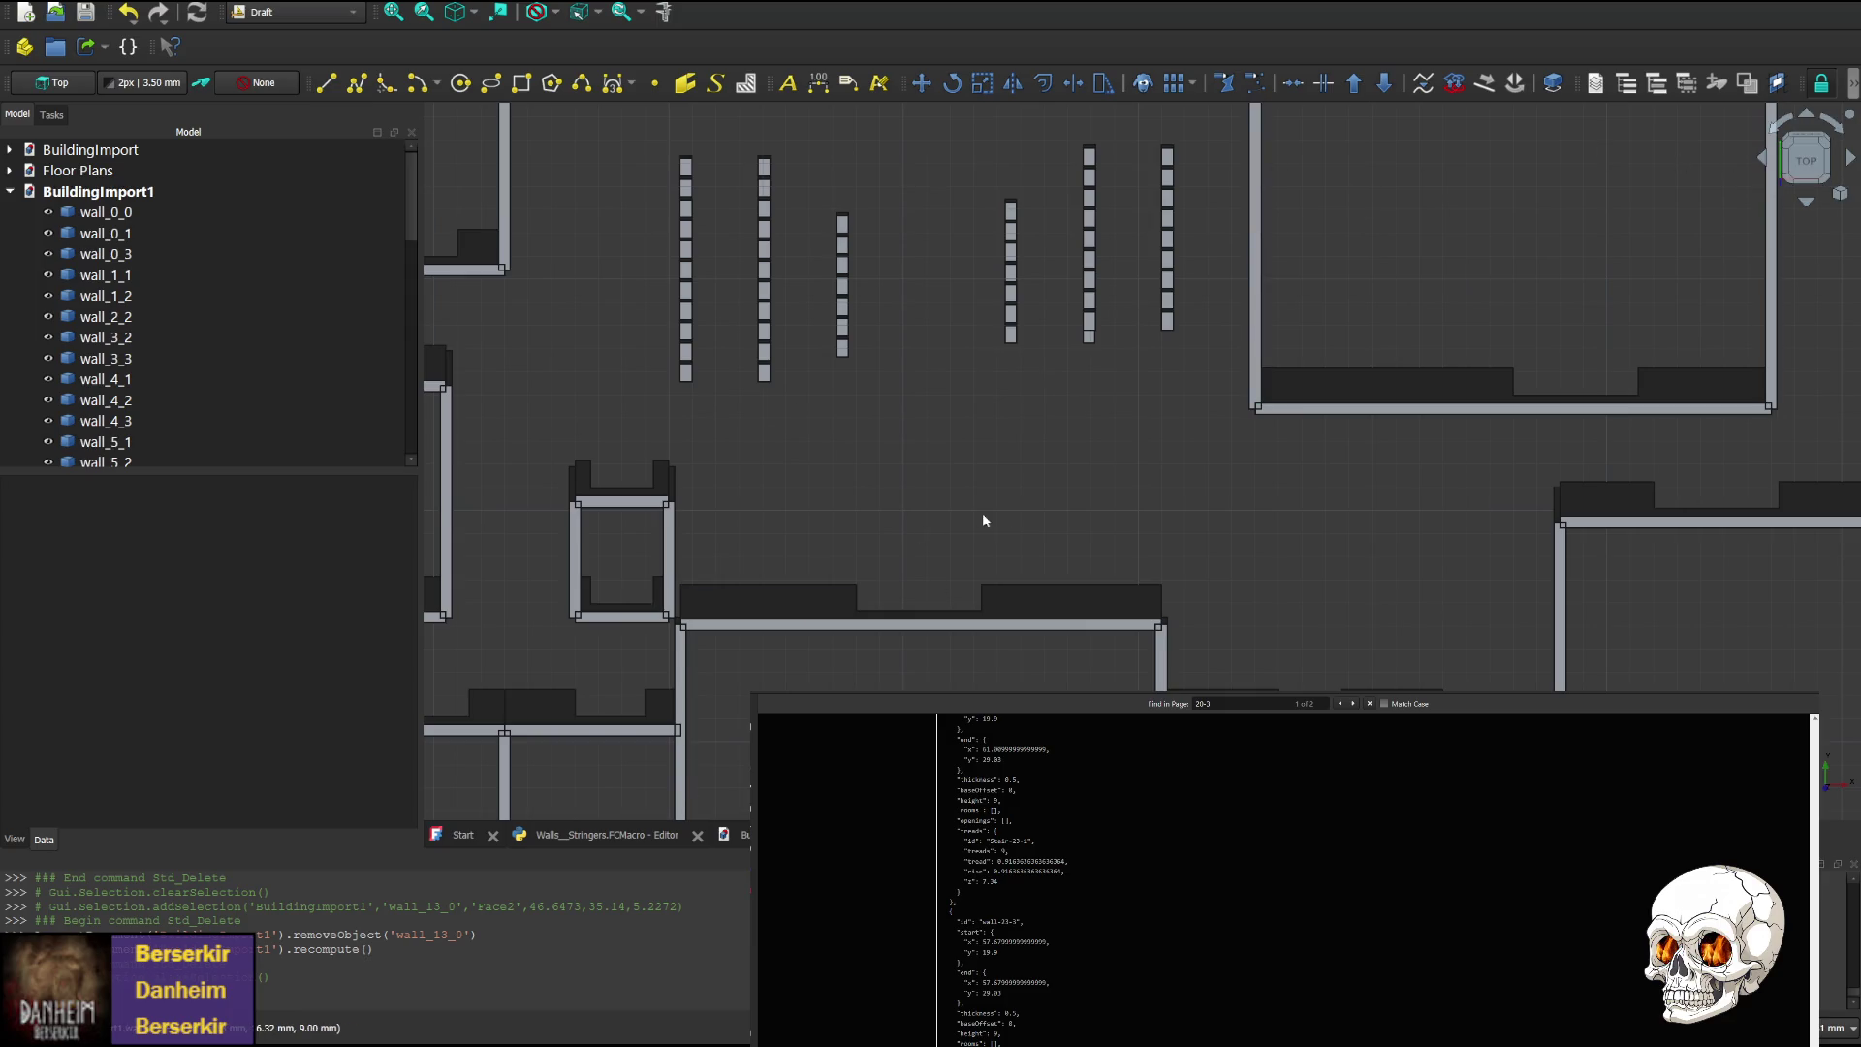
{"action": "key", "text": "ctrl+Tab"}
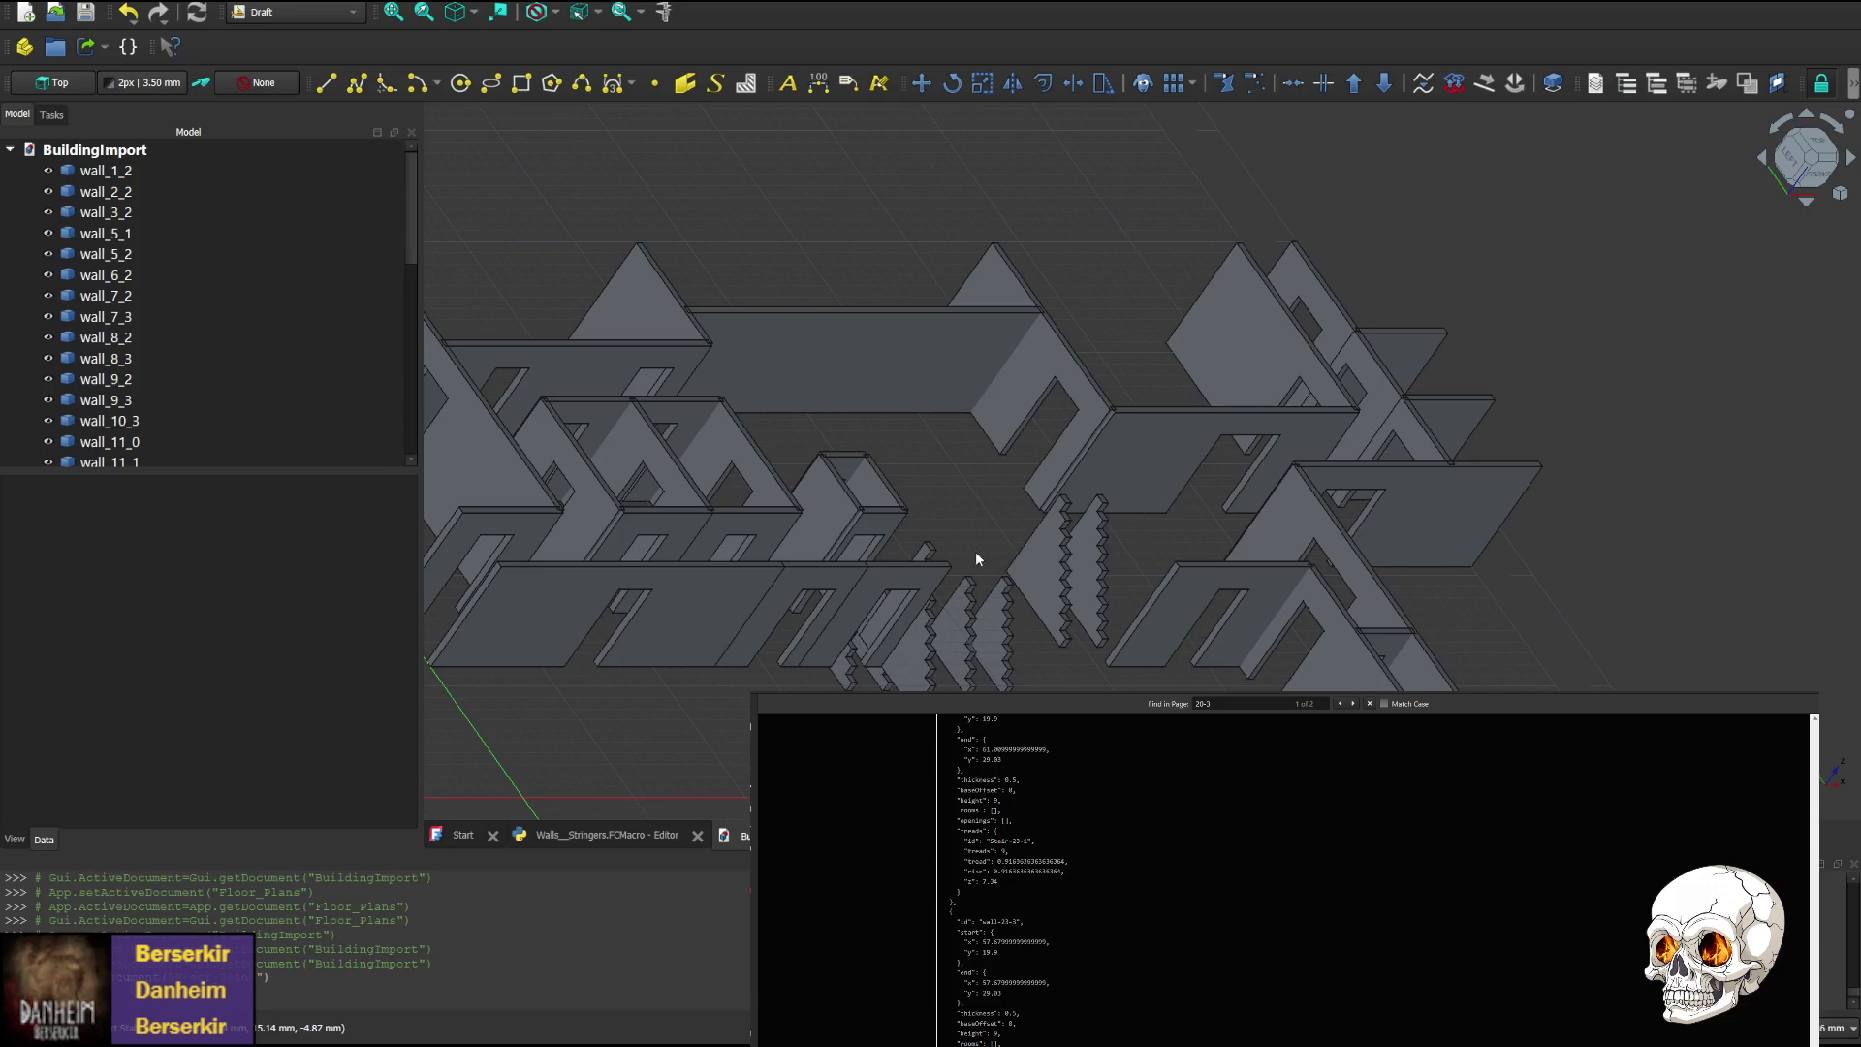
Delete the *.83 multiplier from the tread line, save the macro with Ctrl+S, and run it again
{"action": "left_click", "coordinate": [612, 838]}
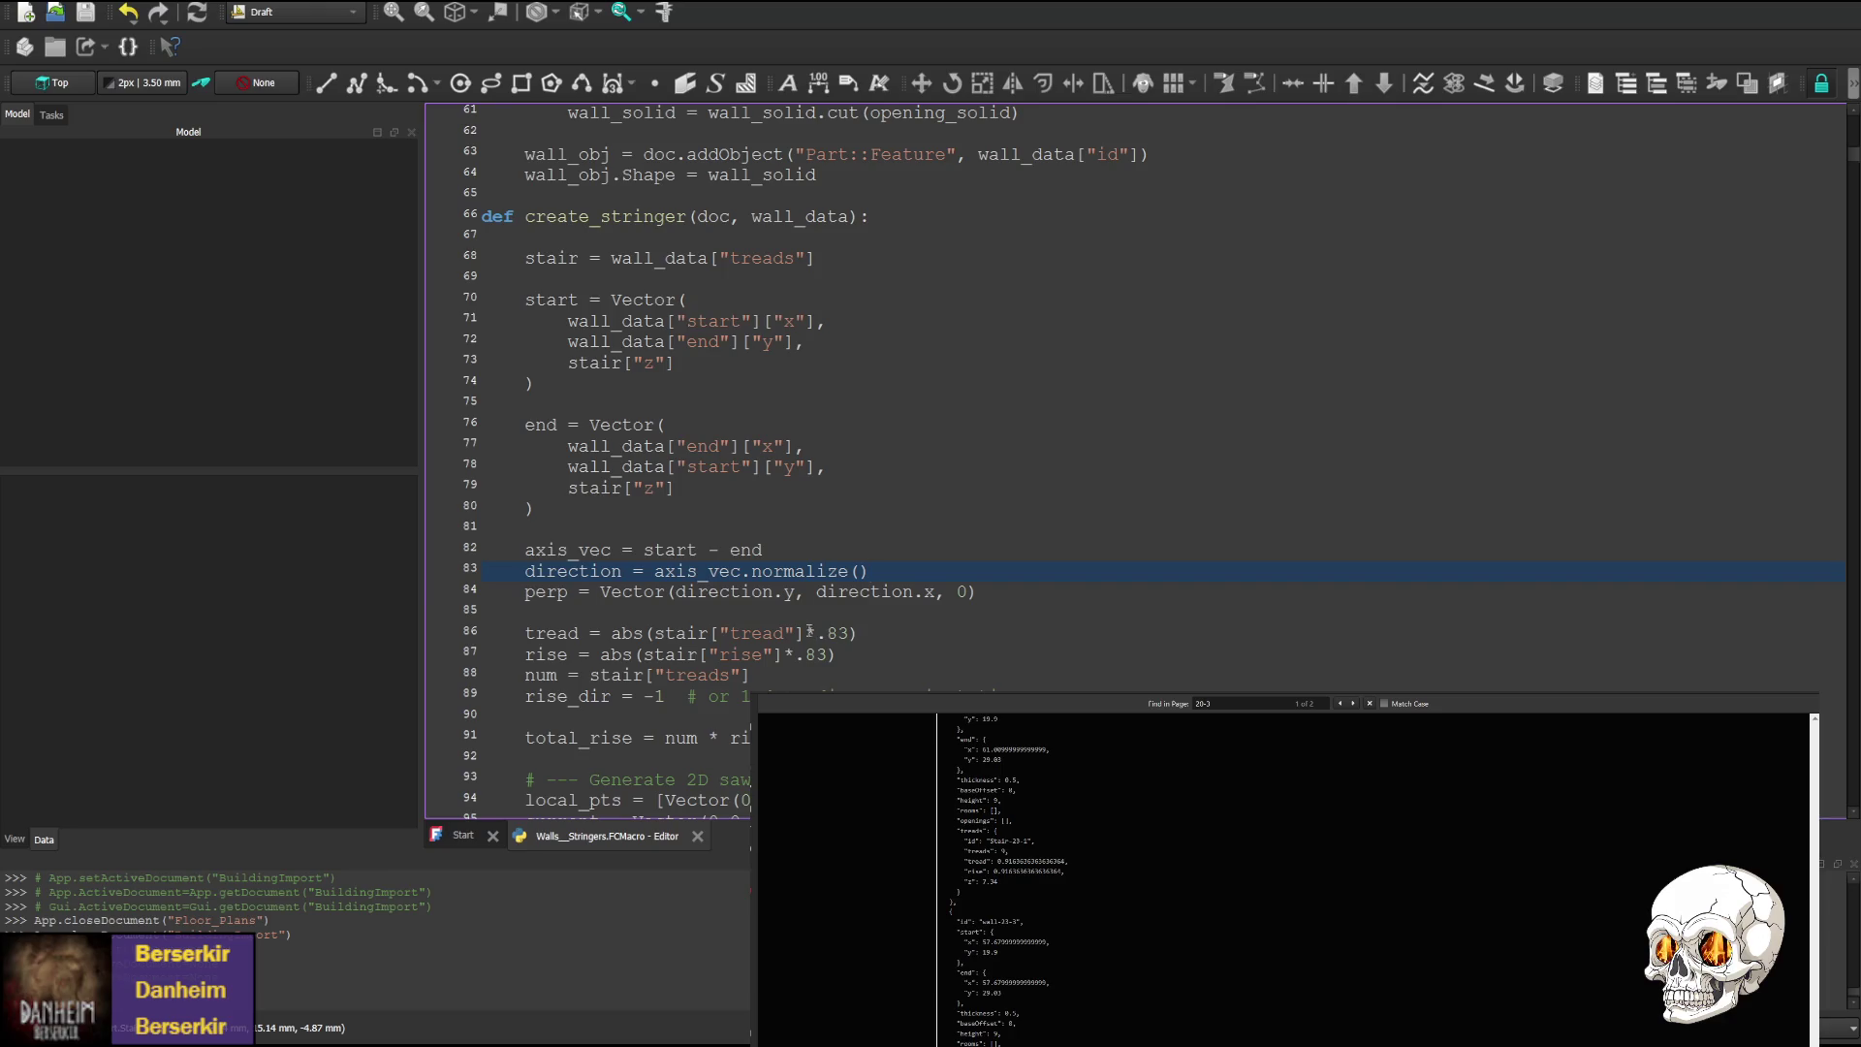
{"action": "mouse_move", "coordinate": [804, 633]}
{"action": "left_mouse_down"}
{"action": "mouse_move", "coordinate": [849, 633]}
{"action": "mouse_move", "coordinate": [799, 655]}
{"action": "mouse_move", "coordinate": [829, 655]}
{"action": "left_mouse_up"}
{"action": "key", "text": "Delete"}
{"action": "key", "text": "Delete"}
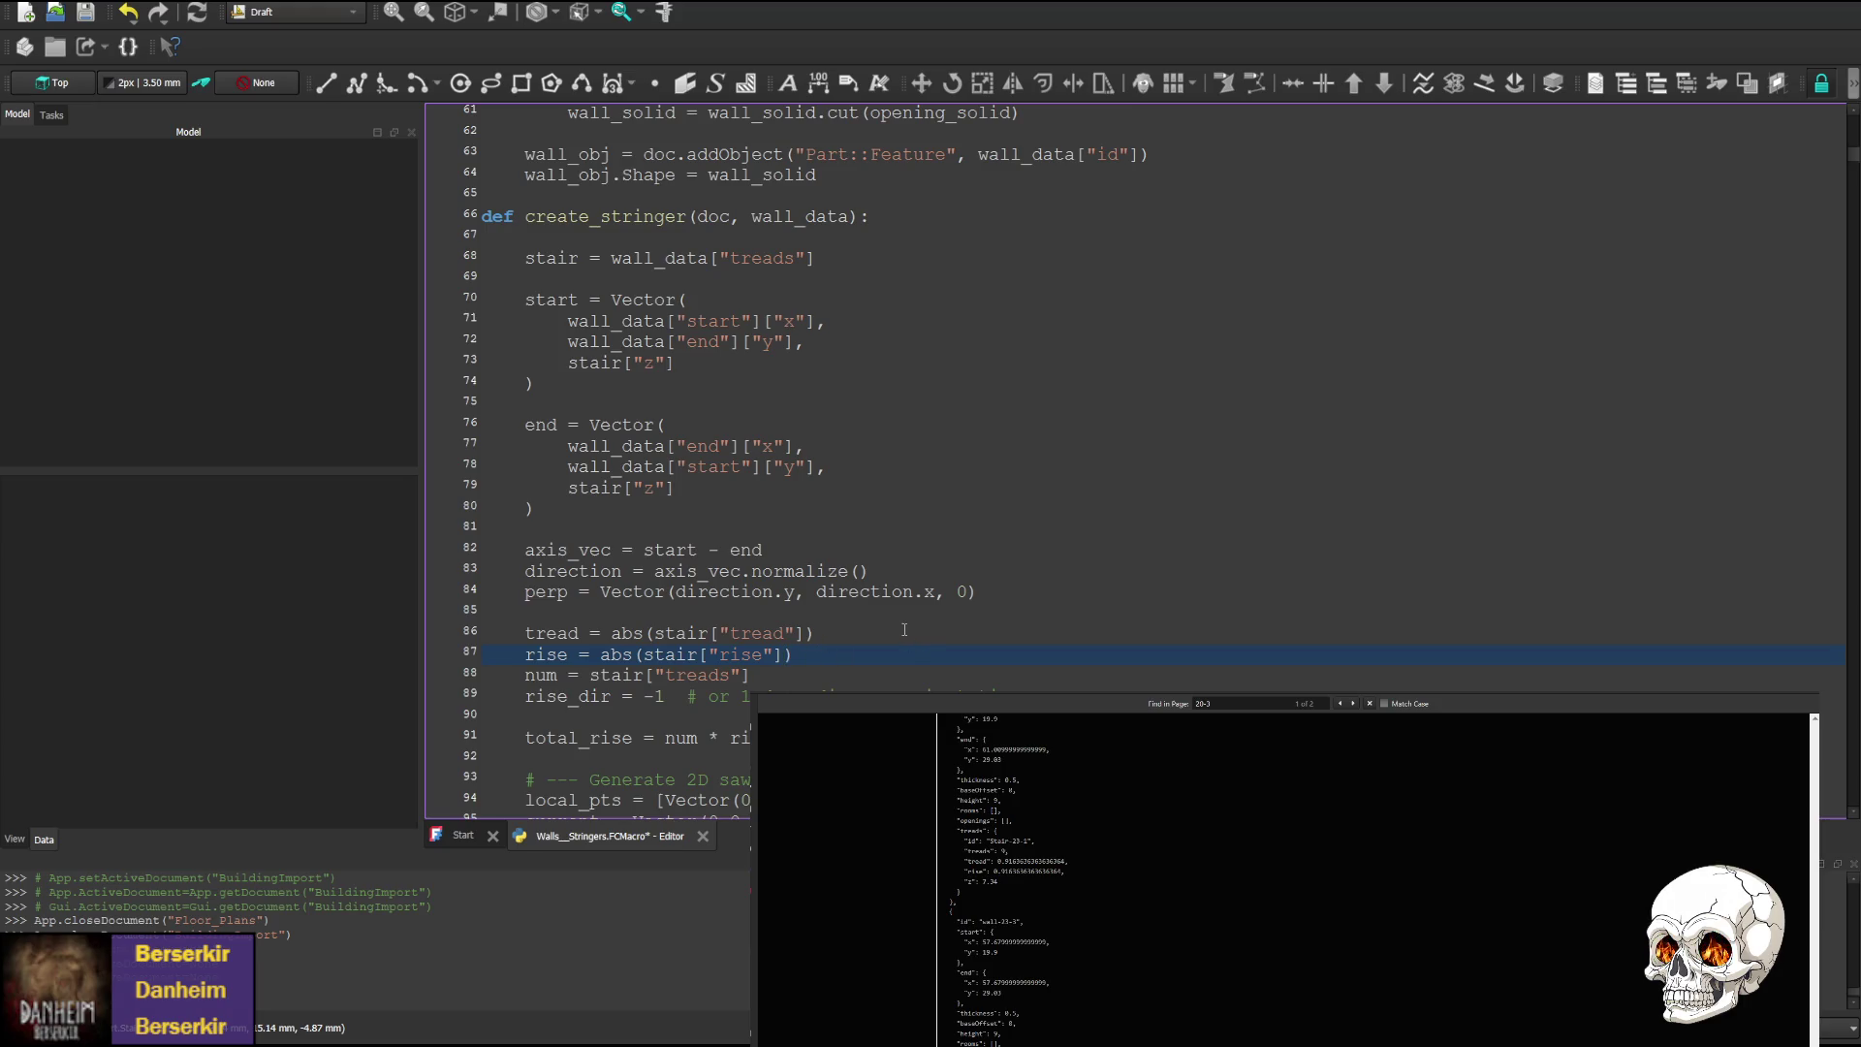
{"action": "key", "text": "ctrl+s"}
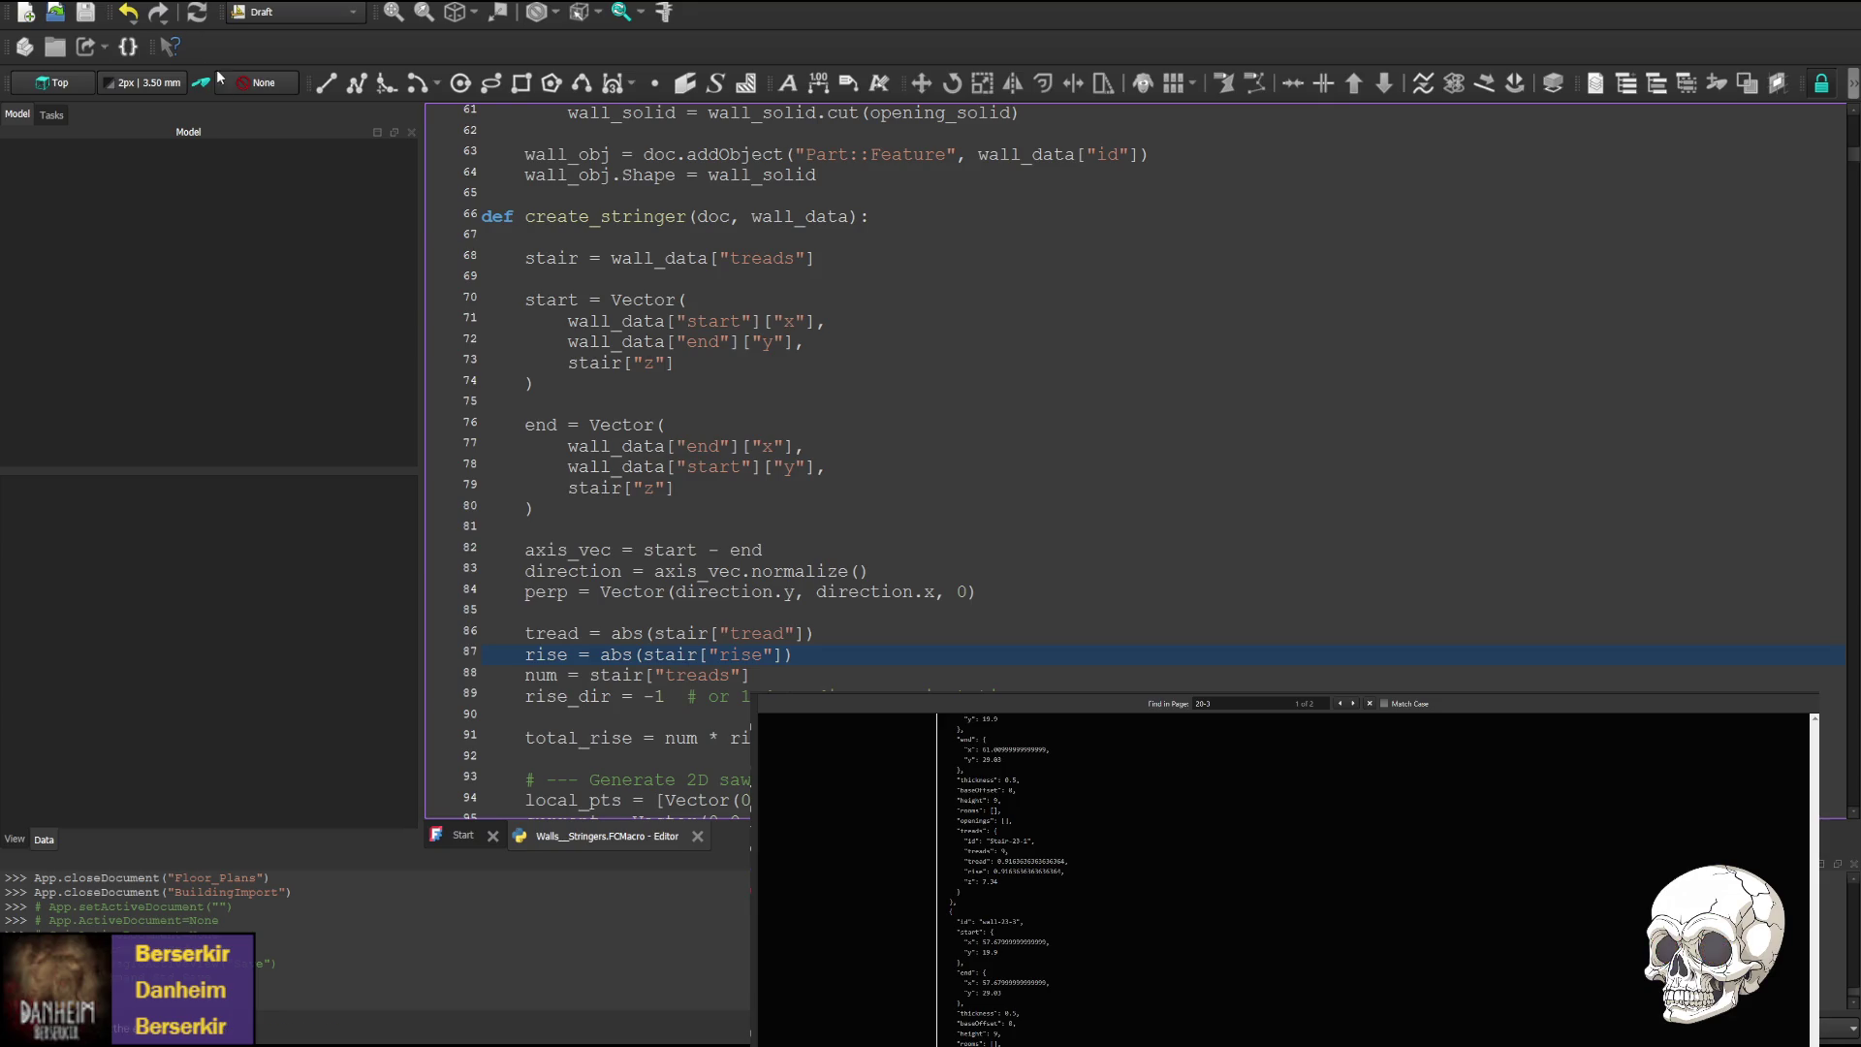
{"action": "key", "text": "ctrl+F6"}
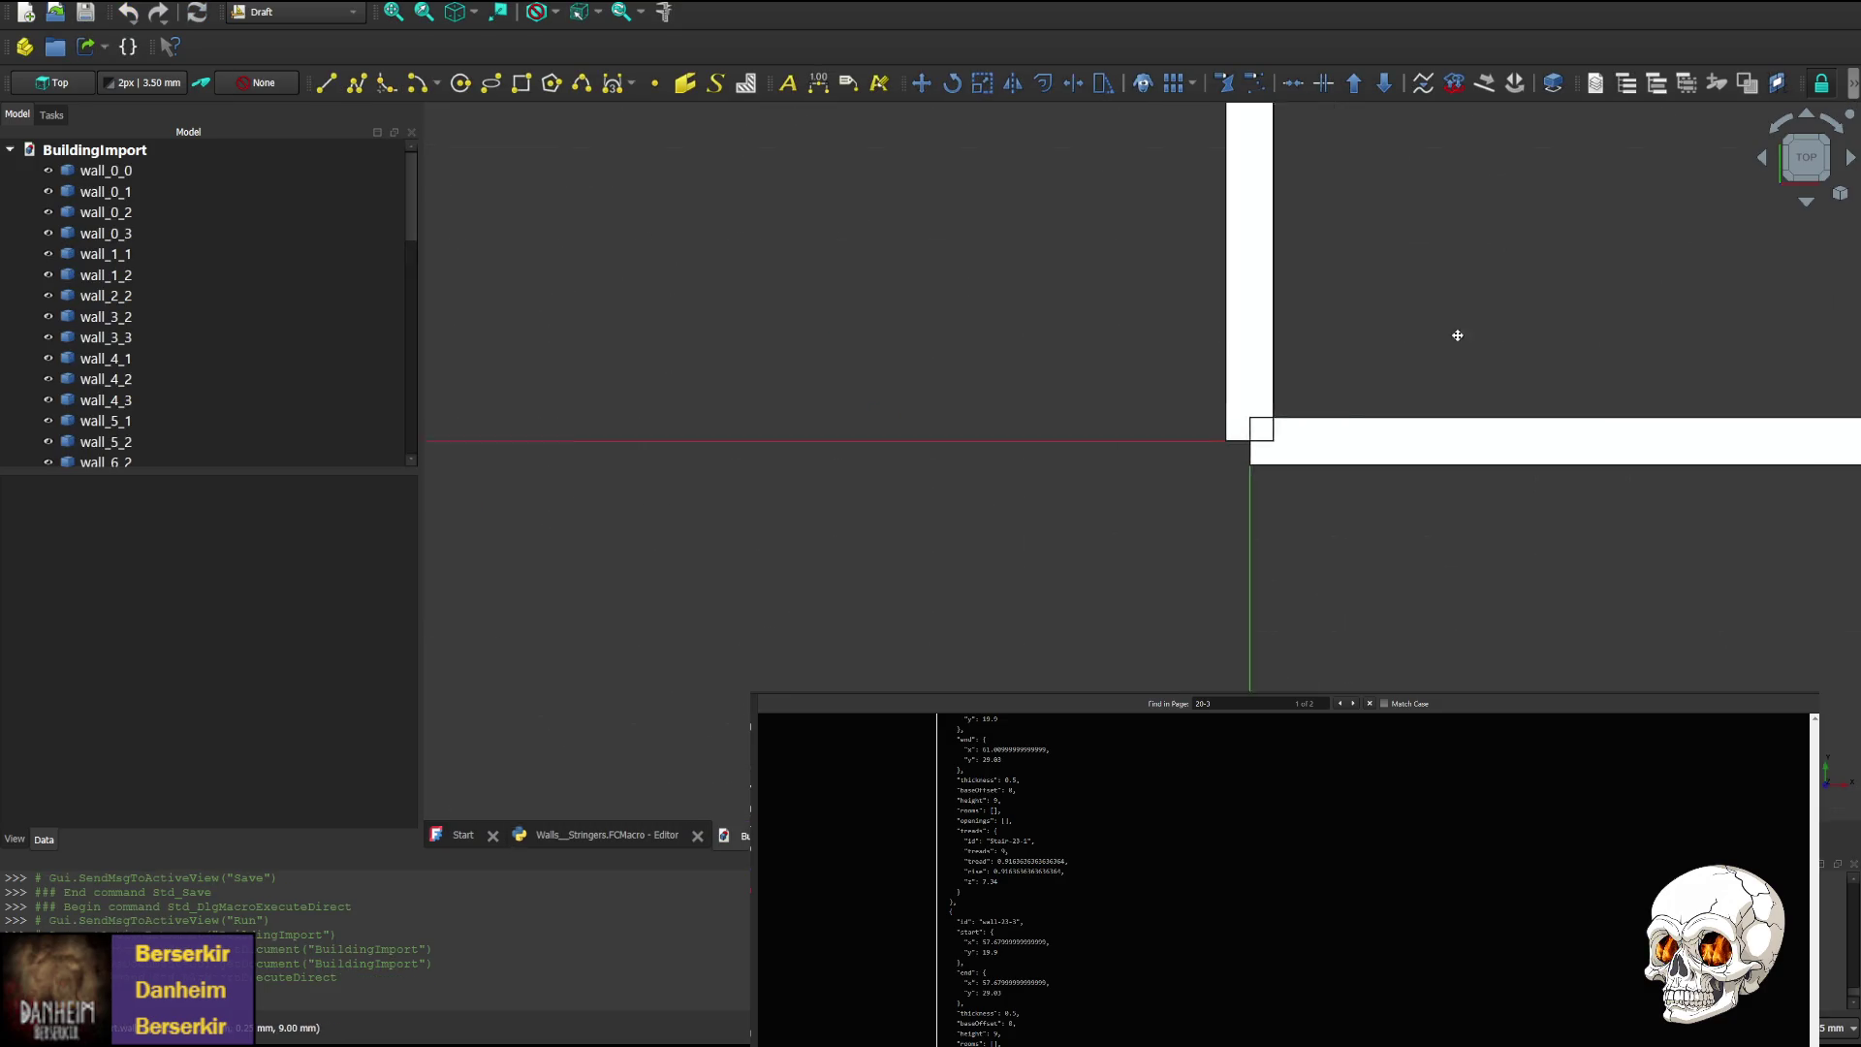
{"action": "scroll", "coordinate": [1334, 378], "scroll_direction": "down", "scroll_amount": 10}
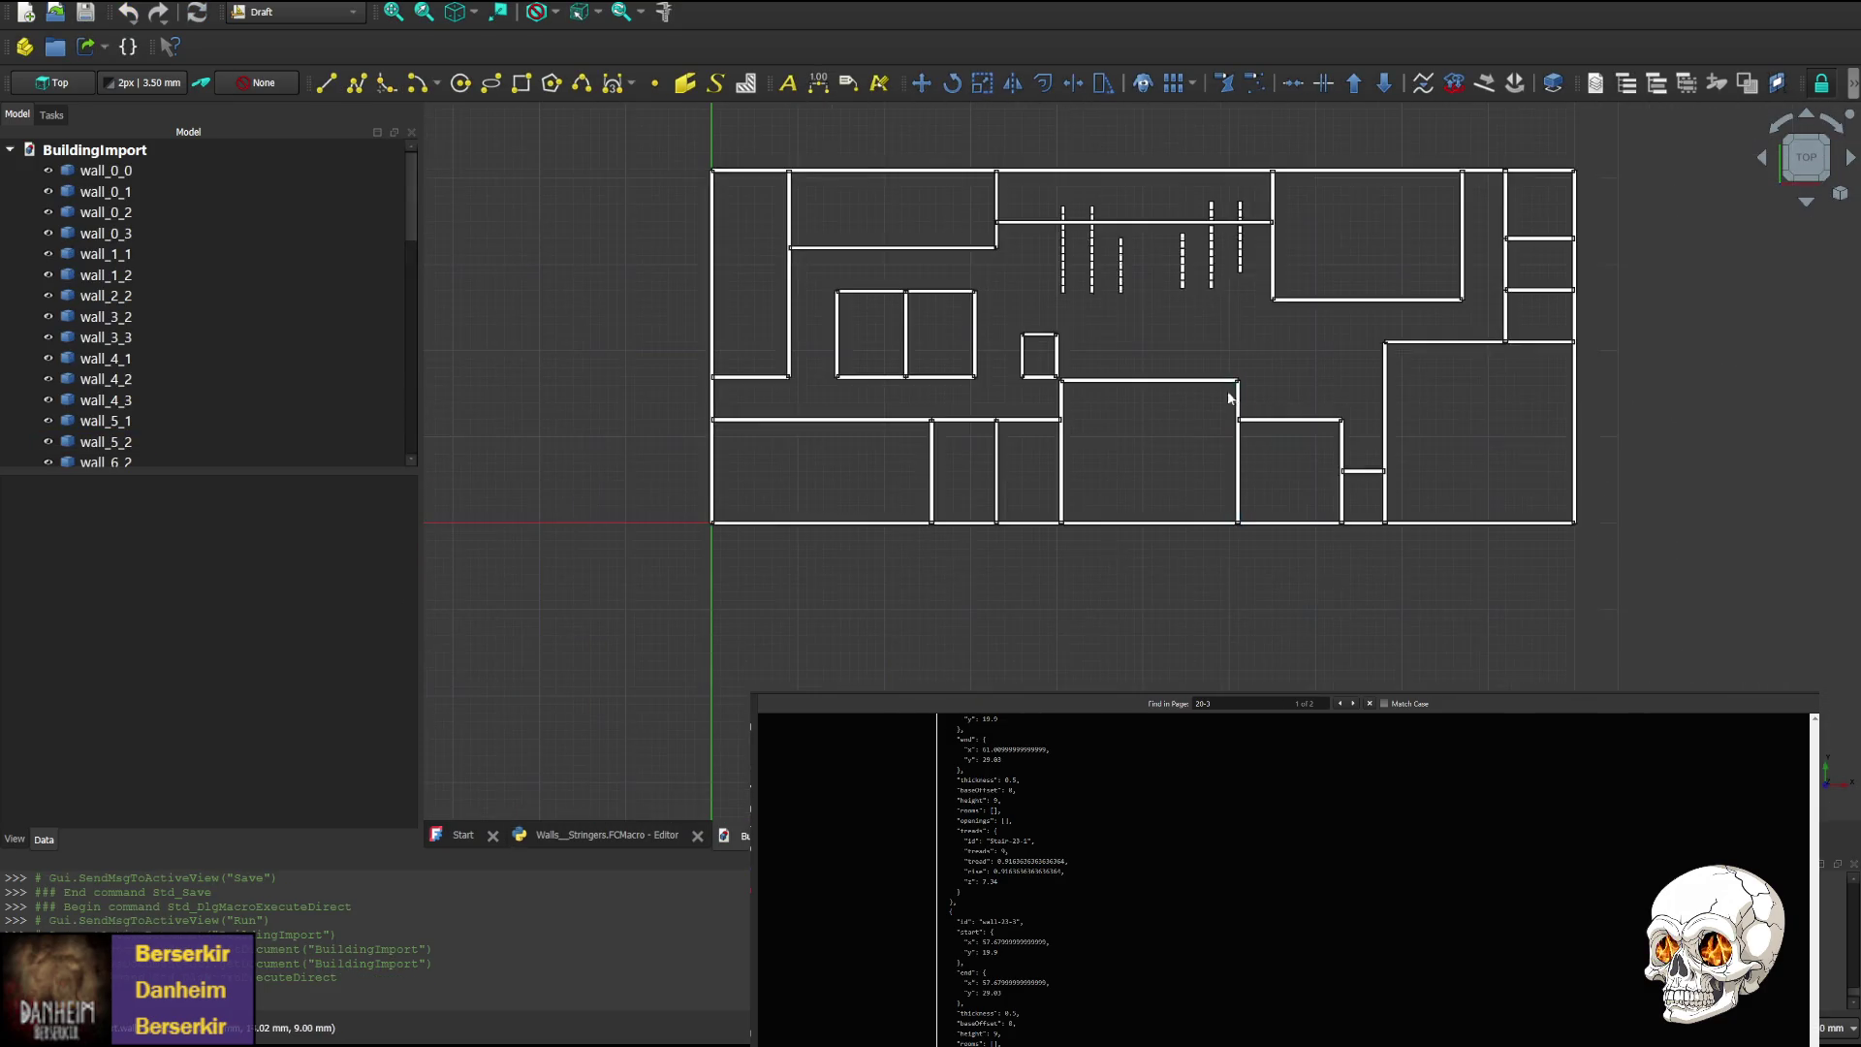
Zoom over the regenerated walls and stringers, tilt and pan the plan, then rotate to the rear elevation
{"action": "scroll", "coordinate": [1229, 388], "scroll_direction": "up", "scroll_amount": 2}
{"action": "scroll", "coordinate": [1066, 330], "scroll_direction": "down", "scroll_amount": 2}
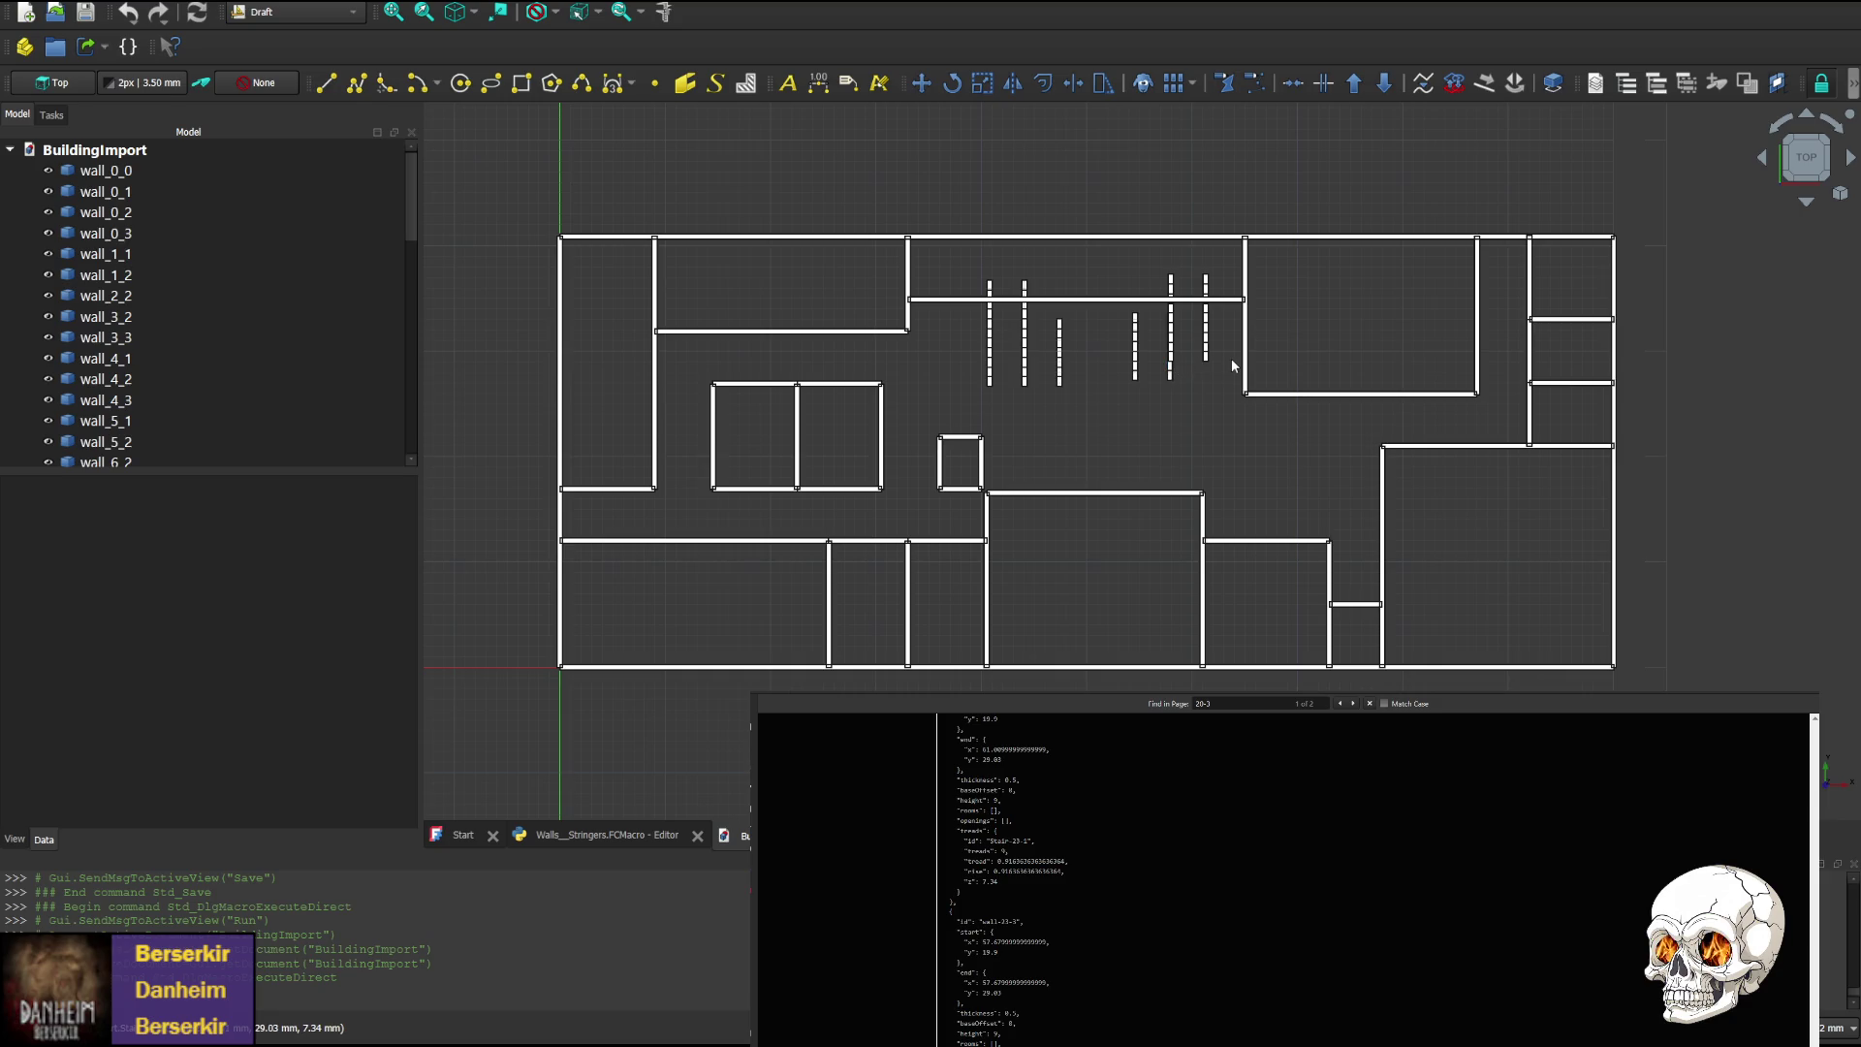
{"action": "scroll", "coordinate": [1187, 346], "scroll_direction": "up", "scroll_amount": 5}
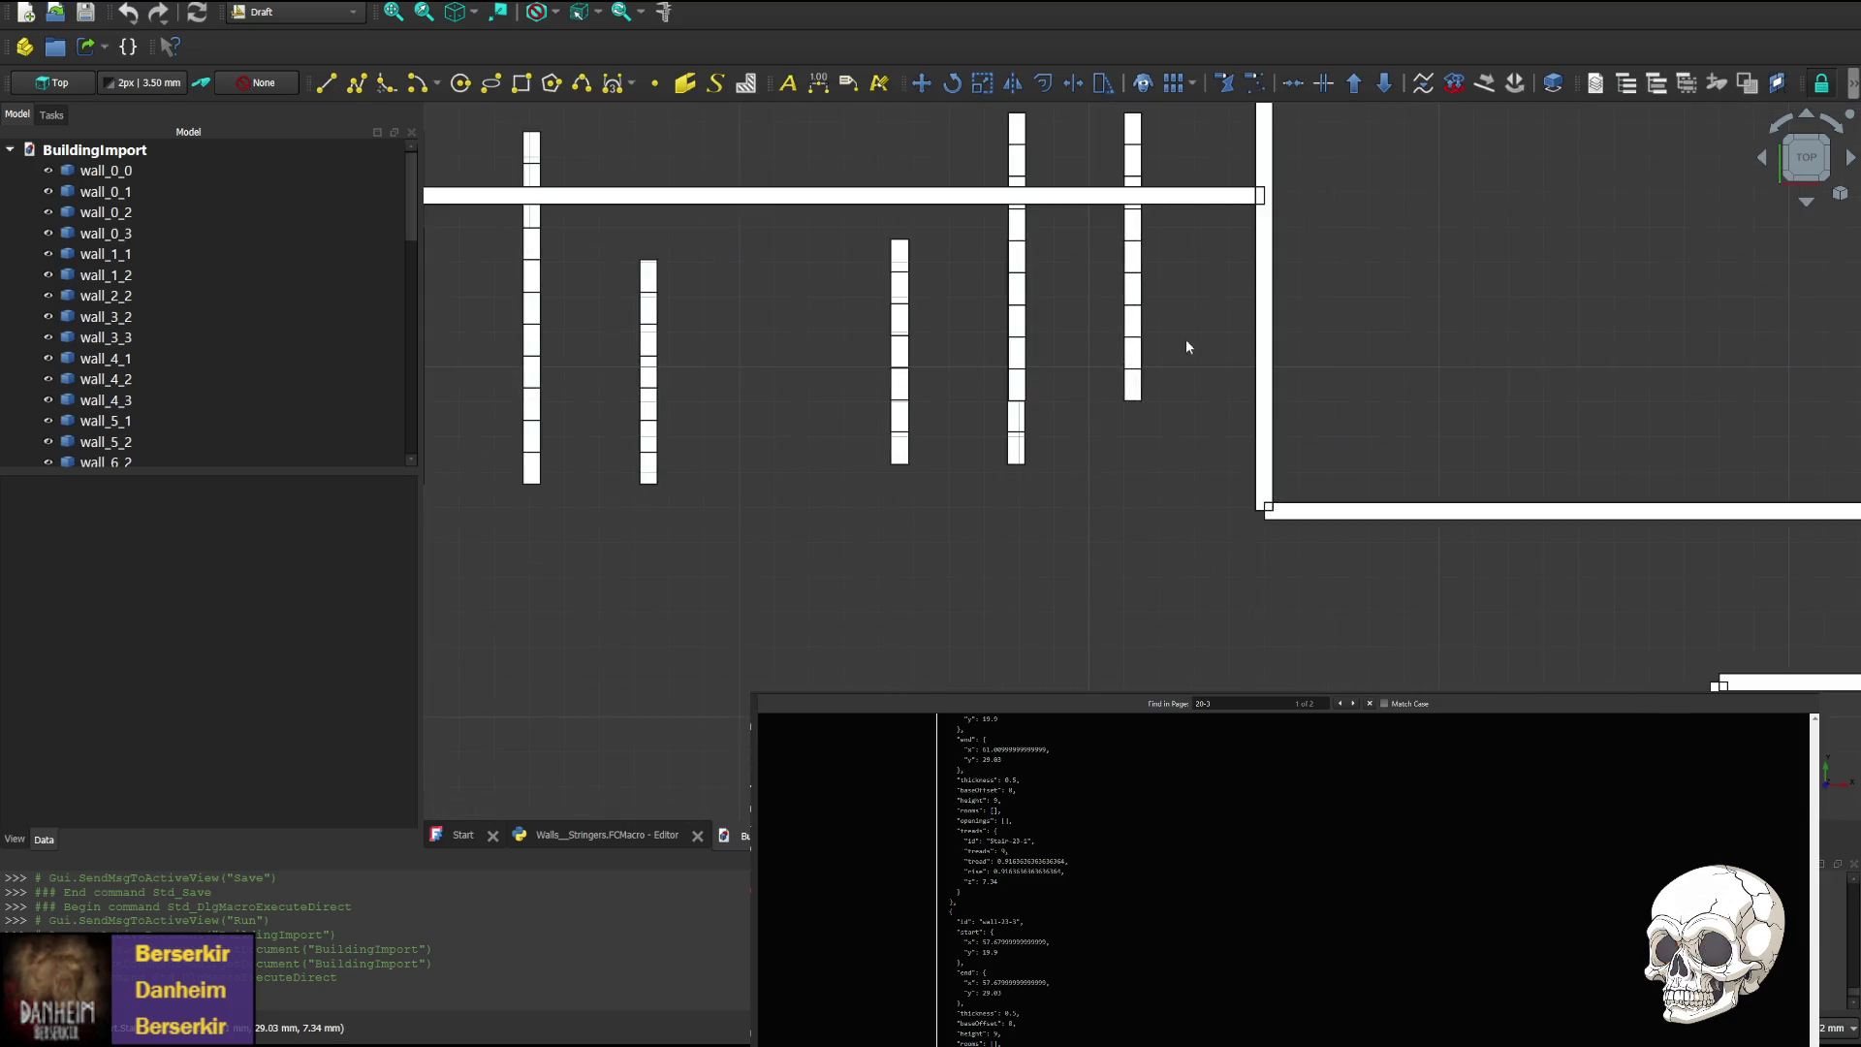
{"action": "scroll", "coordinate": [1112, 369], "scroll_direction": "down", "scroll_amount": 3}
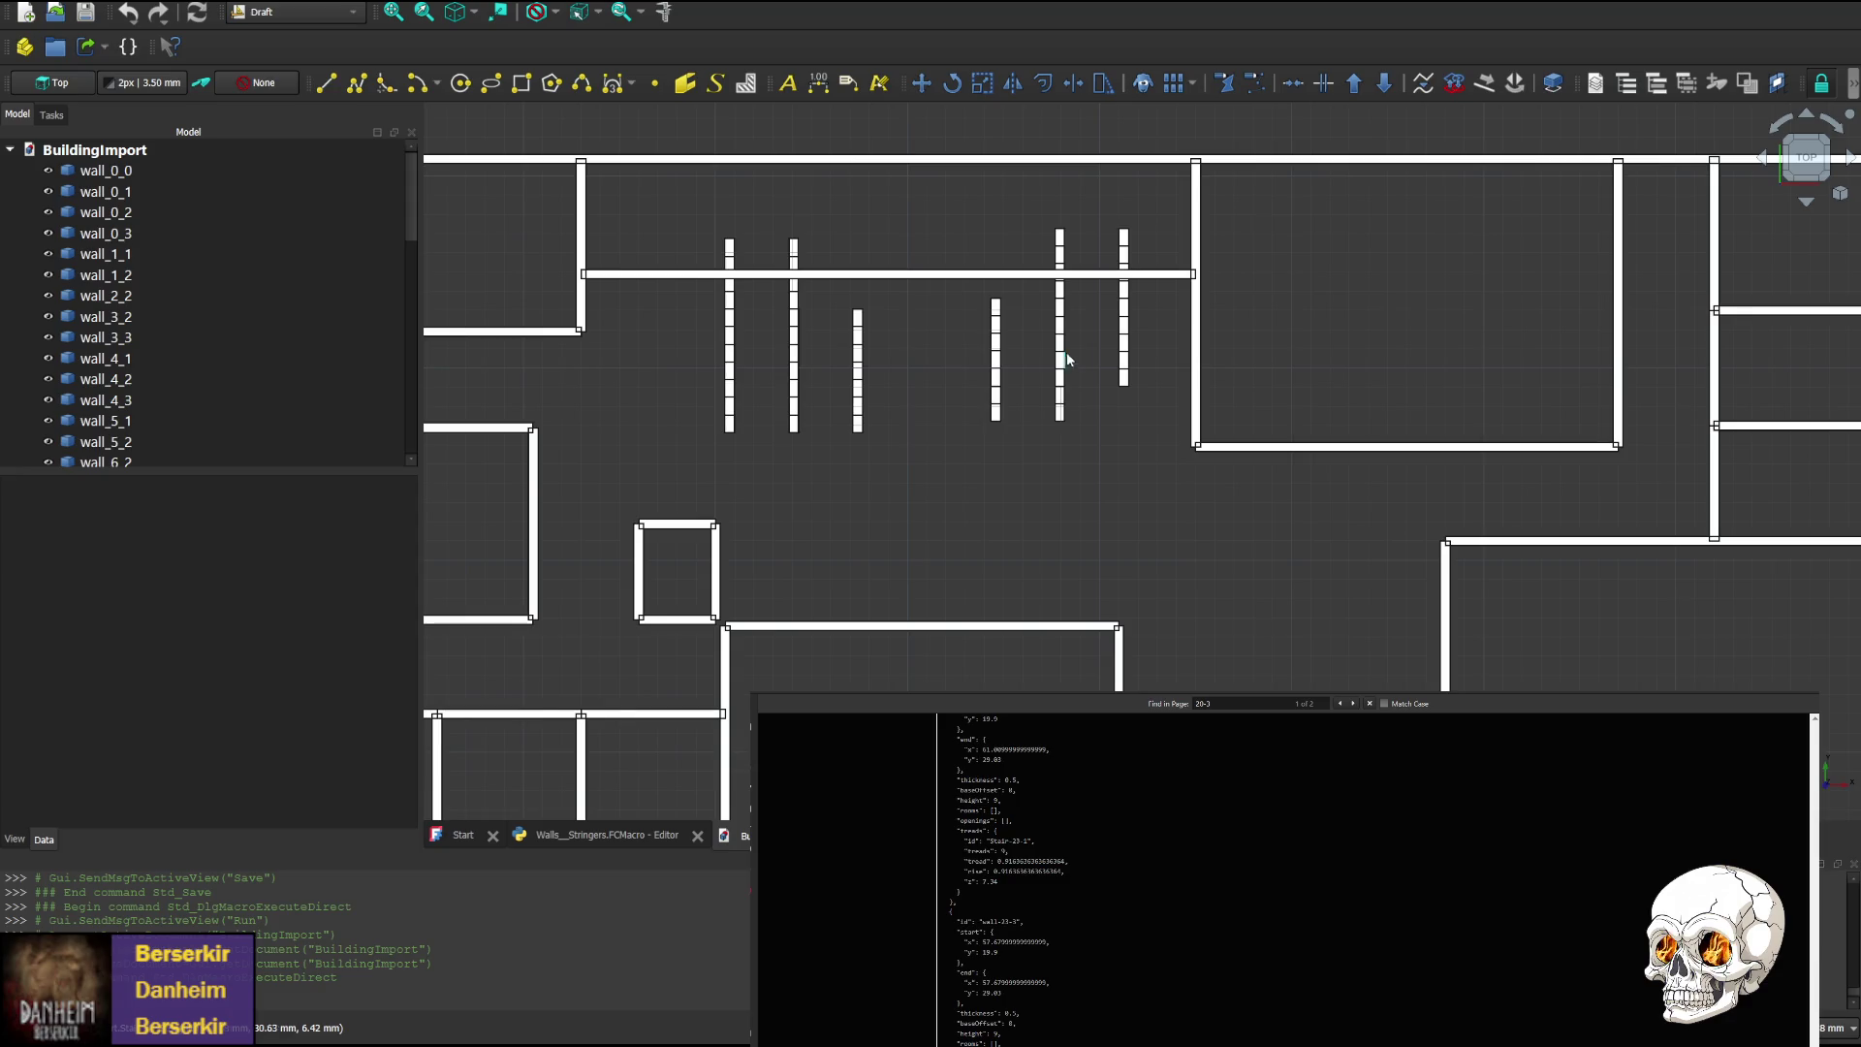
{"action": "left_click", "coordinate": [1807, 203]}
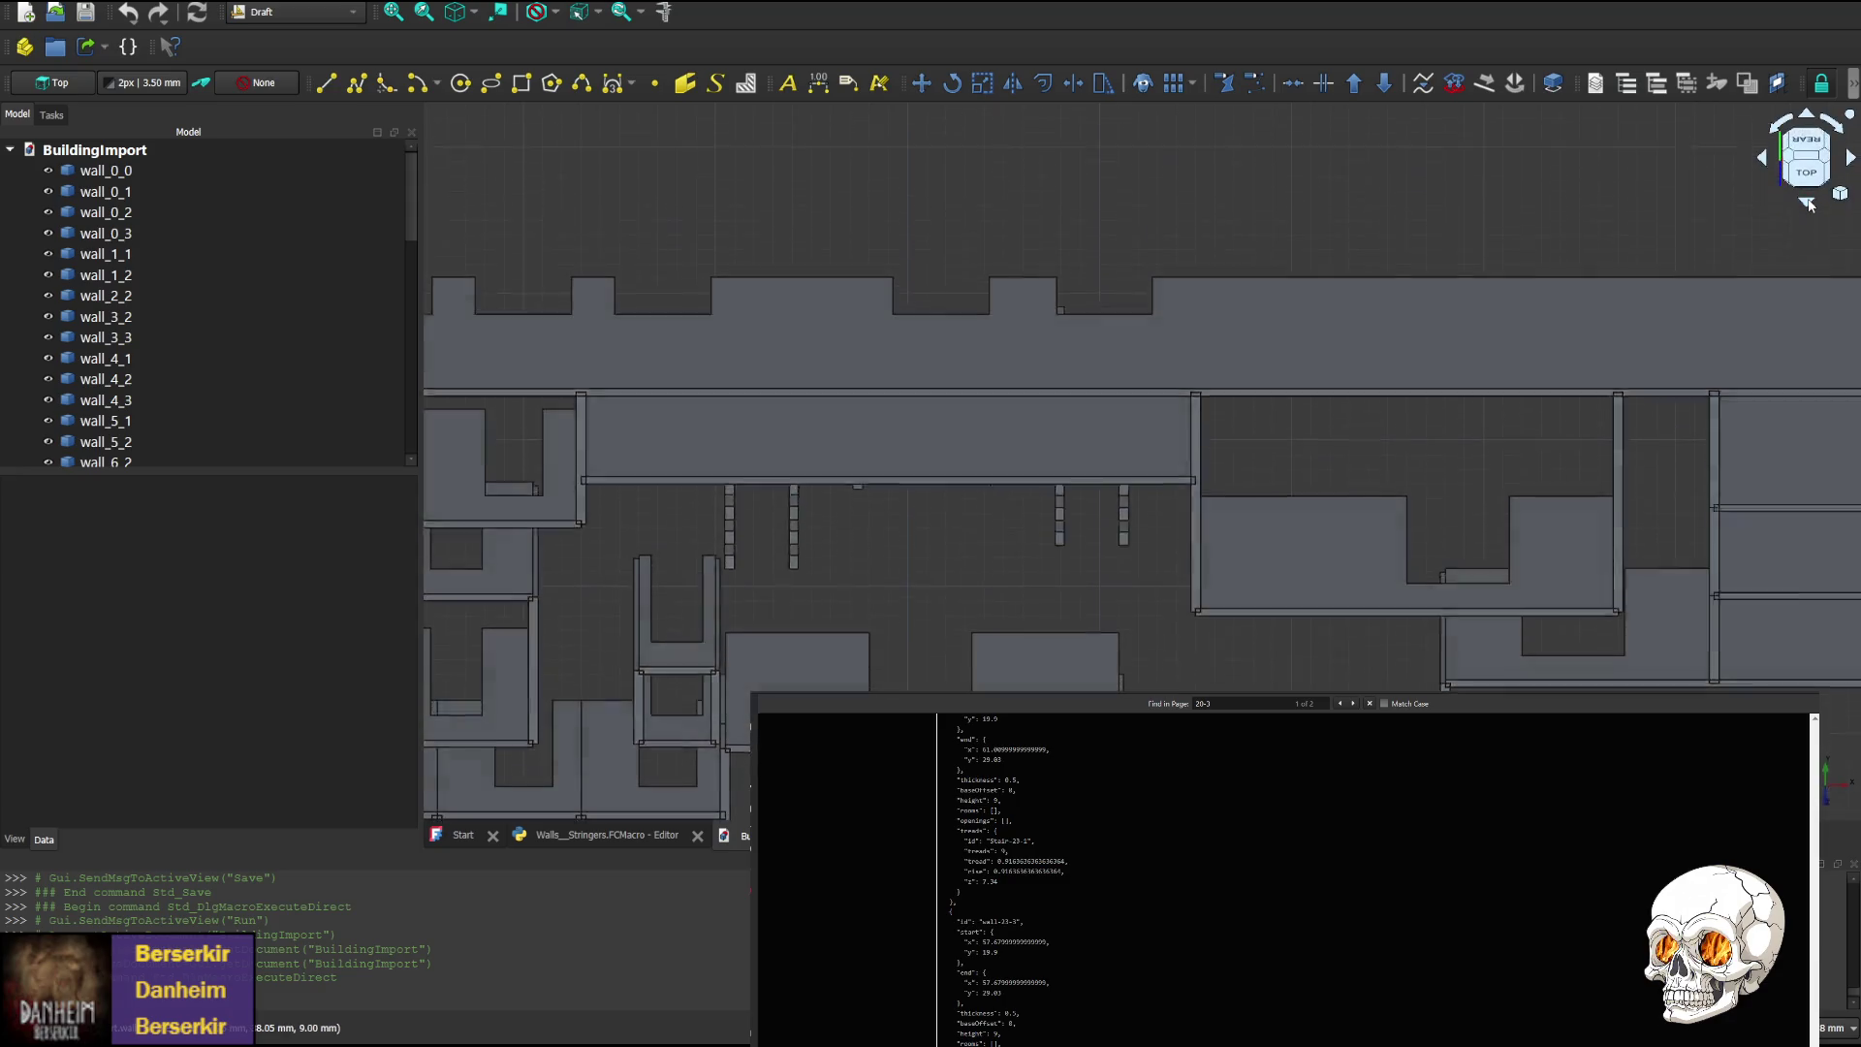
{"action": "left_click", "coordinate": [1808, 117]}
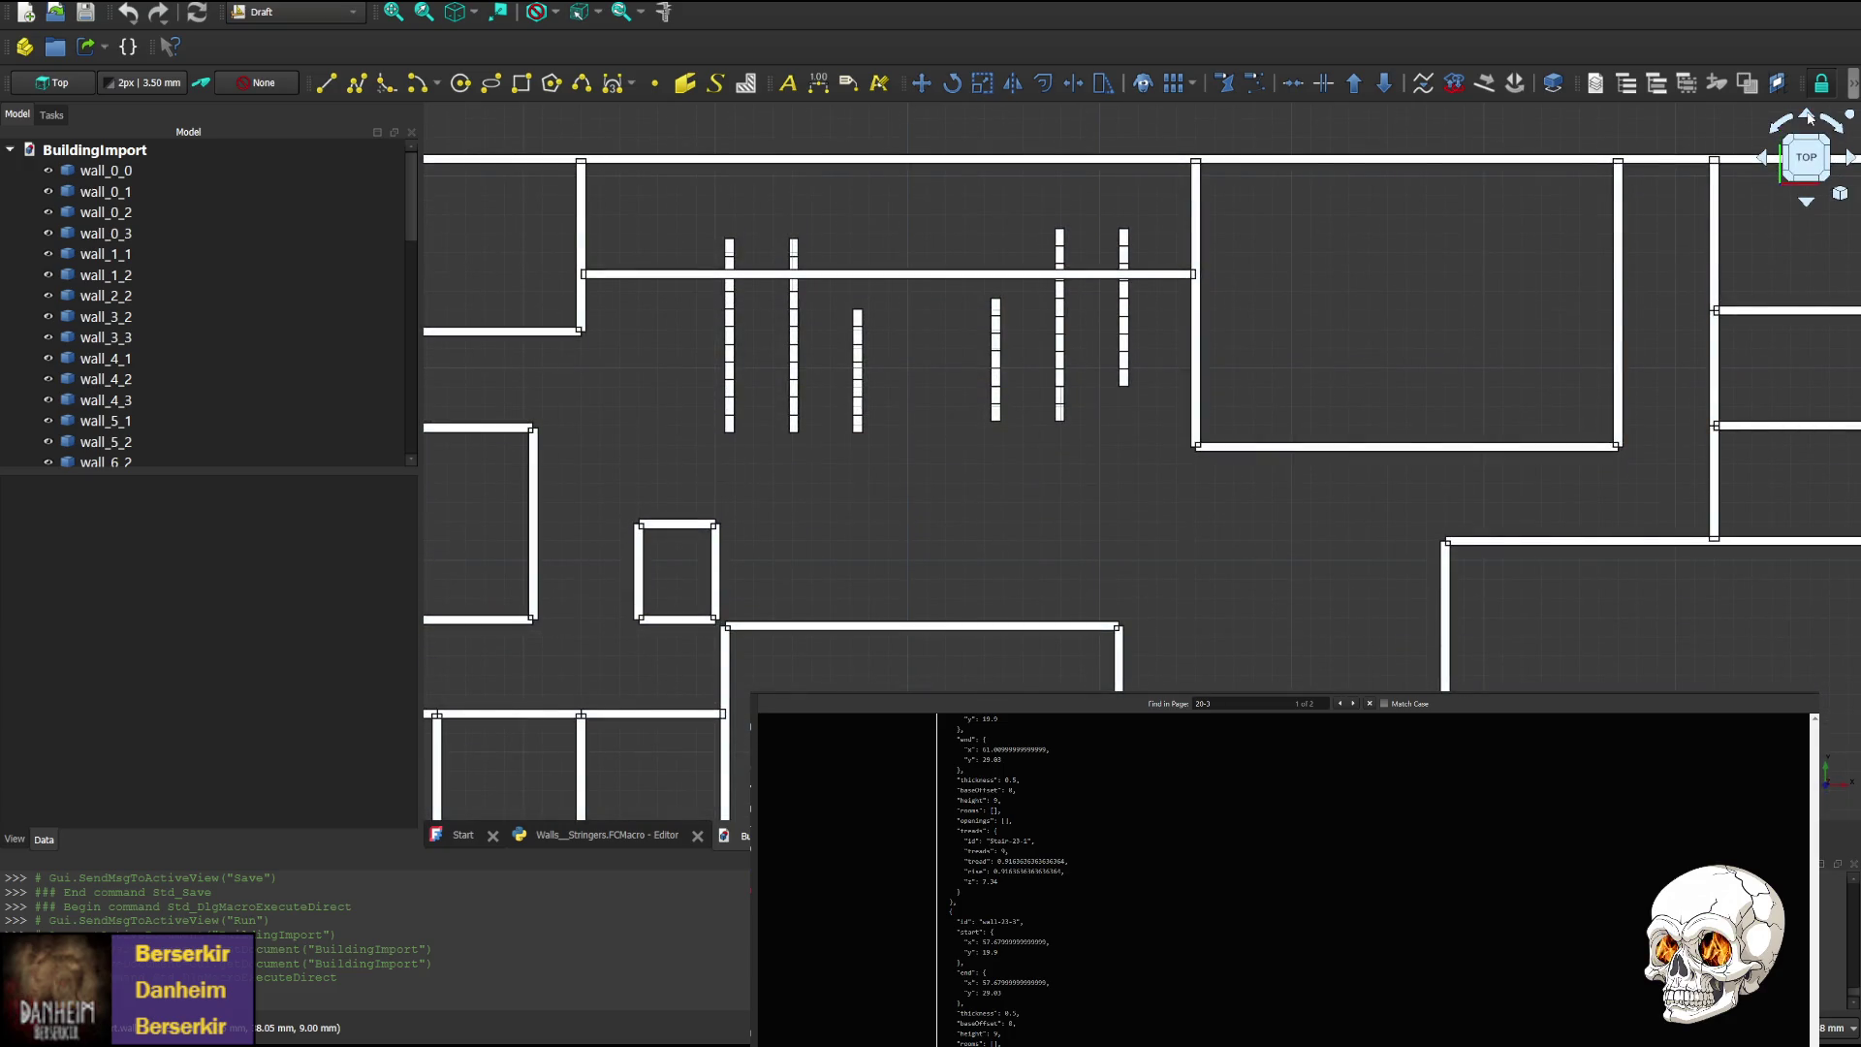
{"action": "mouse_move", "coordinate": [838, 522]}
{"action": "middle_mouse_down"}
{"action": "mouse_move", "coordinate": [1123, 470]}
{"action": "mouse_move", "coordinate": [928, 578]}
{"action": "middle_mouse_up"}
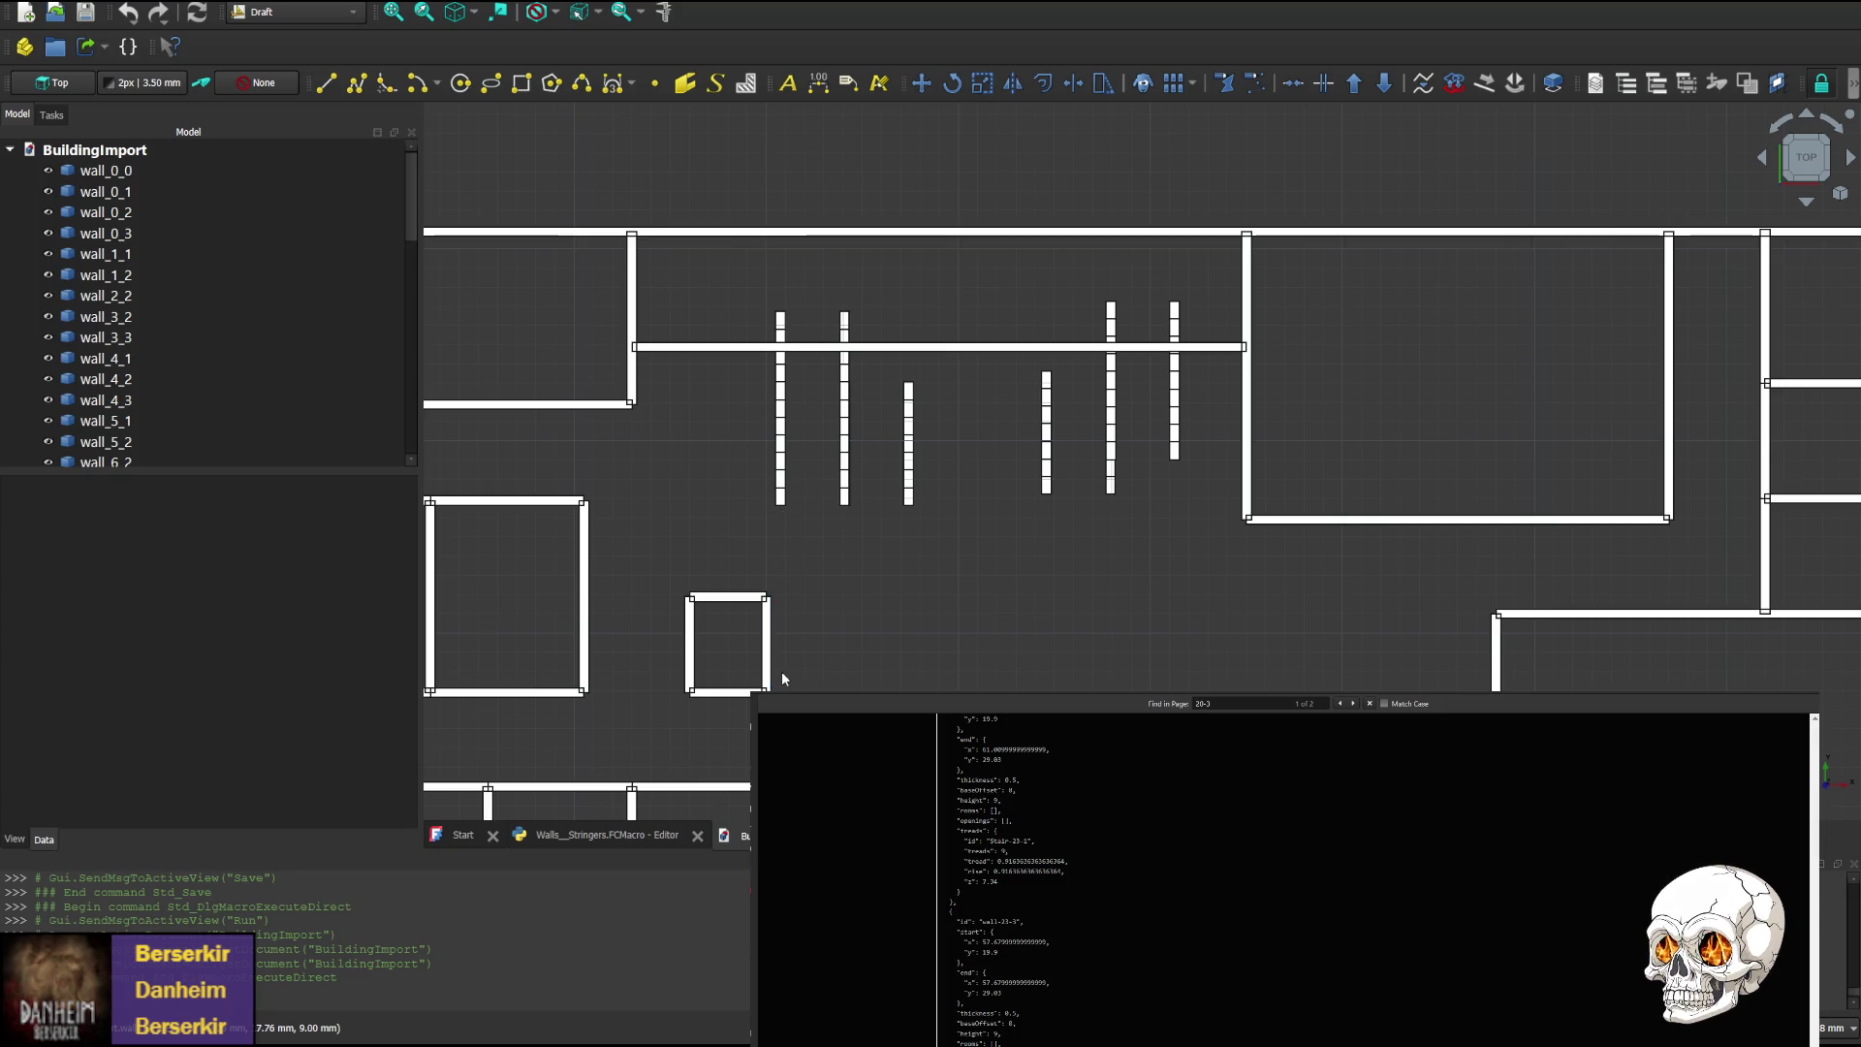
{"action": "left_click", "coordinate": [1805, 203]}
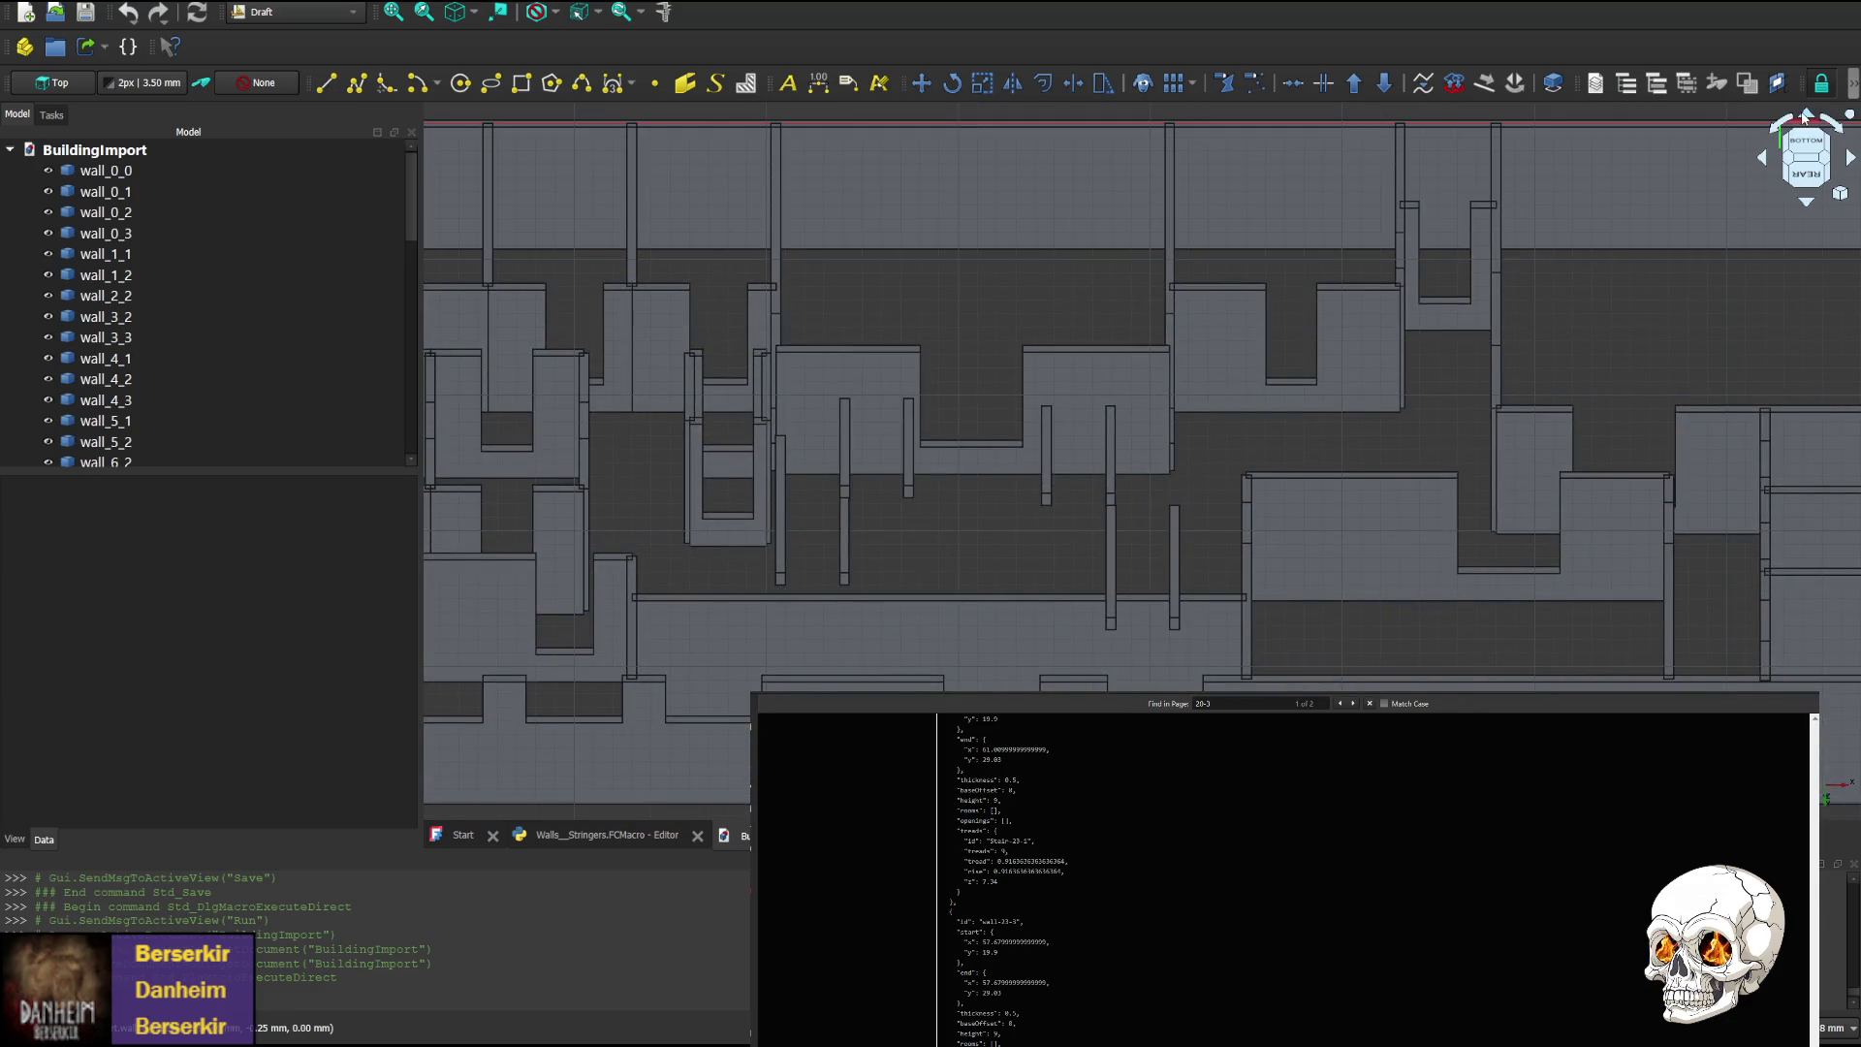
From the rear elevation, delete wall_0_2, wall_13_0, wall_4_2 and wall_0_0
{"action": "left_click", "coordinate": [1805, 116]}
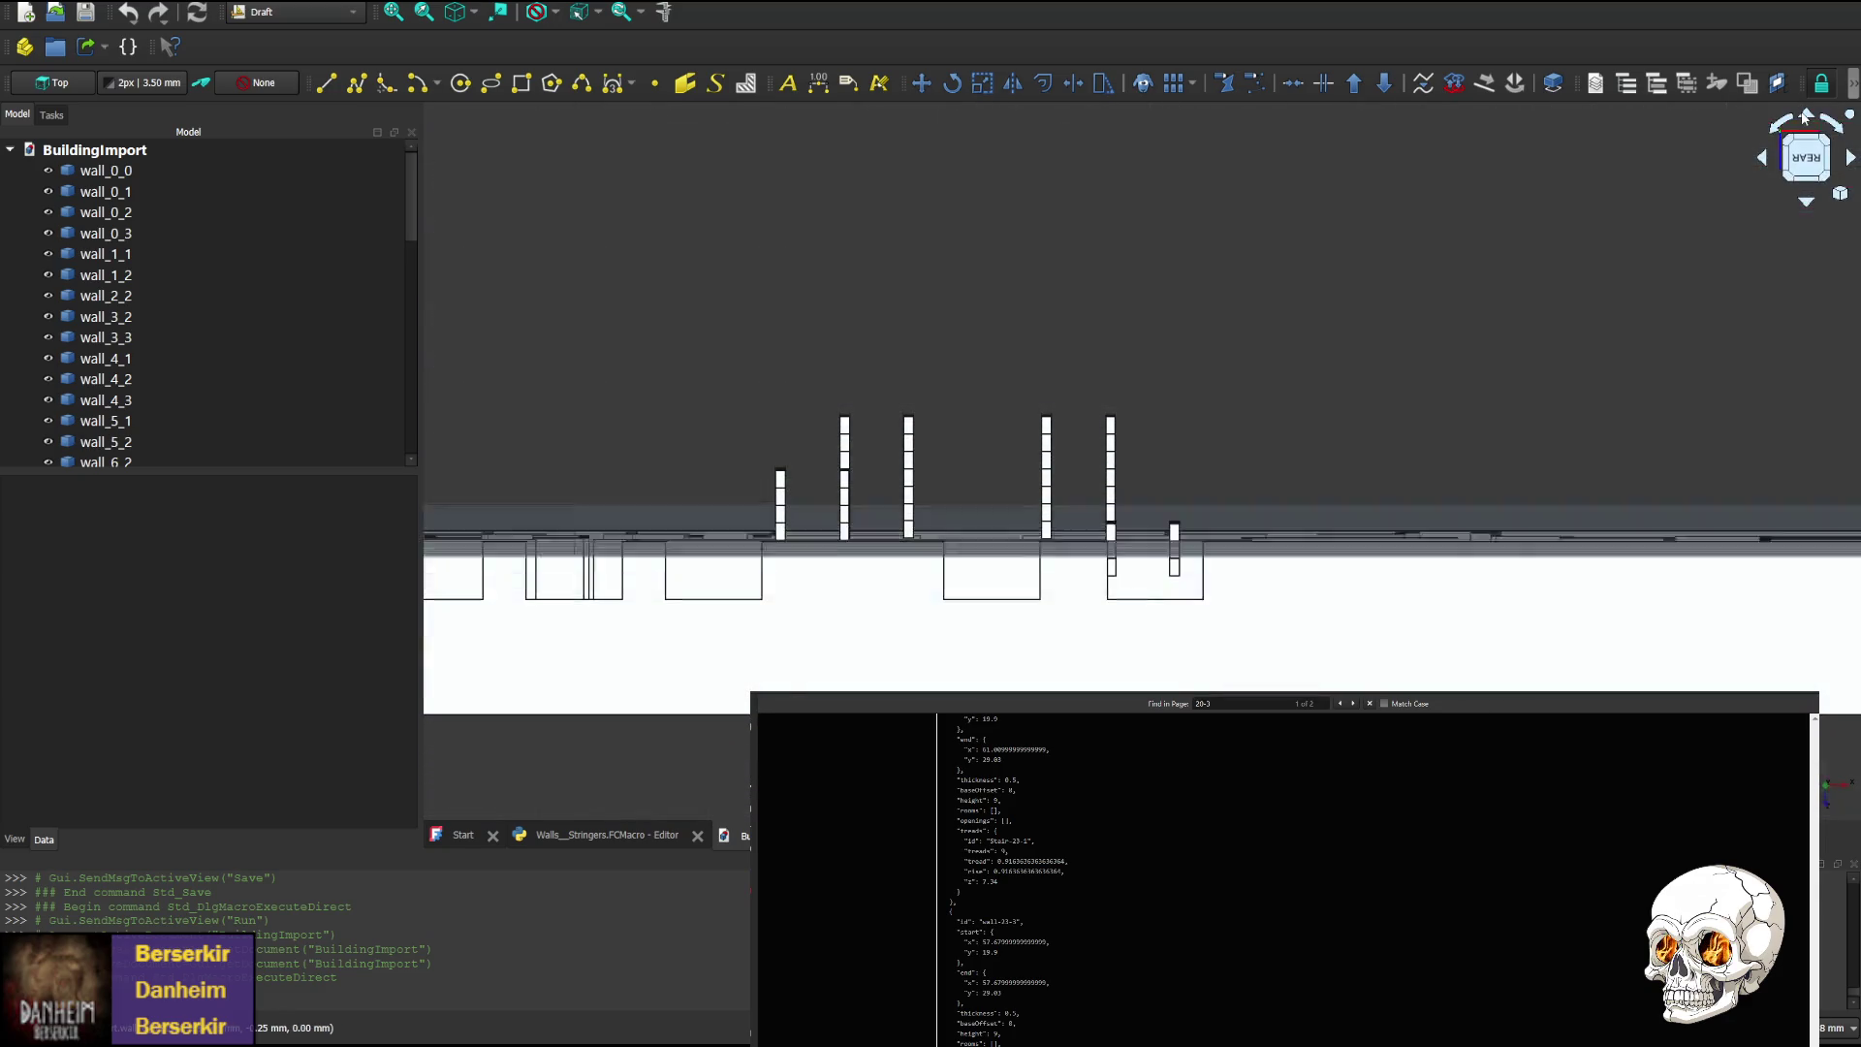
{"action": "left_click", "coordinate": [879, 619]}
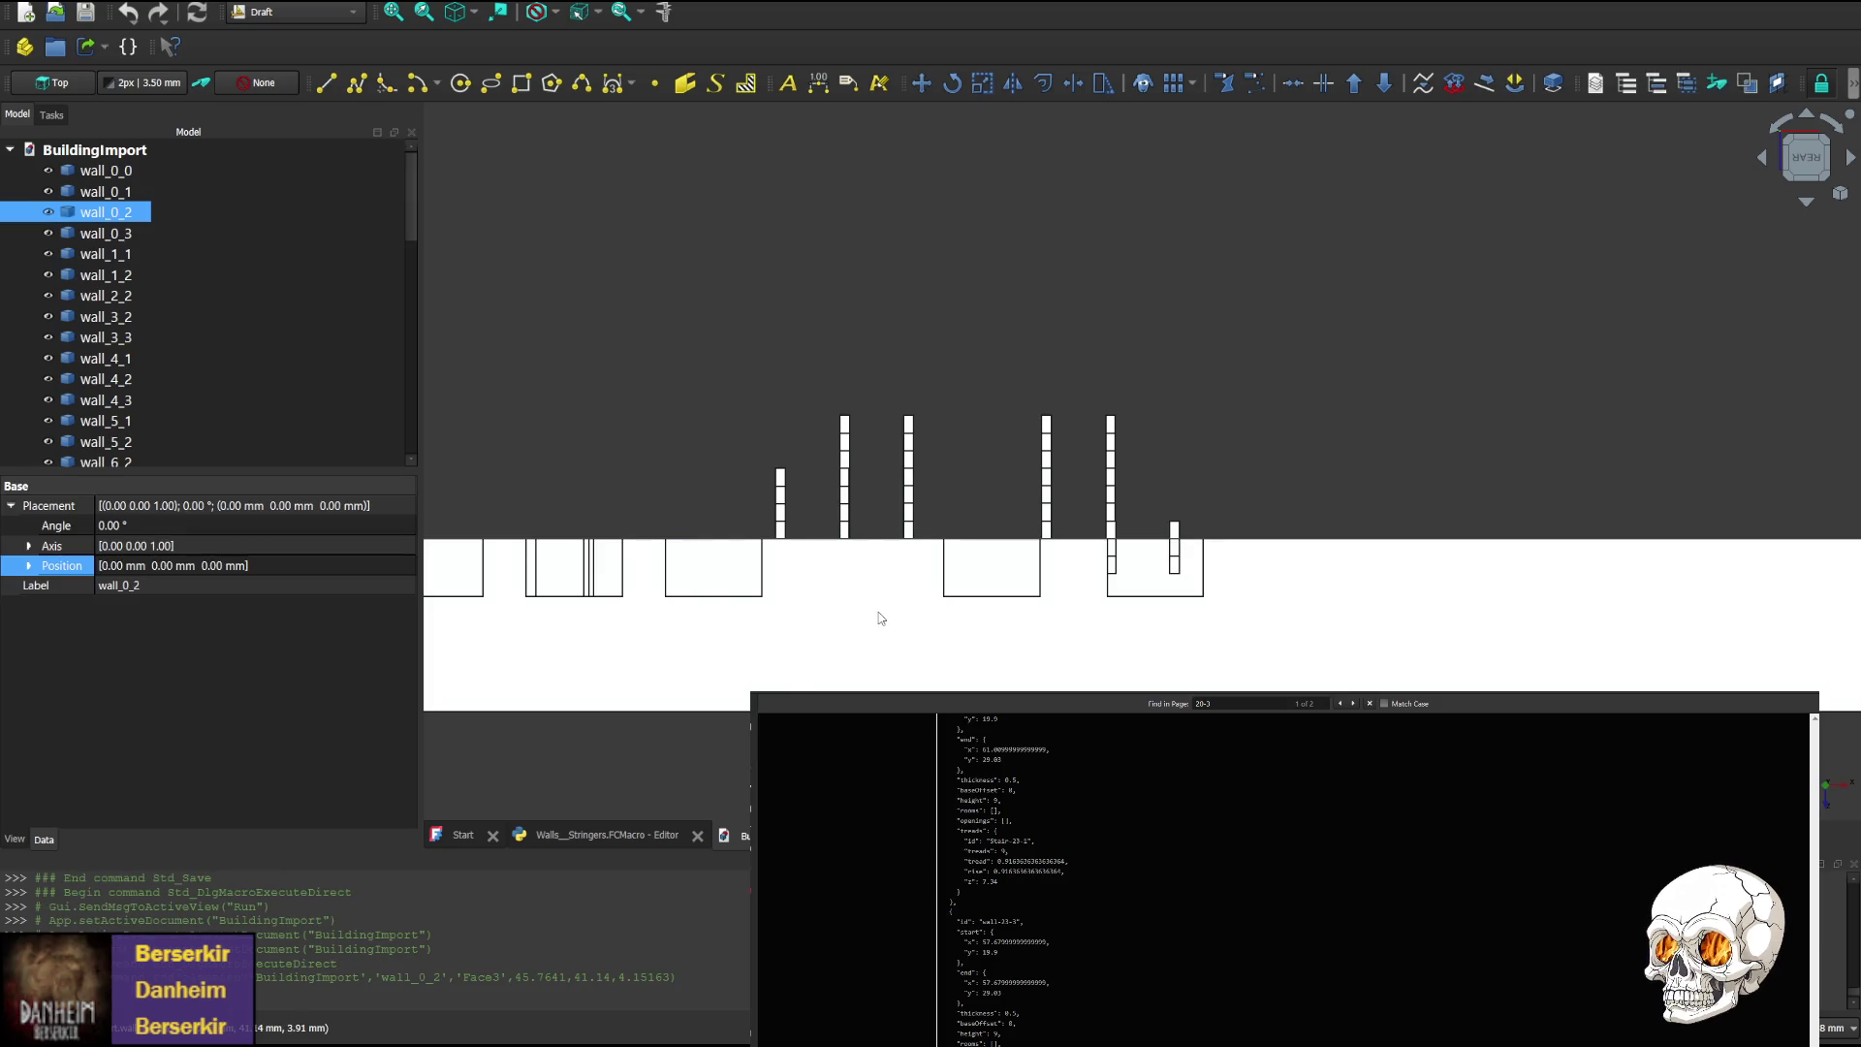
{"action": "key", "text": "Delete"}
{"action": "left_click", "coordinate": [893, 632]}
{"action": "key", "text": "Delete"}
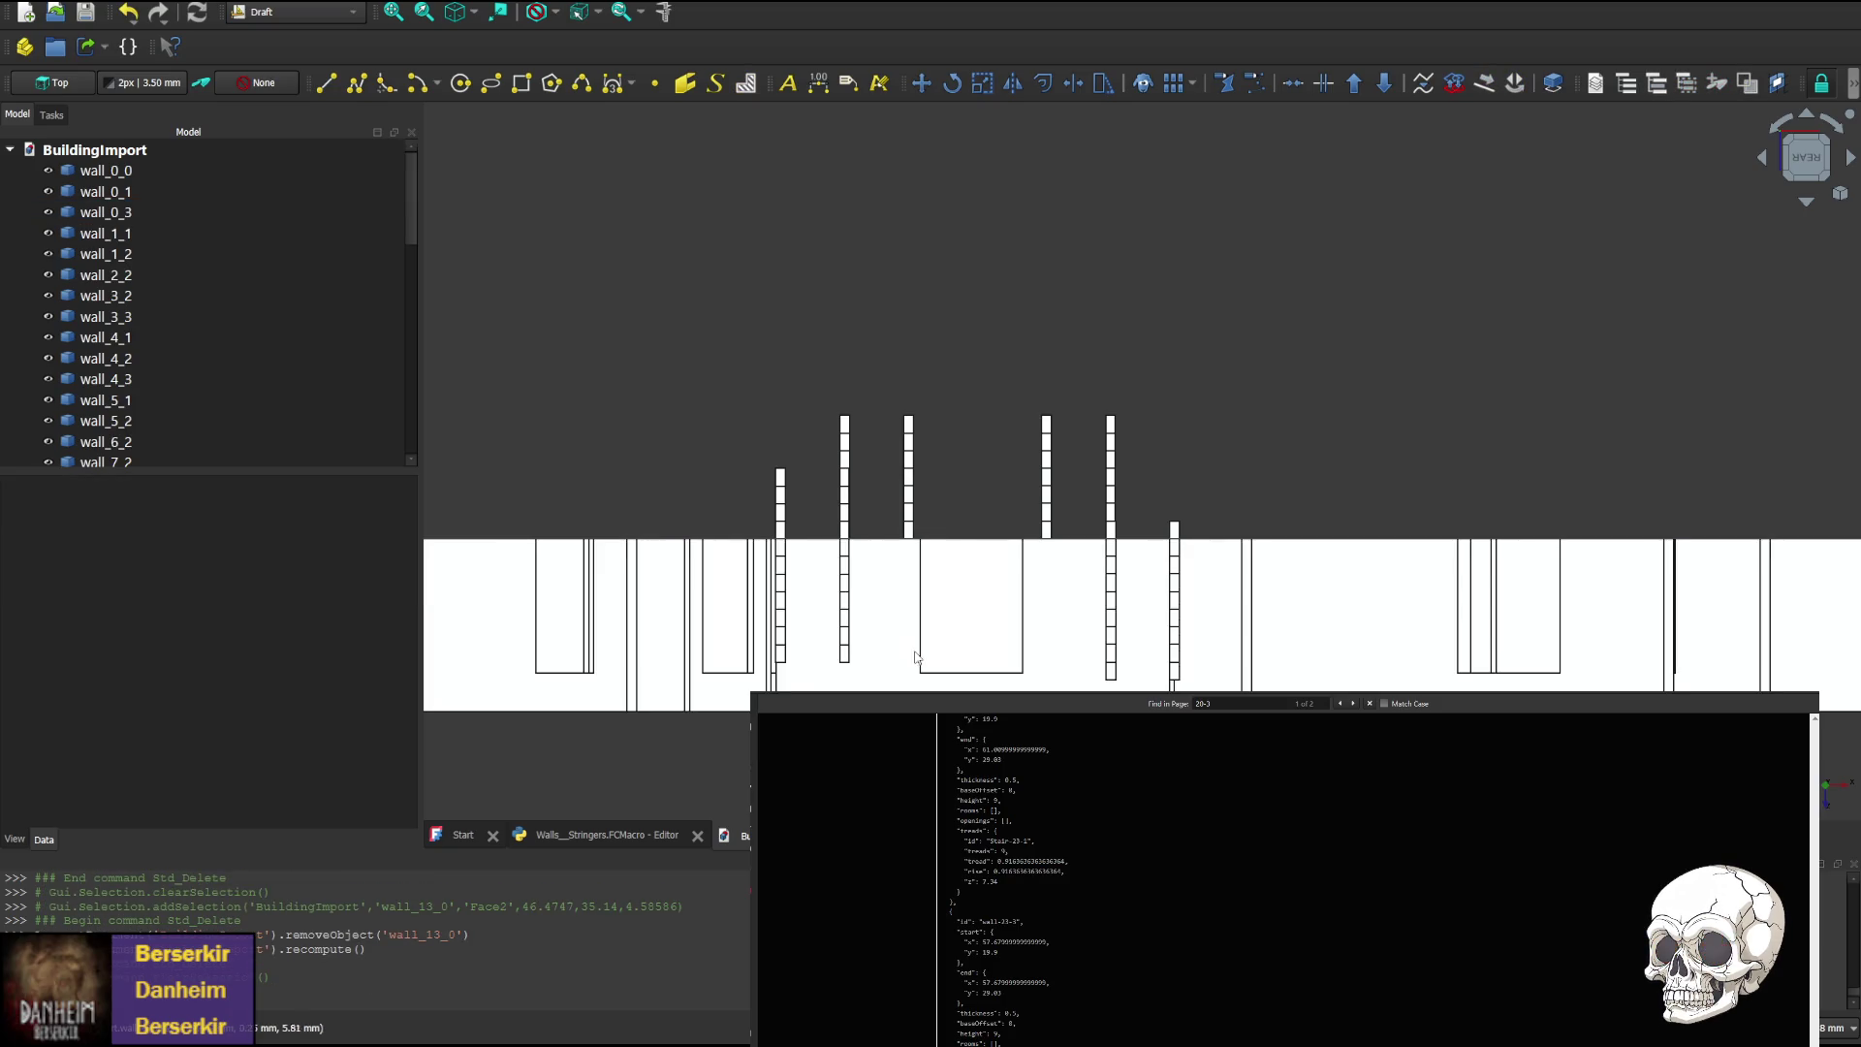
{"action": "left_click", "coordinate": [885, 664]}
{"action": "key", "text": "Delete"}
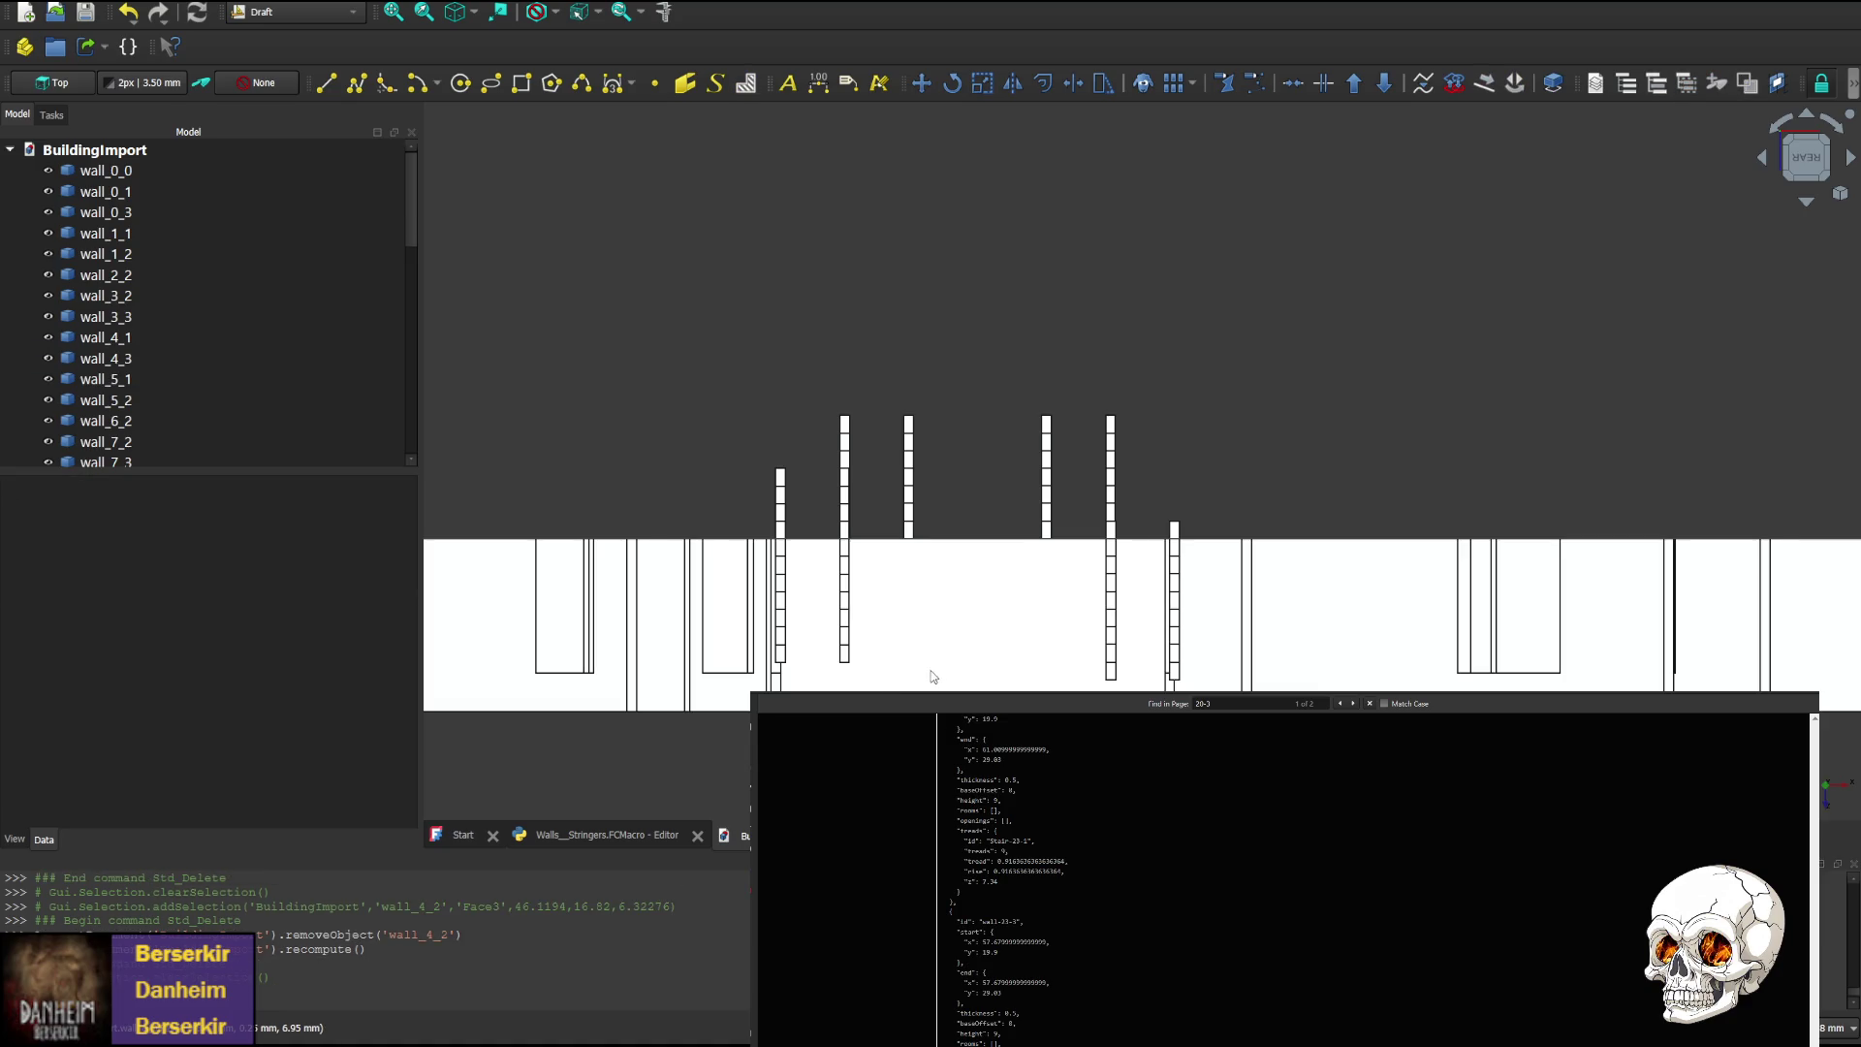
{"action": "left_click", "coordinate": [934, 675]}
{"action": "key", "text": "Delete"}
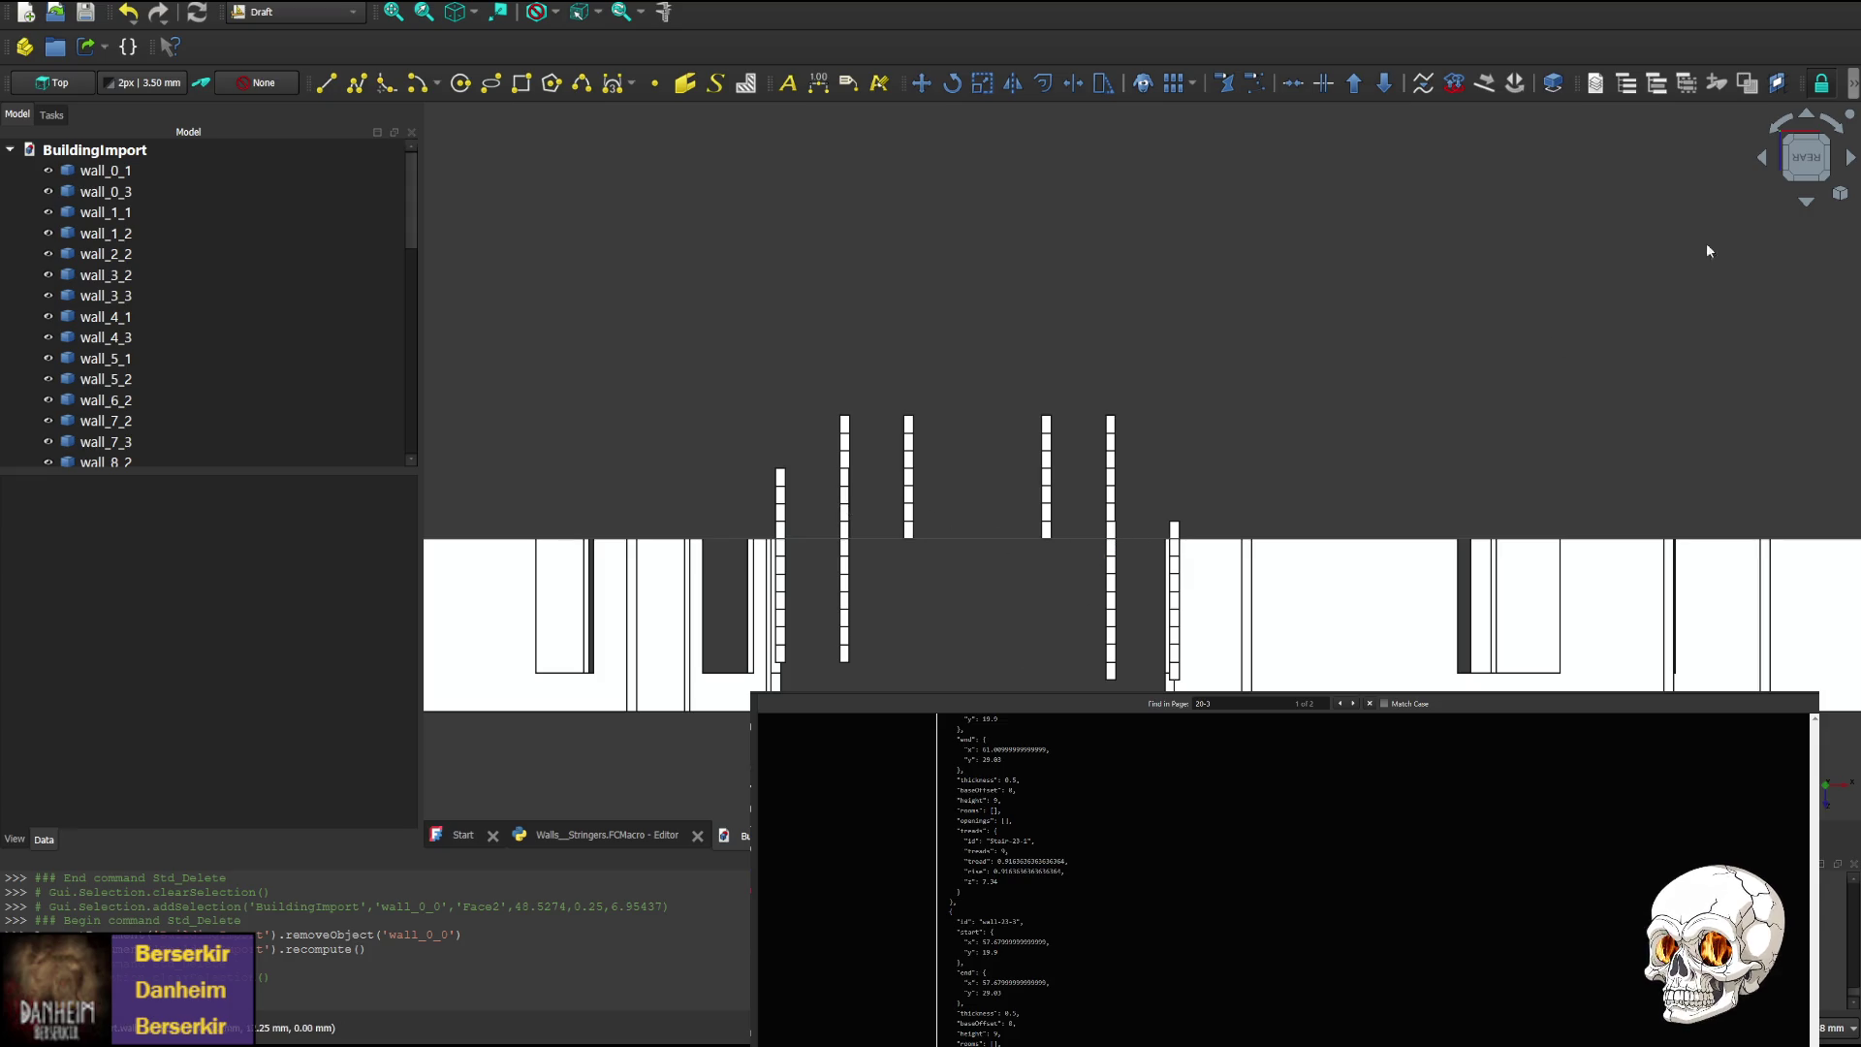
From the rear-right angle, delete wall_14_3, wall_17_1, wall_14_0, wall_17_0 and a neighbouring wall
{"action": "left_click", "coordinate": [1762, 158]}
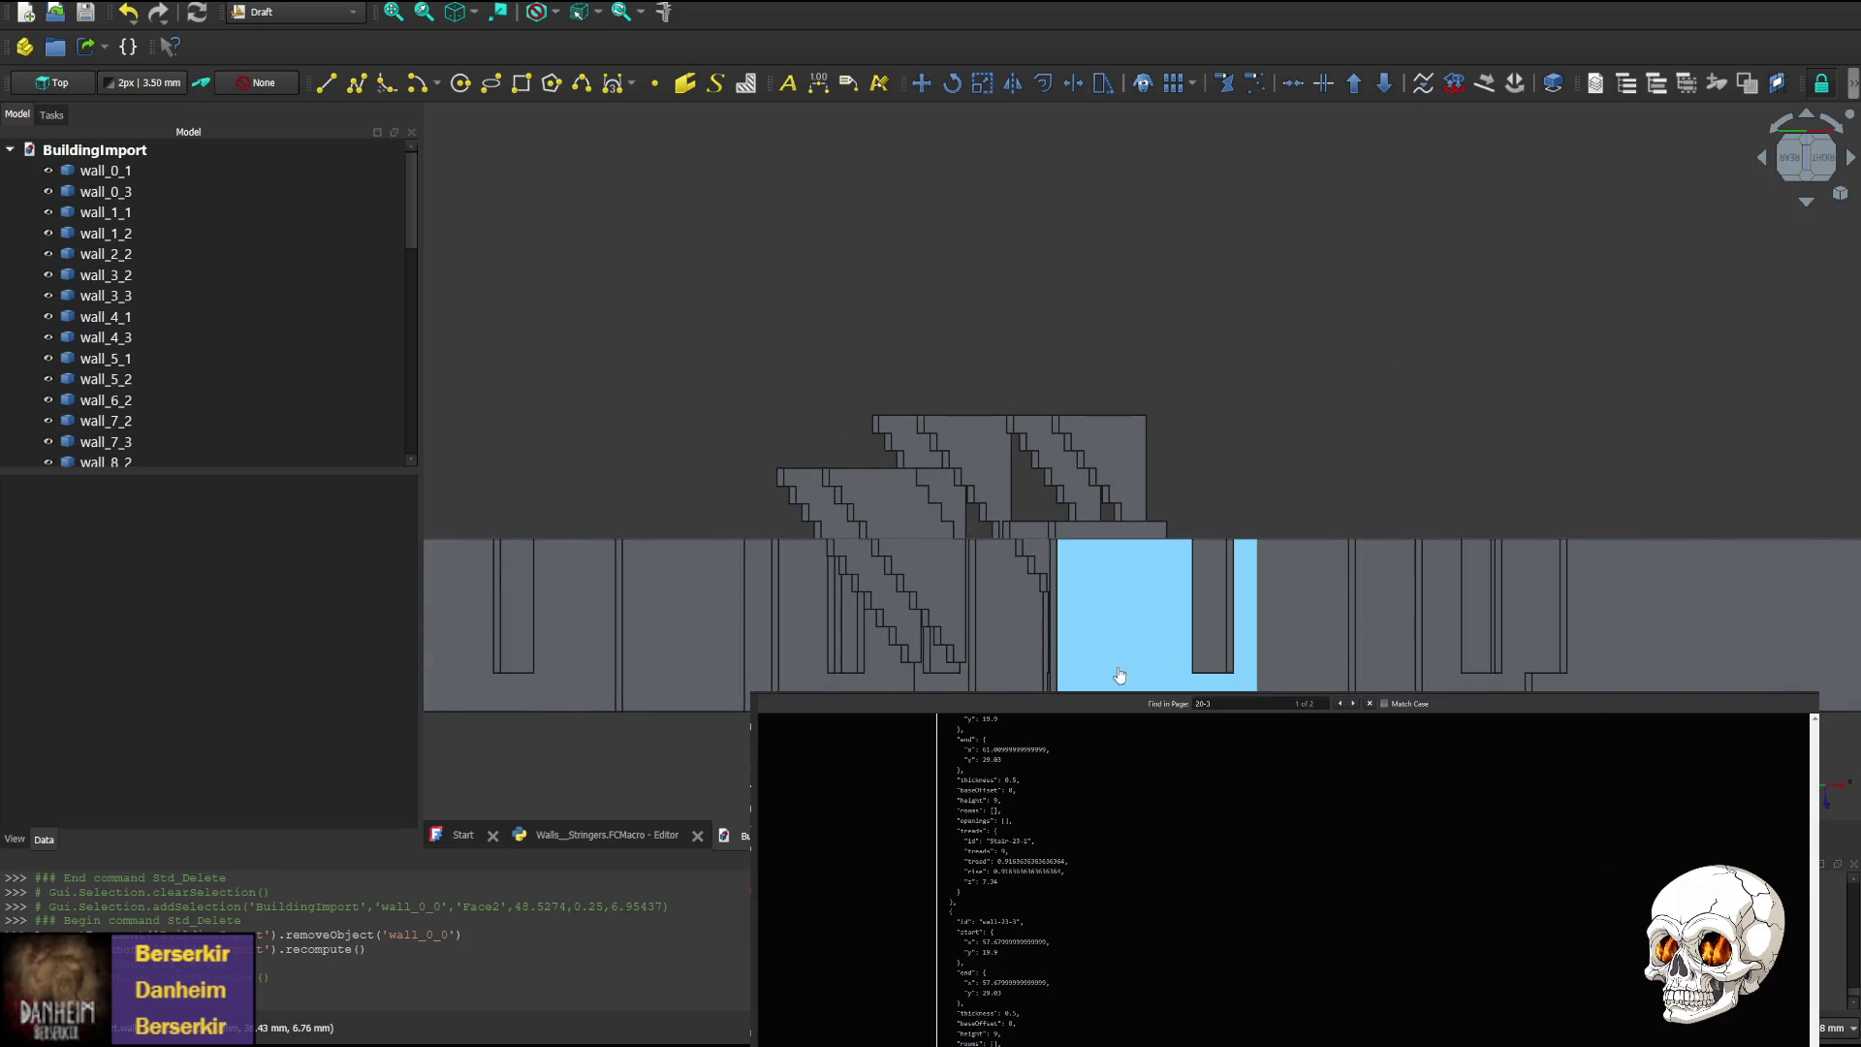
{"action": "left_click", "coordinate": [1120, 675]}
{"action": "key", "text": "Delete"}
{"action": "left_click", "coordinate": [1004, 676]}
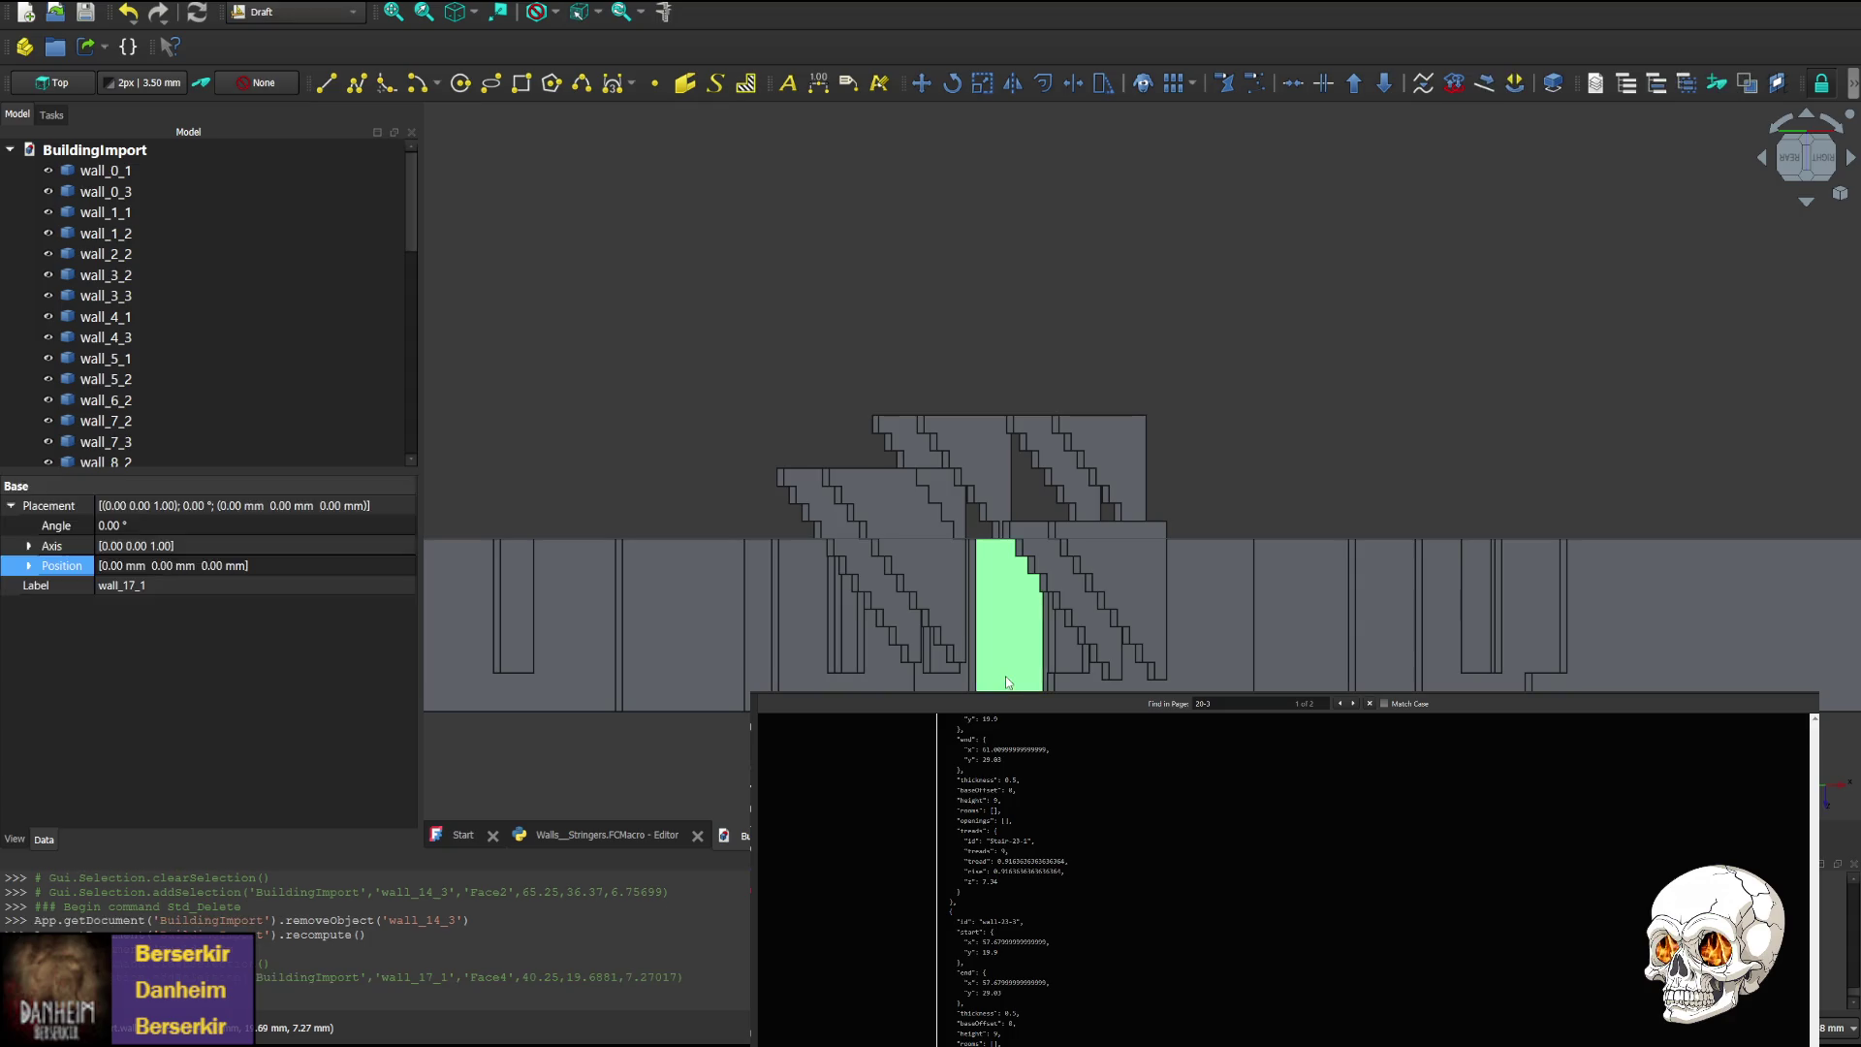
{"action": "key", "text": "Delete"}
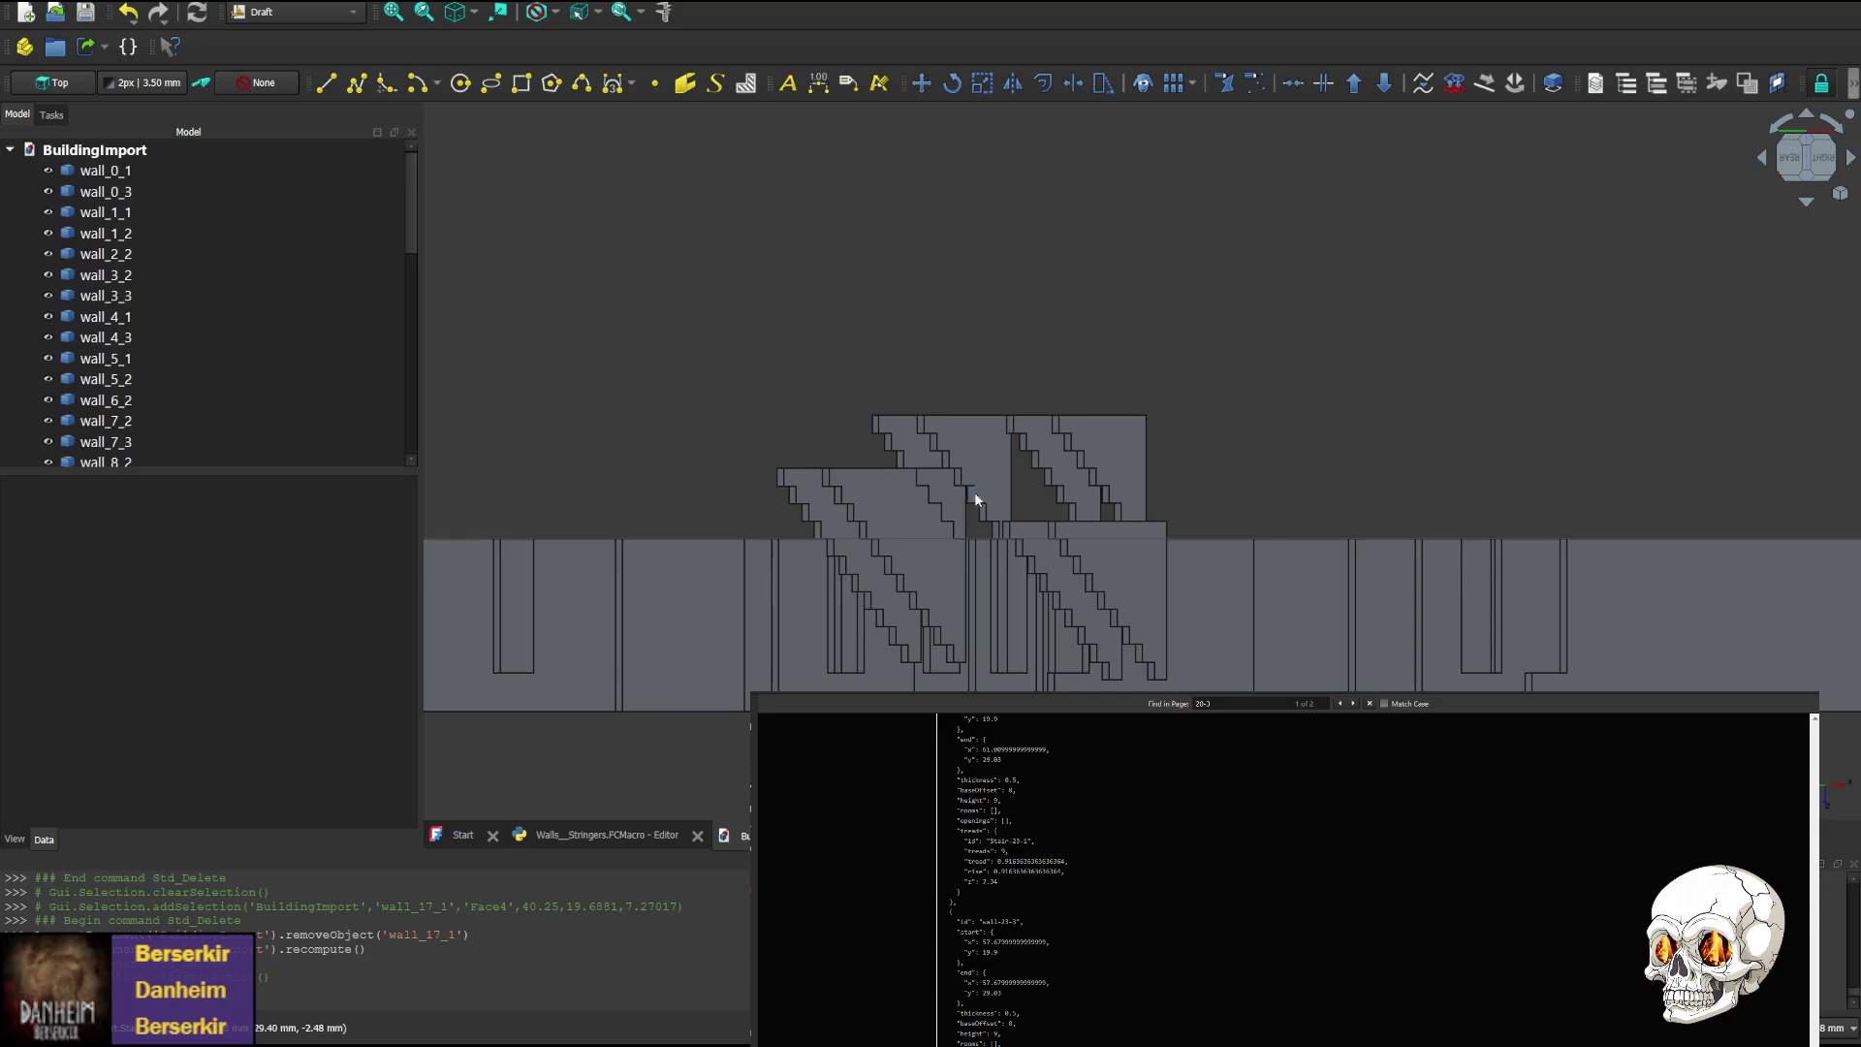
{"action": "left_click", "coordinate": [1270, 660]}
{"action": "left_click", "coordinate": [1231, 663]}
{"action": "key", "text": "Delete"}
{"action": "left_click", "coordinate": [1305, 659]}
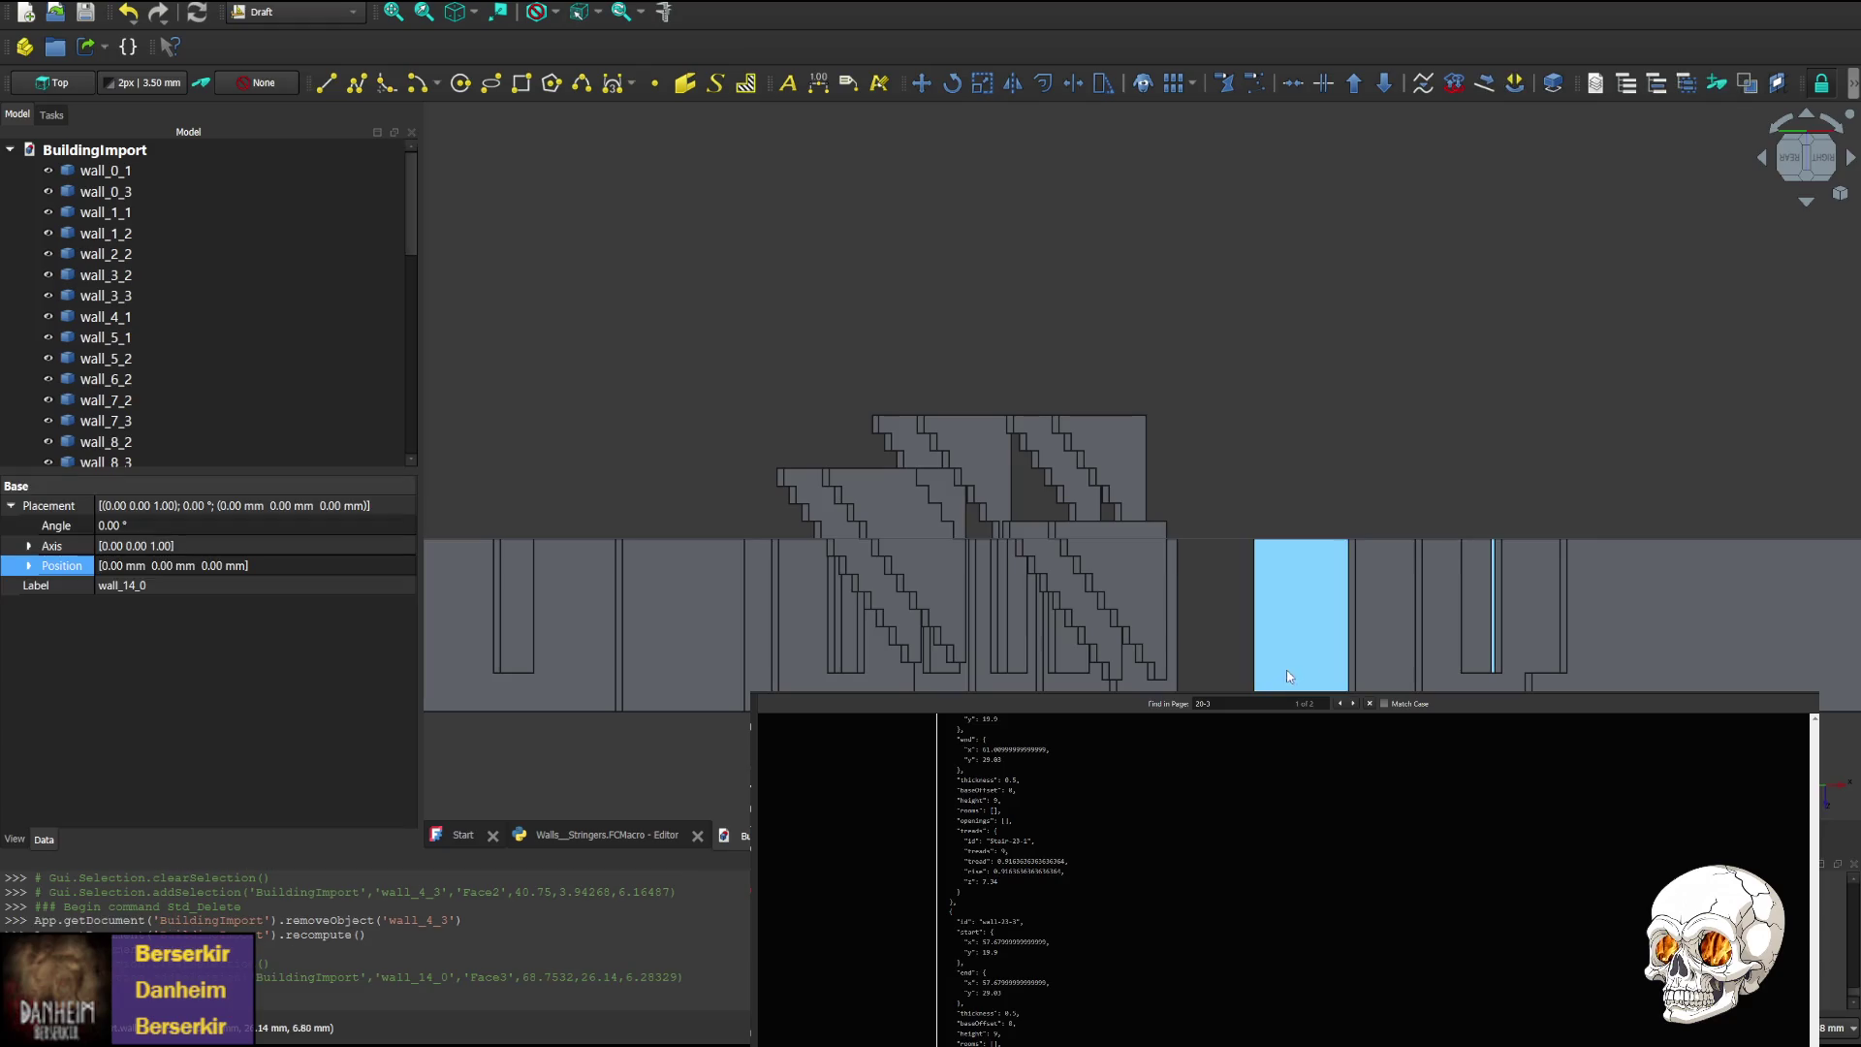
{"action": "key", "text": "Delete"}
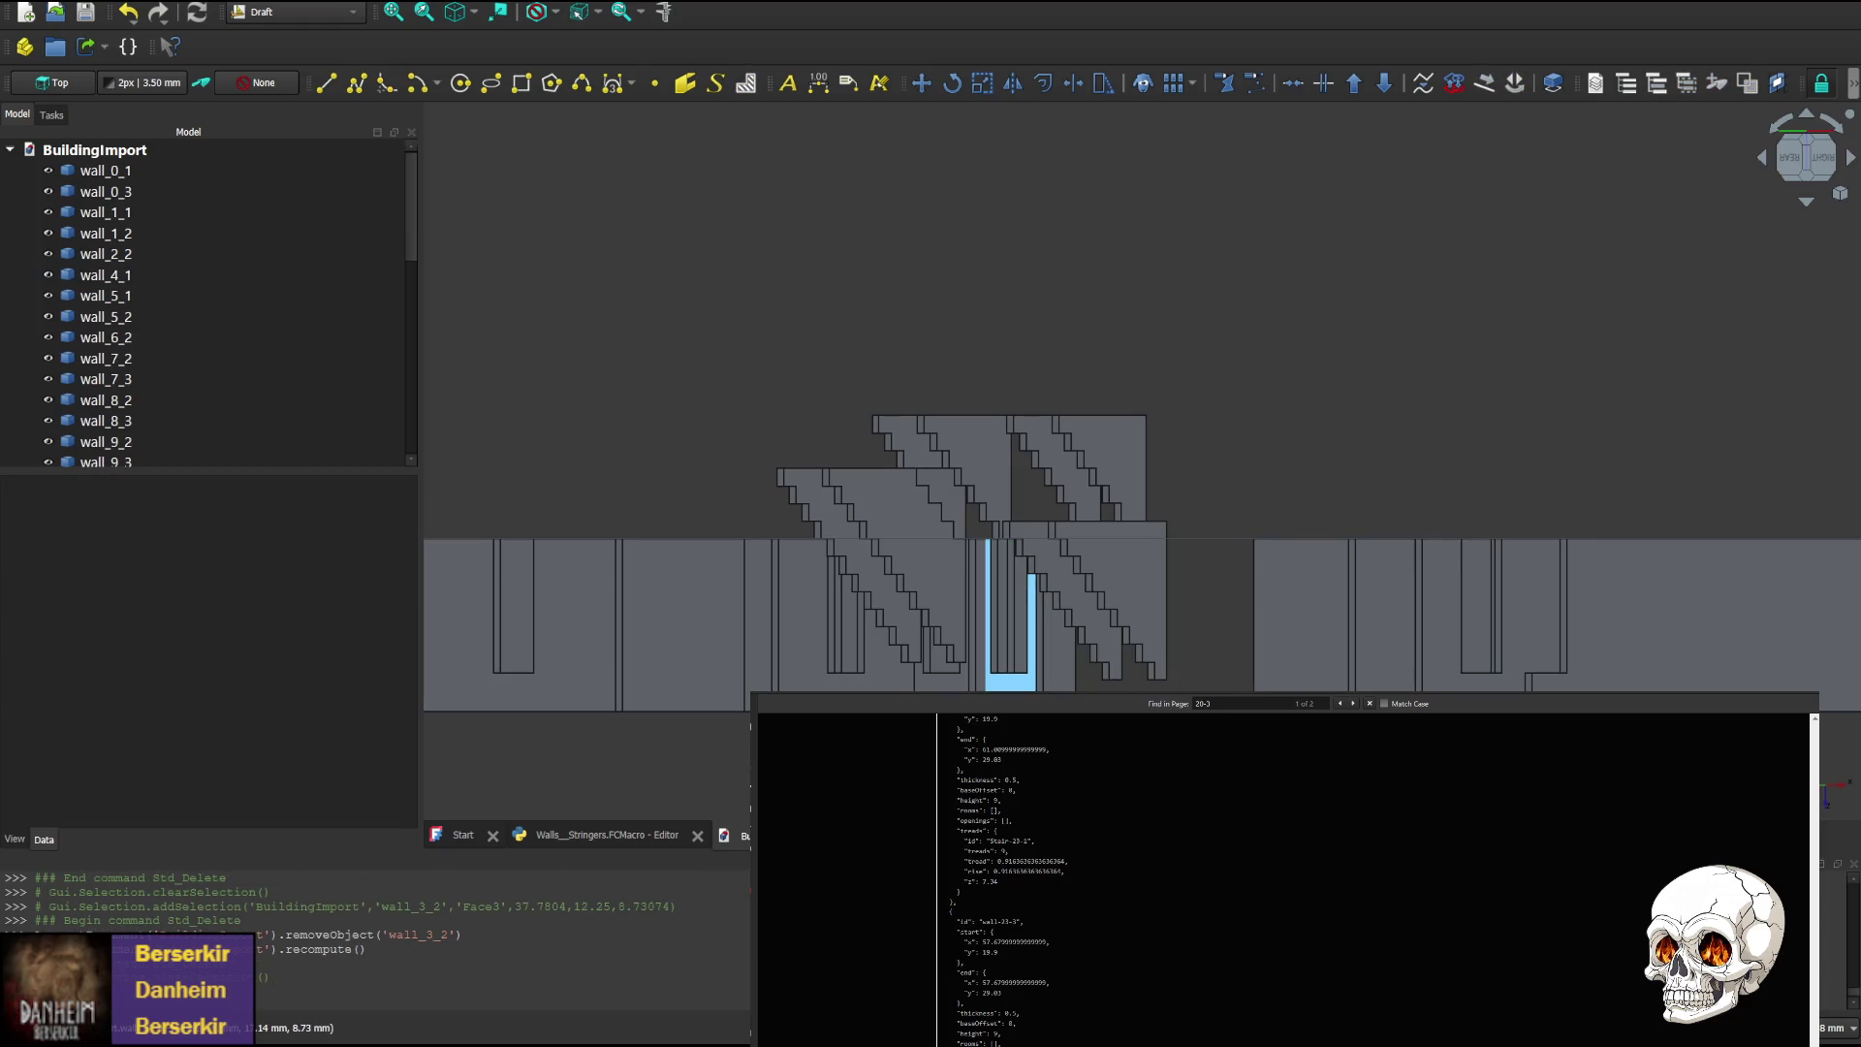
{"action": "left_click", "coordinate": [1014, 620]}
{"action": "key", "text": "Delete"}
Delete wall_16_1, wall_16_0, wall_1_2, wall_1_1 and wall_2_2 around the stringers
{"action": "left_click", "coordinate": [938, 676]}
{"action": "key", "text": "Delete"}
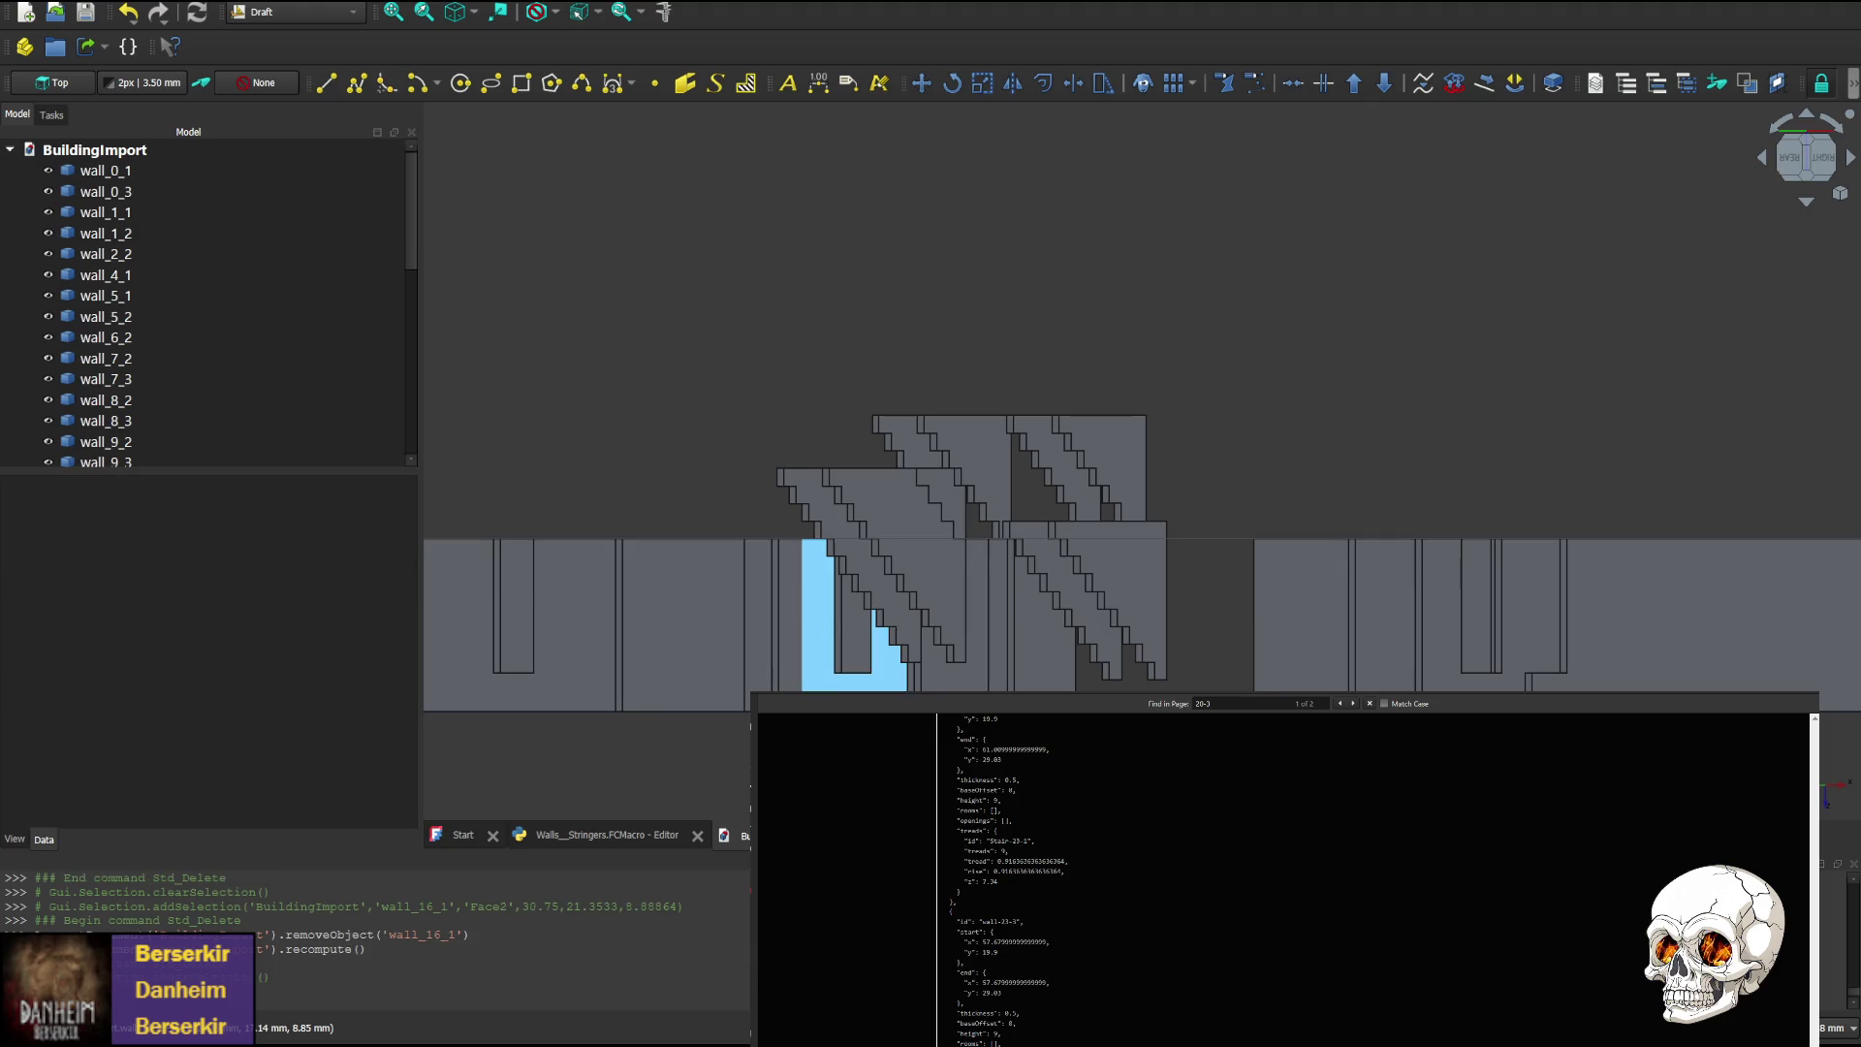
{"action": "left_click", "coordinate": [834, 687]}
{"action": "key", "text": "Delete"}
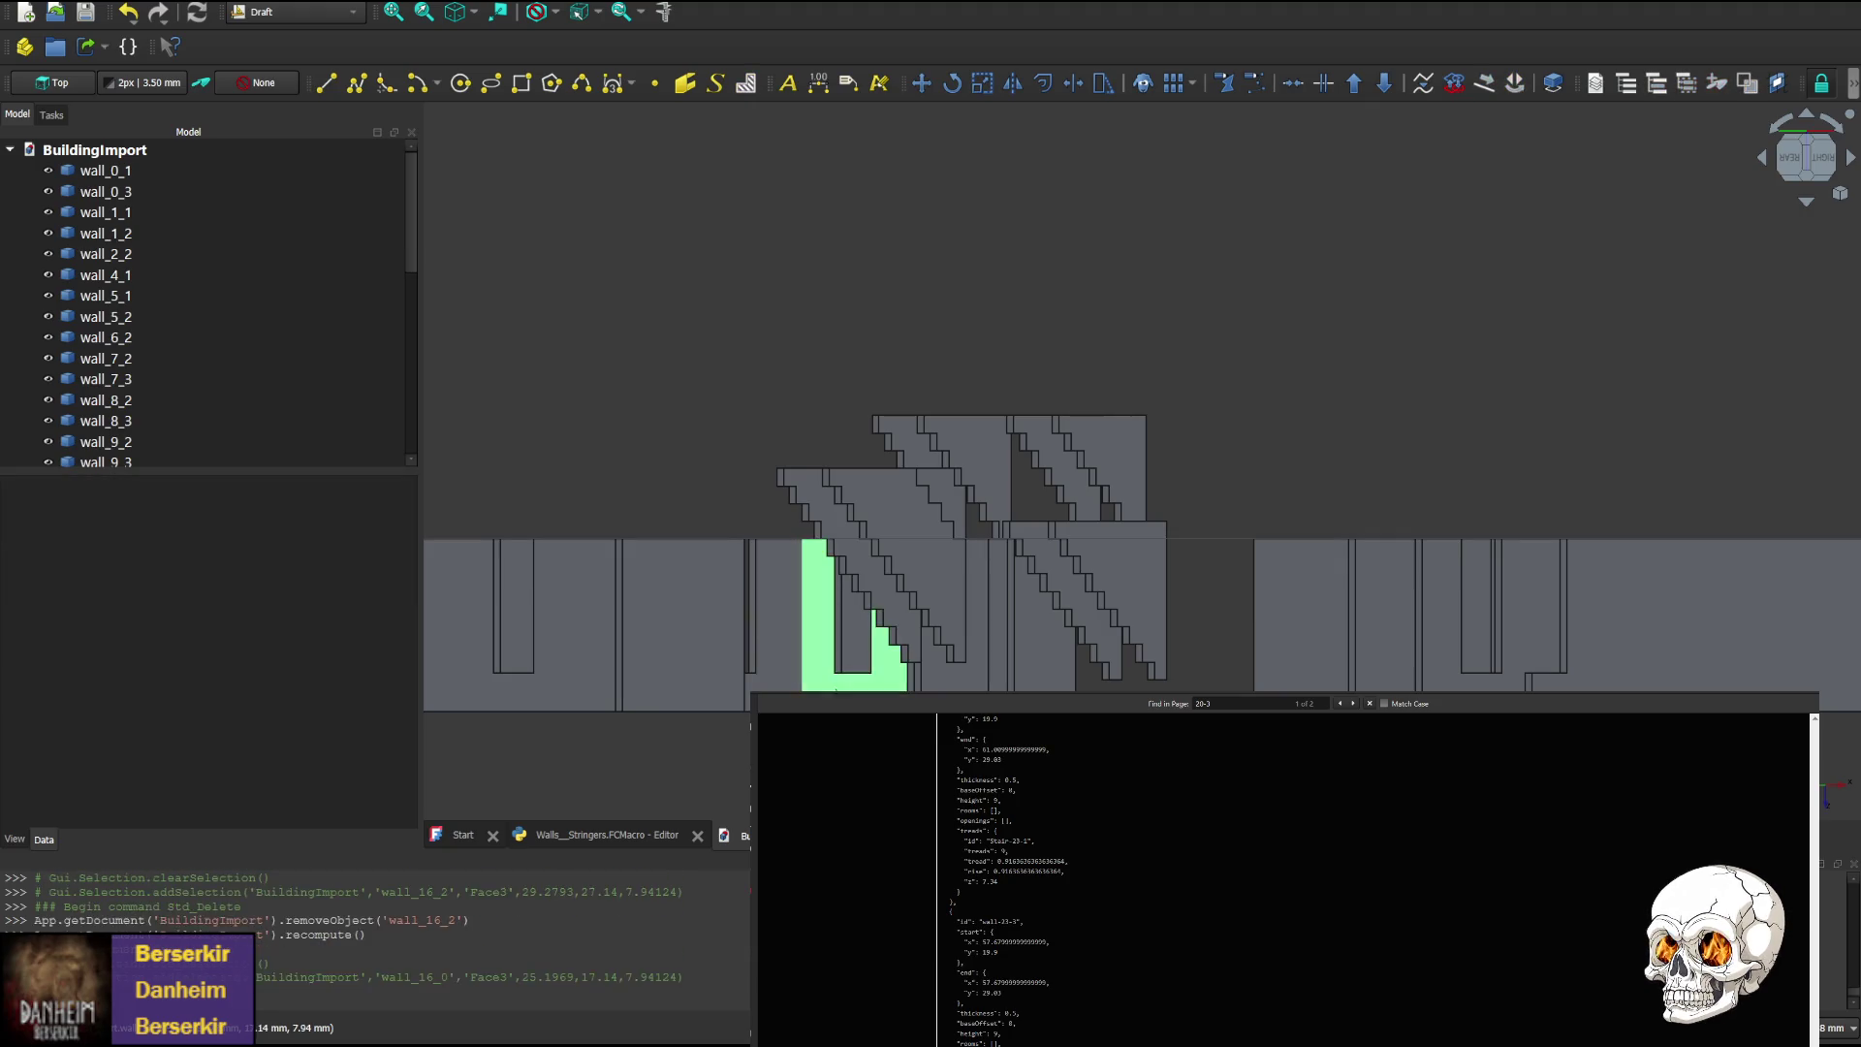
{"action": "left_click", "coordinate": [955, 620]}
{"action": "key", "text": "Delete"}
{"action": "left_click", "coordinate": [970, 620]}
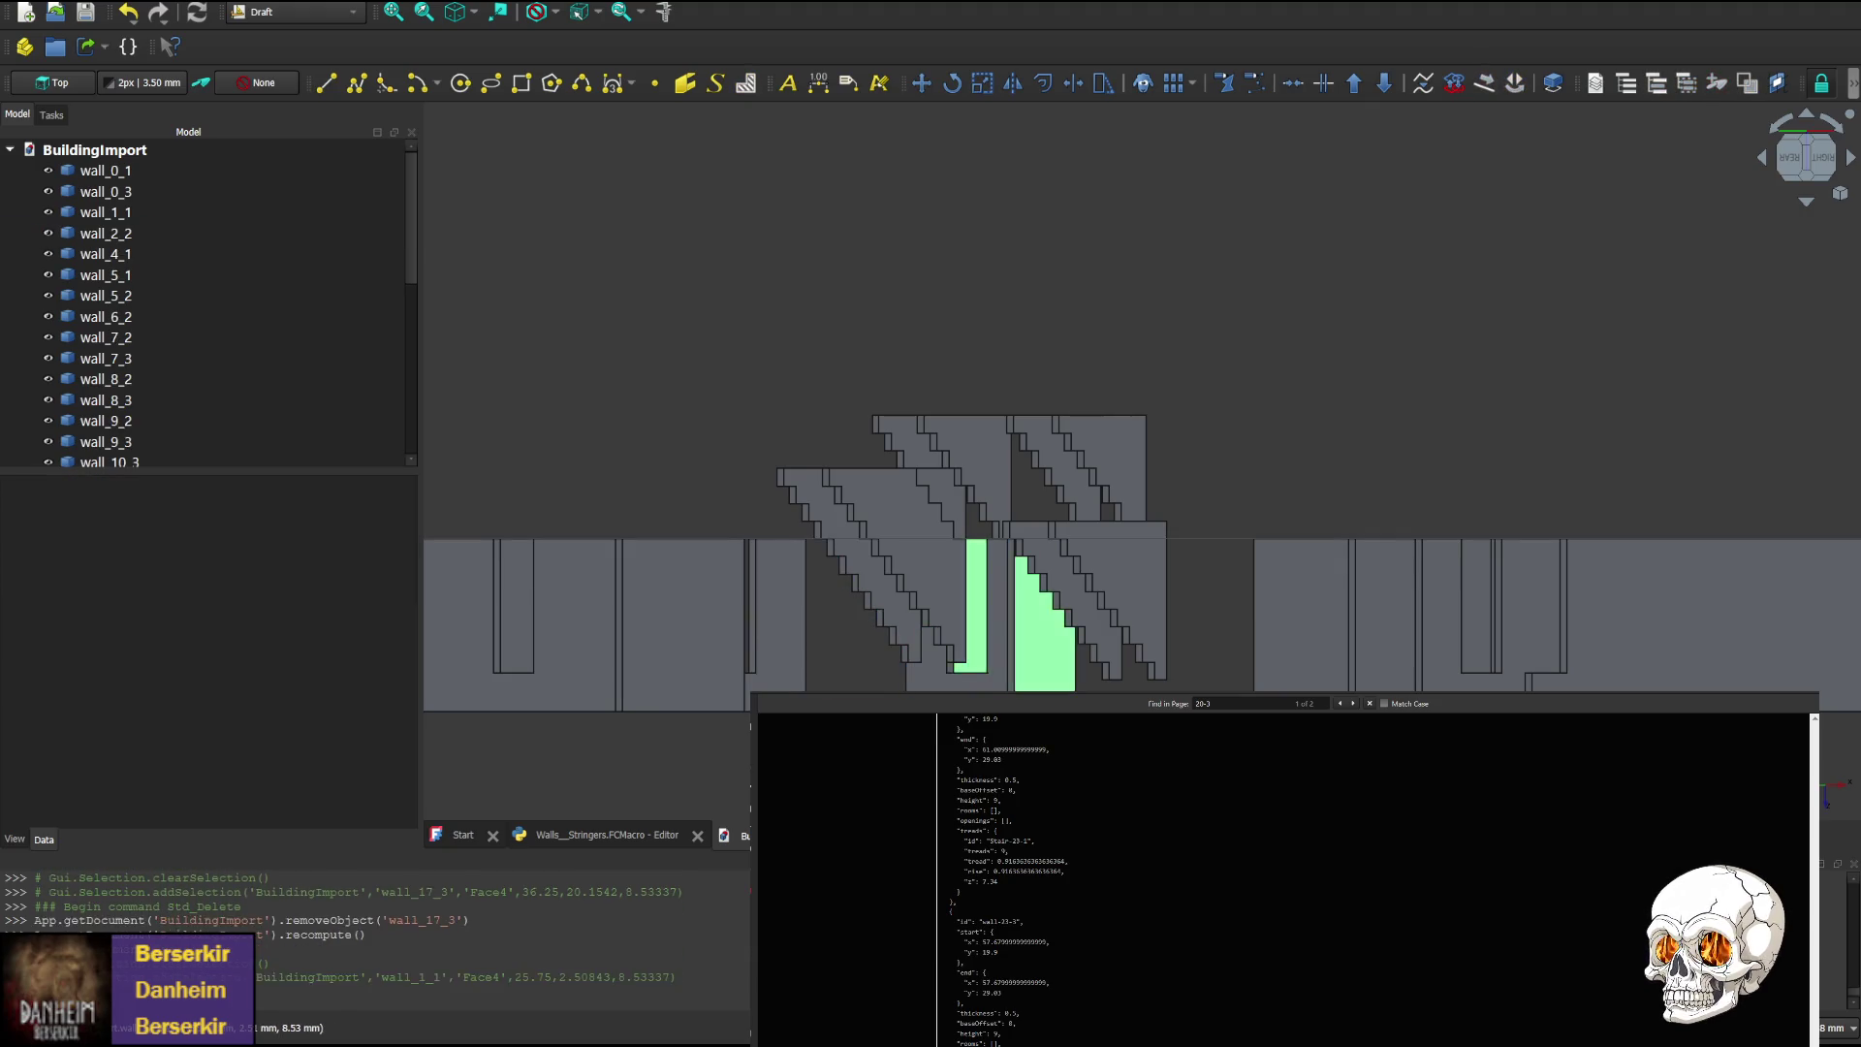
{"action": "key", "text": "Delete"}
{"action": "left_click", "coordinate": [1008, 621]}
{"action": "key", "text": "Delete"}
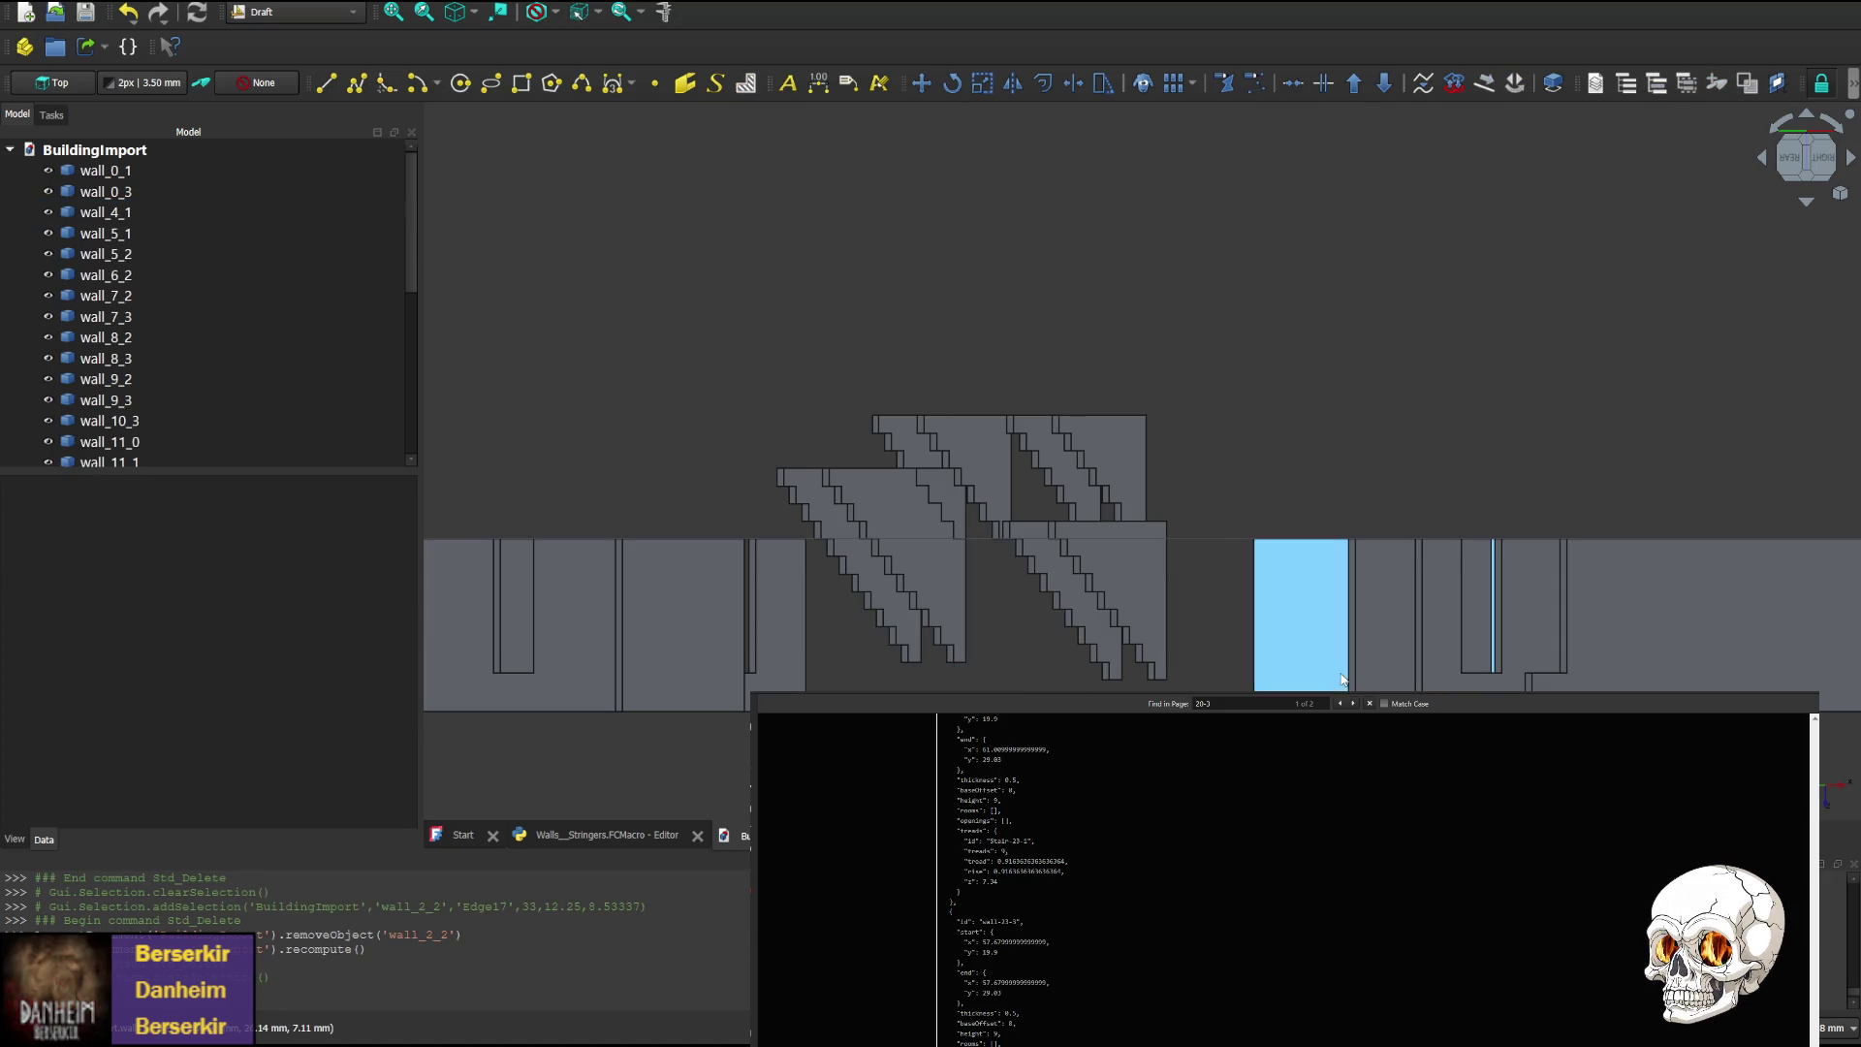
Delete wall_14_0 and wall_10_3 on the right of the stringers
{"action": "left_click", "coordinate": [1341, 677]}
{"action": "left_click", "coordinate": [1347, 678]}
{"action": "left_click", "coordinate": [1347, 678]}
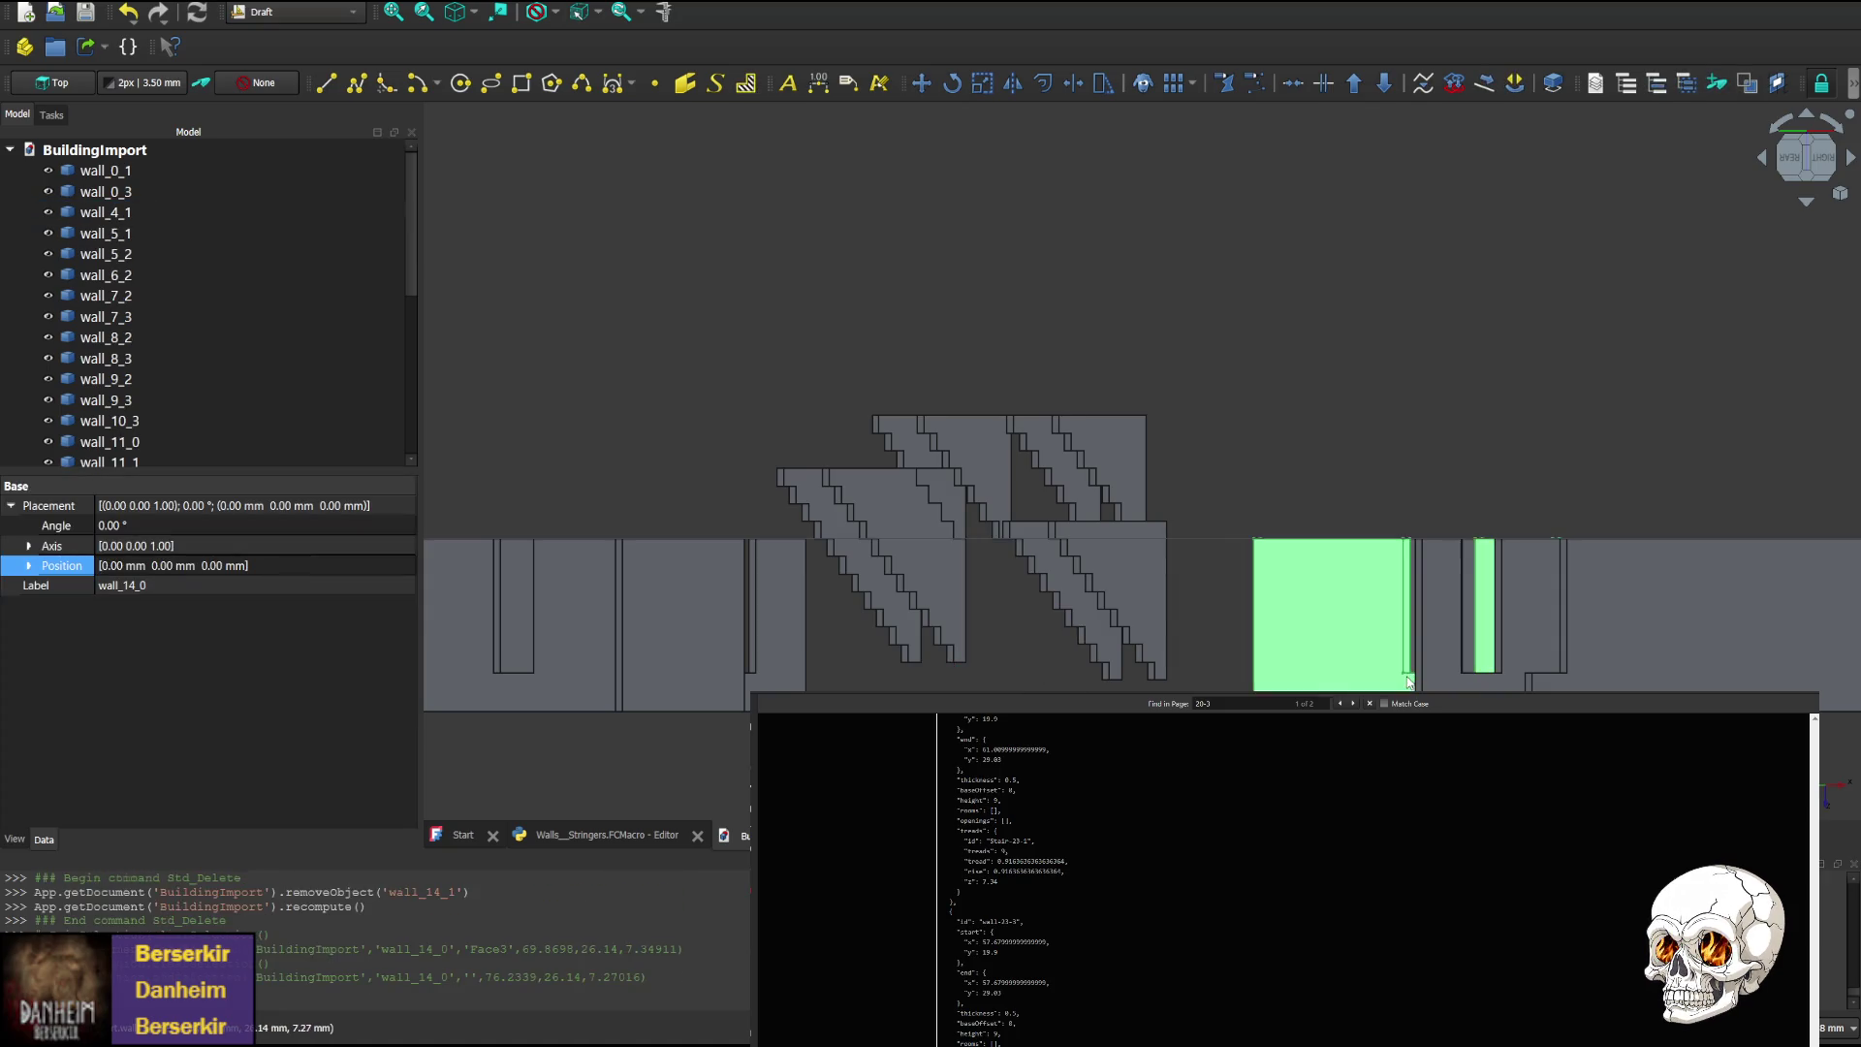
{"action": "key", "text": "Delete"}
{"action": "left_click", "coordinate": [1442, 683]}
{"action": "key", "text": "Delete"}
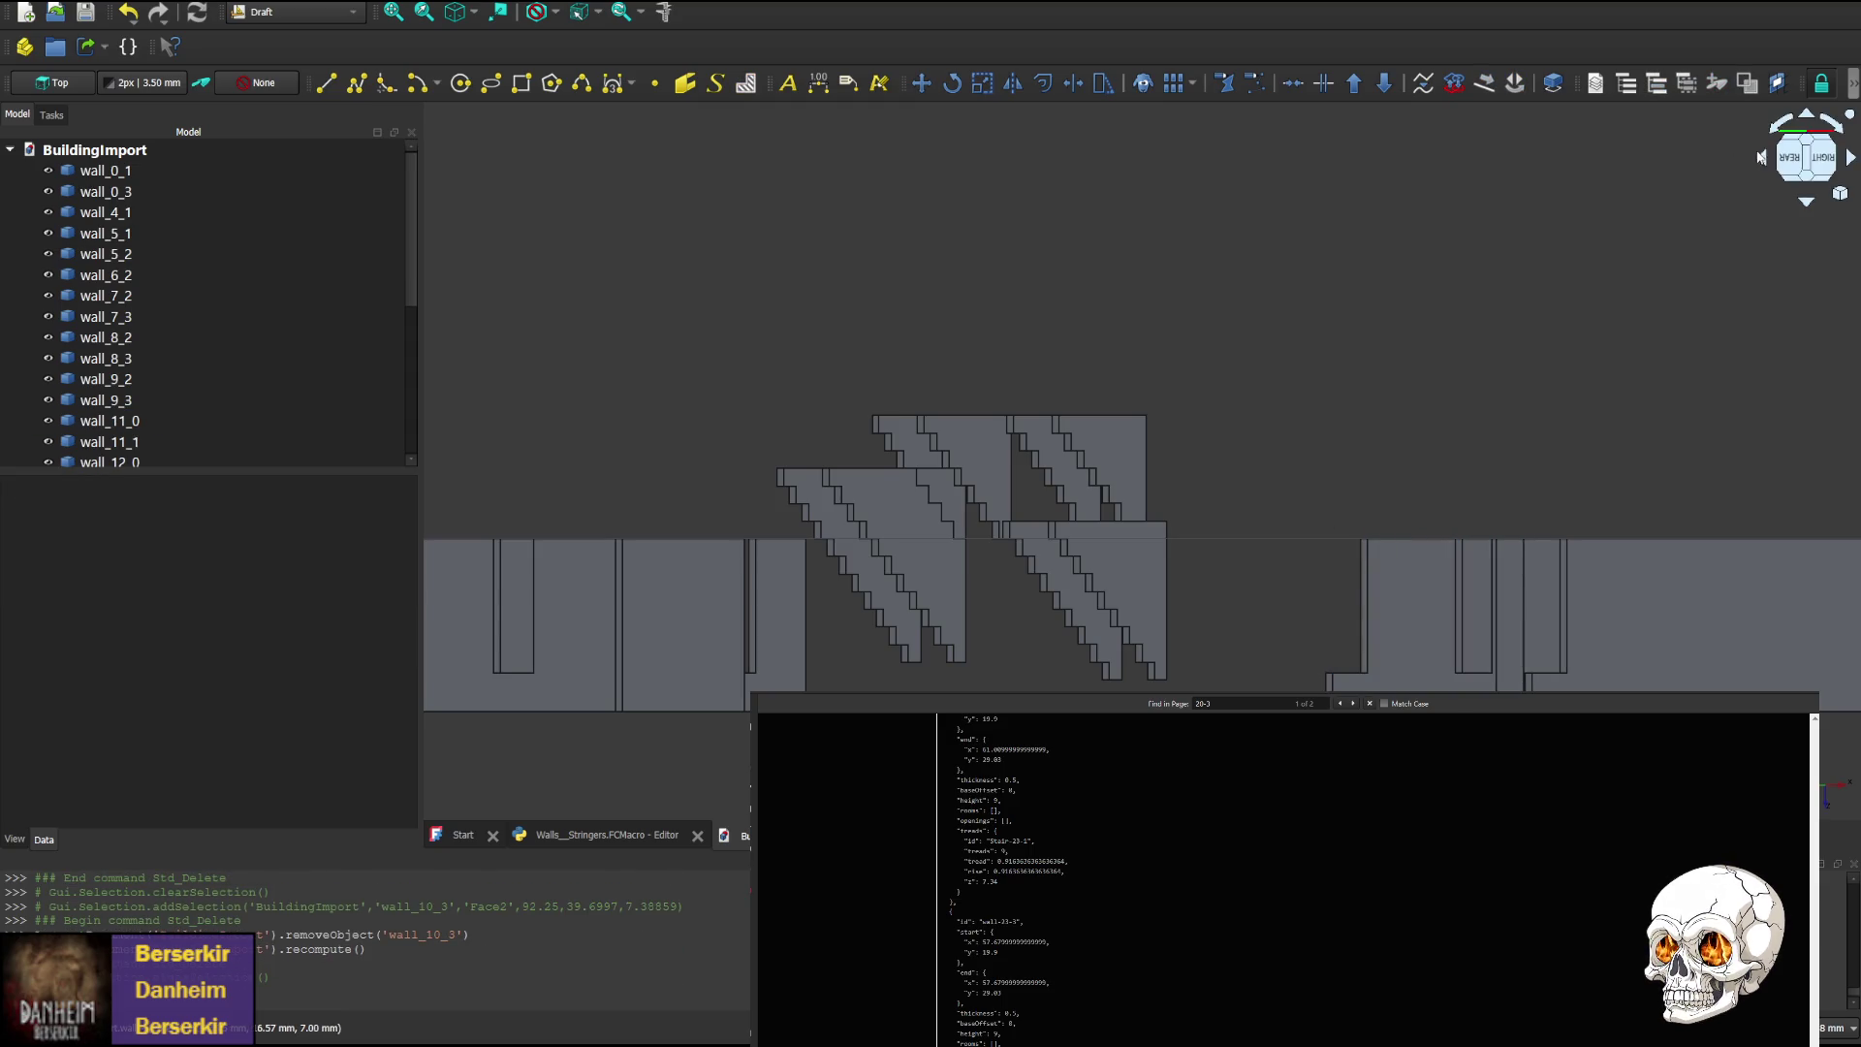
From the model's other side, delete wall_0_1 and wall_7_3, then begin selecting walls at wall_0_3 in the tree
{"action": "left_click", "coordinate": [1764, 158]}
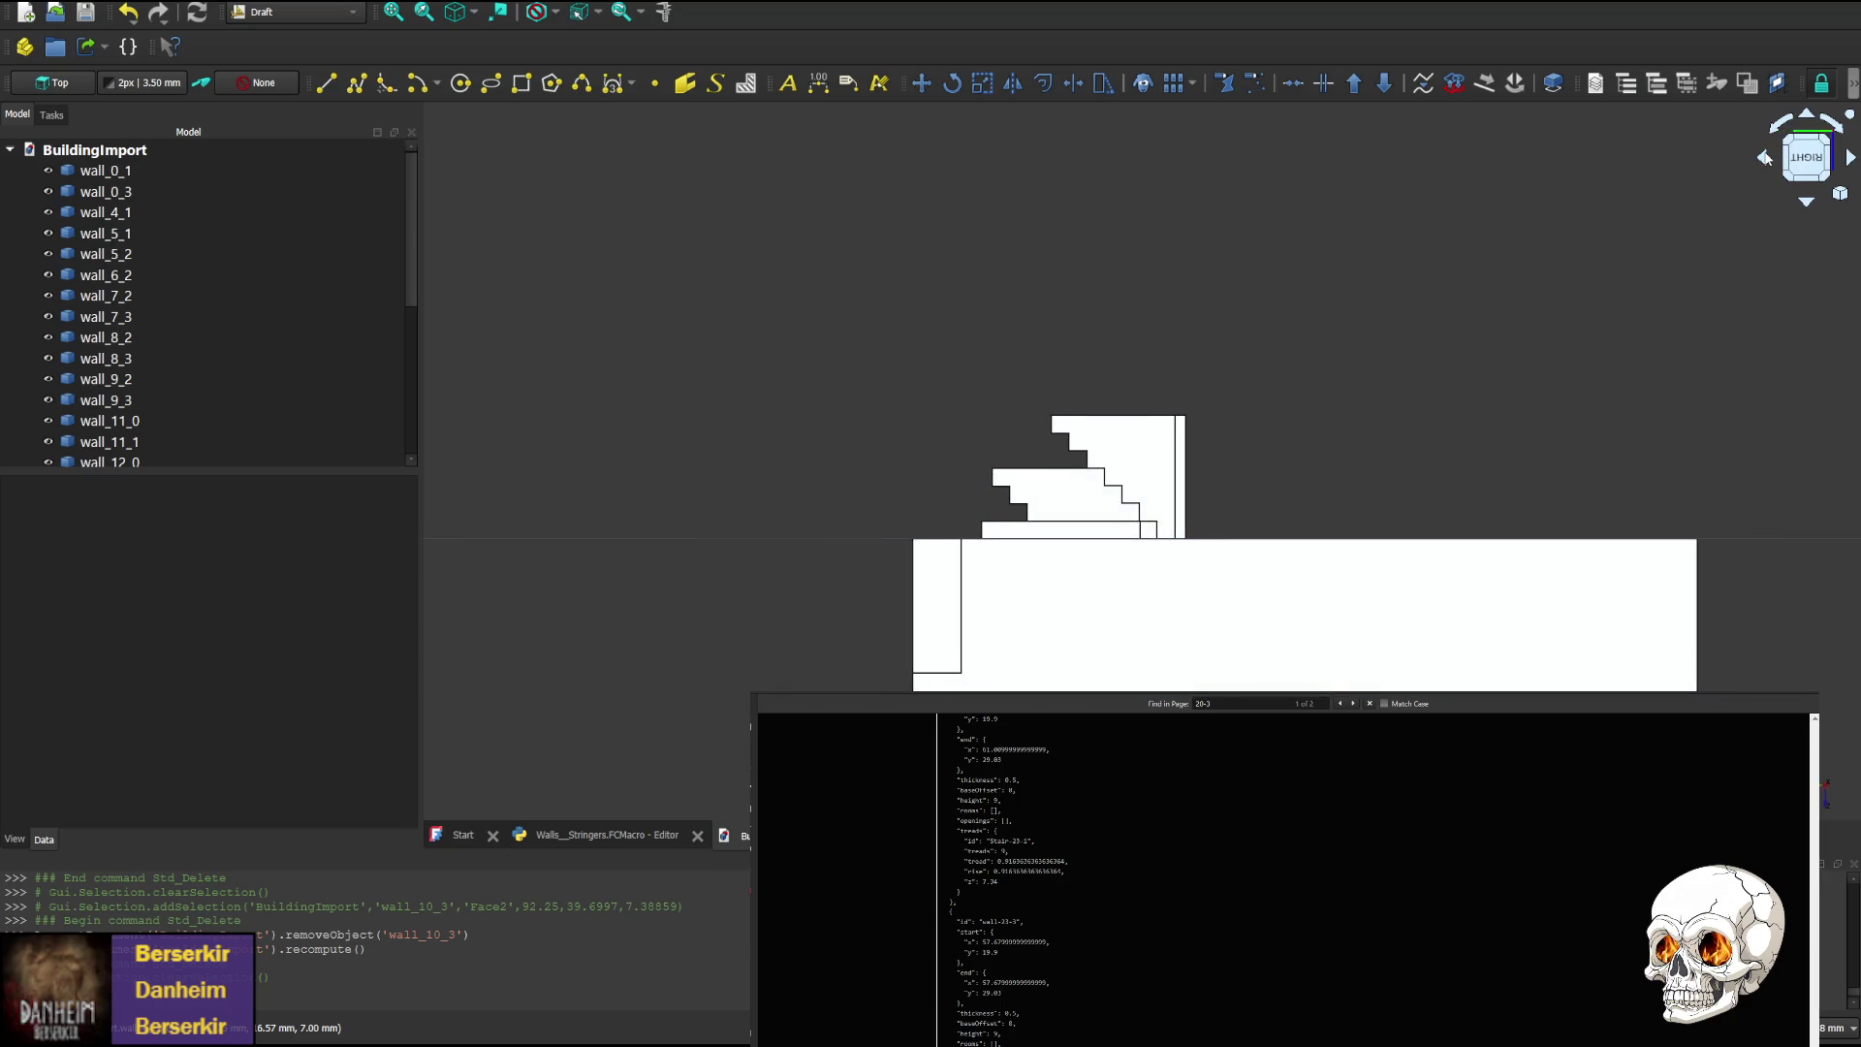
{"action": "left_click", "coordinate": [1461, 627]}
{"action": "key", "text": "Delete"}
{"action": "left_click", "coordinate": [1429, 621]}
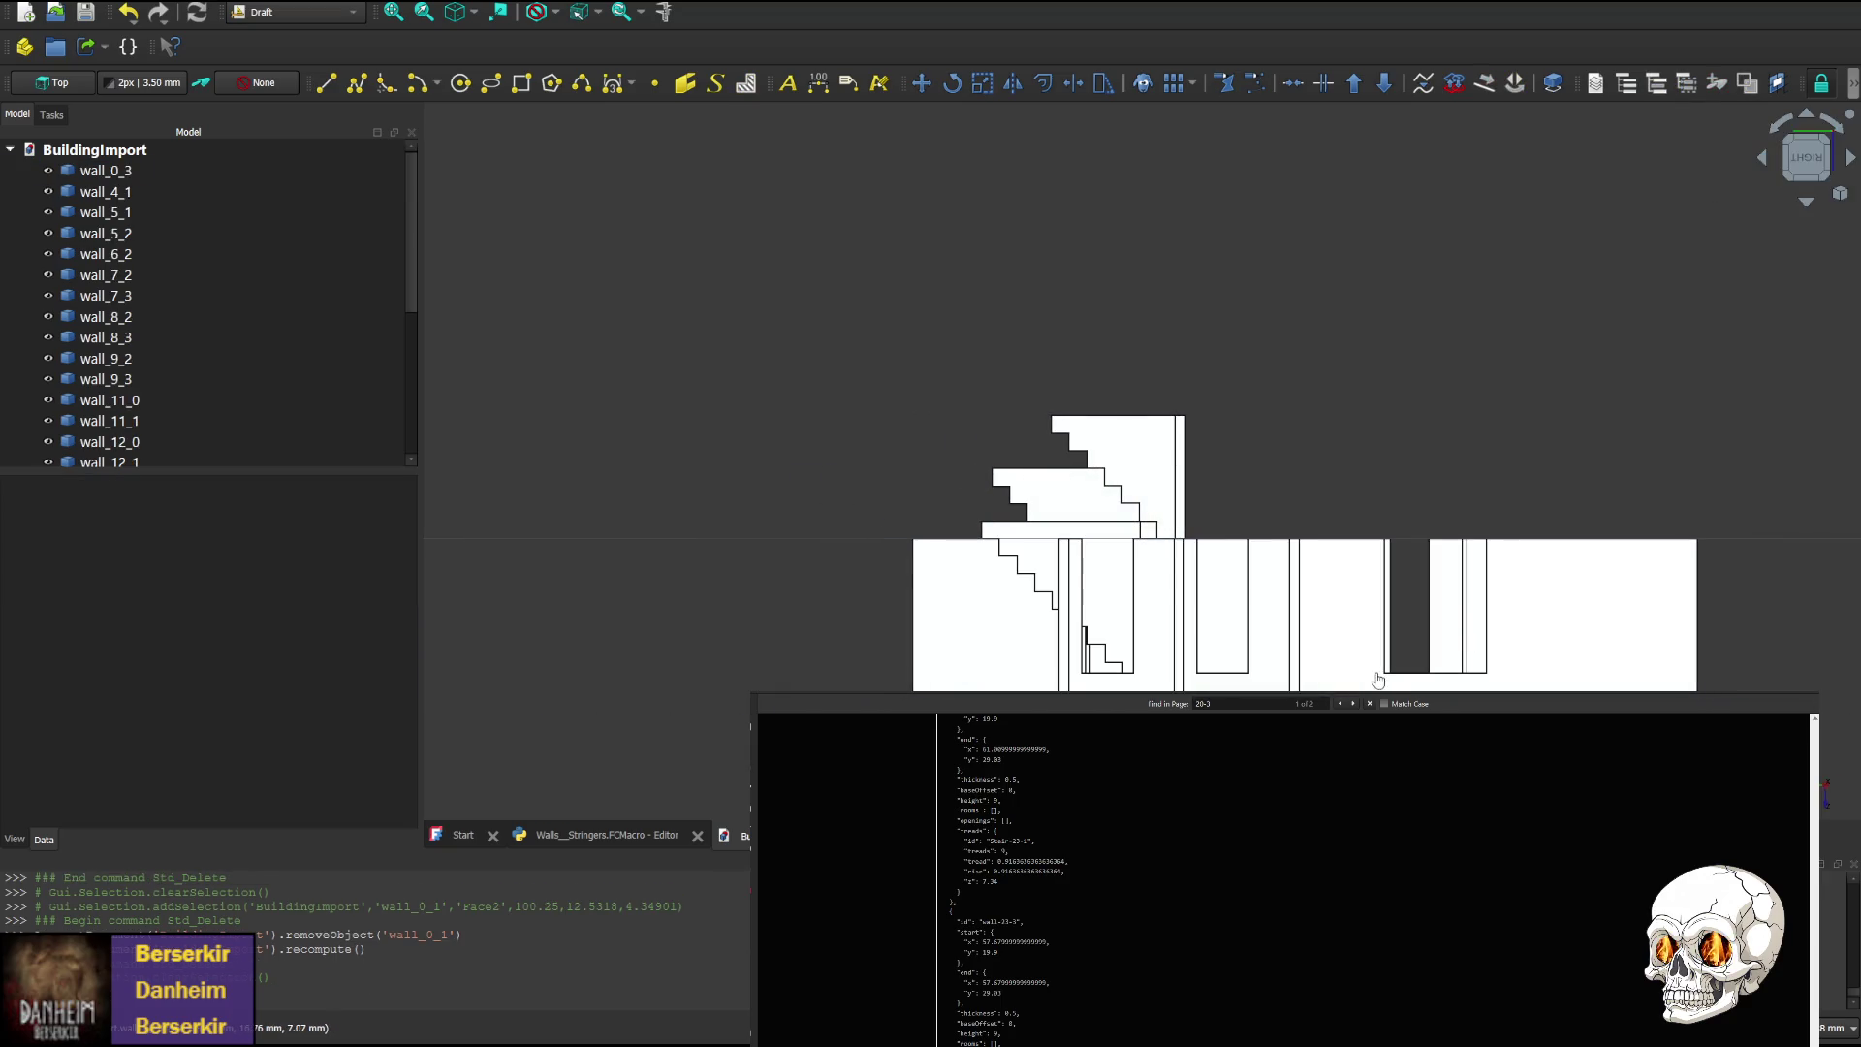
{"action": "key", "text": "Delete"}
{"action": "left_click", "coordinate": [1333, 685]}
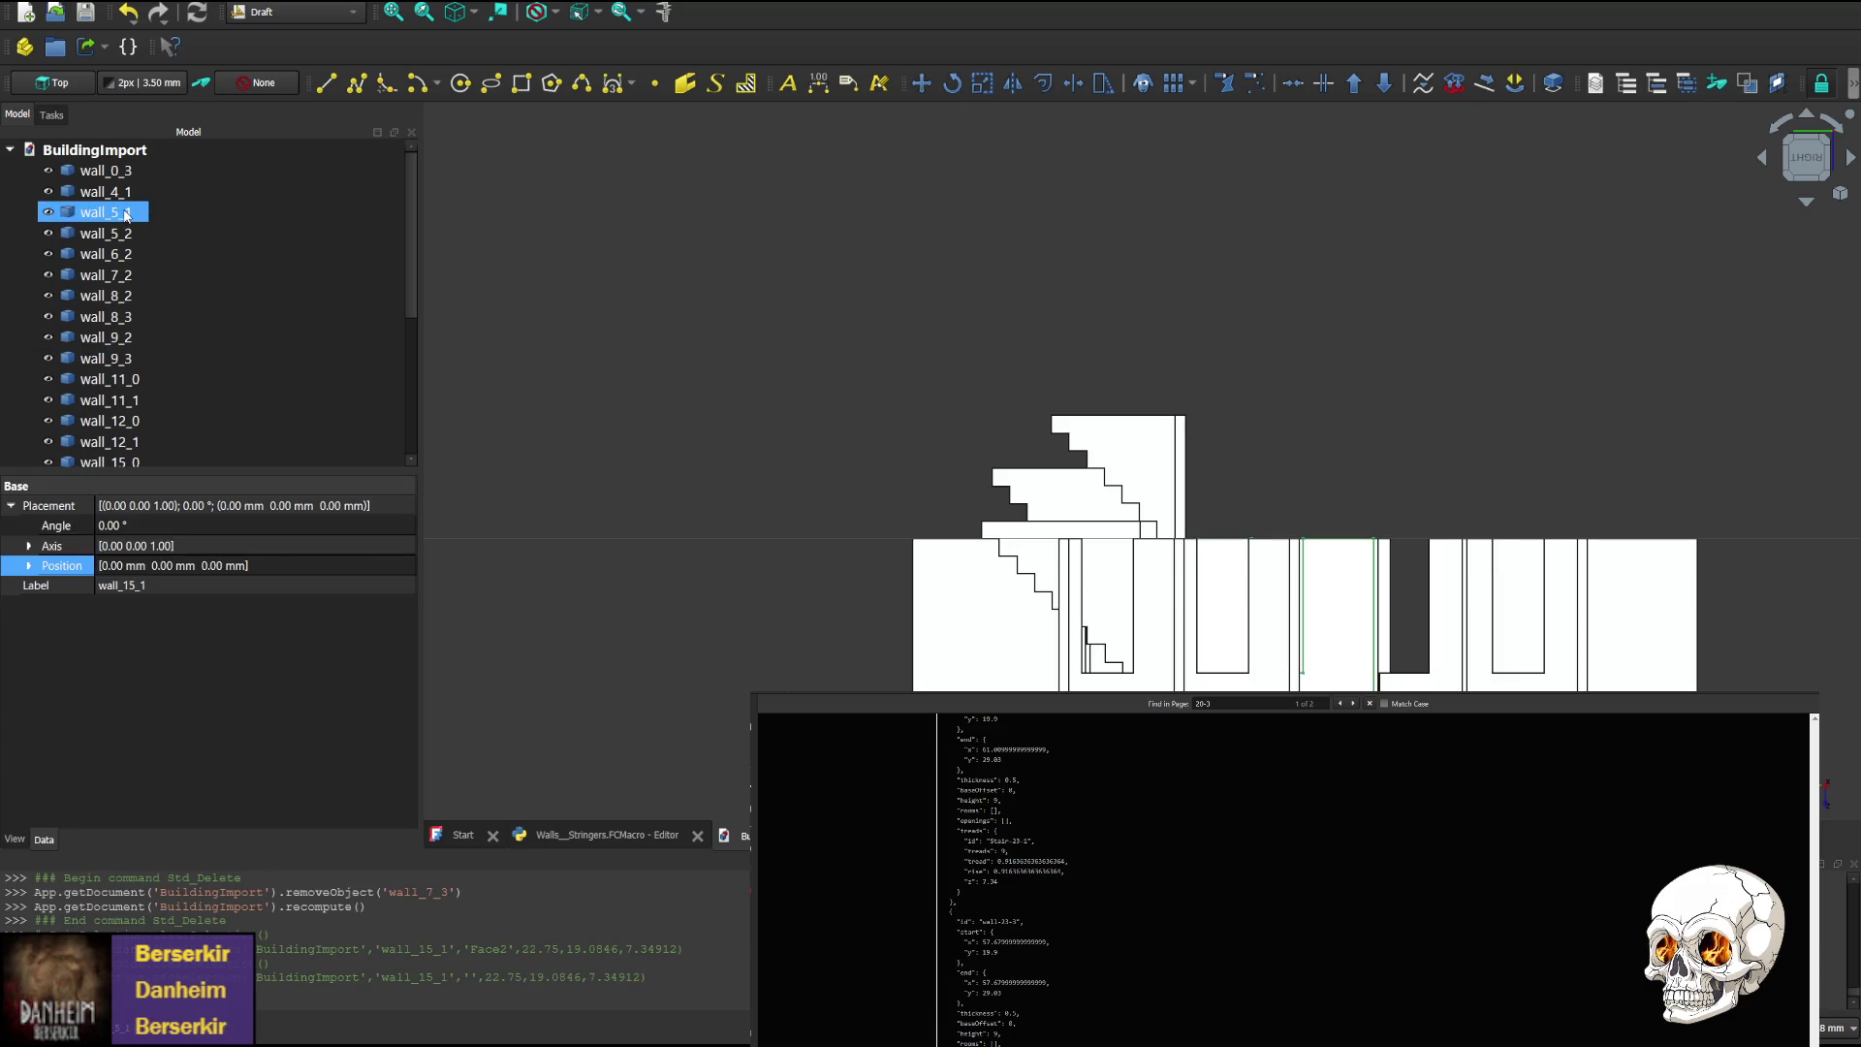
{"action": "left_click", "coordinate": [103, 172]}
{"action": "scroll", "coordinate": [107, 194], "scroll_direction": "down", "scroll_amount": 3}
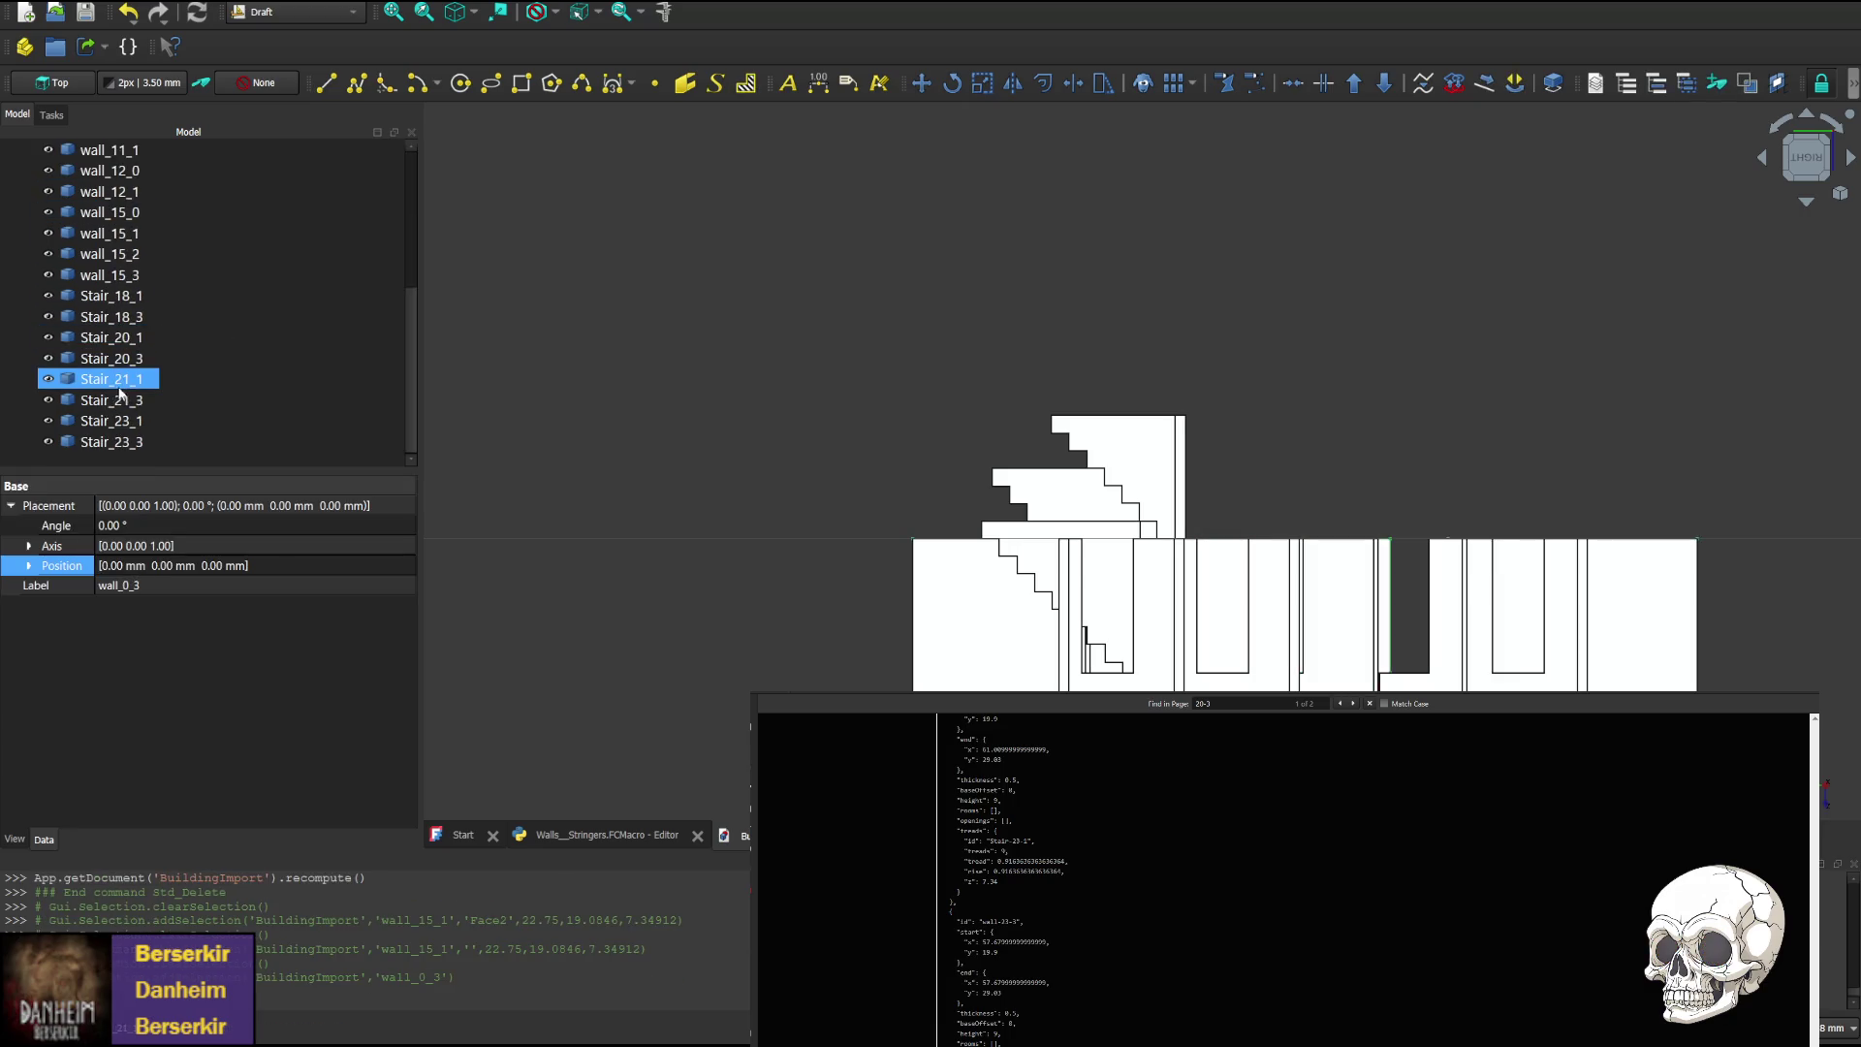
Delete all walls from wall_0_3 to wall_15_3, then view the stairs from the front, right and left
{"action": "left_click", "coordinate": [114, 337], "text": "shift"}
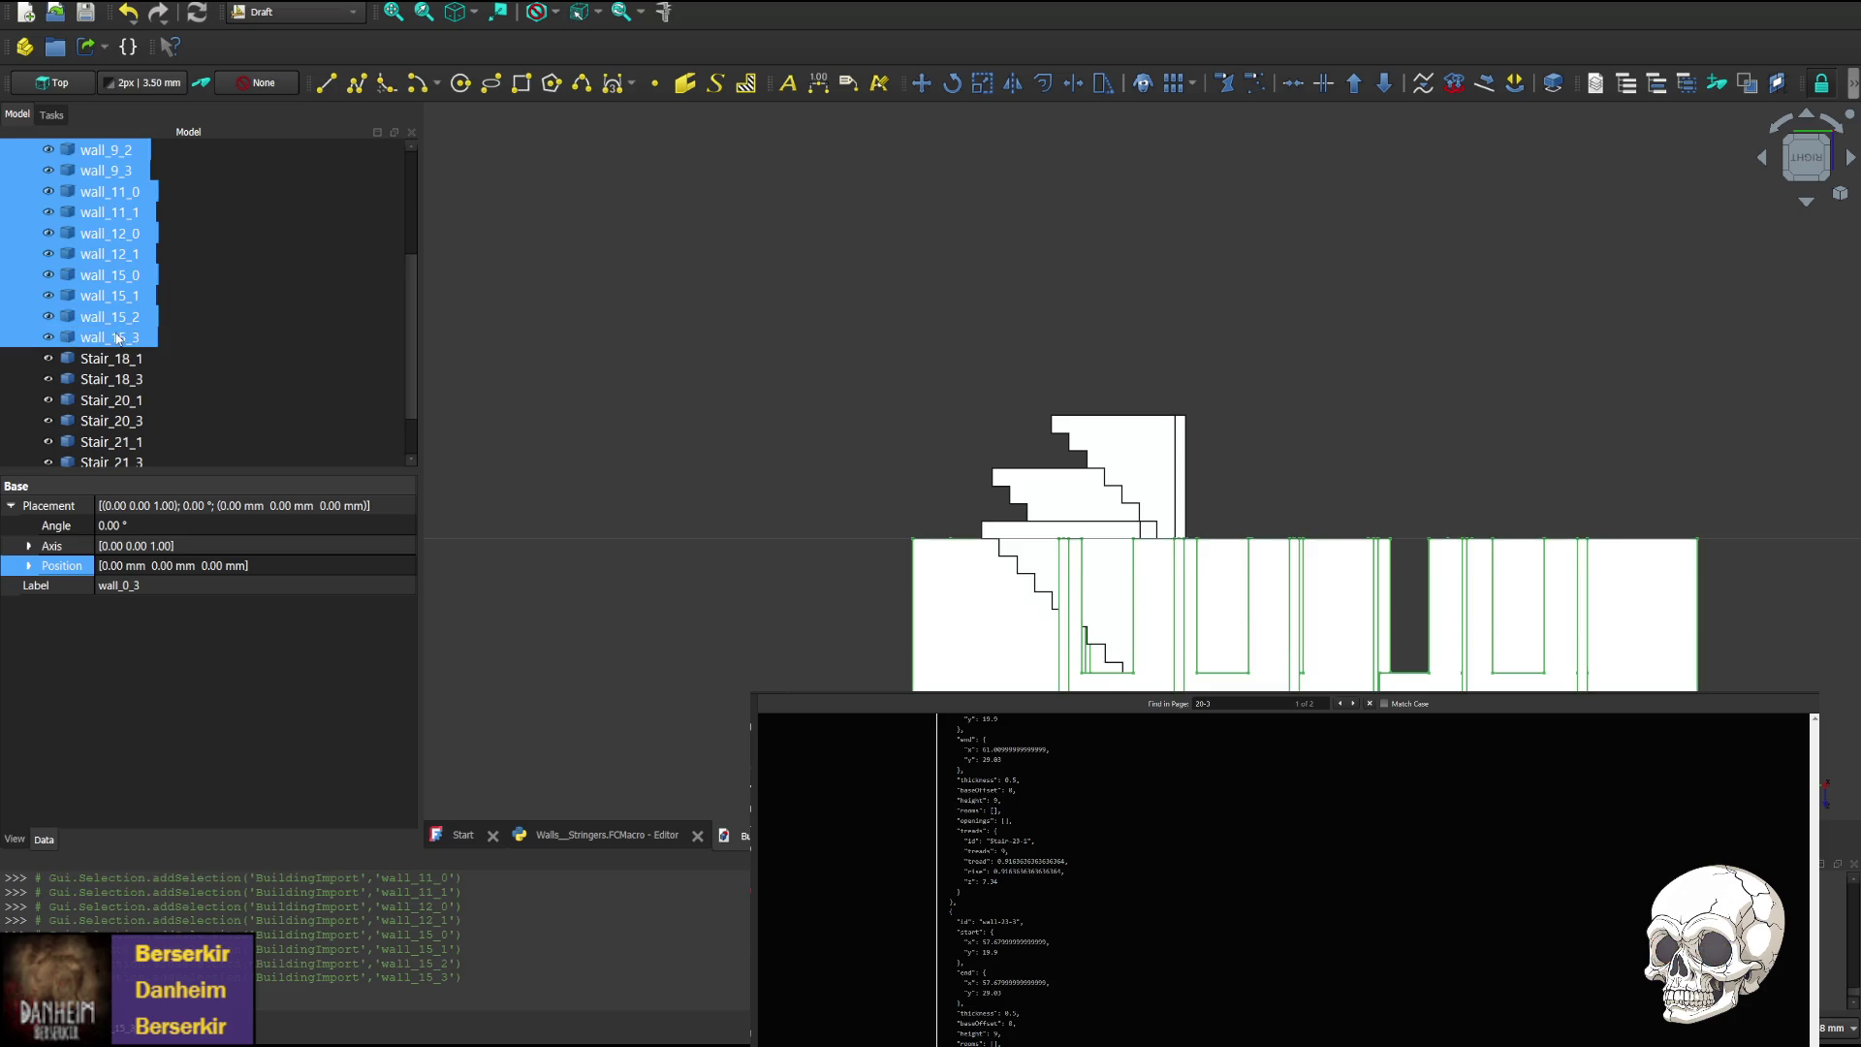
{"action": "key", "text": "Delete"}
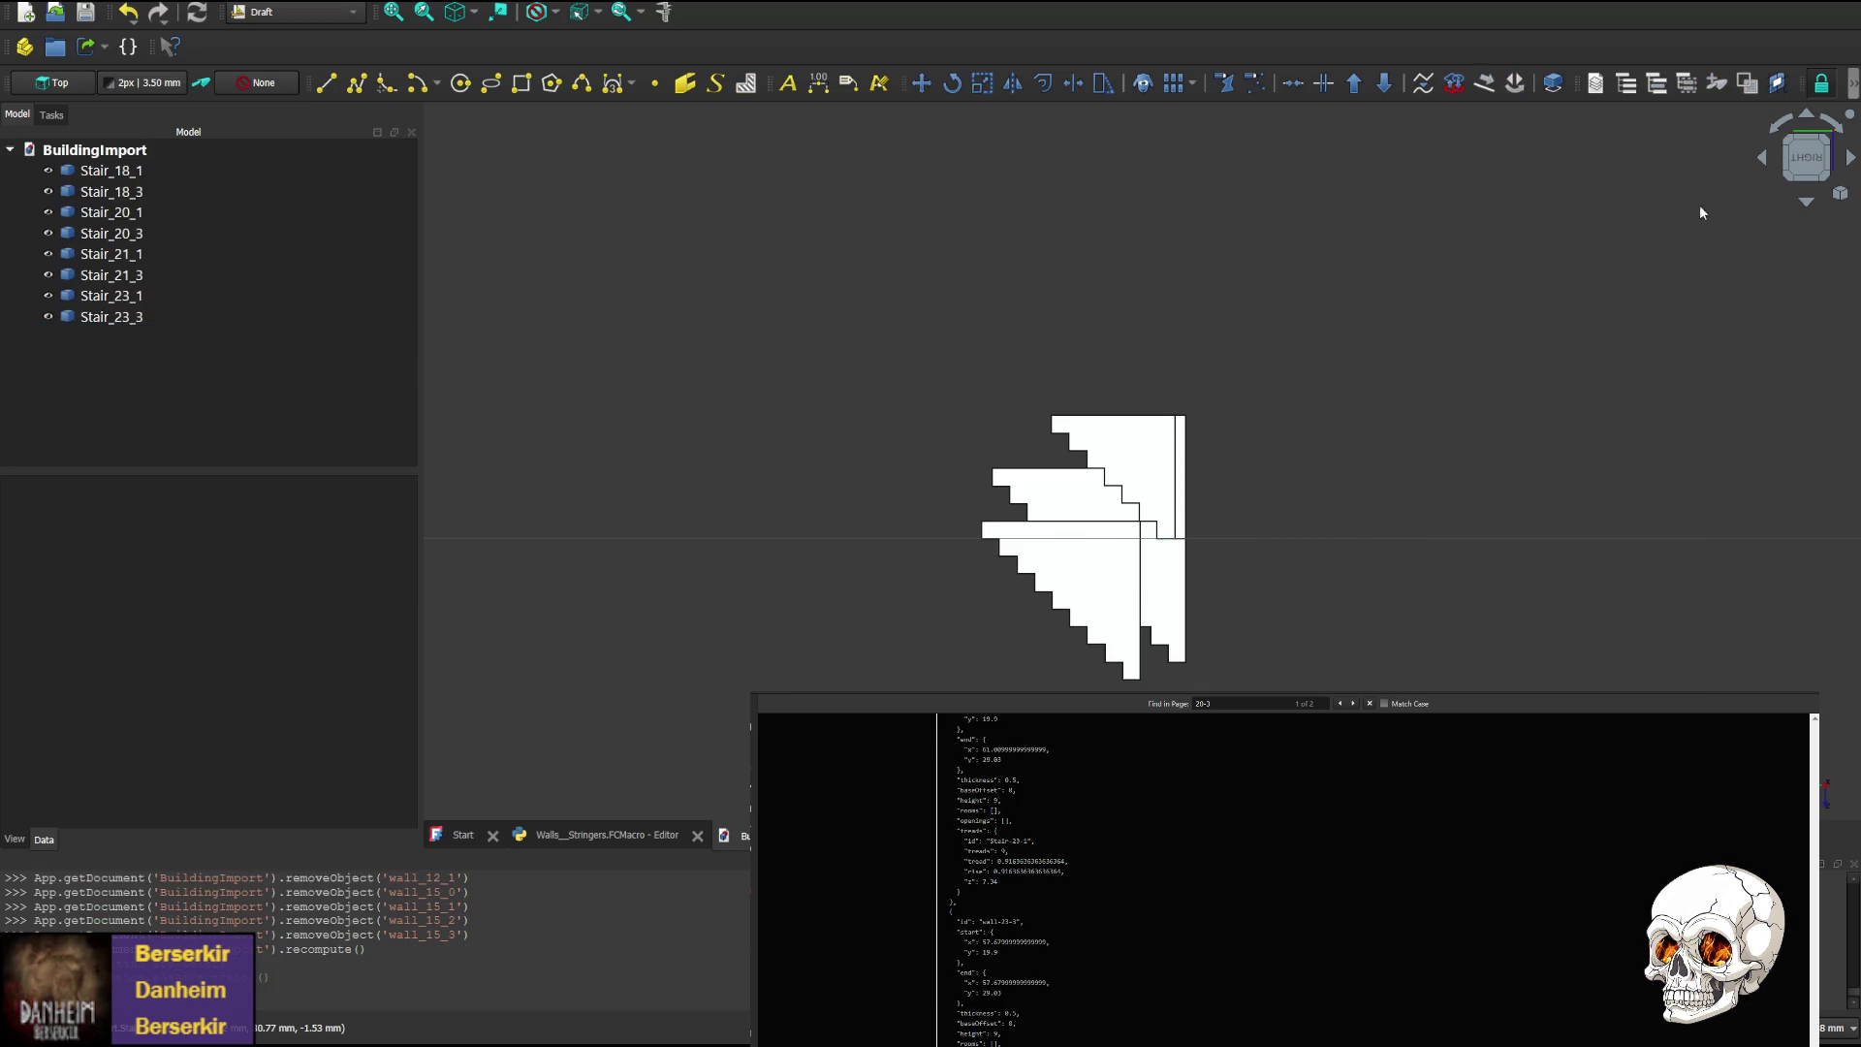
{"action": "left_click", "coordinate": [1762, 158]}
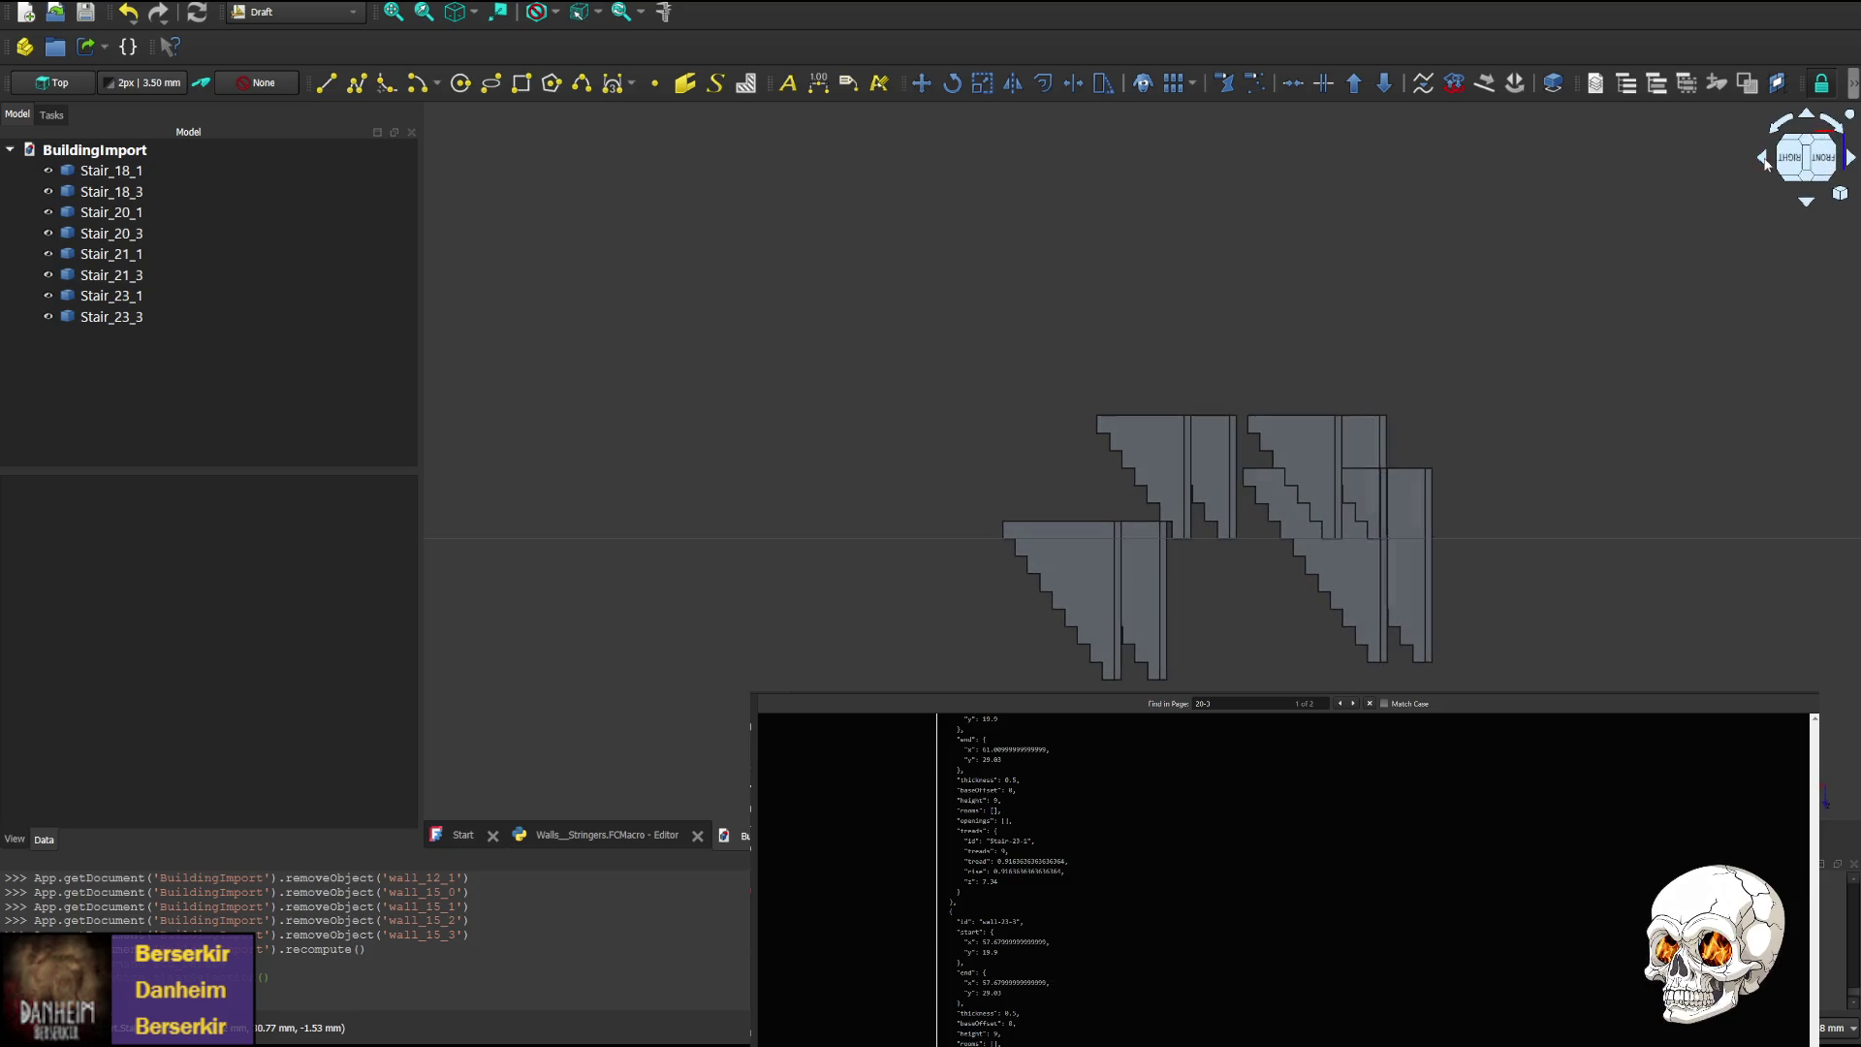
{"action": "left_click", "coordinate": [1763, 159]}
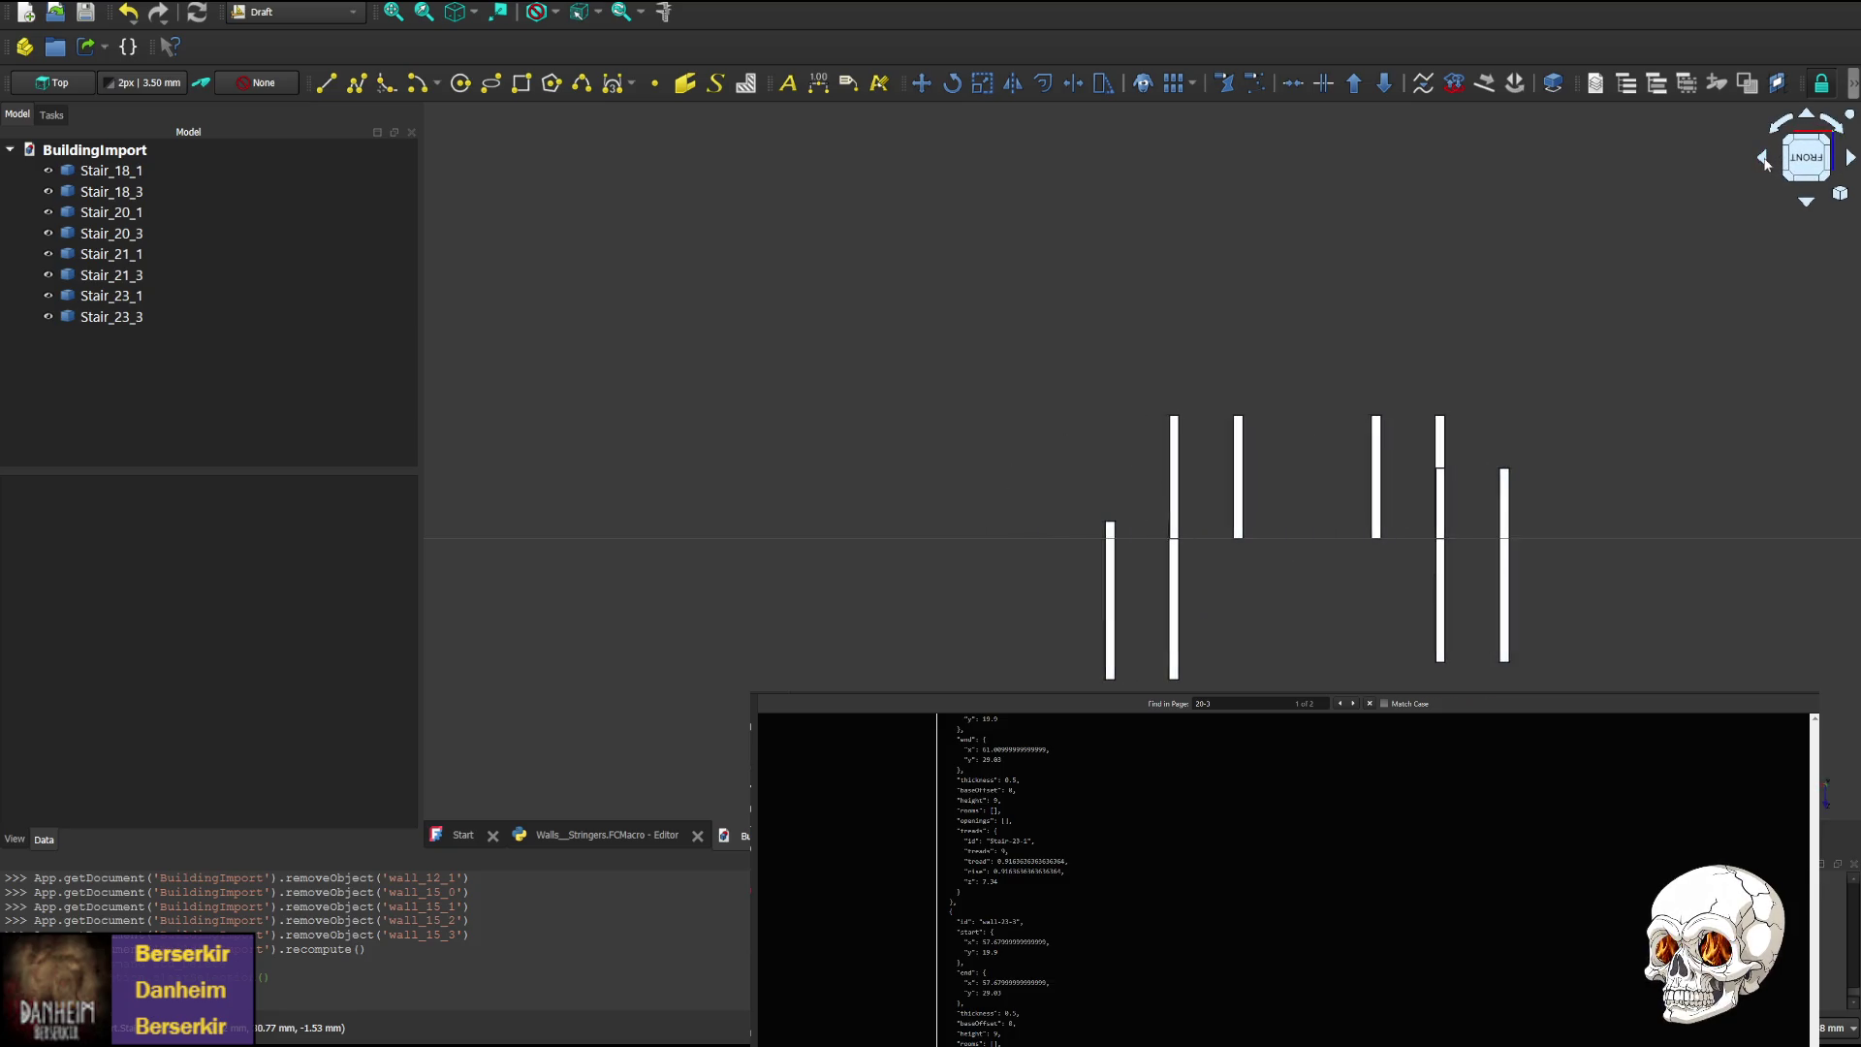
{"action": "left_click", "coordinate": [1849, 158]}
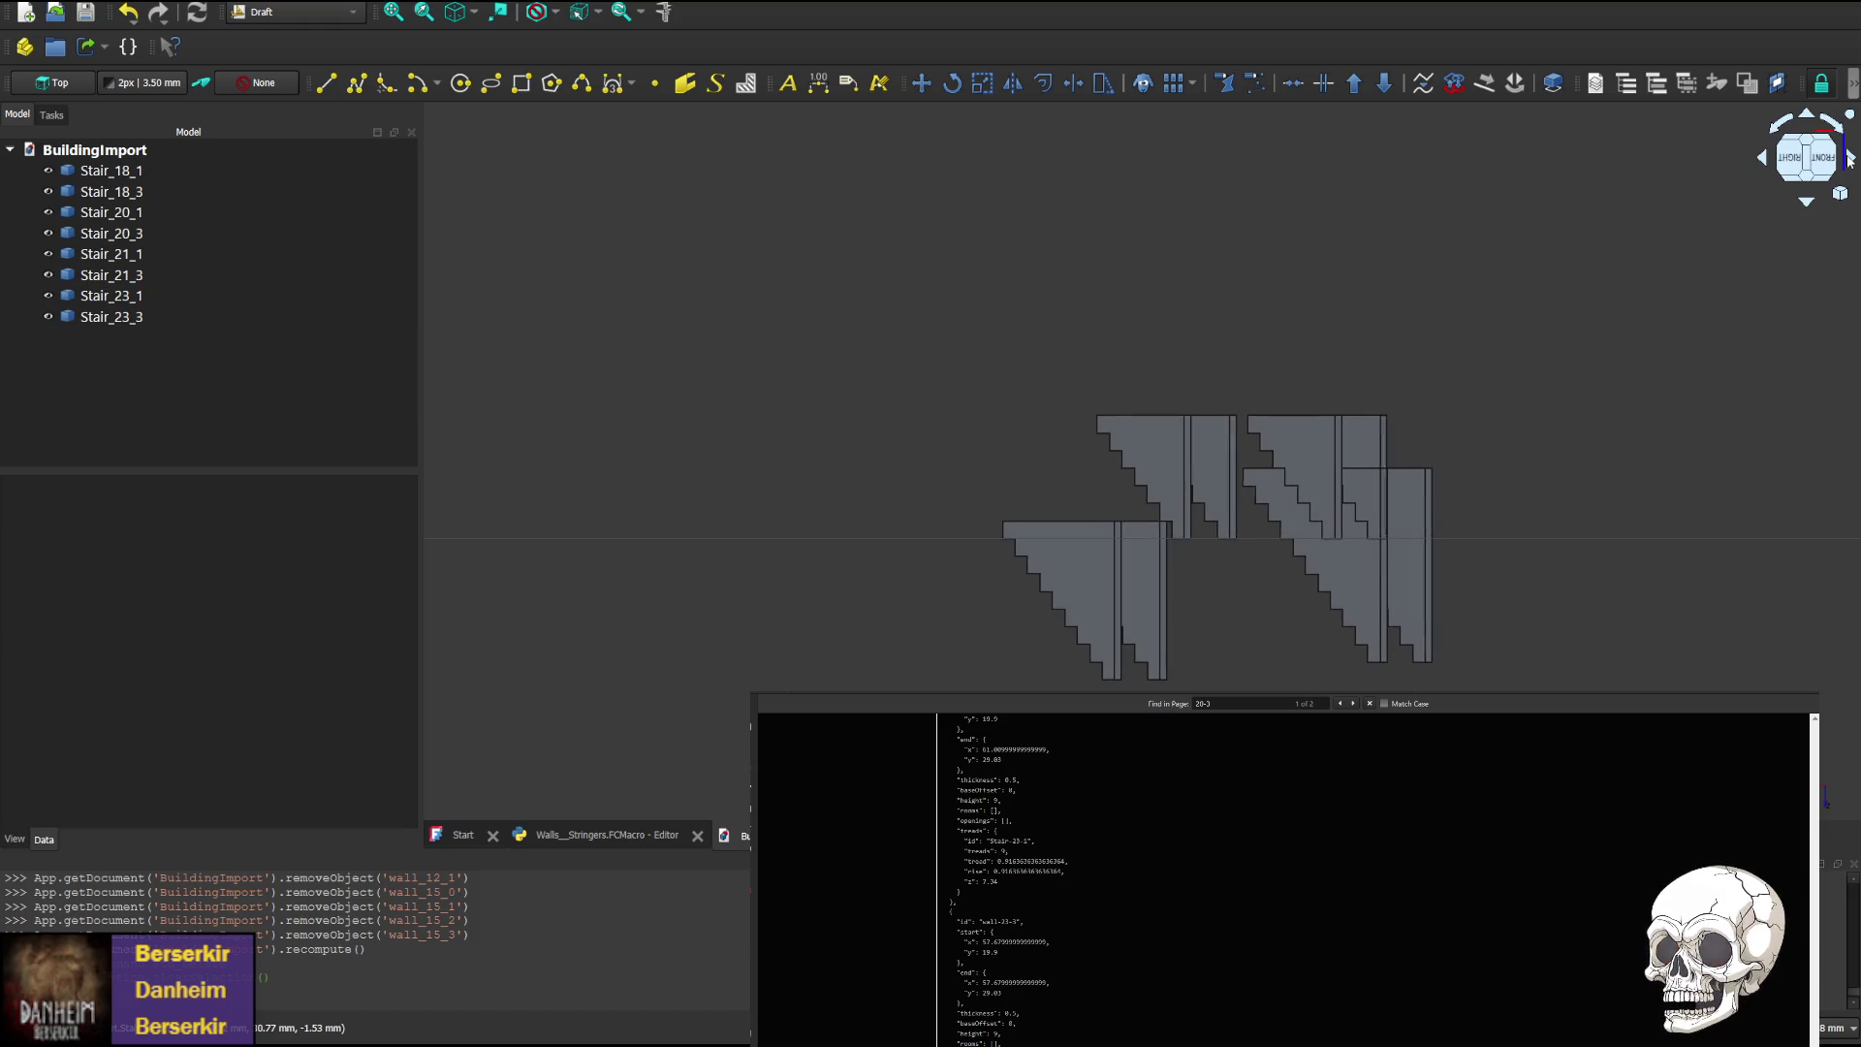
{"action": "left_click", "coordinate": [1850, 158]}
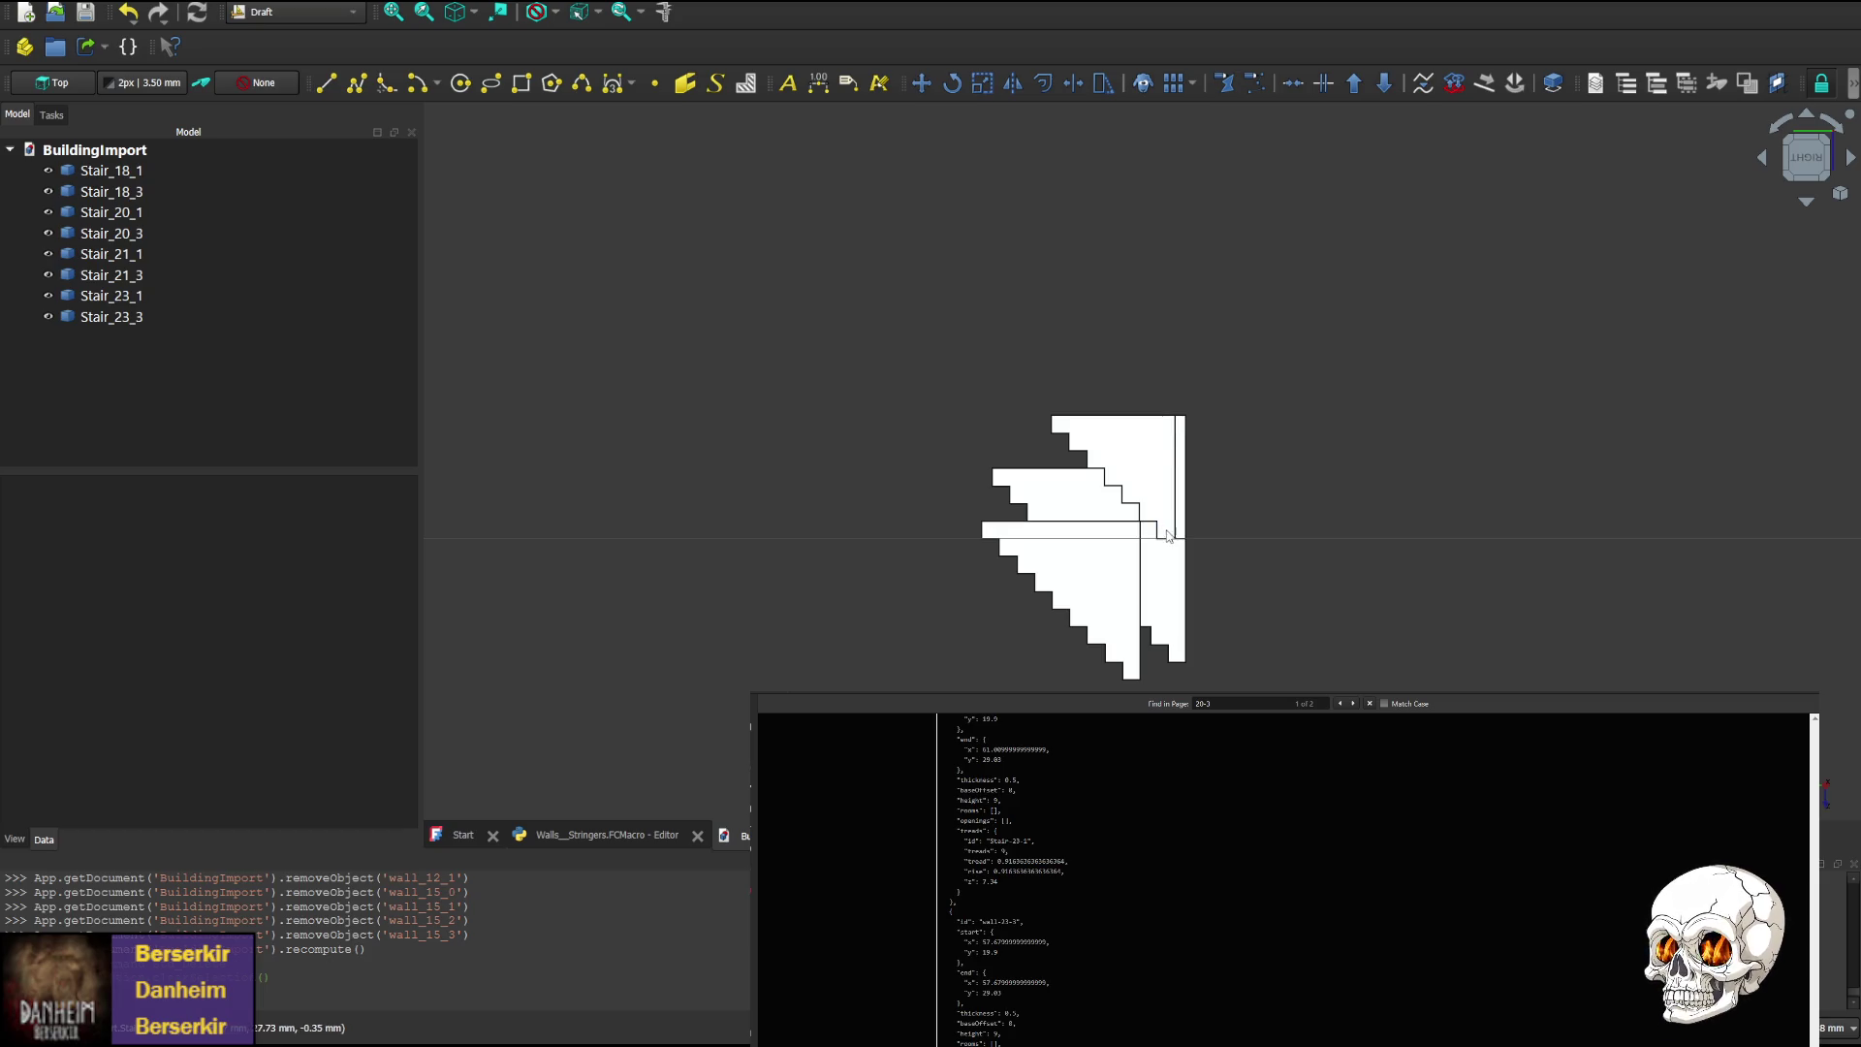
{"action": "left_click", "coordinate": [1852, 159]}
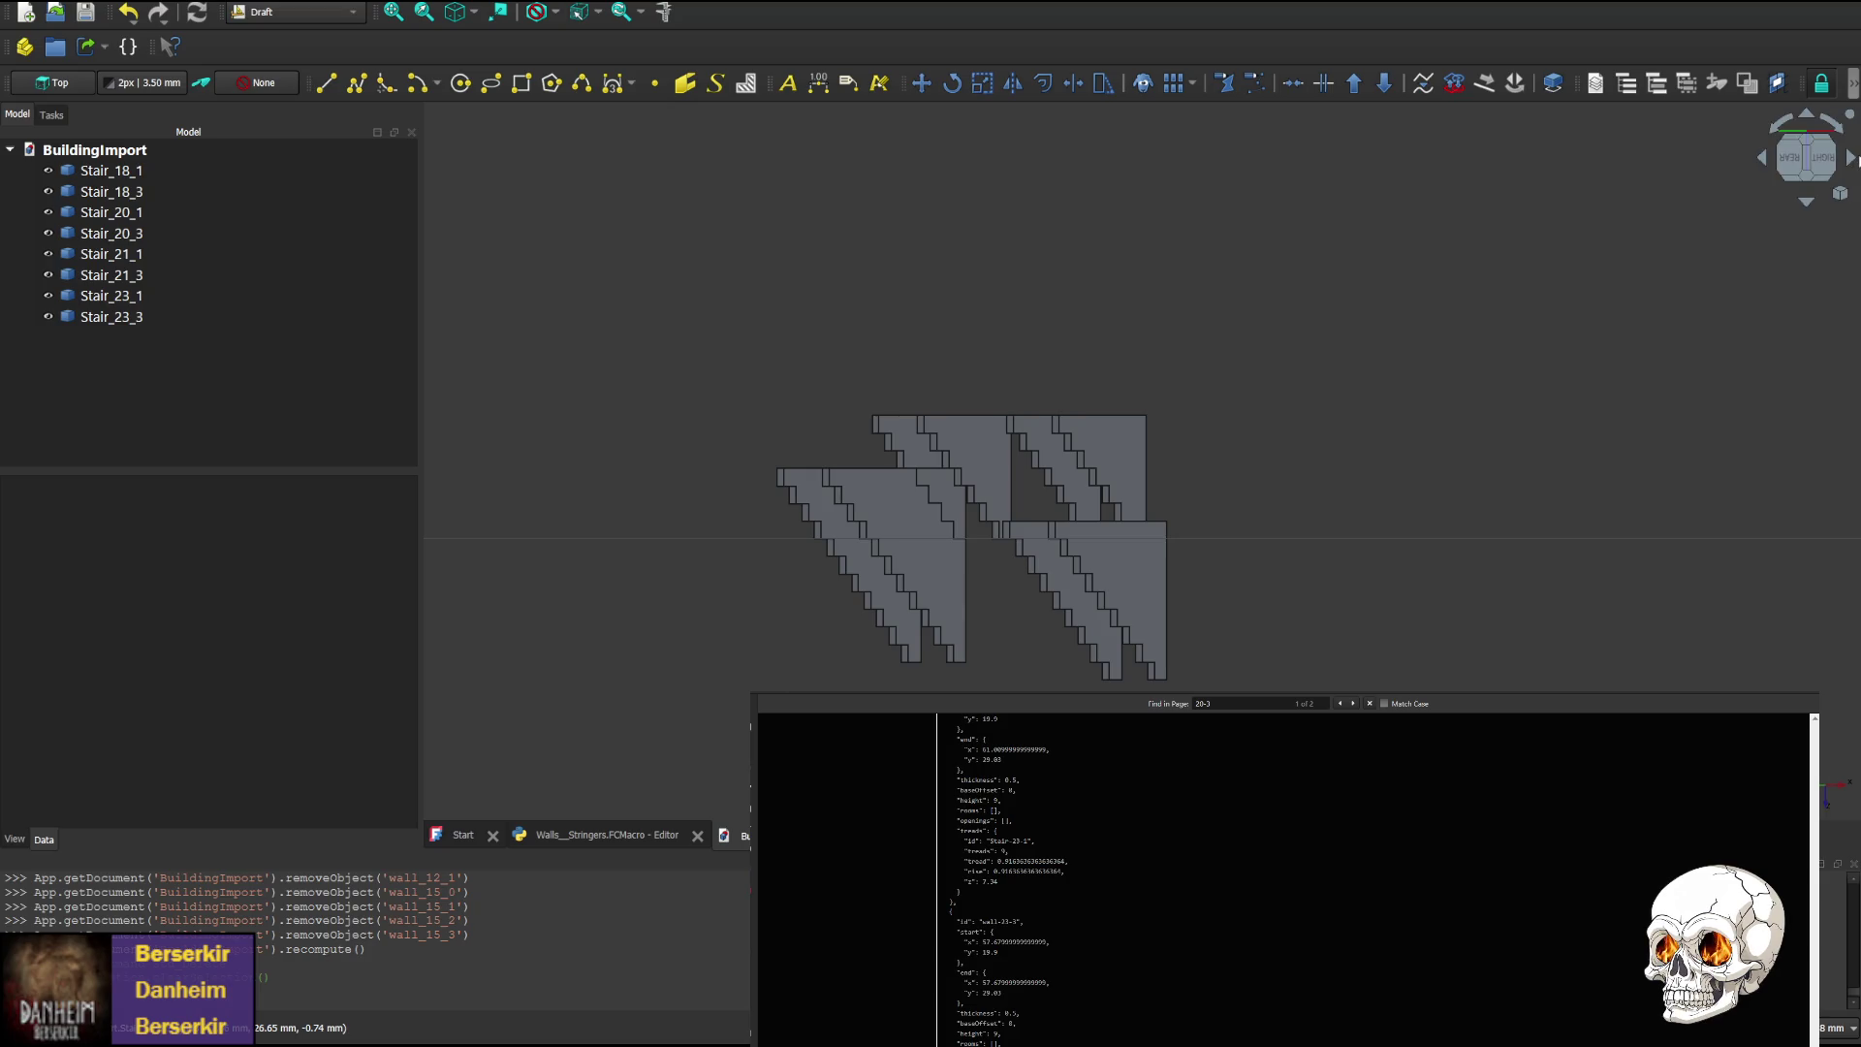
{"action": "left_click", "coordinate": [1852, 159]}
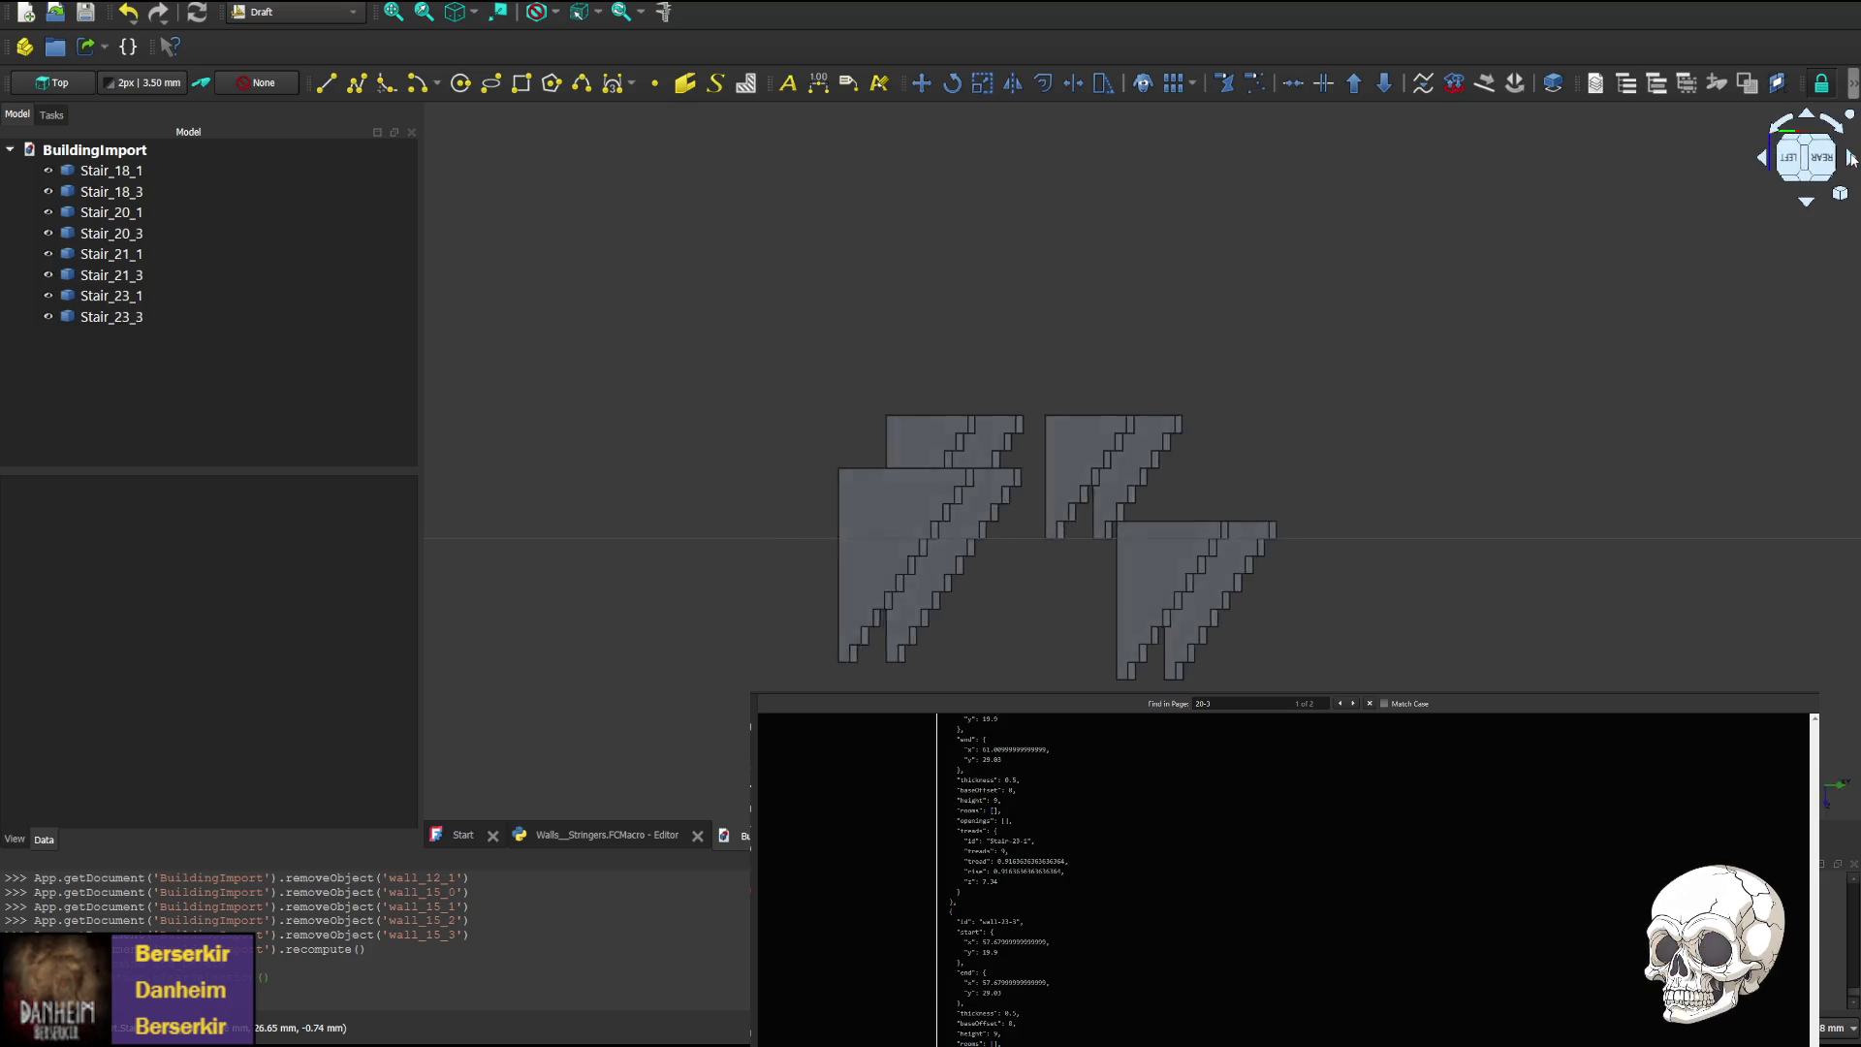
Cycle the eight stair stringers through right, front-right, front-left, rear, left and front views
{"action": "left_click", "coordinate": [1763, 158]}
{"action": "left_click", "coordinate": [1762, 158]}
{"action": "left_click", "coordinate": [1763, 158]}
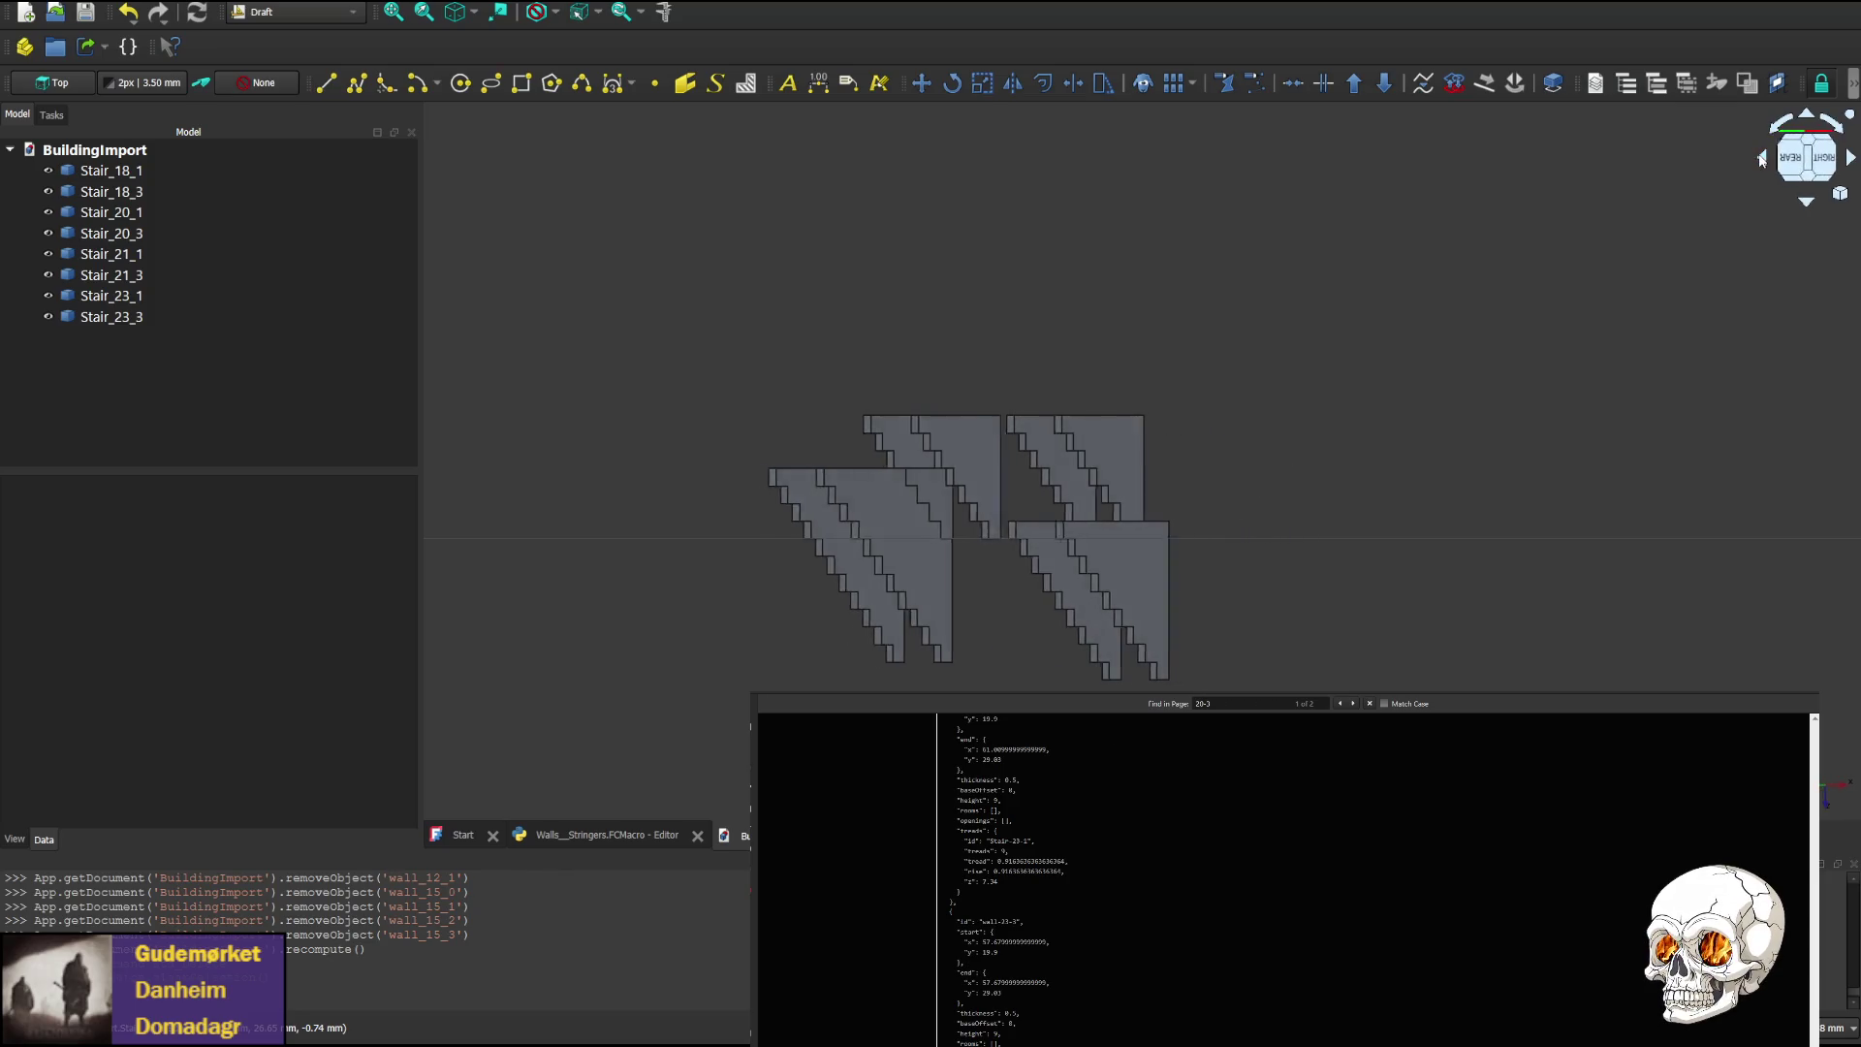
{"action": "left_click", "coordinate": [1762, 158]}
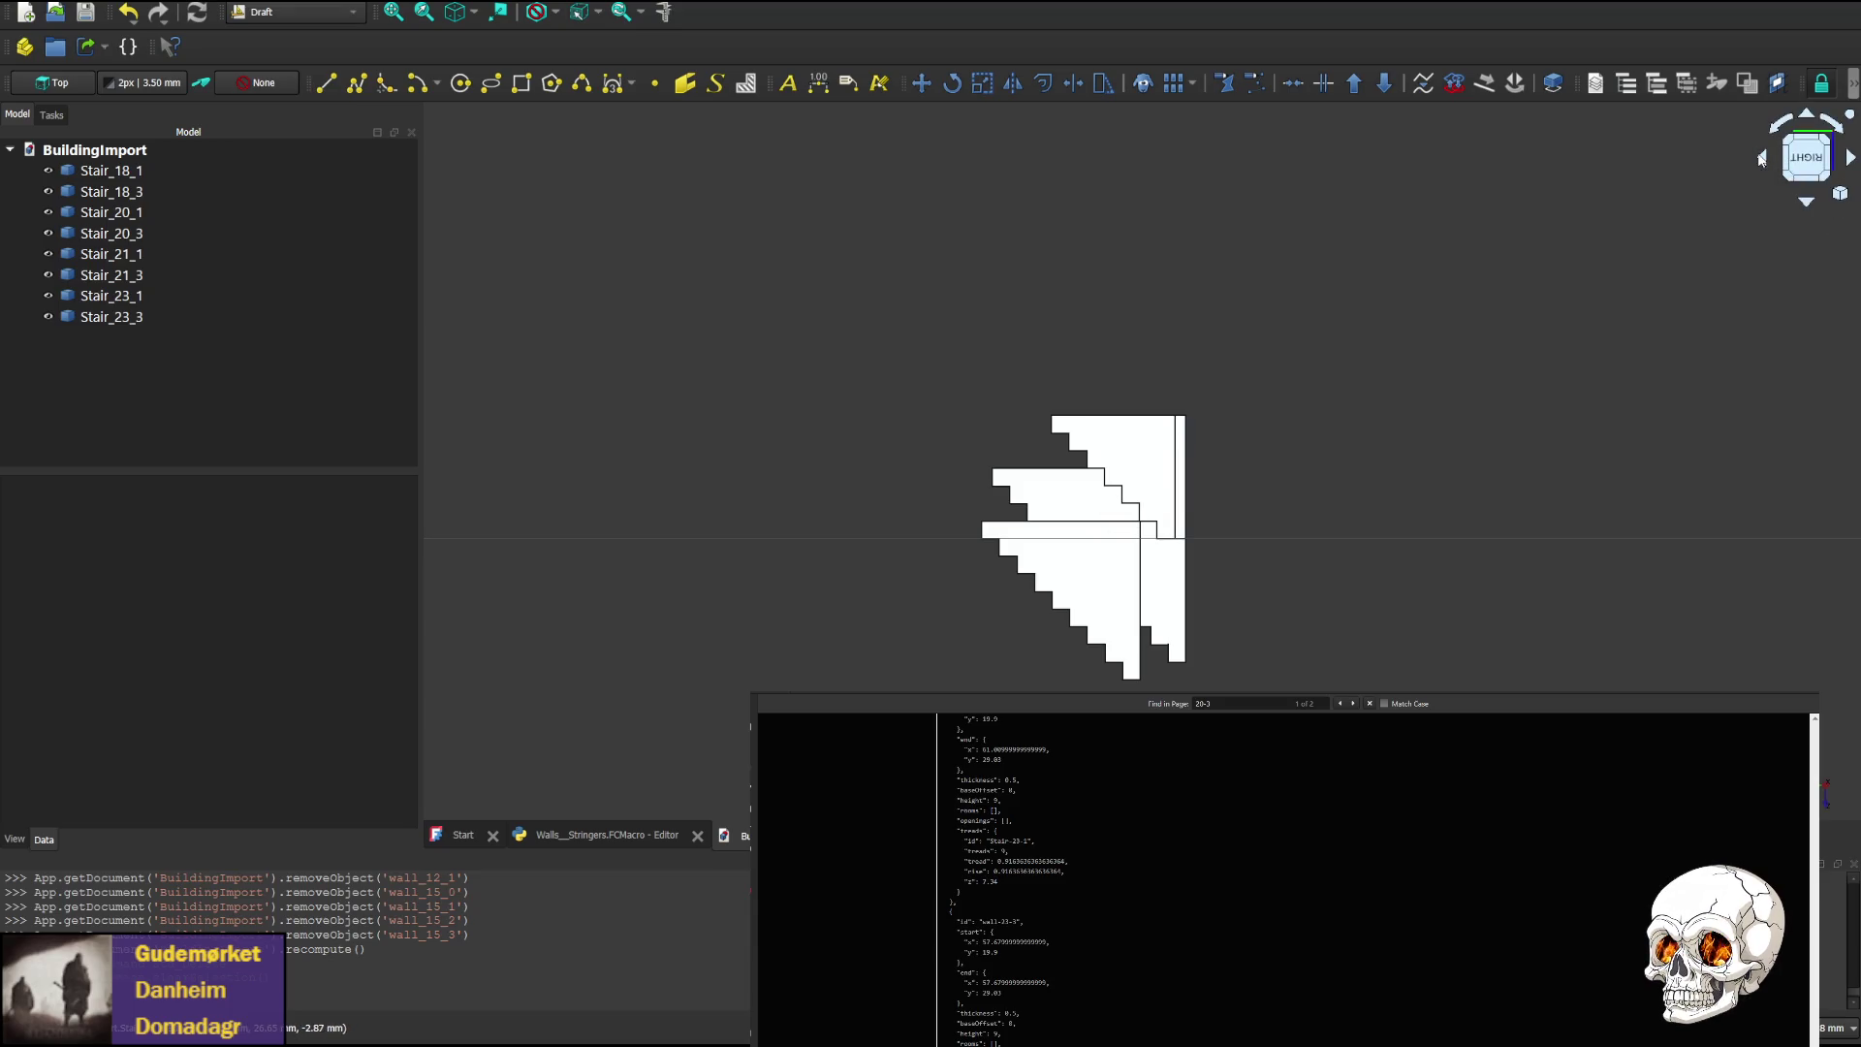
{"action": "left_click", "coordinate": [1764, 161]}
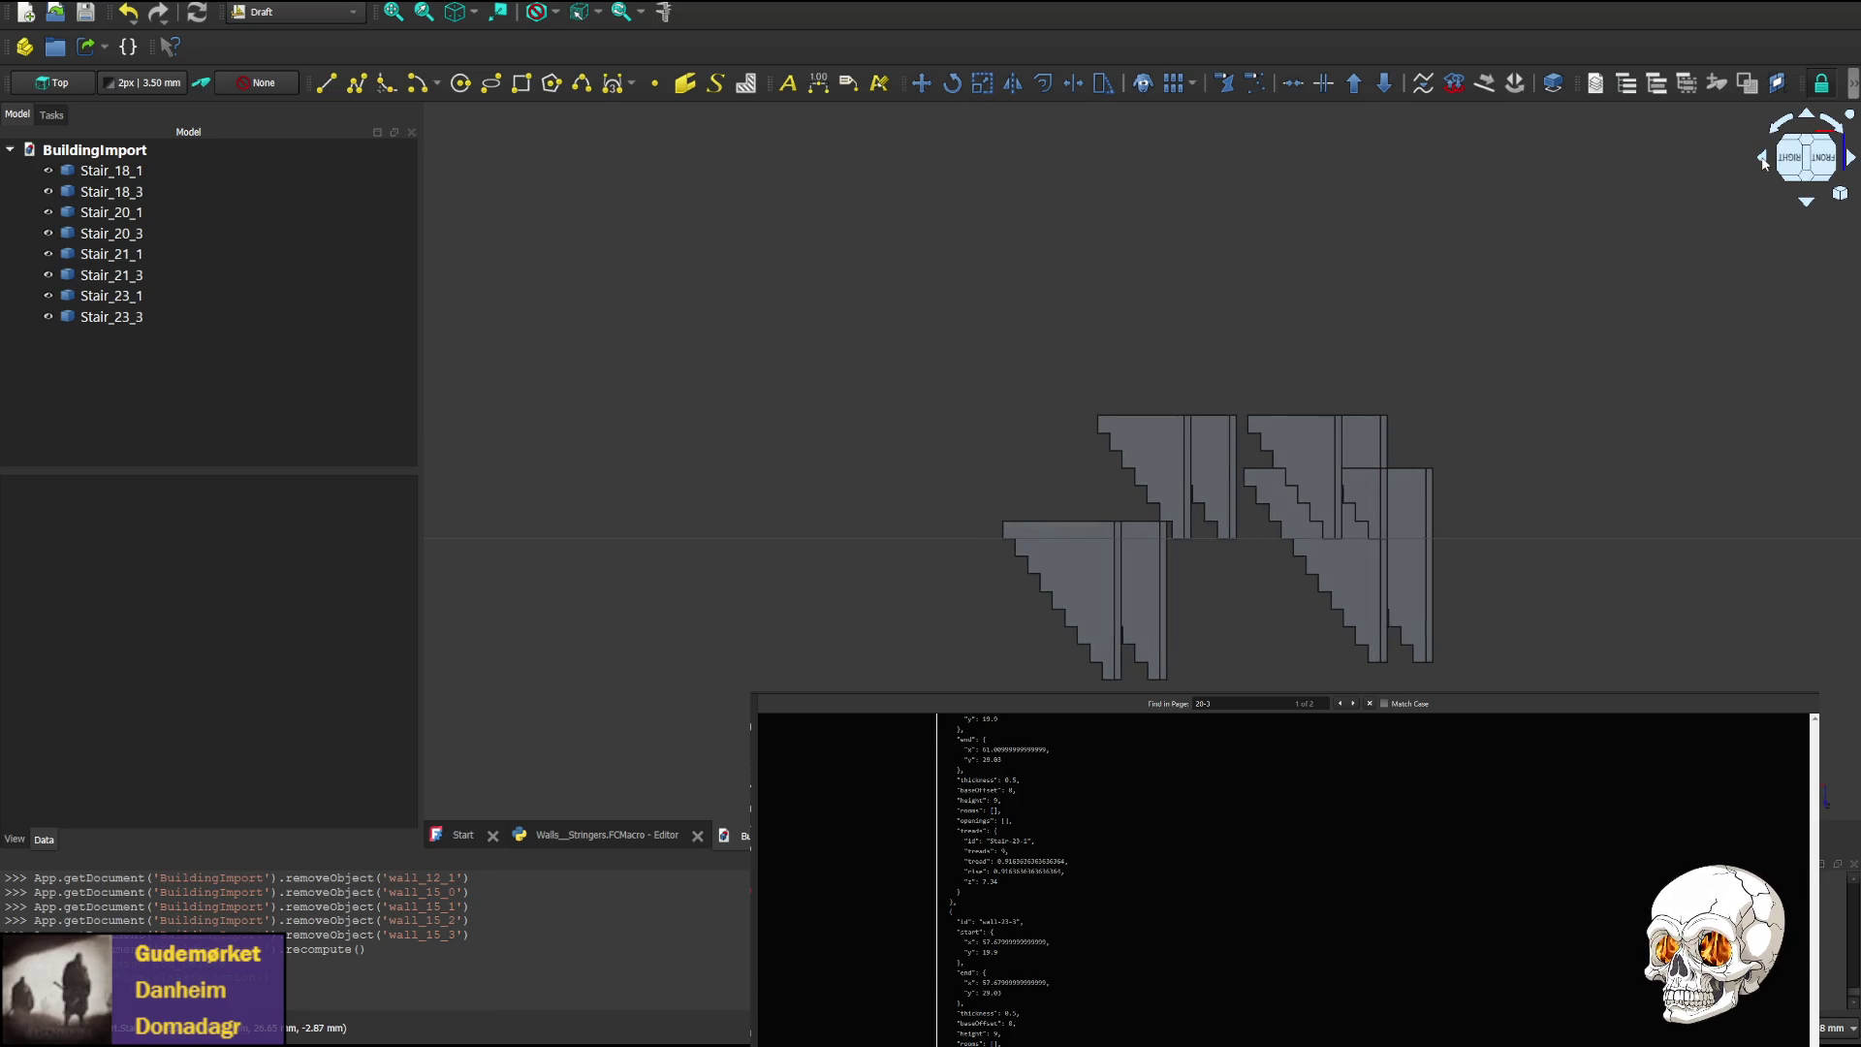
{"action": "left_click", "coordinate": [1764, 161]}
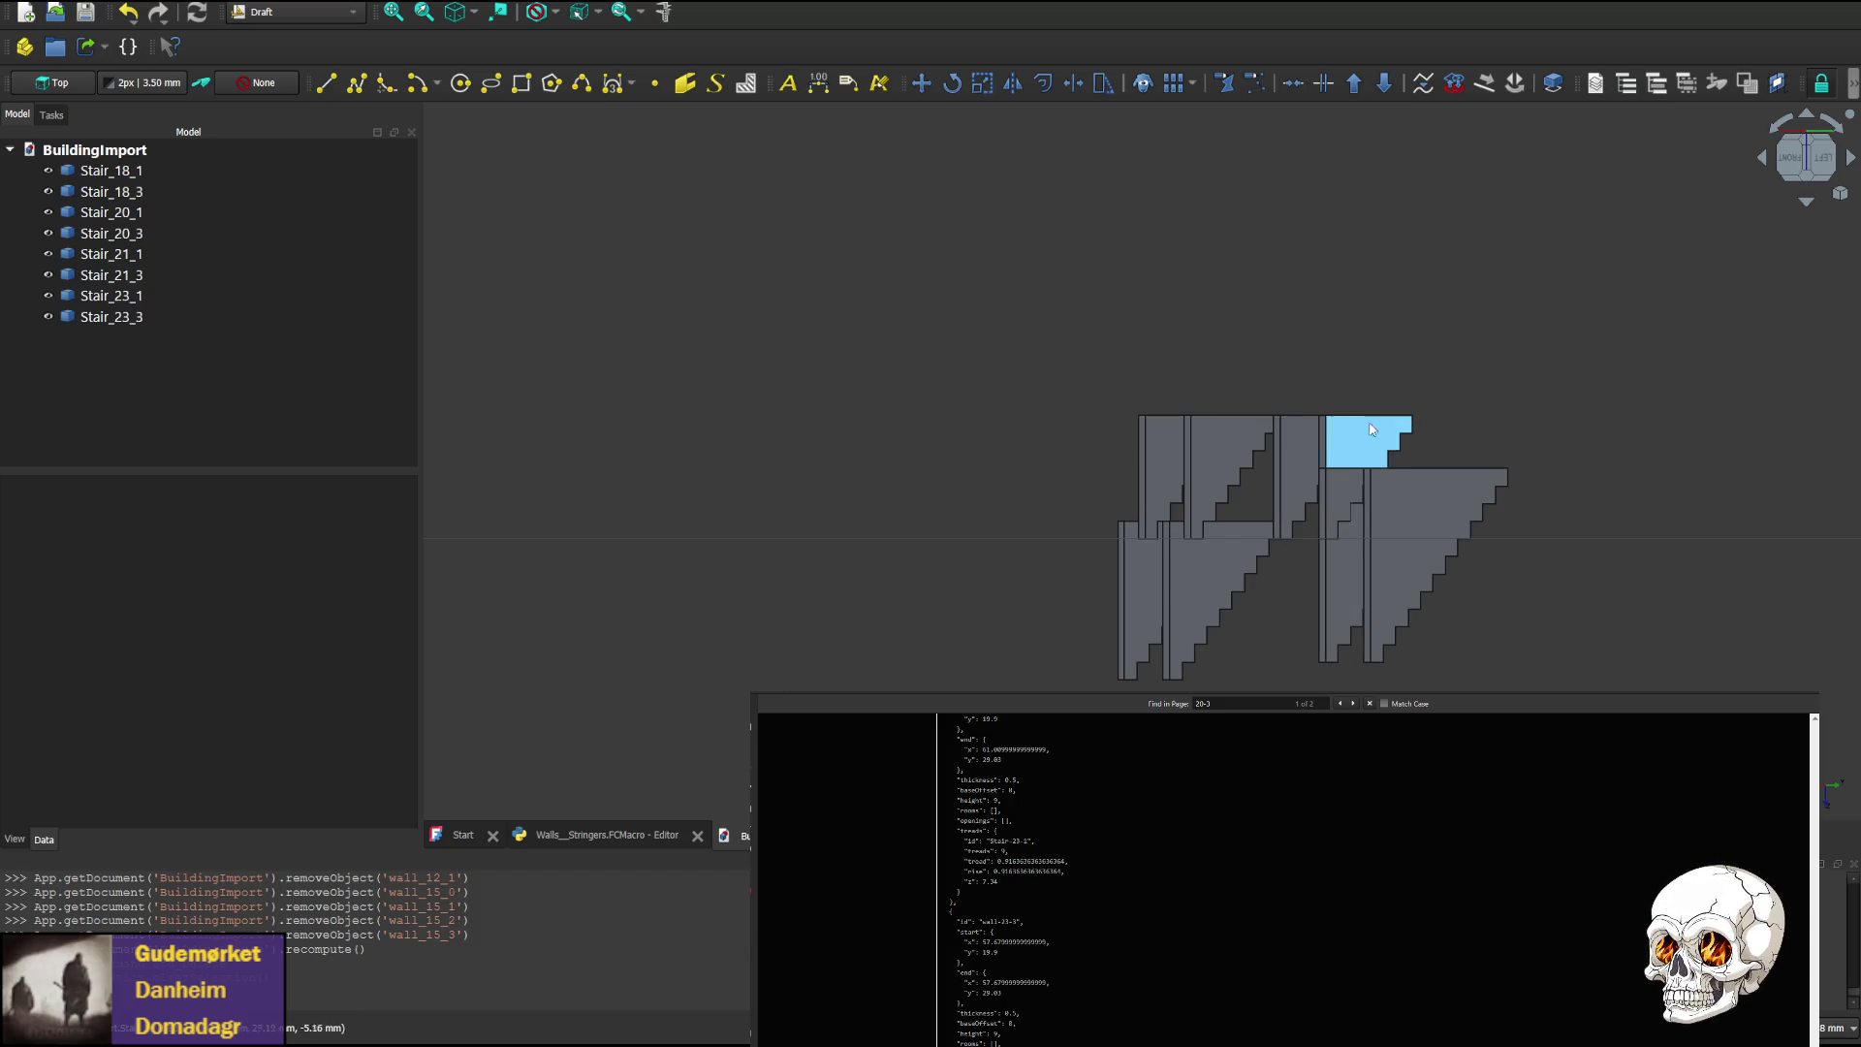
{"action": "left_click", "coordinate": [1764, 161]}
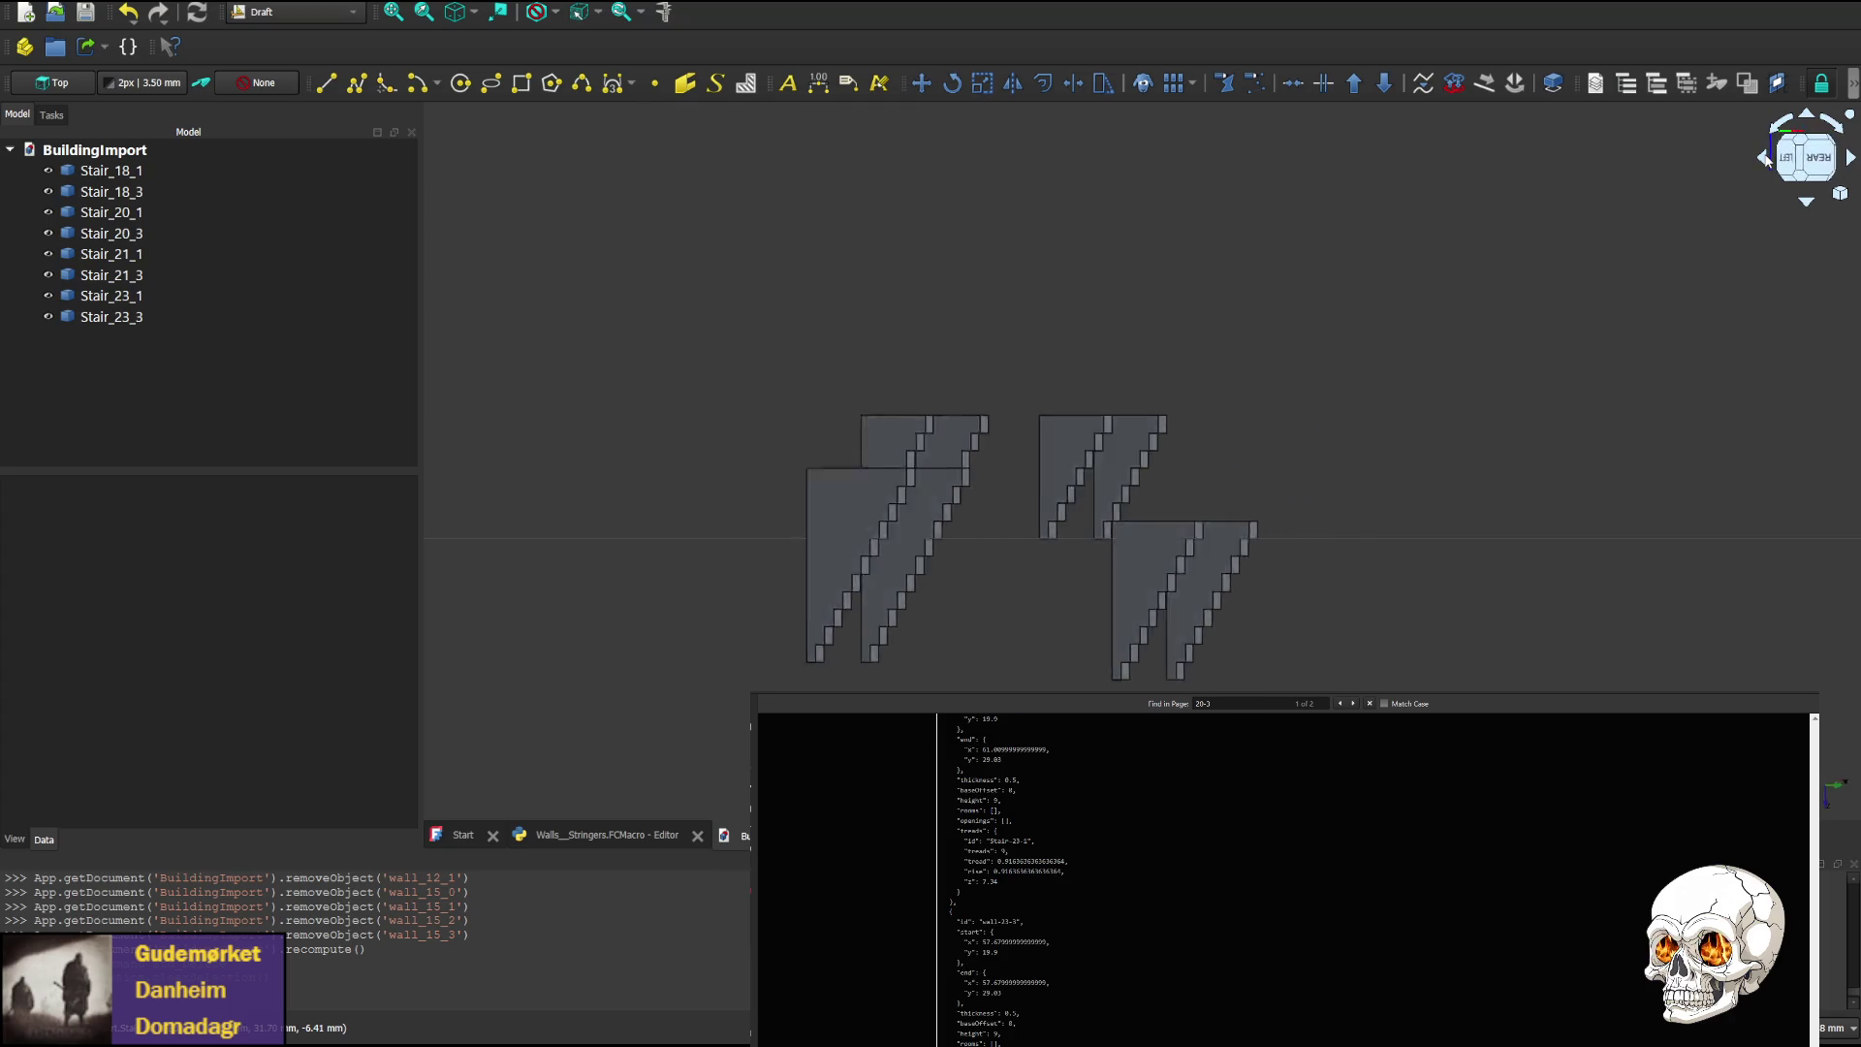
{"action": "left_click", "coordinate": [1765, 161]}
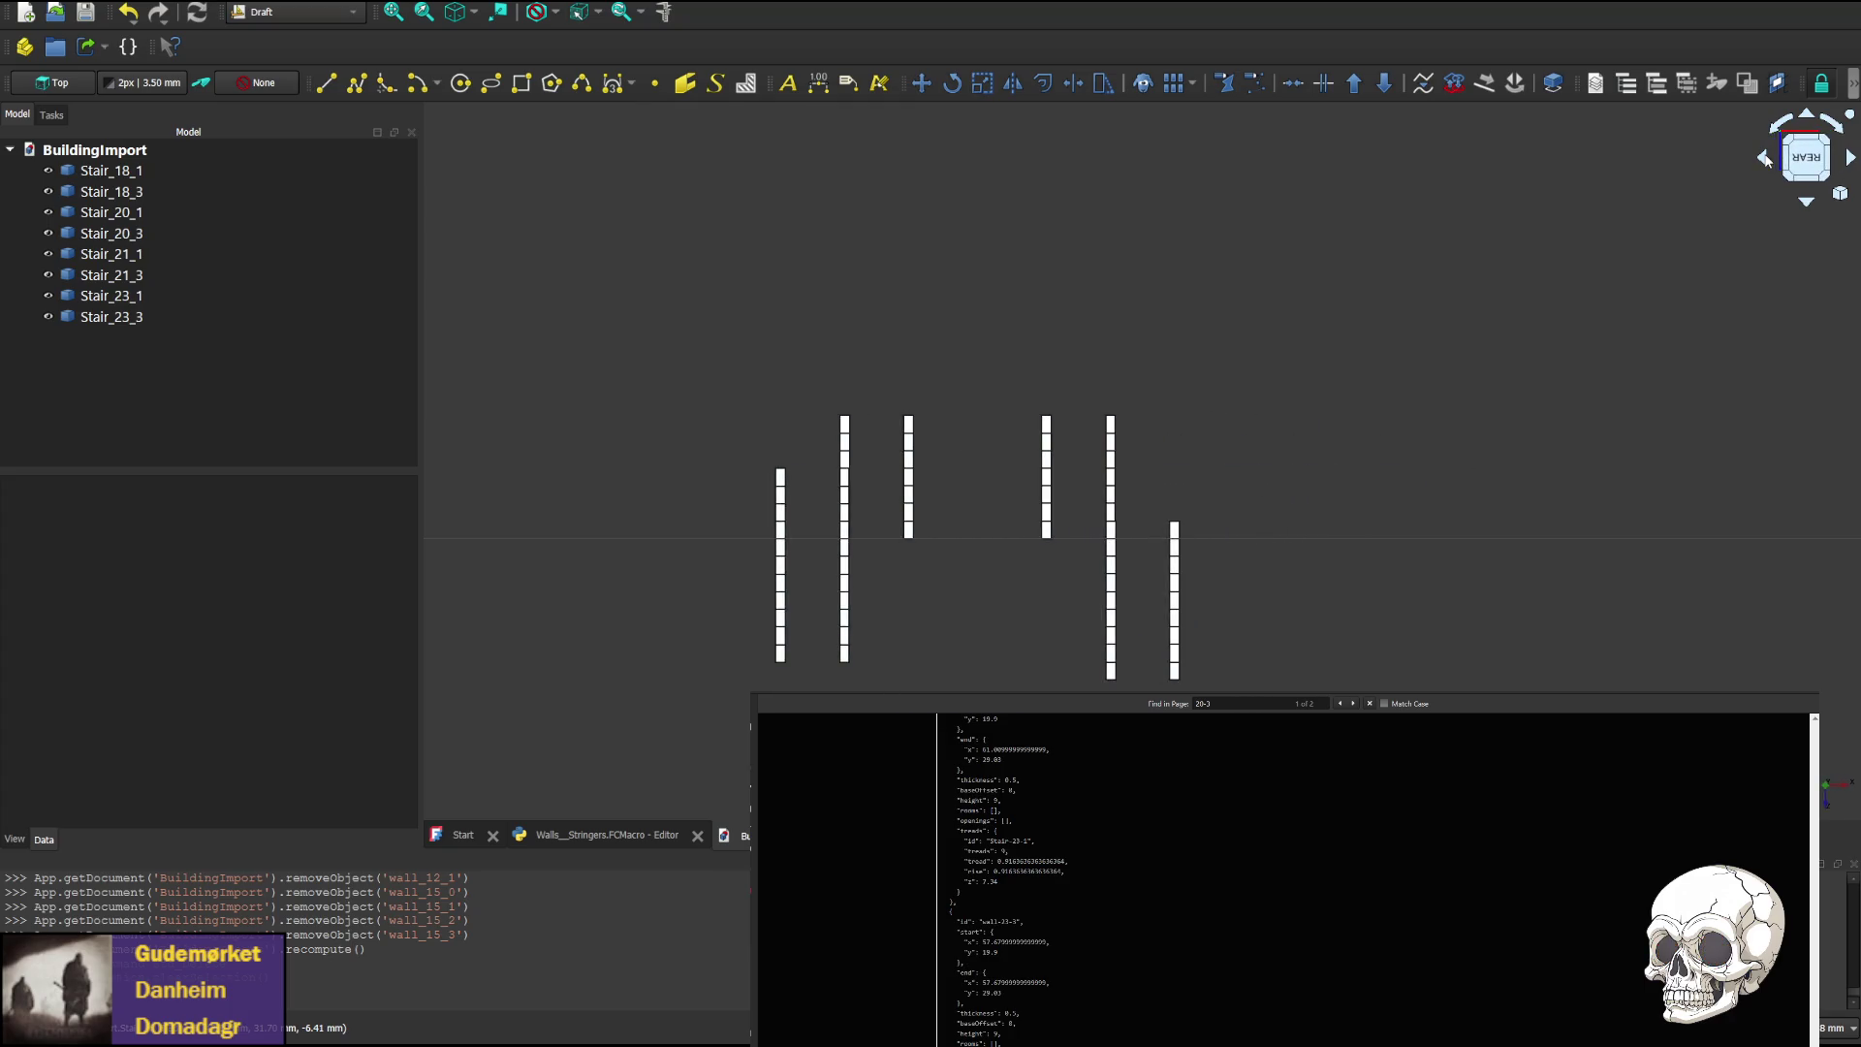
{"action": "left_click", "coordinate": [1851, 158]}
{"action": "left_click", "coordinate": [1850, 158]}
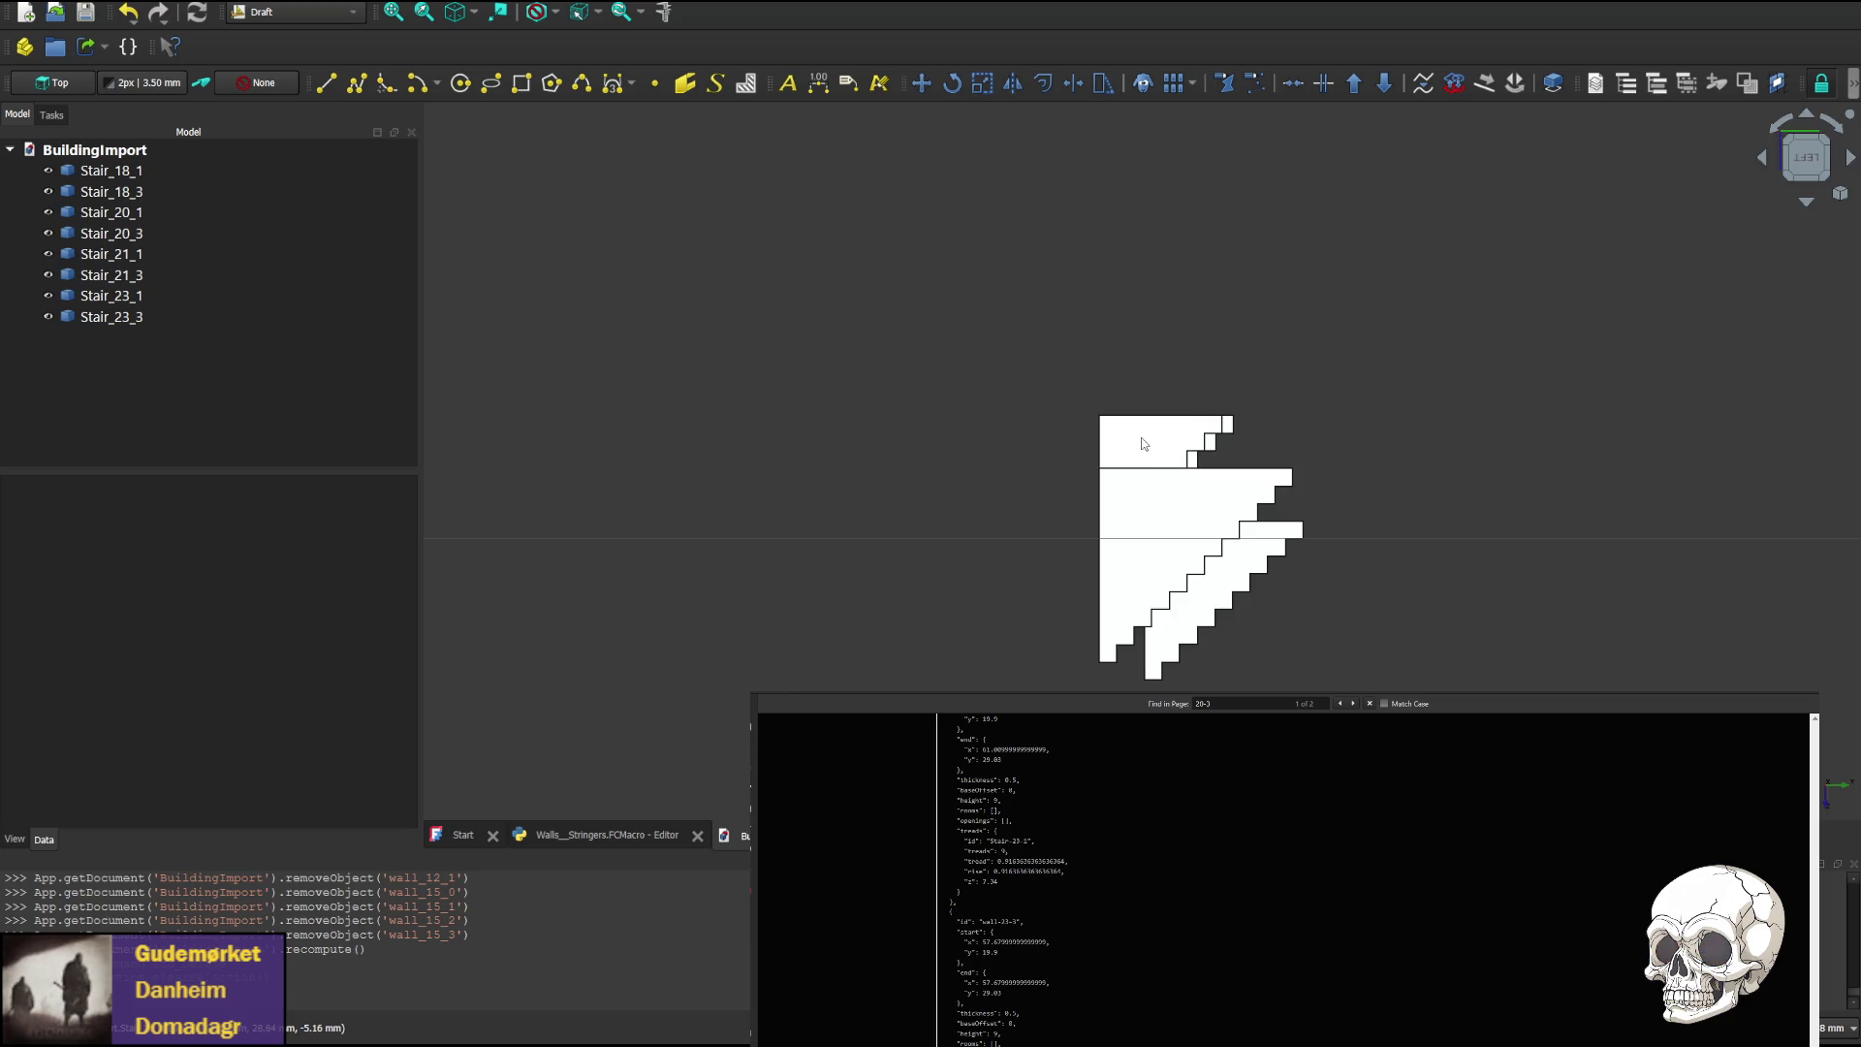
{"action": "left_click", "coordinate": [1851, 157]}
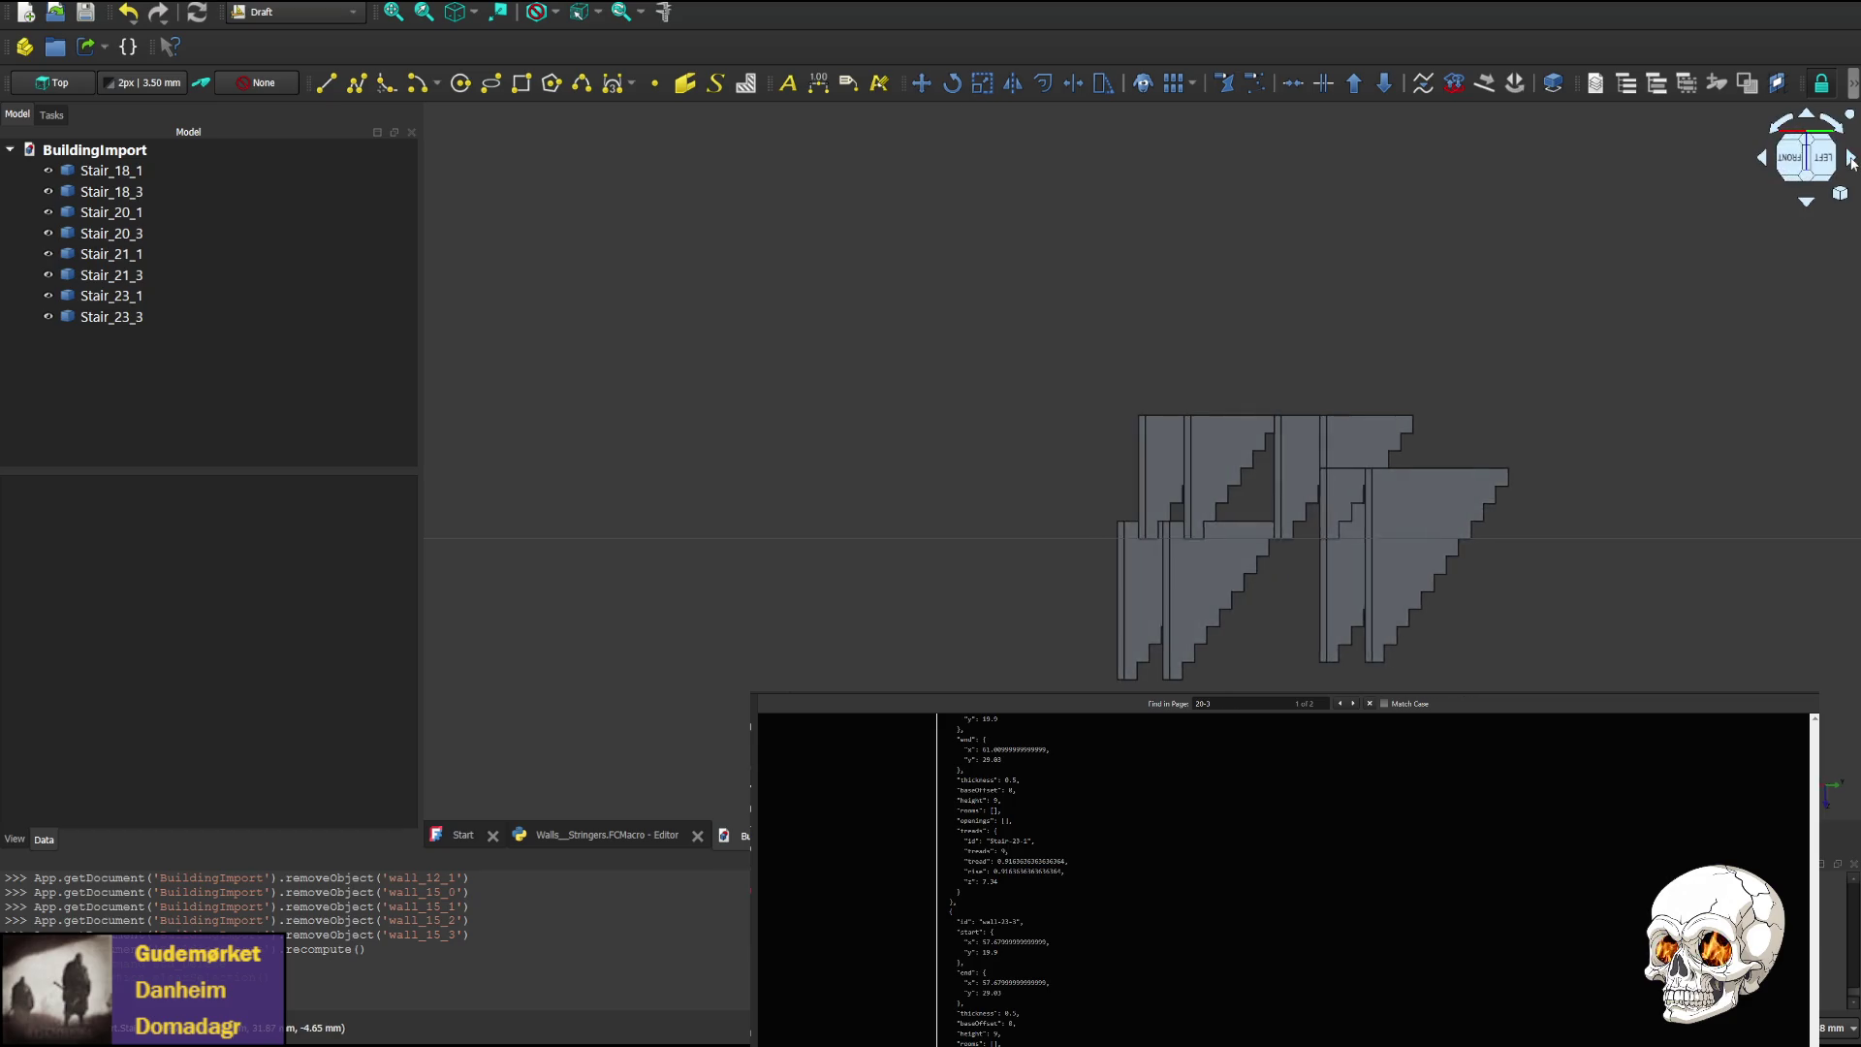
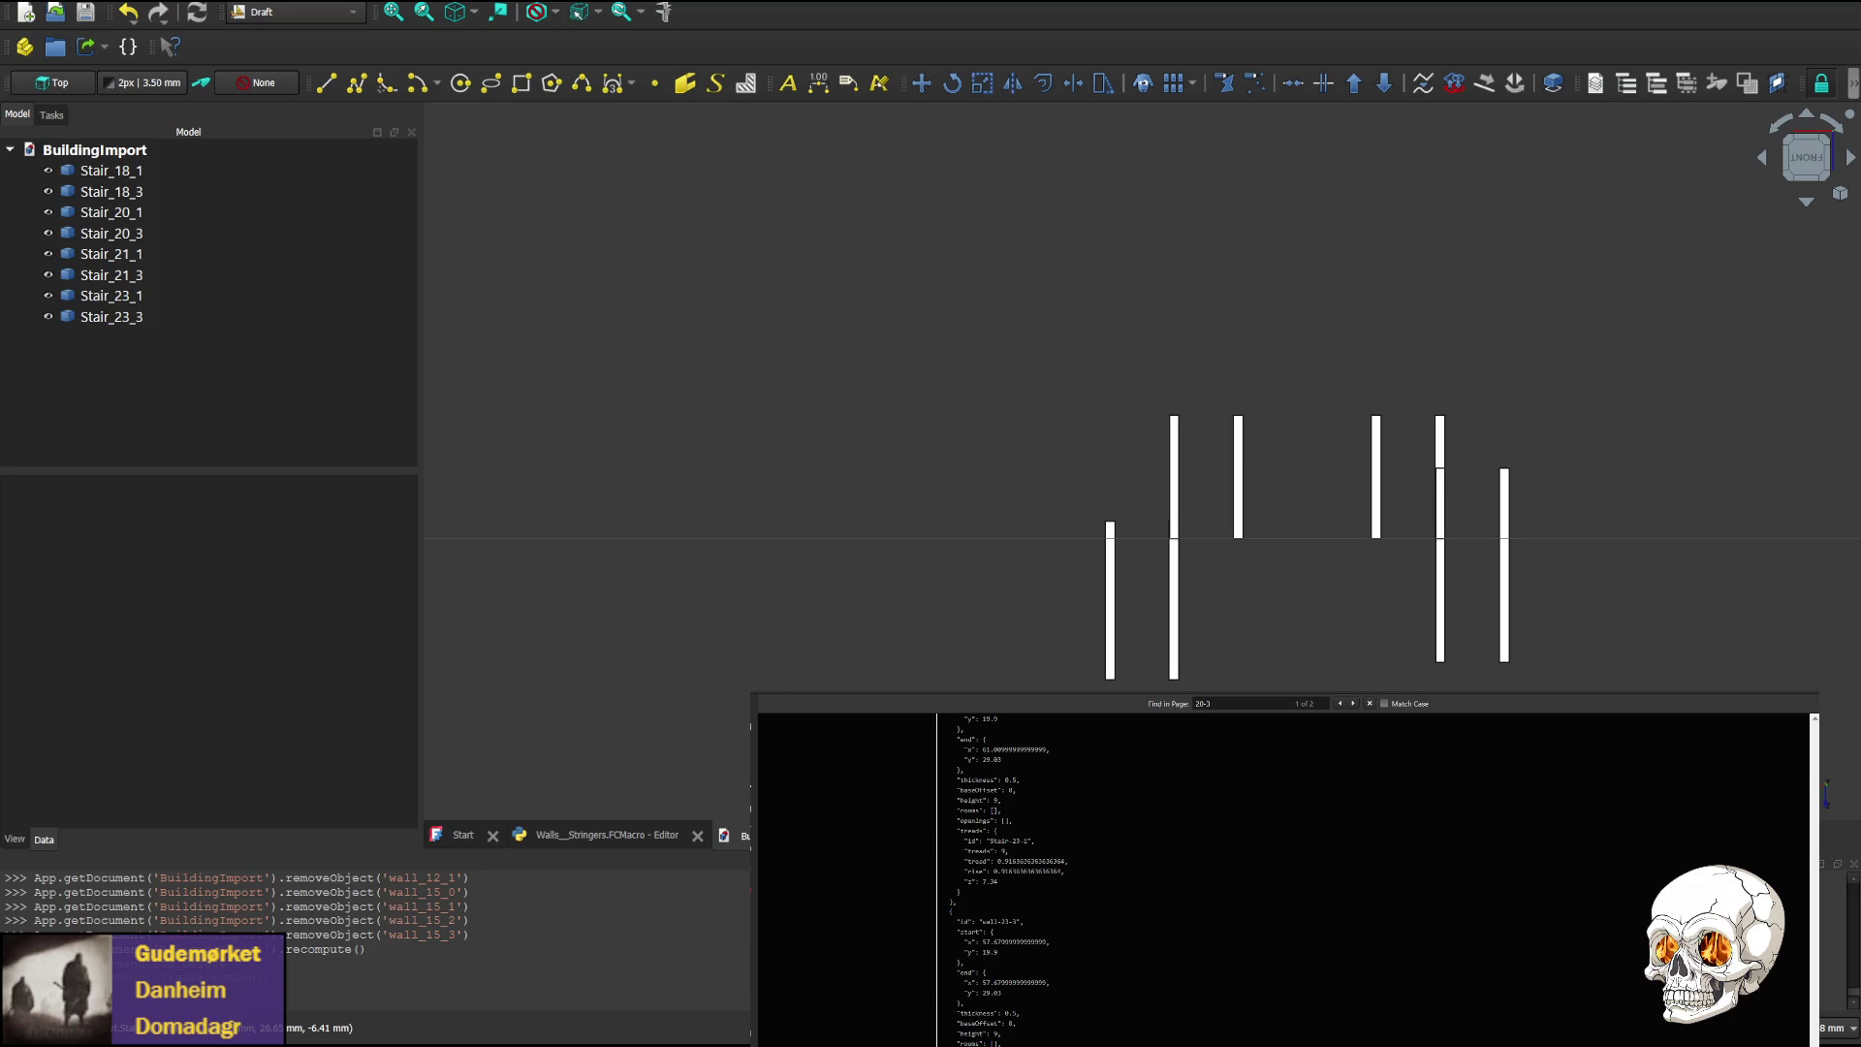
Switch from FreeCAD's stair outlines back to App.vue in WebStorm
{"action": "key", "text": "alt+Tab"}
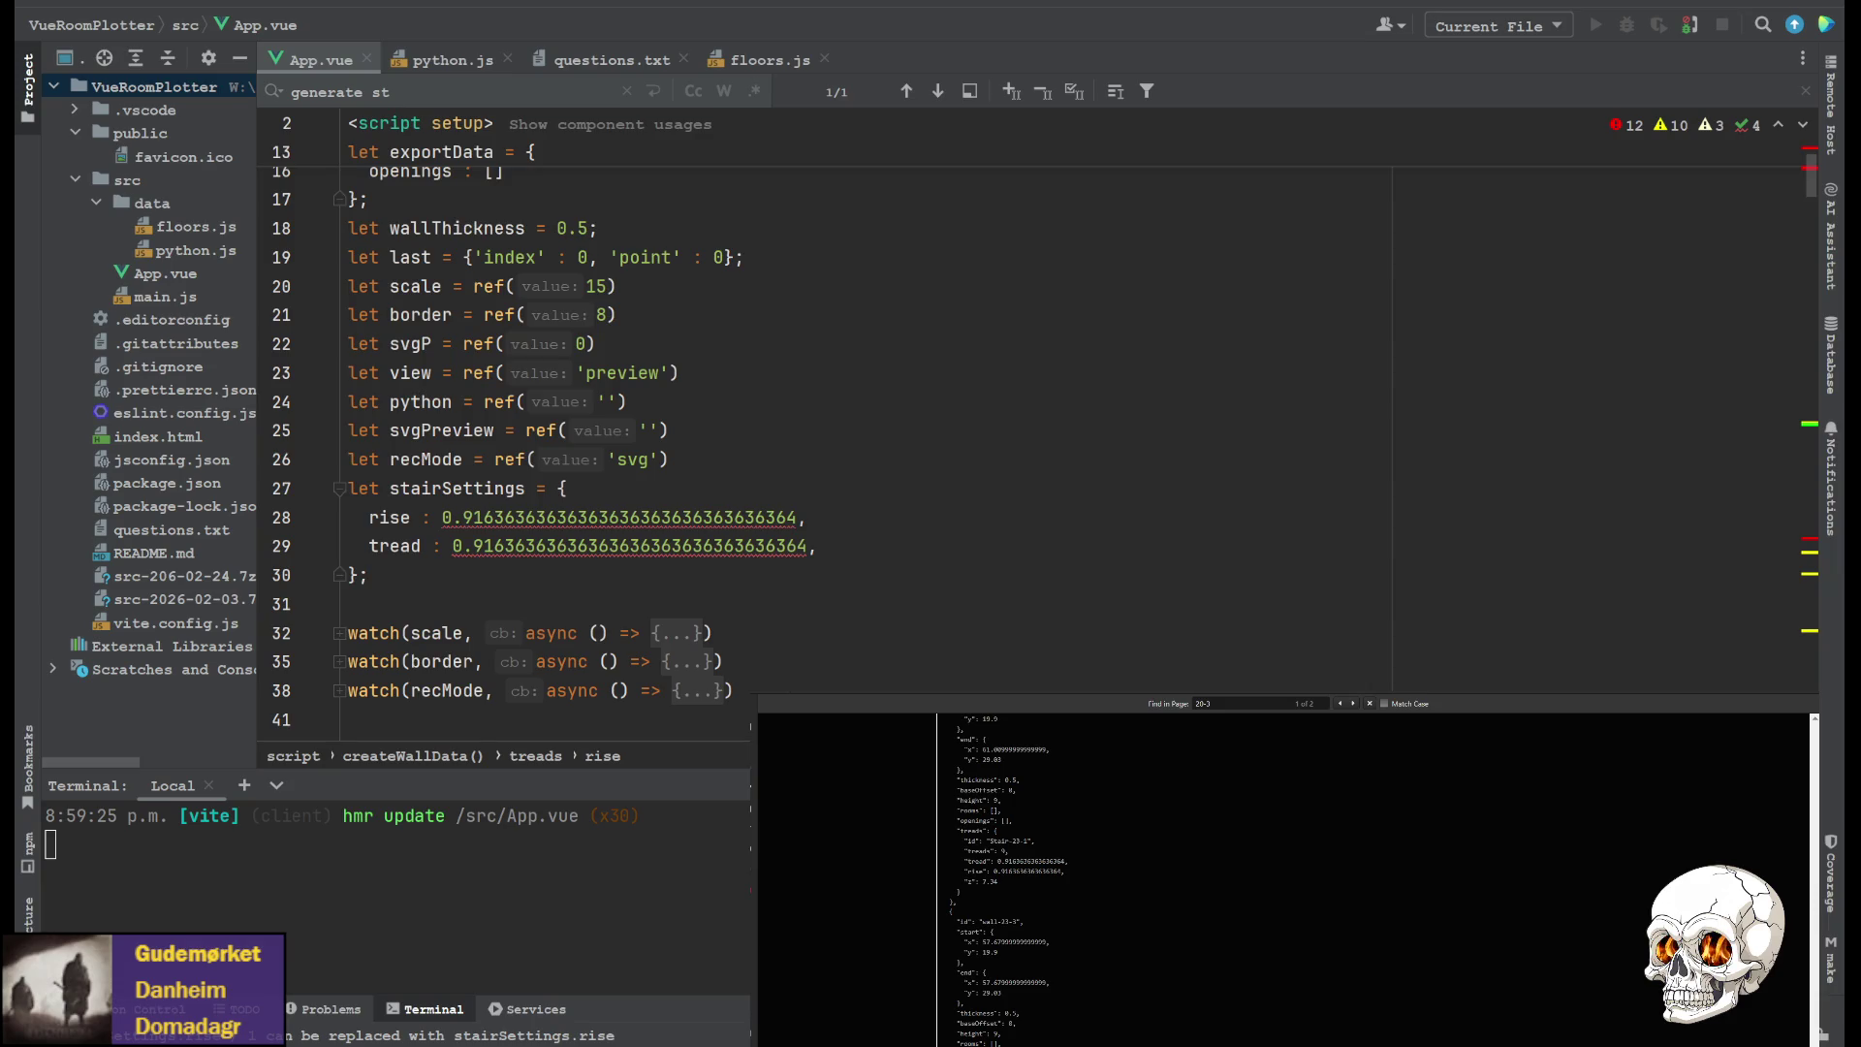
Scroll App.vue past drawUpdate, drawLines and drawRec to createWallData's Stringer tread code
{"action": "scroll", "coordinate": [582, 436], "scroll_direction": "down", "scroll_amount": 4}
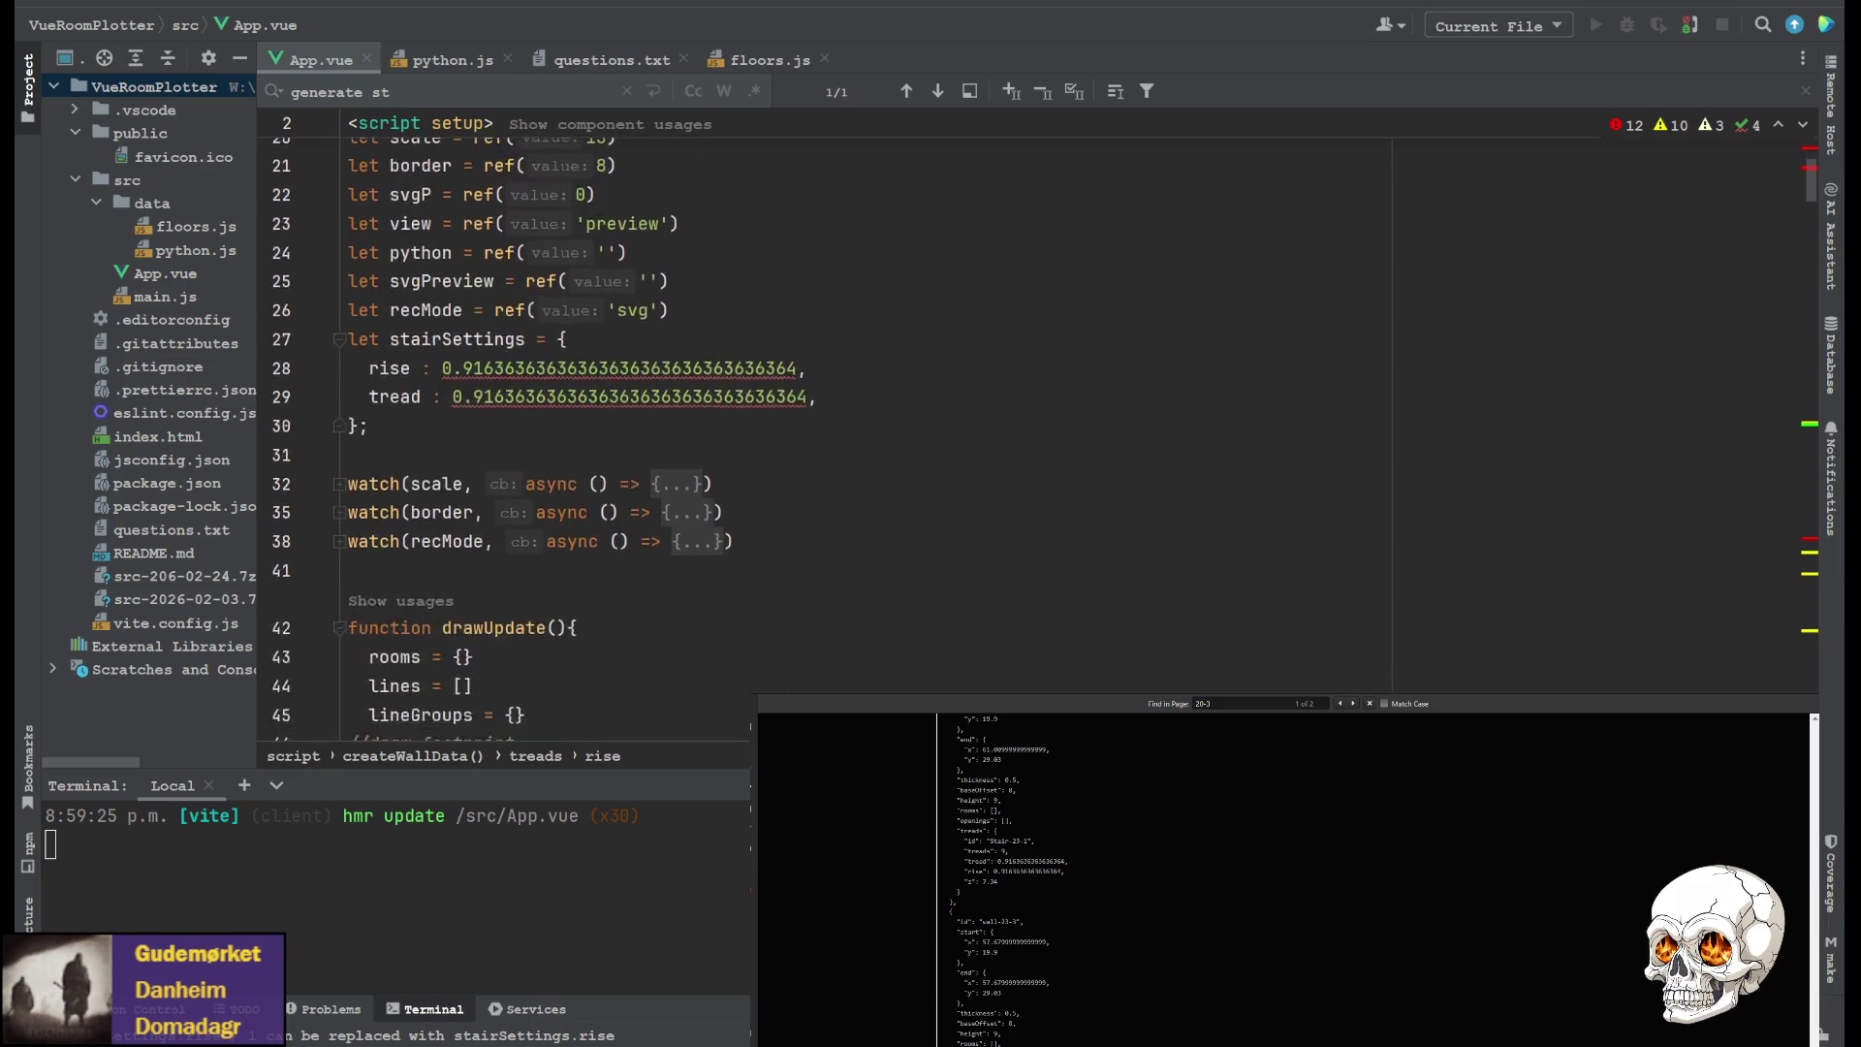
{"action": "scroll", "coordinate": [543, 436], "scroll_direction": "up", "scroll_amount": 2}
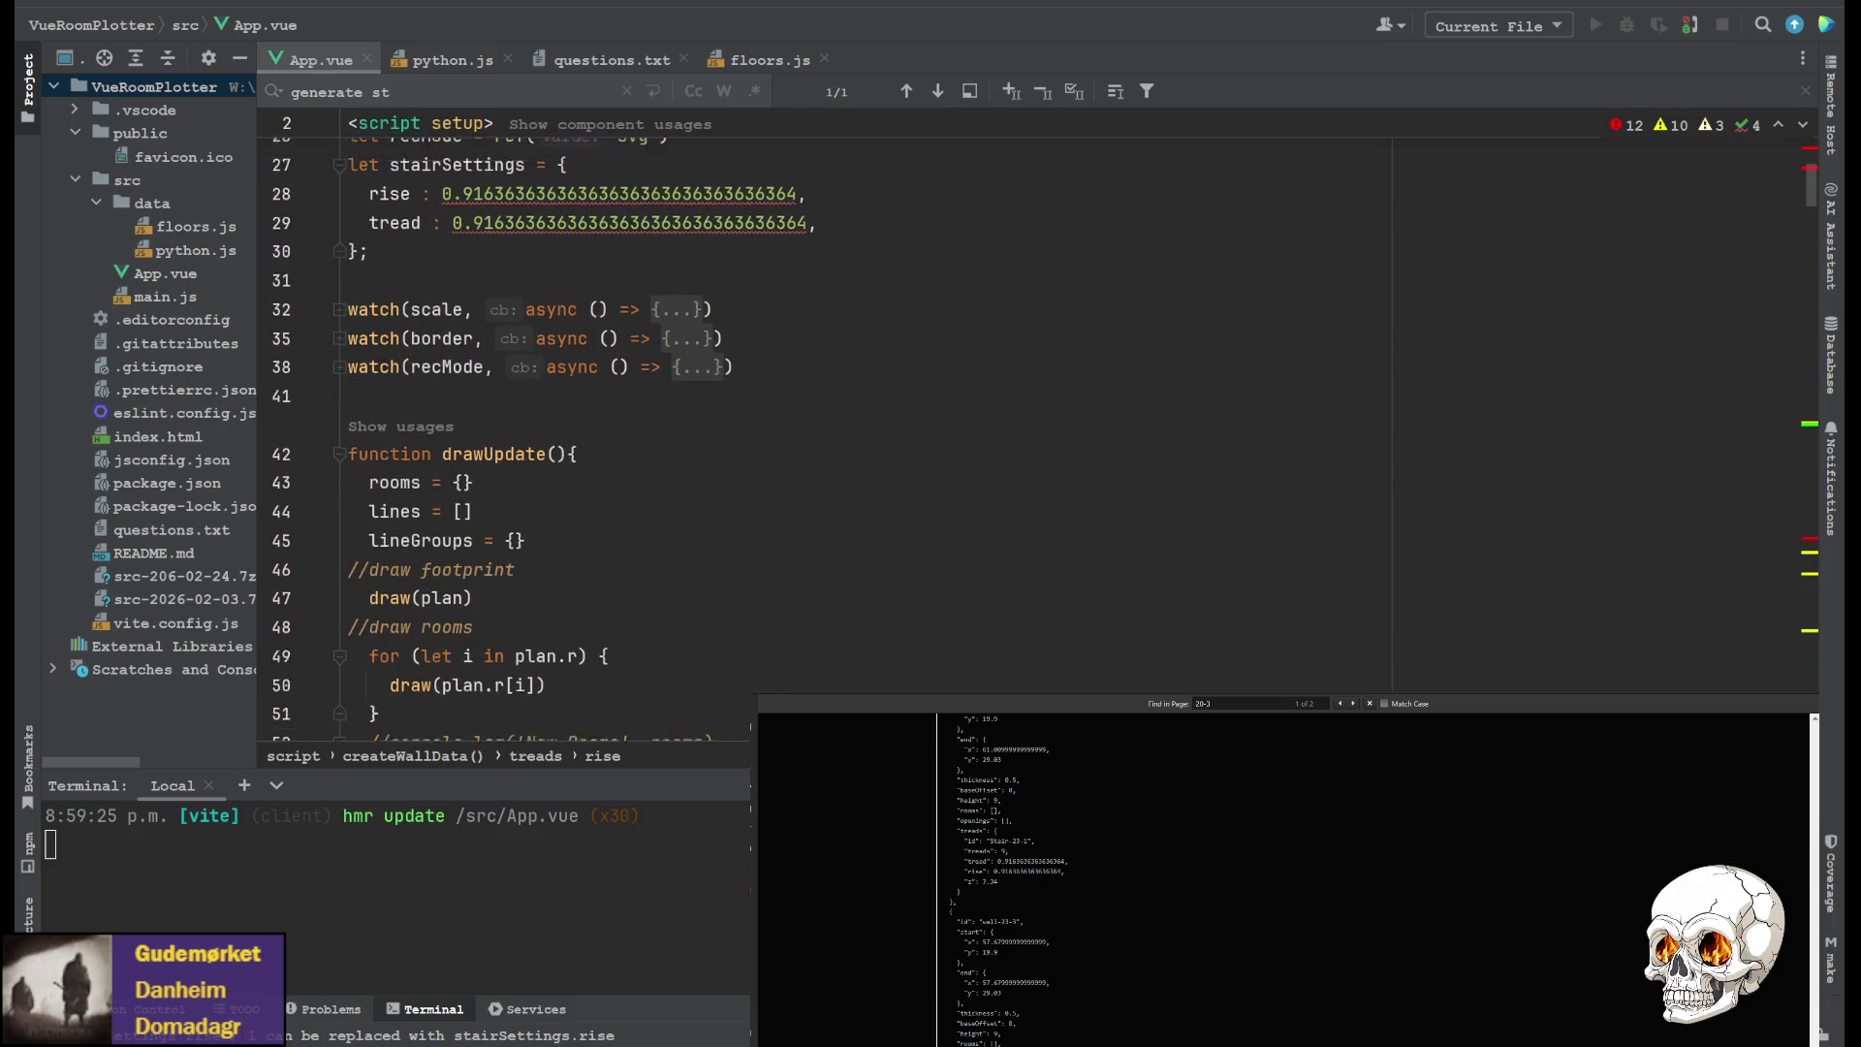
{"action": "scroll", "coordinate": [582, 436], "scroll_direction": "down", "scroll_amount": 10}
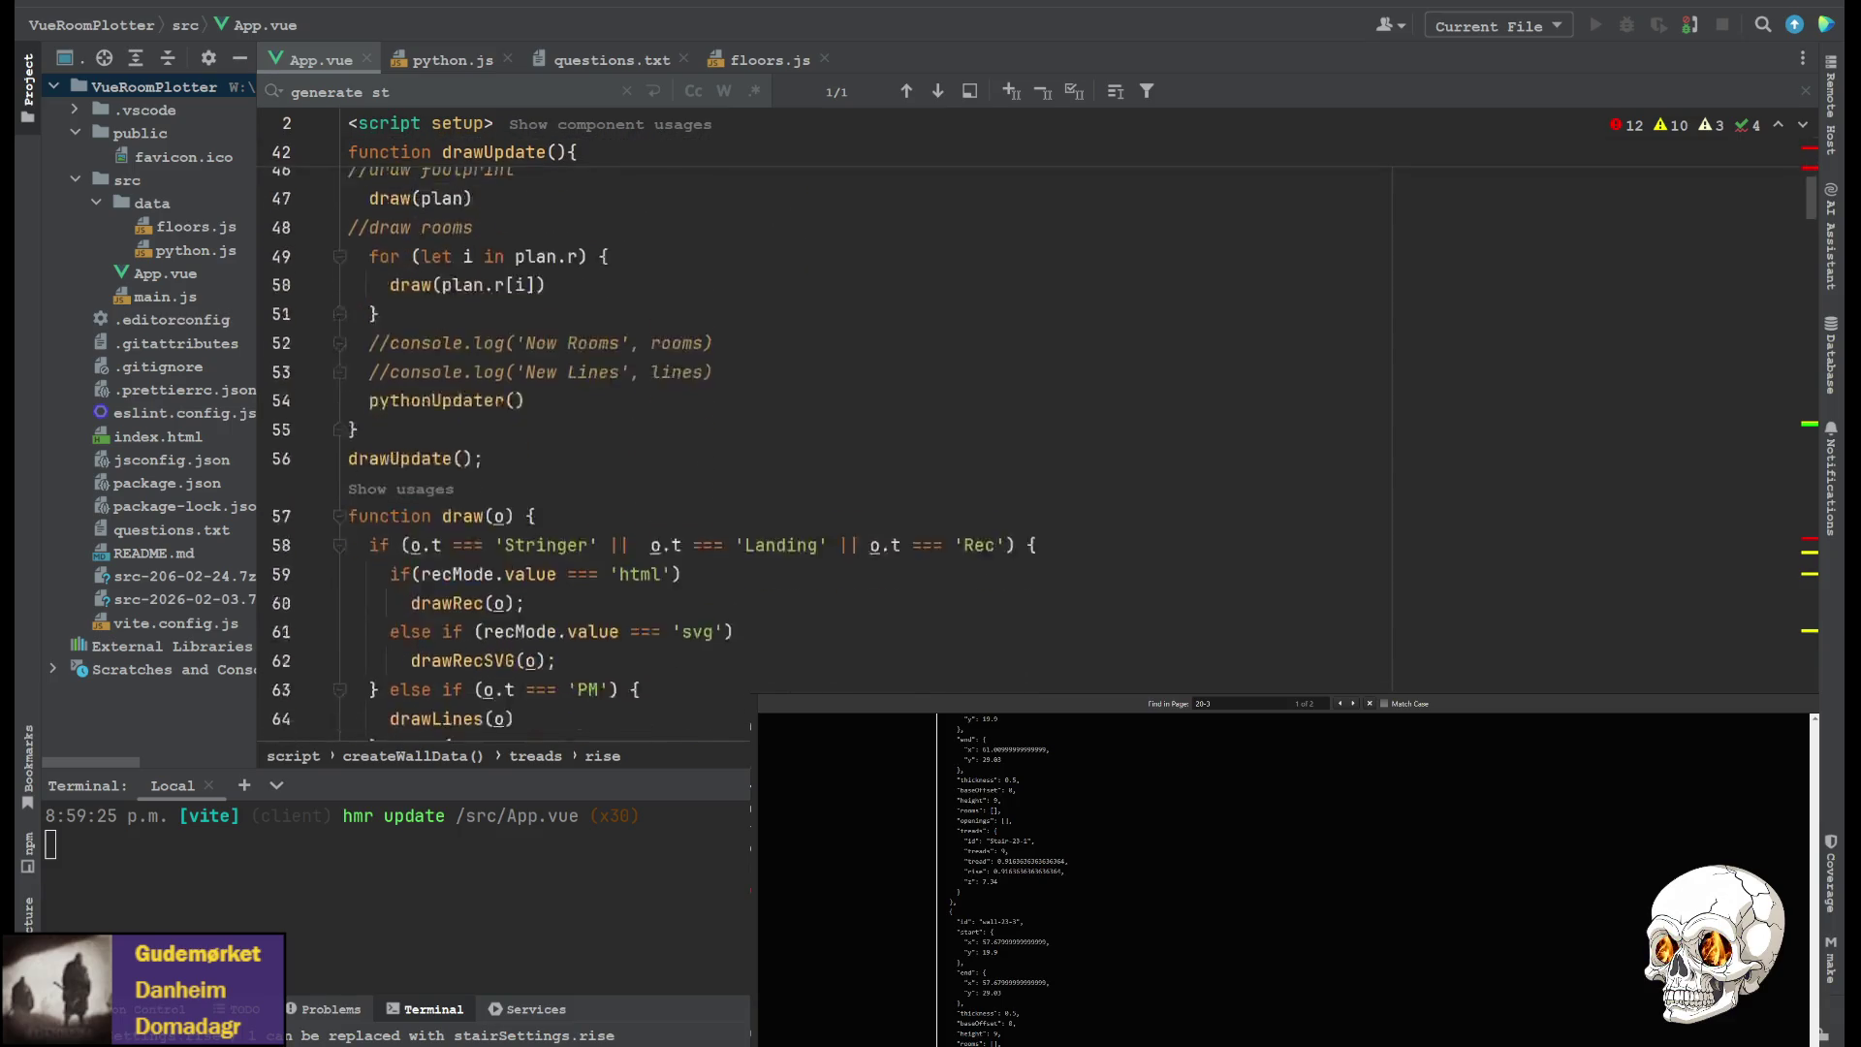
{"action": "scroll", "coordinate": [581, 436], "scroll_direction": "down", "scroll_amount": 8}
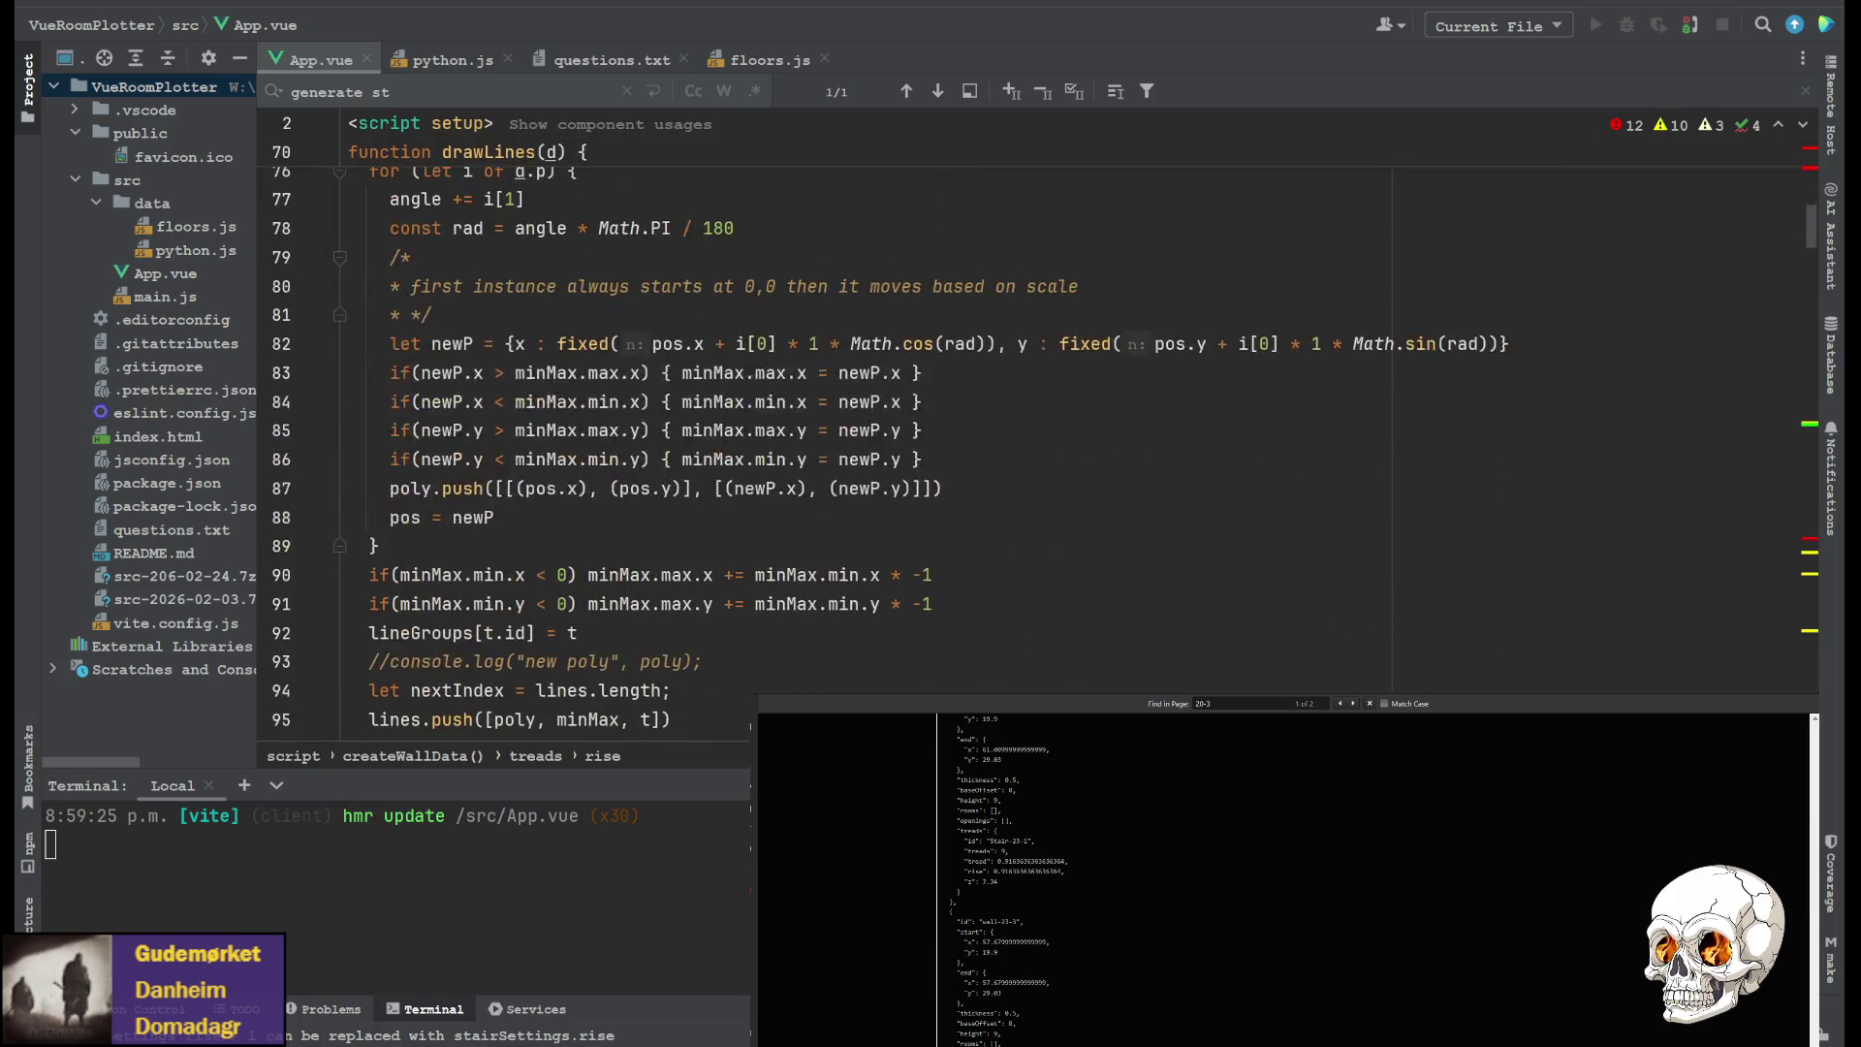
{"action": "scroll", "coordinate": [581, 436], "scroll_direction": "down", "scroll_amount": 8}
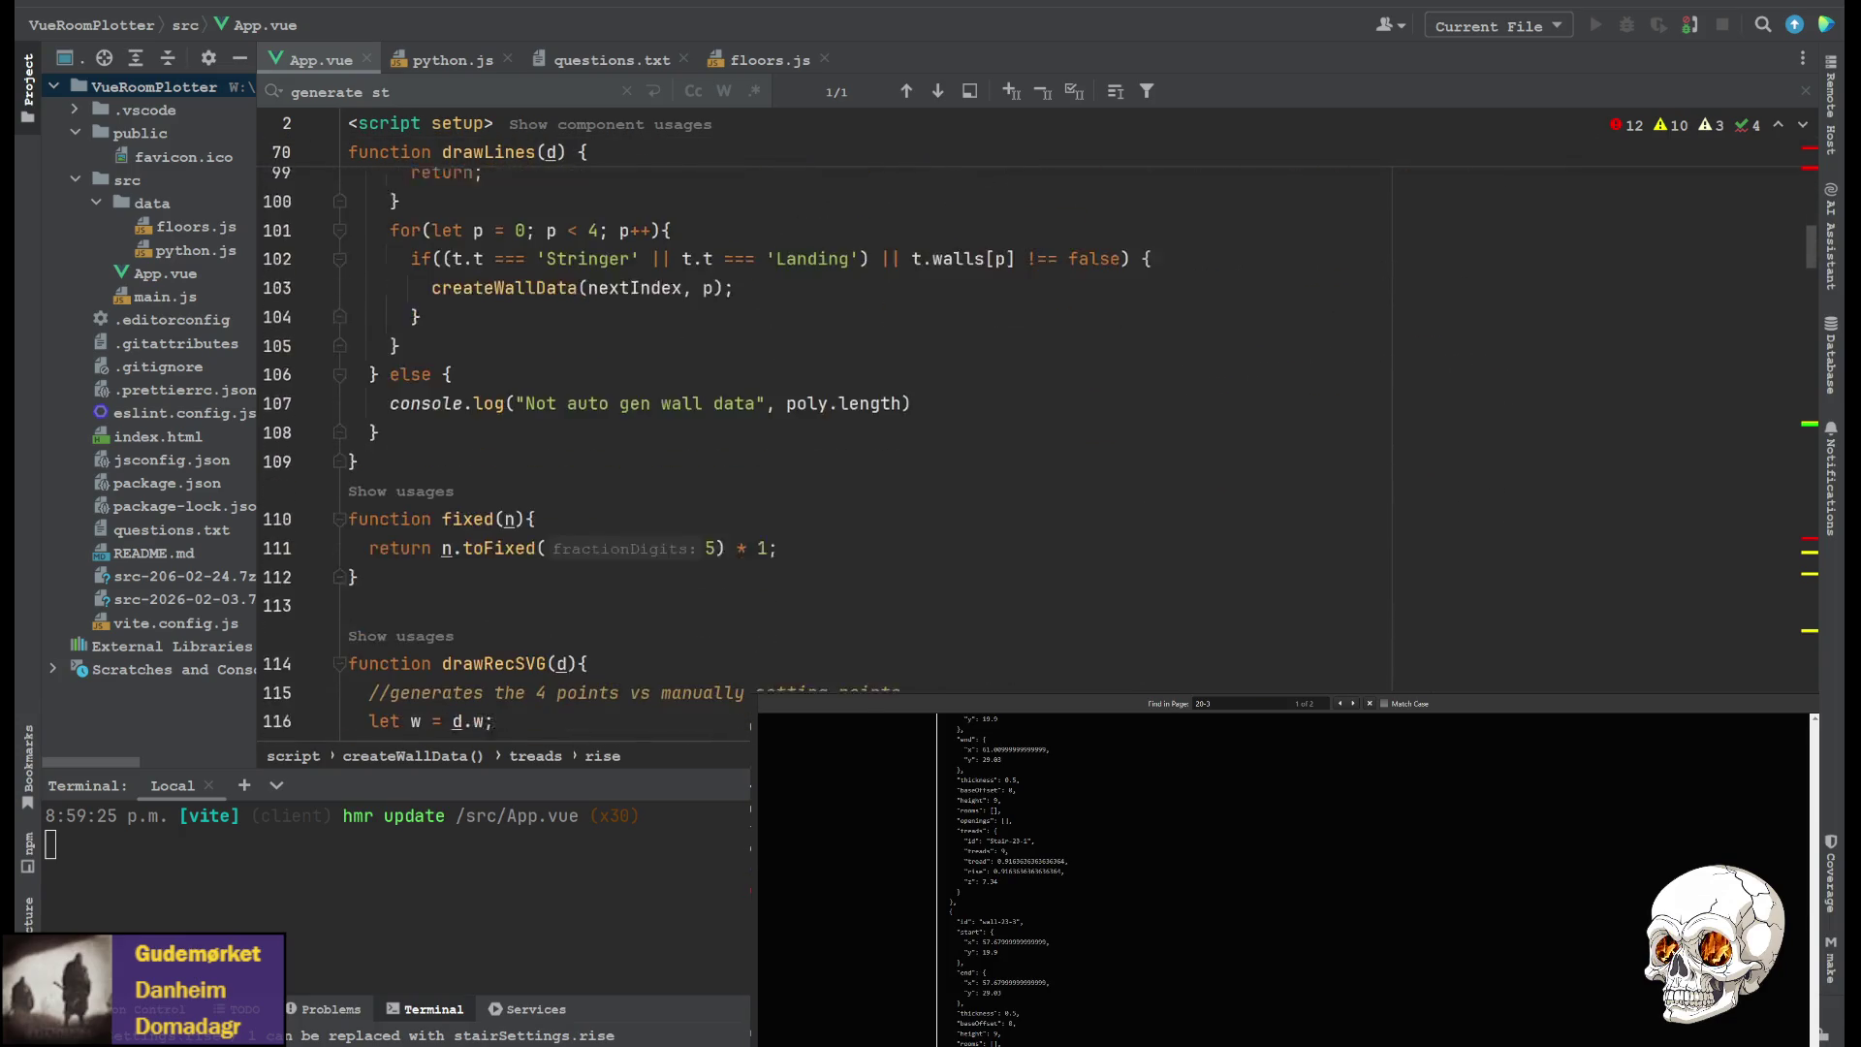
{"action": "scroll", "coordinate": [582, 436], "scroll_direction": "up", "scroll_amount": 4}
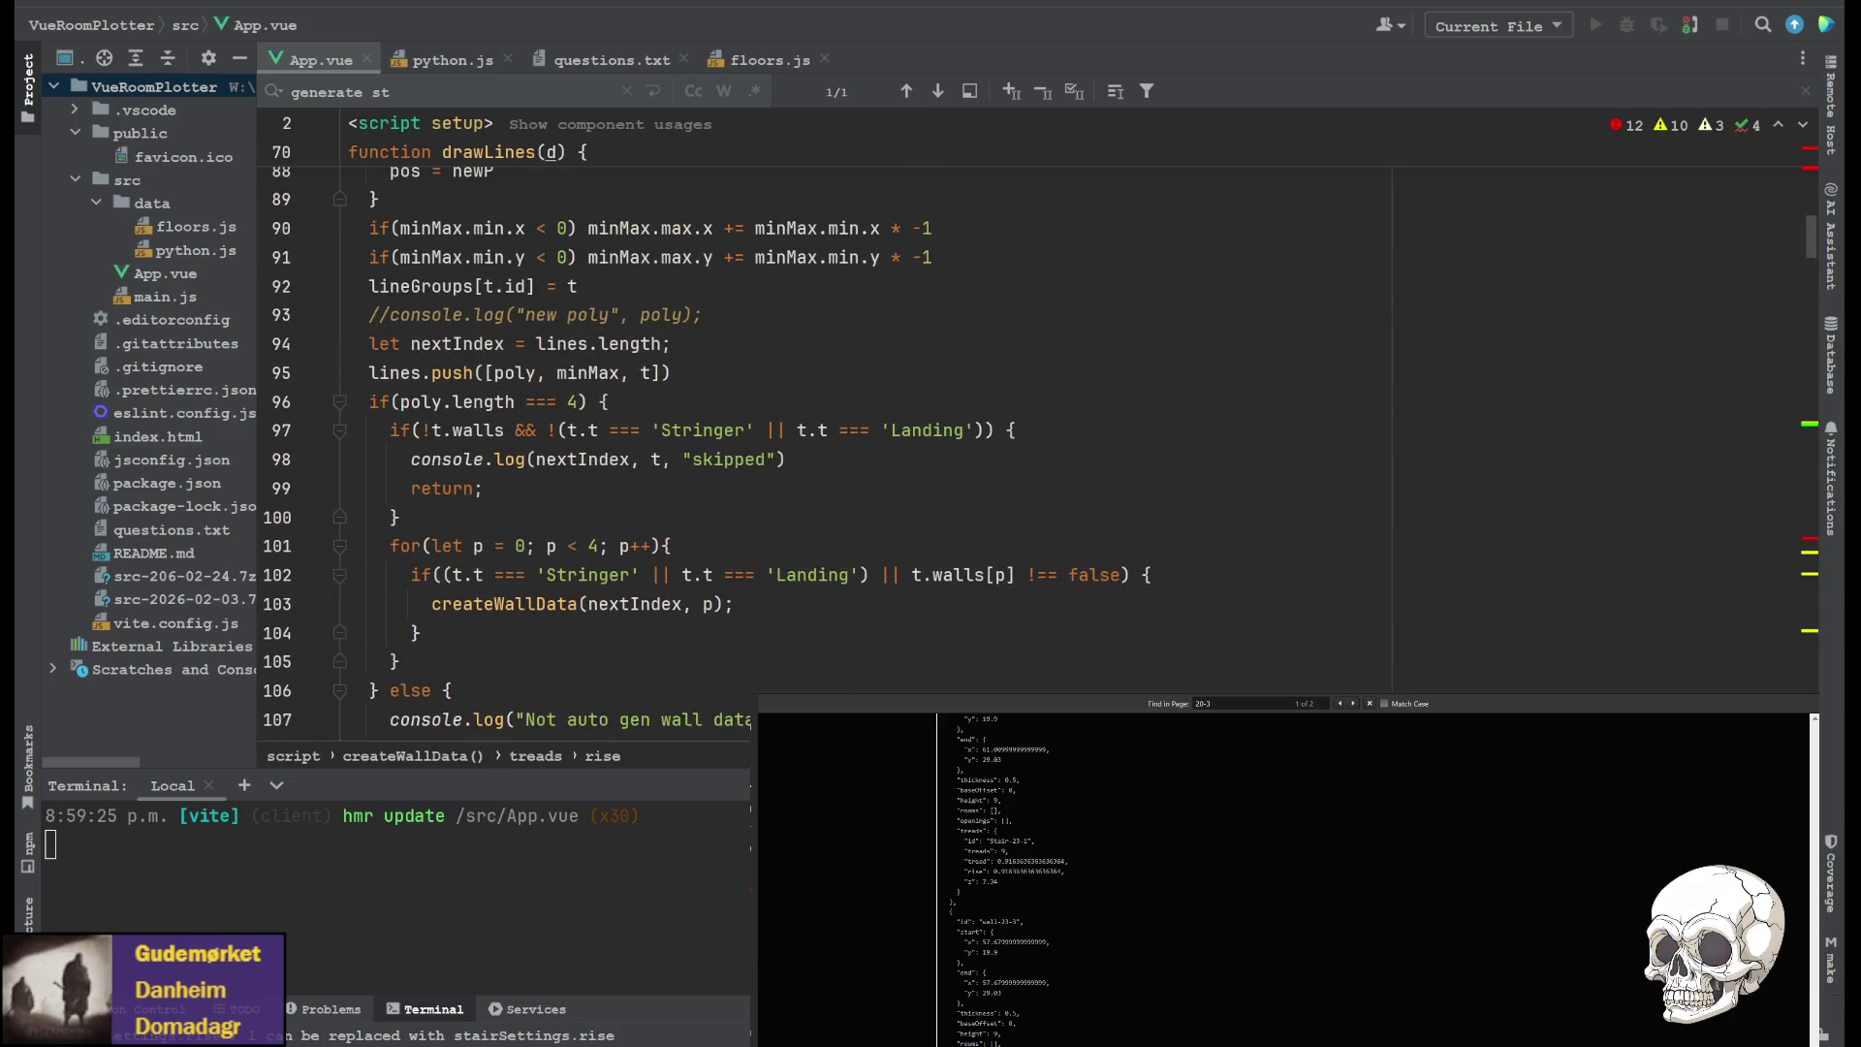
{"action": "scroll", "coordinate": [581, 437], "scroll_direction": "down", "scroll_amount": 8}
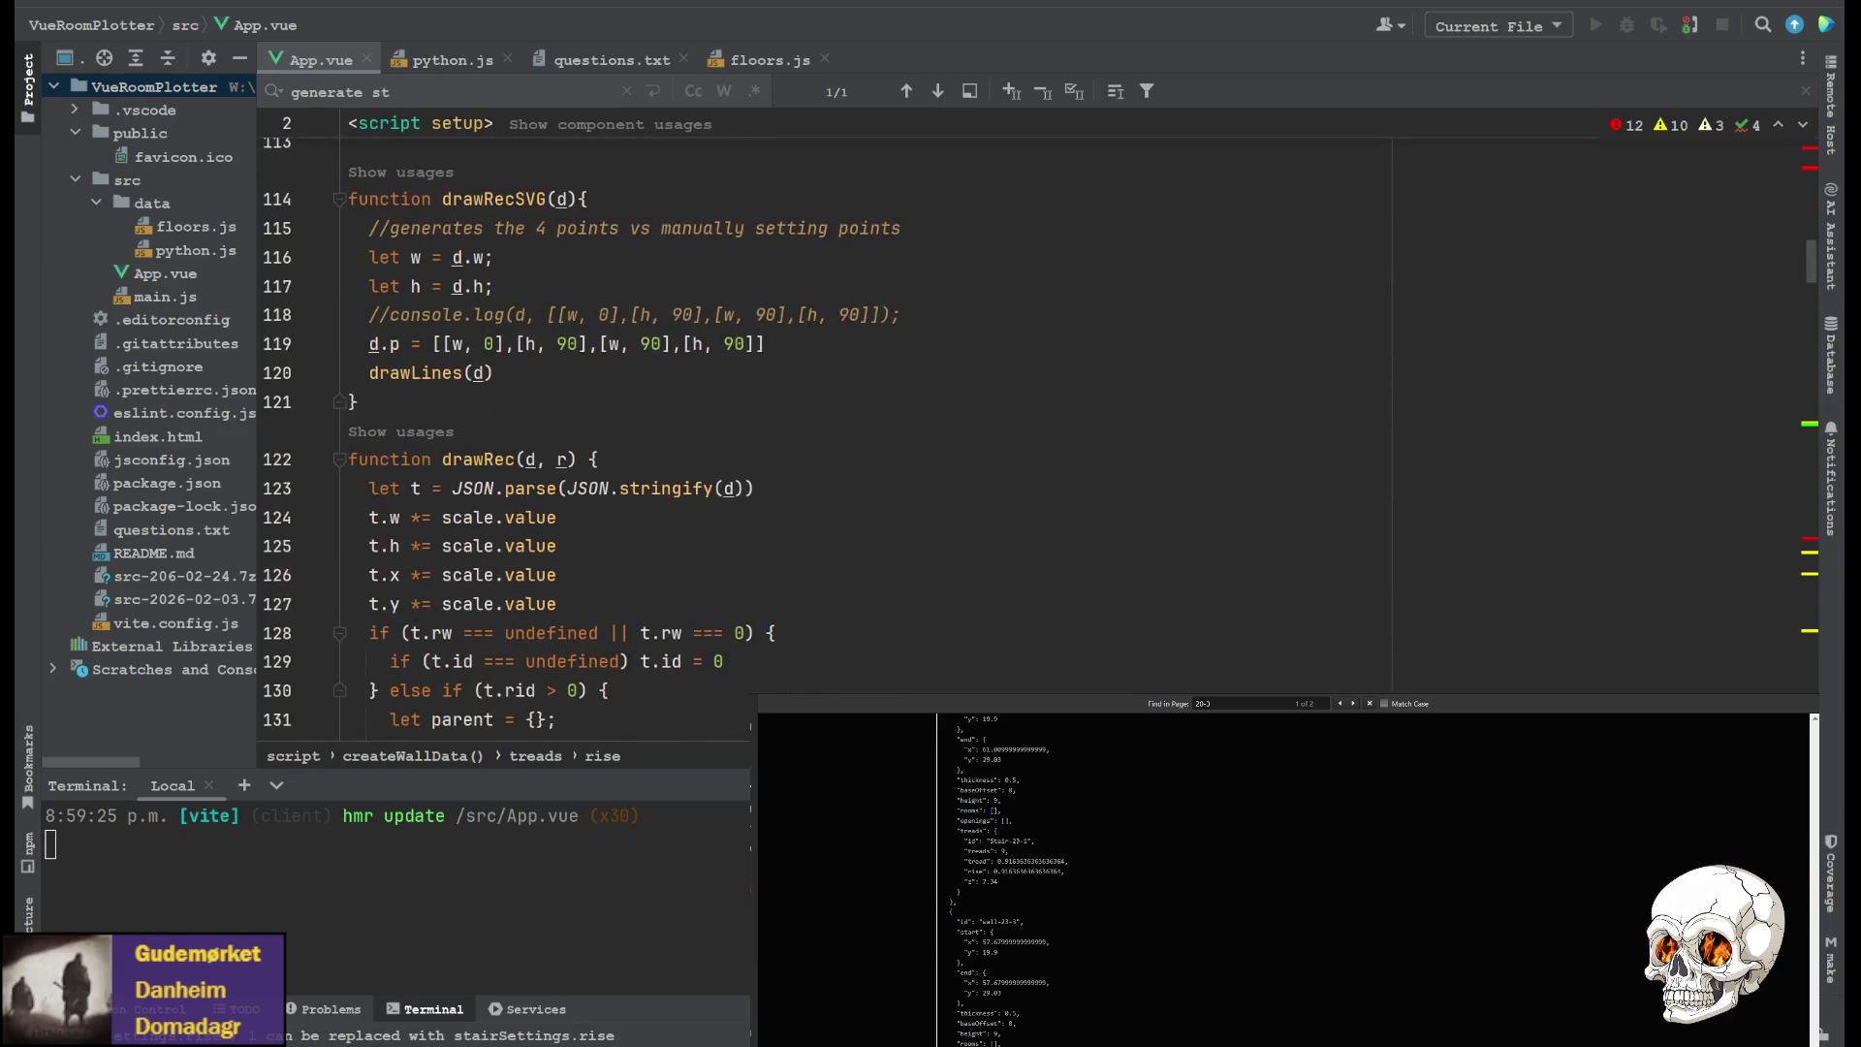
{"action": "scroll", "coordinate": [582, 436], "scroll_direction": "down", "scroll_amount": 13}
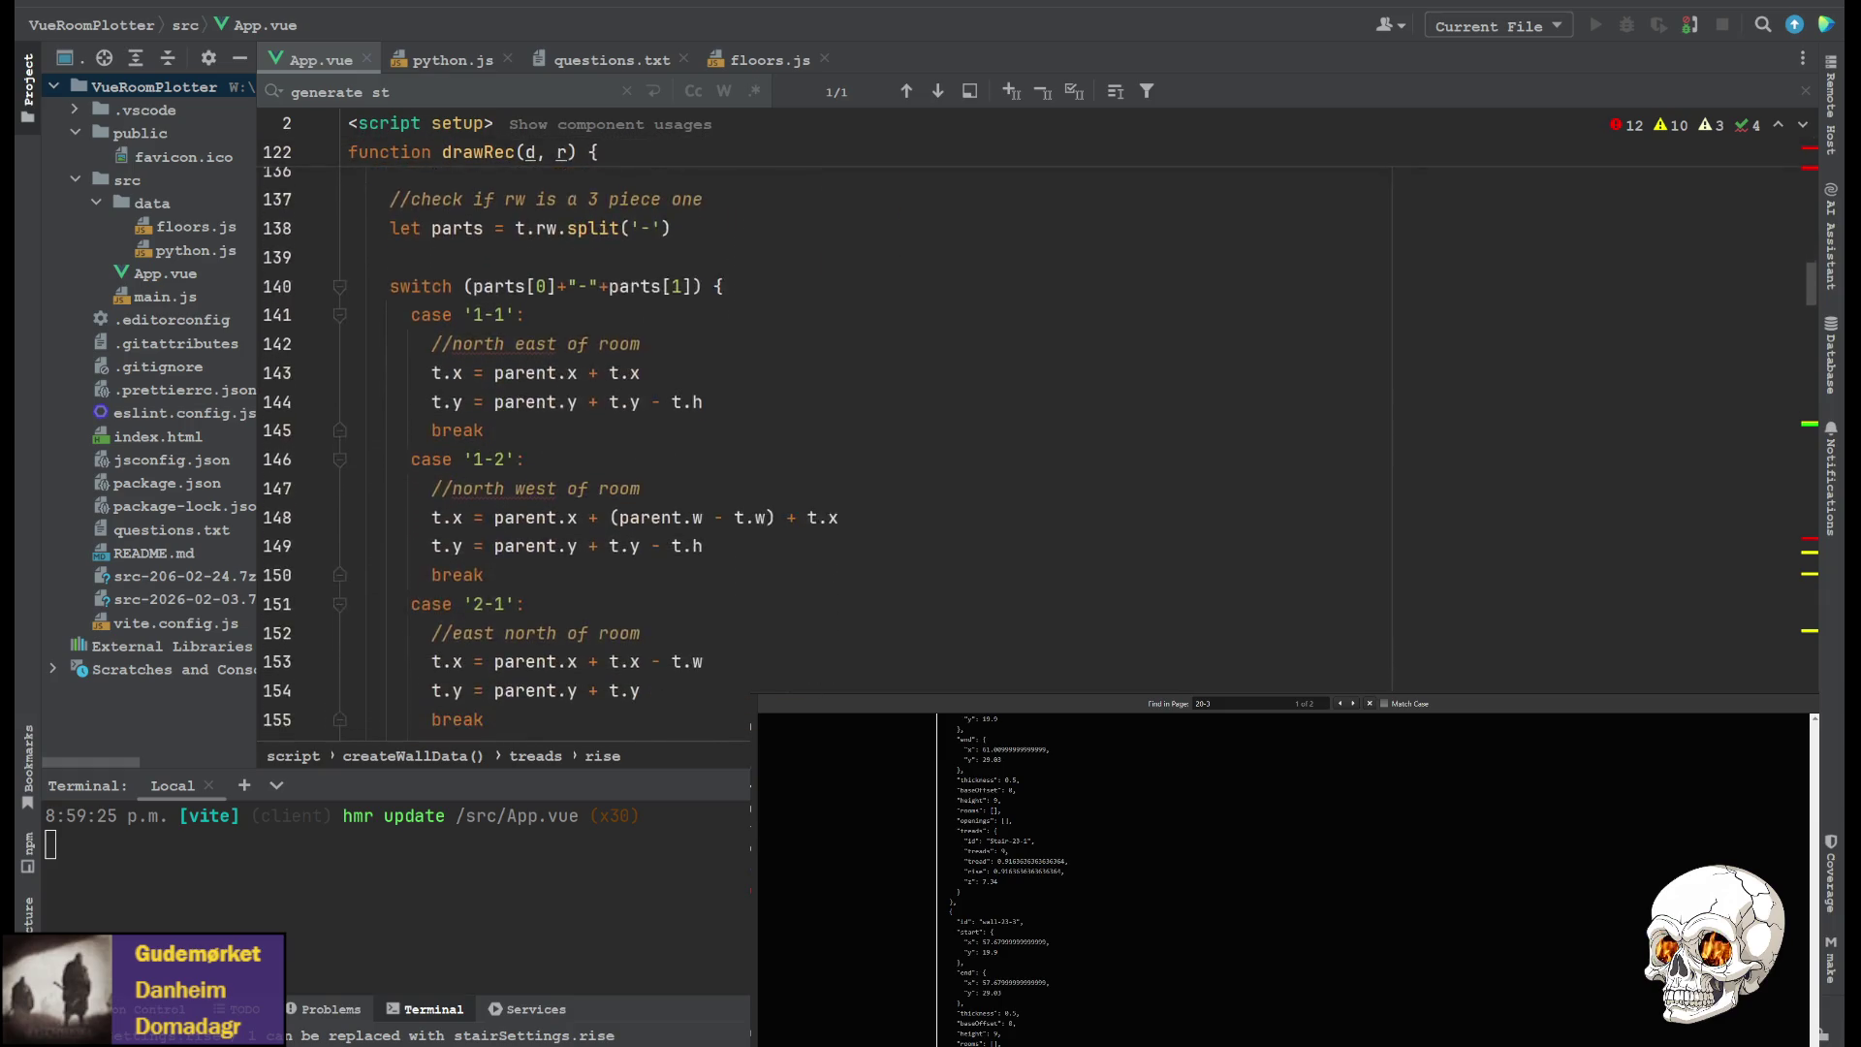
{"action": "scroll", "coordinate": [582, 437], "scroll_direction": "down", "scroll_amount": 11}
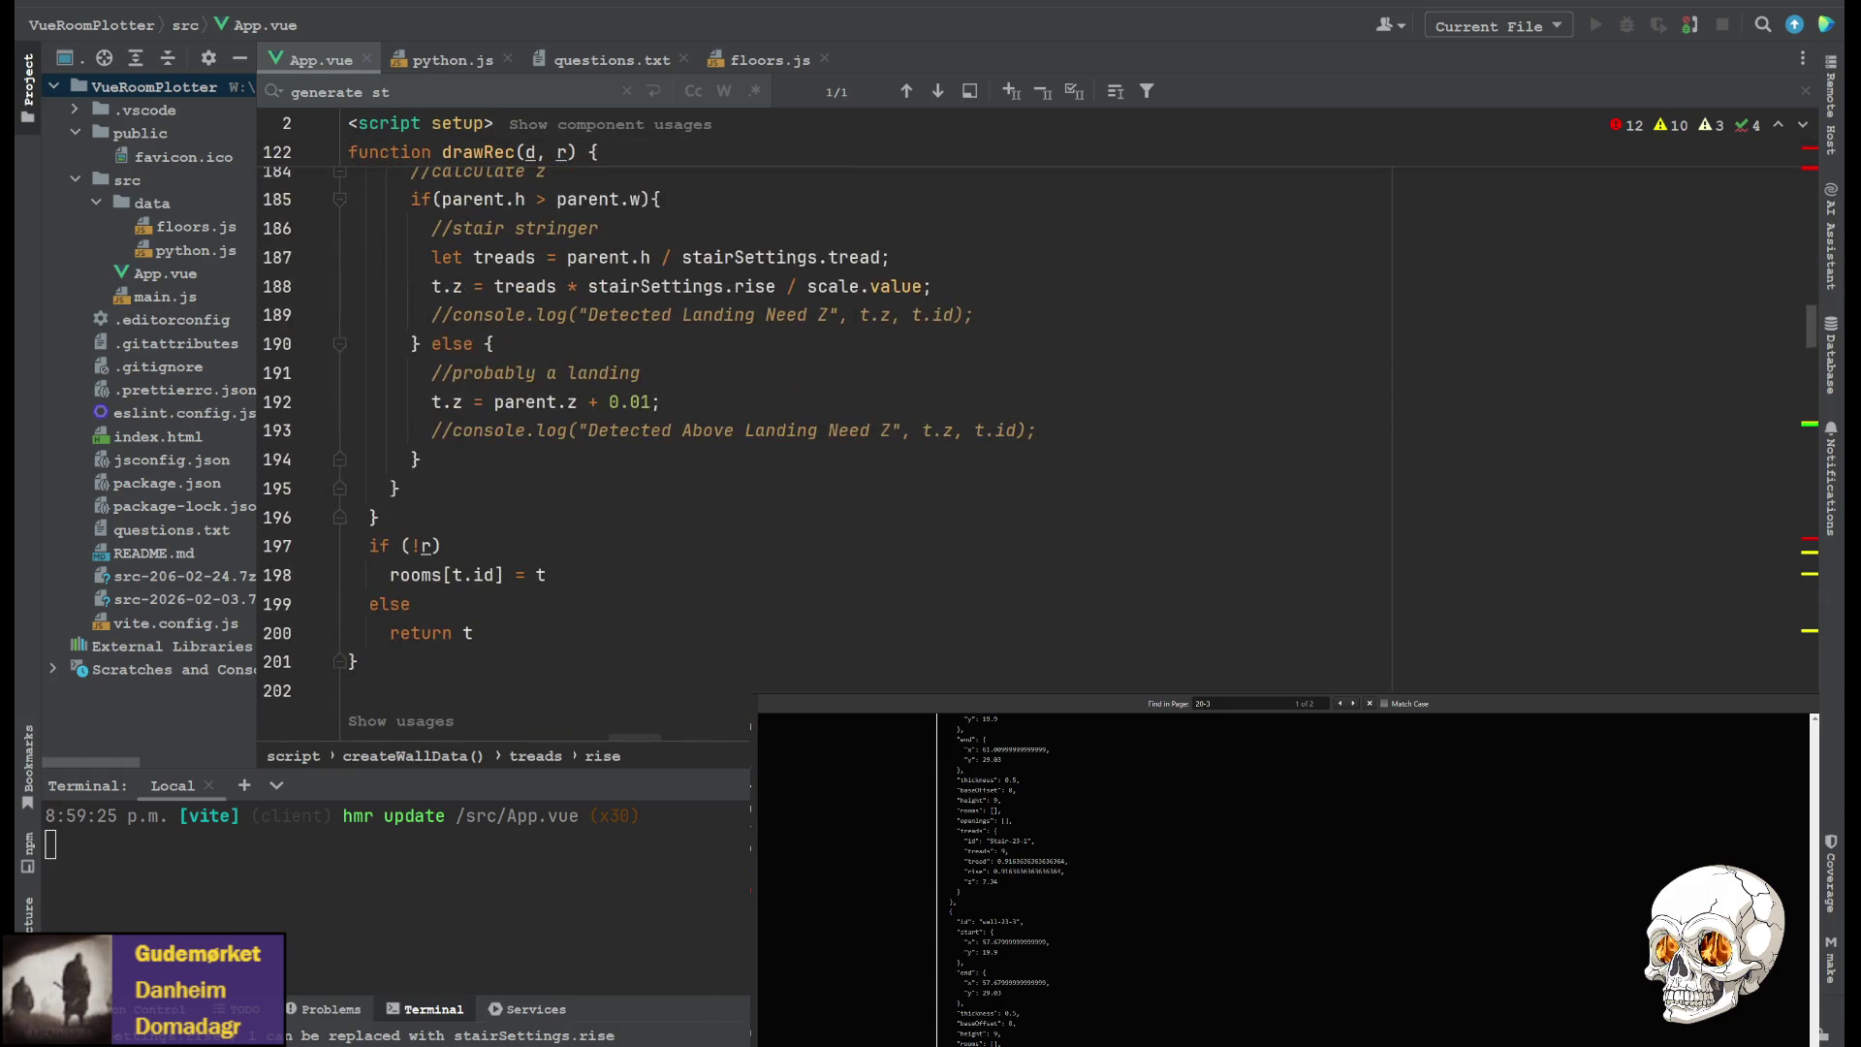
{"action": "scroll", "coordinate": [581, 436], "scroll_direction": "down", "scroll_amount": 6}
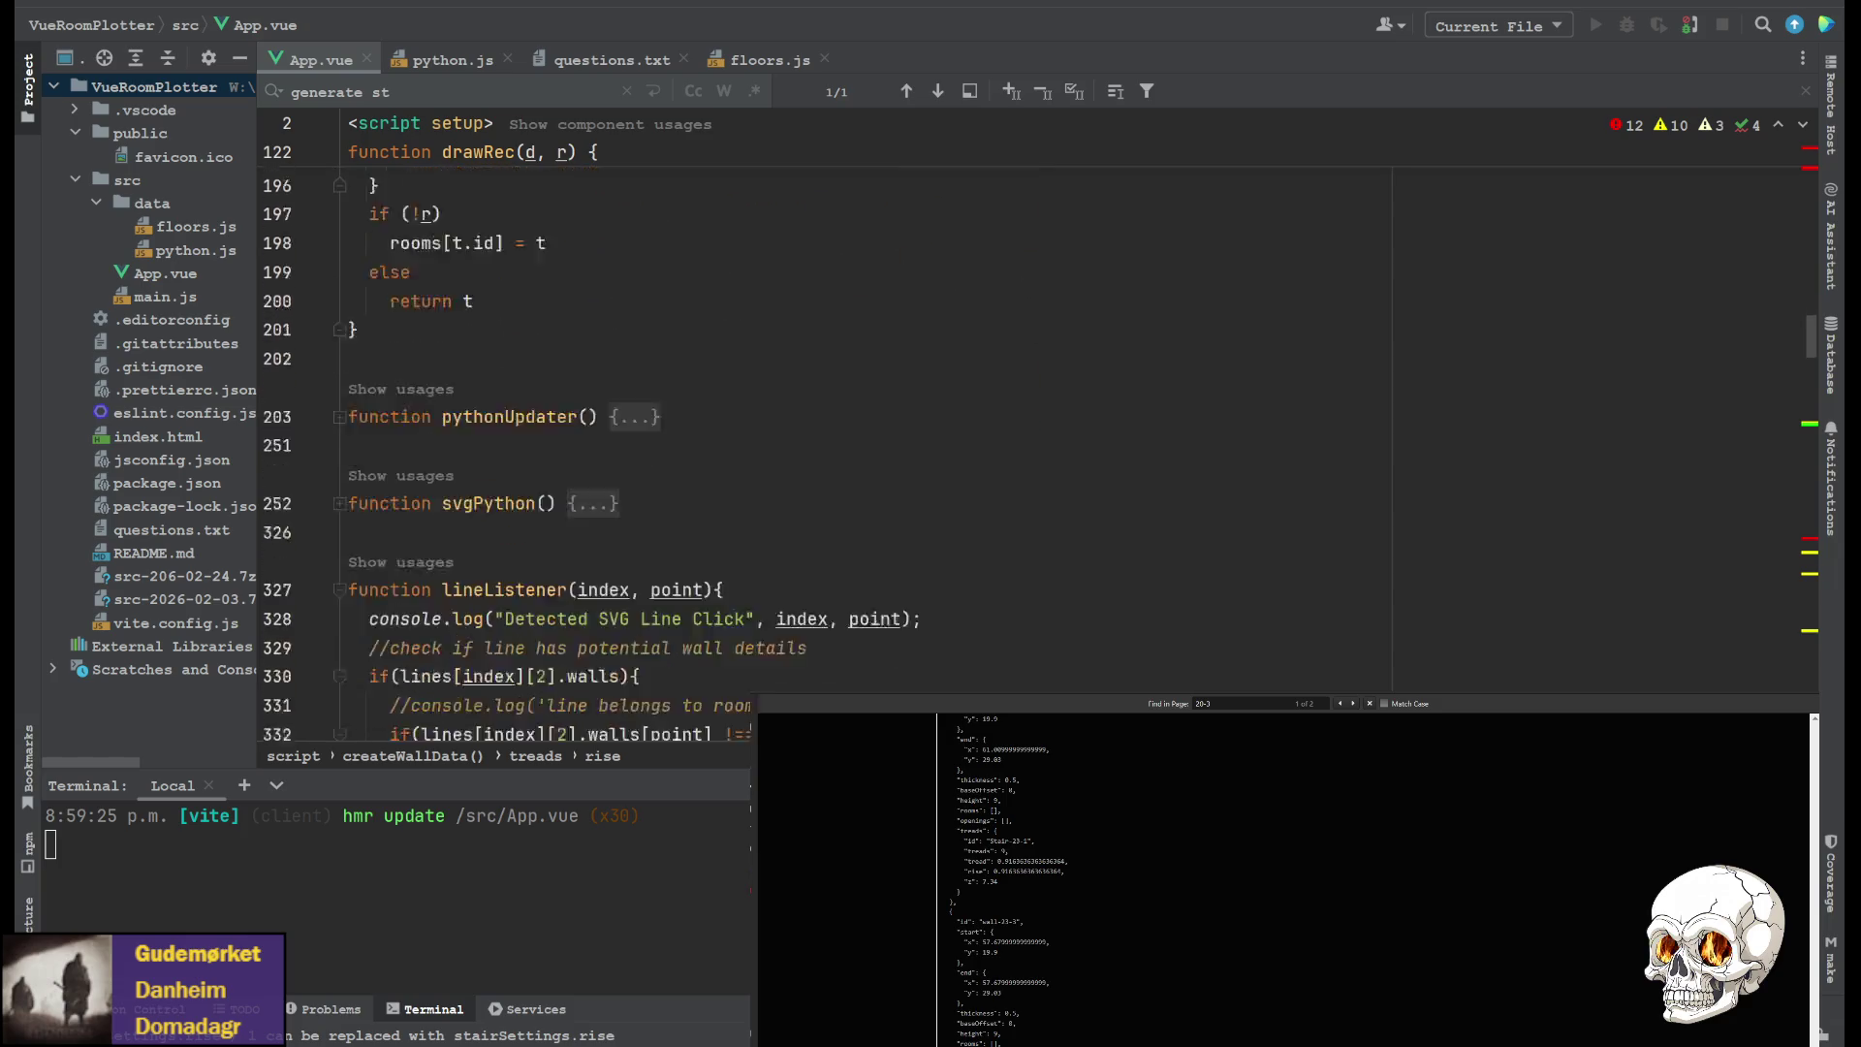
{"action": "scroll", "coordinate": [582, 436], "scroll_direction": "down", "scroll_amount": 8}
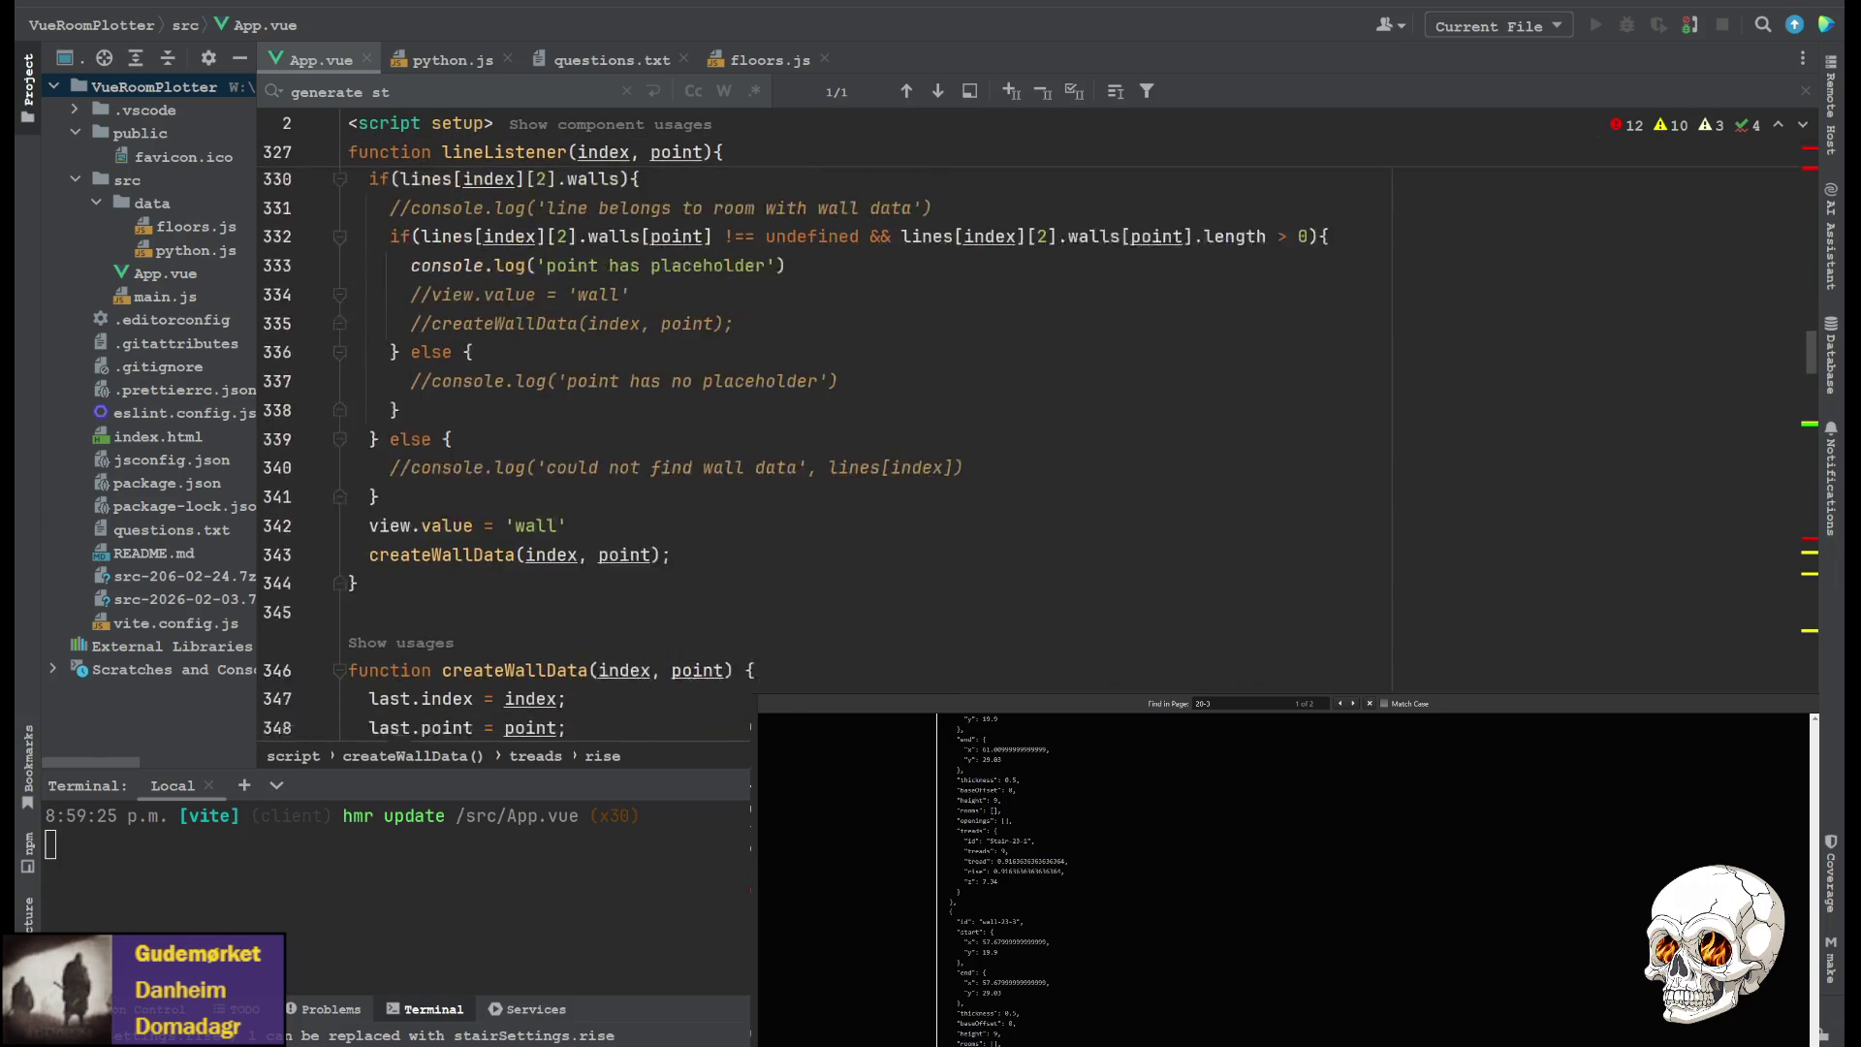
{"action": "scroll", "coordinate": [581, 436], "scroll_direction": "down", "scroll_amount": 4}
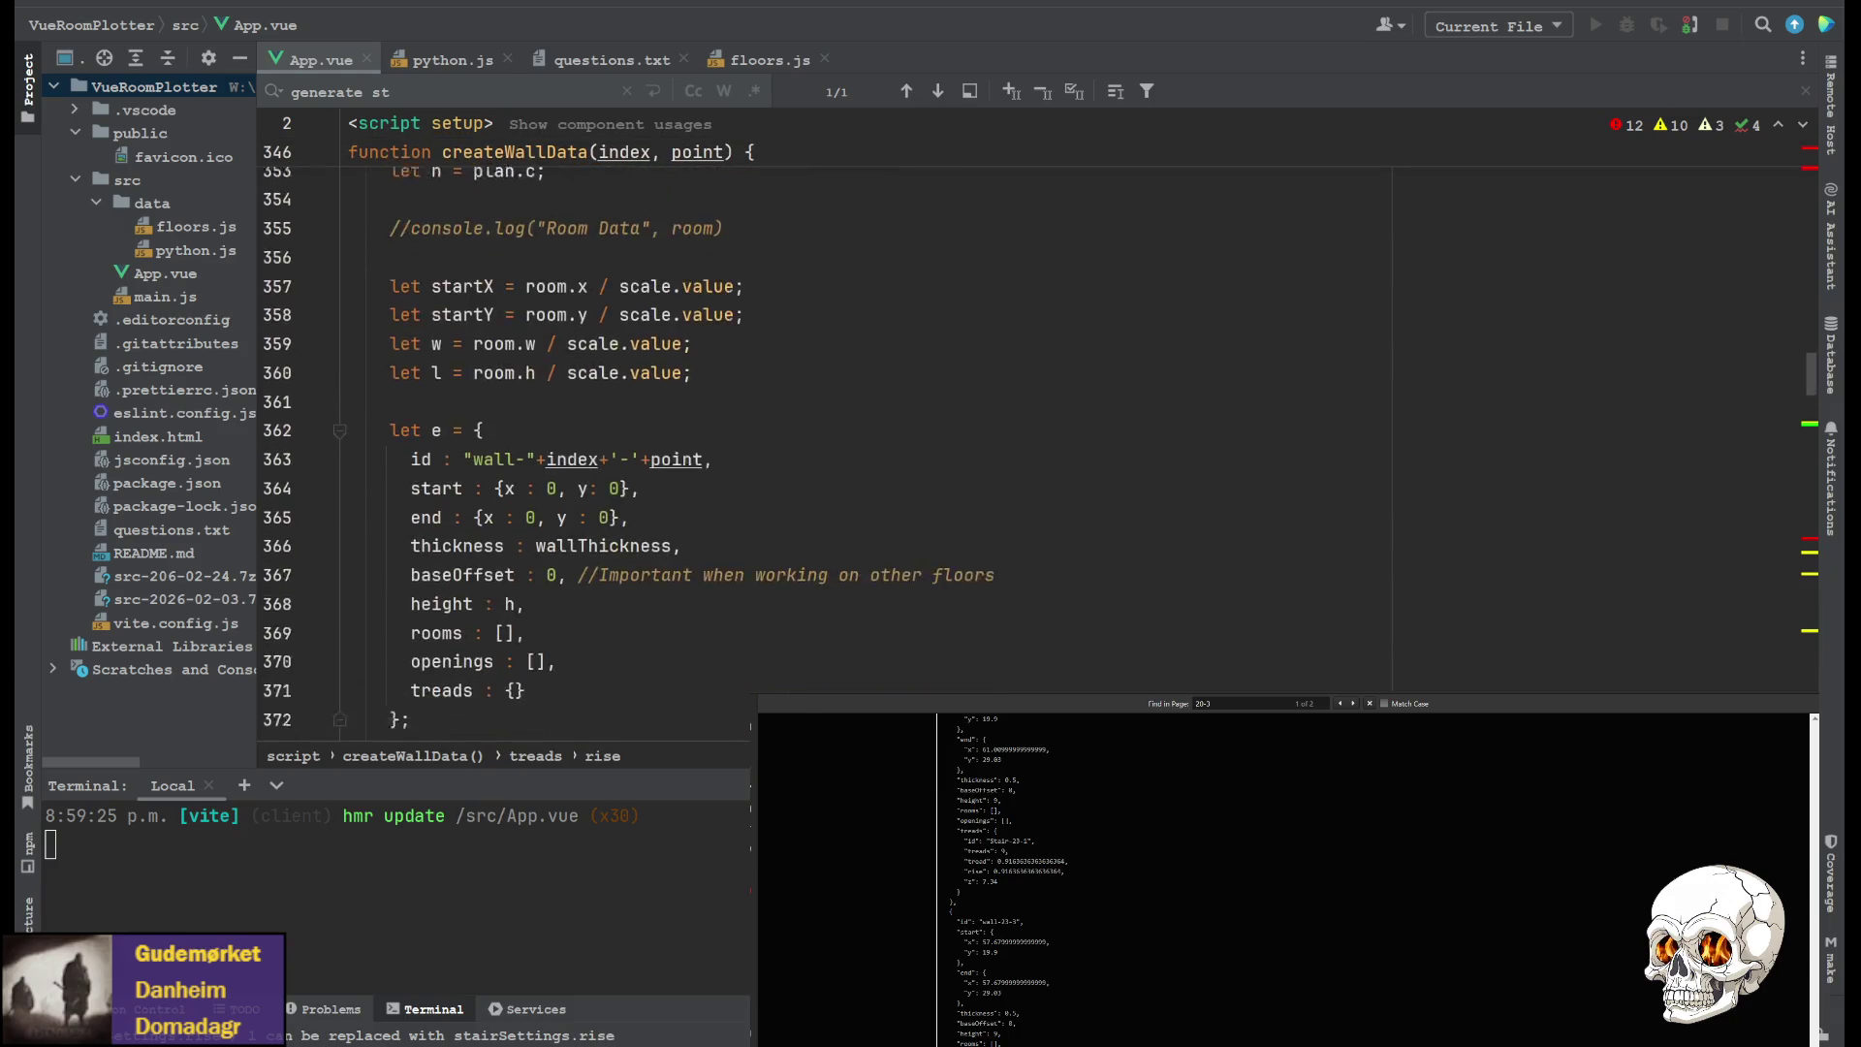
{"action": "scroll", "coordinate": [581, 436], "scroll_direction": "up", "scroll_amount": 3}
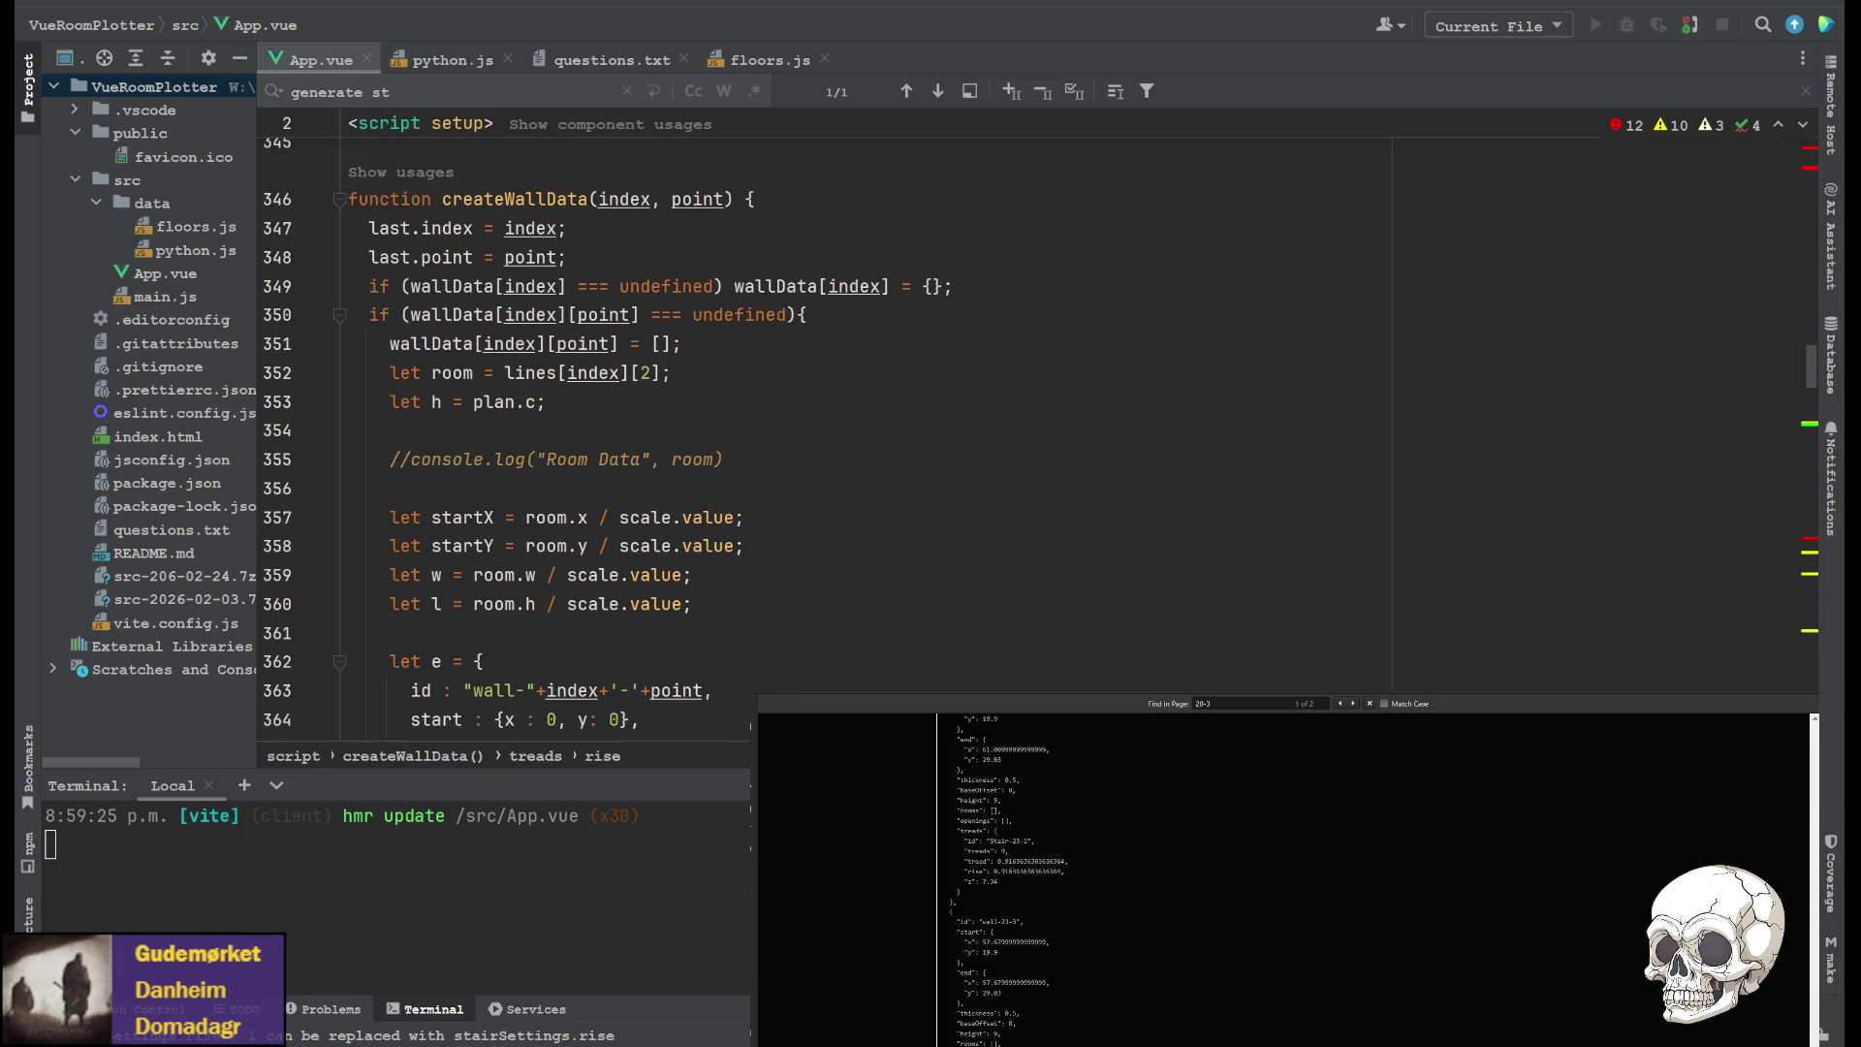
{"action": "scroll", "coordinate": [581, 436], "scroll_direction": "down", "scroll_amount": 9}
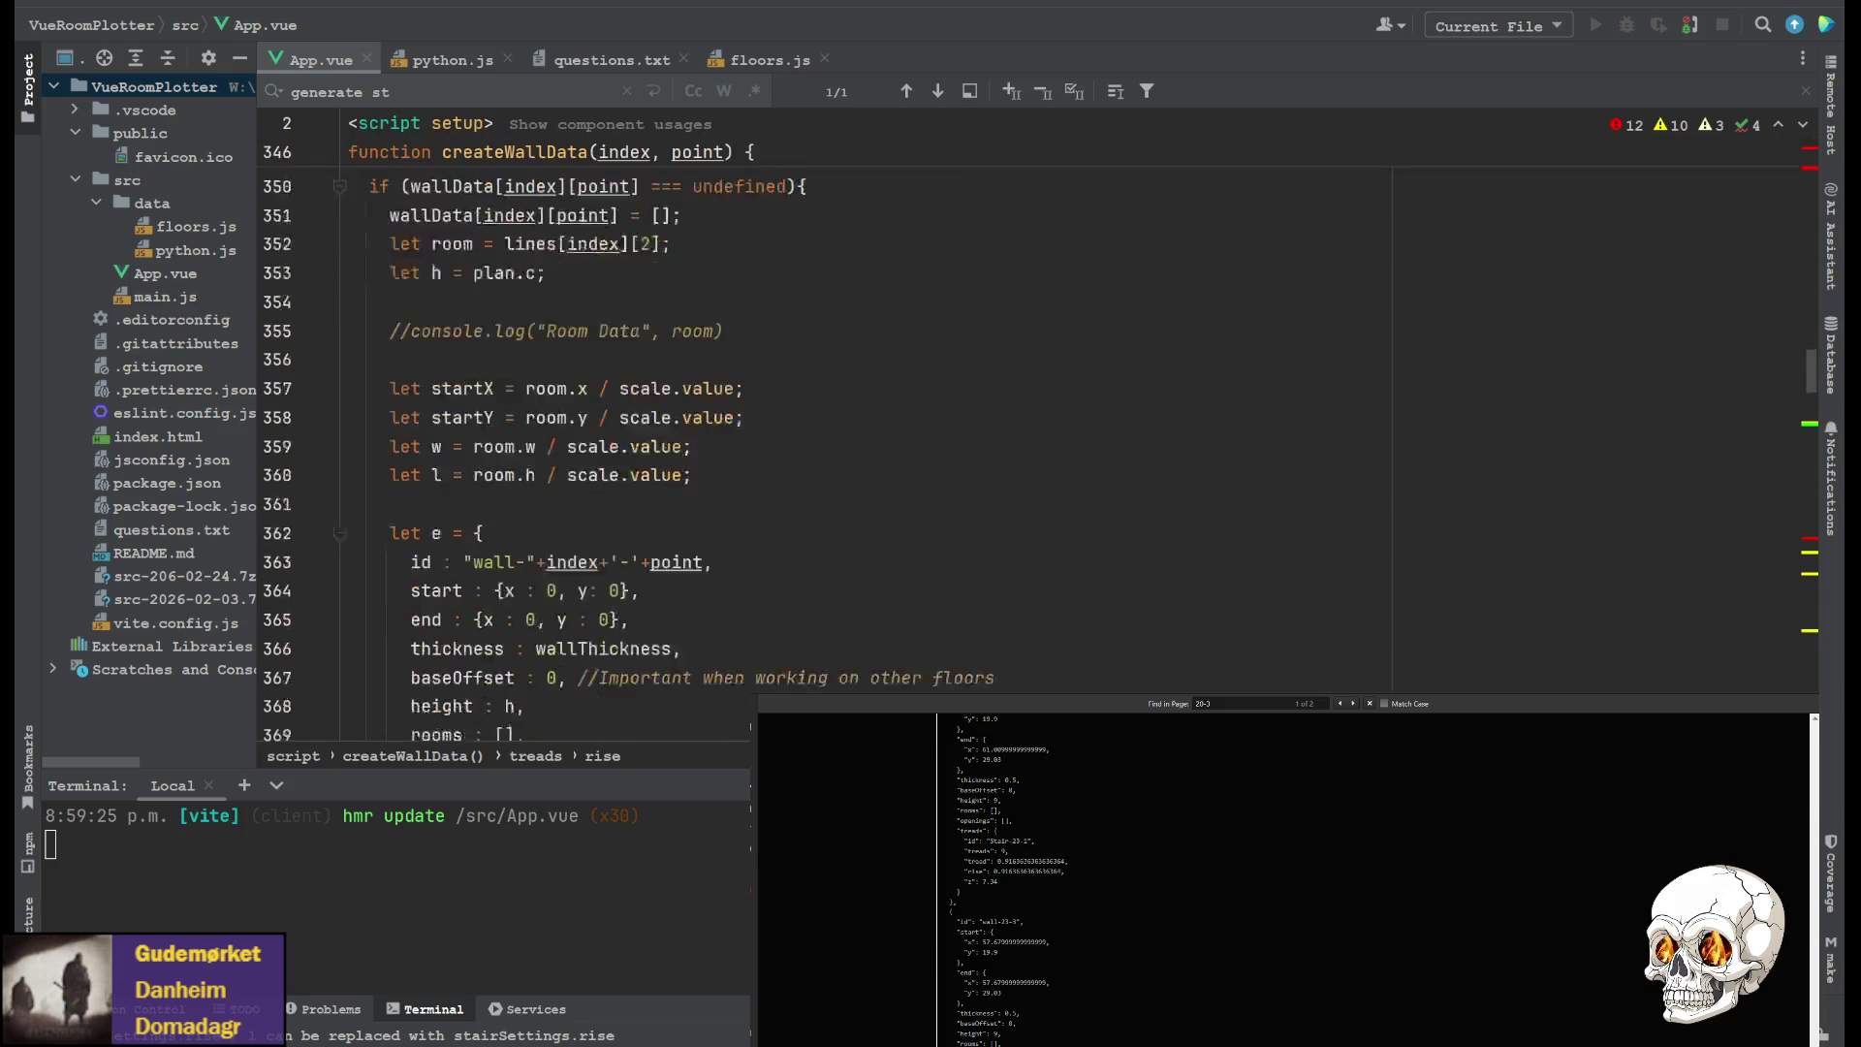
{"action": "scroll", "coordinate": [581, 436], "scroll_direction": "down", "scroll_amount": 9}
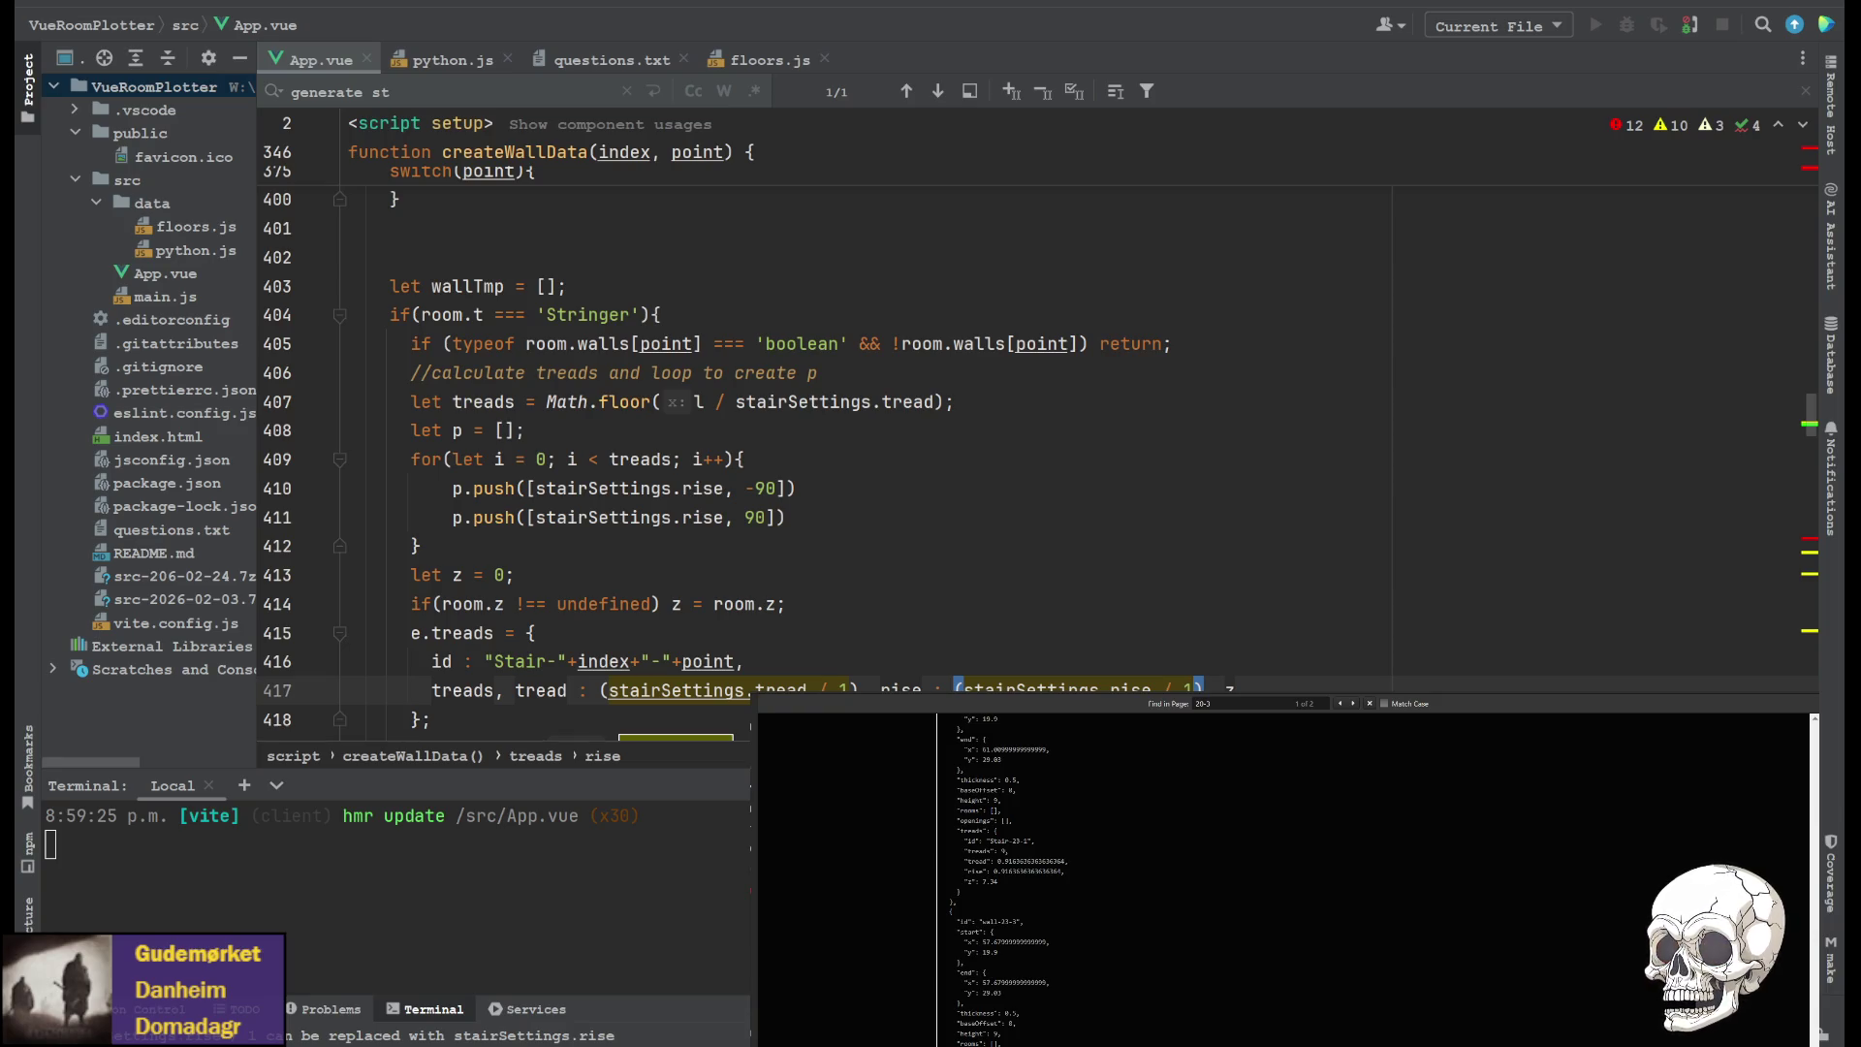
{"action": "scroll", "coordinate": [775, 436], "scroll_direction": "down", "scroll_amount": 3}
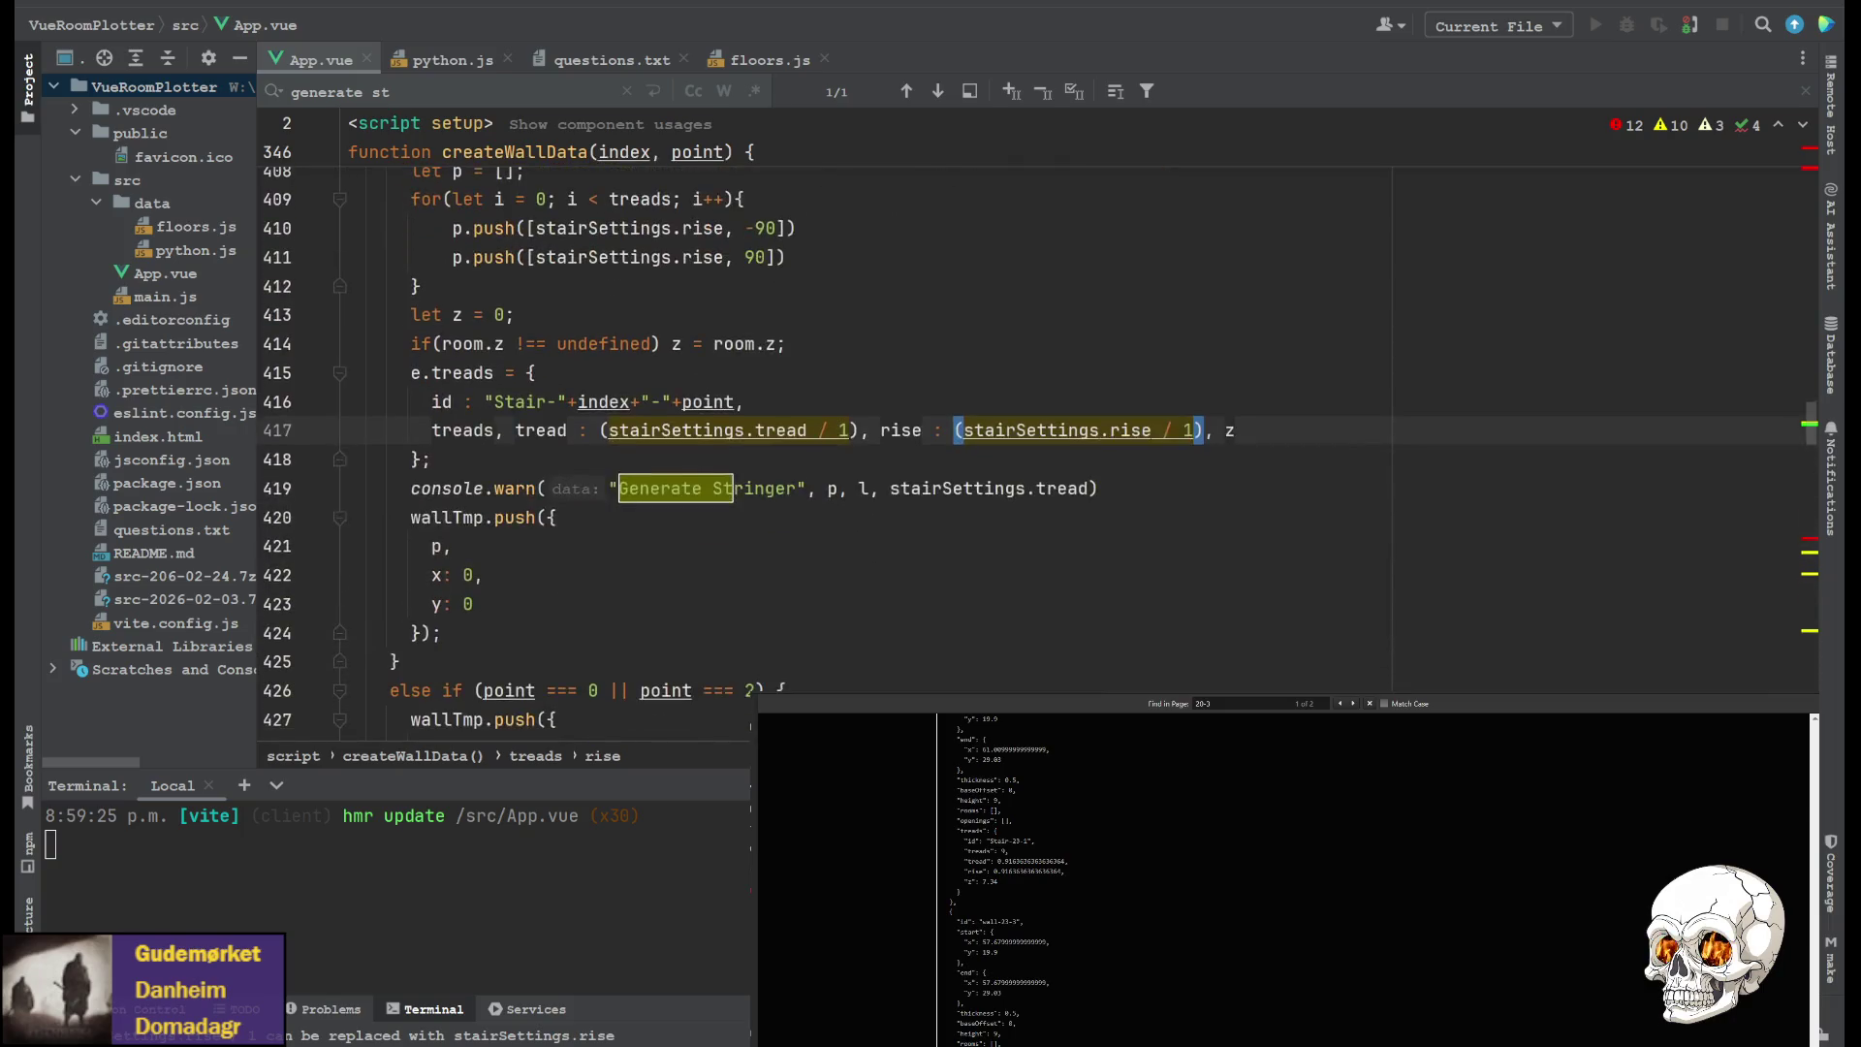
{"action": "scroll", "coordinate": [776, 436], "scroll_direction": "up", "scroll_amount": 2}
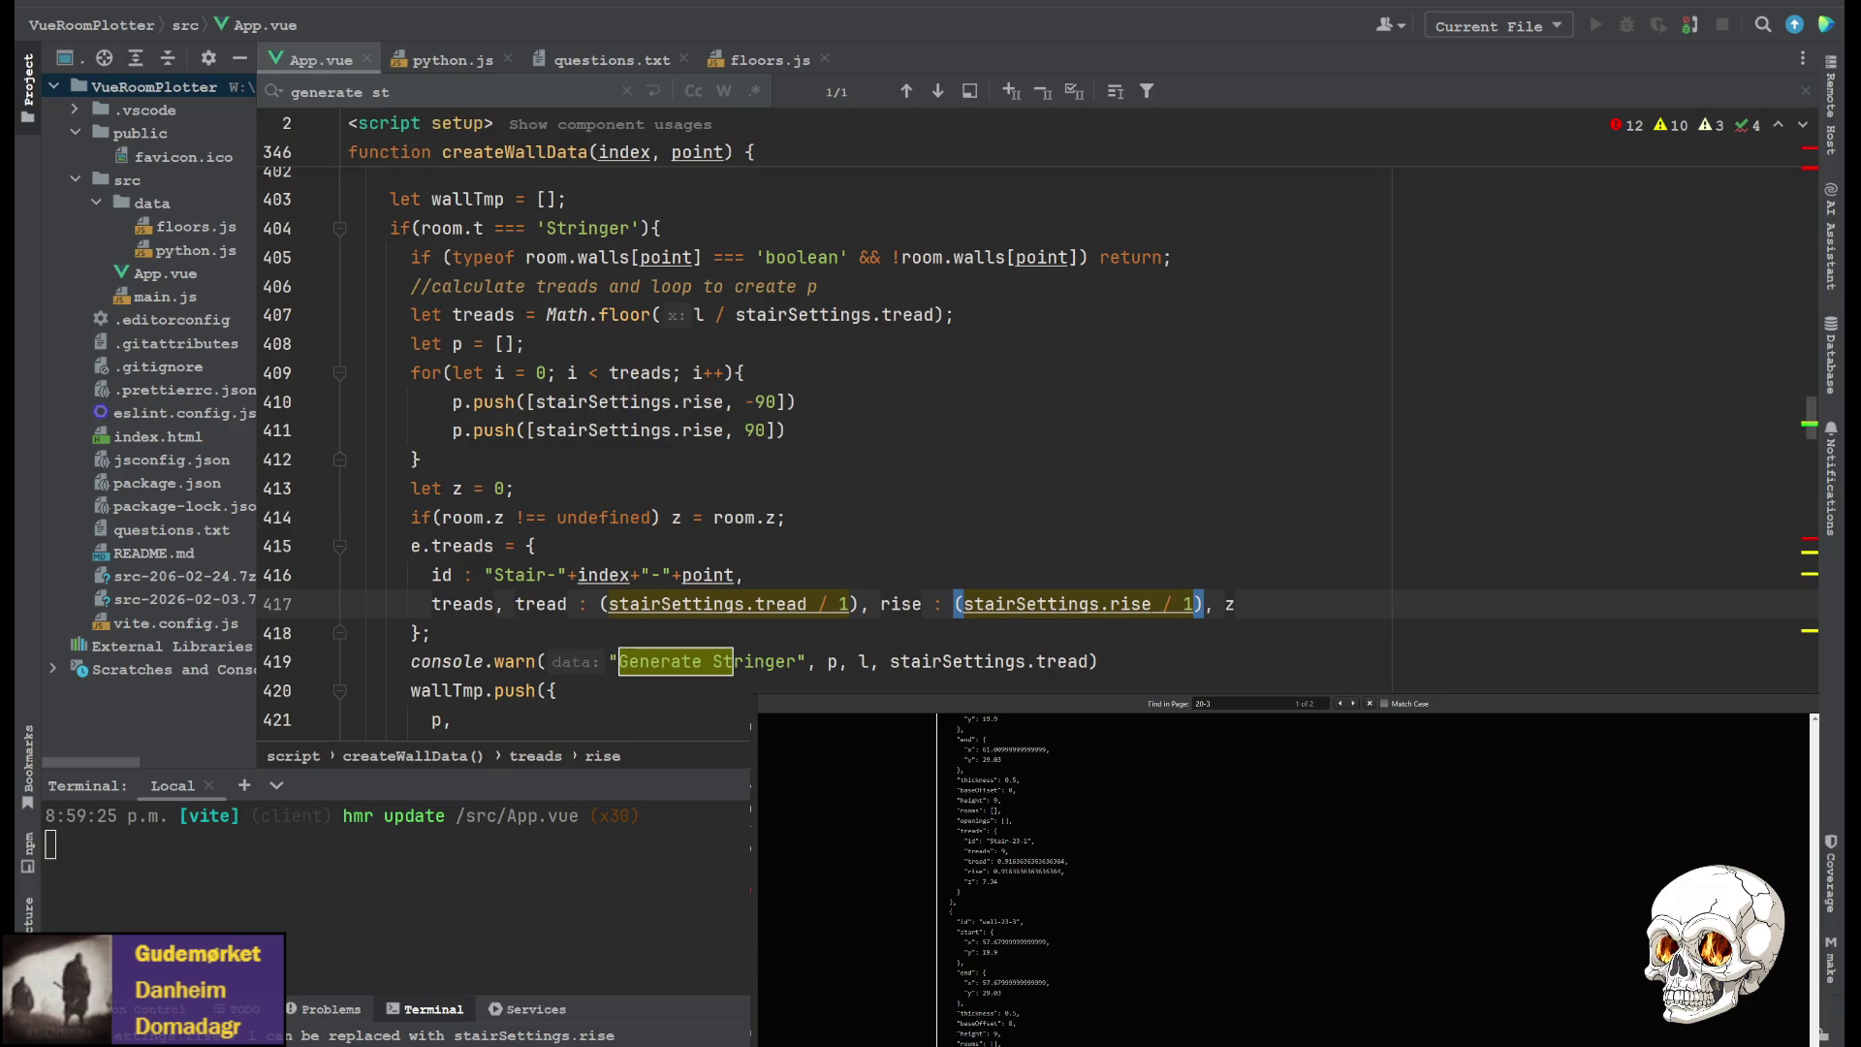
{"action": "scroll", "coordinate": [776, 436], "scroll_direction": "down", "scroll_amount": 2}
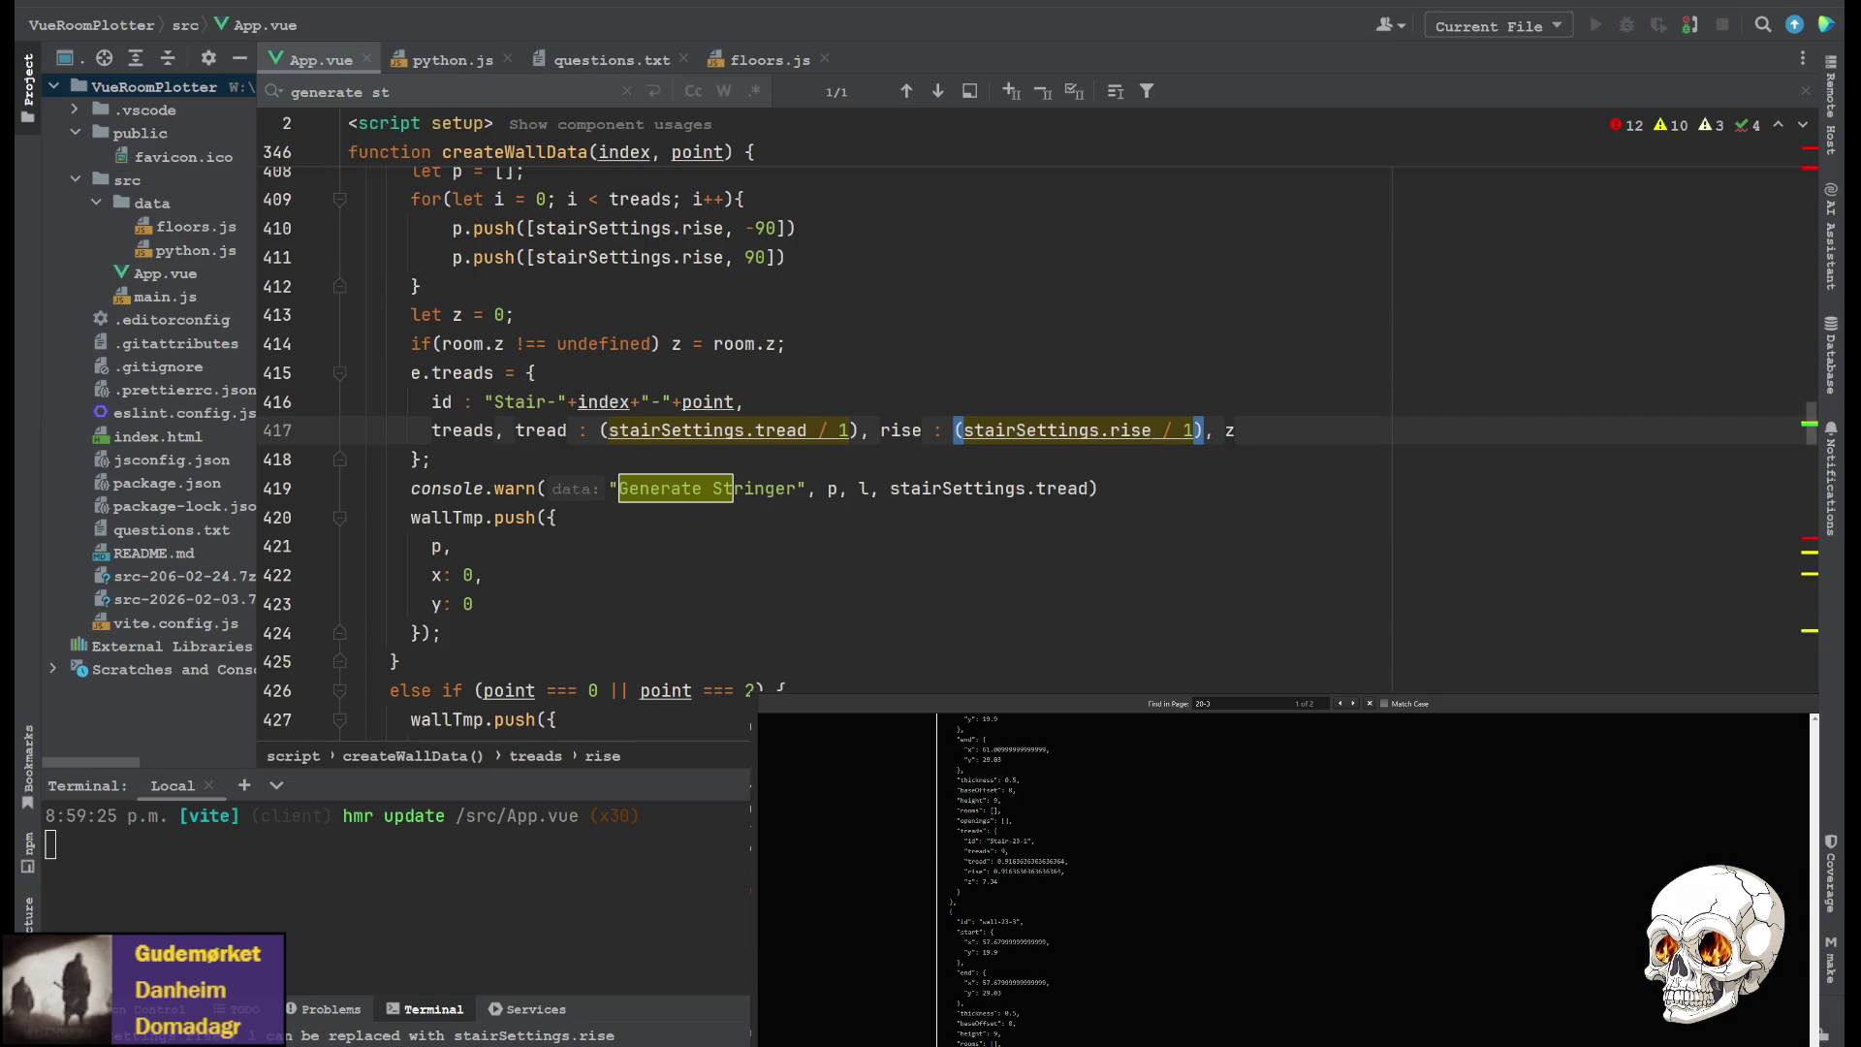
{"action": "left_click", "coordinate": [437, 546]}
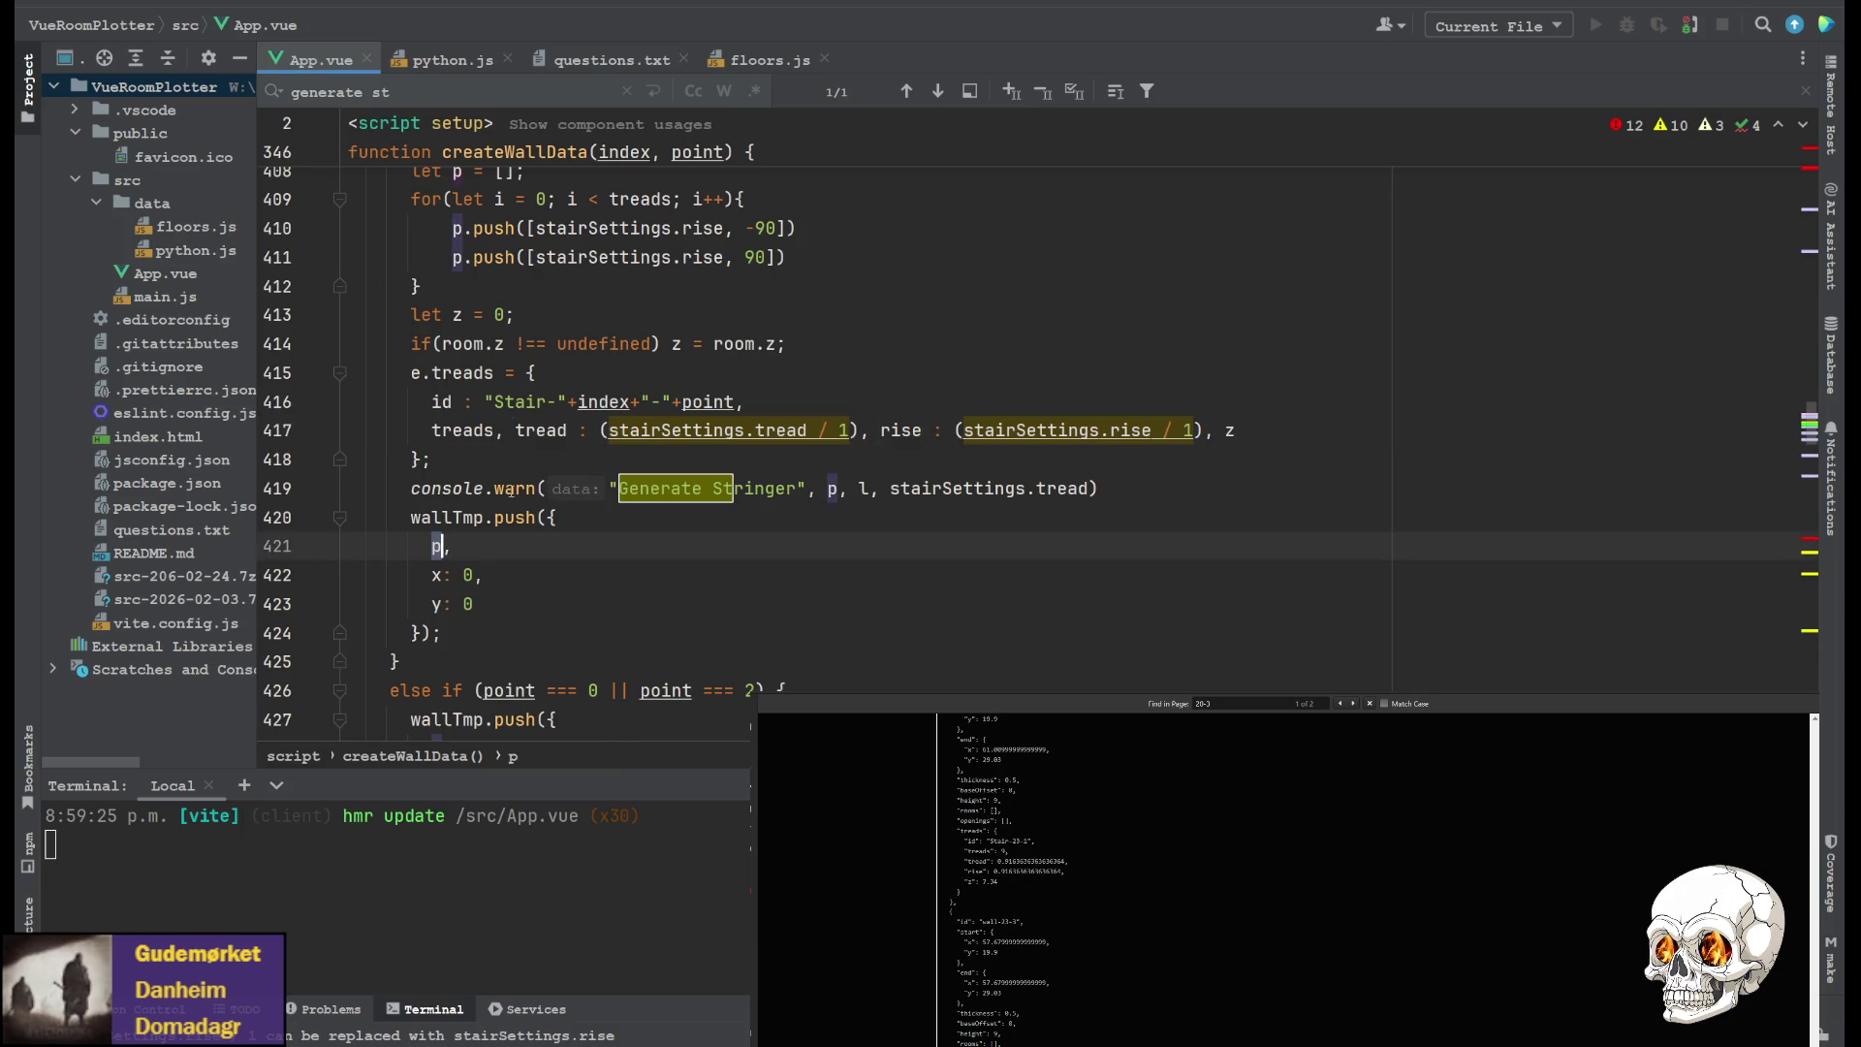
{"action": "scroll", "coordinate": [457, 475], "scroll_direction": "up", "scroll_amount": 3}
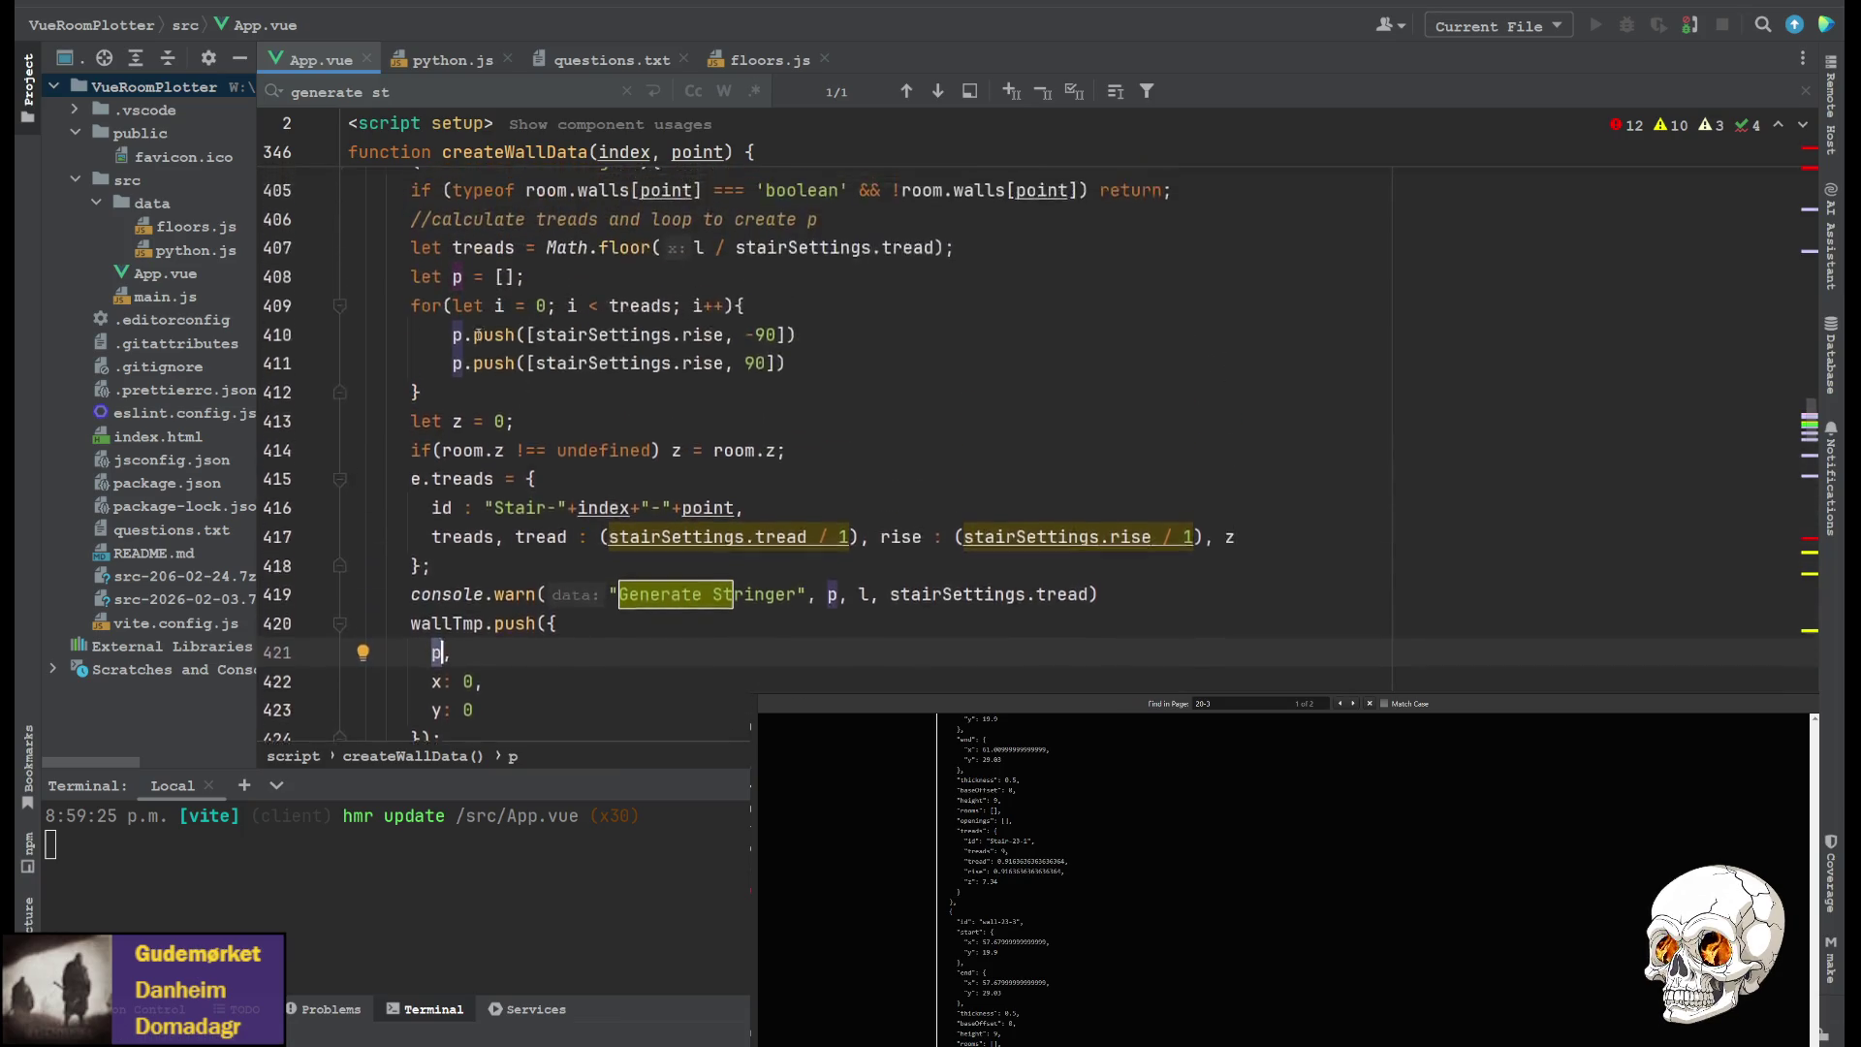
{"action": "scroll", "coordinate": [464, 379], "scroll_direction": "down", "scroll_amount": 3}
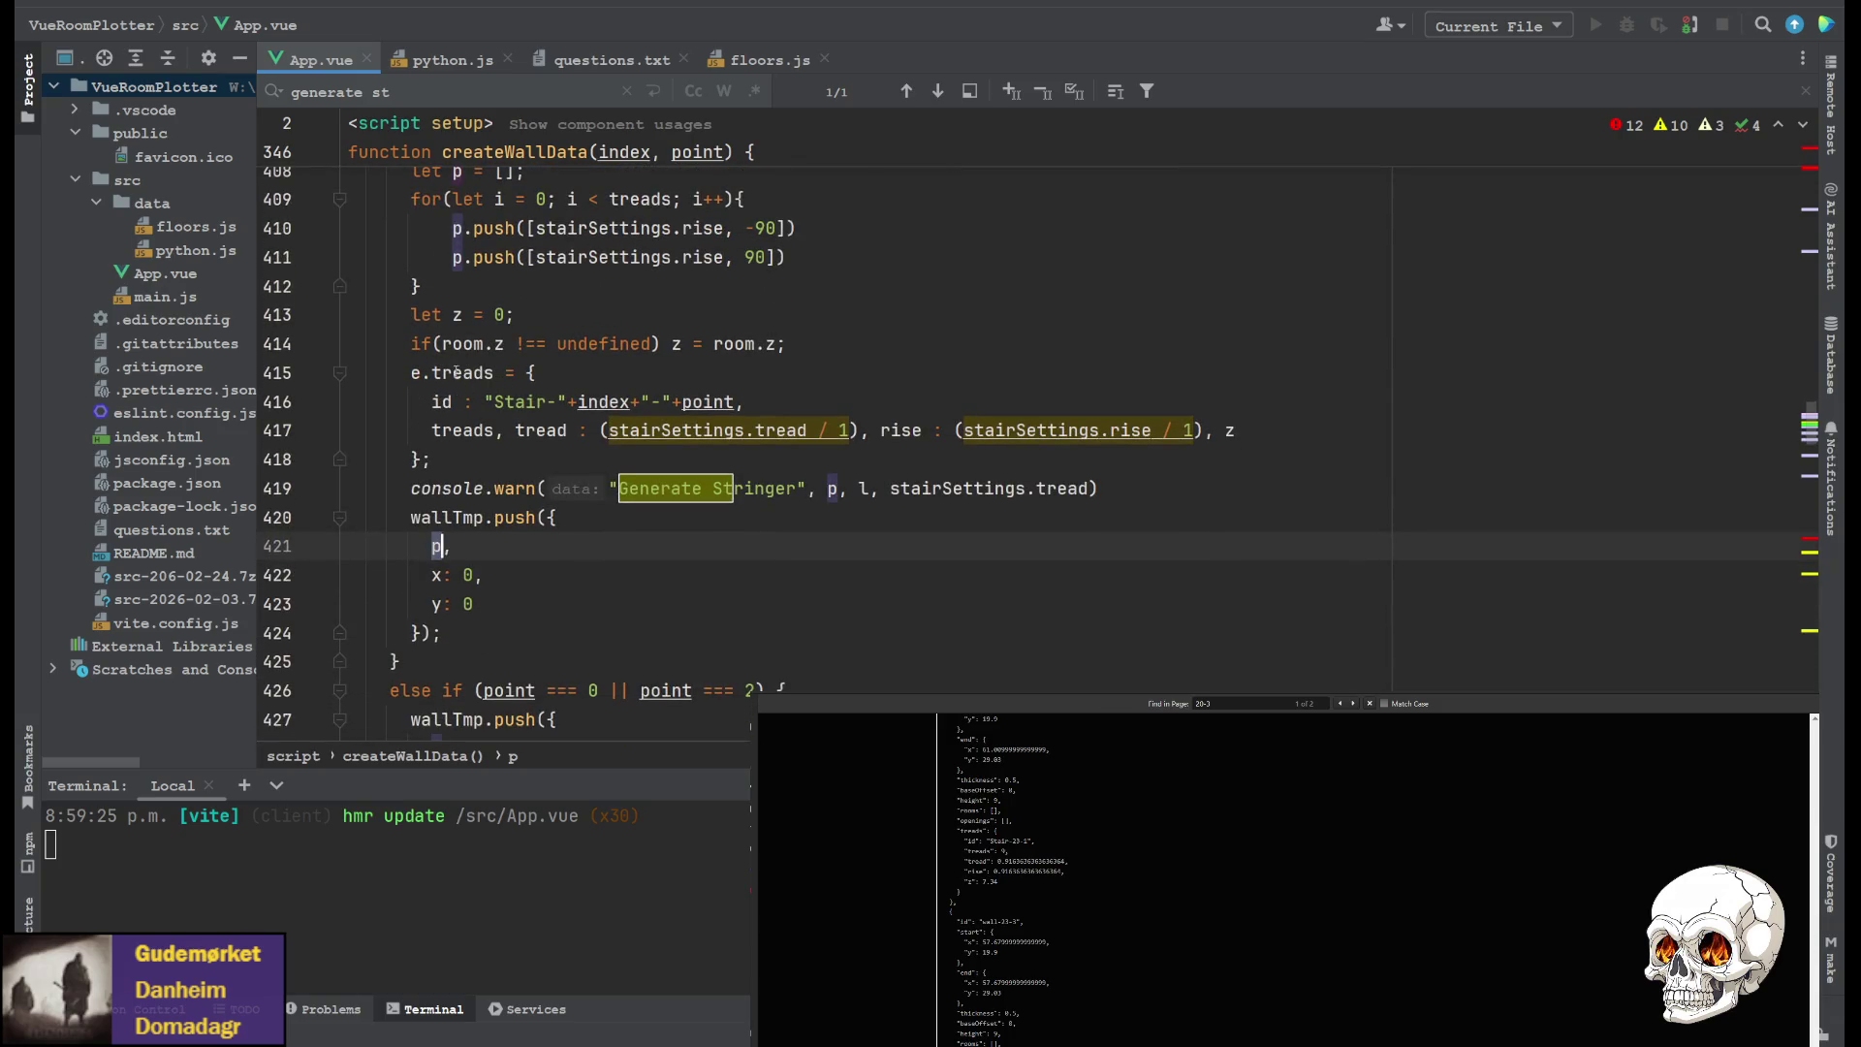
{"action": "left_click", "coordinate": [442, 374]}
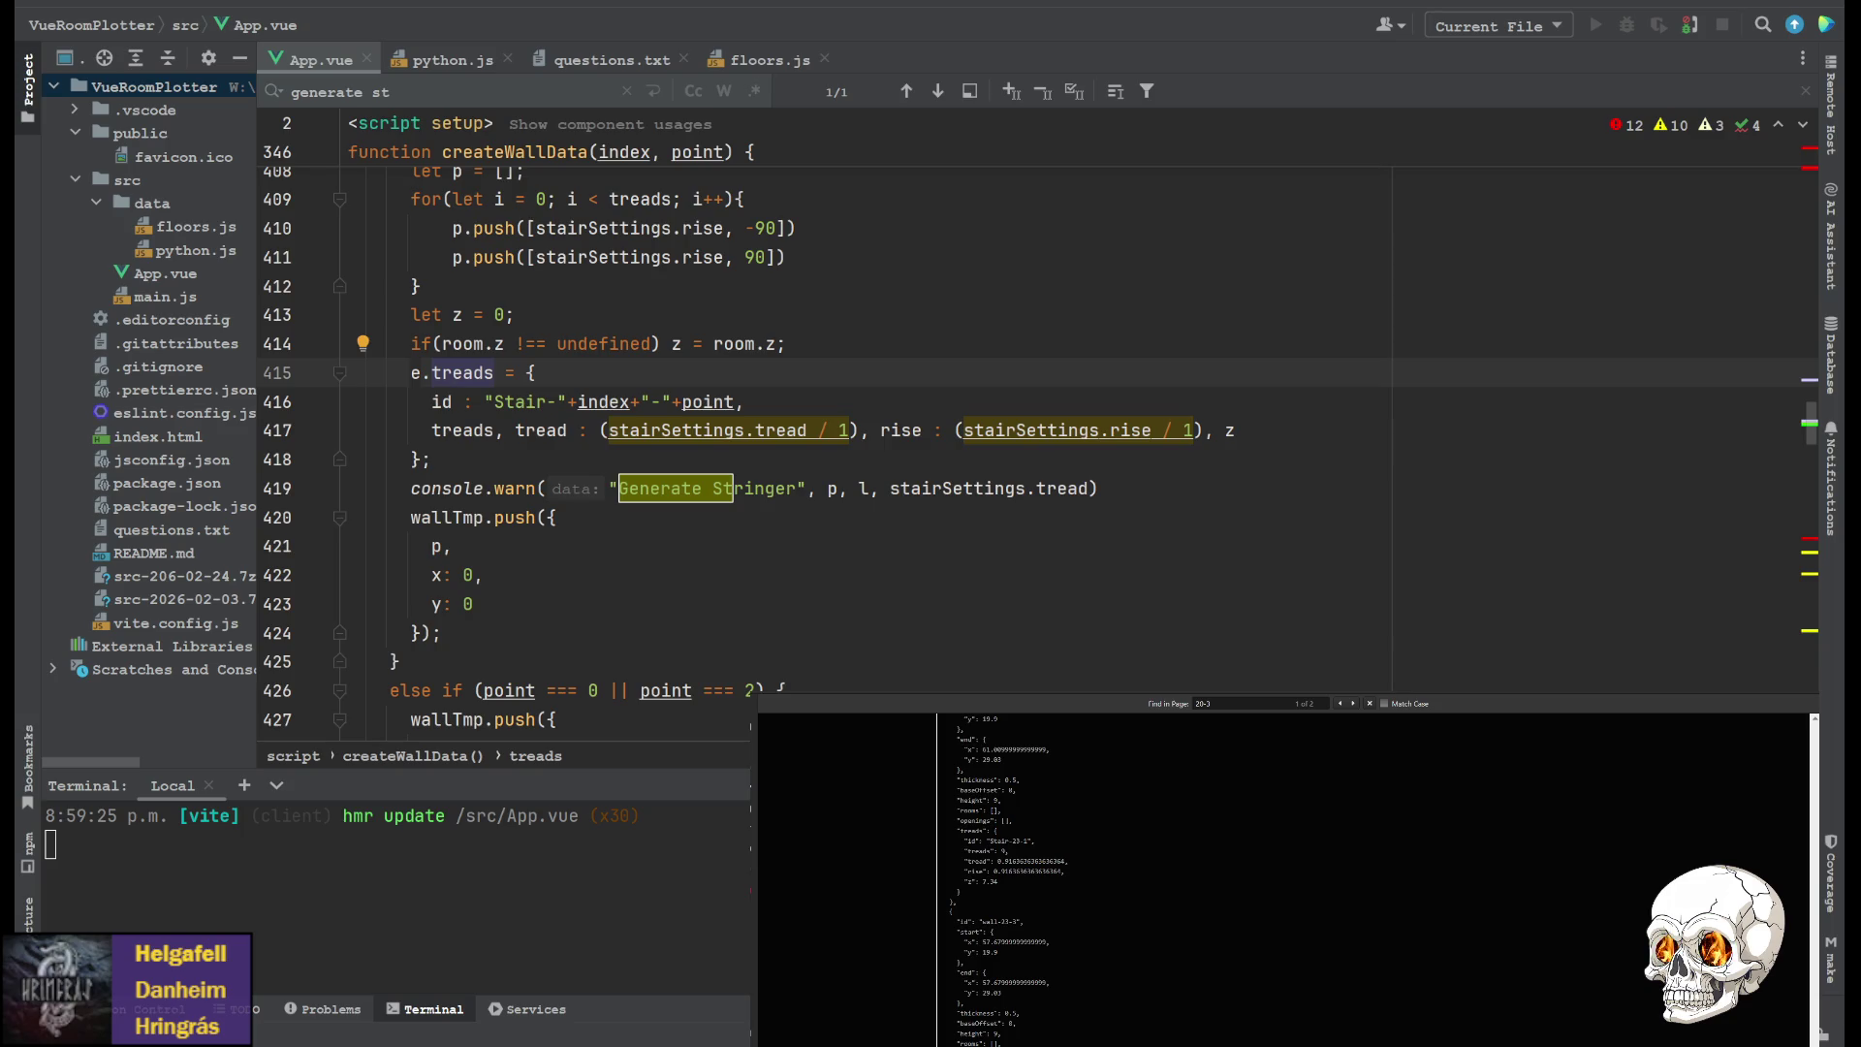
{"action": "left_click", "coordinate": [1265, 426]}
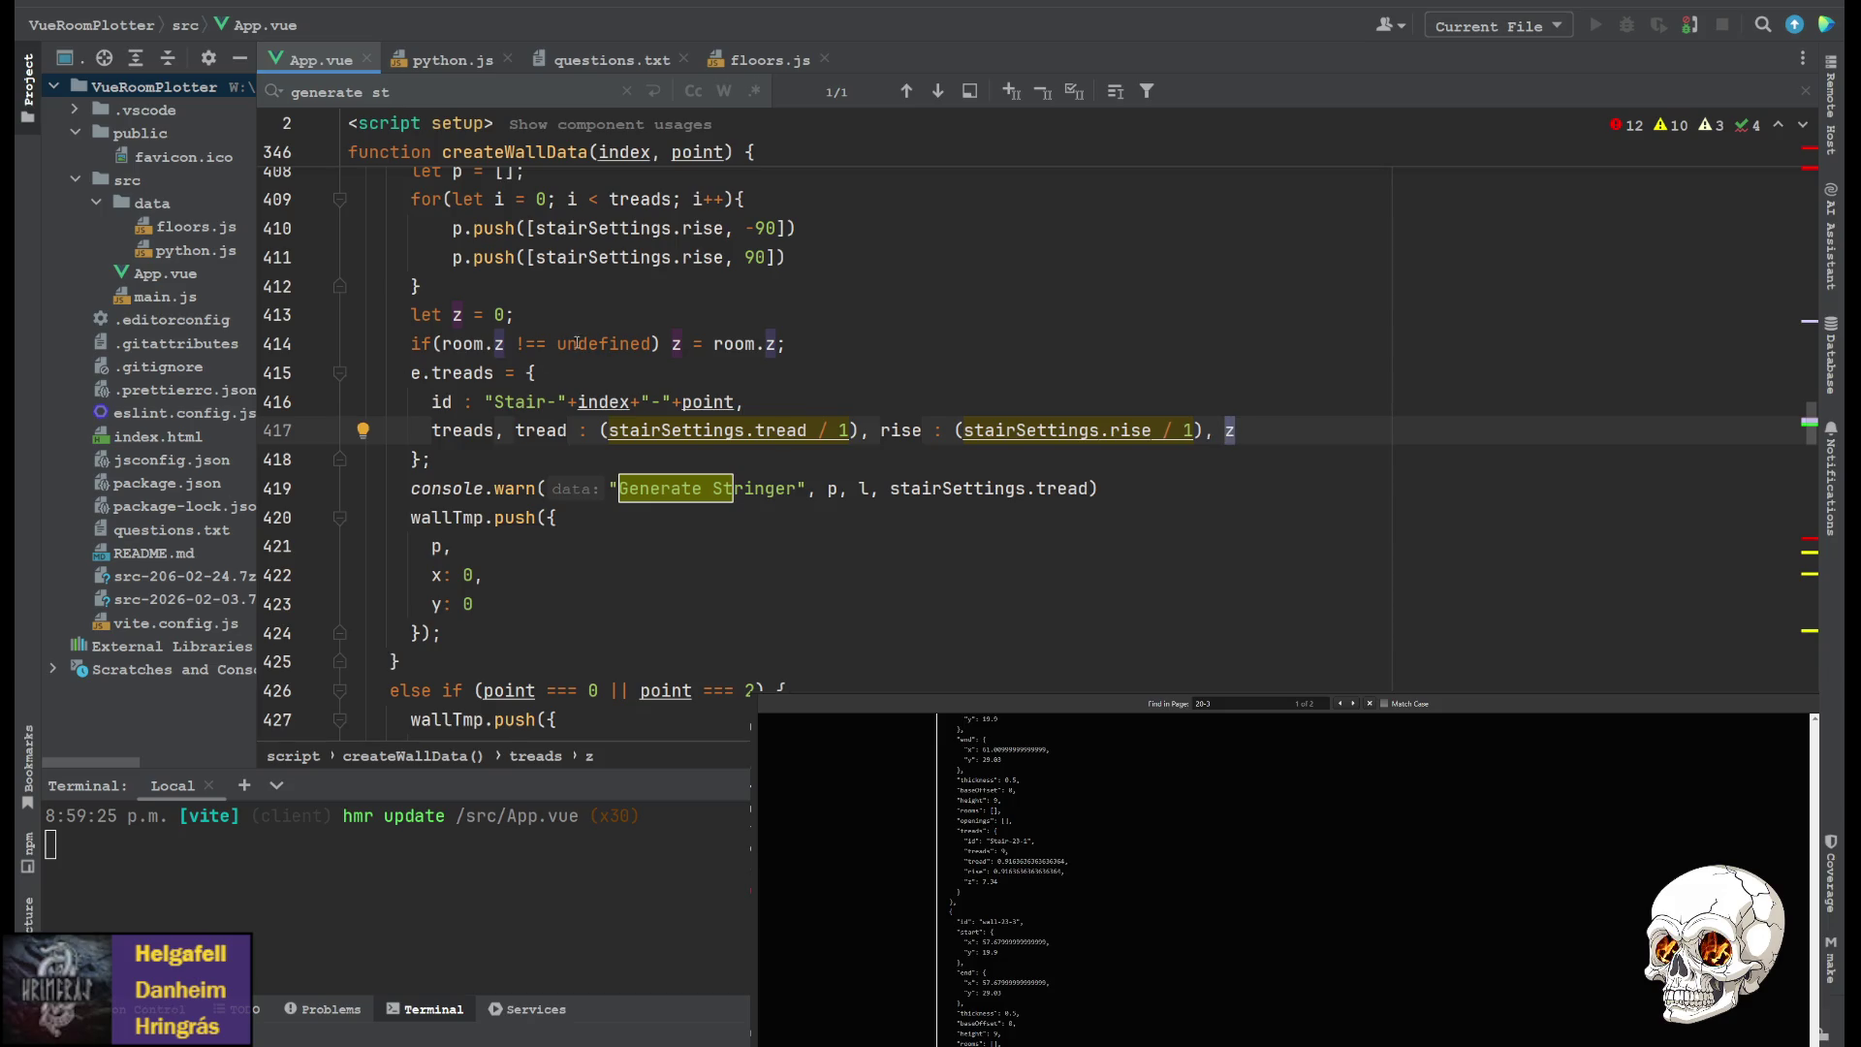
{"action": "scroll", "coordinate": [572, 441], "scroll_direction": "up", "scroll_amount": 1}
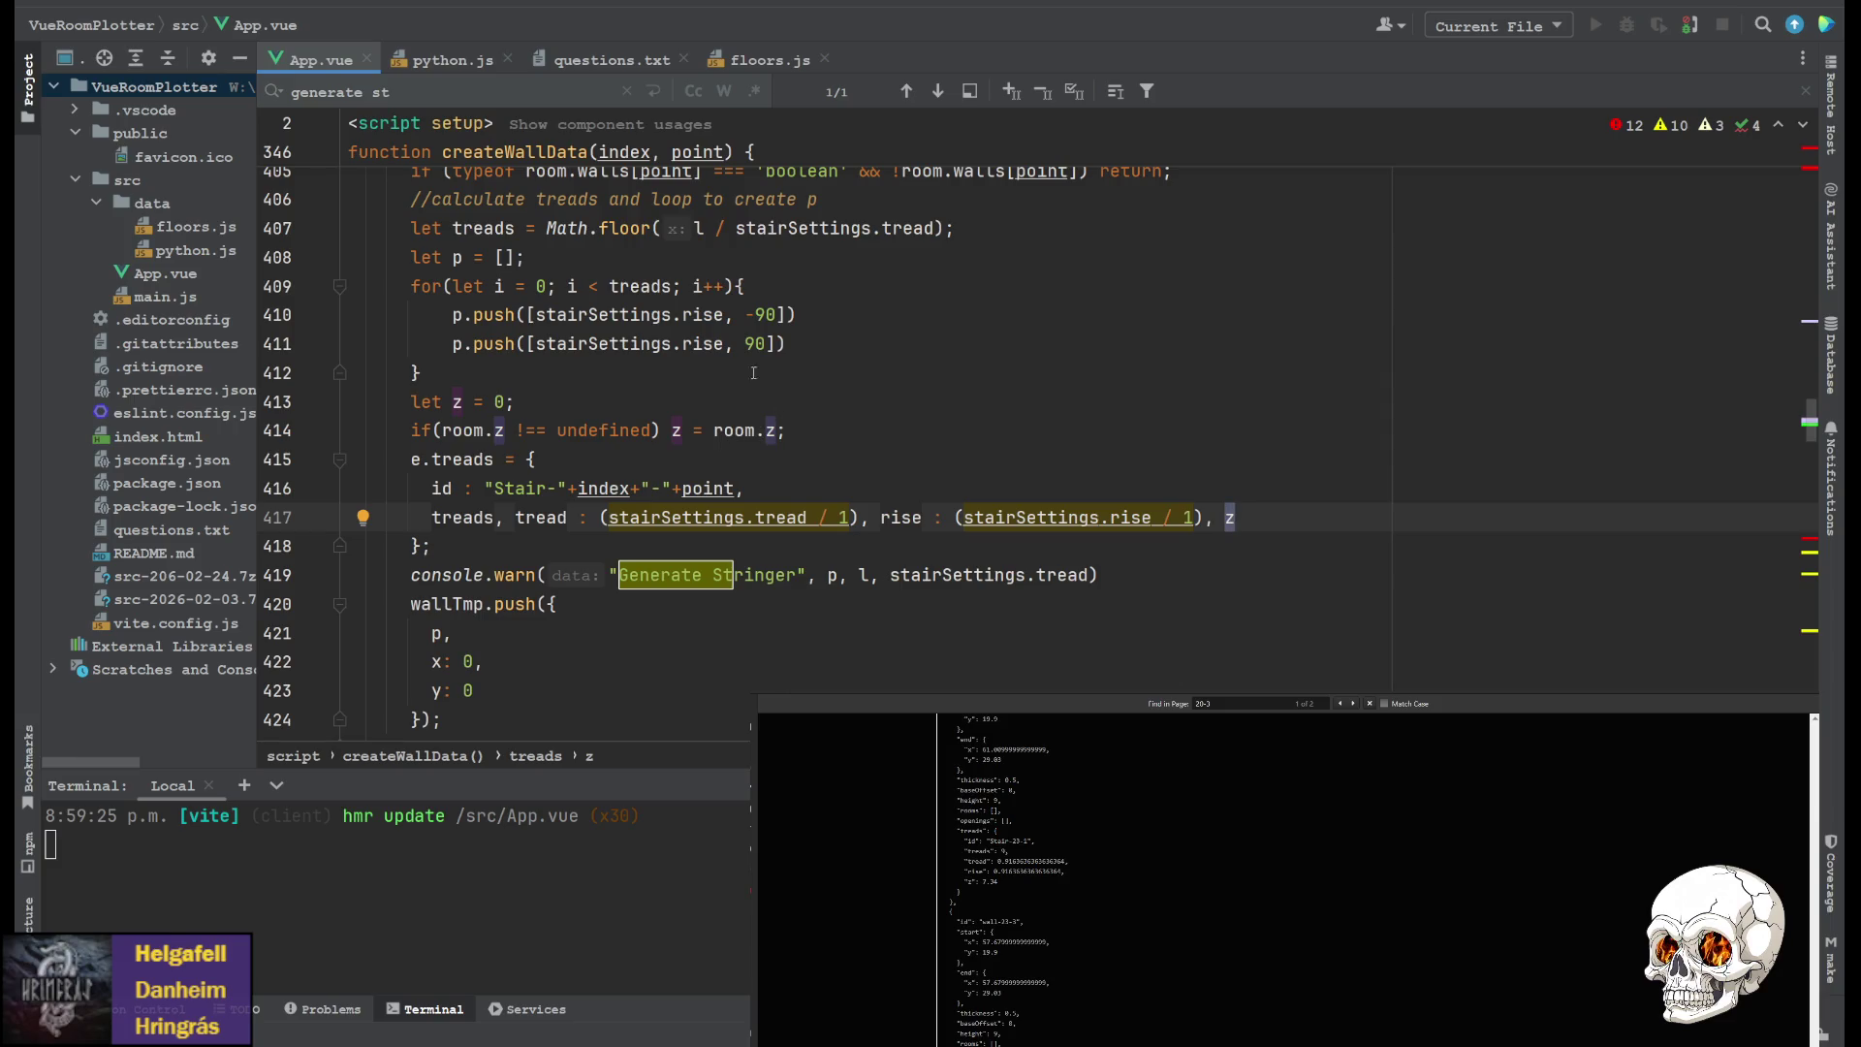
{"action": "scroll", "coordinate": [529, 426], "scroll_direction": "up", "scroll_amount": 1}
{"action": "scroll", "coordinate": [528, 427], "scroll_direction": "up", "scroll_amount": 1}
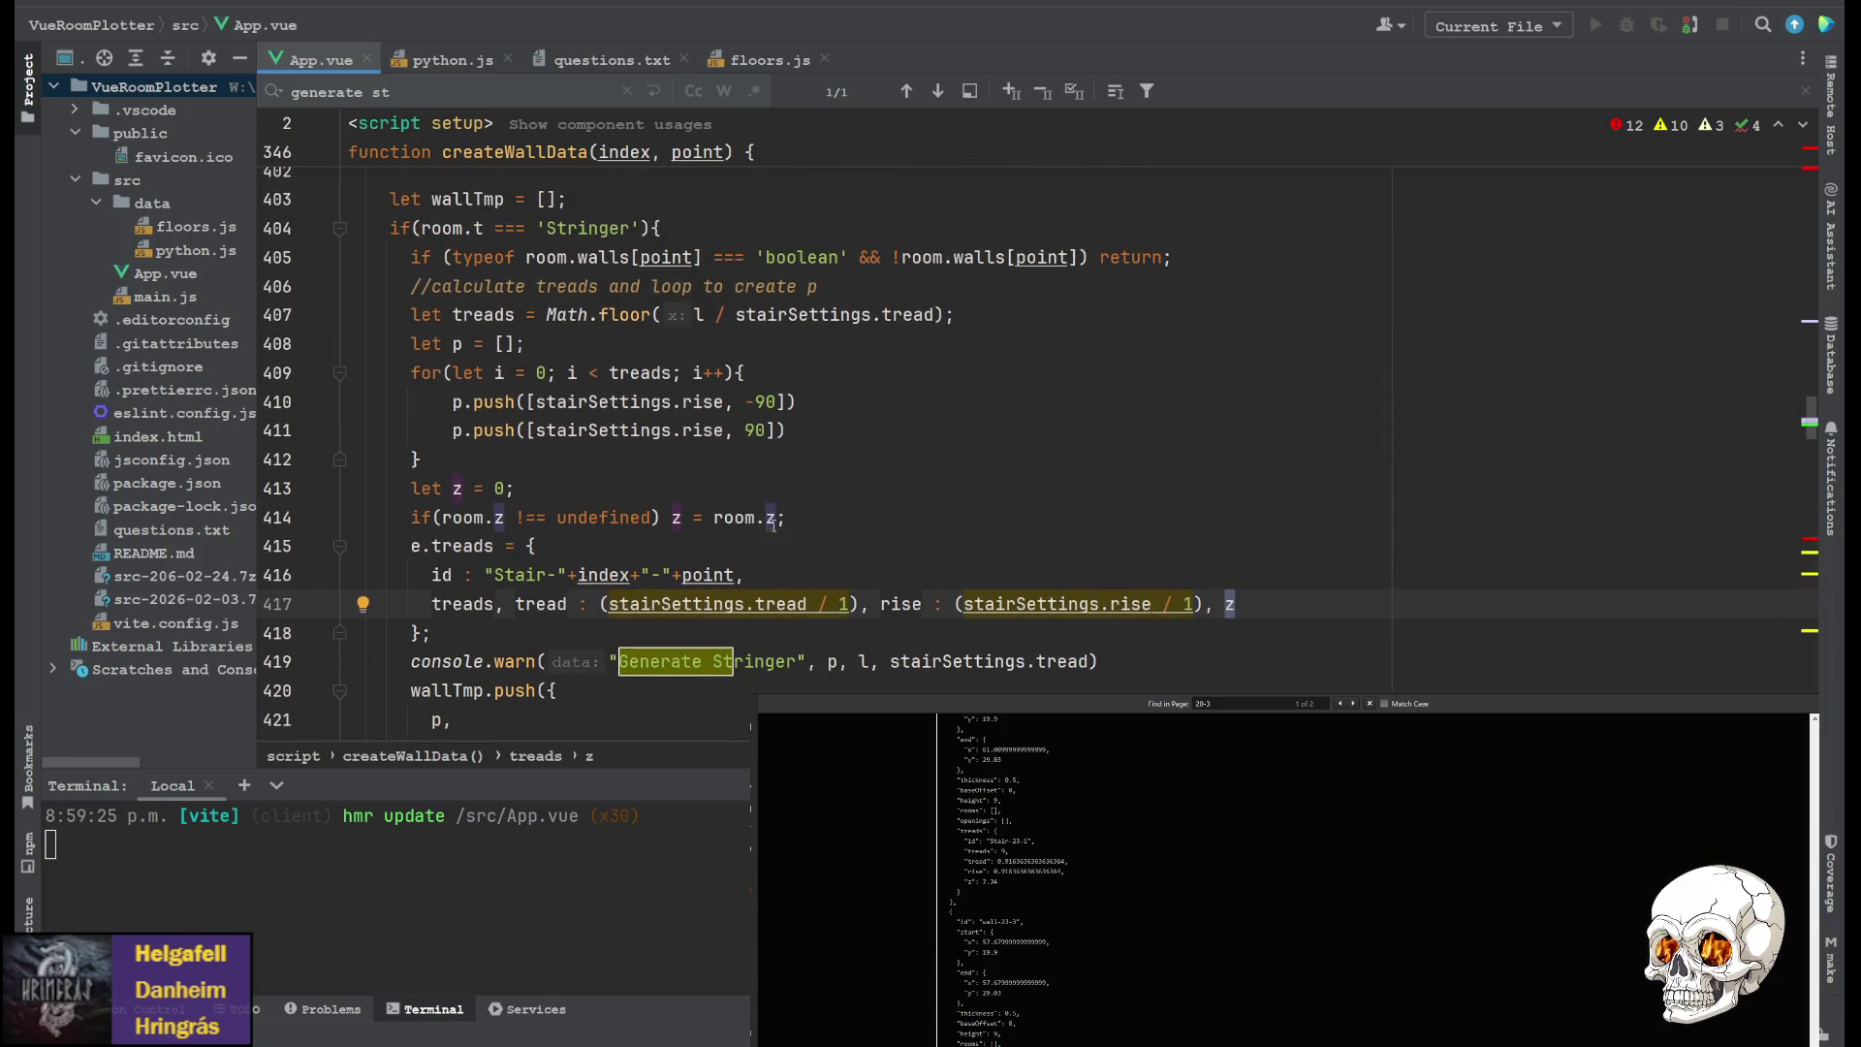
Highlight the room references used in the z check
{"action": "double_click", "coordinate": [729, 516]}
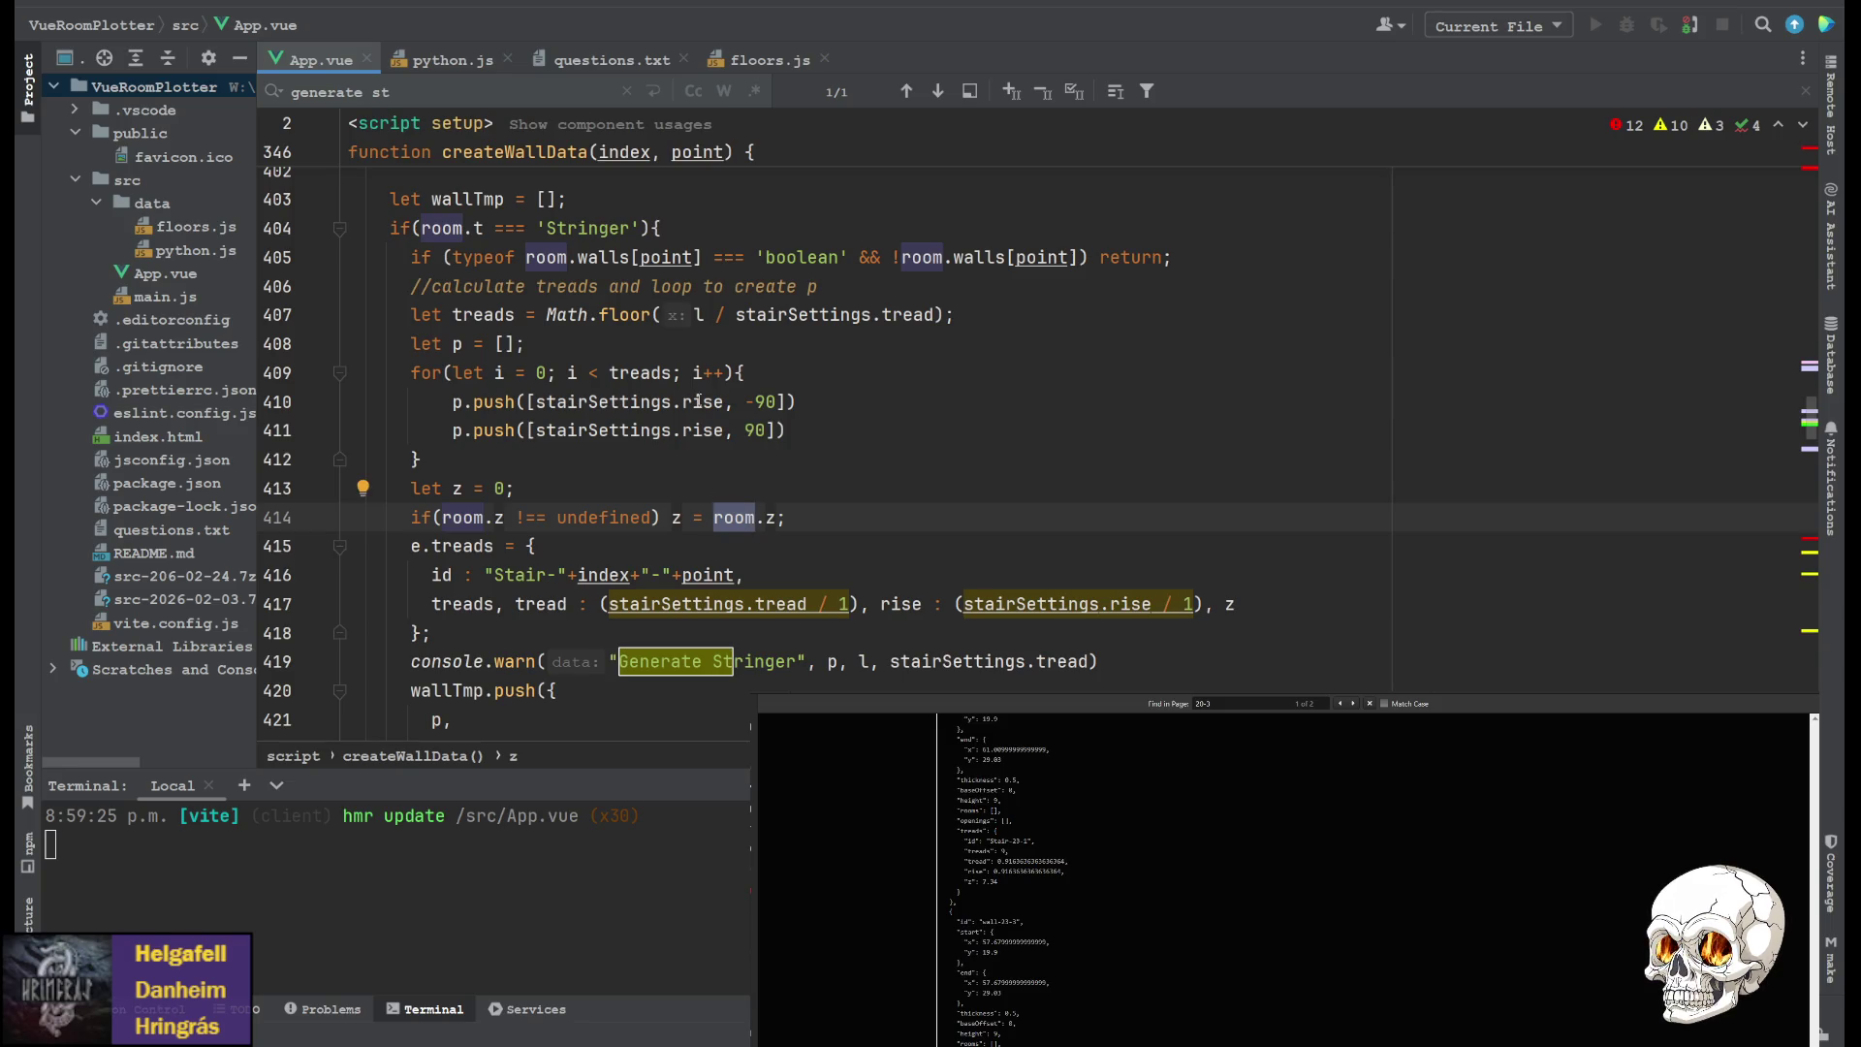
{"action": "scroll", "coordinate": [527, 490], "scroll_direction": "up", "scroll_amount": 5}
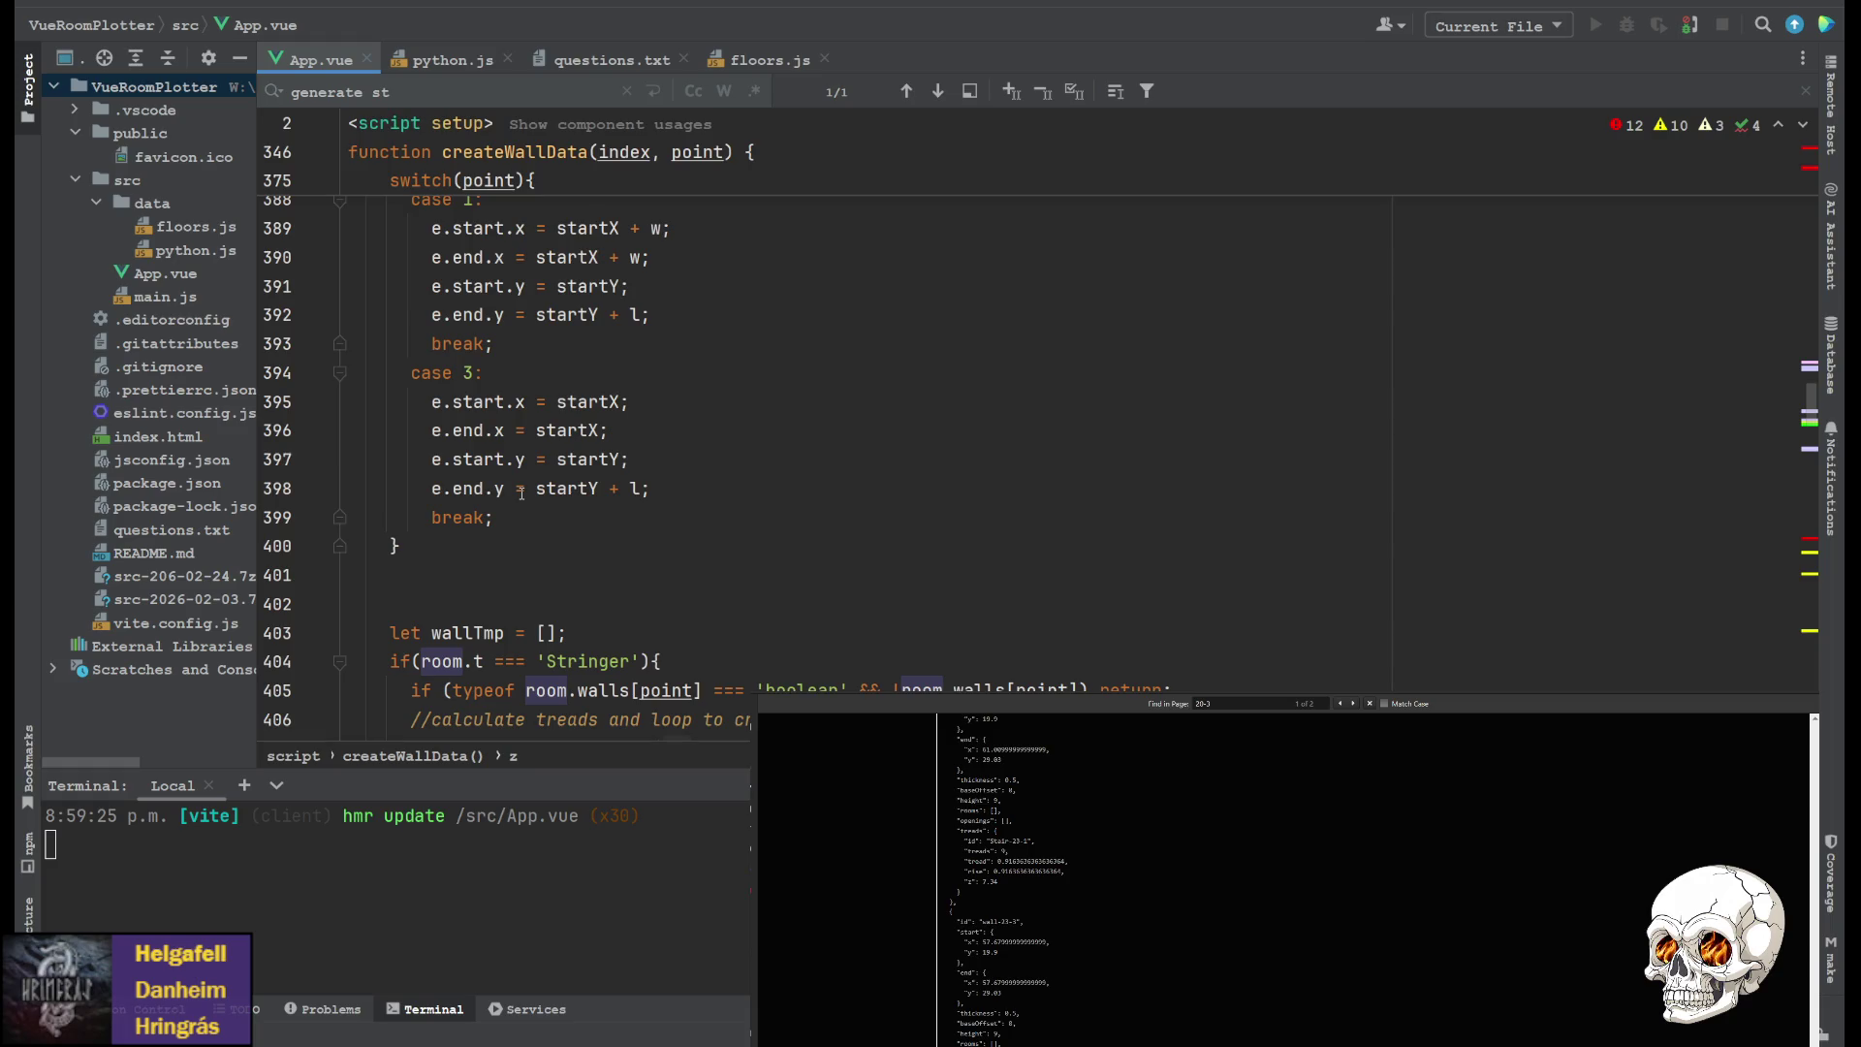
{"action": "scroll", "coordinate": [513, 491], "scroll_direction": "down", "scroll_amount": 2}
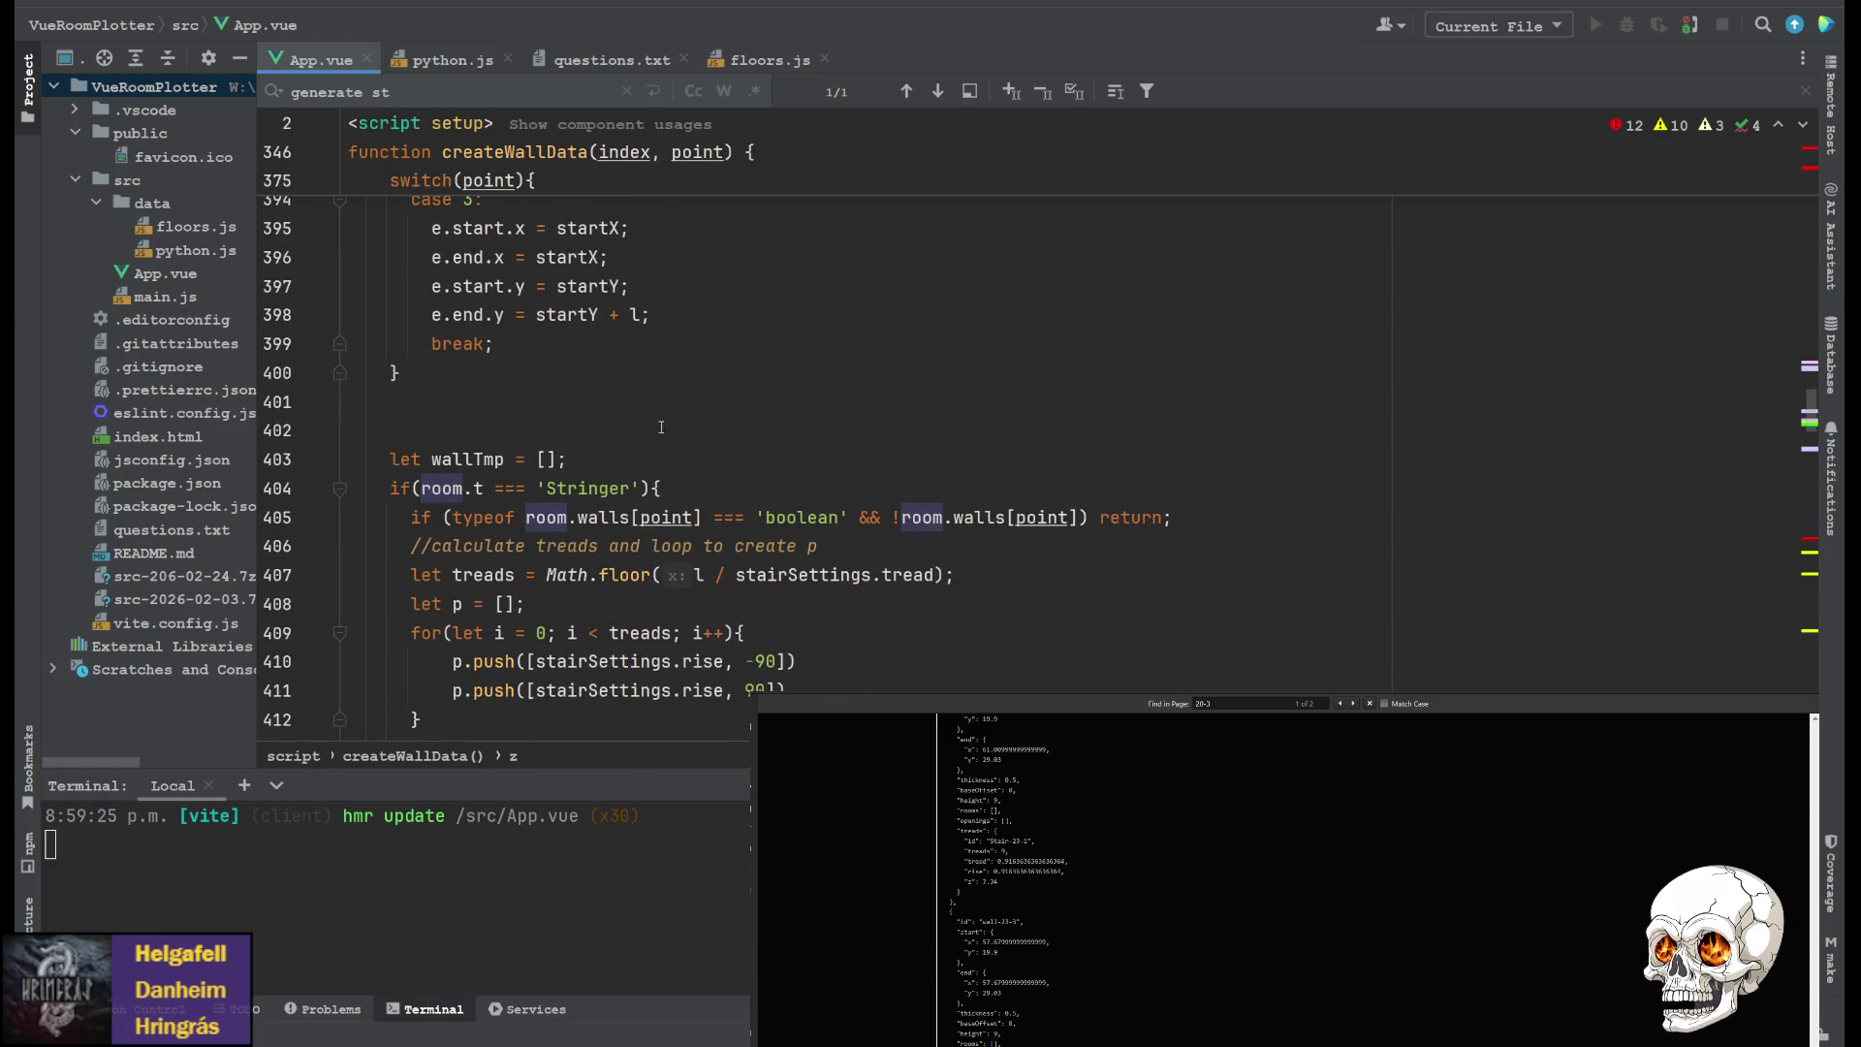
Scroll up to drawRec's stringer z calculation of treads times rise over scale
{"action": "scroll", "coordinate": [625, 431], "scroll_direction": "up", "scroll_amount": 4}
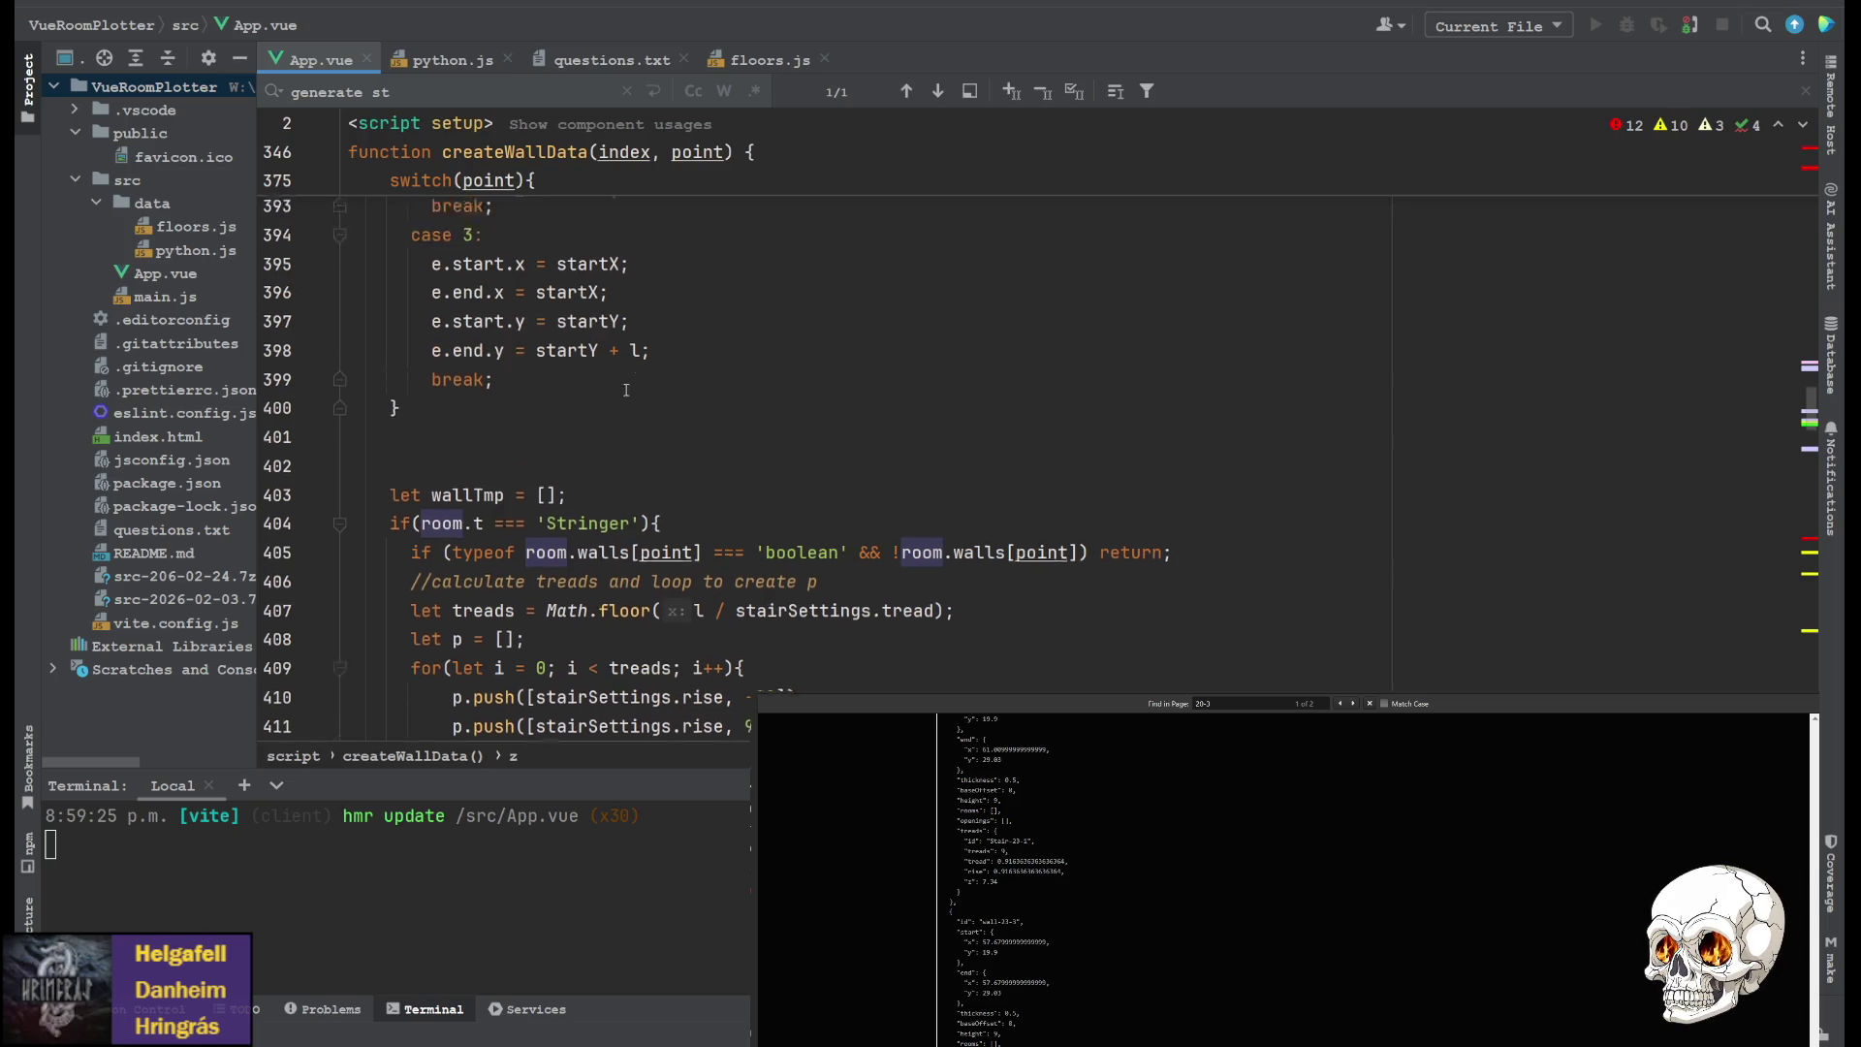
{"action": "scroll", "coordinate": [572, 523], "scroll_direction": "up", "scroll_amount": 3}
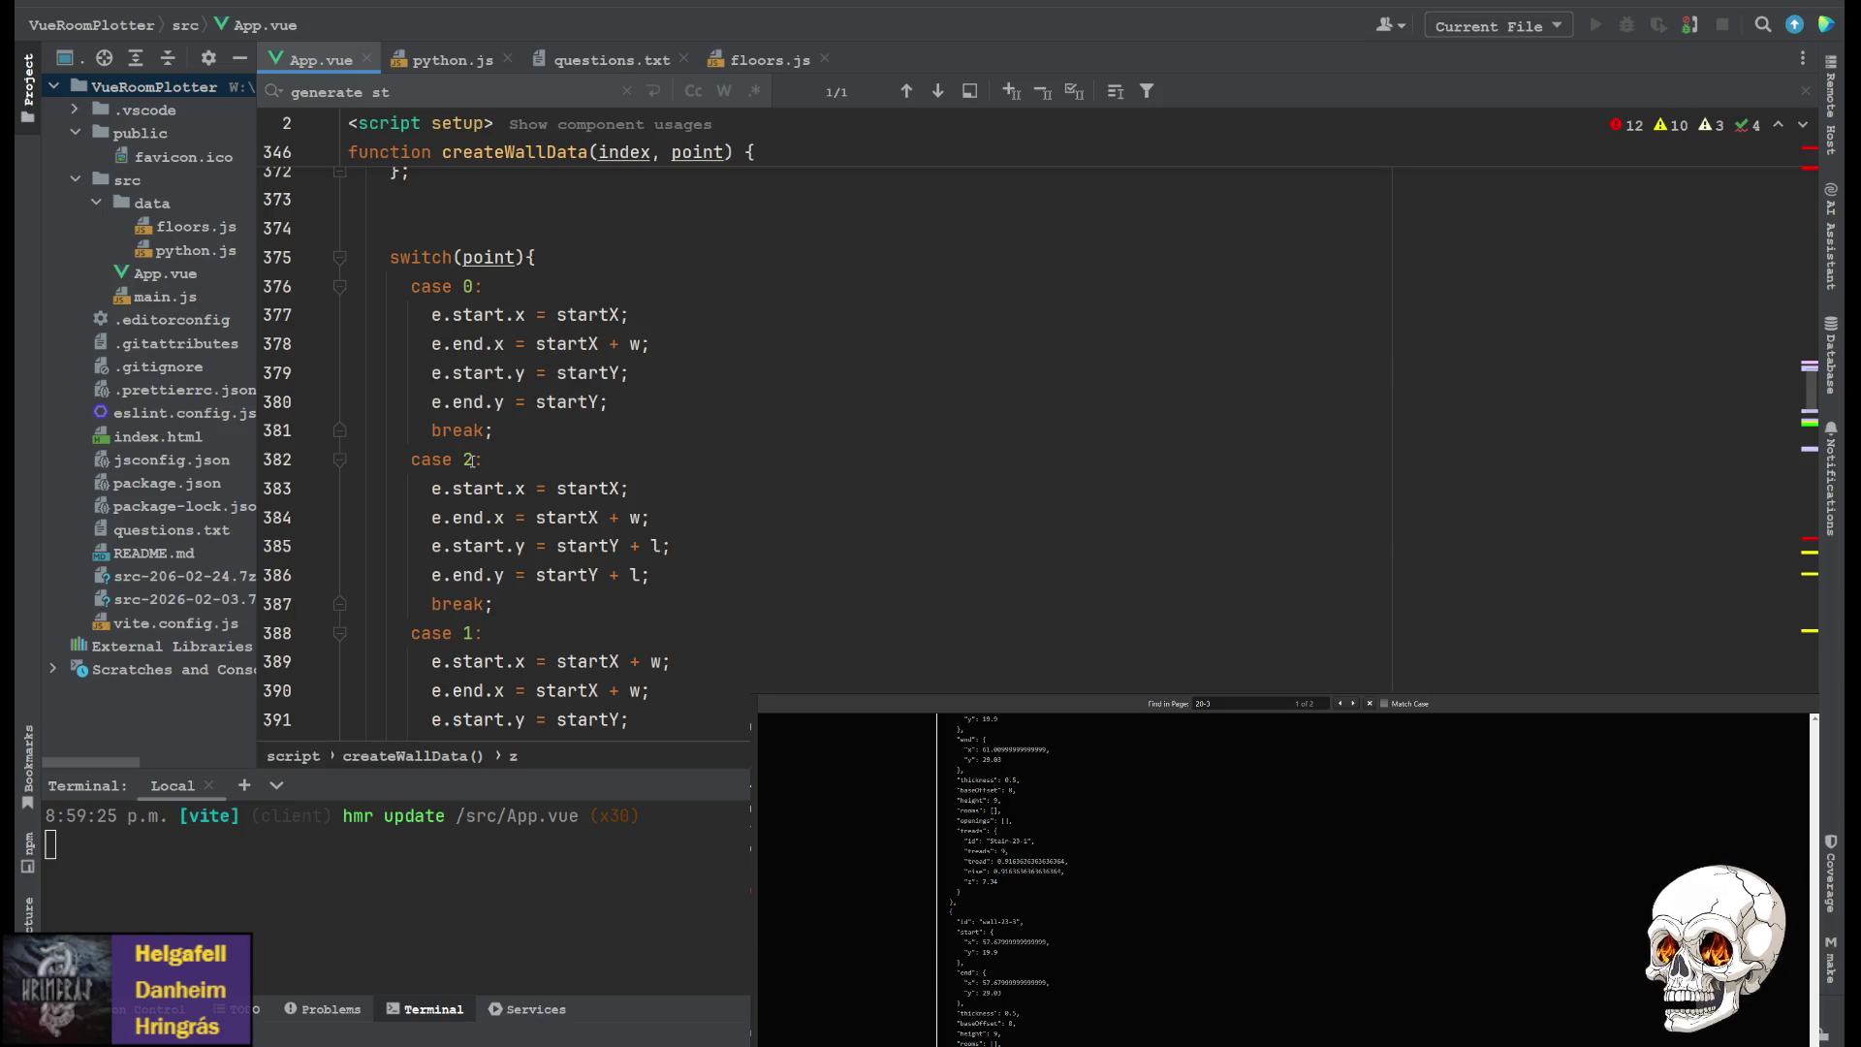
{"action": "scroll", "coordinate": [465, 456], "scroll_direction": "up", "scroll_amount": 4}
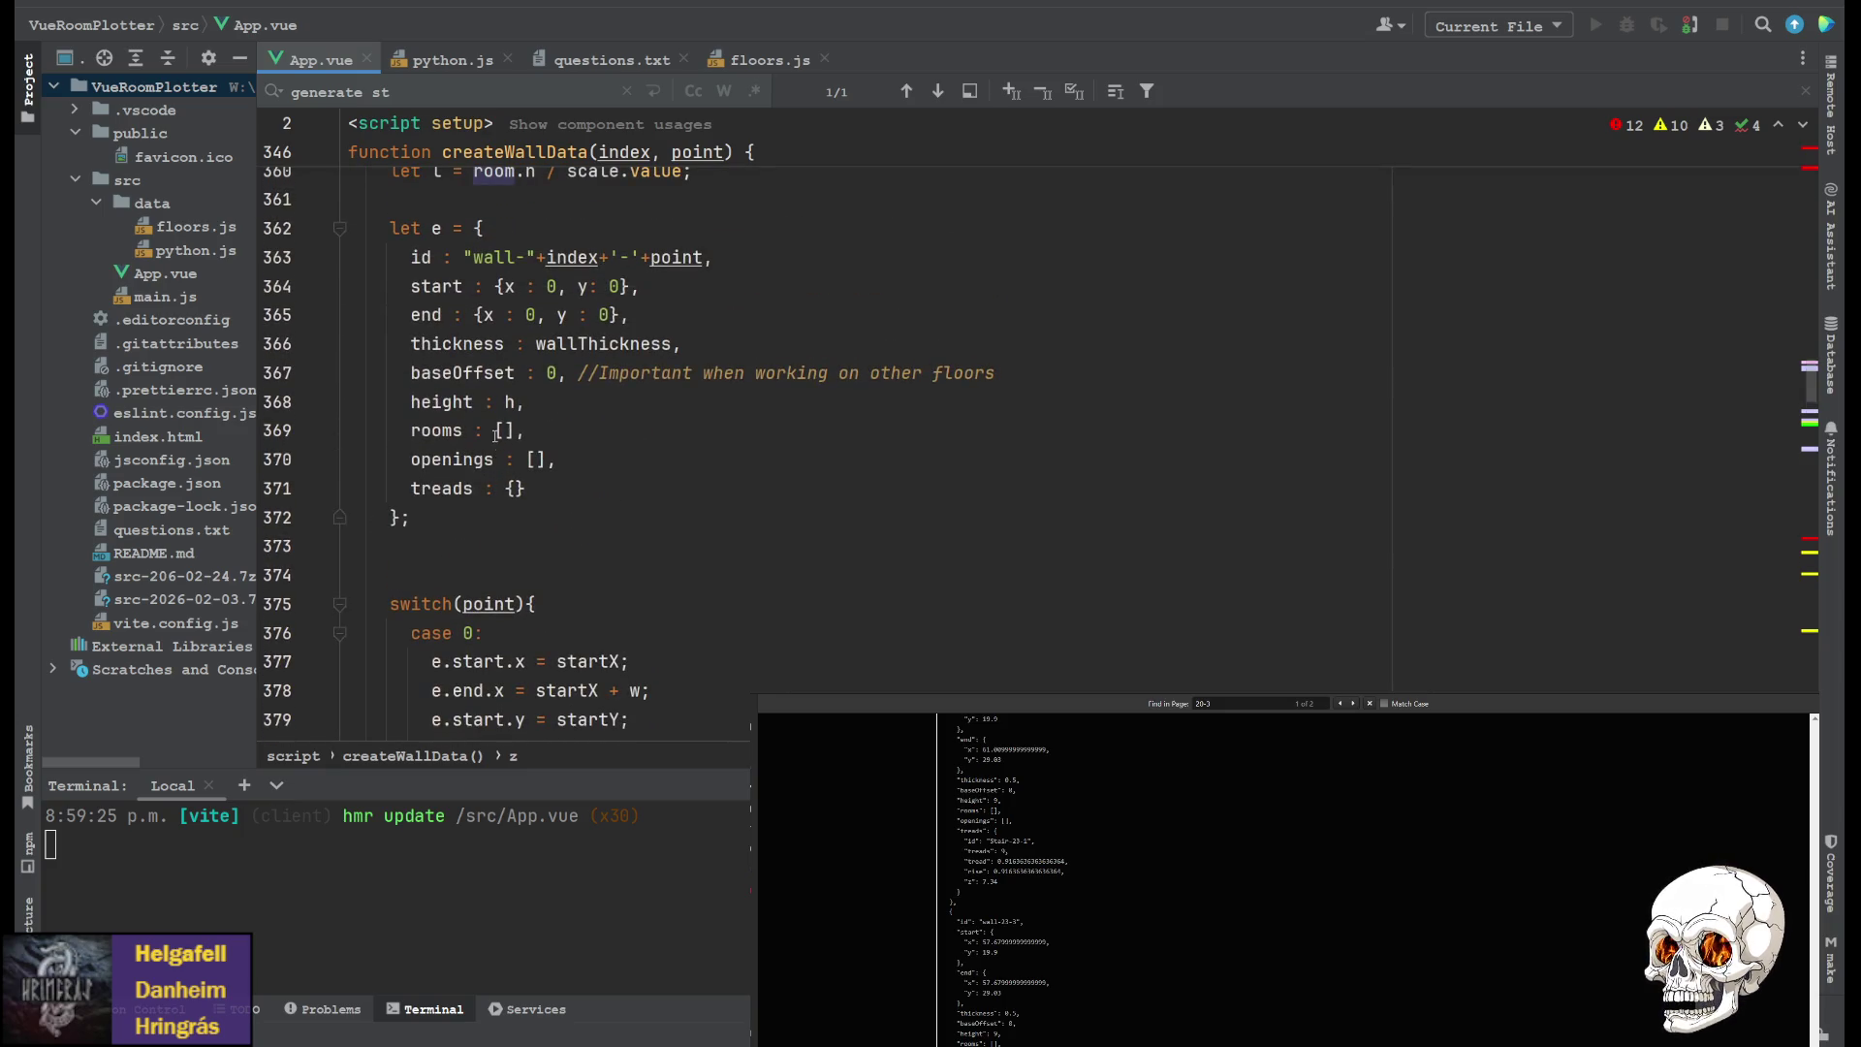
{"action": "scroll", "coordinate": [498, 443], "scroll_direction": "up", "scroll_amount": 2}
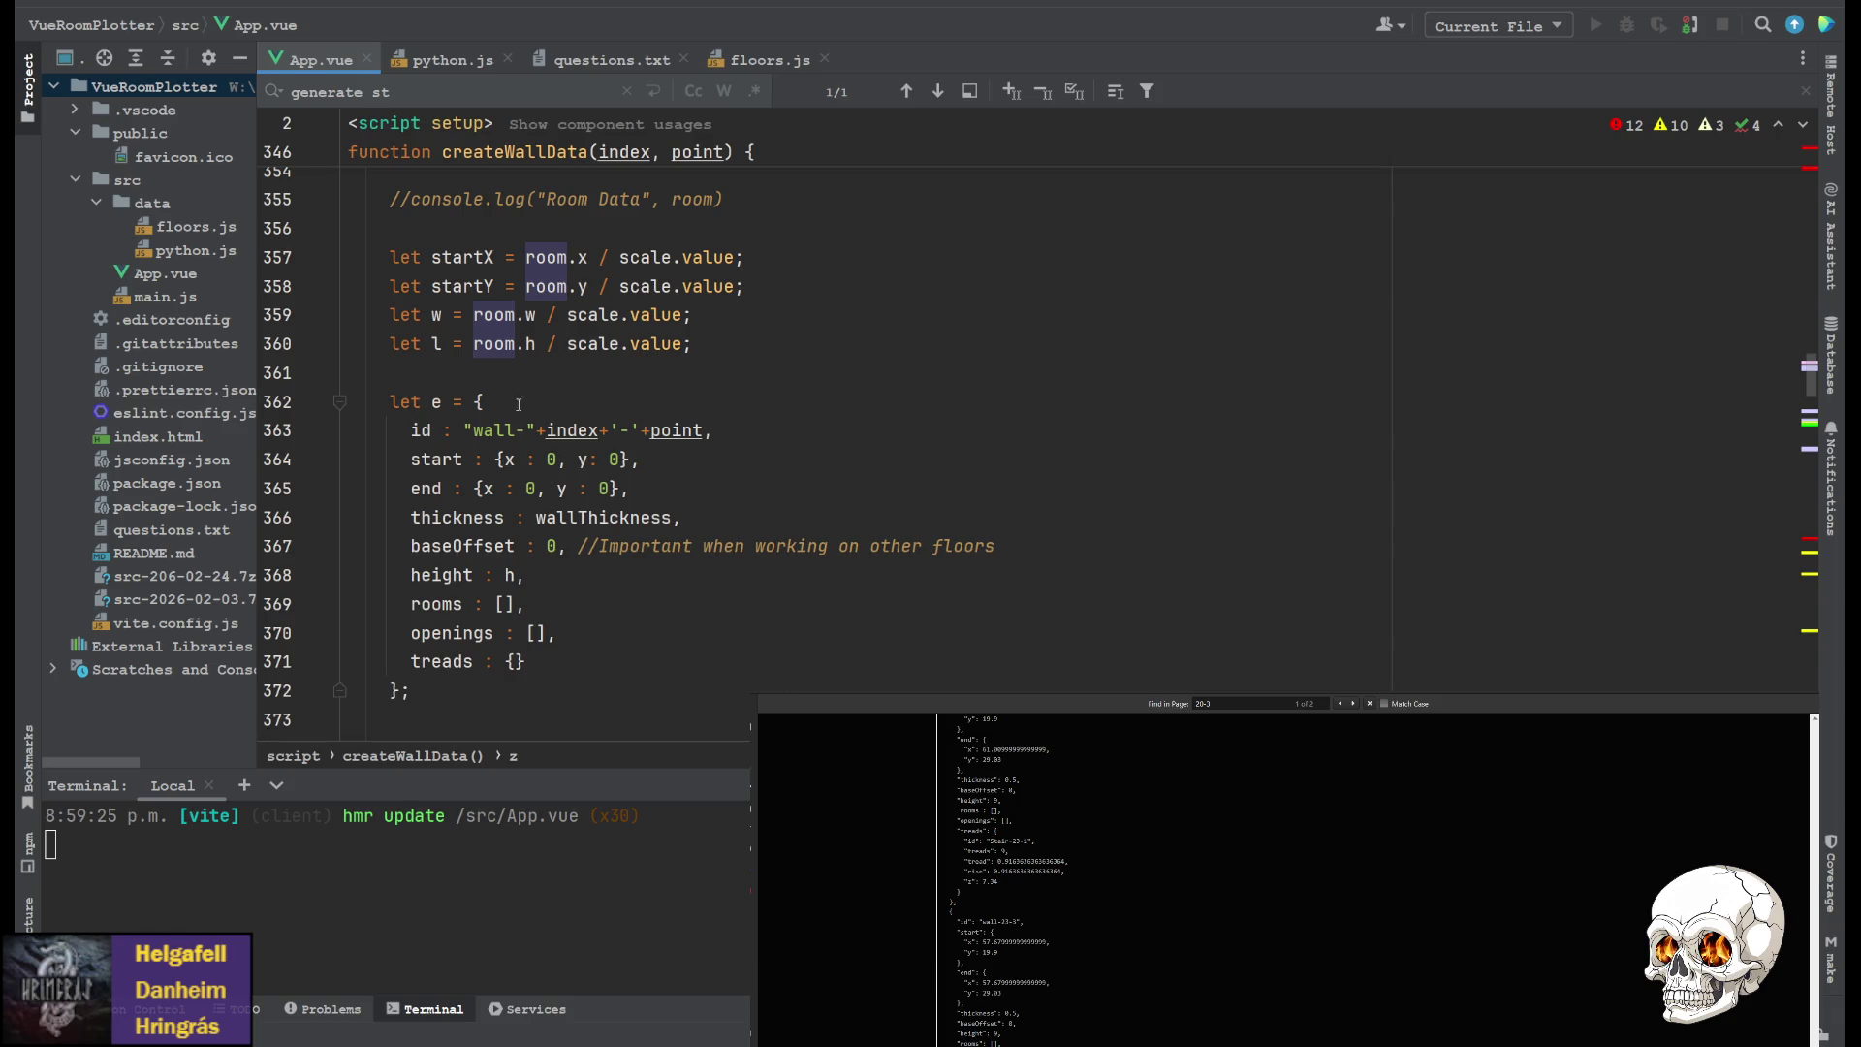
{"action": "scroll", "coordinate": [581, 426], "scroll_direction": "up", "scroll_amount": 2}
{"action": "scroll", "coordinate": [583, 459], "scroll_direction": "up", "scroll_amount": 1}
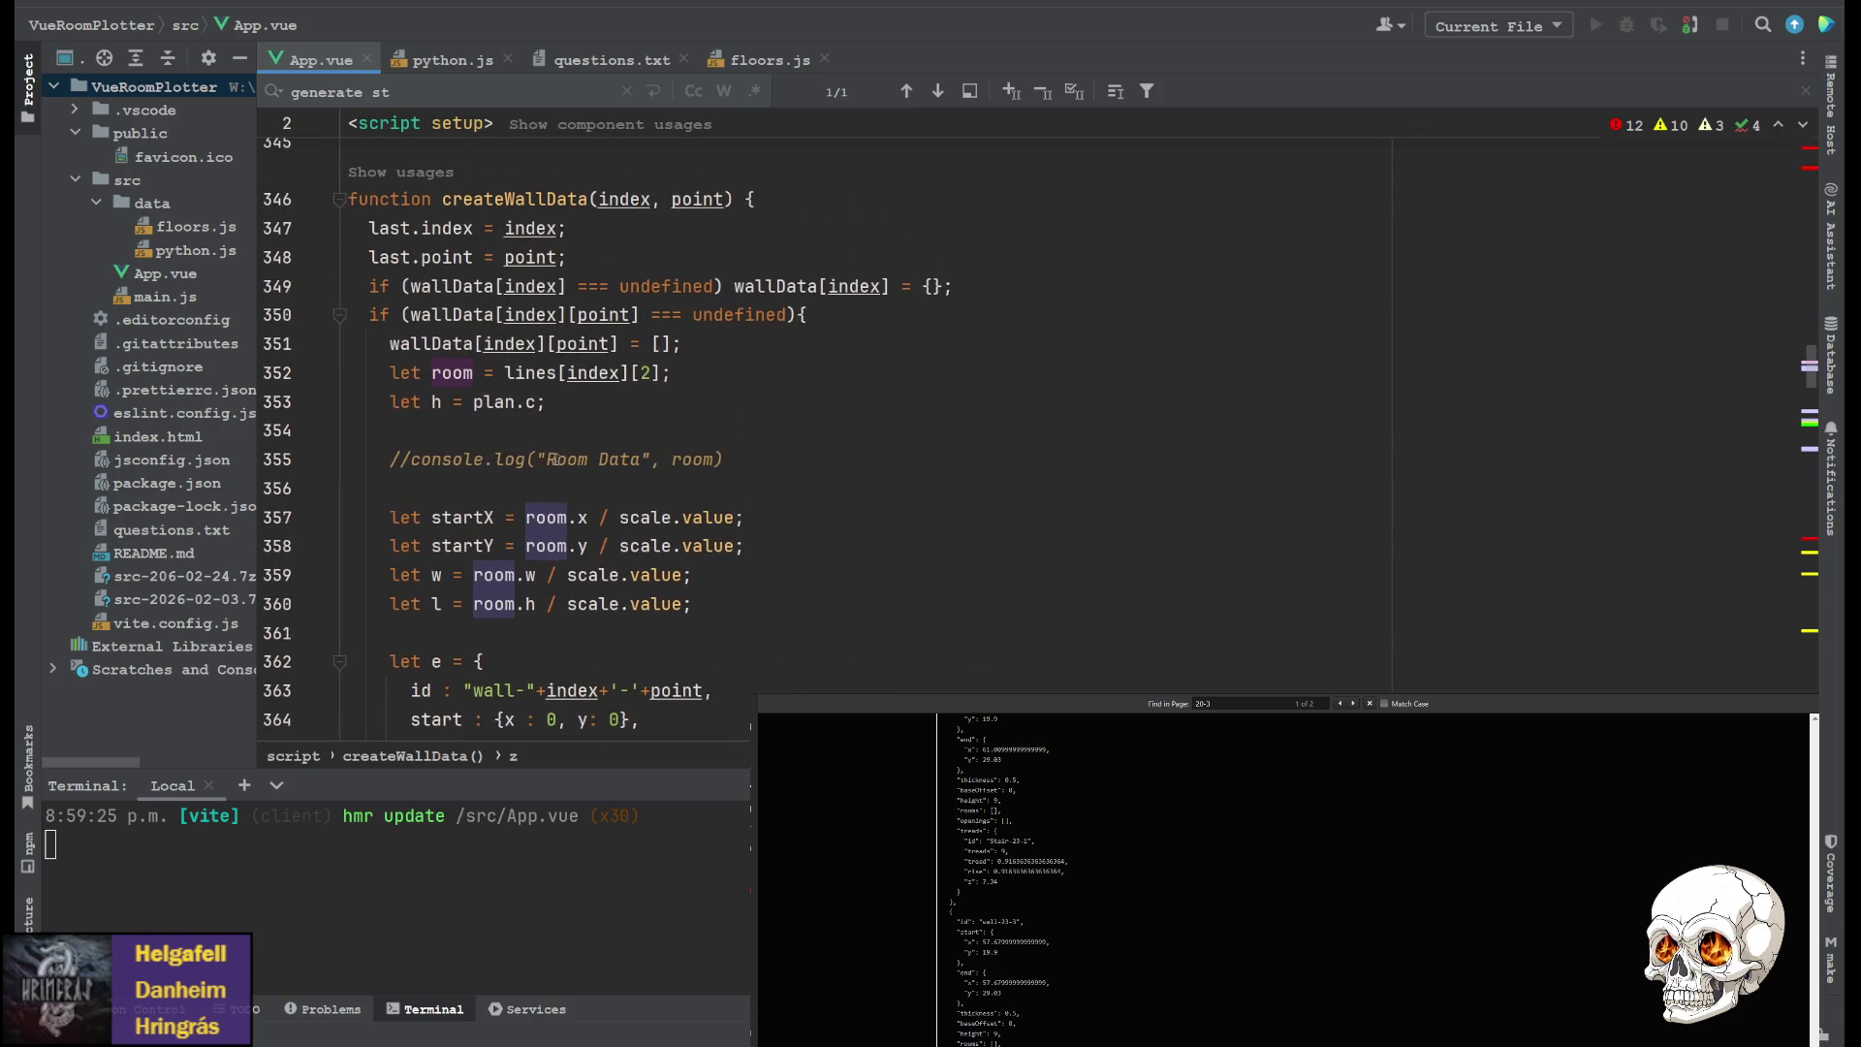
{"action": "scroll", "coordinate": [495, 466], "scroll_direction": "up", "scroll_amount": 2}
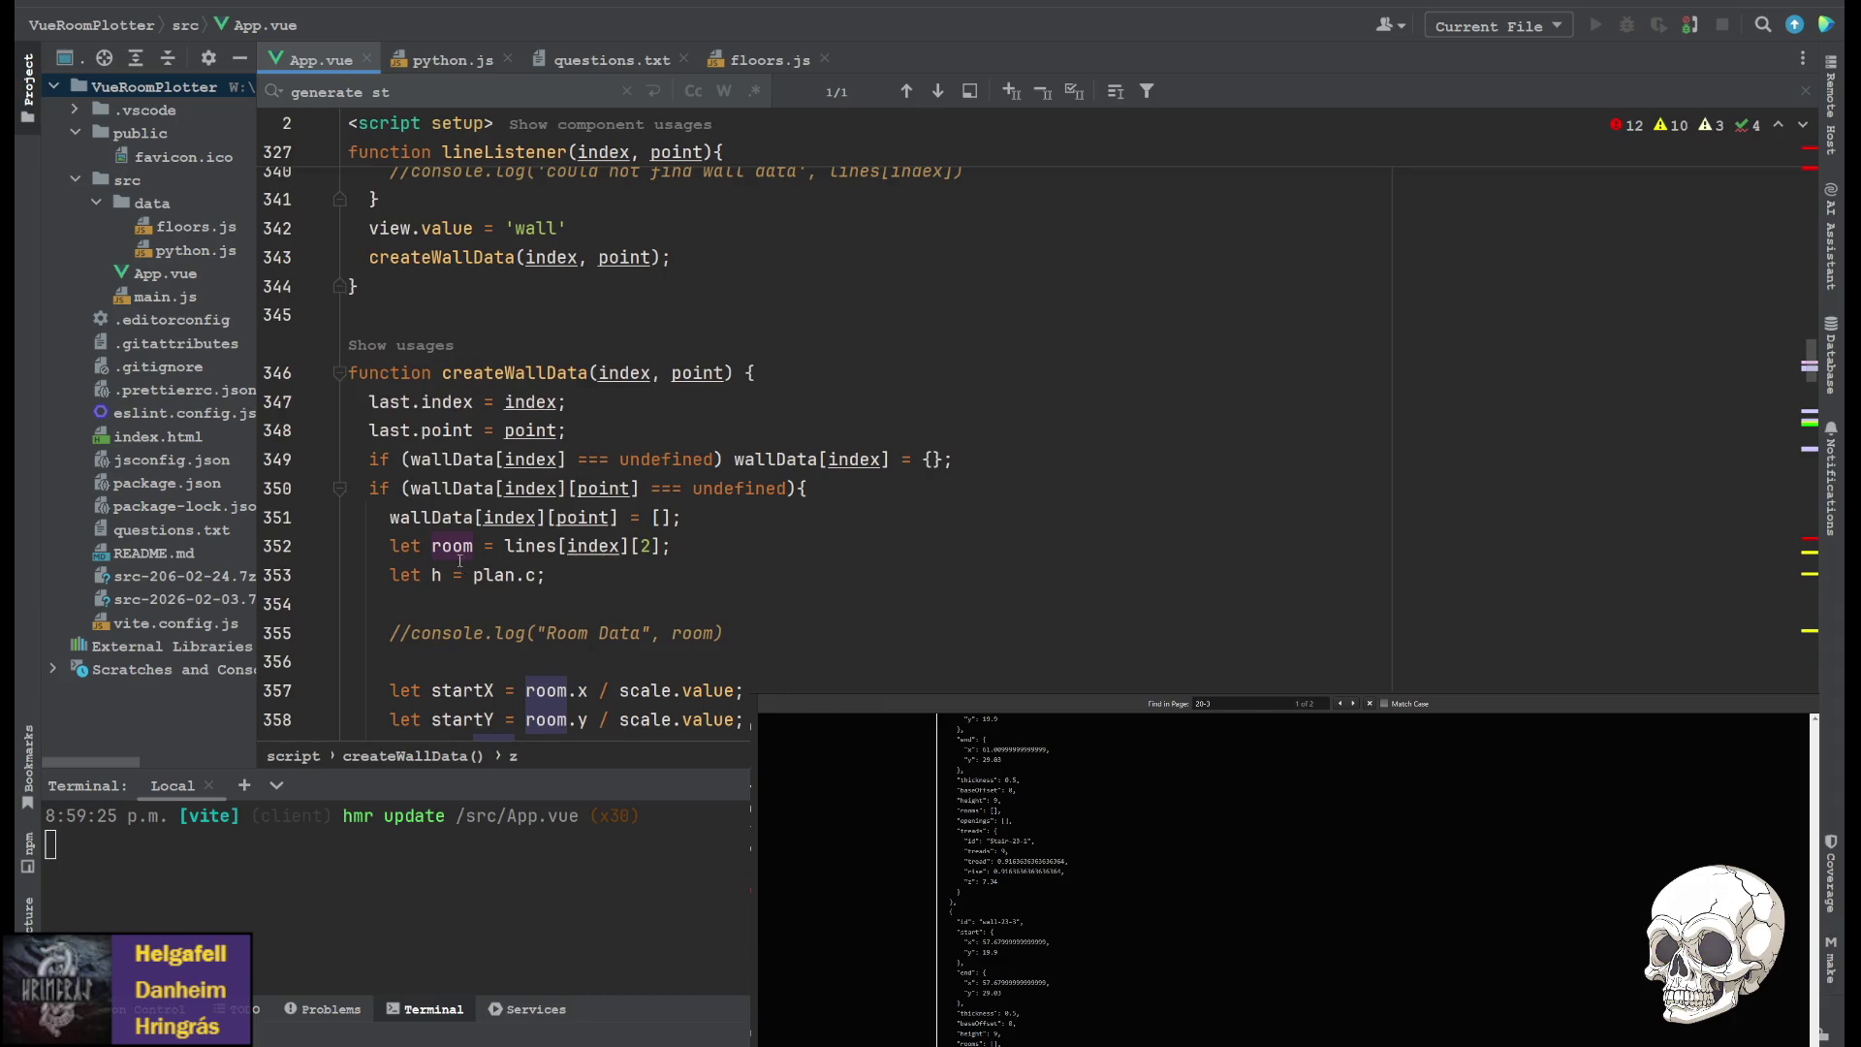
{"action": "scroll", "coordinate": [593, 553], "scroll_direction": "up", "scroll_amount": 1}
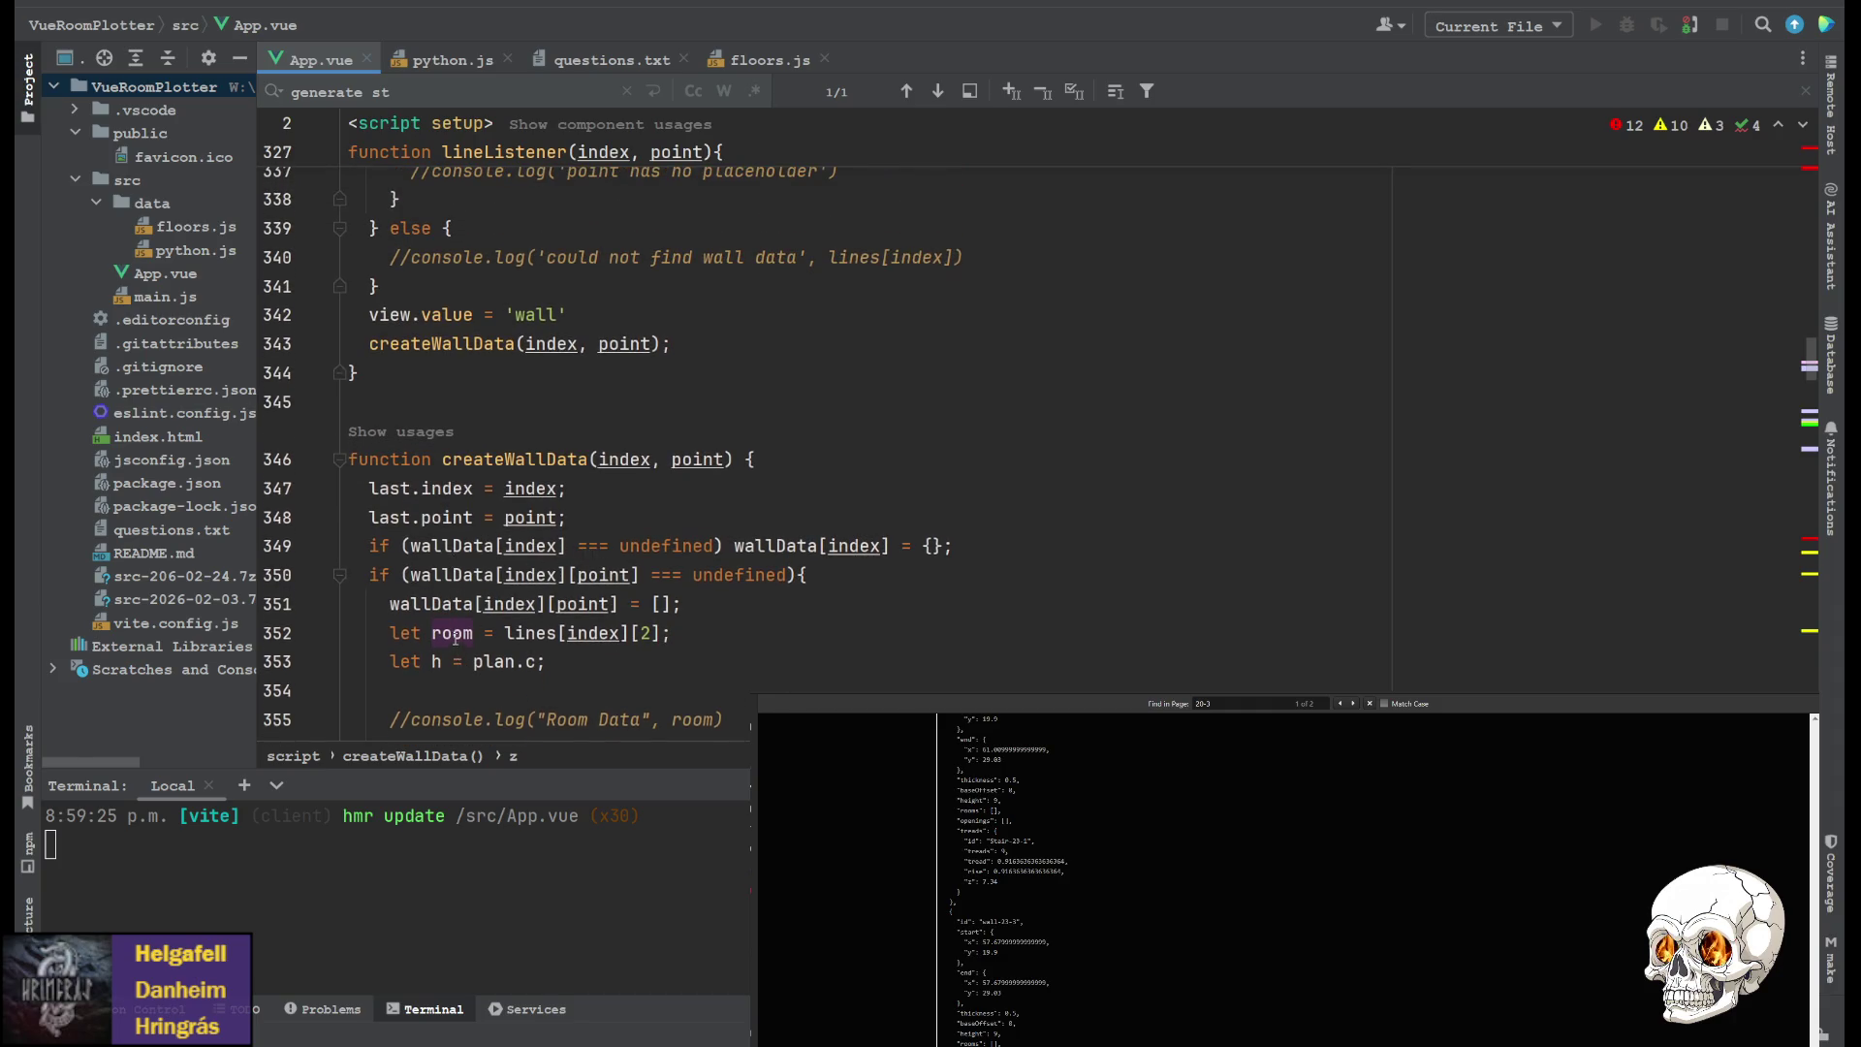
{"action": "scroll", "coordinate": [459, 650], "scroll_direction": "up", "scroll_amount": 1}
{"action": "scroll", "coordinate": [569, 424], "scroll_direction": "up", "scroll_amount": 3}
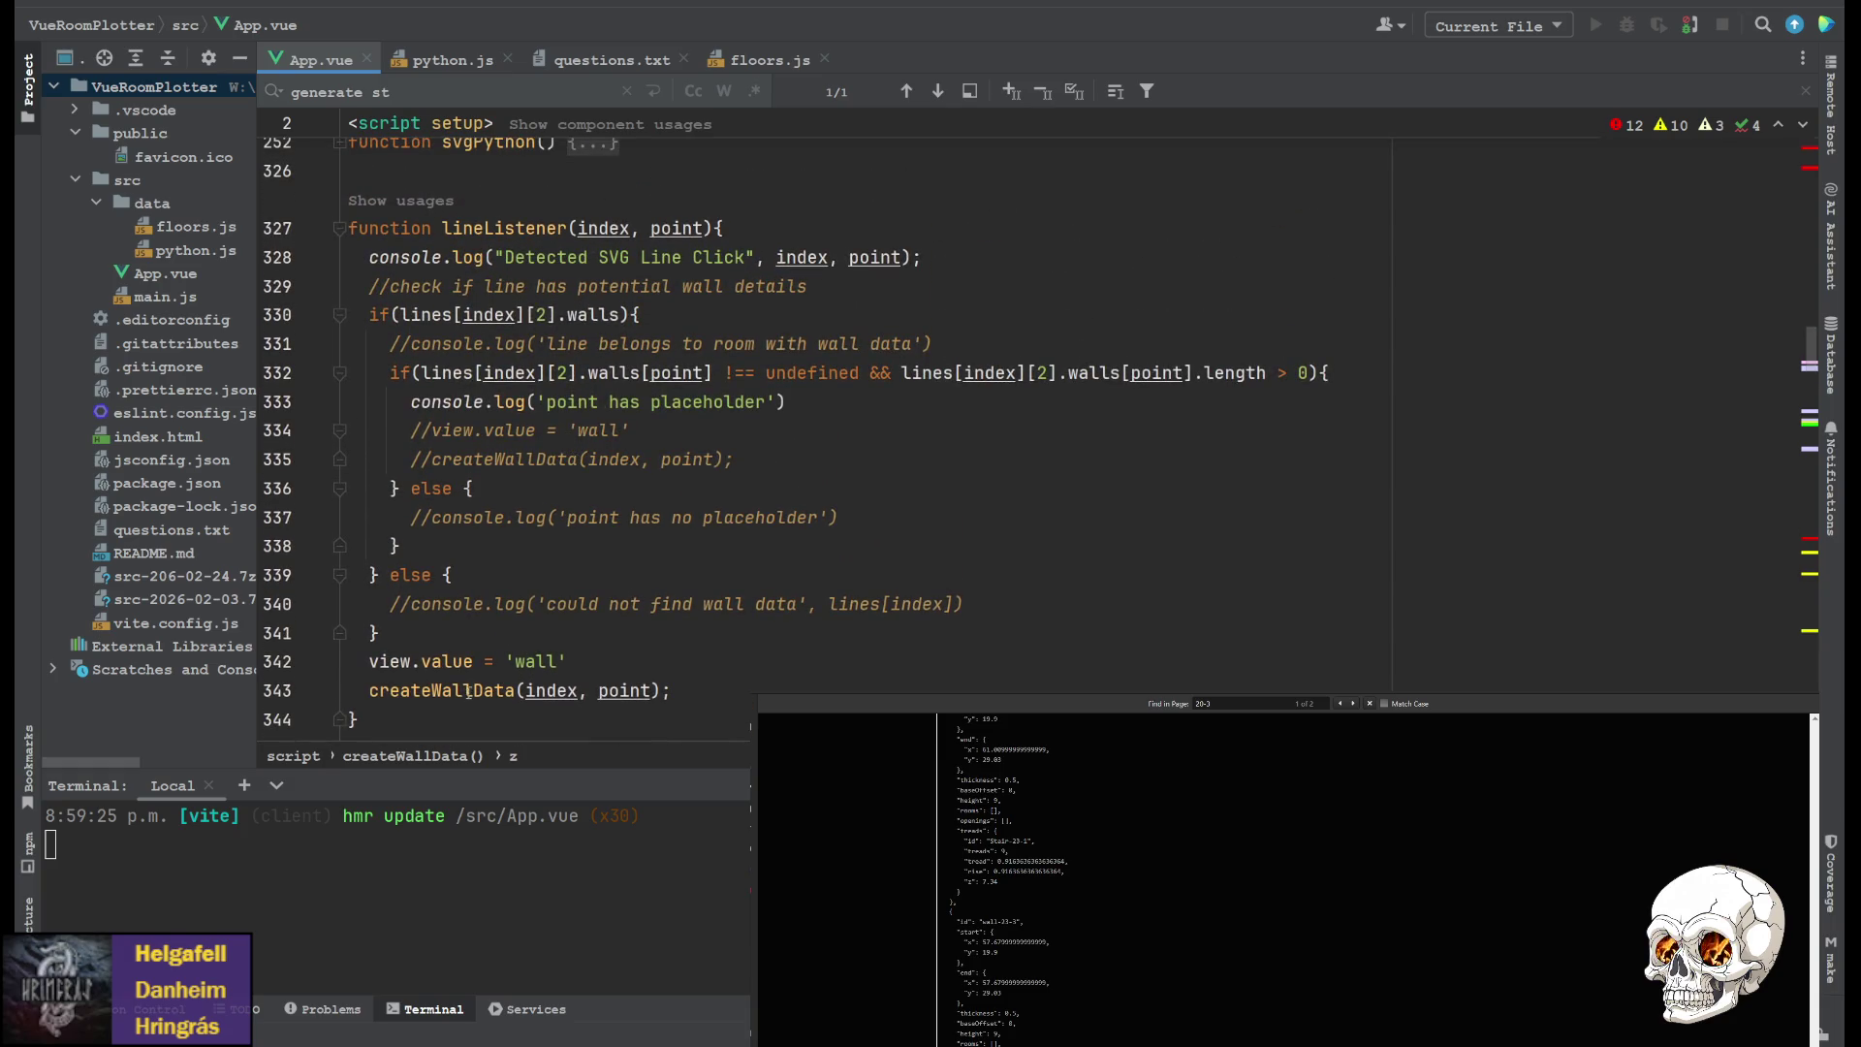
{"action": "scroll", "coordinate": [468, 691], "scroll_direction": "up", "scroll_amount": 10}
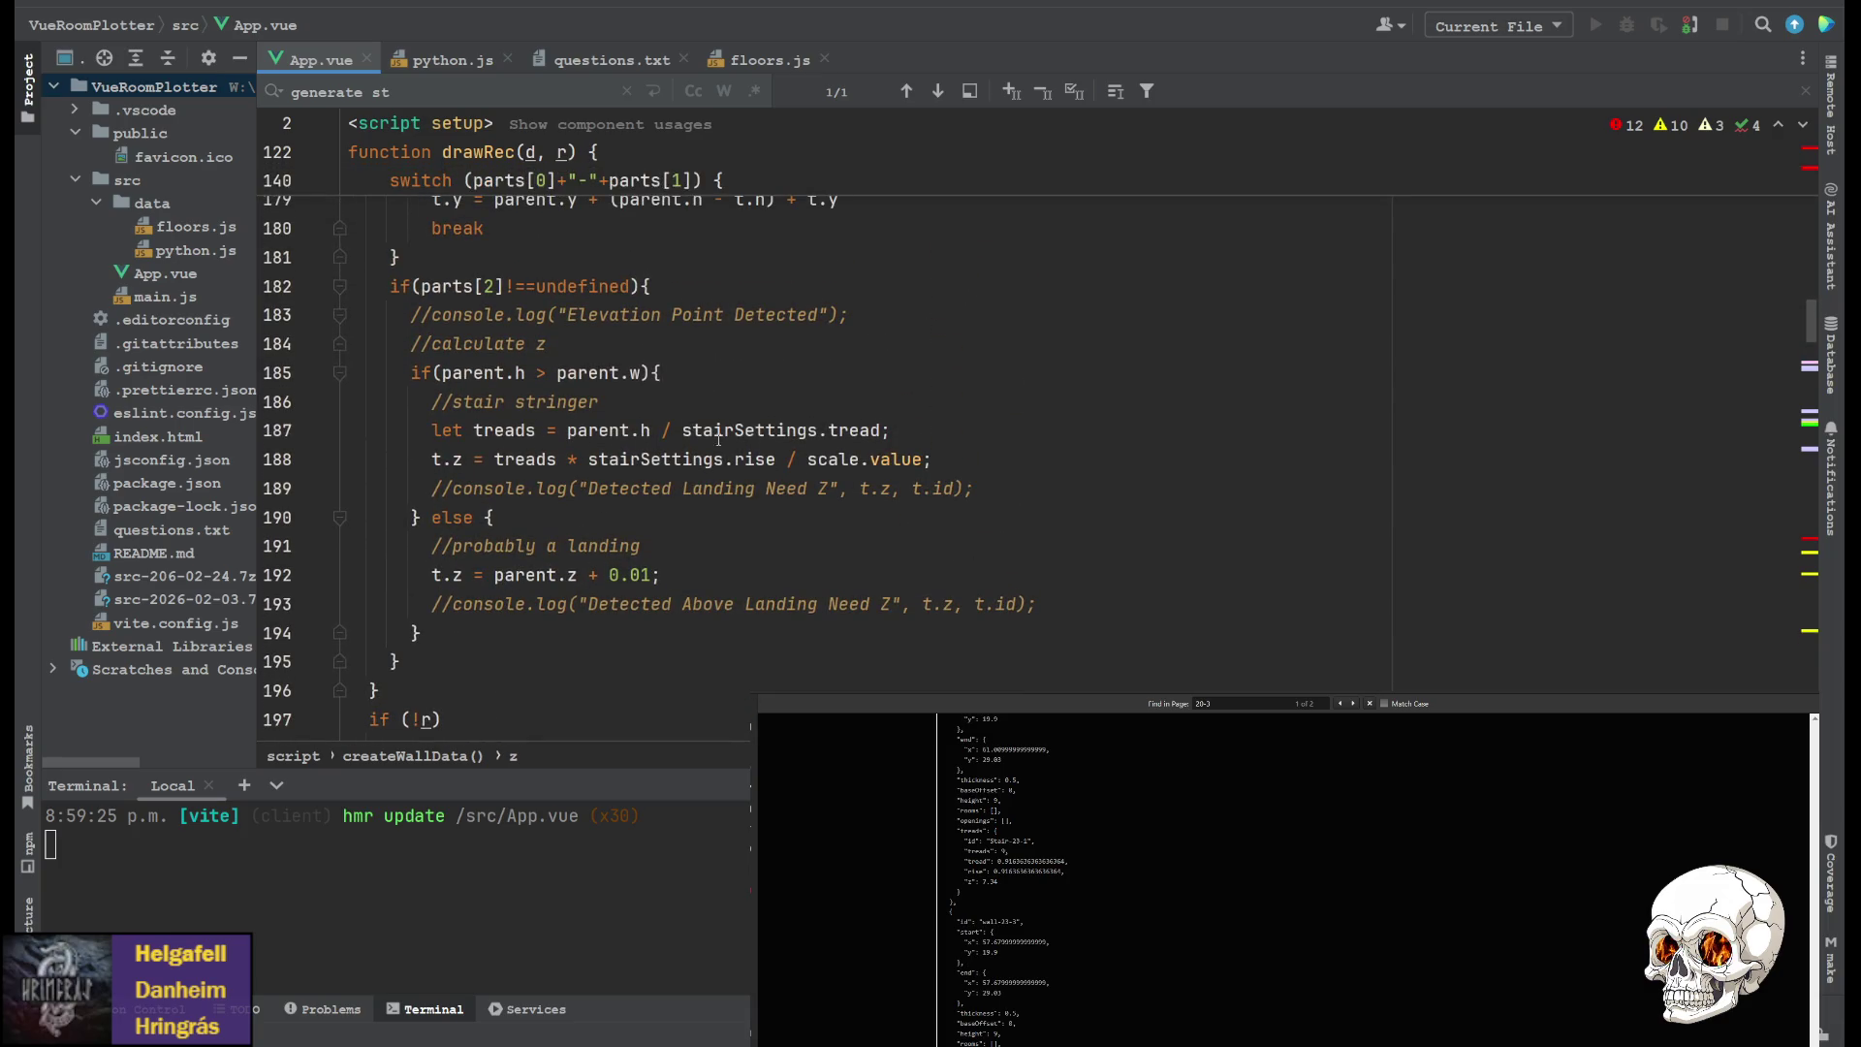
Check the treads variable on line 188, then open floors.js at the basement BackDown and FrontDown stairs
{"action": "left_click", "coordinate": [558, 458]}
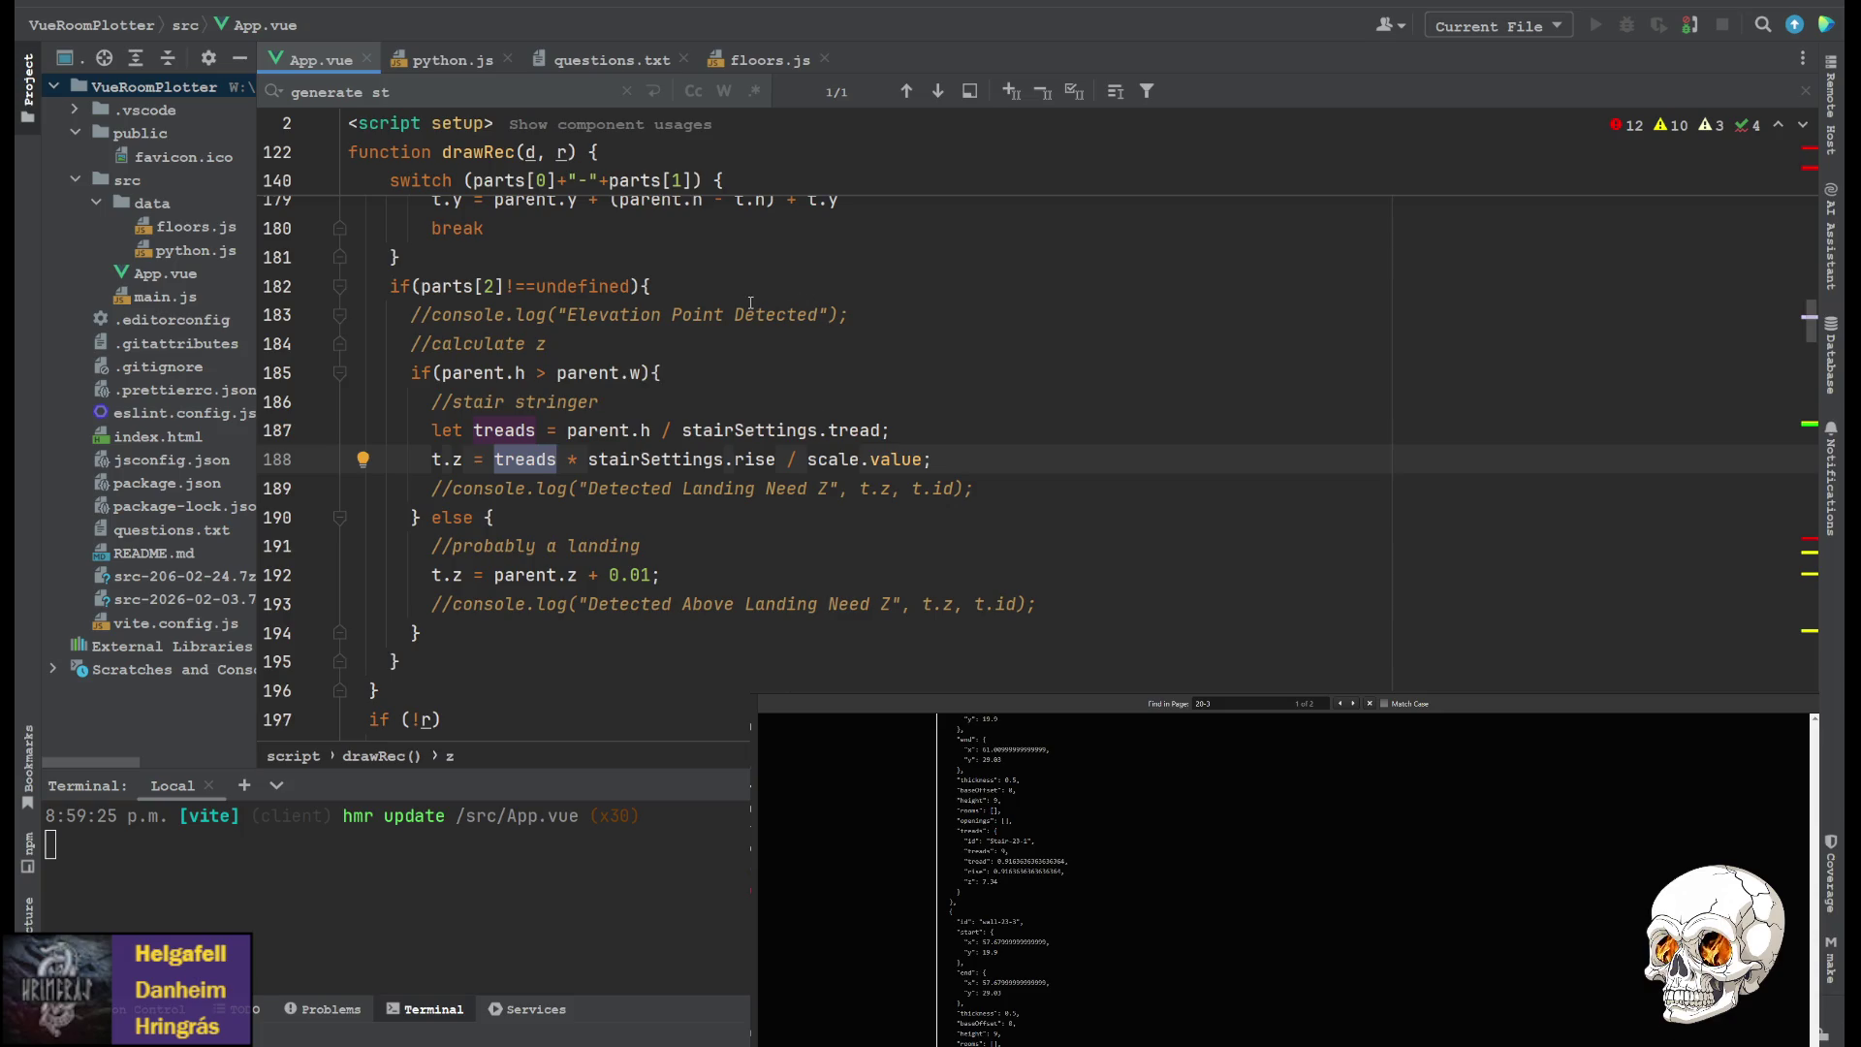
{"action": "left_click", "coordinate": [717, 69]}
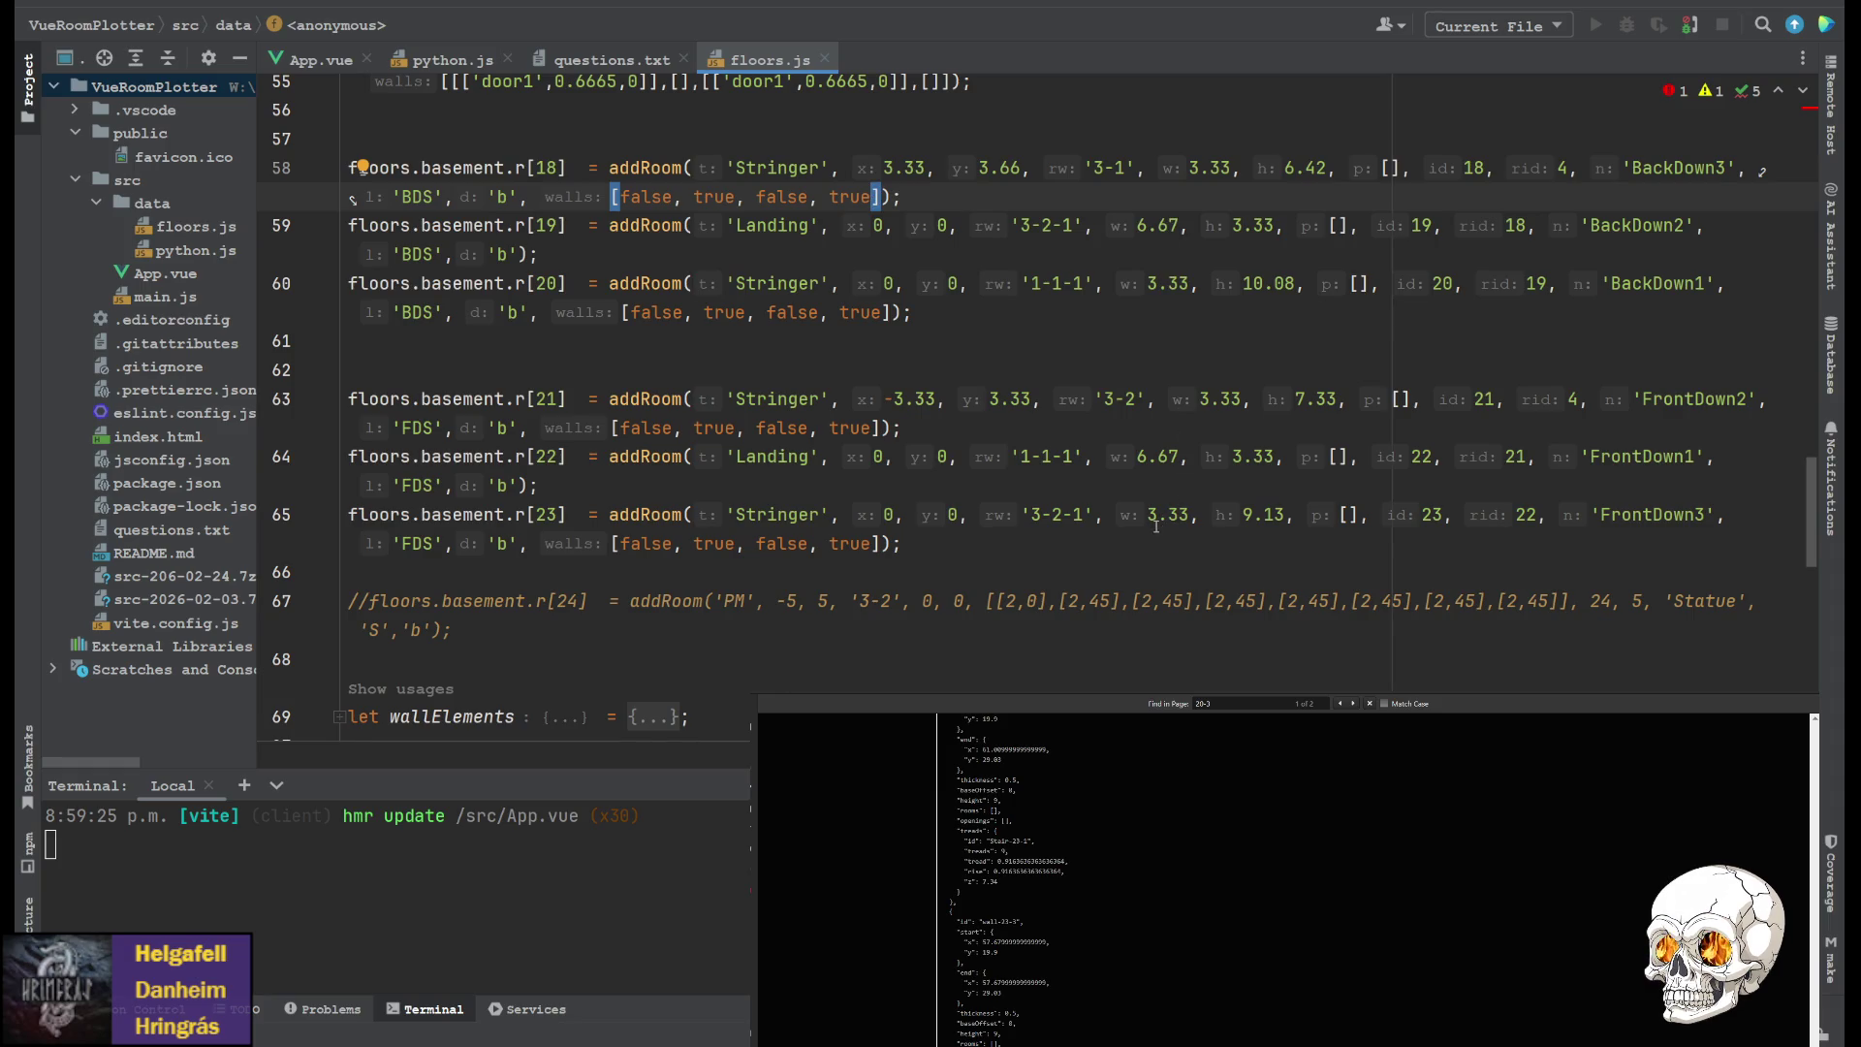
{"action": "left_click", "coordinate": [1221, 399]}
{"action": "left_click", "coordinate": [1206, 165]}
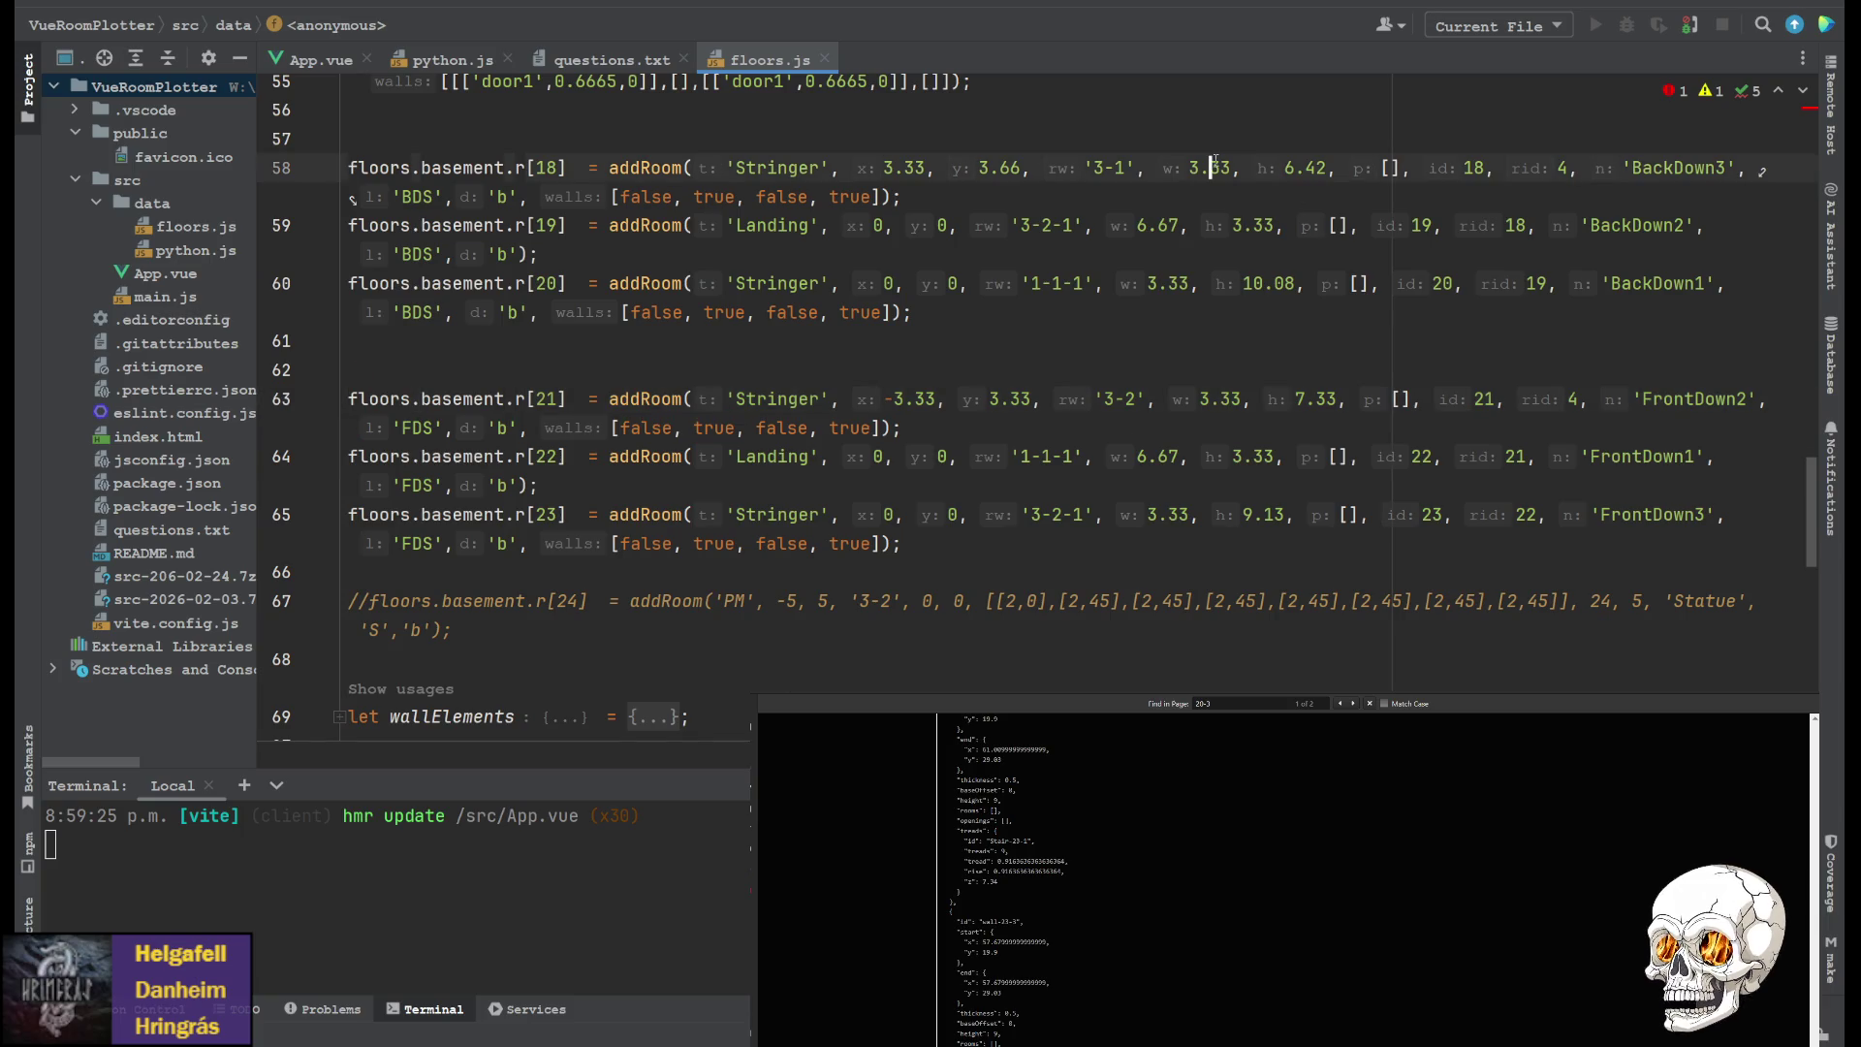
{"action": "left_click", "coordinate": [1274, 283]}
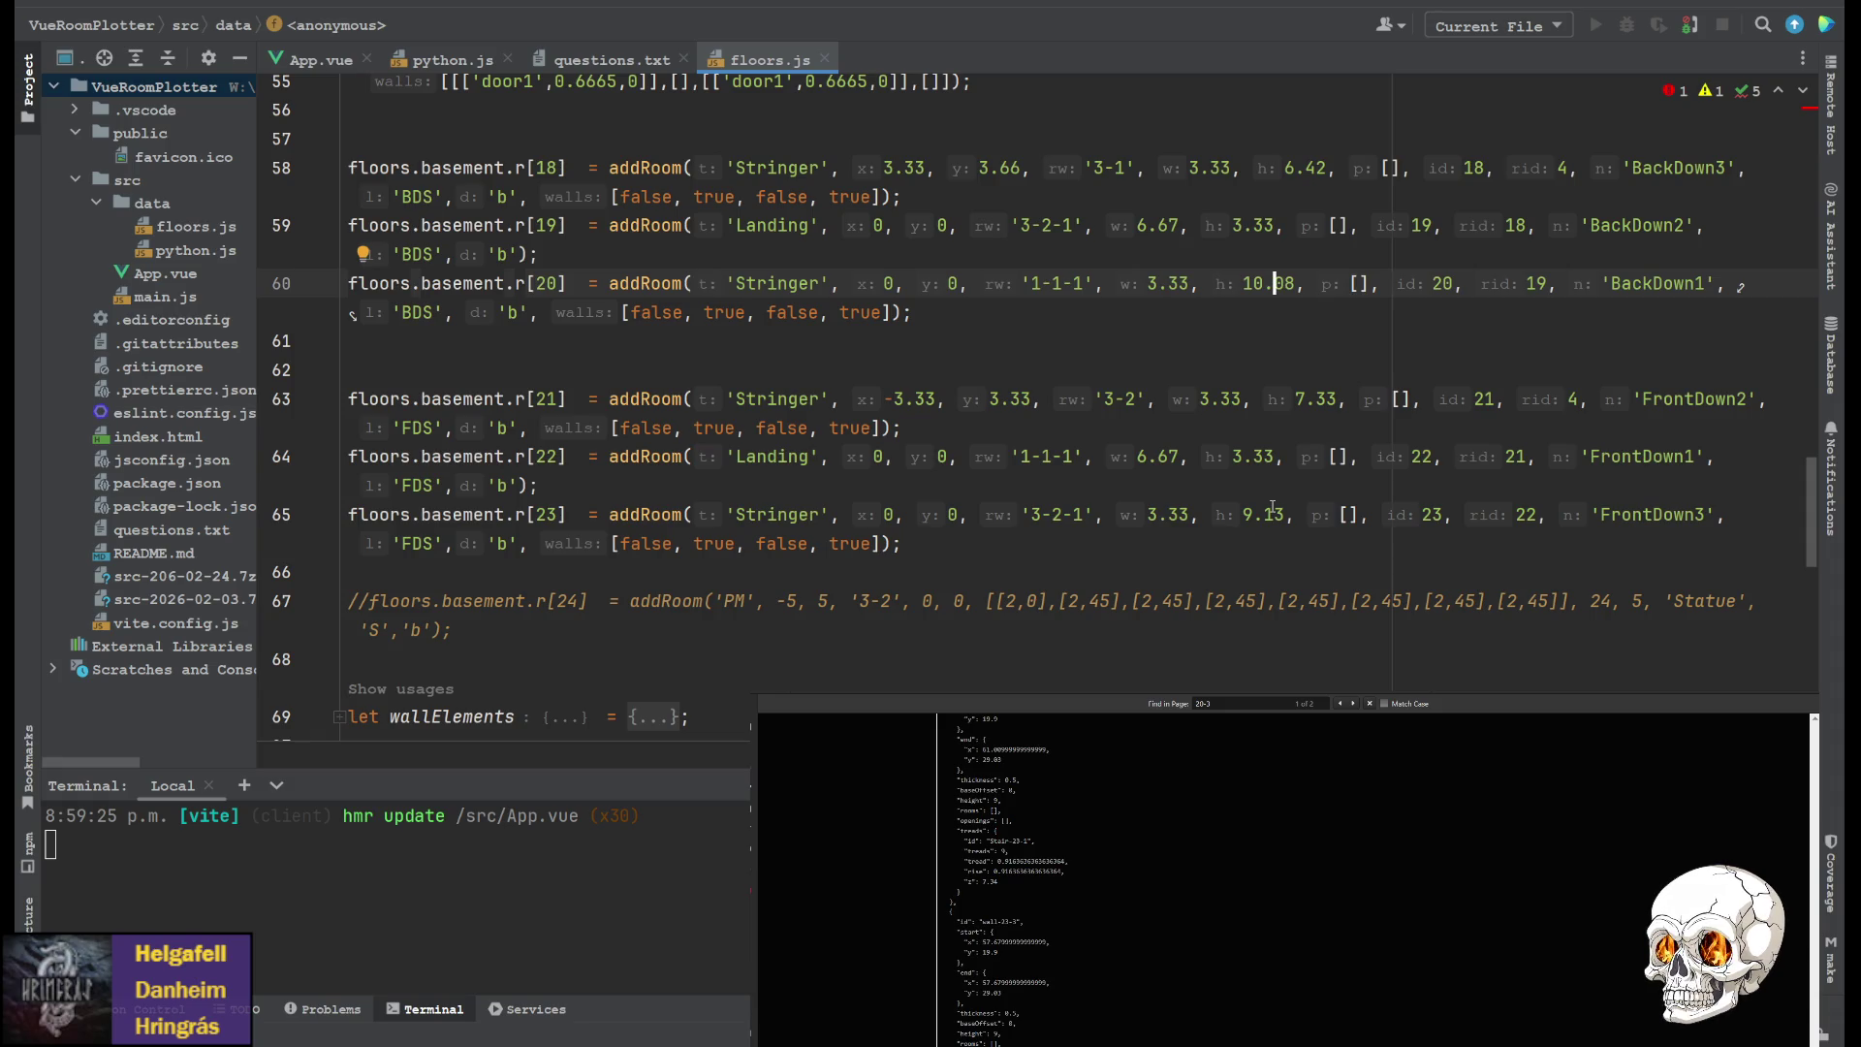
{"action": "left_click", "coordinate": [1276, 536]}
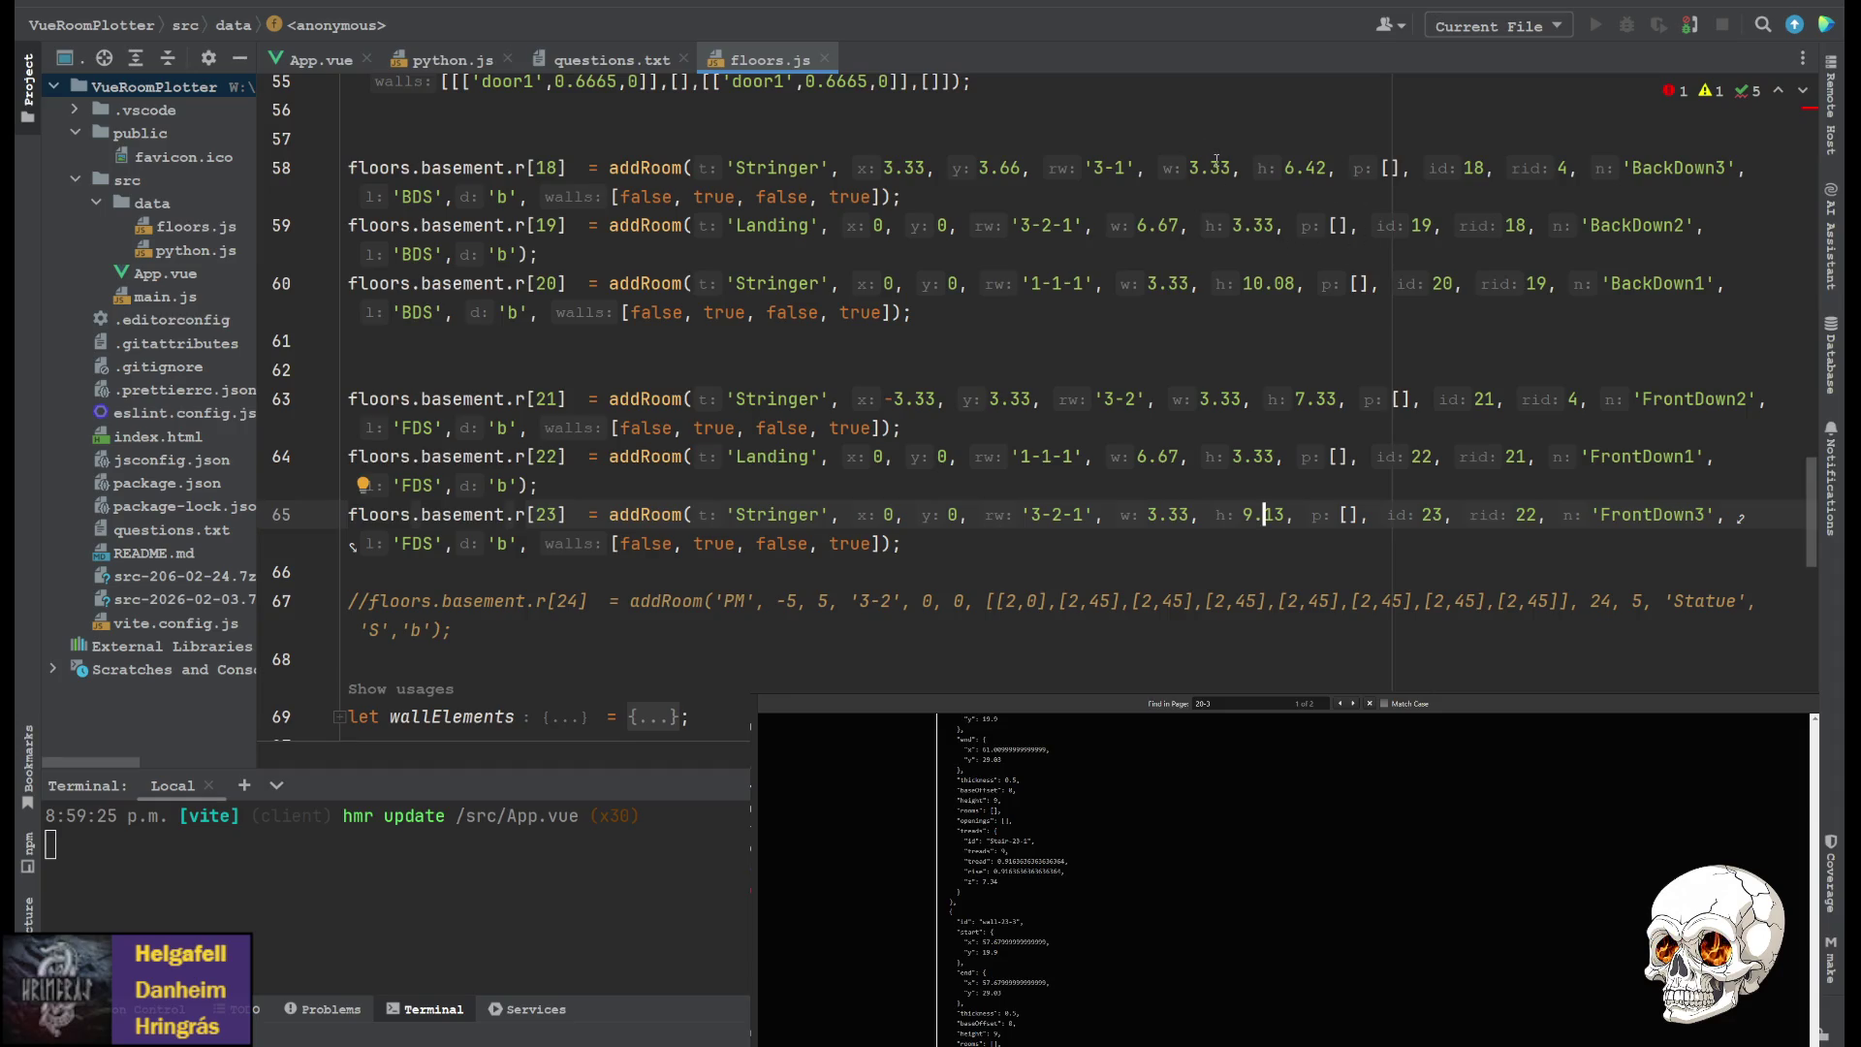
{"action": "left_click", "coordinate": [1306, 169]}
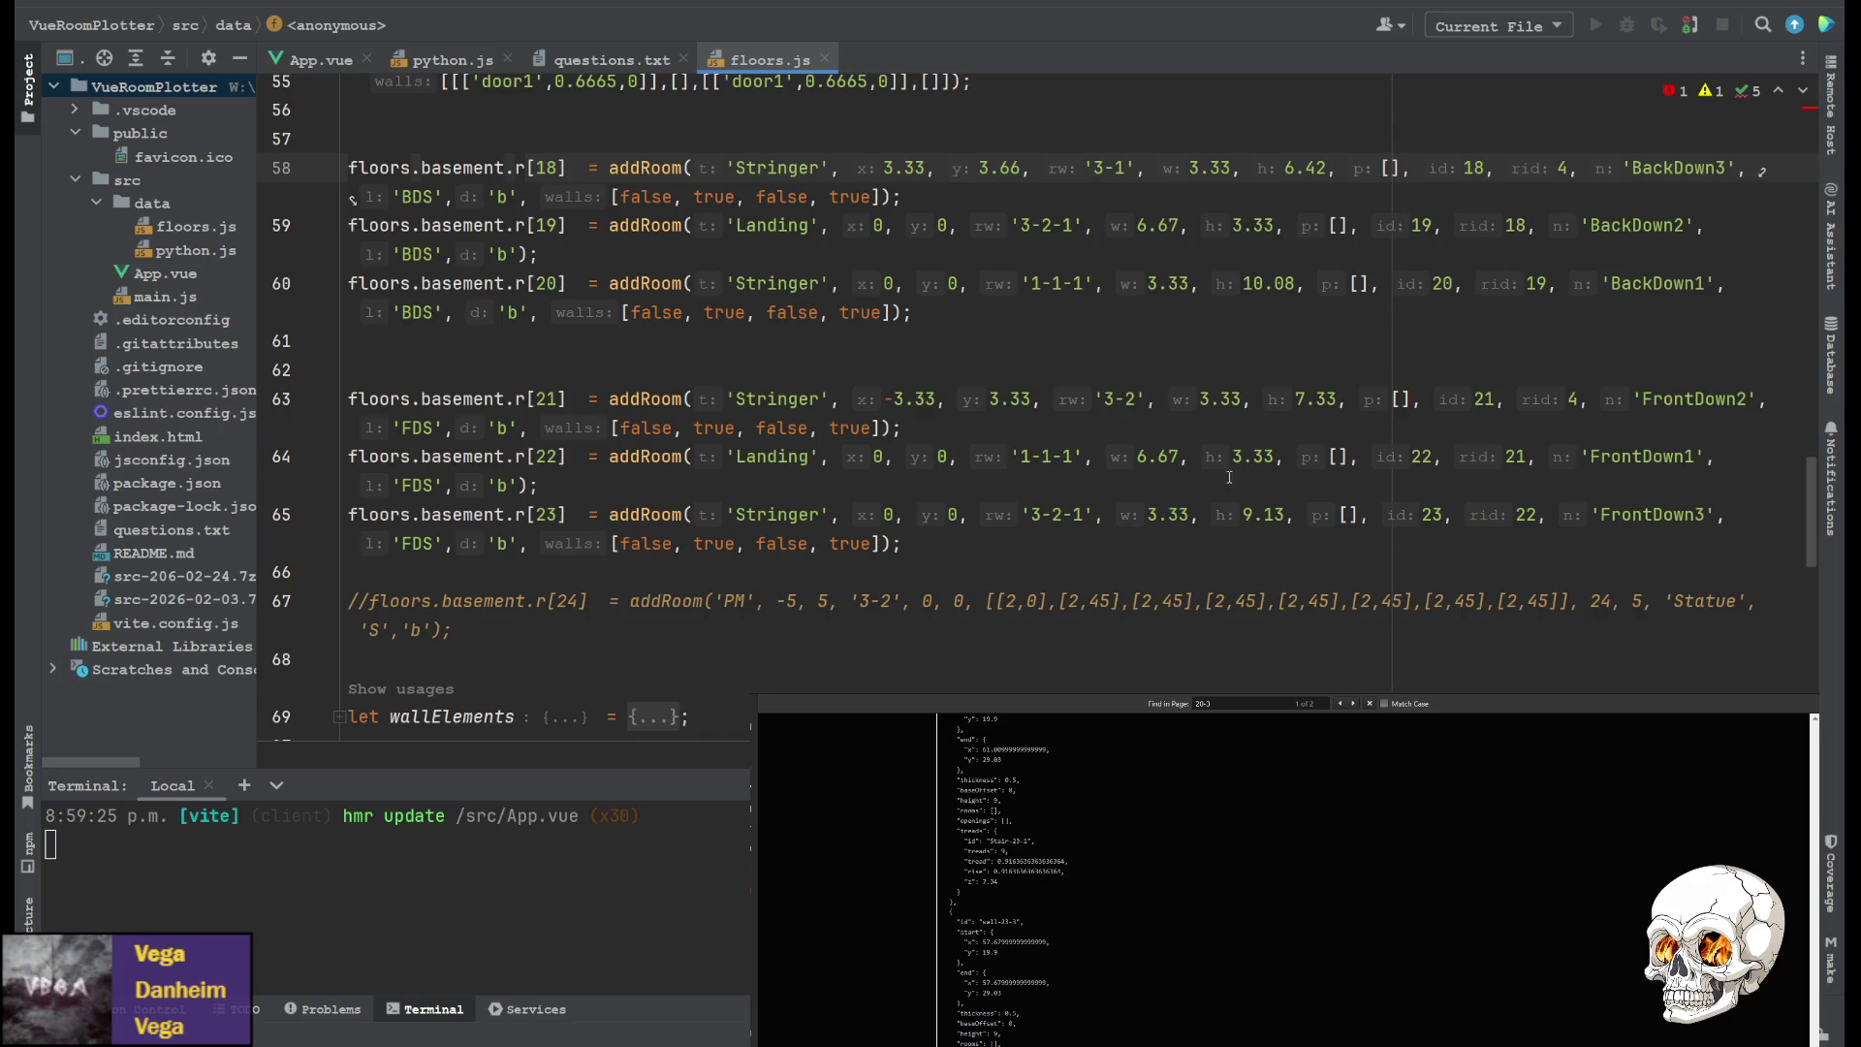
Change the FrontDown3 height on line 65 from 9.13 to 9.17 and save floors.js
{"action": "left_click", "coordinate": [1276, 515]}
{"action": "left_click_drag", "start_coordinate": [1276, 515], "coordinate": [1292, 508]}
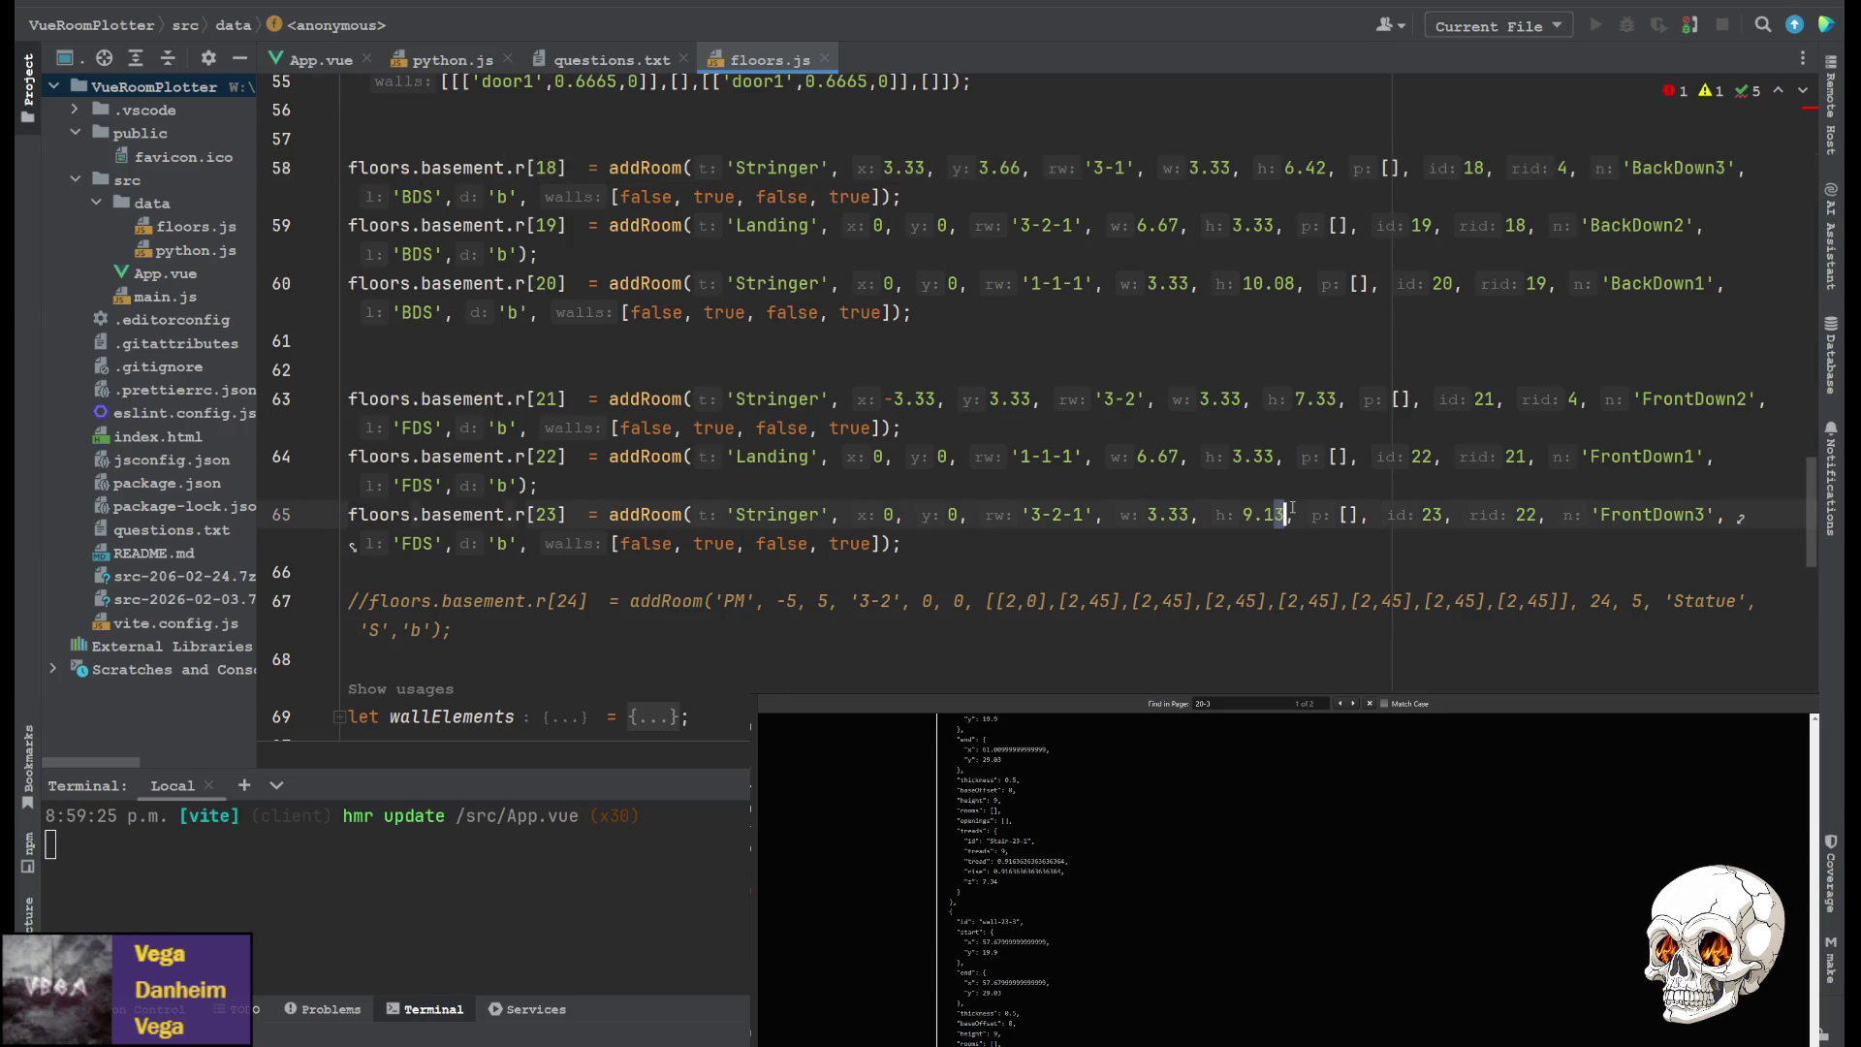
{"action": "type", "text": "7"}
{"action": "key", "text": "ctrl+s"}
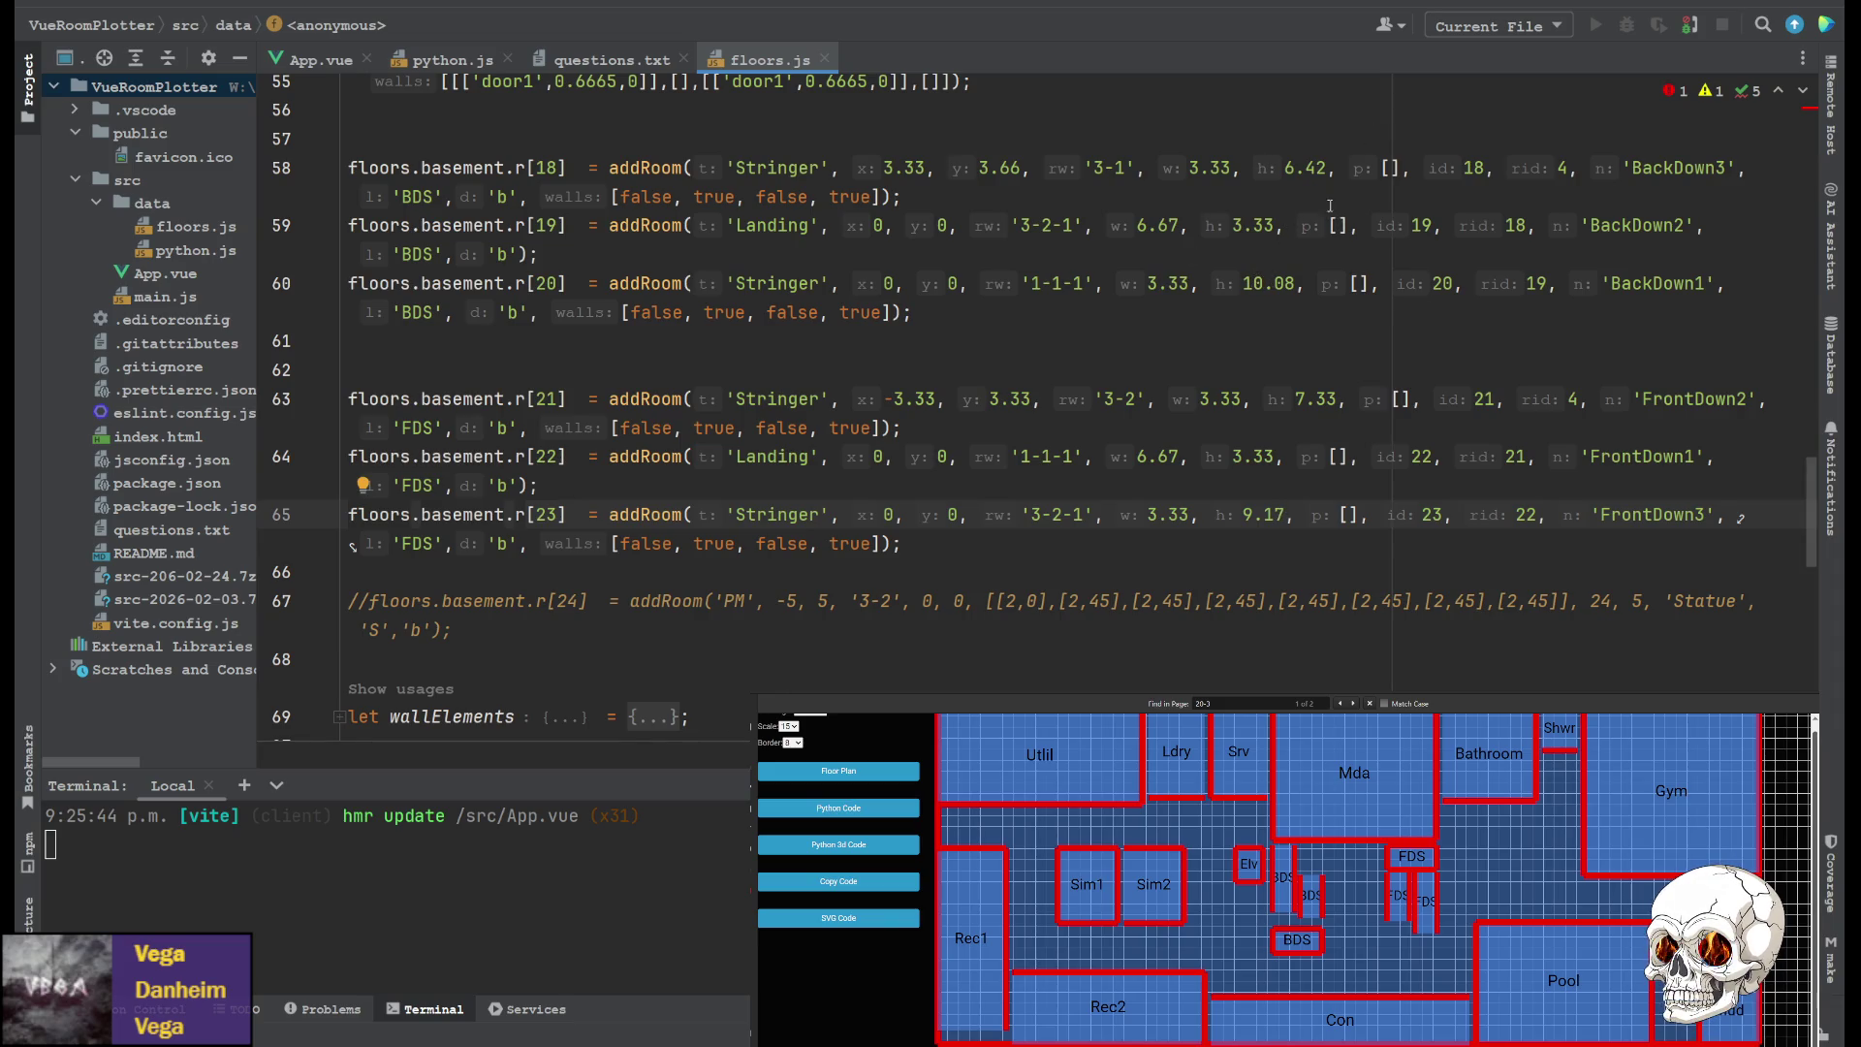
Leave line 64 of floors.js and go back to App.vue's drawRec z calculation
{"action": "left_click", "coordinate": [1267, 478]}
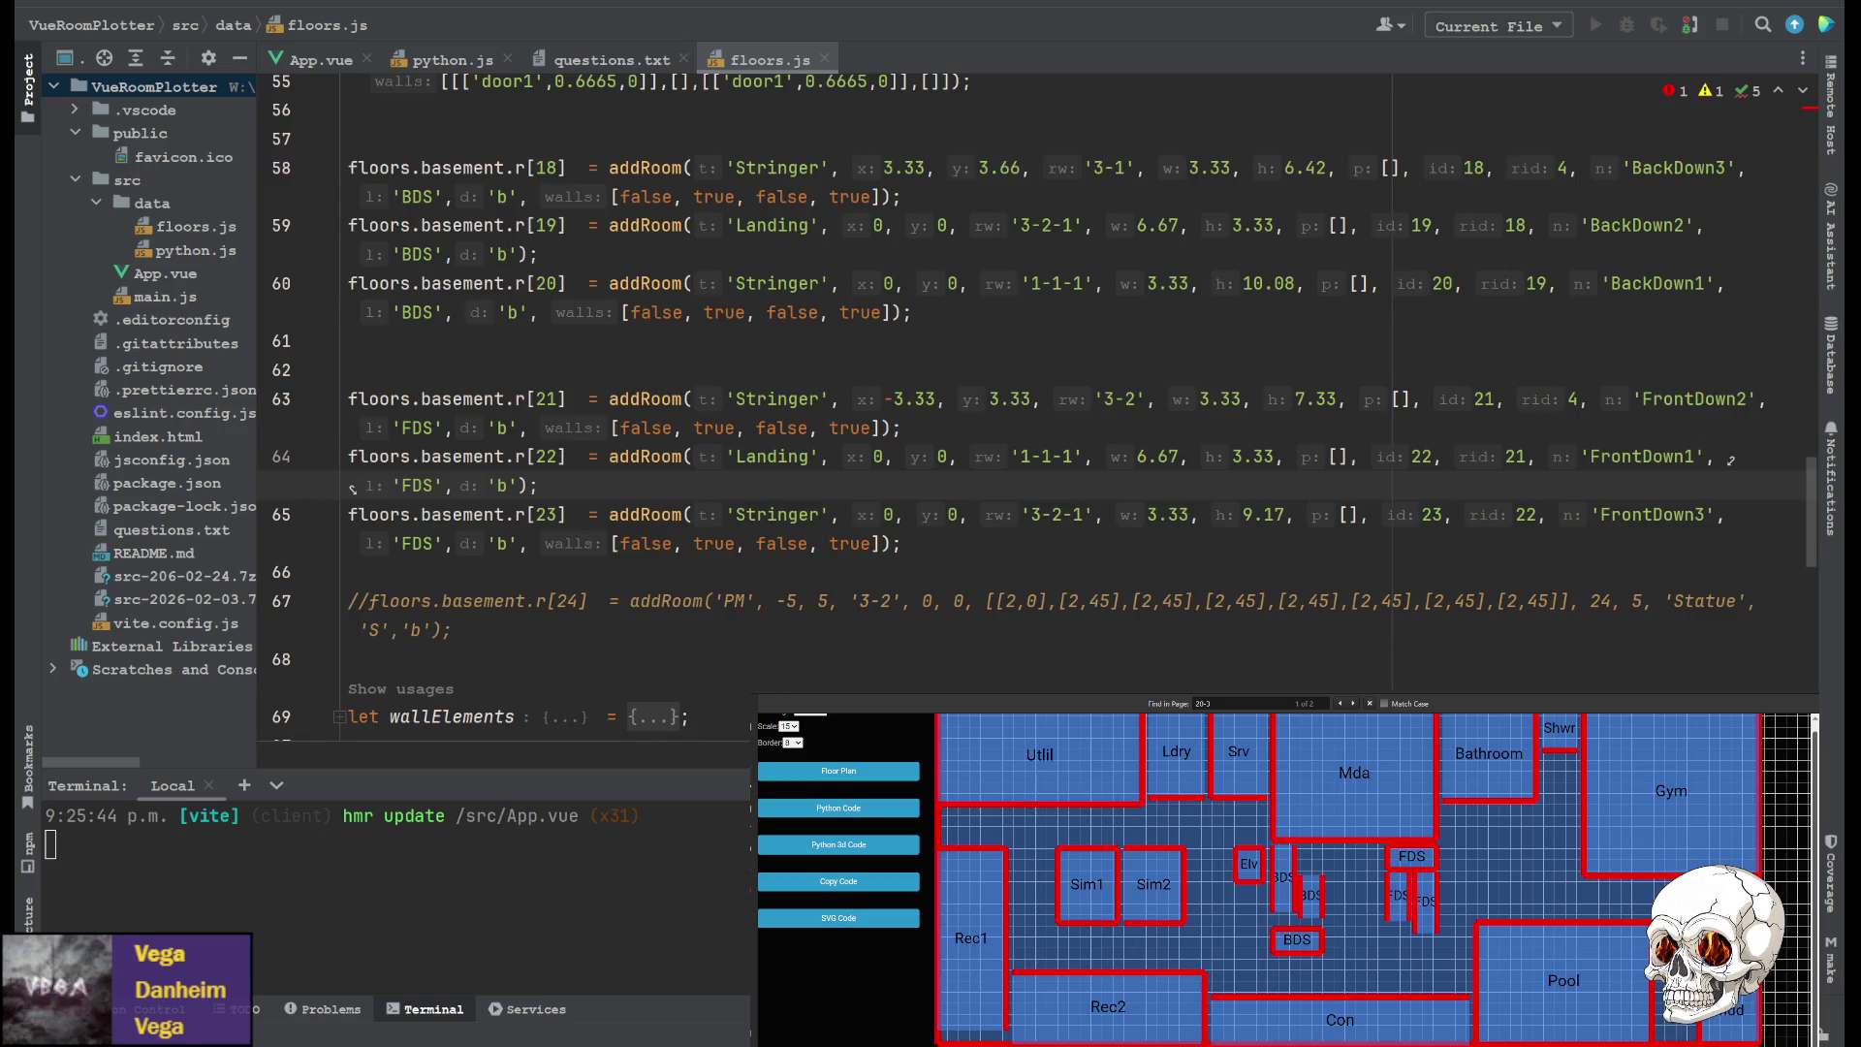
{"action": "left_click", "coordinate": [320, 59]}
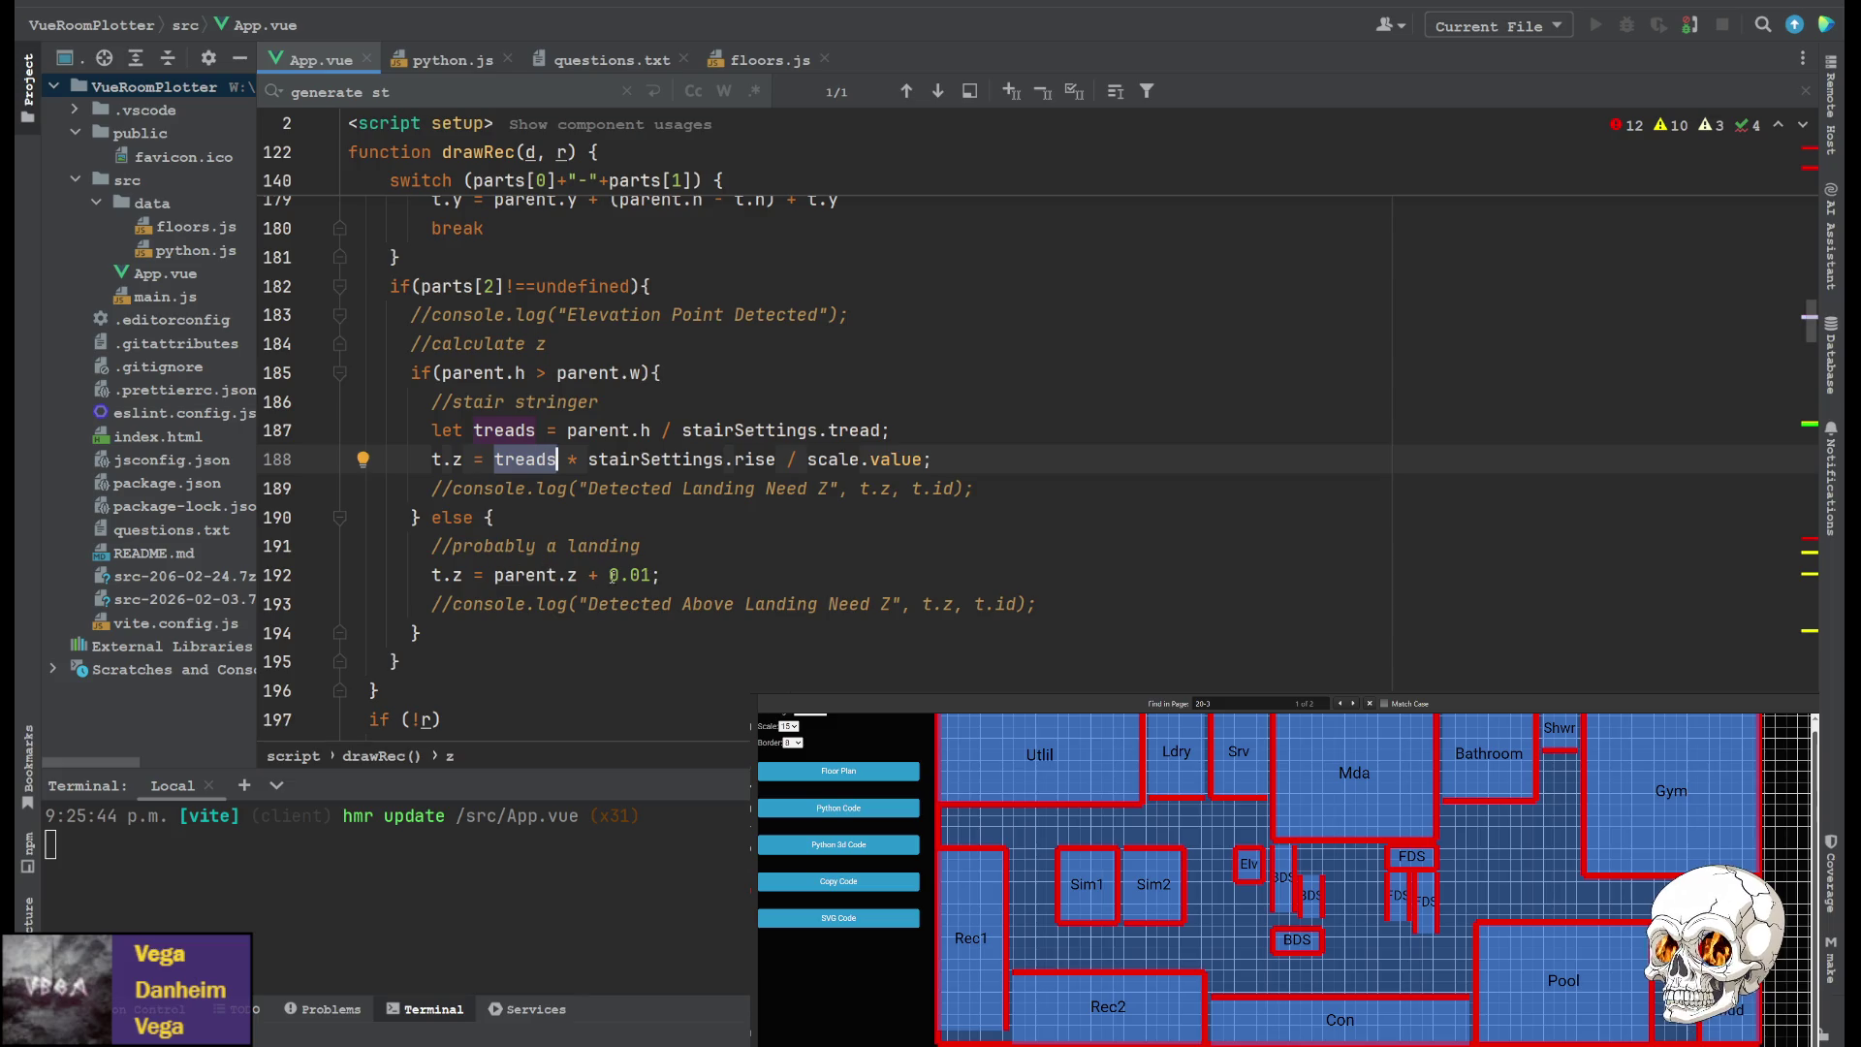
Replace the landing's 0.01 z offset with stairSettings.tread and save App.vue
{"action": "left_click_drag", "start_coordinate": [683, 429], "coordinate": [881, 429]}
{"action": "key", "text": "ctrl+c"}
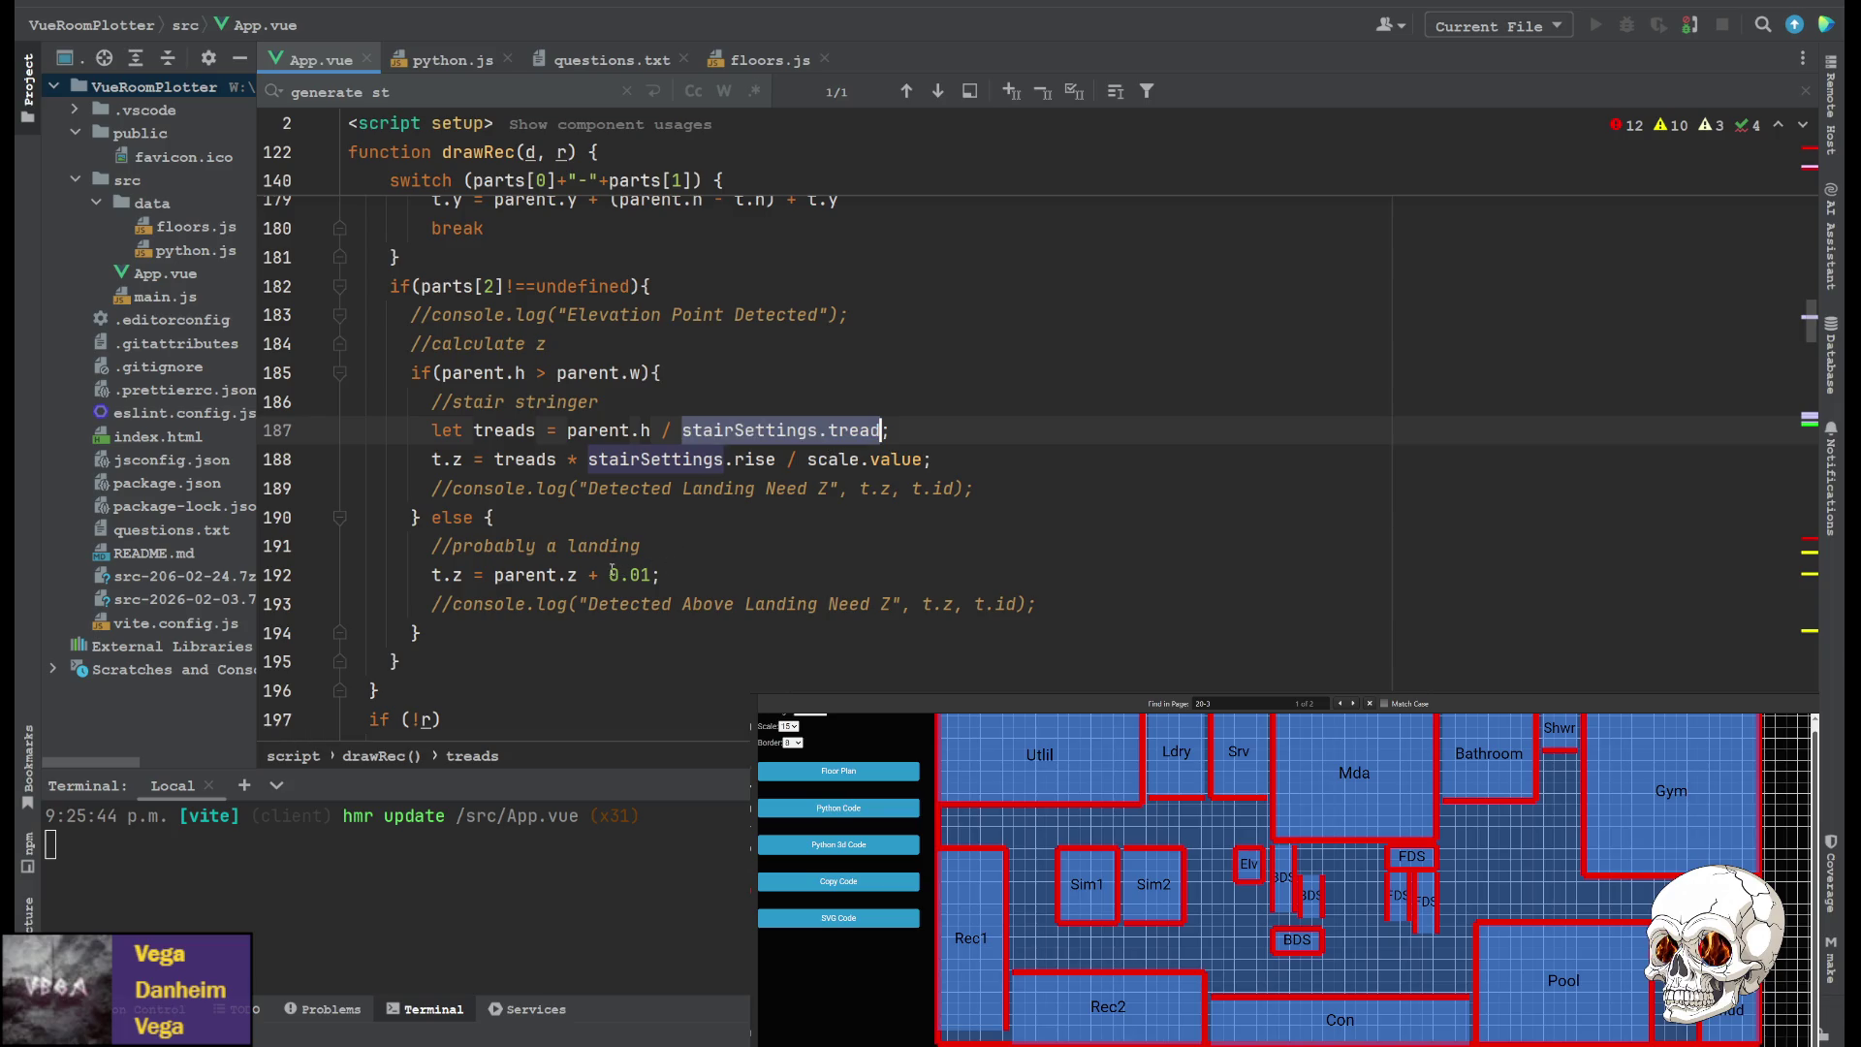
{"action": "left_click_drag", "start_coordinate": [608, 573], "coordinate": [651, 574]}
{"action": "key", "text": "ctrl+v"}
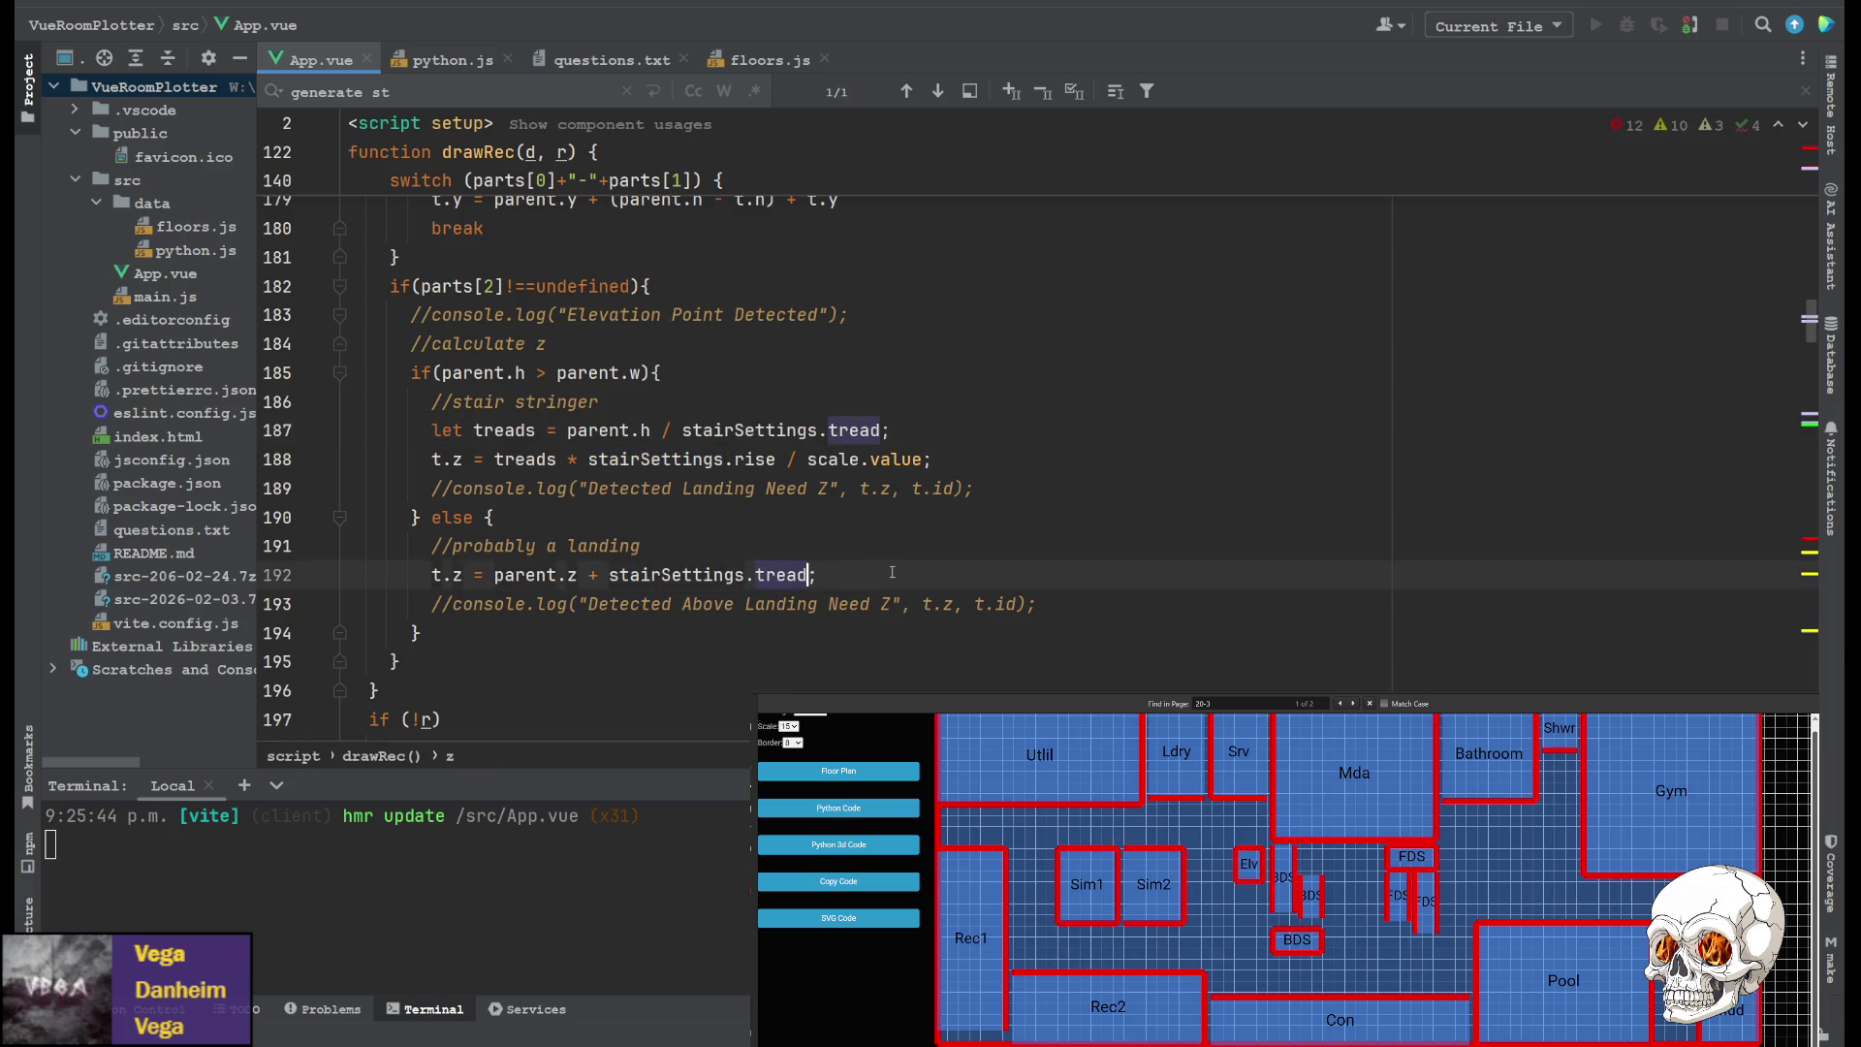
{"action": "key", "text": "ctrl+s"}
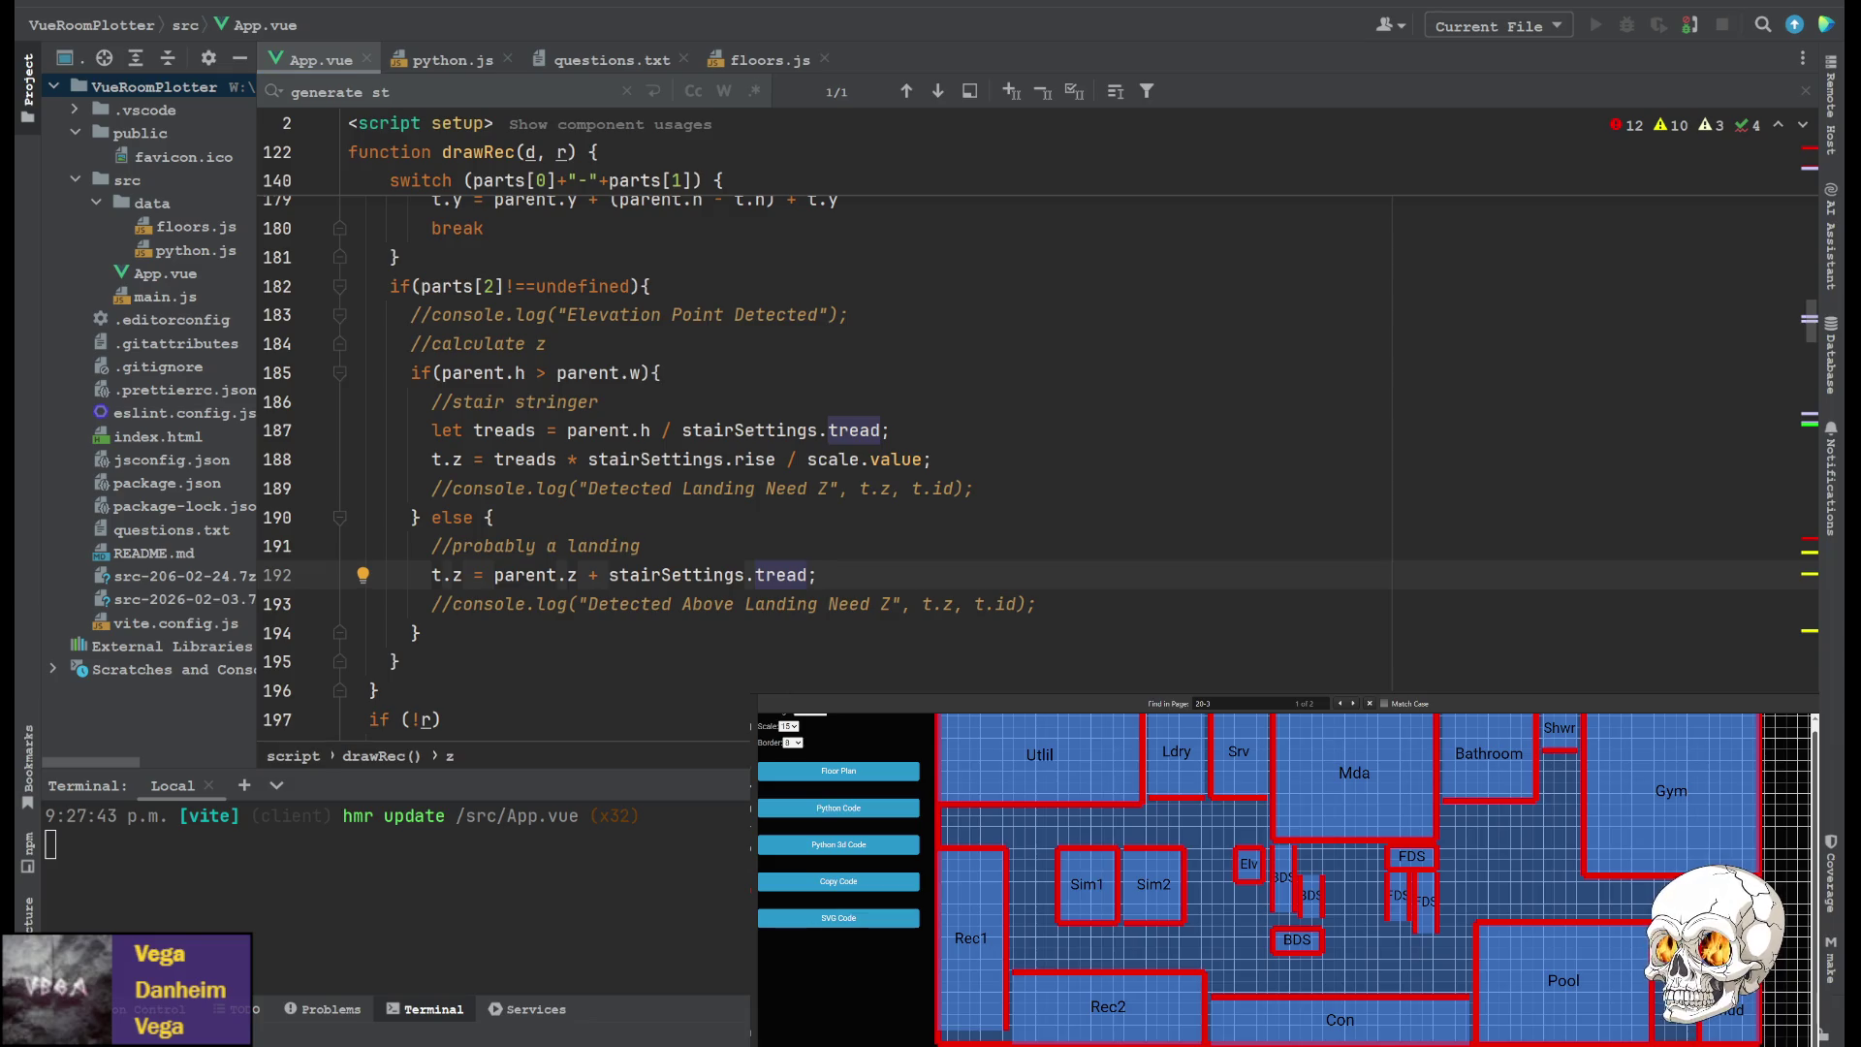
{"action": "left_click", "coordinate": [842, 534]}
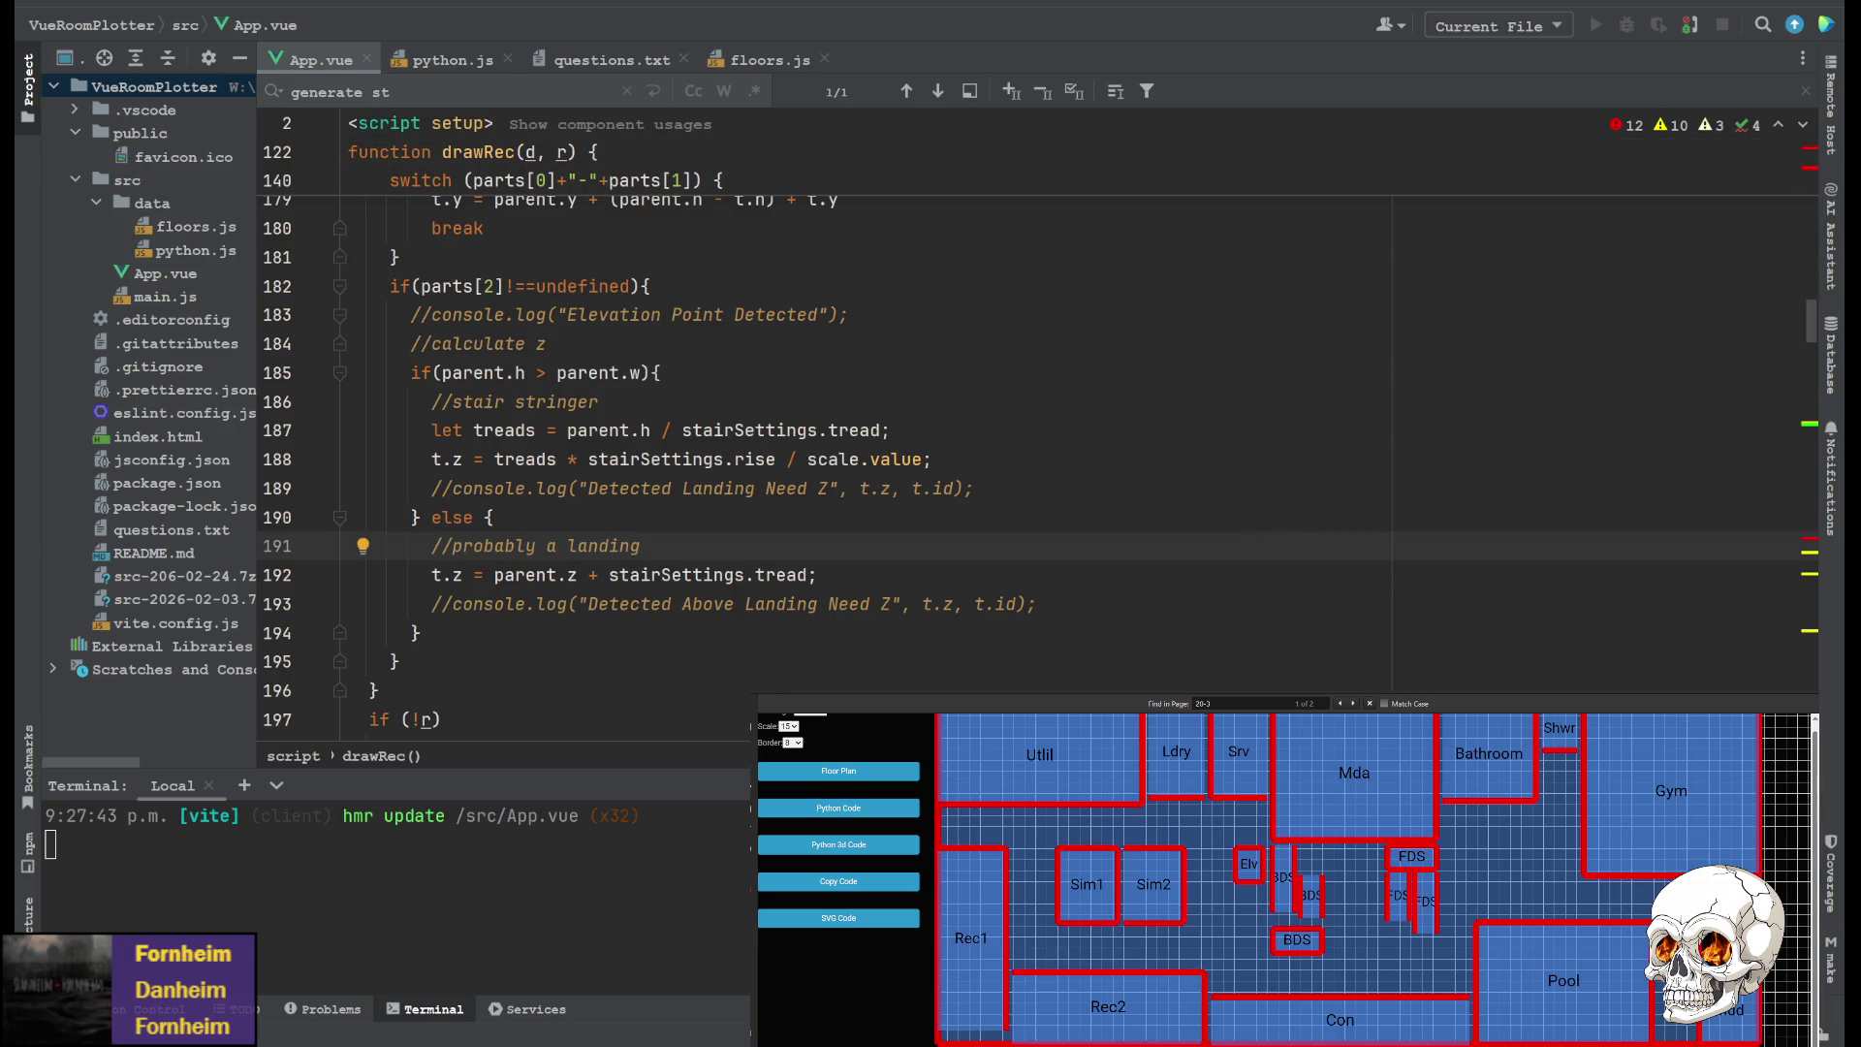
Show the generated Python 3D code, then switch to FreeCAD's Walls_Stringers.FCMacro
{"action": "left_click", "coordinate": [838, 850]}
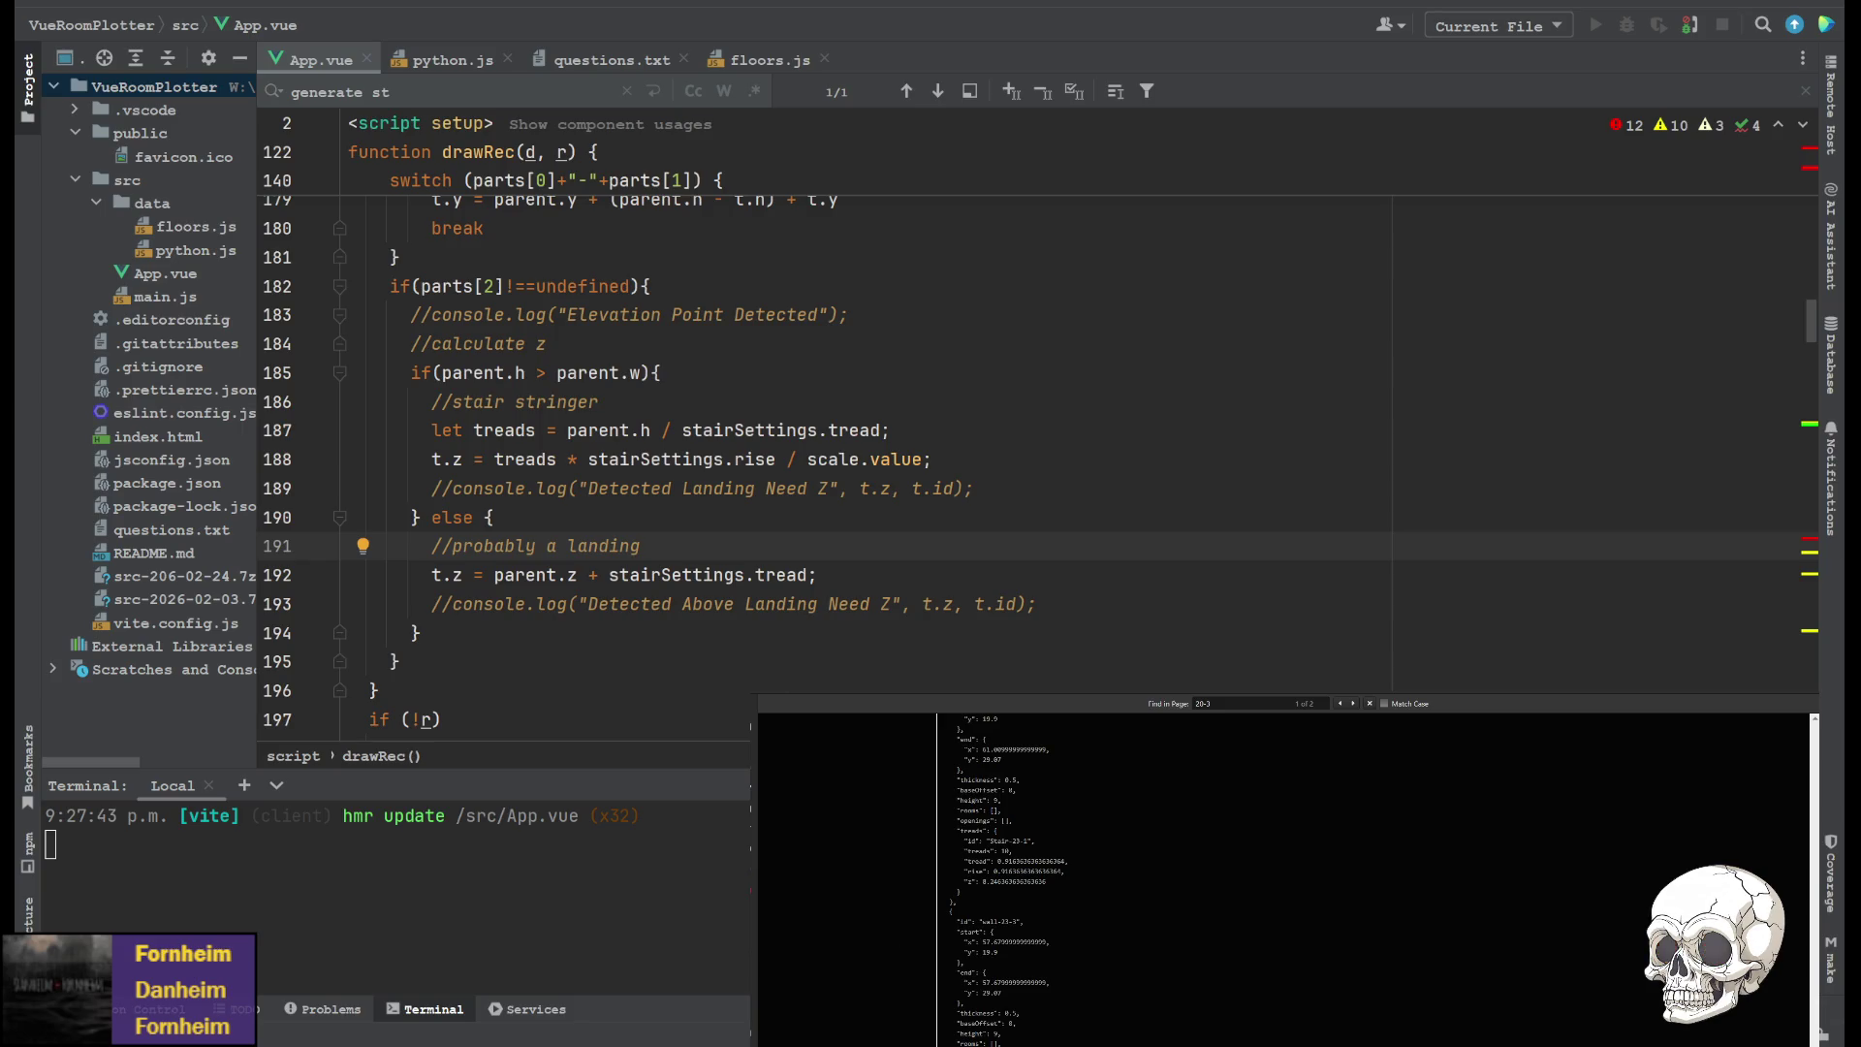
{"action": "scroll", "coordinate": [909, 943], "scroll_direction": "up", "scroll_amount": 15}
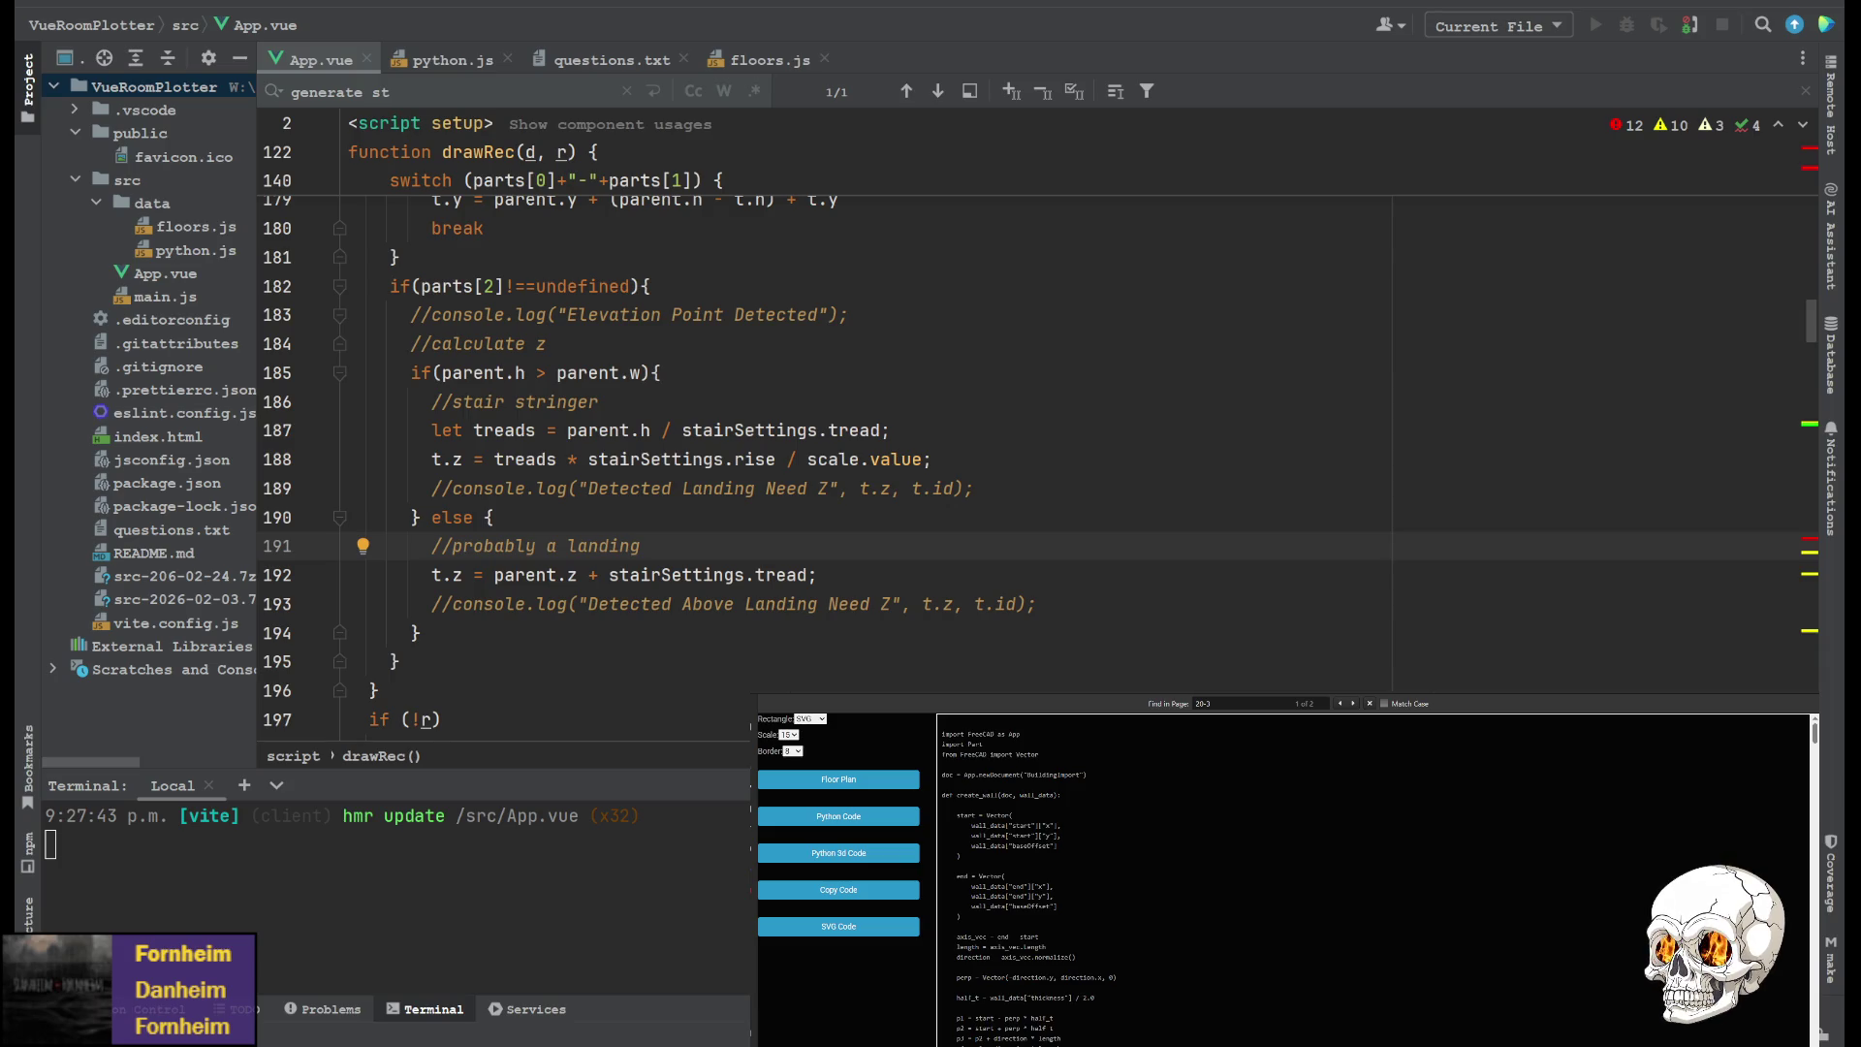
{"action": "key", "text": "alt+Tab"}
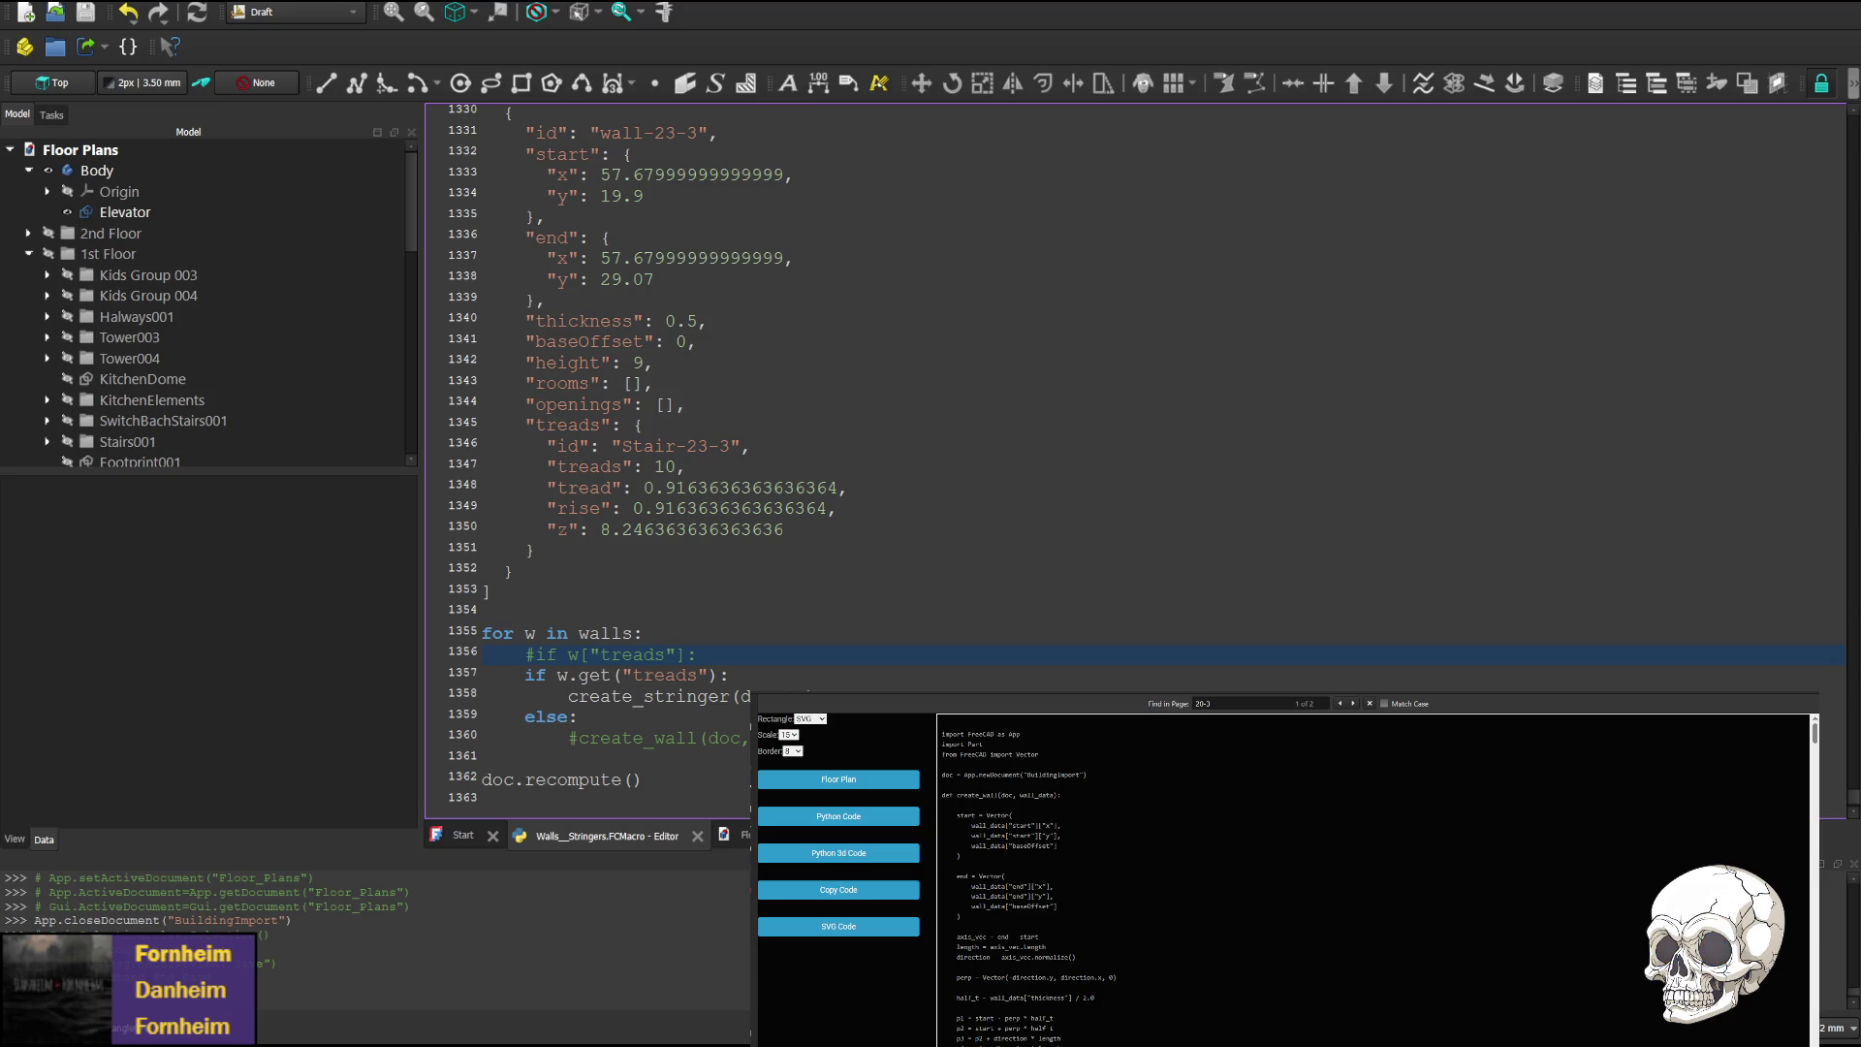
Comment out the macro's else line on line 1359 with #, then save and run it
{"action": "key", "text": "ctrl+s"}
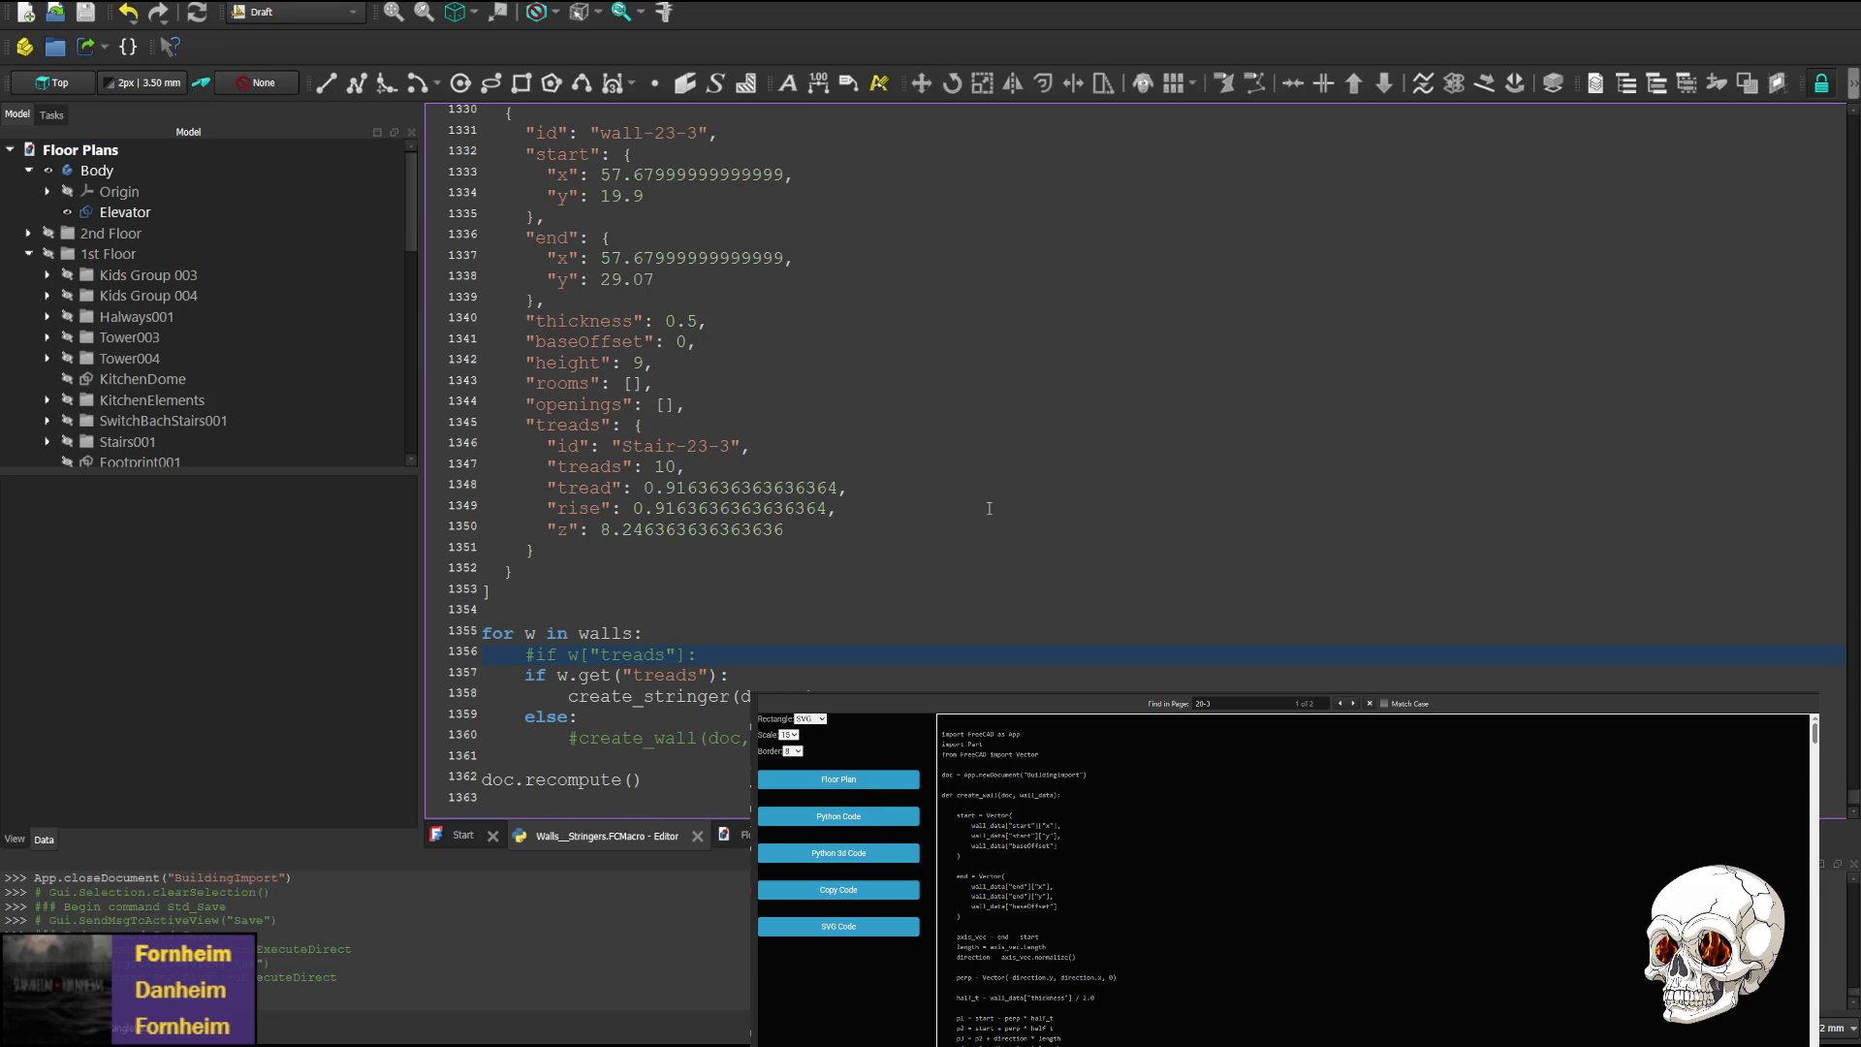
{"action": "left_click", "coordinate": [526, 717]}
{"action": "type", "text": "#"}
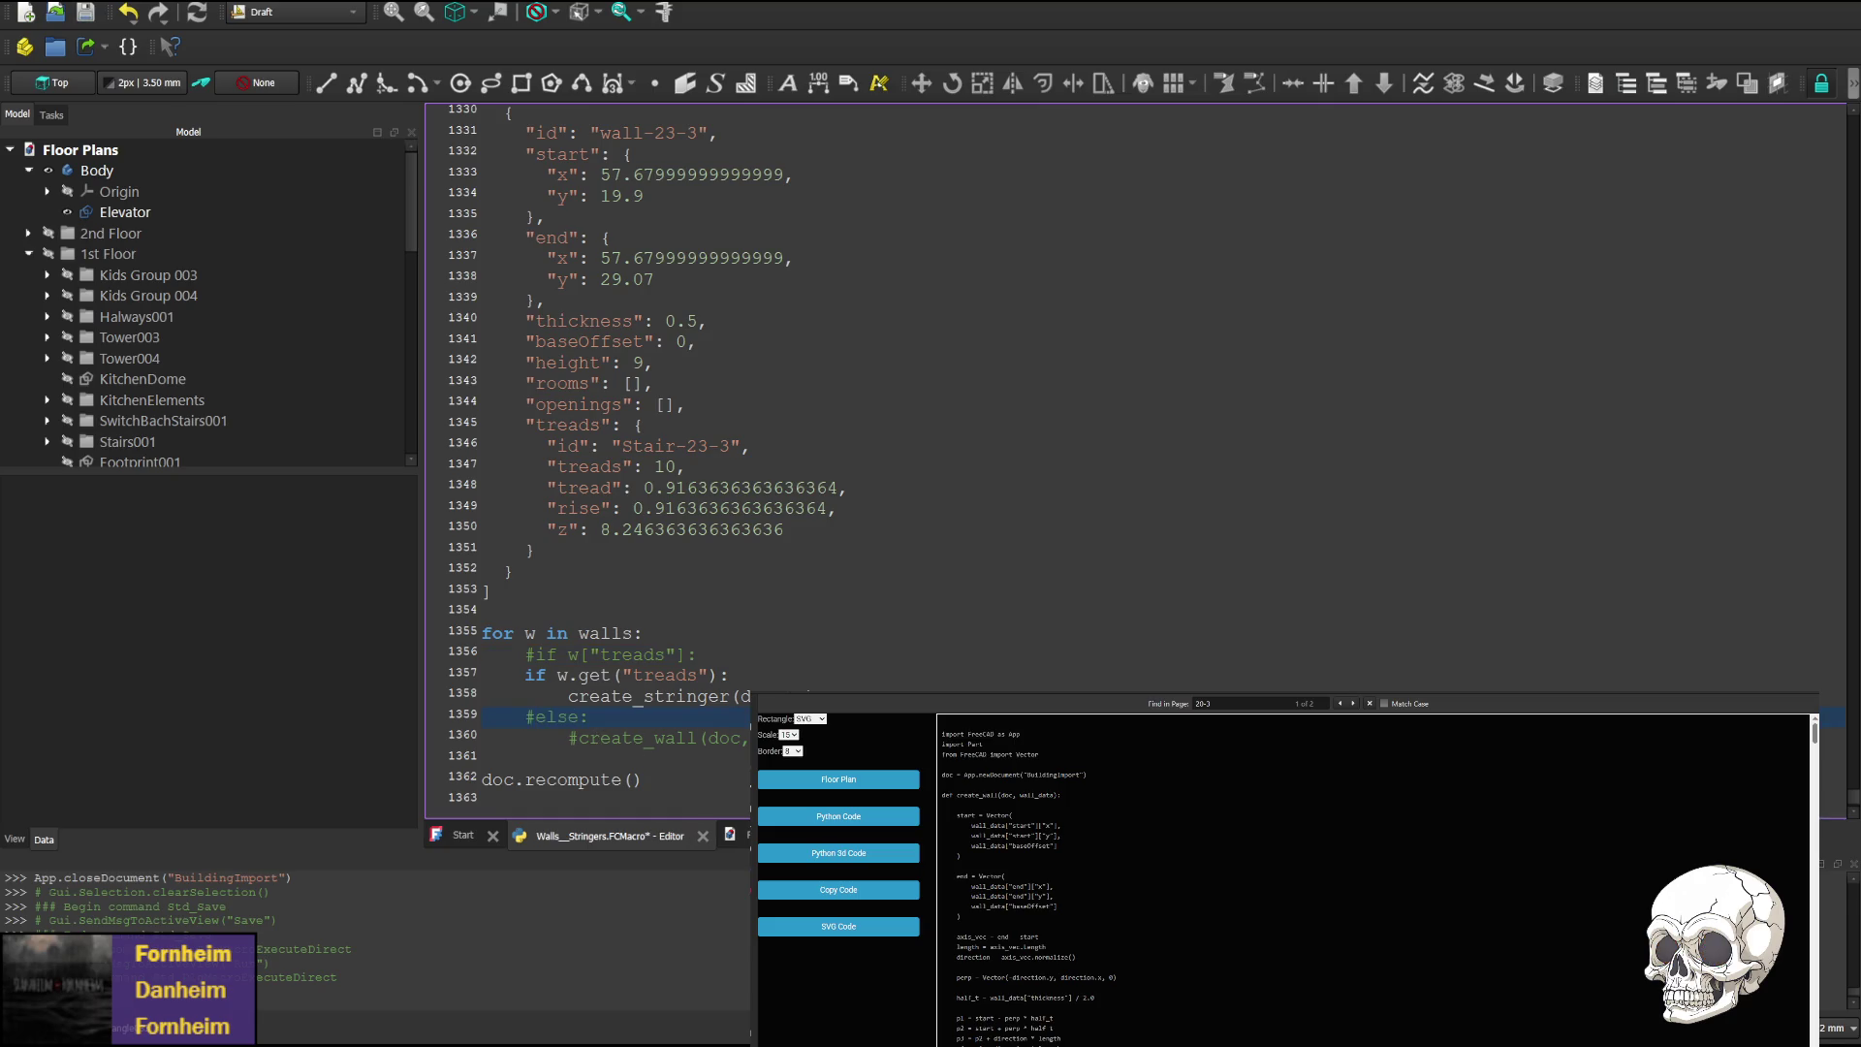
{"action": "key", "text": "ctrl+F6"}
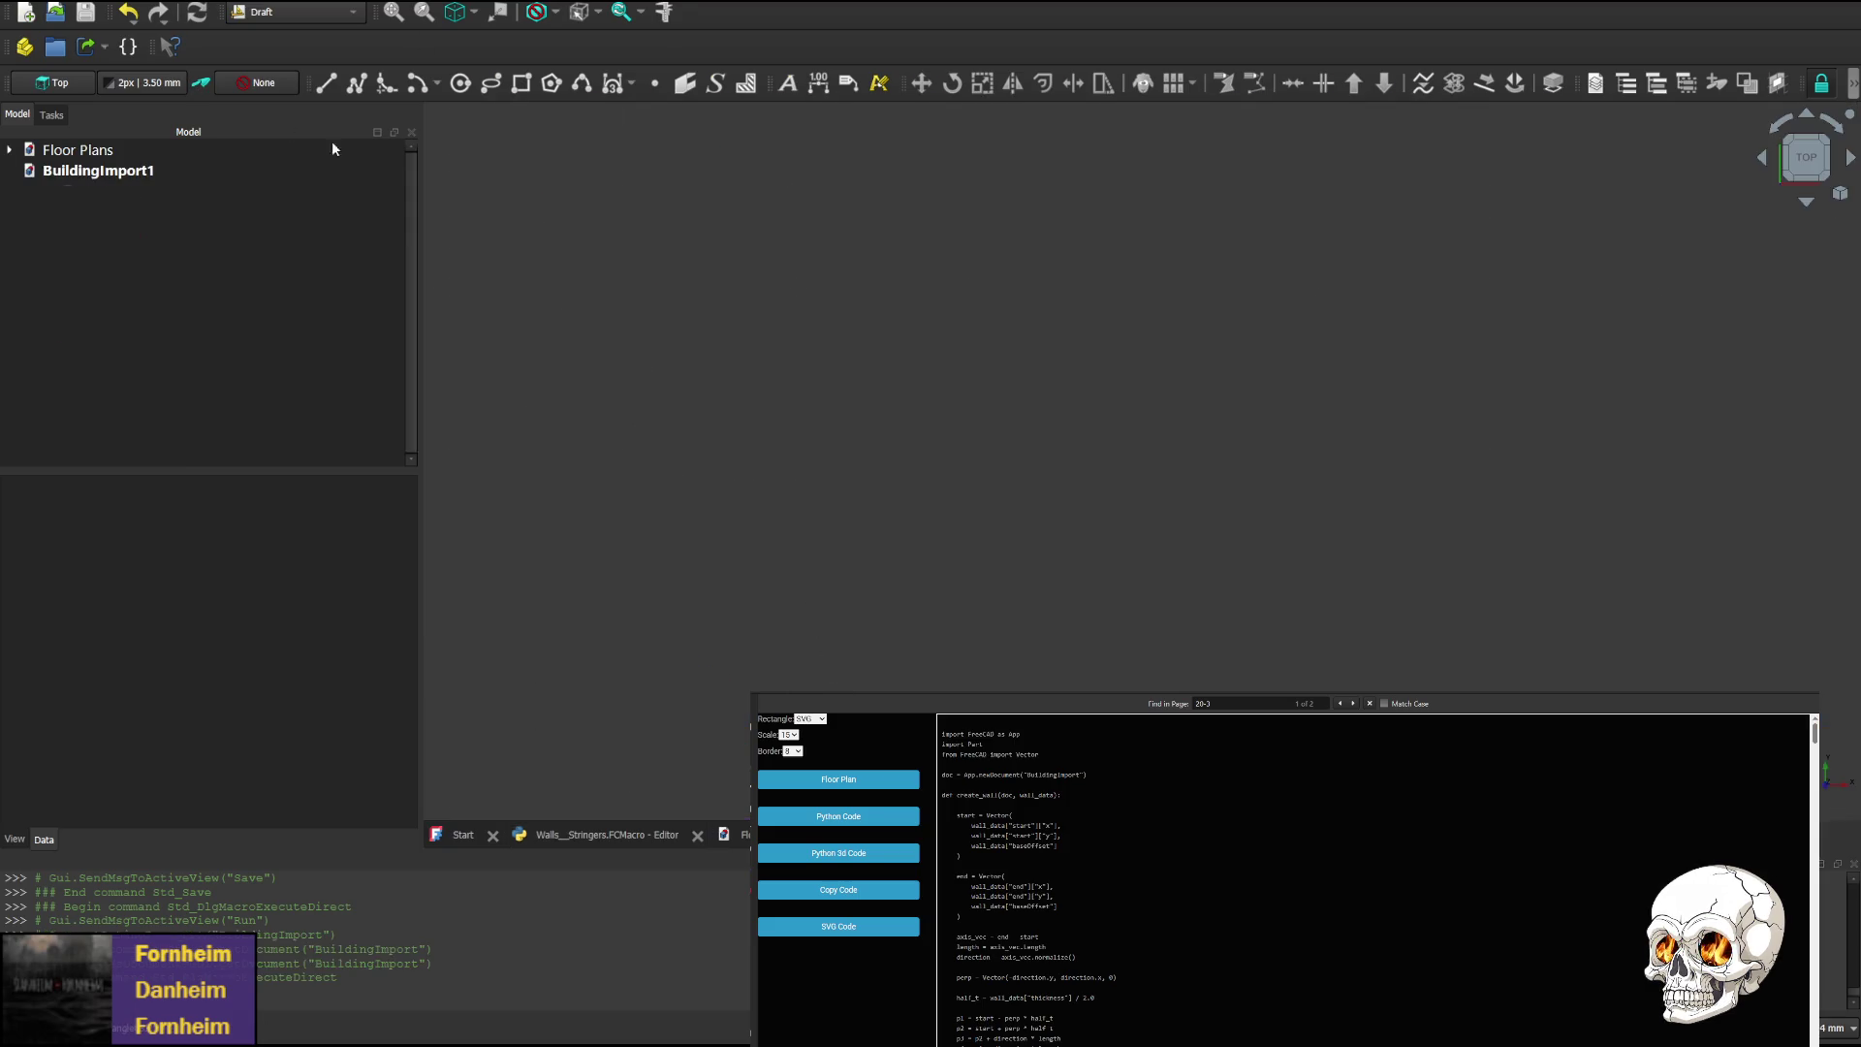
Frame the eight imported stair solids and view them from the Left to show stepped profiles
{"action": "scroll", "coordinate": [1425, 339], "scroll_direction": "down", "scroll_amount": 5}
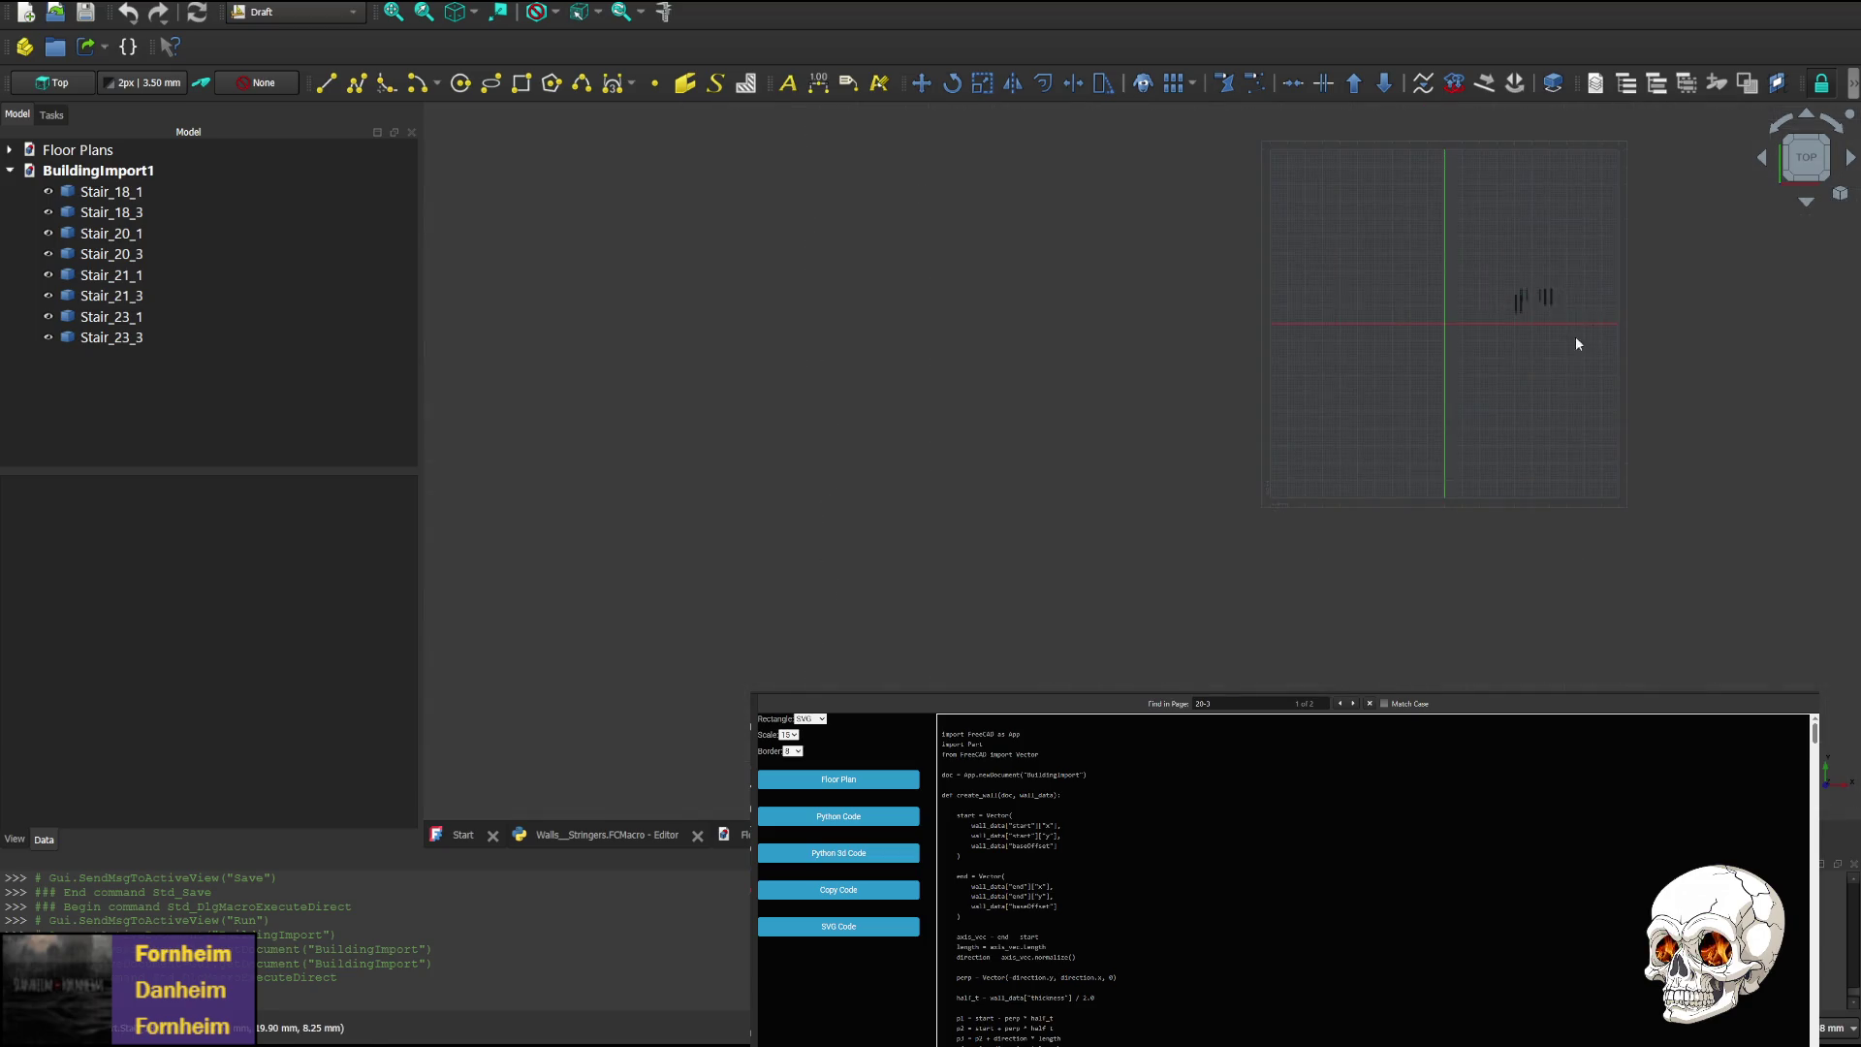
{"action": "middle_click_drag", "start_coordinate": [1574, 336], "coordinate": [991, 416]}
{"action": "scroll", "coordinate": [872, 407], "scroll_direction": "up", "scroll_amount": 4}
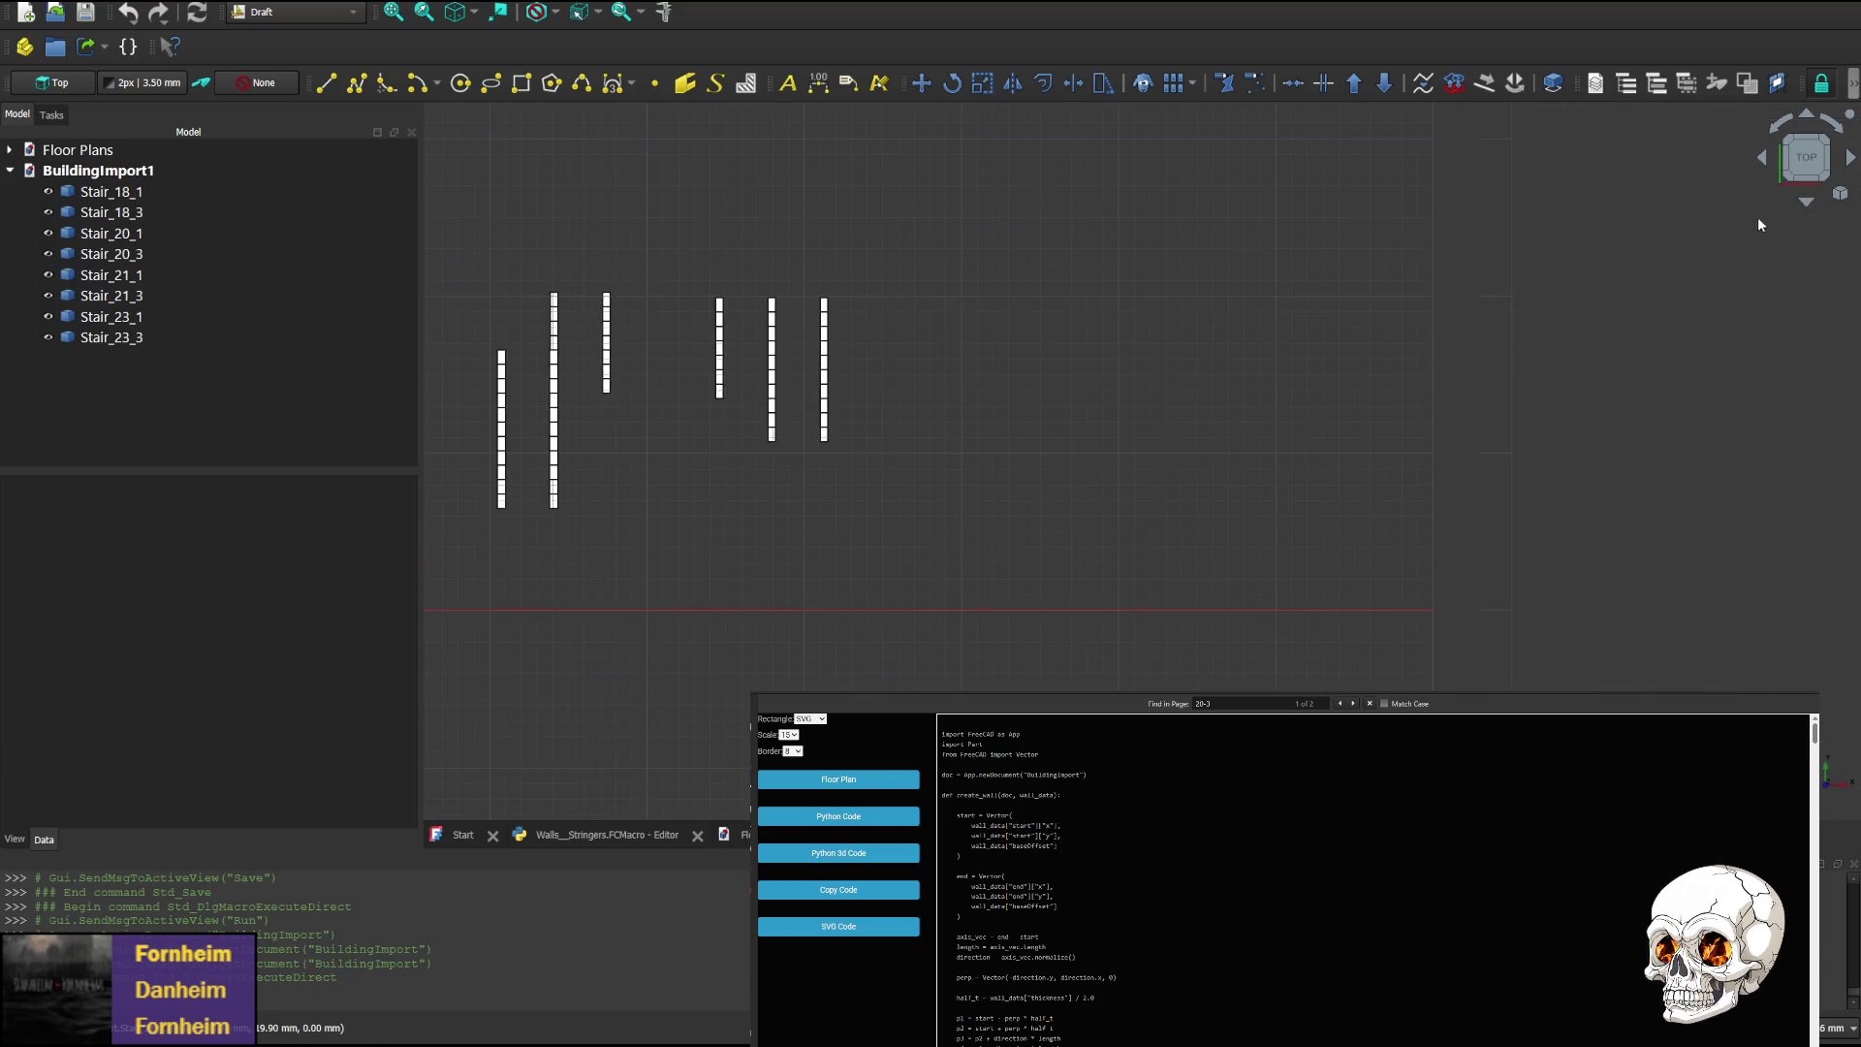
{"action": "left_click", "coordinate": [1807, 204]}
{"action": "left_click", "coordinate": [1807, 204]}
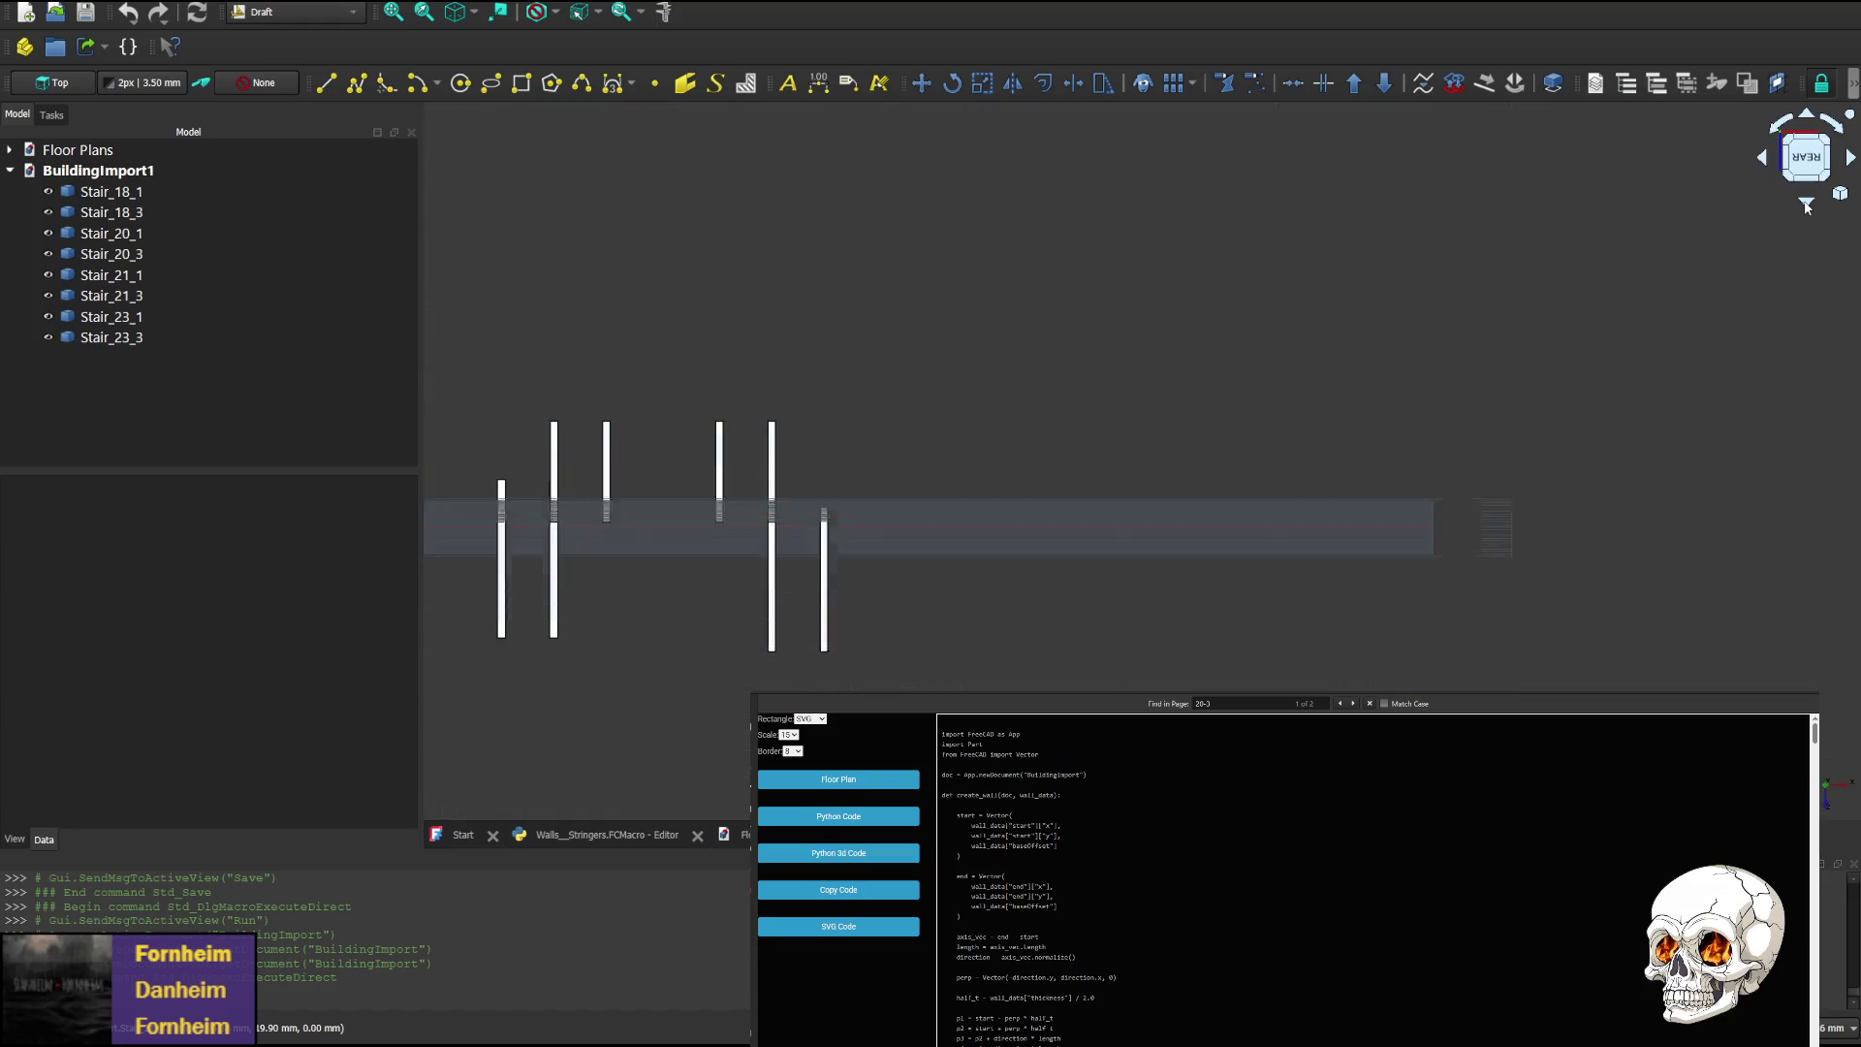
{"action": "left_click", "coordinate": [1847, 160]}
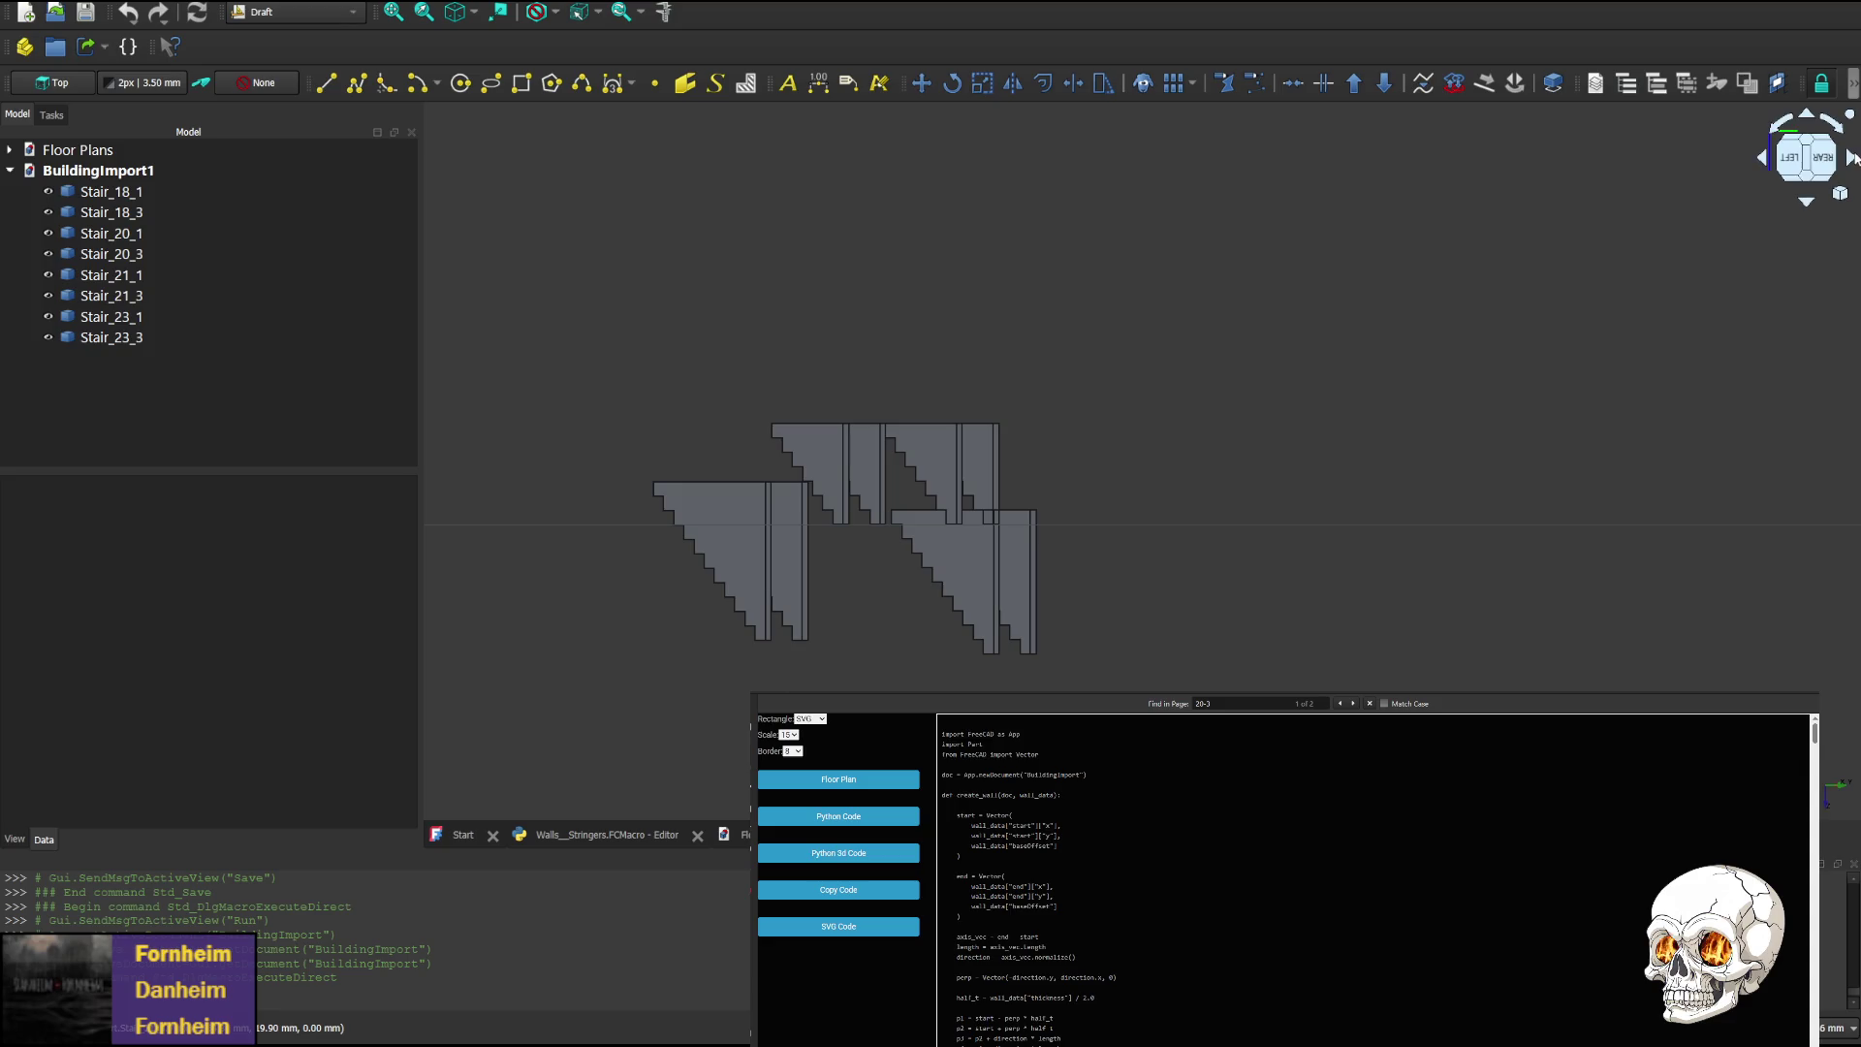
{"action": "left_click", "coordinate": [1825, 165]}
{"action": "middle_click_drag", "start_coordinate": [1483, 478], "coordinate": [1067, 424]}
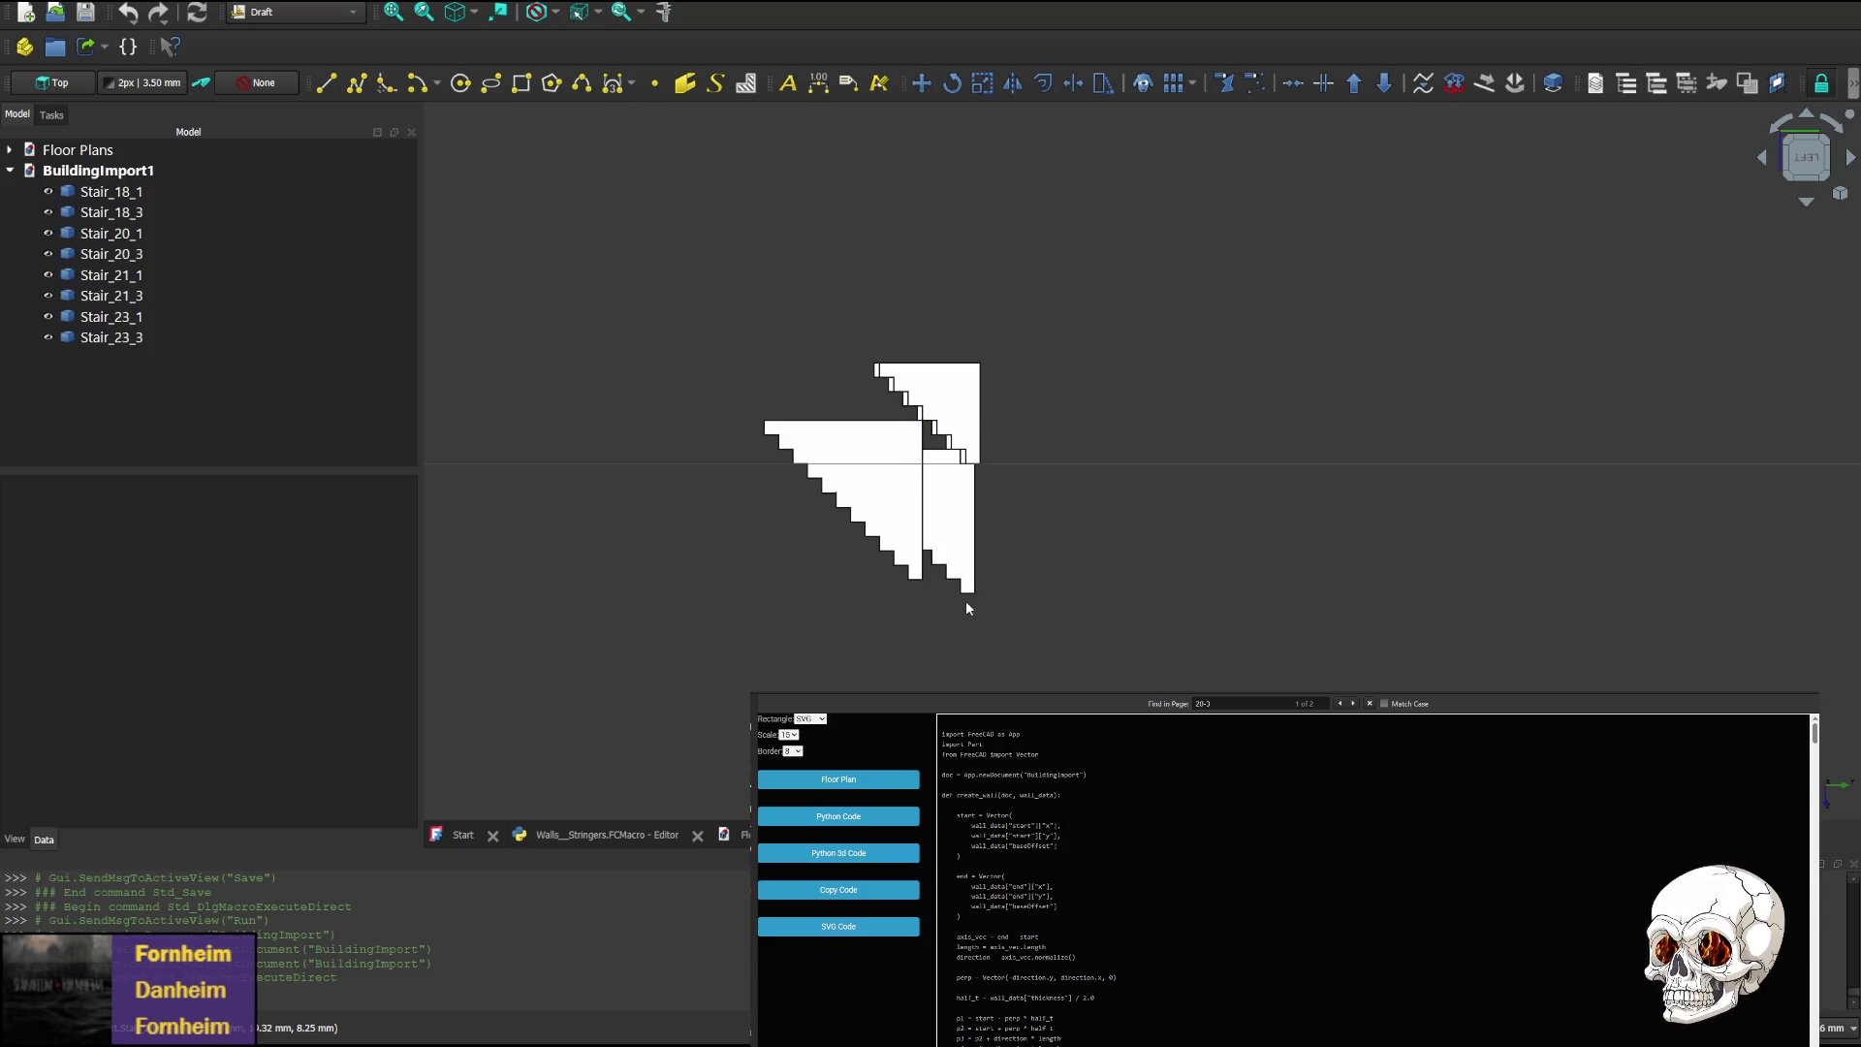
{"action": "left_click", "coordinate": [1819, 146]}
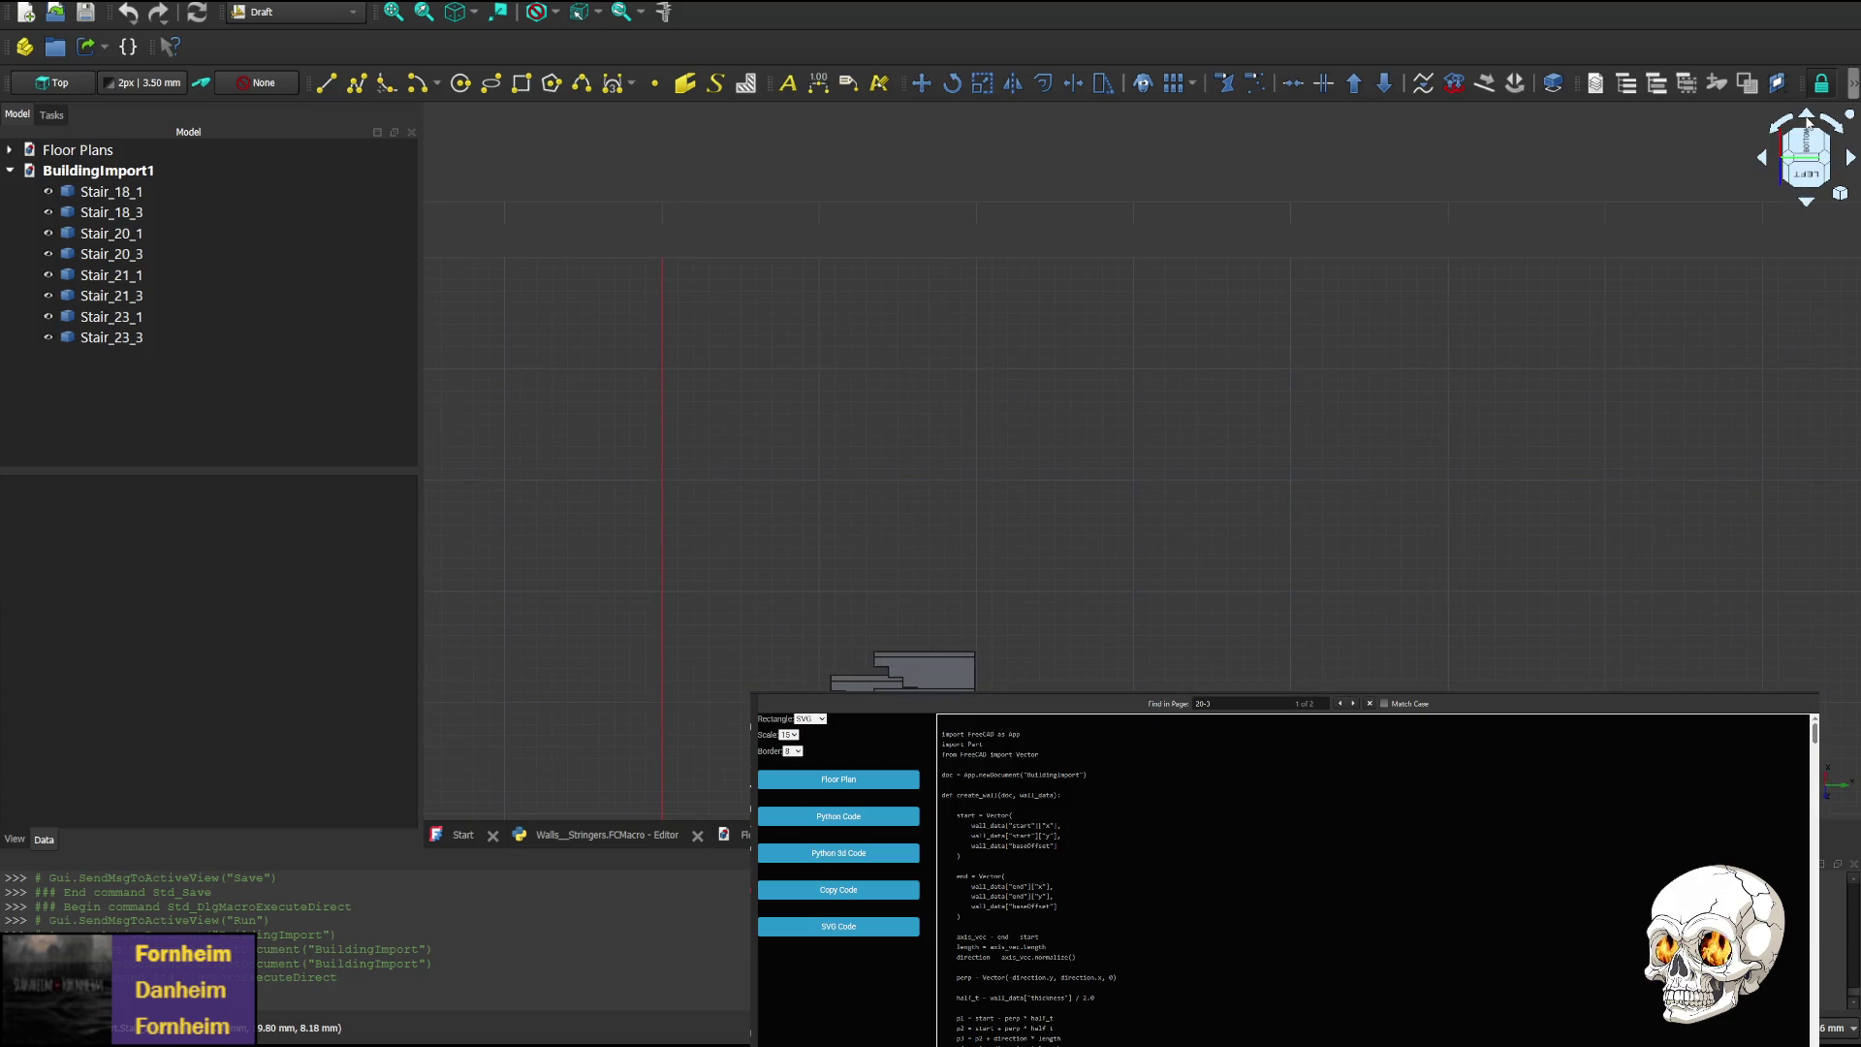
{"action": "left_click", "coordinate": [1809, 122]}
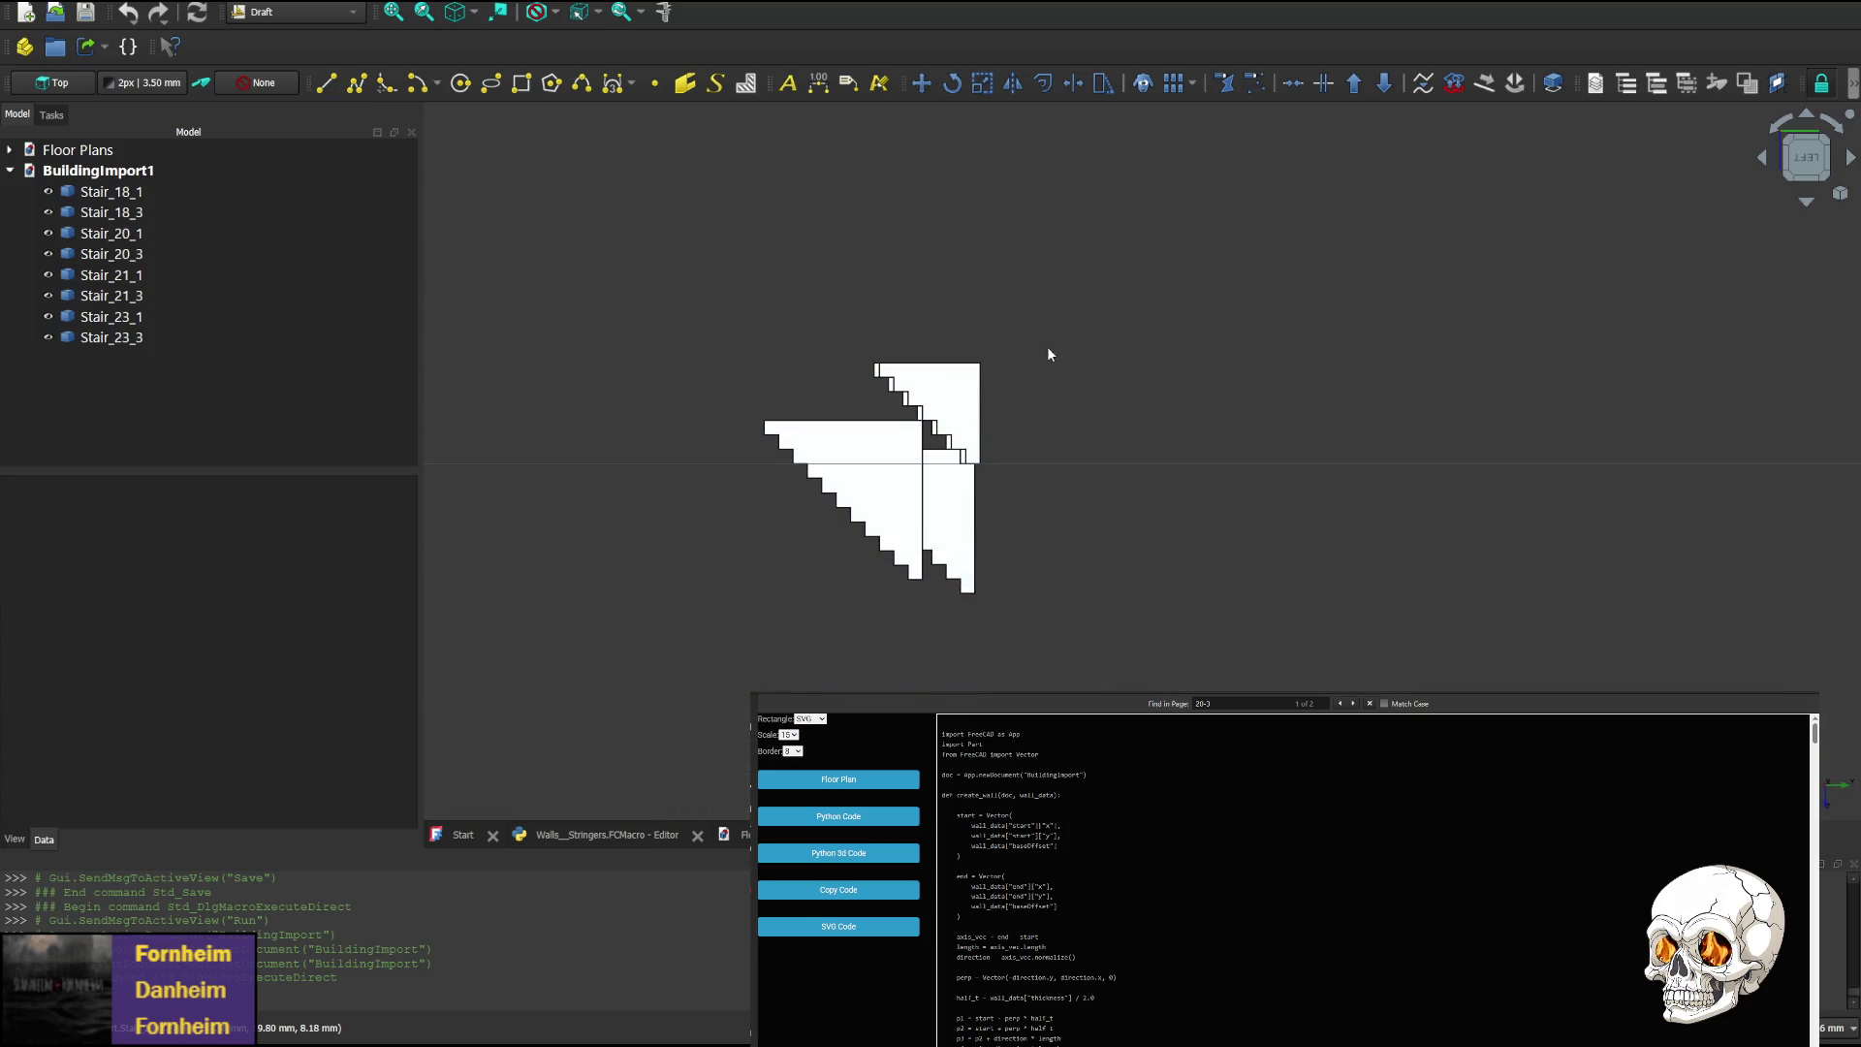
{"action": "middle_click_drag", "start_coordinate": [1200, 461], "coordinate": [1019, 456]}
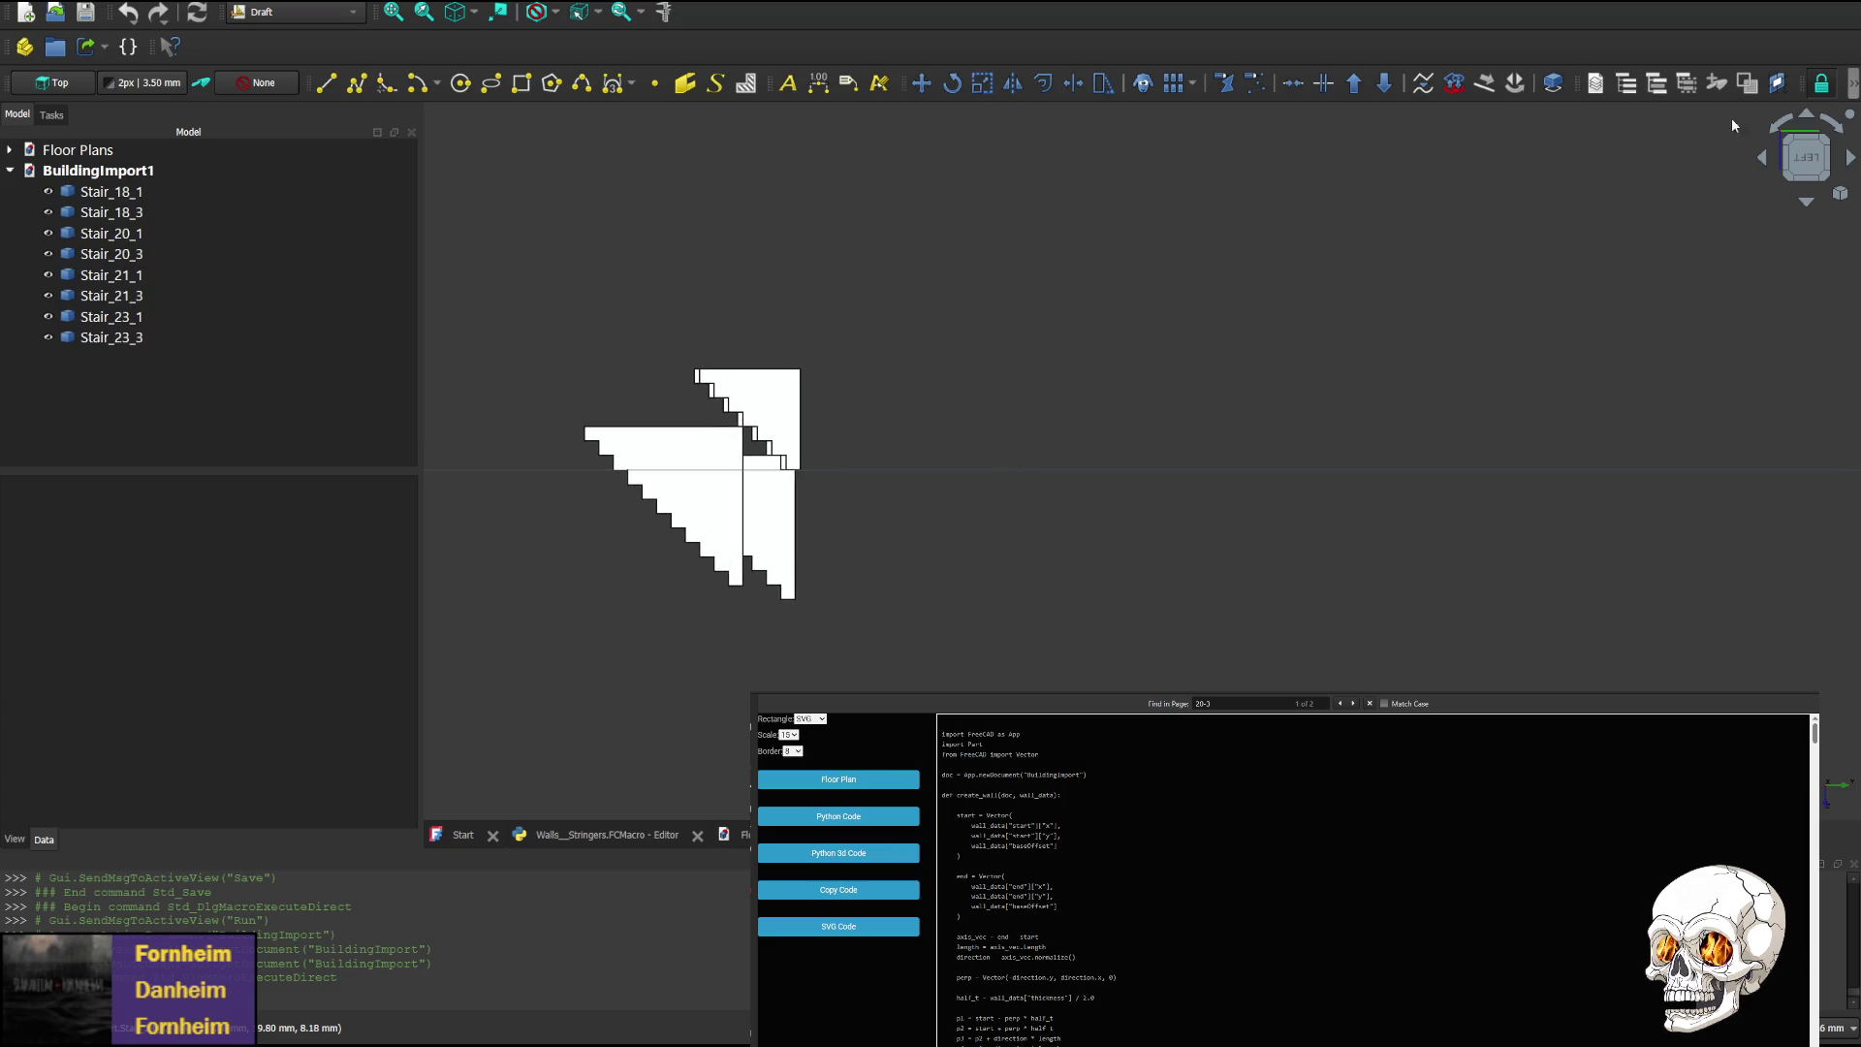
Rotate the stair view through Rear to Right to see the stepped profiles, then switch documents
{"action": "left_click", "coordinate": [1765, 163]}
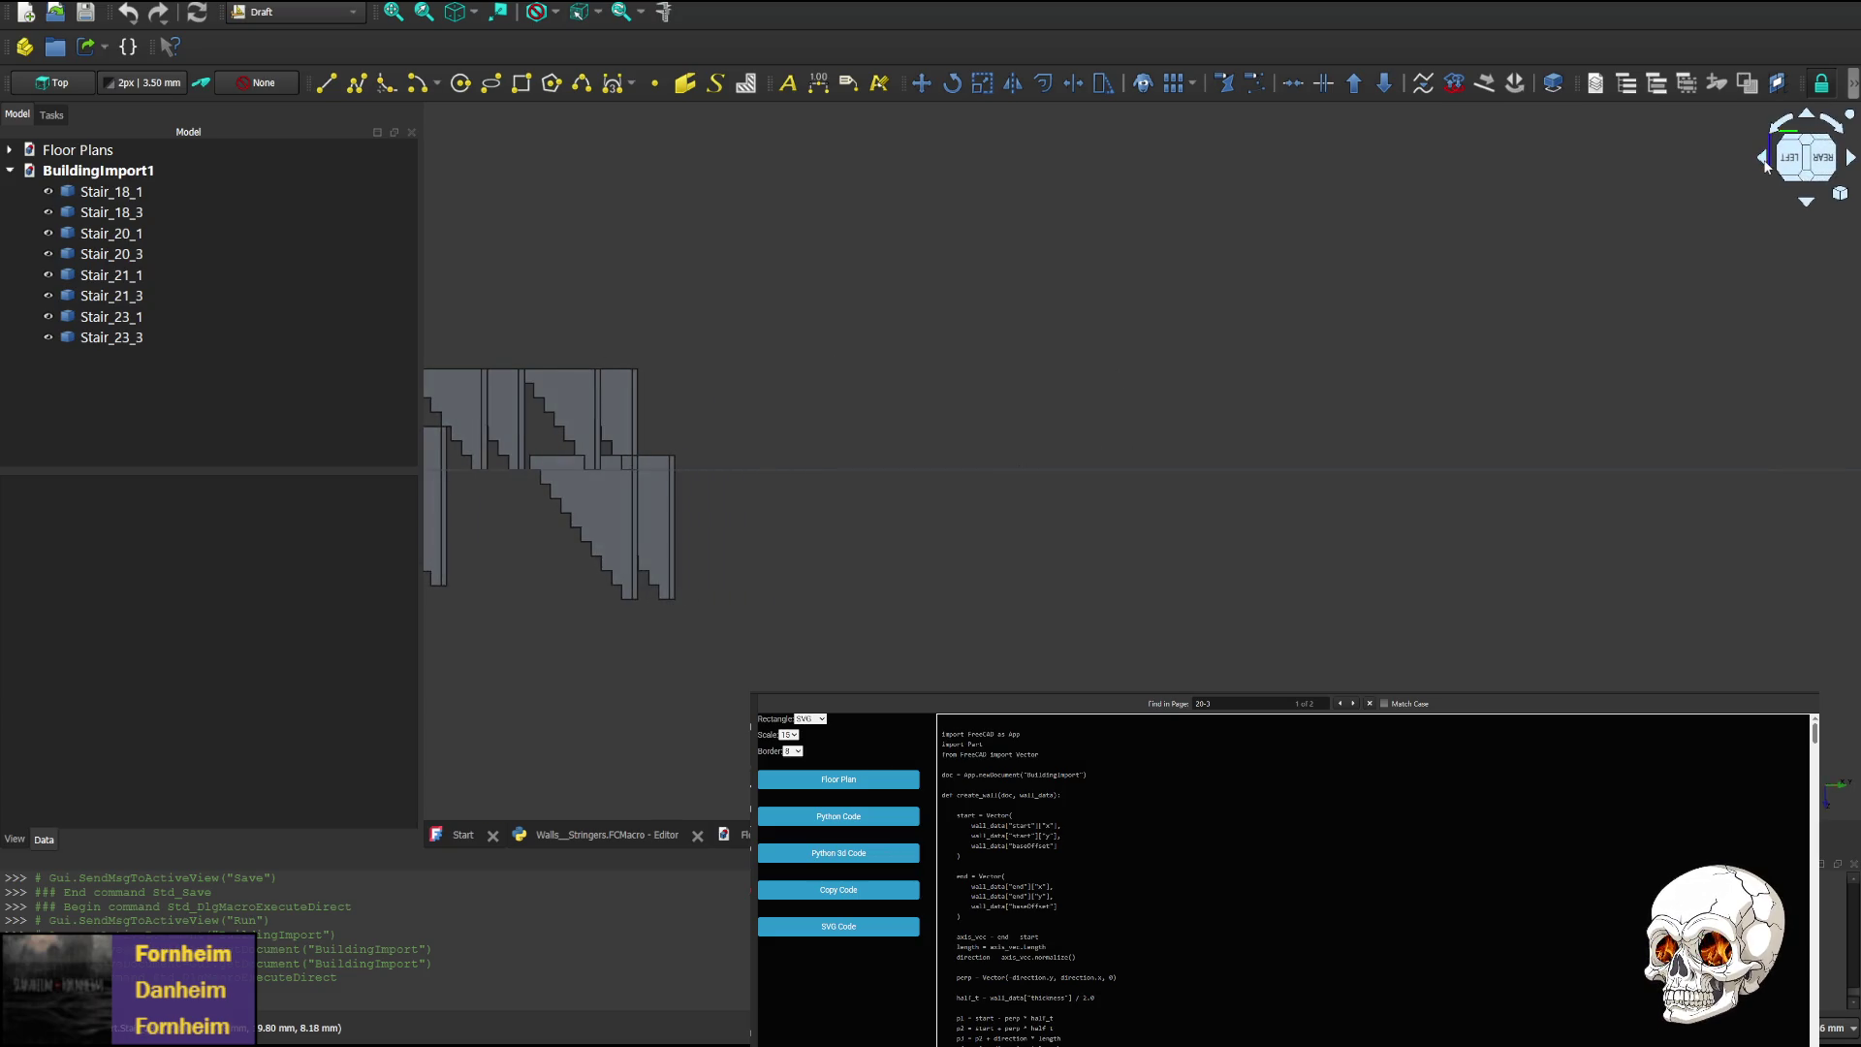
{"action": "left_click", "coordinate": [1764, 163]}
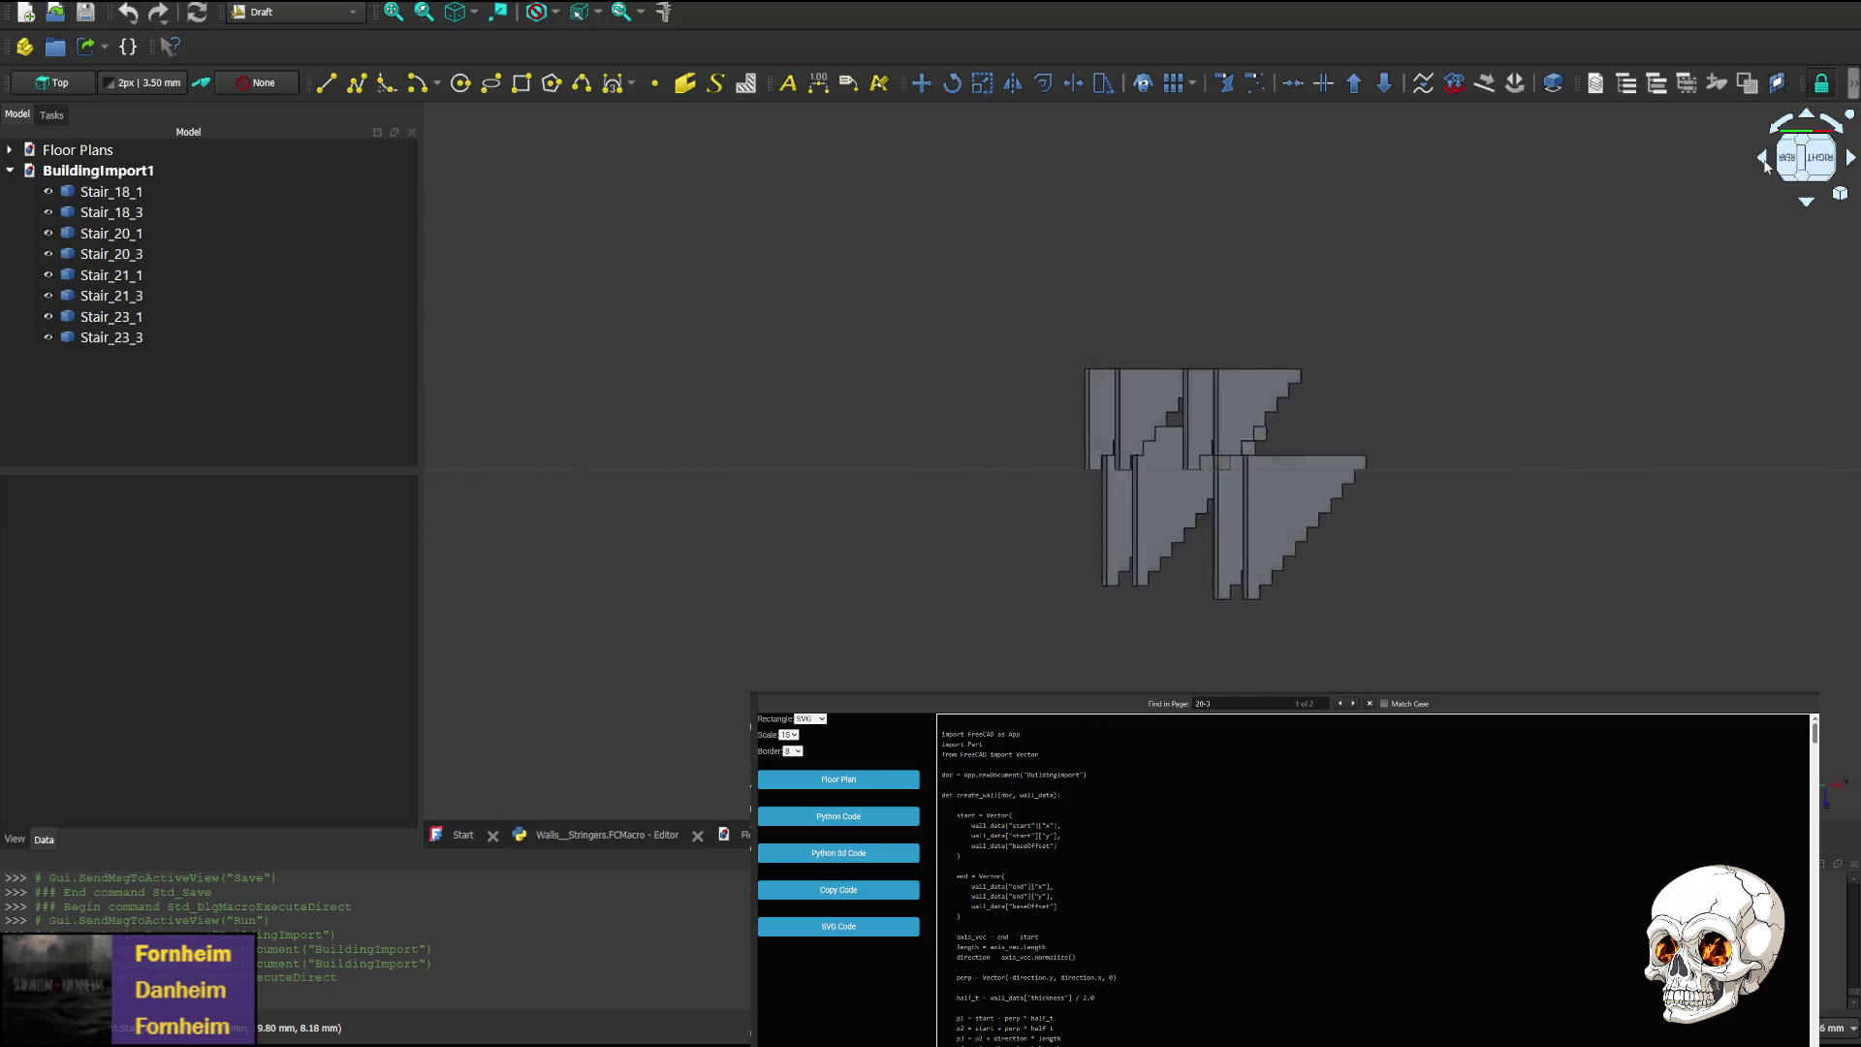
{"action": "left_click", "coordinate": [1764, 163]}
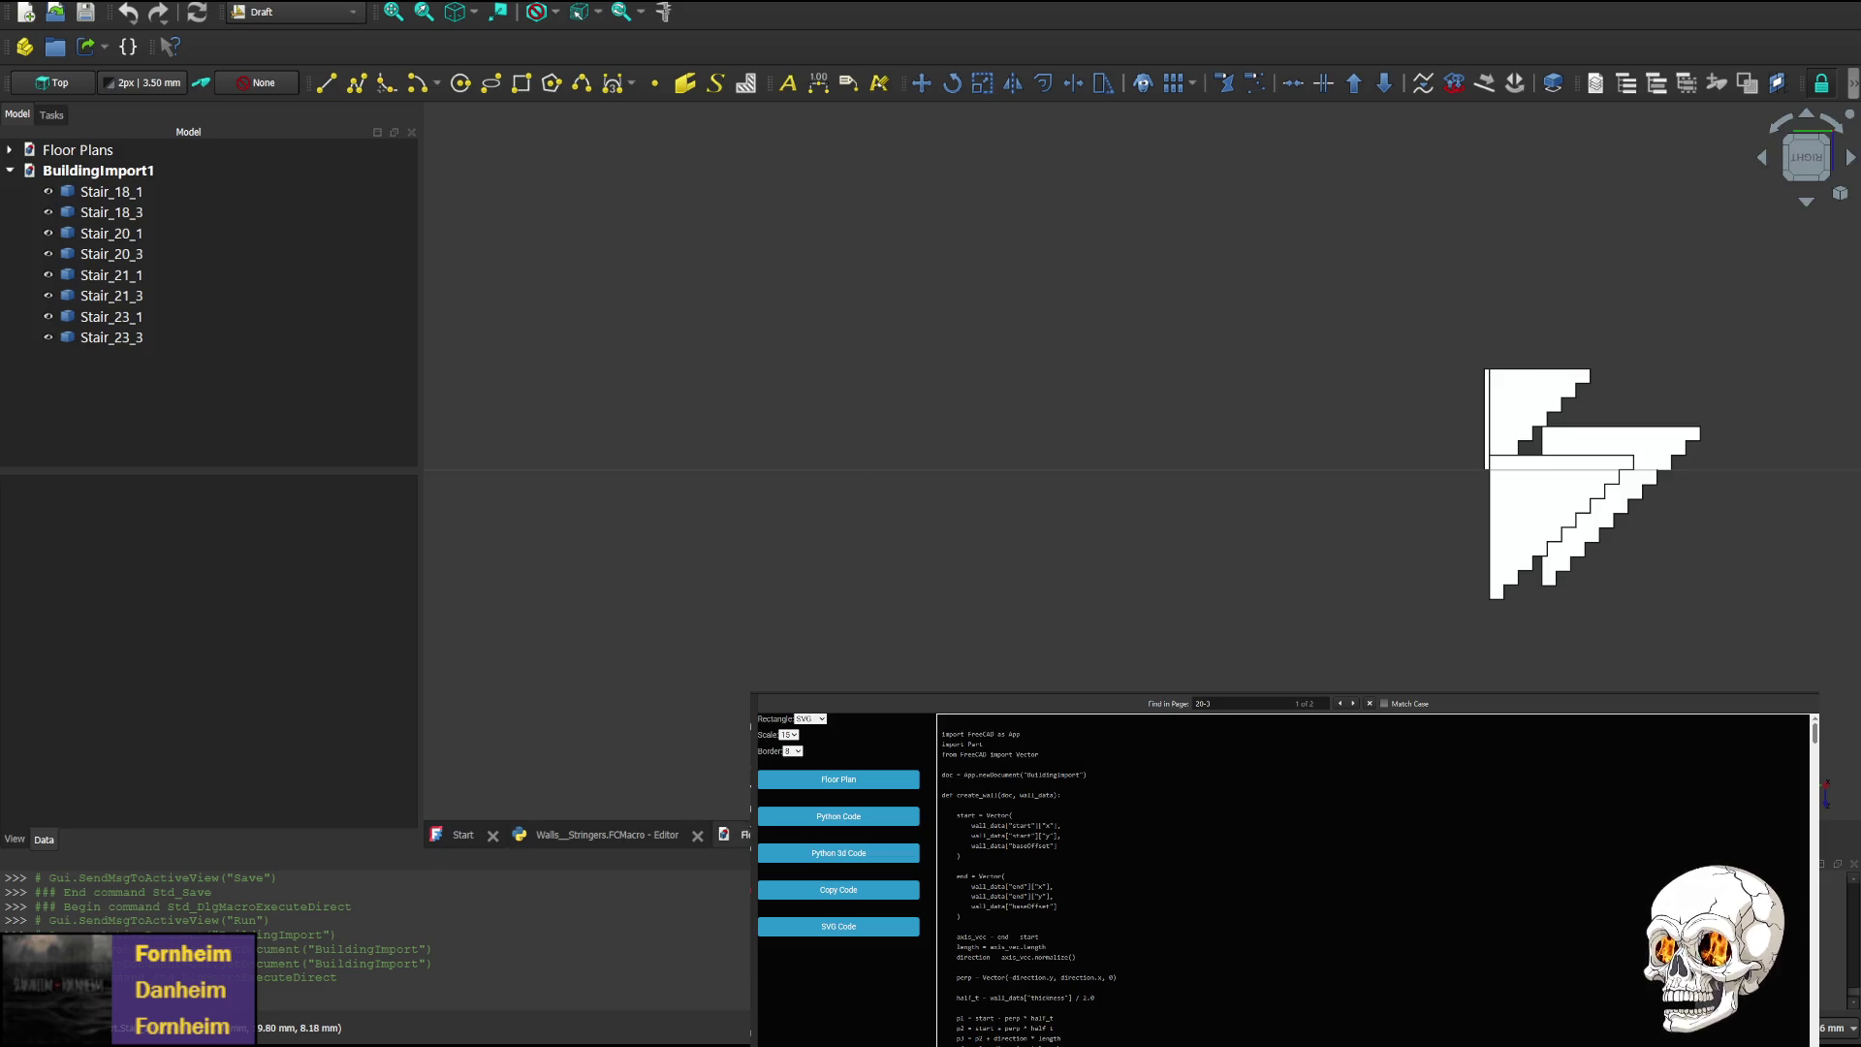
{"action": "key", "text": "ctrl+Tab"}
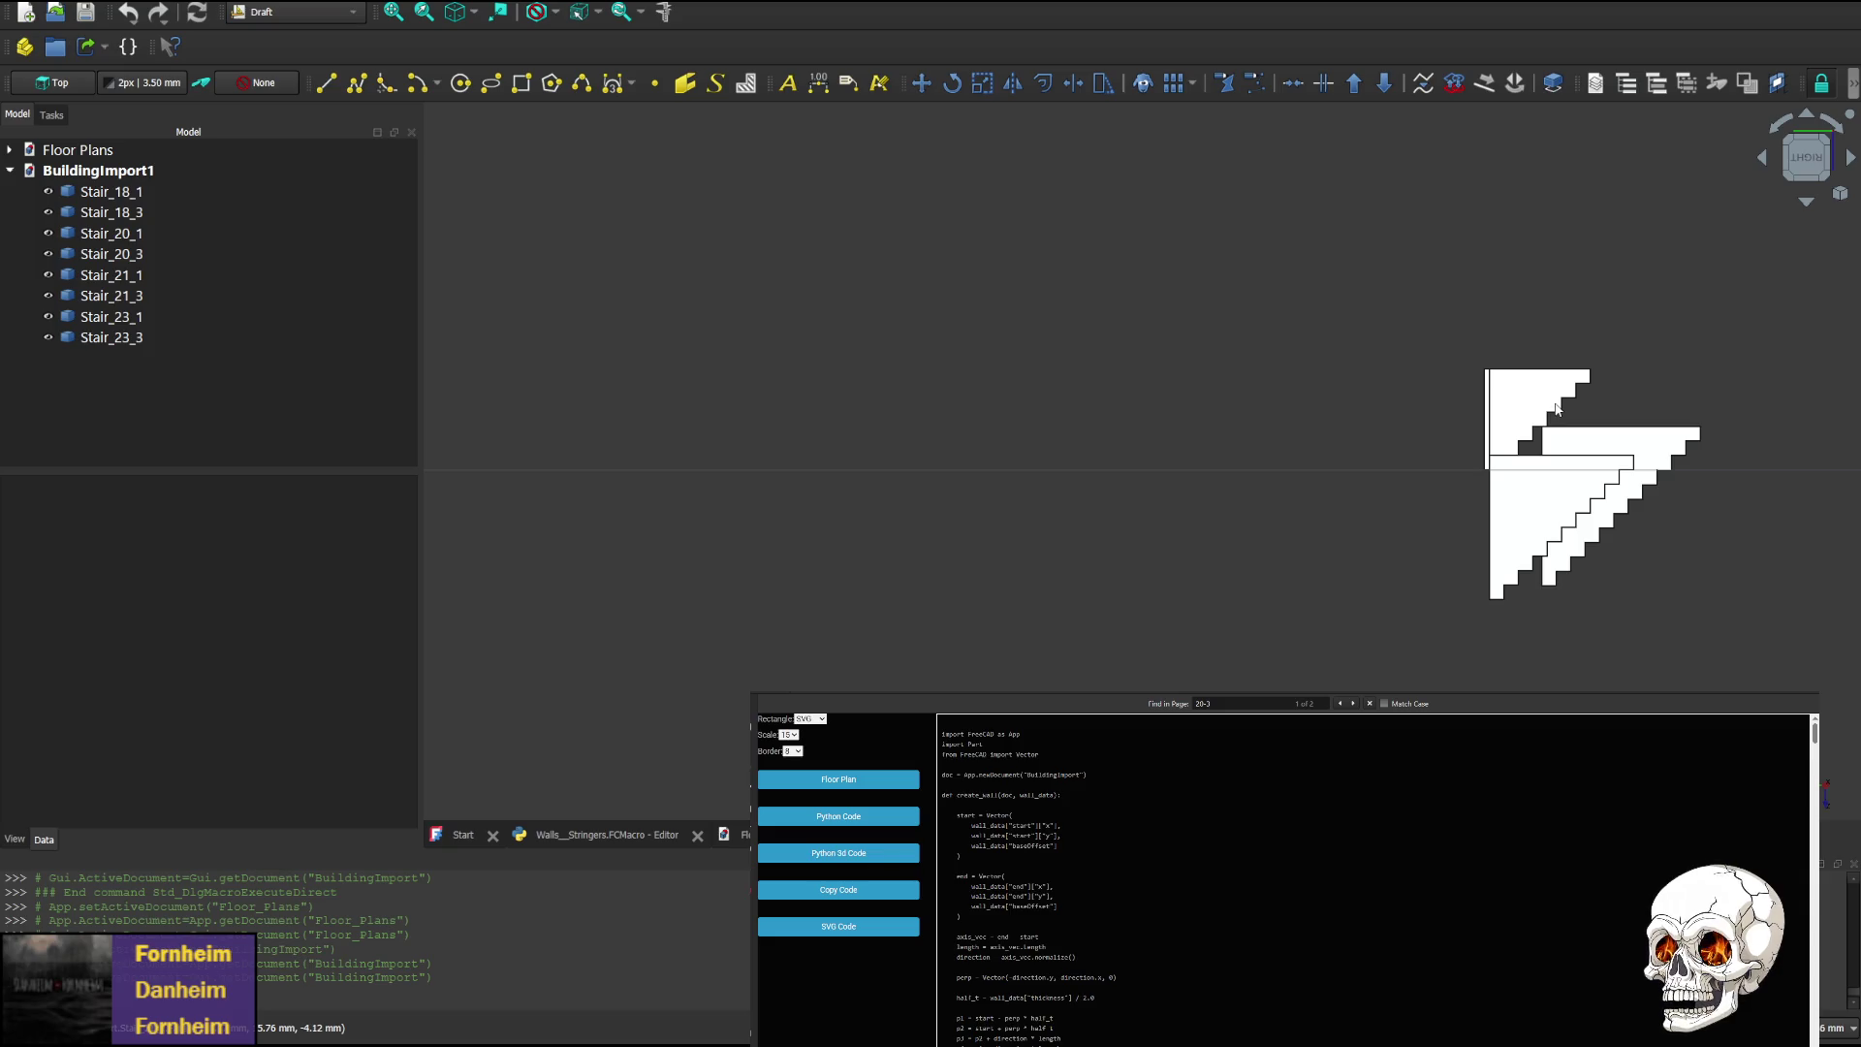
Shift the stairs left and rotate back to the Left view of the stringer profiles
{"action": "middle_click_drag", "start_coordinate": [1556, 408], "coordinate": [1384, 440]}
{"action": "left_click", "coordinate": [1770, 161]}
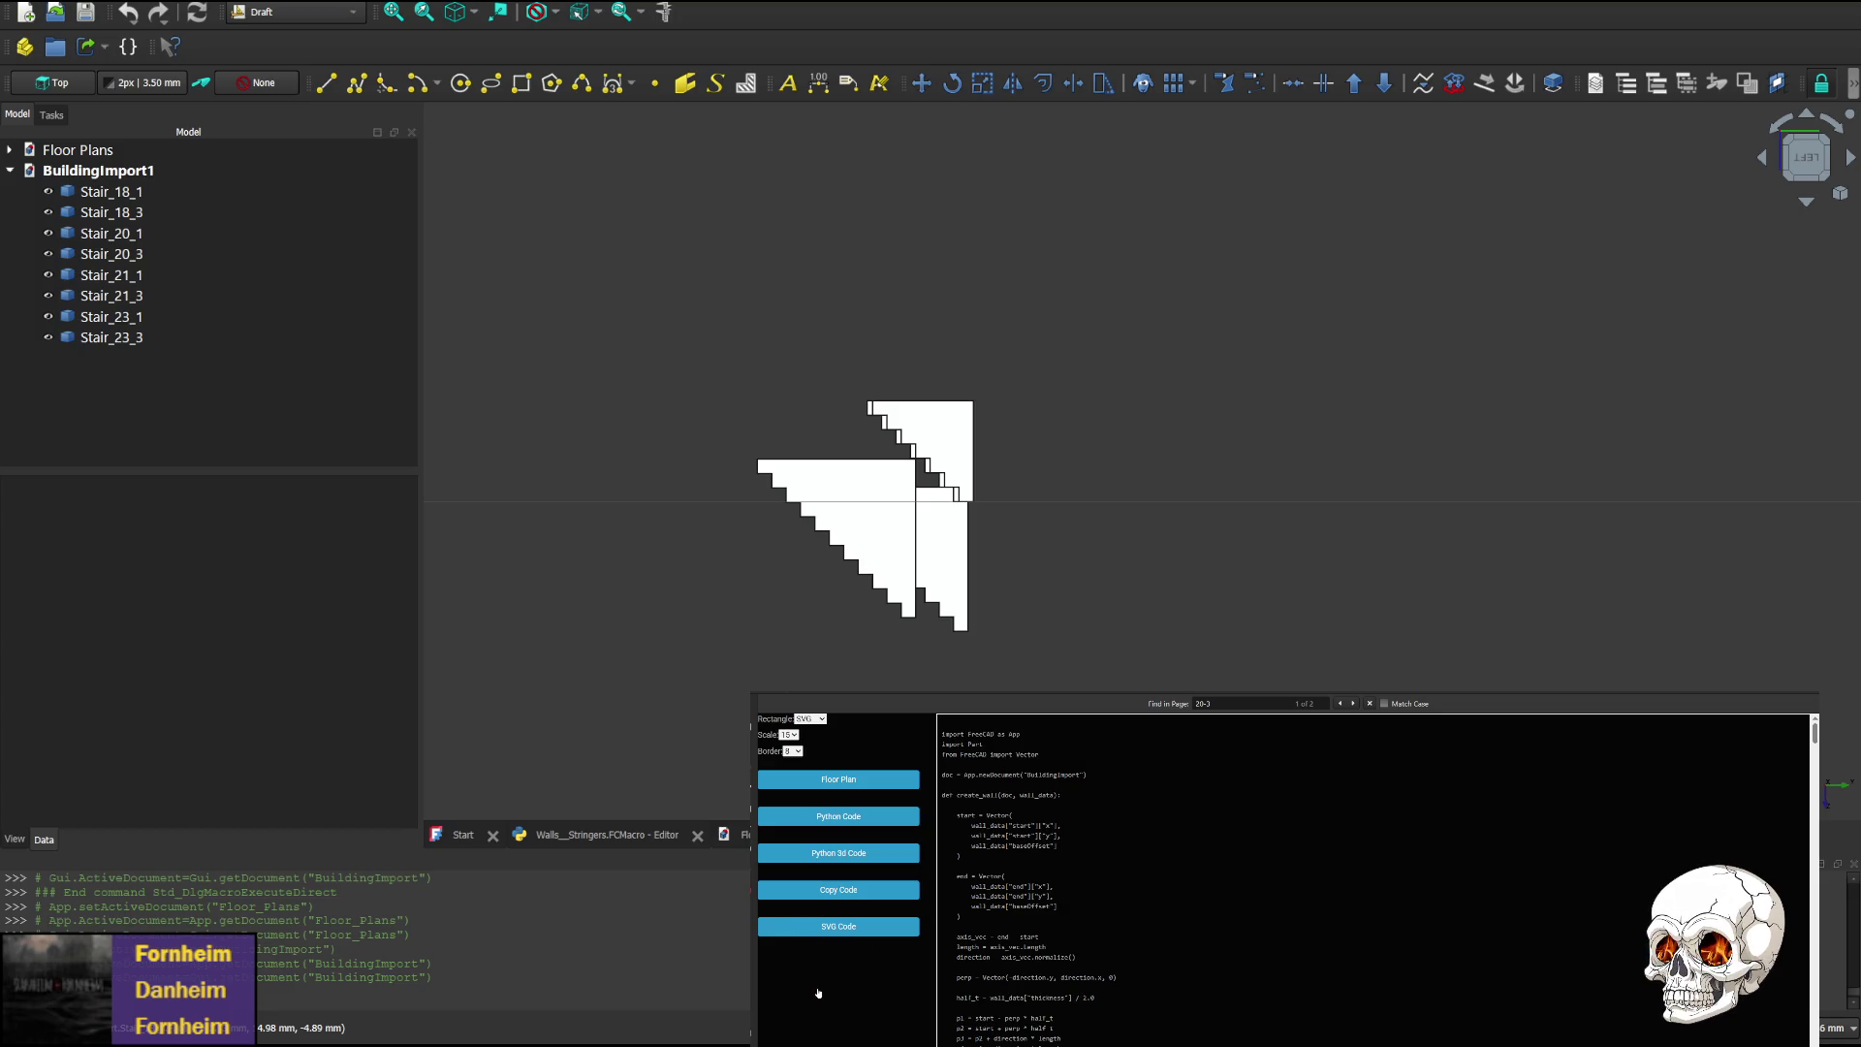
{"action": "mouse_move", "coordinate": [1843, 611]}
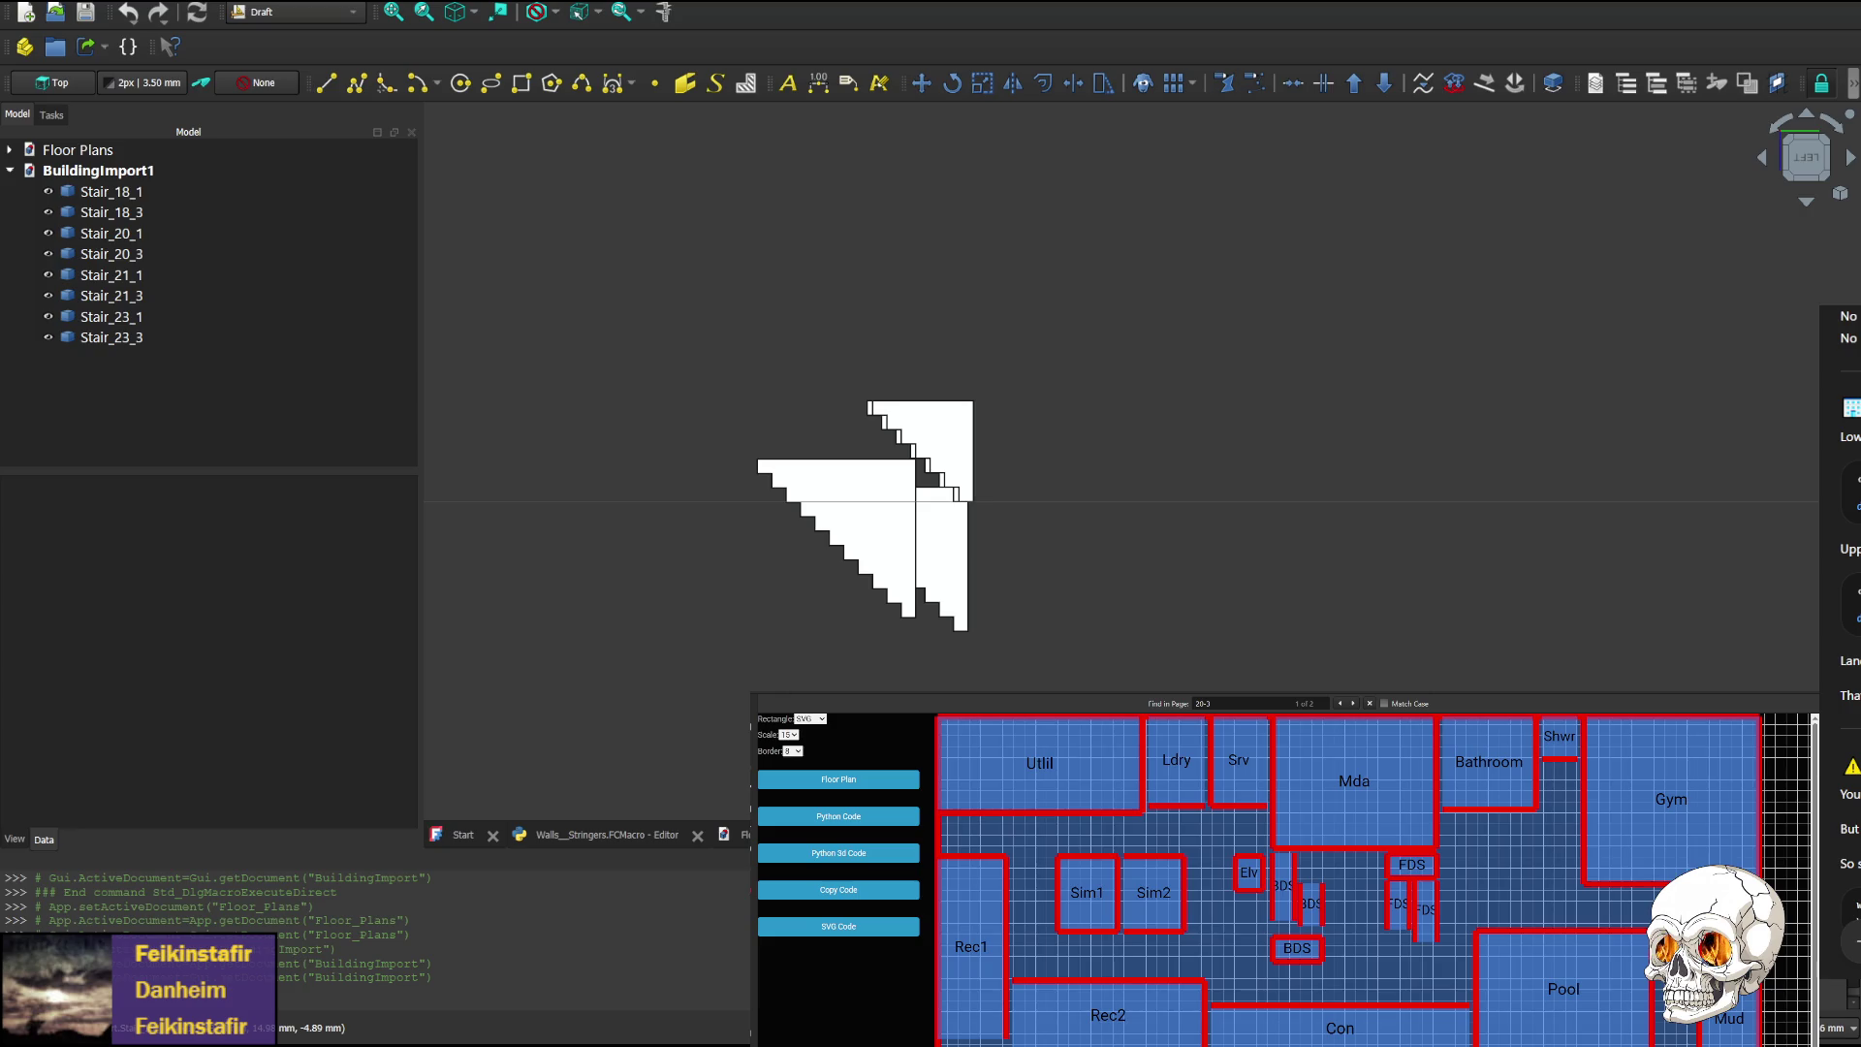
Generate the Python 3D import code in the room plotter
{"action": "left_click", "coordinate": [834, 854]}
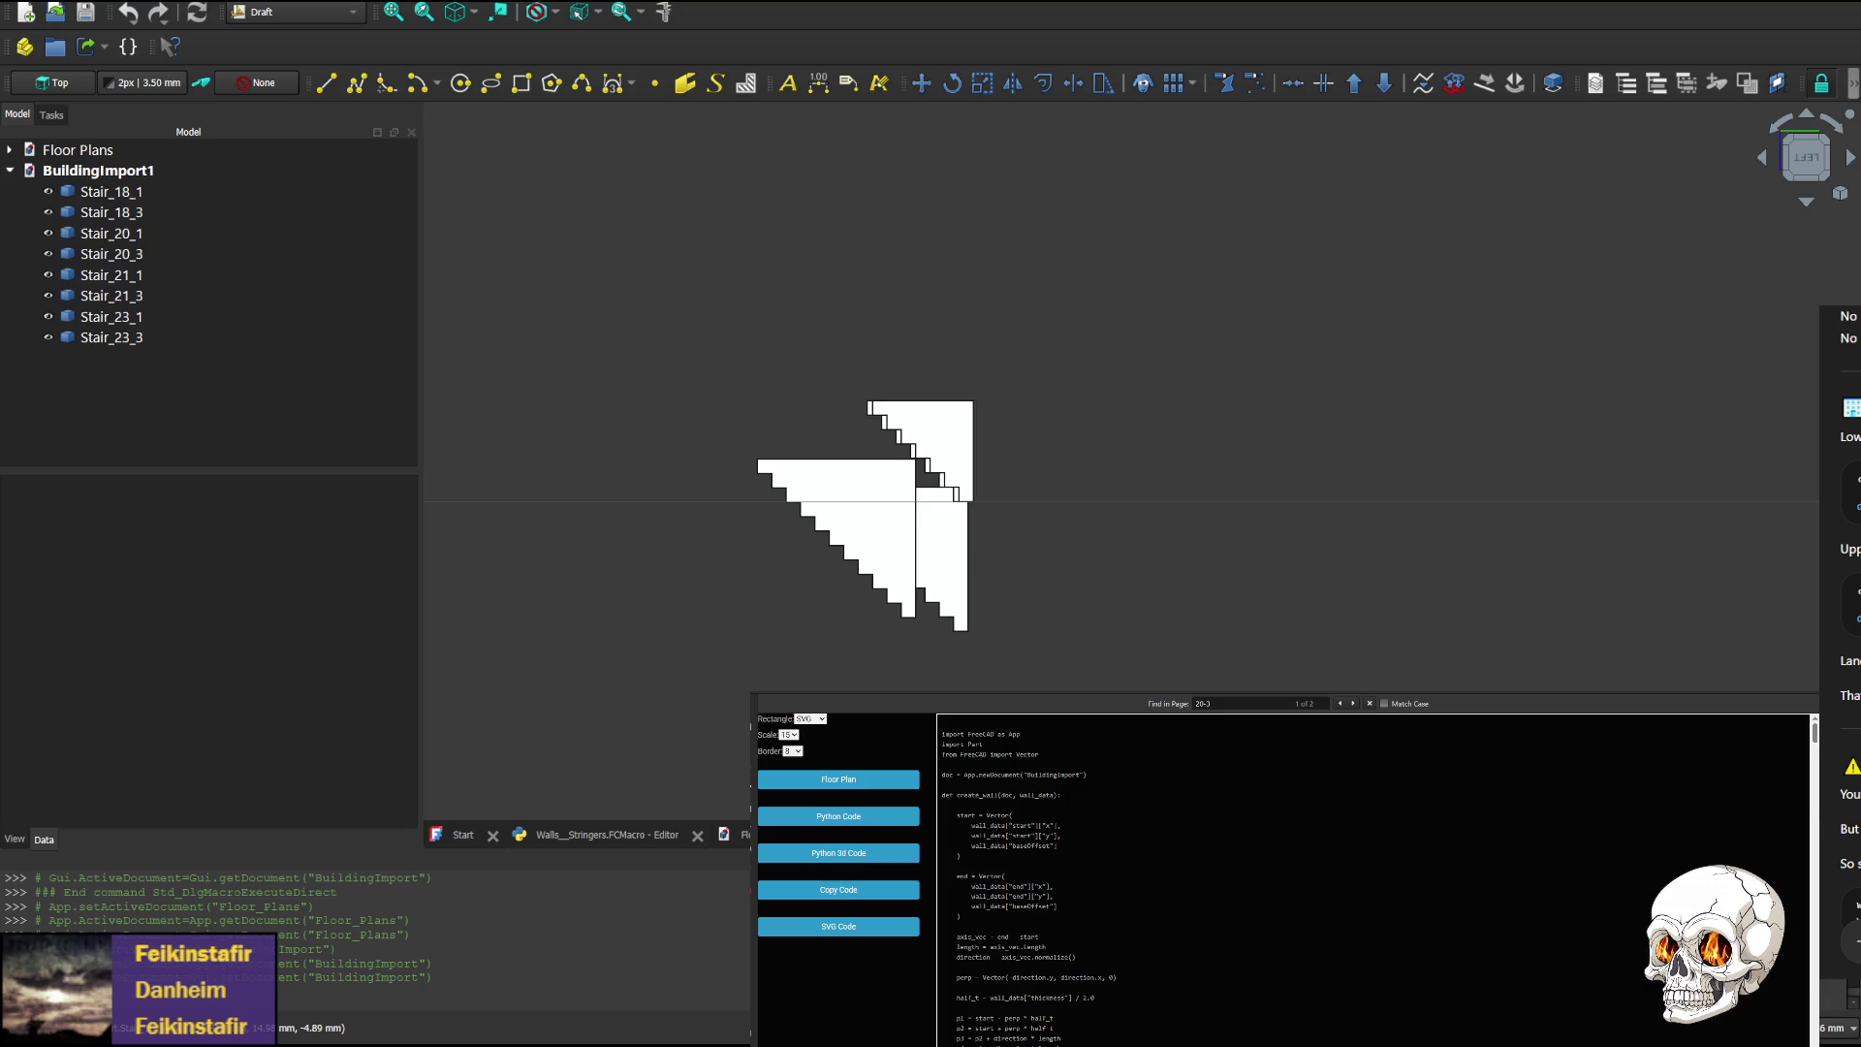
Replace the Walls_Stringers macro with the new code and comment out the else/create_wall line with ##
{"action": "left_click", "coordinate": [601, 837]}
{"action": "key", "text": "ctrl+a"}
{"action": "key", "text": "ctrl+v"}
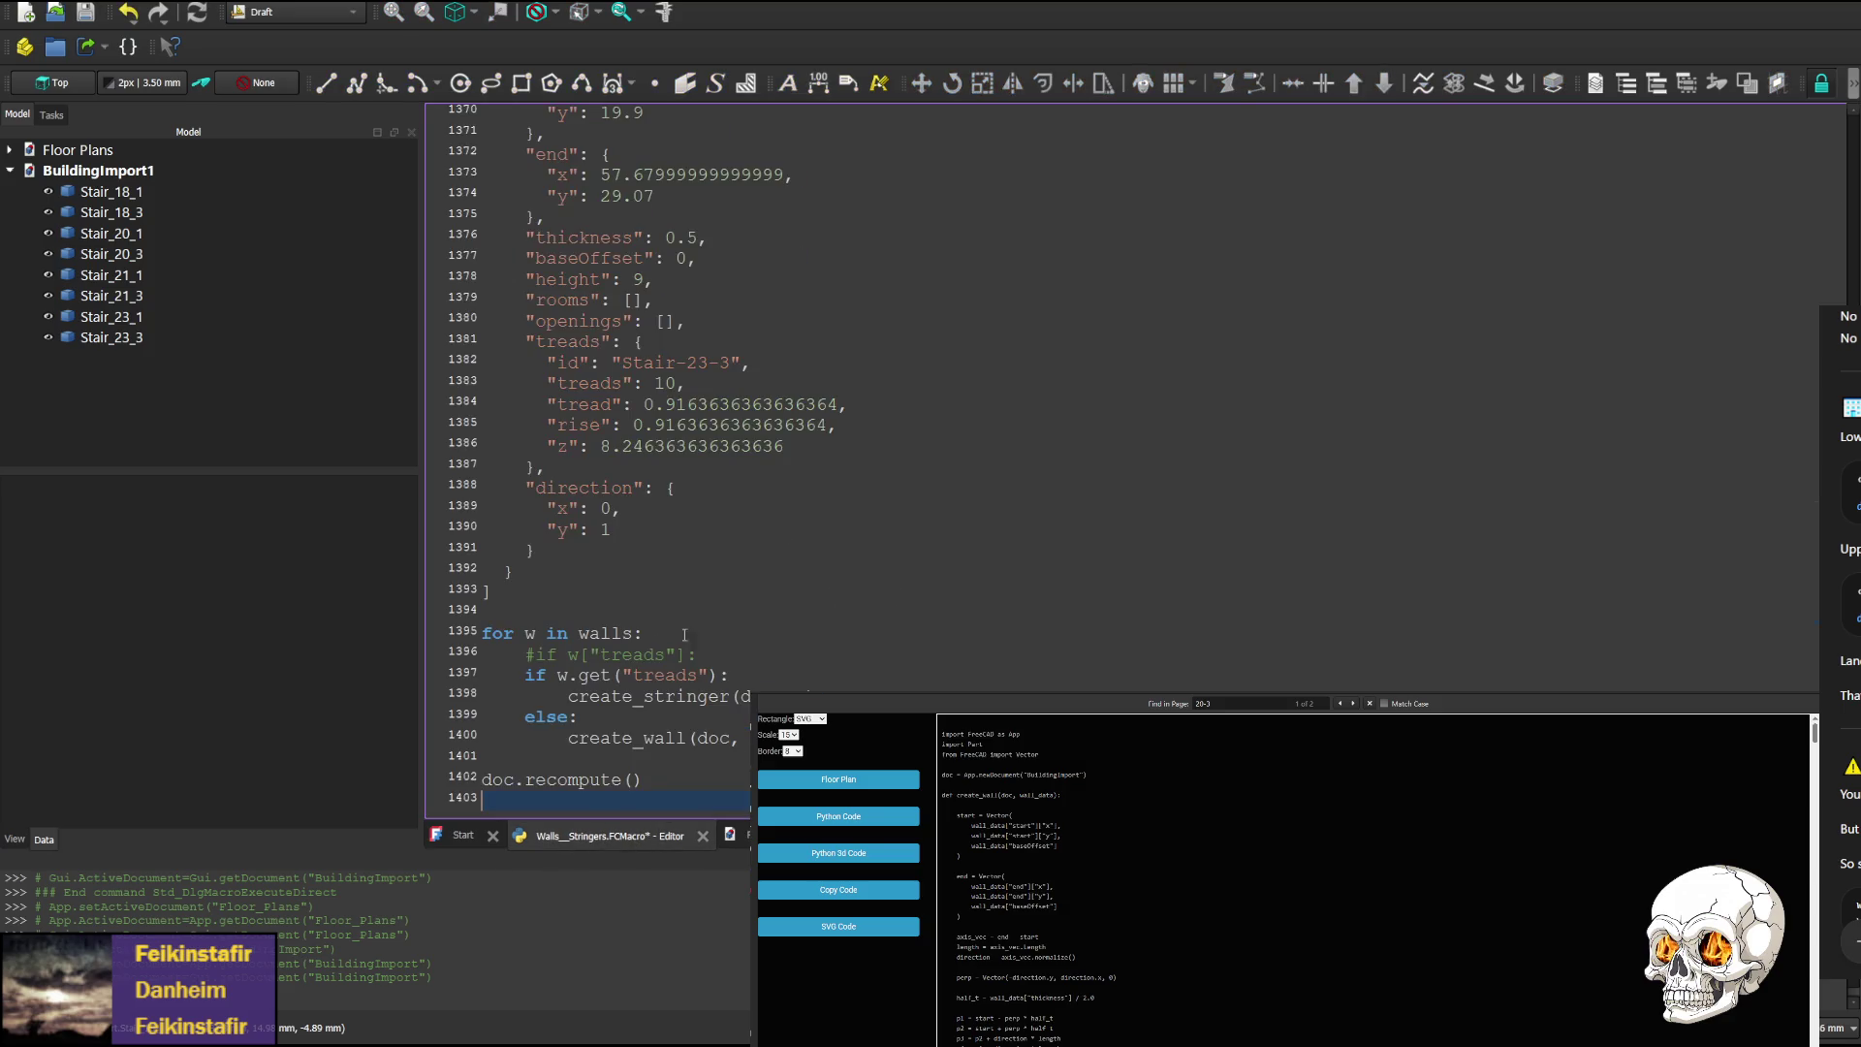
{"action": "left_click", "coordinate": [521, 717]}
{"action": "type", "text": "#"}
{"action": "type", "text": "#"}
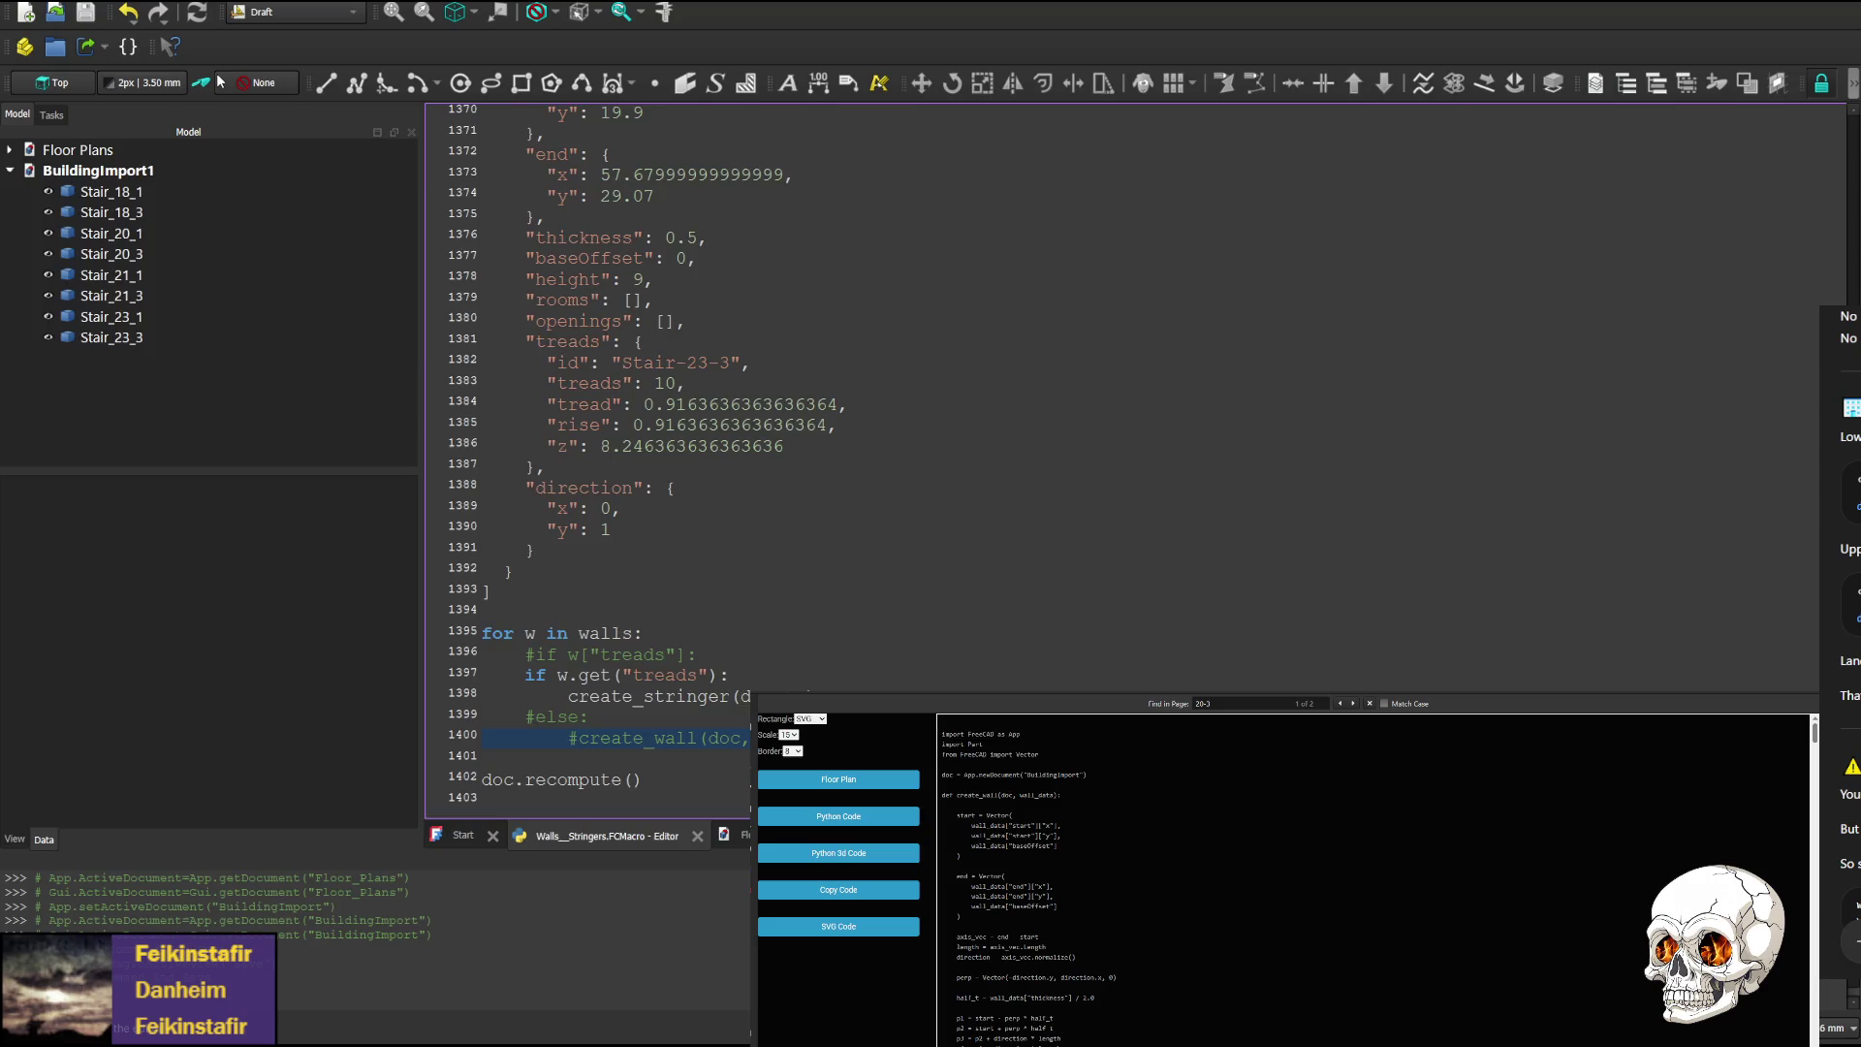
Save and run the macro, look over the imported stairs, then close BuildingImport1
{"action": "key", "text": "ctrl+s"}
{"action": "key", "text": "F6"}
{"action": "scroll", "coordinate": [1384, 354], "scroll_direction": "down", "scroll_amount": 3}
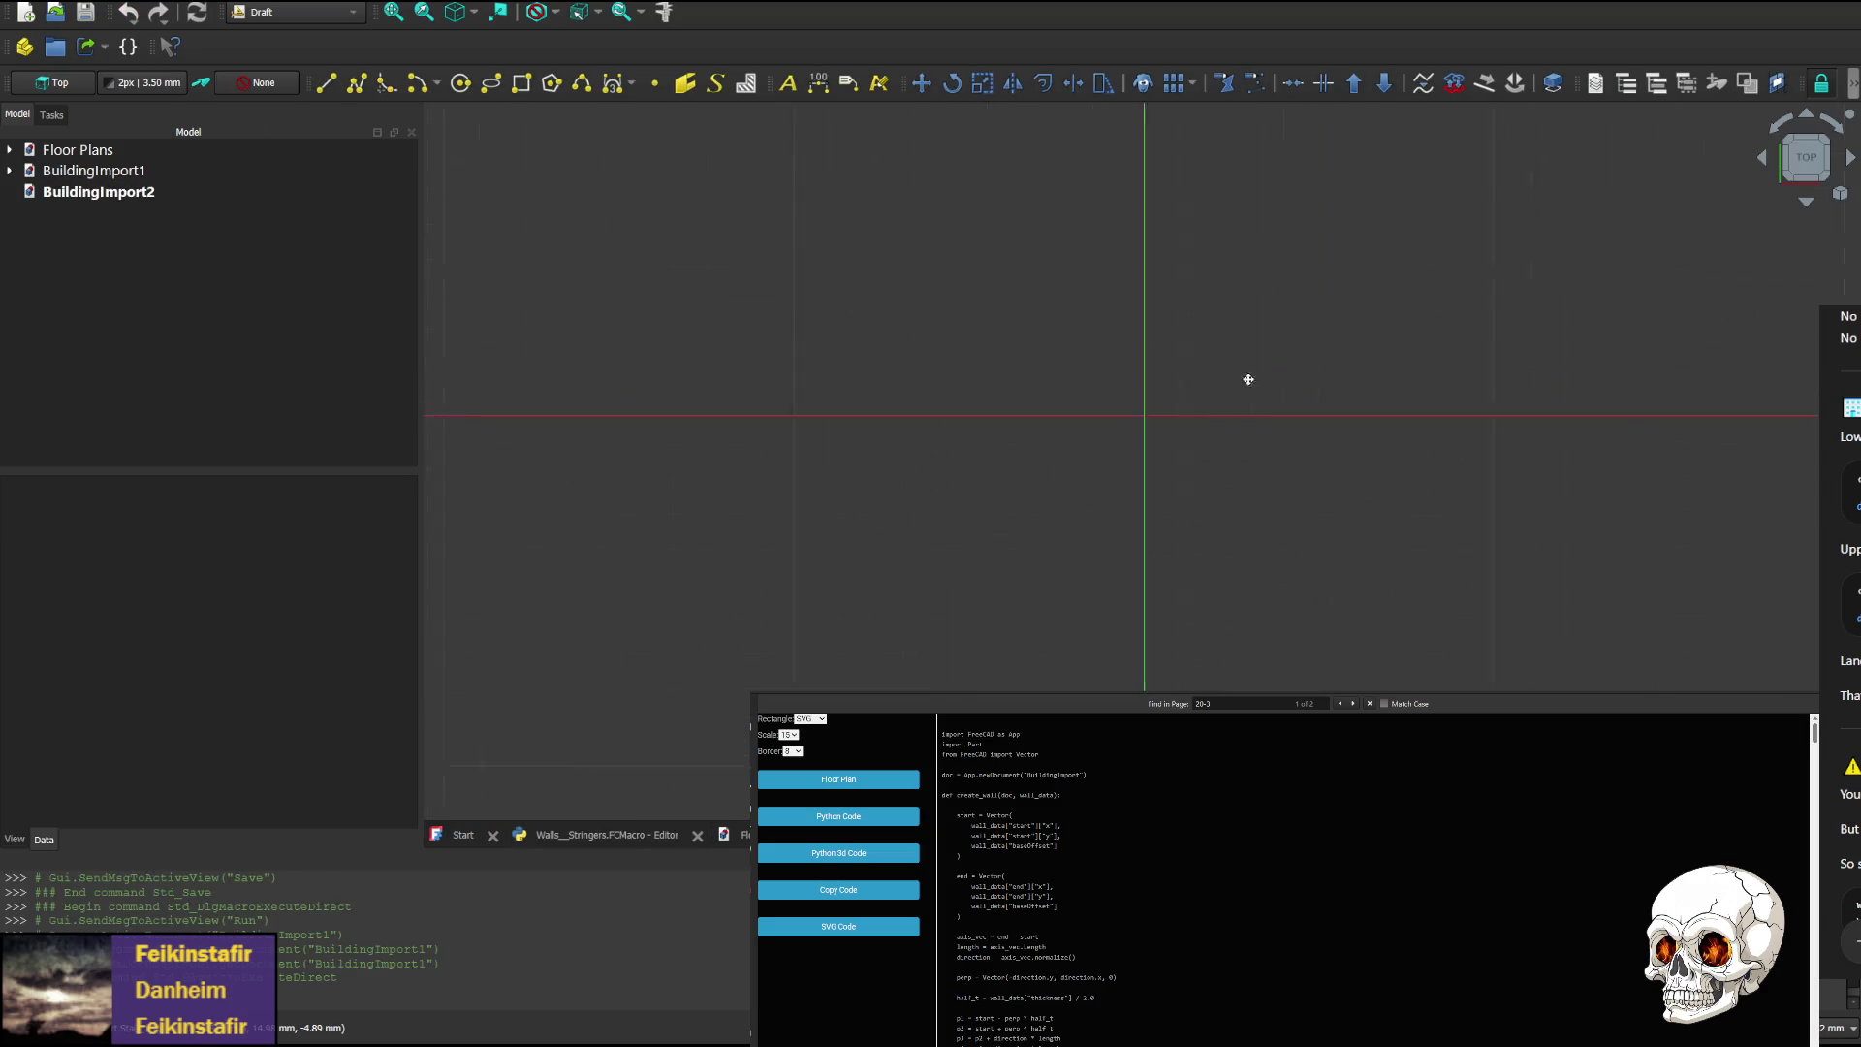
{"action": "scroll", "coordinate": [1115, 407], "scroll_direction": "up", "scroll_amount": 2}
{"action": "scroll", "coordinate": [1130, 397], "scroll_direction": "down", "scroll_amount": 2}
{"action": "middle_click_drag", "start_coordinate": [1130, 398], "coordinate": [835, 511]}
{"action": "scroll", "coordinate": [841, 455], "scroll_direction": "down", "scroll_amount": 4}
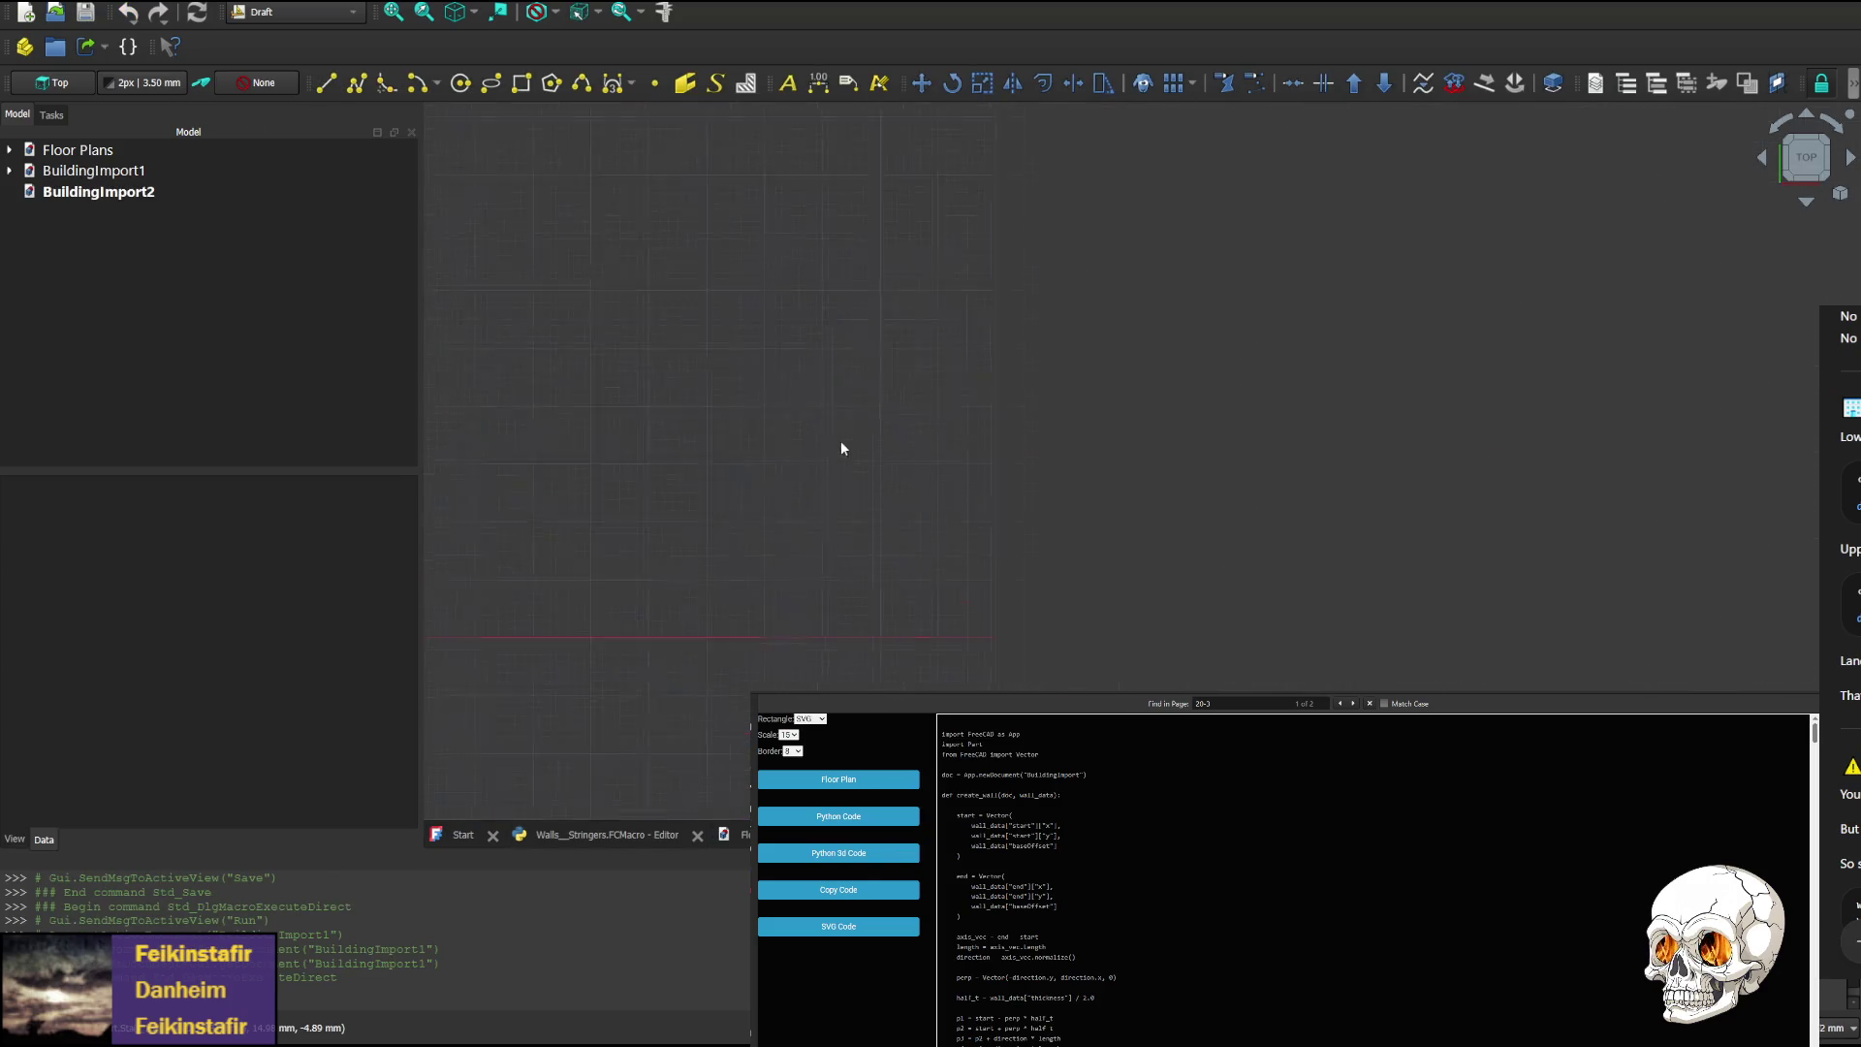
{"action": "middle_click_drag", "start_coordinate": [694, 437], "coordinate": [1054, 479]}
{"action": "scroll", "coordinate": [1055, 480], "scroll_direction": "up", "scroll_amount": 4}
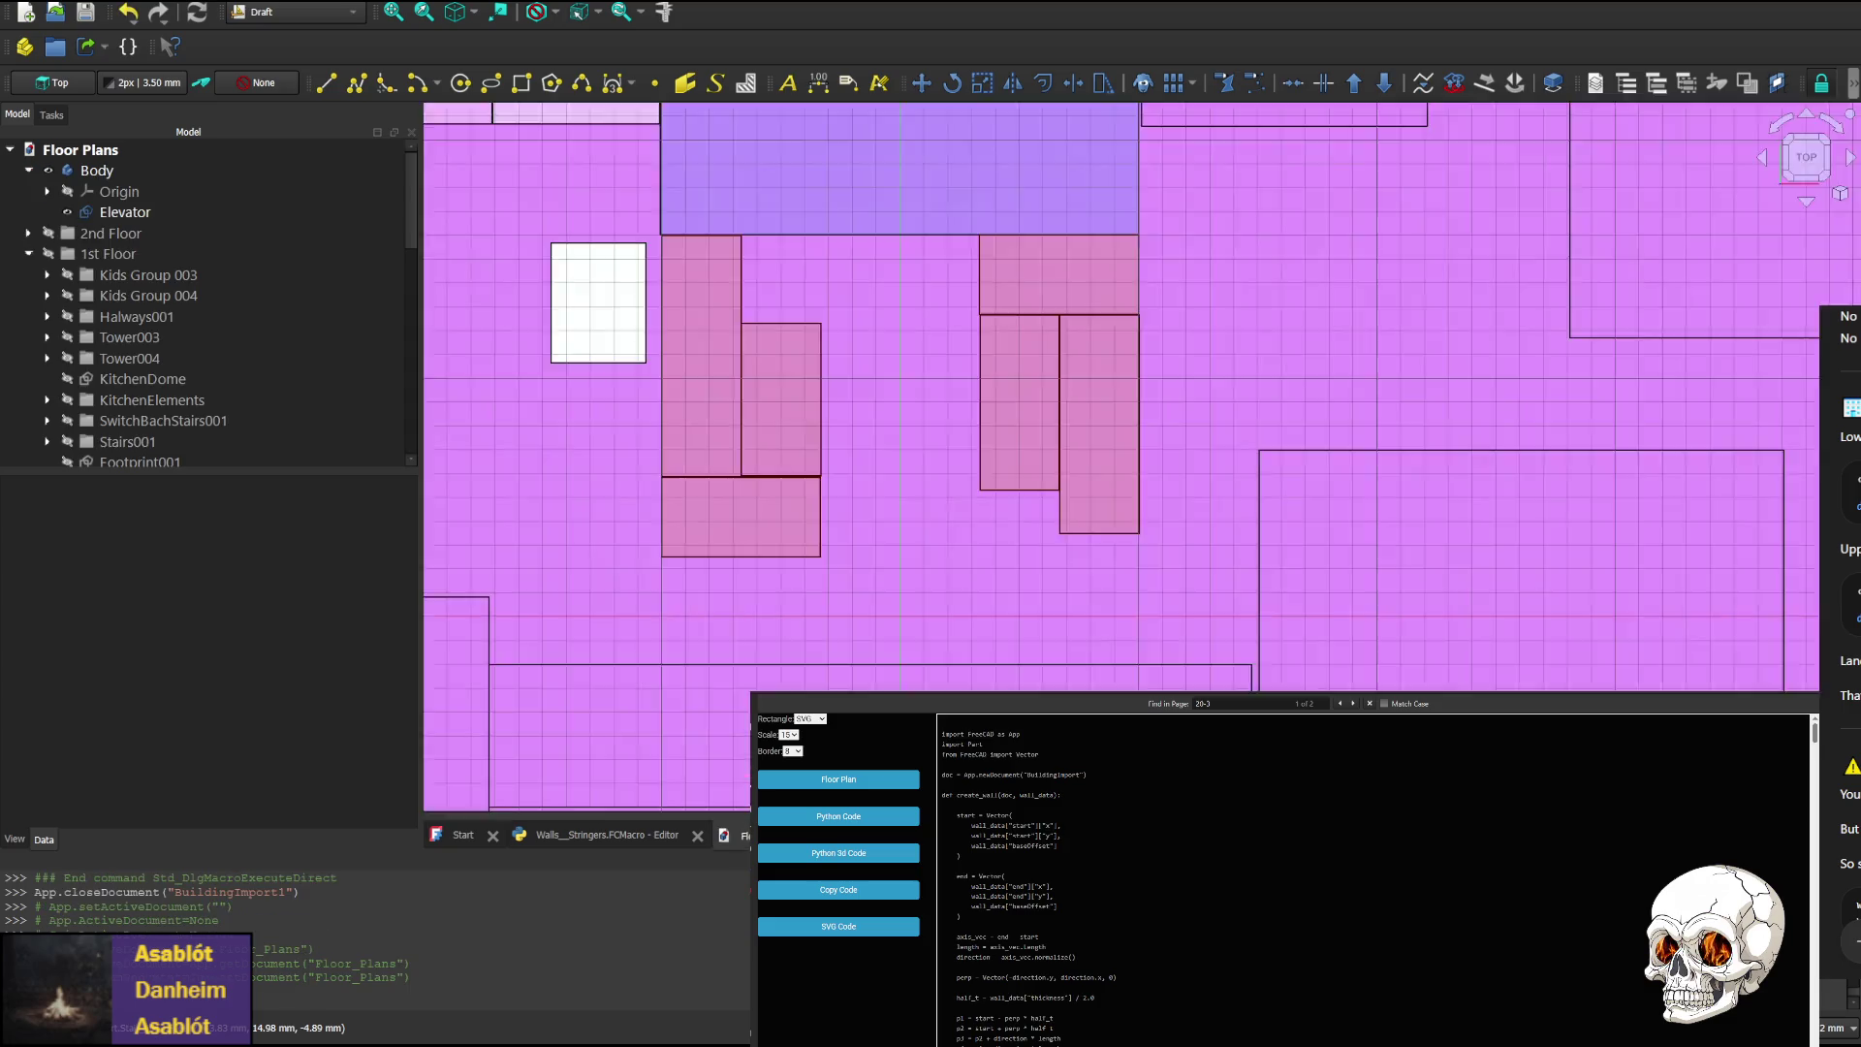
{"action": "left_click", "coordinate": [655, 835]}
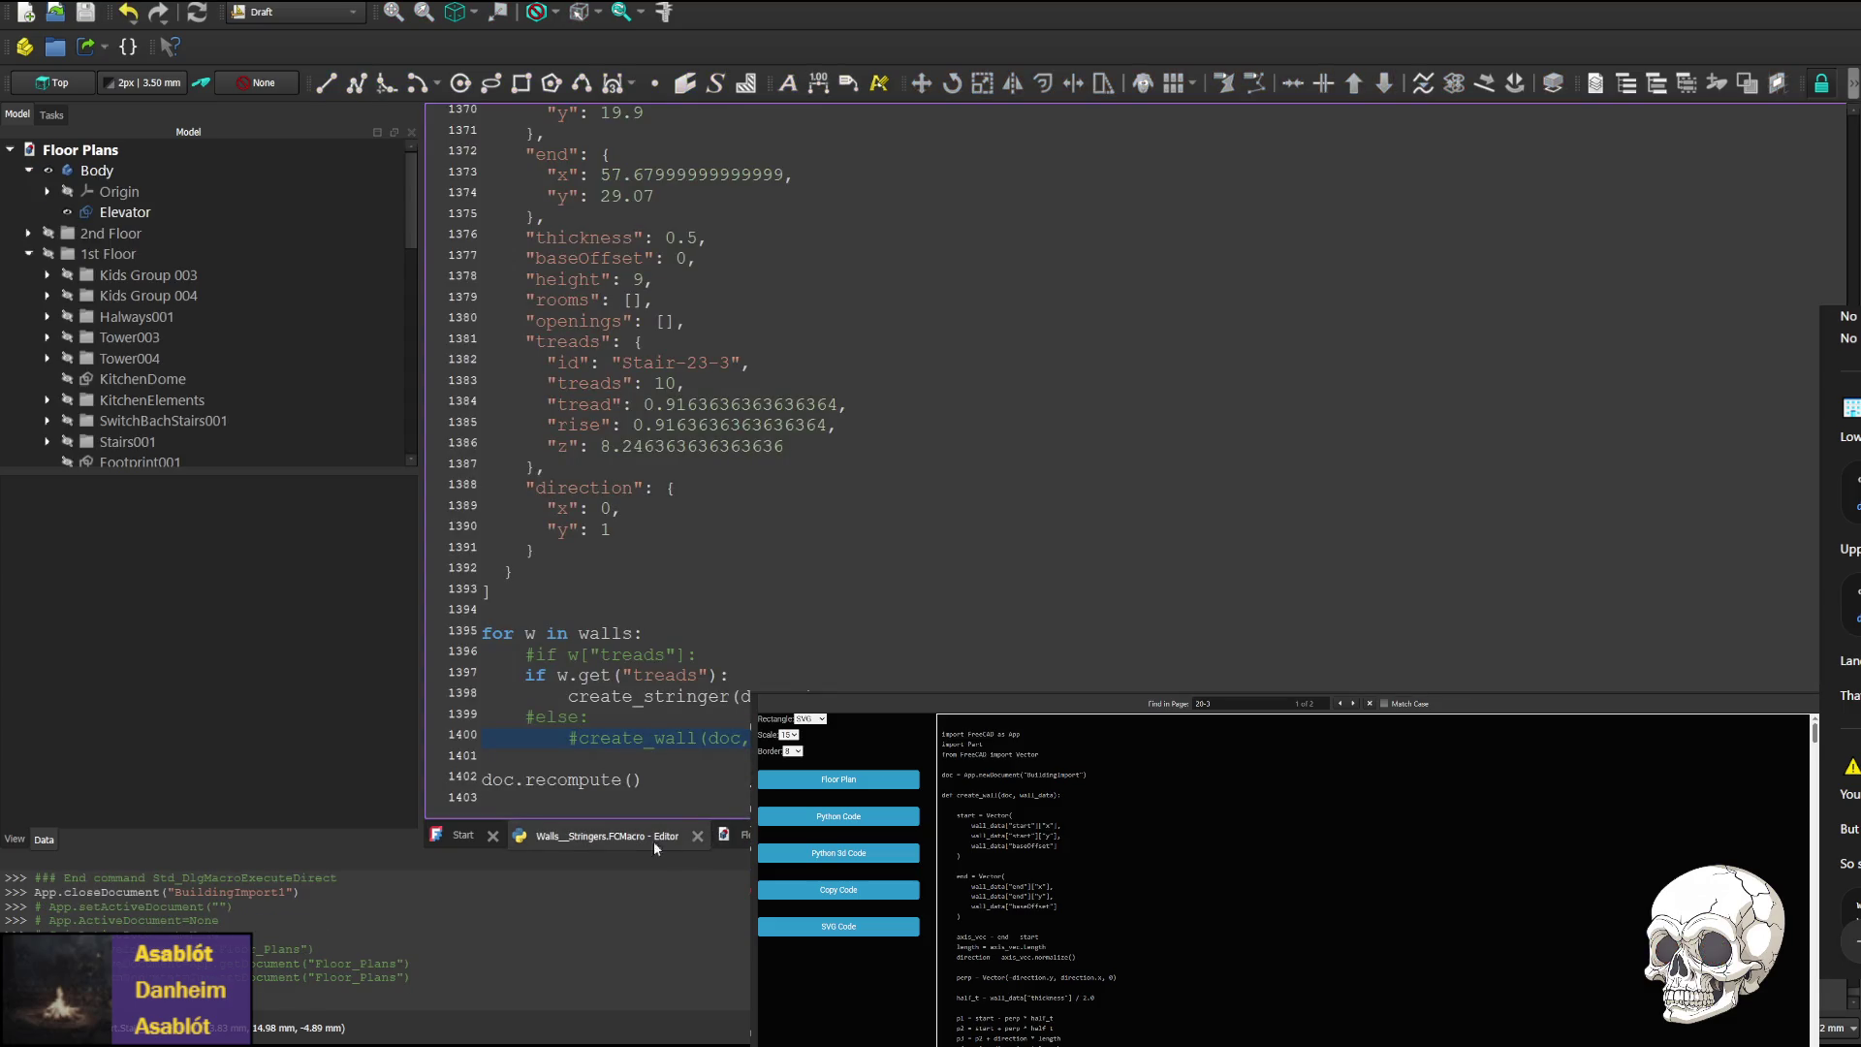
{"action": "scroll", "coordinate": [1800, 686], "scroll_direction": "up", "scroll_amount": 9}
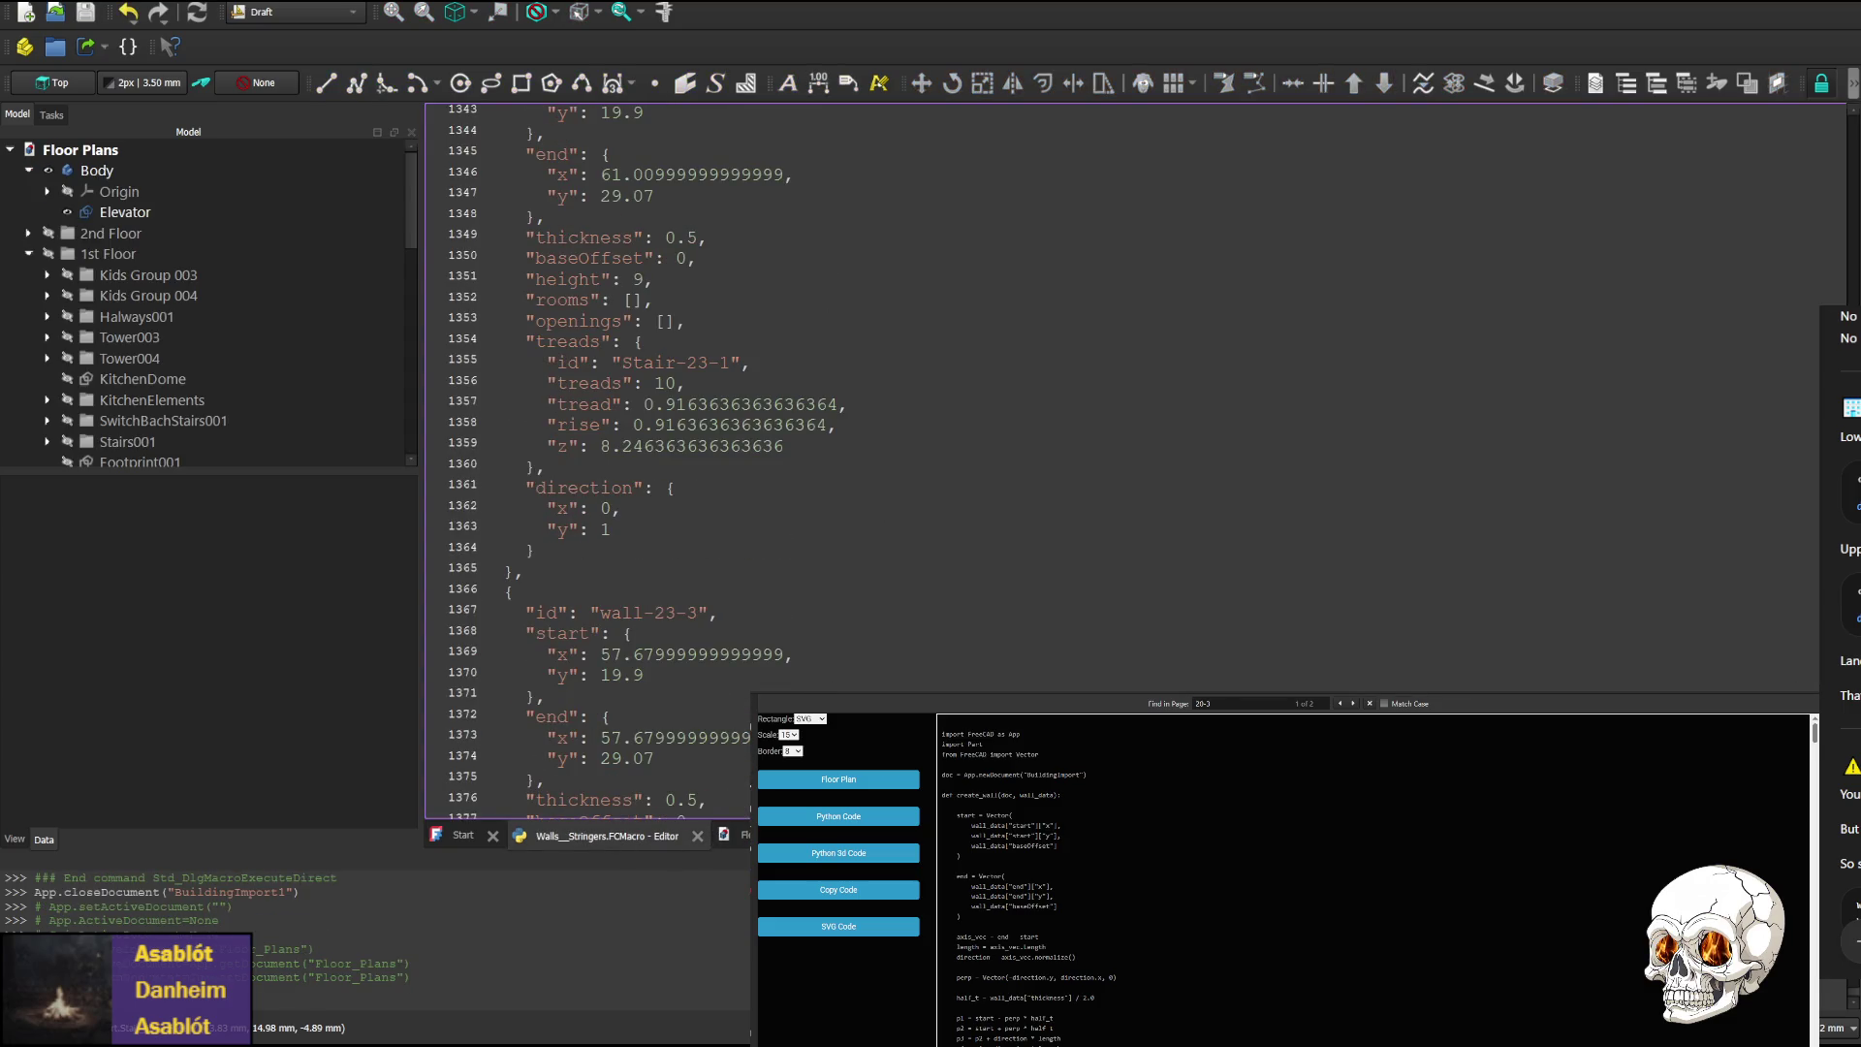
{"action": "scroll", "coordinate": [1122, 456], "scroll_direction": "up", "scroll_amount": 20}
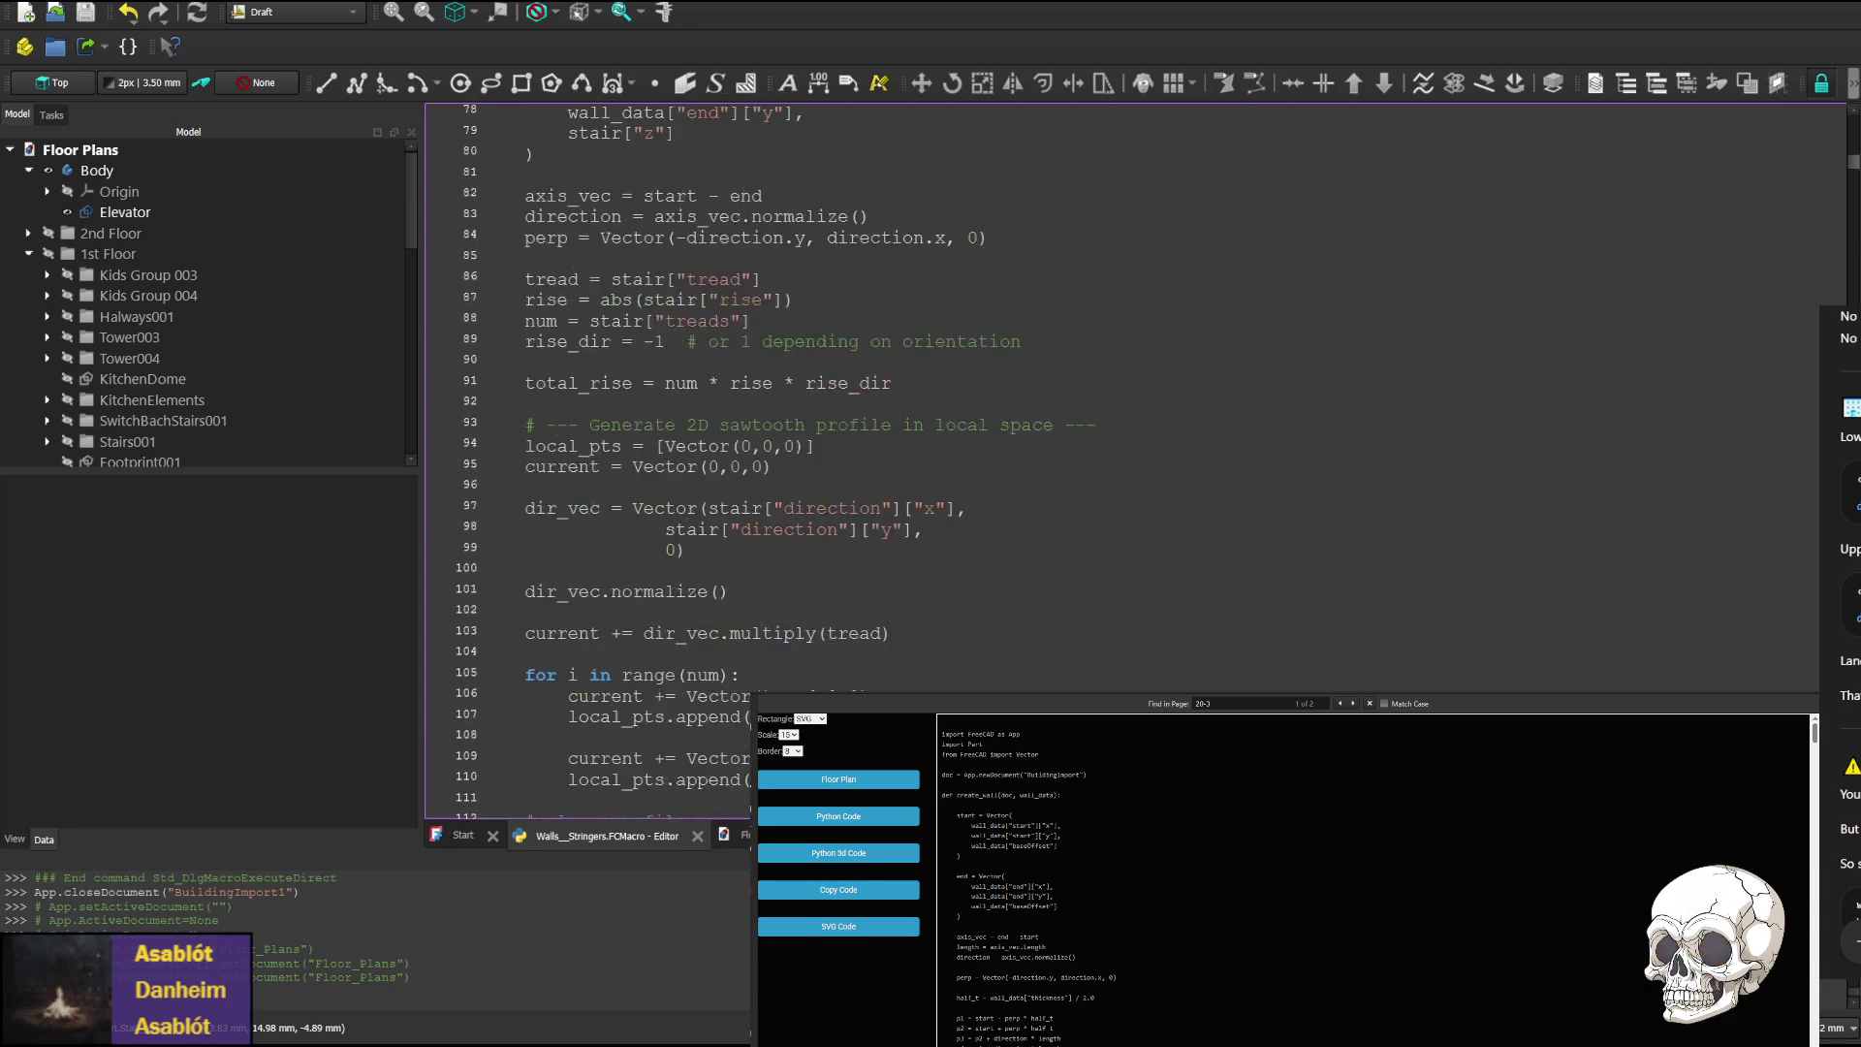
{"action": "scroll", "coordinate": [1121, 455], "scroll_direction": "up", "scroll_amount": 3}
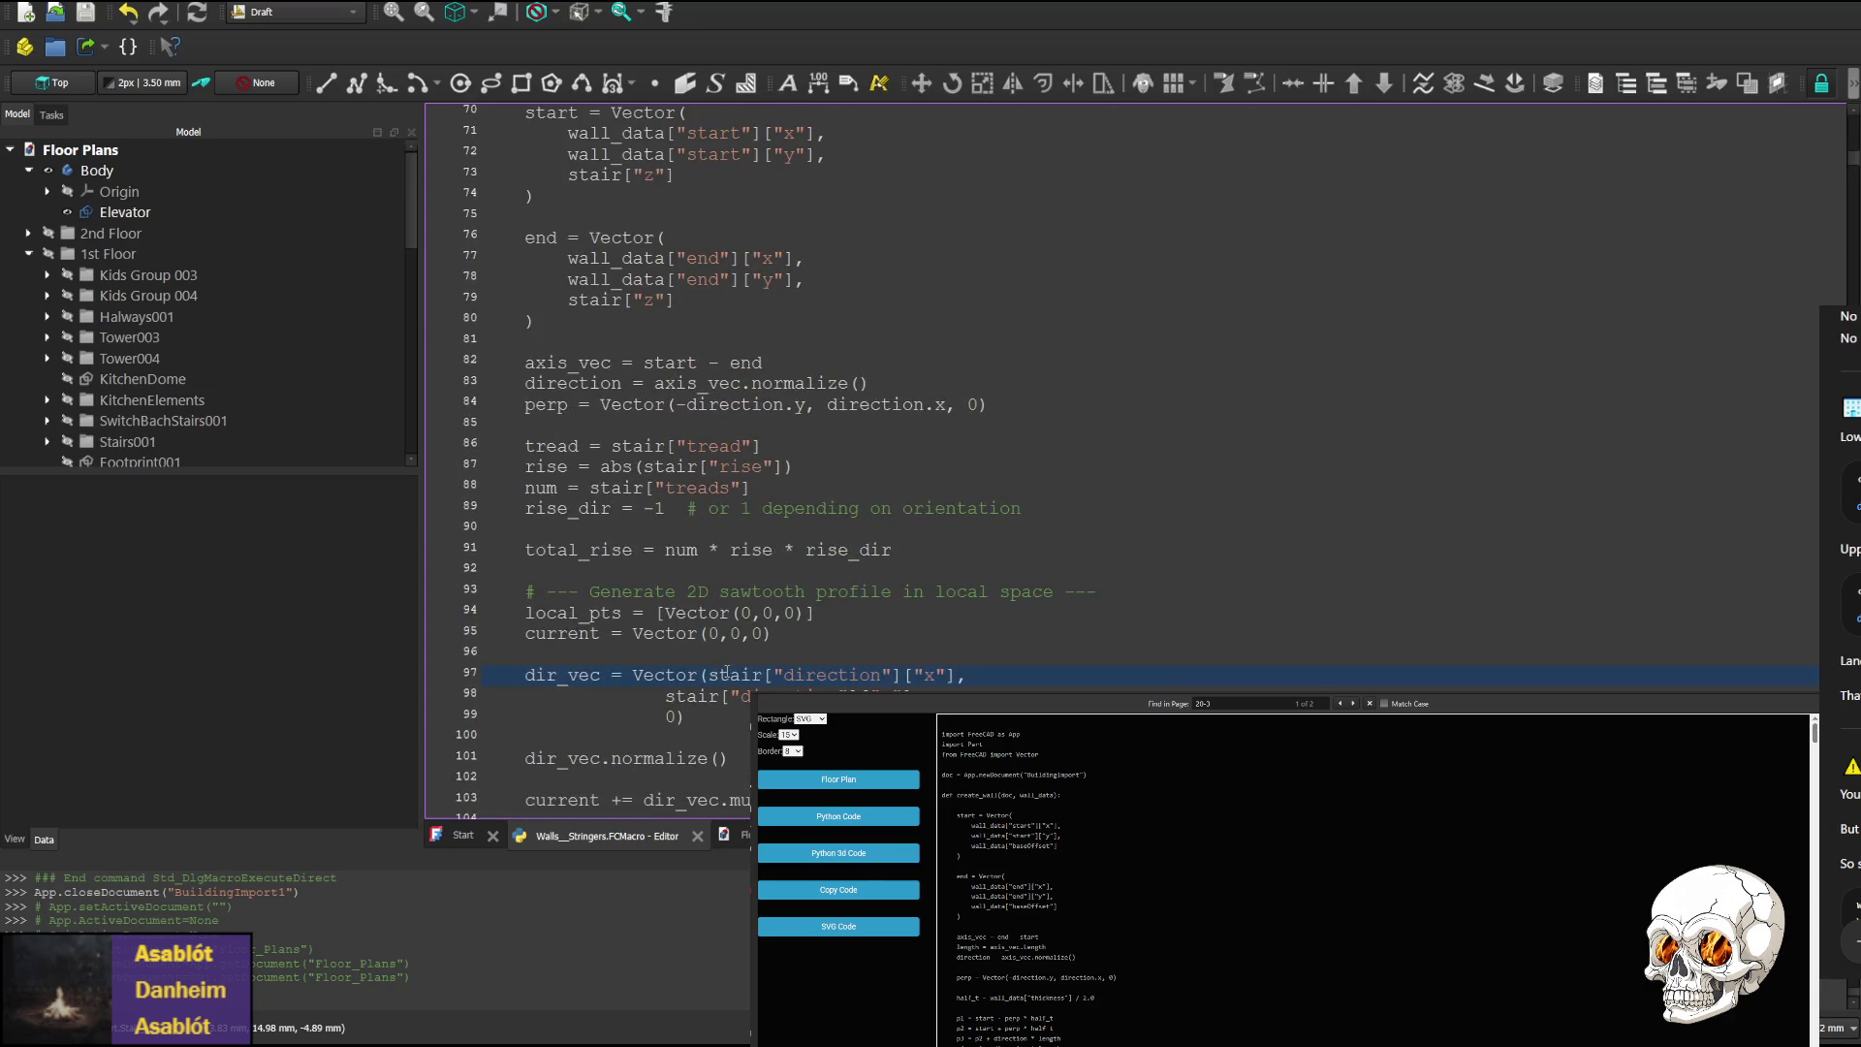
{"action": "double_click", "coordinate": [727, 673]}
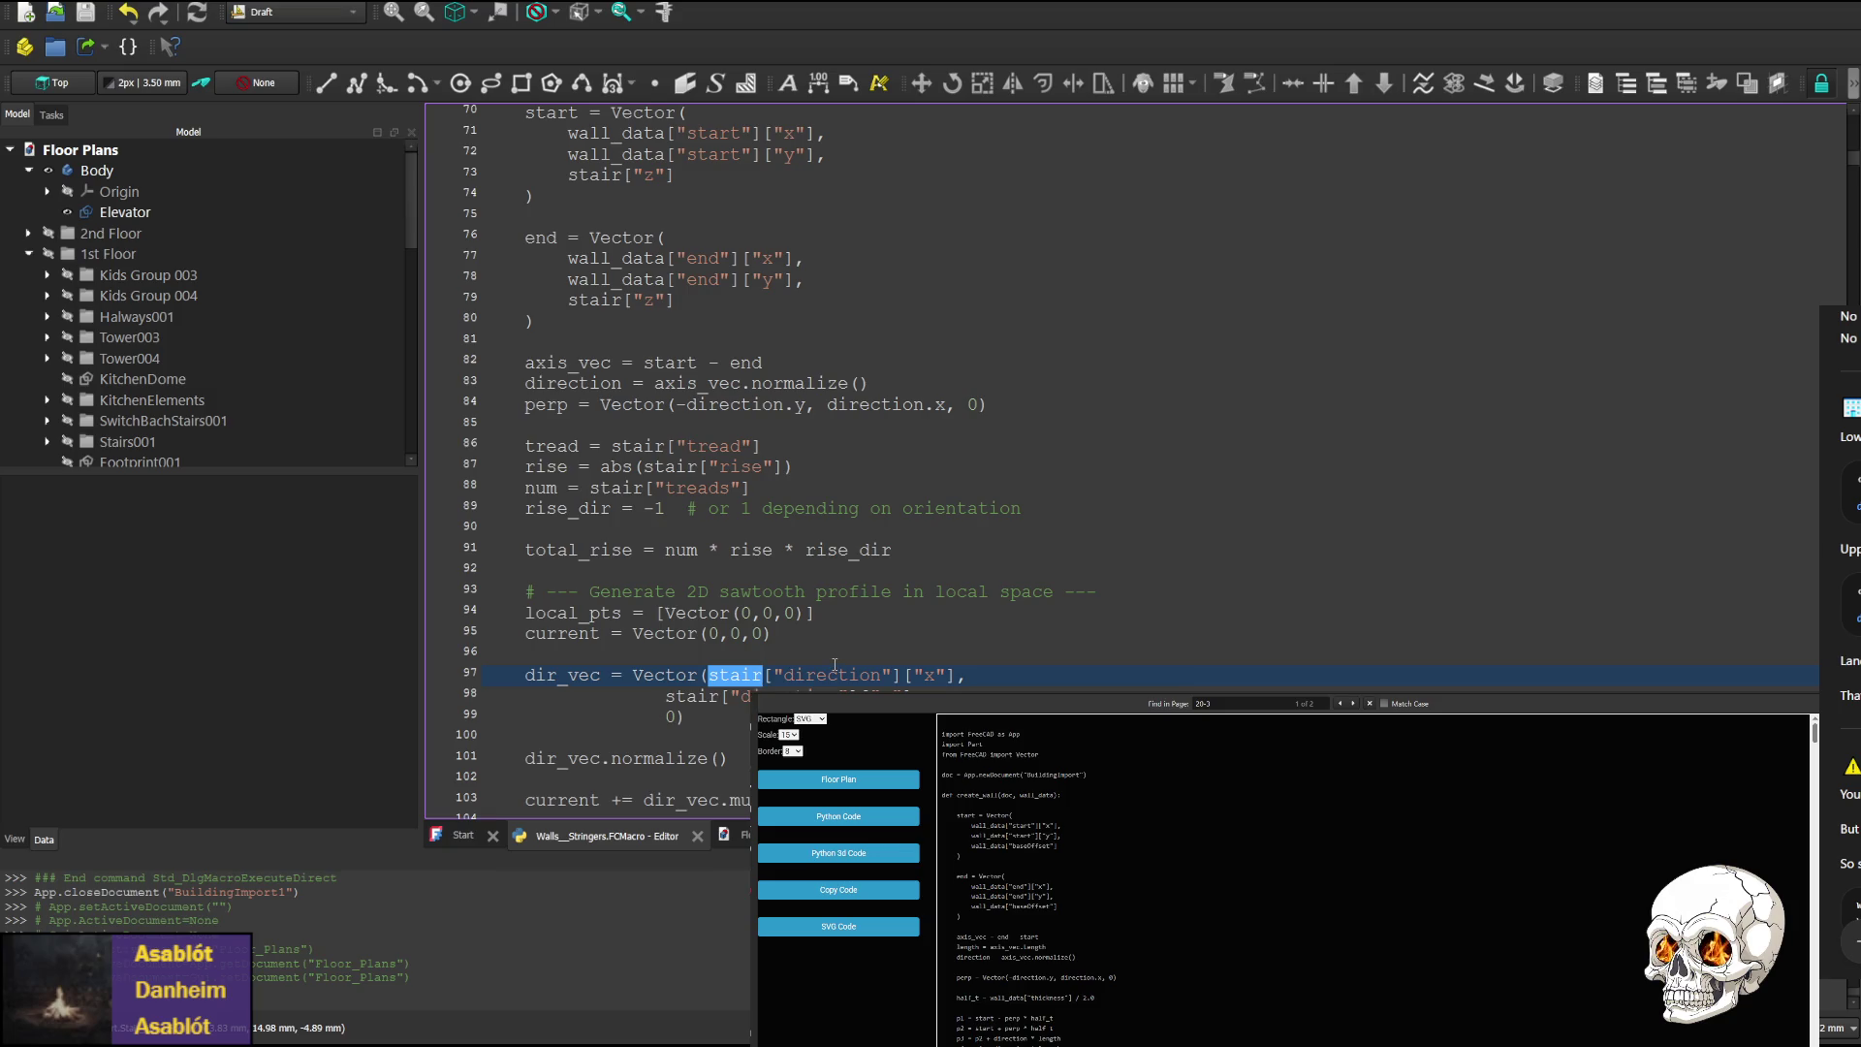
{"action": "left_click", "coordinate": [834, 665]}
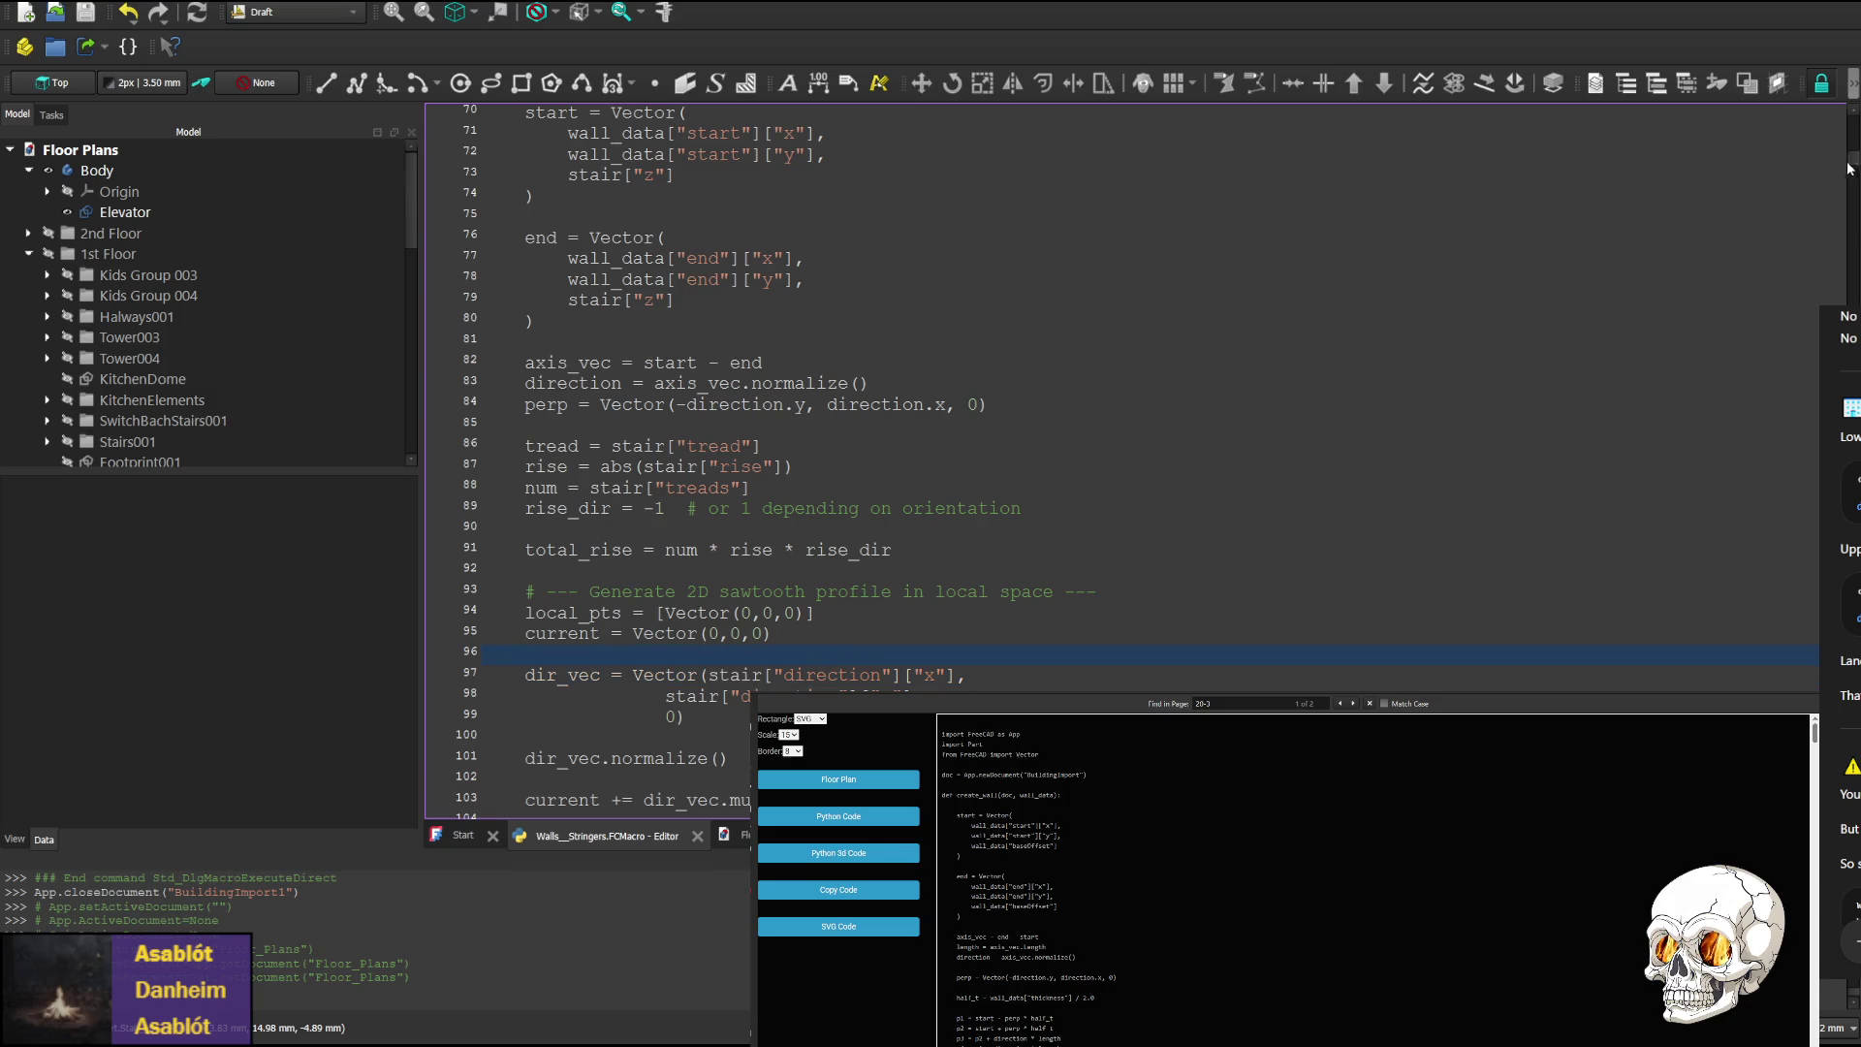
{"action": "left_click_drag", "start_coordinate": [1852, 163], "coordinate": [1853, 790]}
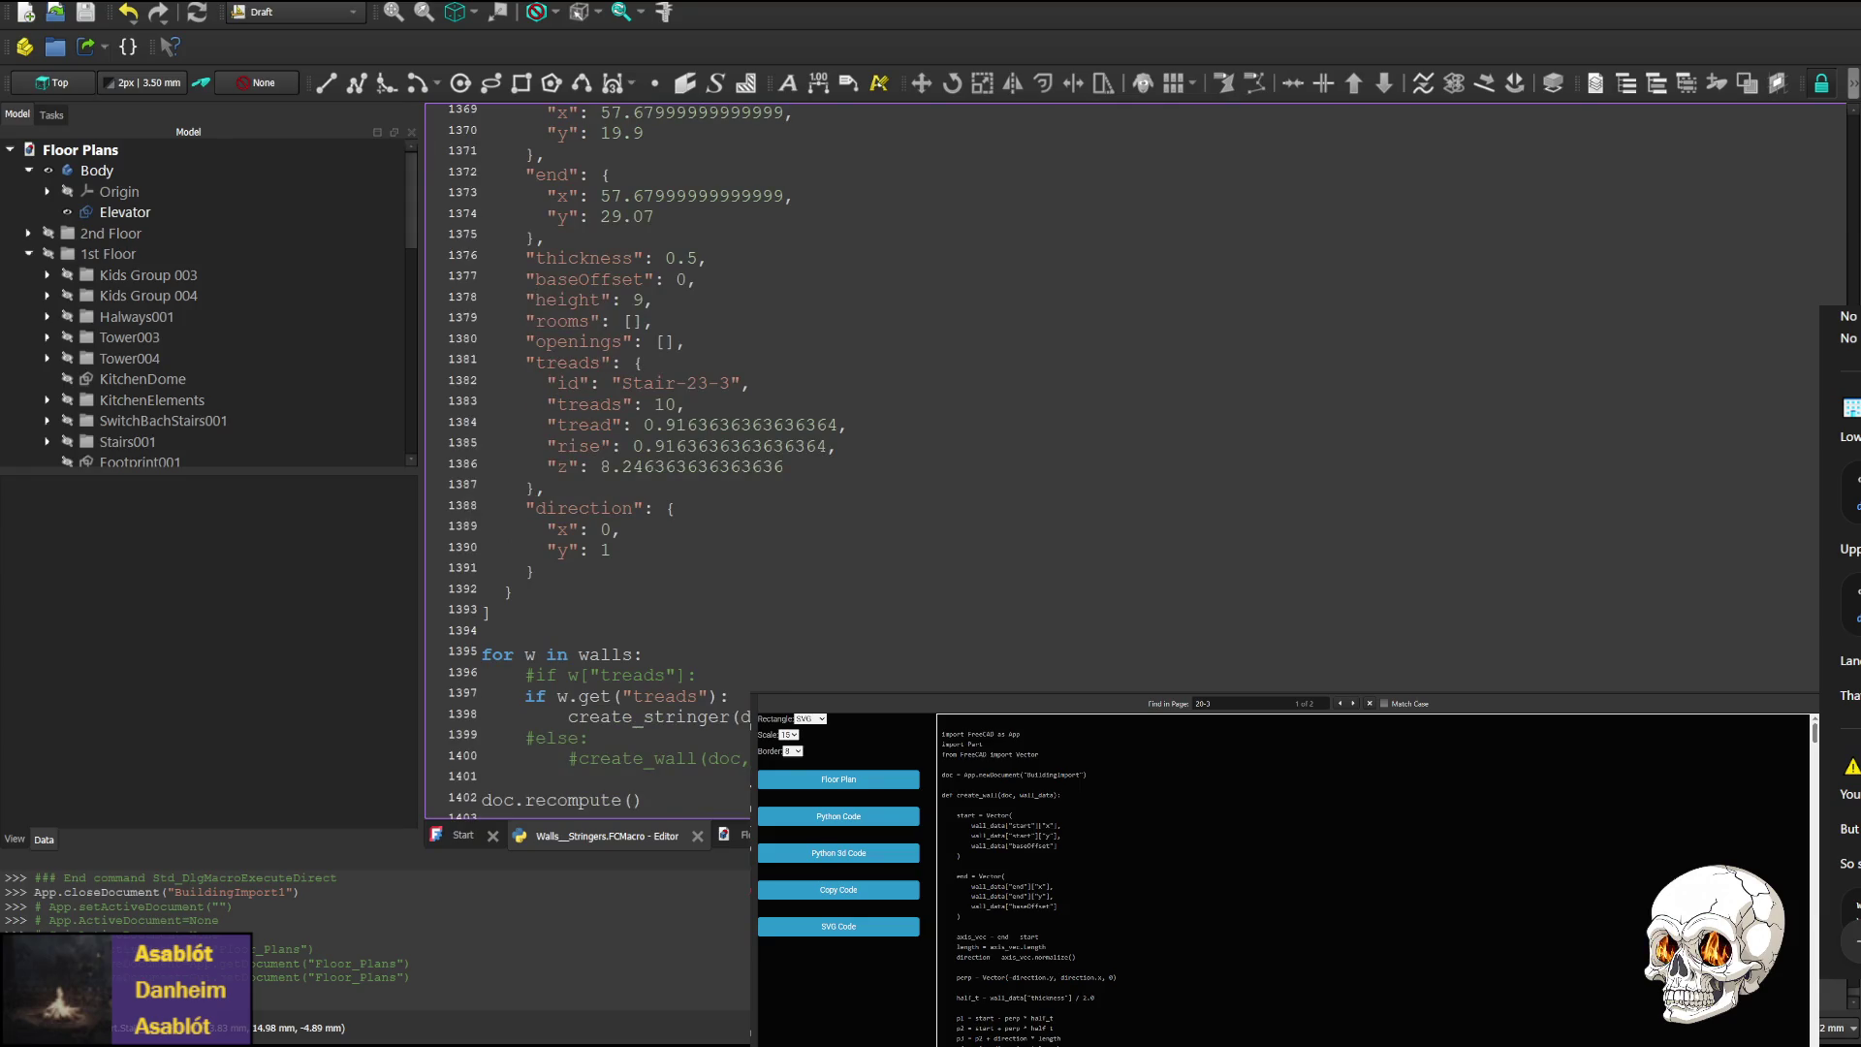
{"action": "scroll", "coordinate": [635, 451], "scroll_direction": "up", "scroll_amount": 3}
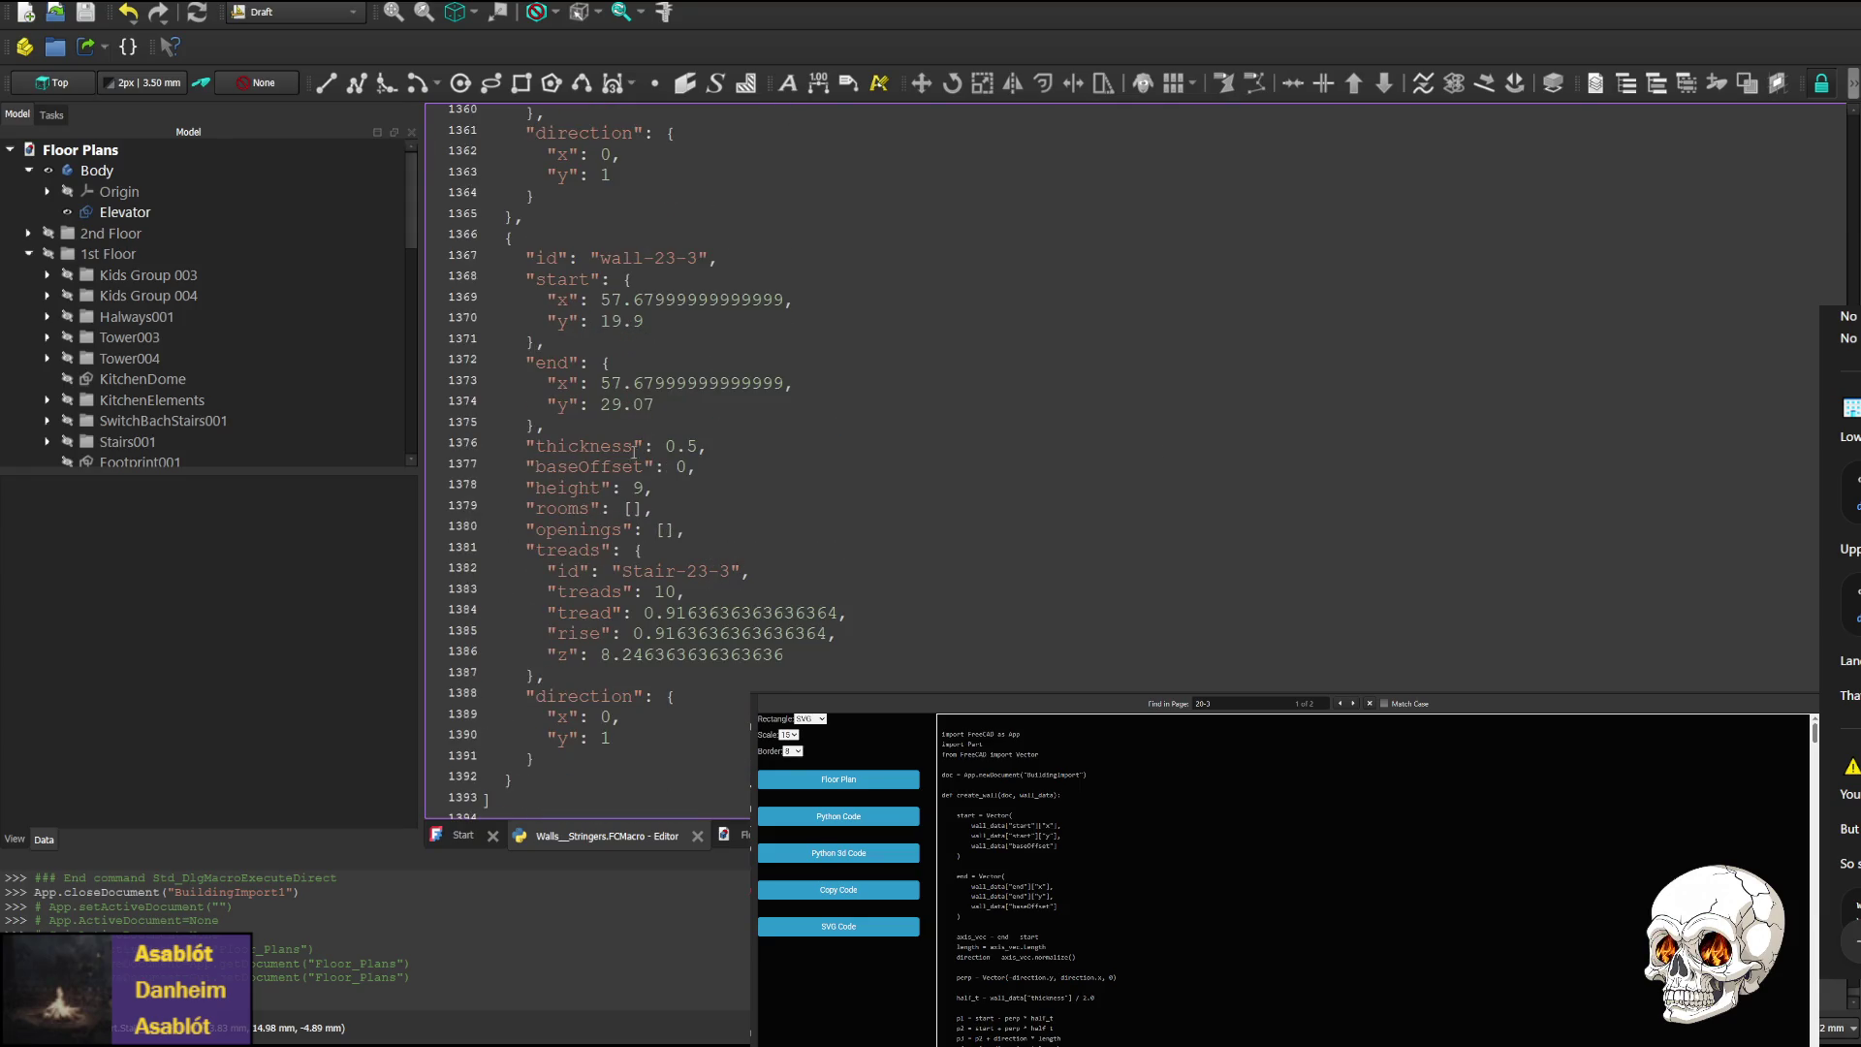
{"action": "double_click", "coordinate": [572, 698]}
{"action": "scroll", "coordinate": [574, 659], "scroll_direction": "up", "scroll_amount": 3}
{"action": "scroll", "coordinate": [576, 640], "scroll_direction": "down", "scroll_amount": 3}
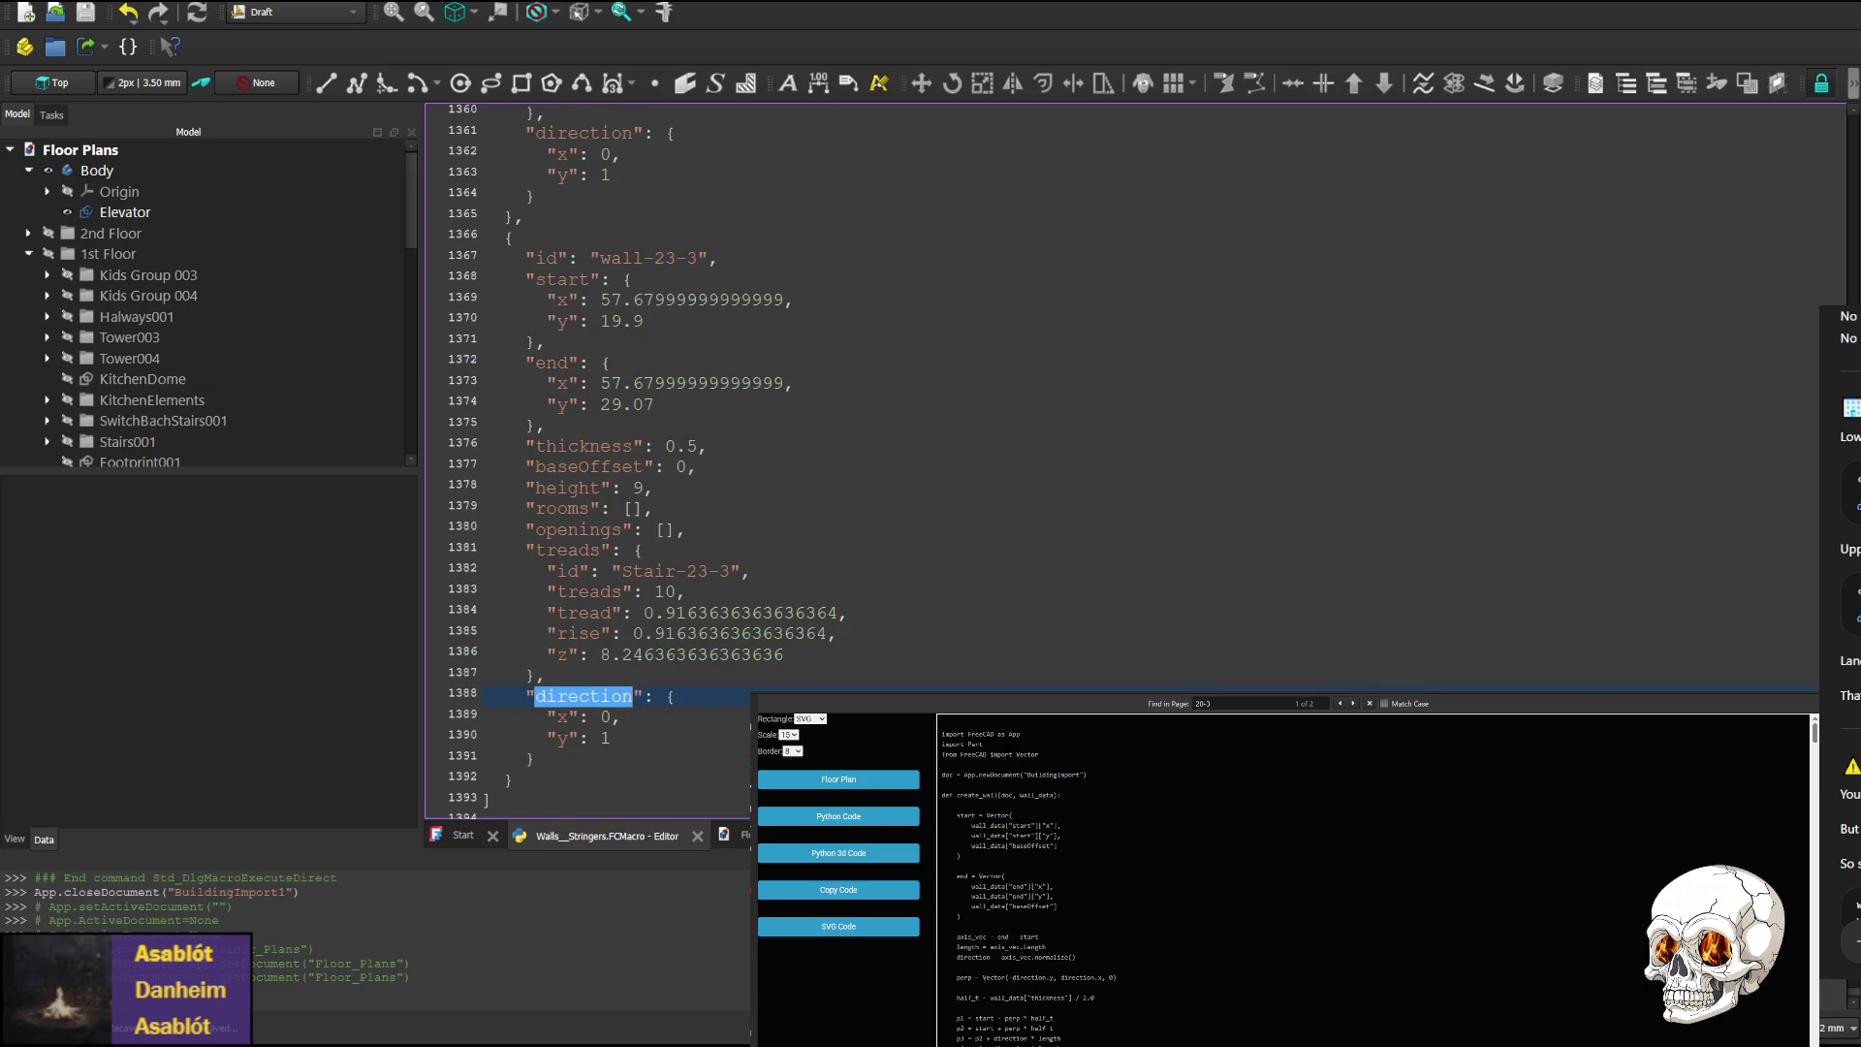
{"action": "scroll", "coordinate": [631, 456], "scroll_direction": "up", "scroll_amount": 20}
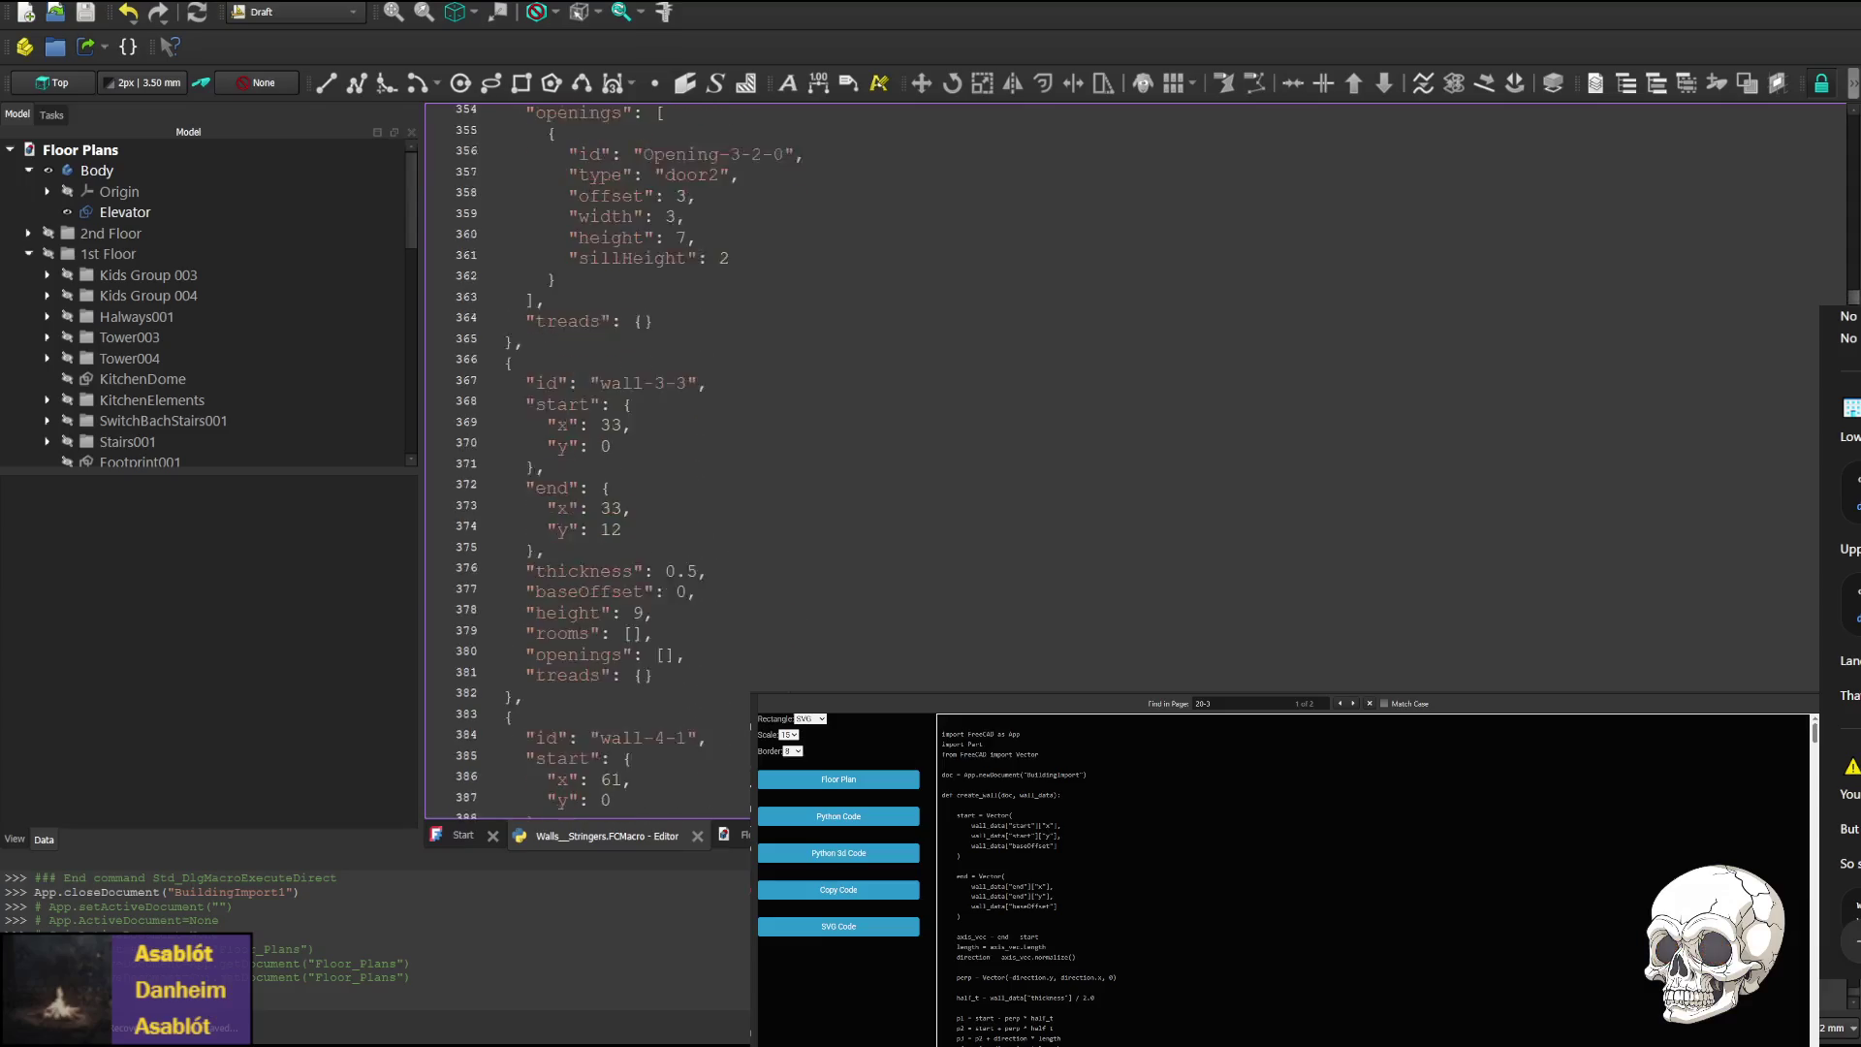
{"action": "scroll", "coordinate": [1839, 172], "scroll_direction": "up", "scroll_amount": 20}
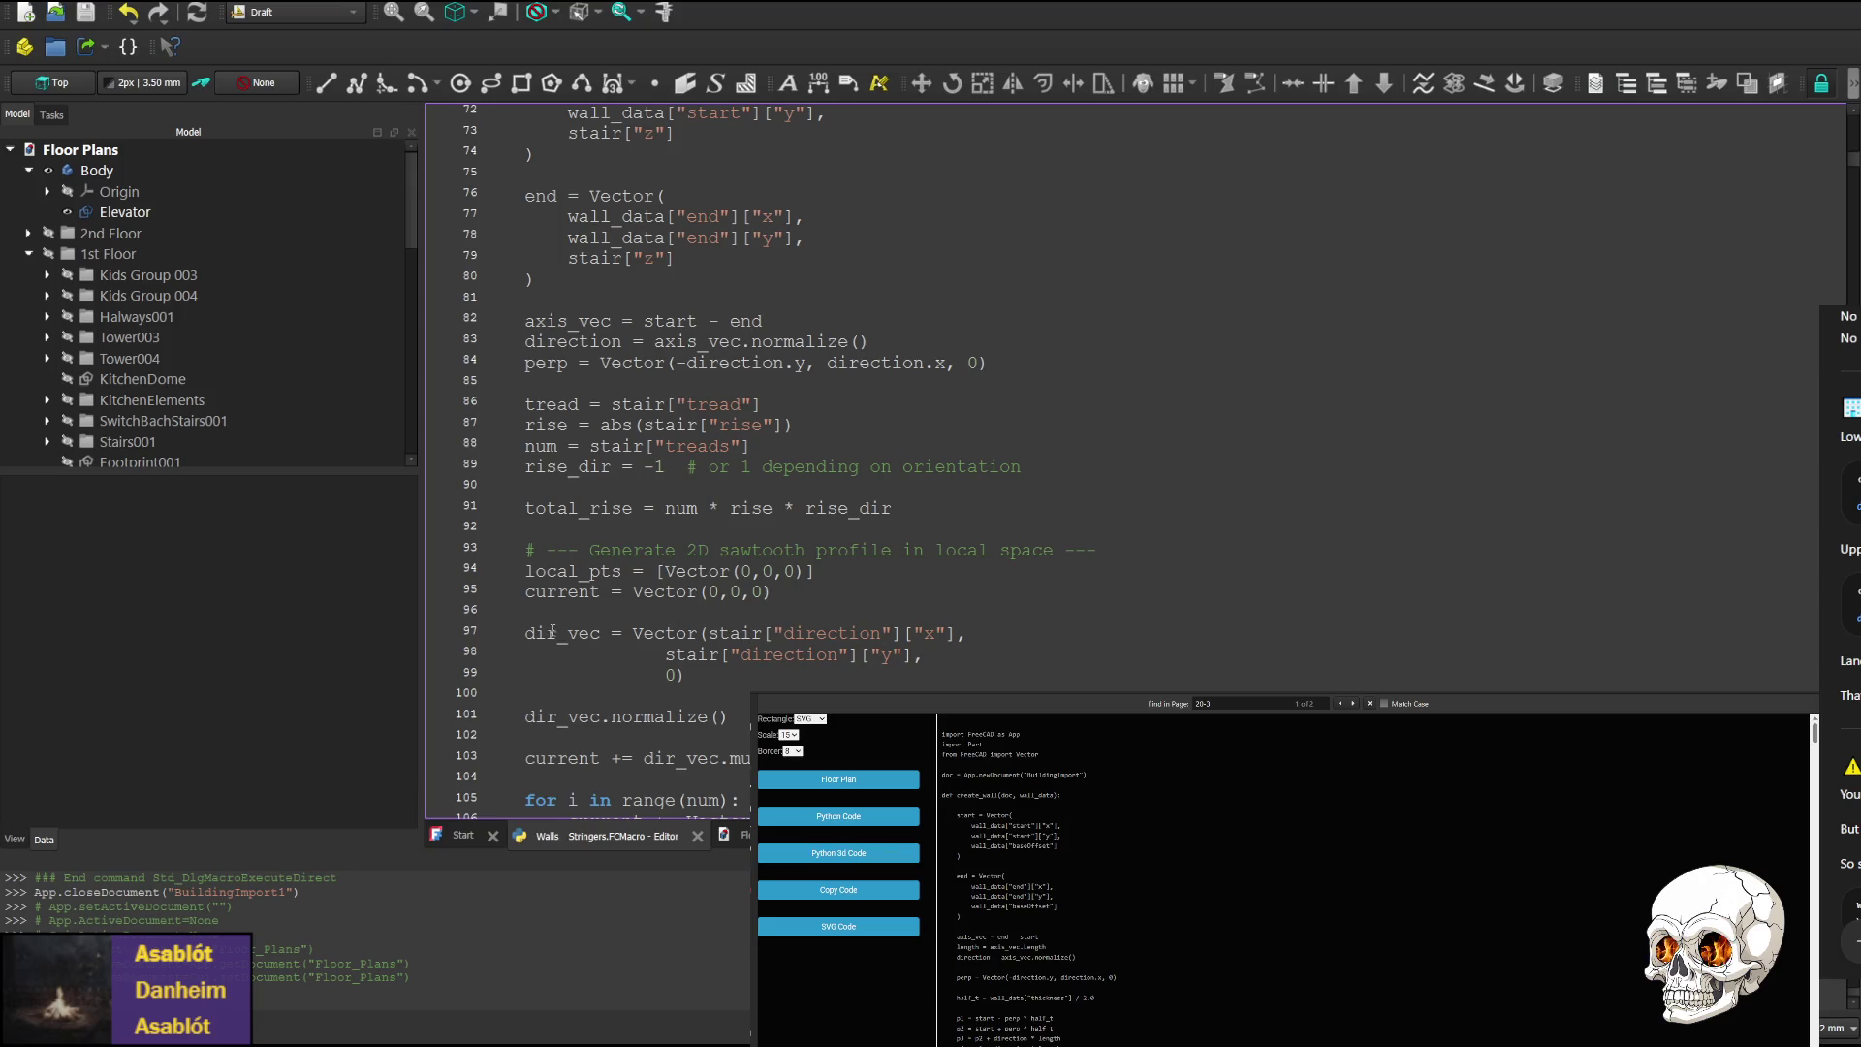
{"action": "double_click", "coordinate": [563, 627]}
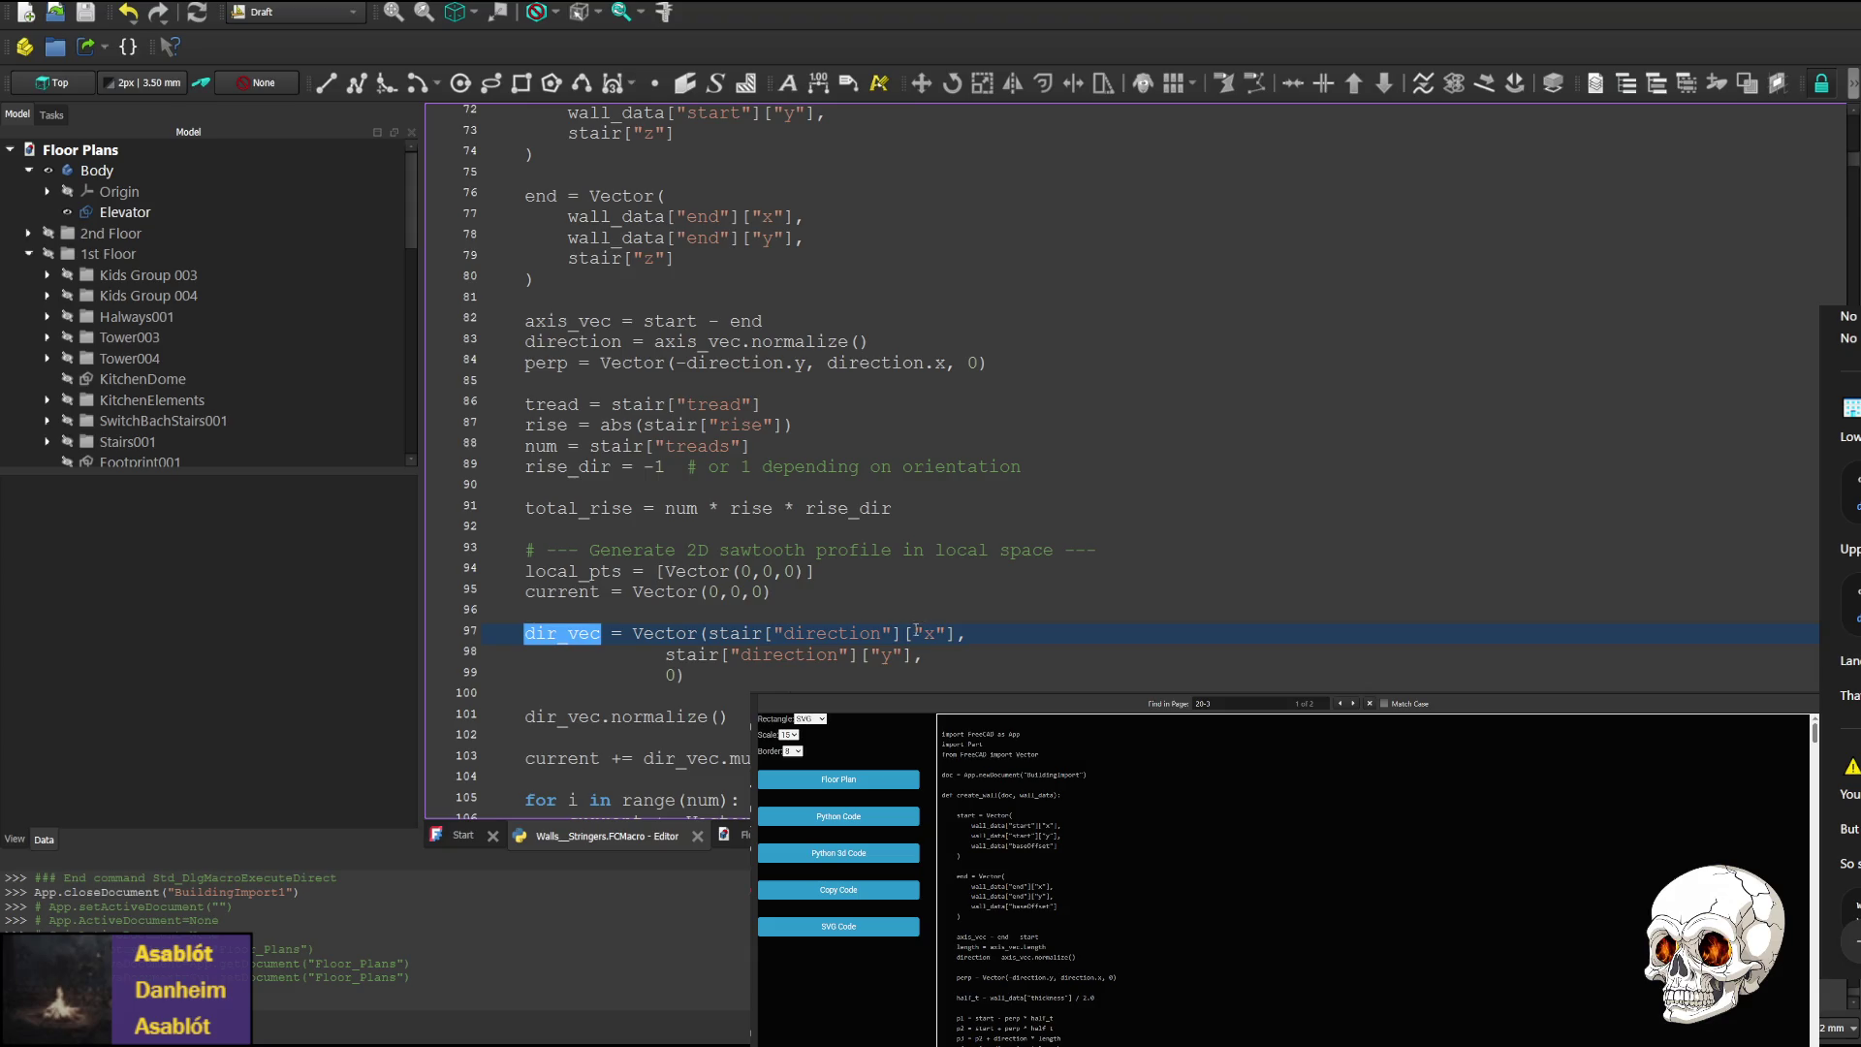
{"action": "double_click", "coordinate": [737, 635]}
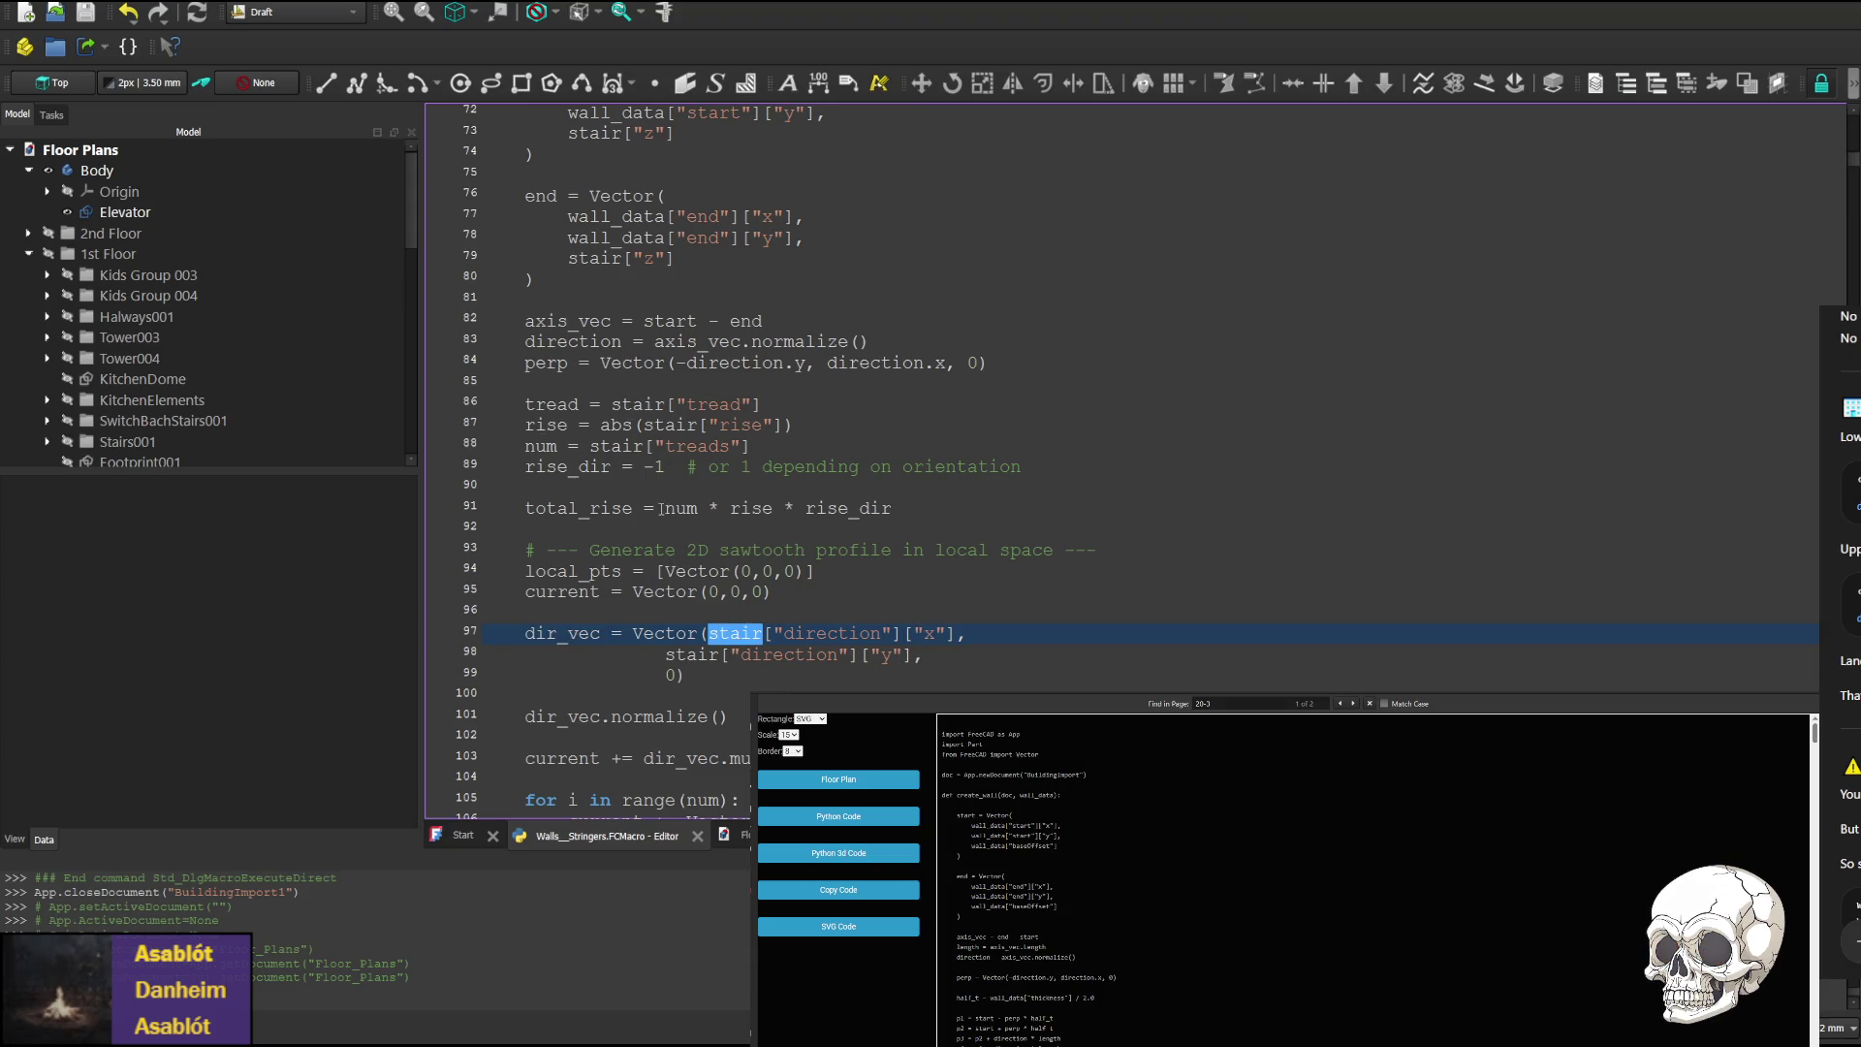
{"action": "scroll", "coordinate": [661, 508], "scroll_direction": "up", "scroll_amount": 5}
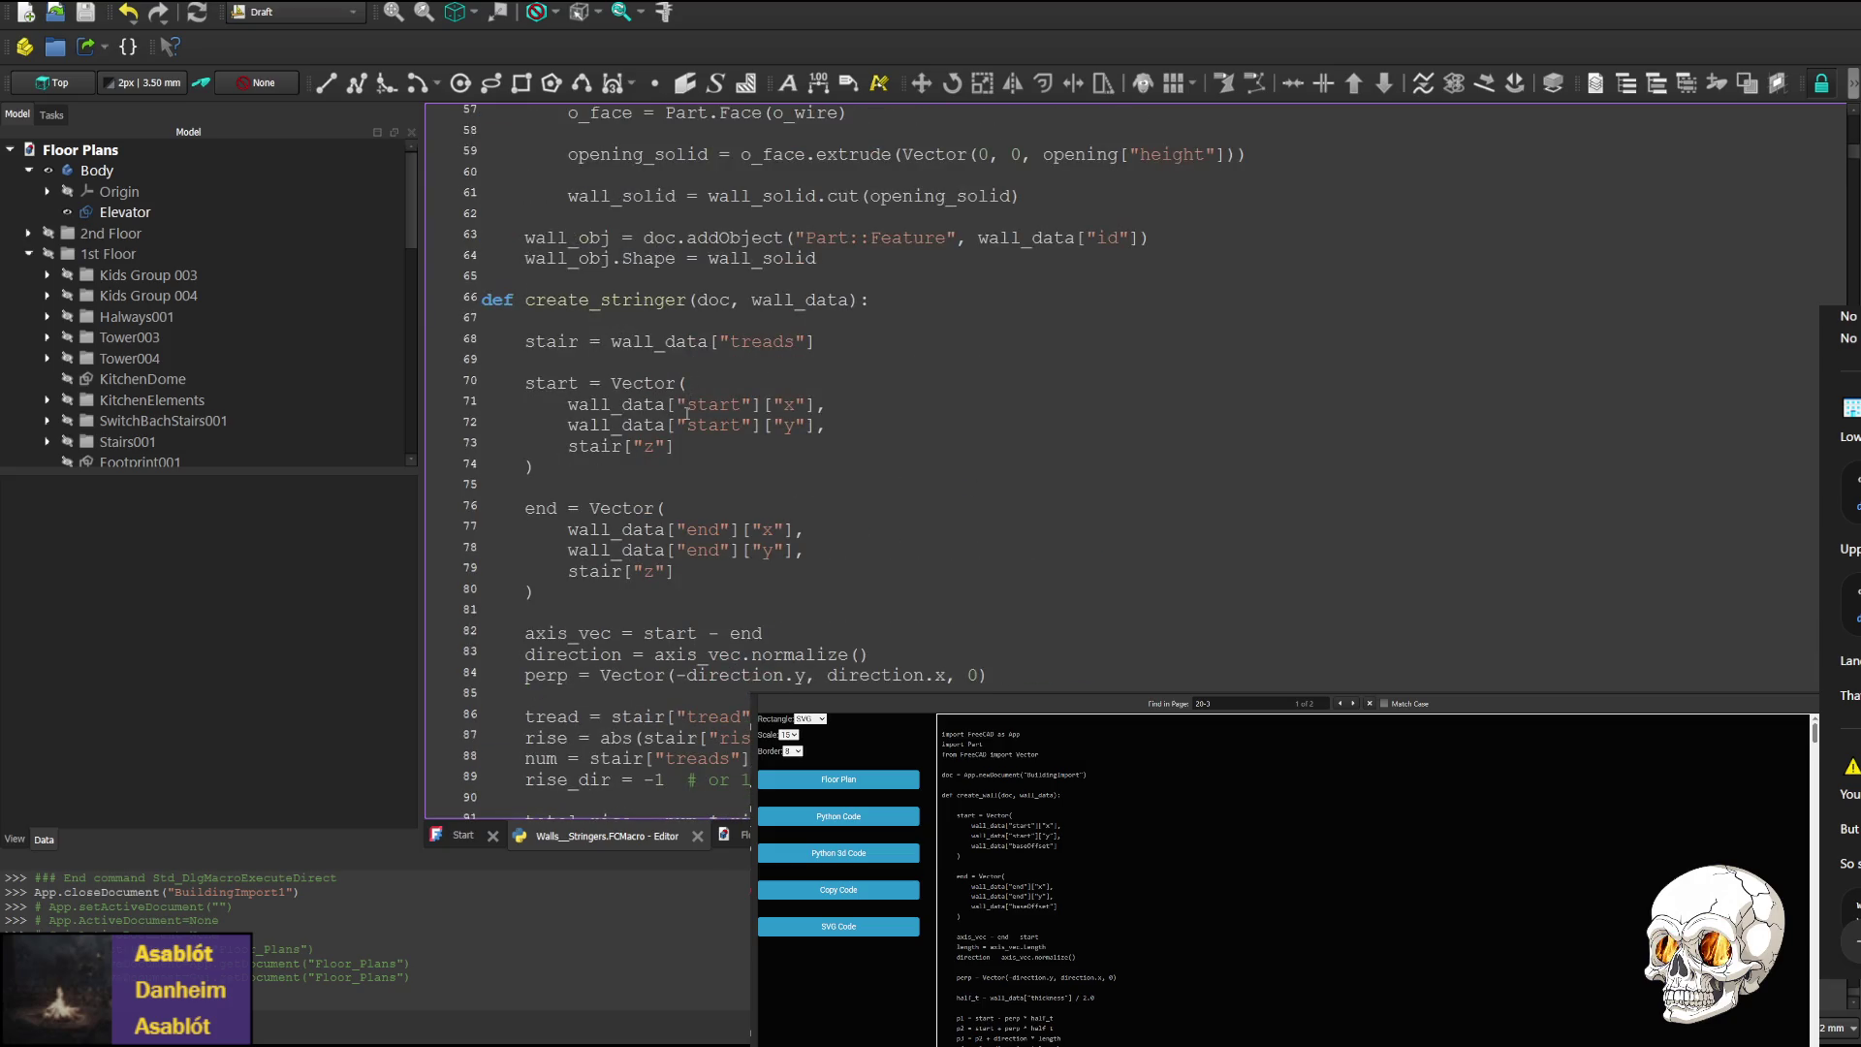
{"action": "scroll", "coordinate": [688, 412], "scroll_direction": "down", "scroll_amount": 1}
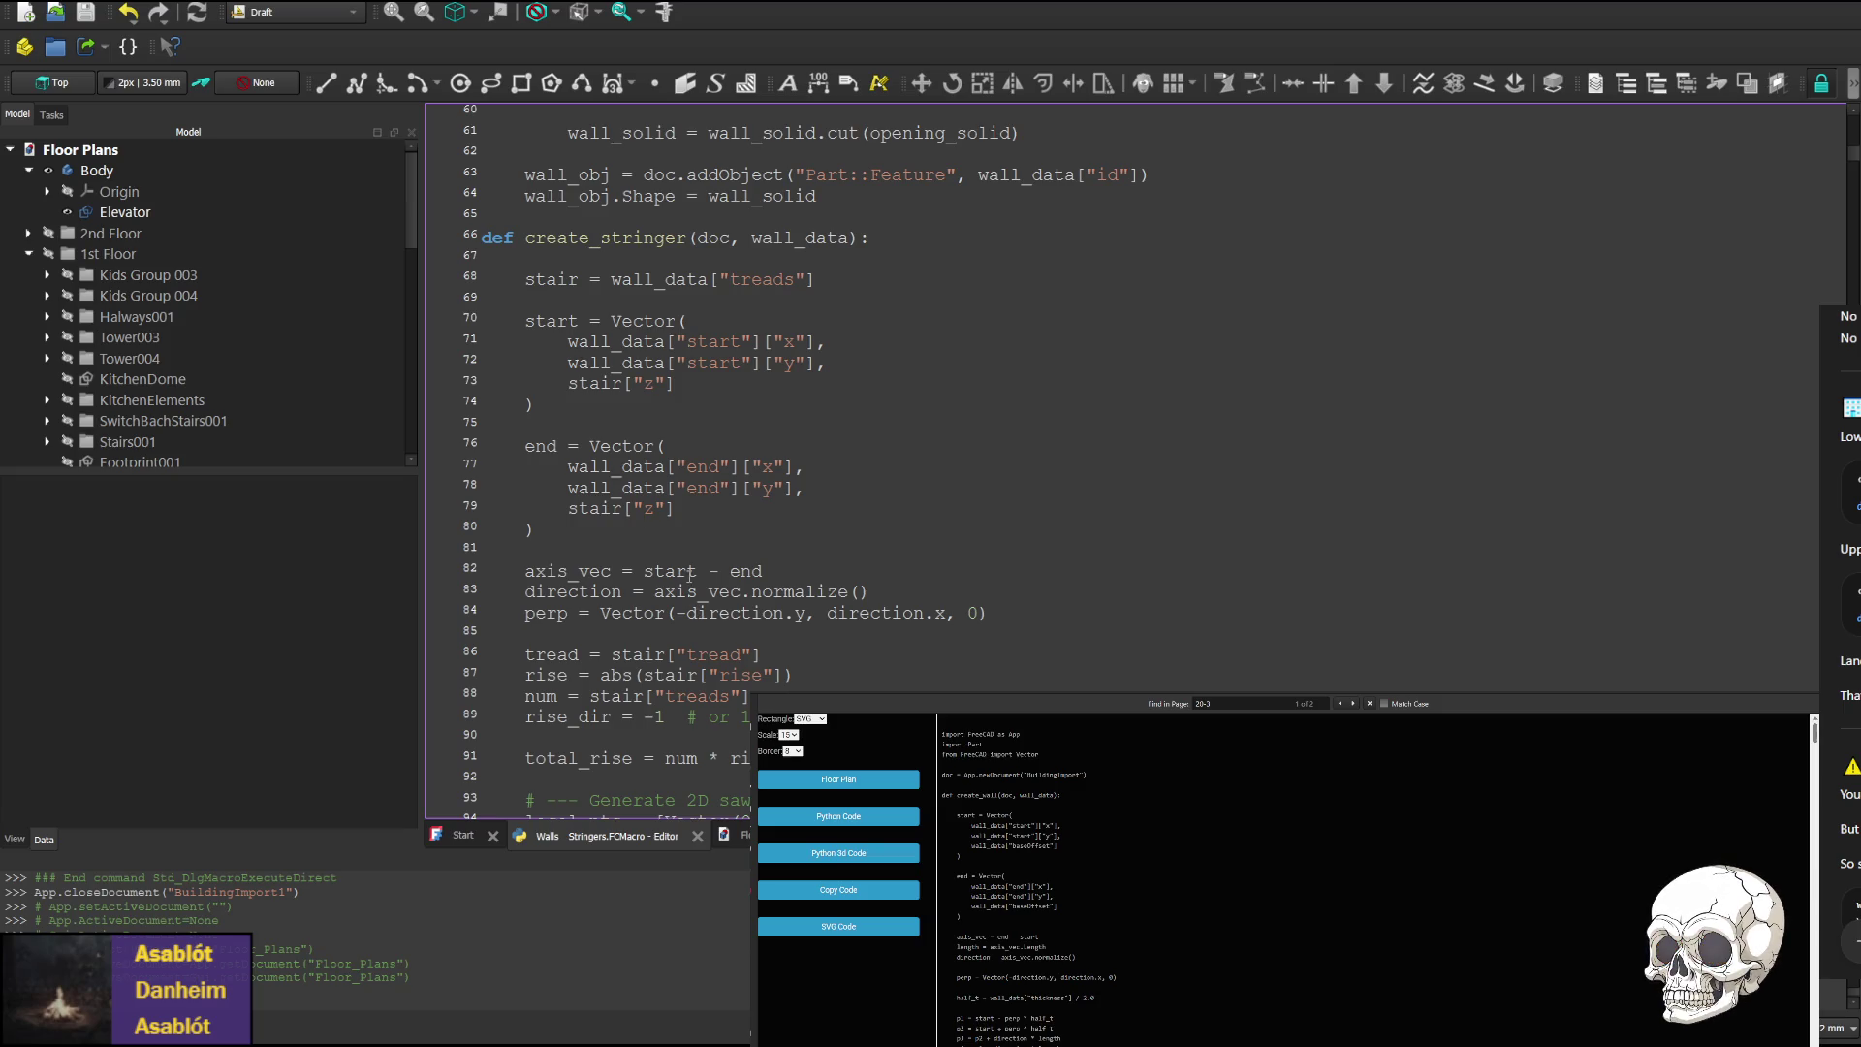
{"action": "scroll", "coordinate": [690, 574], "scroll_direction": "down", "scroll_amount": 4}
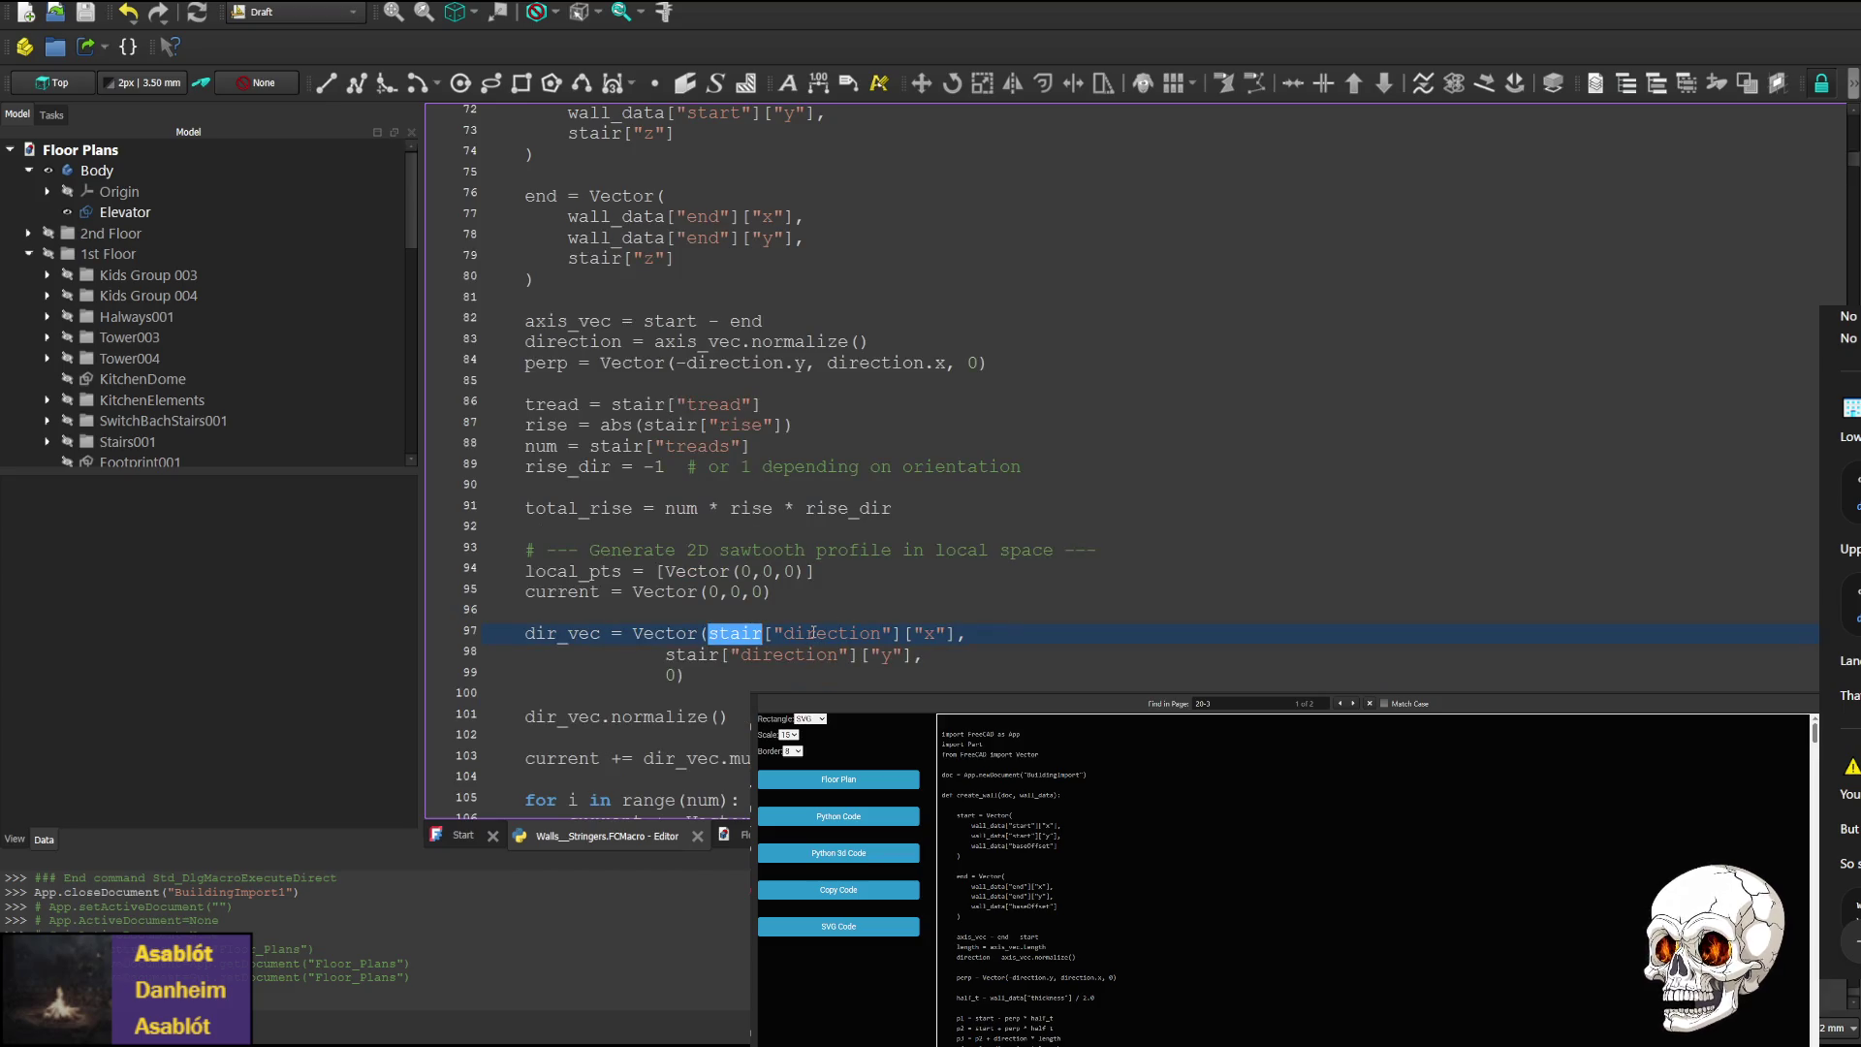
{"action": "left_click_drag", "start_coordinate": [1853, 165], "coordinate": [1854, 810]}
{"action": "scroll", "coordinate": [624, 433], "scroll_direction": "up", "scroll_amount": 15}
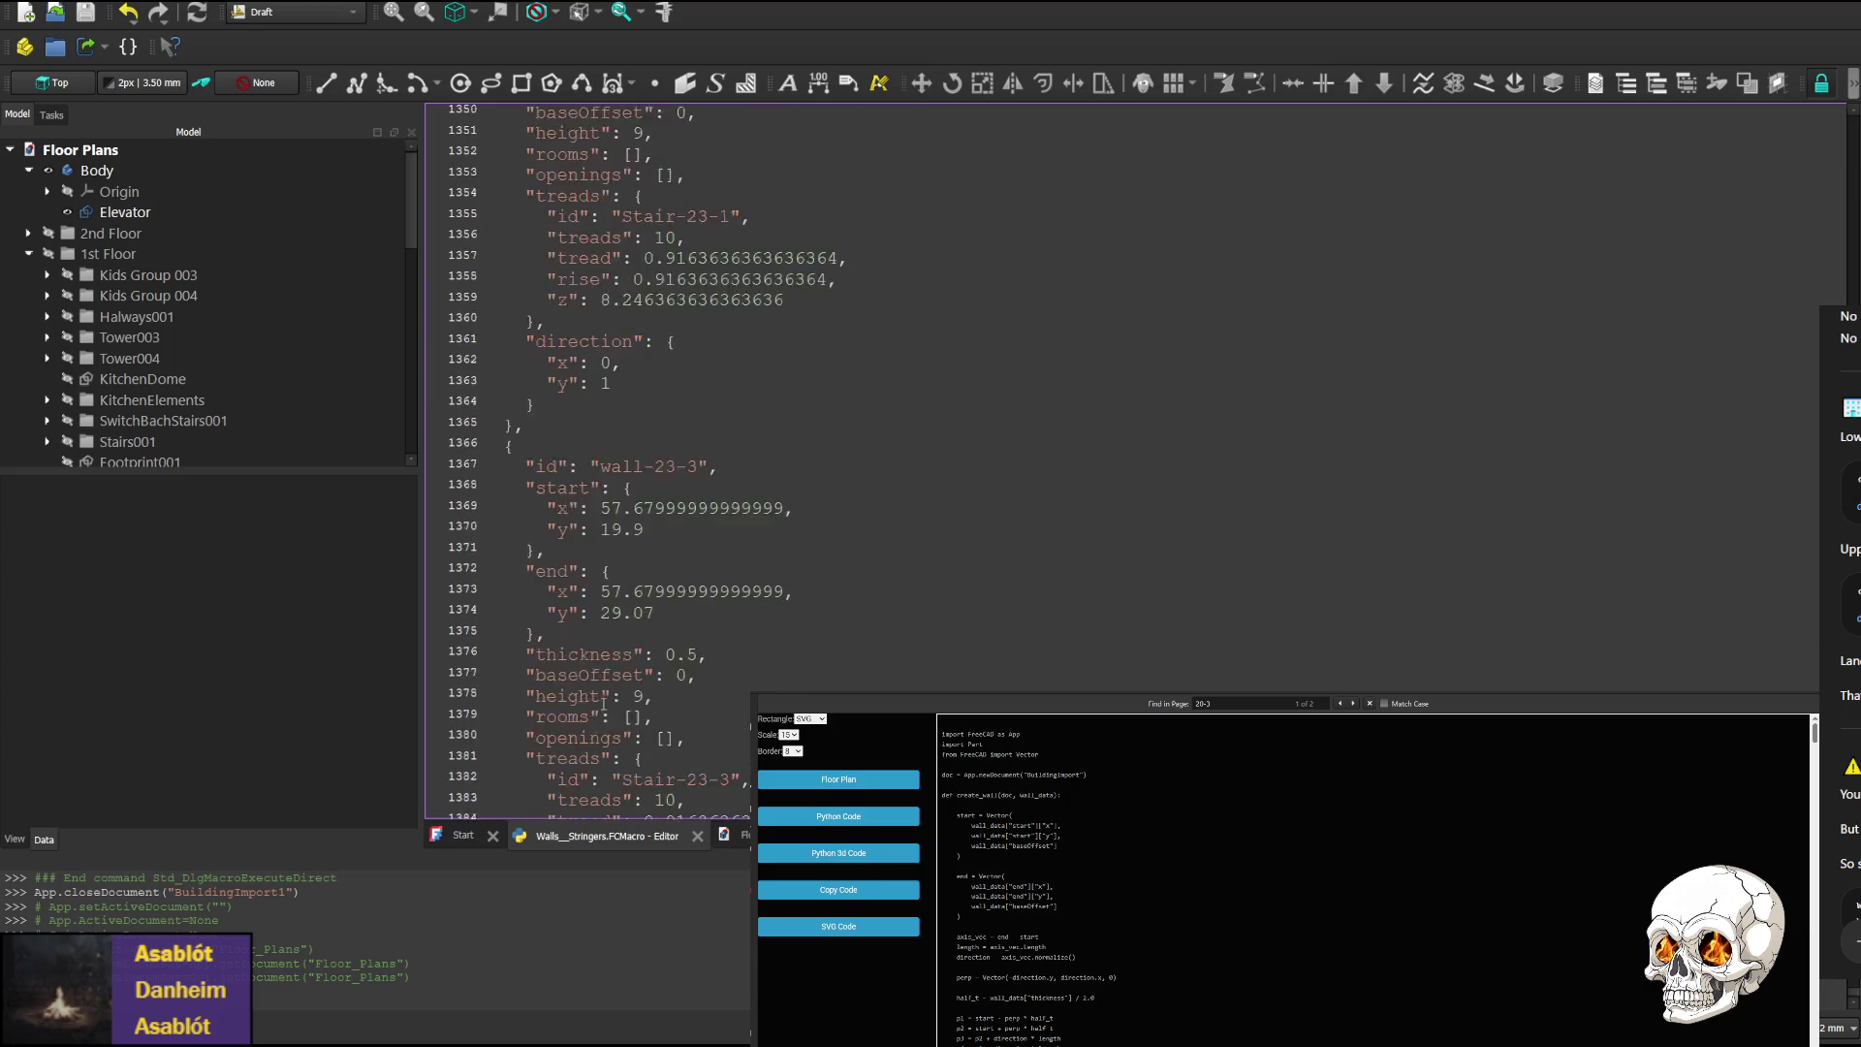
{"action": "scroll", "coordinate": [582, 558], "scroll_direction": "up", "scroll_amount": 14}
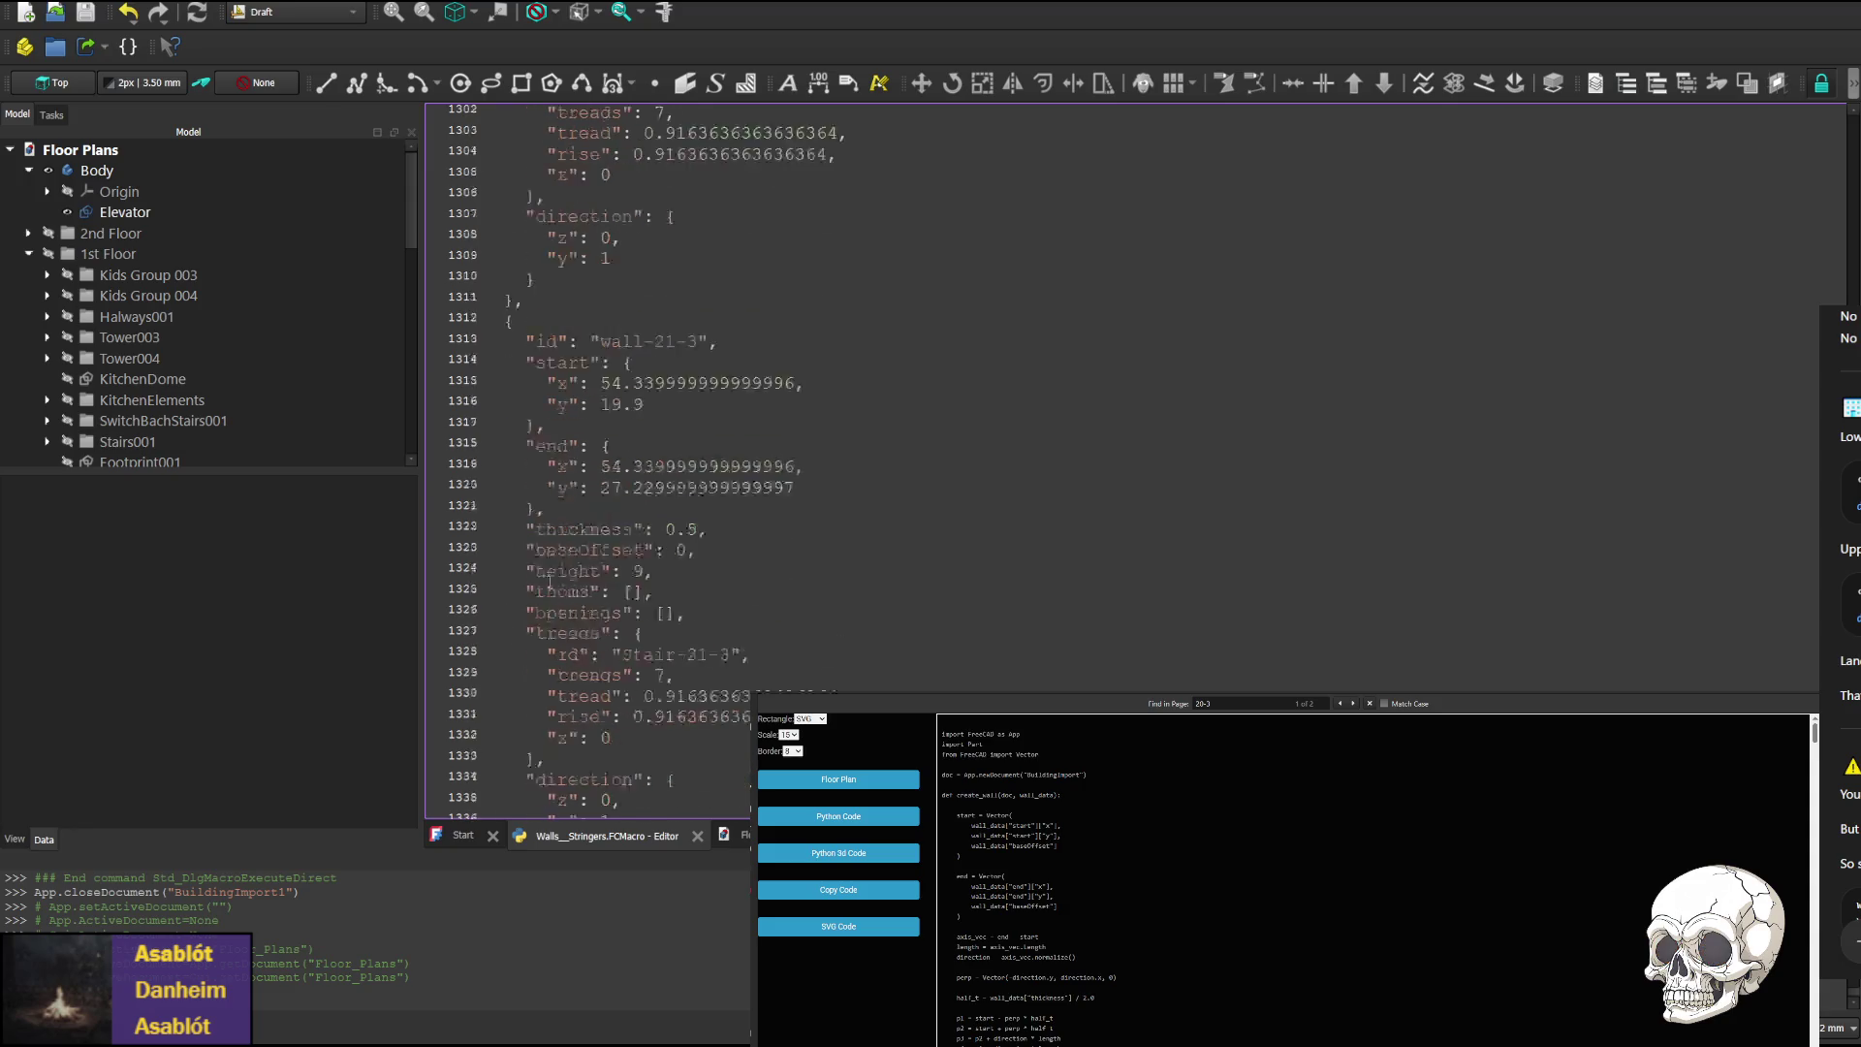
{"action": "scroll", "coordinate": [684, 631], "scroll_direction": "up", "scroll_amount": 9}
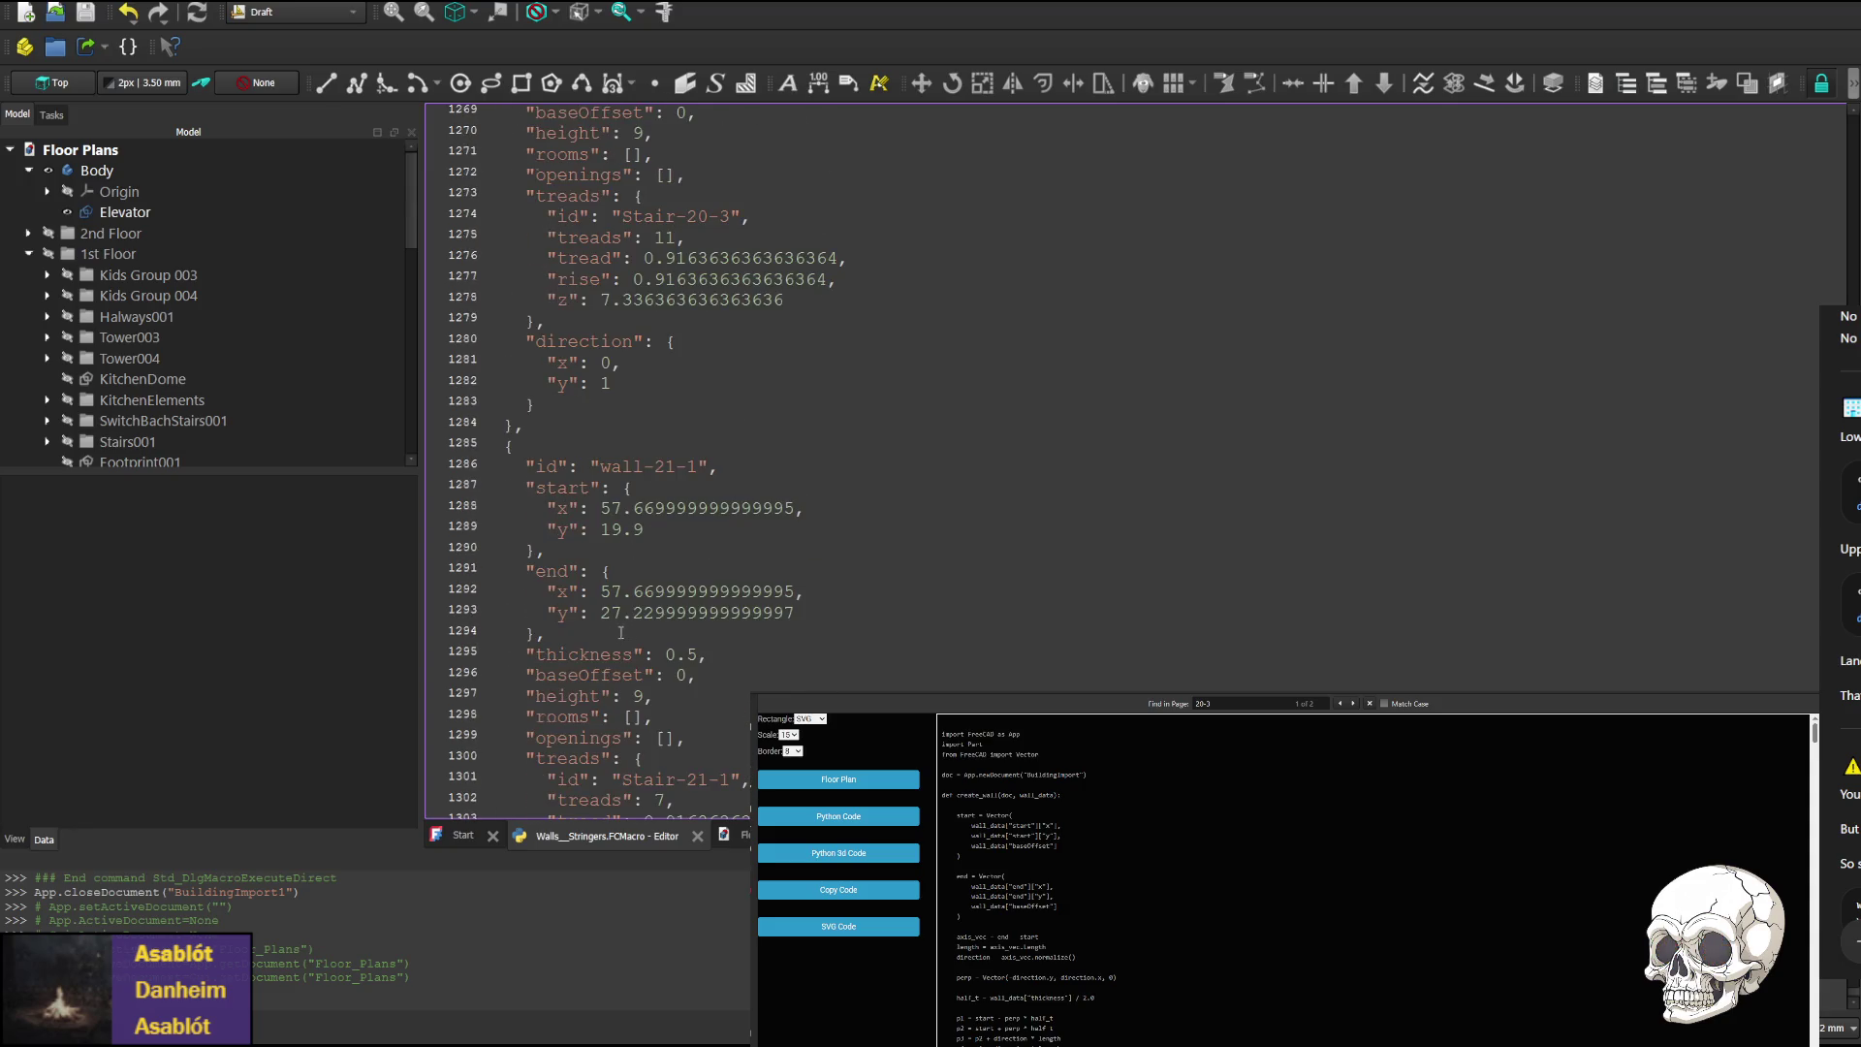
{"action": "scroll", "coordinate": [605, 649], "scroll_direction": "up", "scroll_amount": 10}
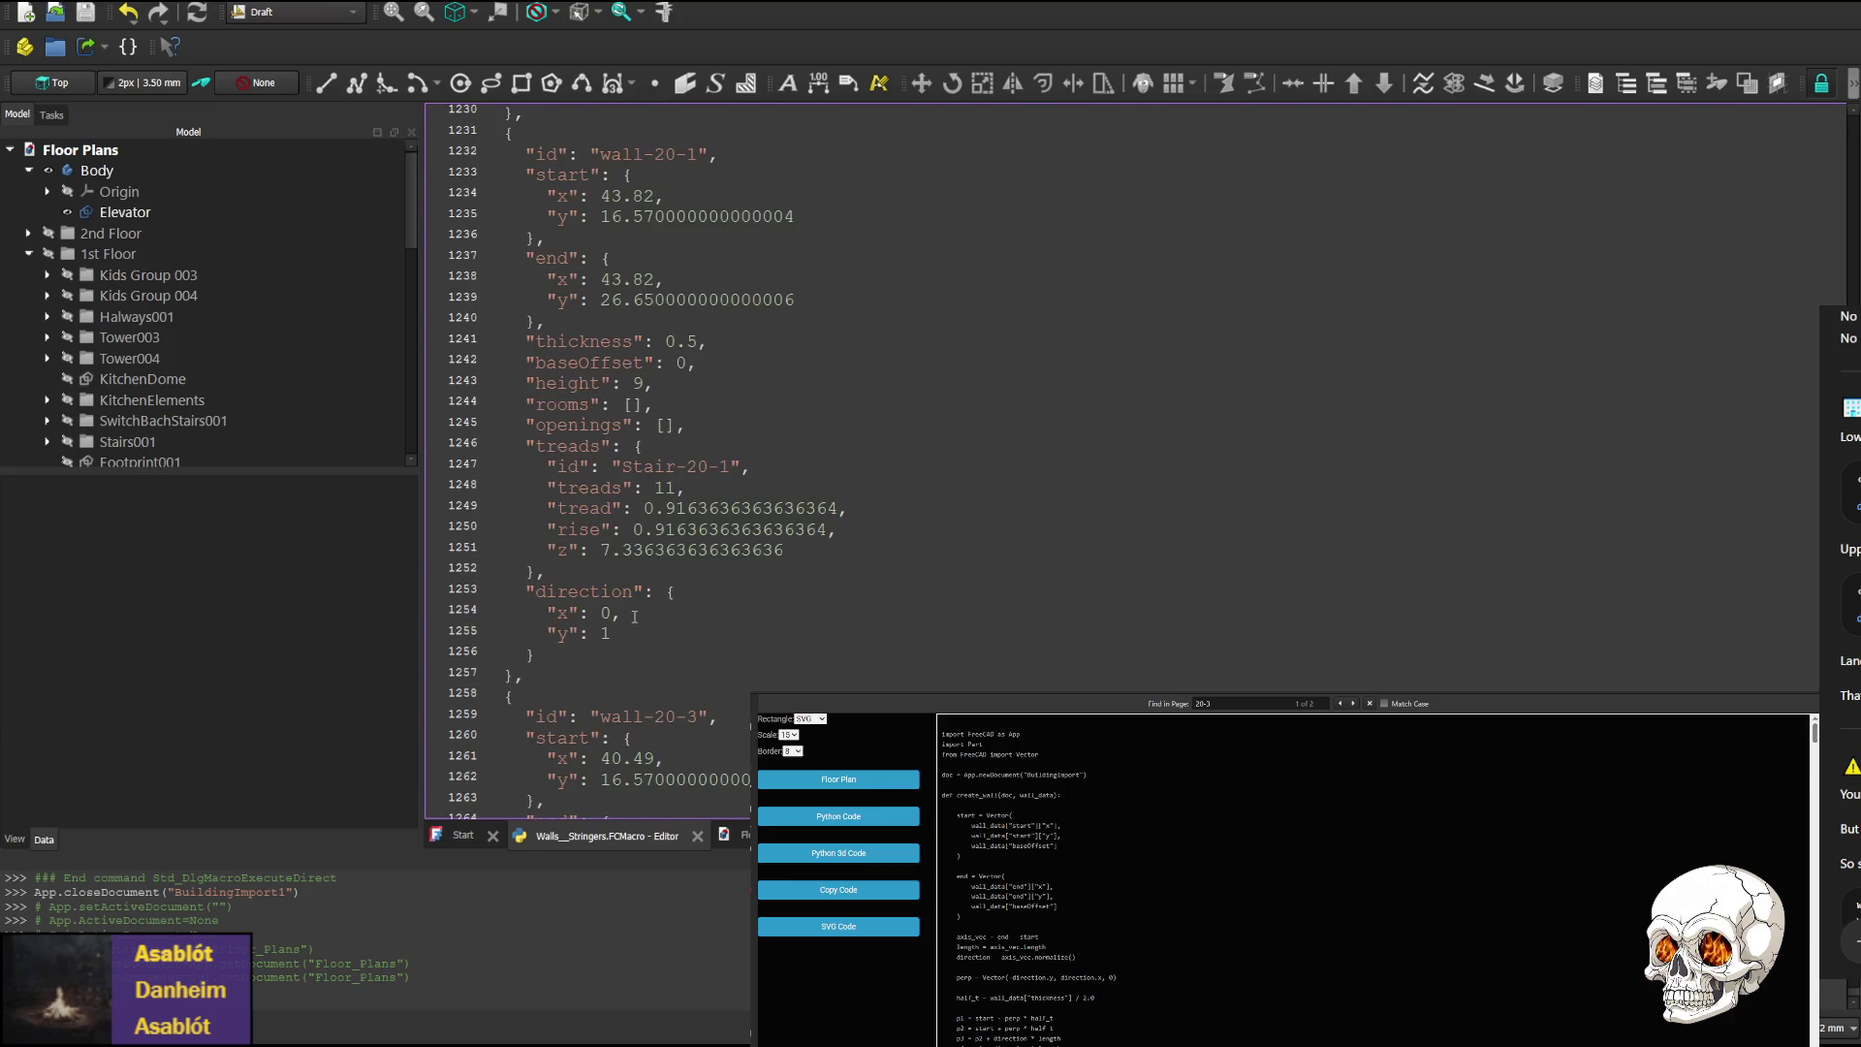
{"action": "scroll", "coordinate": [583, 678], "scroll_direction": "up", "scroll_amount": 8}
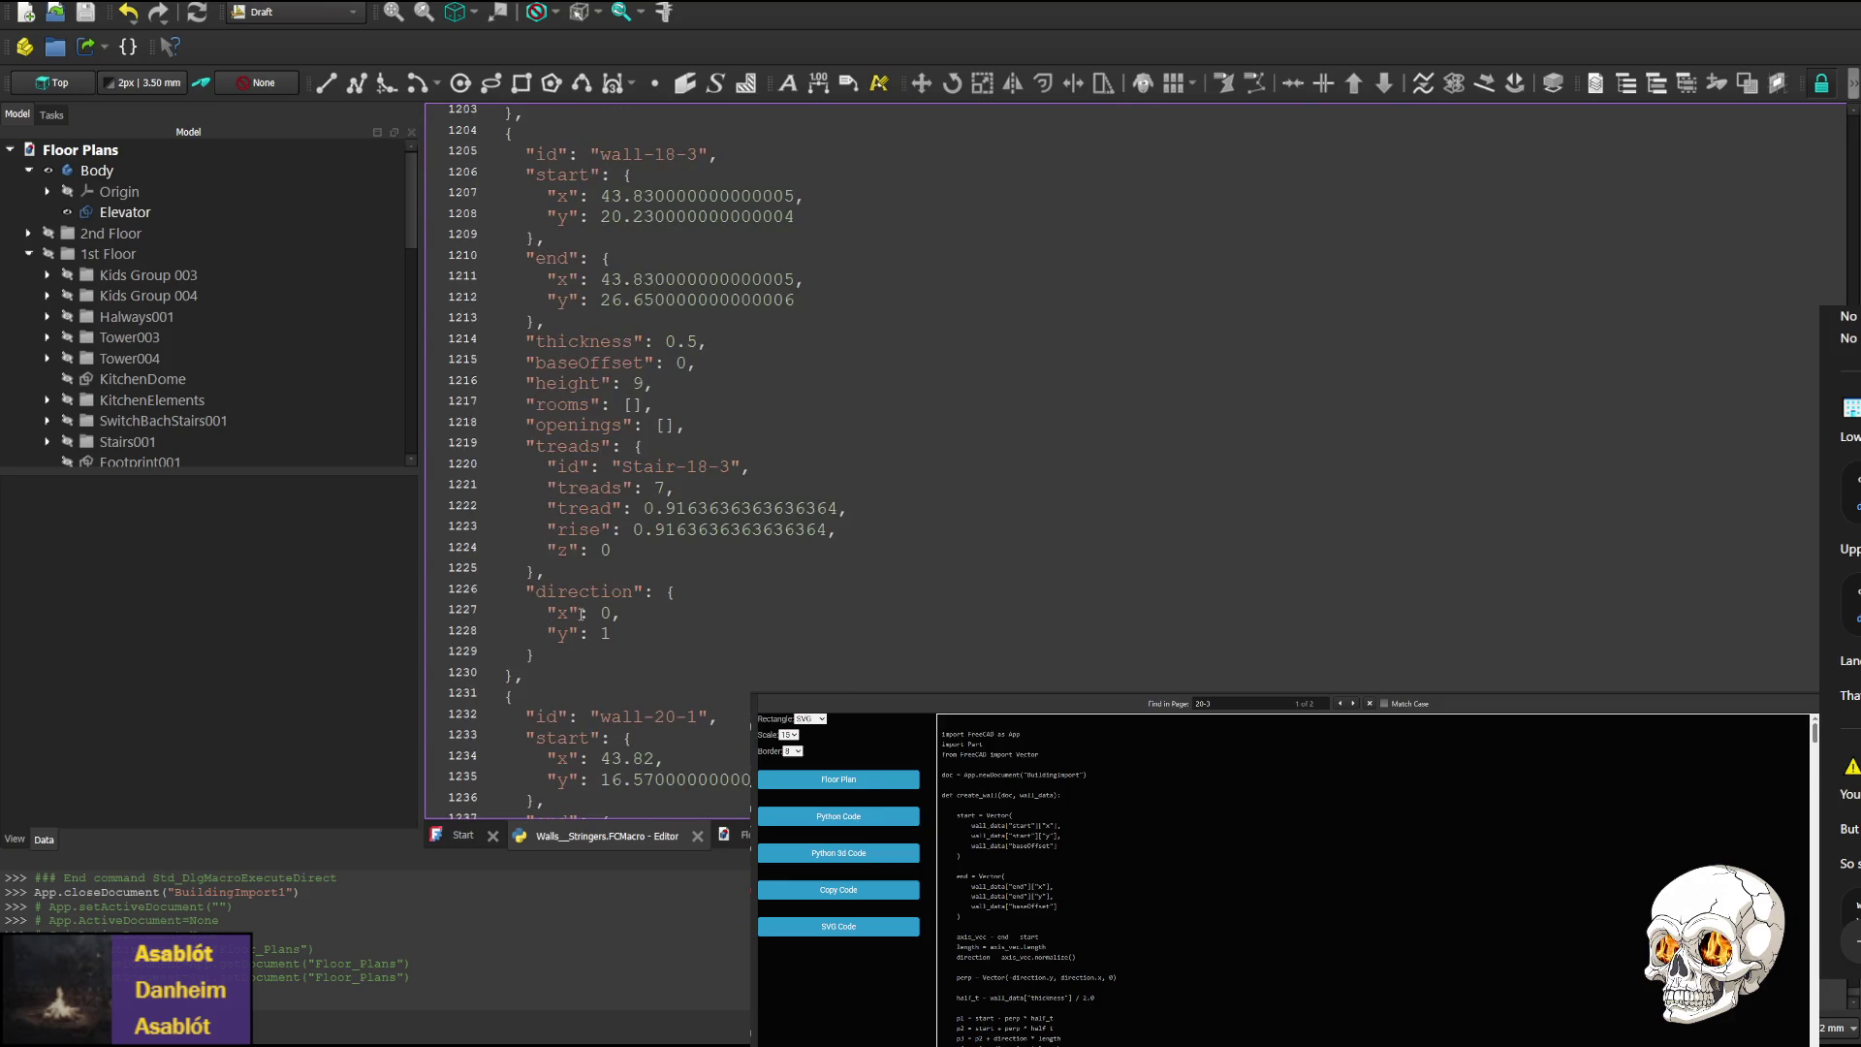
{"action": "scroll", "coordinate": [538, 620], "scroll_direction": "up", "scroll_amount": 8}
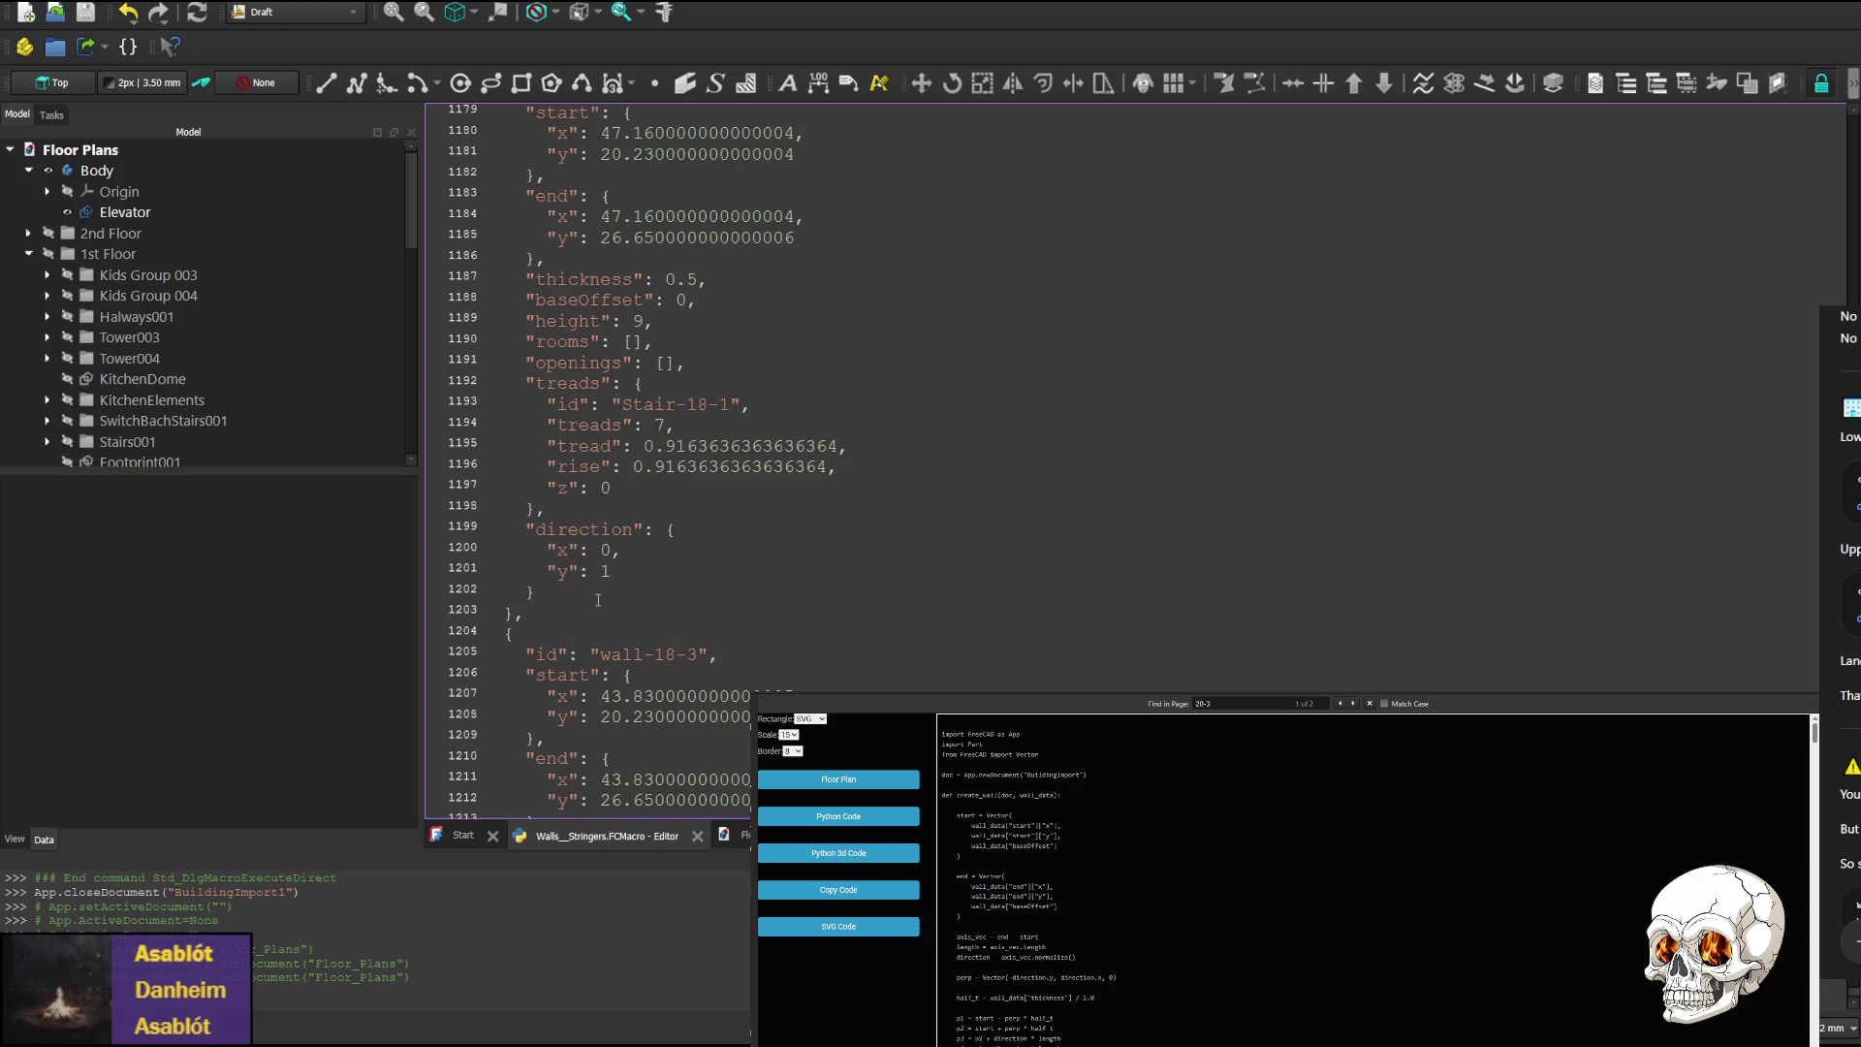
{"action": "scroll", "coordinate": [598, 600], "scroll_direction": "up", "scroll_amount": 7}
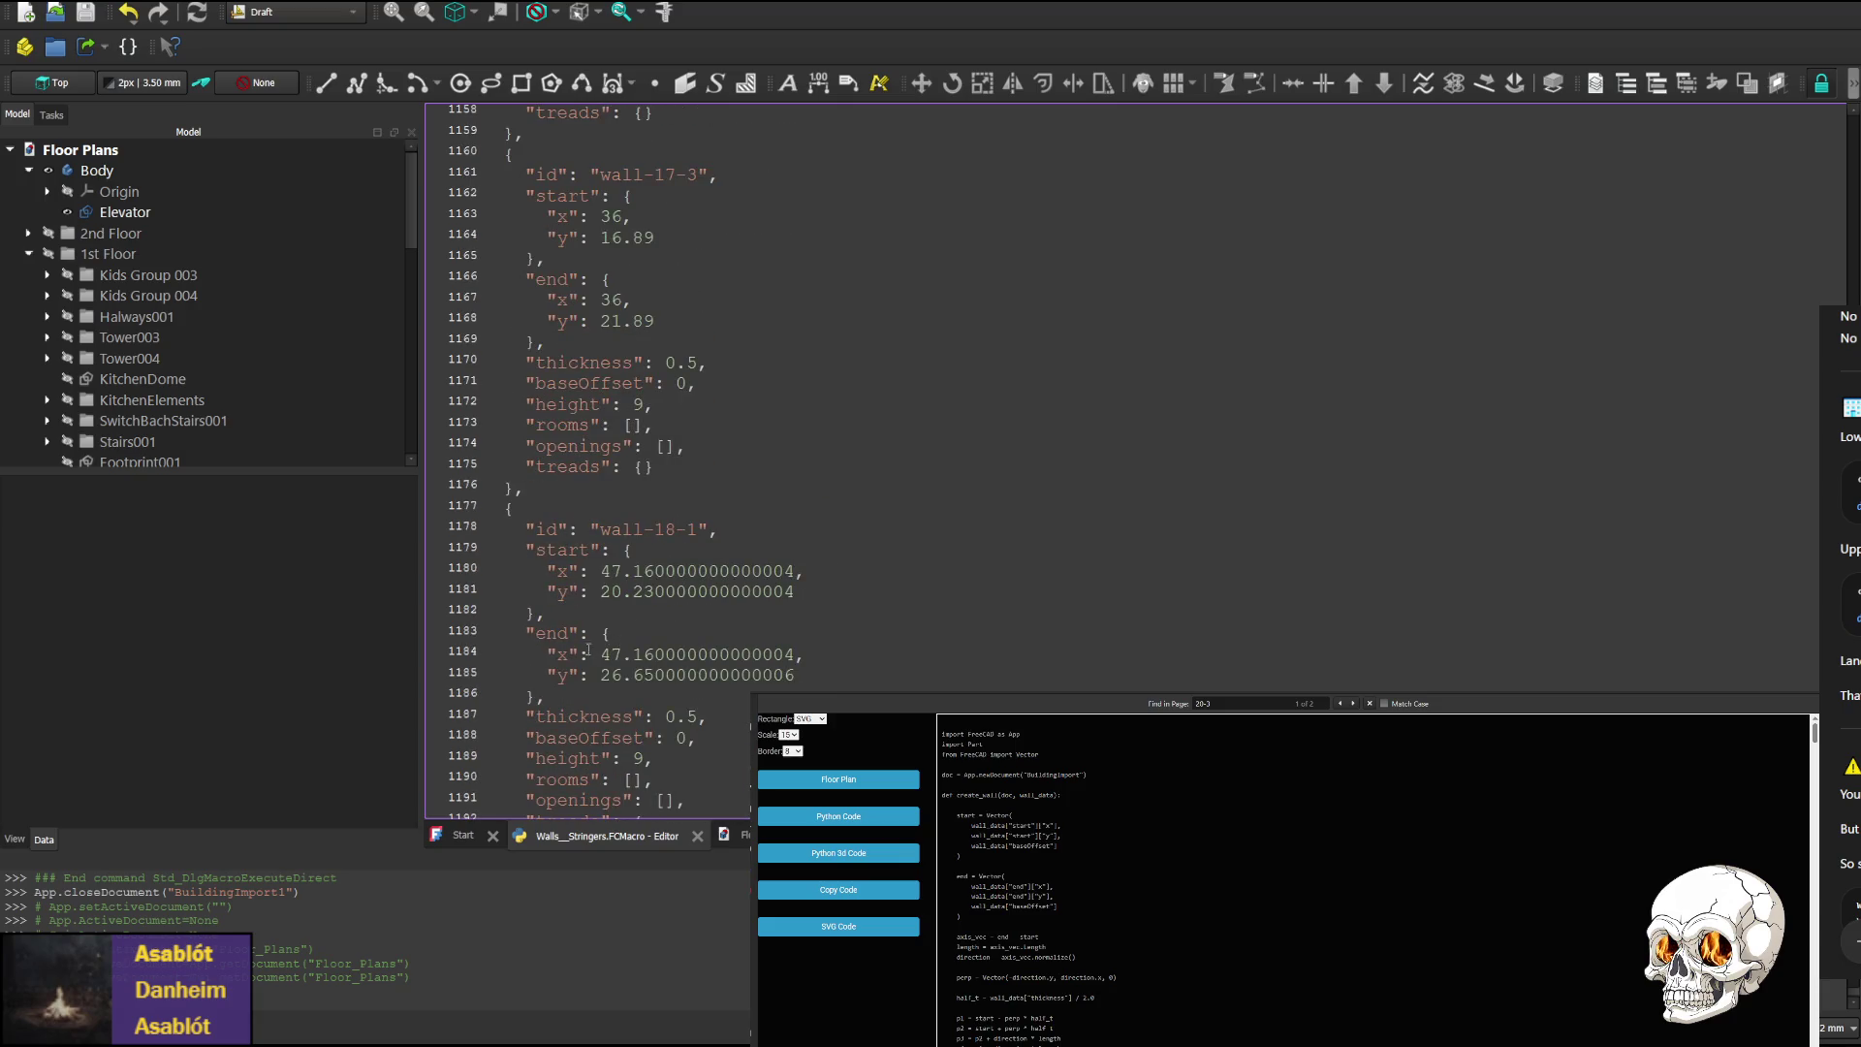
{"action": "scroll", "coordinate": [588, 649], "scroll_direction": "down", "scroll_amount": 7}
{"action": "scroll", "coordinate": [618, 561], "scroll_direction": "down", "scroll_amount": 2}
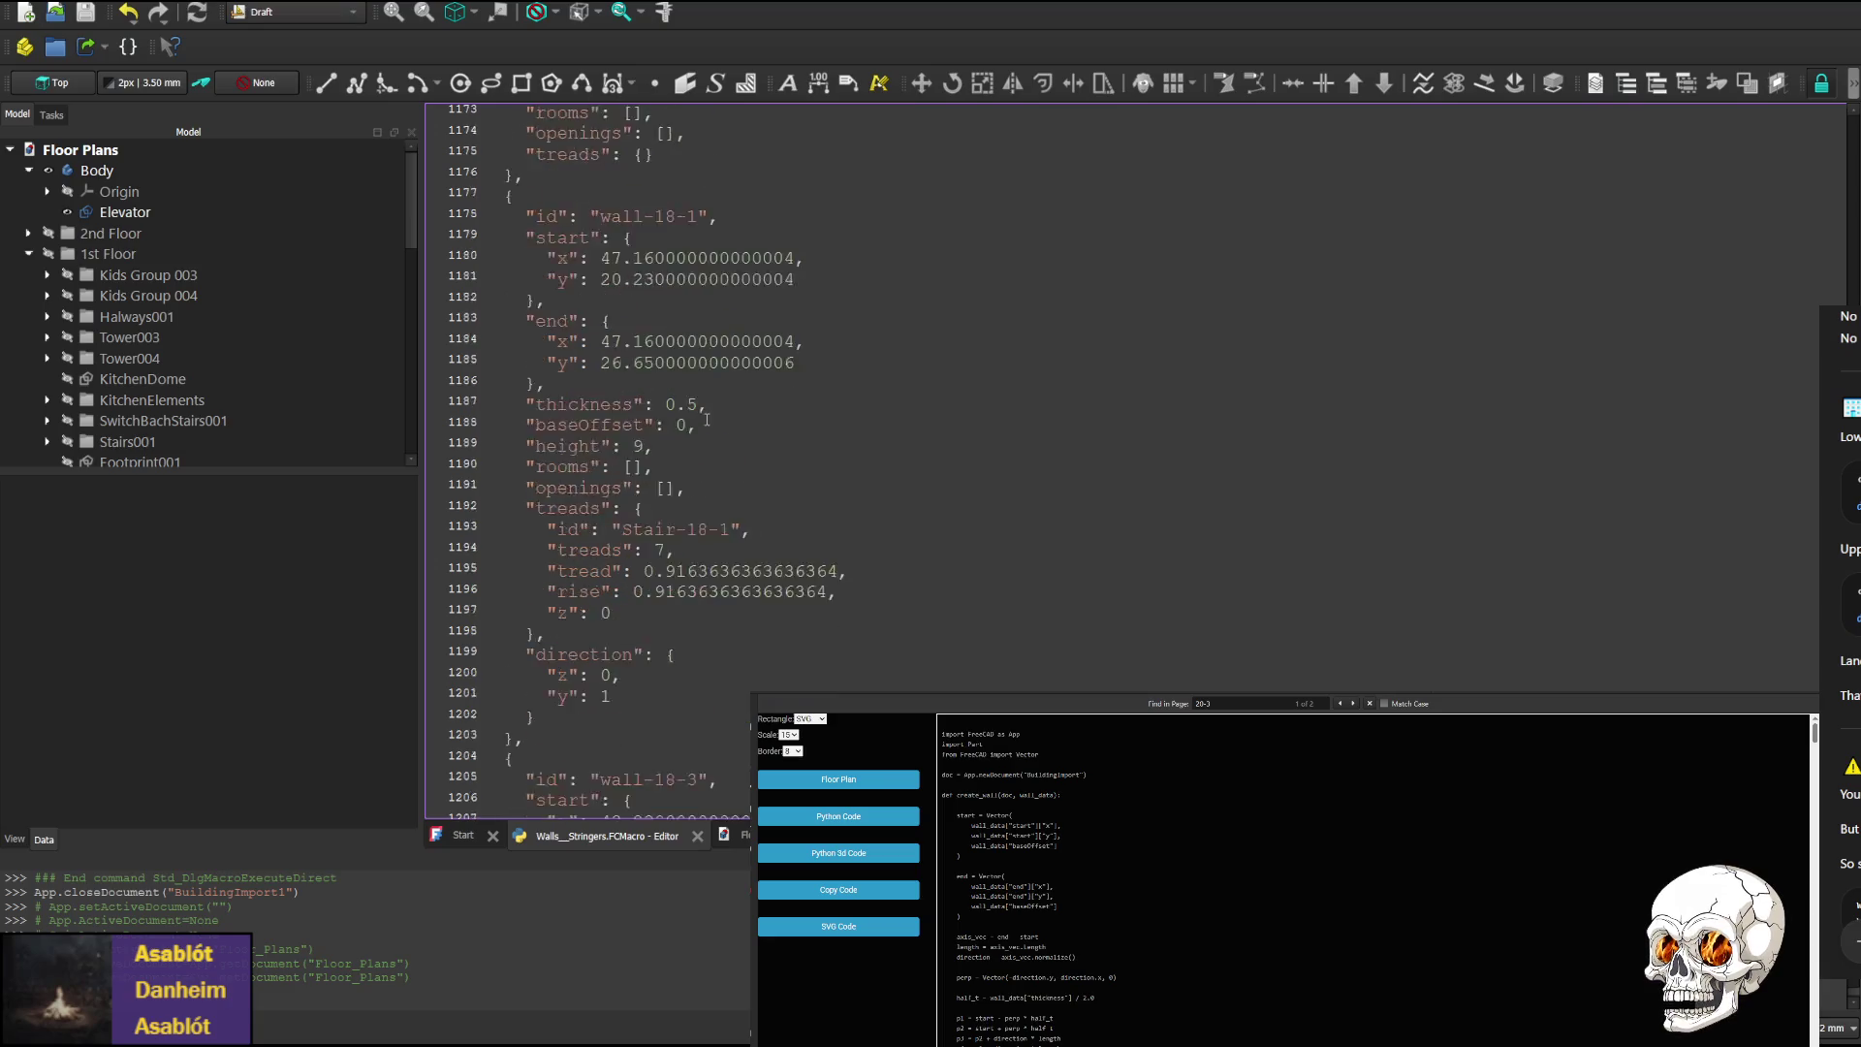
{"action": "scroll", "coordinate": [638, 569], "scroll_direction": "down", "scroll_amount": 3}
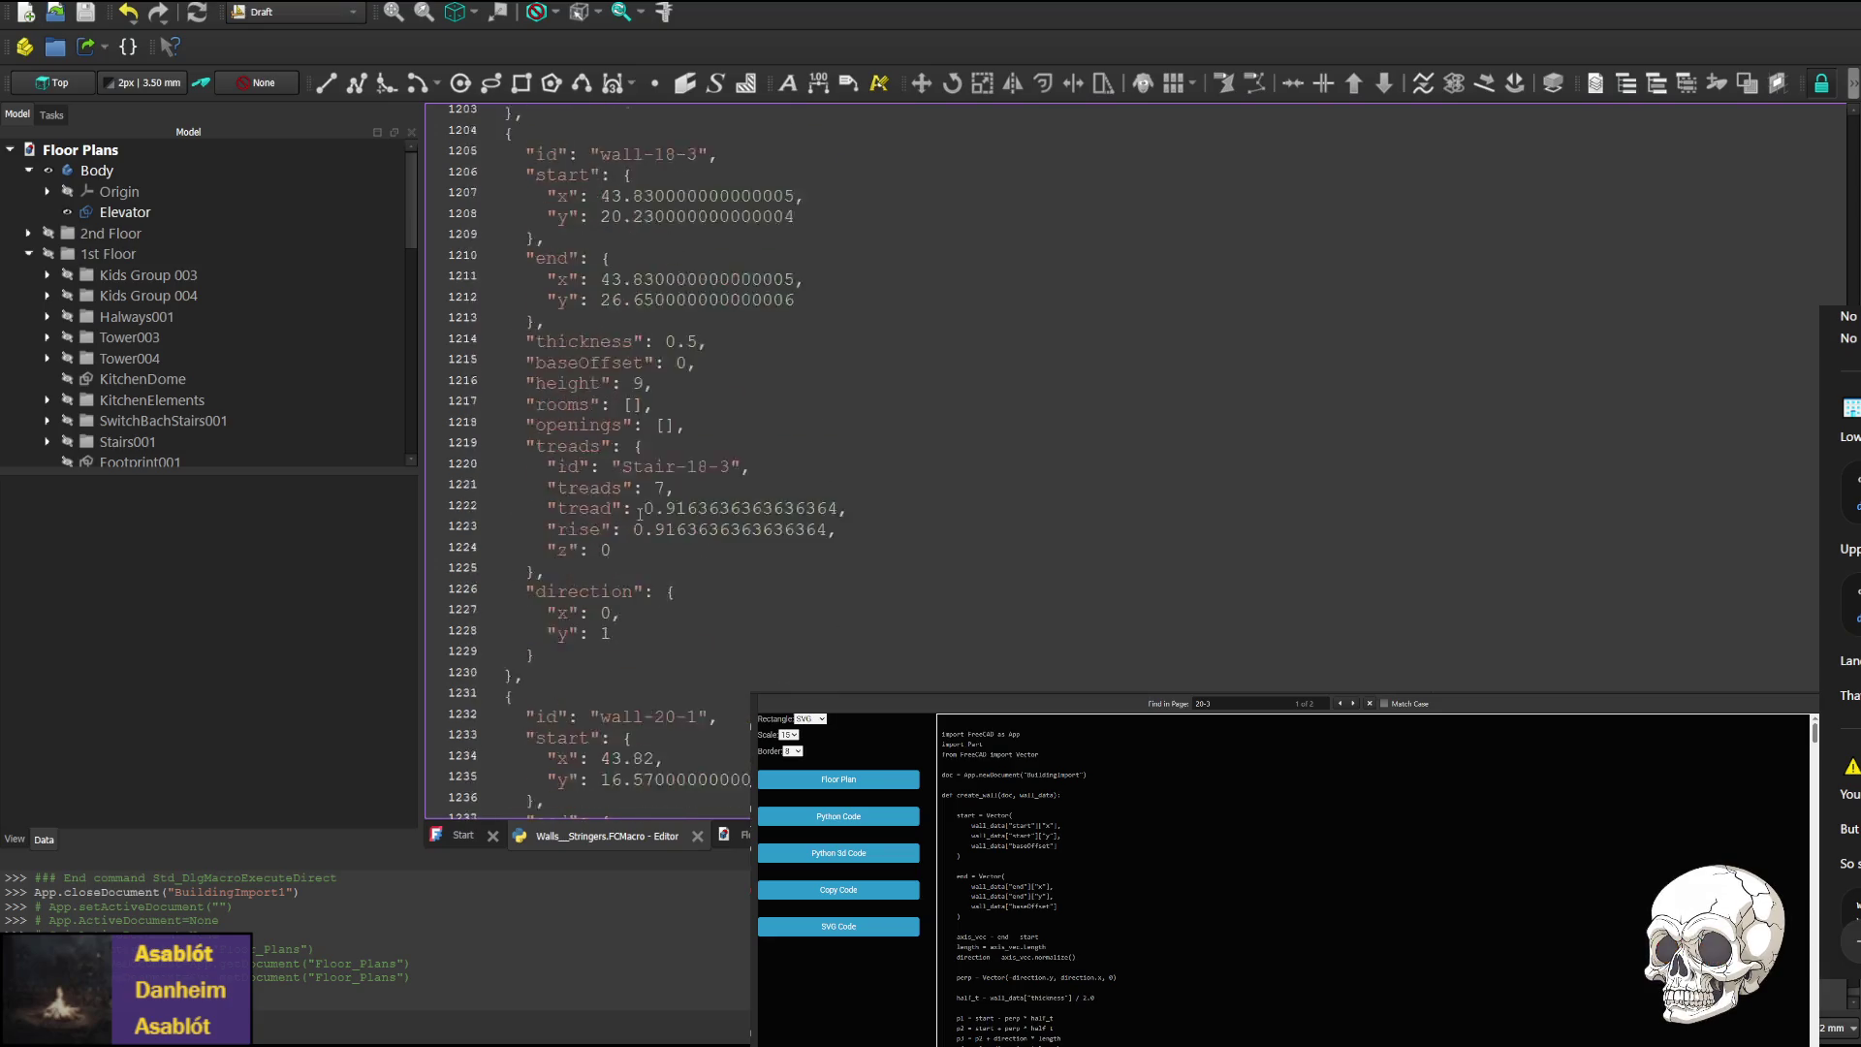
{"action": "scroll", "coordinate": [680, 697], "scroll_direction": "up", "scroll_amount": 5}
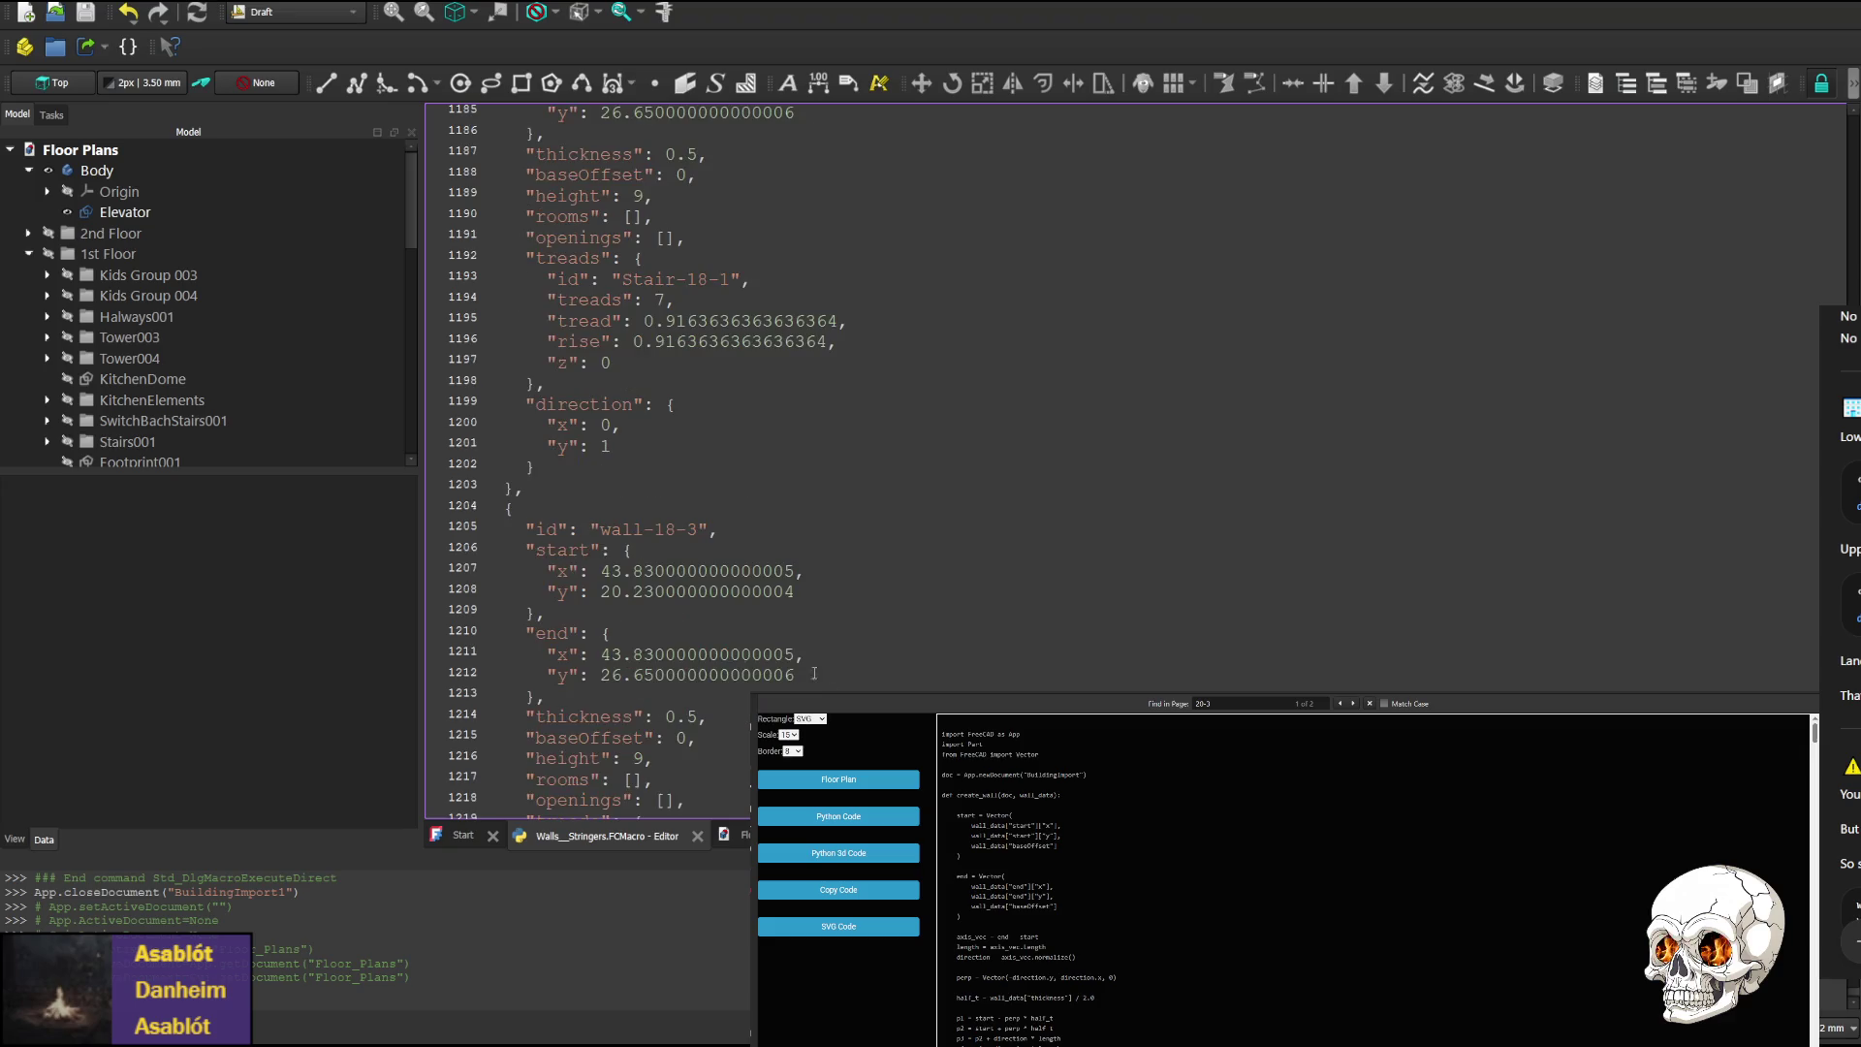
{"action": "scroll", "coordinate": [630, 573], "scroll_direction": "up", "scroll_amount": 4}
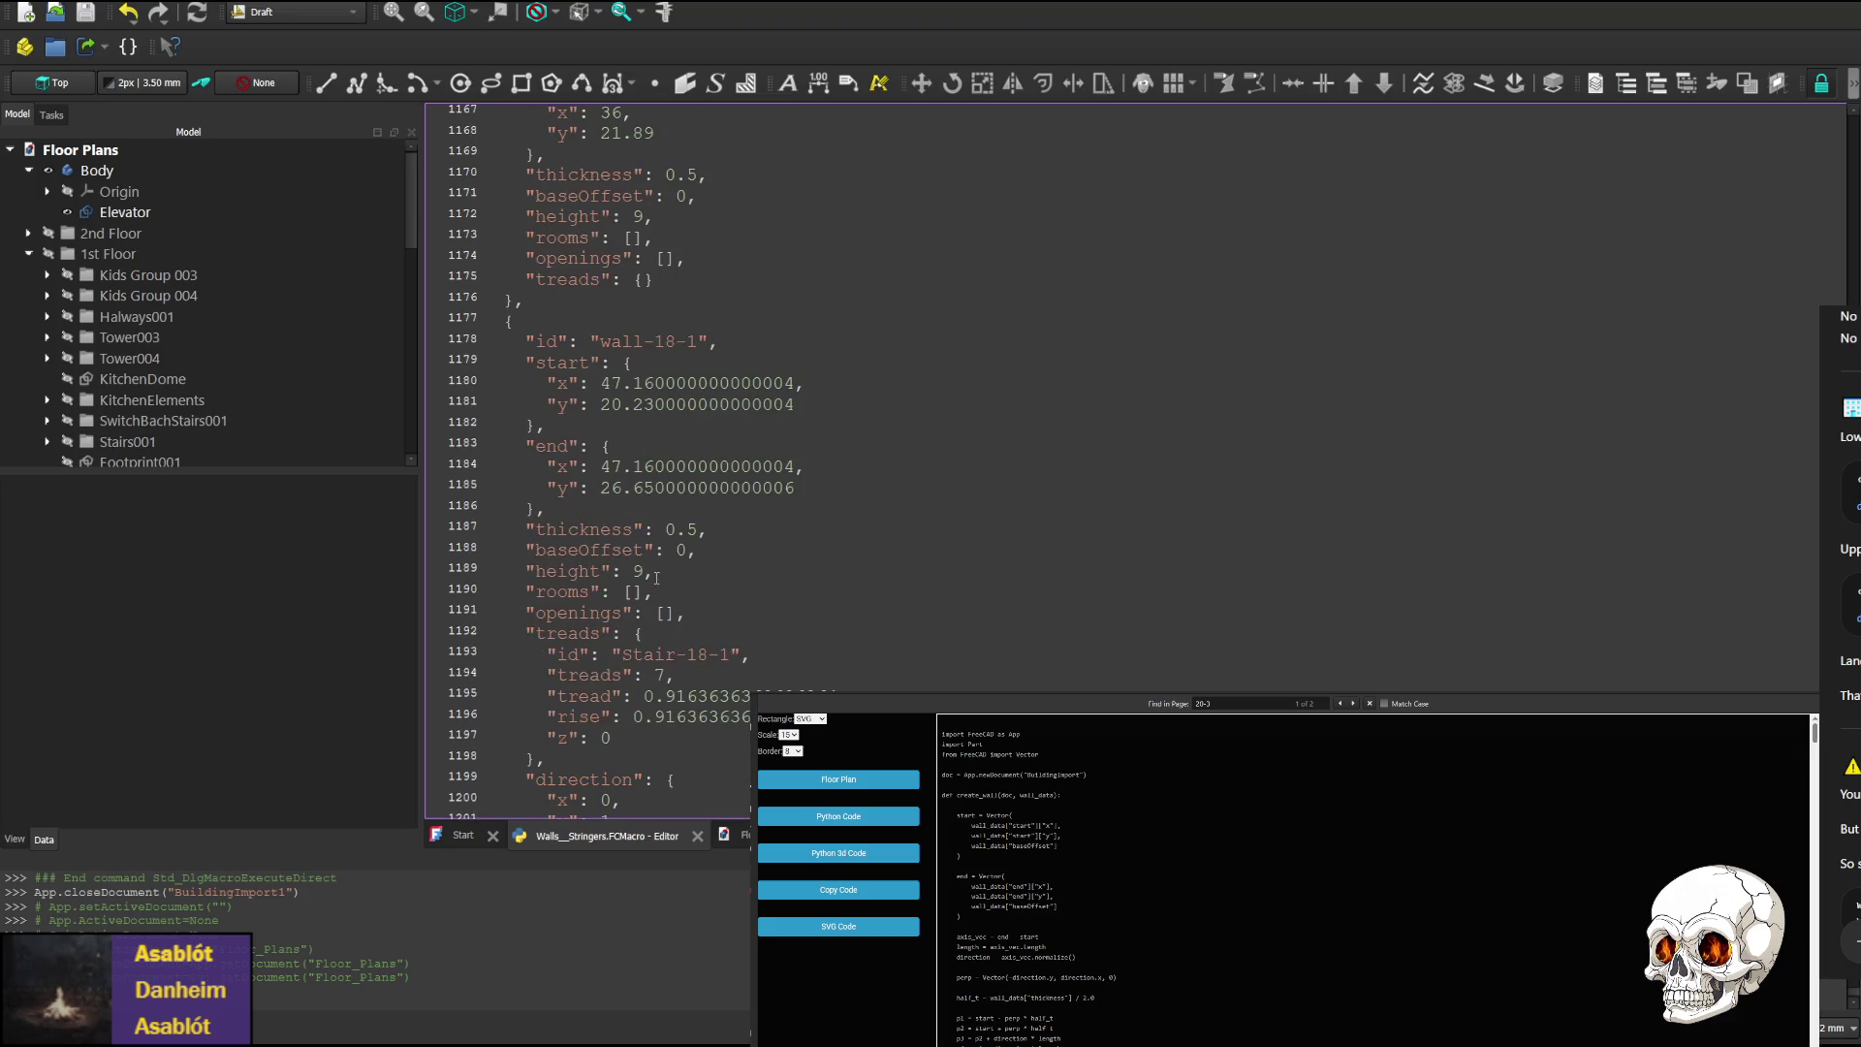
{"action": "scroll", "coordinate": [602, 720], "scroll_direction": "up", "scroll_amount": 9}
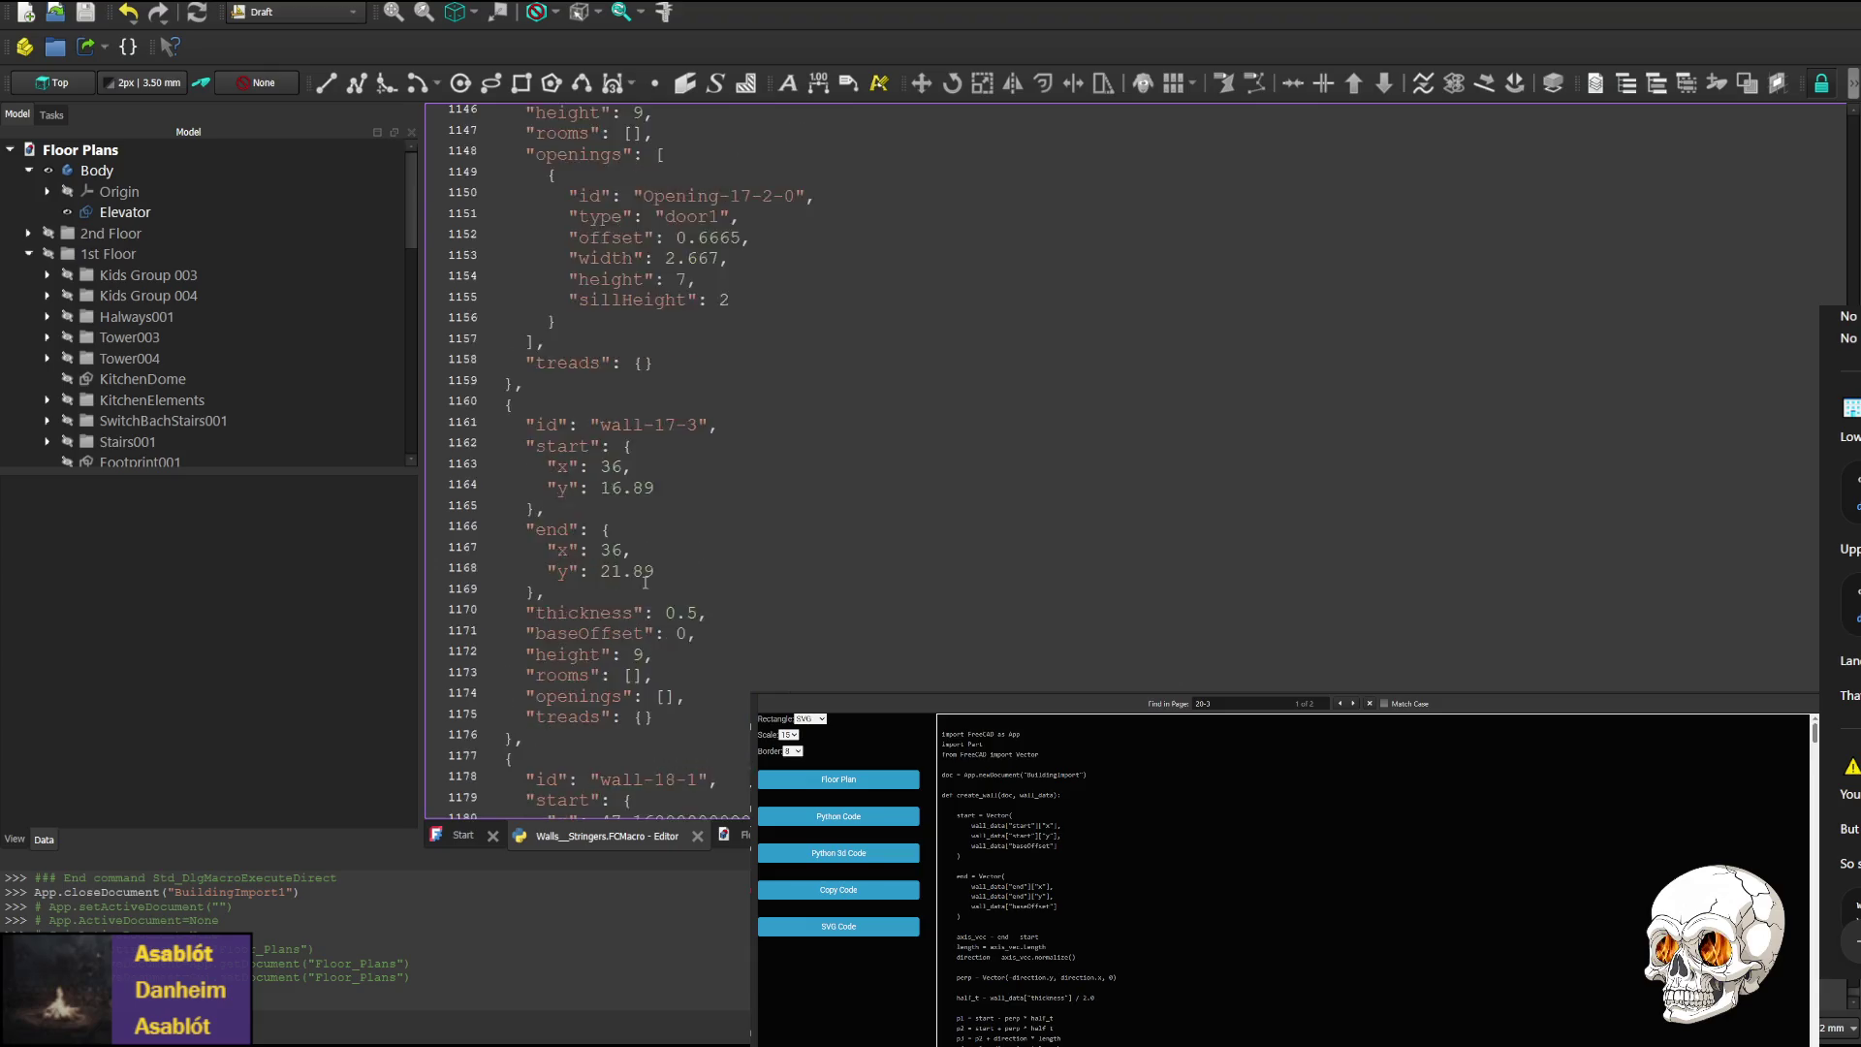
{"action": "scroll", "coordinate": [638, 579], "scroll_direction": "up", "scroll_amount": 4}
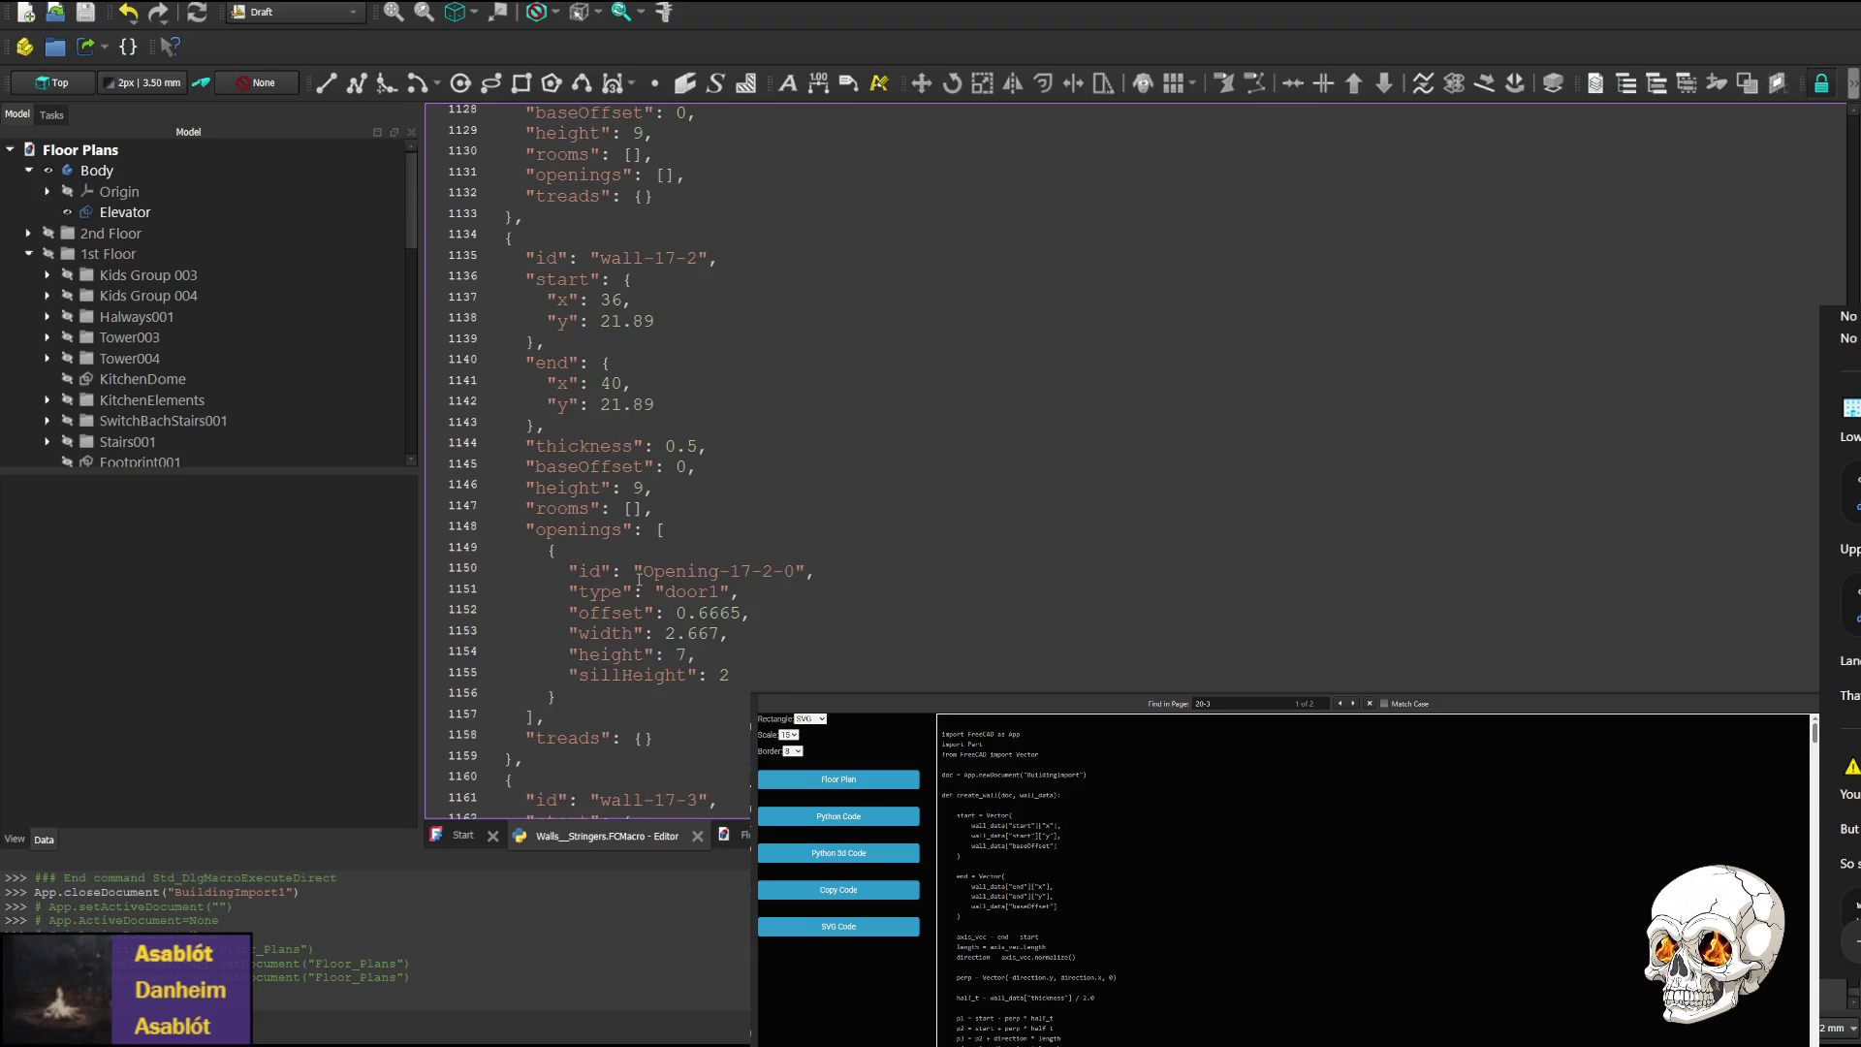
{"action": "scroll", "coordinate": [647, 560], "scroll_direction": "down", "scroll_amount": 6}
{"action": "scroll", "coordinate": [612, 356], "scroll_direction": "down", "scroll_amount": 5}
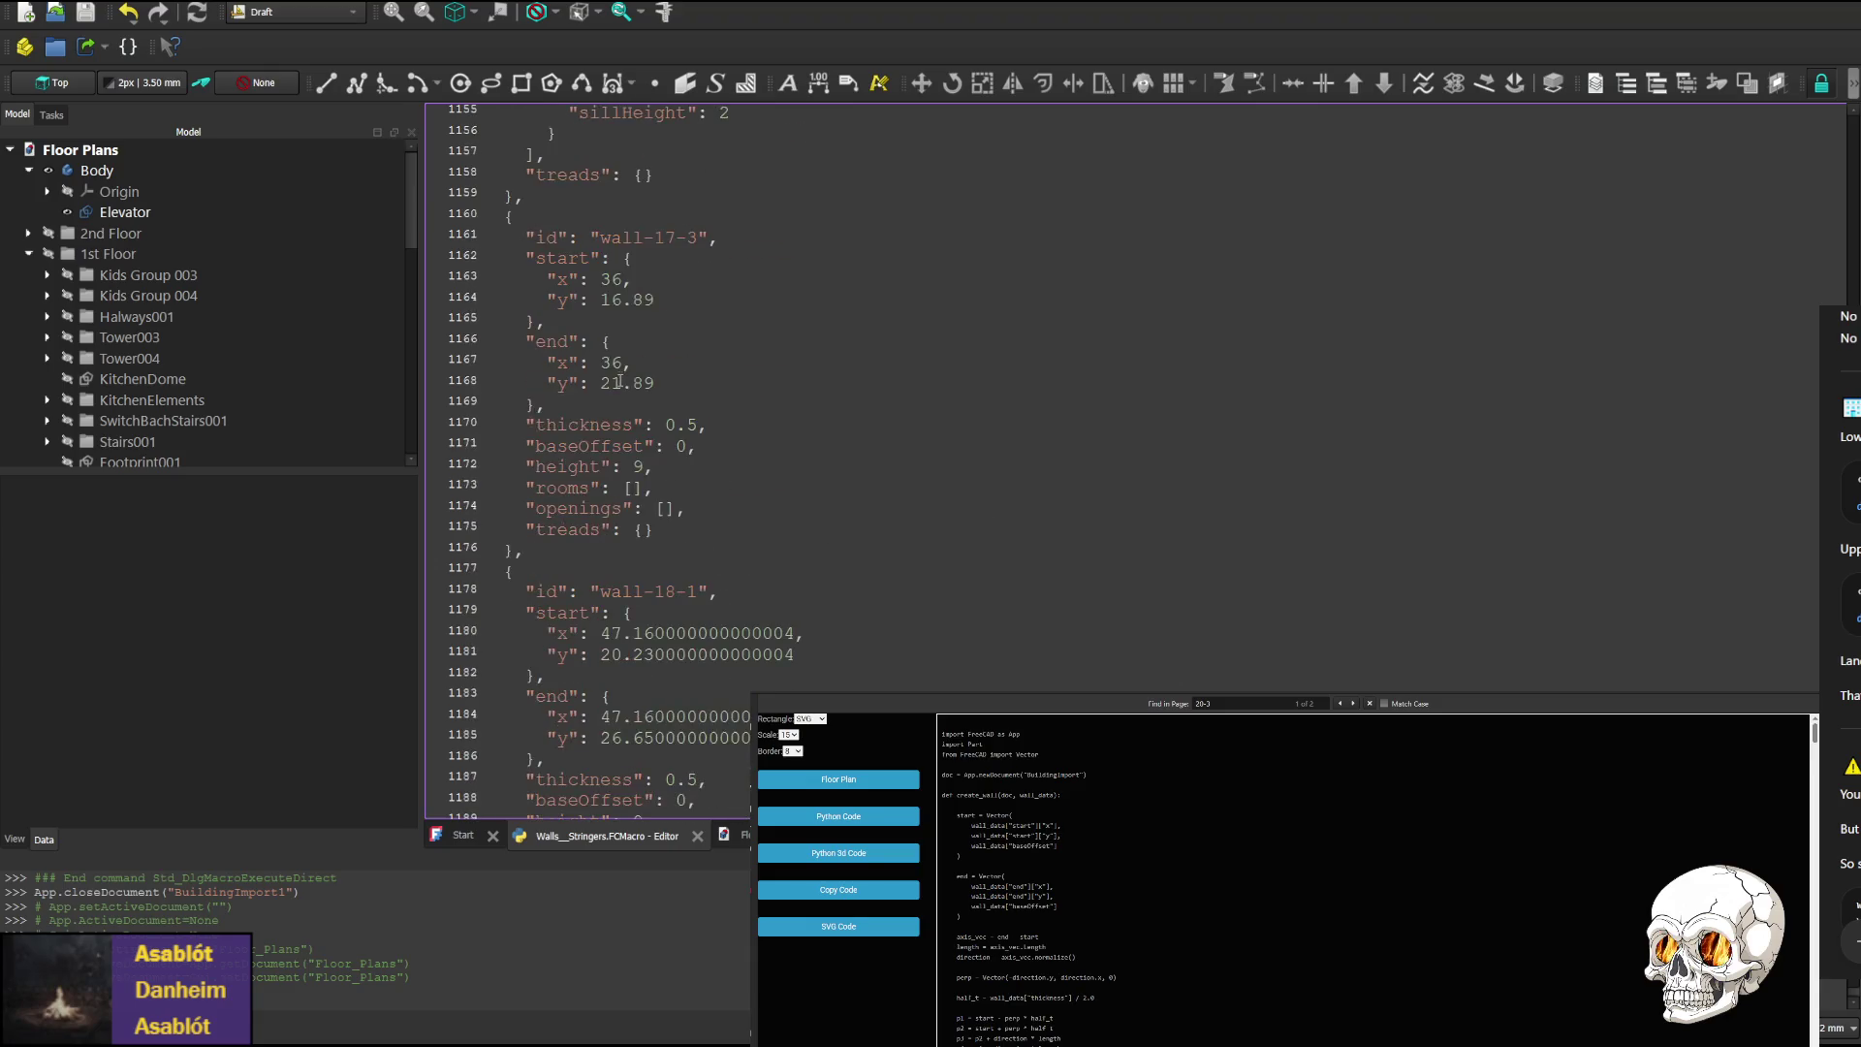
{"action": "scroll", "coordinate": [679, 368], "scroll_direction": "up", "scroll_amount": 2}
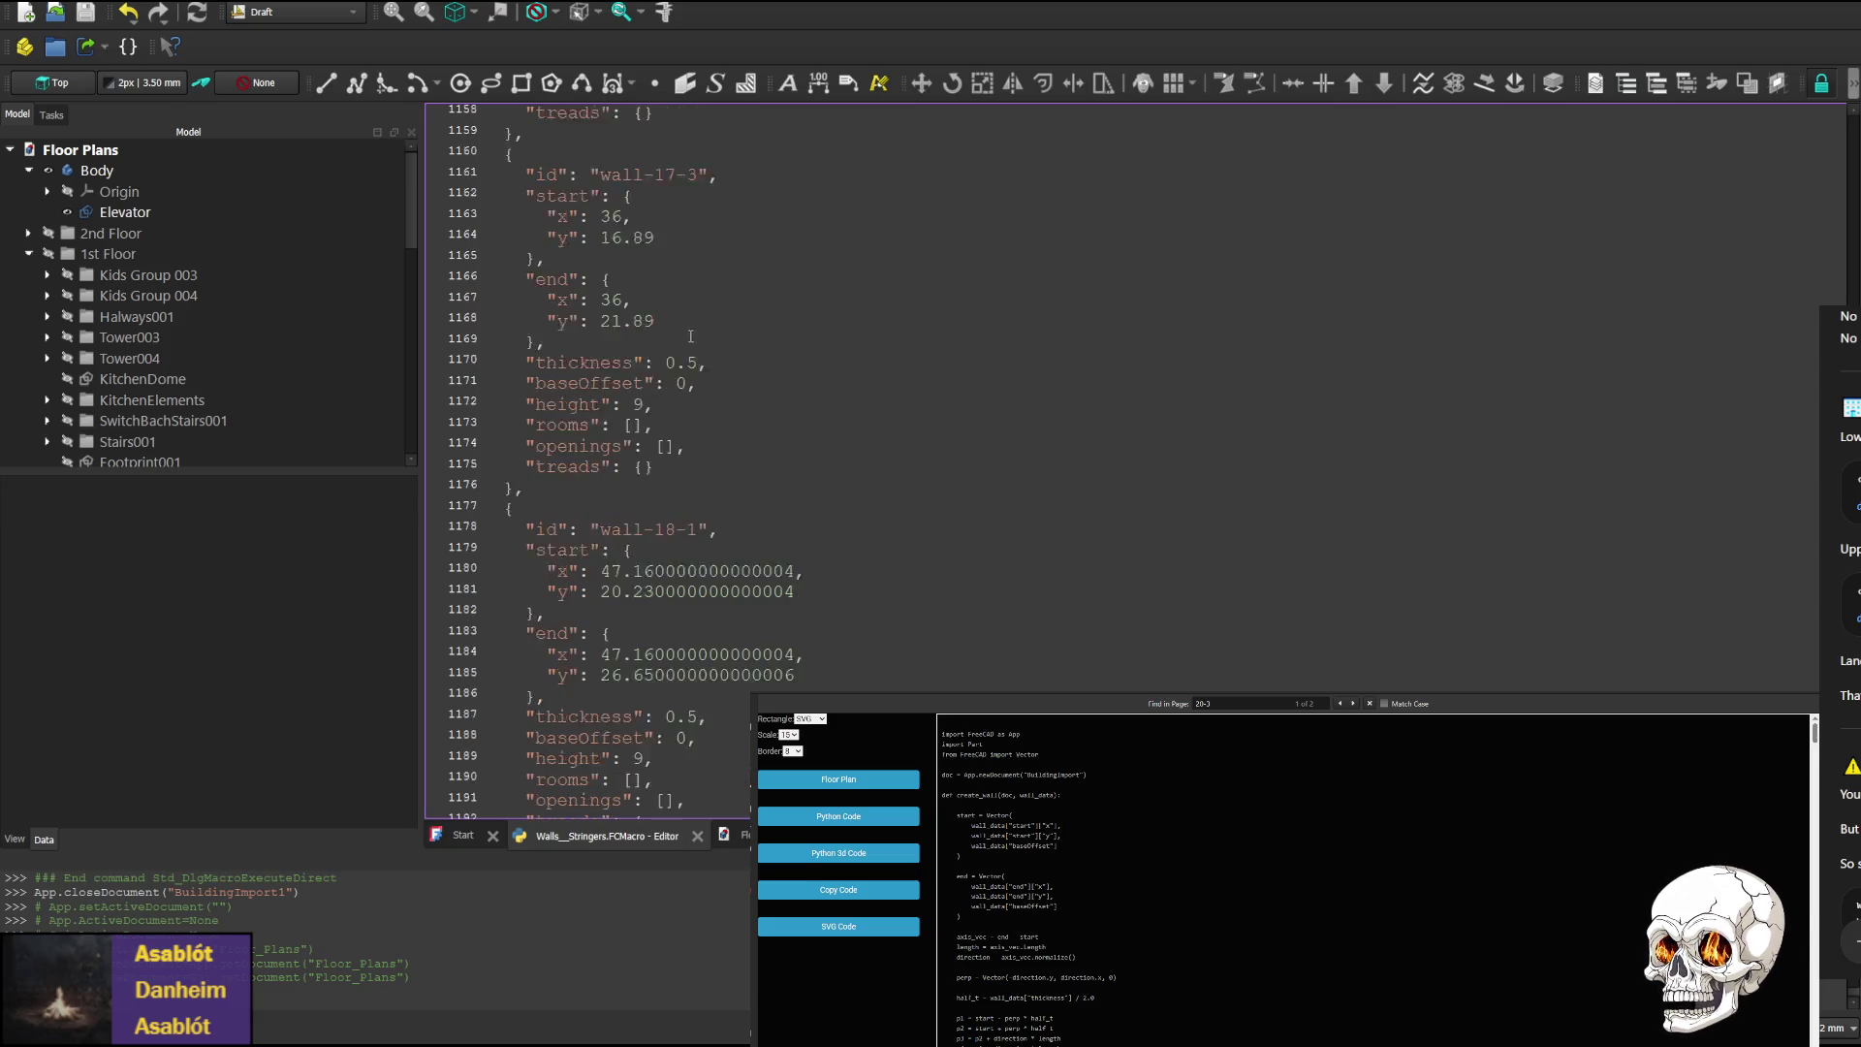
{"action": "scroll", "coordinate": [646, 359], "scroll_direction": "up", "scroll_amount": 1}
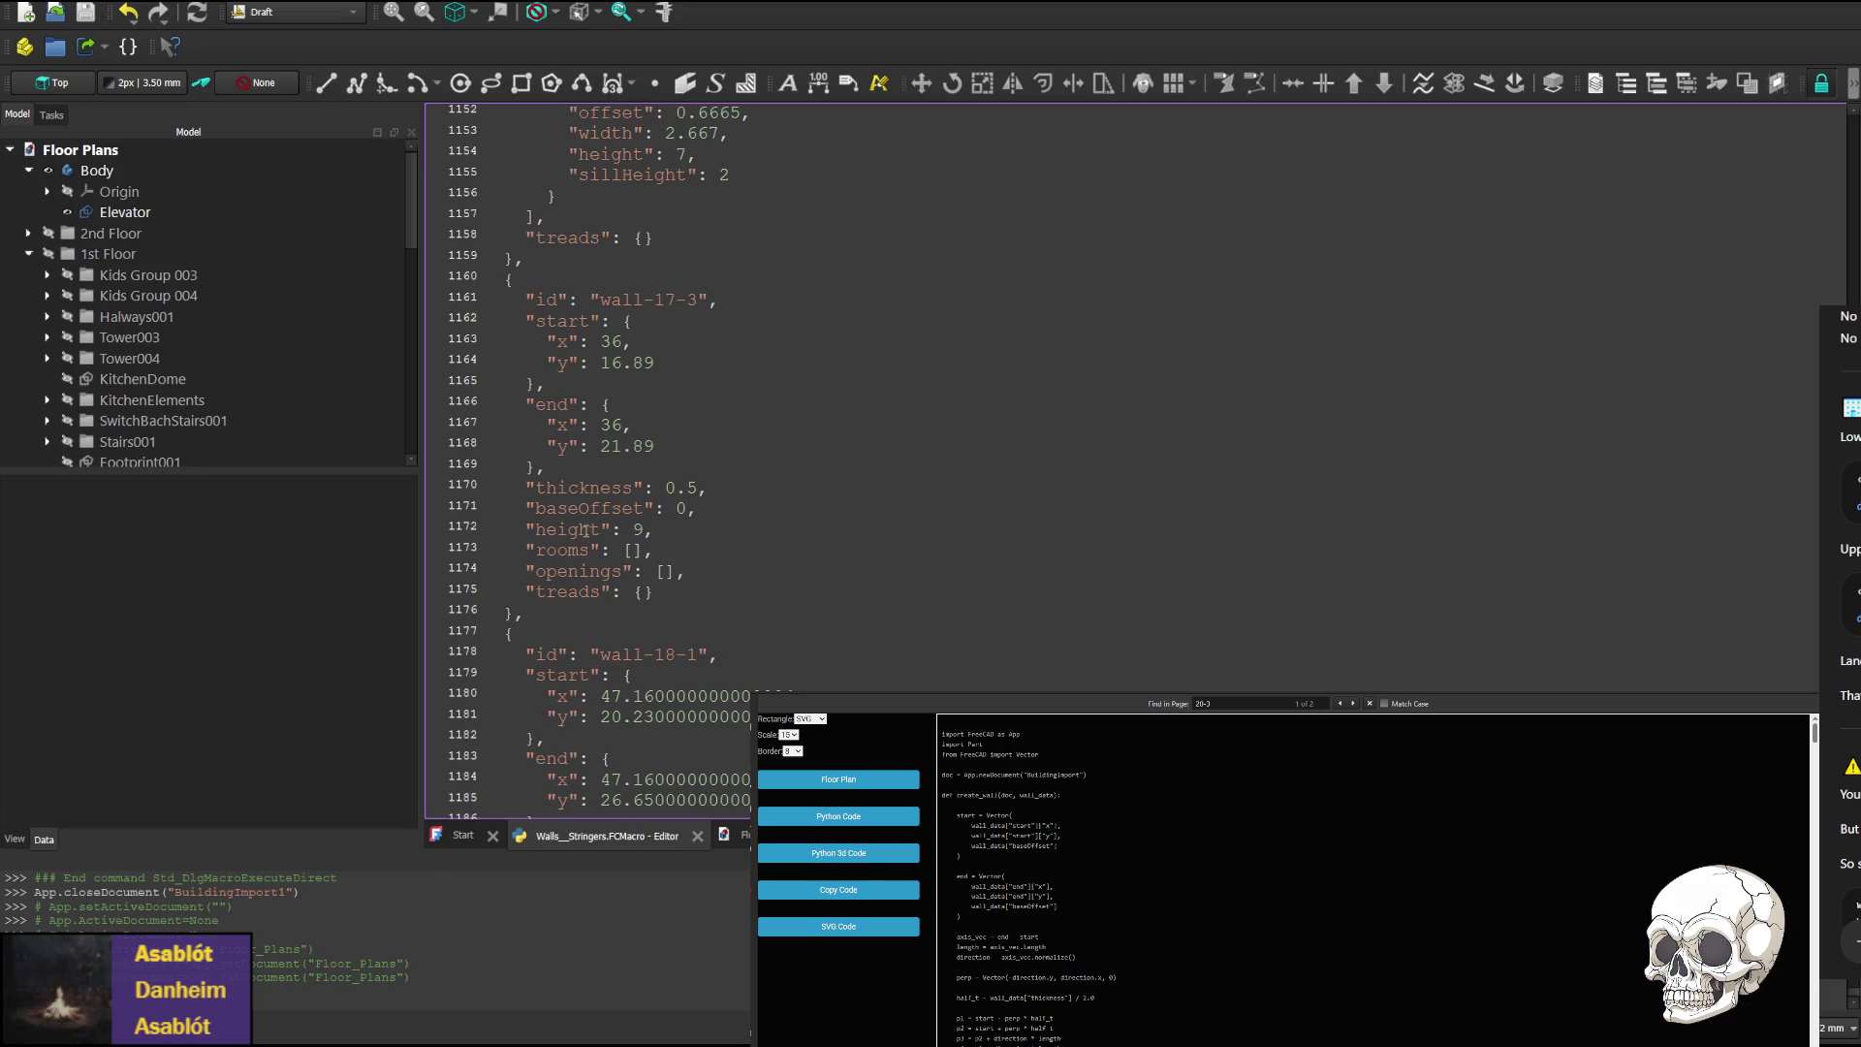
{"action": "mouse_move", "coordinate": [568, 530]}
{"action": "left_mouse_down"}
{"action": "mouse_move", "coordinate": [639, 512]}
{"action": "mouse_move", "coordinate": [677, 537]}
{"action": "left_mouse_up"}
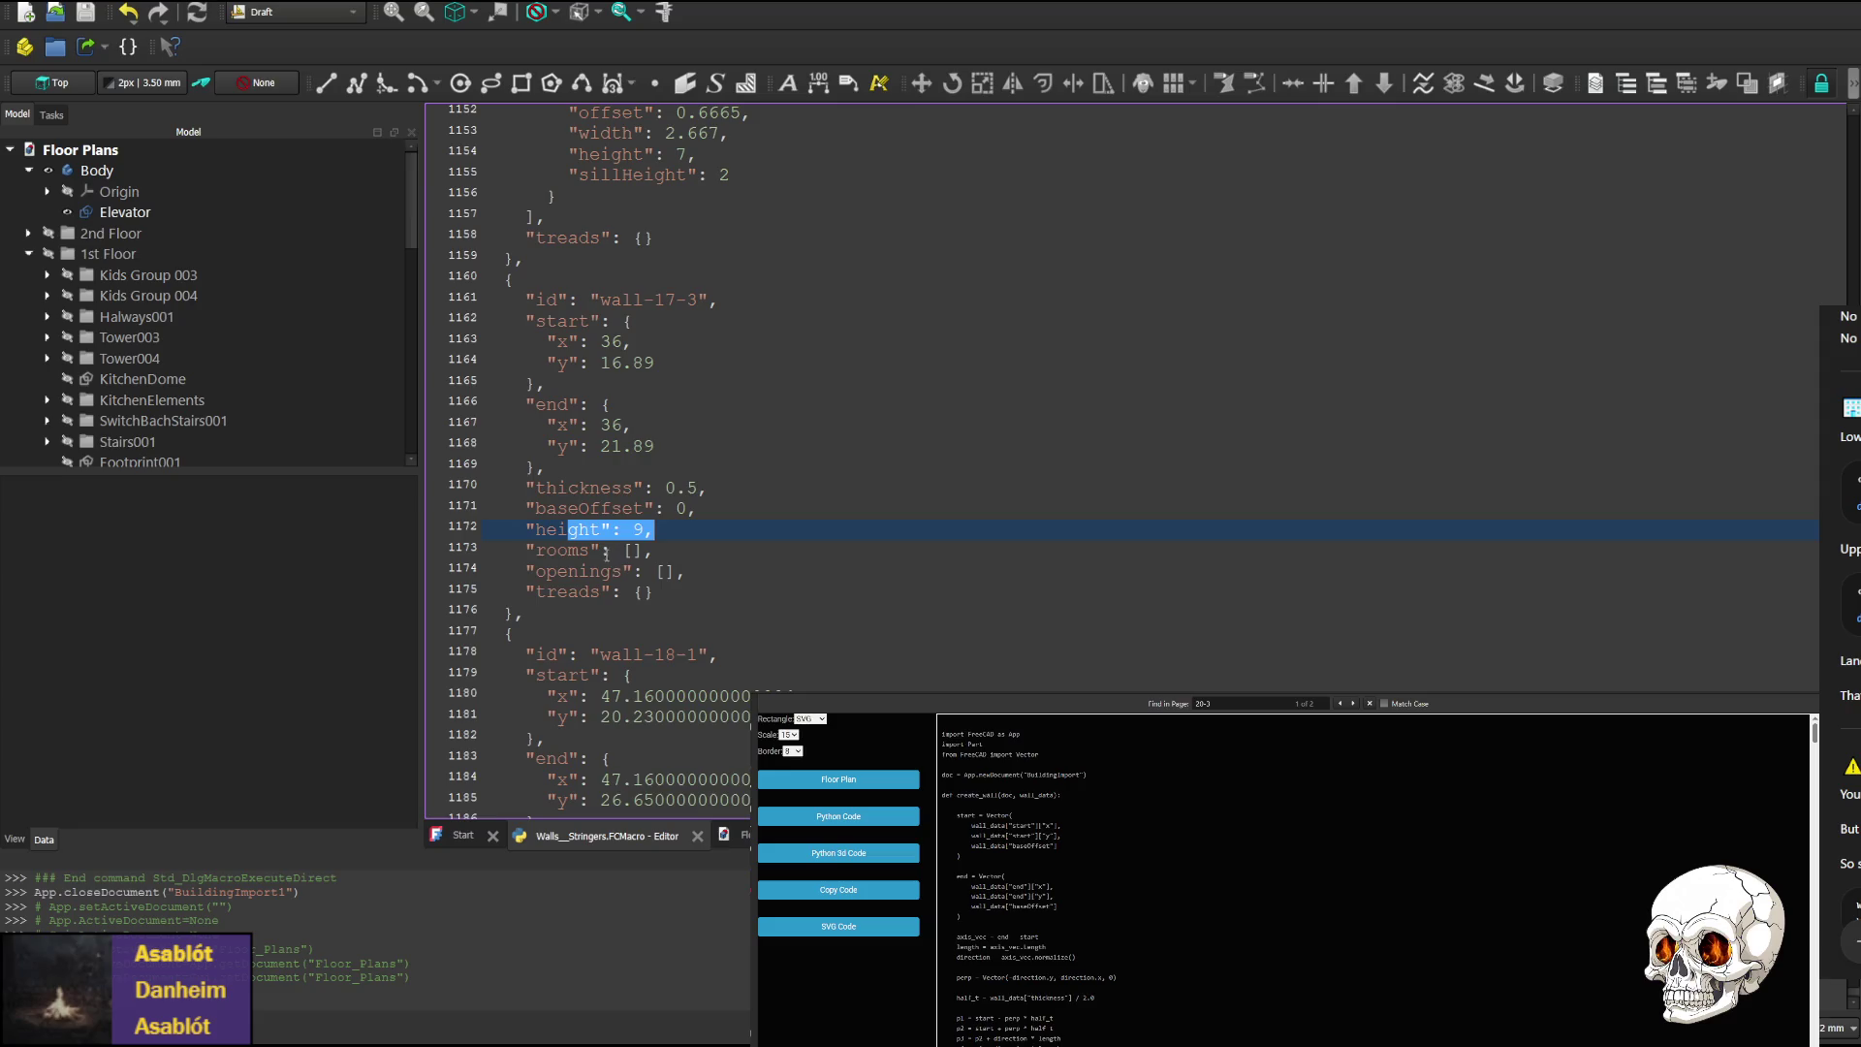
{"action": "left_click", "coordinate": [658, 506]}
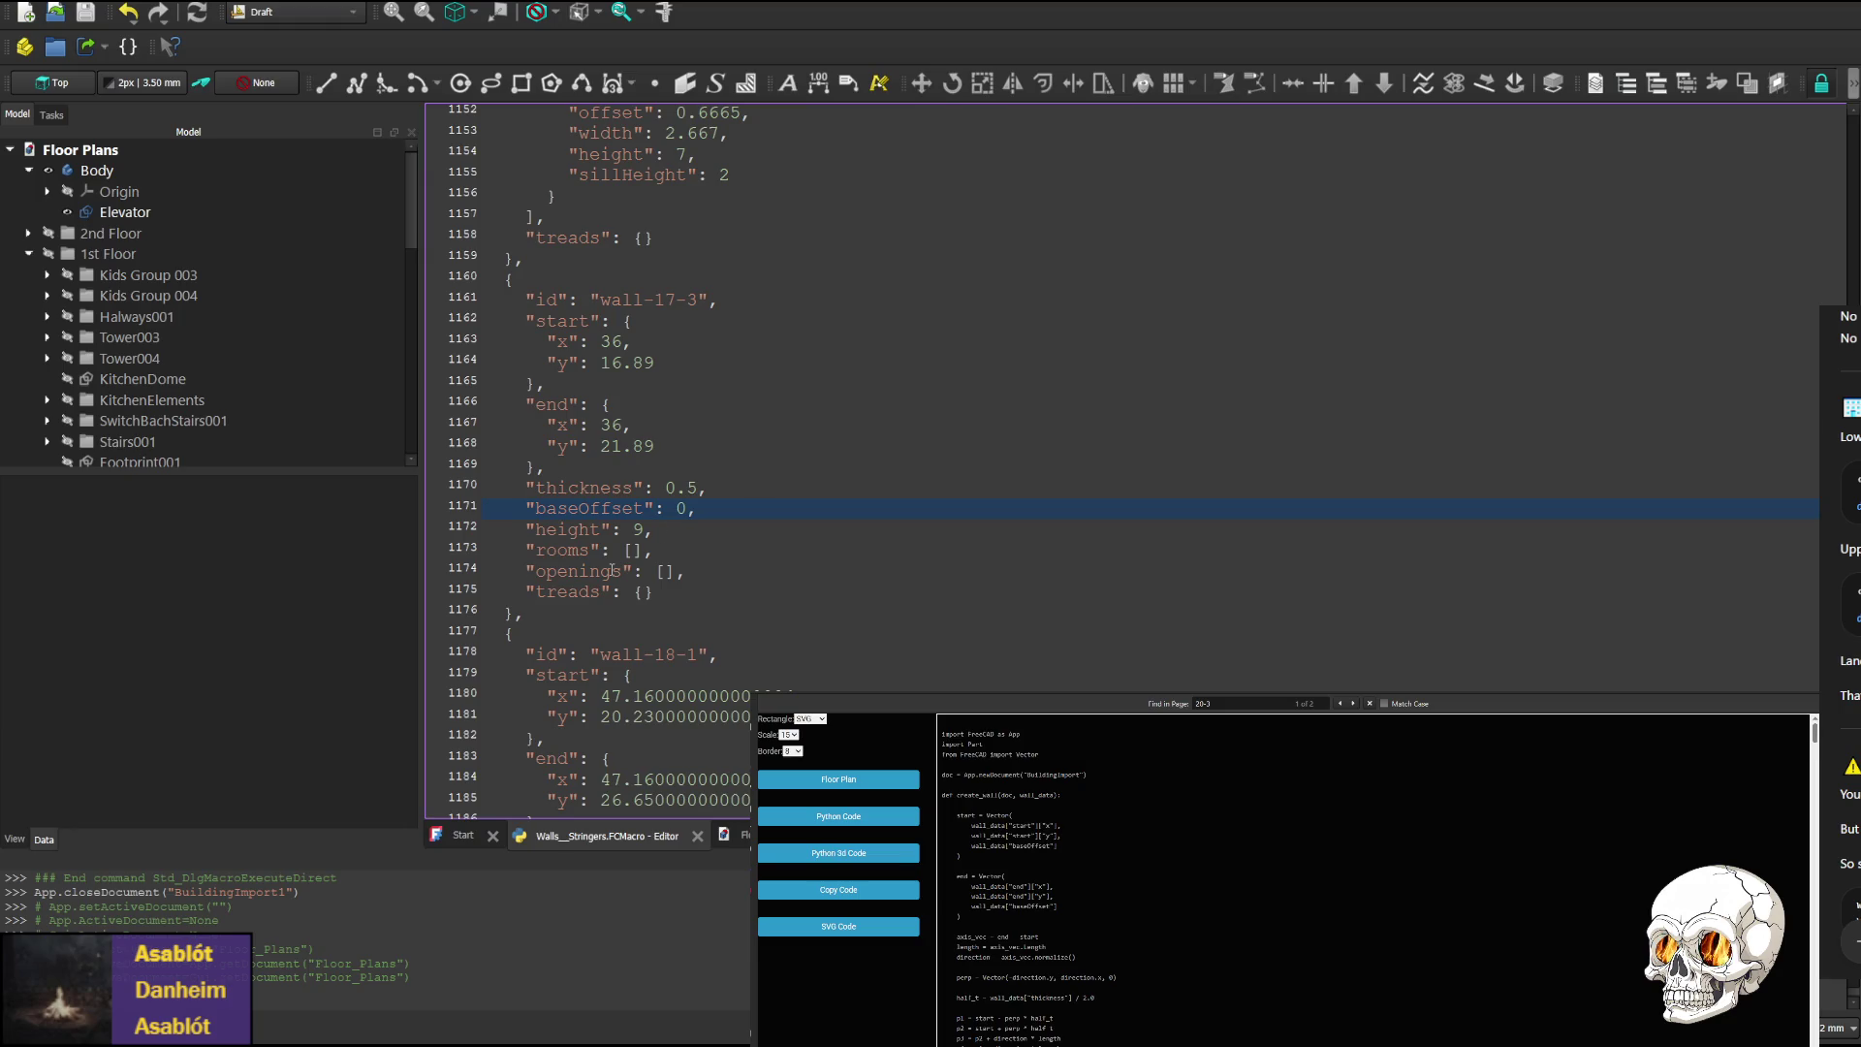
{"action": "scroll", "coordinate": [612, 572], "scroll_direction": "up", "scroll_amount": 4}
{"action": "scroll", "coordinate": [610, 562], "scroll_direction": "down", "scroll_amount": 3}
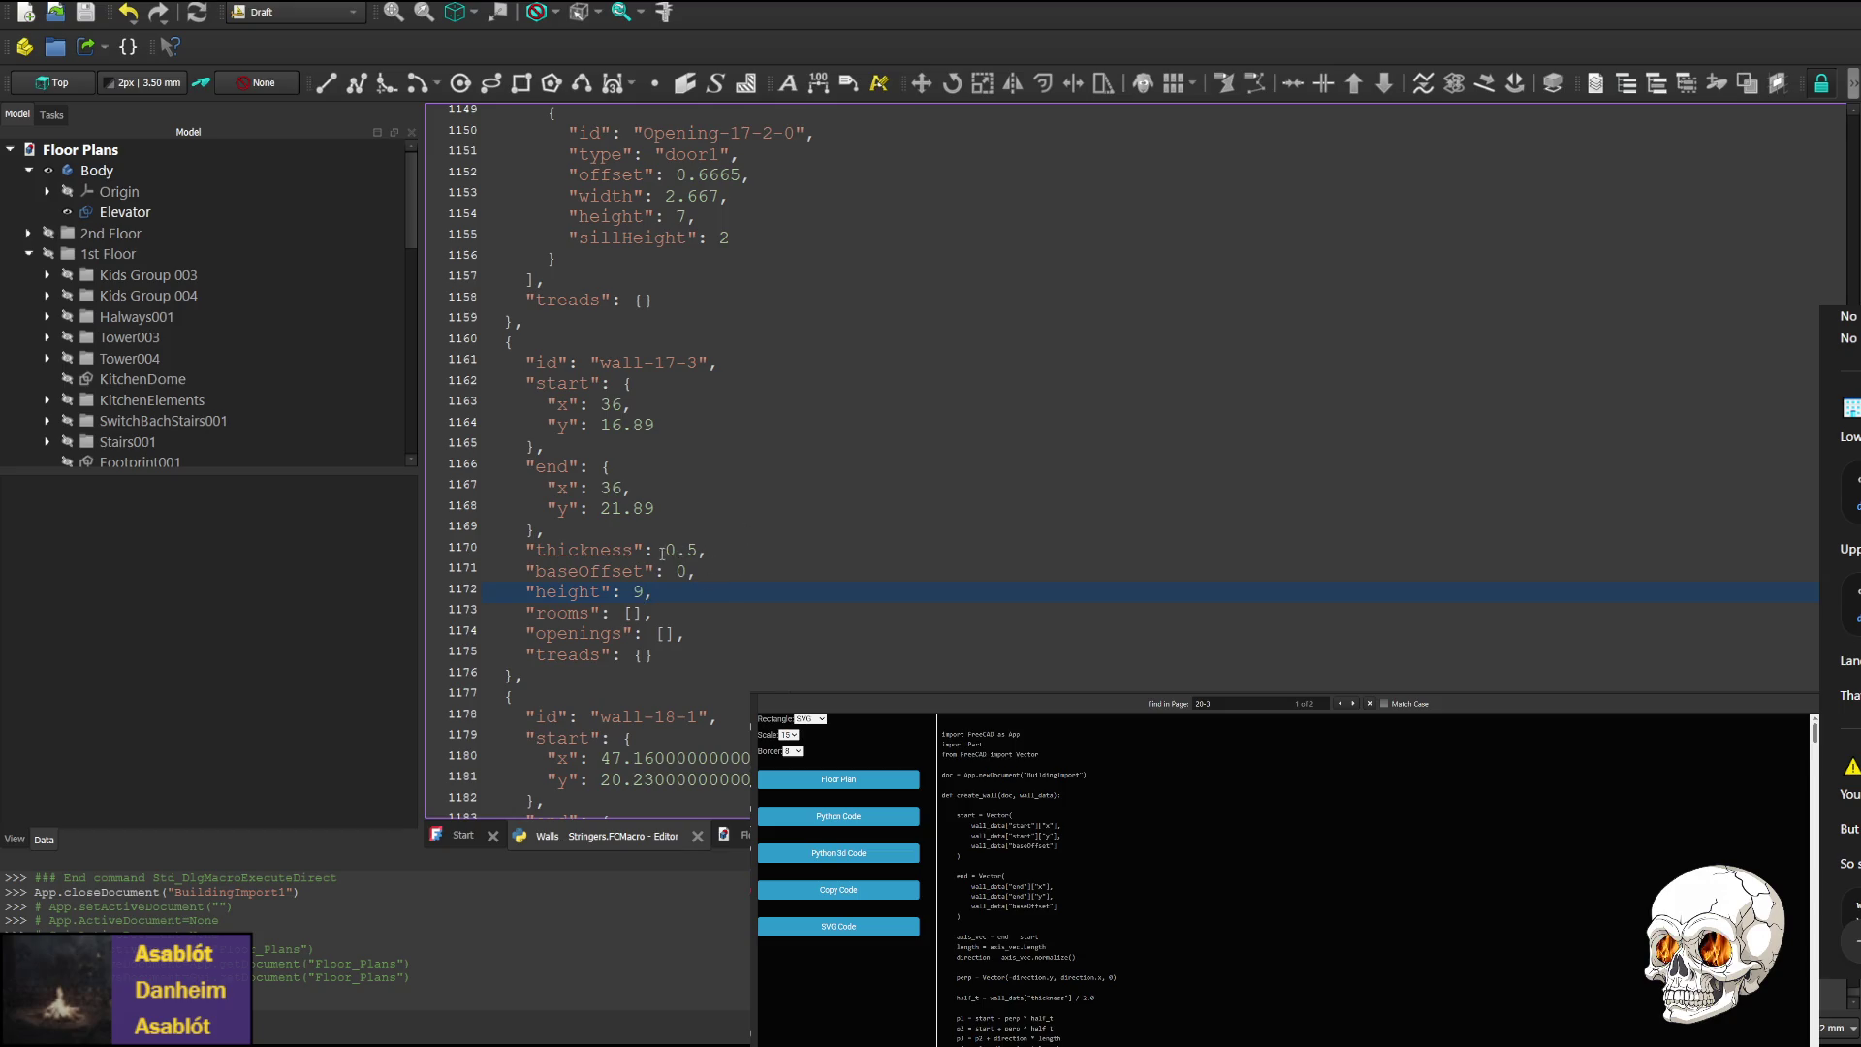
{"action": "scroll", "coordinate": [643, 551], "scroll_direction": "up", "scroll_amount": 2}
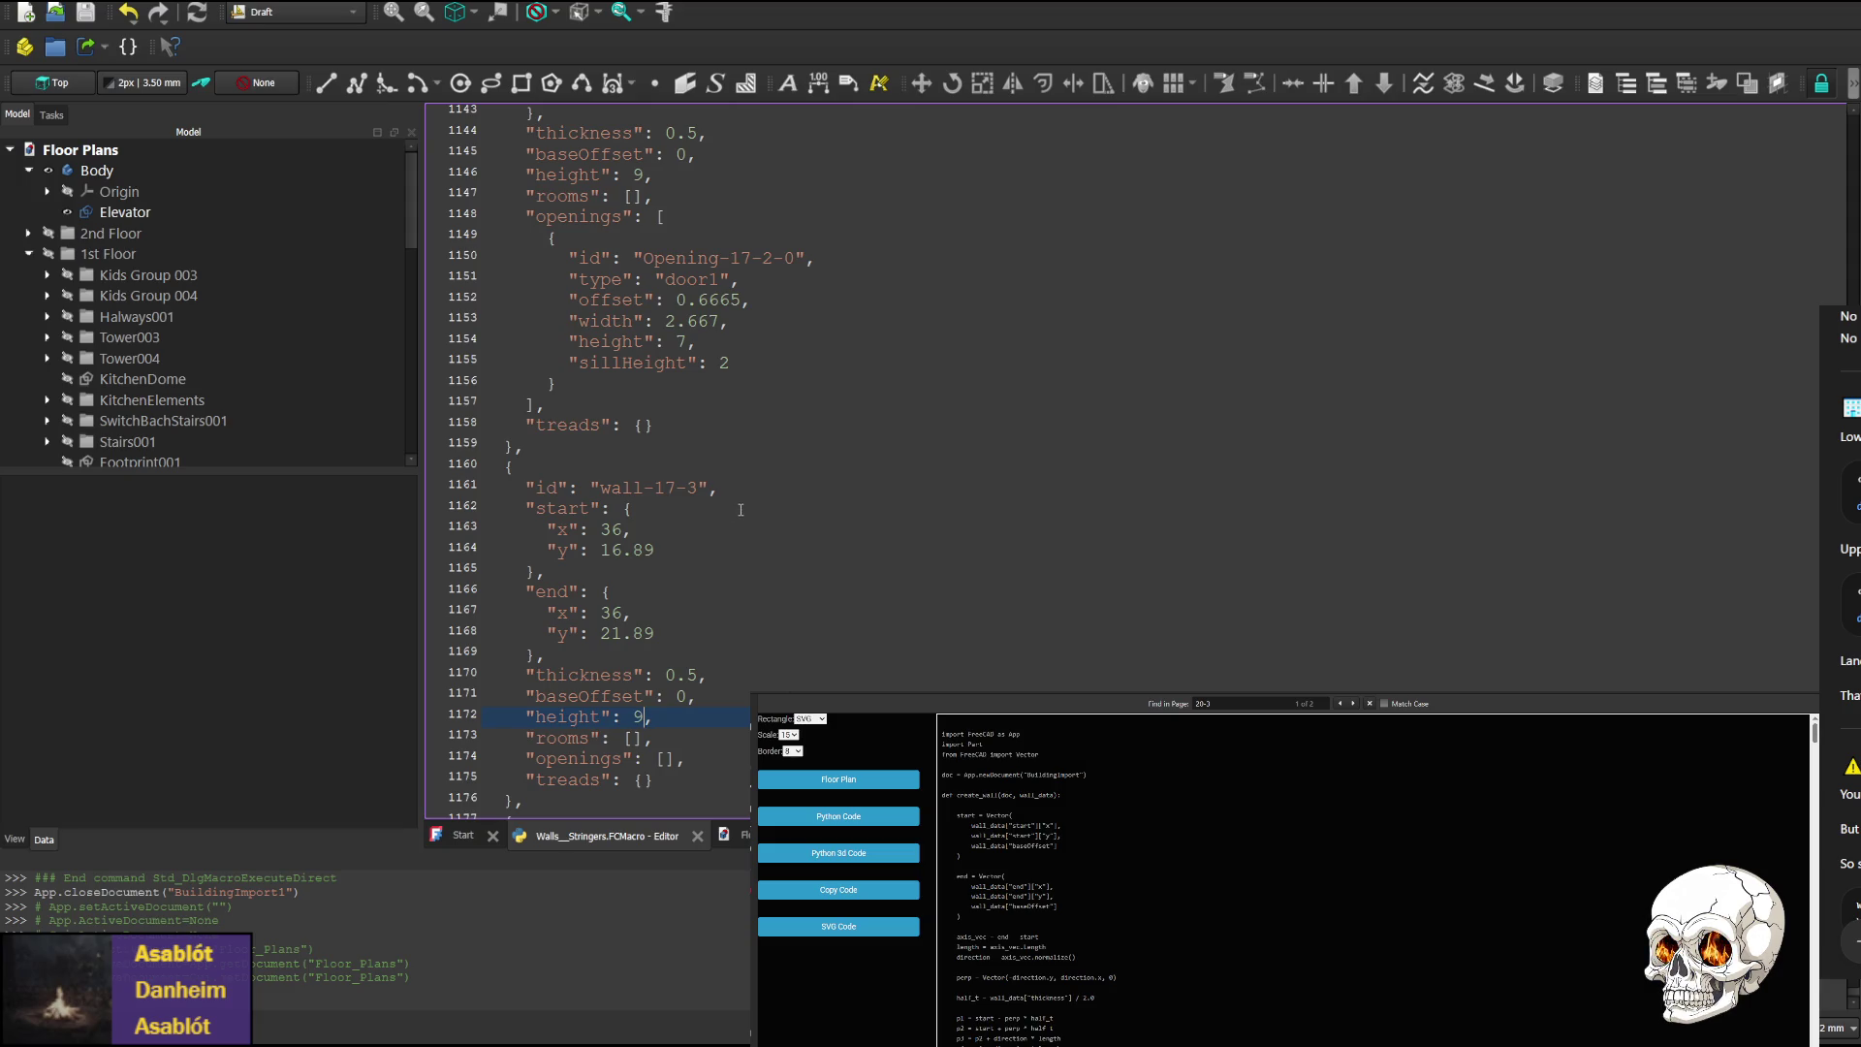
{"action": "scroll", "coordinate": [805, 504], "scroll_direction": "up", "scroll_amount": 17}
{"action": "scroll", "coordinate": [809, 501], "scroll_direction": "up", "scroll_amount": 20}
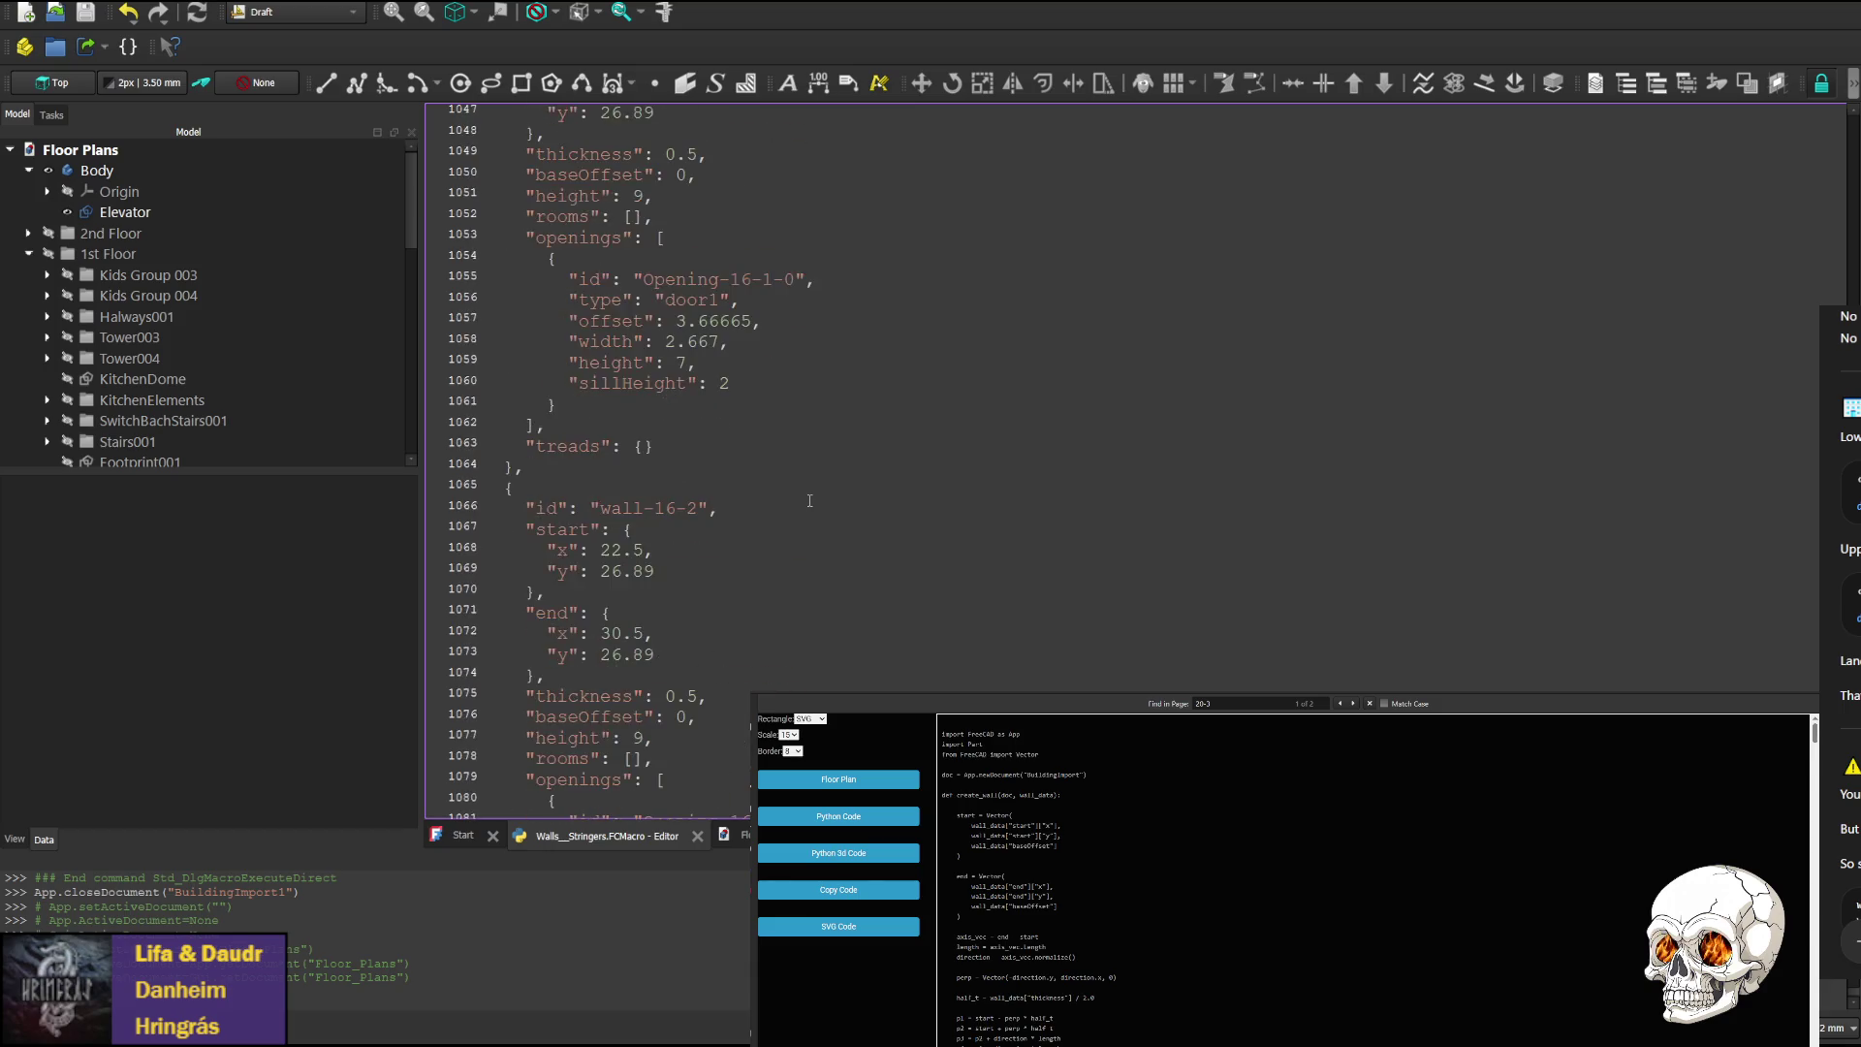
{"action": "scroll", "coordinate": [810, 500], "scroll_direction": "up", "scroll_amount": 20}
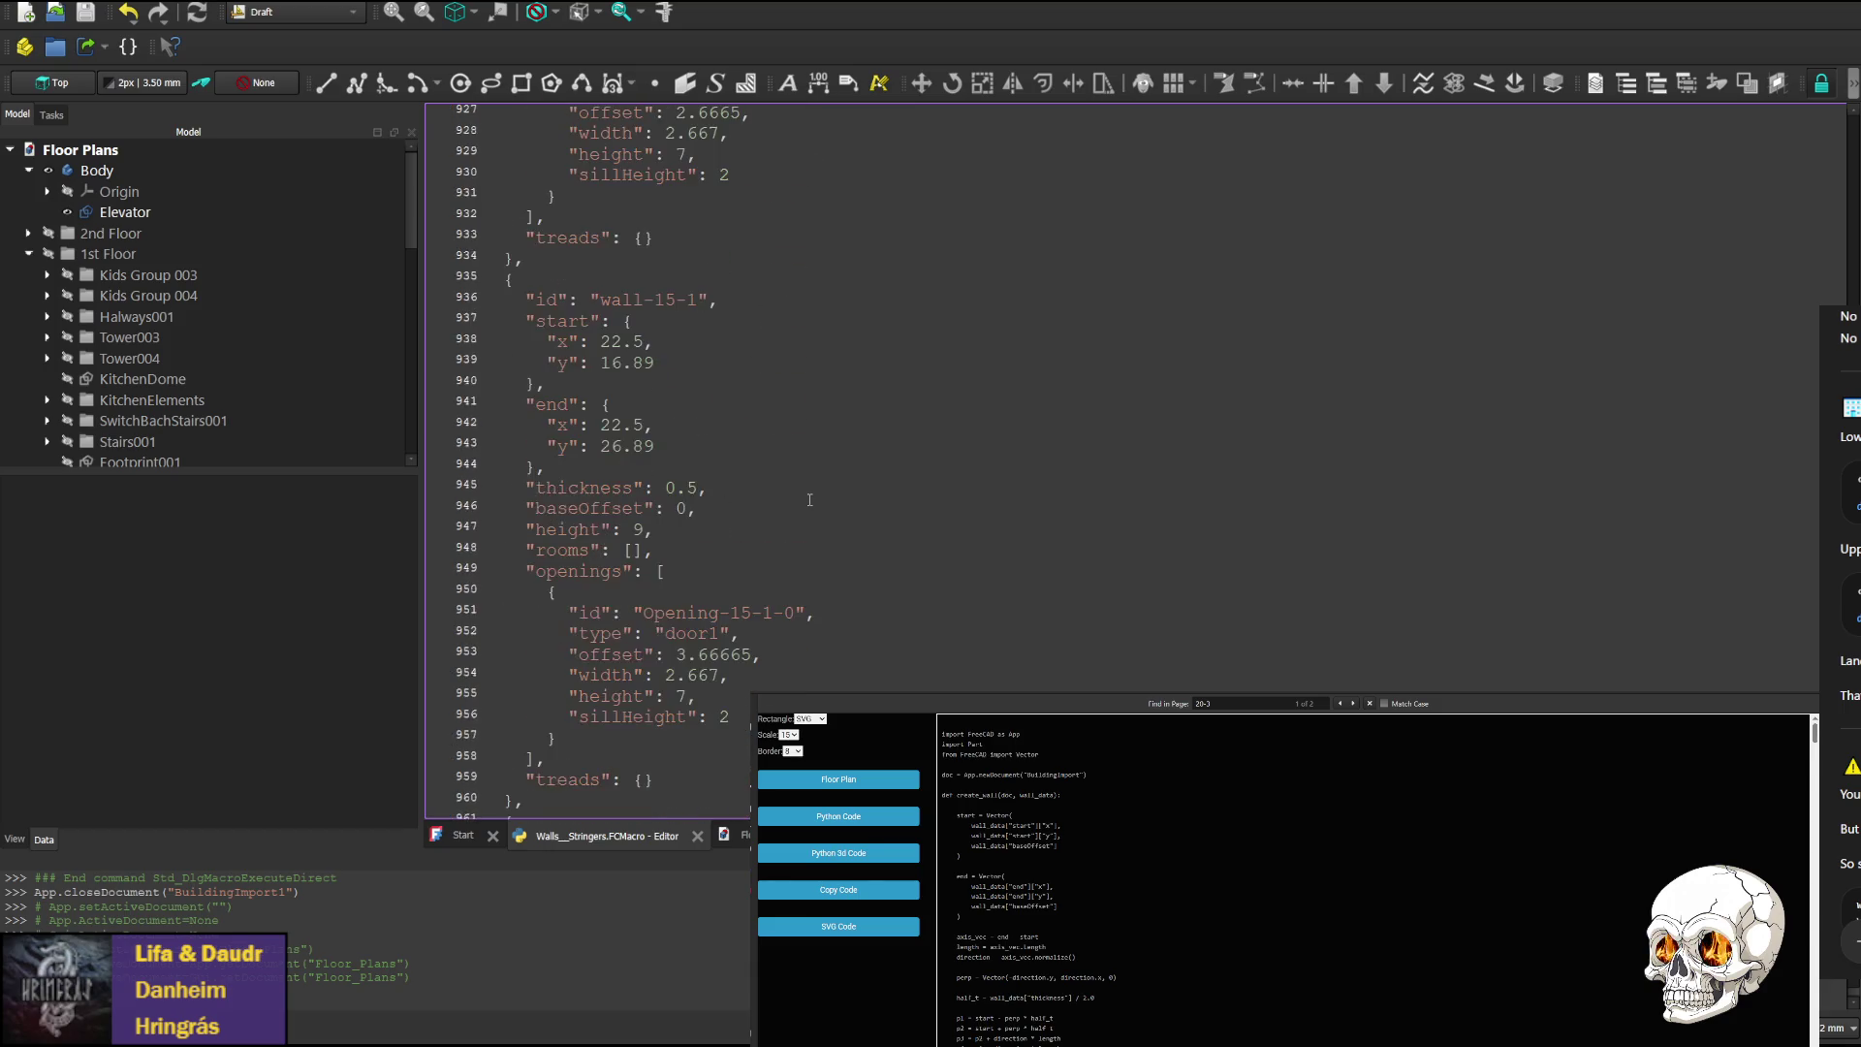
{"action": "scroll", "coordinate": [810, 500], "scroll_direction": "up", "scroll_amount": 17}
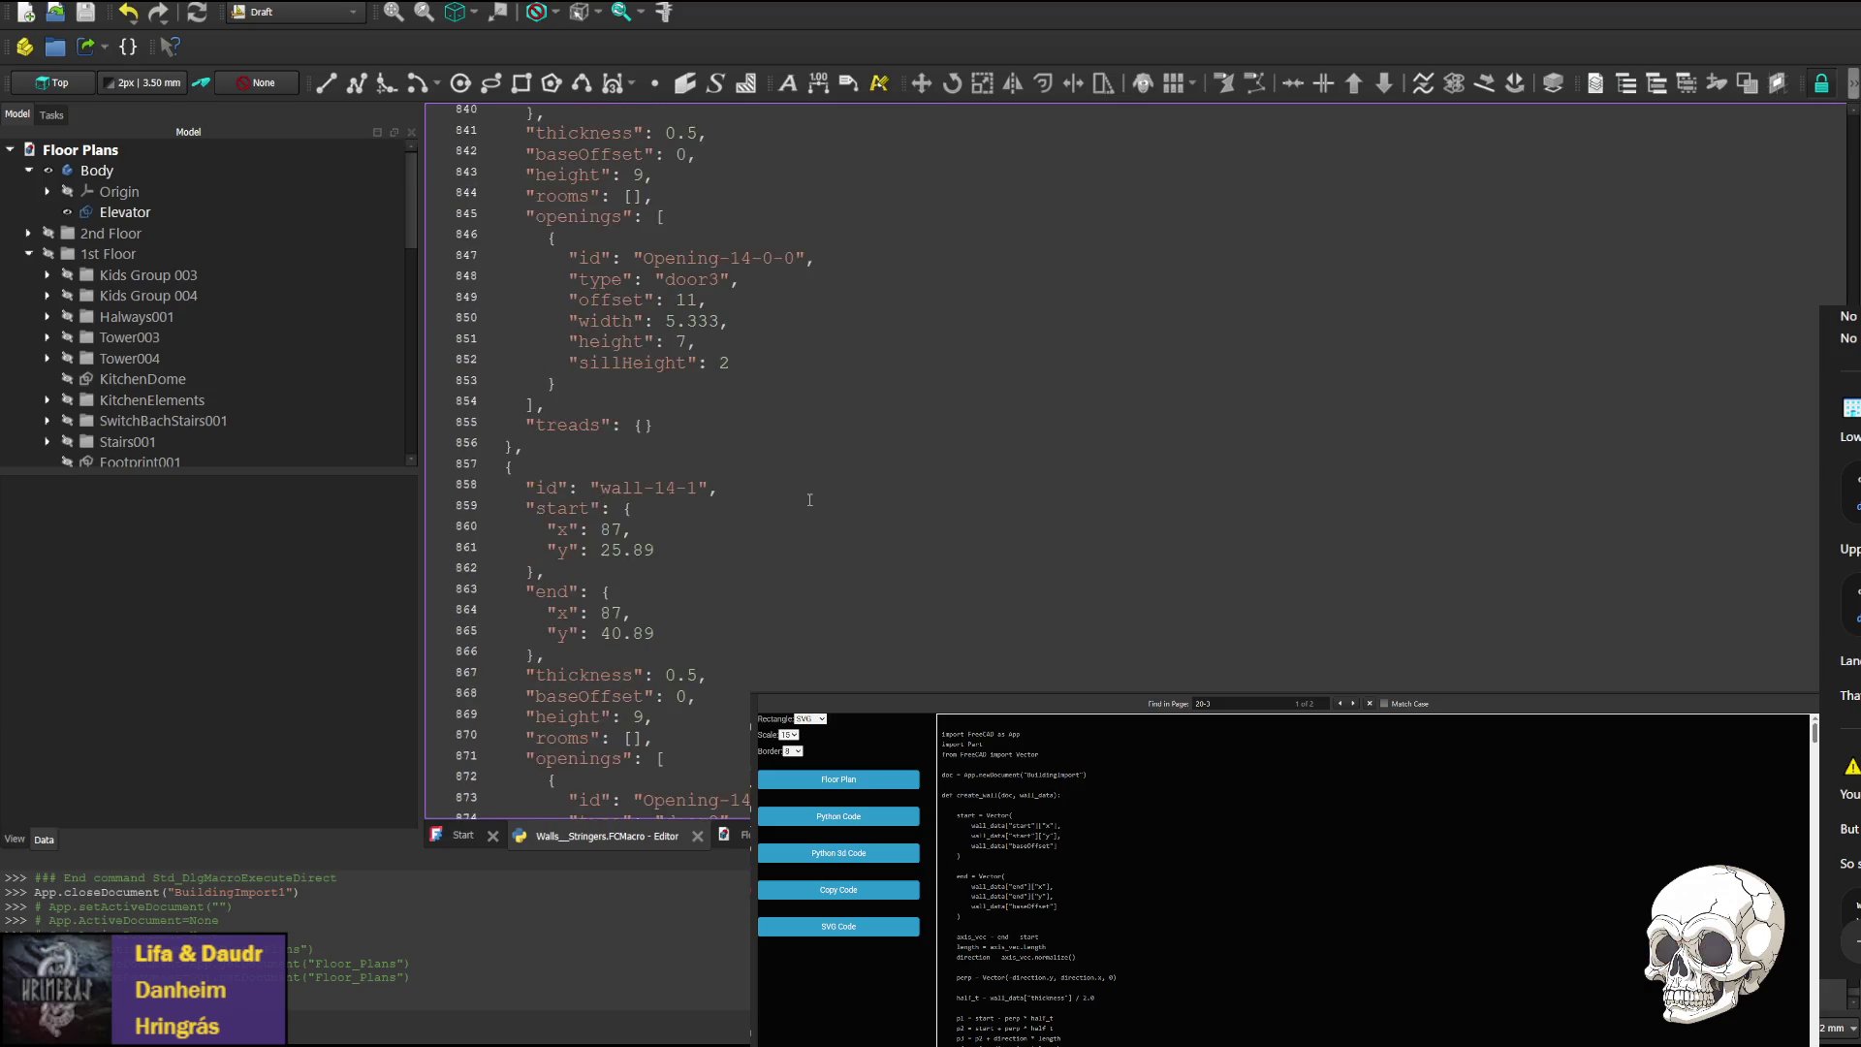
{"action": "scroll", "coordinate": [1058, 472], "scroll_direction": "down", "scroll_amount": 7}
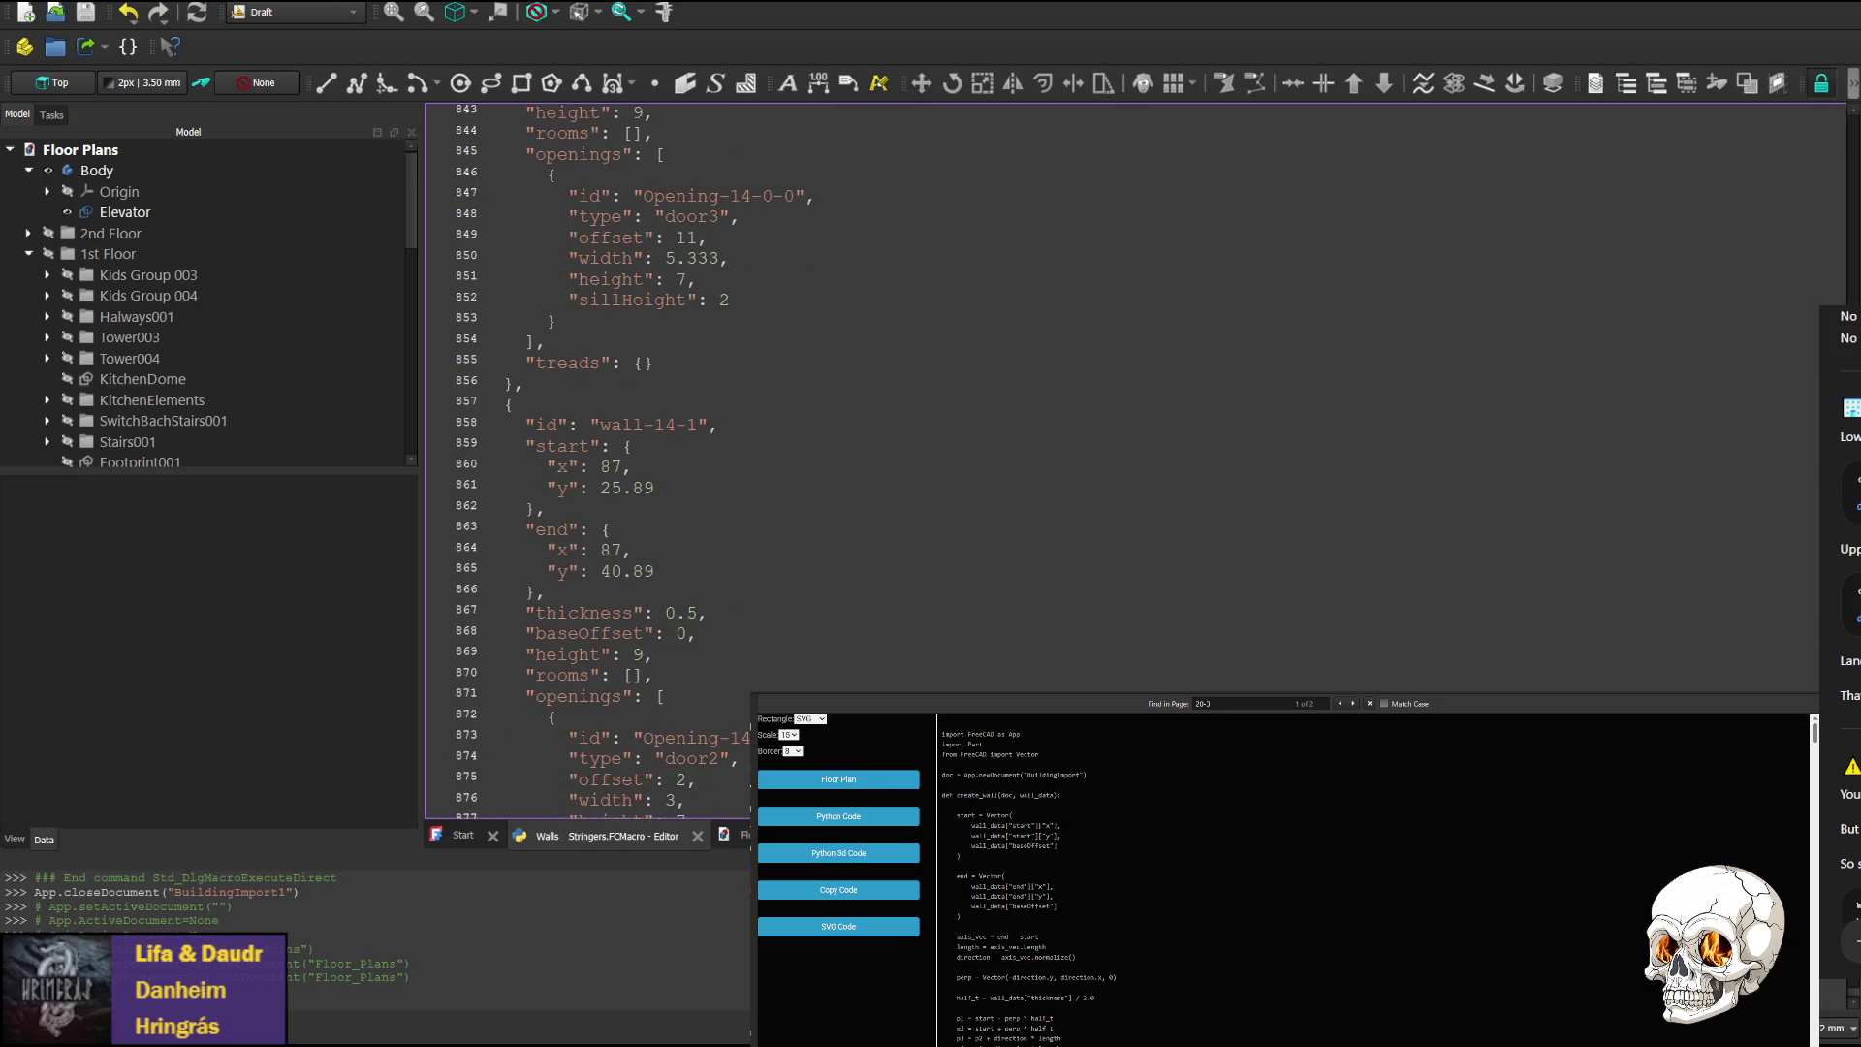
{"action": "scroll", "coordinate": [1543, 305], "scroll_direction": "up", "scroll_amount": 20}
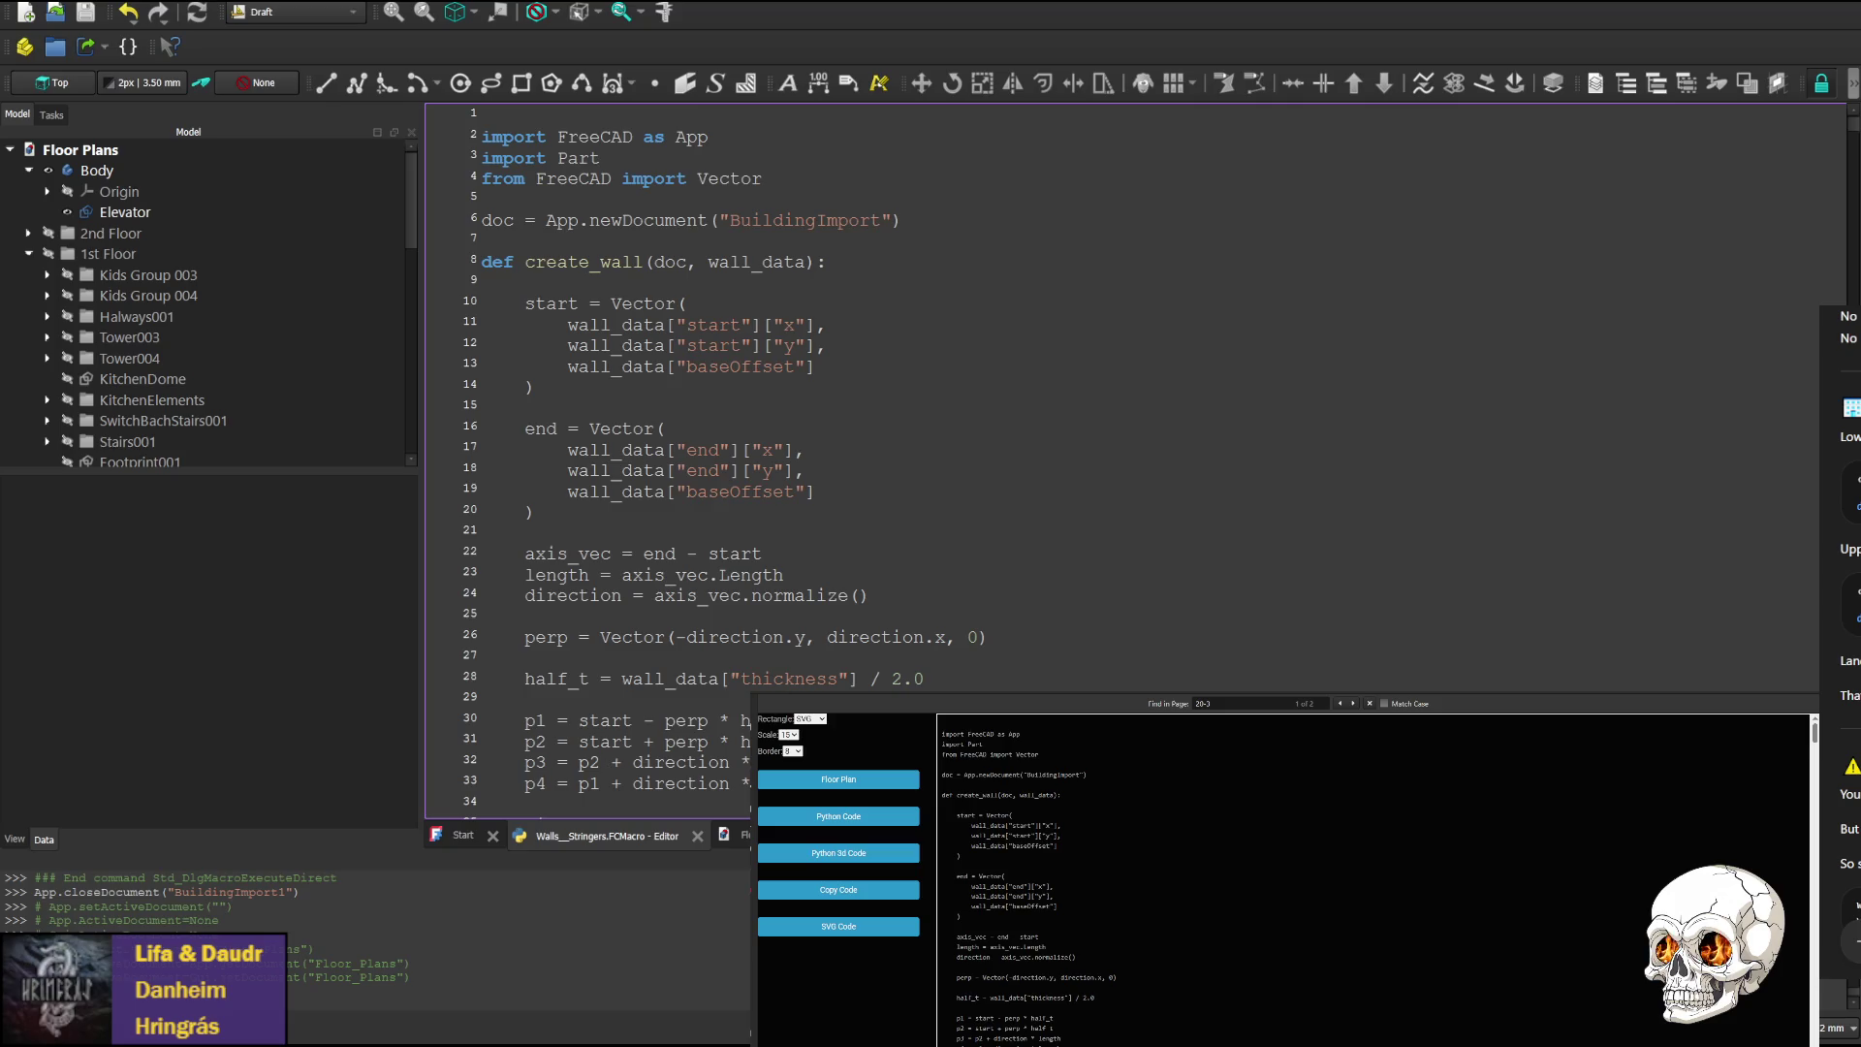
{"action": "scroll", "coordinate": [789, 485], "scroll_direction": "down", "scroll_amount": 15}
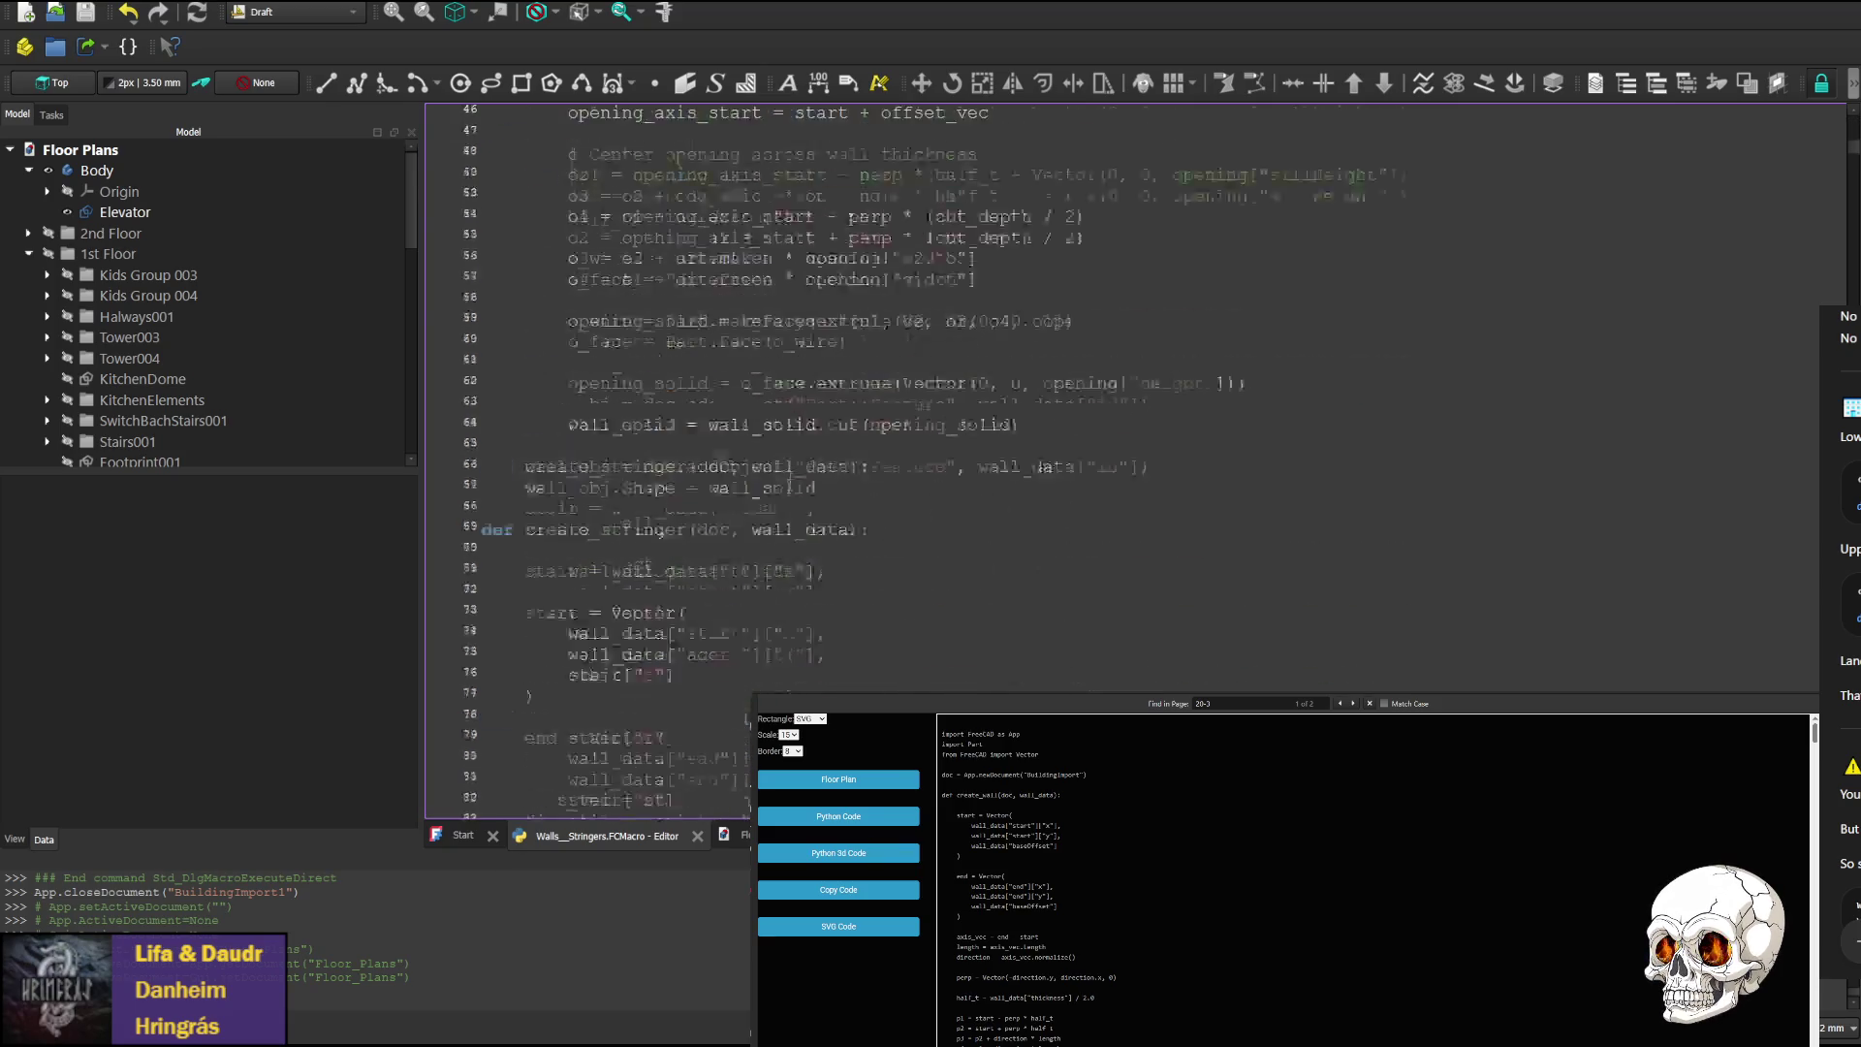
{"action": "scroll", "coordinate": [781, 479], "scroll_direction": "down", "scroll_amount": 2}
{"action": "scroll", "coordinate": [650, 504], "scroll_direction": "down", "scroll_amount": 9}
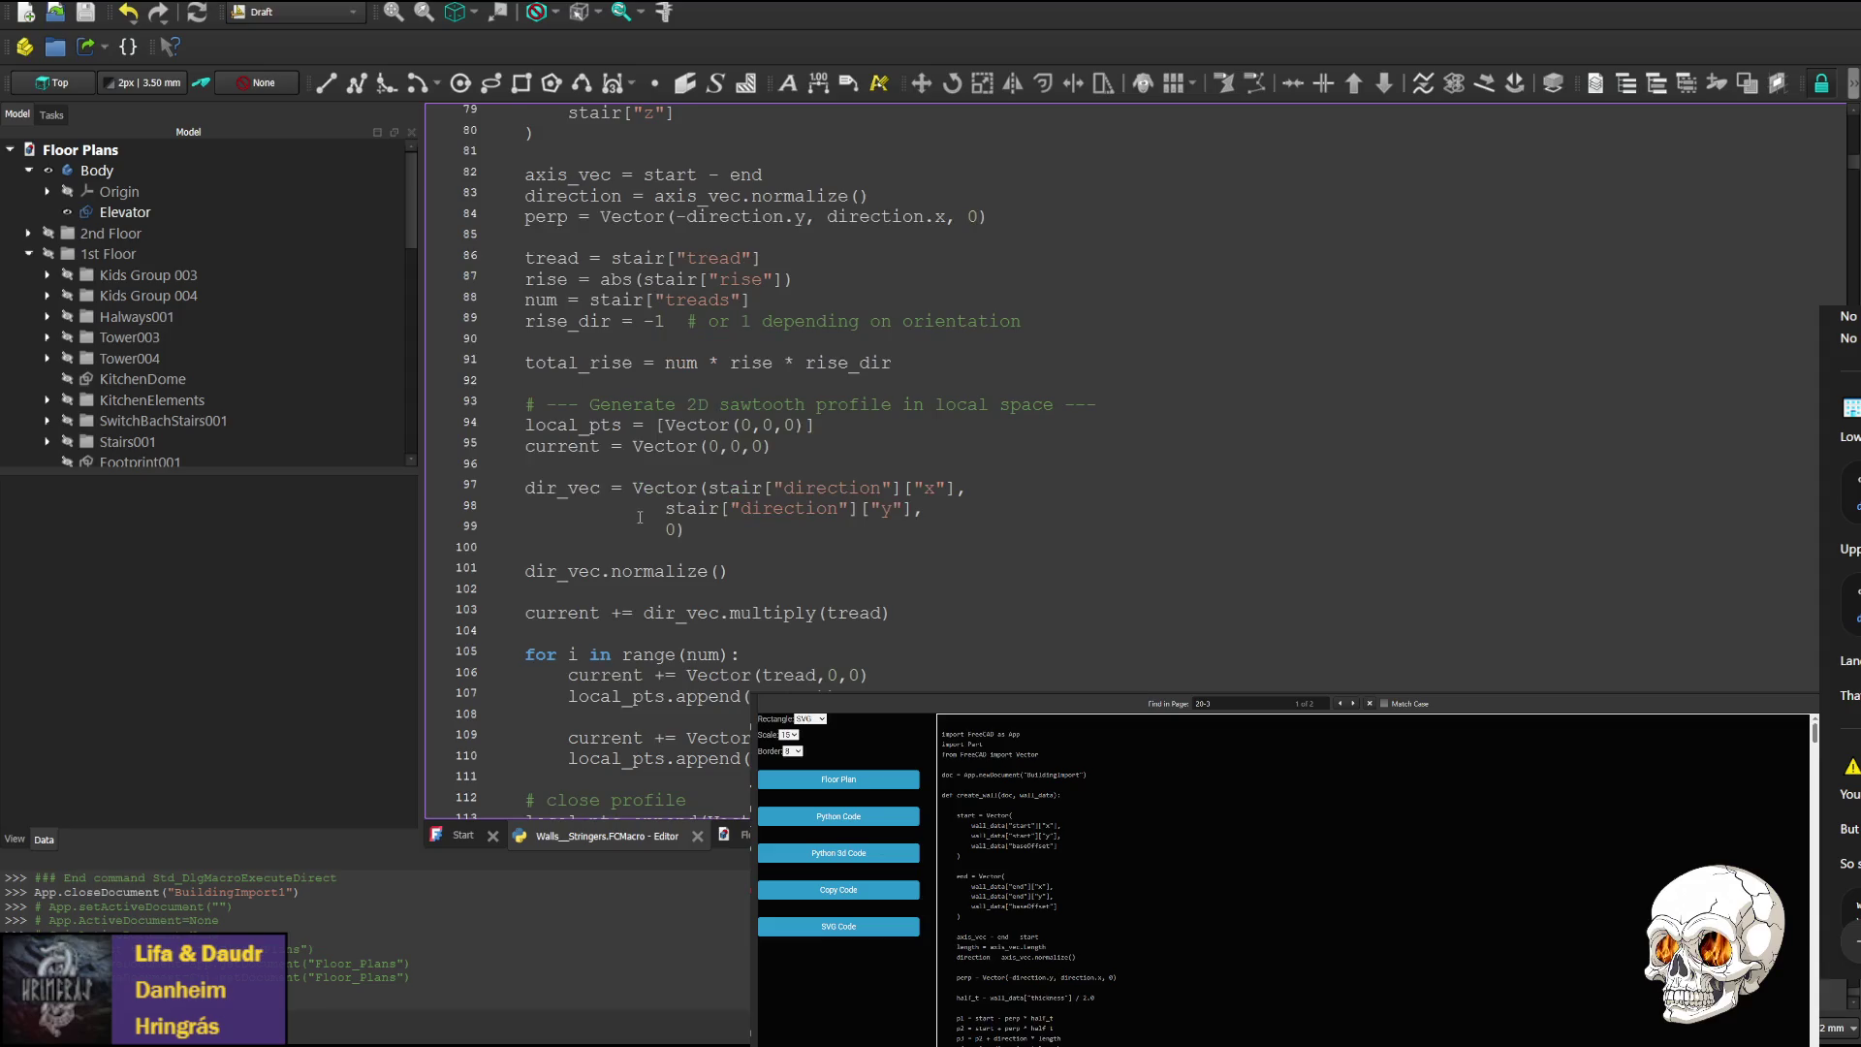
{"action": "double_click", "coordinate": [733, 488]}
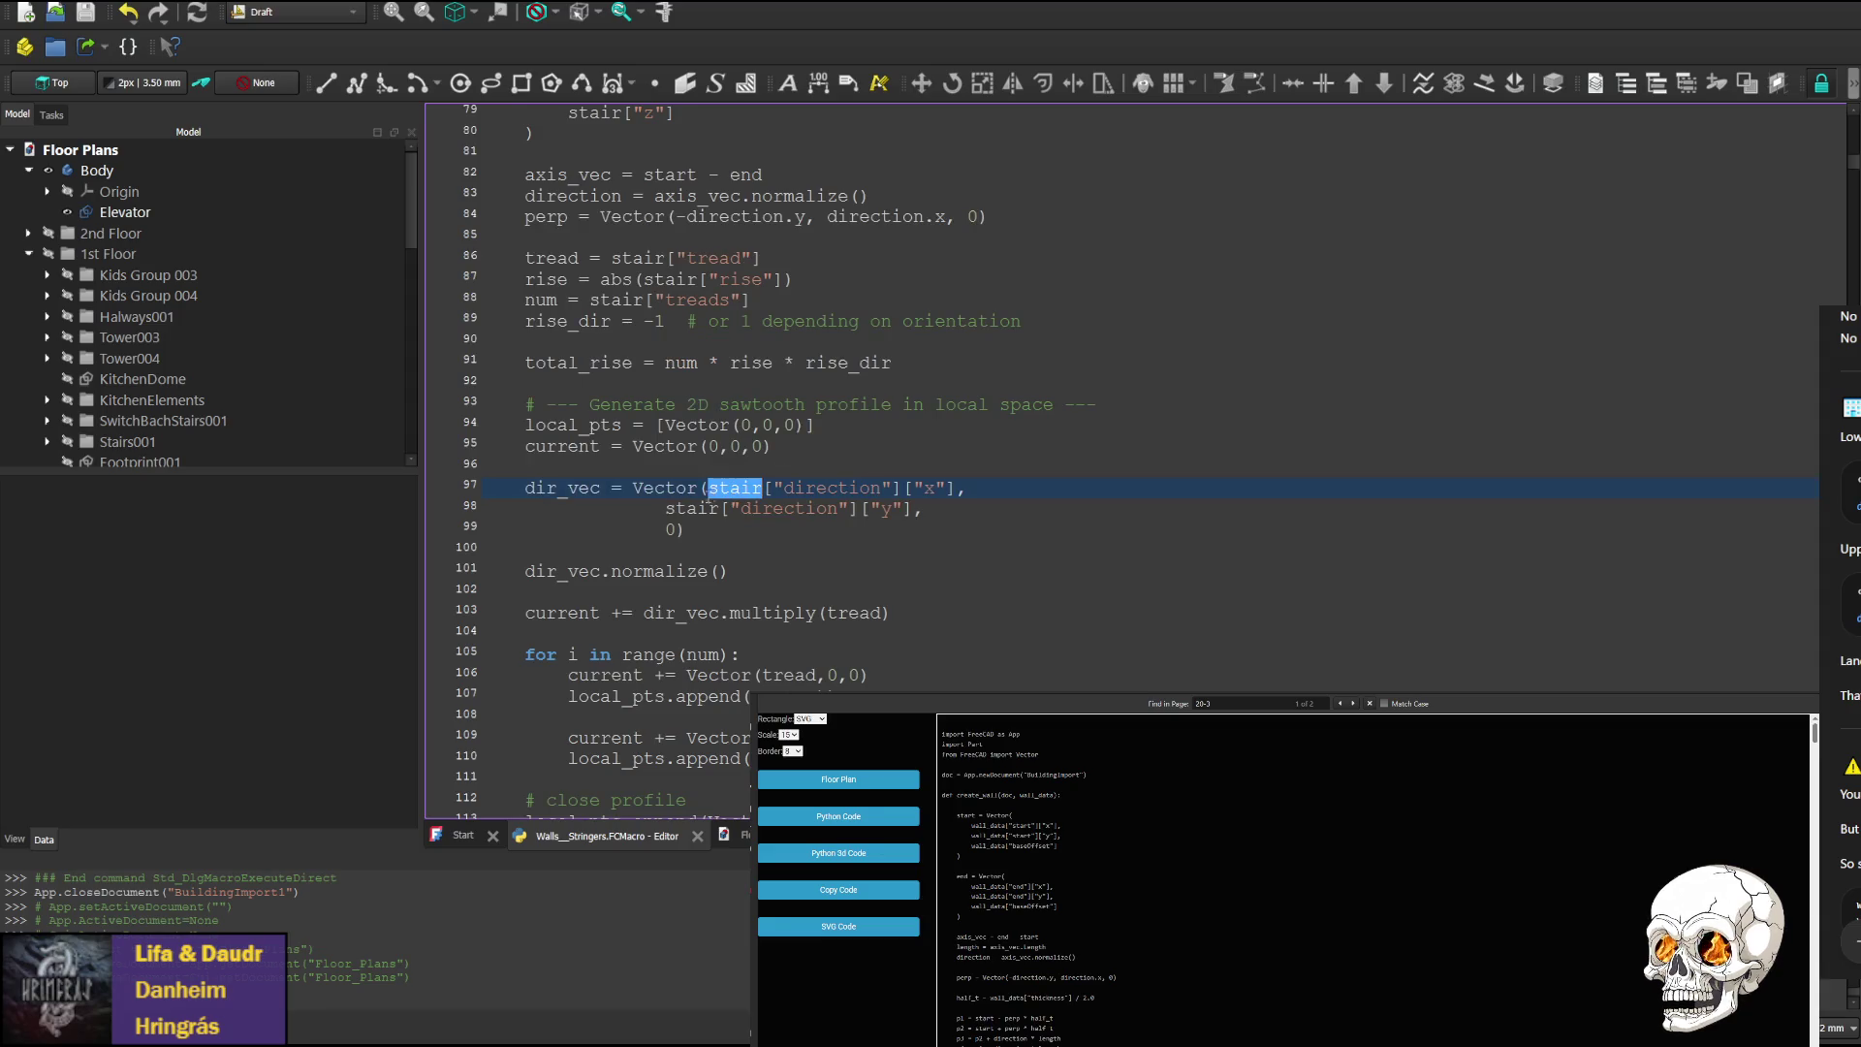
{"action": "double_click", "coordinate": [692, 508]}
{"action": "scroll", "coordinate": [704, 341], "scroll_direction": "up", "scroll_amount": 1}
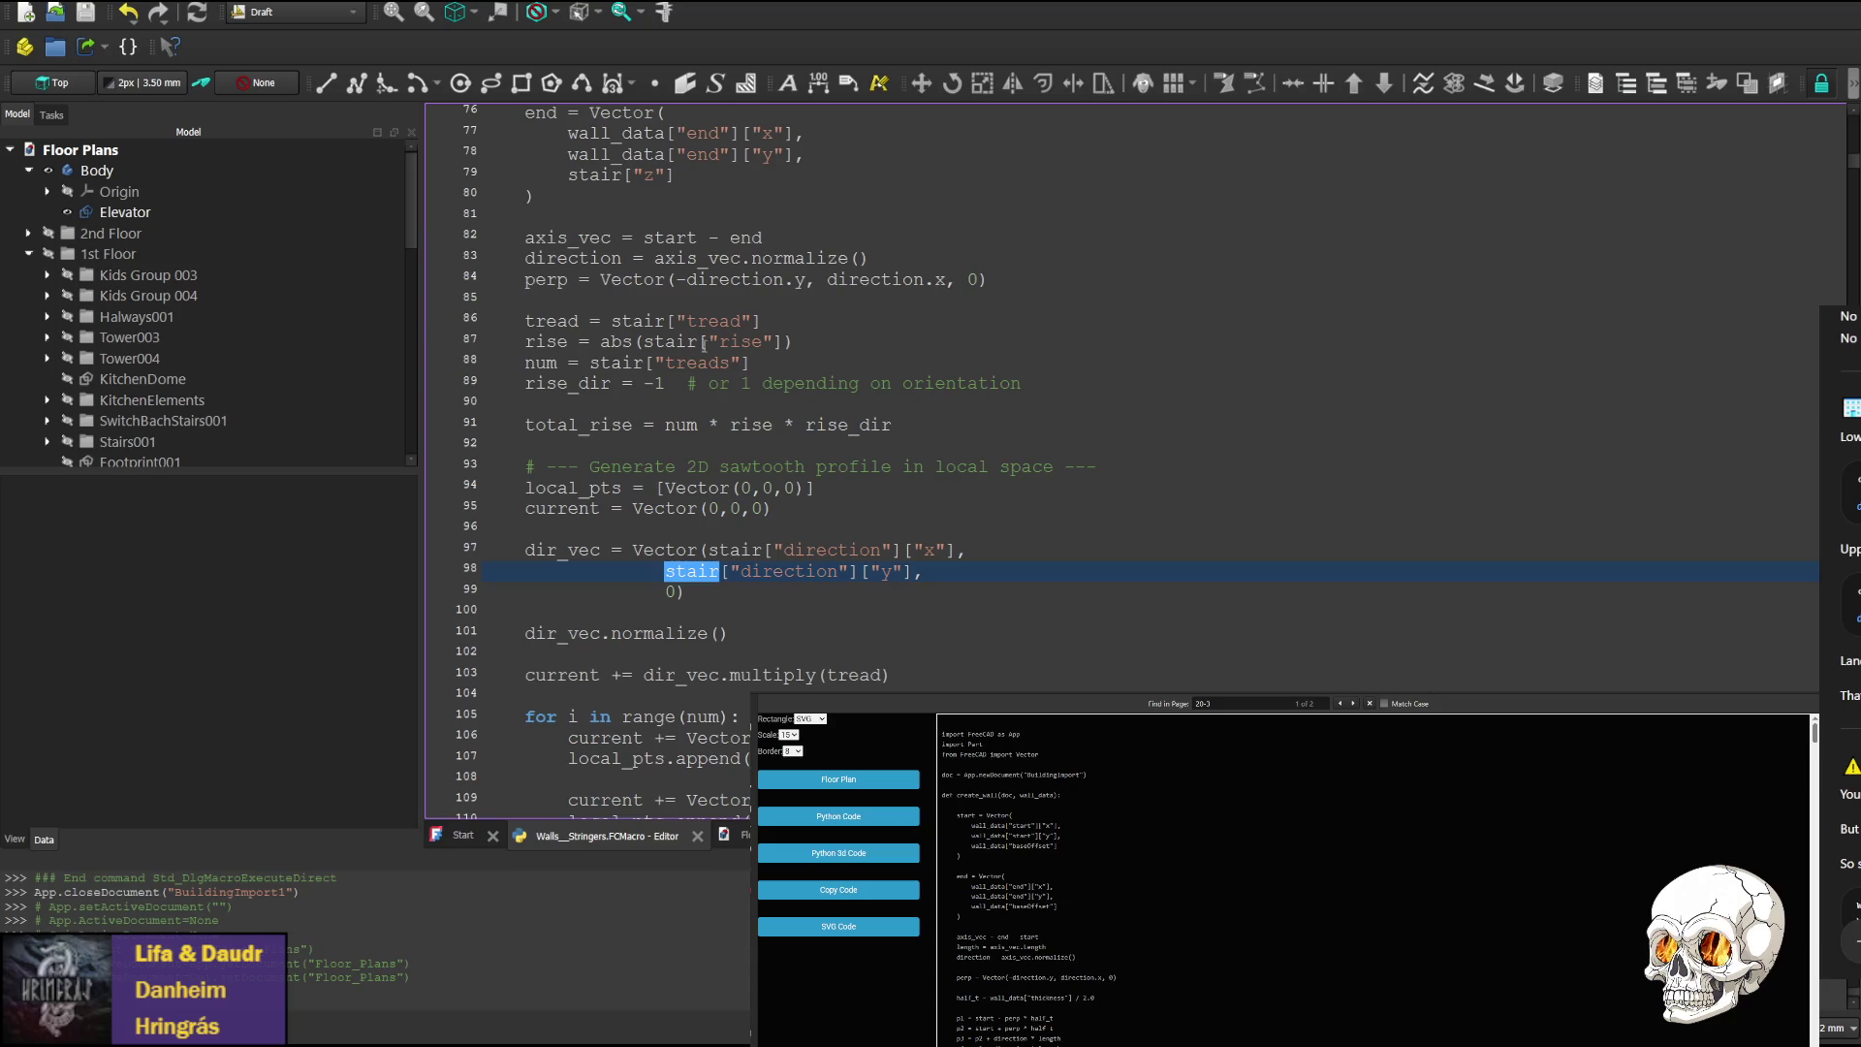
{"action": "left_click", "coordinate": [860, 571]}
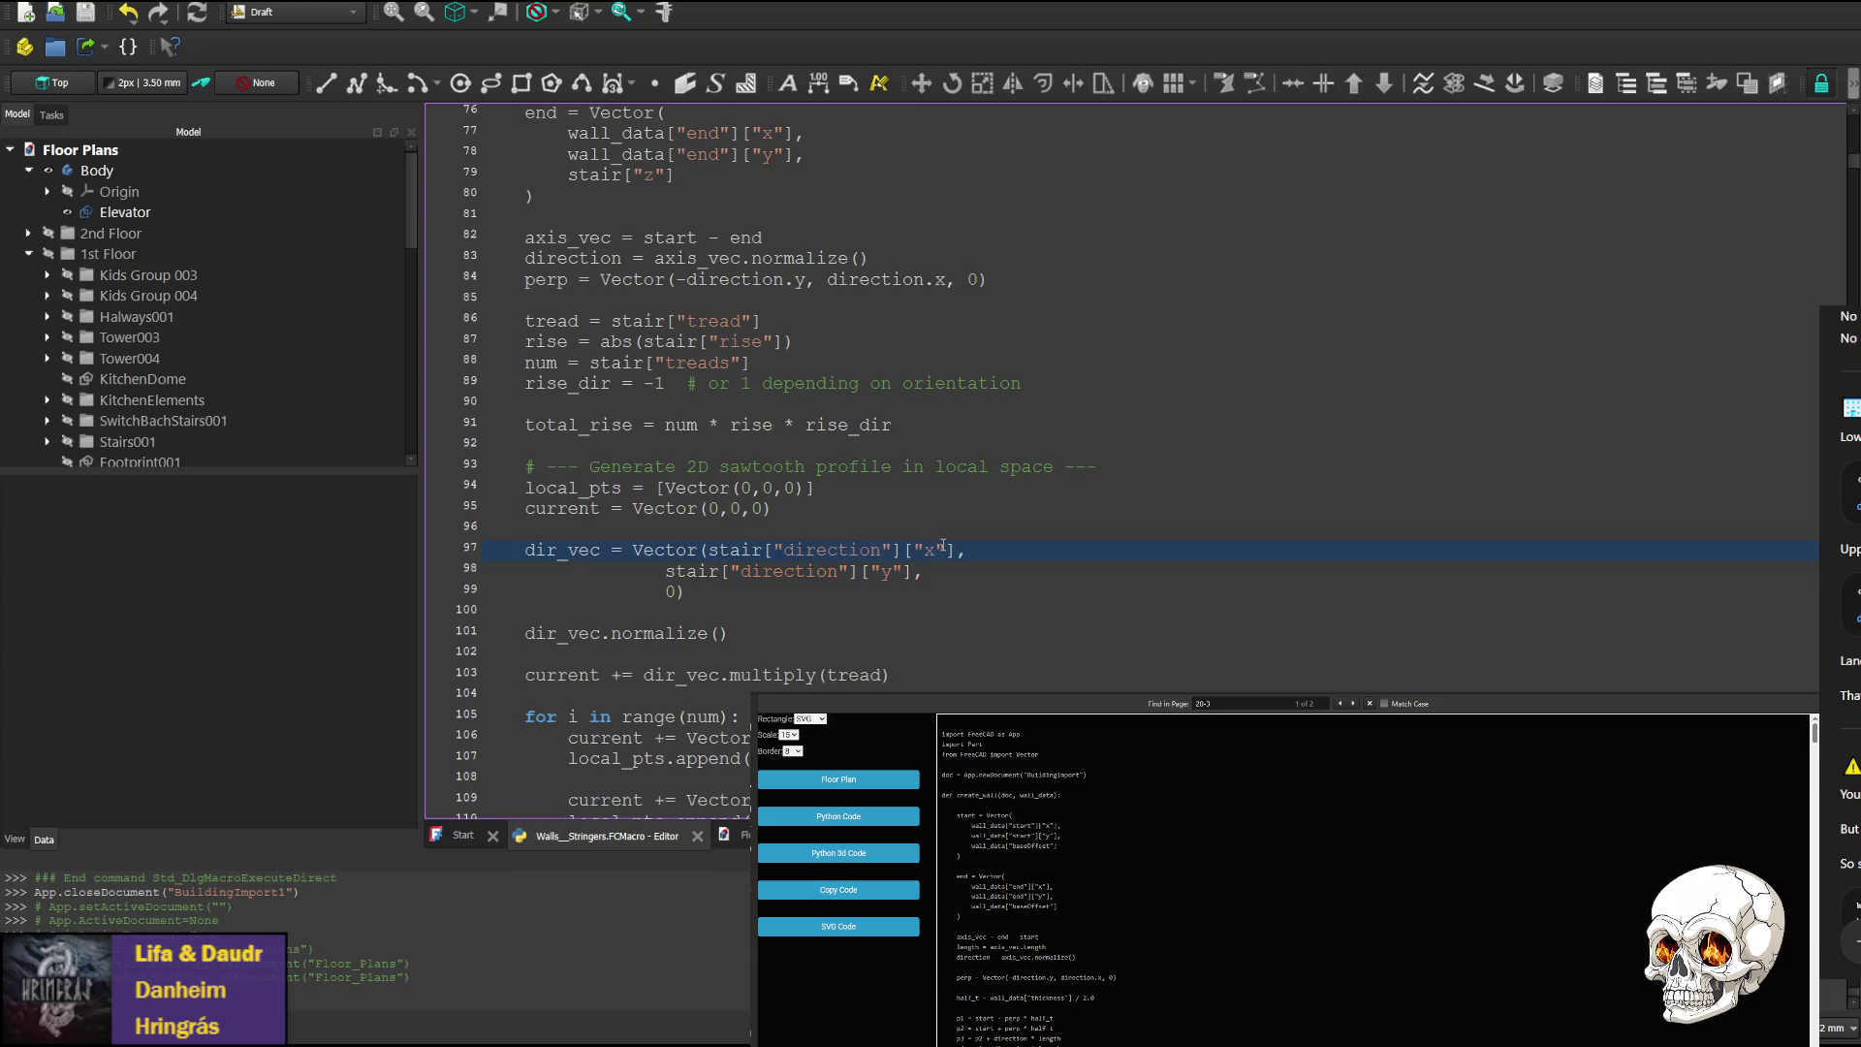
{"action": "left_click_drag", "start_coordinate": [1850, 165], "coordinate": [1850, 809]}
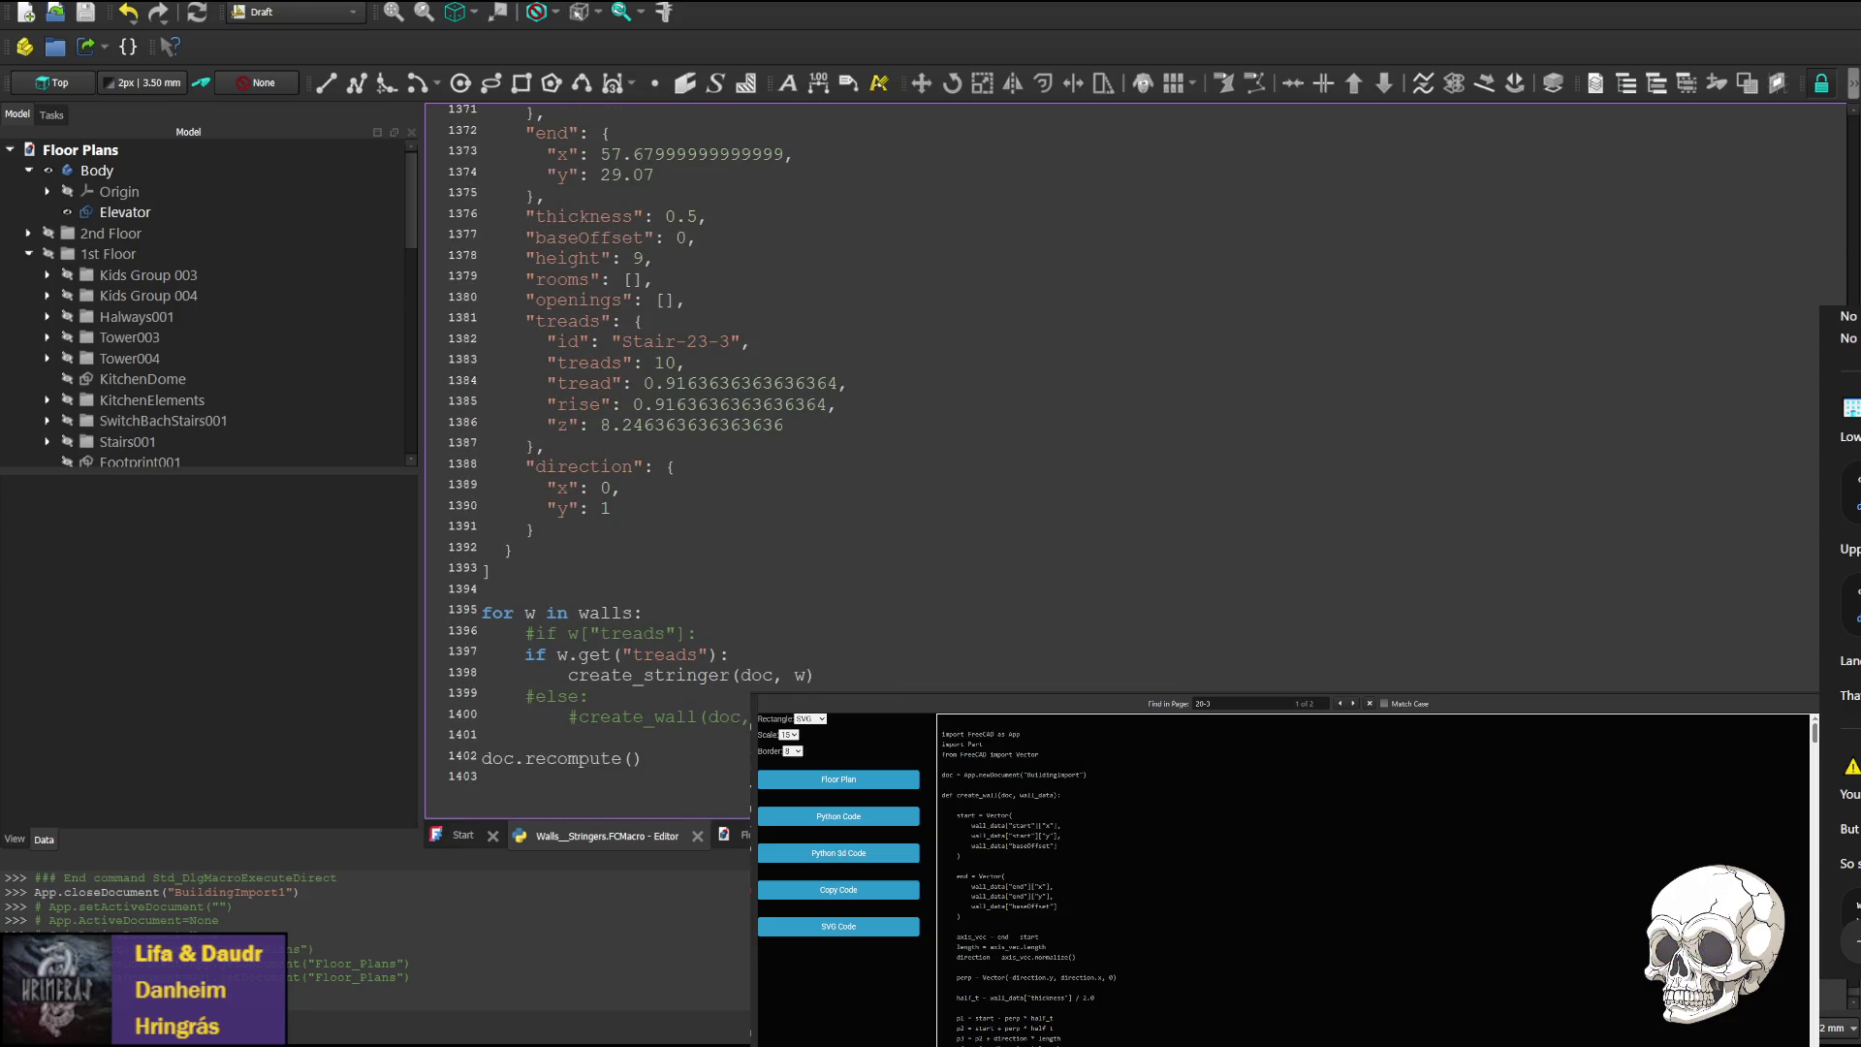
{"action": "left_click", "coordinate": [578, 464]}
{"action": "left_click_drag", "start_coordinate": [1809, 804], "coordinate": [1809, 147]}
{"action": "scroll", "coordinate": [569, 495], "scroll_direction": "down", "scroll_amount": 3}
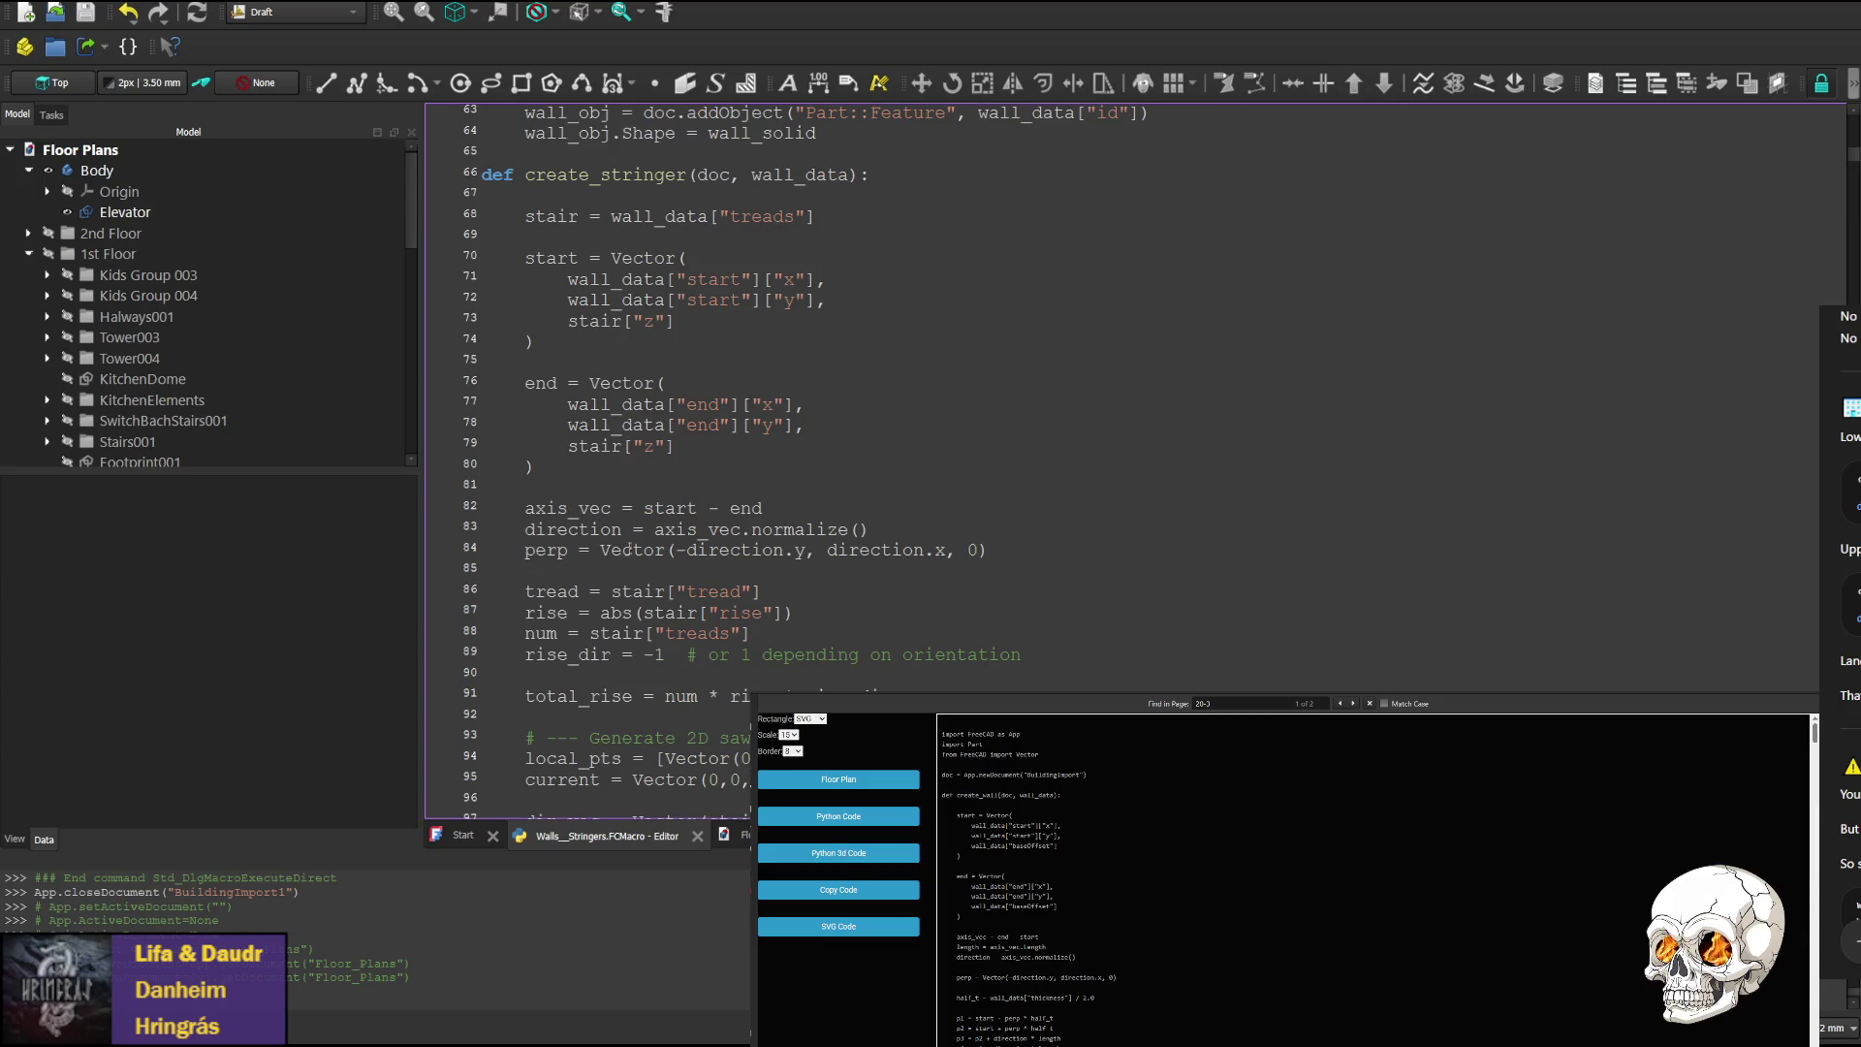
{"action": "double_click", "coordinate": [640, 591]}
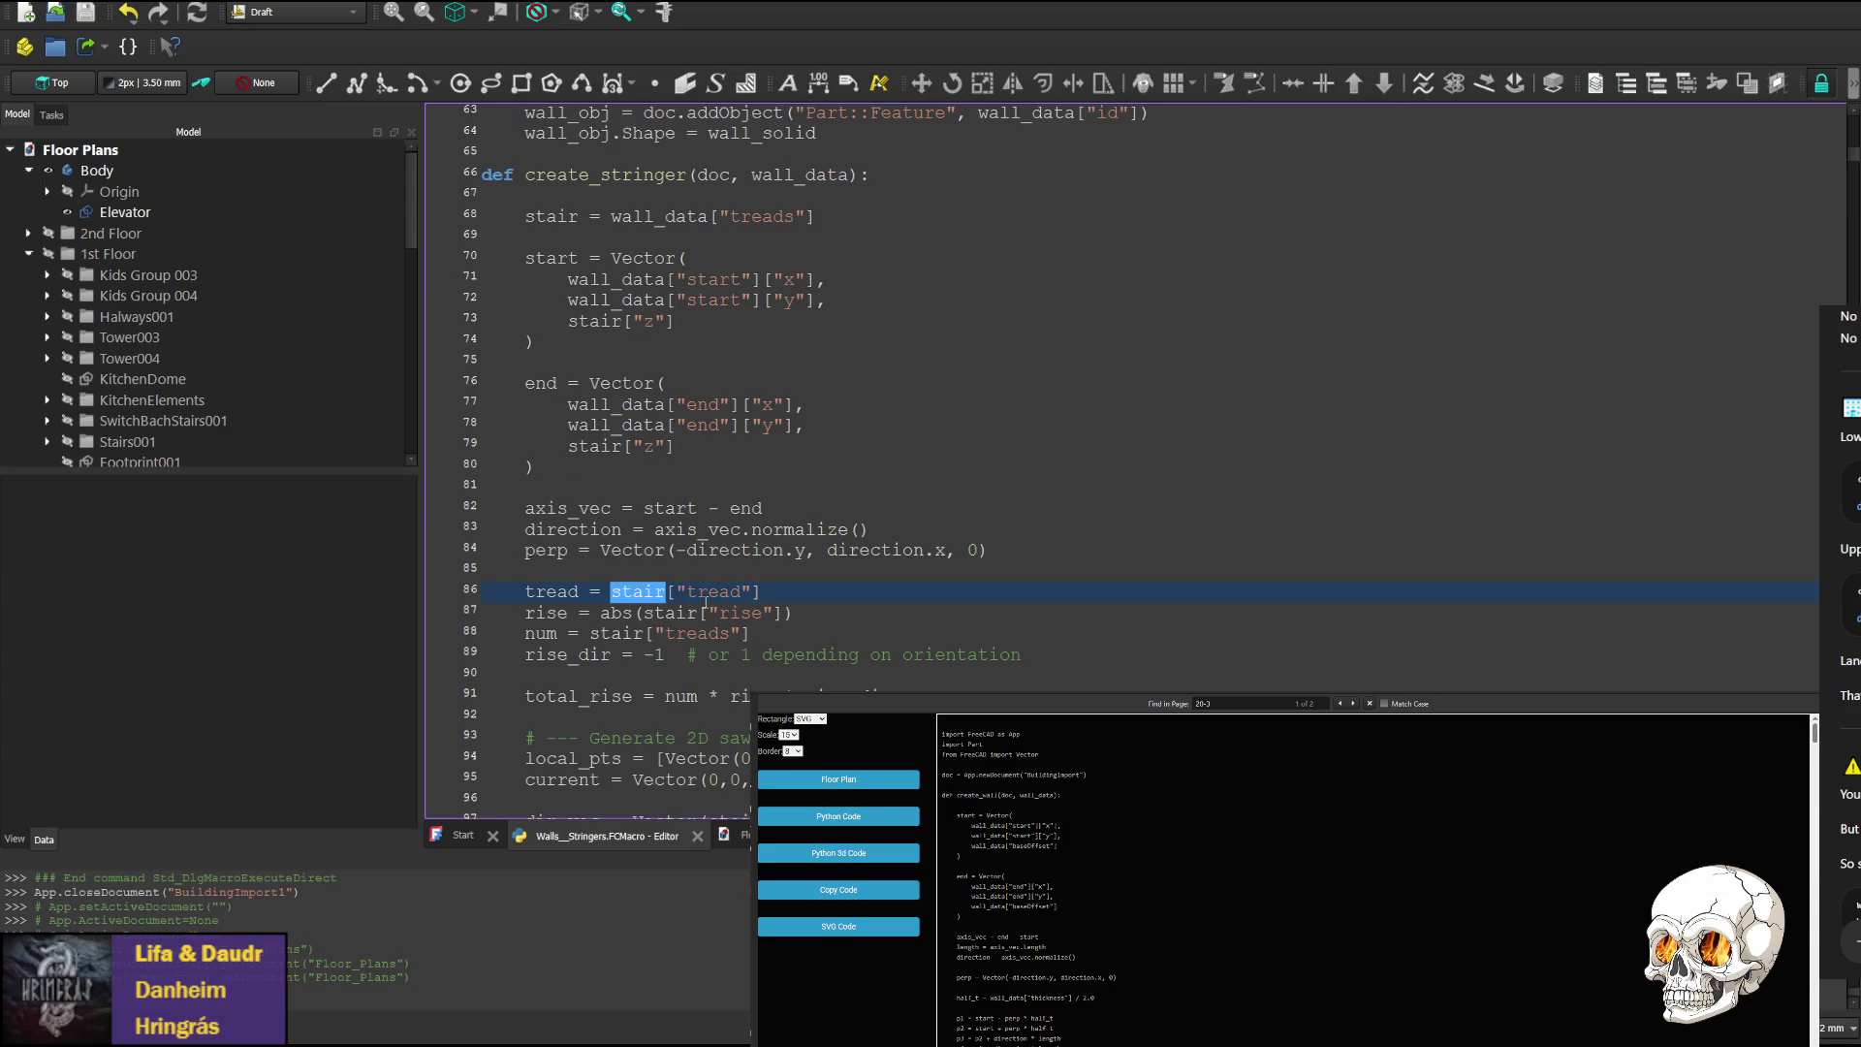
{"action": "scroll", "coordinate": [739, 600], "scroll_direction": "down", "scroll_amount": 1}
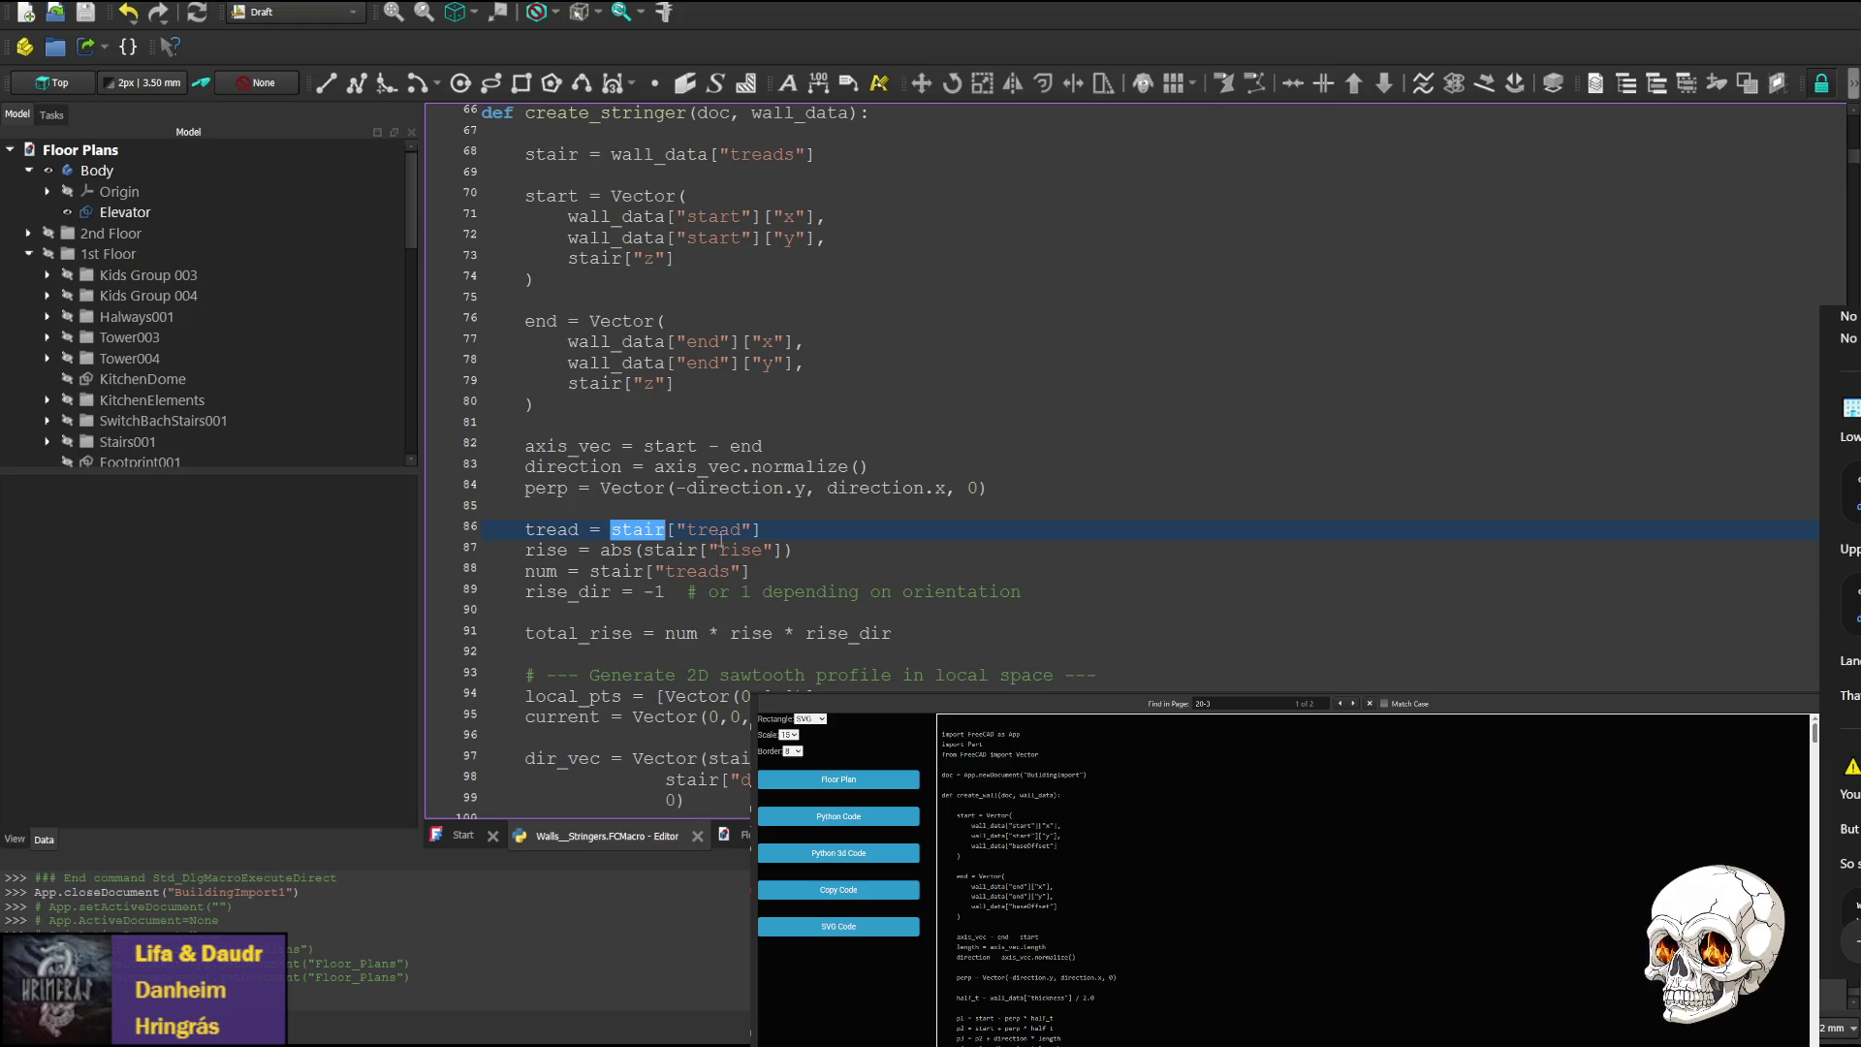
{"action": "scroll", "coordinate": [825, 513], "scroll_direction": "down", "scroll_amount": 2}
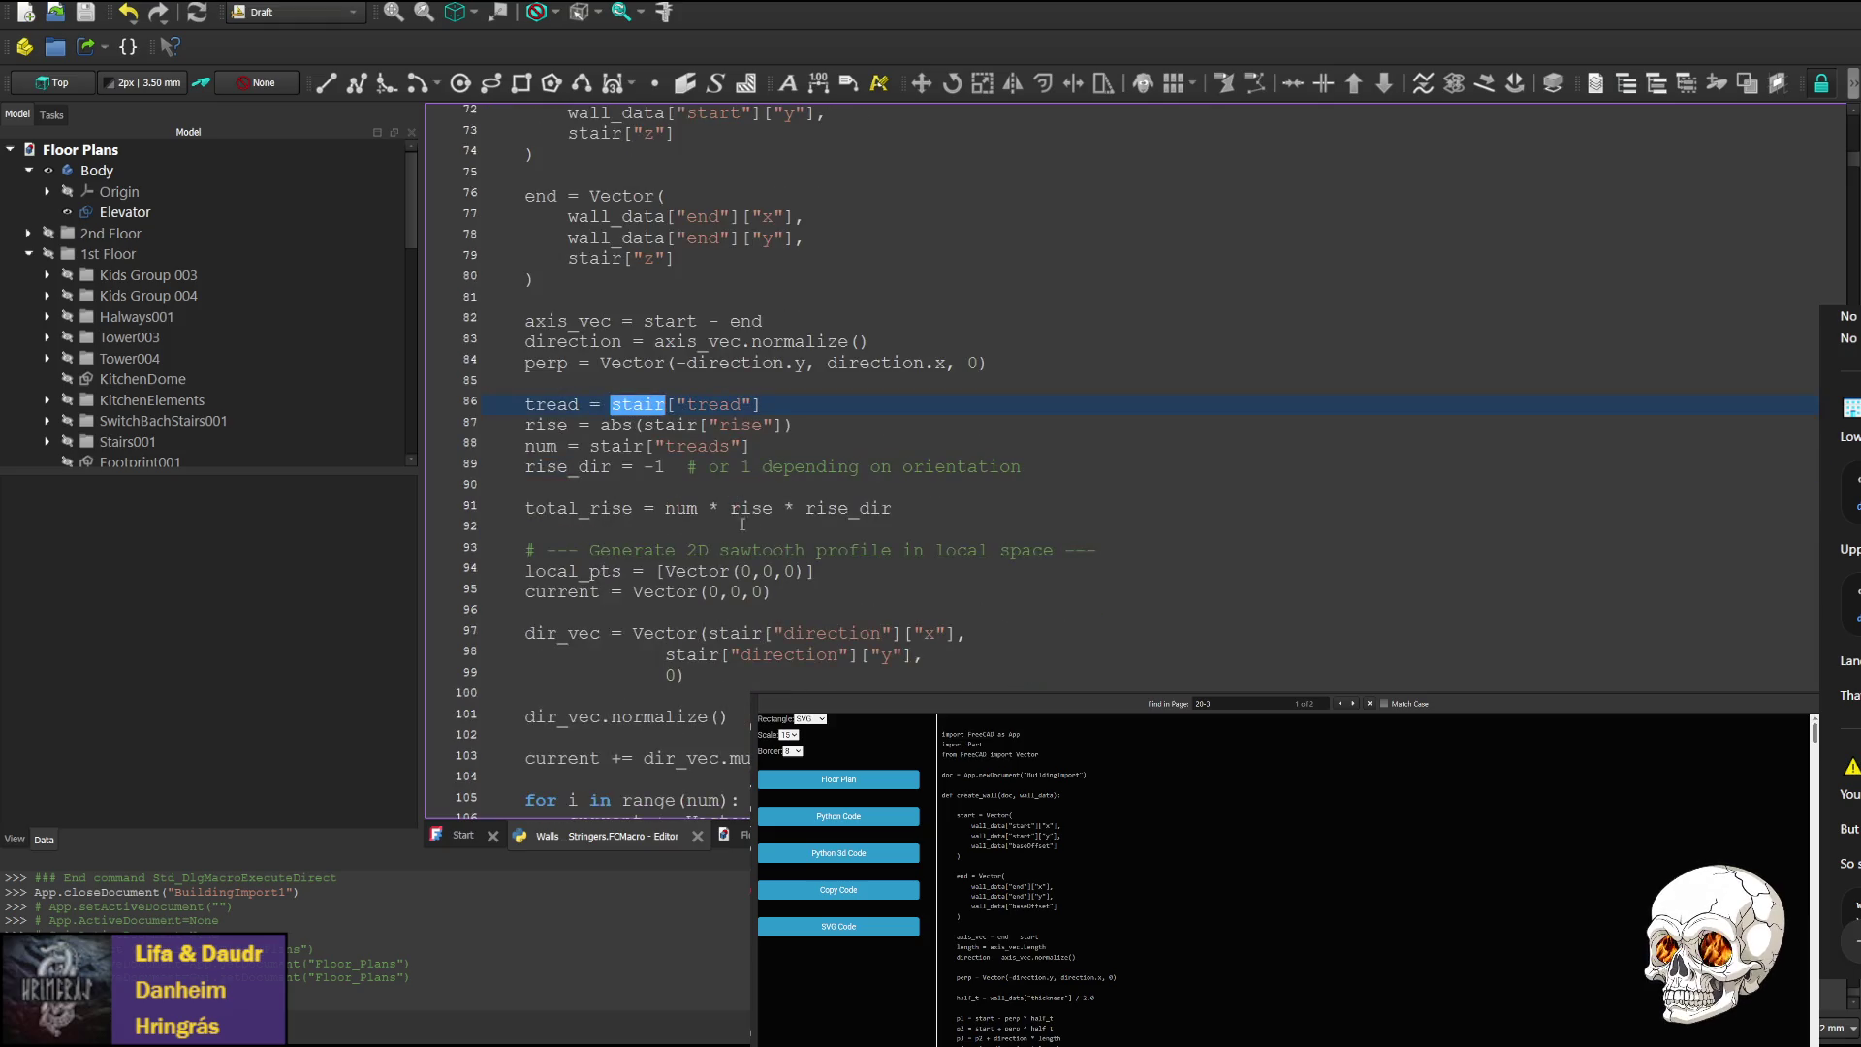
{"action": "scroll", "coordinate": [658, 628], "scroll_direction": "down", "scroll_amount": 2}
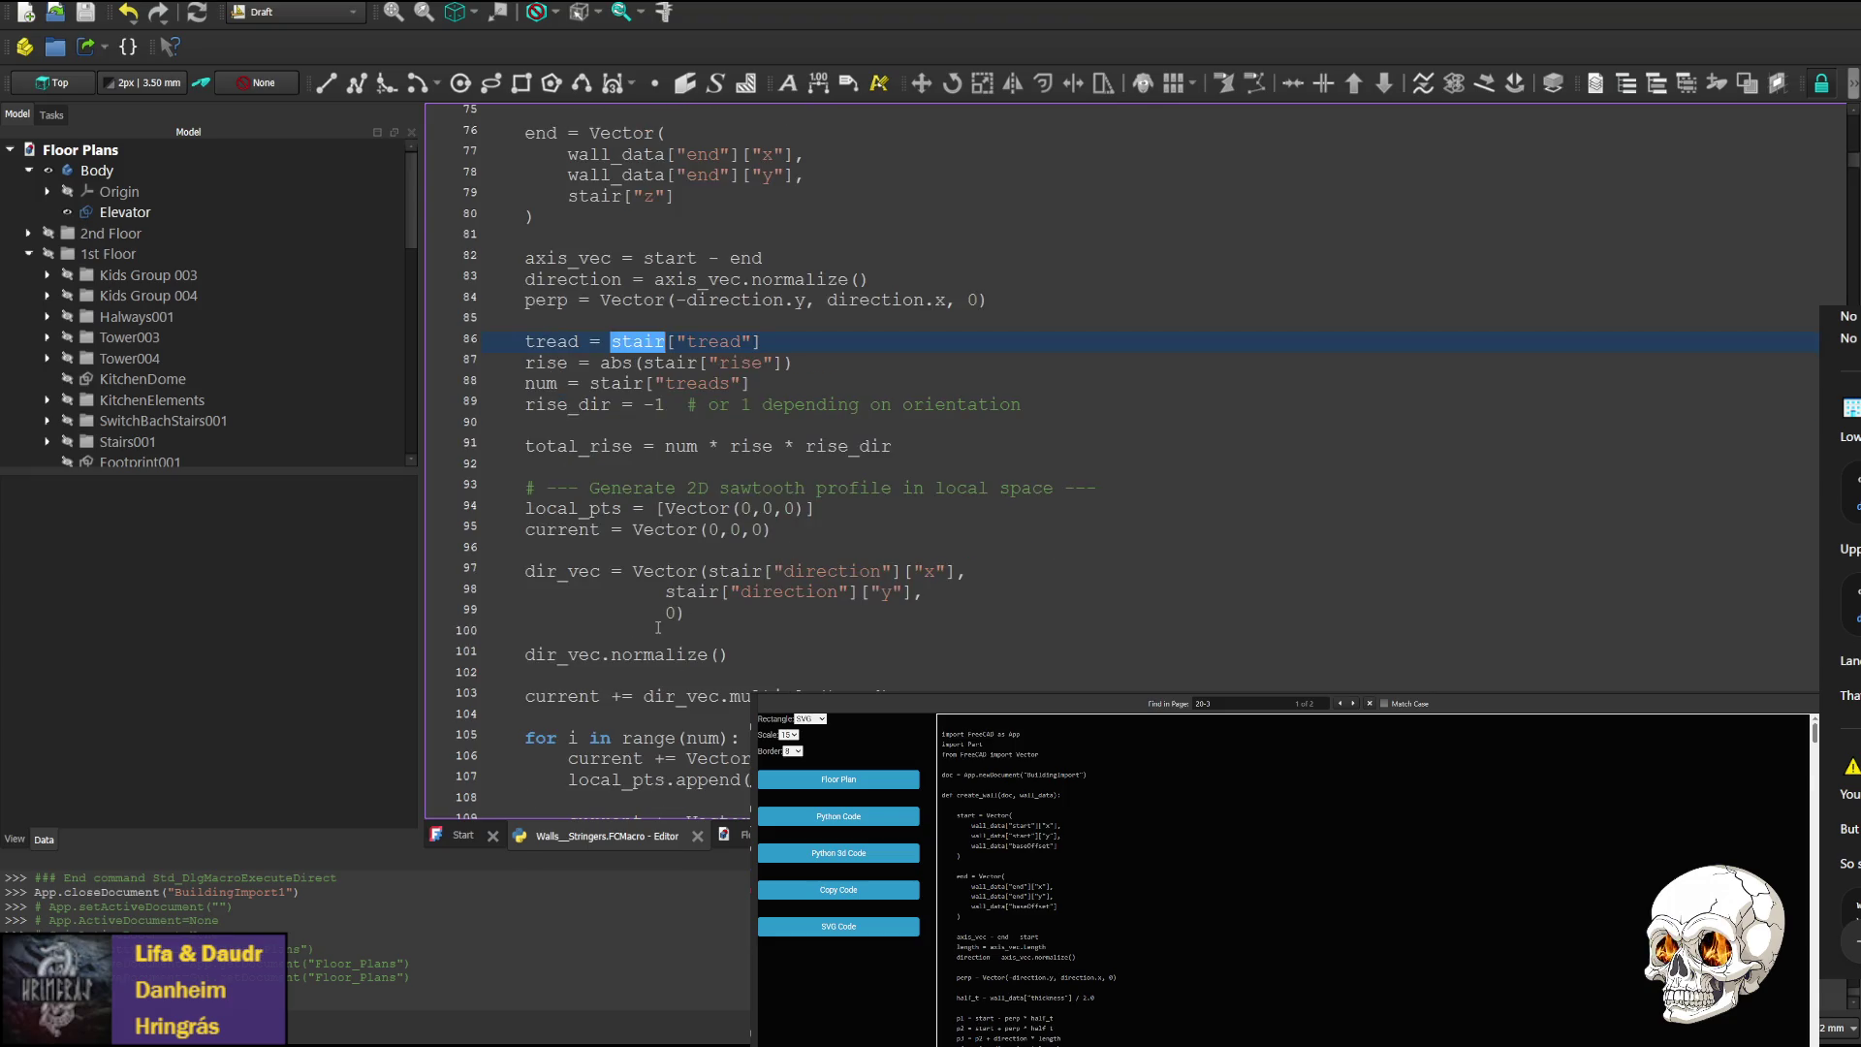